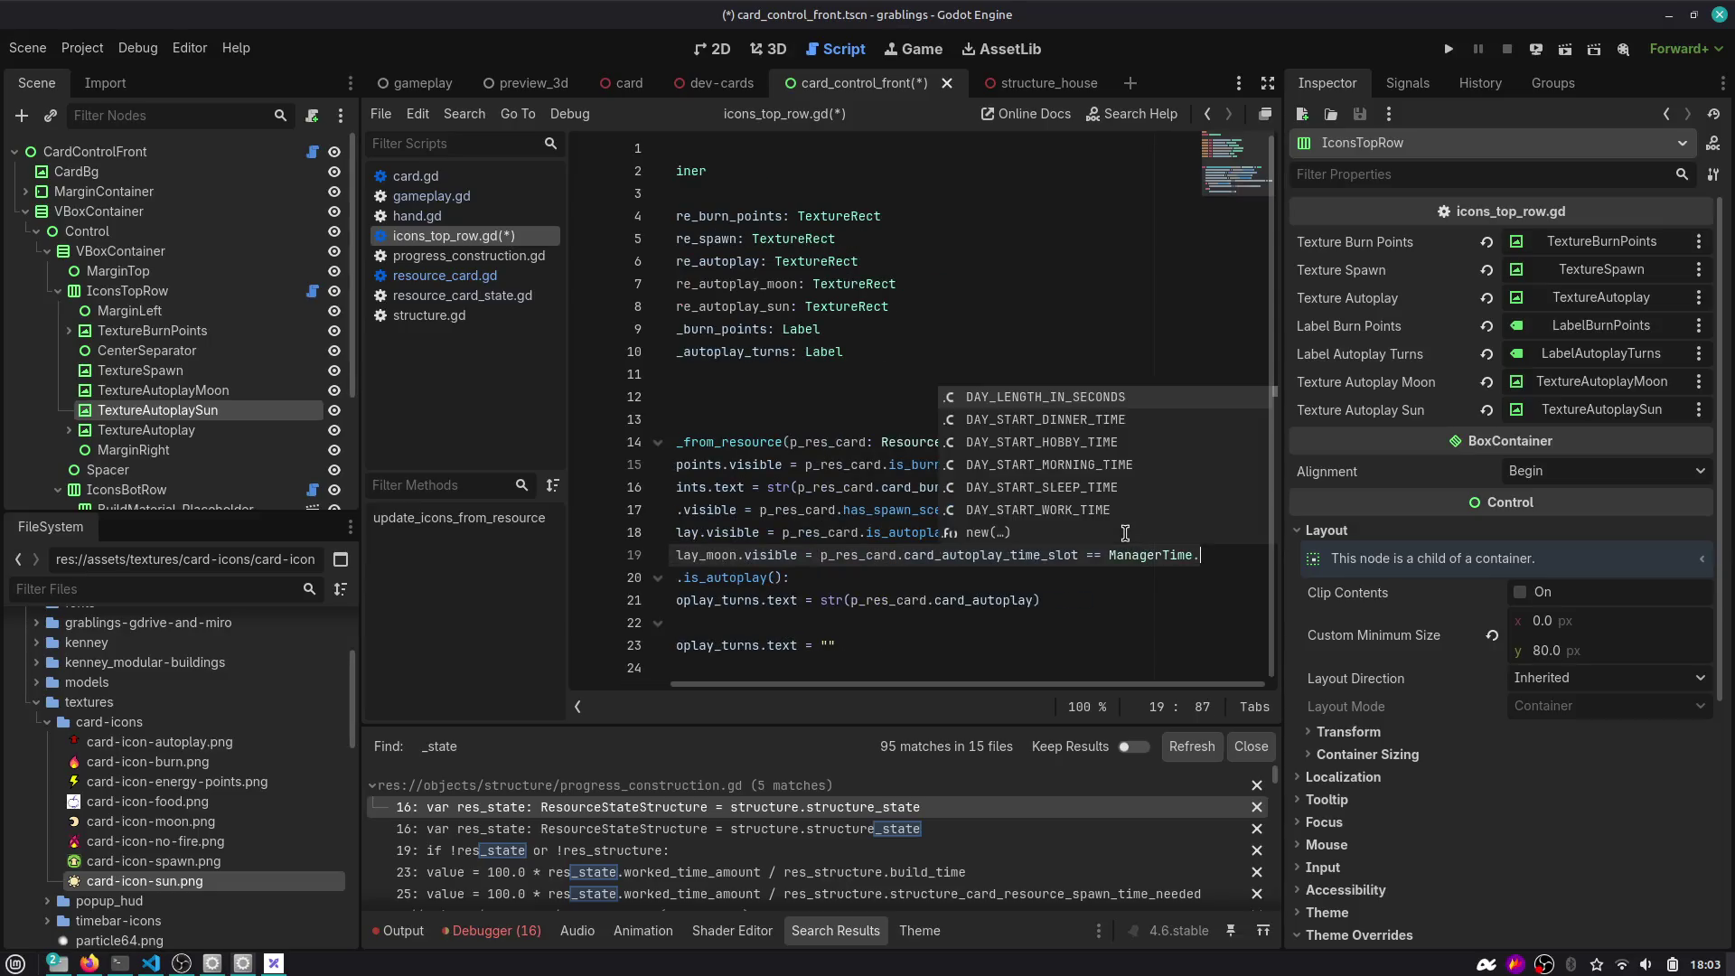
Complete the moon icon condition with ManagerTime.TimeSlot.SLEEP.
{"action": "type", "text": ".TimeSlot."}
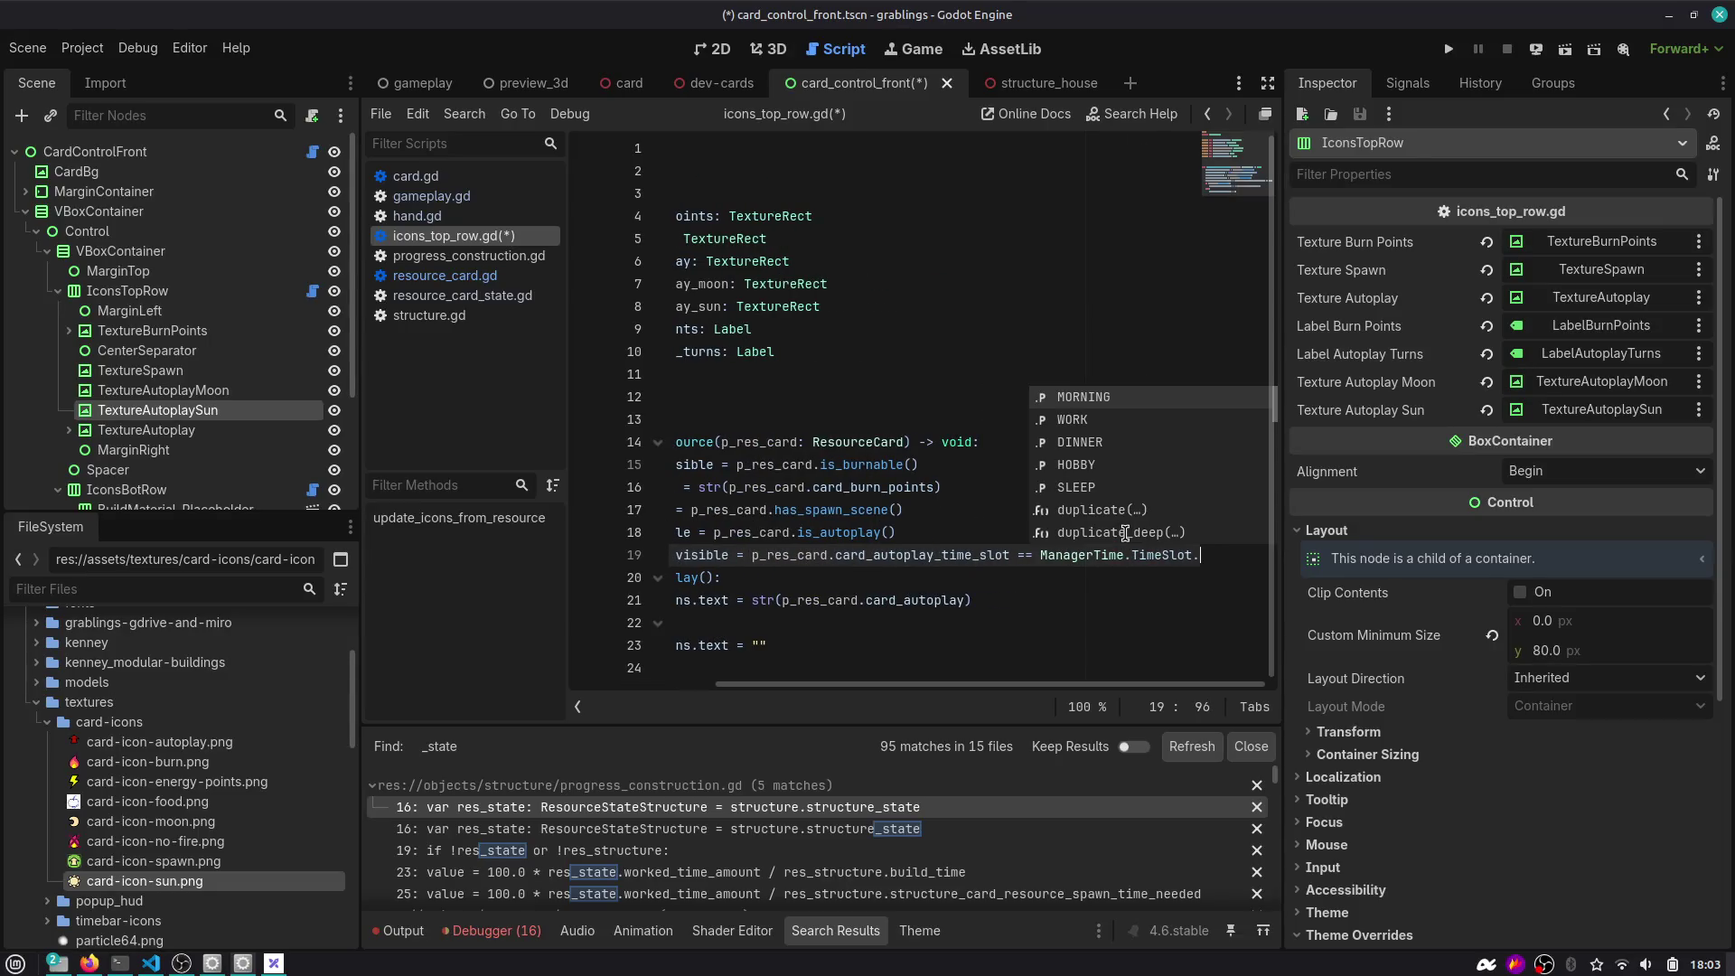
{"action": "key", "text": "Down"}
{"action": "key", "text": "Down"}
{"action": "key", "text": "Down"}
{"action": "key", "text": "Down"}
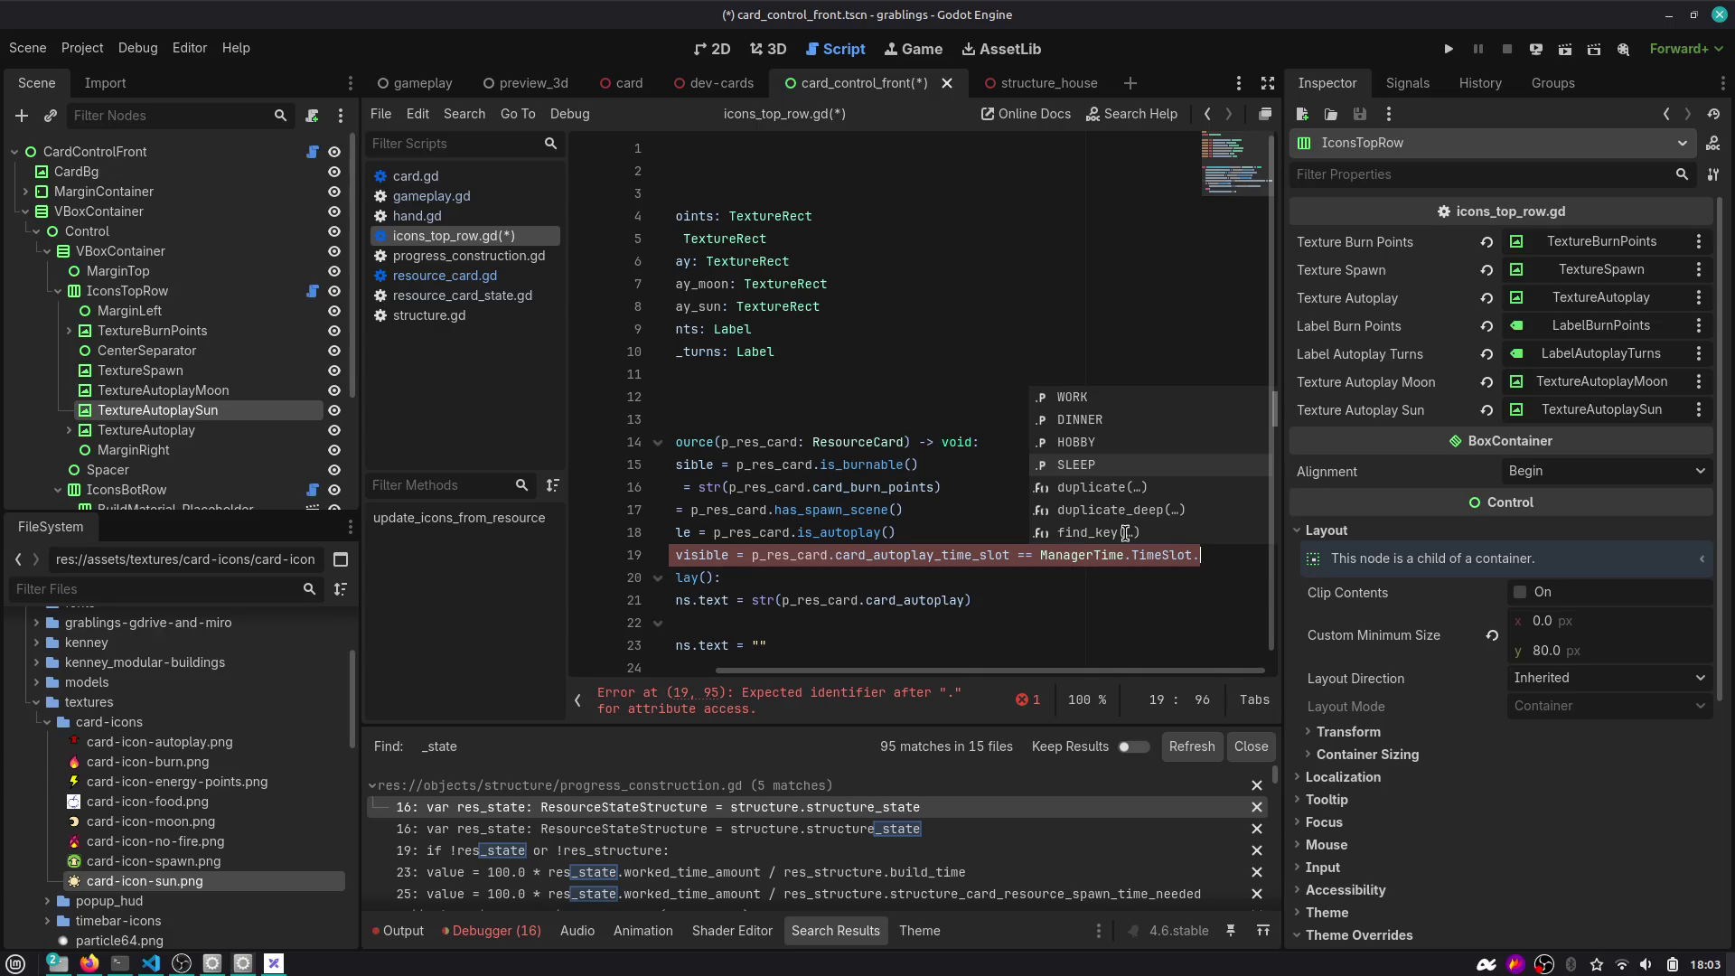
{"action": "key", "text": "Return"}
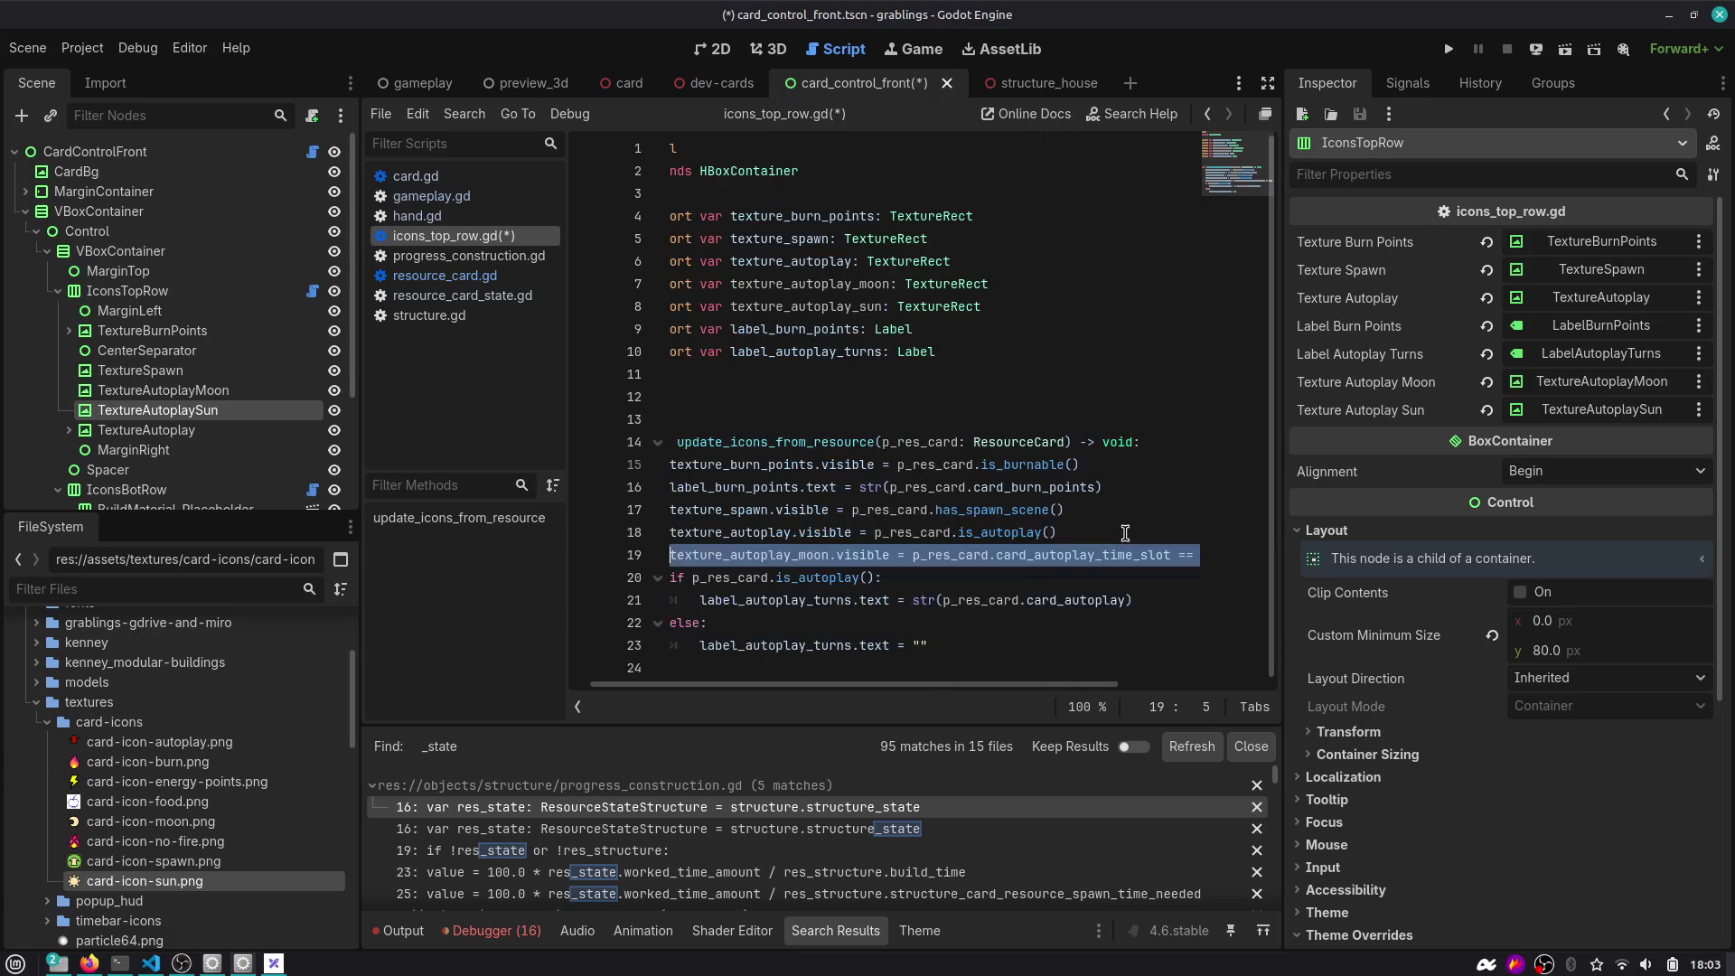
Duplicate that line as texture_autoplay_sun checking TimeSlot.MORNING, and save the script.
{"action": "key", "text": "Home"}
{"action": "key", "text": "ctrl+shift+d"}
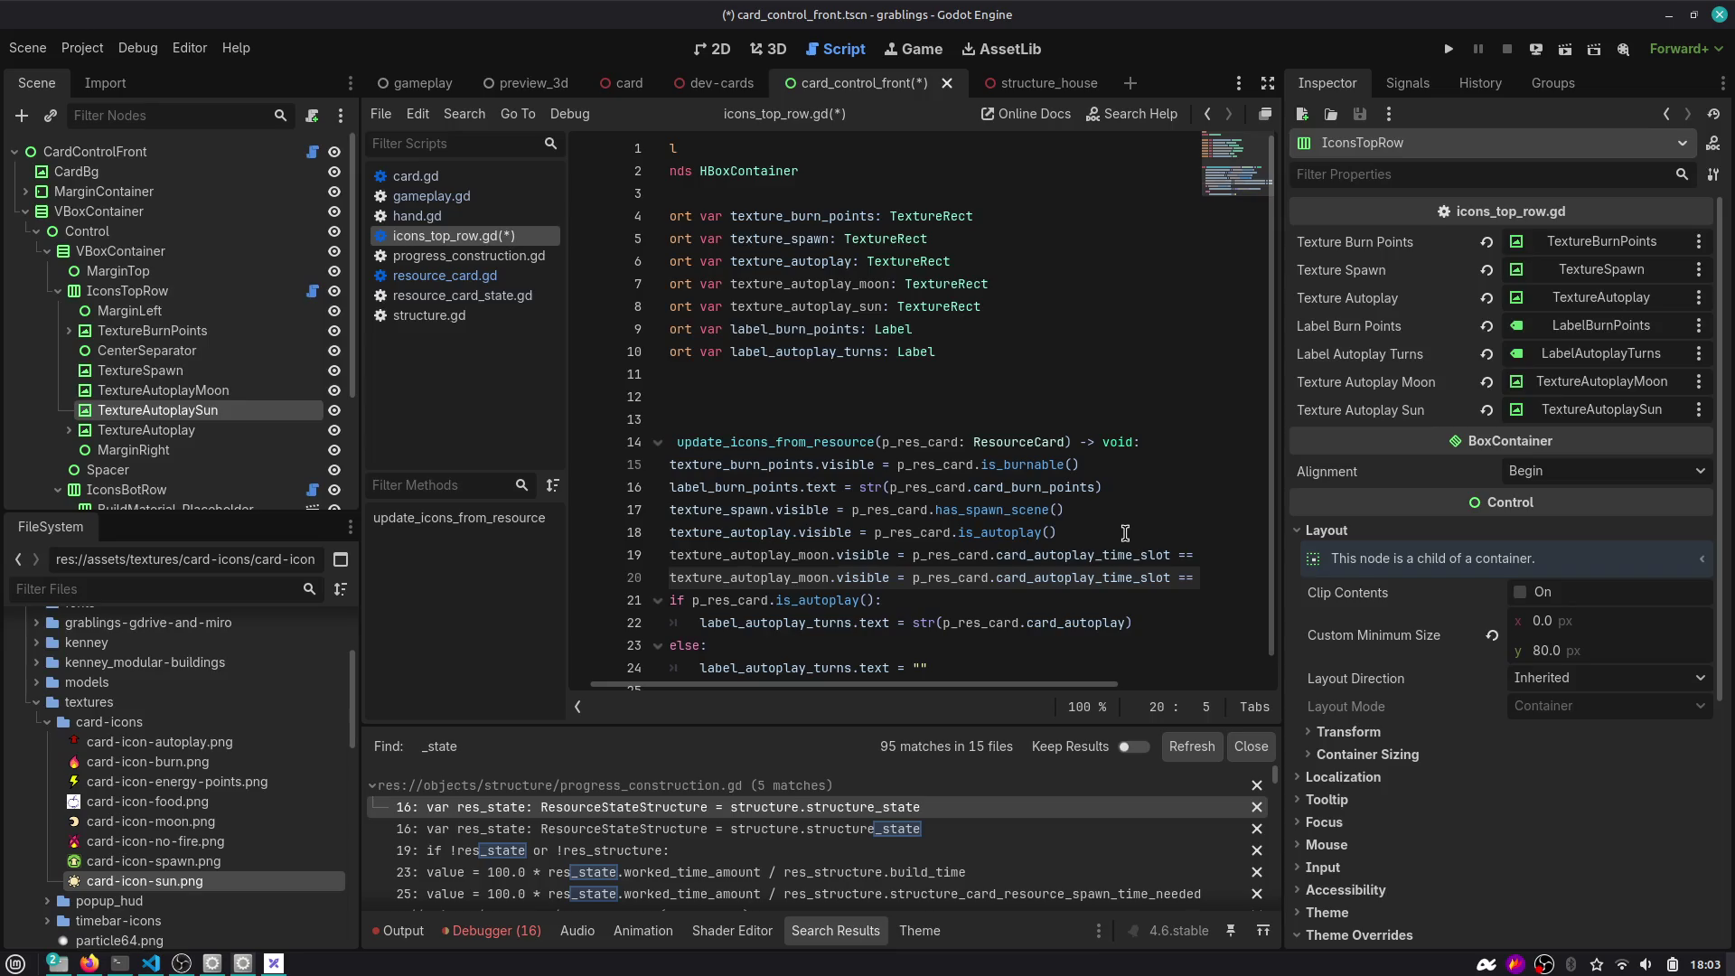
{"action": "key", "text": "ctrl+shift+Right"}
{"action": "type", "text": "textu"}
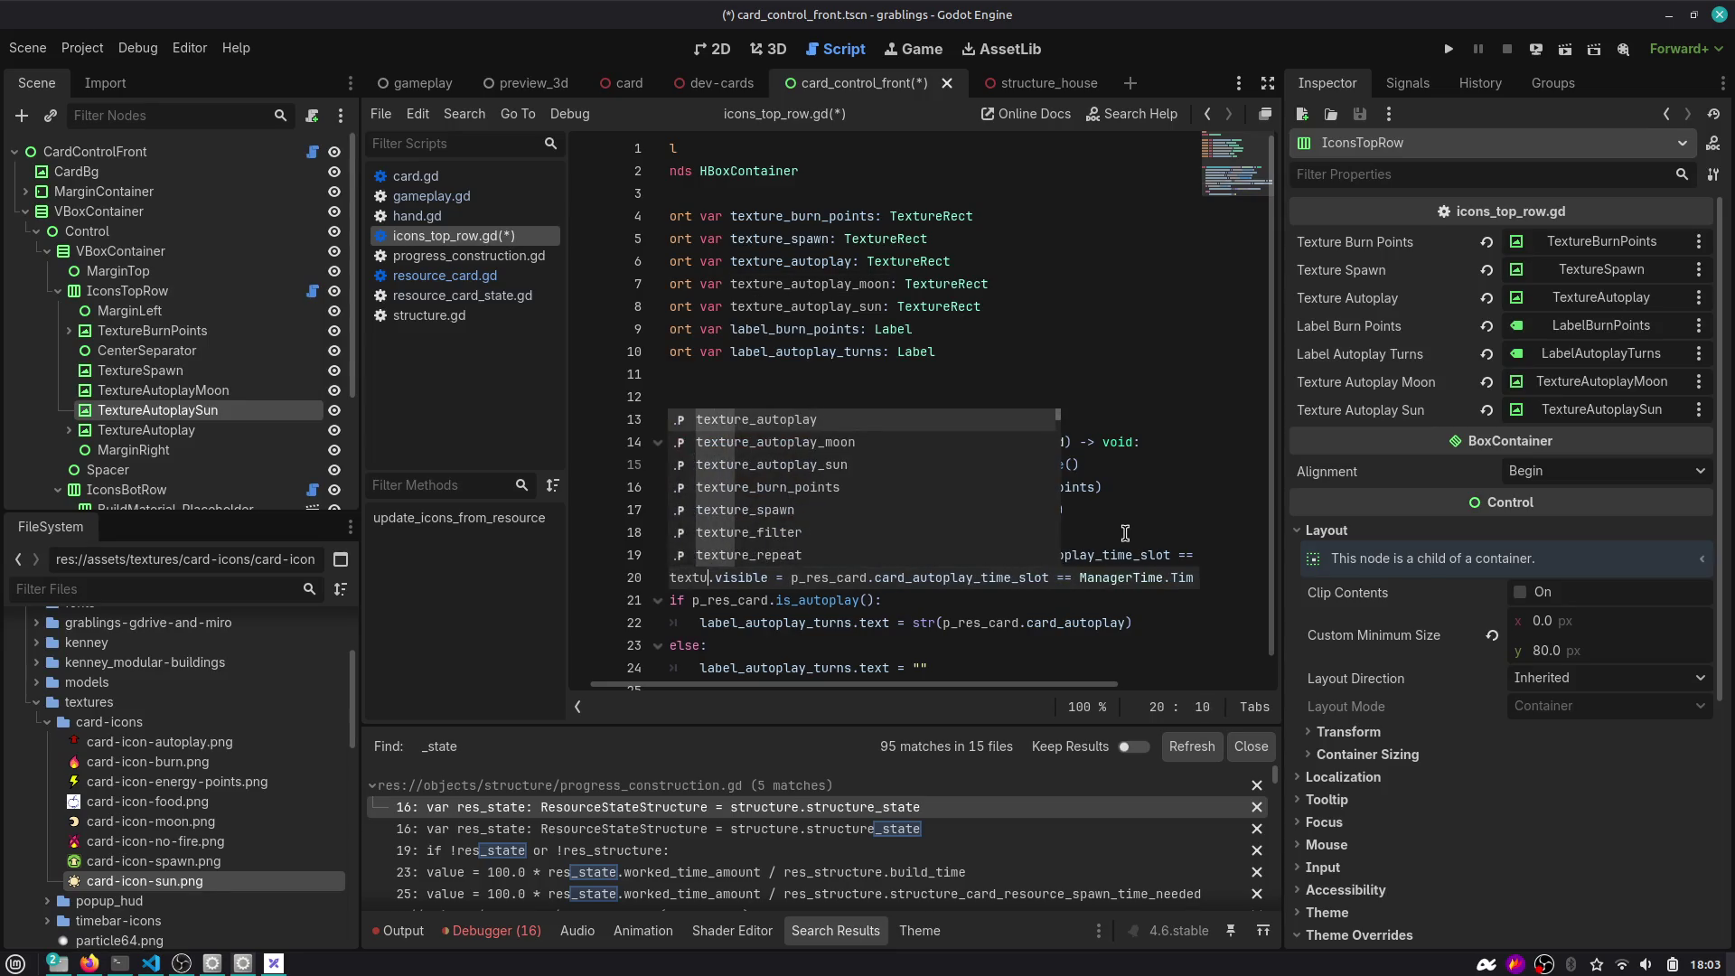
{"action": "key", "text": "Down"}
{"action": "key", "text": "Down"}
{"action": "key", "text": "Return"}
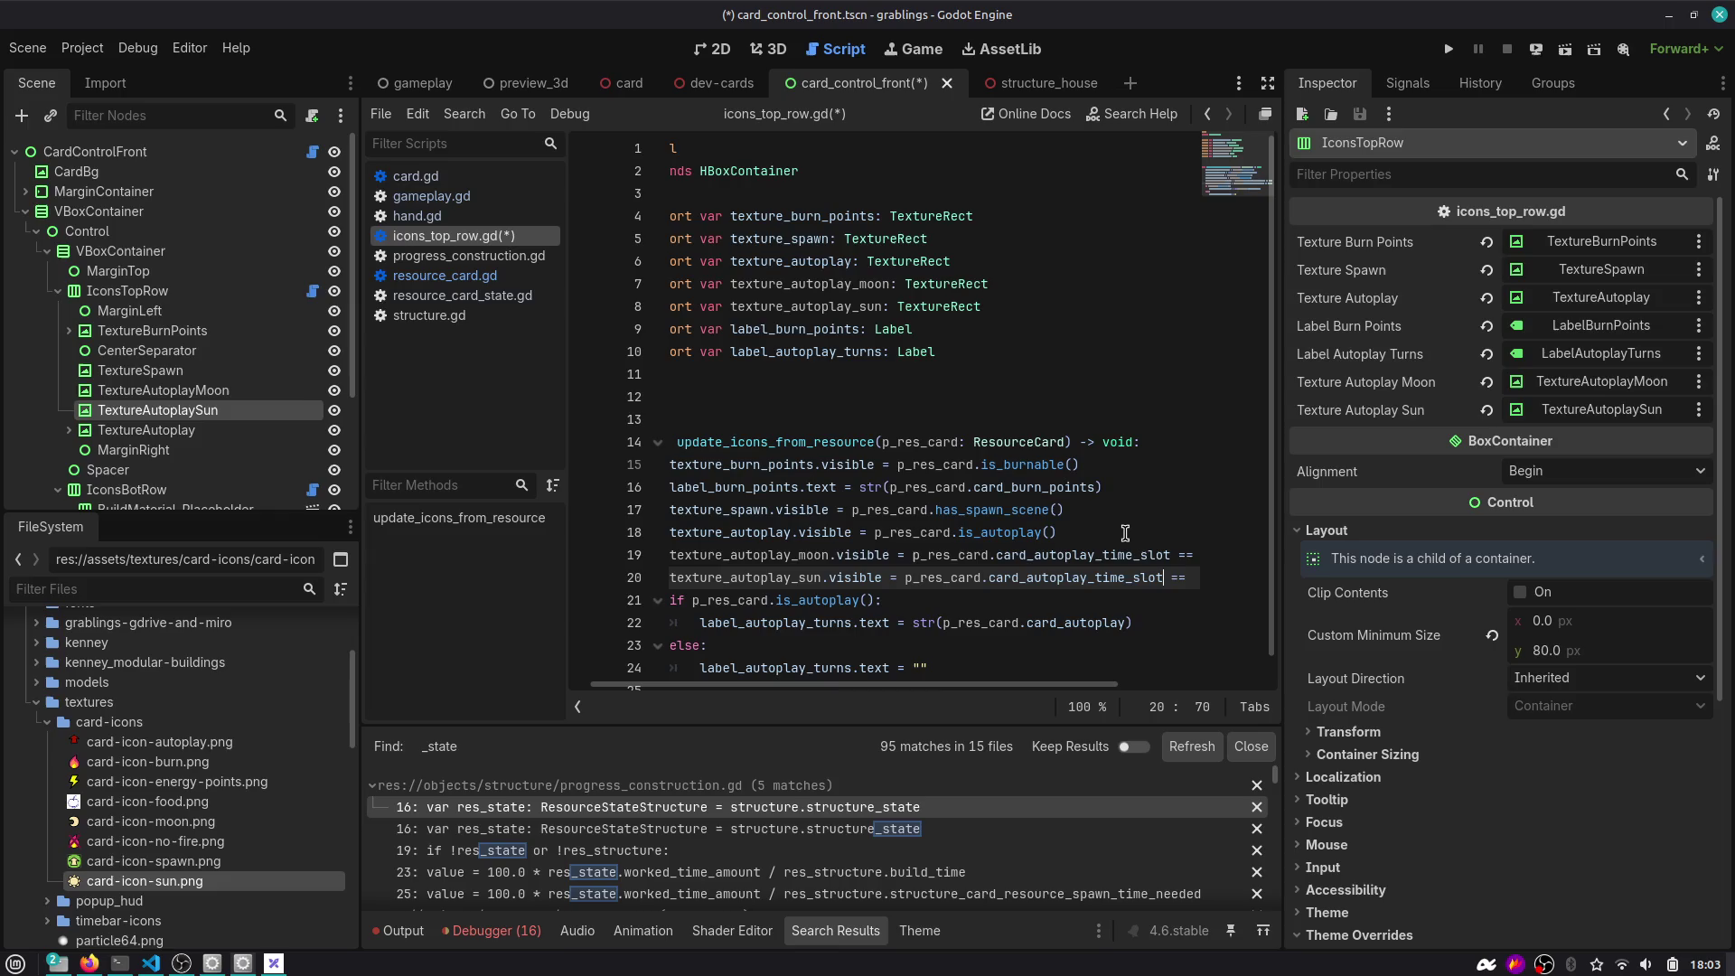
{"action": "key", "text": "ctrl+Right"}
{"action": "key", "text": "ctrl+Right"}
{"action": "key", "text": "ctrl+Right"}
{"action": "key", "text": "ctrl+shift+Right"}
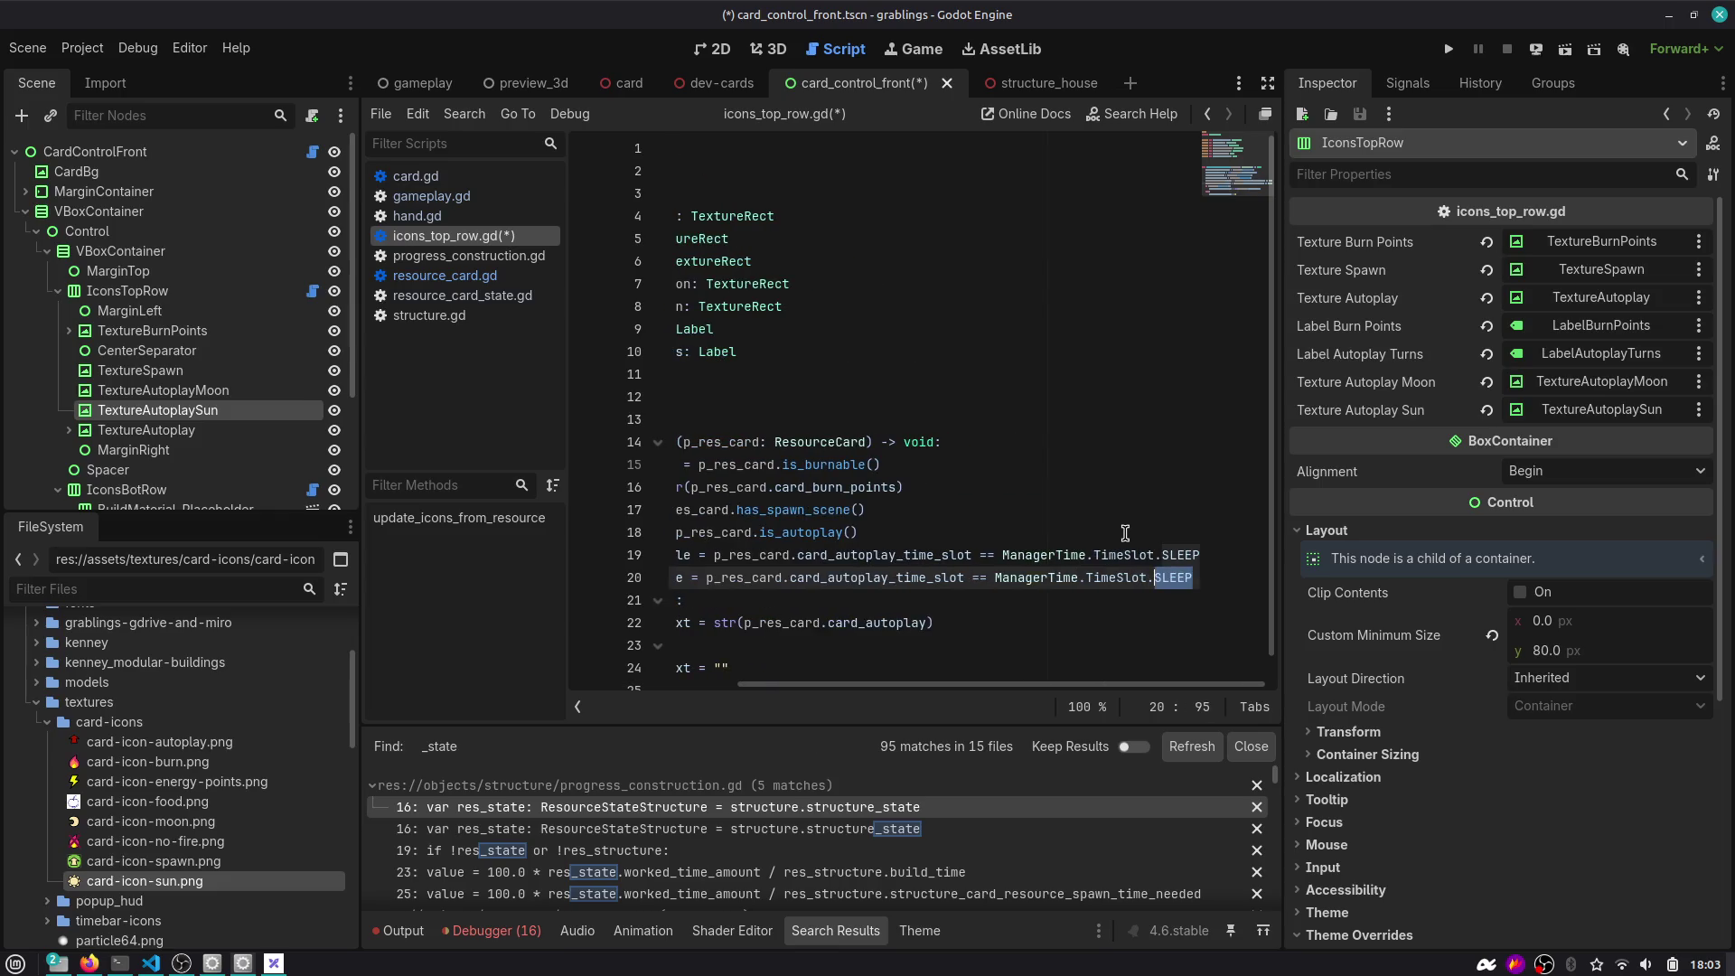
{"action": "type", "text": "MORNING"}
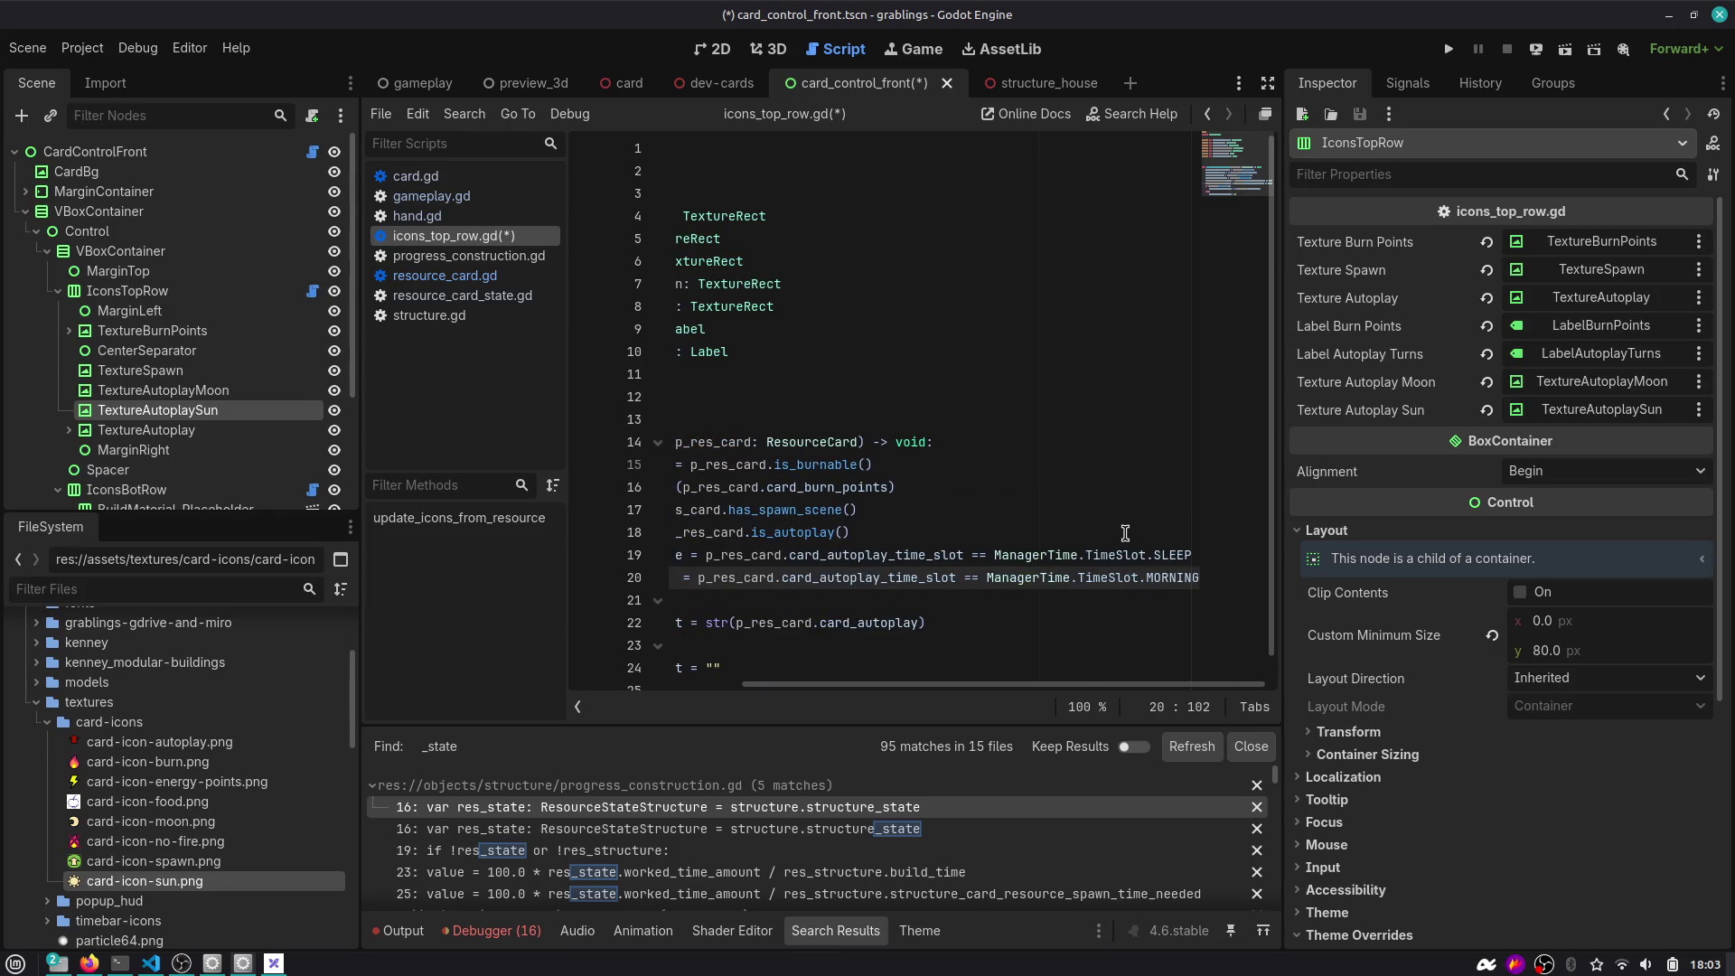
{"action": "key", "text": "ctrl+s"}
{"action": "key", "text": "Home"}
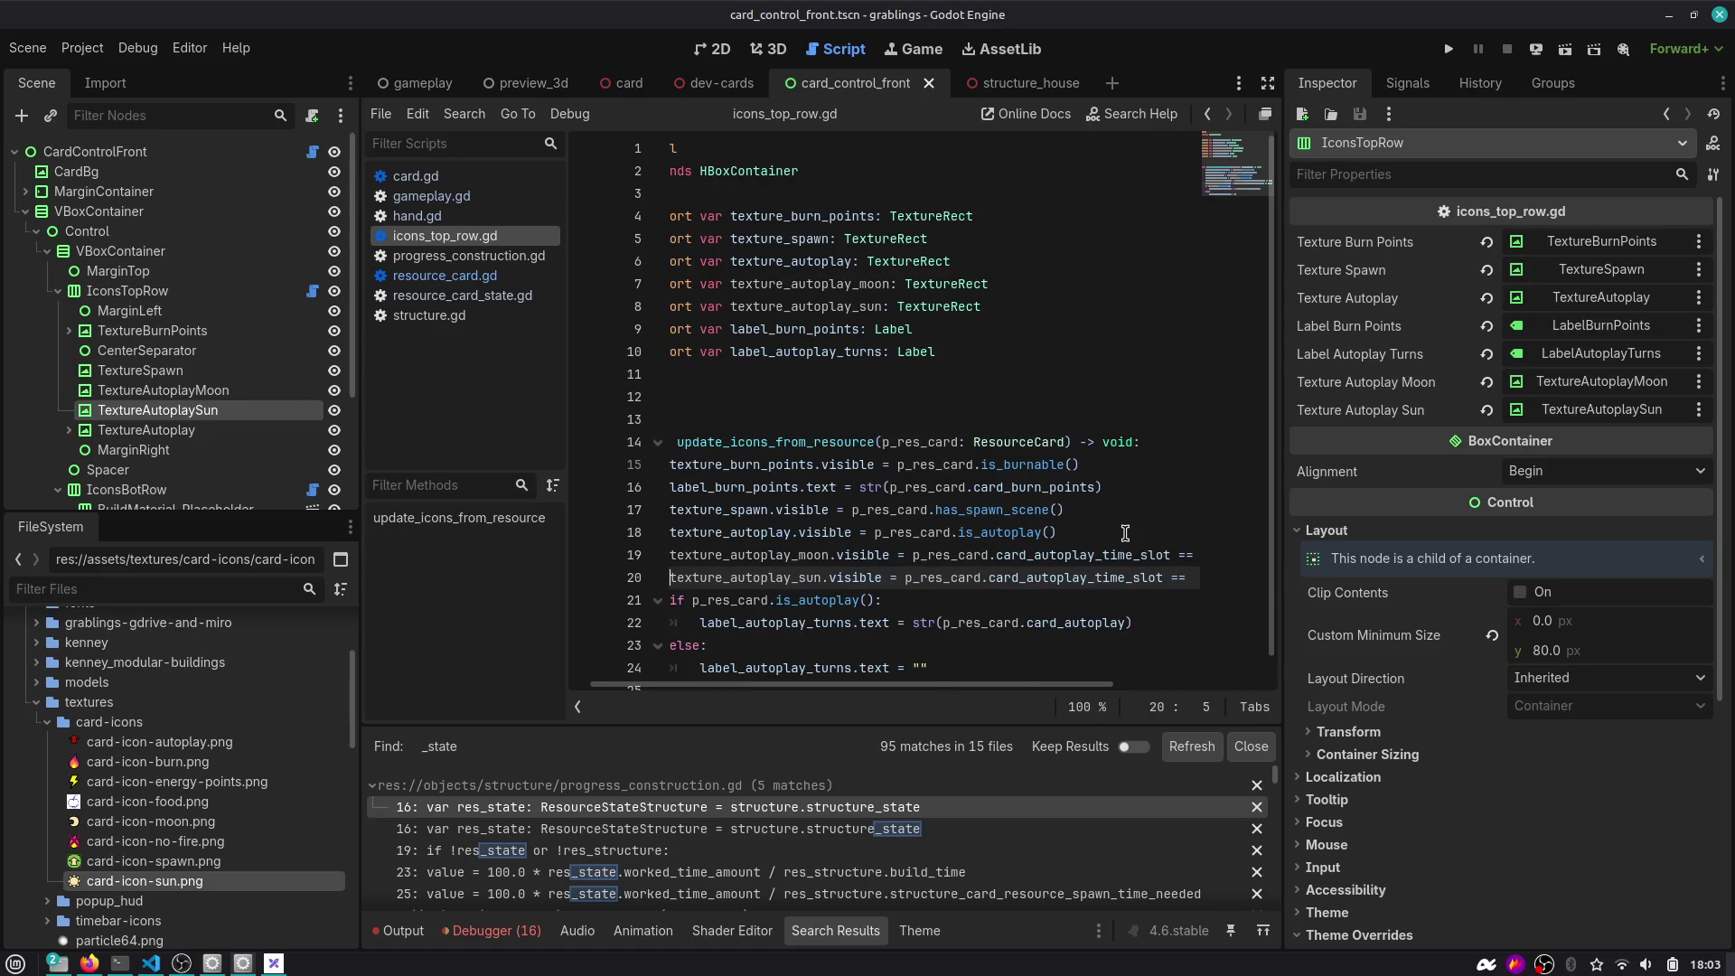
Switch to the dev-cards scene and clear the Output log.
{"action": "left_click", "coordinate": [723, 83]}
{"action": "left_click", "coordinate": [403, 931]}
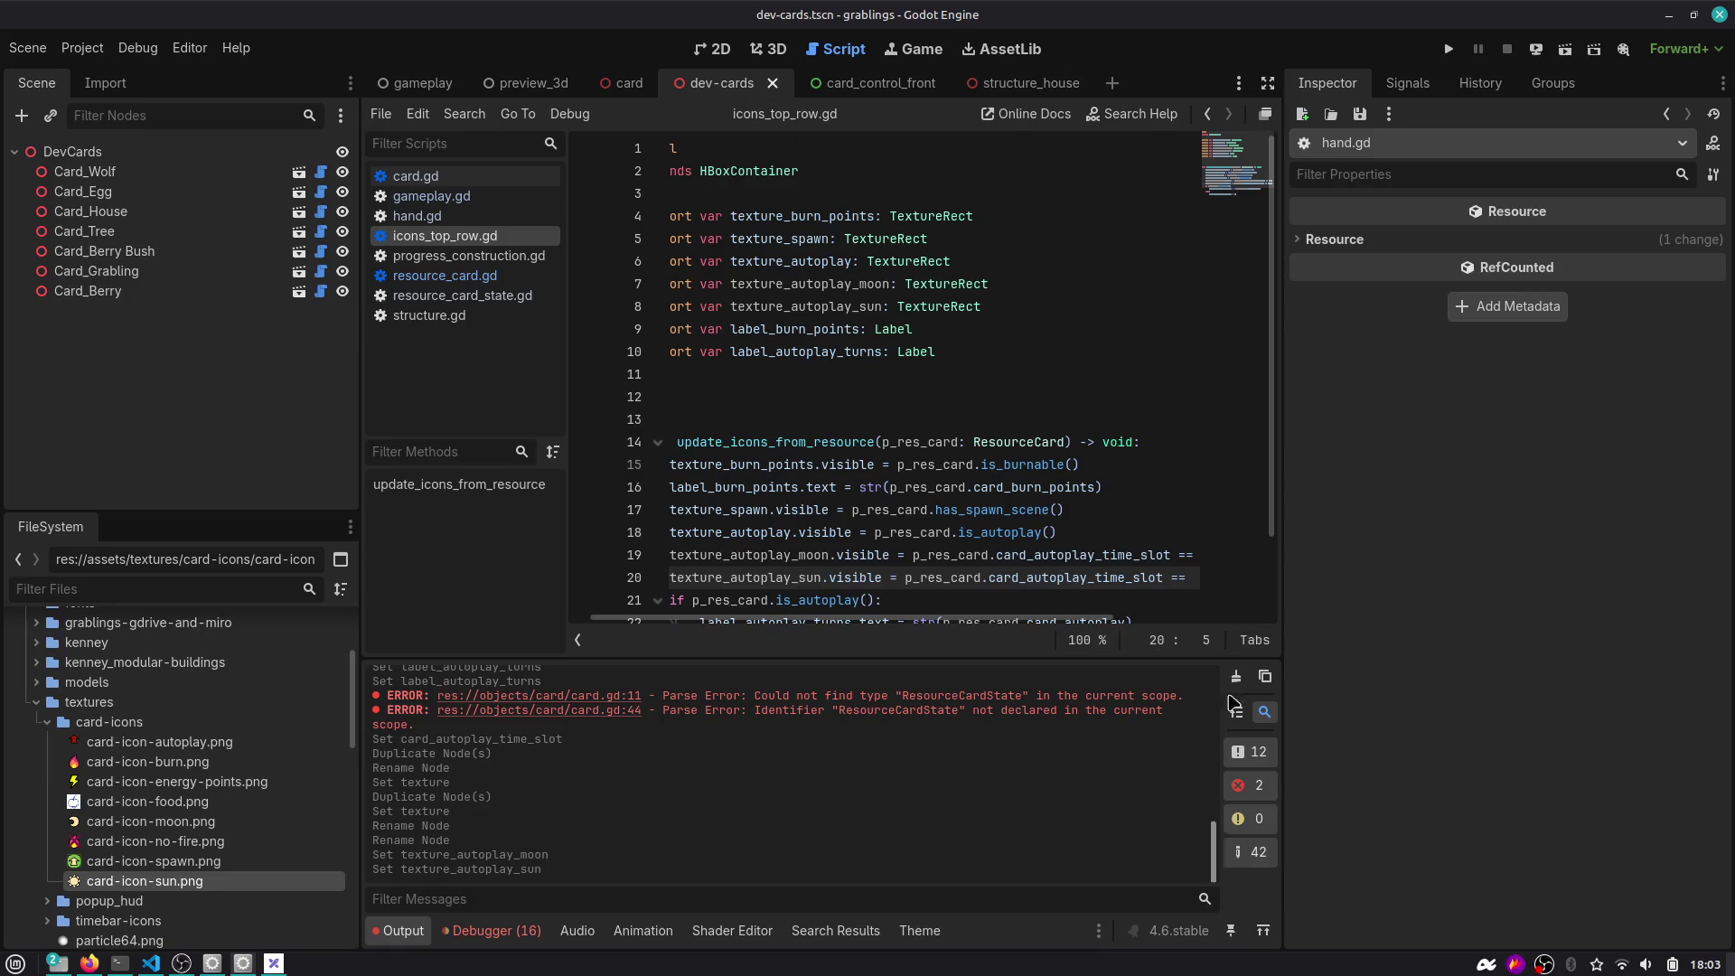
{"action": "left_click", "coordinate": [1236, 676]}
Inspect the cards' sun and moon icons in the 3D view, then return to the script.
{"action": "left_click", "coordinate": [768, 49]}
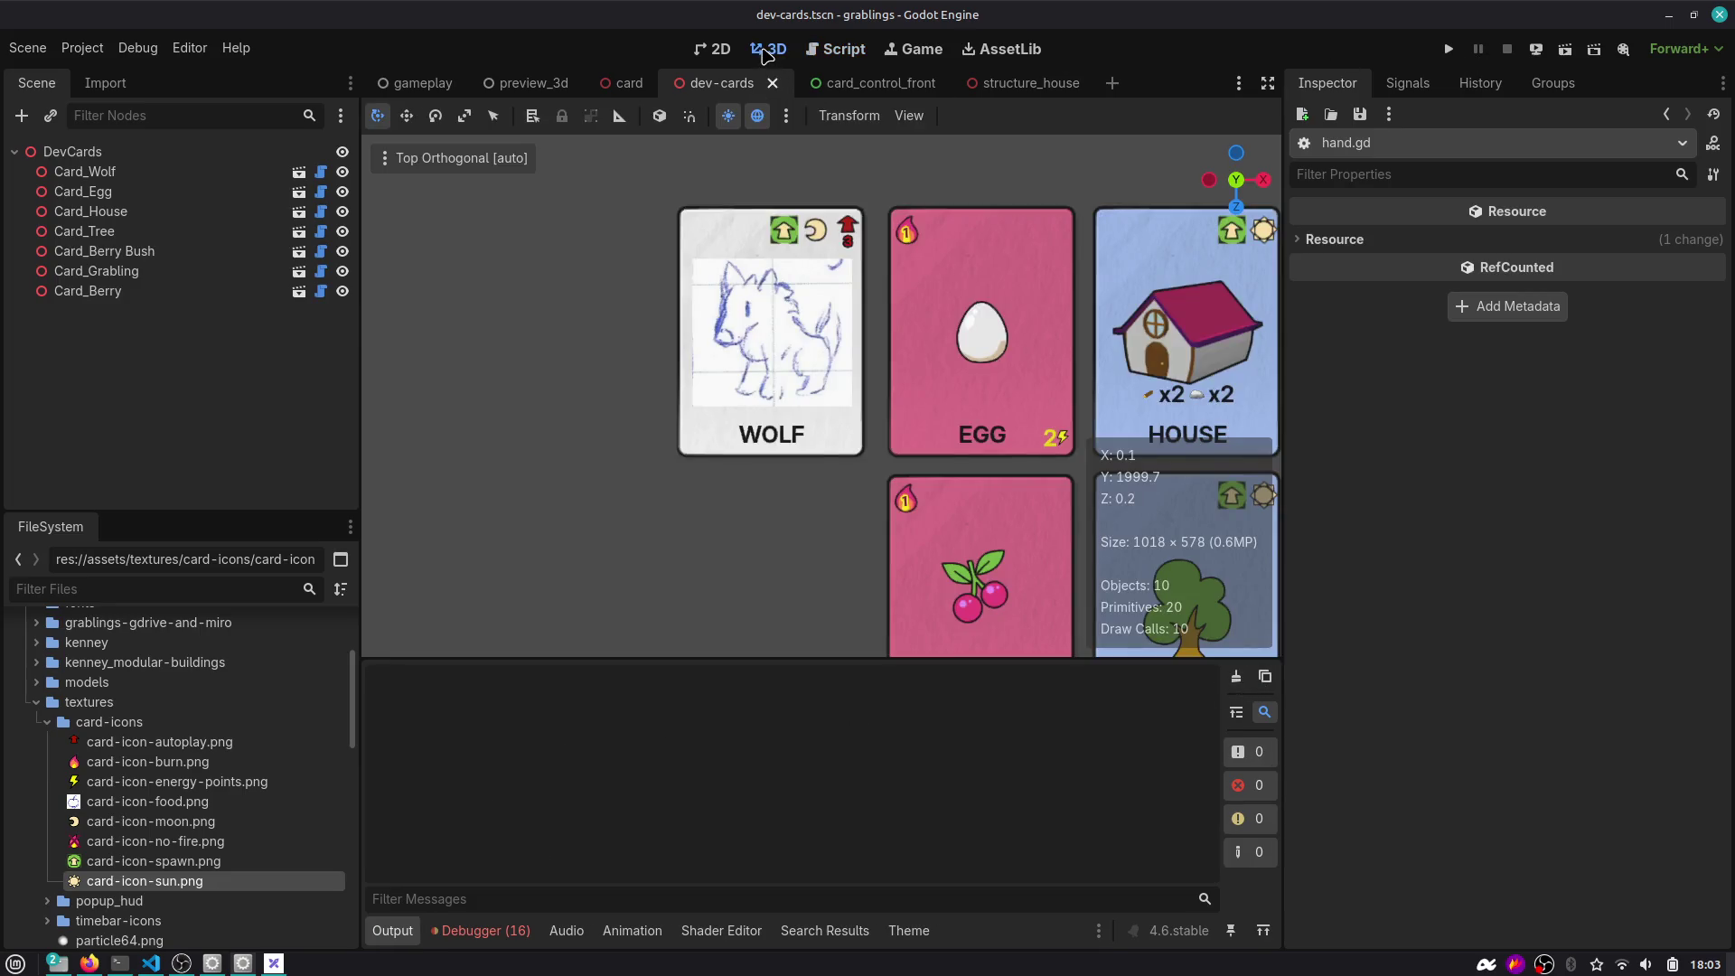
{"action": "scroll", "coordinate": [908, 301], "scroll_direction": "down", "scroll_amount": 2}
{"action": "mouse_move", "coordinate": [908, 301]}
{"action": "left_mouse_down"}
{"action": "mouse_move", "coordinate": [714, 262]}
{"action": "mouse_move", "coordinate": [600, 186]}
{"action": "left_mouse_up"}
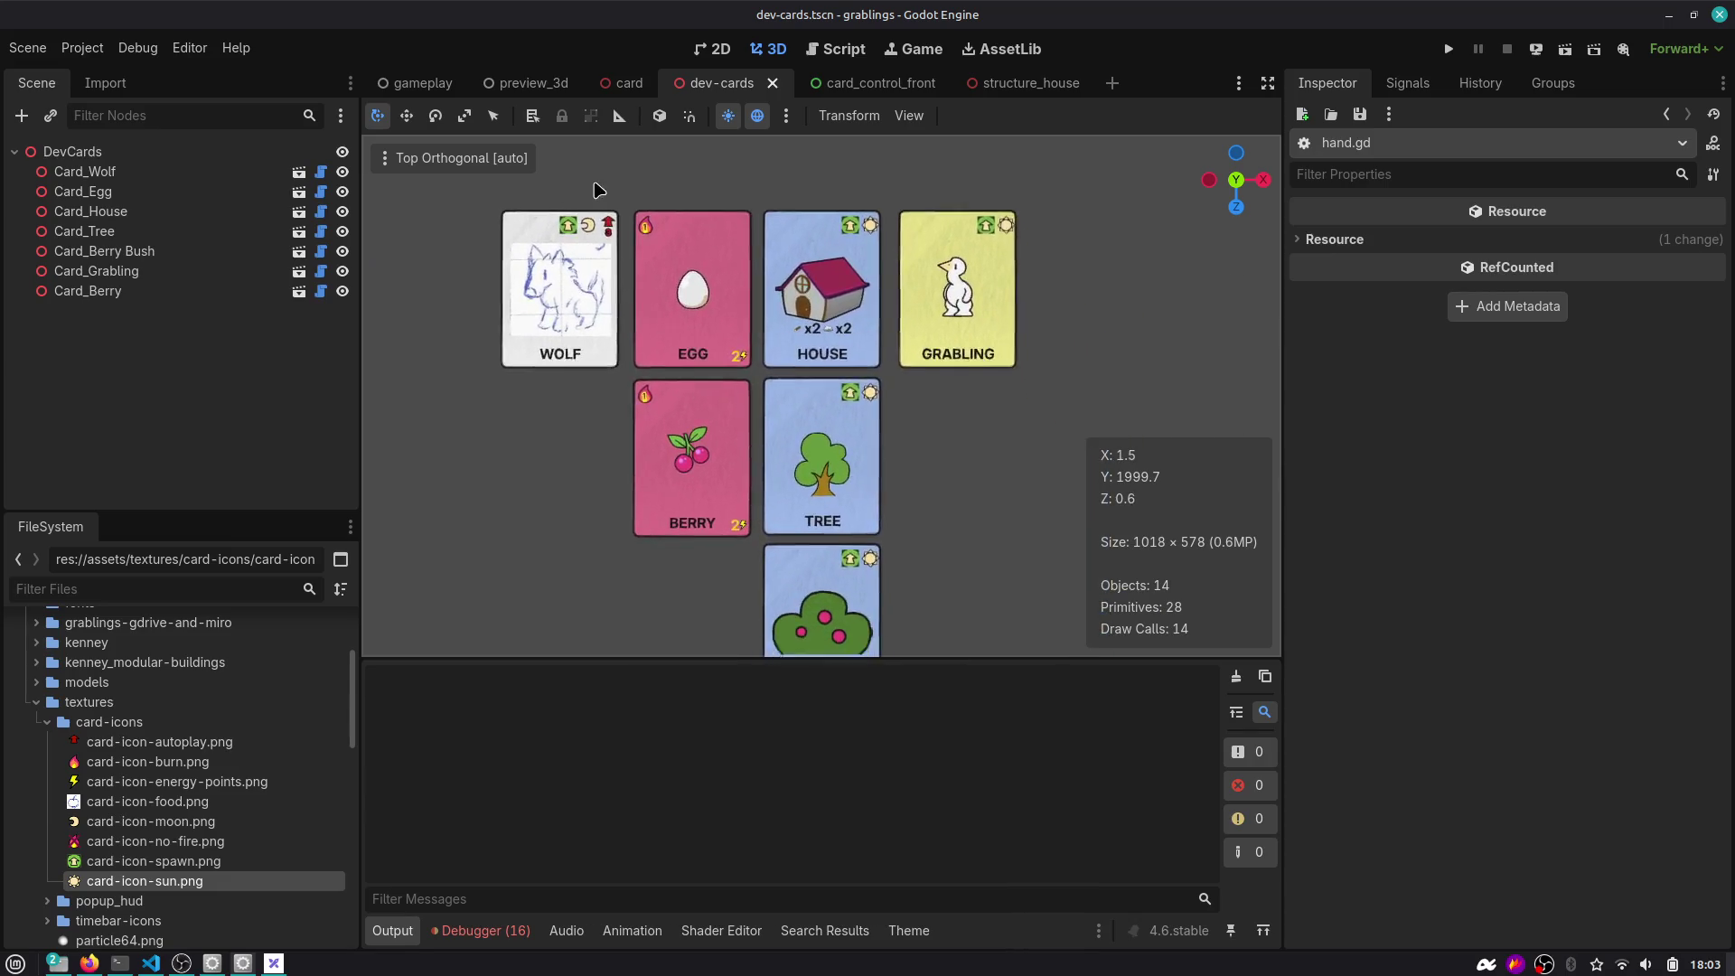
{"action": "scroll", "coordinate": [869, 548], "scroll_direction": "up", "scroll_amount": 4}
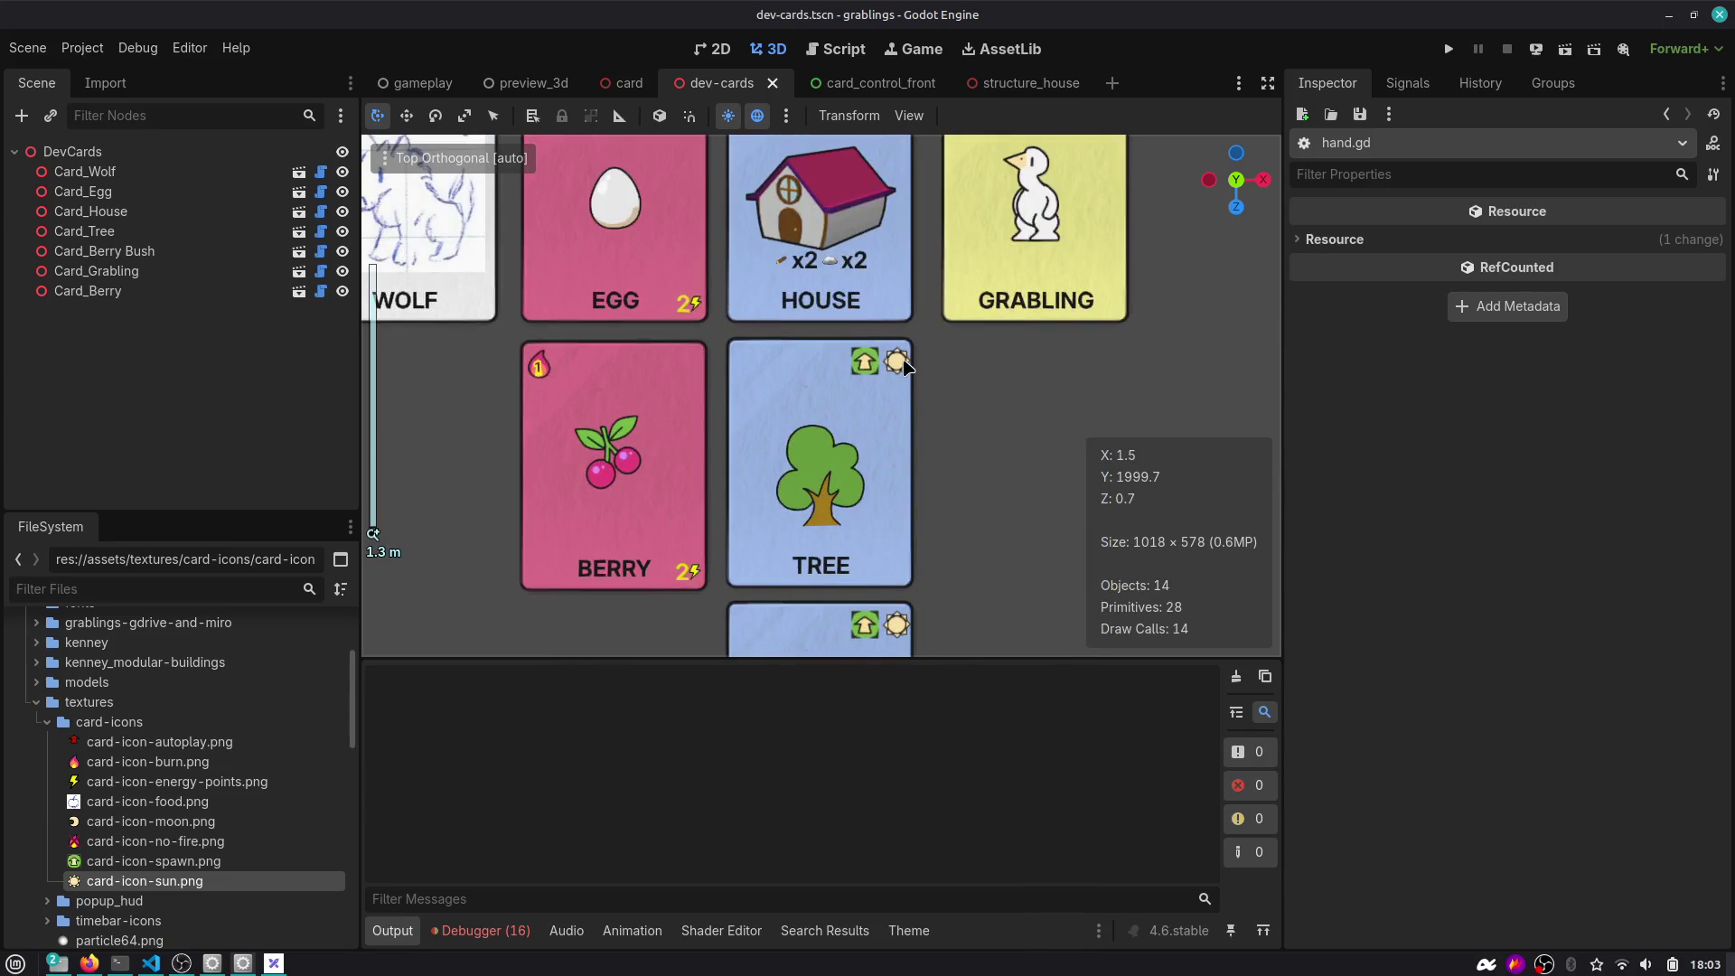
{"action": "left_click_drag", "start_coordinate": [668, 278], "coordinate": [757, 183]}
{"action": "left_click", "coordinate": [833, 50]}
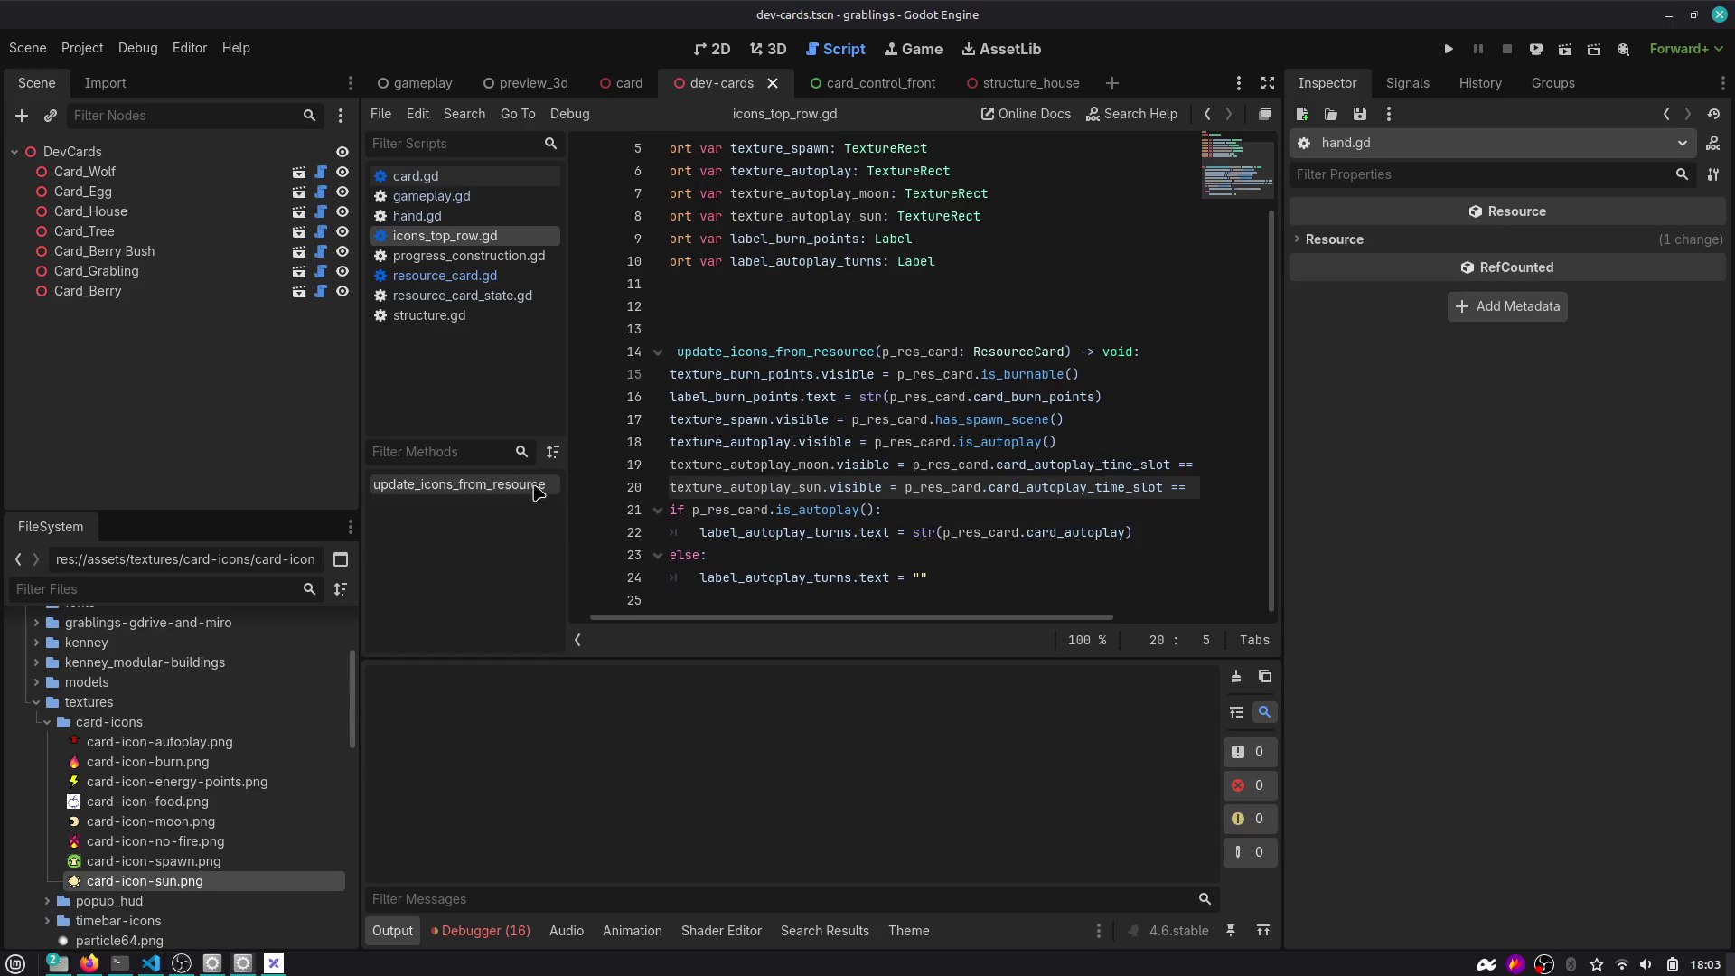
Hide the scripts list and select card_autoplay_time_slot on line 20.
{"action": "key", "text": "ctrl+backslash"}
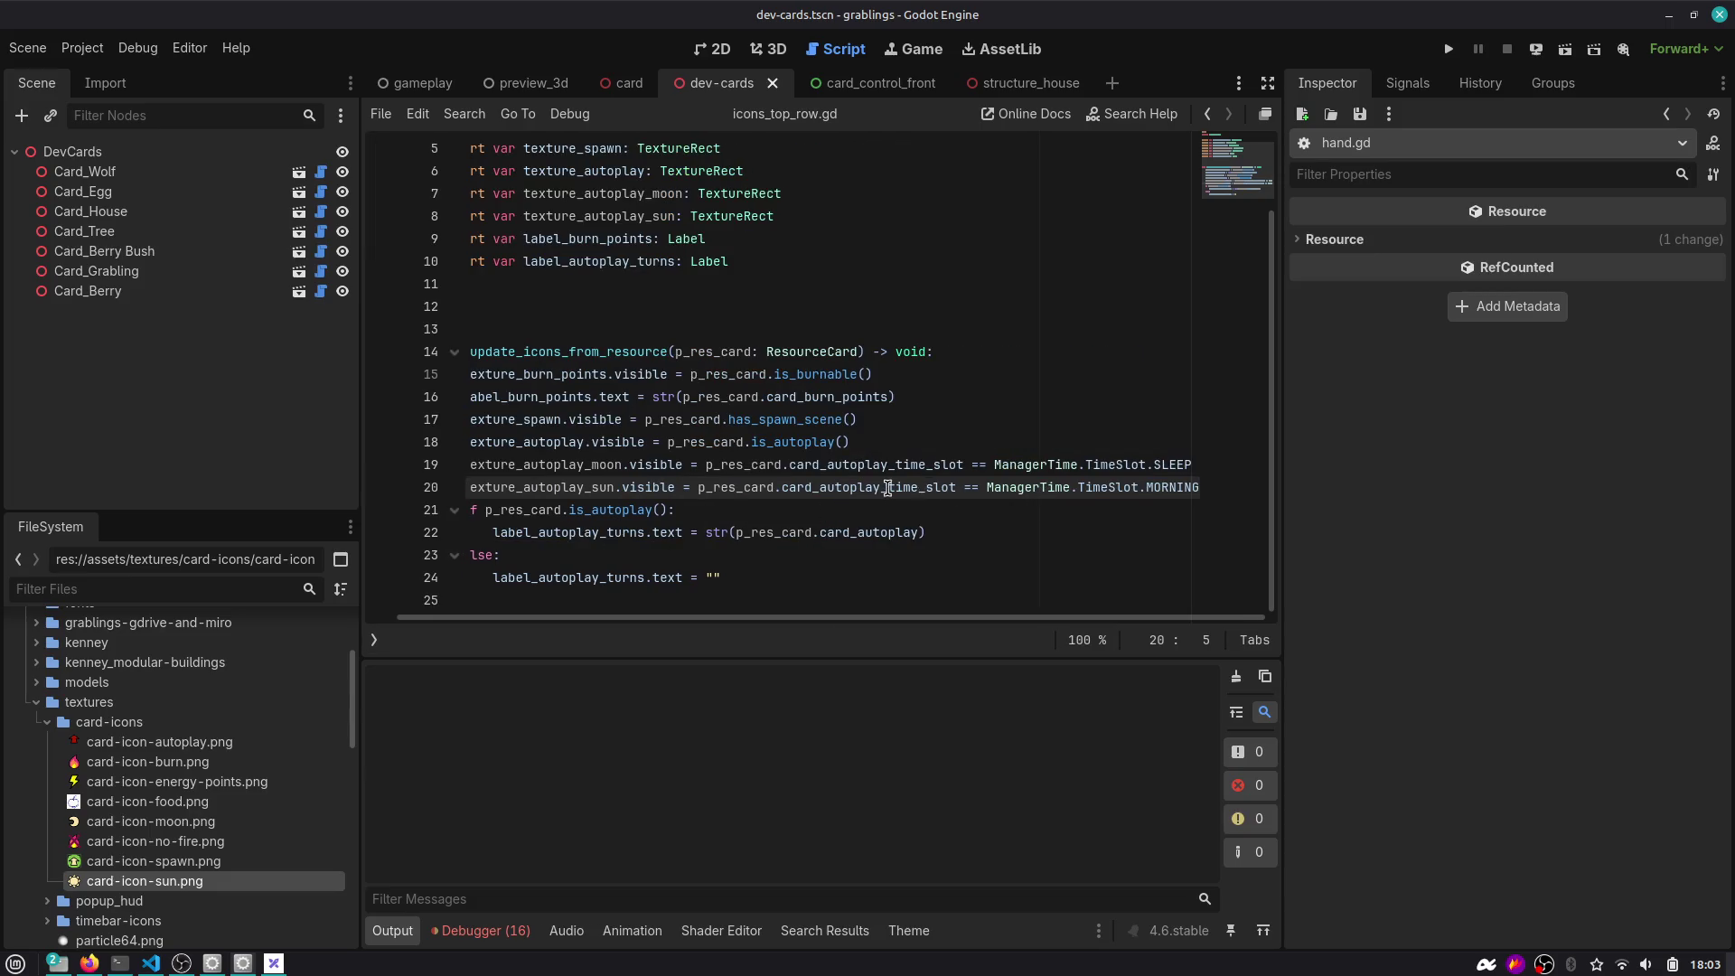
{"action": "double_click", "coordinate": [888, 488]}
{"action": "scroll", "coordinate": [842, 488], "scroll_direction": "left", "scroll_amount": 1}
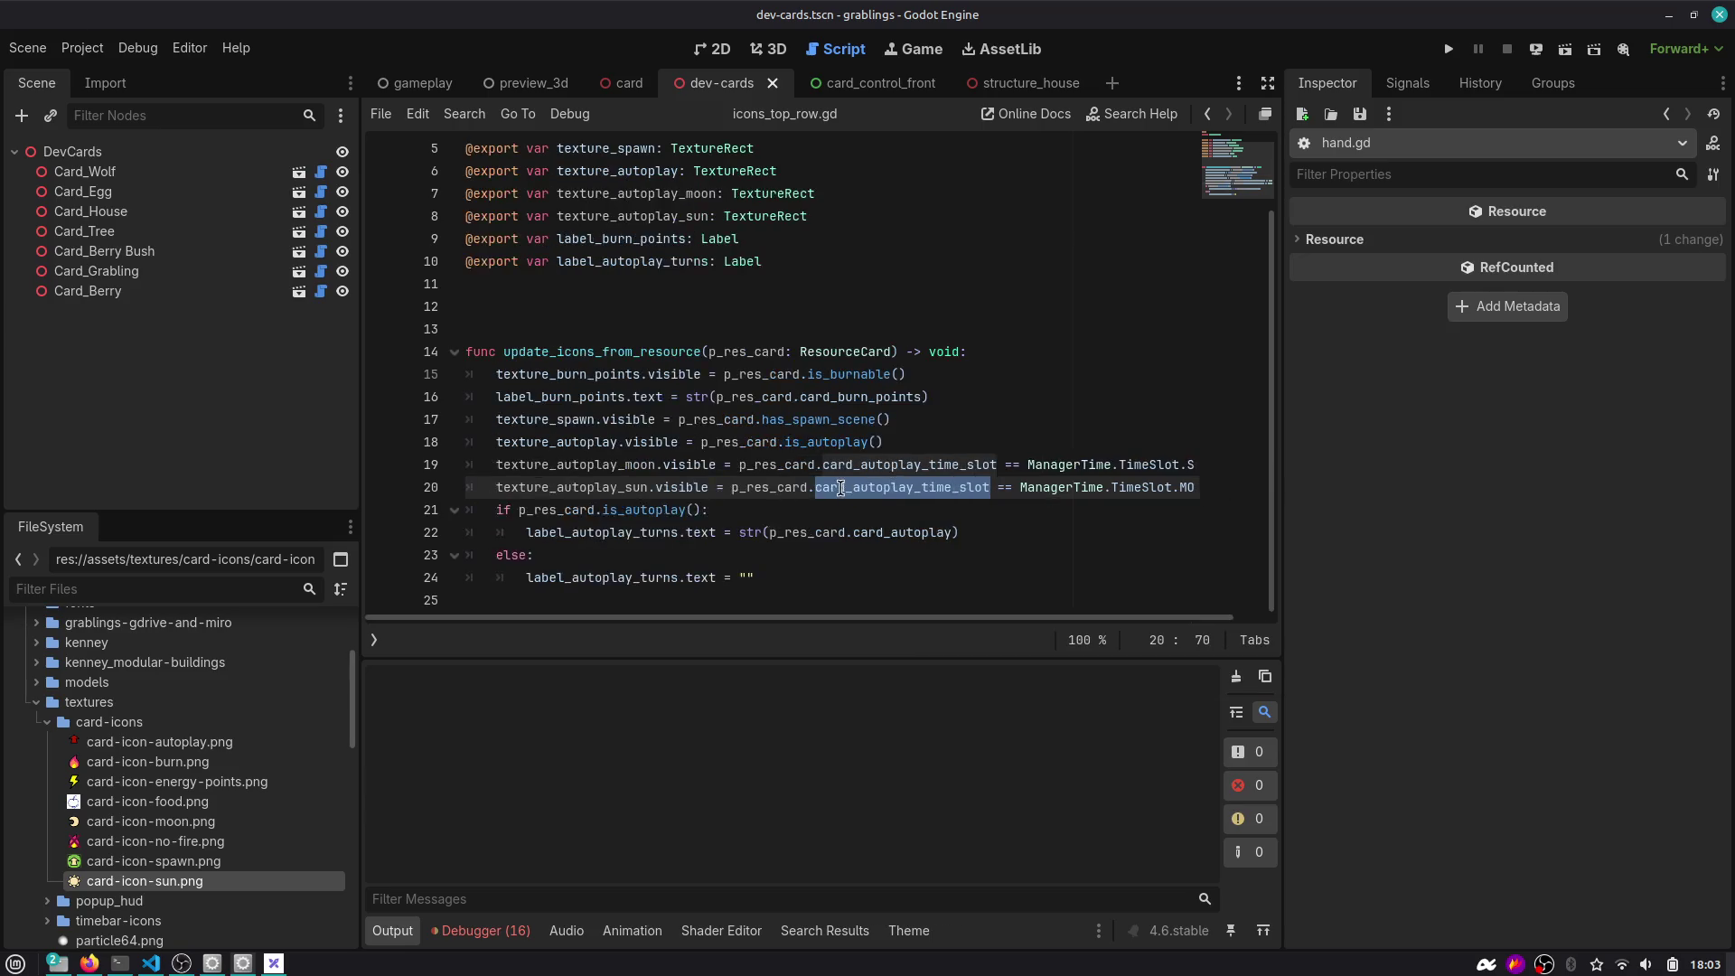
{"action": "scroll", "coordinate": [841, 488], "scroll_direction": "right", "scroll_amount": 1}
{"action": "scroll", "coordinate": [754, 457], "scroll_direction": "left", "scroll_amount": 1}
{"action": "mouse_move", "coordinate": [789, 466]}
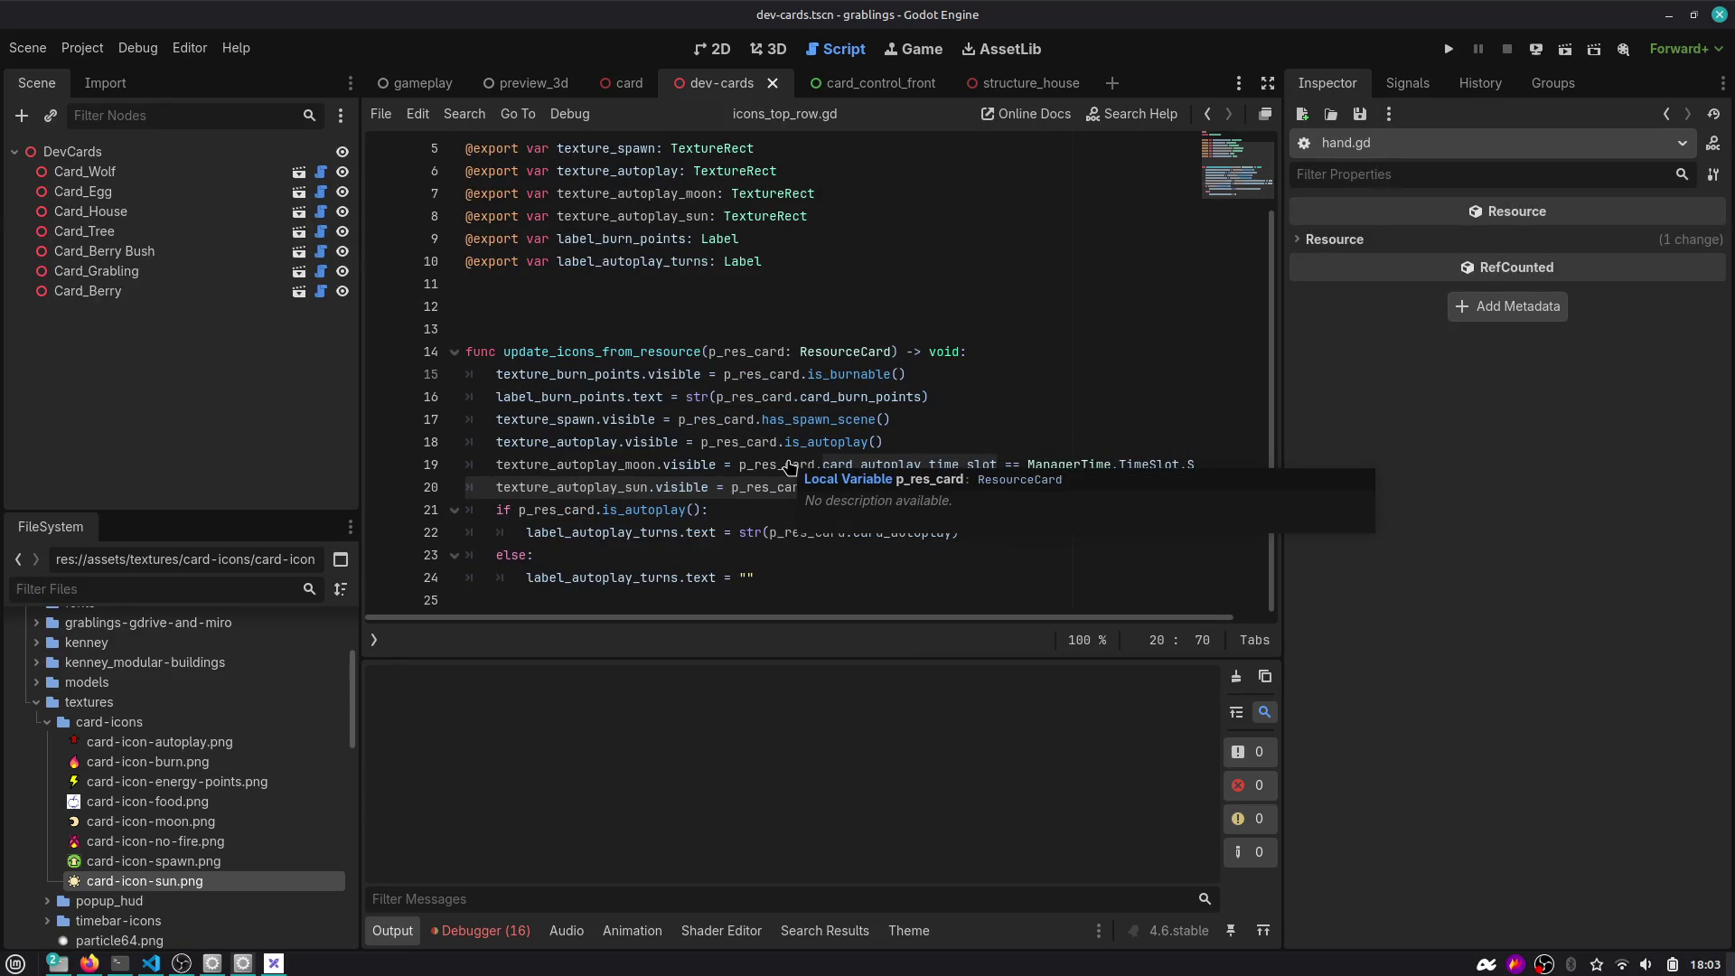
Expand the resource-not-found error in the Debugger's Errors tab, then clear all errors.
{"action": "left_click", "coordinate": [487, 931]}
{"action": "scroll", "coordinate": [565, 744], "scroll_direction": "down", "scroll_amount": 2}
{"action": "scroll", "coordinate": [565, 745], "scroll_direction": "down", "scroll_amount": 1}
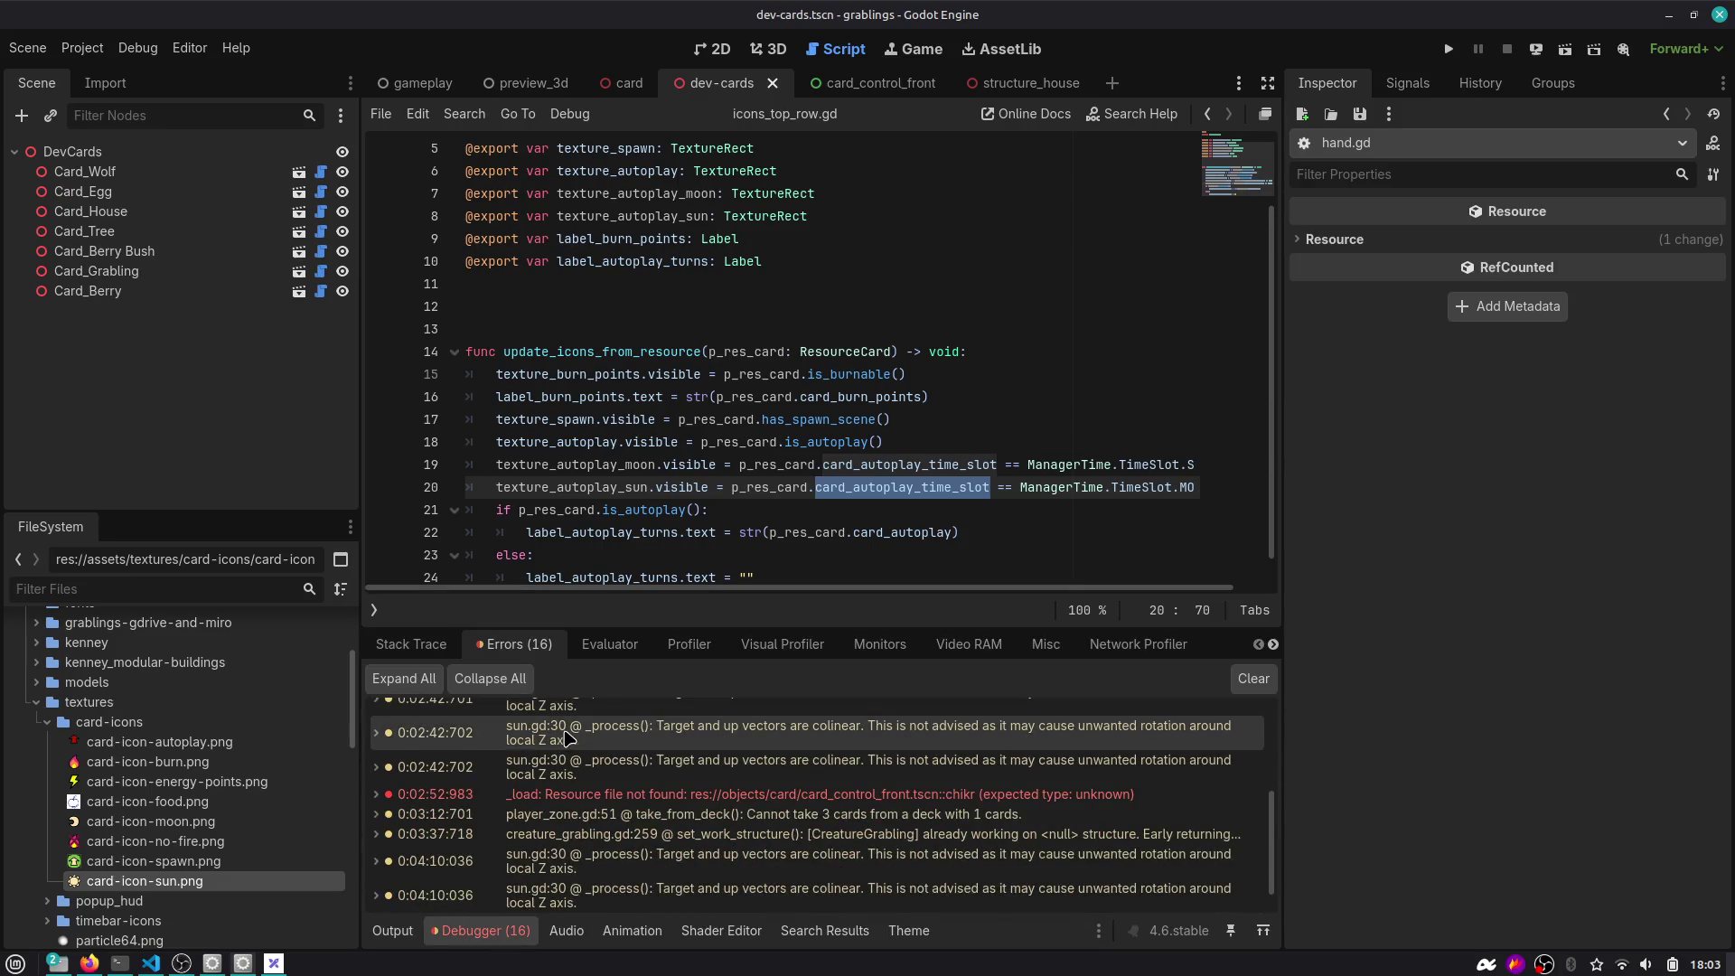
{"action": "scroll", "coordinate": [568, 741], "scroll_direction": "down", "scroll_amount": 1}
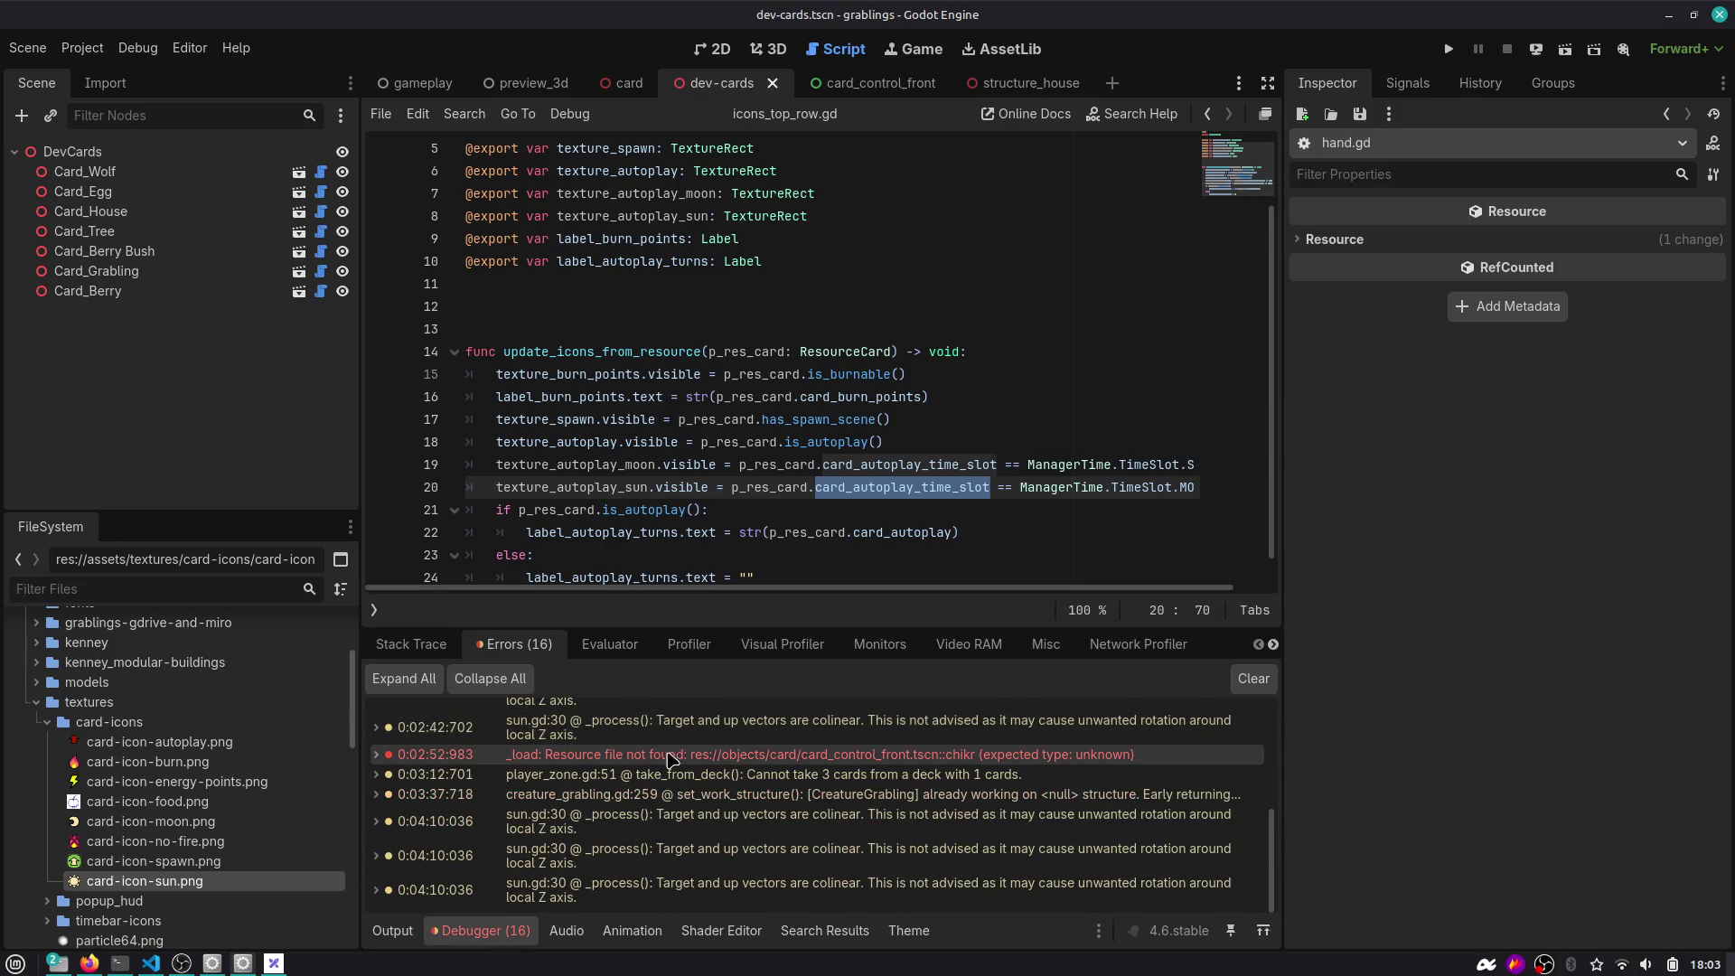
{"action": "double_click", "coordinate": [1010, 755]}
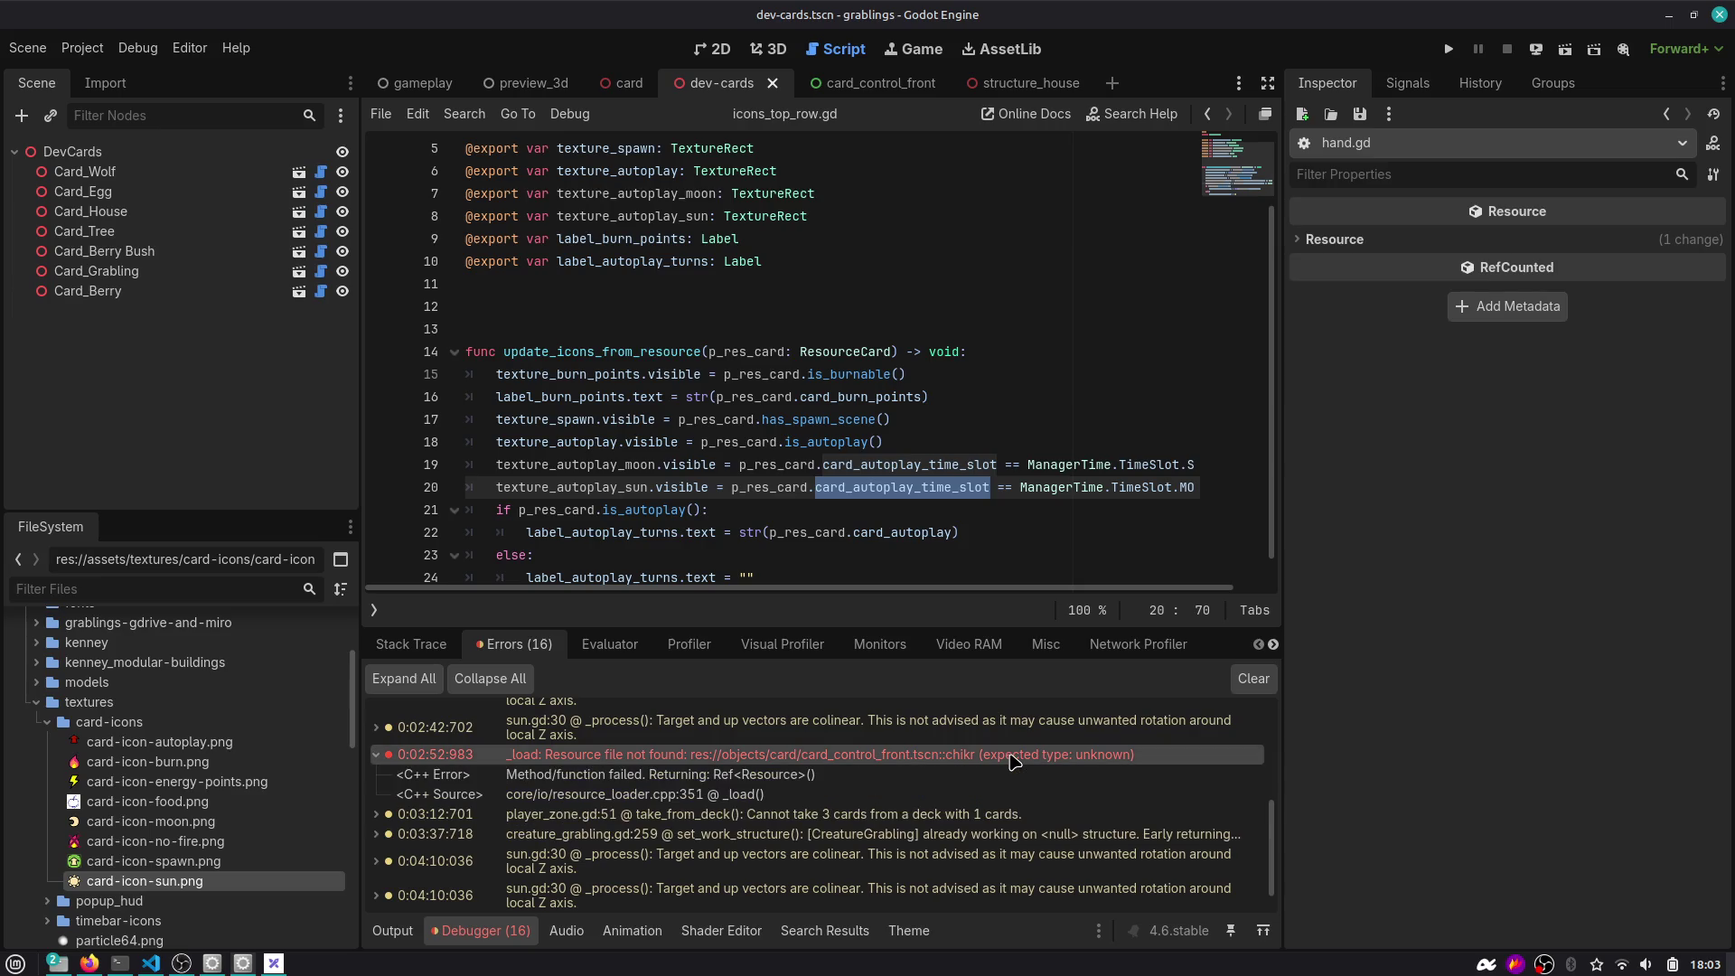
{"action": "left_click", "coordinate": [1254, 680]}
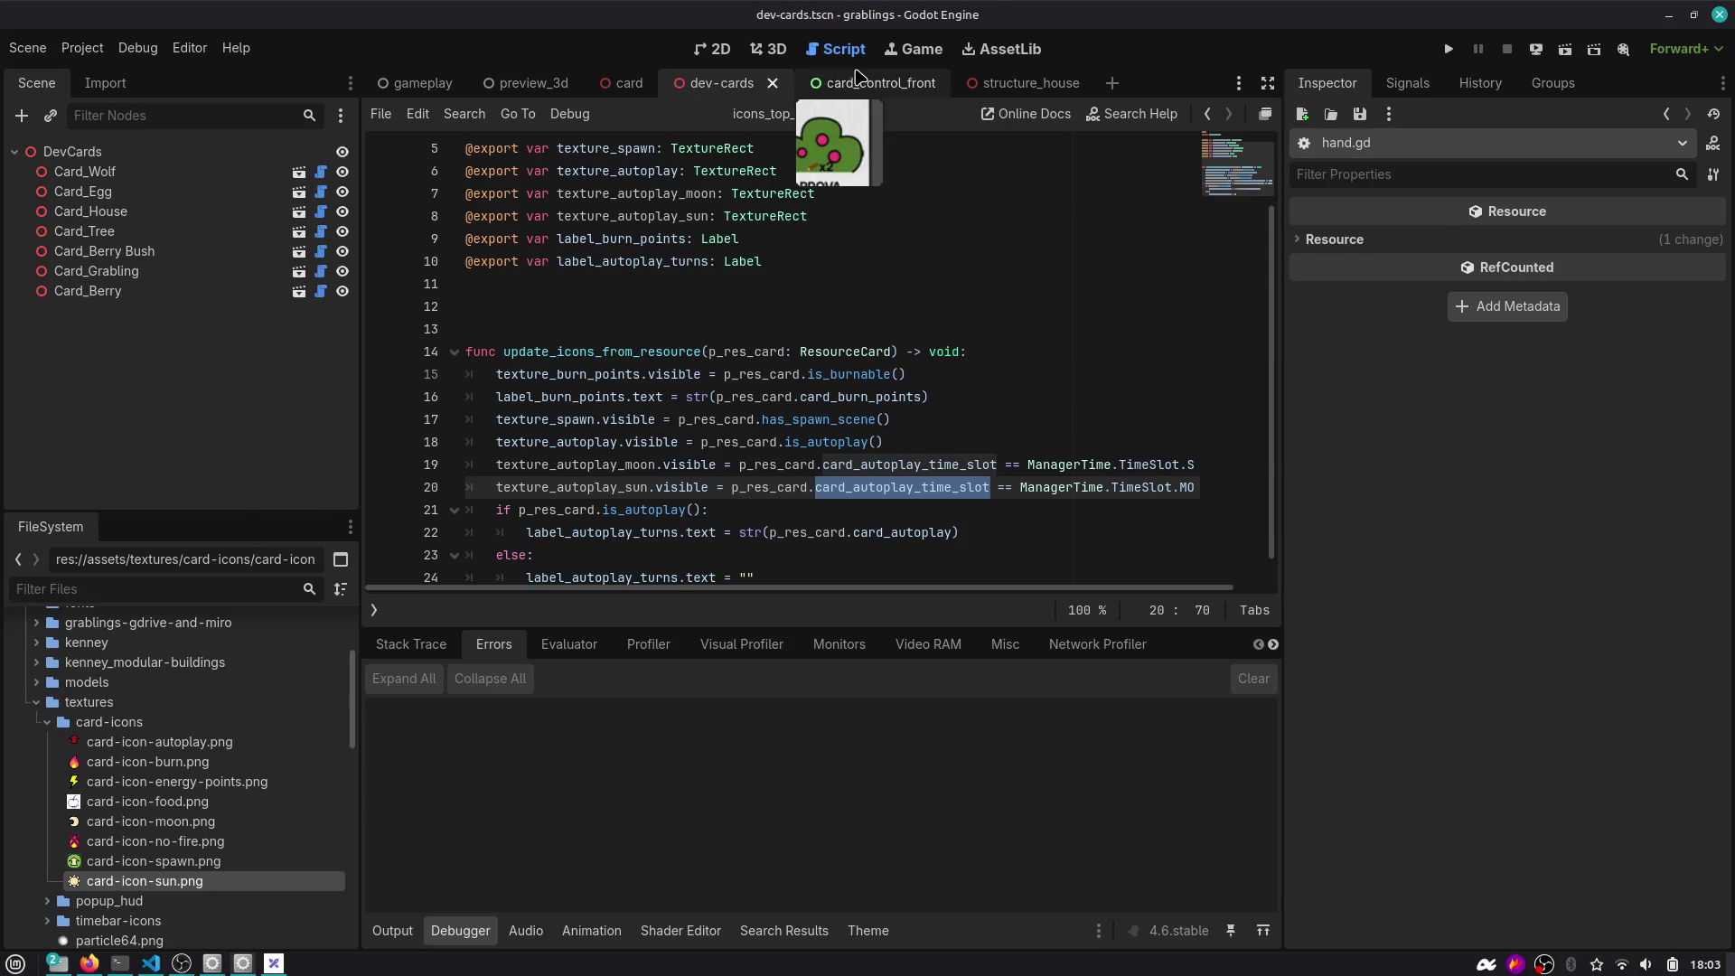
Switch to the 3D view of the cards.
{"action": "left_click", "coordinate": [773, 49]}
Set Card_House's Resource Card autoplay time slot to Morning and save the scene.
{"action": "scroll", "coordinate": [786, 262], "scroll_direction": "down", "scroll_amount": 2}
{"action": "left_click", "coordinate": [807, 310]}
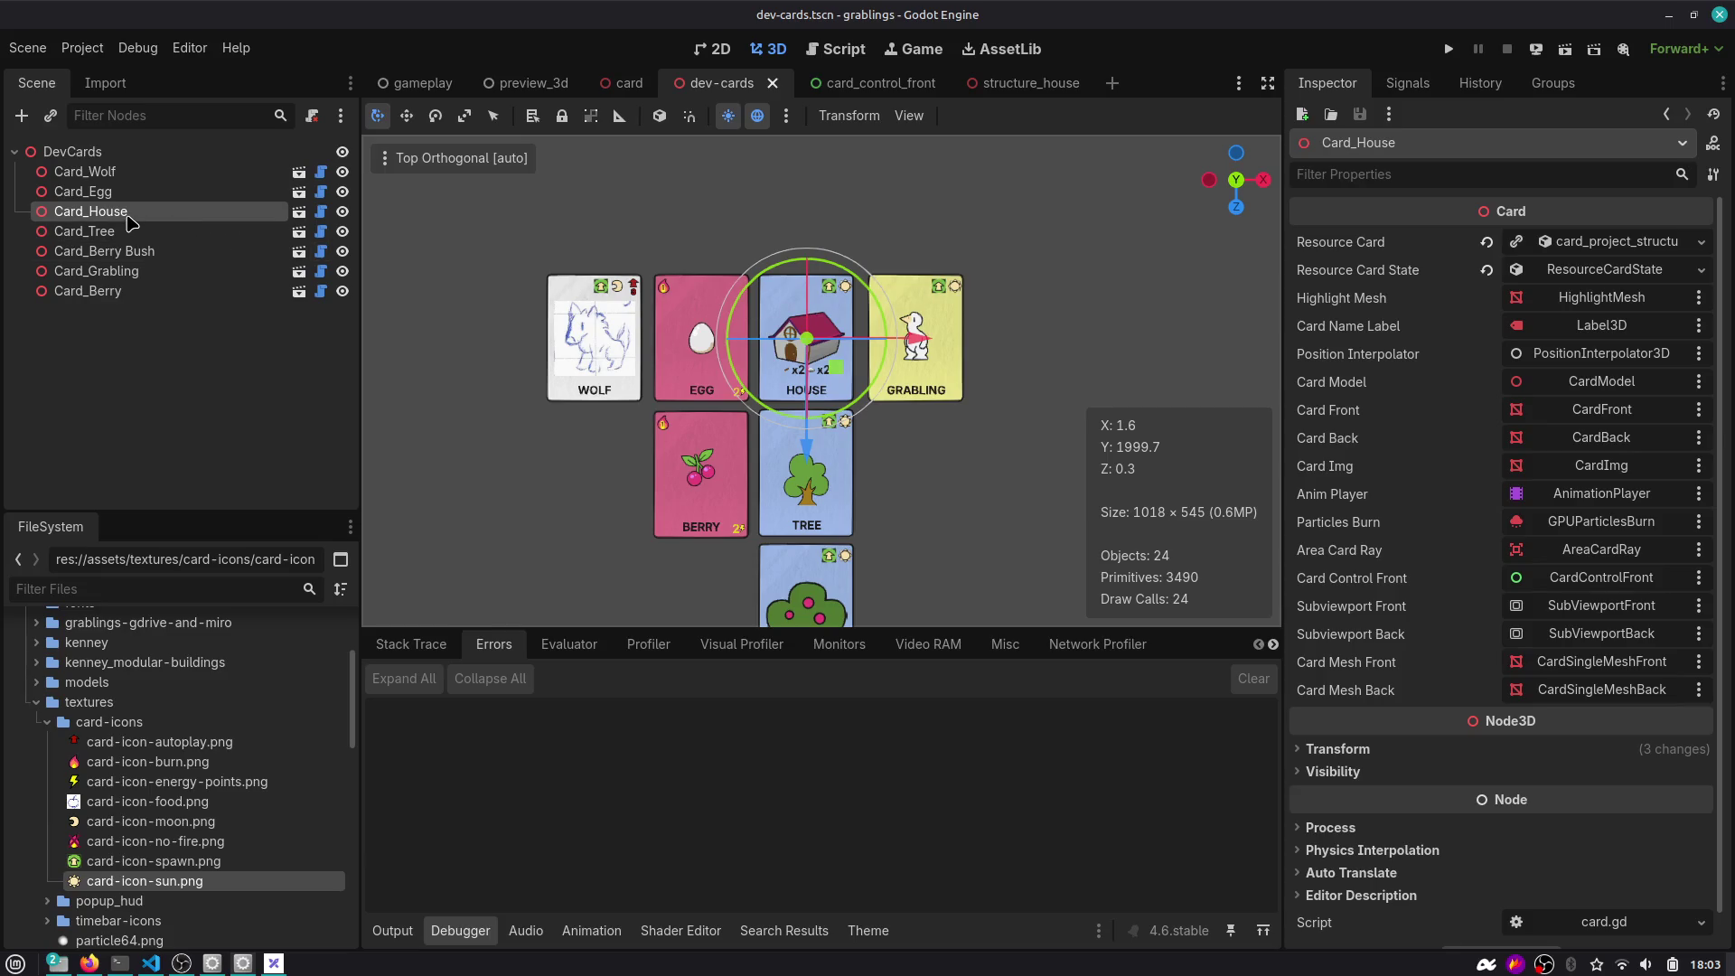
{"action": "scroll", "coordinate": [754, 276], "scroll_direction": "up", "scroll_amount": 3}
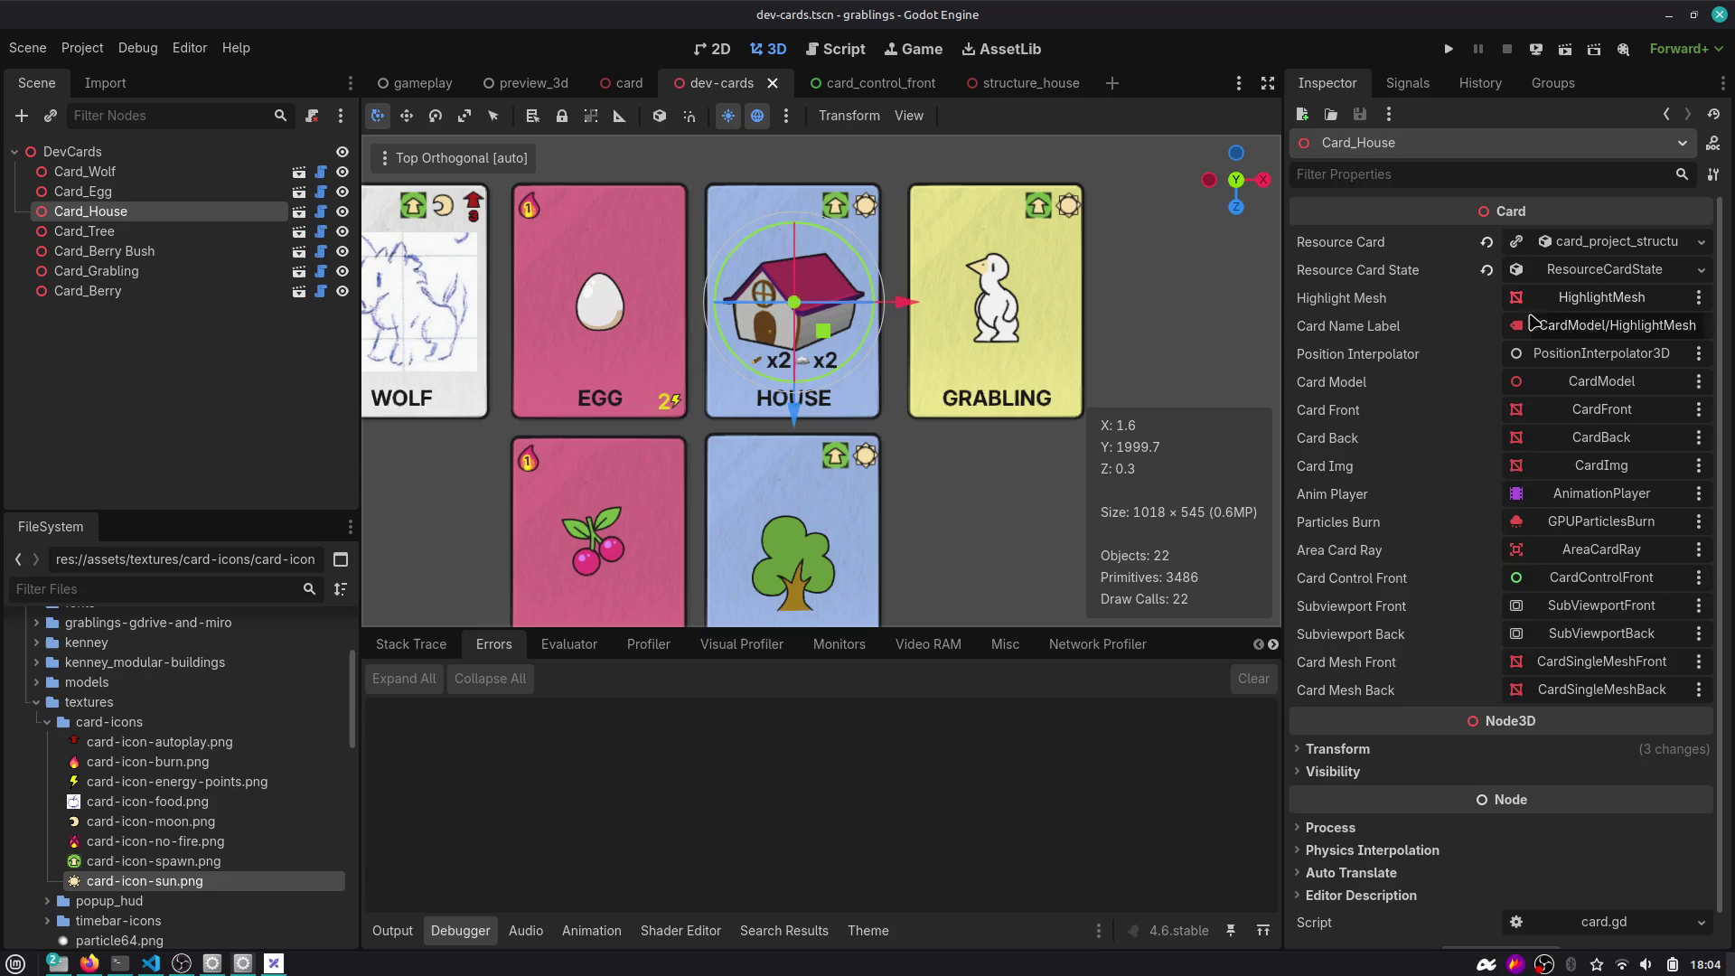
{"action": "left_click", "coordinate": [1568, 253]}
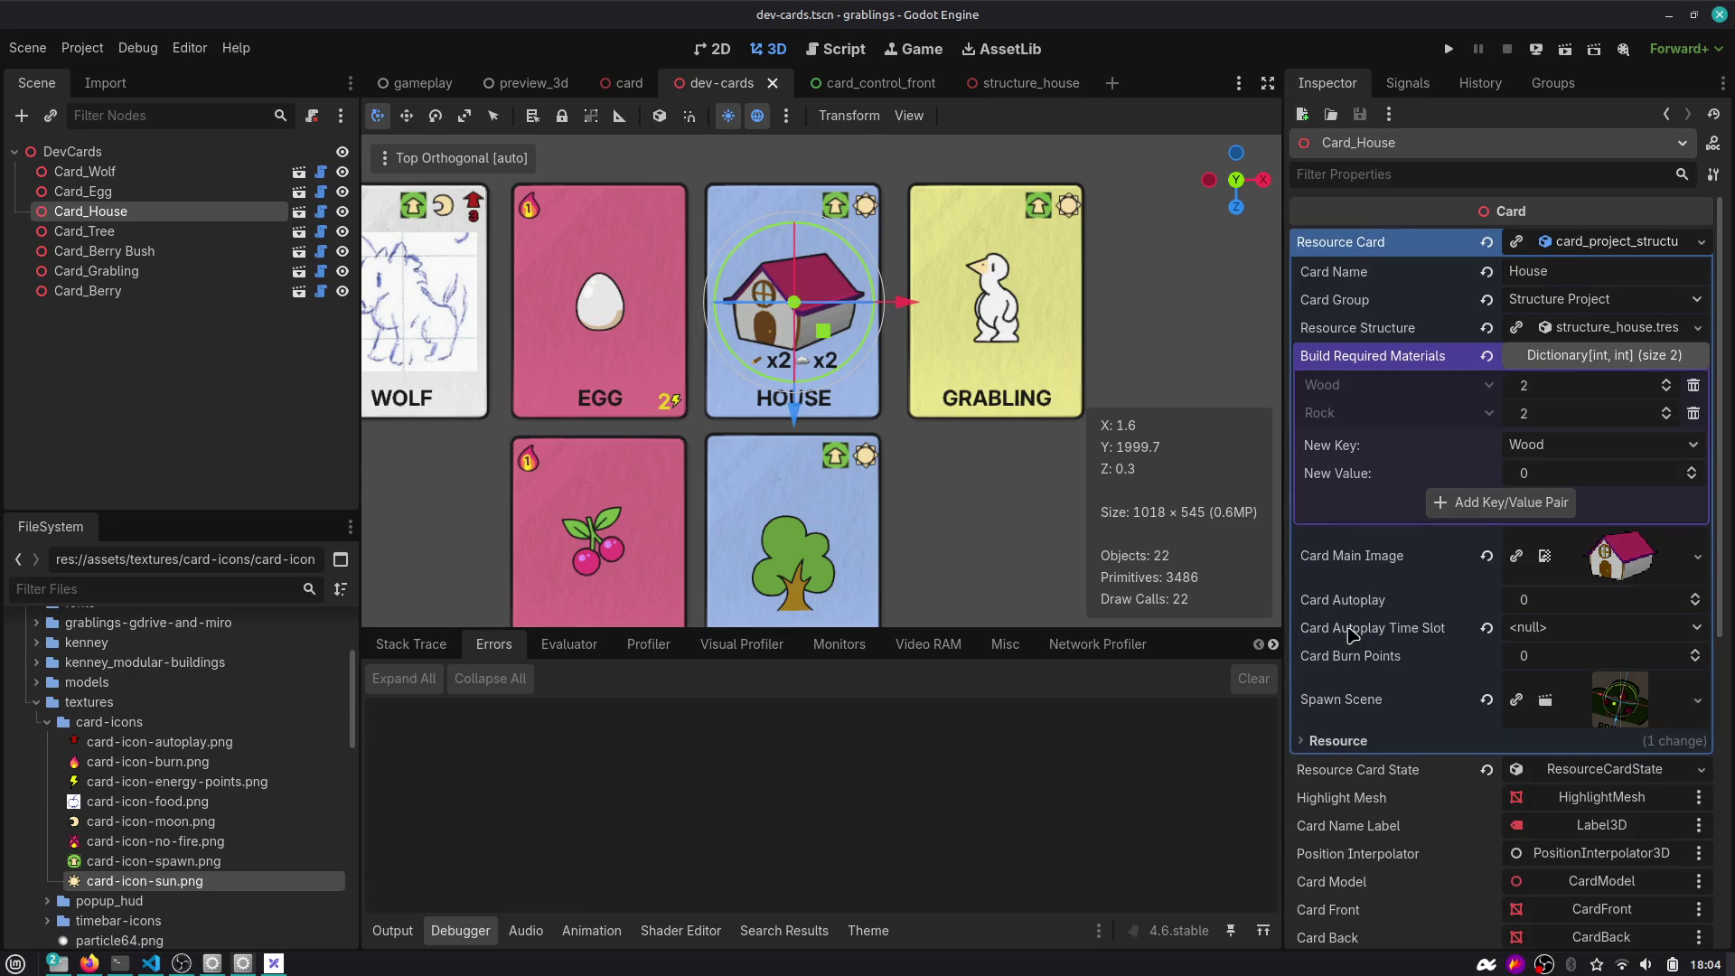
{"action": "left_click", "coordinate": [1487, 632]}
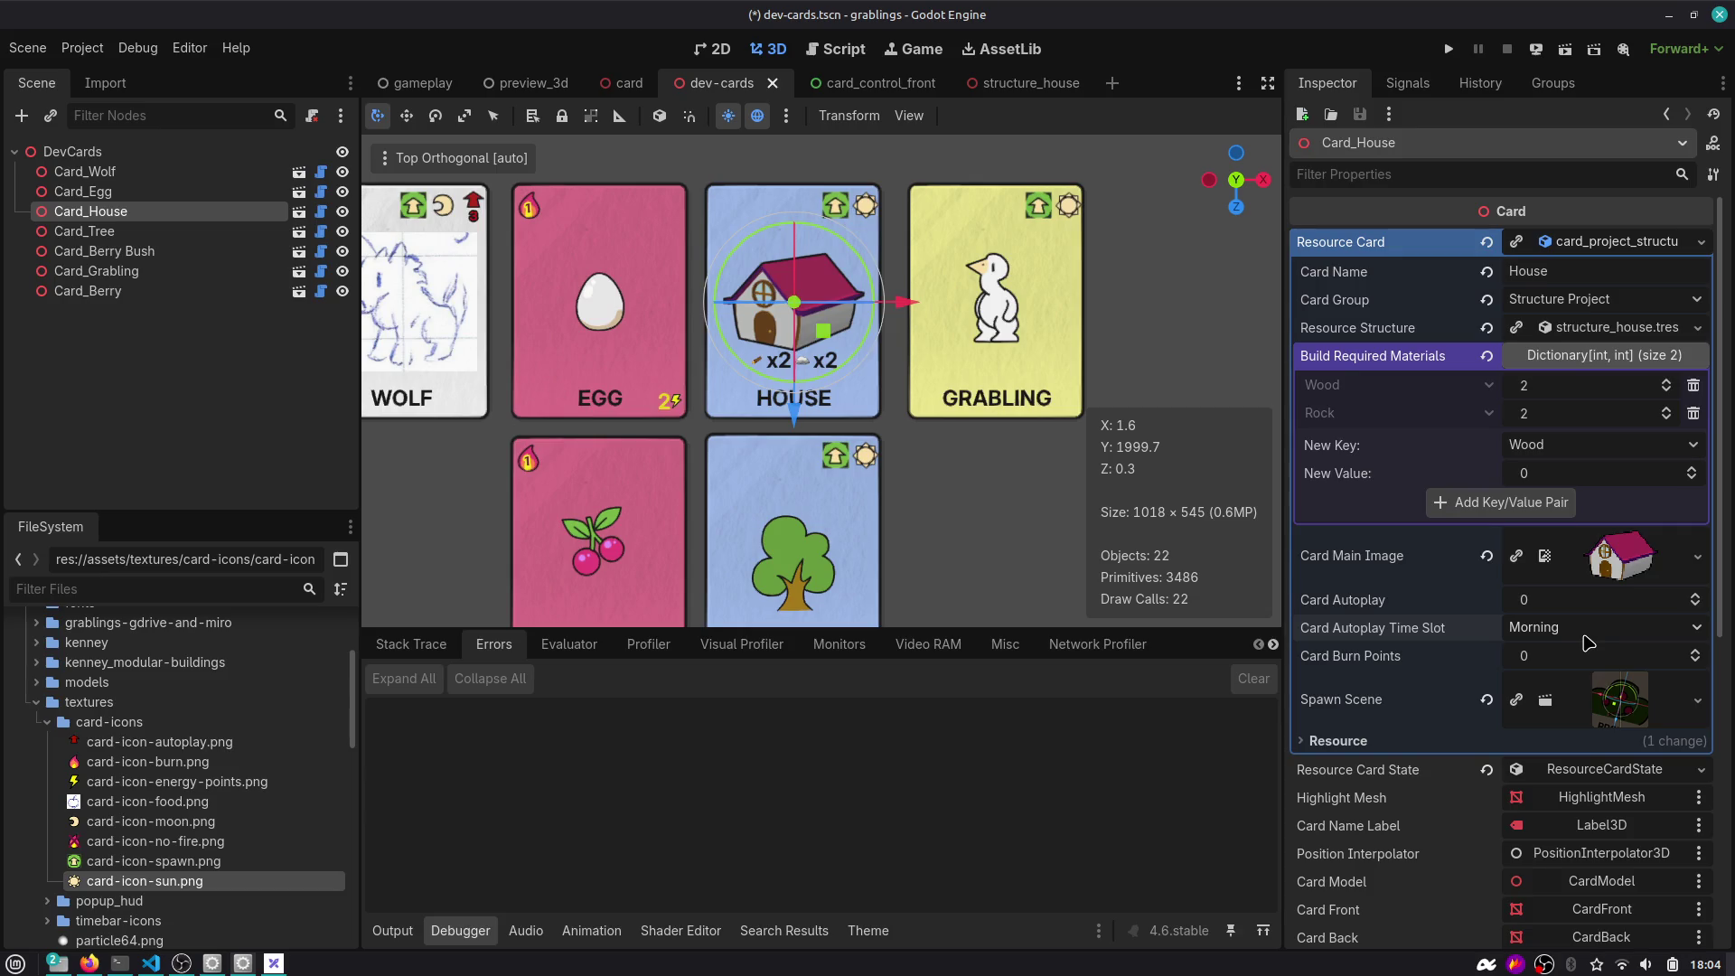
{"action": "key", "text": "ctrl+s"}
Open resource_card.gd at the card_autoplay_time_slot declaration.
{"action": "left_click", "coordinate": [835, 56]}
{"action": "scroll", "coordinate": [700, 333], "scroll_direction": "up", "scroll_amount": 2}
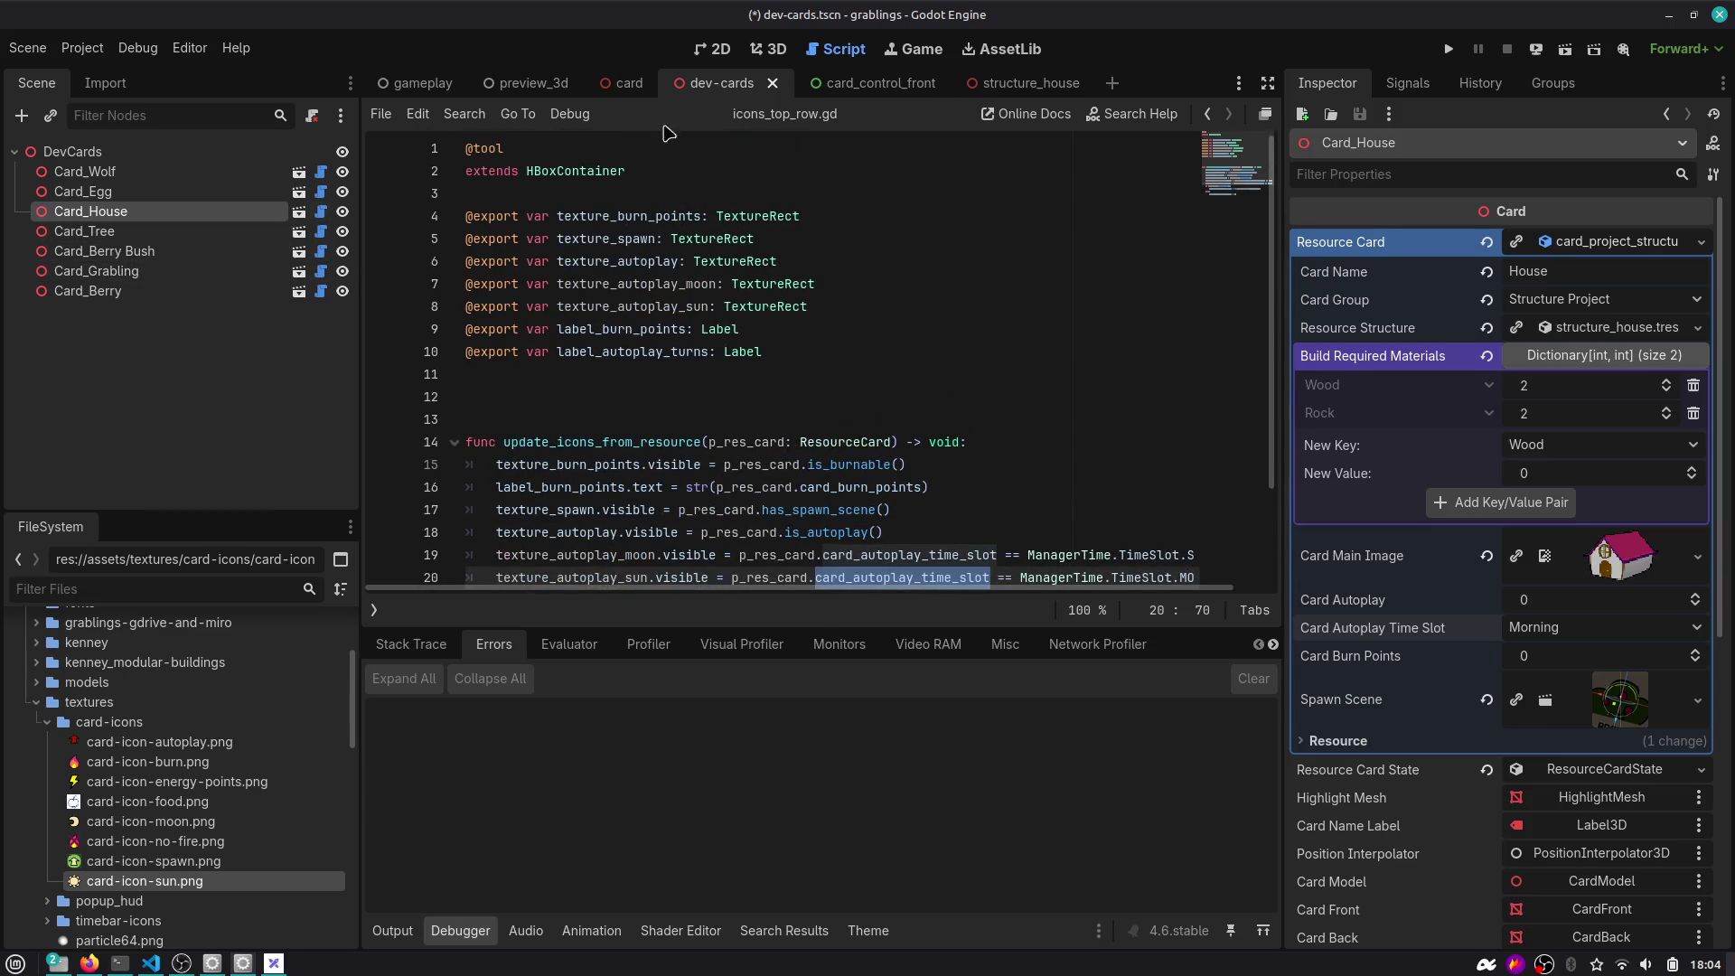
{"action": "left_click", "coordinate": [634, 285]}
{"action": "key", "text": "alt+Left"}
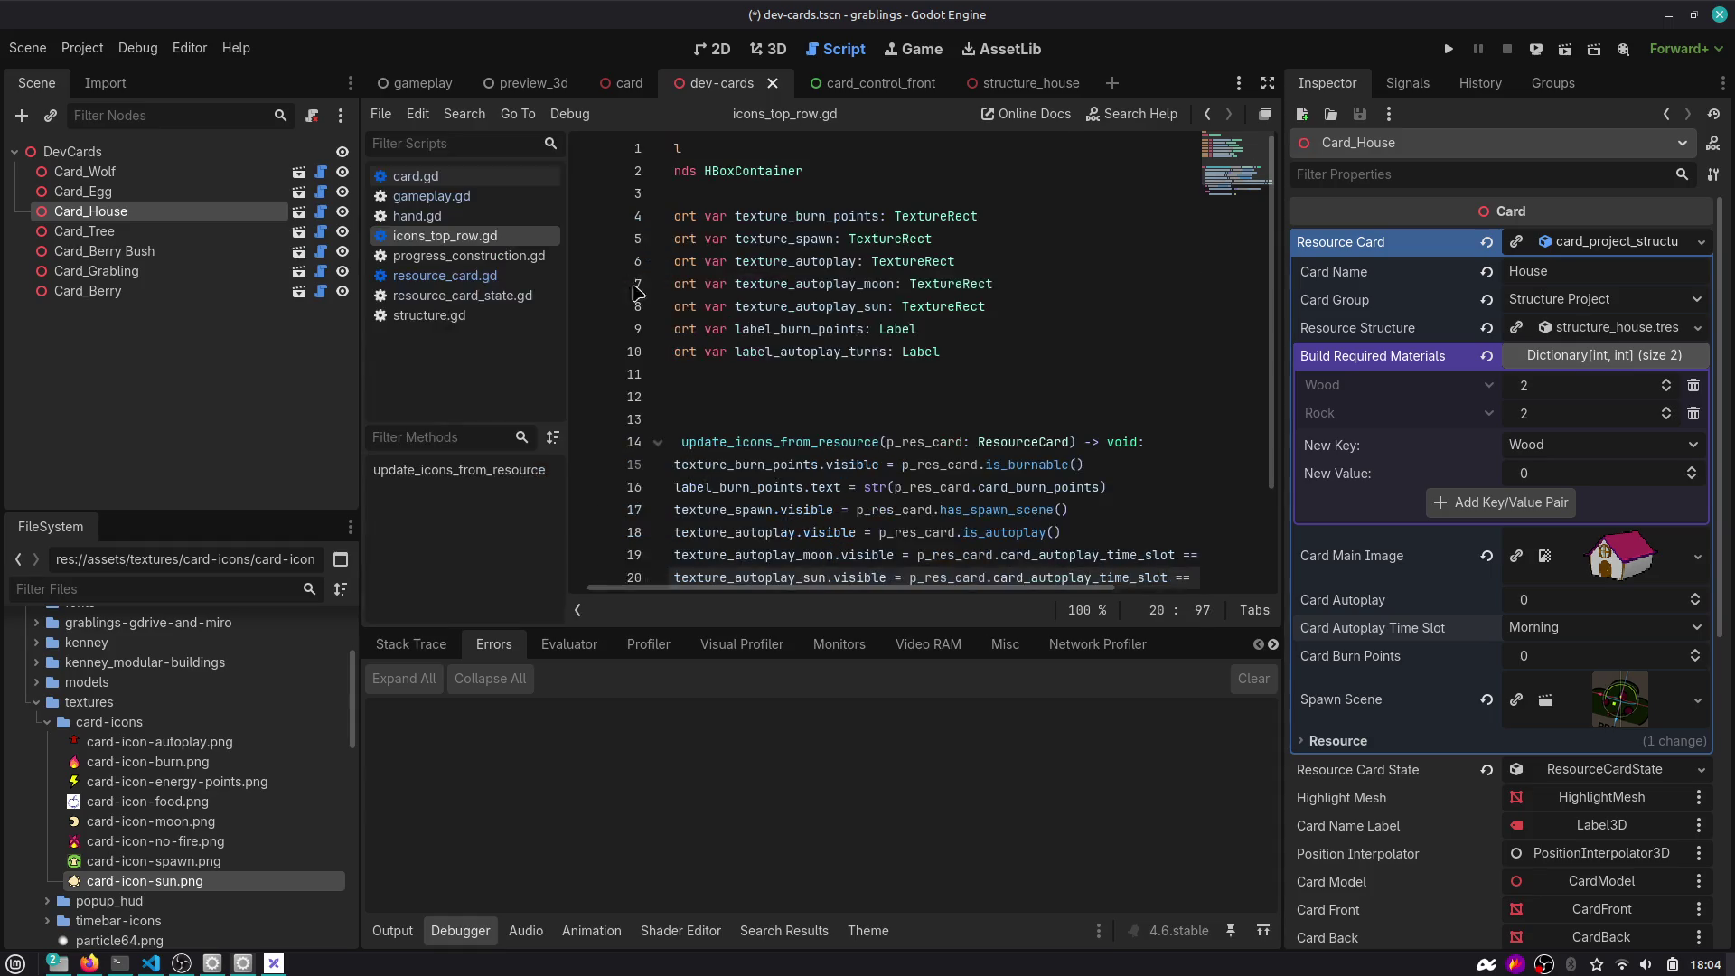
{"action": "double_click", "coordinate": [805, 372]}
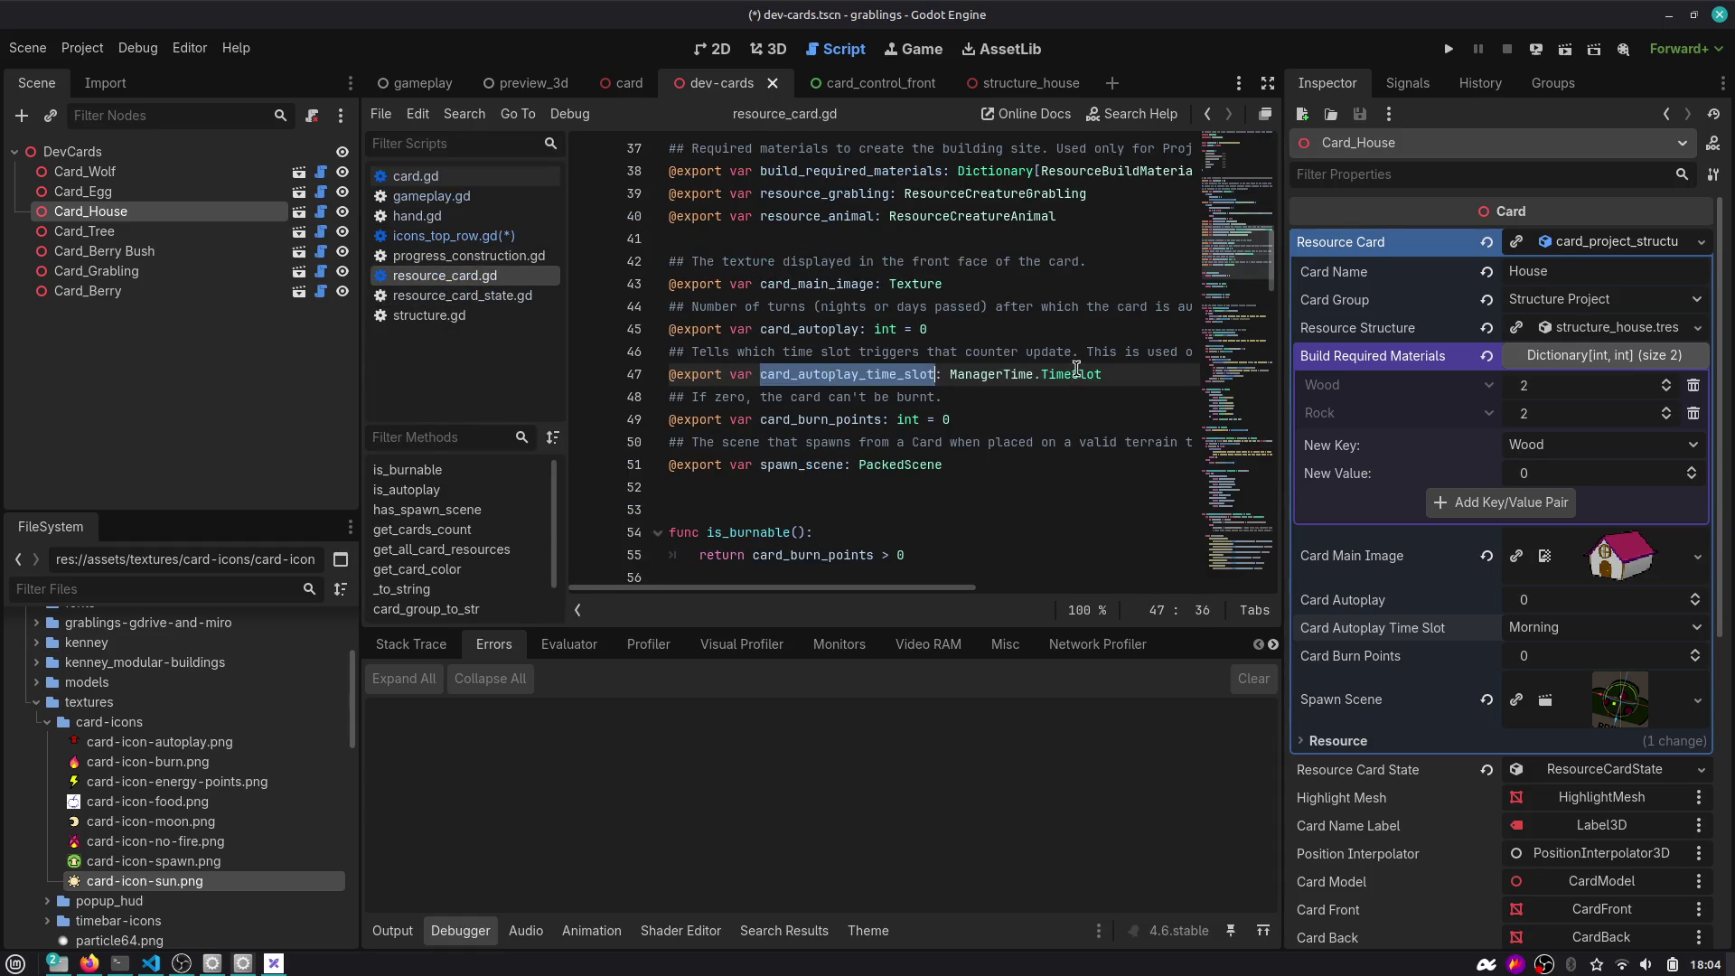
Remove the extra space before null on line 47, save, and jump to the TimeSlot enum.
{"action": "left_click", "coordinate": [1104, 375]}
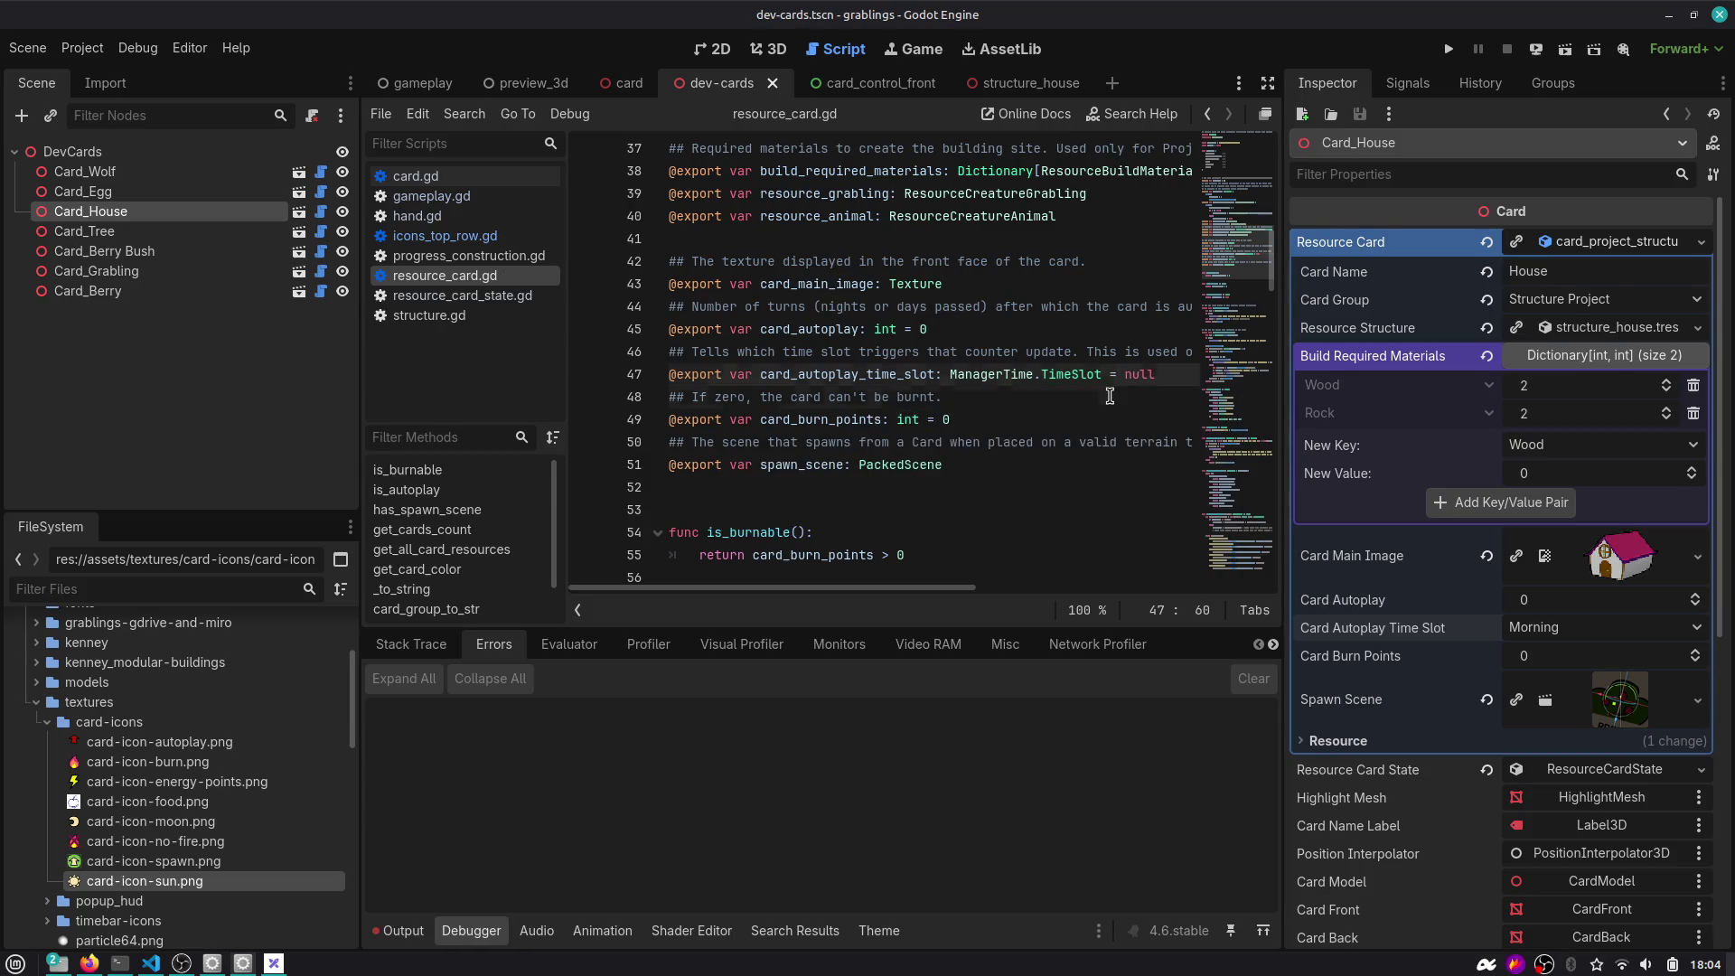
{"action": "key", "text": "Delete"}
{"action": "left_click", "coordinate": [1109, 398]}
{"action": "key", "text": "ctrl+s"}
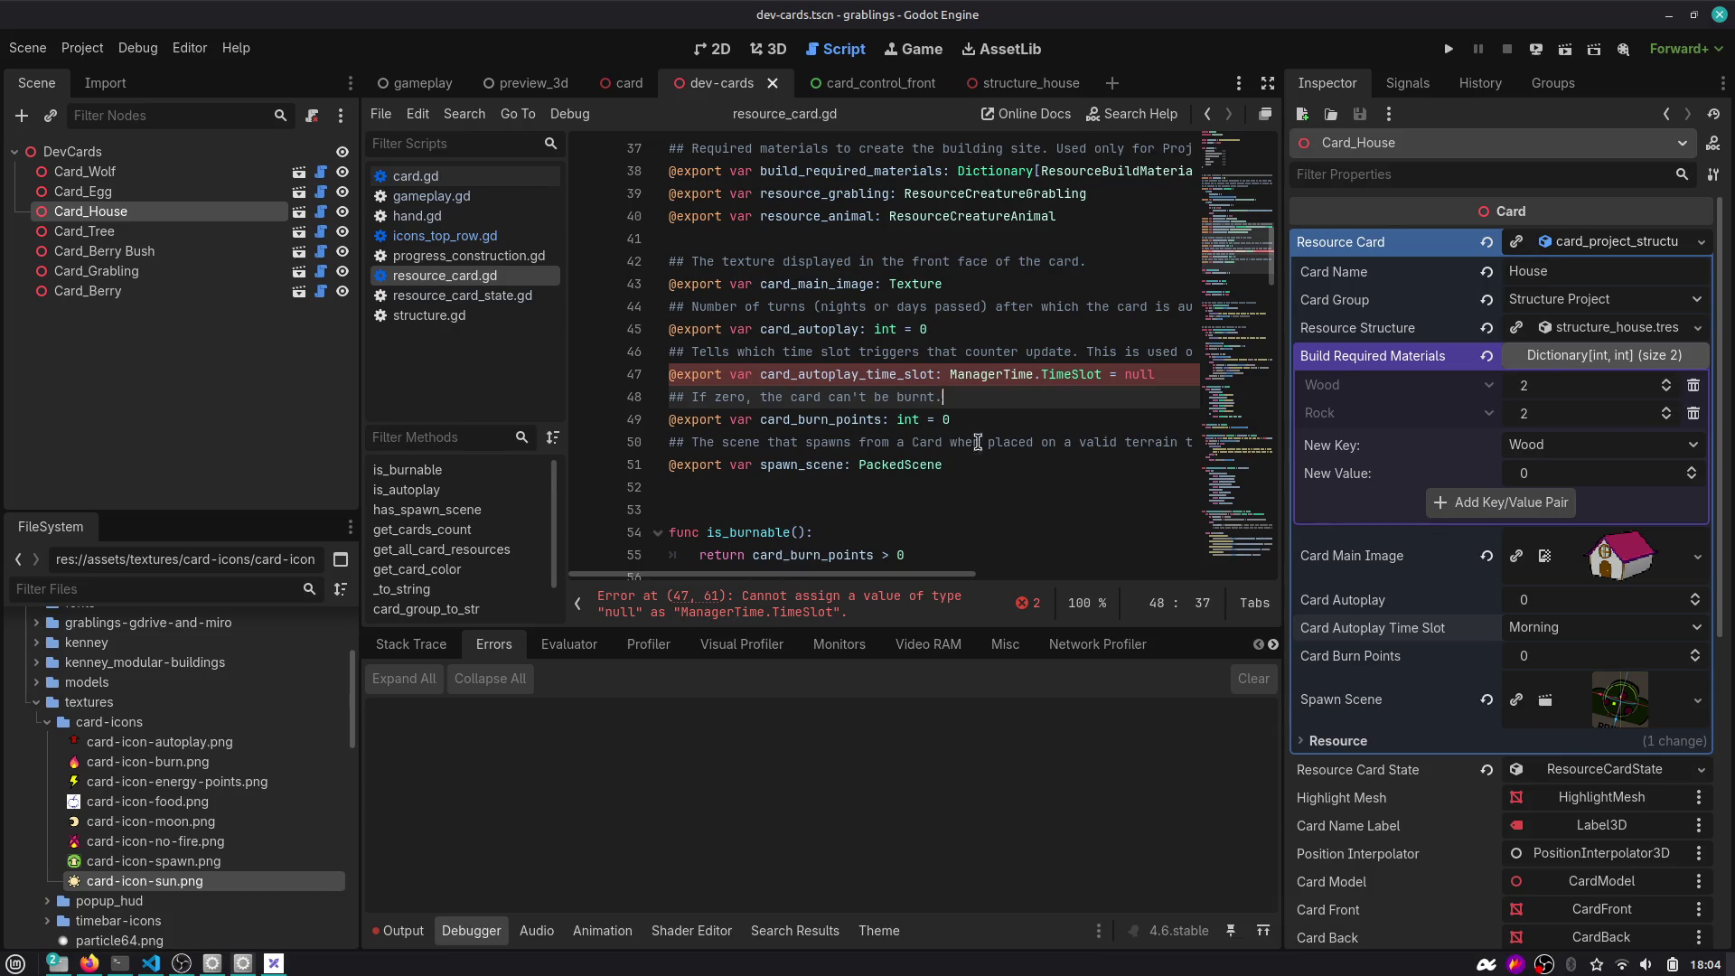
{"action": "left_click", "coordinate": [1053, 374]}
{"action": "left_click", "coordinate": [1073, 383], "text": "ctrl"}
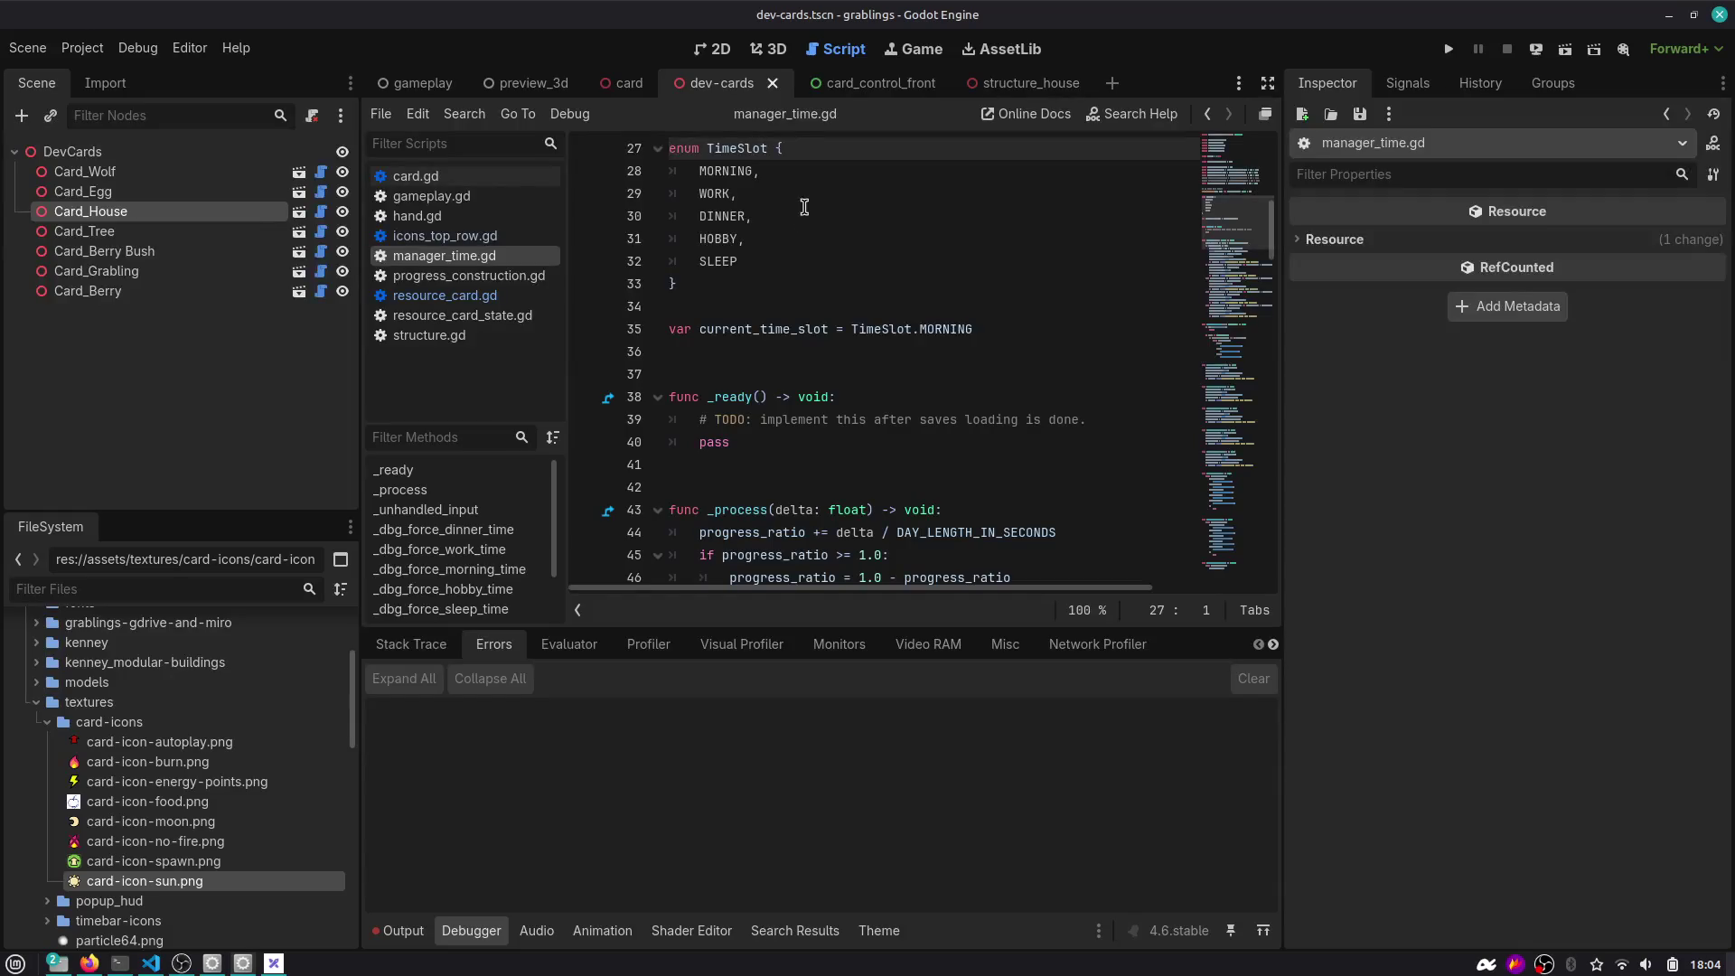
Review the TimeSlot enum, then return to resource_card.gd and select the null default on line 47.
{"action": "mouse_move", "coordinate": [701, 305]}
{"action": "left_mouse_down"}
{"action": "mouse_move", "coordinate": [678, 140]}
{"action": "mouse_move", "coordinate": [684, 188]}
{"action": "left_mouse_up"}
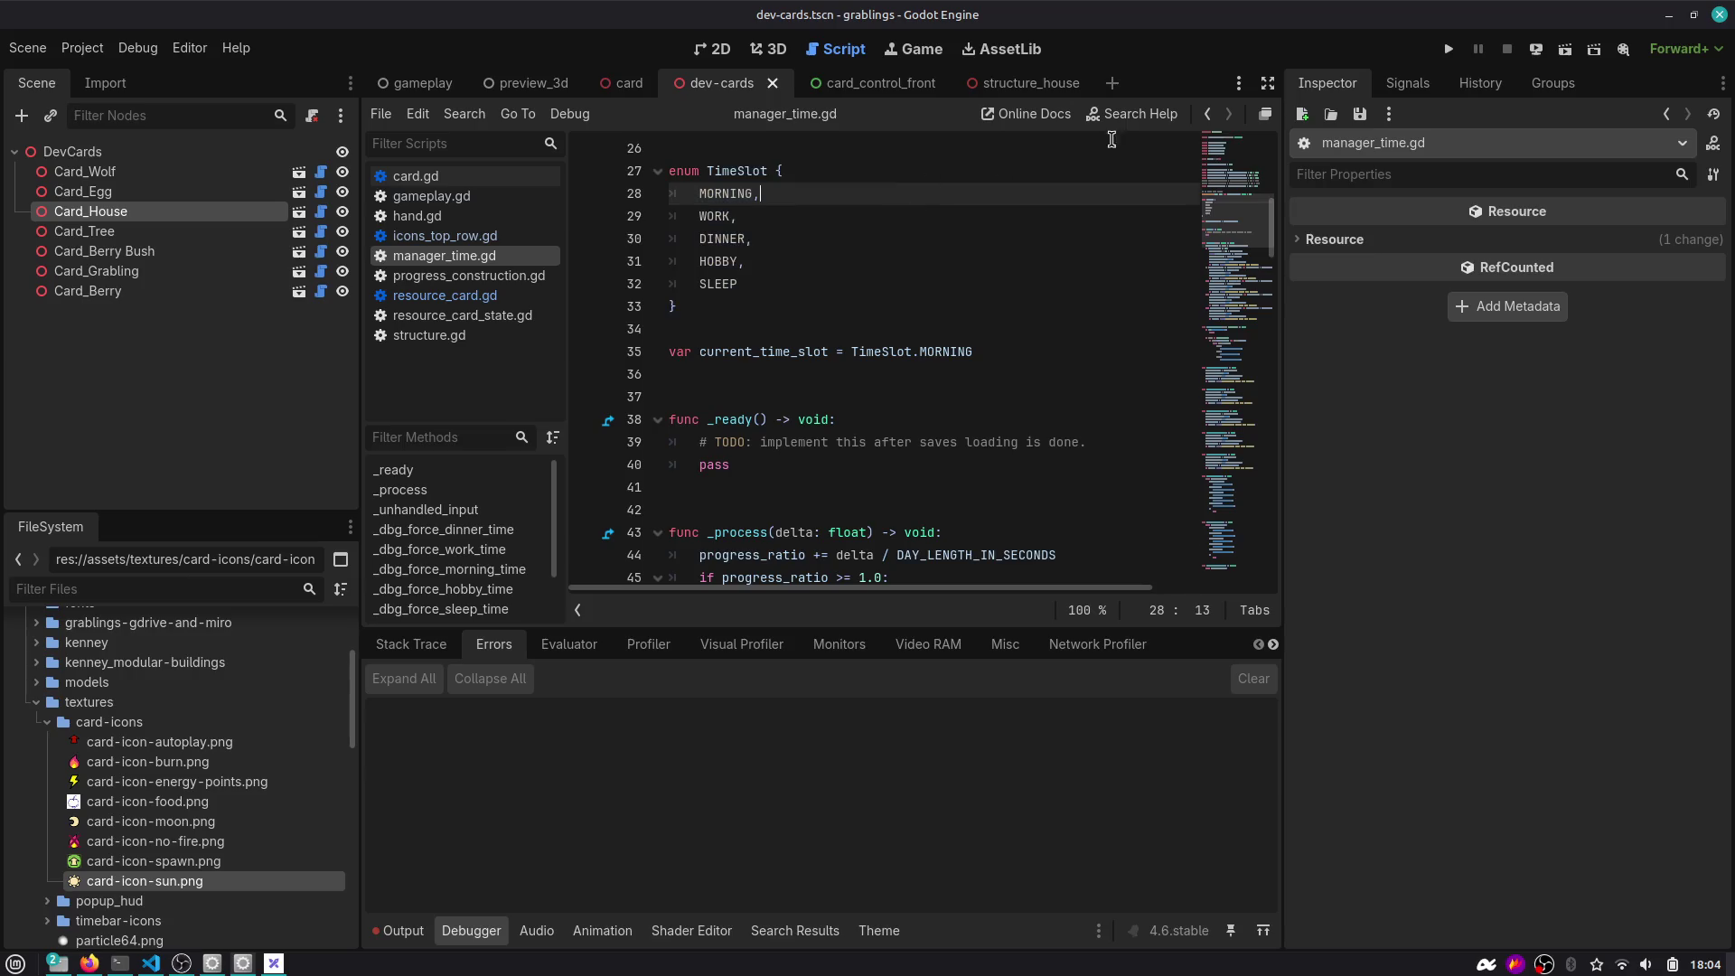
{"action": "key", "text": "Escape"}
{"action": "scroll", "coordinate": [1194, 145], "scroll_direction": "up", "scroll_amount": 9}
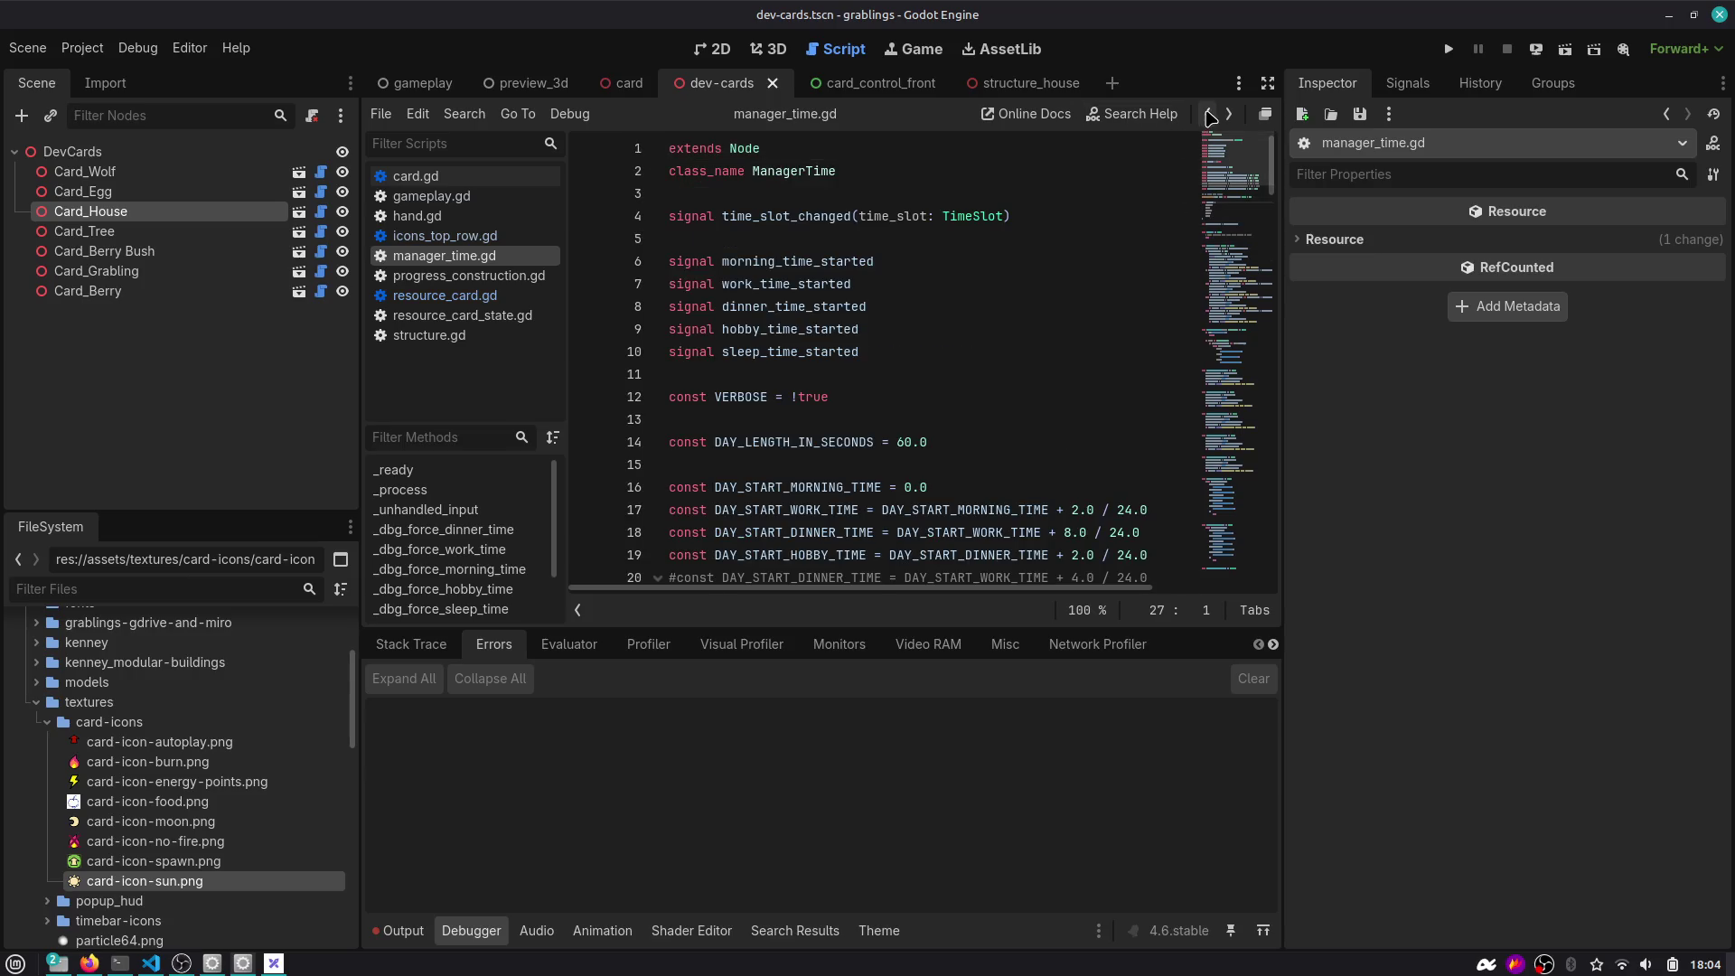
{"action": "left_click", "coordinate": [1207, 113]}
{"action": "double_click", "coordinate": [1140, 374]}
Replace null with -1, widen the script editor, and read the two enum warnings.
{"action": "type", "text": "-1"}
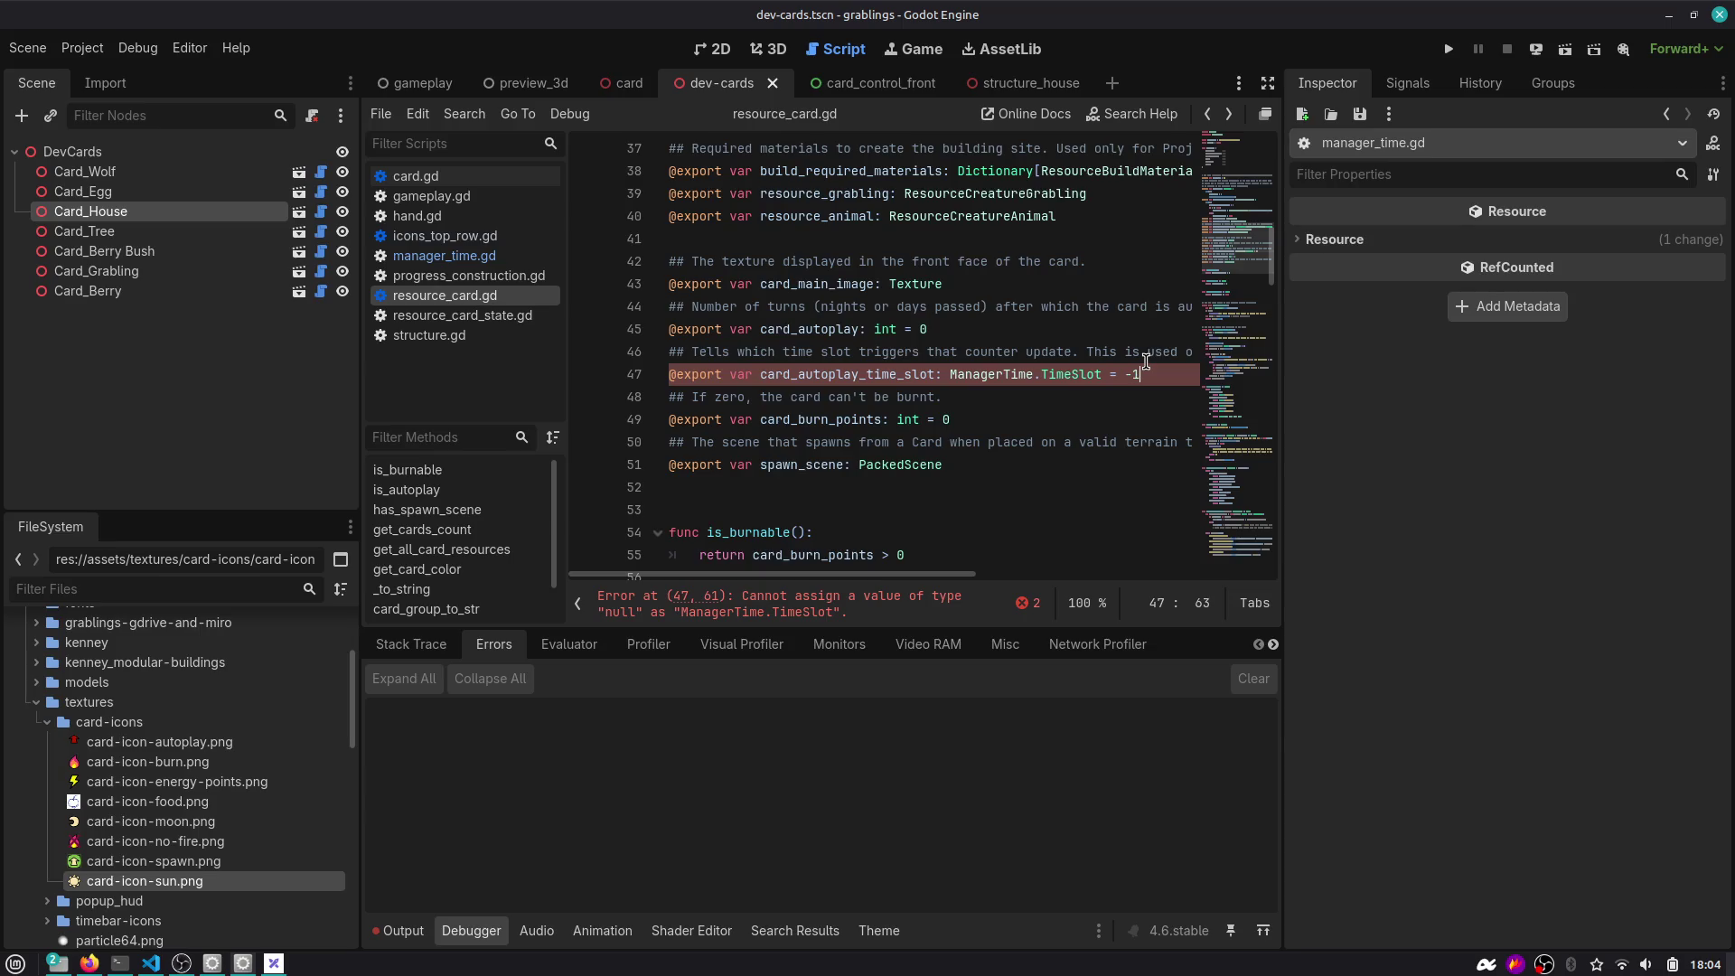
{"action": "left_click", "coordinate": [1051, 428]}
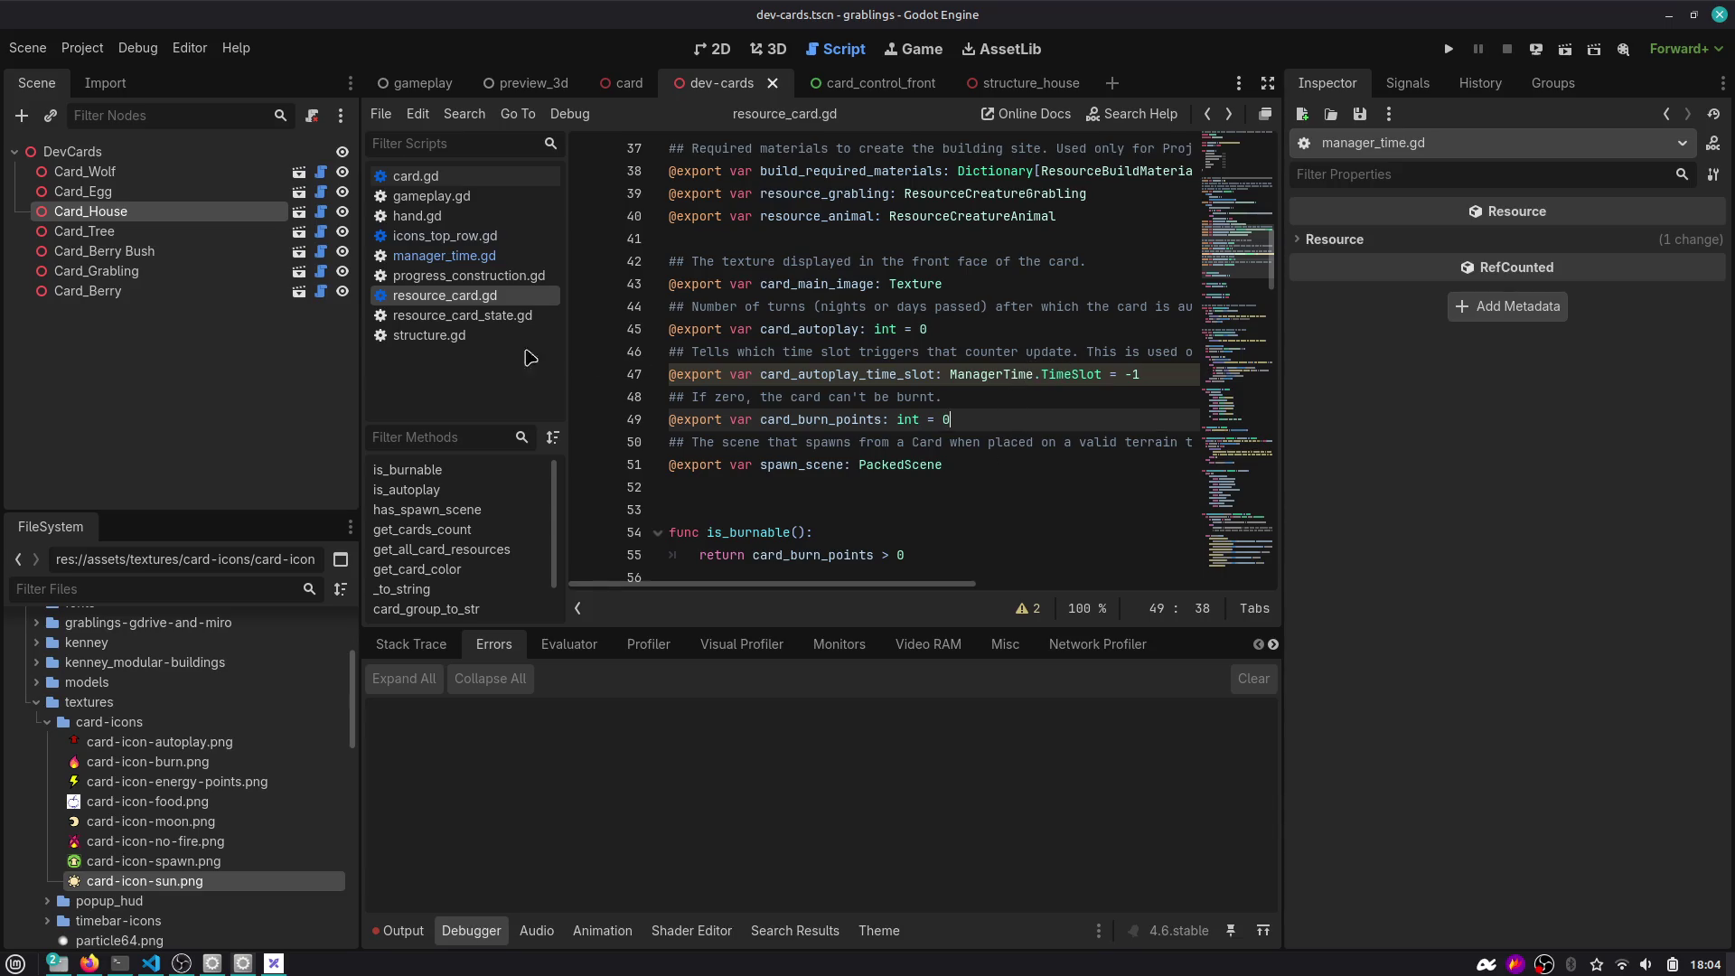
{"action": "left_click_drag", "start_coordinate": [361, 213], "coordinate": [300, 213]}
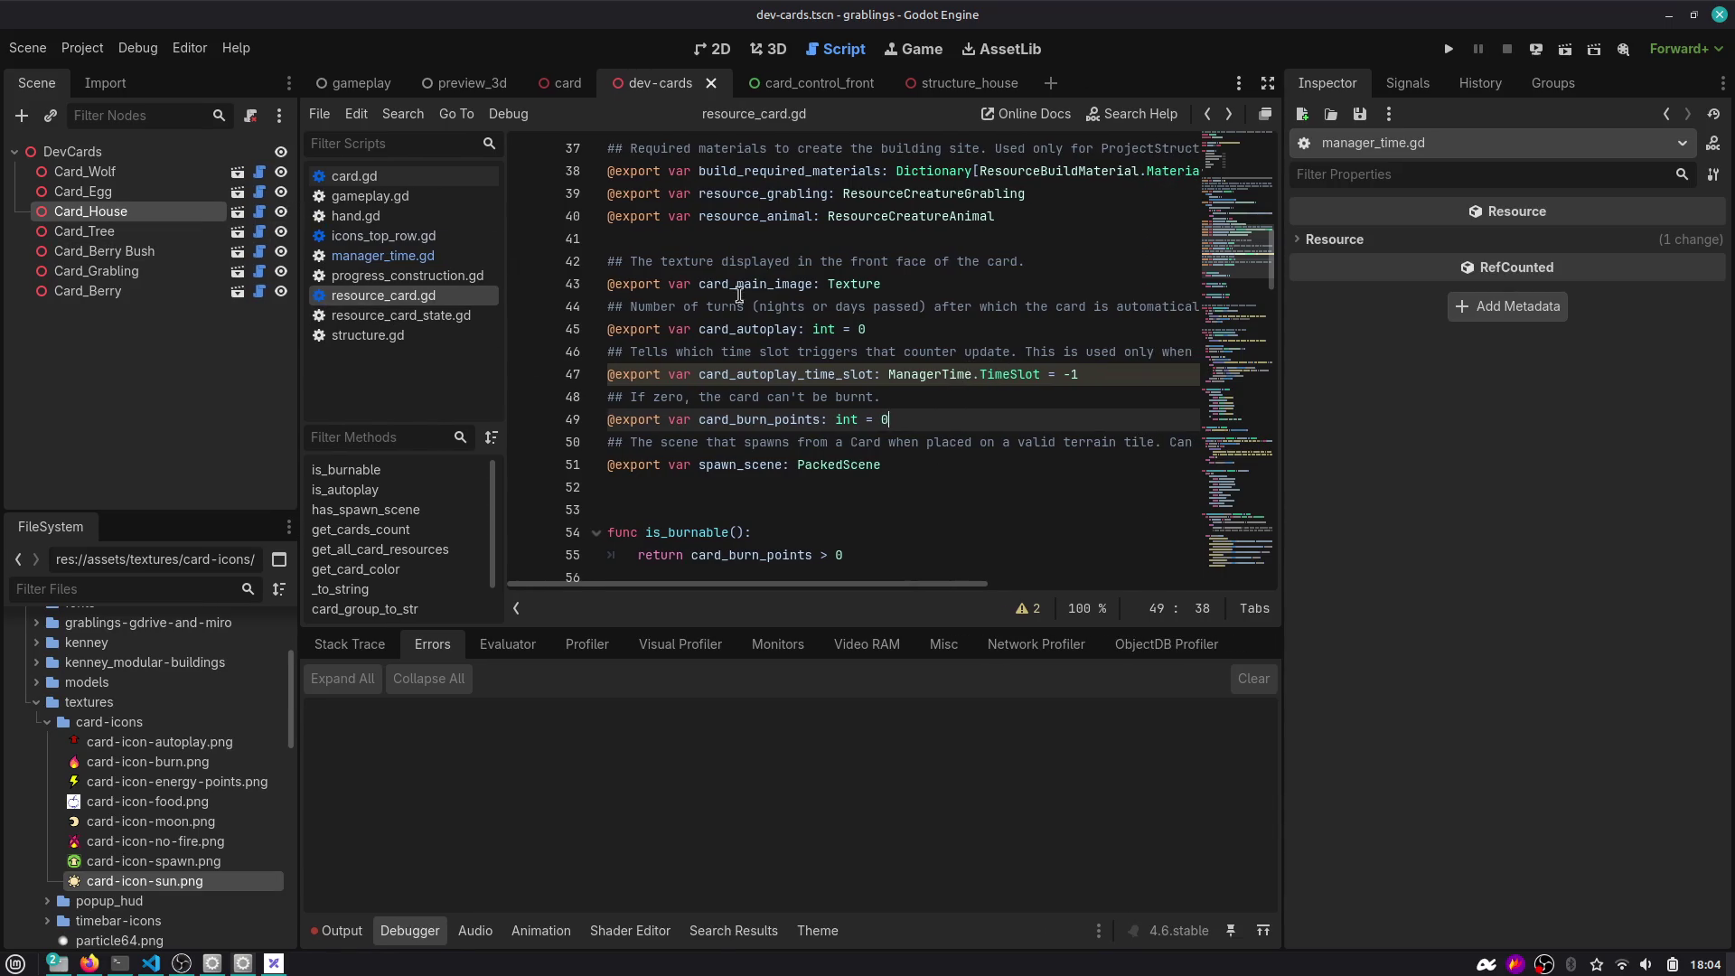
{"action": "left_click", "coordinate": [853, 375]}
{"action": "left_click", "coordinate": [1028, 608]}
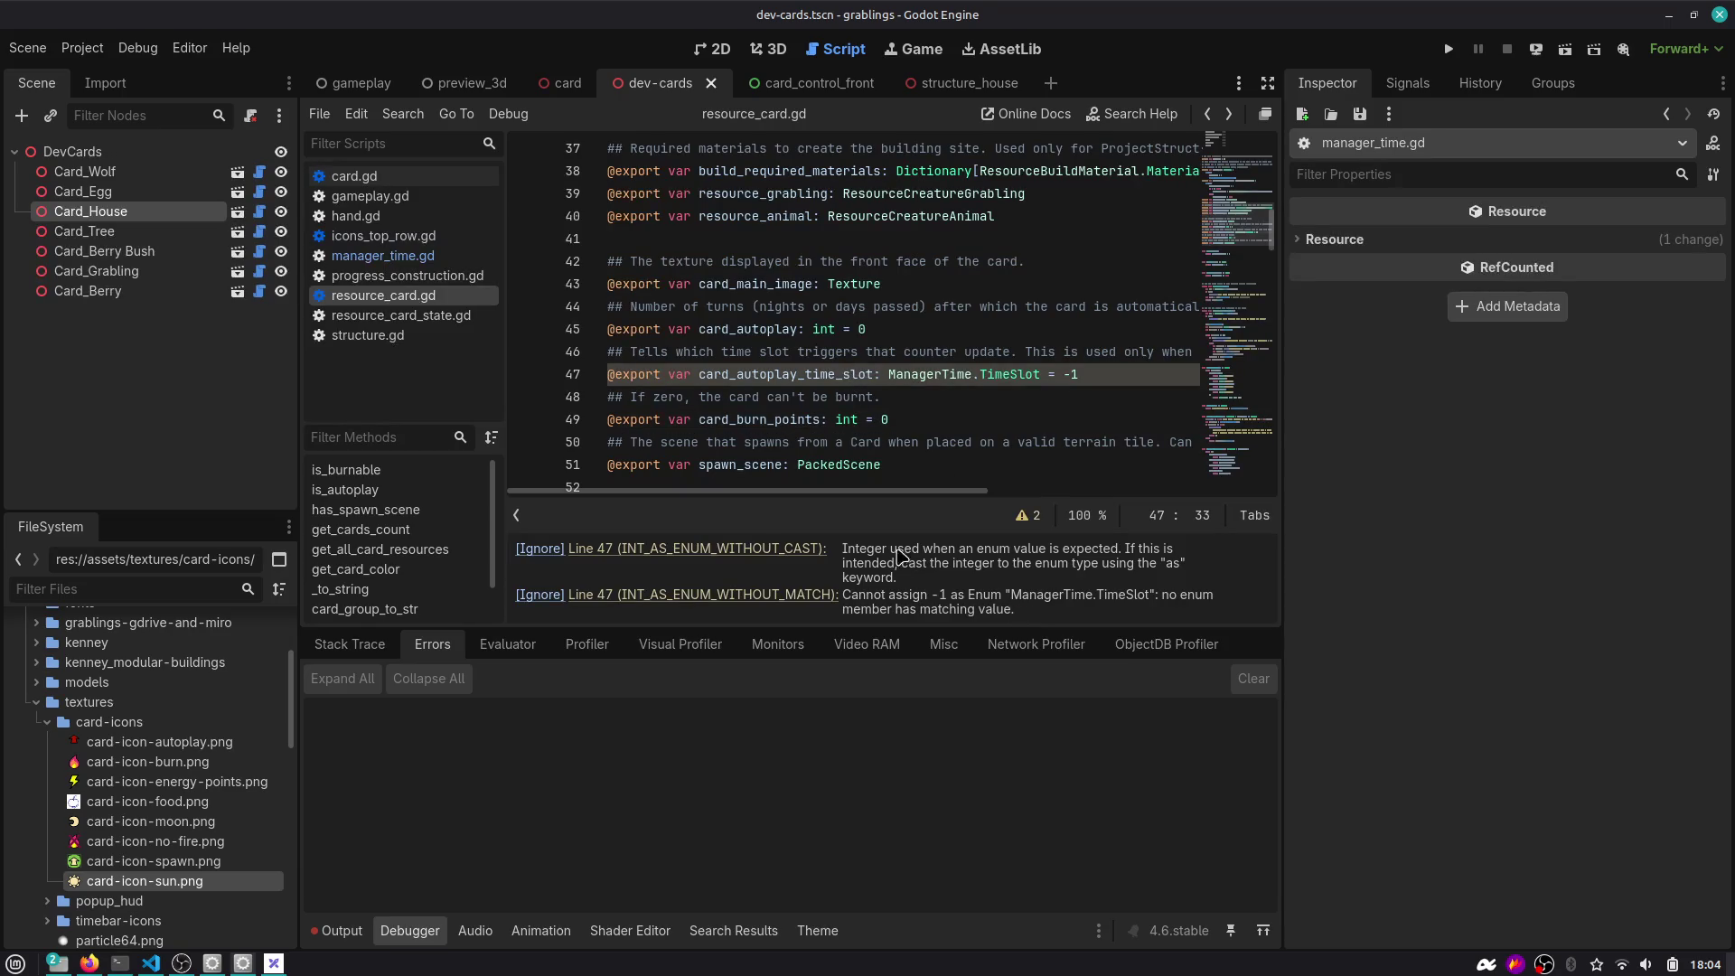
{"action": "mouse_move", "coordinate": [932, 549]}
{"action": "left_mouse_down"}
{"action": "mouse_move", "coordinate": [1030, 562]}
{"action": "mouse_move", "coordinate": [1086, 606]}
{"action": "left_mouse_up"}
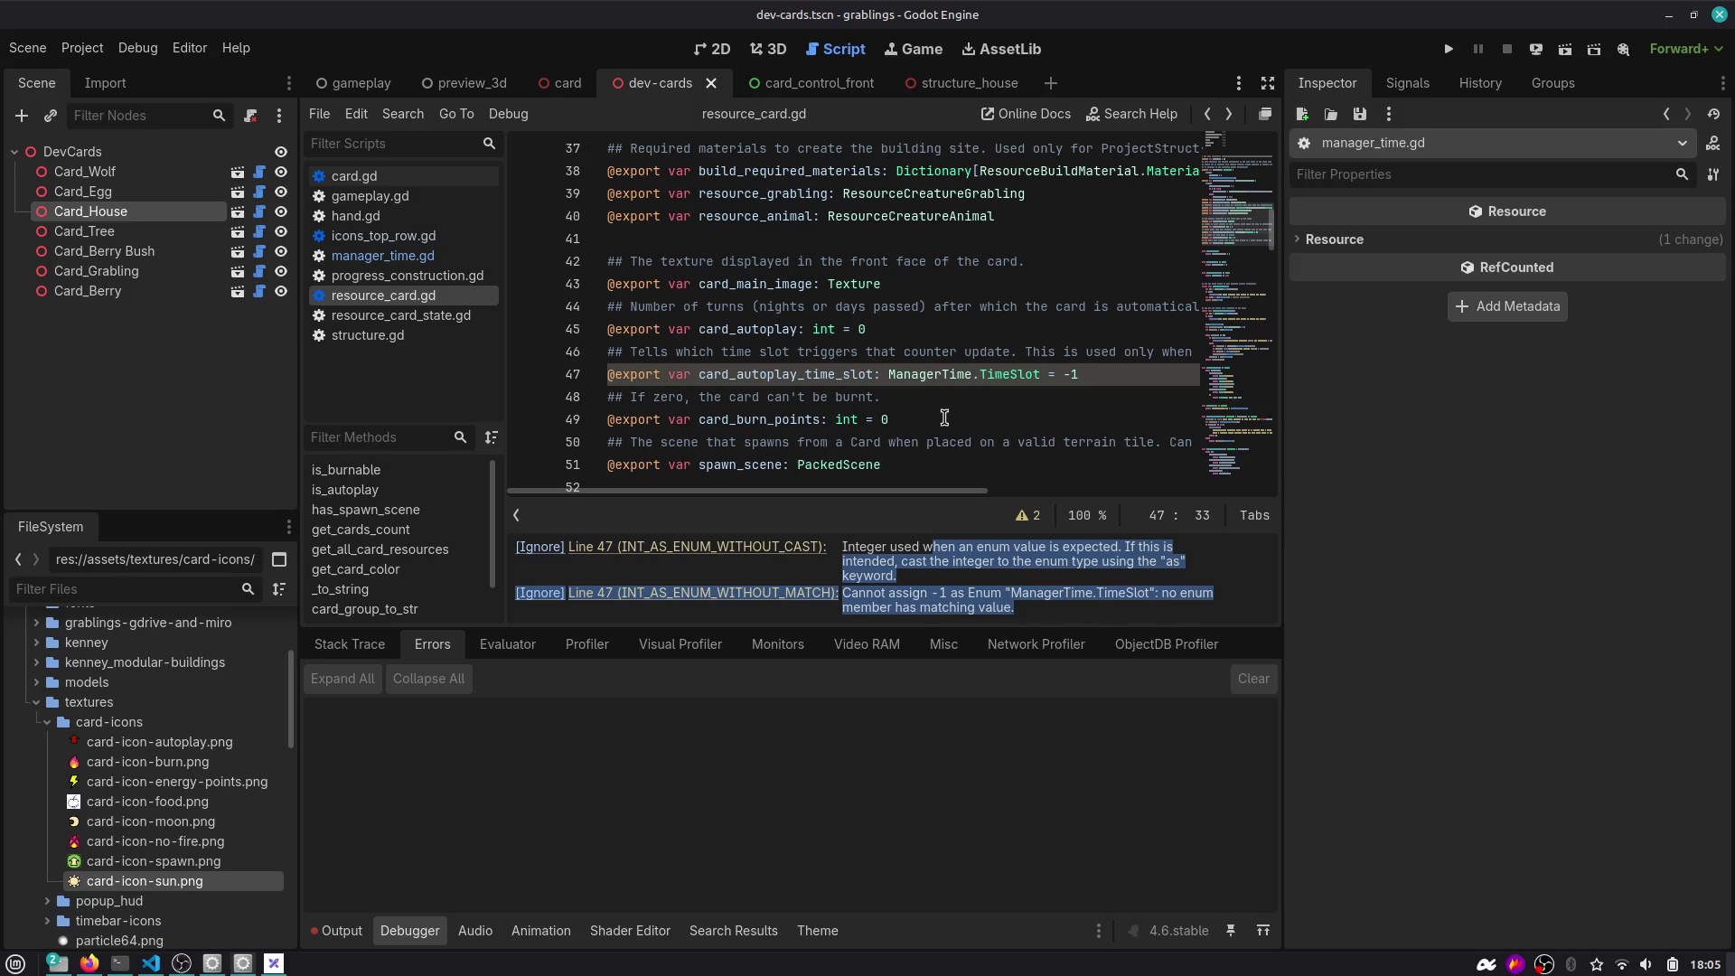
Select Card_Egg, view the dev-cards scene in 3D, and open its card.gd script.
{"action": "left_click", "coordinate": [126, 190]}
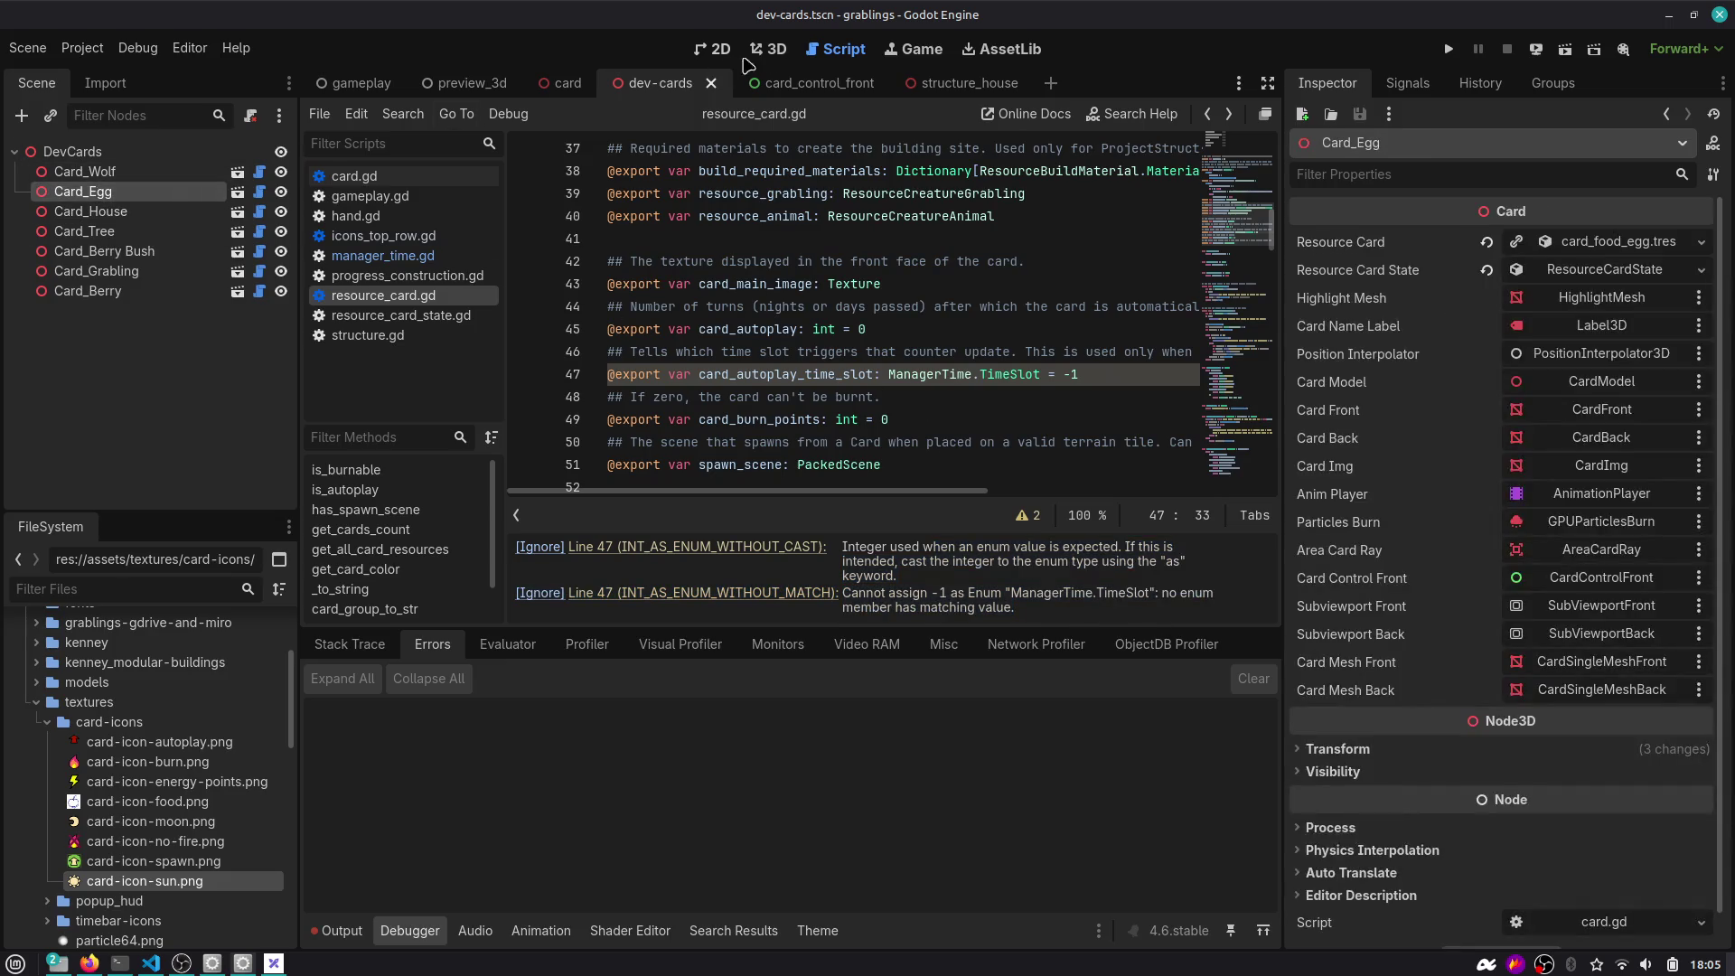
{"action": "left_click", "coordinate": [771, 50]}
{"action": "scroll", "coordinate": [781, 171], "scroll_direction": "down", "scroll_amount": 3}
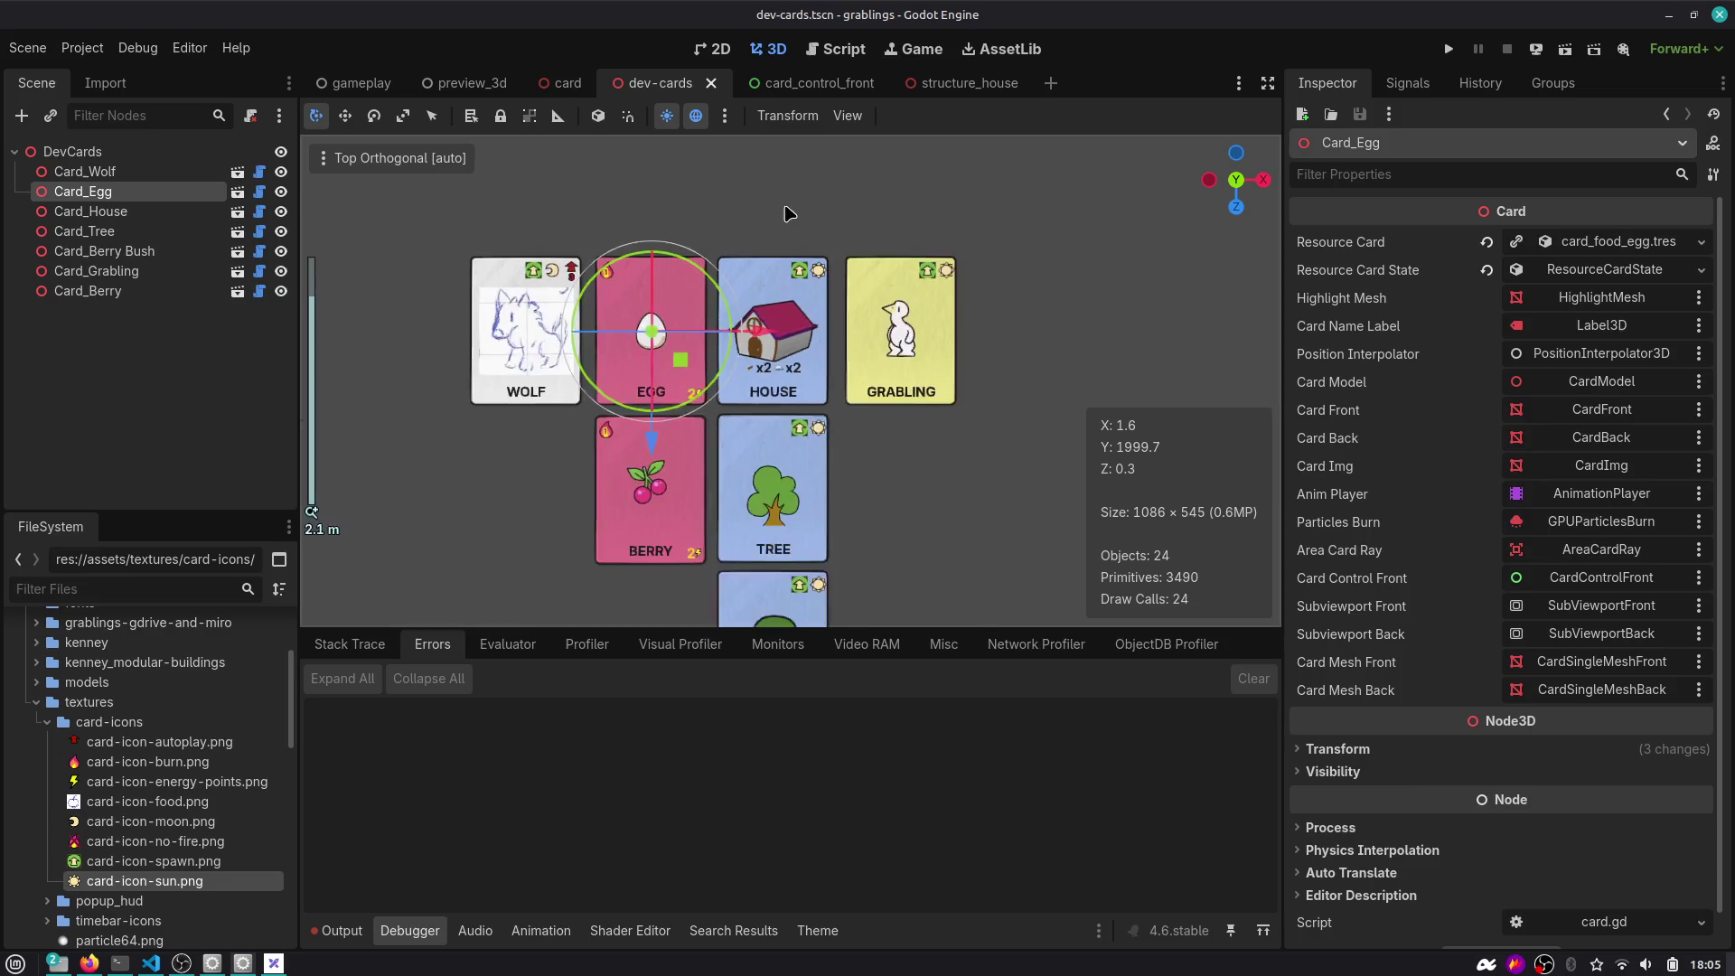
{"action": "left_click", "coordinate": [813, 82]}
{"action": "left_click", "coordinate": [642, 82]}
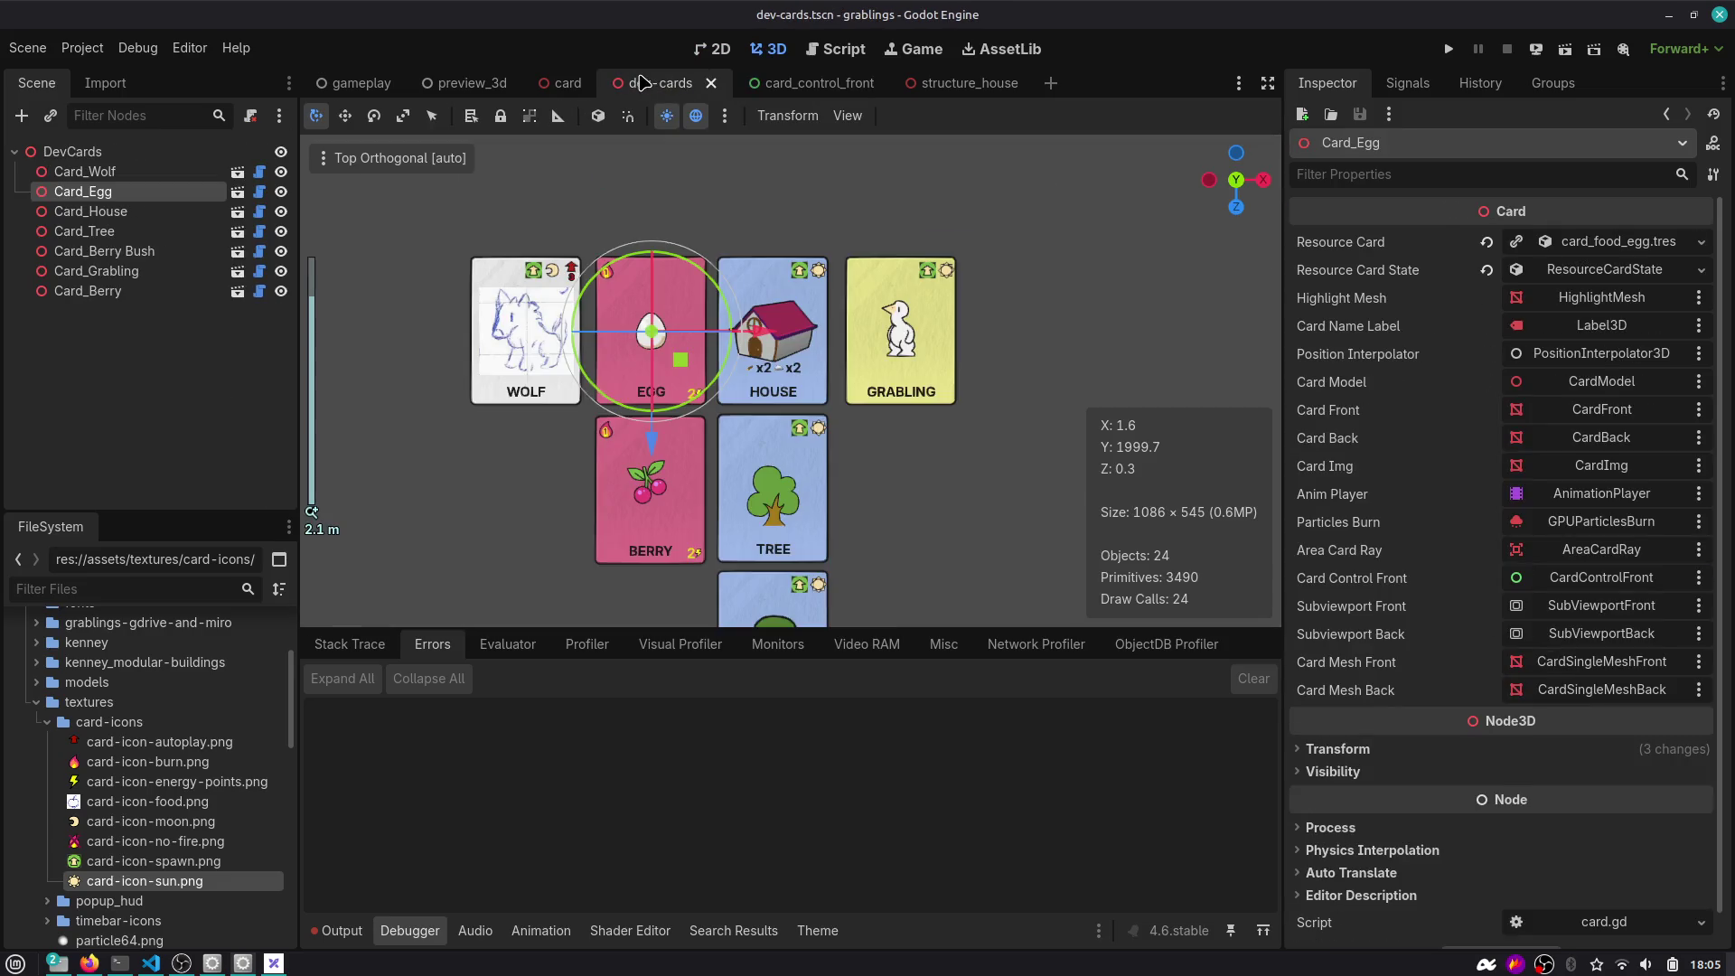
{"action": "left_click", "coordinate": [260, 191]}
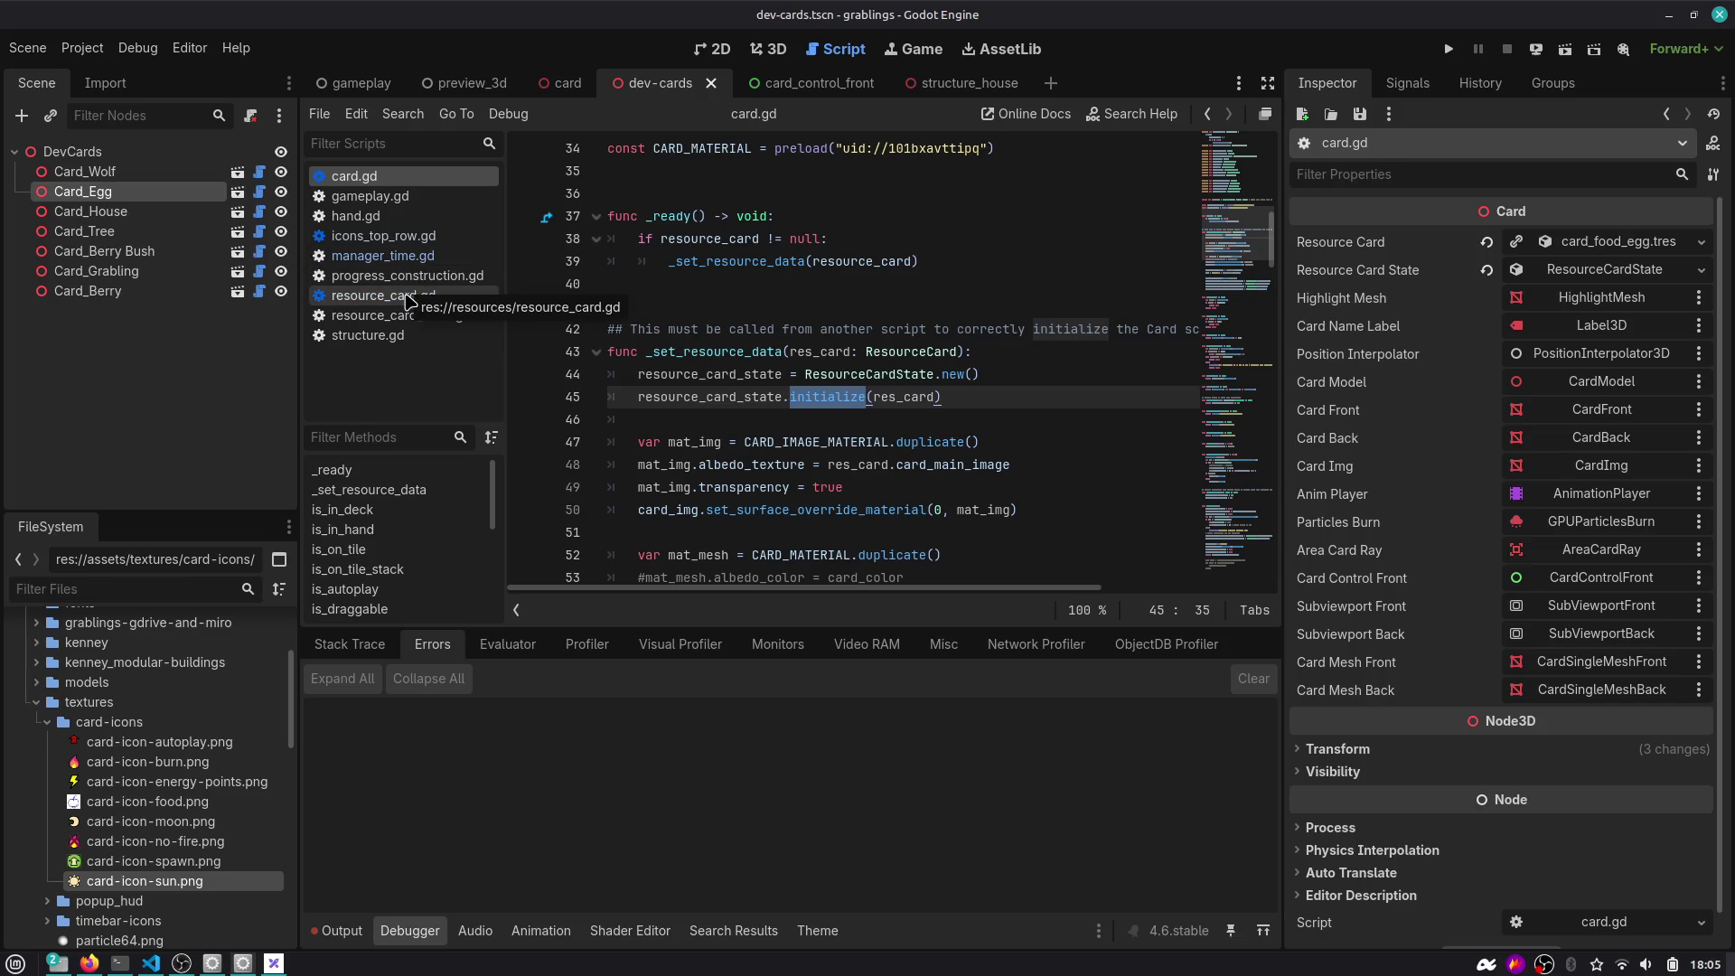
In icons_top_row.gd, autocomplete line 20's time slot to TimeSlot.MORNING.
{"action": "left_click", "coordinate": [434, 316]}
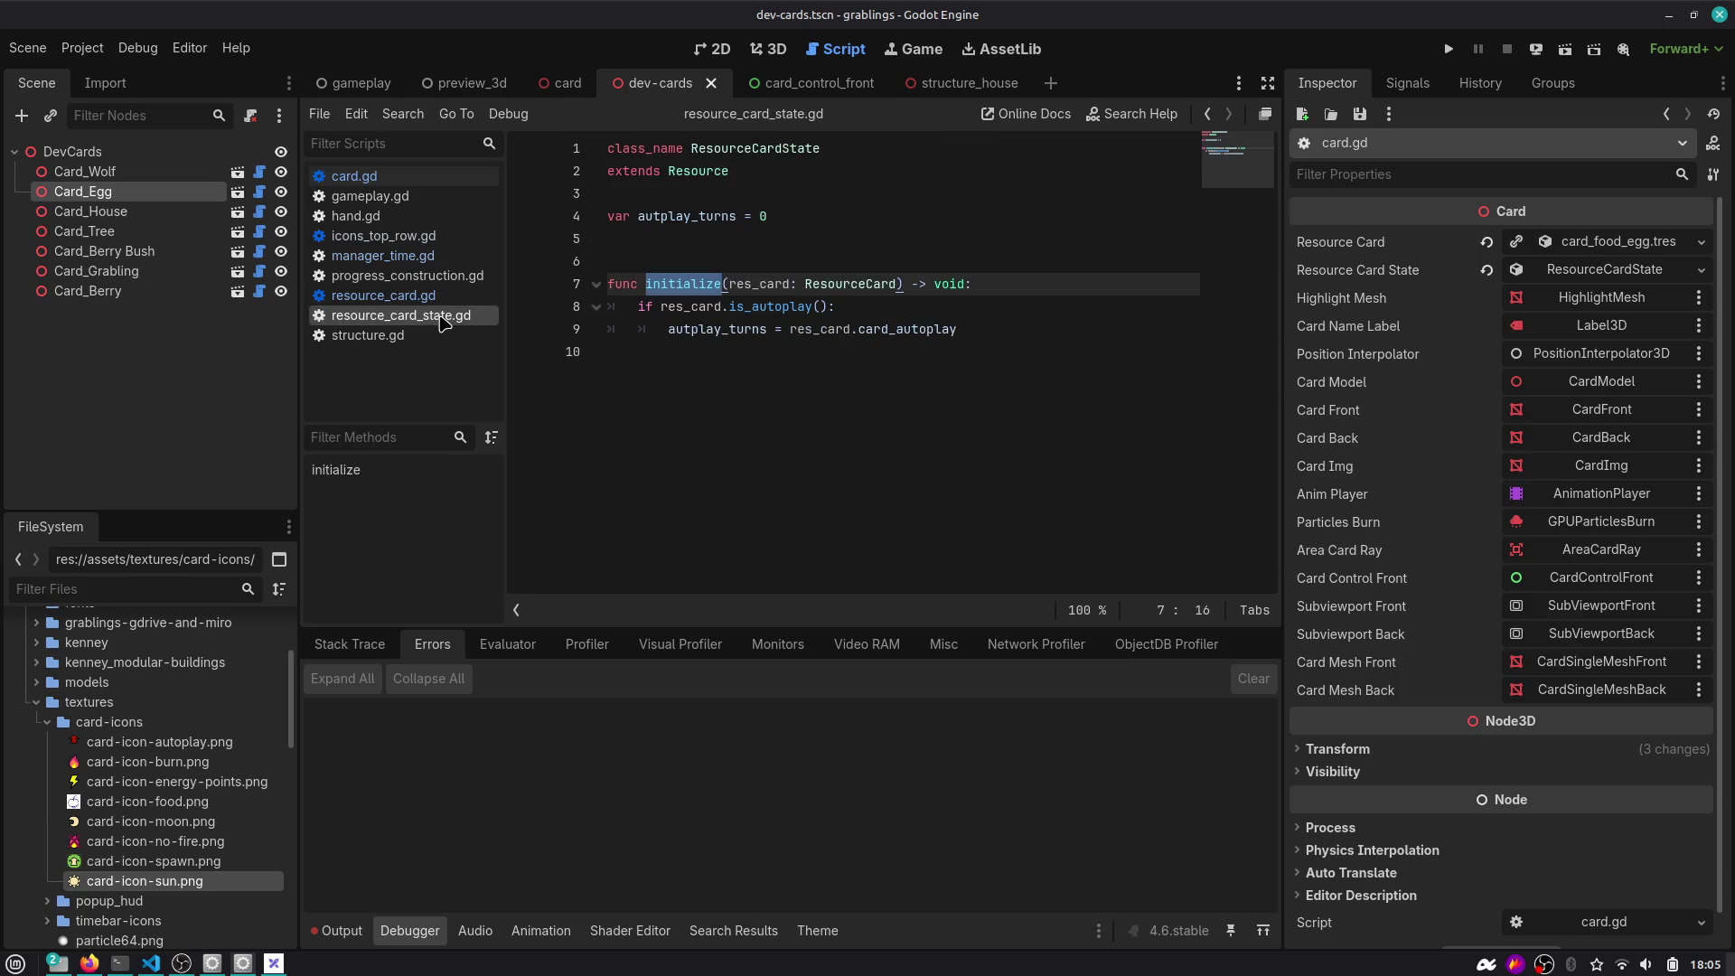
{"action": "left_click", "coordinate": [443, 299]}
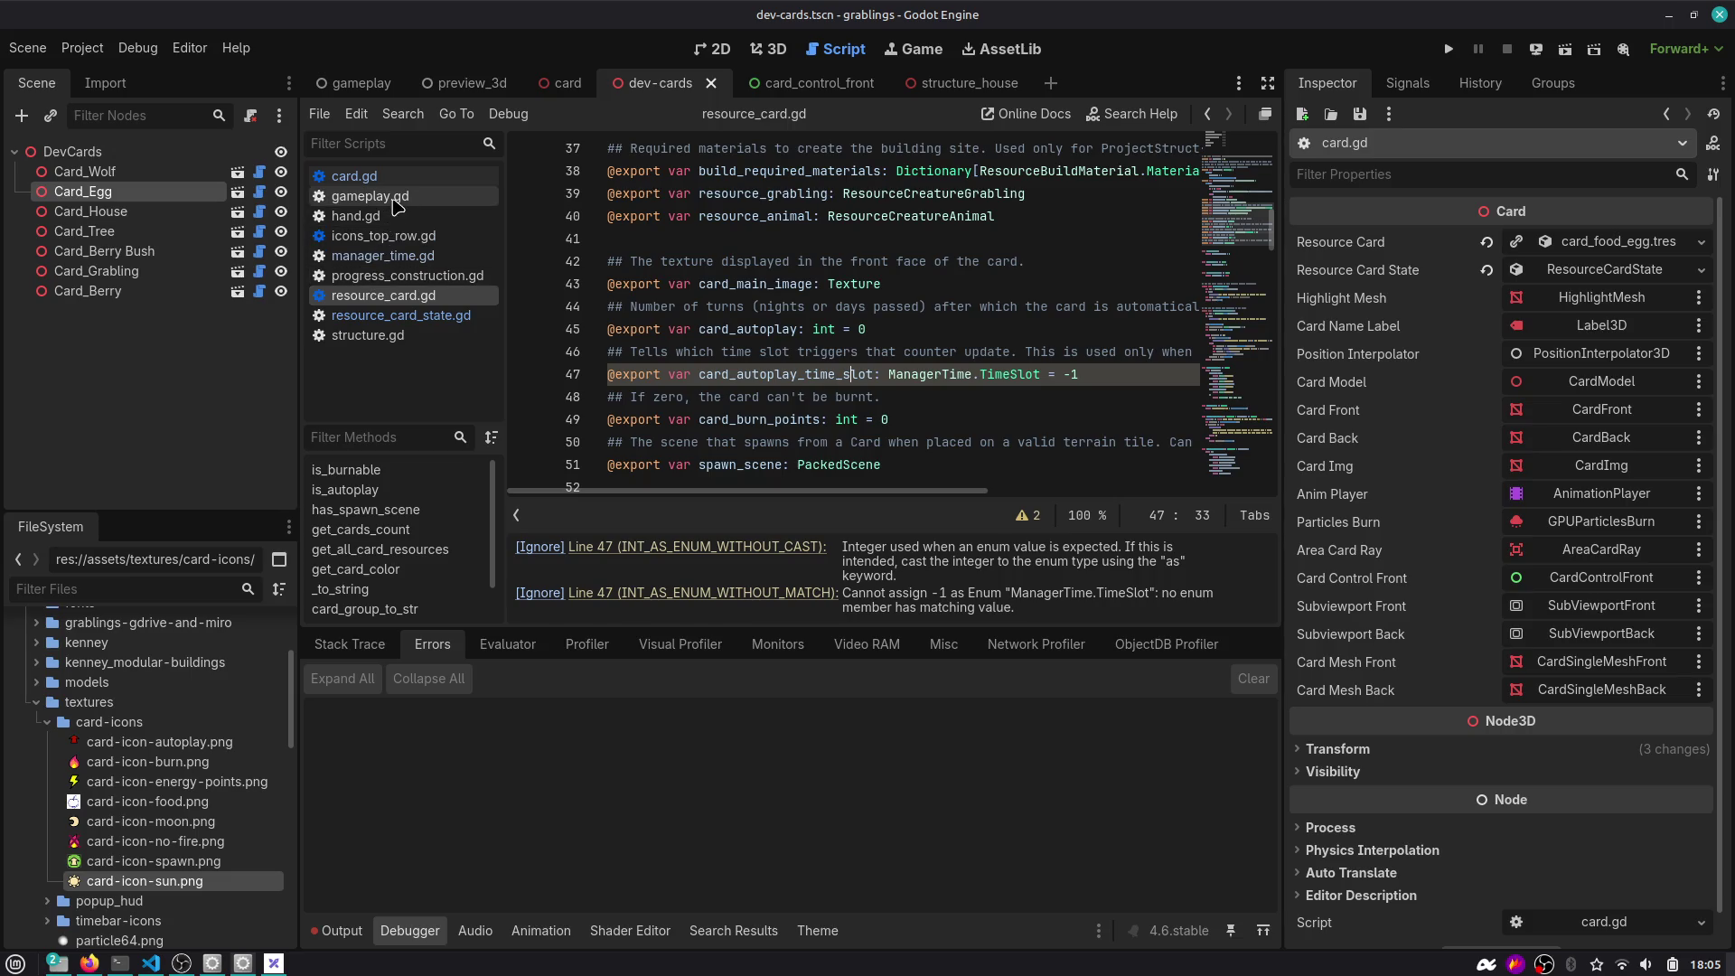
{"action": "left_click", "coordinate": [387, 236]}
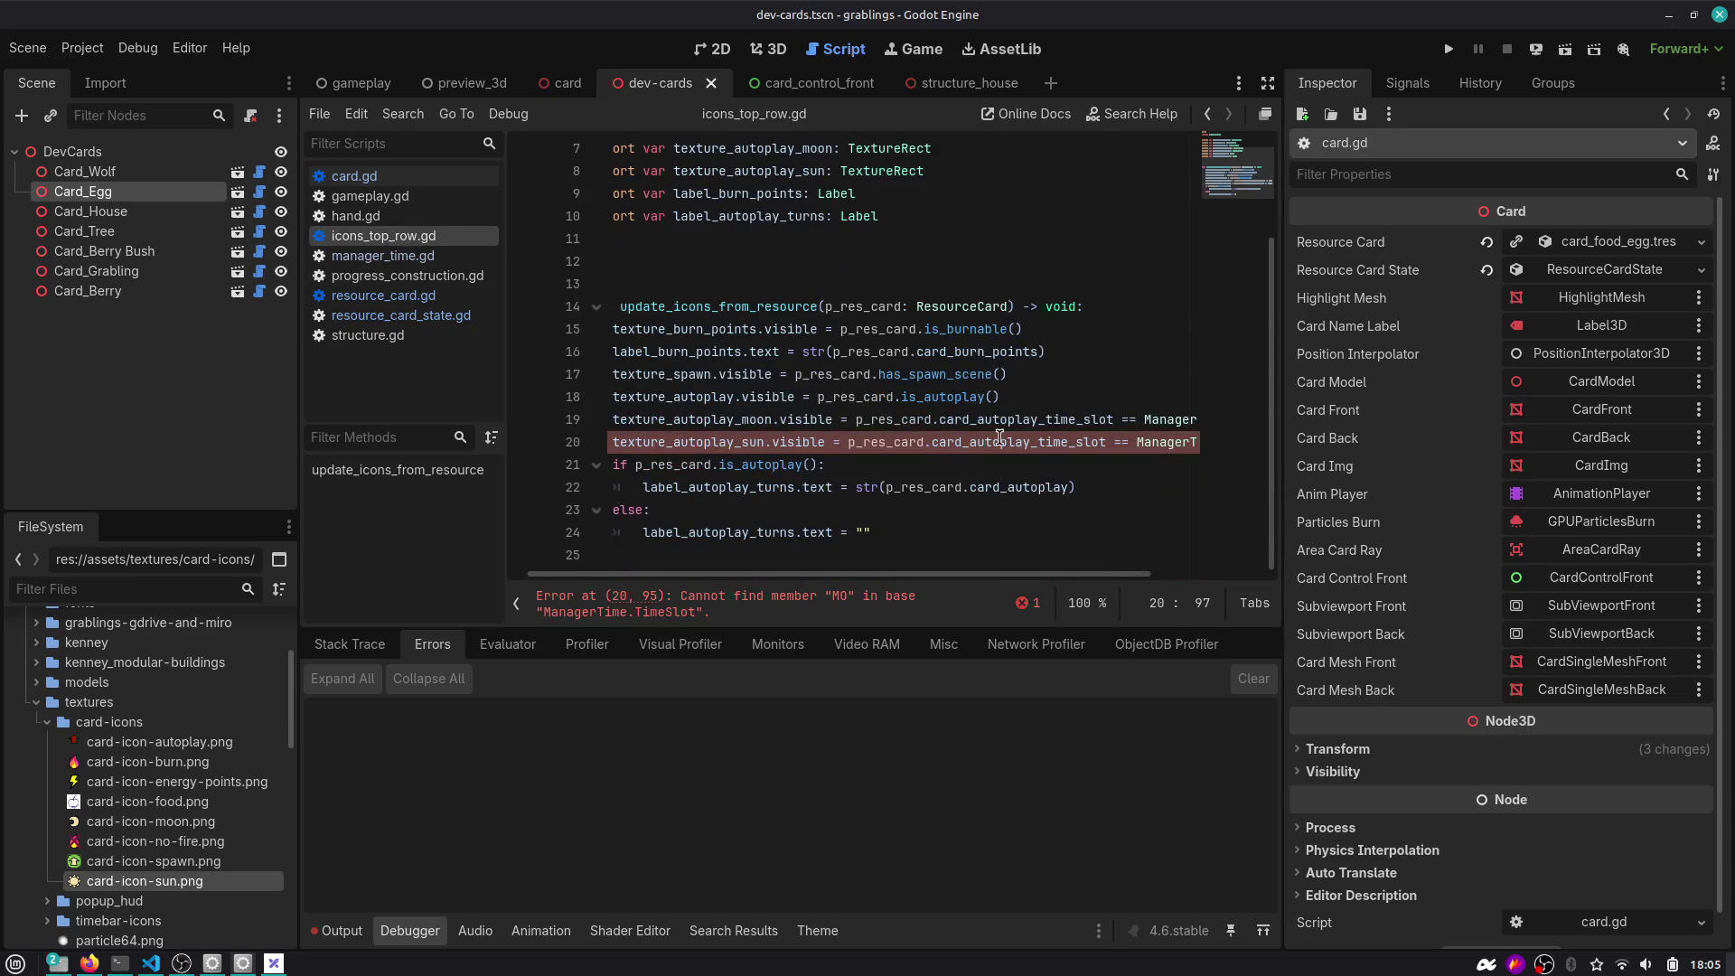
{"action": "scroll", "coordinate": [965, 483], "scroll_direction": "right", "scroll_amount": 3}
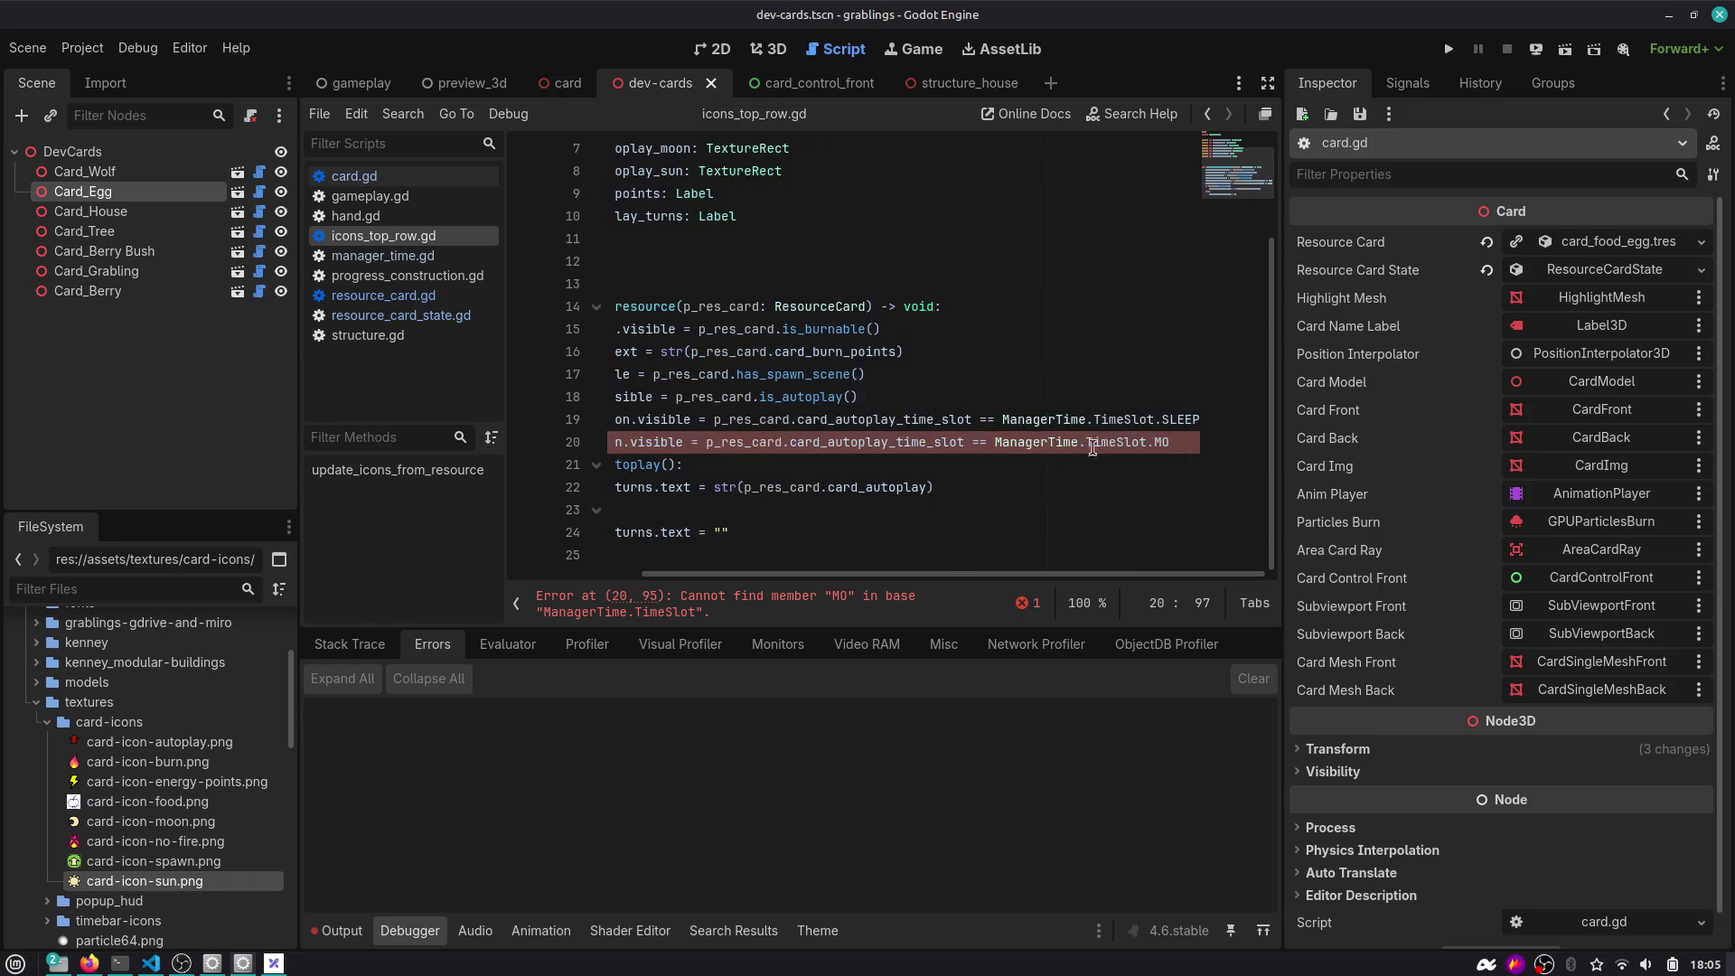
{"action": "key", "text": "ctrl+space"}
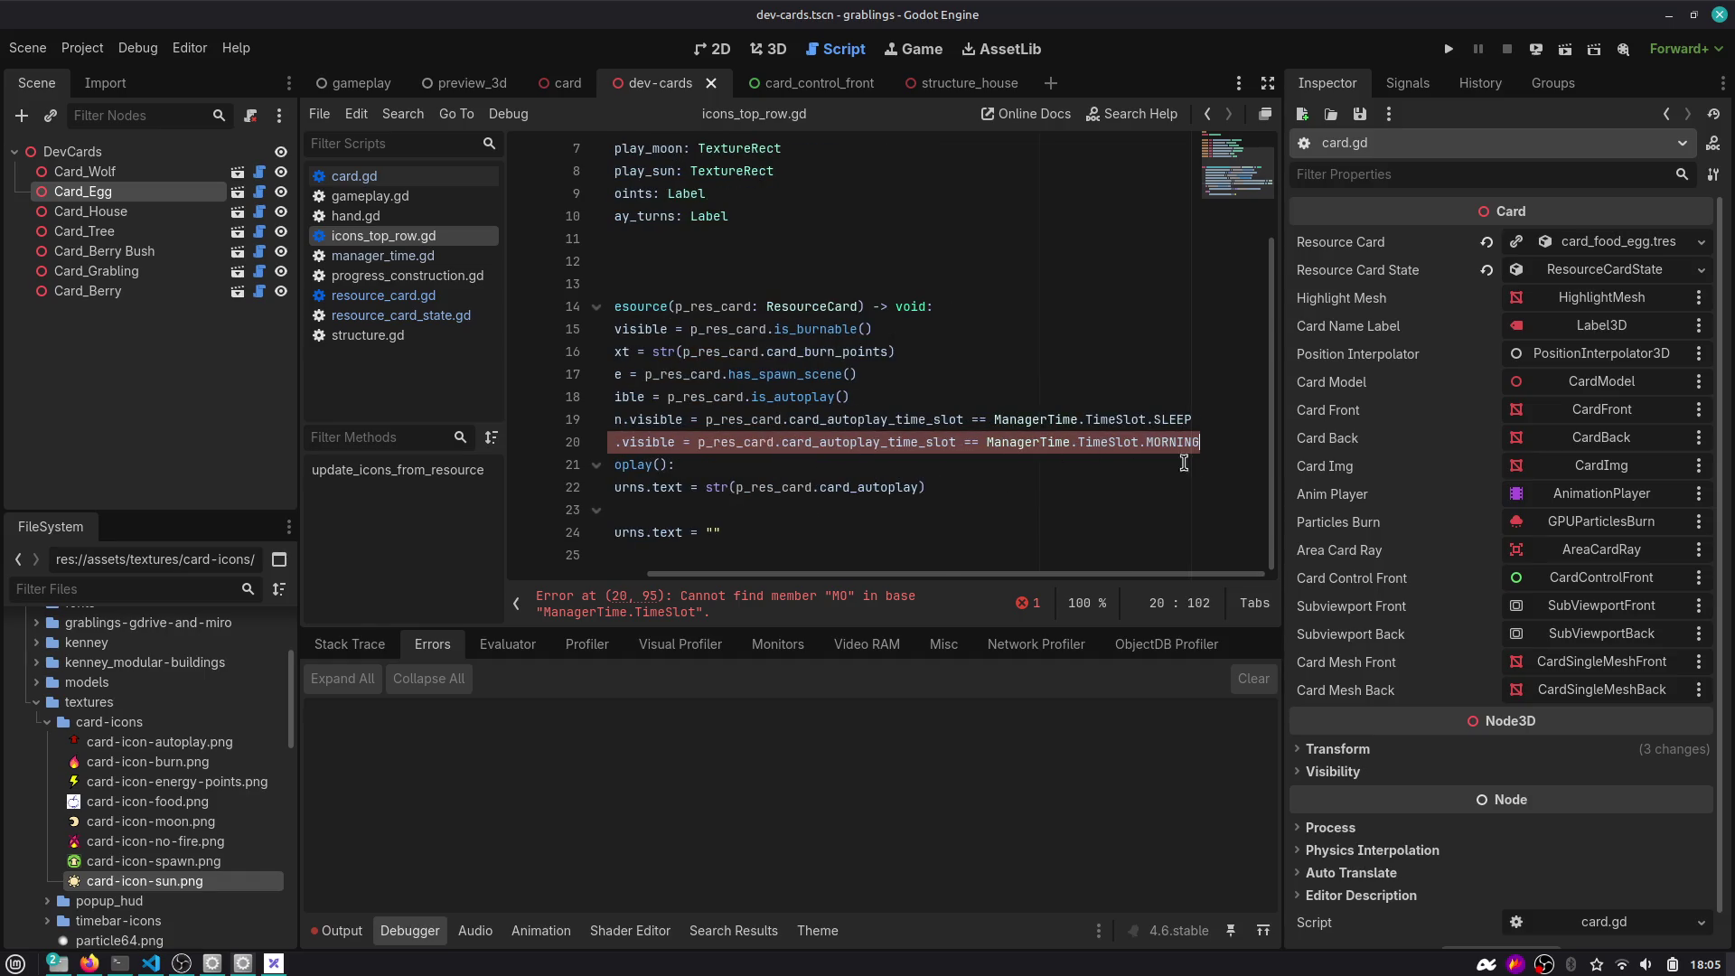
{"action": "left_click", "coordinate": [1193, 463]}
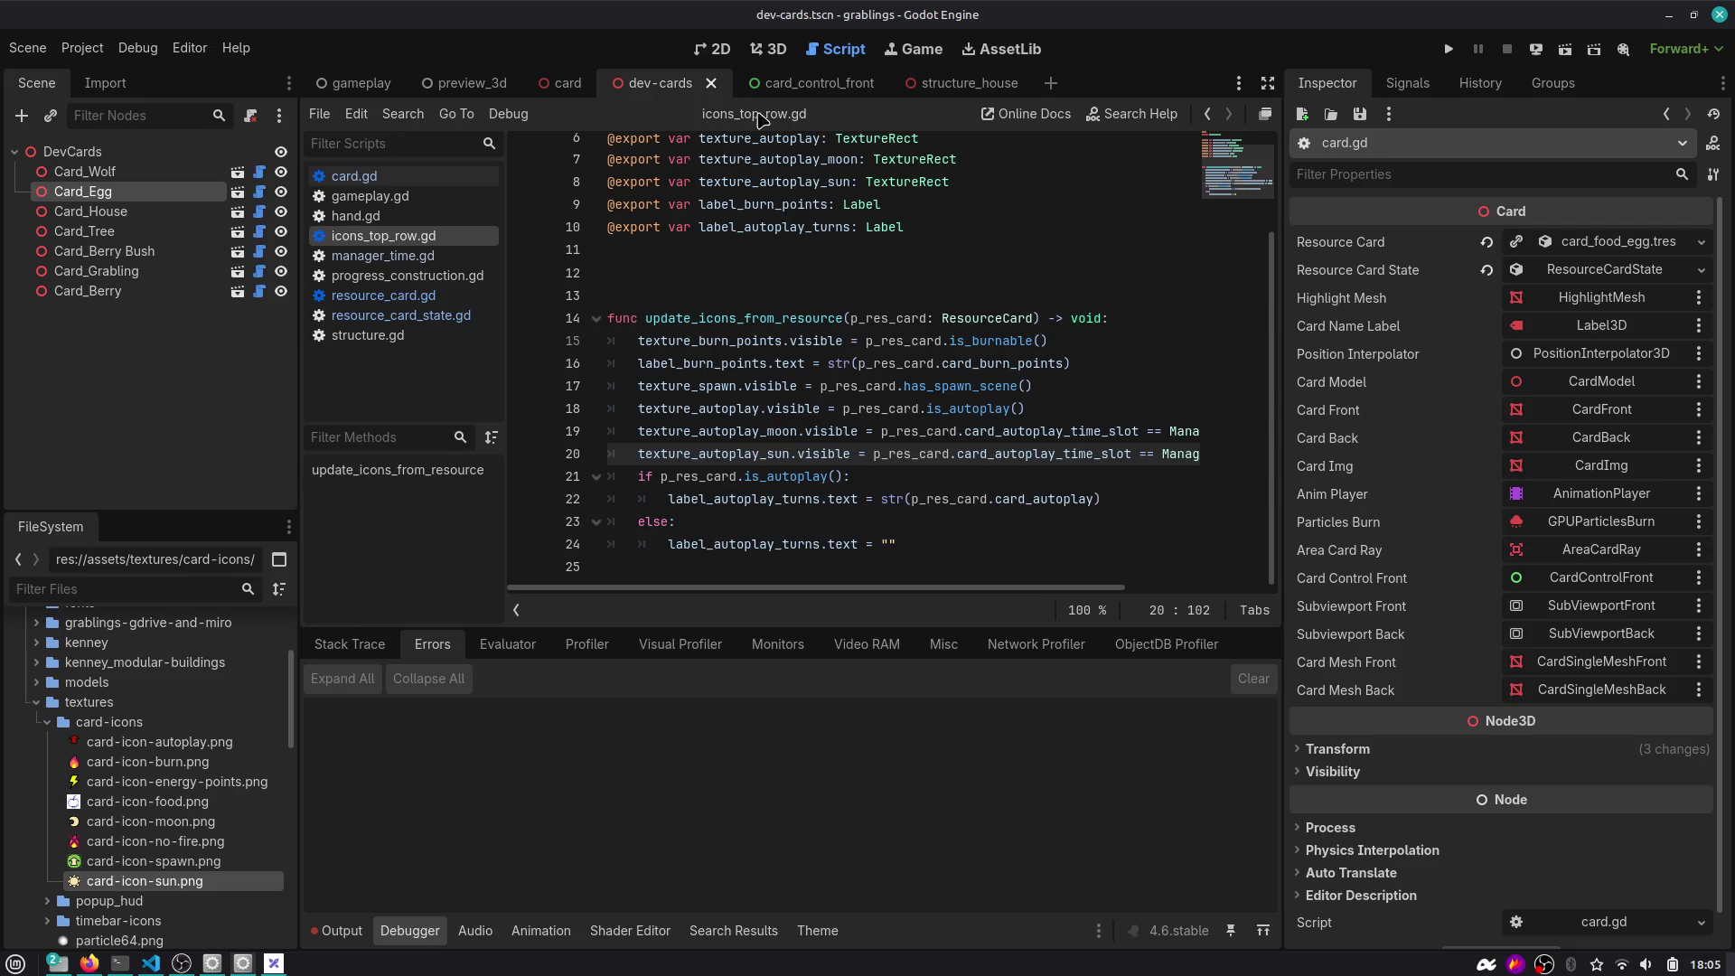
Show the dev-cards scene in the 3D view.
{"action": "left_click", "coordinate": [774, 50]}
{"action": "left_click", "coordinate": [836, 48]}
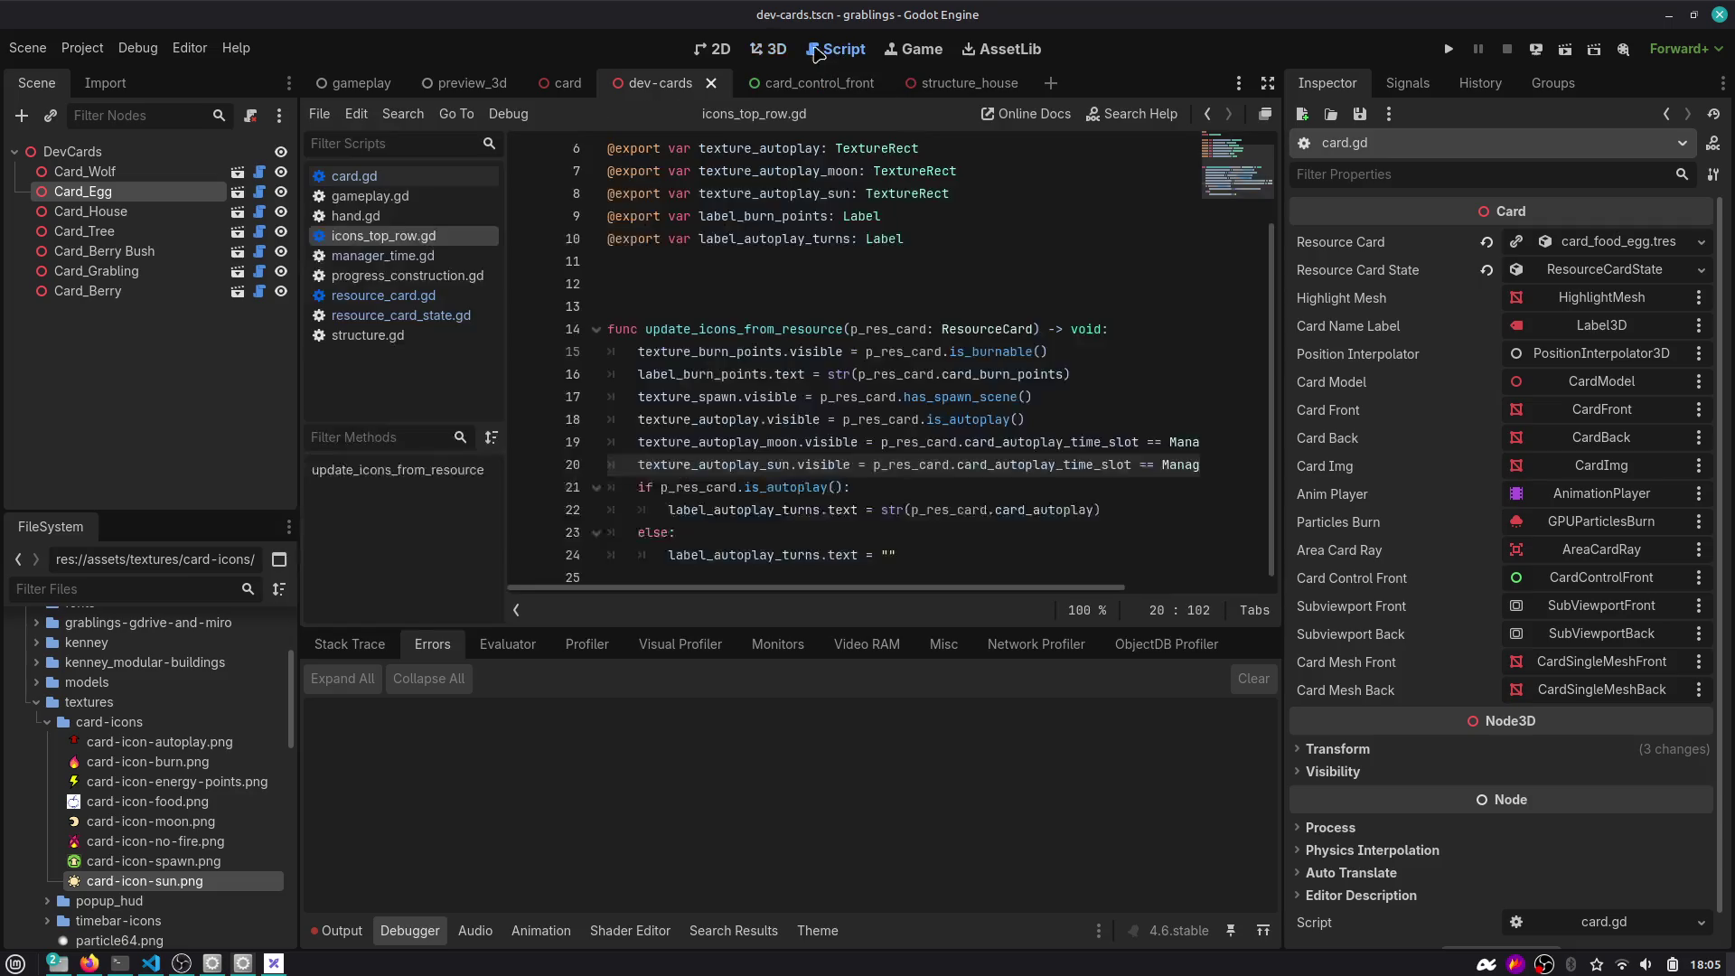
{"action": "left_click", "coordinate": [759, 50]}
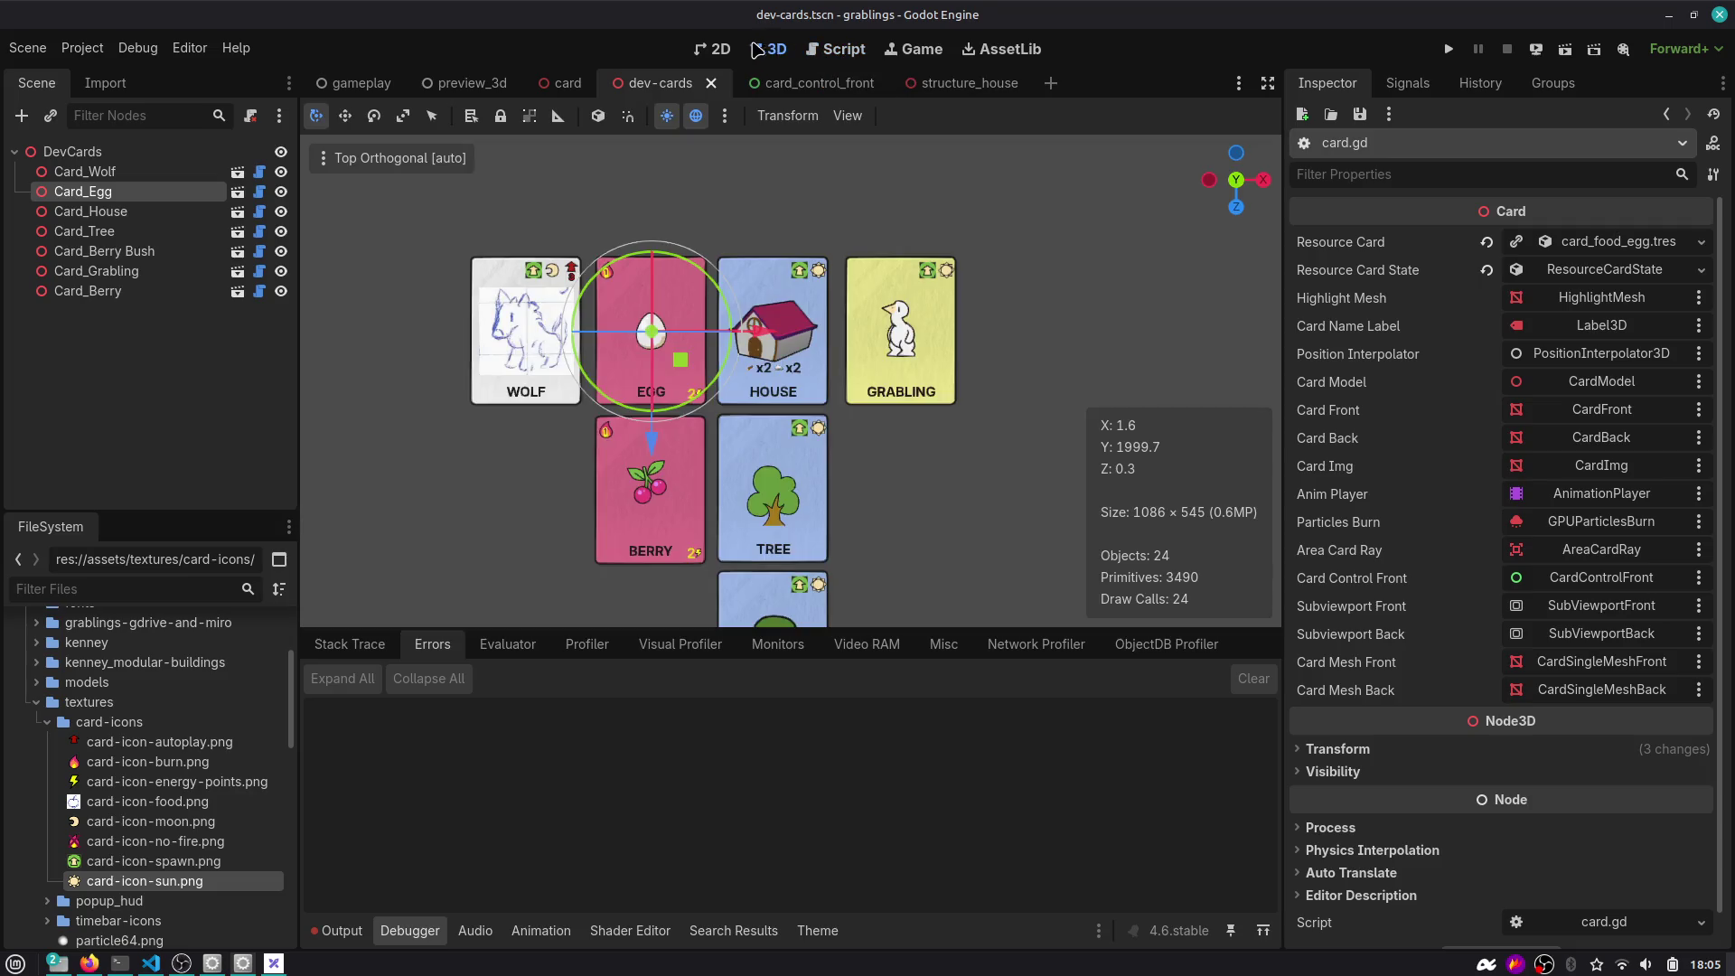
Close and reopen the dev-cards scene, returning to the script editor.
{"action": "middle_click", "coordinate": [667, 87]}
{"action": "key", "text": "ctrl+shift+t"}
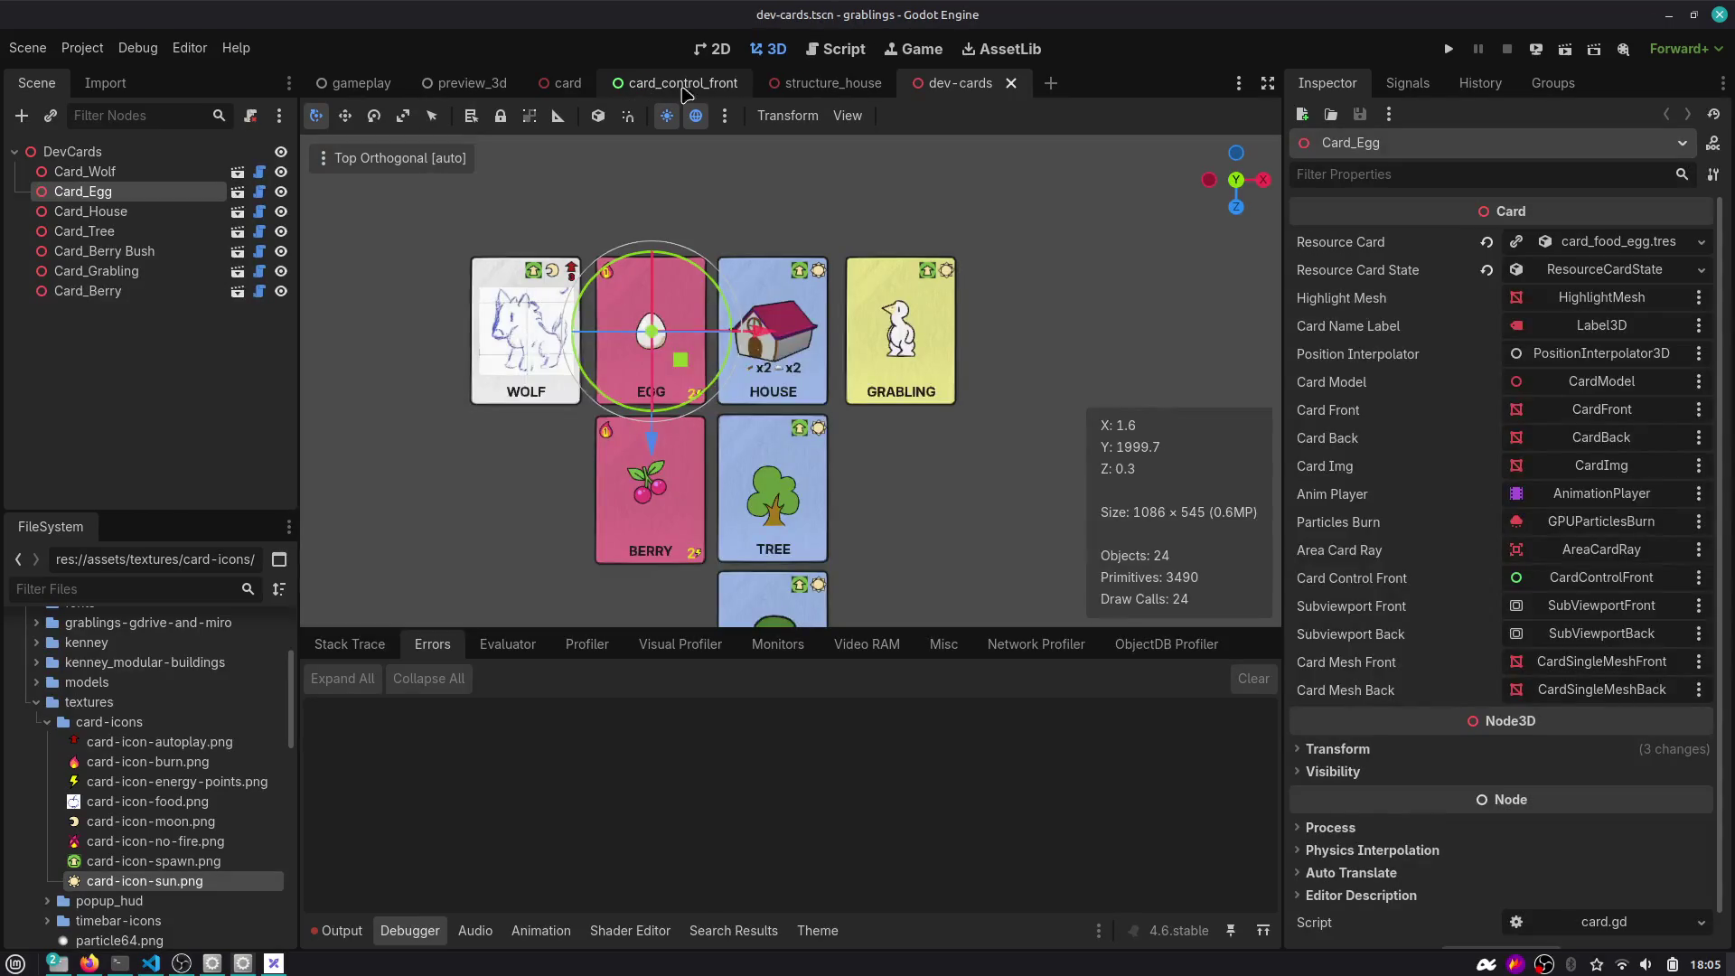
{"action": "left_click", "coordinate": [836, 49]}
Insert a line above the moon line starting an if on p_res_card.card.is_autoplay().
{"action": "left_click", "coordinate": [841, 443]}
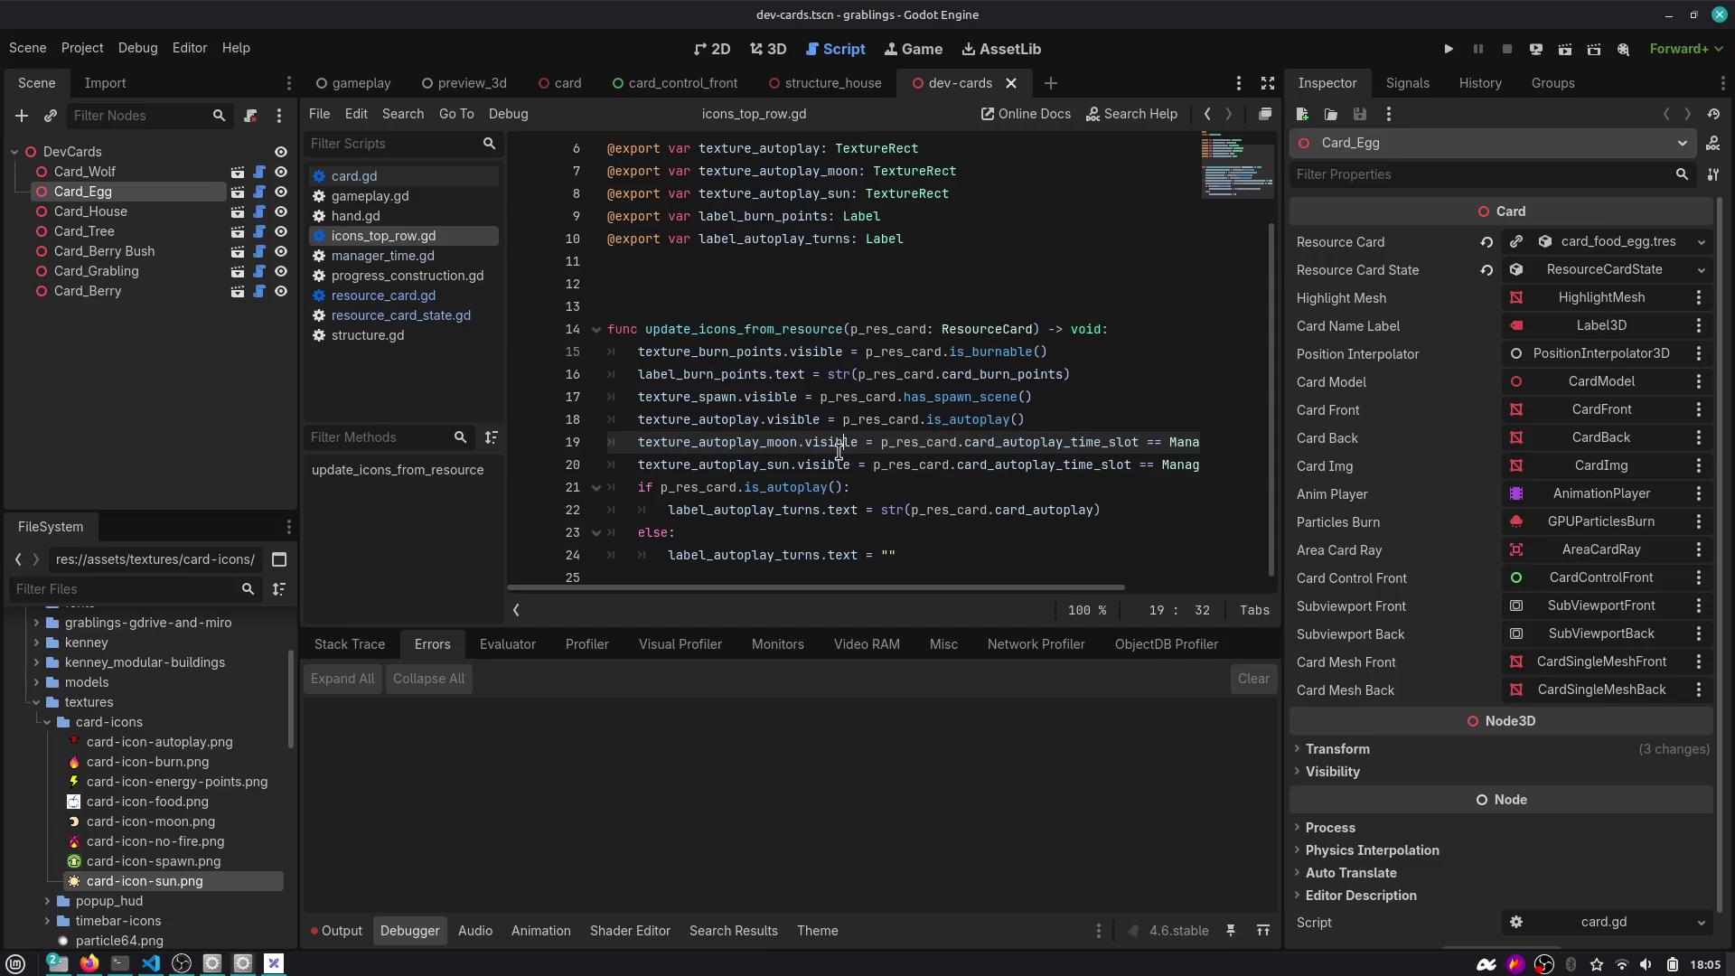
{"action": "key", "text": "ctrl+shift+Return"}
{"action": "type", "text": "if p_re"}
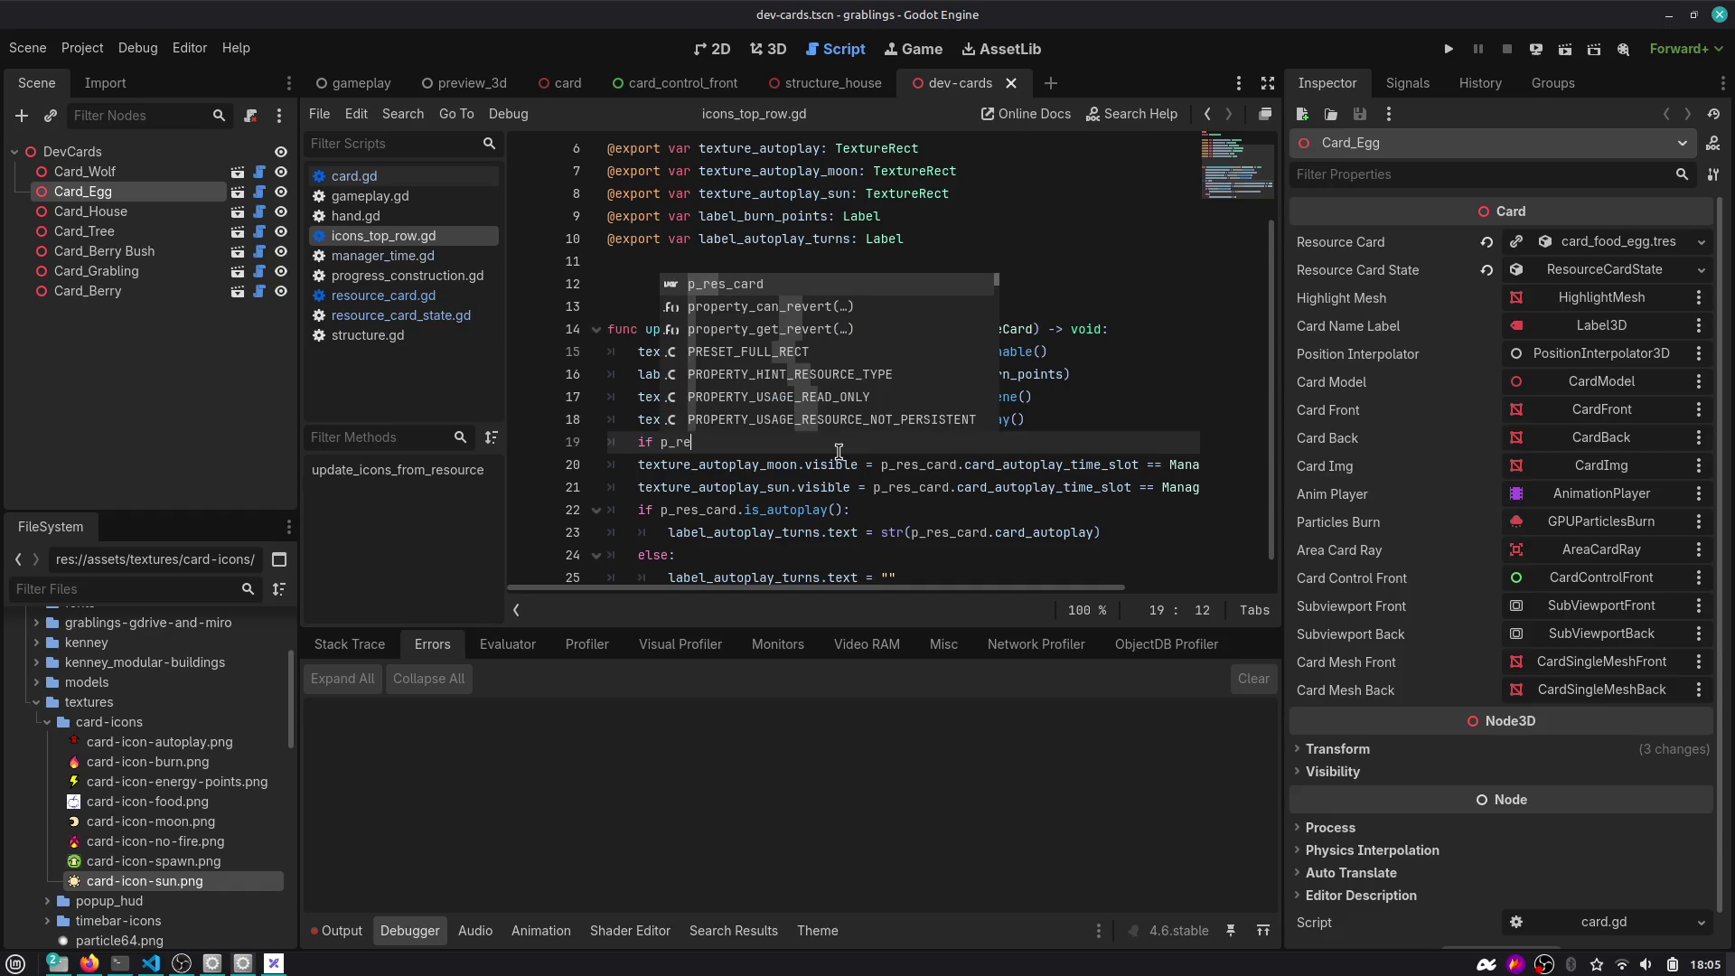
{"action": "key", "text": "Return"}
{"action": "type", "text": "."}
{"action": "type", "text": "card"}
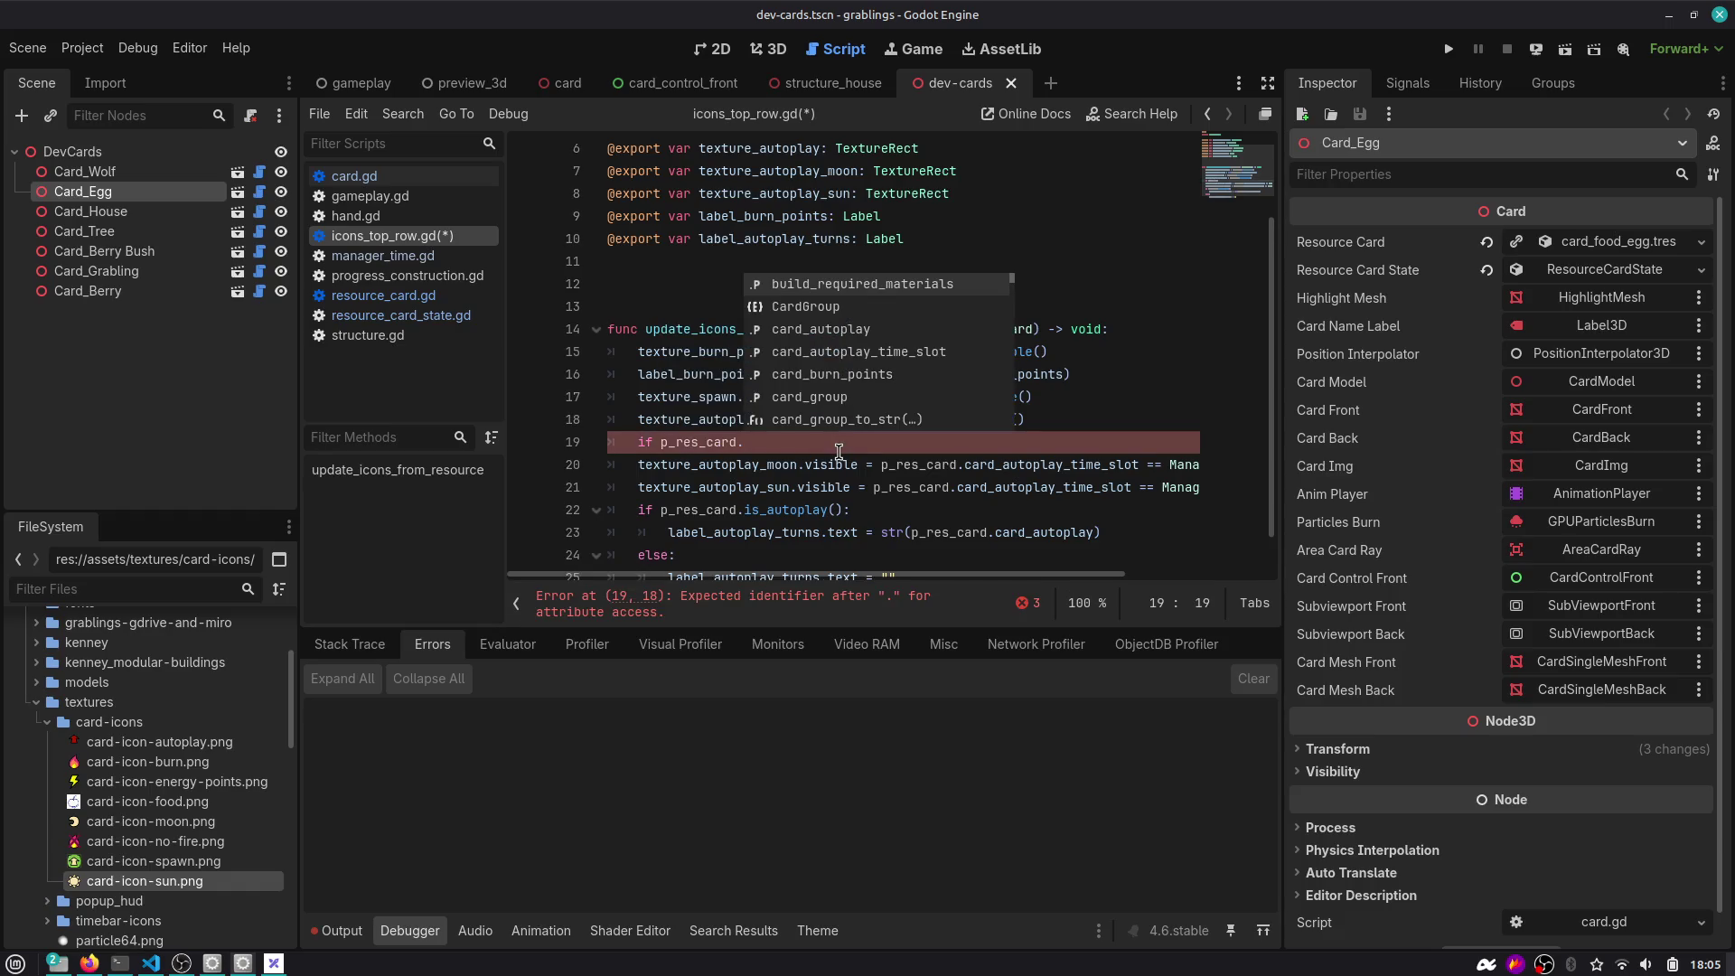
{"action": "key", "text": "Down"}
{"action": "key", "text": "Down"}
{"action": "key", "text": "Down"}
{"action": "key", "text": "Return"}
{"action": "key", "text": "BackSpace"}
{"action": "key", "text": "BackSpace"}
{"action": "key", "text": "BackSpace"}
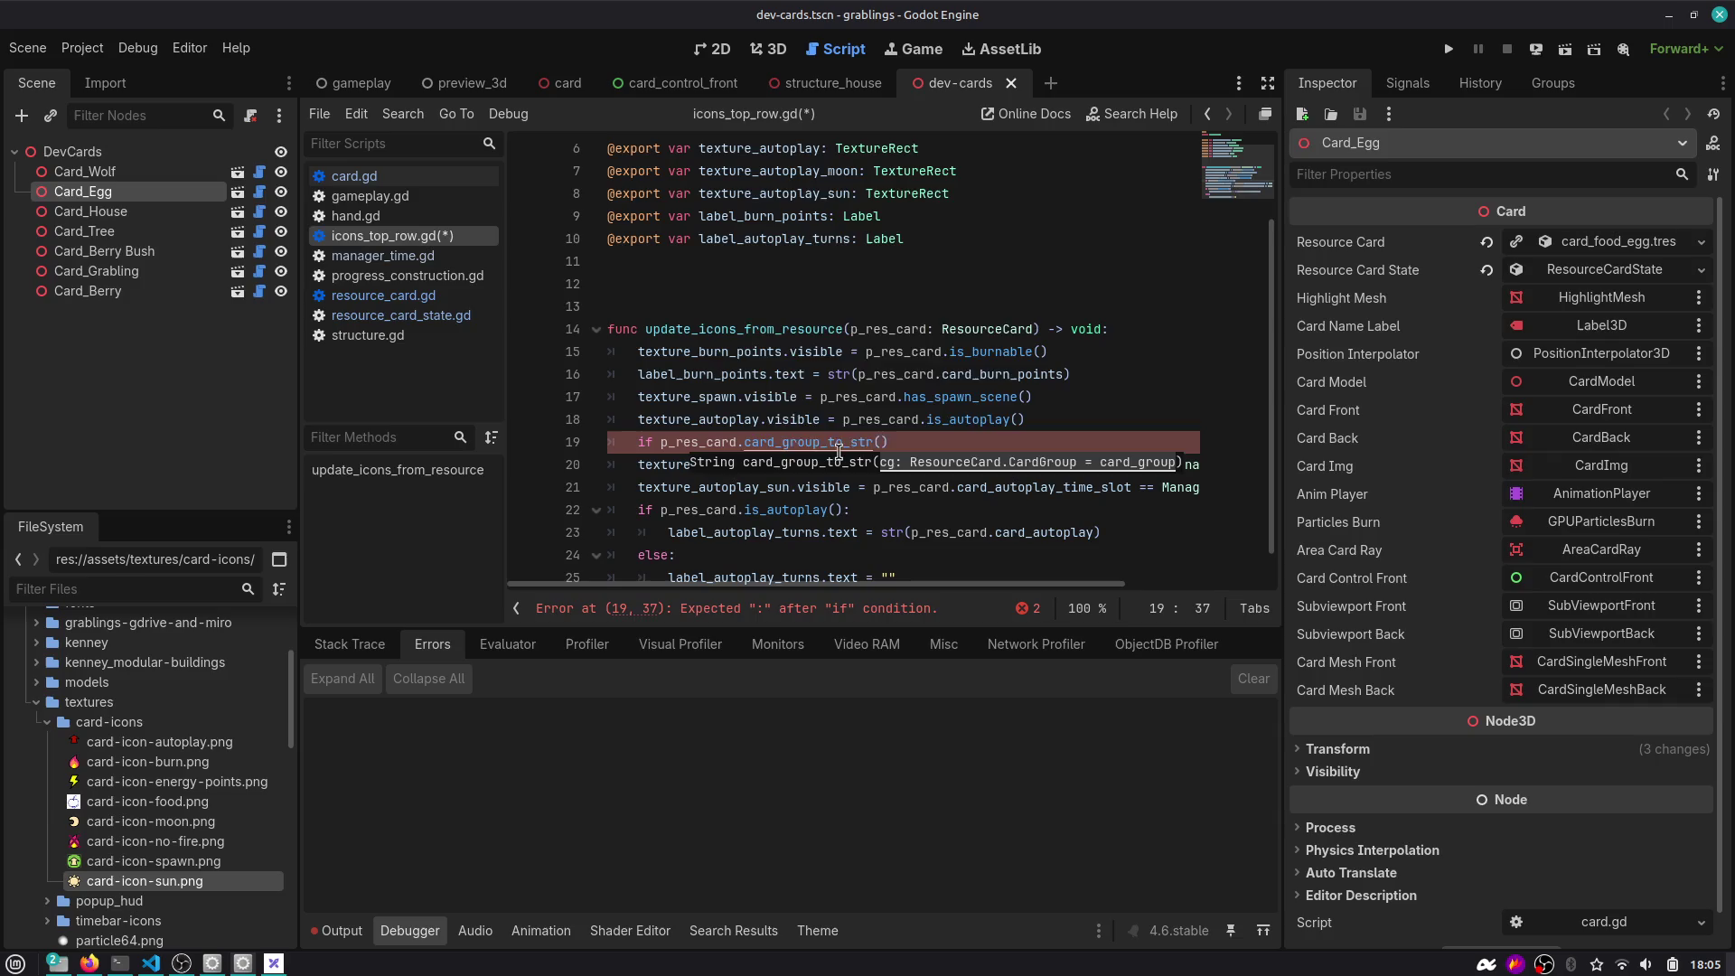
{"action": "key", "text": "BackSpace"}
{"action": "key", "text": "BackSpace"}
{"action": "type", "text": "is"}
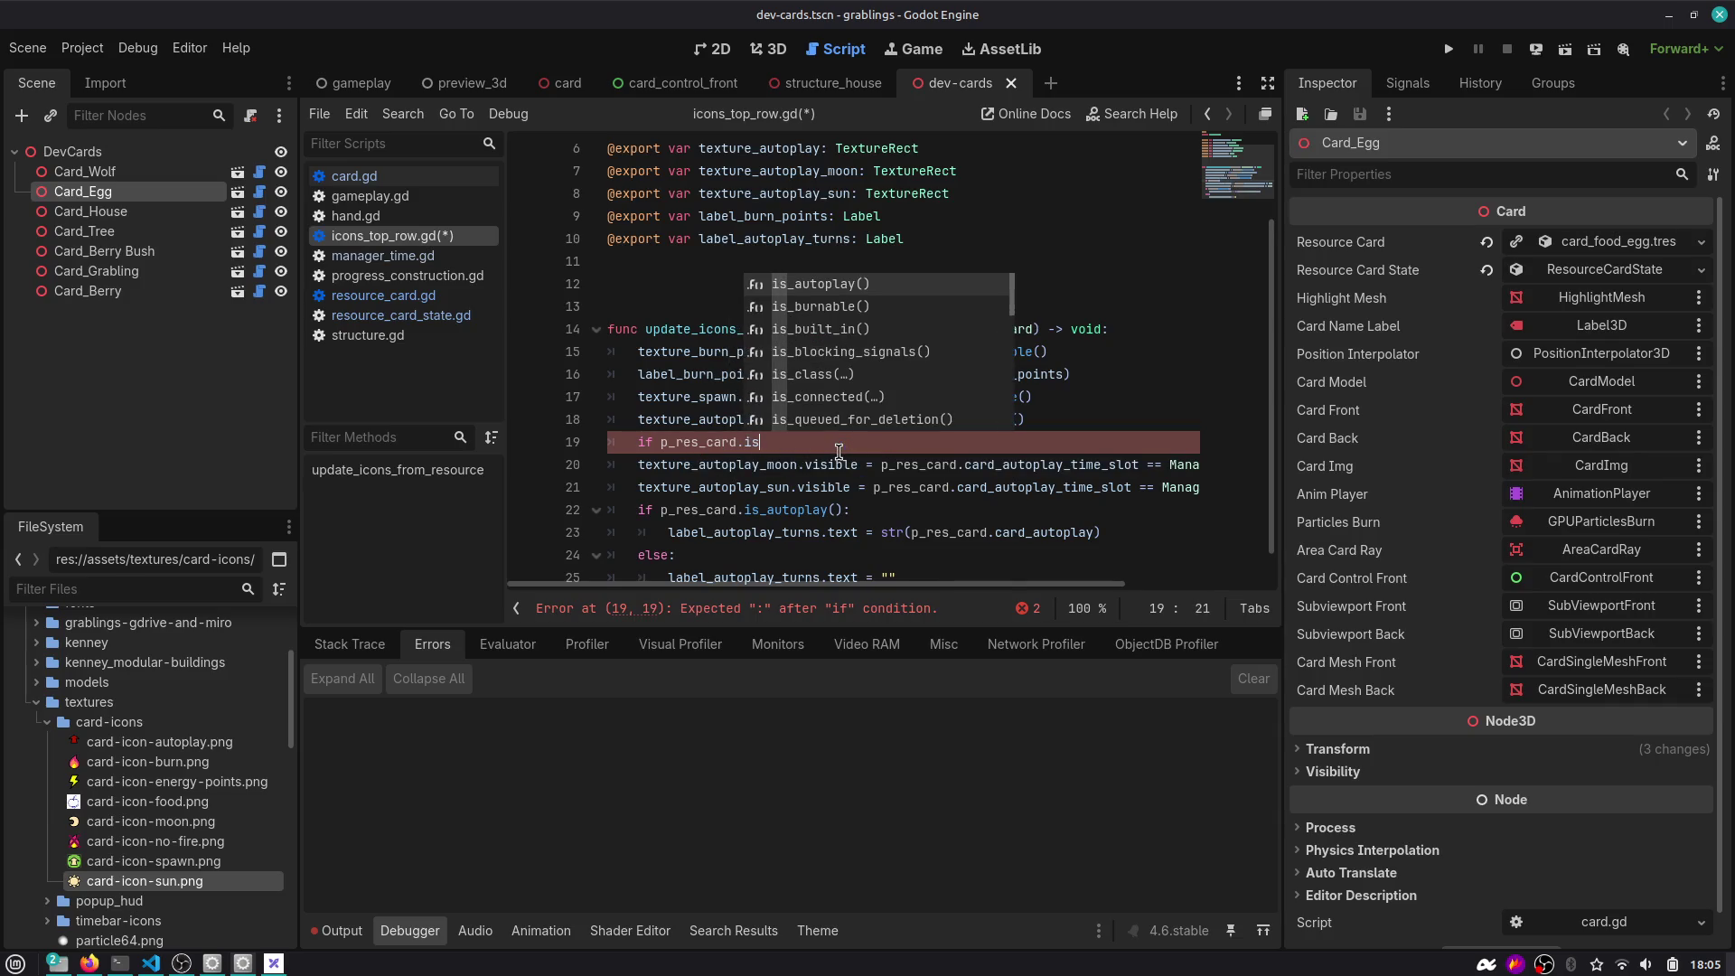
{"action": "key", "text": "Return"}
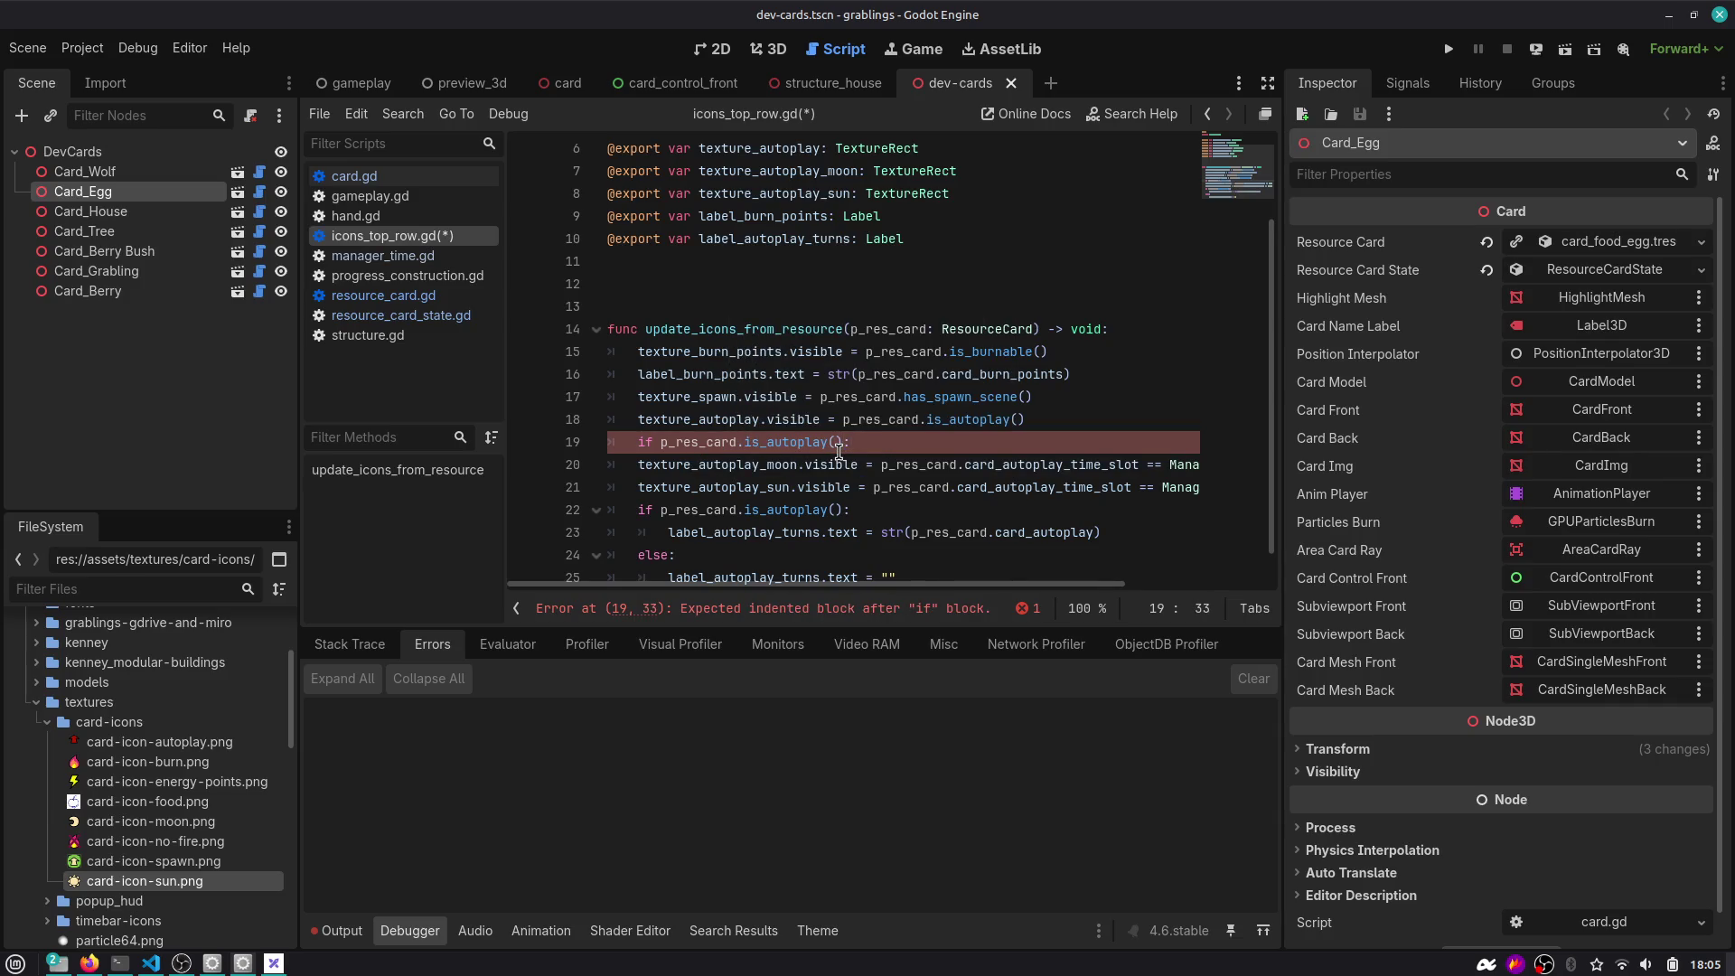
Indent the moon and sun lines under that if and select the new block.
{"action": "key", "text": "shift+Down"}
{"action": "key", "text": "shift+Down"}
{"action": "key", "text": "shift+End"}
{"action": "key", "text": "Tab"}
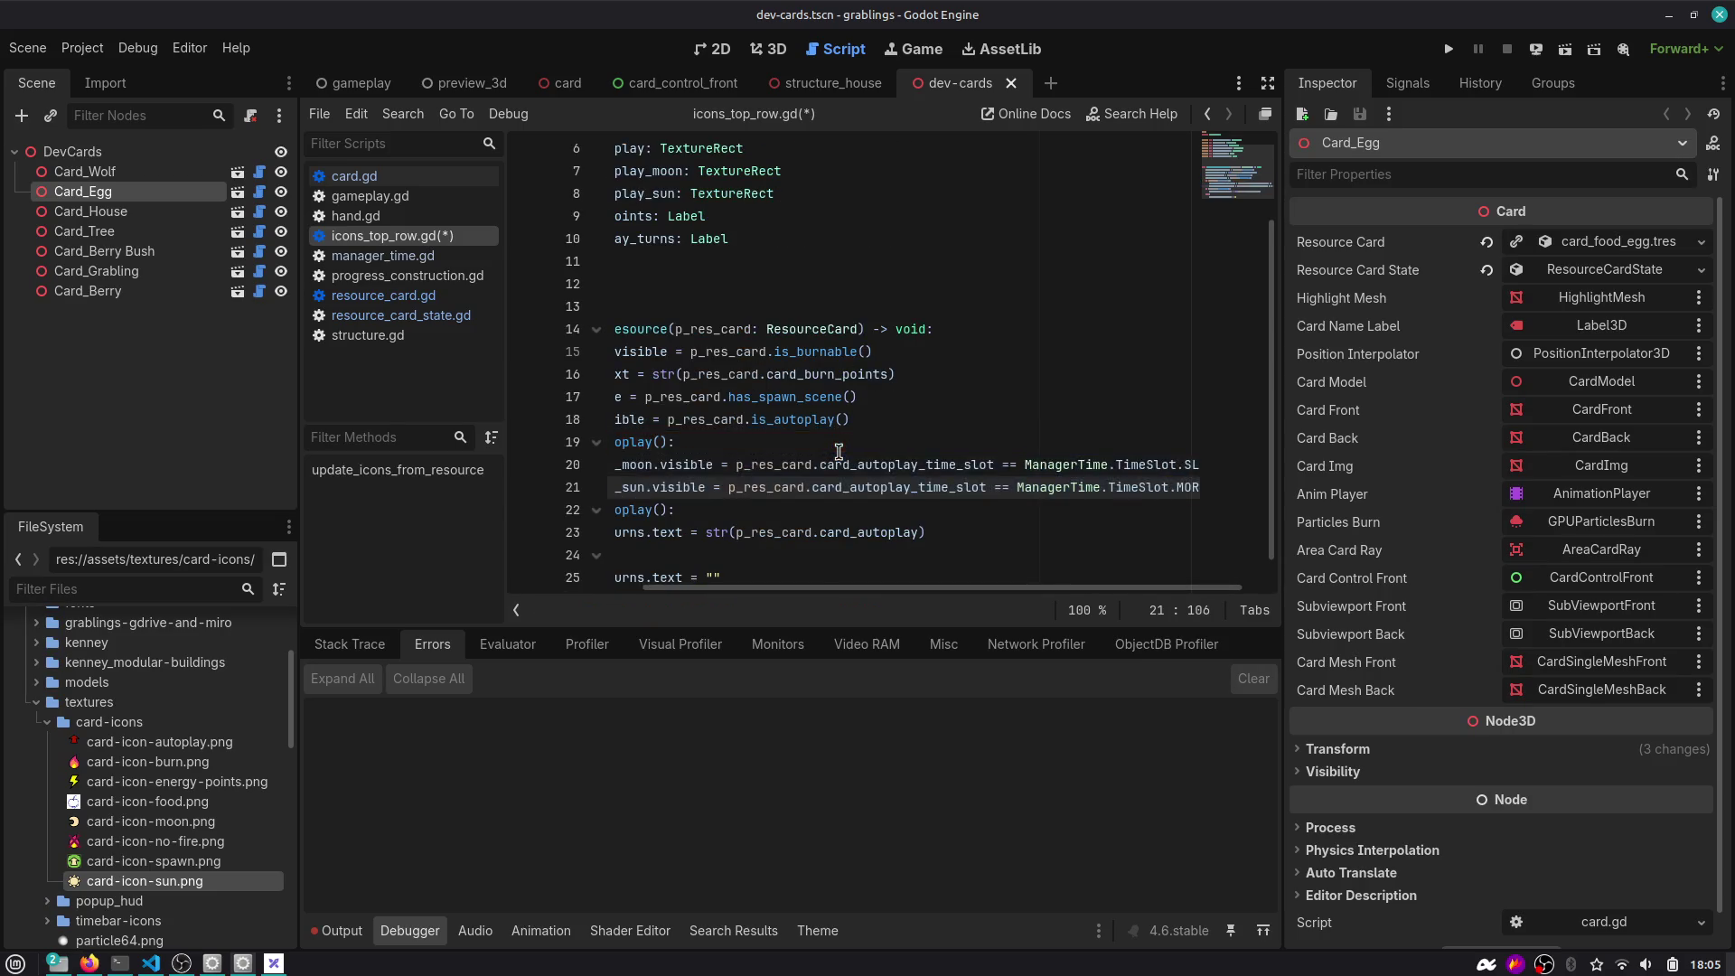
{"action": "key", "text": "Home"}
{"action": "key", "text": "Up"}
{"action": "key", "text": "Up"}
{"action": "key", "text": "shift+Down"}
{"action": "key", "text": "shift+Down"}
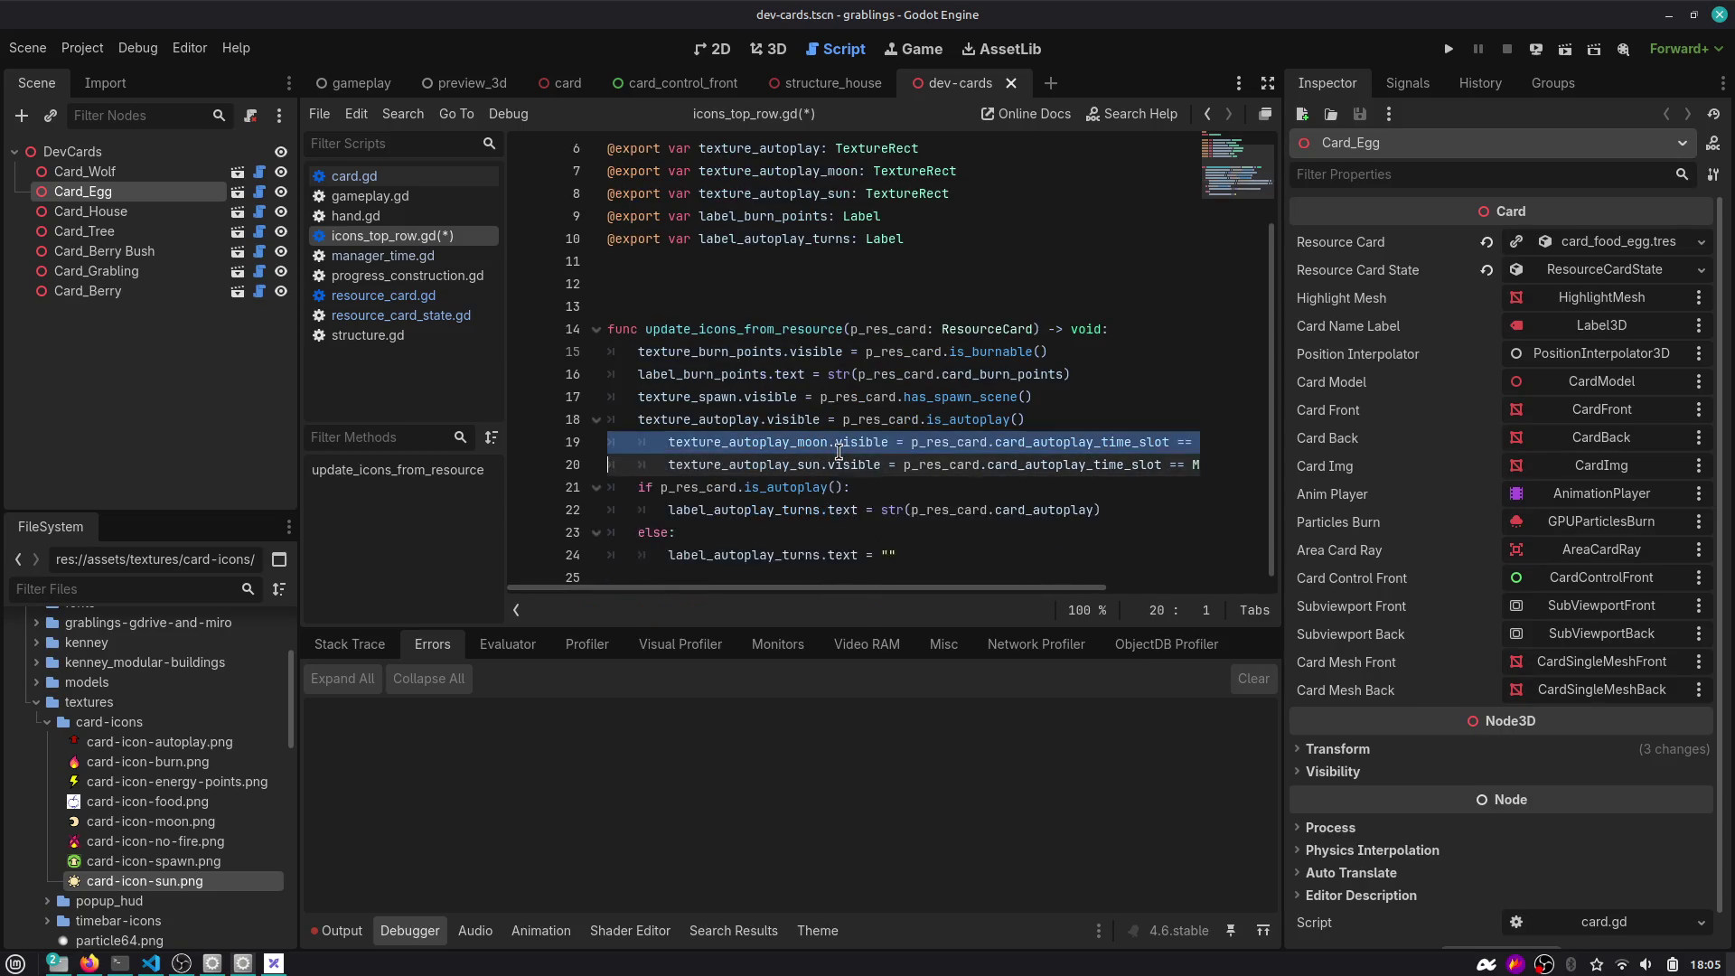
{"action": "key", "text": "shift+End"}
{"action": "key", "text": "Delete"}
Move the moon and sun visibility lines into the existing autoplay if branch.
{"action": "key", "text": "Down"}
{"action": "key", "text": "Down"}
{"action": "key", "text": "End"}
{"action": "key", "text": "Return"}
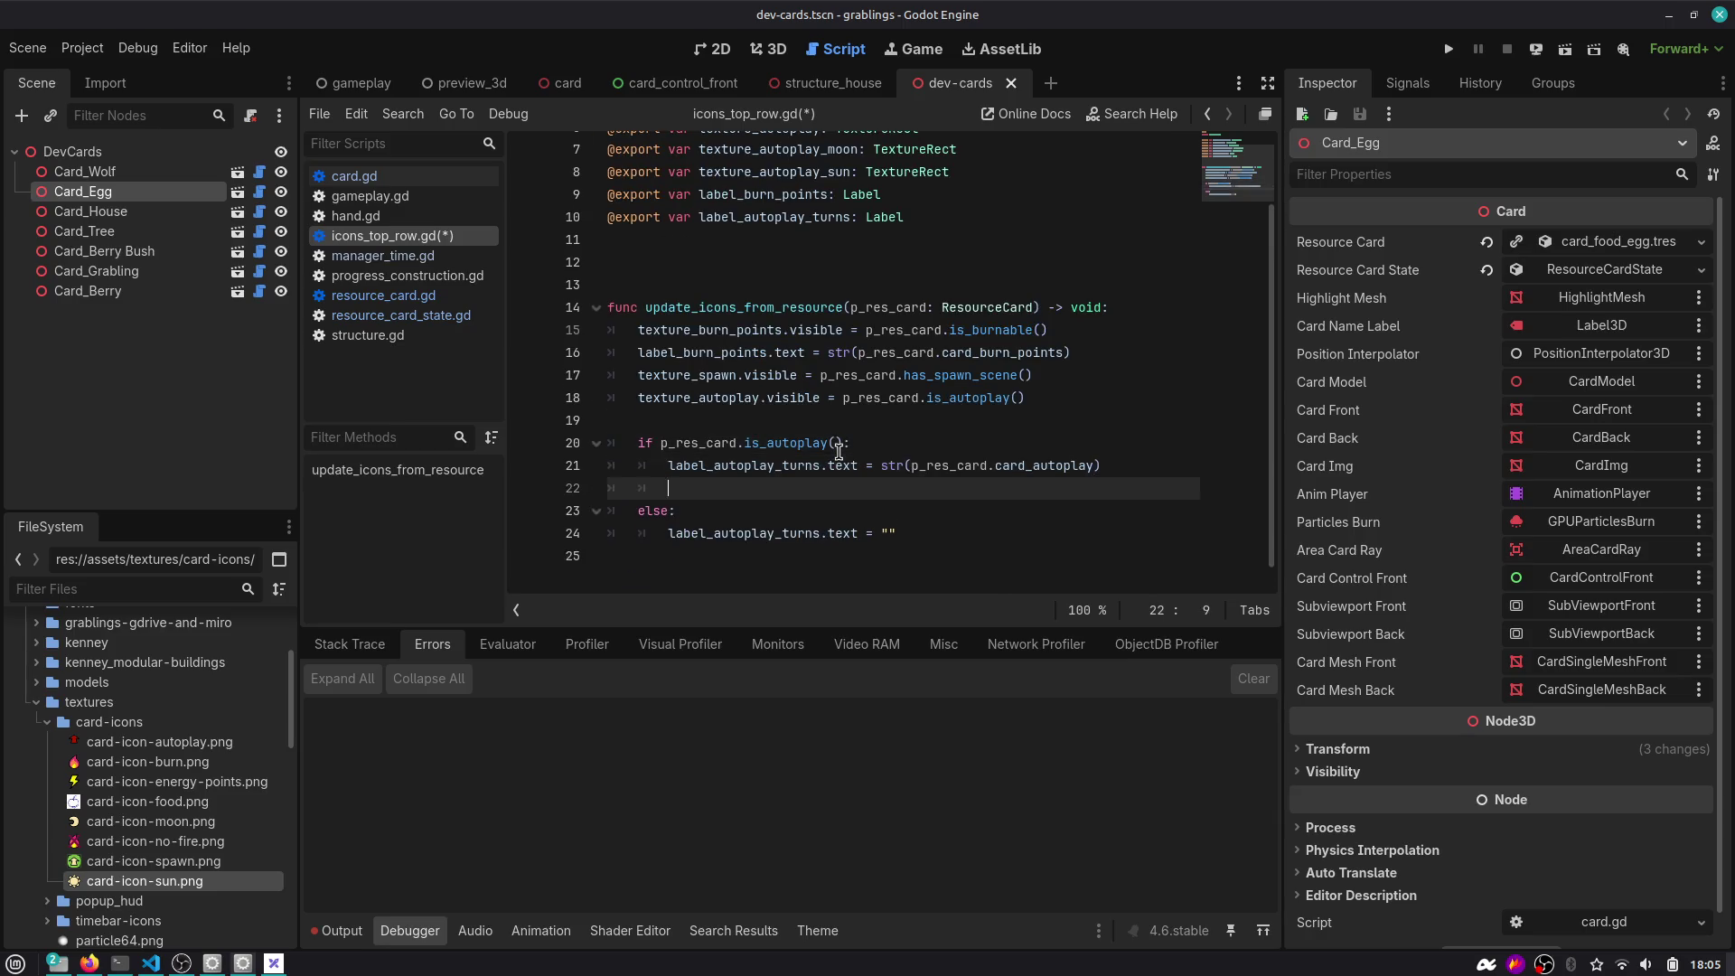
{"action": "key", "text": "ctrl+v"}
{"action": "key", "text": "Home"}
{"action": "key", "text": "Up"}
{"action": "key", "text": "shift+Down"}
{"action": "key", "text": "shift+Down"}
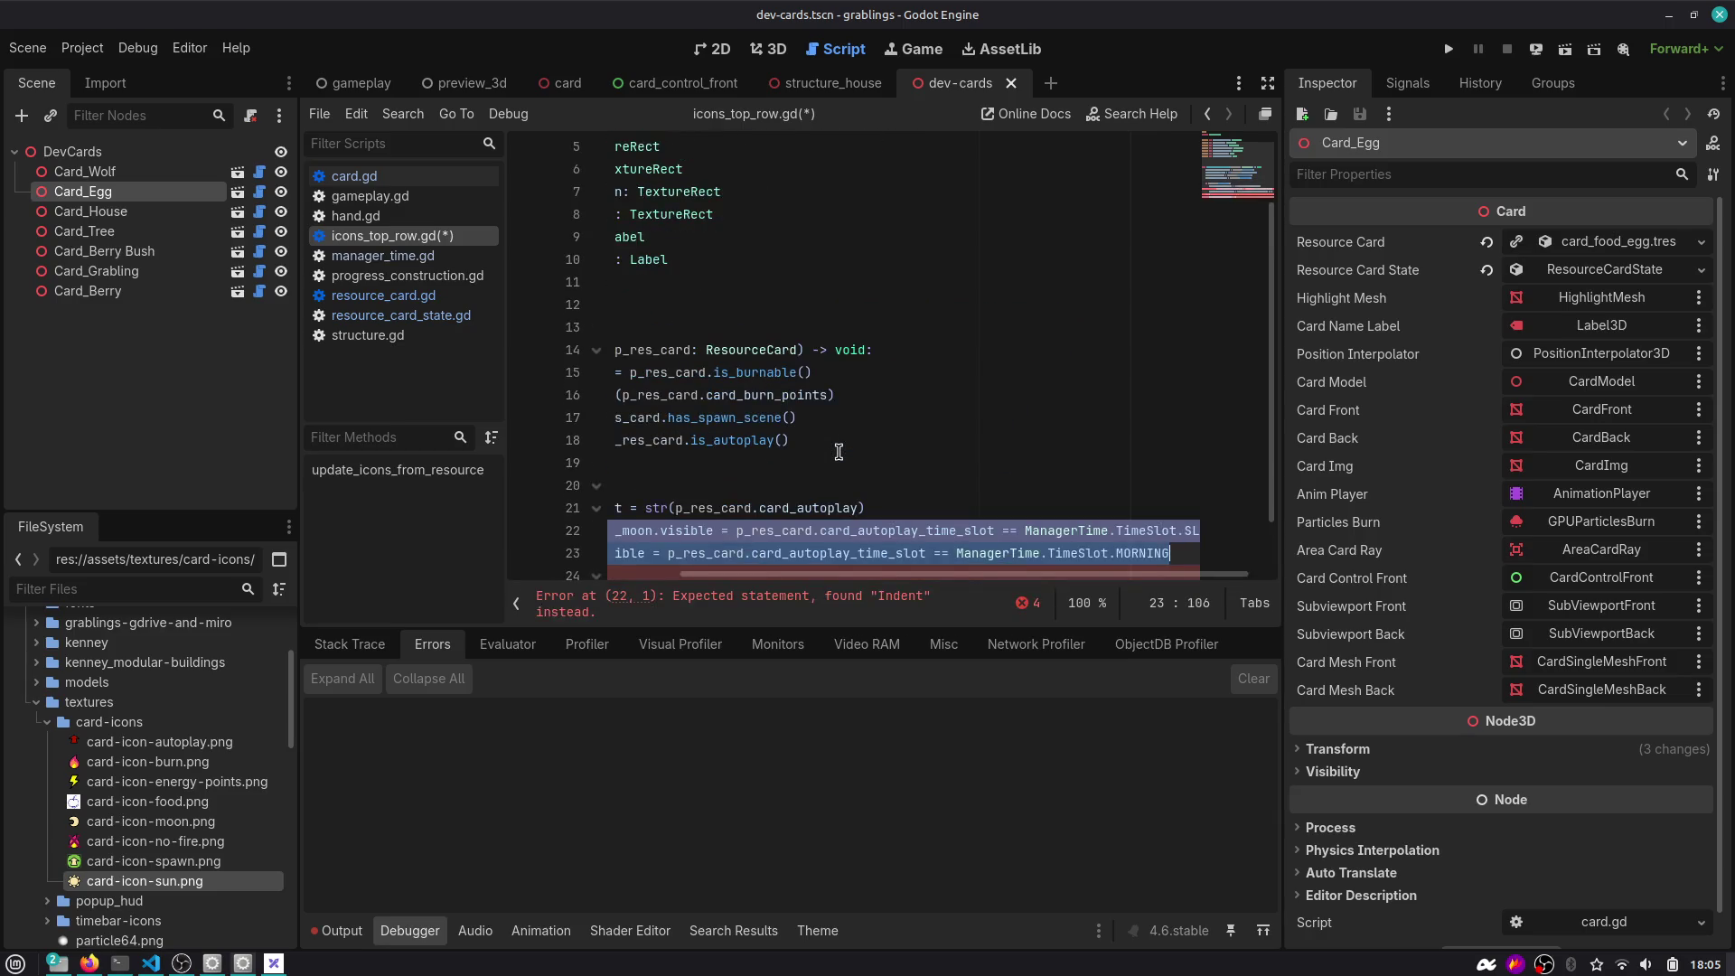
{"action": "key", "text": "shift+Tab"}
{"action": "key", "text": "End"}
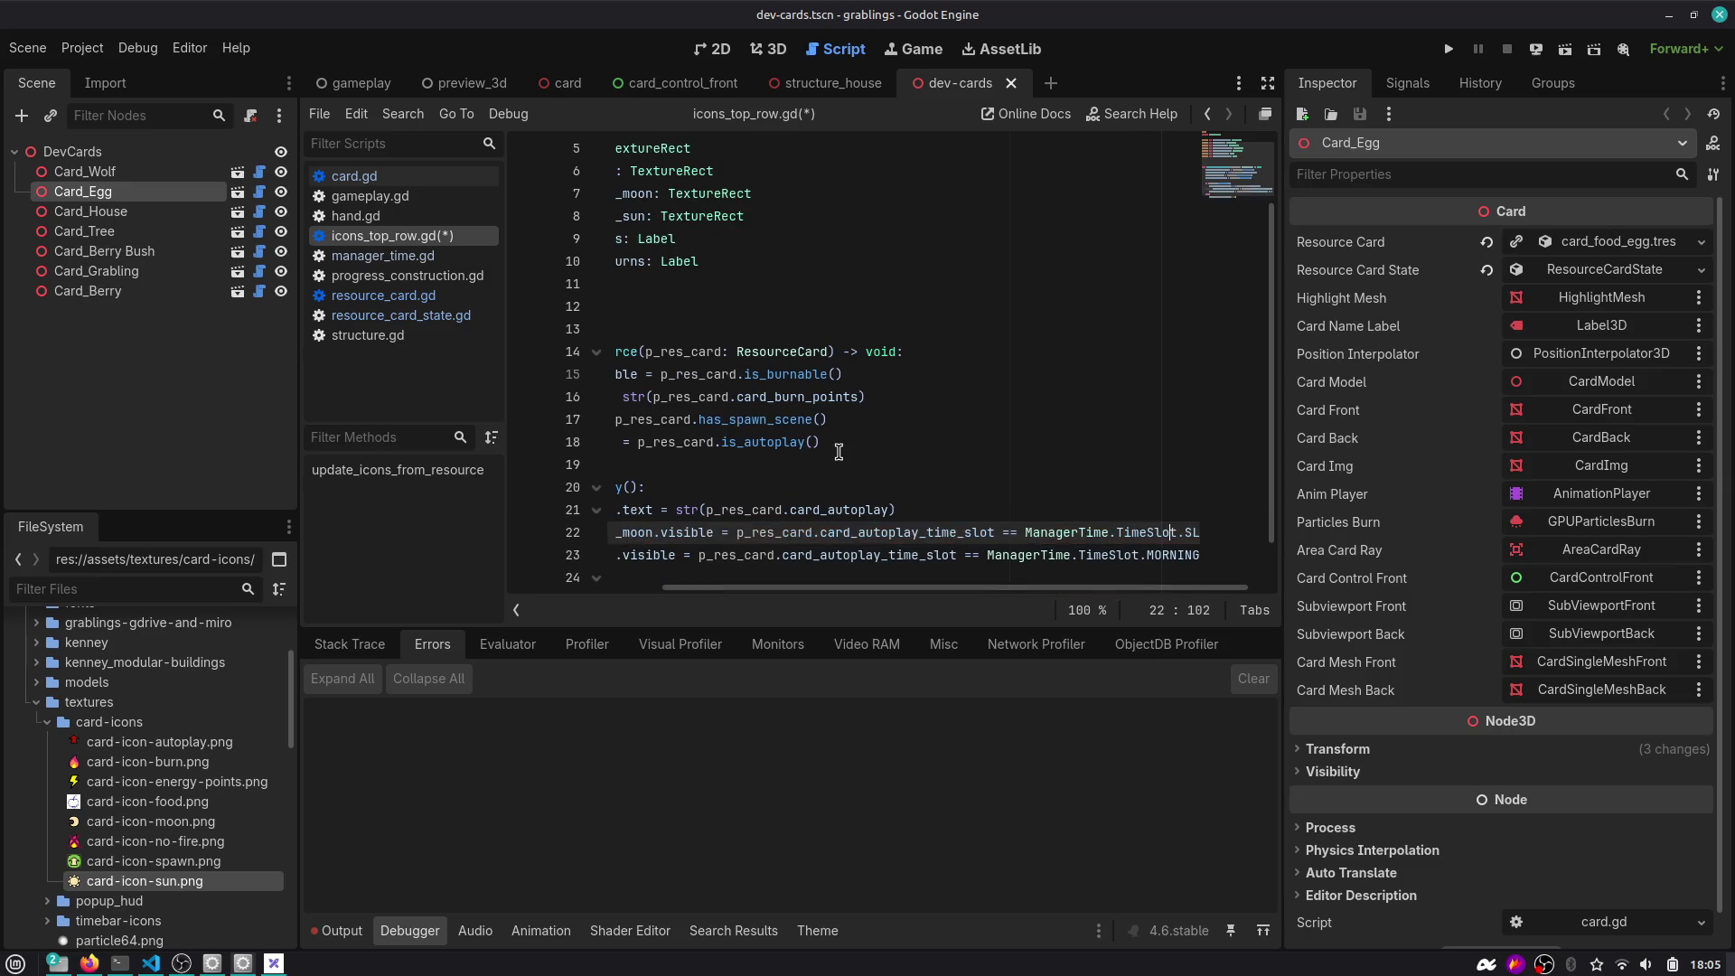
Copy the moon and sun visibility lines into the else branch.
{"action": "key", "text": "ctrl+backslash"}
{"action": "left_click", "coordinate": [532, 482]}
{"action": "left_click", "coordinate": [508, 511]}
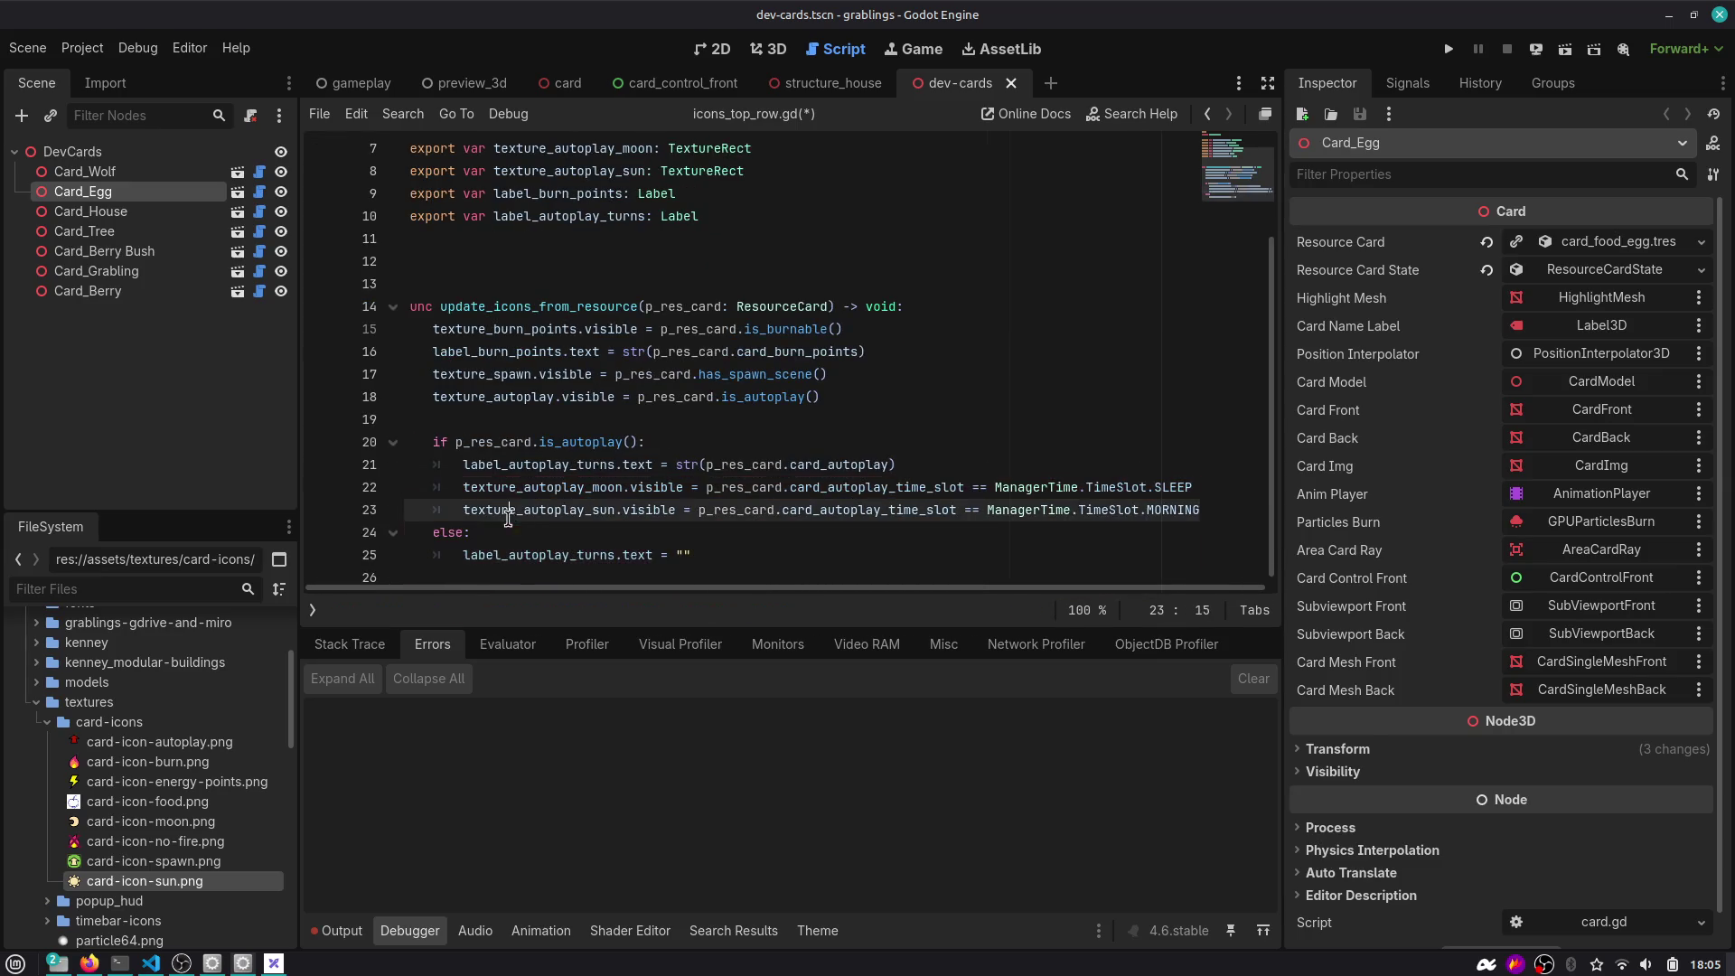
{"action": "key", "text": "Up"}
{"action": "key", "text": "Home"}
{"action": "key", "text": "shift+Down"}
{"action": "key", "text": "shift+End"}
{"action": "key", "text": "ctrl+c"}
{"action": "key", "text": "Down"}
{"action": "key", "text": "Down"}
{"action": "key", "text": "End"}
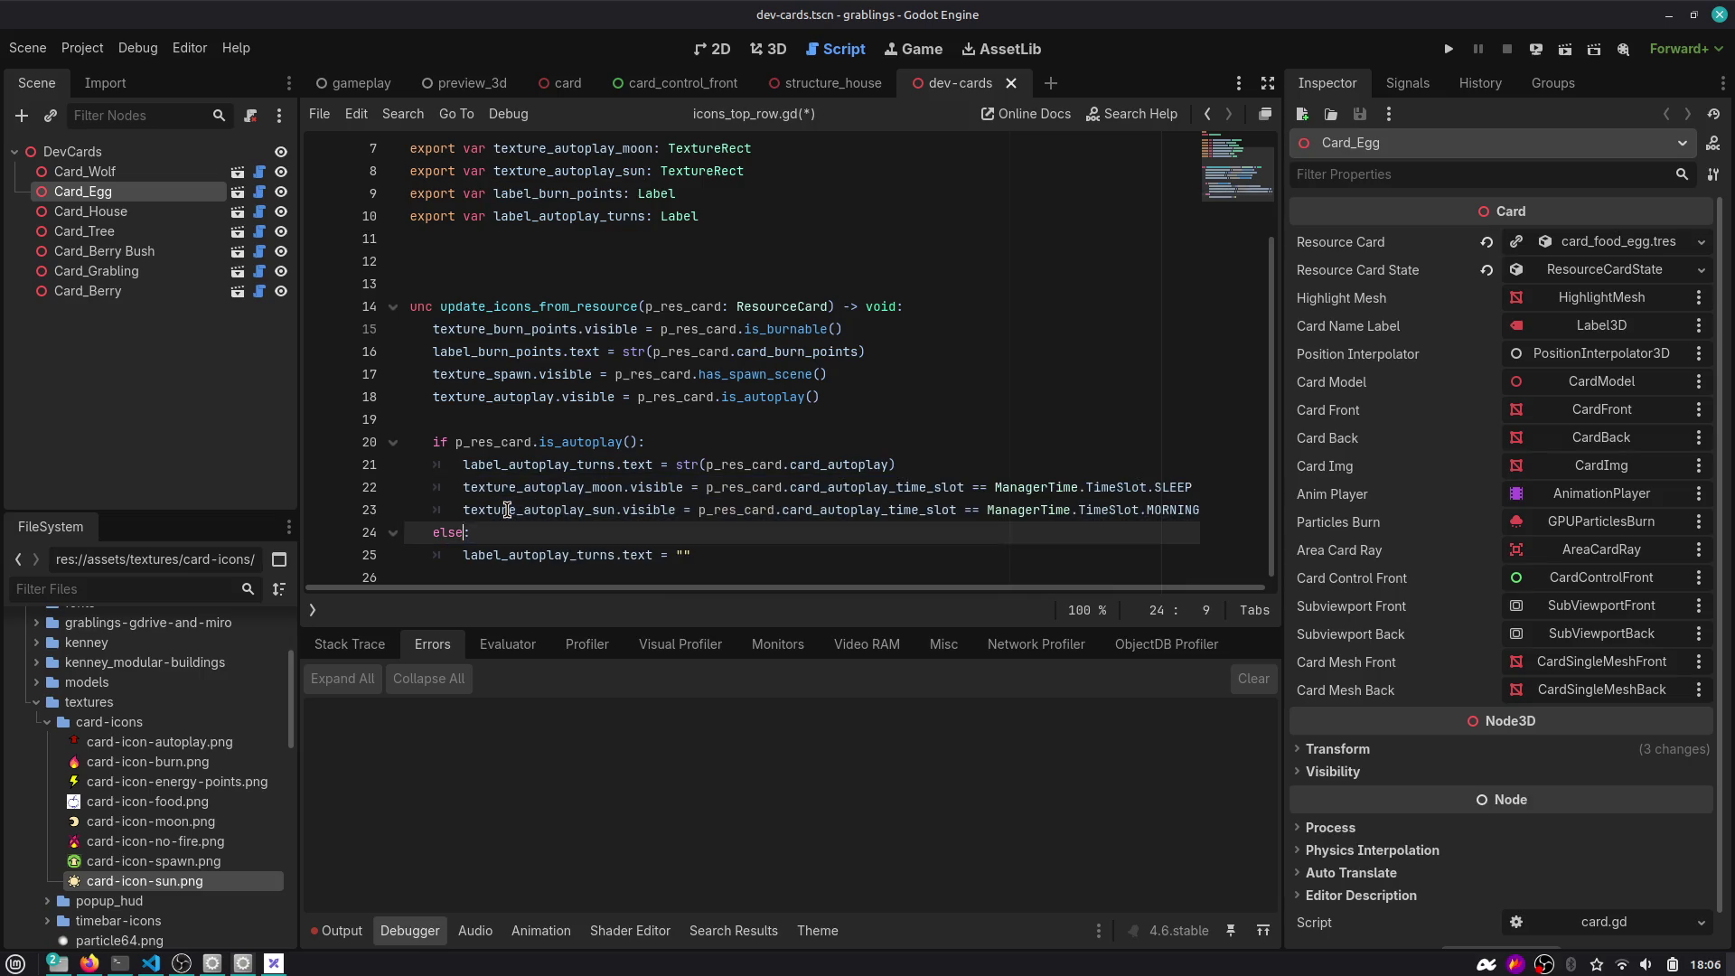
{"action": "key", "text": "Return"}
{"action": "key", "text": "ctrl+v"}
Set both copied else-branch lines to false and save icons_top_row.gd.
{"action": "key", "text": "Up"}
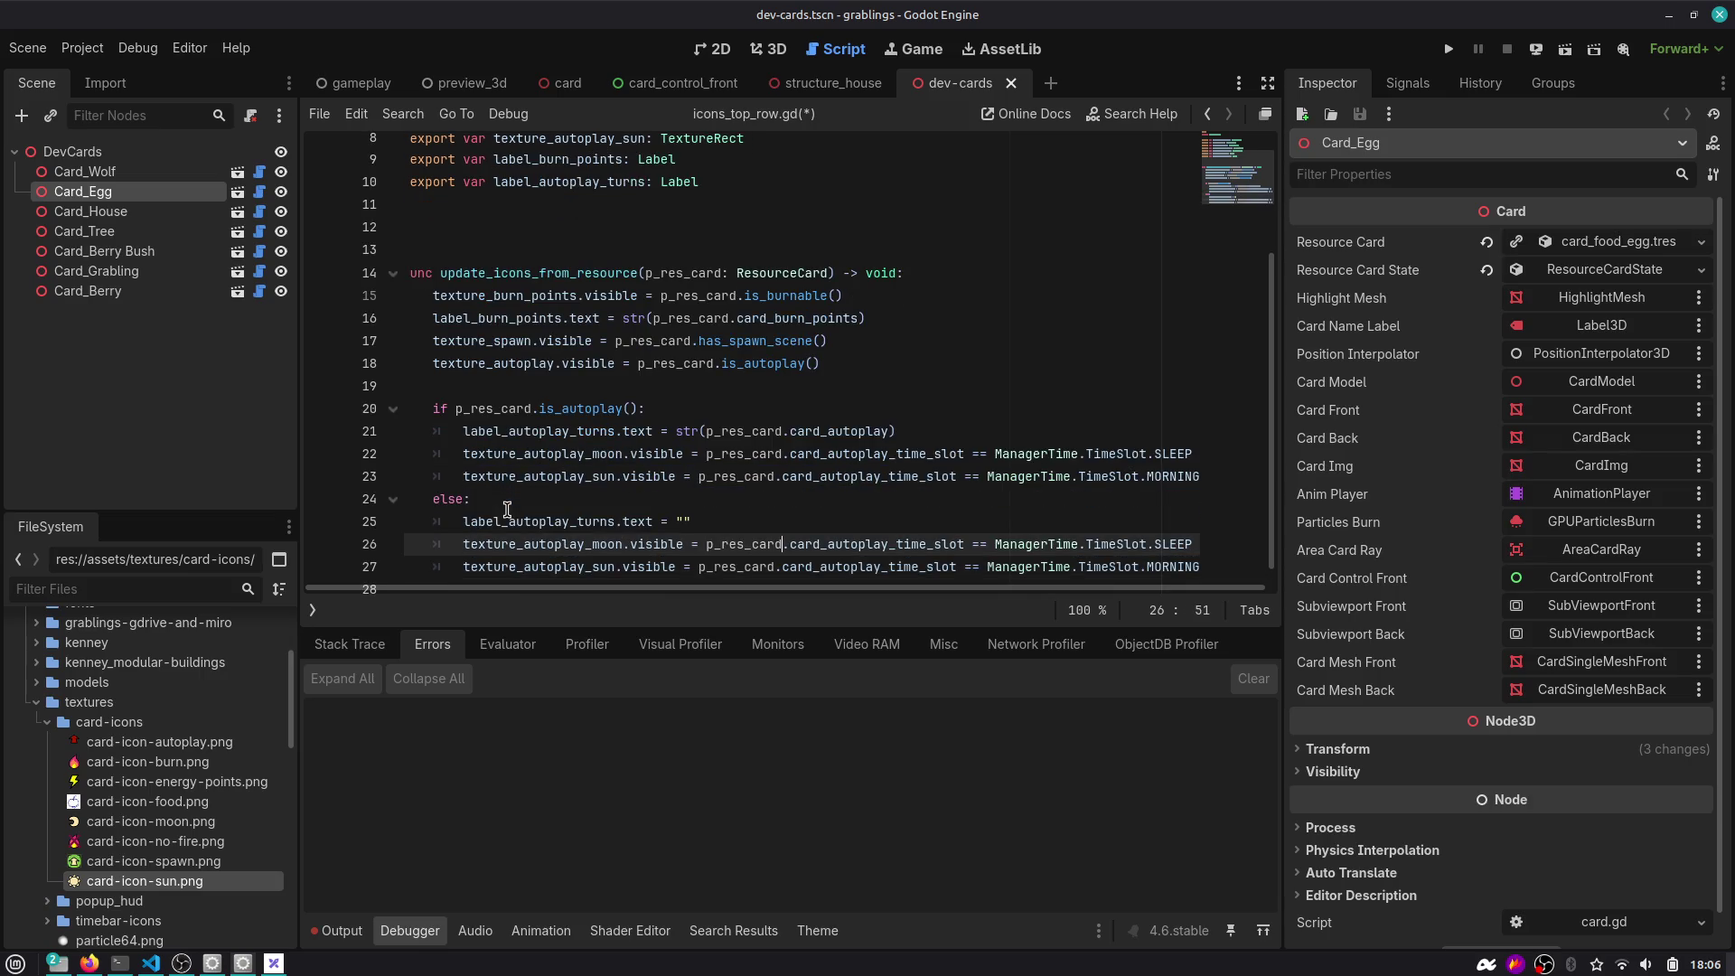
{"action": "key", "text": "ctrl+shift+Right"}
{"action": "key", "text": "ctrl+shift+Right"}
{"action": "key", "text": "ctrl+shift+Right"}
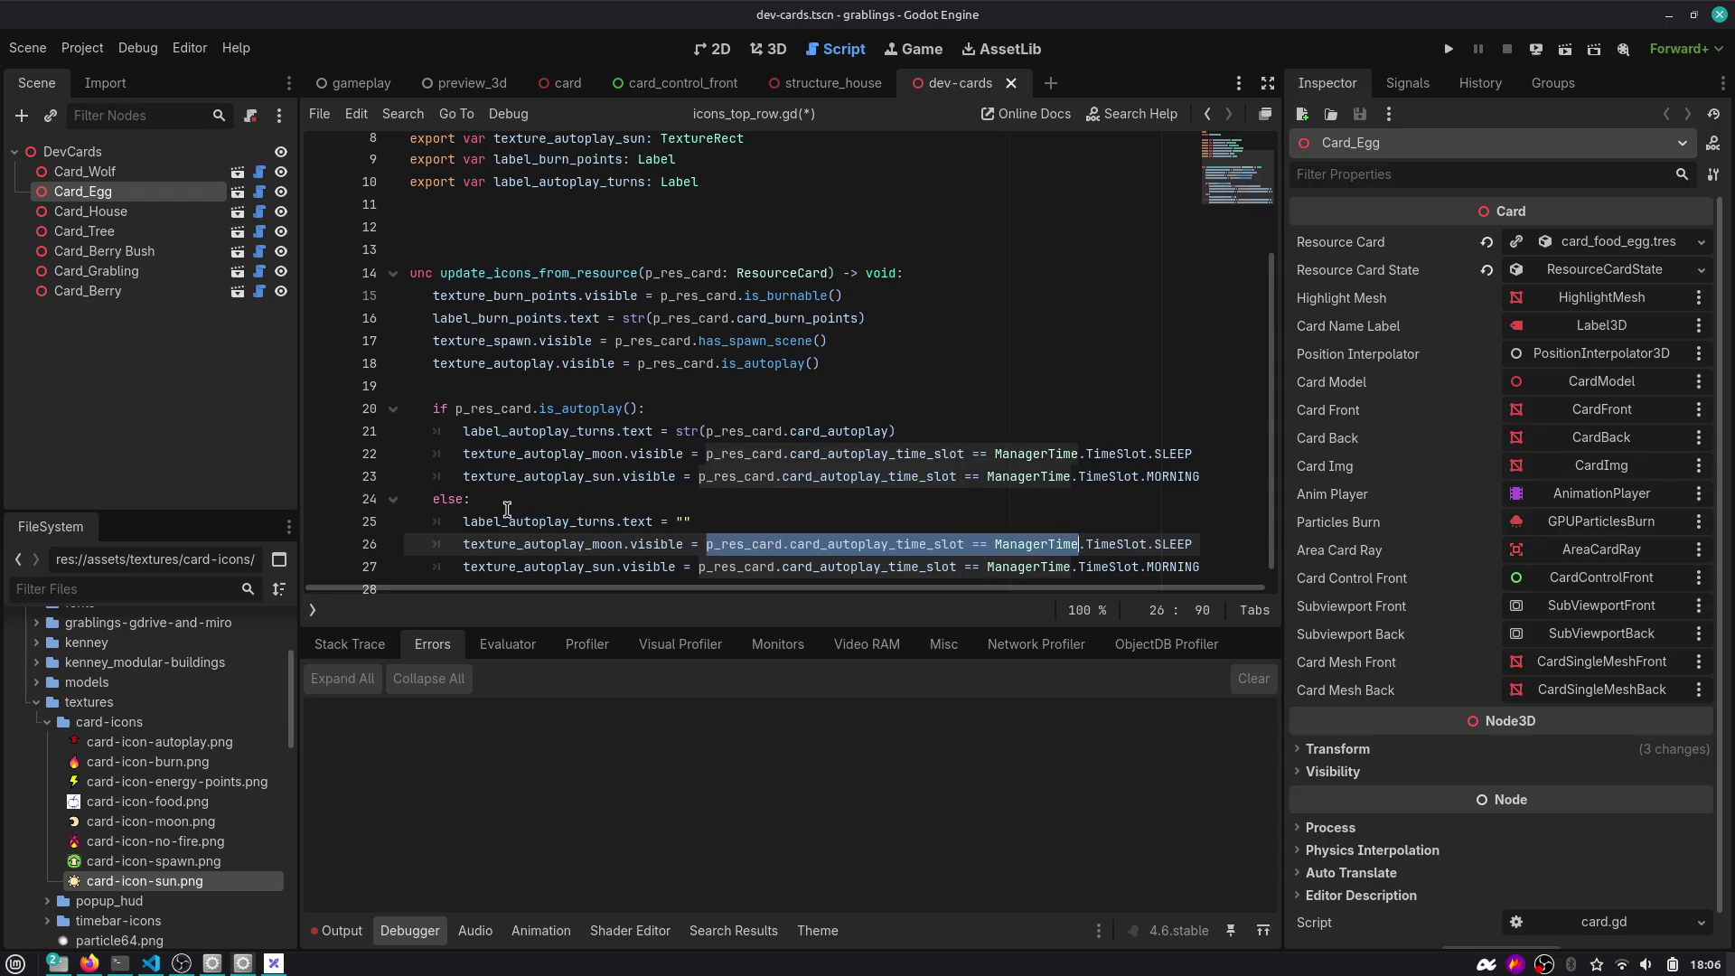
{"action": "key", "text": "ctrl+d"}
{"action": "key", "text": "shift+End"}
{"action": "key", "text": "BackSpace"}
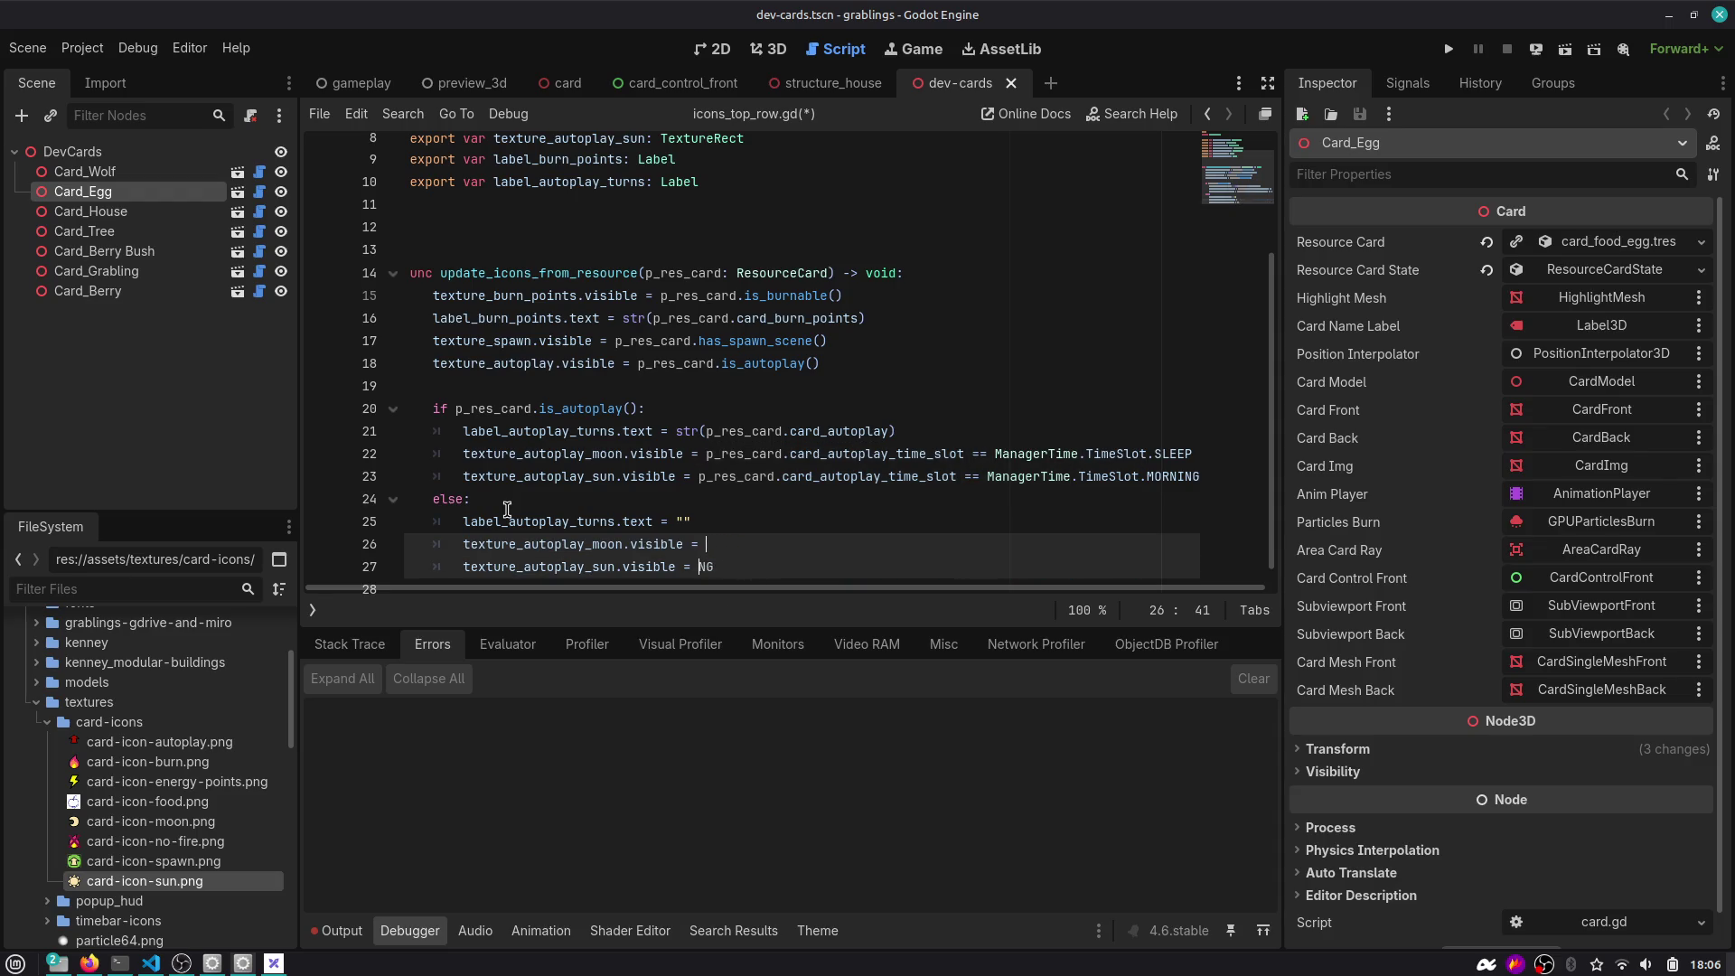
{"action": "key", "text": "Delete"}
{"action": "key", "text": "ctrl+z"}
{"action": "key", "text": "ctrl+z"}
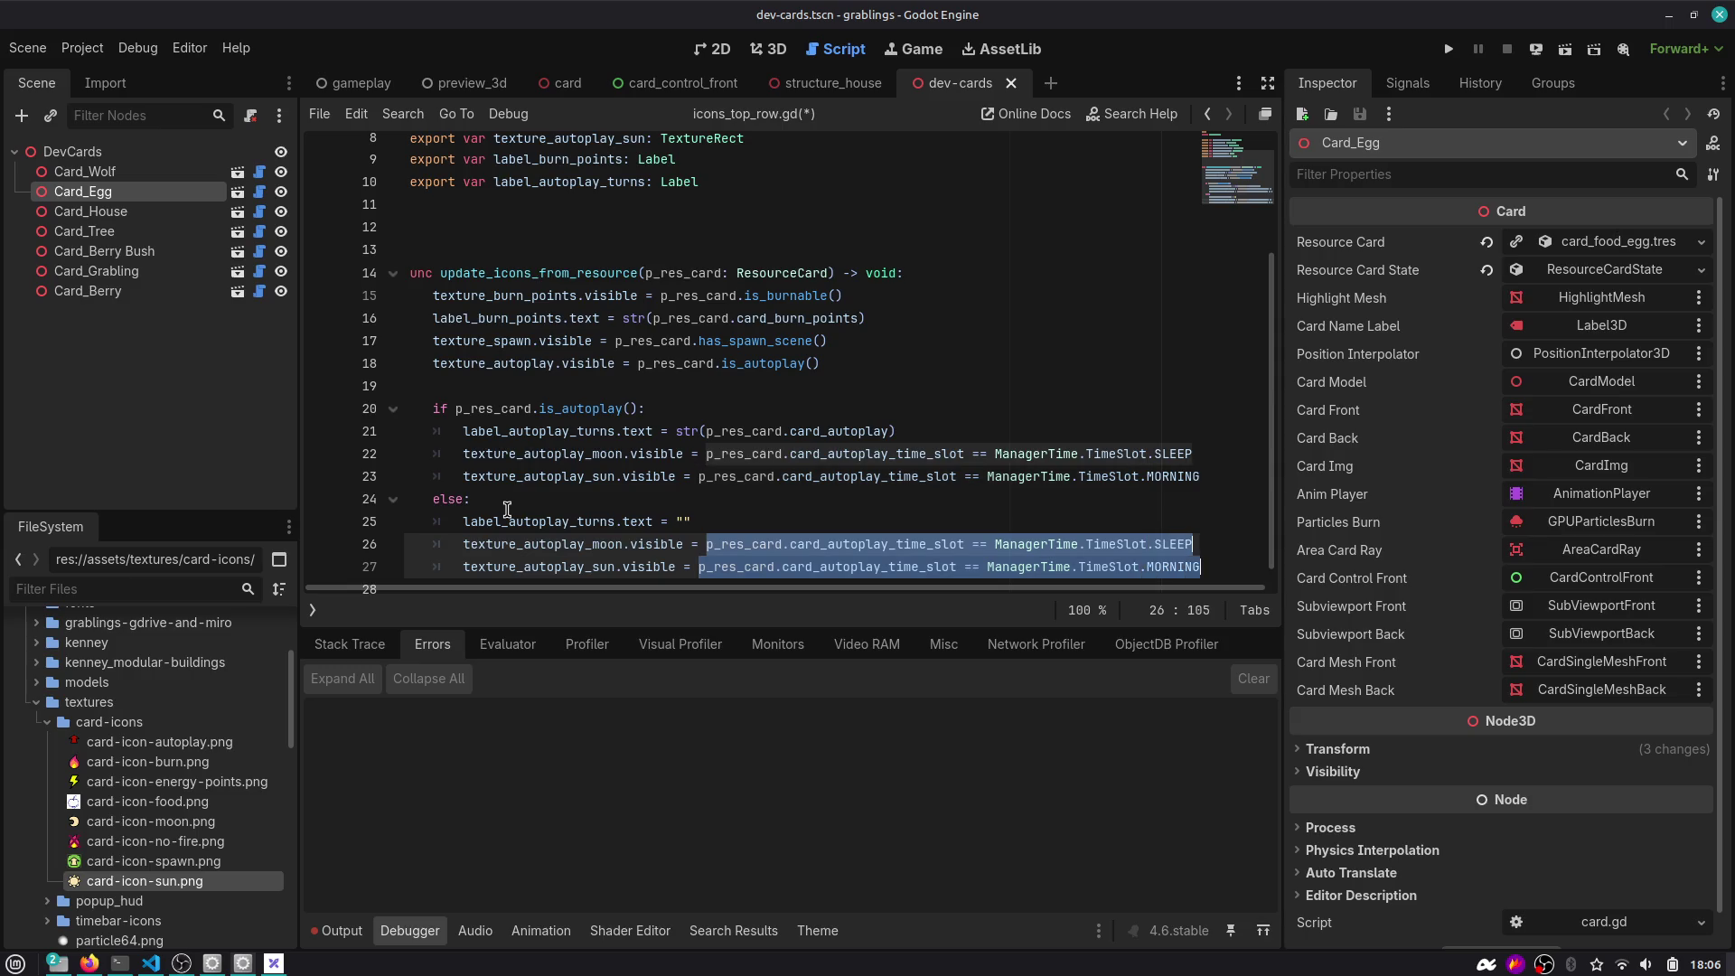
{"action": "key", "text": "End"}
{"action": "key", "text": "ctrl+shift+Left"}
{"action": "key", "text": "ctrl+shift+Left"}
{"action": "key", "text": "ctrl+shift+Left"}
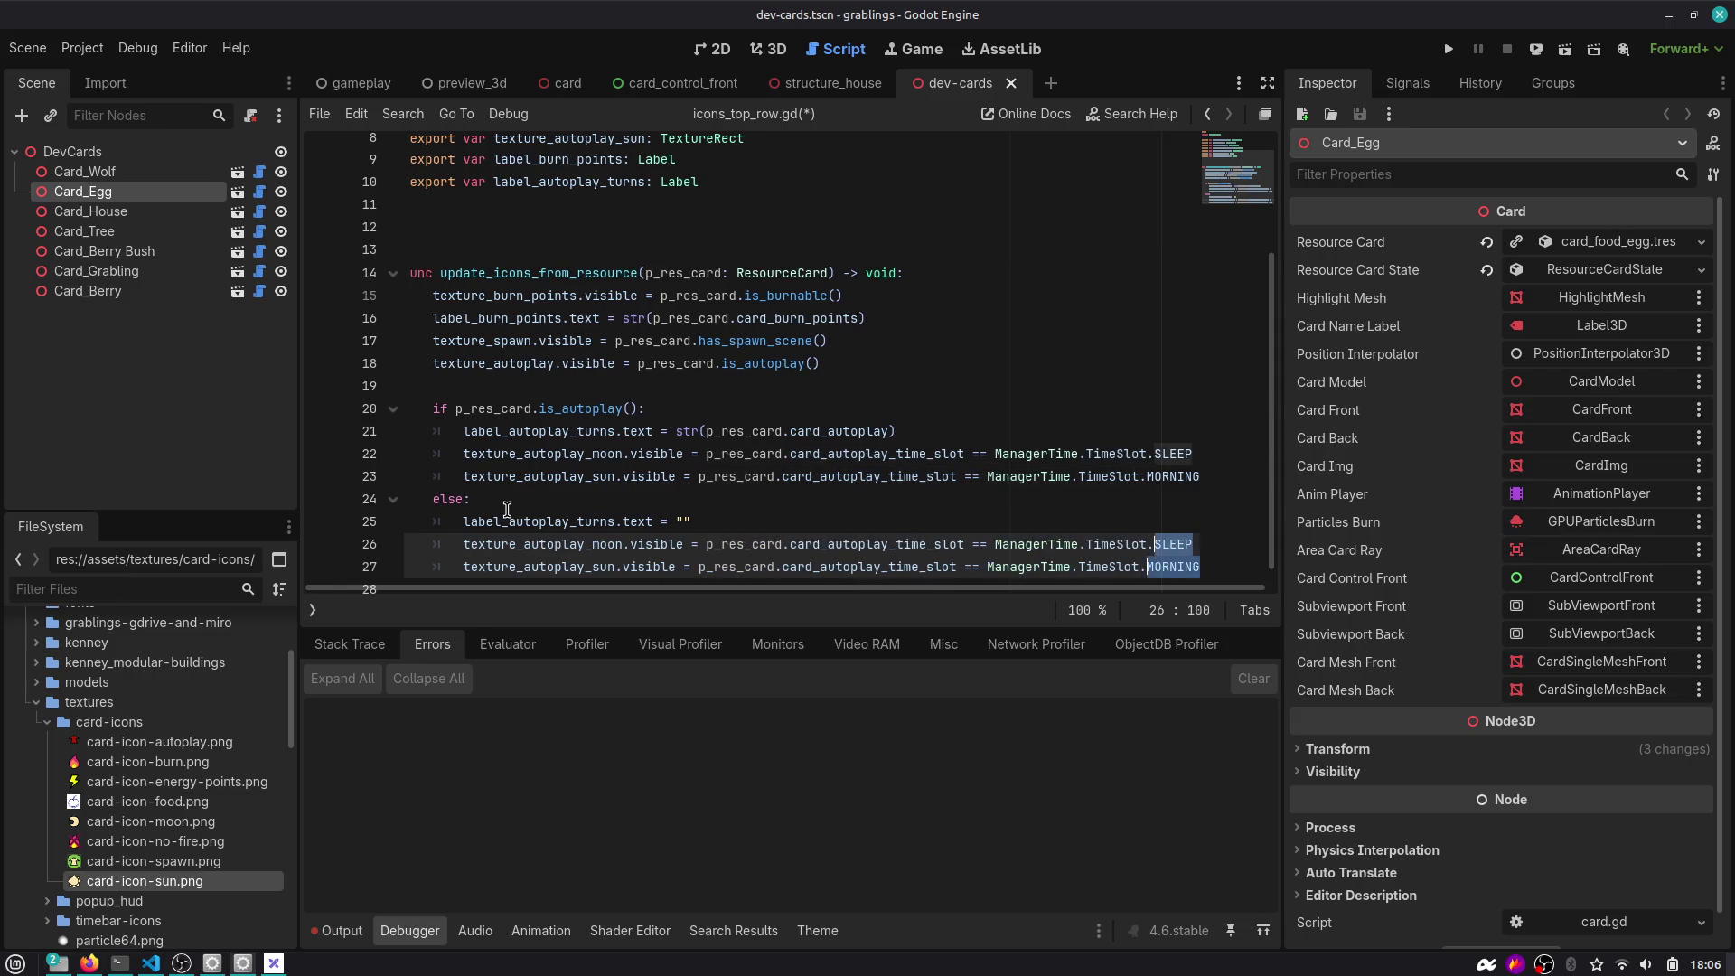
{"action": "key", "text": "BackSpace"}
{"action": "type", "text": "false"}
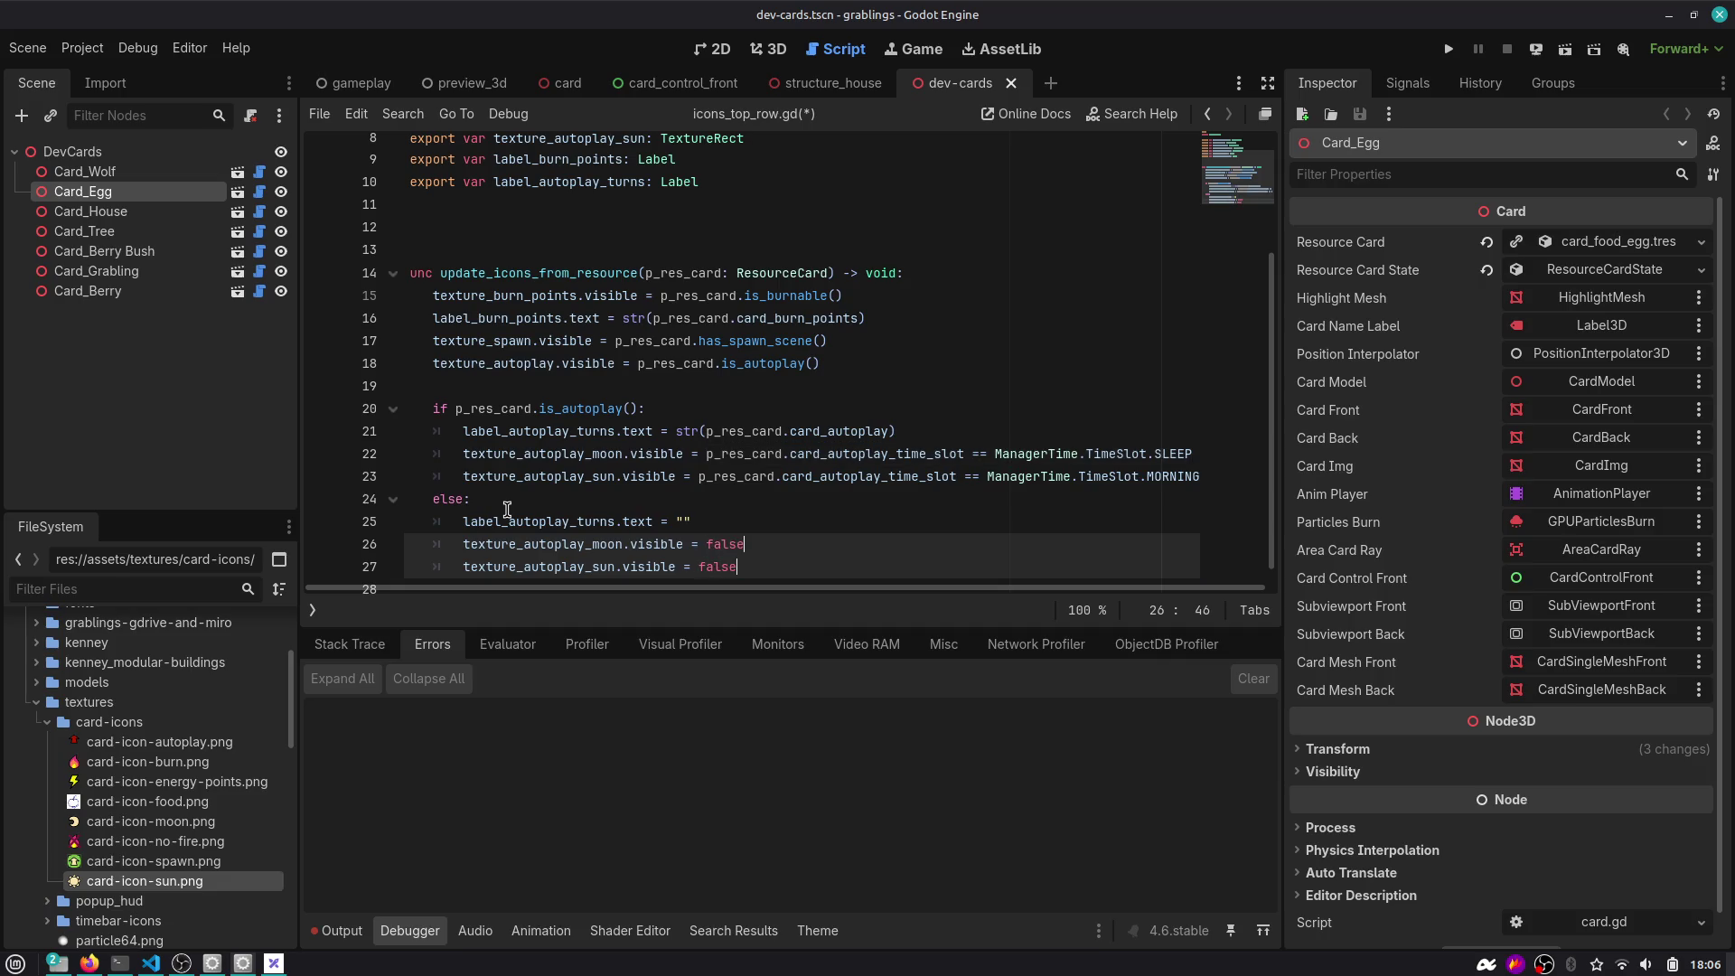
{"action": "key", "text": "Escape"}
{"action": "key", "text": "ctrl+s"}
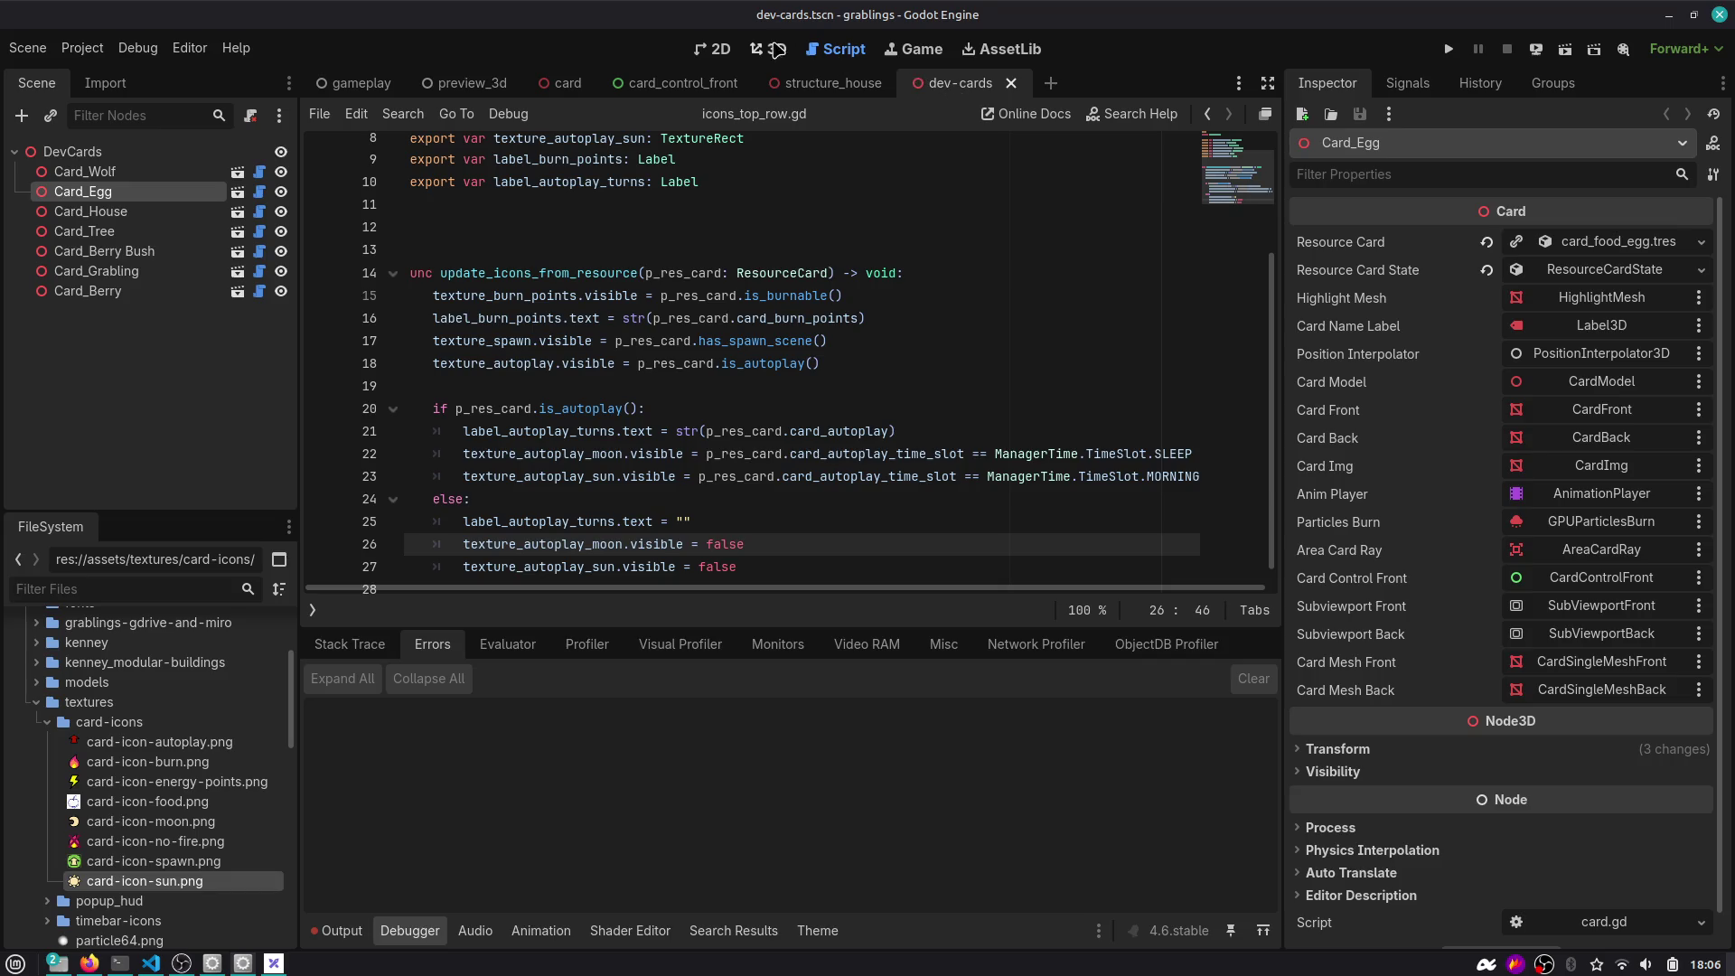
Close the dev-cards tab and reopen dev-cards.tscn through Quick Open.
{"action": "left_click", "coordinate": [953, 86]}
{"action": "left_click", "coordinate": [826, 83]}
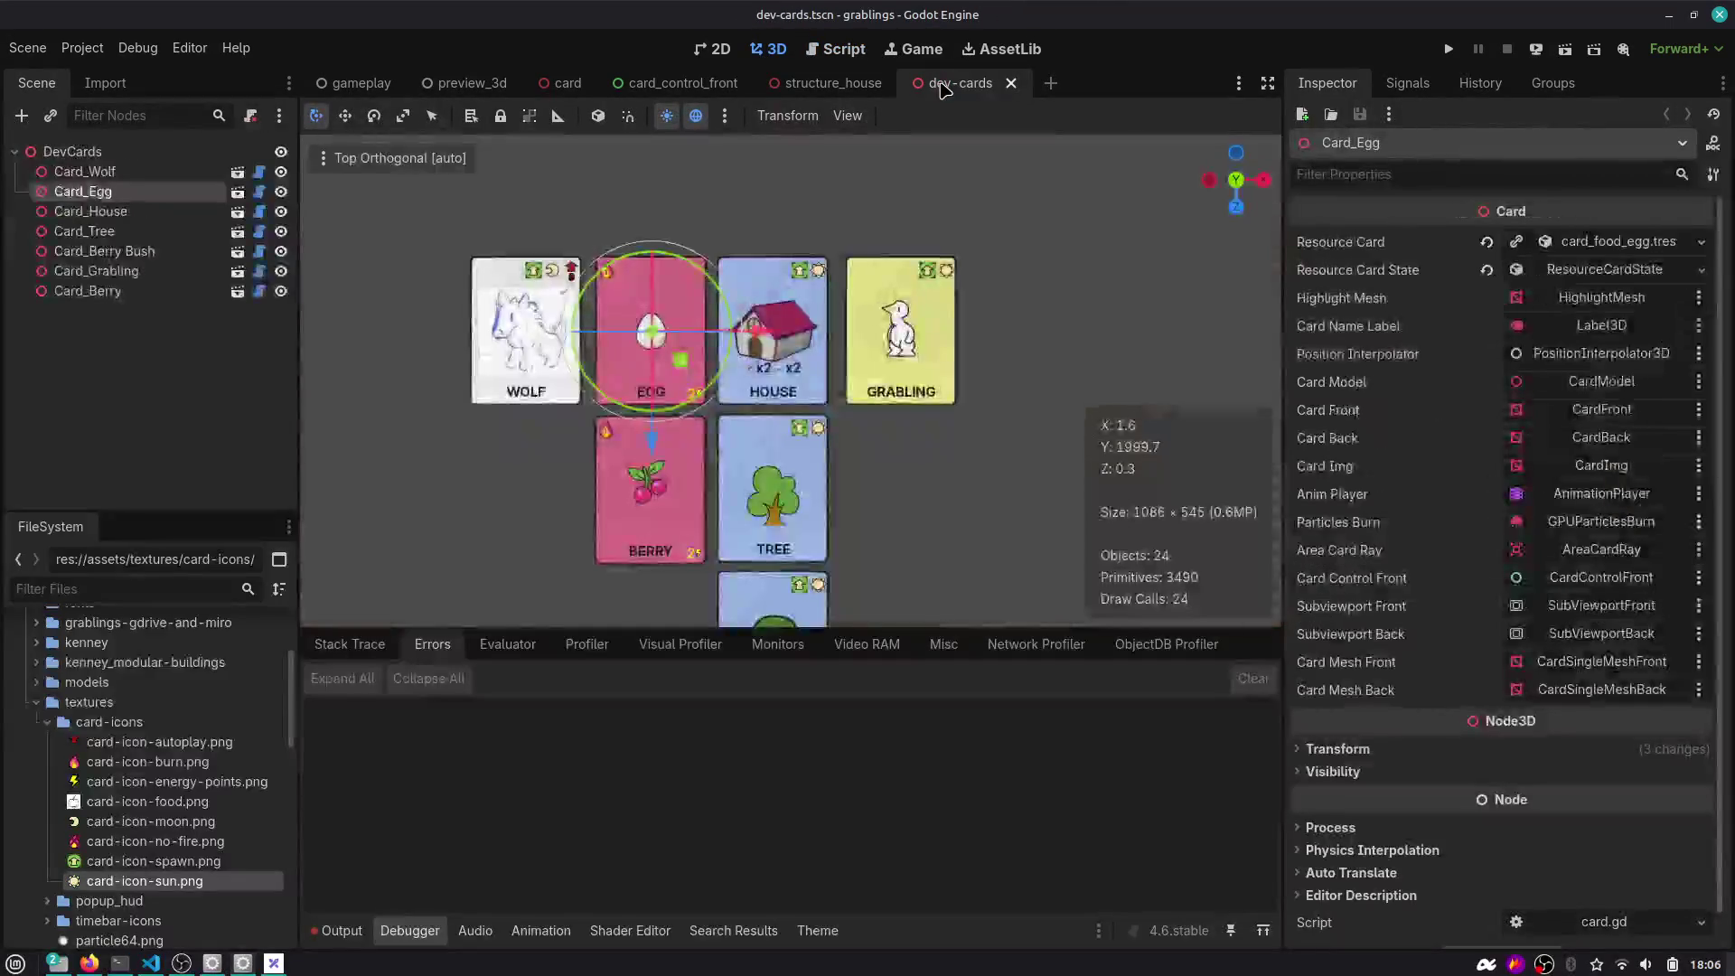
{"action": "middle_click", "coordinate": [976, 86]}
{"action": "key", "text": "ctrl+shift+o"}
{"action": "type", "text": "dev"}
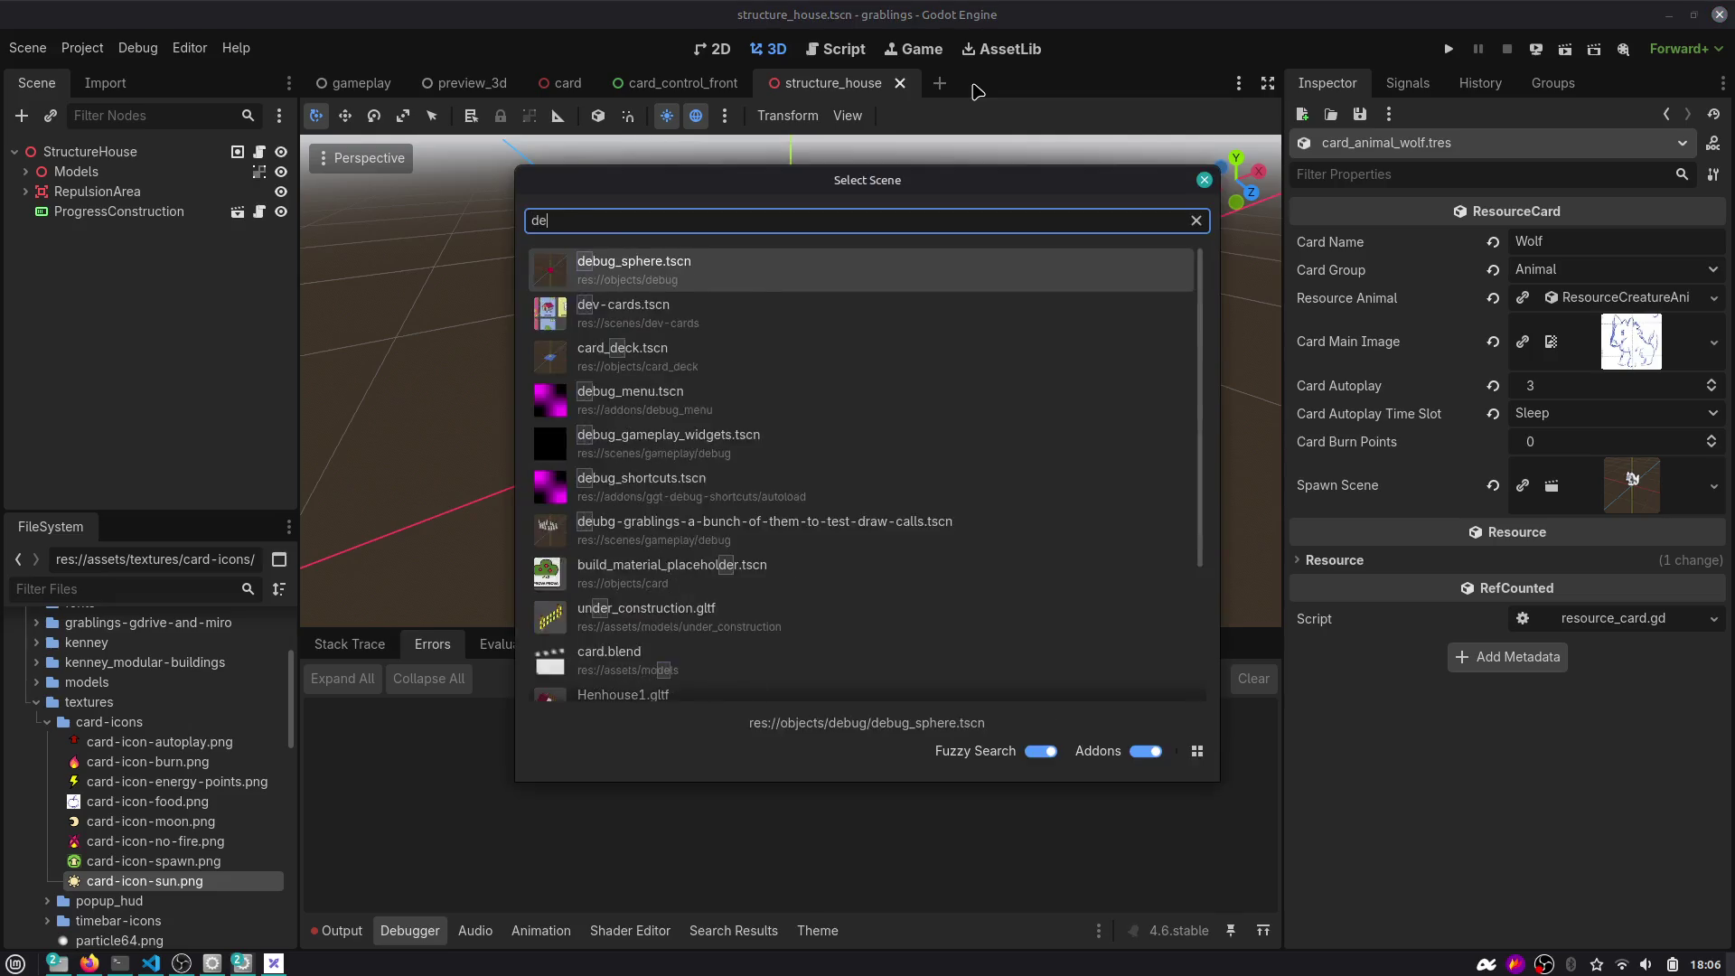
{"action": "key", "text": "Return"}
Inspect the card icons in dev-cards, then close the dev-cards and structure_house tabs.
{"action": "left_click", "coordinate": [773, 488]}
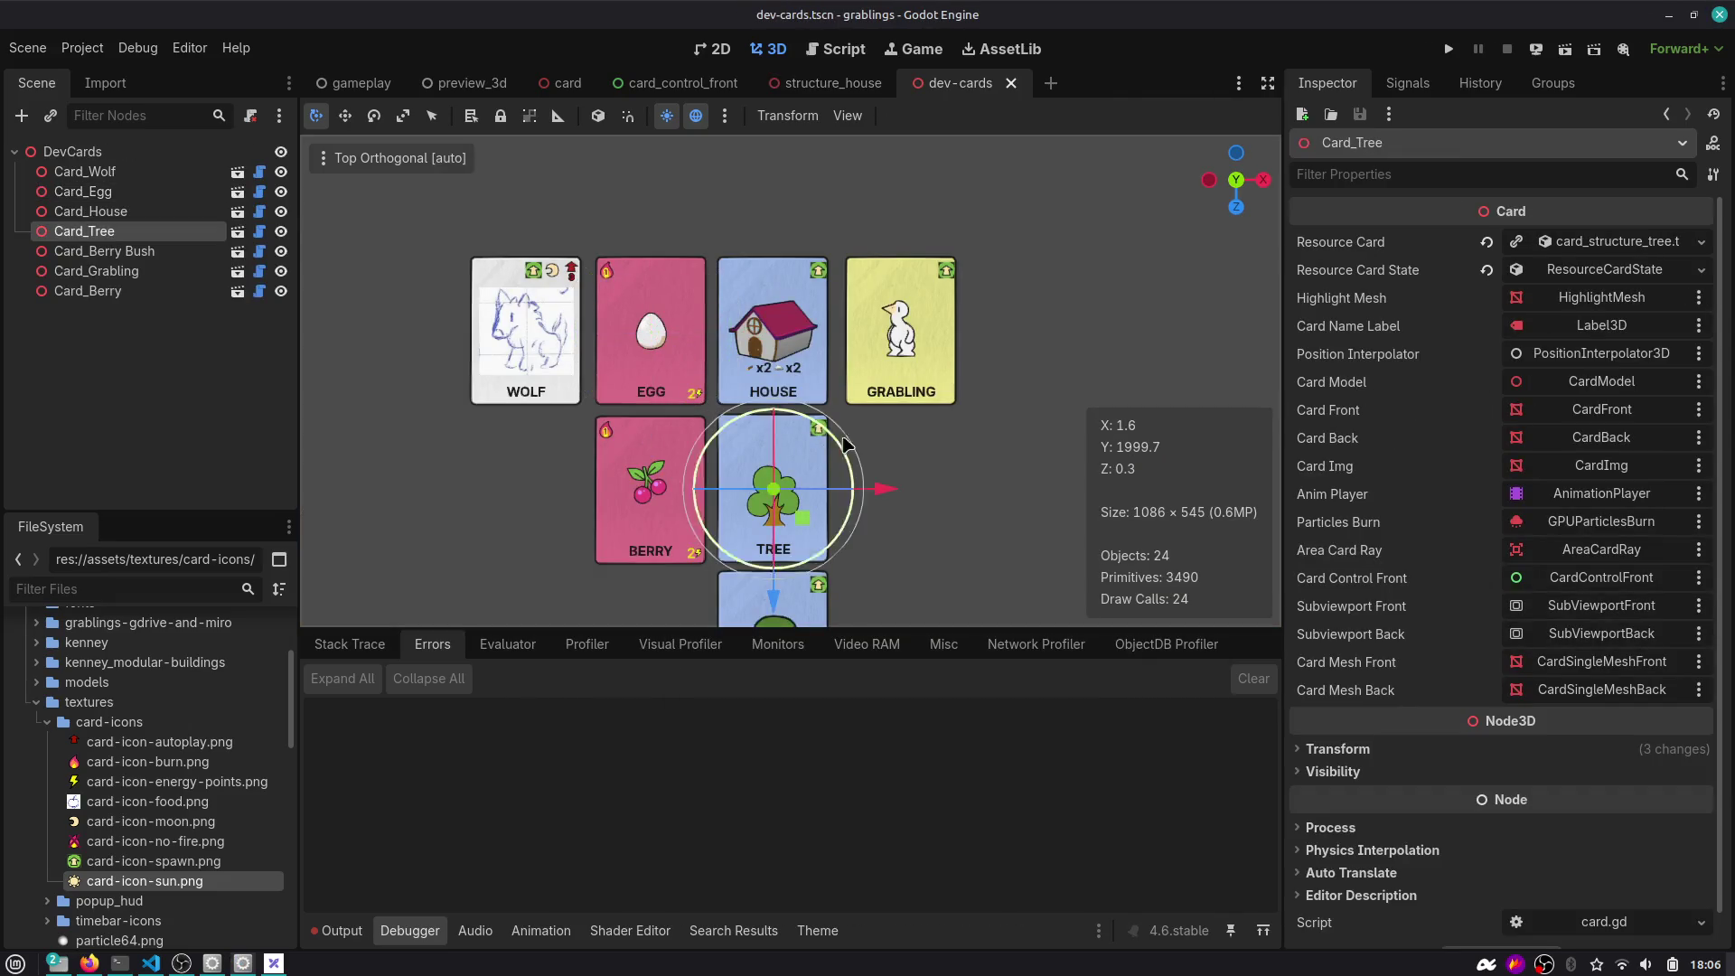
{"action": "left_click", "coordinate": [937, 455]}
{"action": "scroll", "coordinate": [567, 286], "scroll_direction": "up", "scroll_amount": 10}
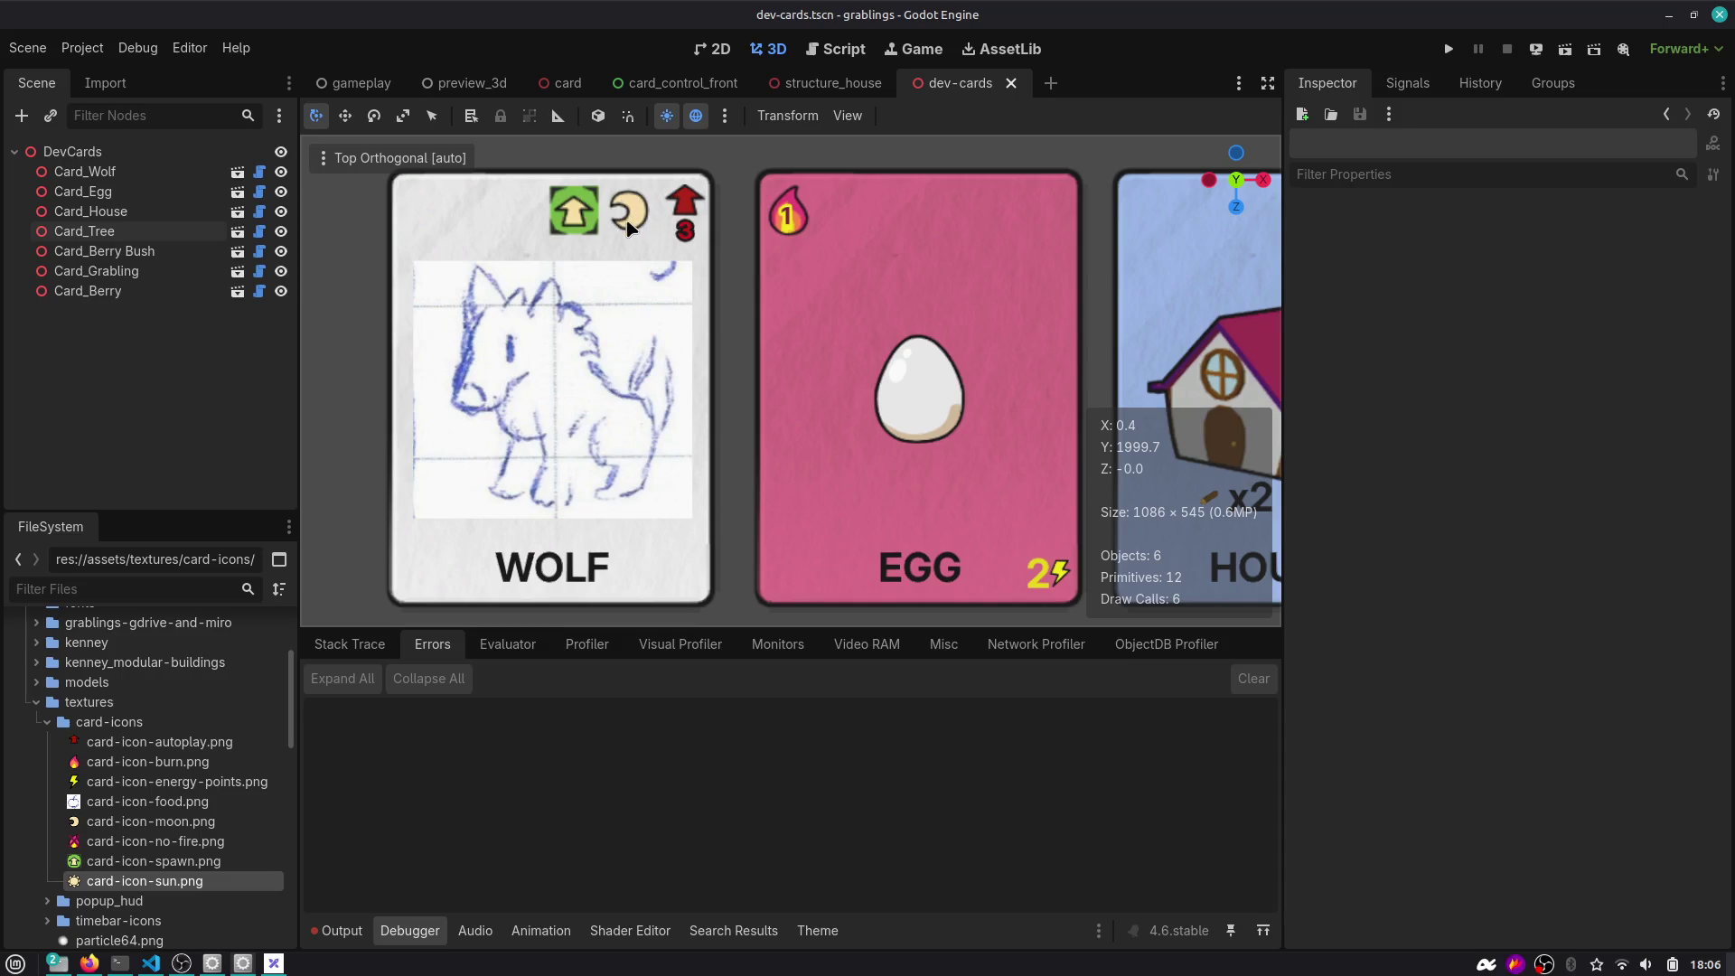
{"action": "scroll", "coordinate": [630, 226], "scroll_direction": "down", "scroll_amount": 4}
{"action": "scroll", "coordinate": [651, 337], "scroll_direction": "down", "scroll_amount": 2}
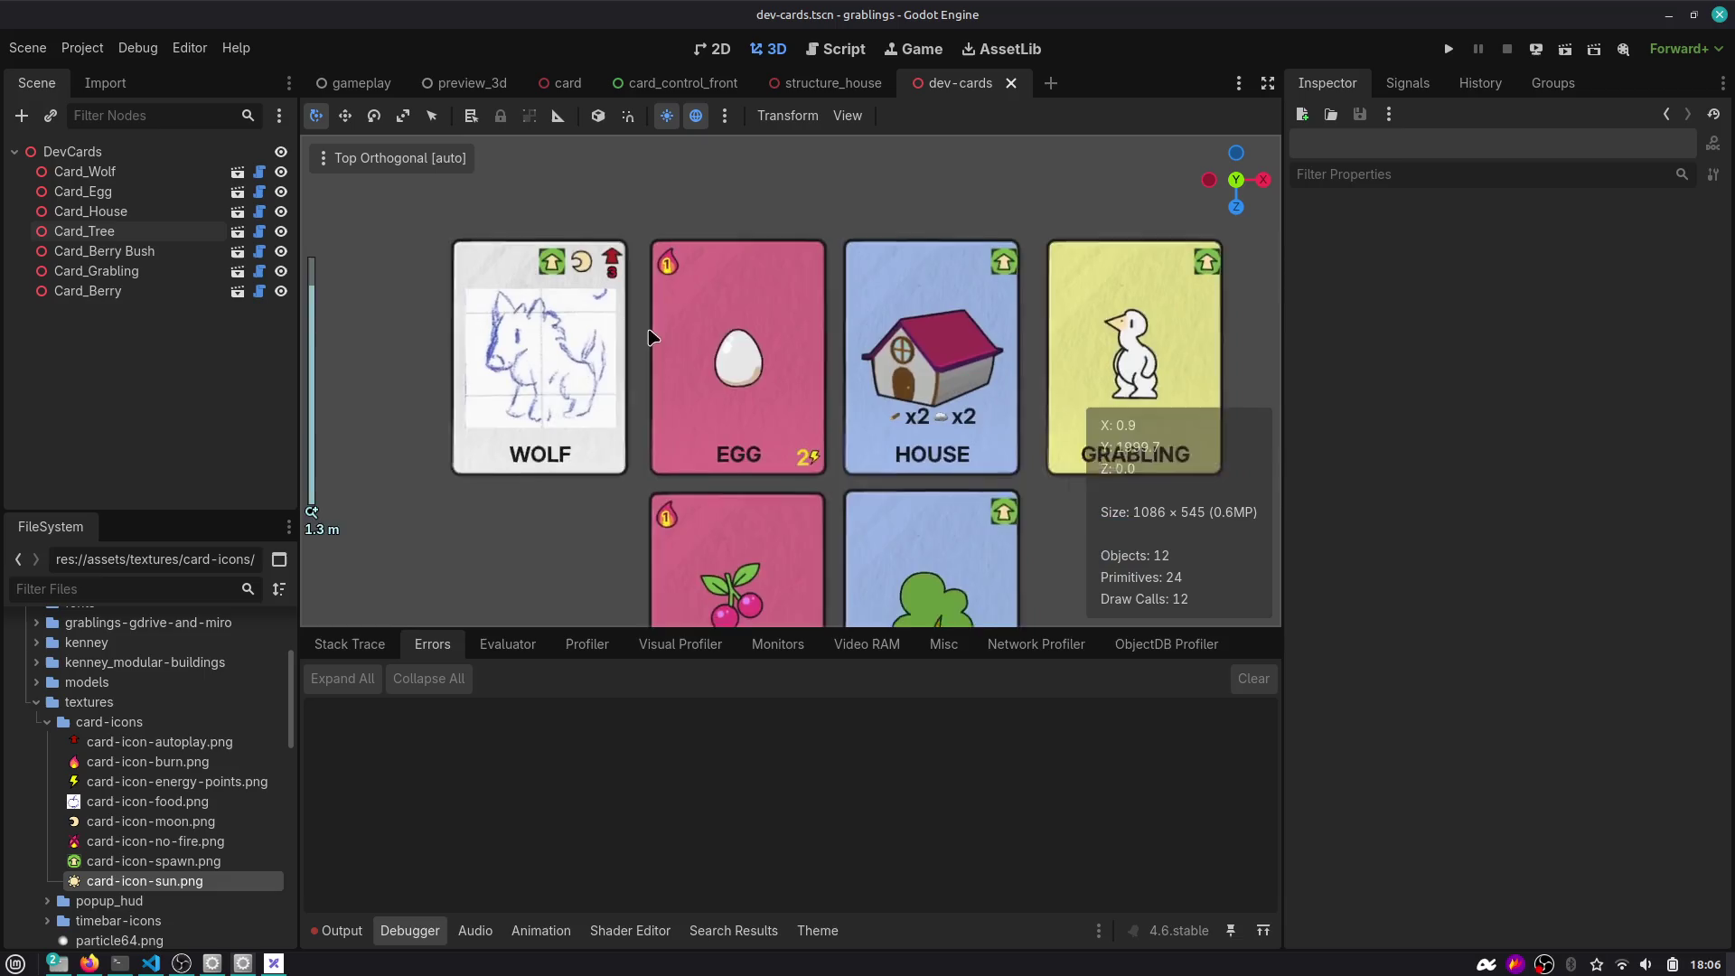
{"action": "scroll", "coordinate": [650, 337], "scroll_direction": "right", "scroll_amount": 3}
{"action": "scroll", "coordinate": [650, 337], "scroll_direction": "down", "scroll_amount": 5}
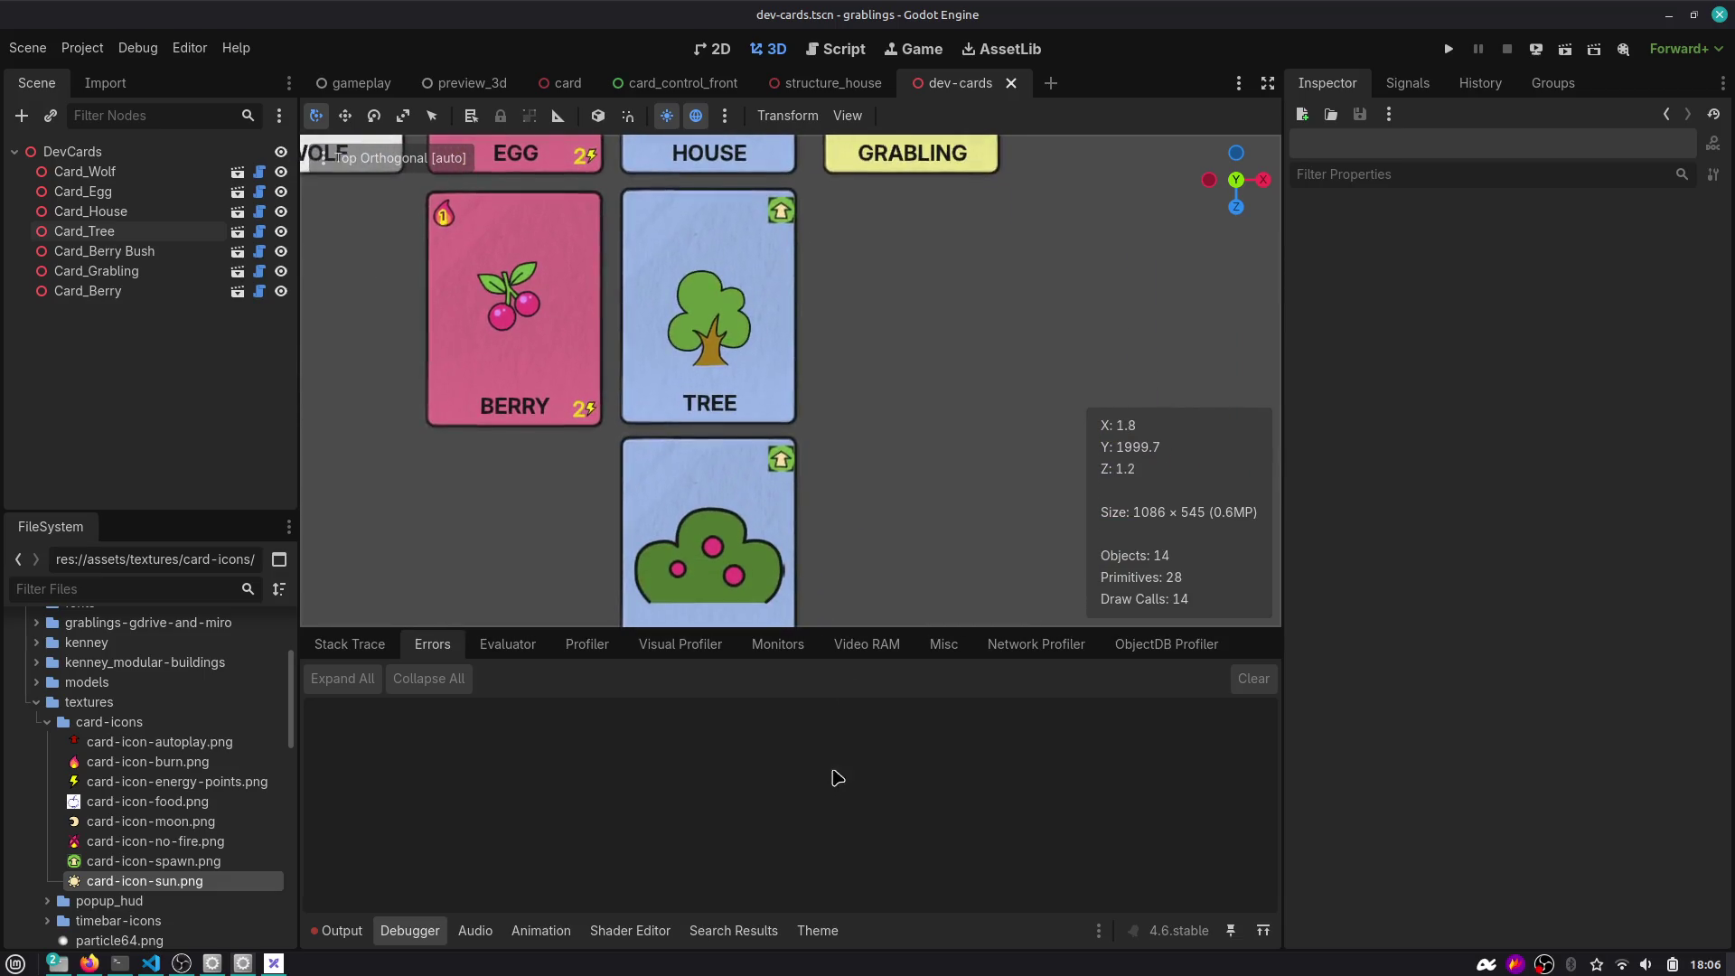
{"action": "scroll", "coordinate": [813, 329], "scroll_direction": "down", "scroll_amount": 3}
{"action": "scroll", "coordinate": [794, 290], "scroll_direction": "down", "scroll_amount": 3}
{"action": "scroll", "coordinate": [922, 542], "scroll_direction": "up", "scroll_amount": 3}
{"action": "scroll", "coordinate": [921, 542], "scroll_direction": "left", "scroll_amount": 2}
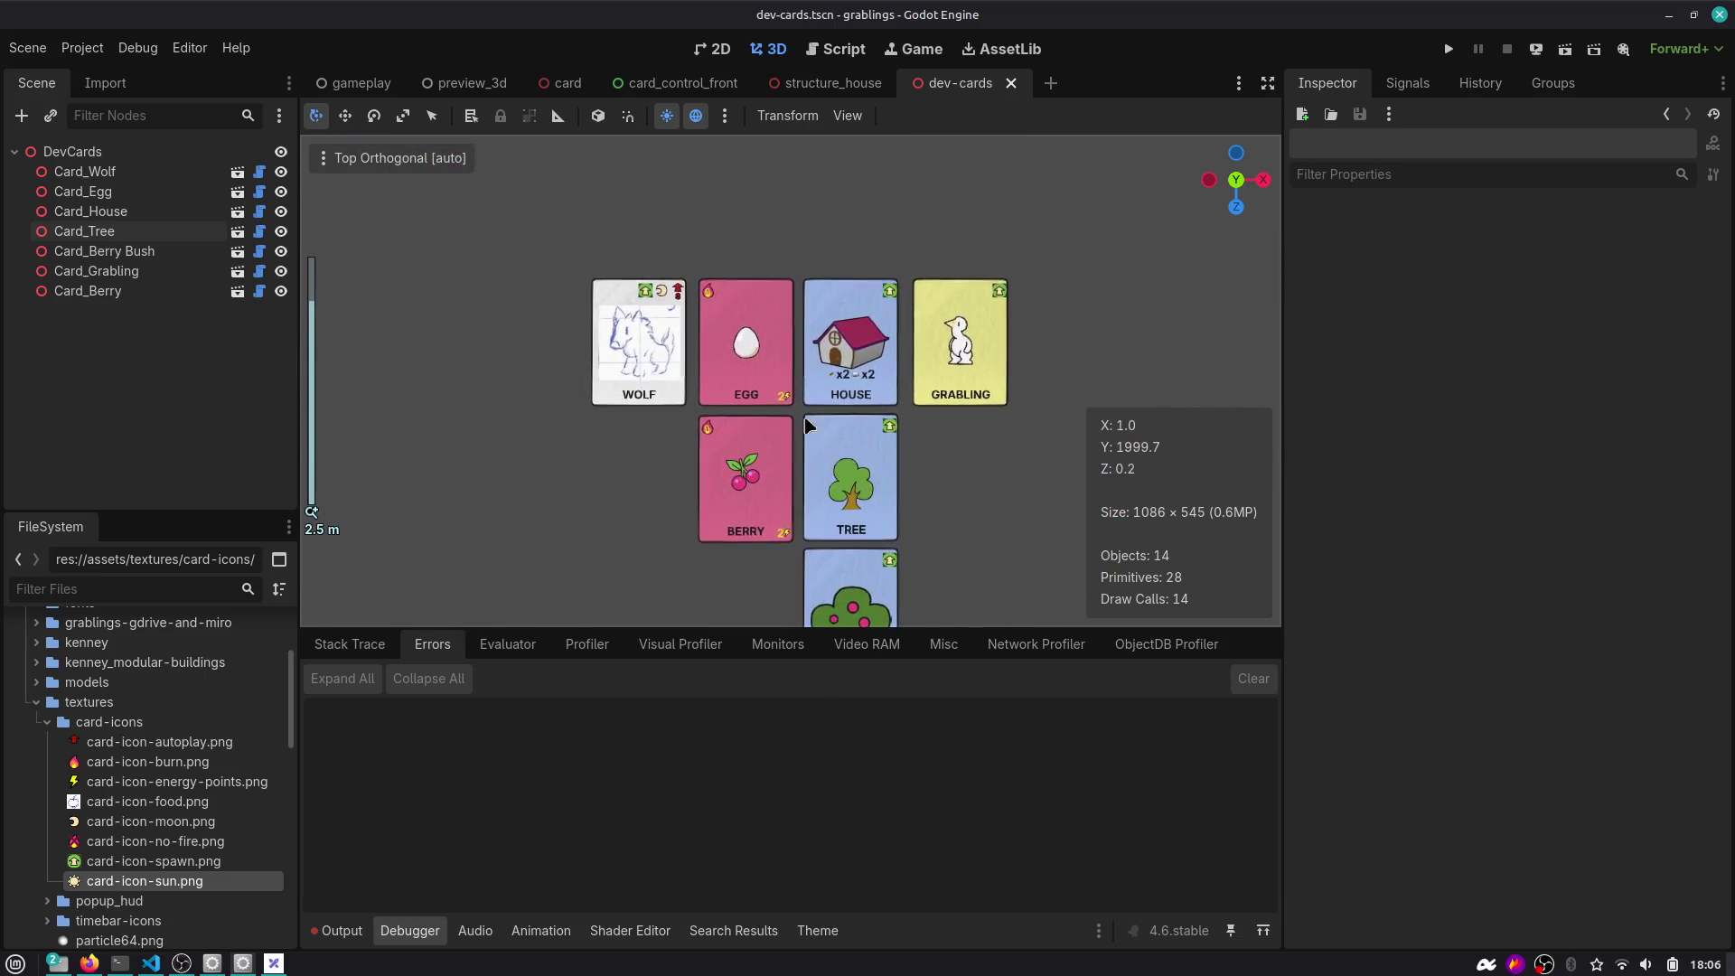
{"action": "scroll", "coordinate": [807, 425], "scroll_direction": "up", "scroll_amount": 5}
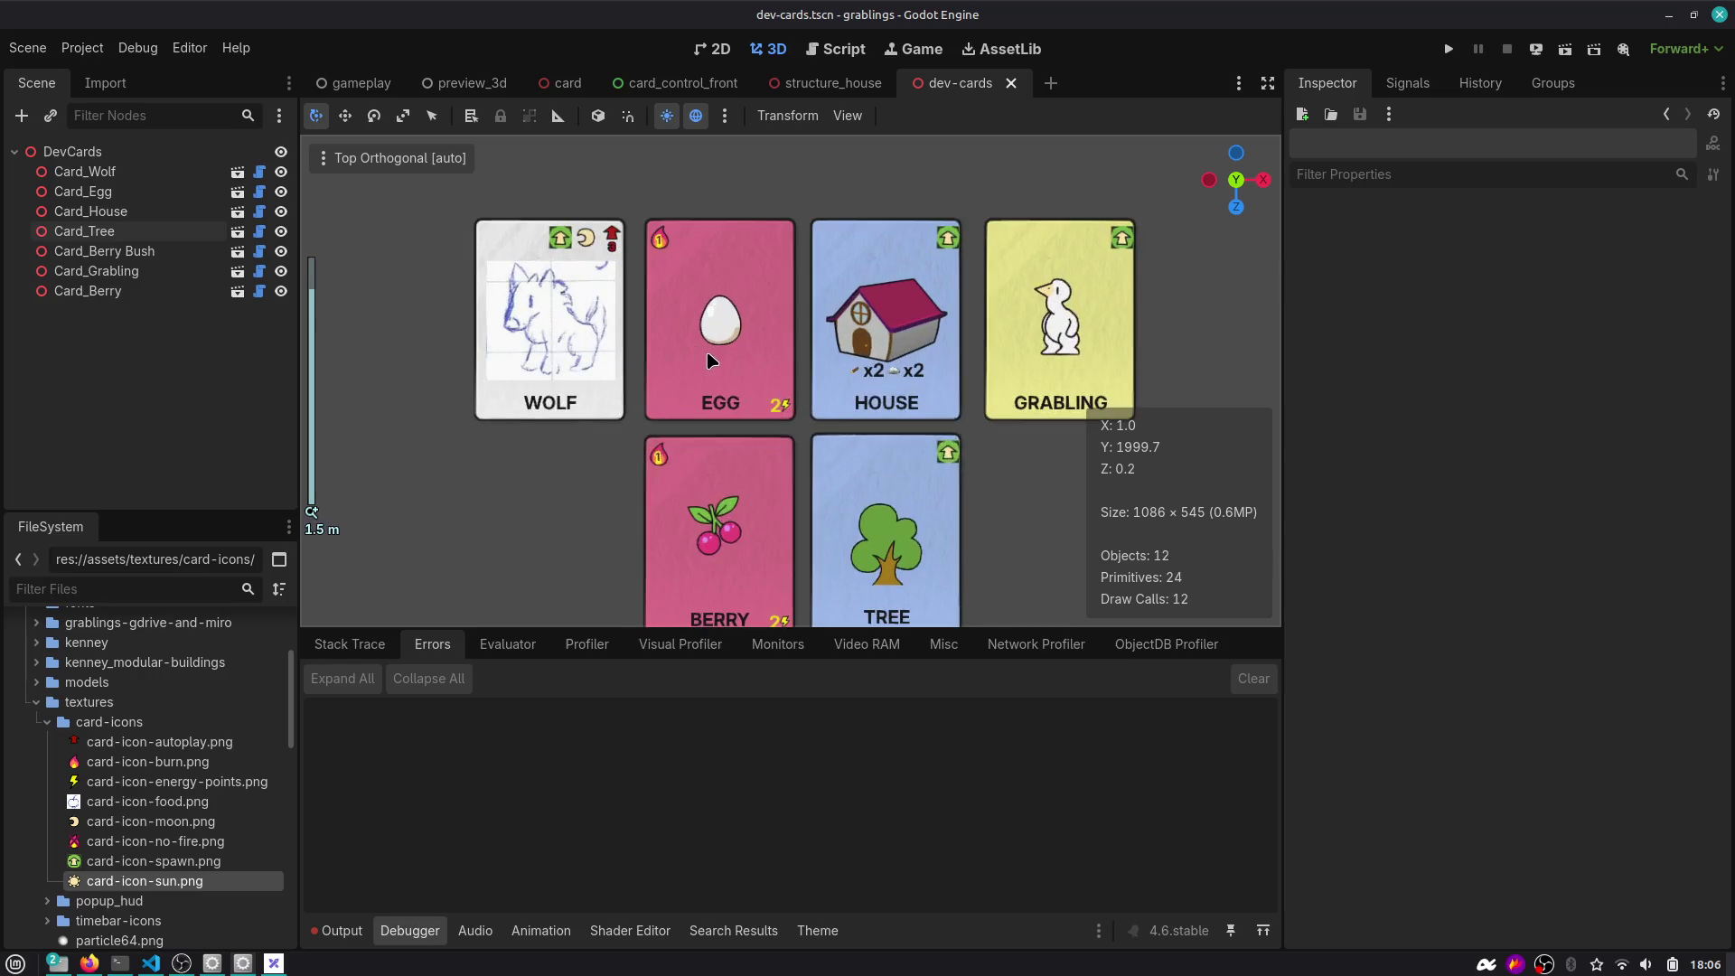
{"action": "middle_click", "coordinate": [940, 90]}
{"action": "middle_click", "coordinate": [861, 89]}
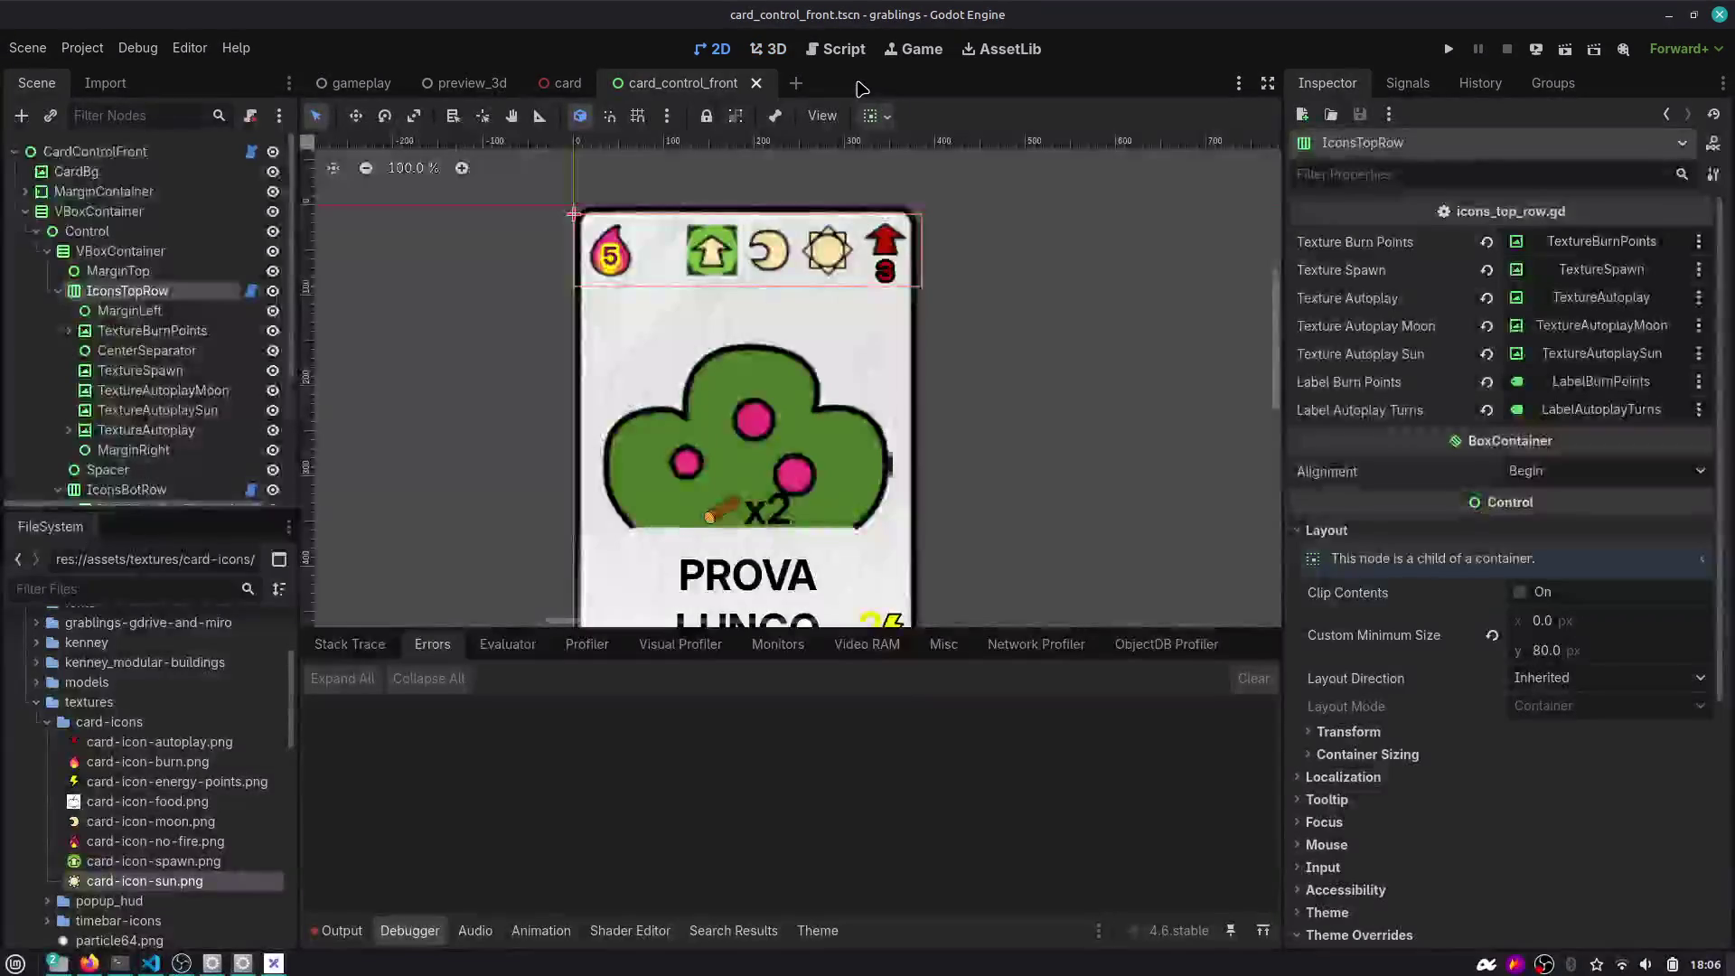
Open icons_top_row.gd in the script editor and enlarge the code area.
{"action": "scroll", "coordinate": [719, 271], "scroll_direction": "down", "scroll_amount": 3}
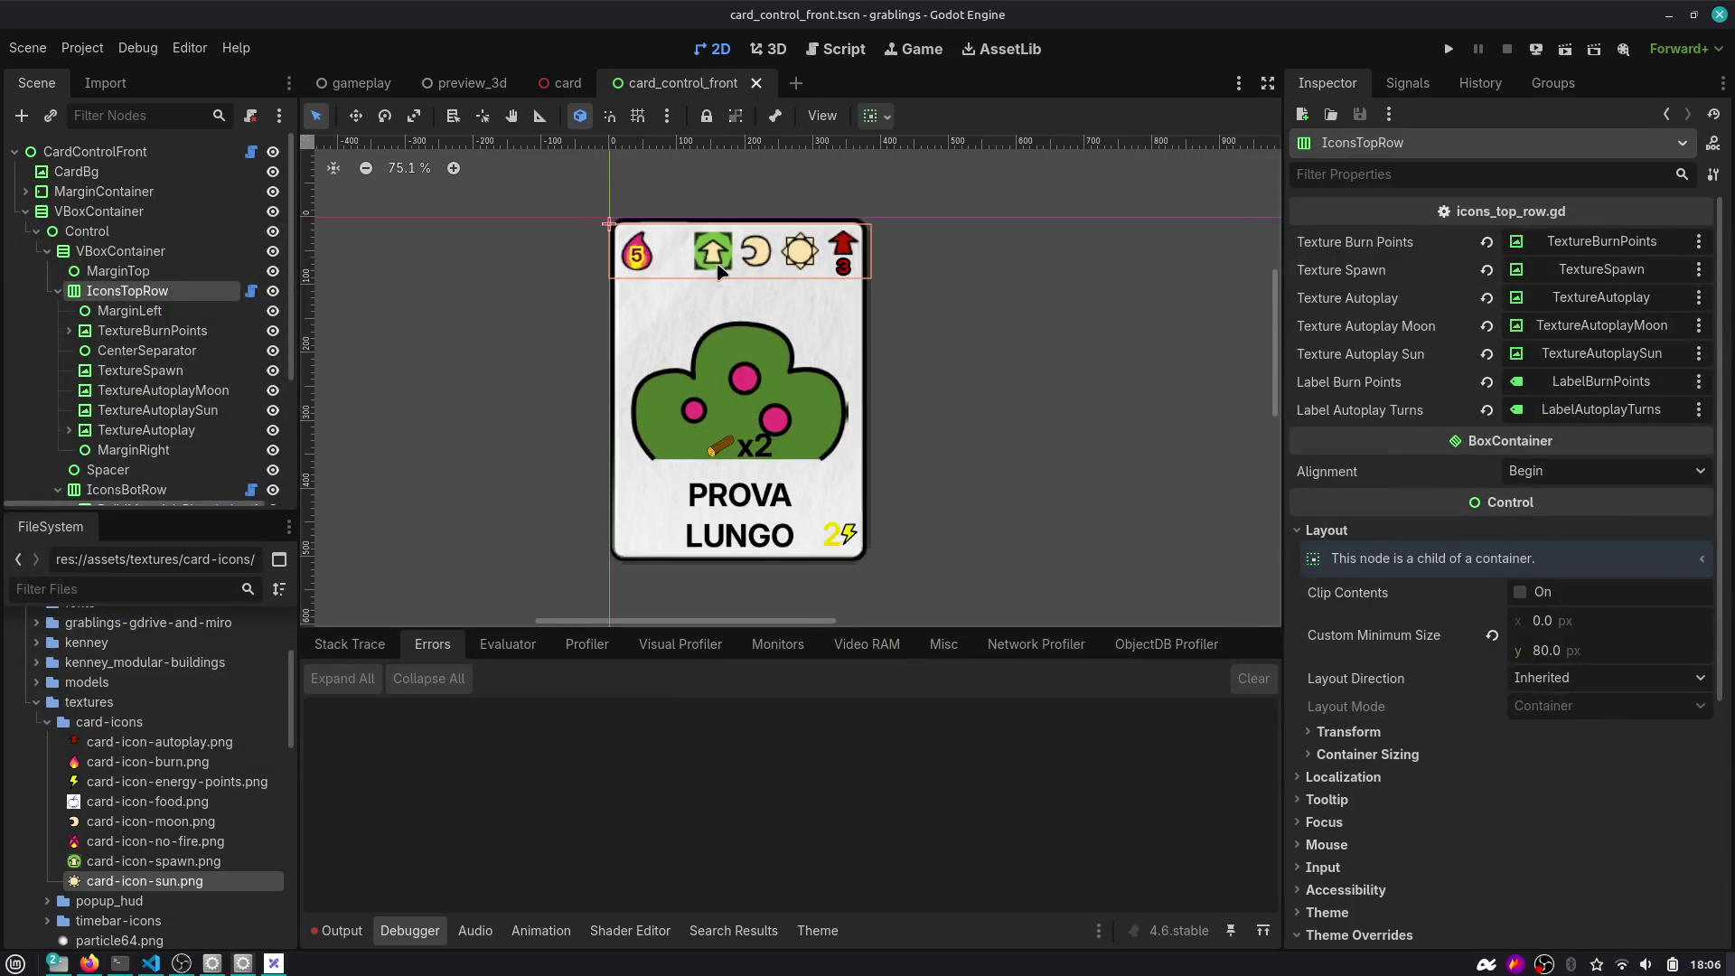
{"action": "left_click", "coordinate": [845, 49]}
{"action": "scroll", "coordinate": [802, 456], "scroll_direction": "down", "scroll_amount": 1}
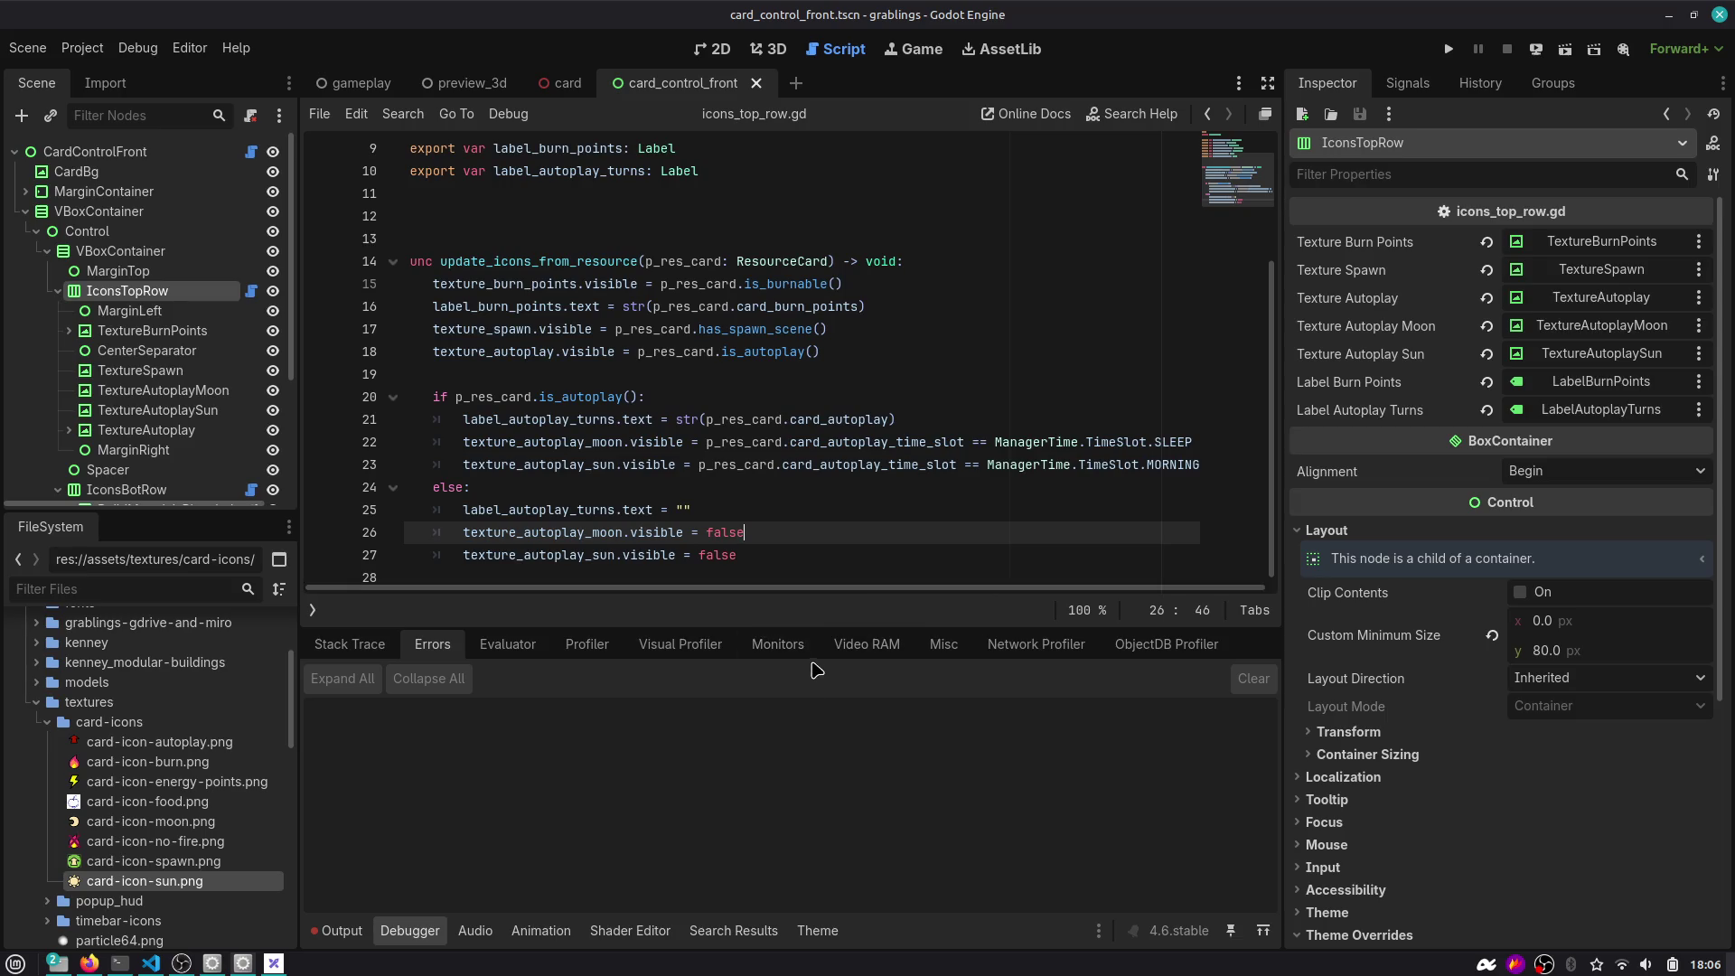
{"action": "left_click_drag", "start_coordinate": [804, 633], "coordinate": [800, 741]}
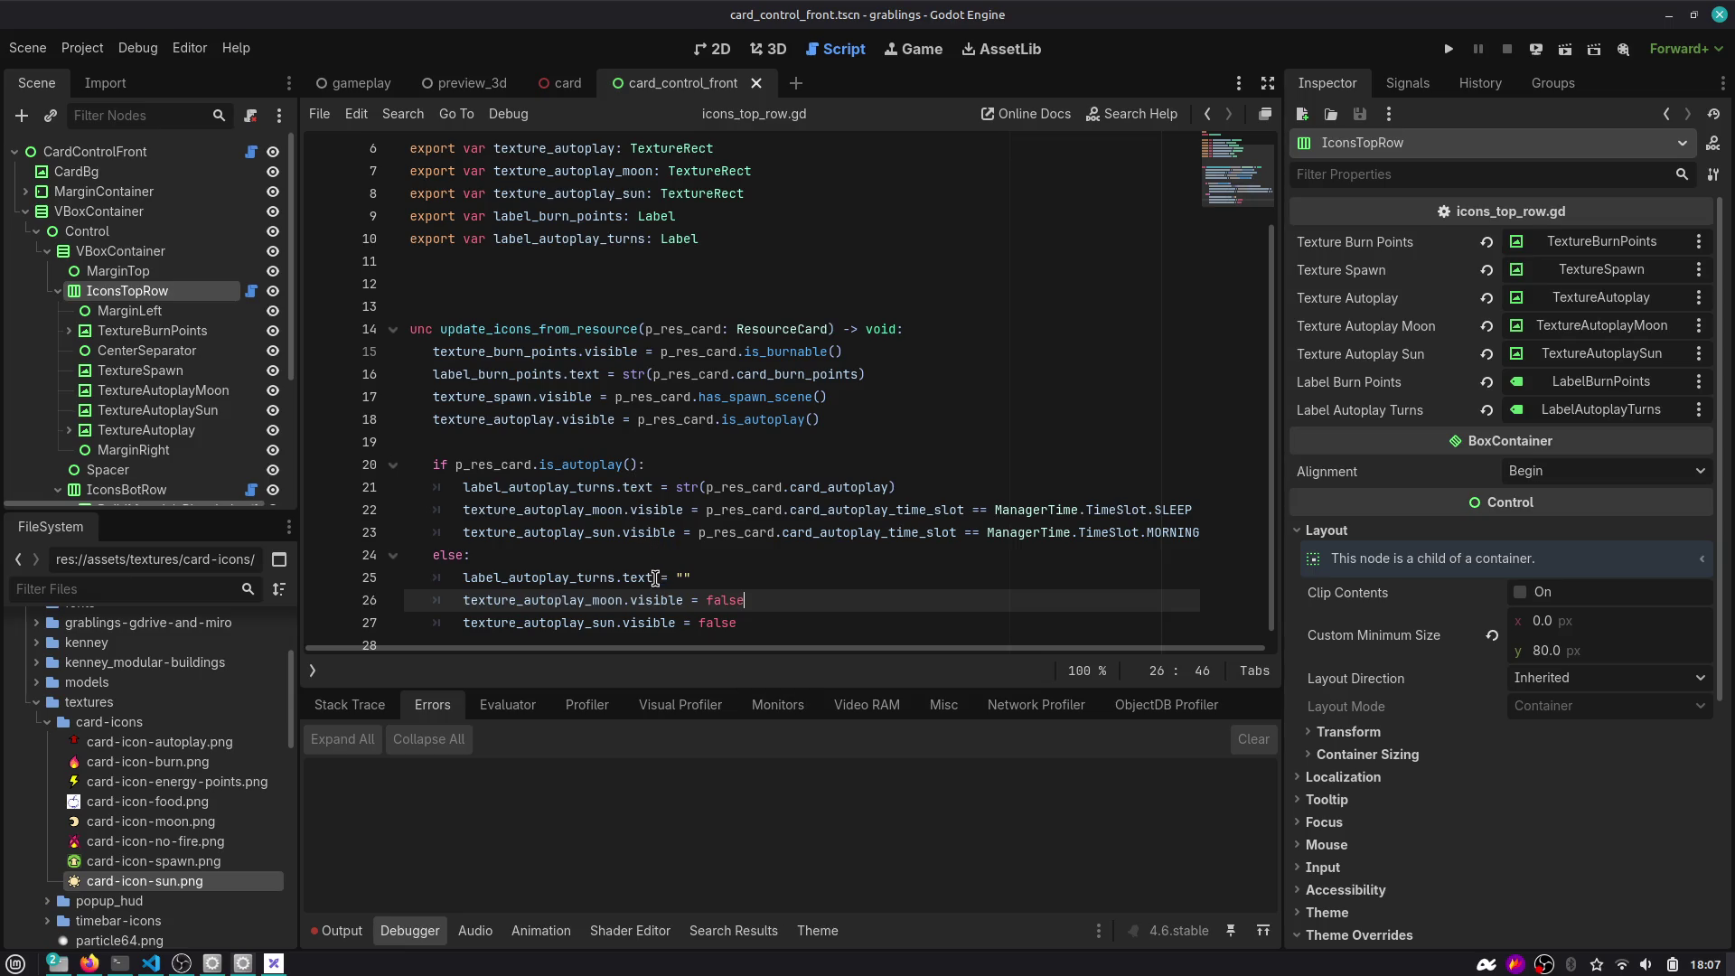
Delete blank line 11 above update_icons_from_resource, then view CardControlFront in 3D.
{"action": "mouse_move", "coordinate": [654, 583]}
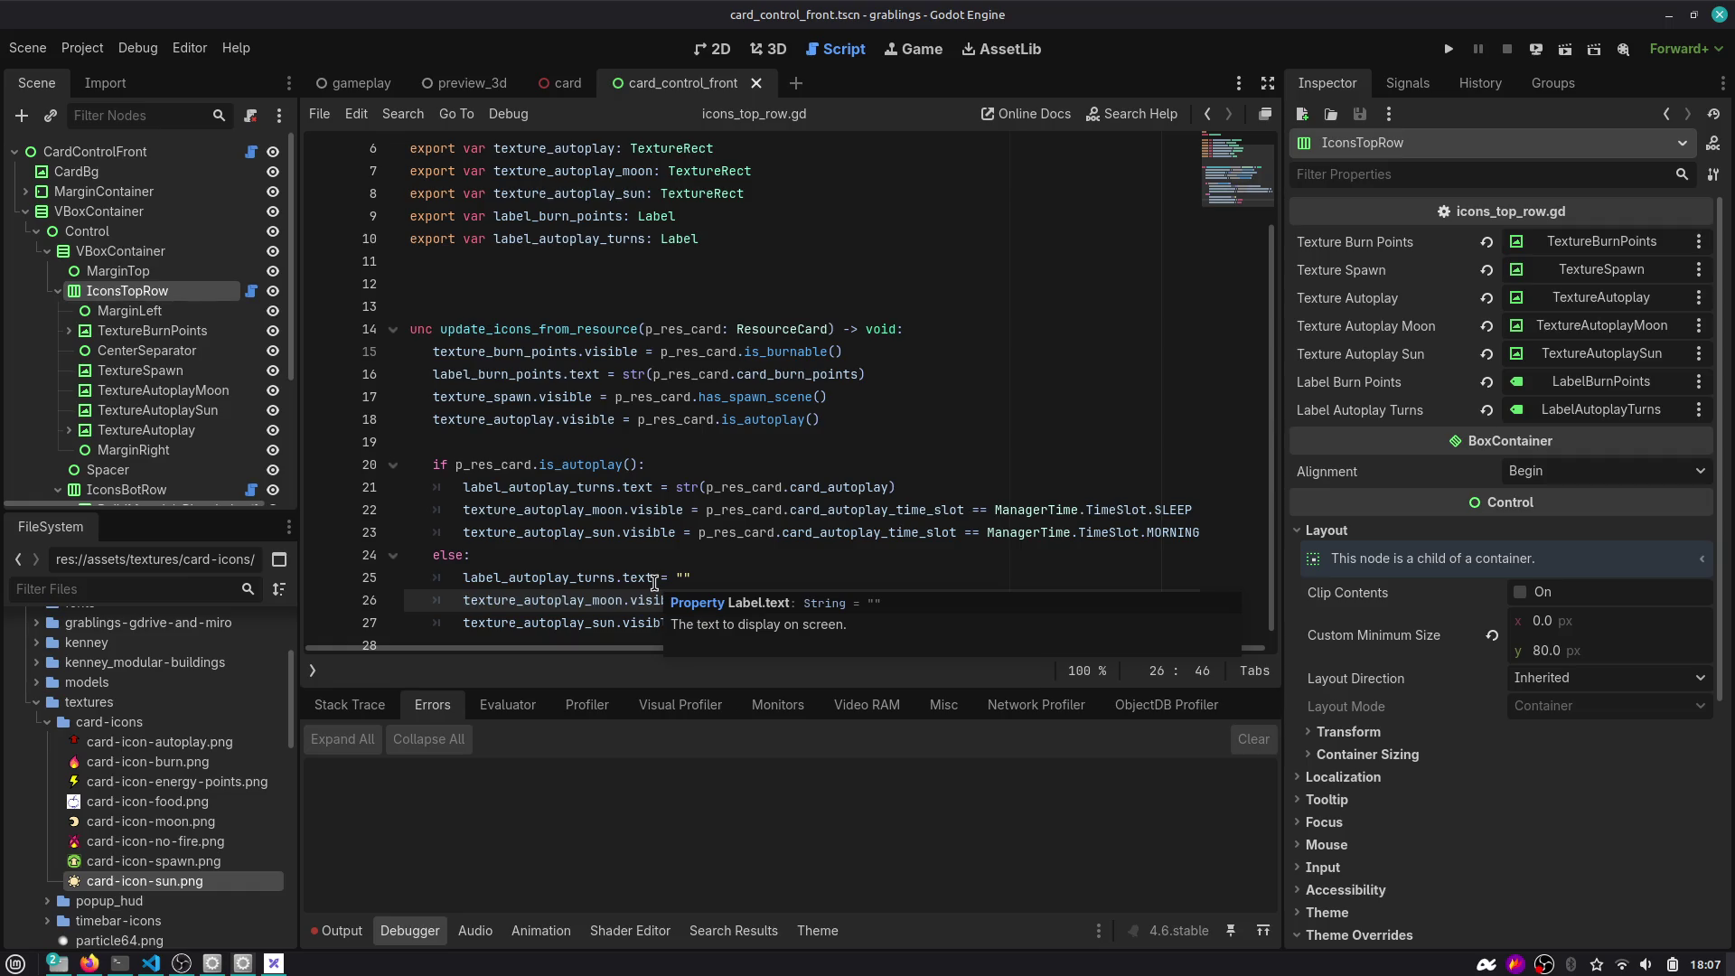
{"action": "scroll", "coordinate": [667, 546], "scroll_direction": "down", "scroll_amount": 1}
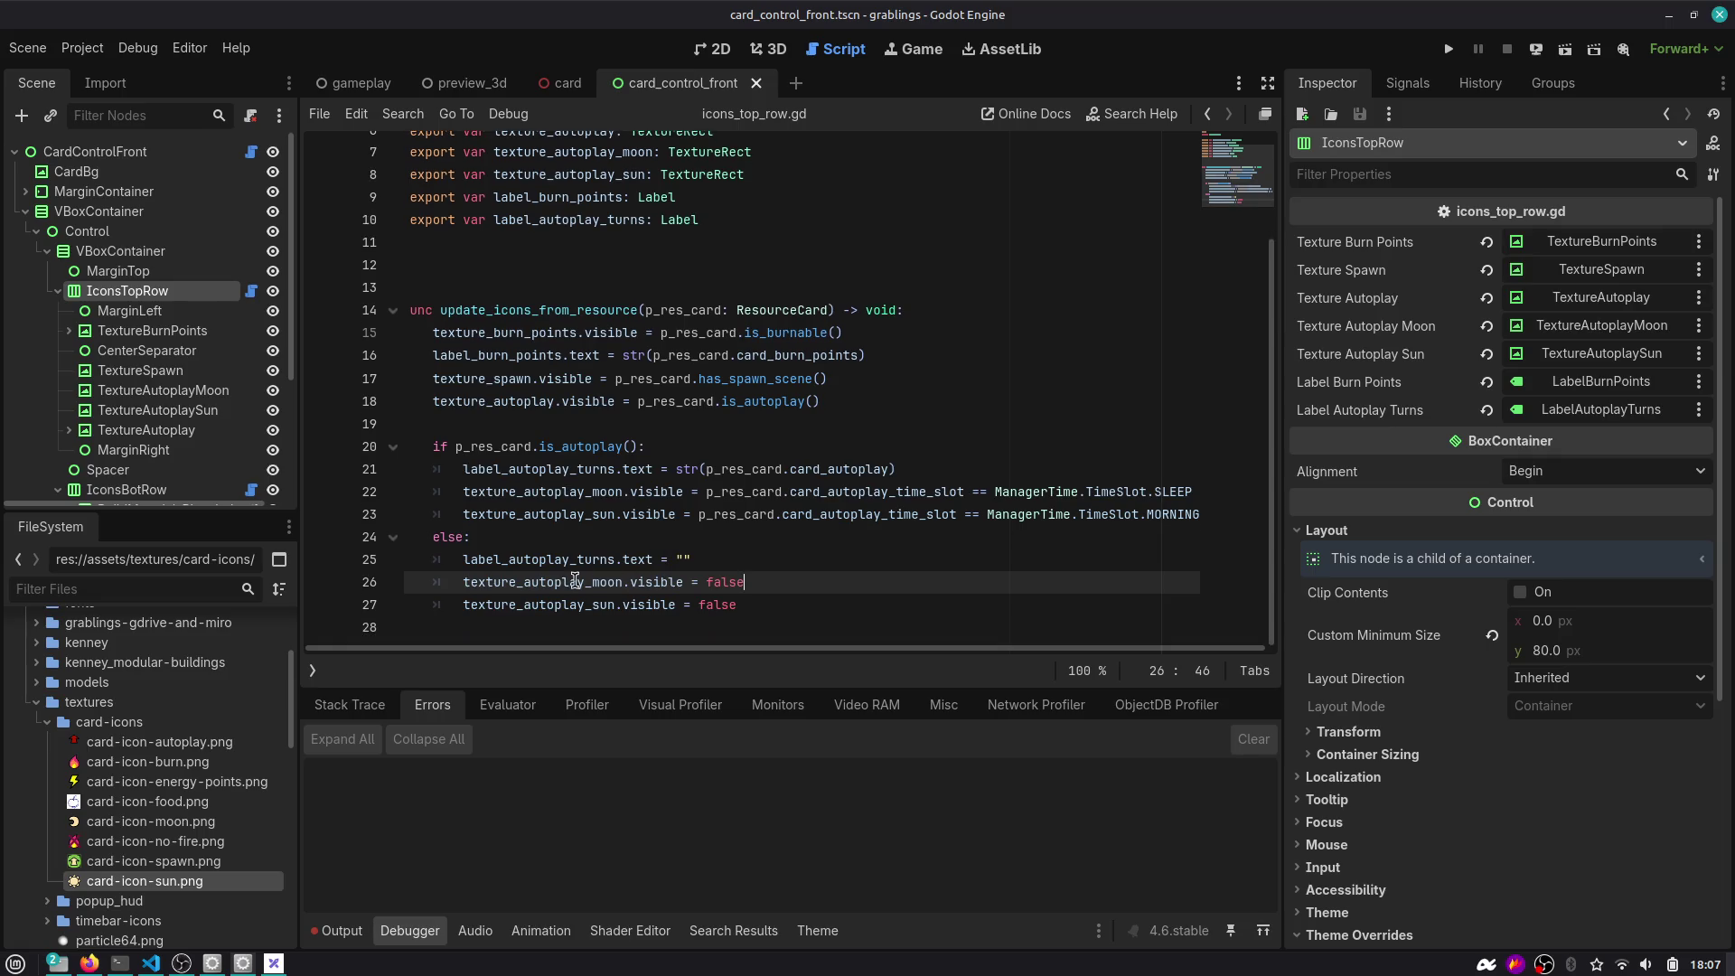
{"action": "double_click", "coordinate": [607, 589]}
{"action": "scroll", "coordinate": [626, 610], "scroll_direction": "up", "scroll_amount": 2}
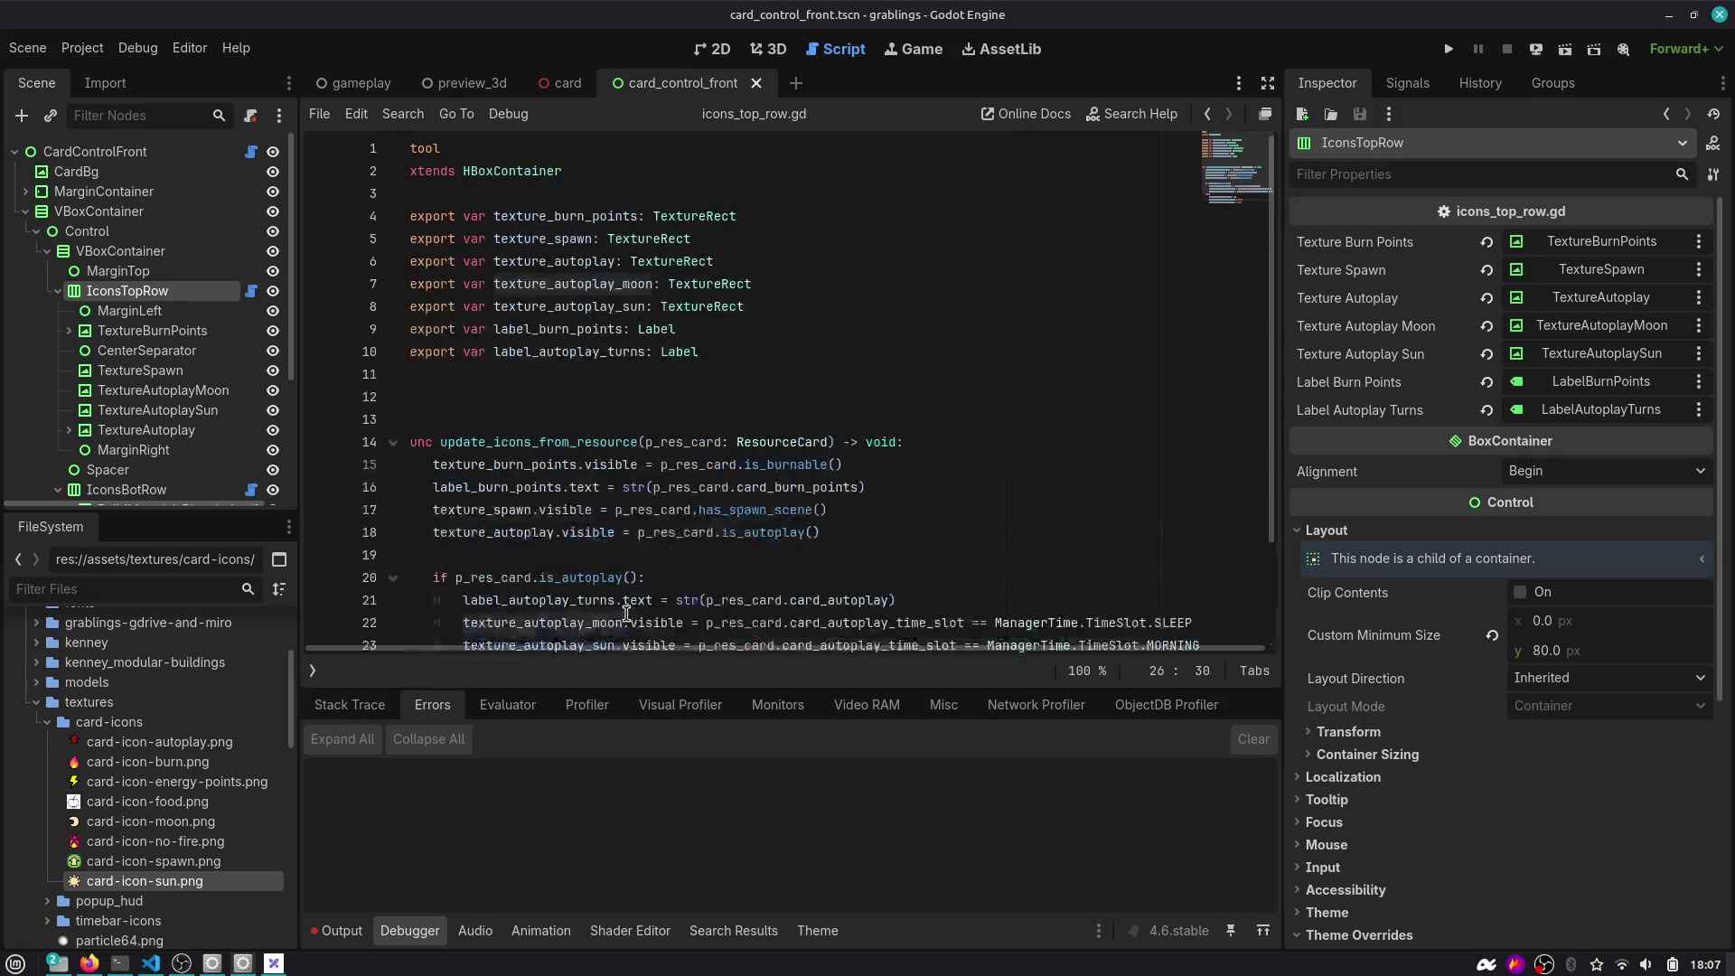
{"action": "mouse_move", "coordinate": [626, 614]}
{"action": "scroll", "coordinate": [610, 553], "scroll_direction": "down", "scroll_amount": 2}
{"action": "left_click", "coordinate": [579, 266]}
{"action": "key", "text": "BackSpace"}
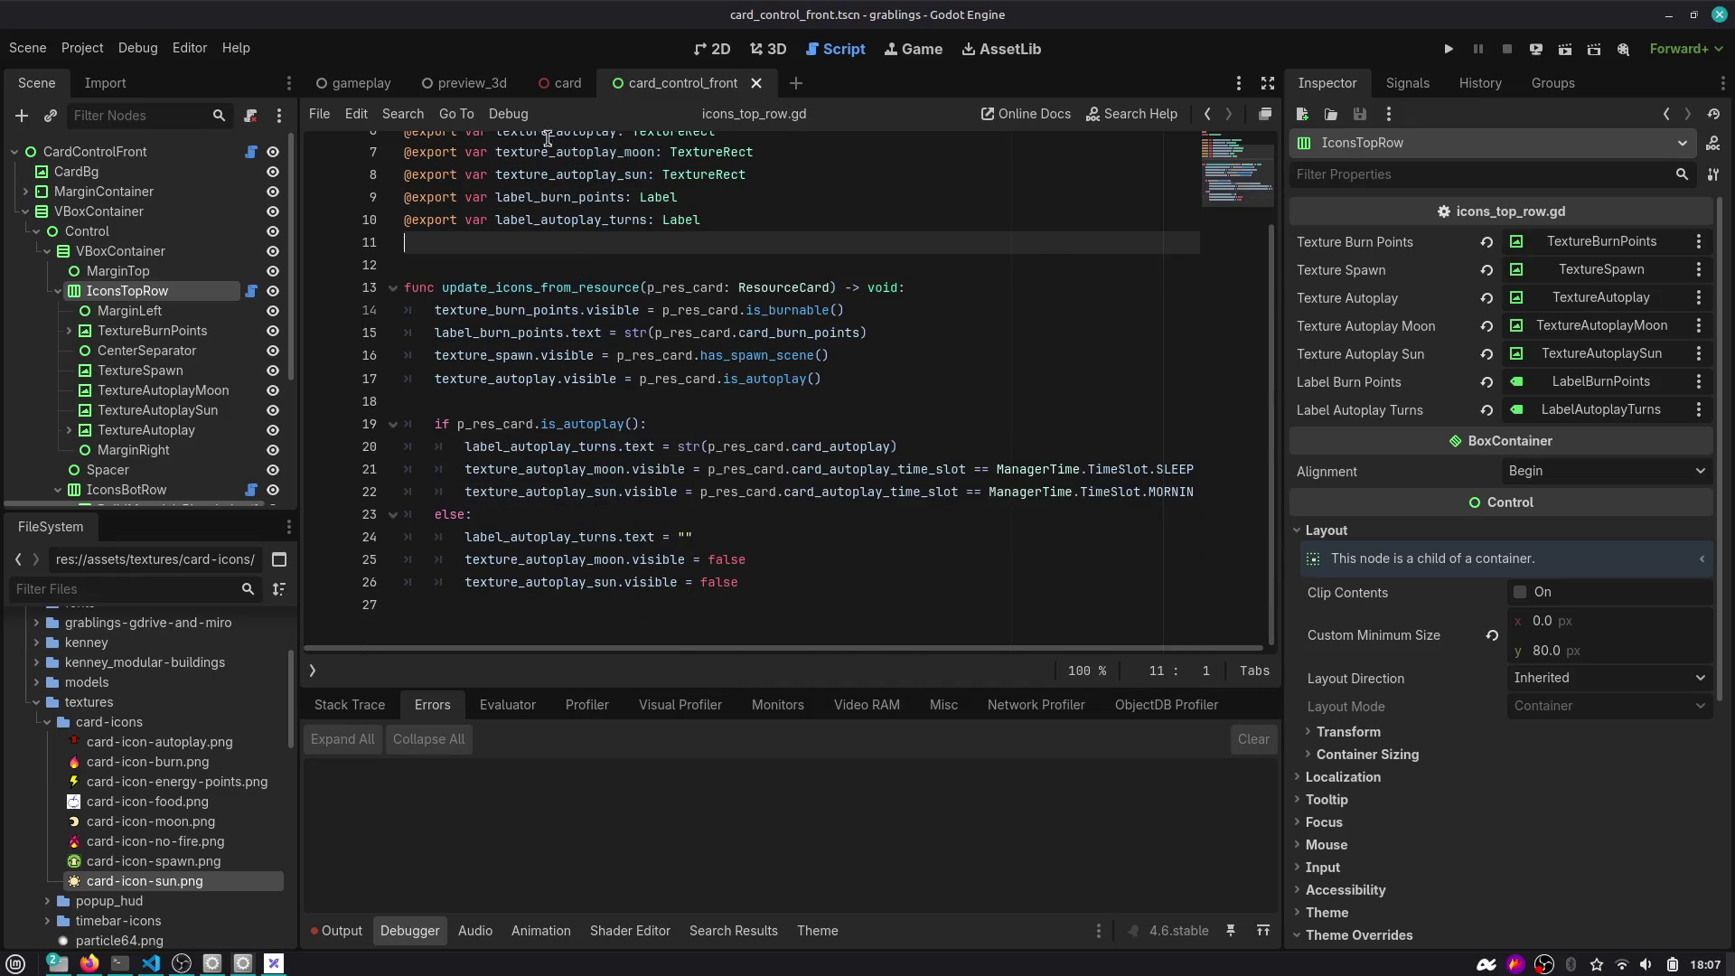
{"action": "left_click", "coordinate": [202, 149]}
{"action": "left_click", "coordinate": [766, 49]}
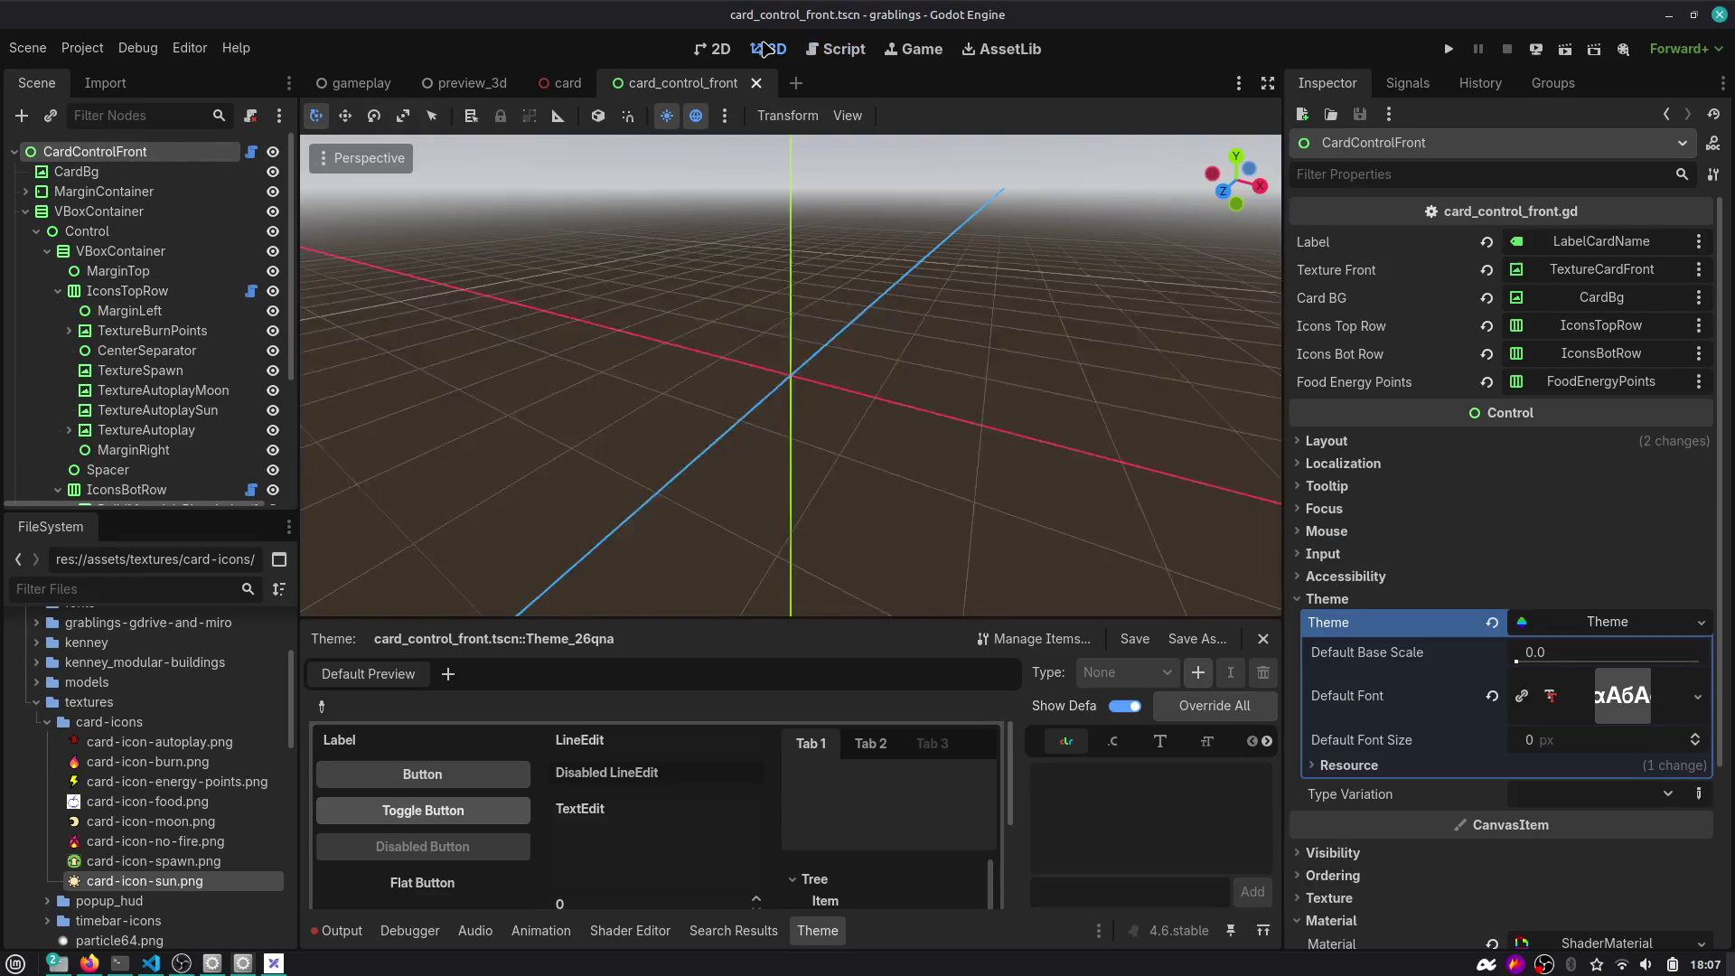
Switch to the gameplay scene, open CardDeck's script and clear the 'deck' tree filter.
{"action": "left_click", "coordinate": [709, 50]}
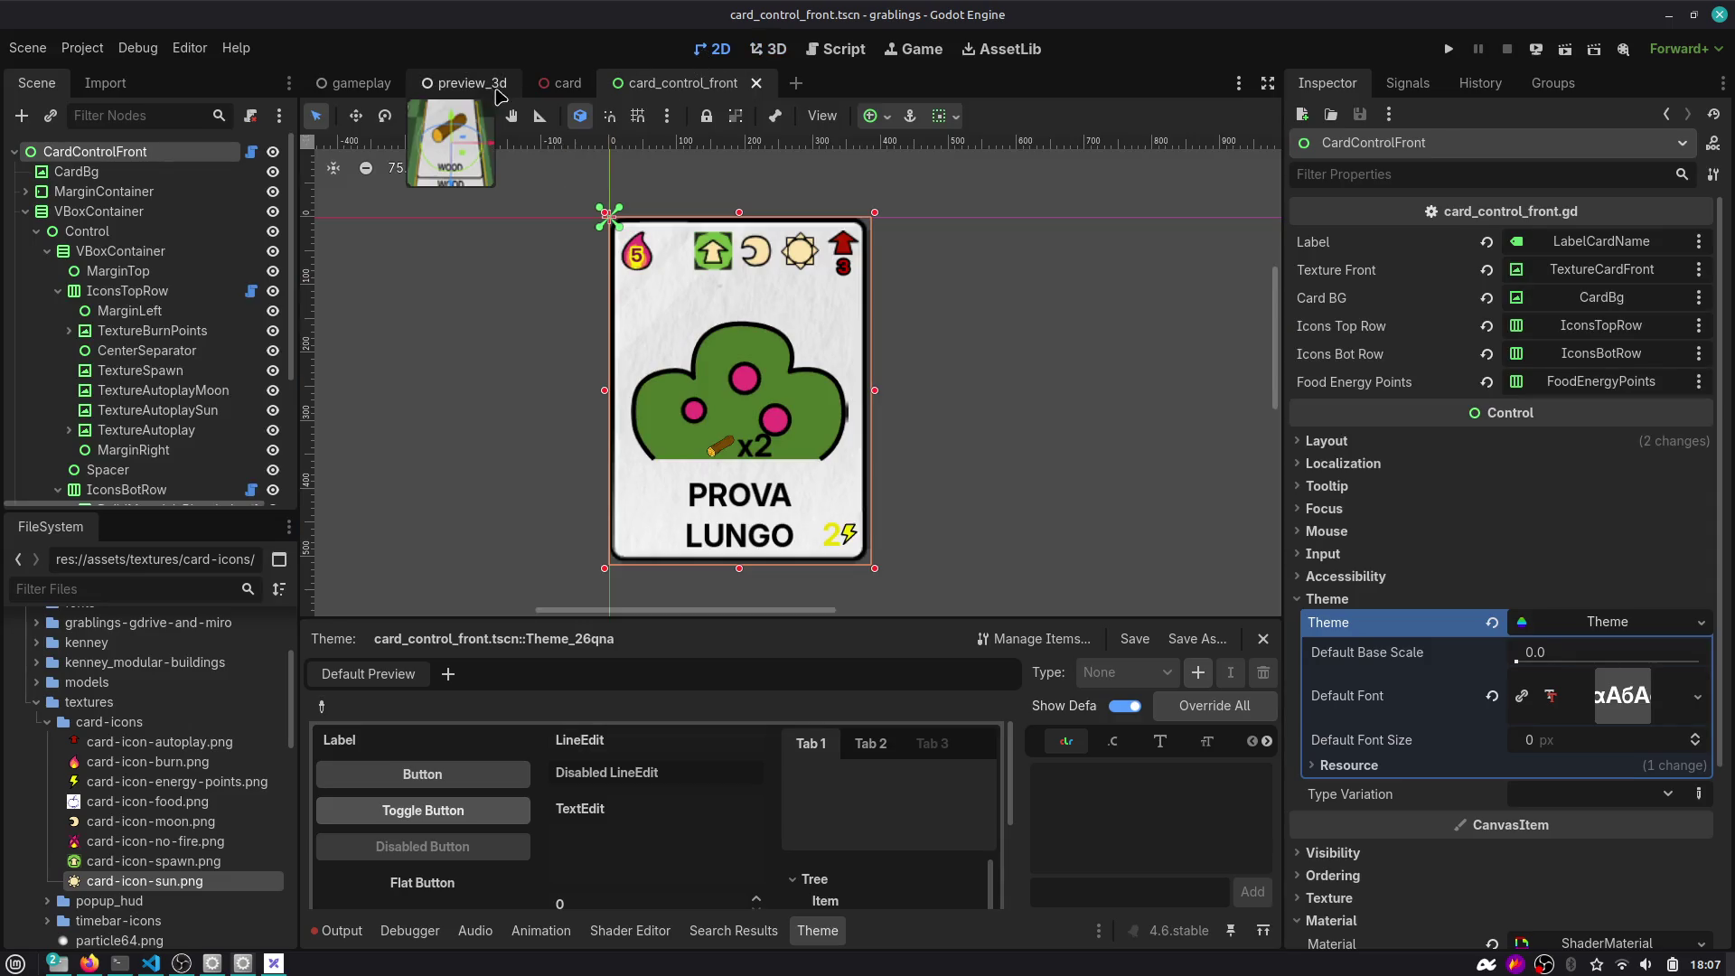
{"action": "left_click", "coordinate": [368, 83]}
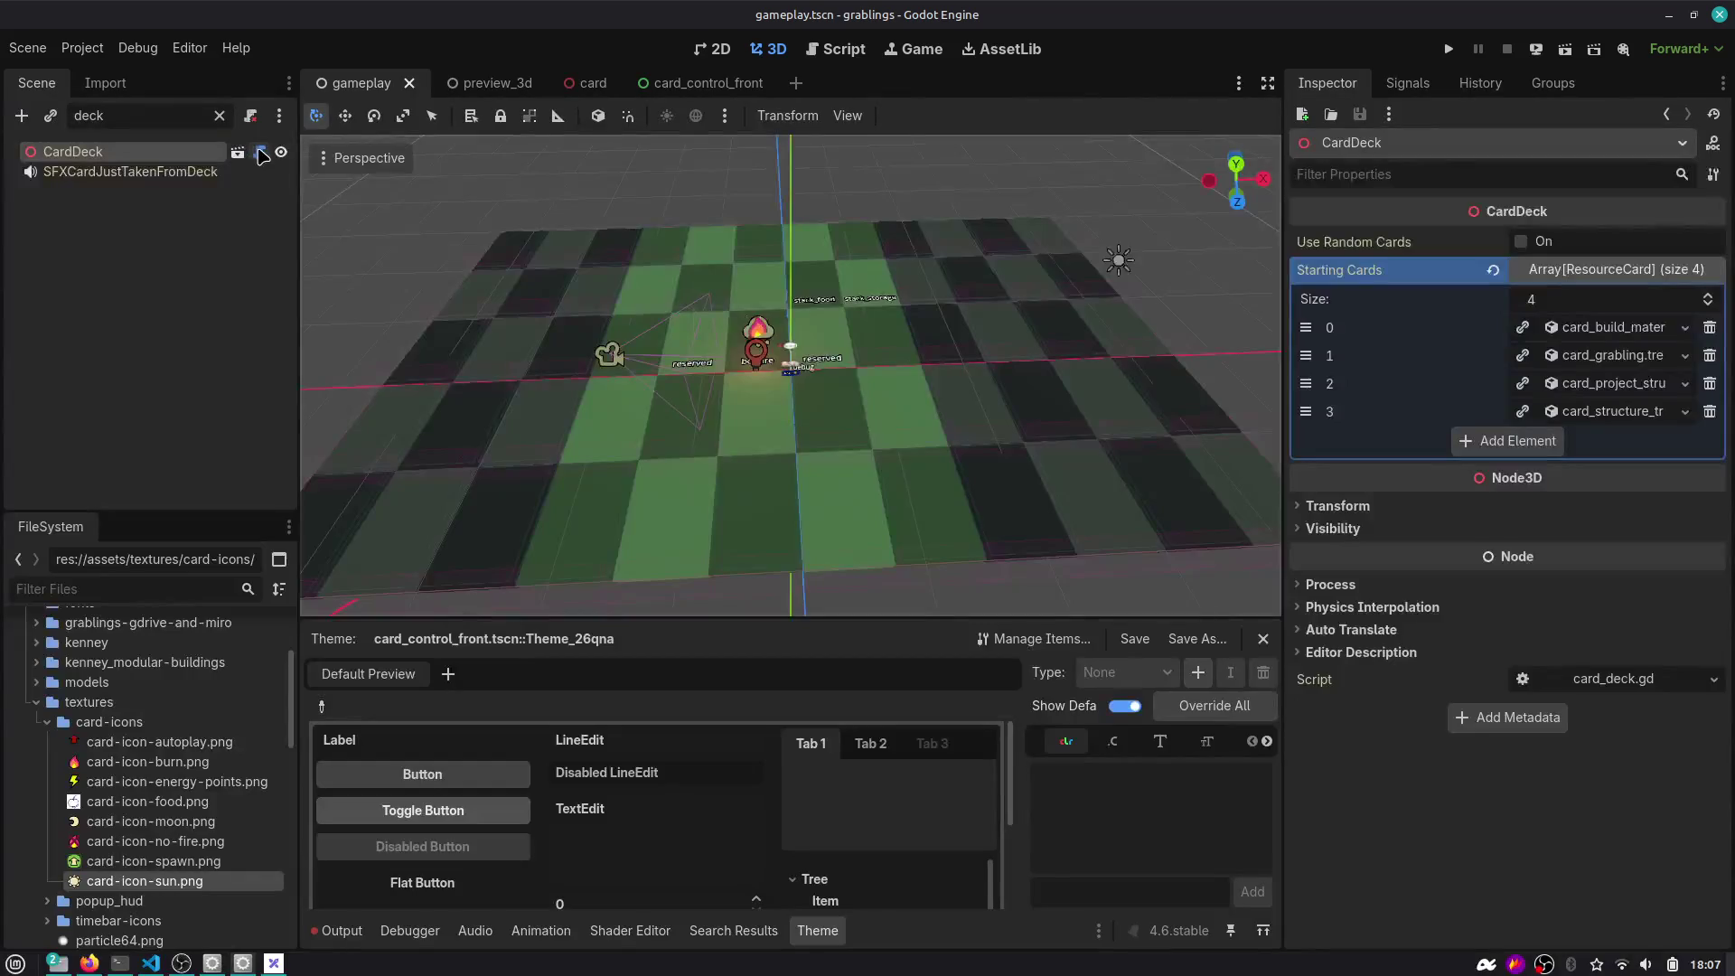
{"action": "left_click", "coordinate": [259, 152]}
{"action": "left_click", "coordinate": [219, 116]}
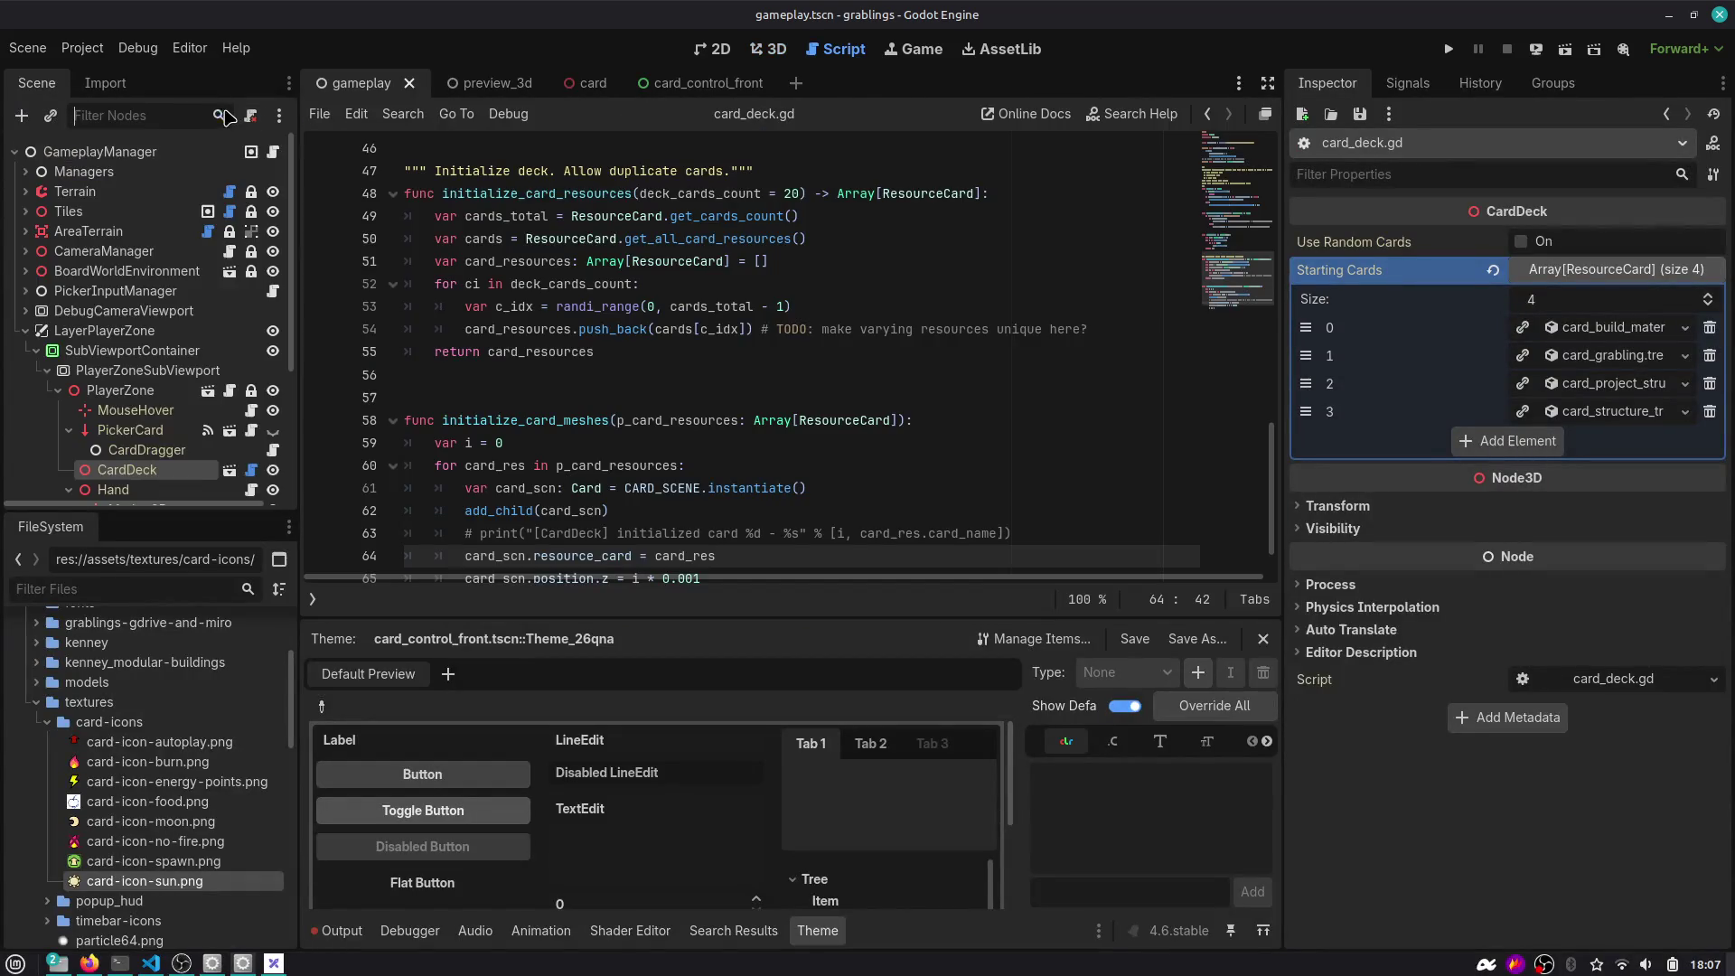
{"action": "left_click", "coordinate": [274, 153]}
{"action": "scroll", "coordinate": [529, 333], "scroll_direction": "down", "scroll_amount": 2}
Fix the typo to check_autoplay_night_cards in both the definition and the call.
{"action": "double_click", "coordinate": [539, 354]}
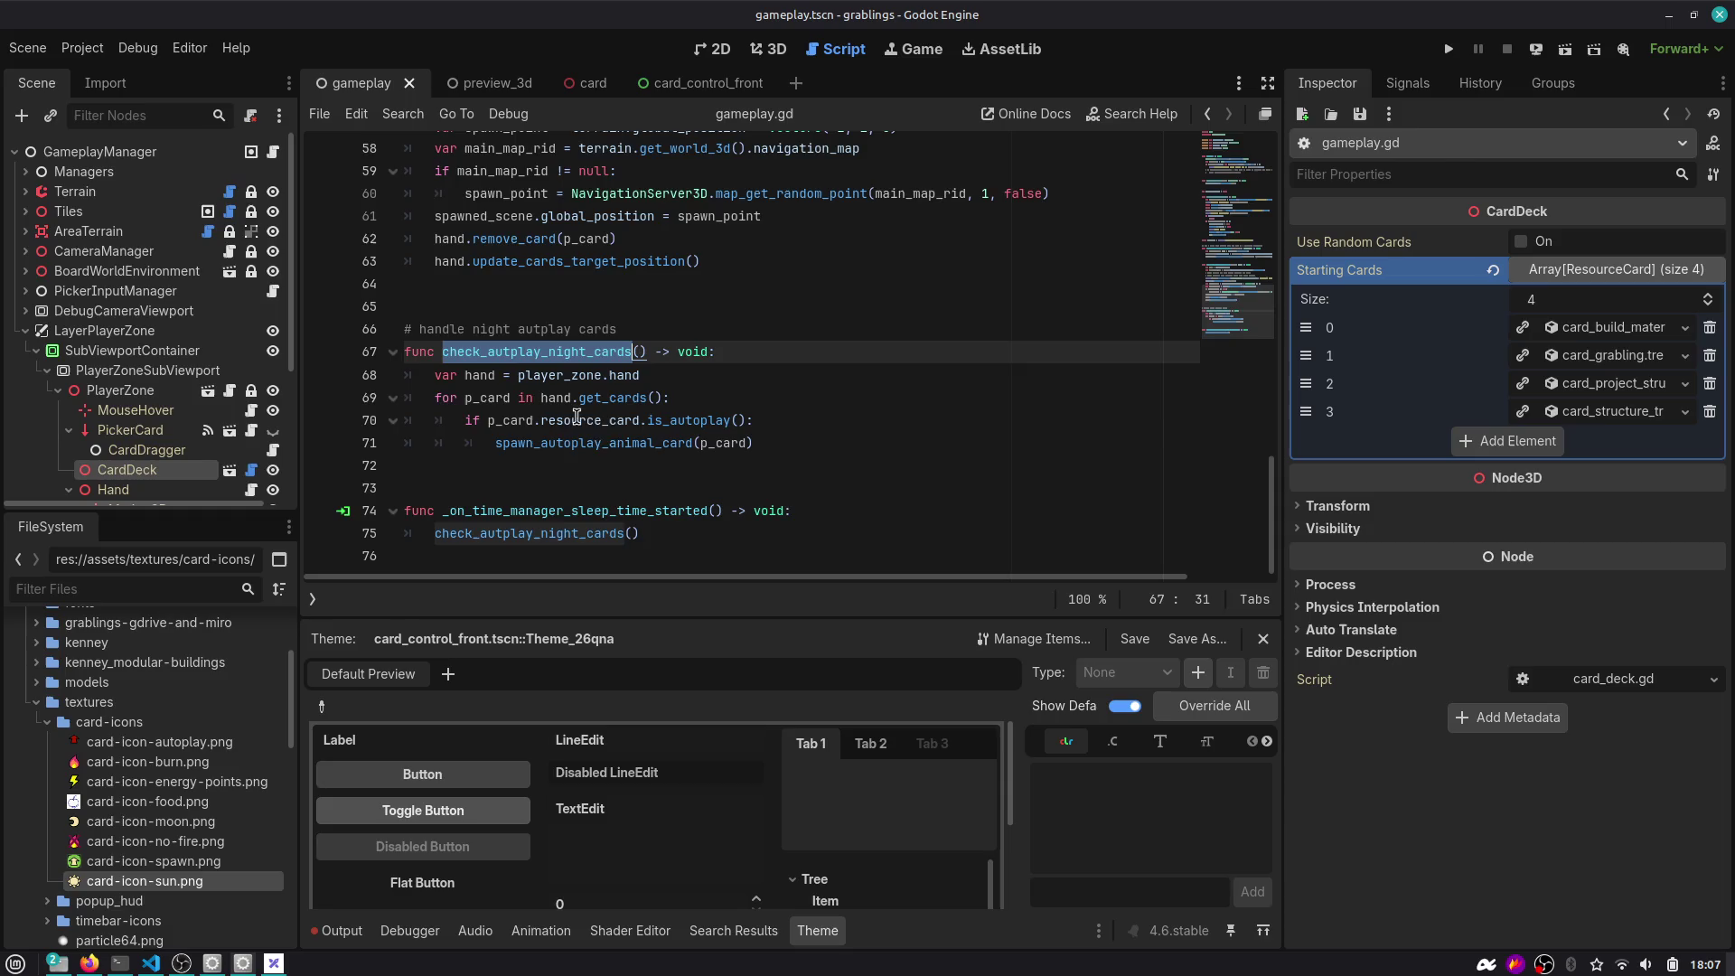
{"action": "double_click", "coordinate": [608, 444]}
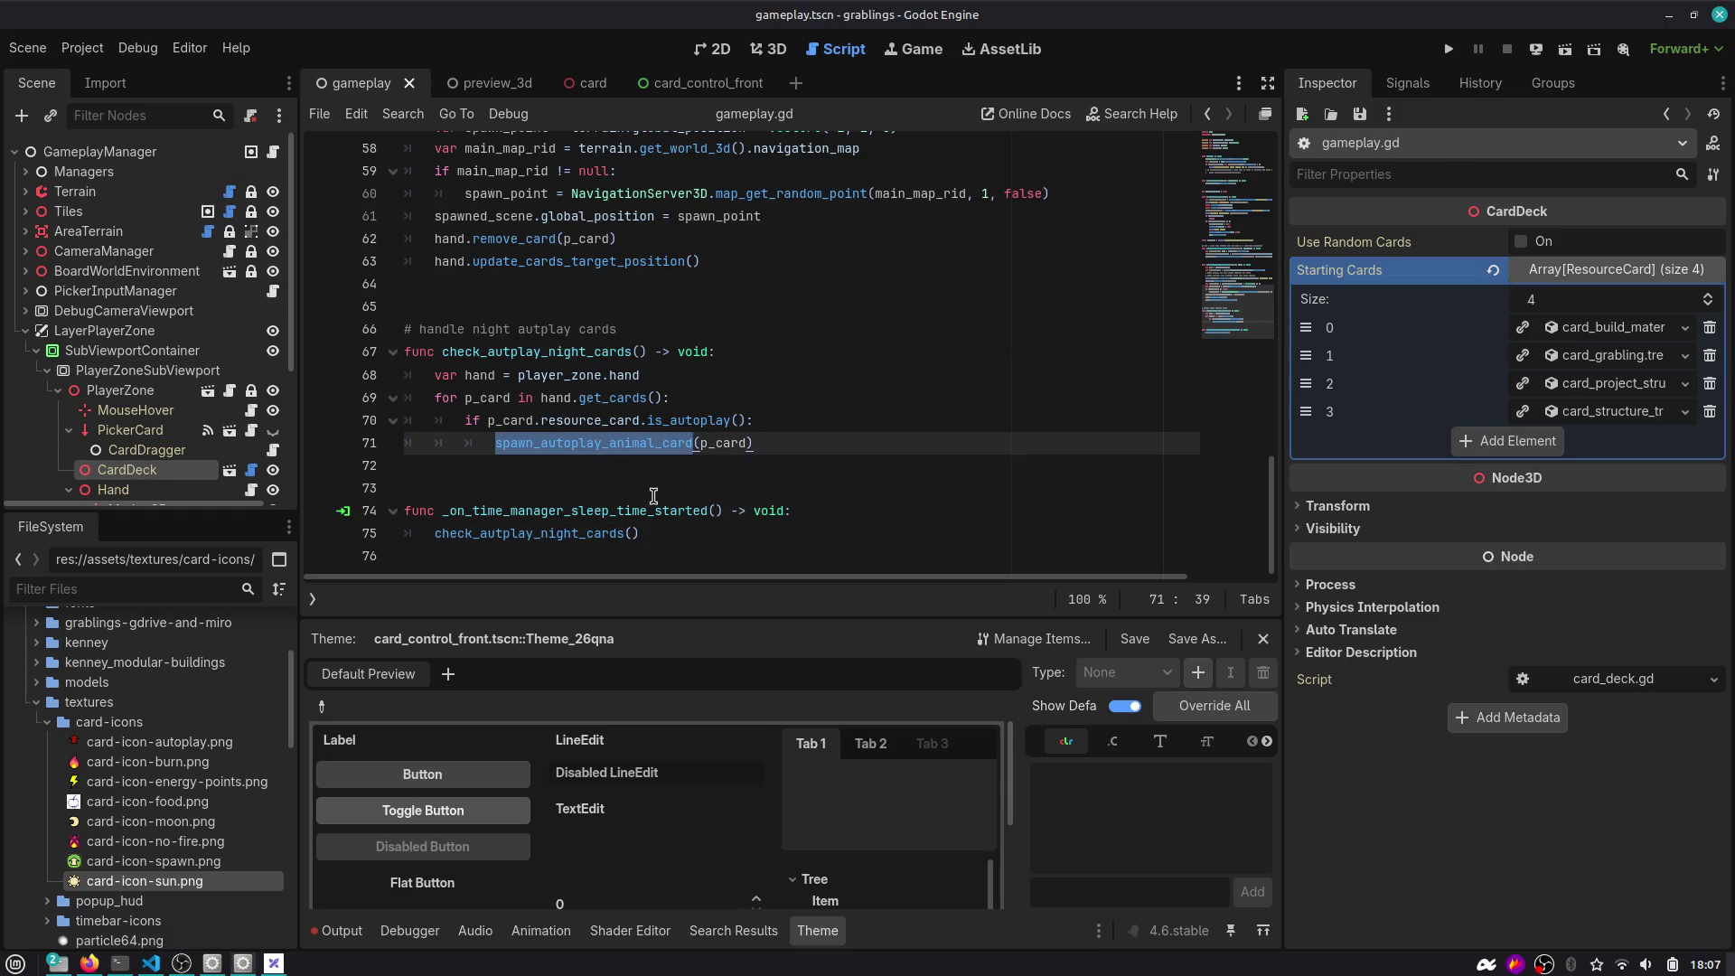
{"action": "scroll", "coordinate": [578, 488], "scroll_direction": "up", "scroll_amount": 3}
{"action": "scroll", "coordinate": [542, 501], "scroll_direction": "down", "scroll_amount": 3}
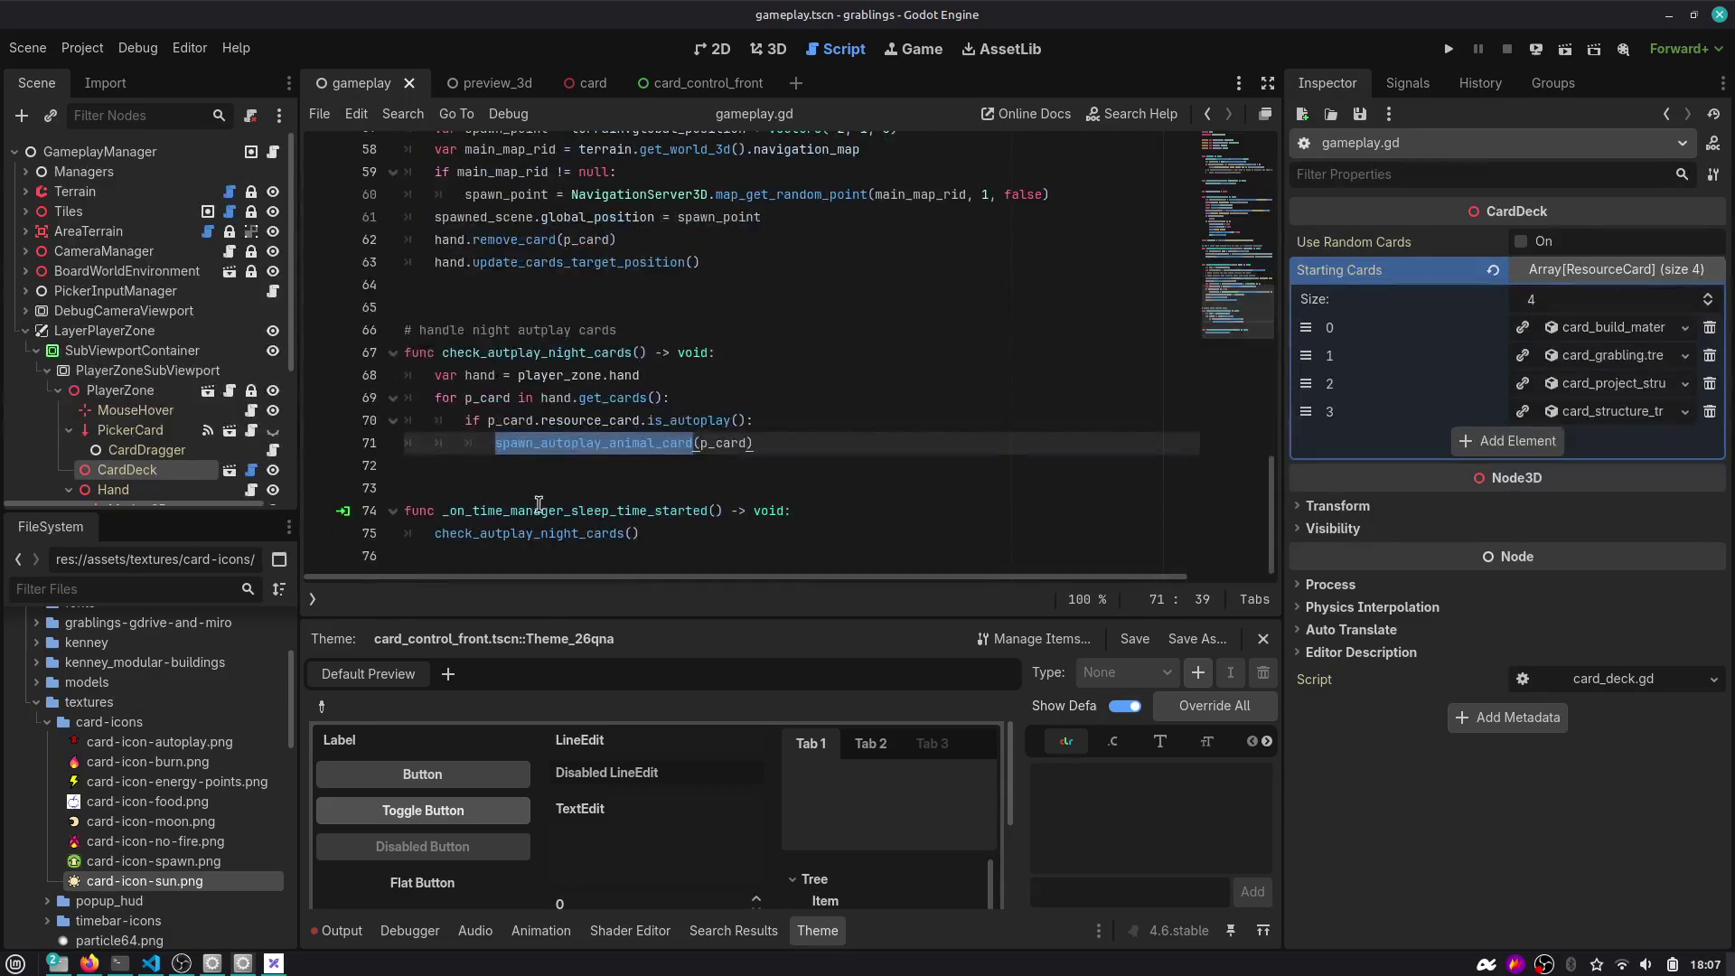
{"action": "double_click", "coordinate": [540, 354]}
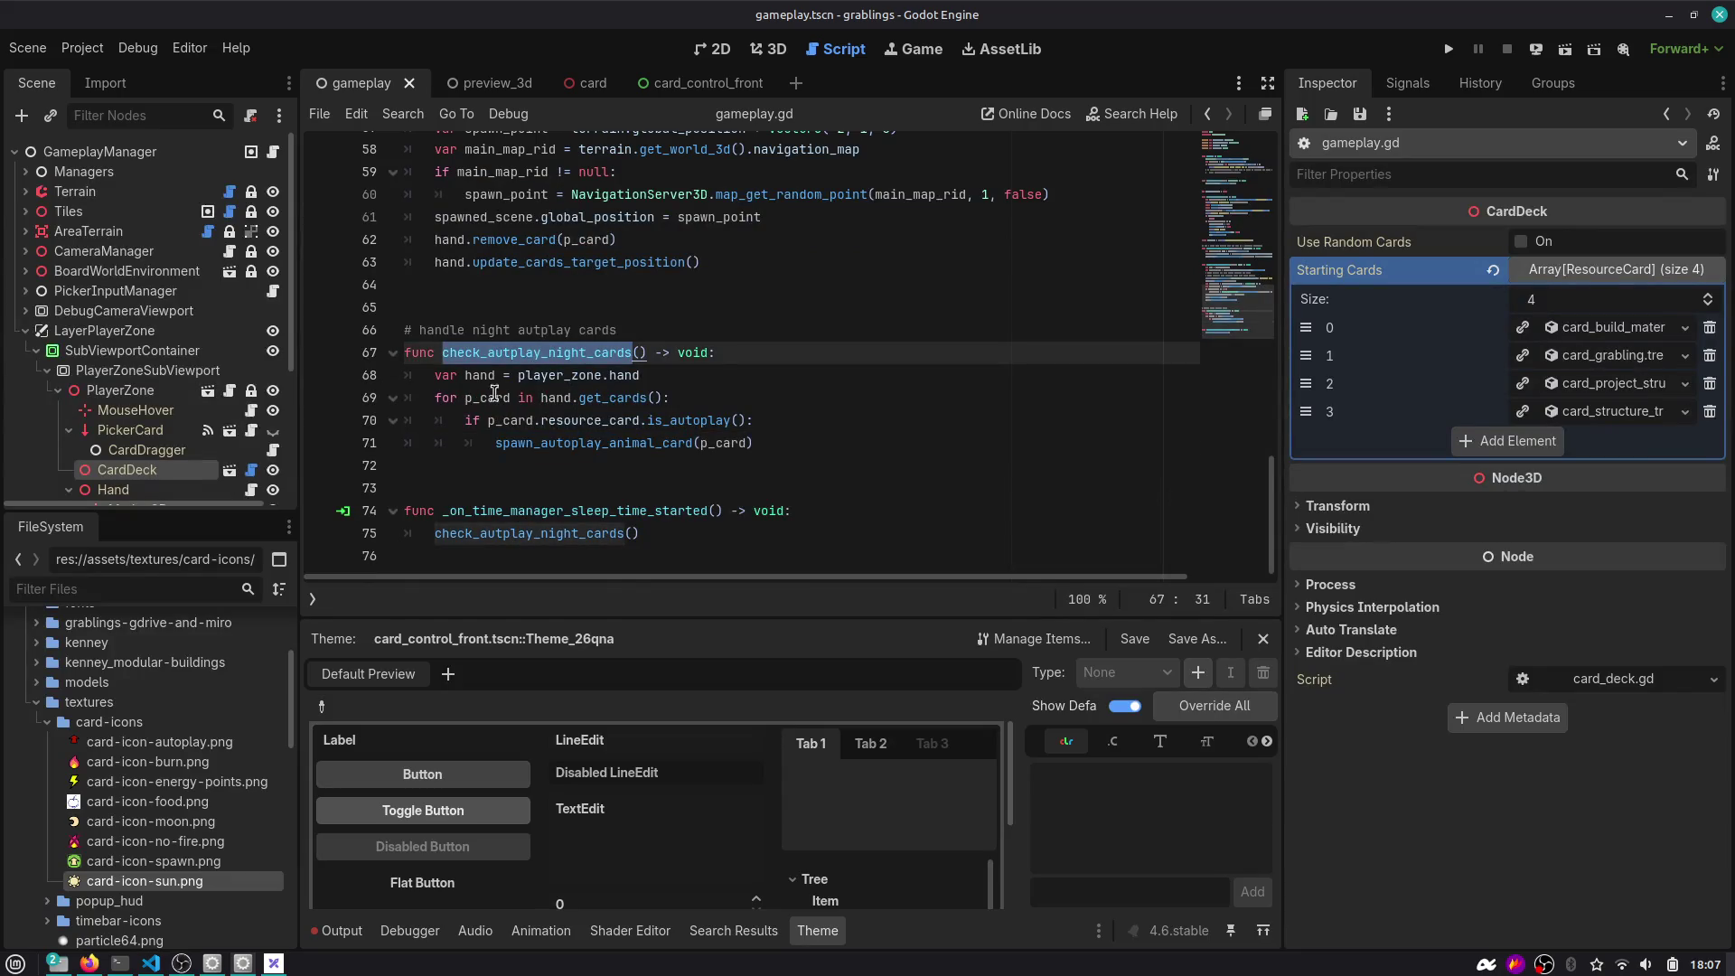
{"action": "left_click", "coordinate": [696, 380]}
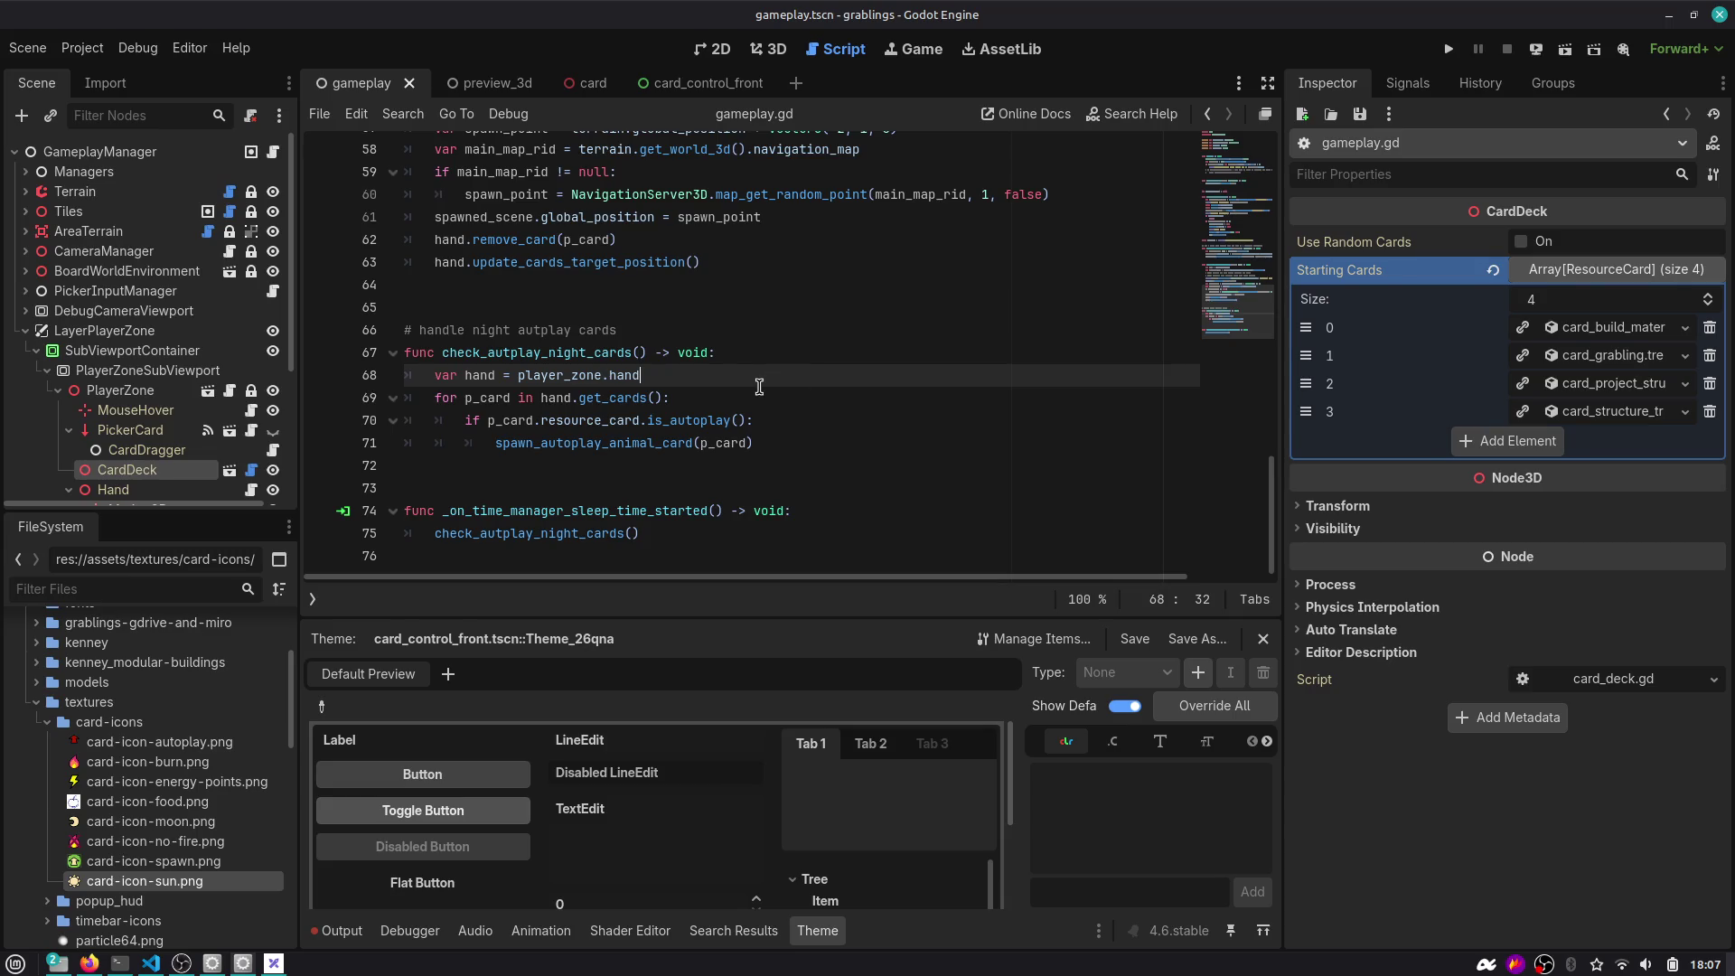
{"action": "key", "text": "Up"}
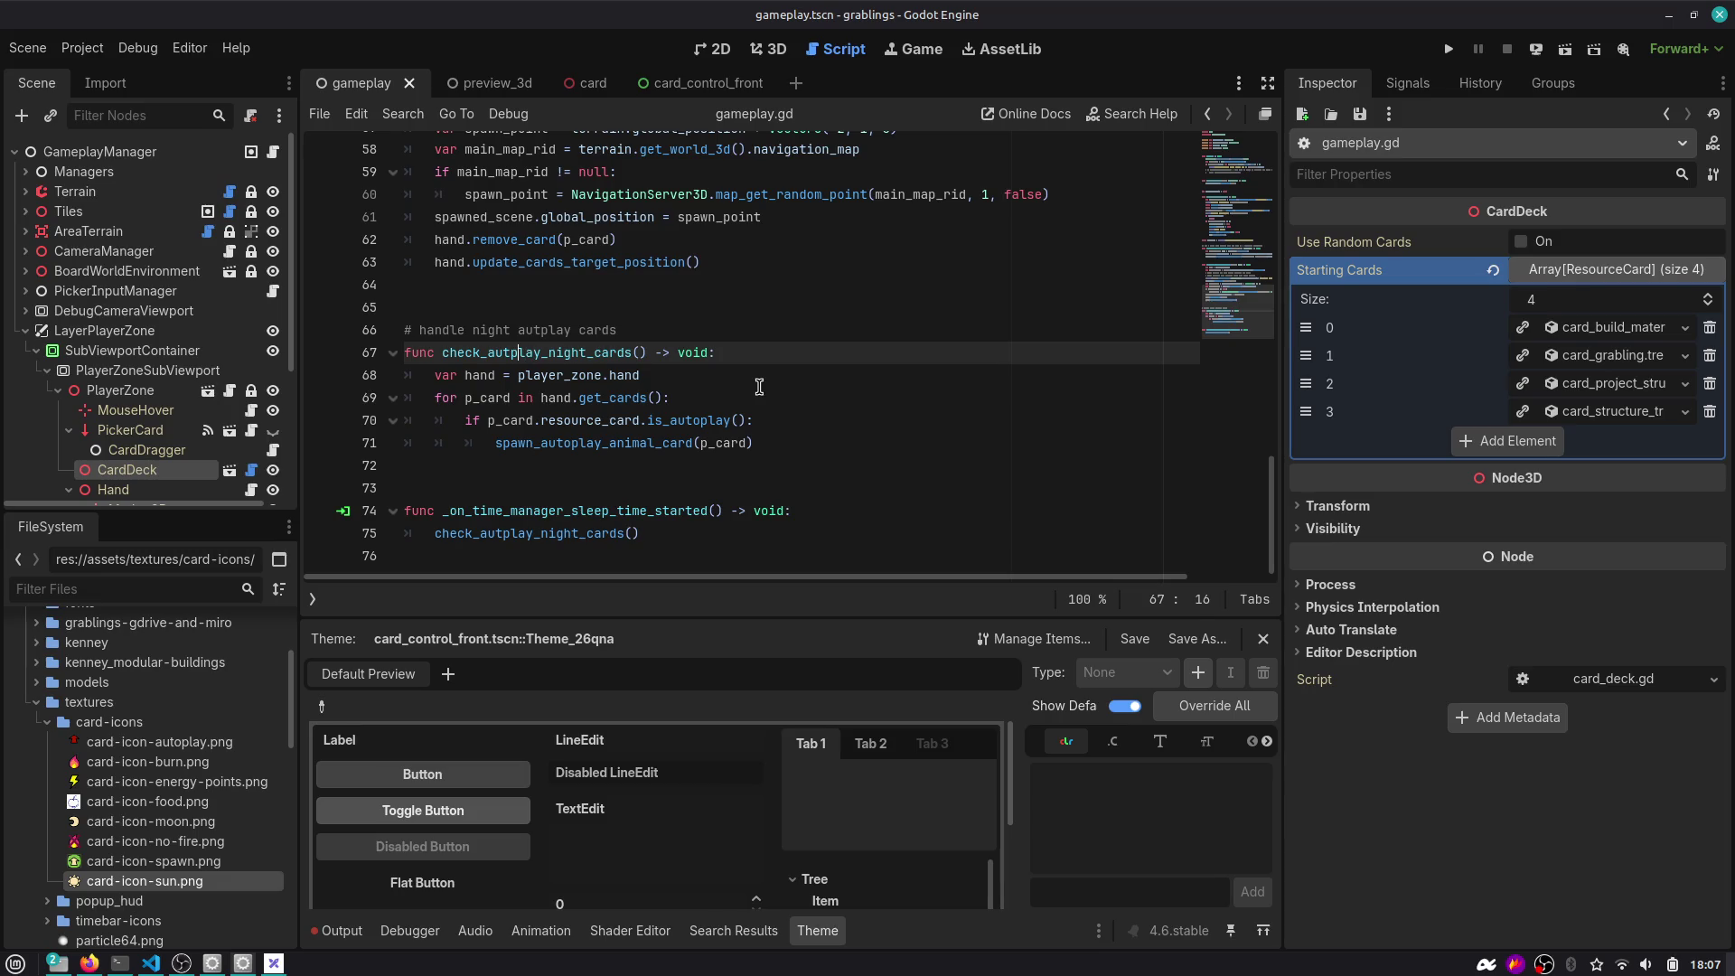
{"action": "type", "text": "o"}
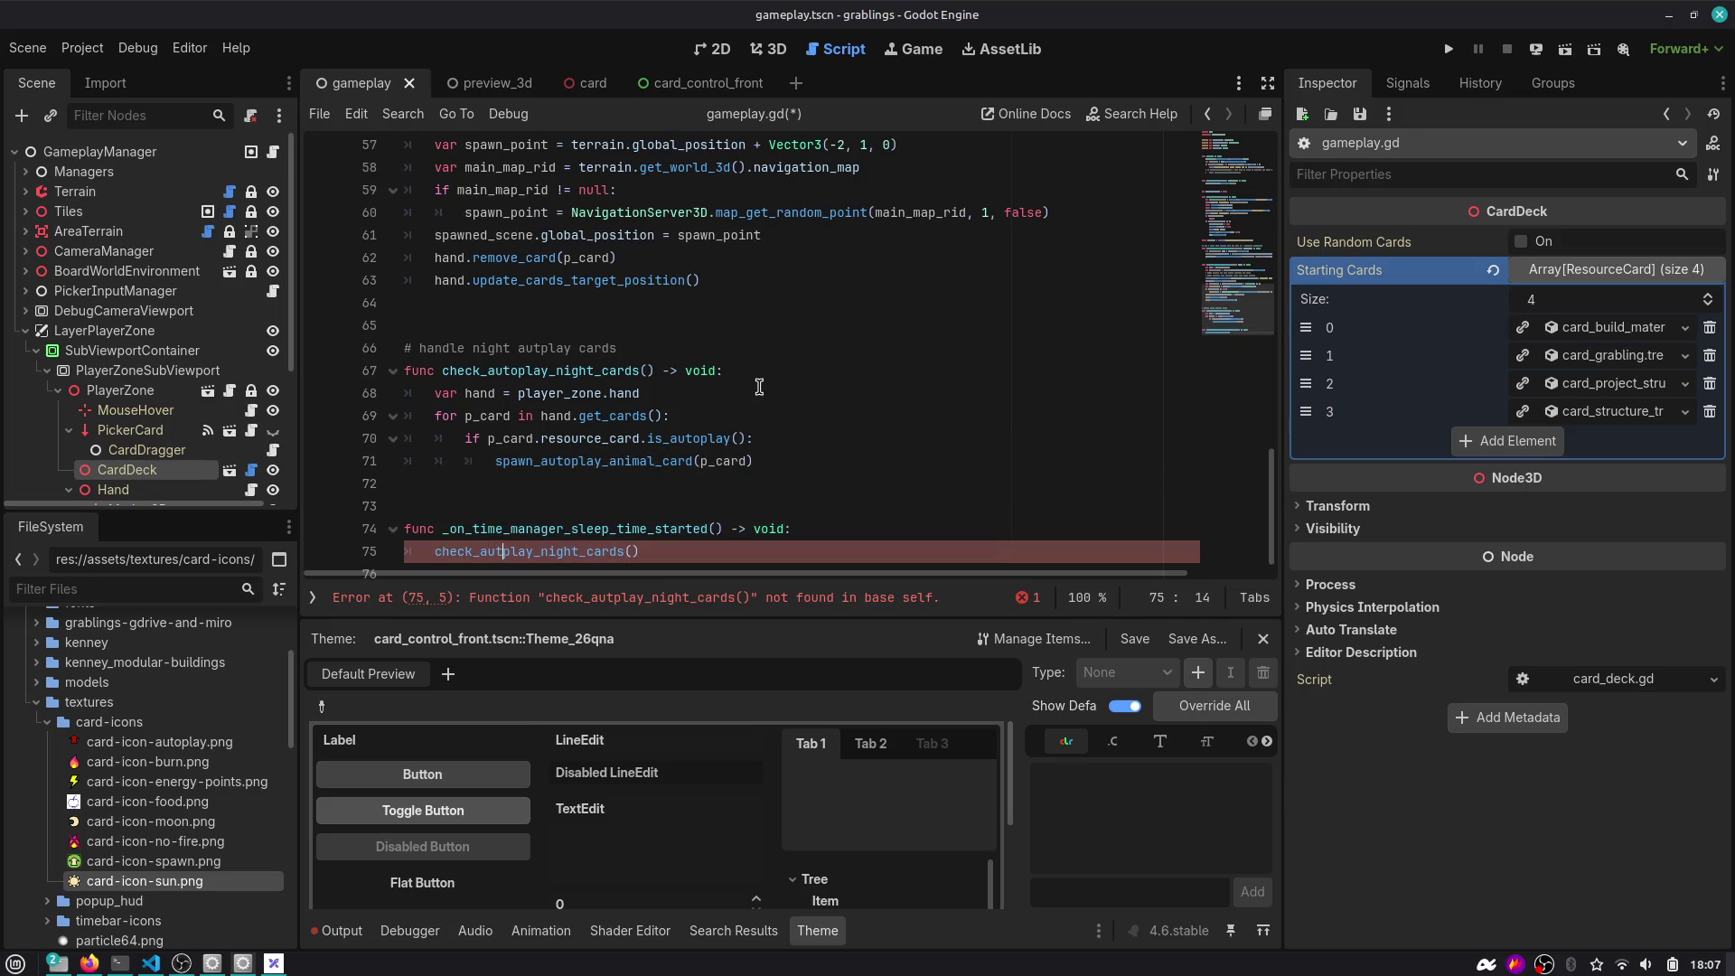
{"action": "type", "text": "o"}
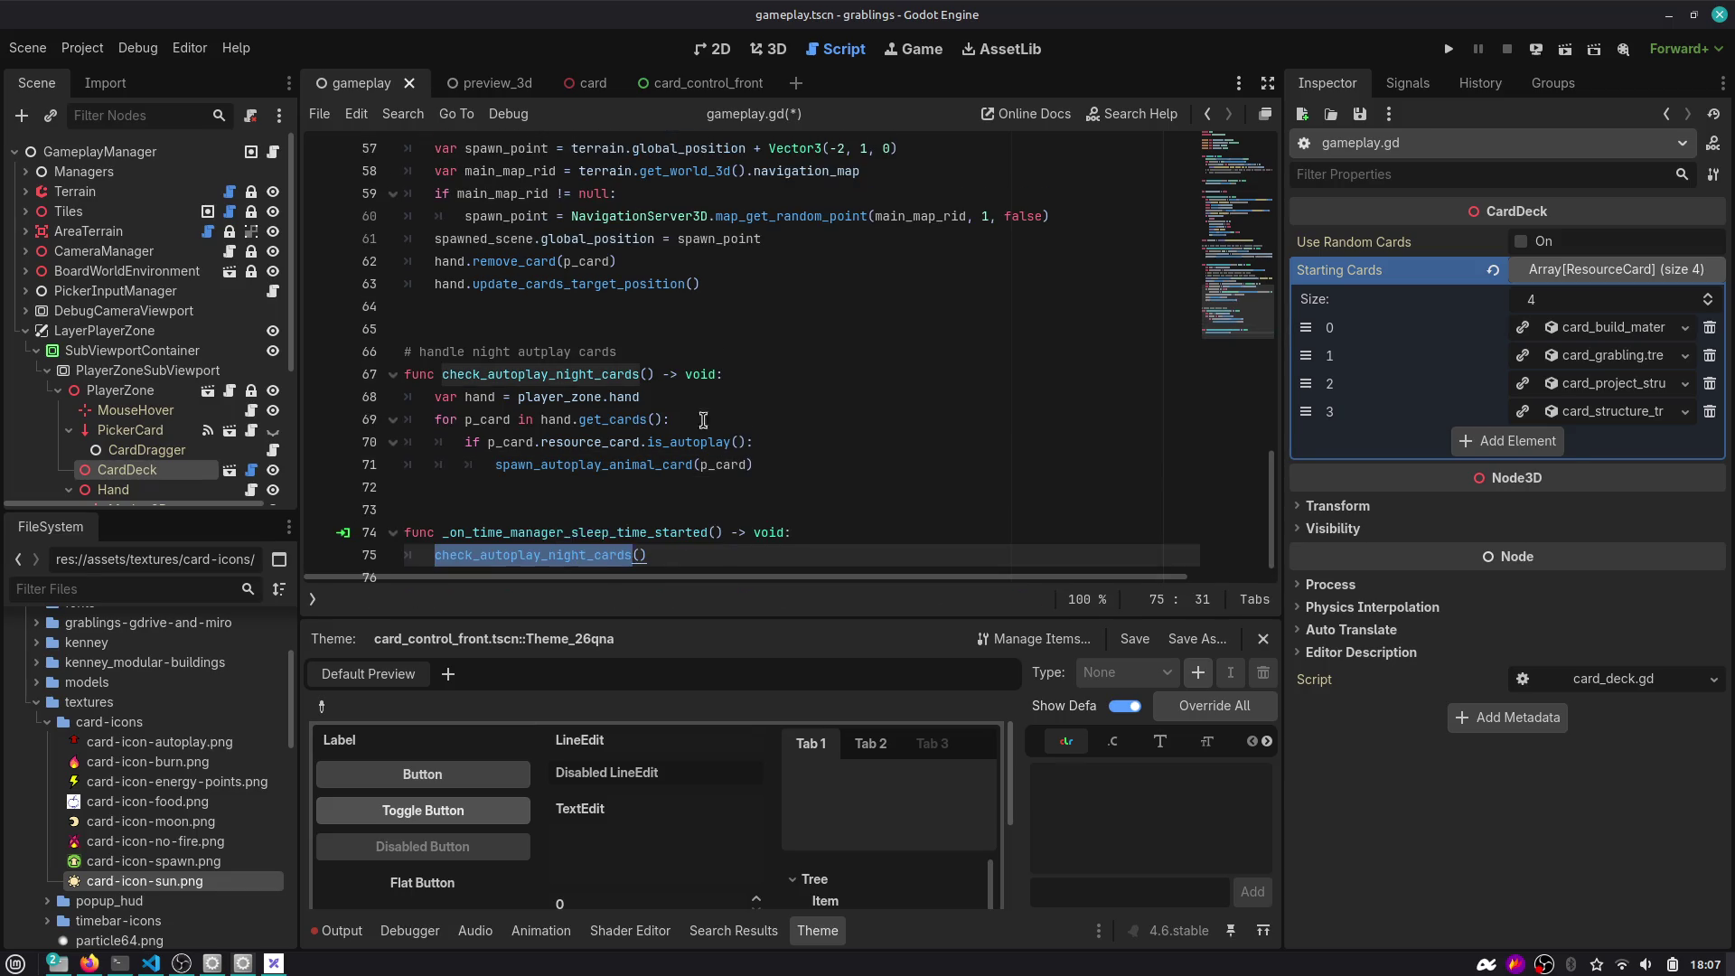
{"action": "left_click", "coordinate": [581, 555]}
{"action": "double_click", "coordinate": [581, 532]}
{"action": "scroll", "coordinate": [581, 527], "scroll_direction": "down", "scroll_amount": 1}
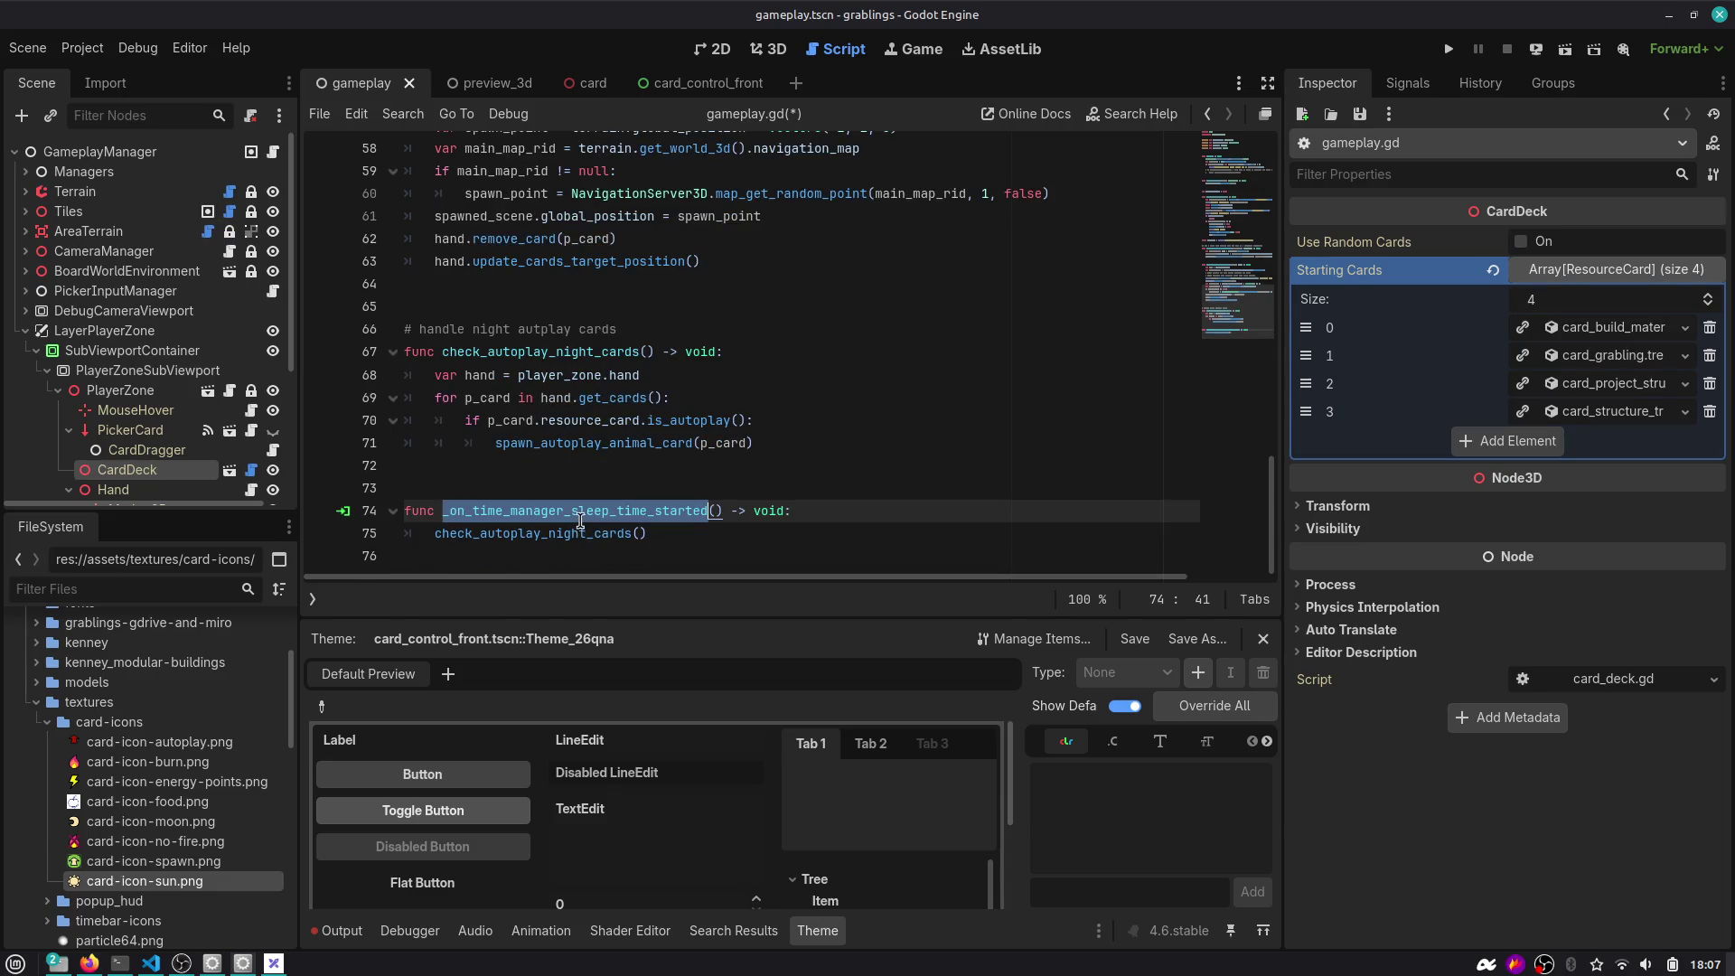
{"action": "double_click", "coordinate": [522, 352]}
Try adding a filter() call to get_cards() in the for loop, then remove it.
{"action": "left_click", "coordinate": [578, 397]}
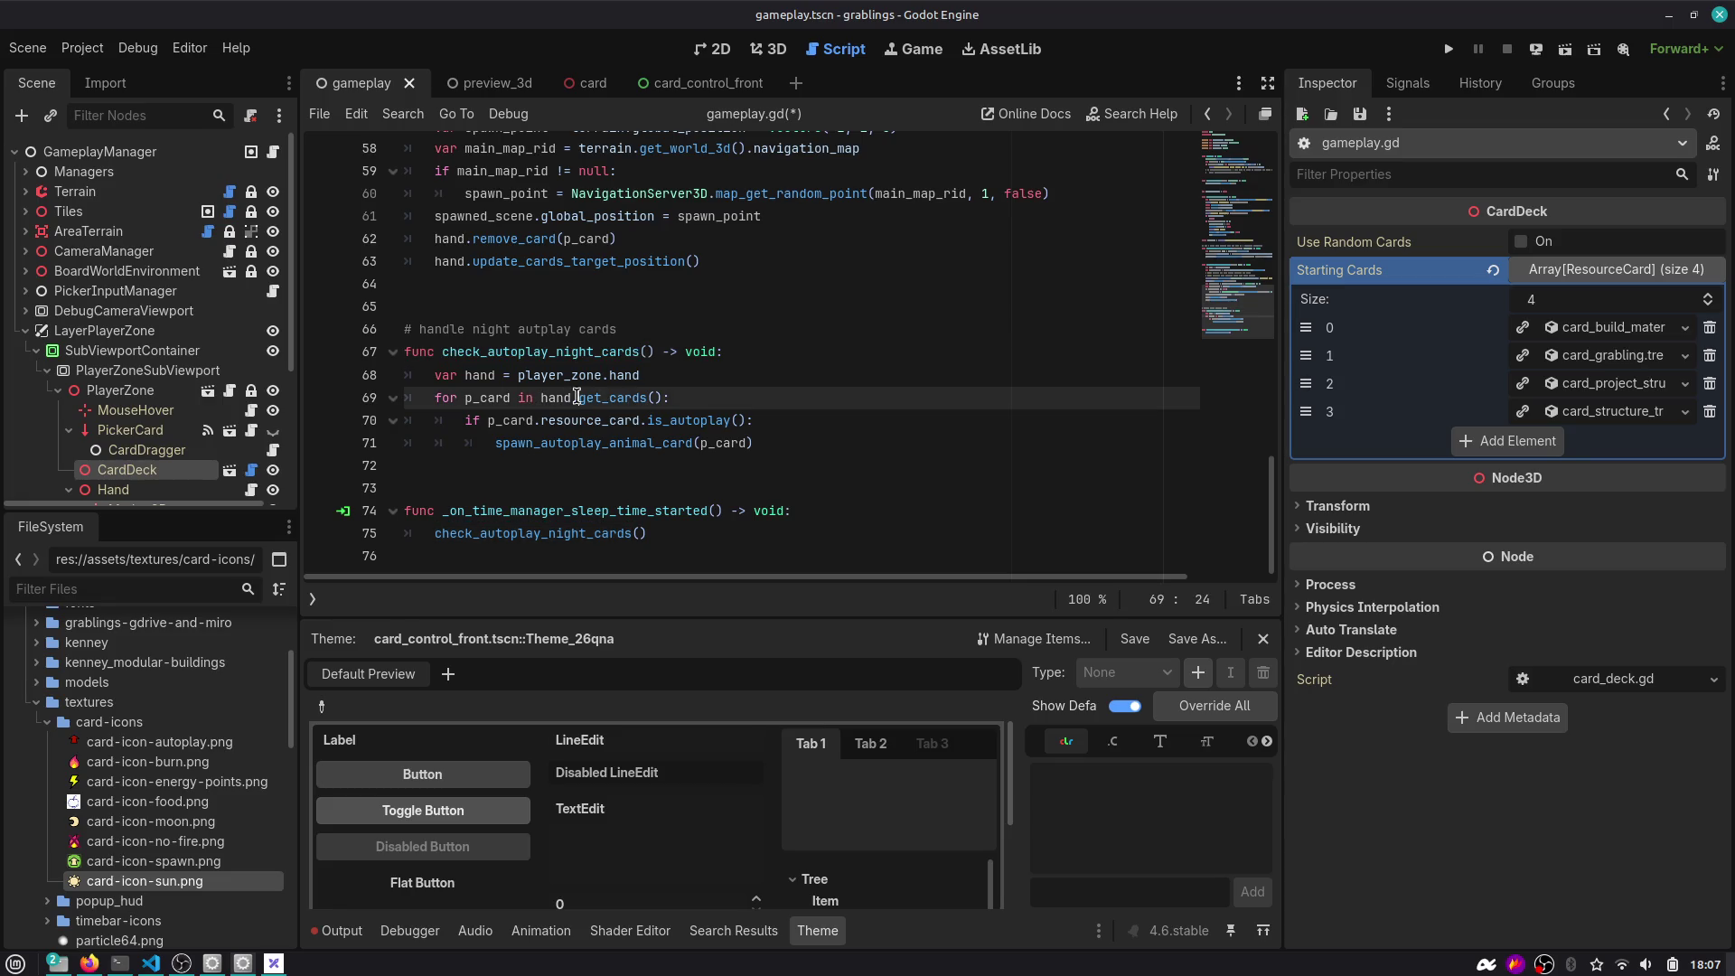
{"action": "left_click_drag", "start_coordinate": [518, 421], "coordinate": [741, 414]}
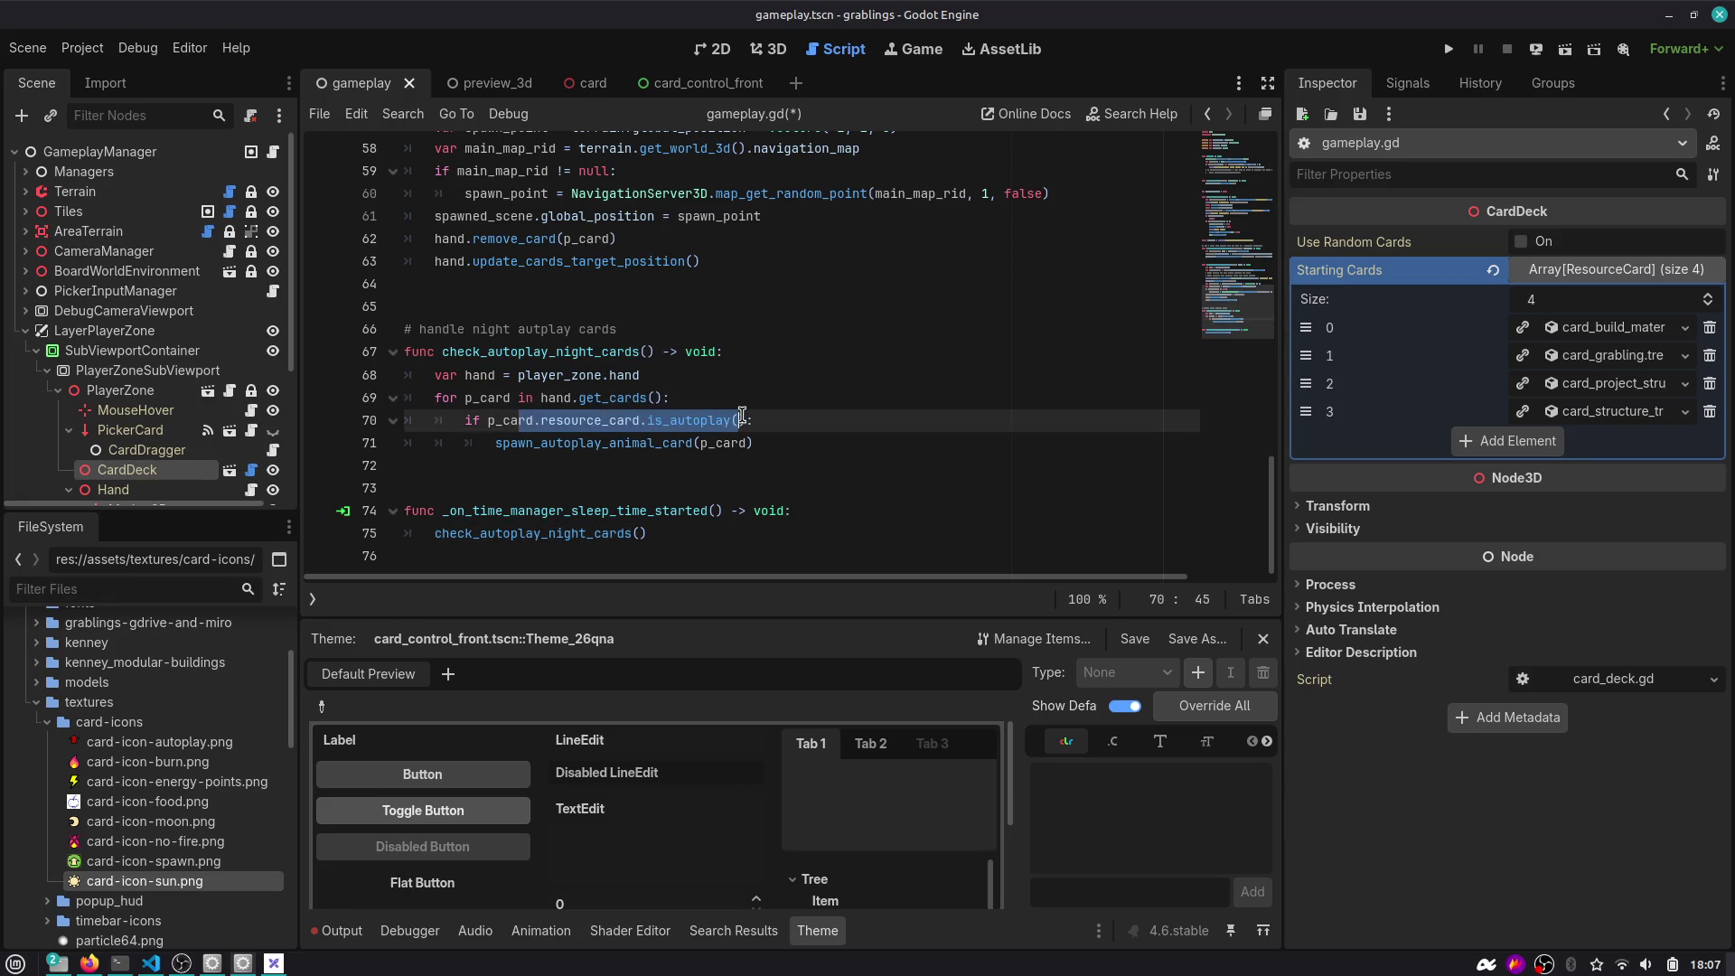
{"action": "left_click", "coordinate": [734, 403]}
{"action": "type", "text": ".f"}
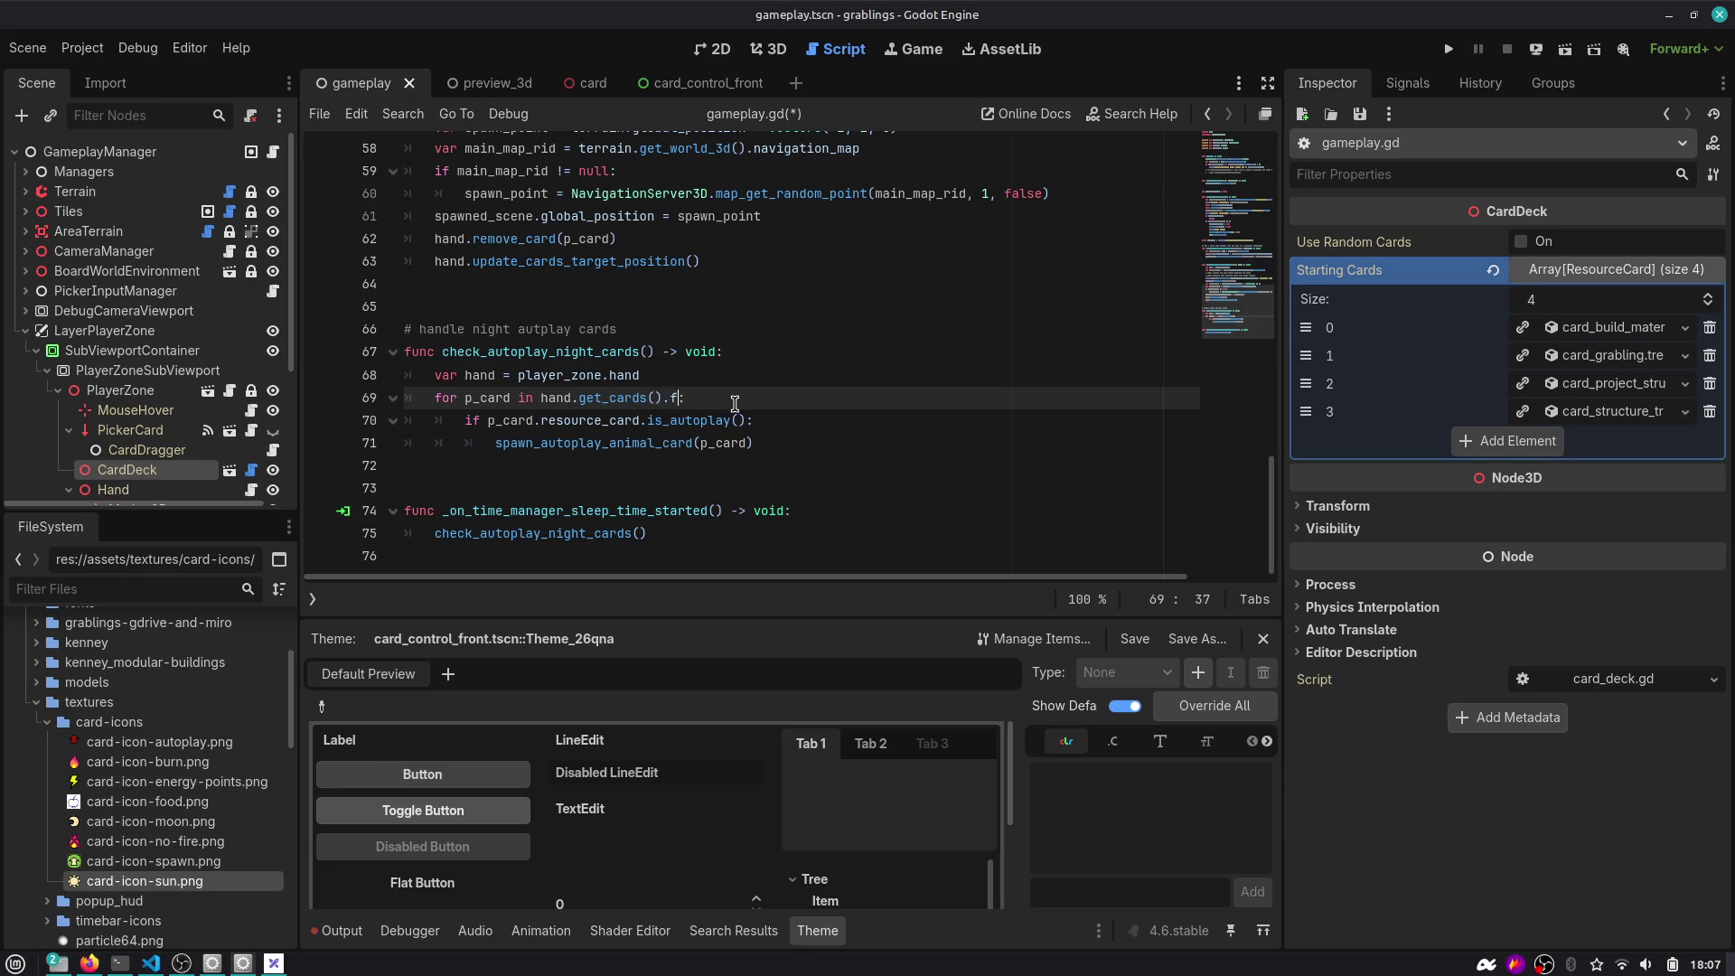
{"action": "type", "text": "i"}
{"action": "key", "text": "Down"}
{"action": "key", "text": "Return"}
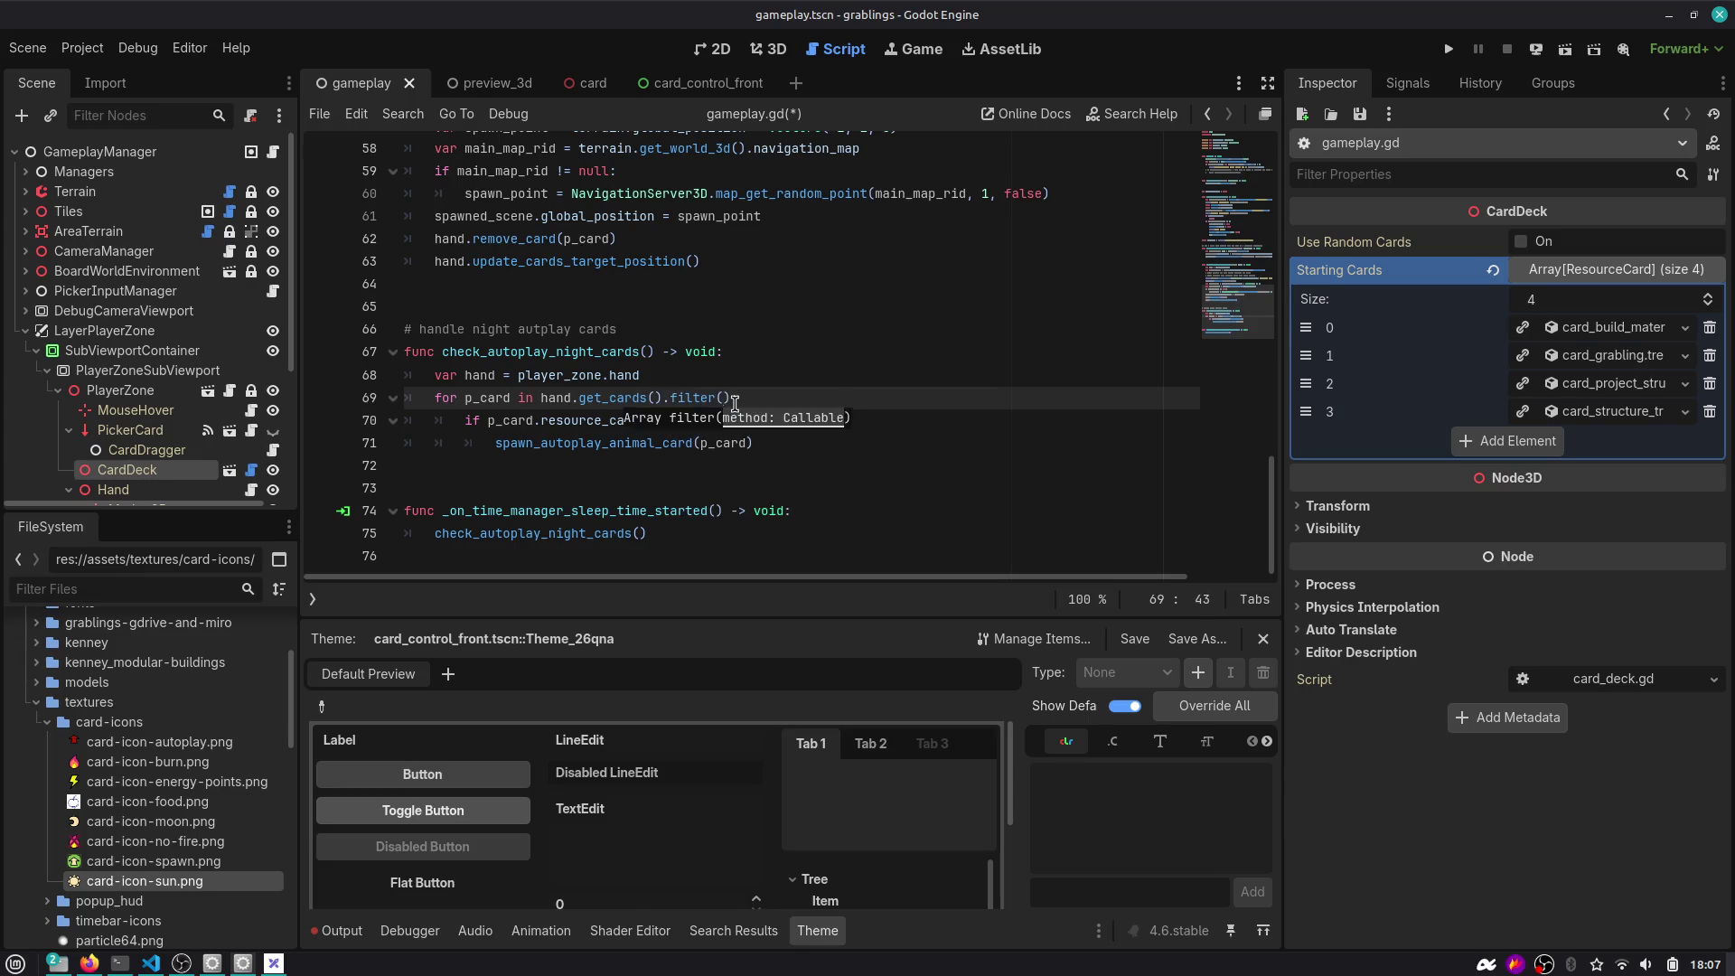
{"action": "type", "text": "func ("}
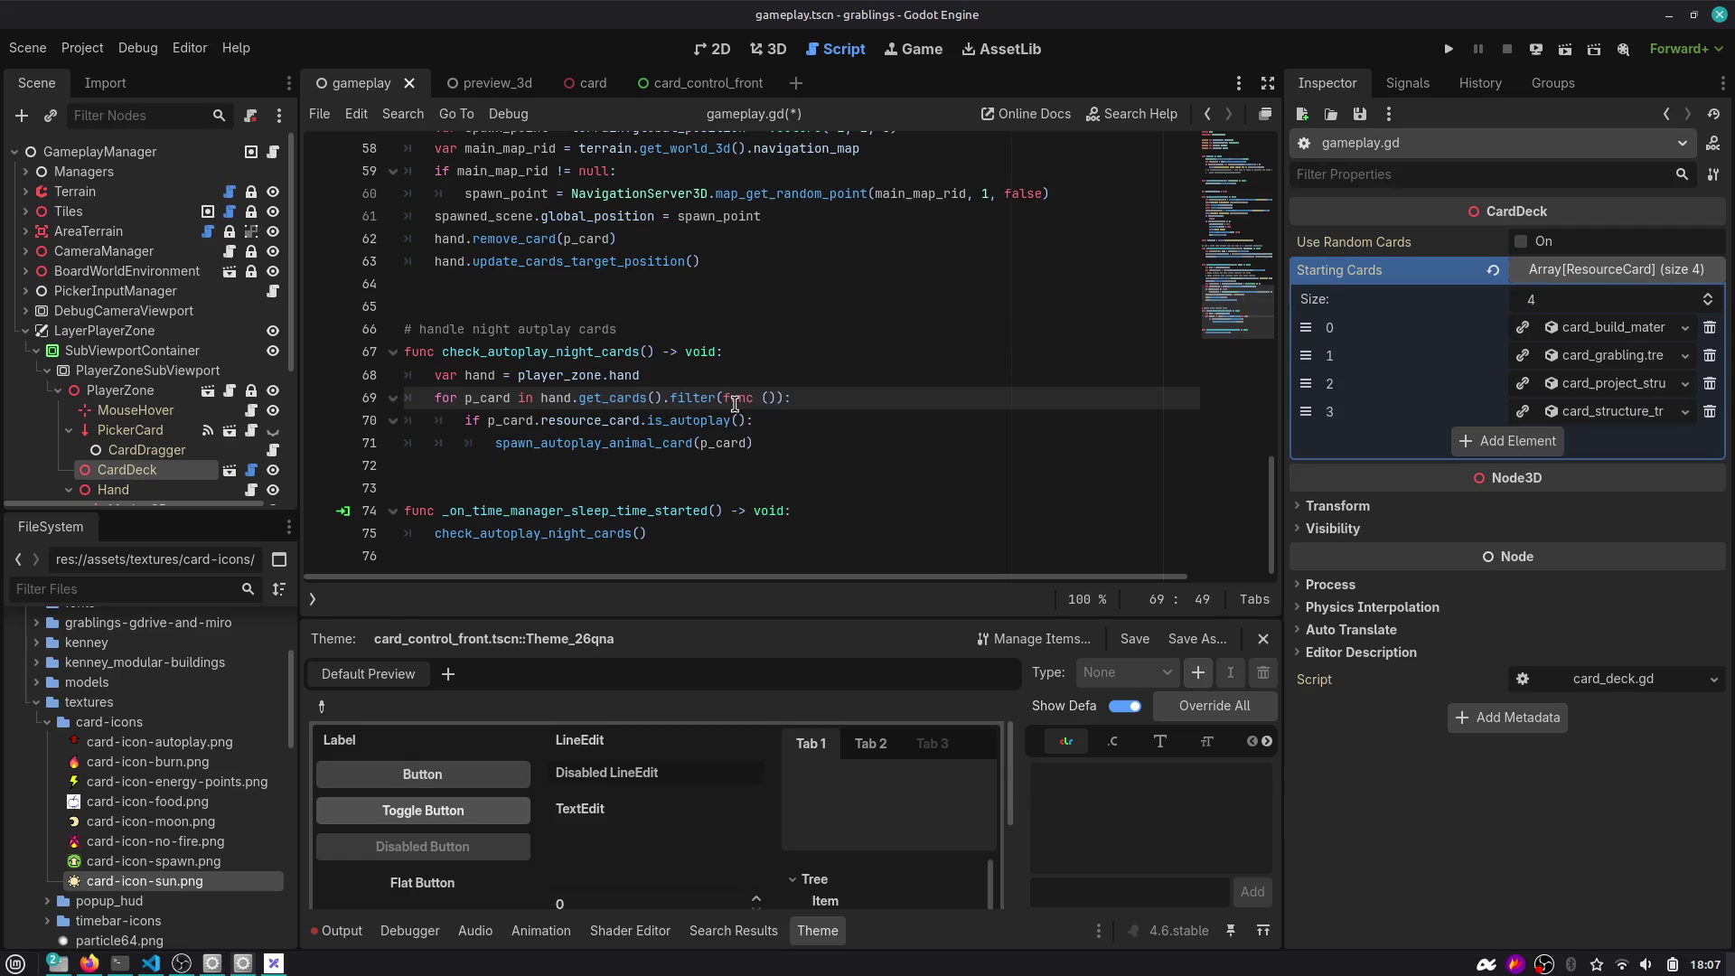
{"action": "key", "text": "BackSpace"}
{"action": "key", "text": "BackSpace"}
{"action": "key", "text": "Up"}
{"action": "key", "text": "Return"}
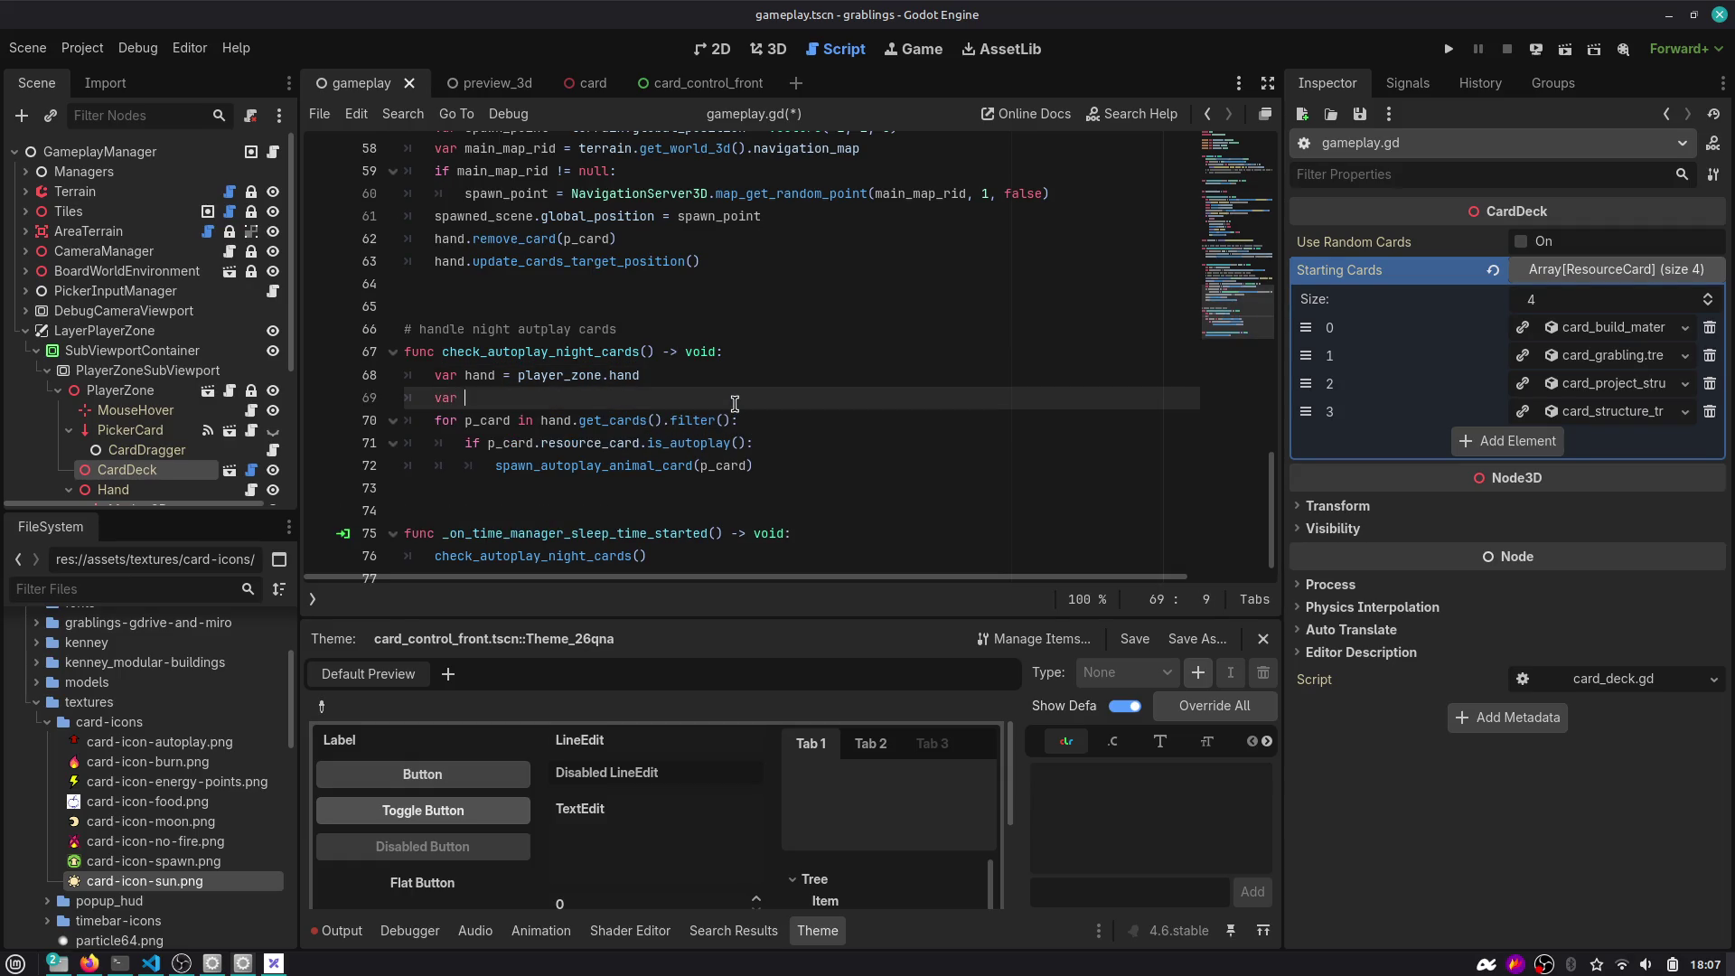
{"action": "type", "text": "i"}
{"action": "key", "text": "BackSpace"}
{"action": "key", "text": "BackSpace"}
{"action": "key", "text": "BackSpace"}
{"action": "left_click", "coordinate": [734, 404]}
{"action": "type", "text": "fund"}
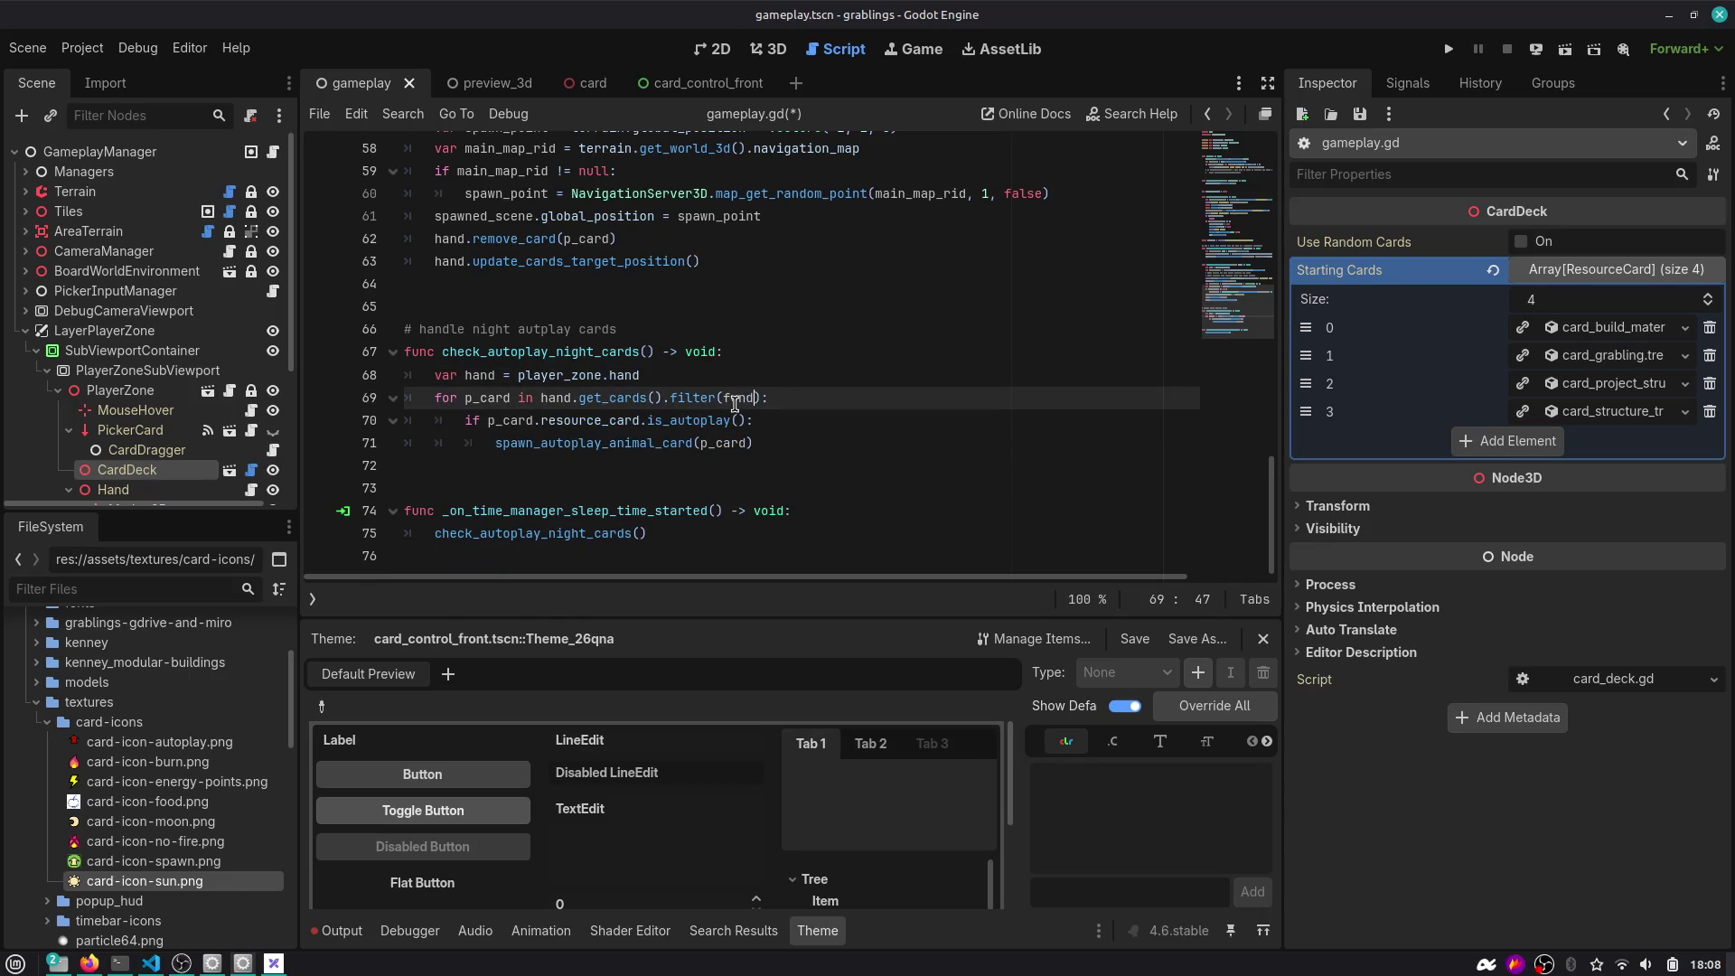
{"action": "key", "text": "BackSpace"}
{"action": "key", "text": "BackSpace"}
{"action": "key", "text": "BackSpace"}
Negate the is_autoplay() check, add continue, and outdent the spawn_autoplay_animal_card call.
{"action": "key", "text": "Down"}
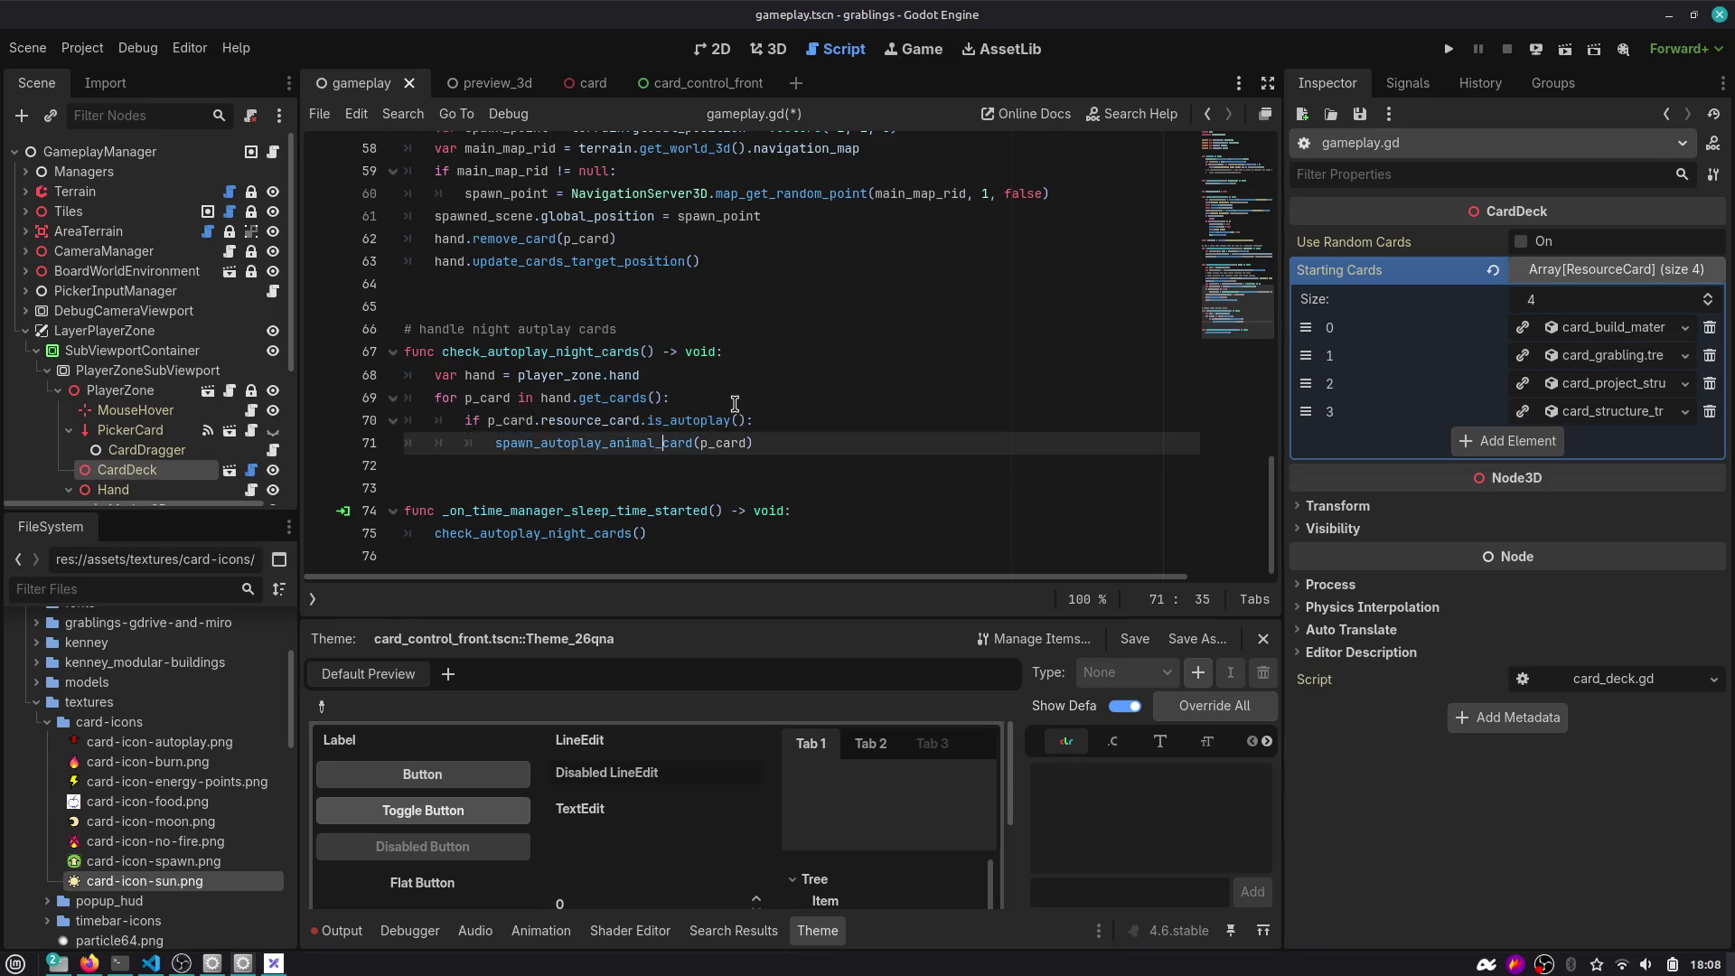
{"action": "type", "text": "!"}
{"action": "key", "text": "End"}
{"action": "key", "text": "Return"}
{"action": "type", "text": "continue"}
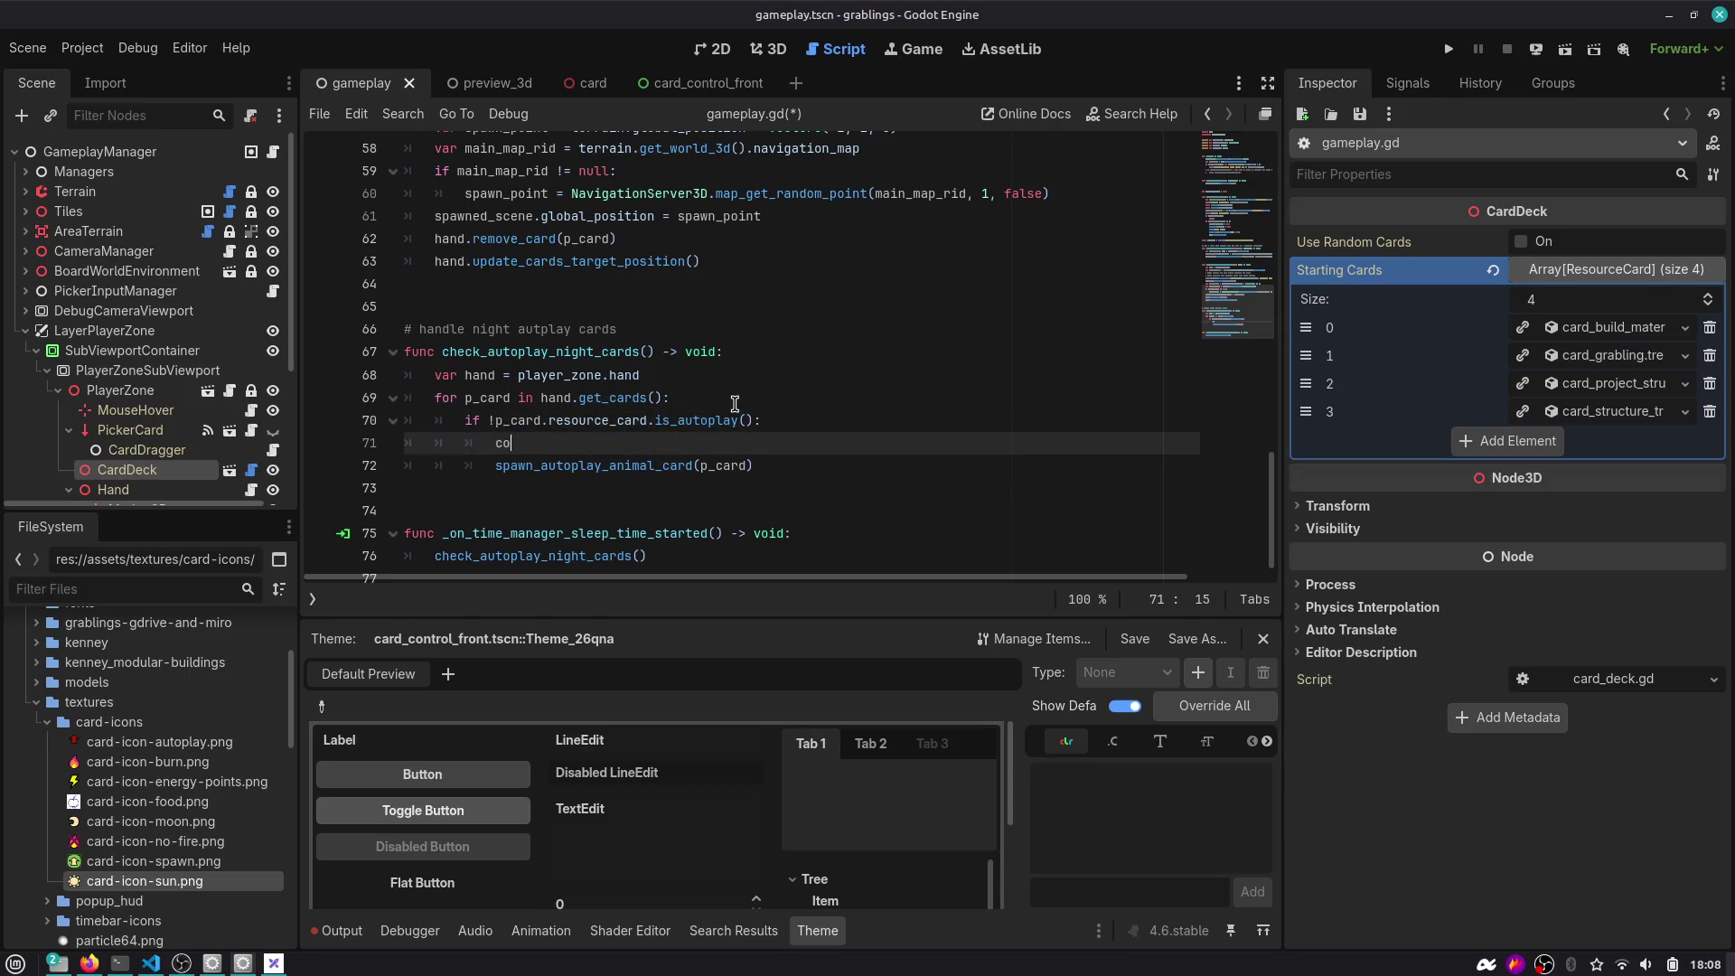
{"action": "key", "text": "Down"}
{"action": "key", "text": "shift+Tab"}
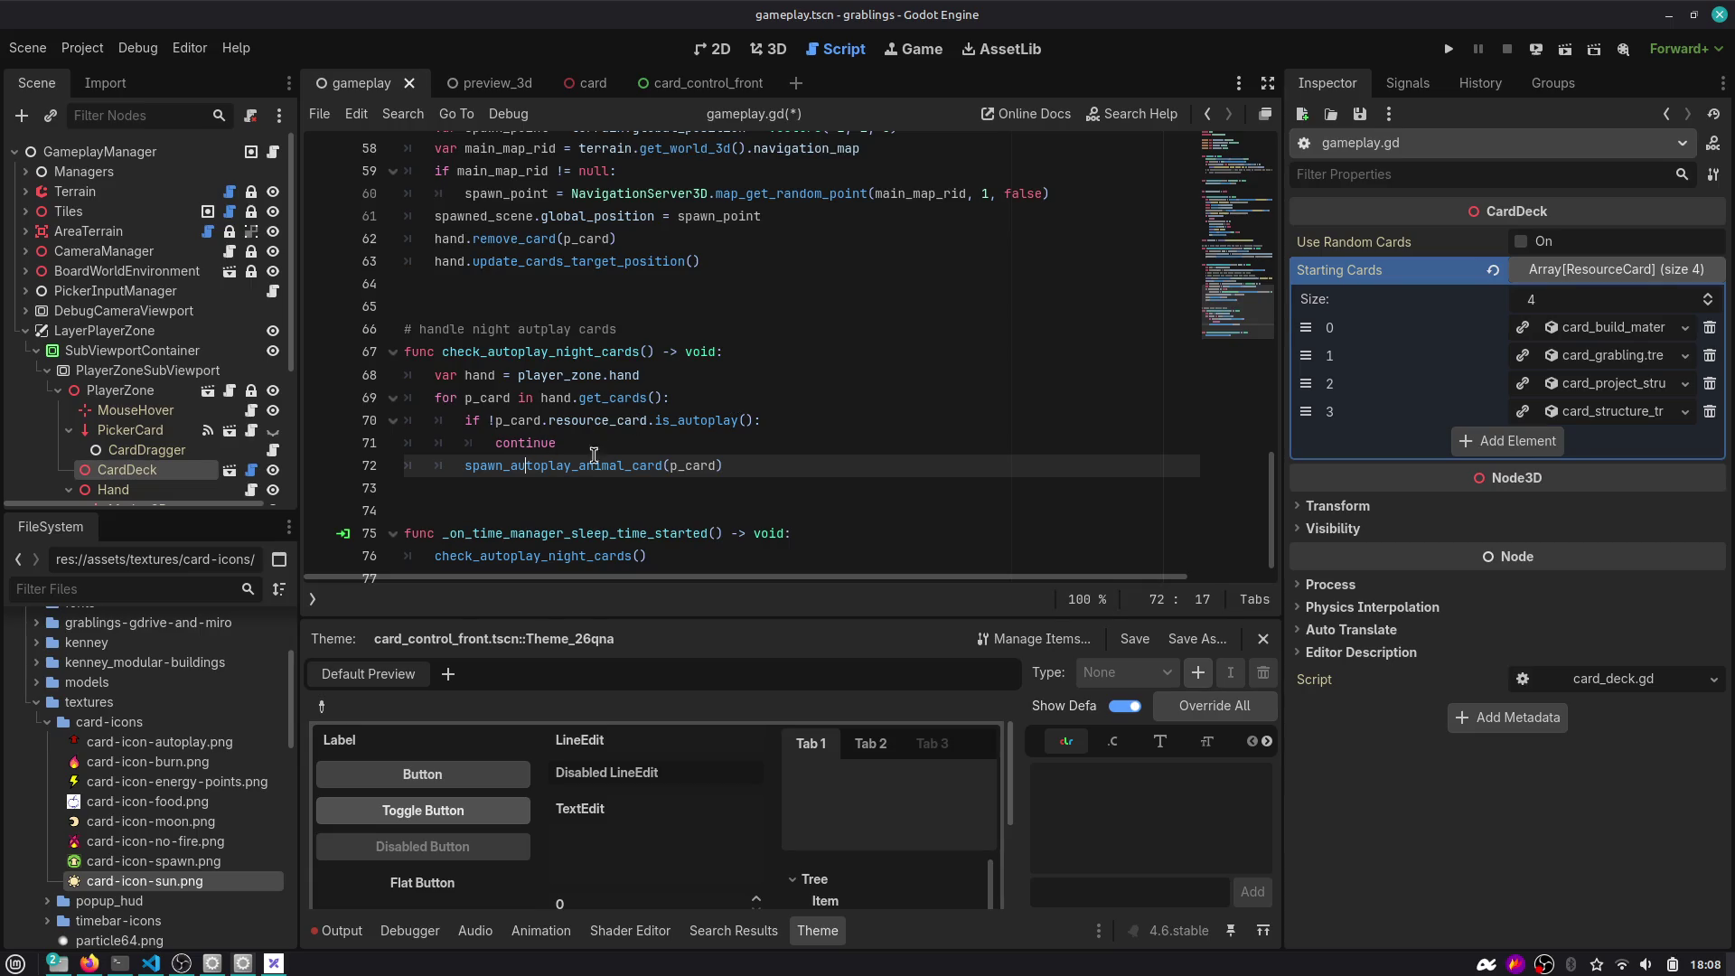
{"action": "double_click", "coordinate": [643, 397]}
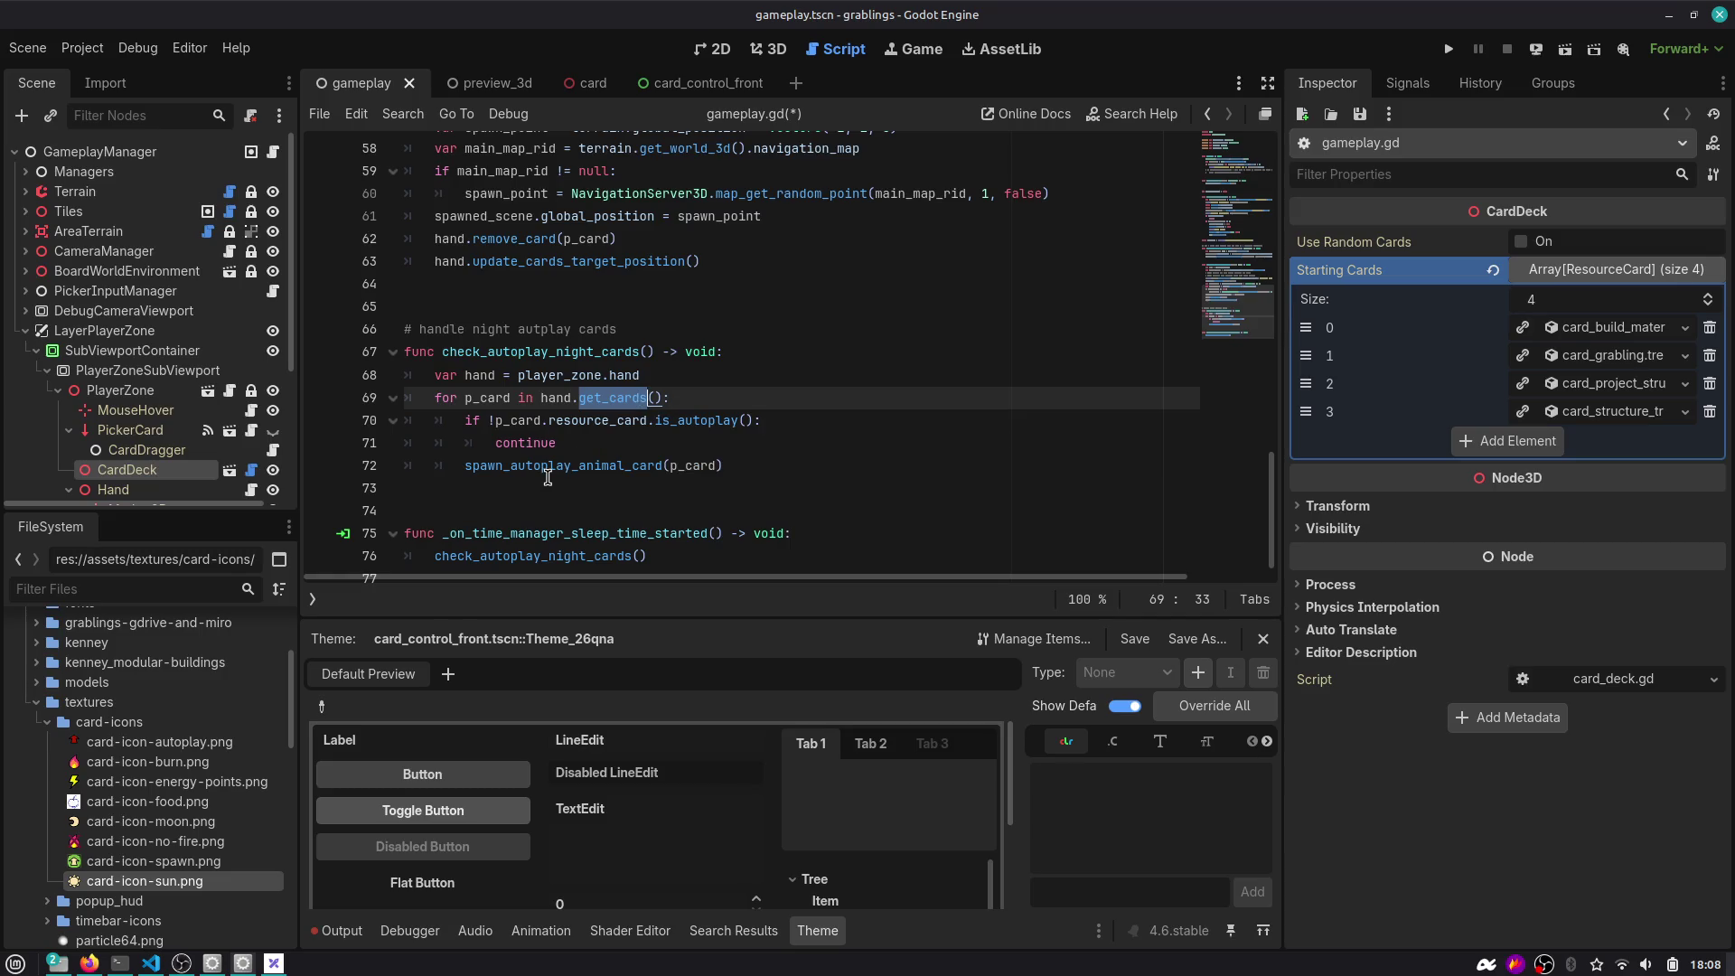
{"action": "double_click", "coordinate": [564, 466]}
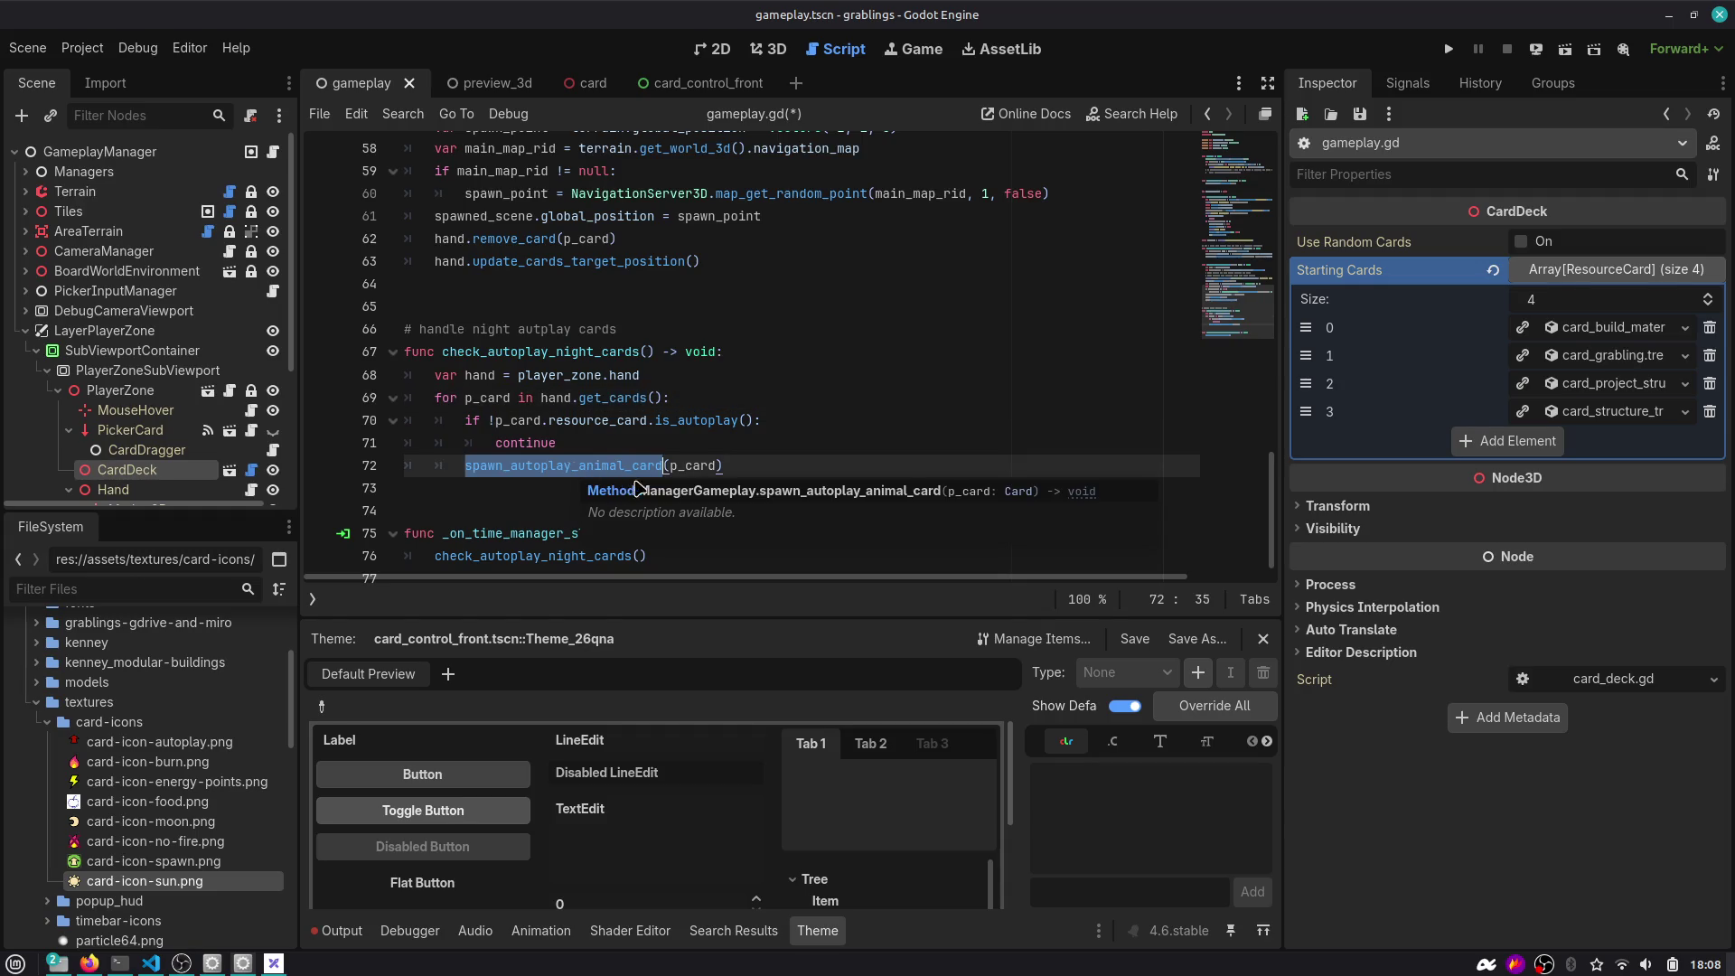
{"action": "left_click", "coordinate": [736, 467]}
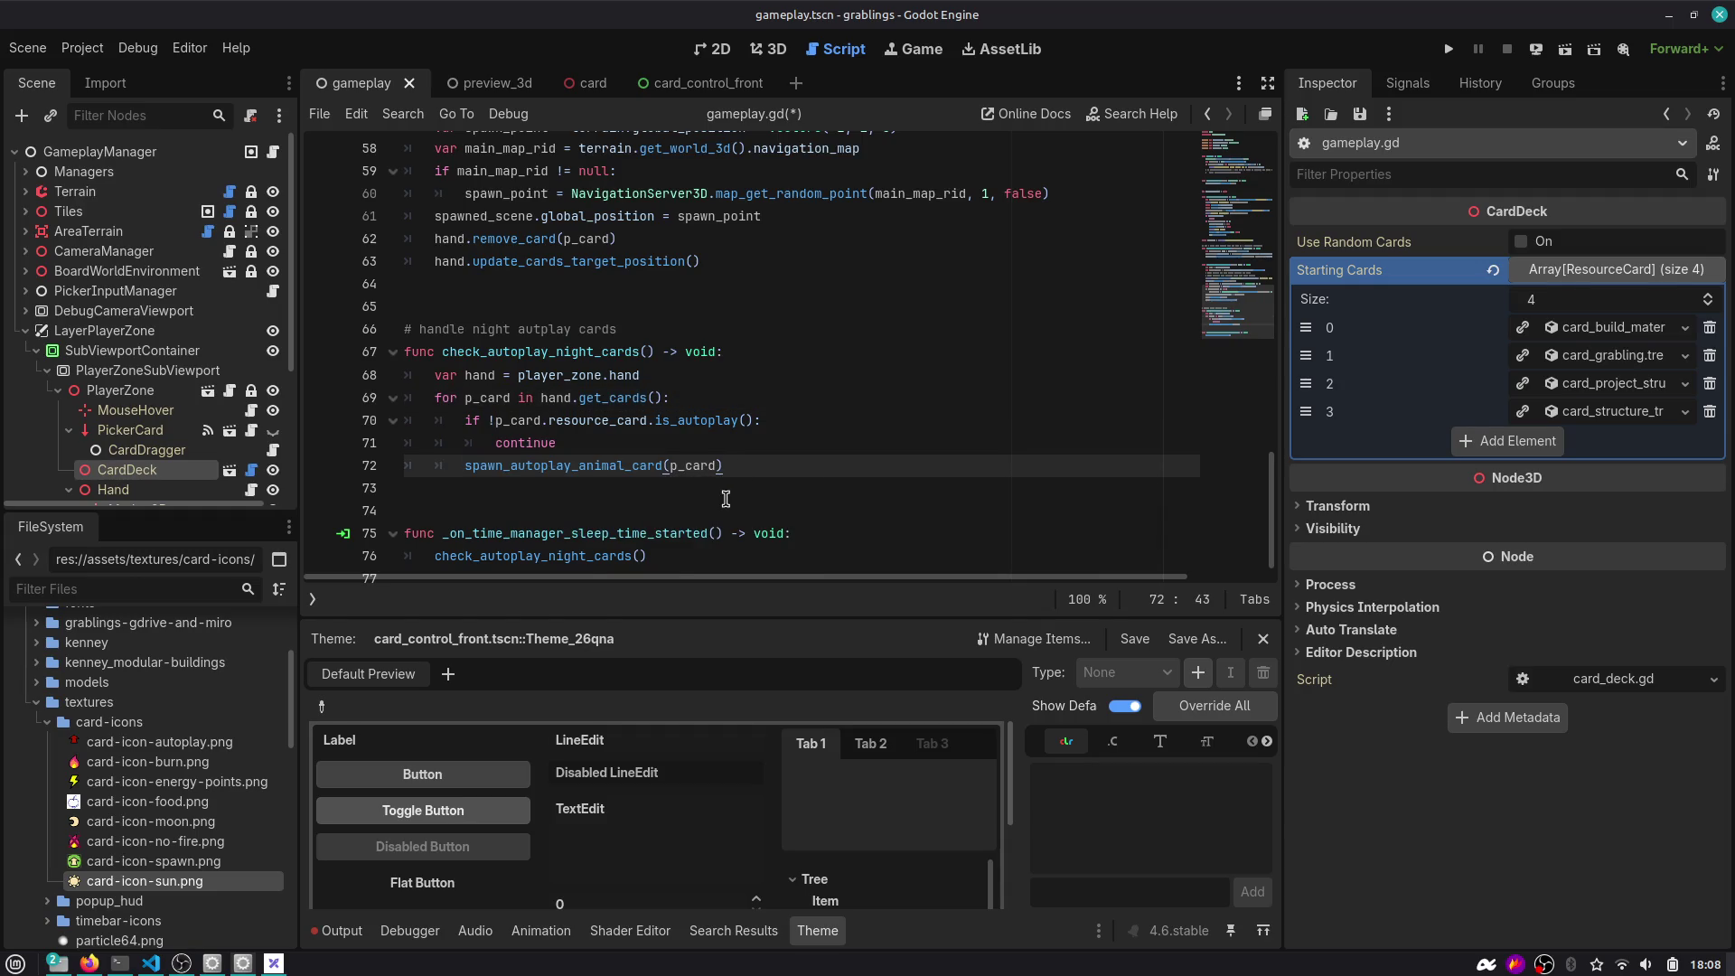
Above the spawn call, decrement p_card.resource_card_state.autplay_turns by 1.
{"action": "key", "text": "Down"}
{"action": "key", "text": "Up"}
{"action": "key", "text": "ctrl+shift+Return"}
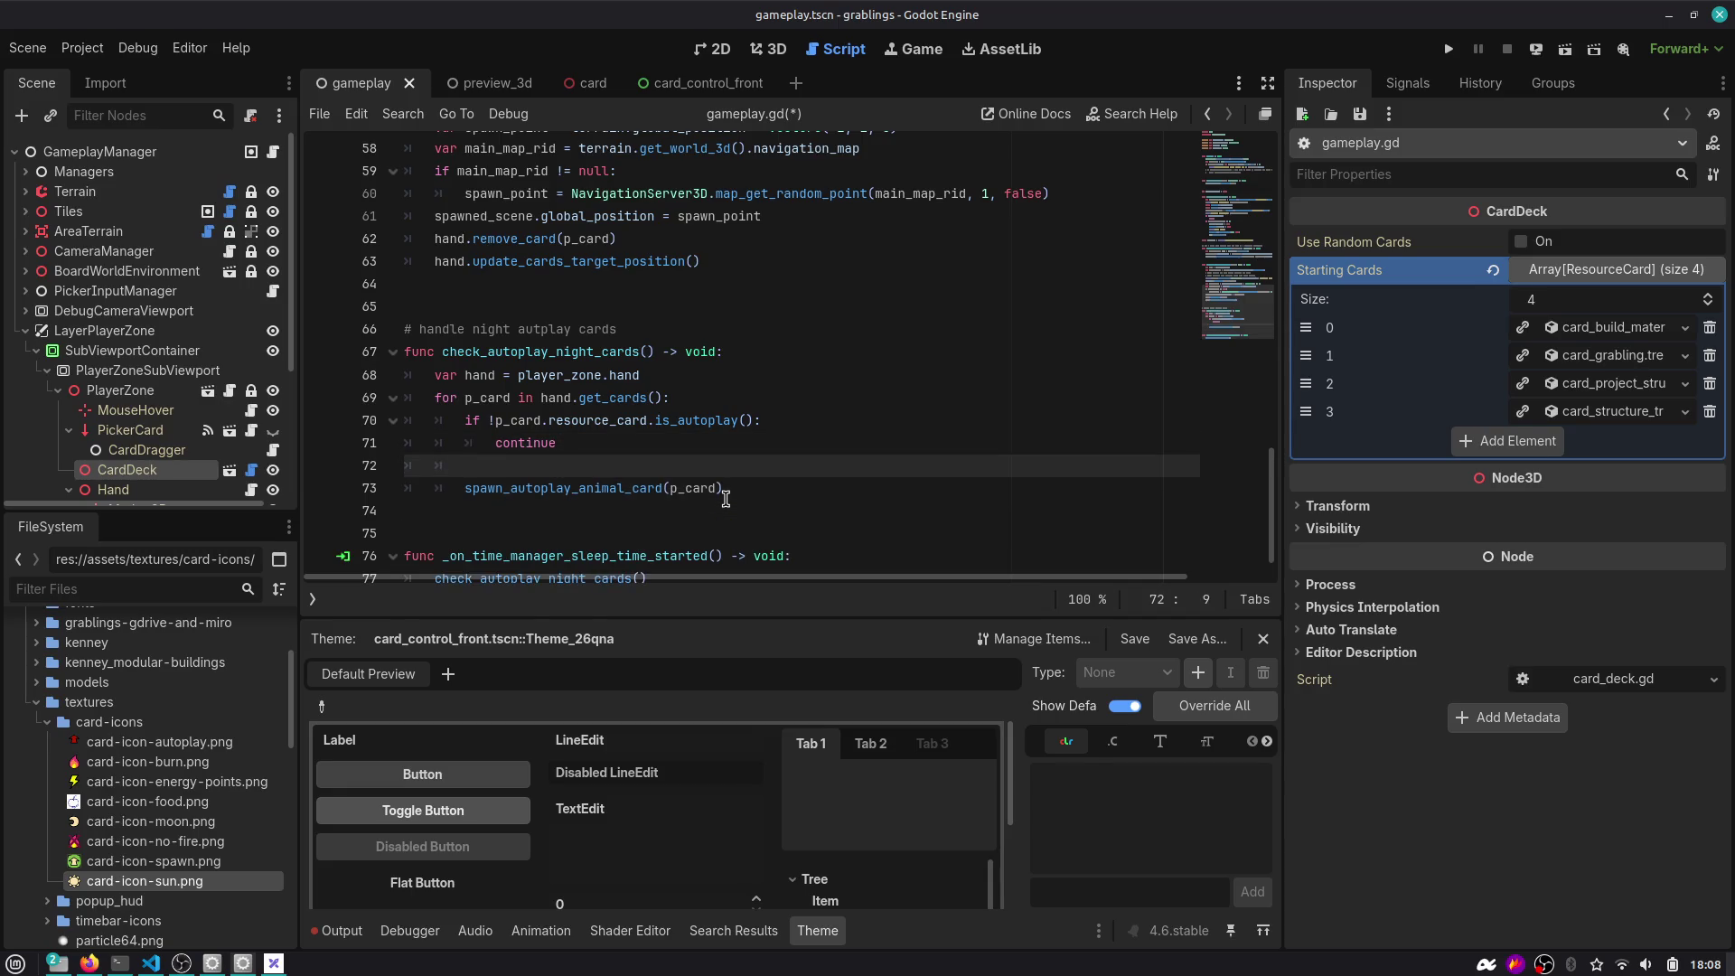
{"action": "type", "text": "p_card.re"}
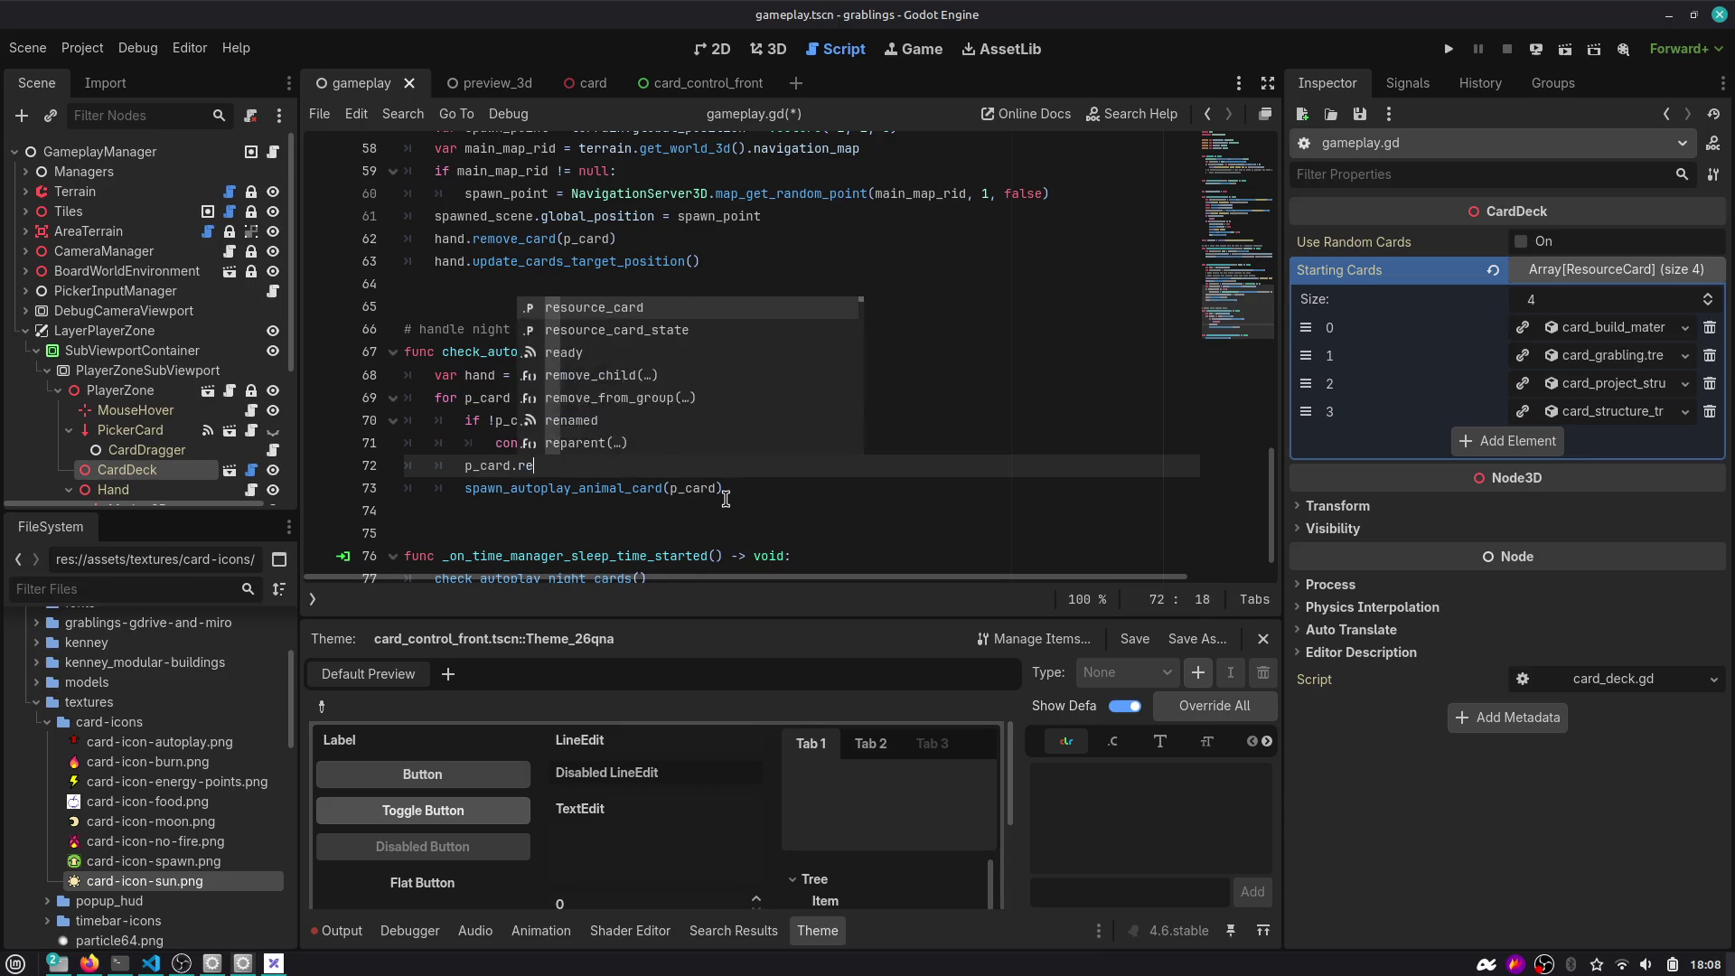
{"action": "type", "text": "sou"}
{"action": "key", "text": "Down"}
{"action": "key", "text": "Return"}
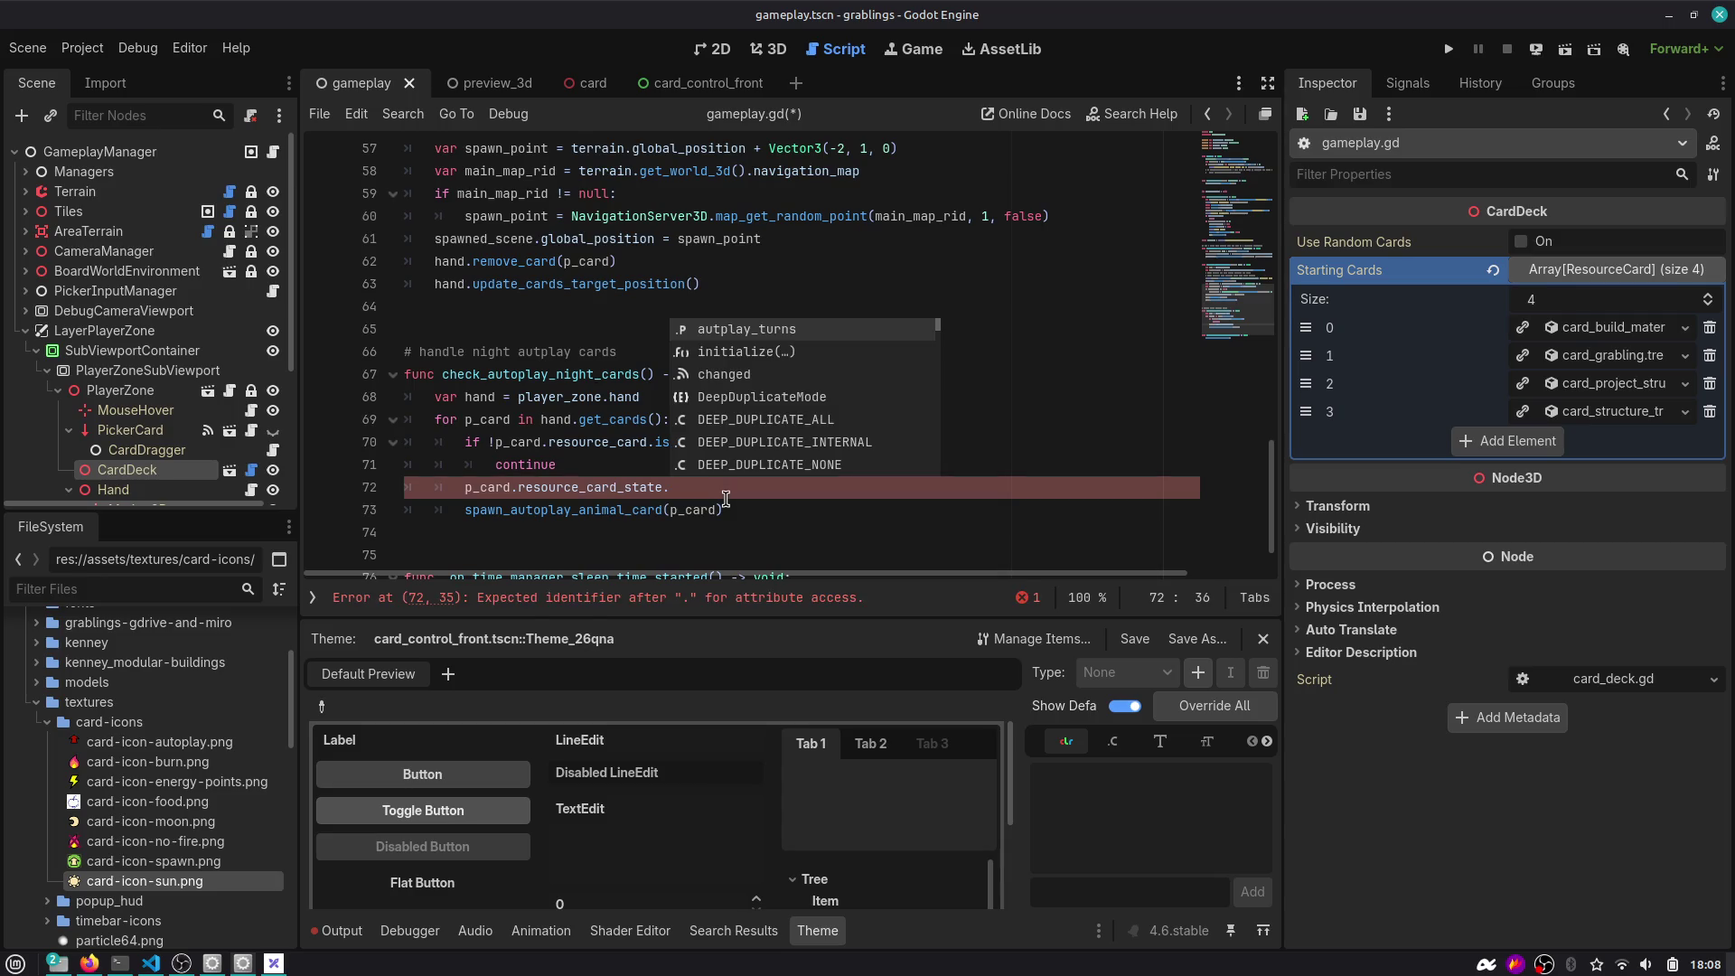
{"action": "key", "text": "Return"}
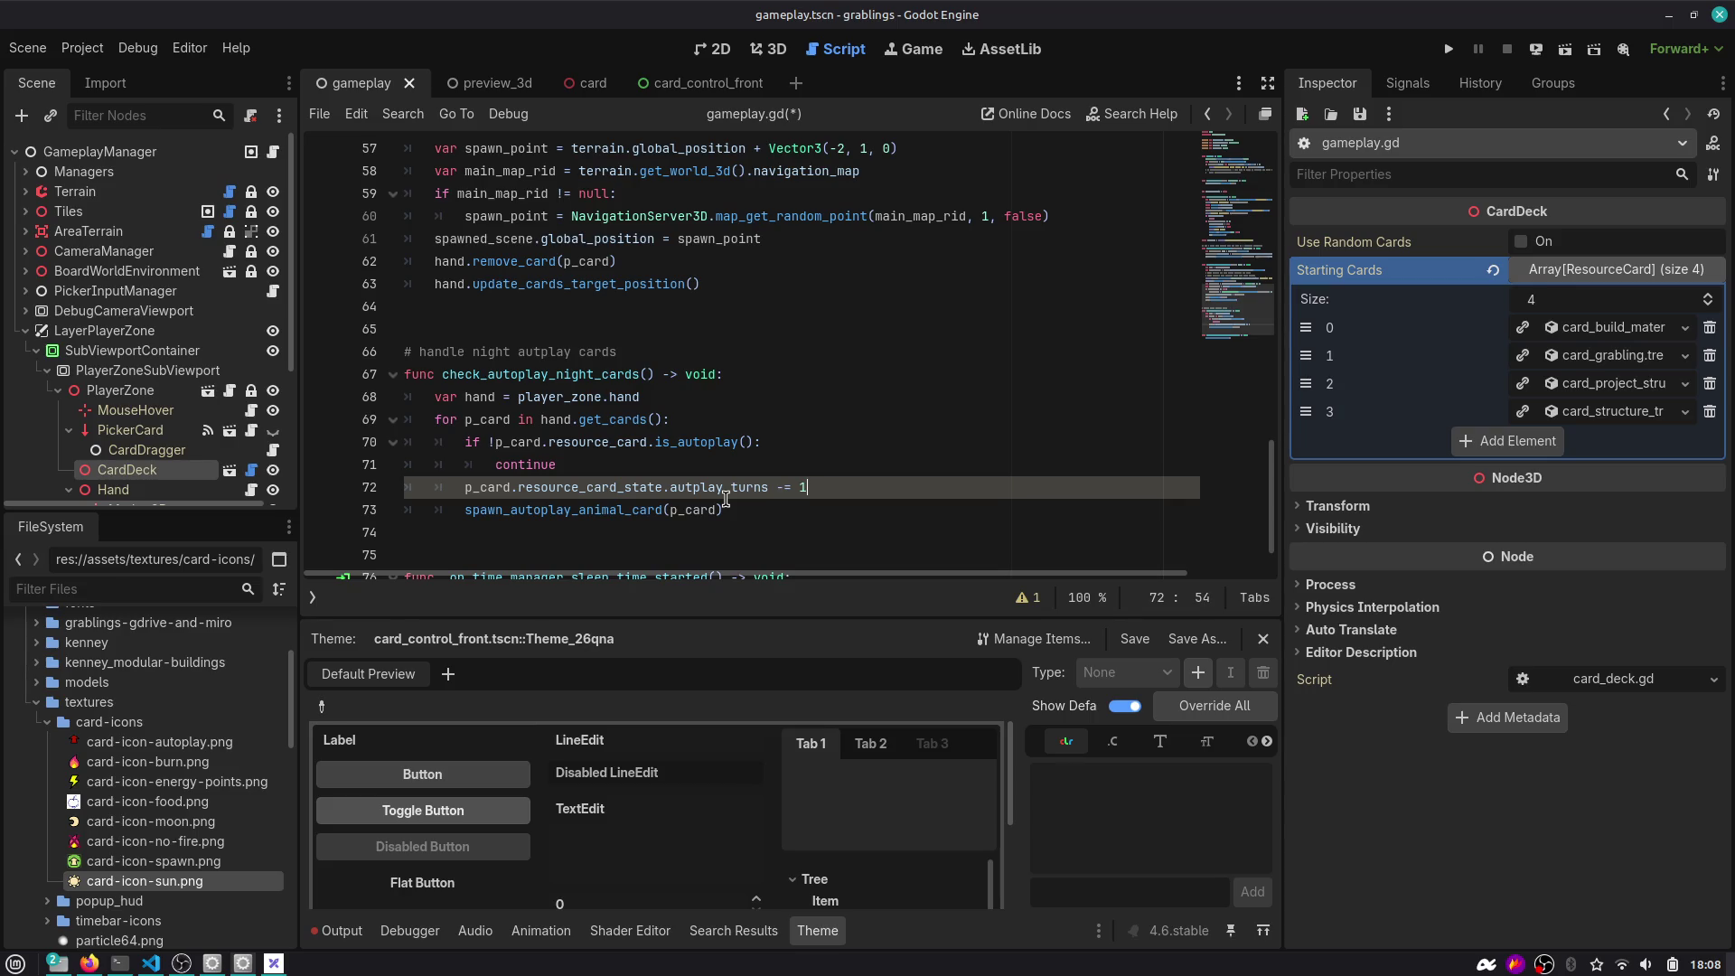
Print the card's reduced autplay_turns counter, then start a new p_card. line below.
{"action": "key", "text": "Return"}
{"action": "type", "text": "print(\""}
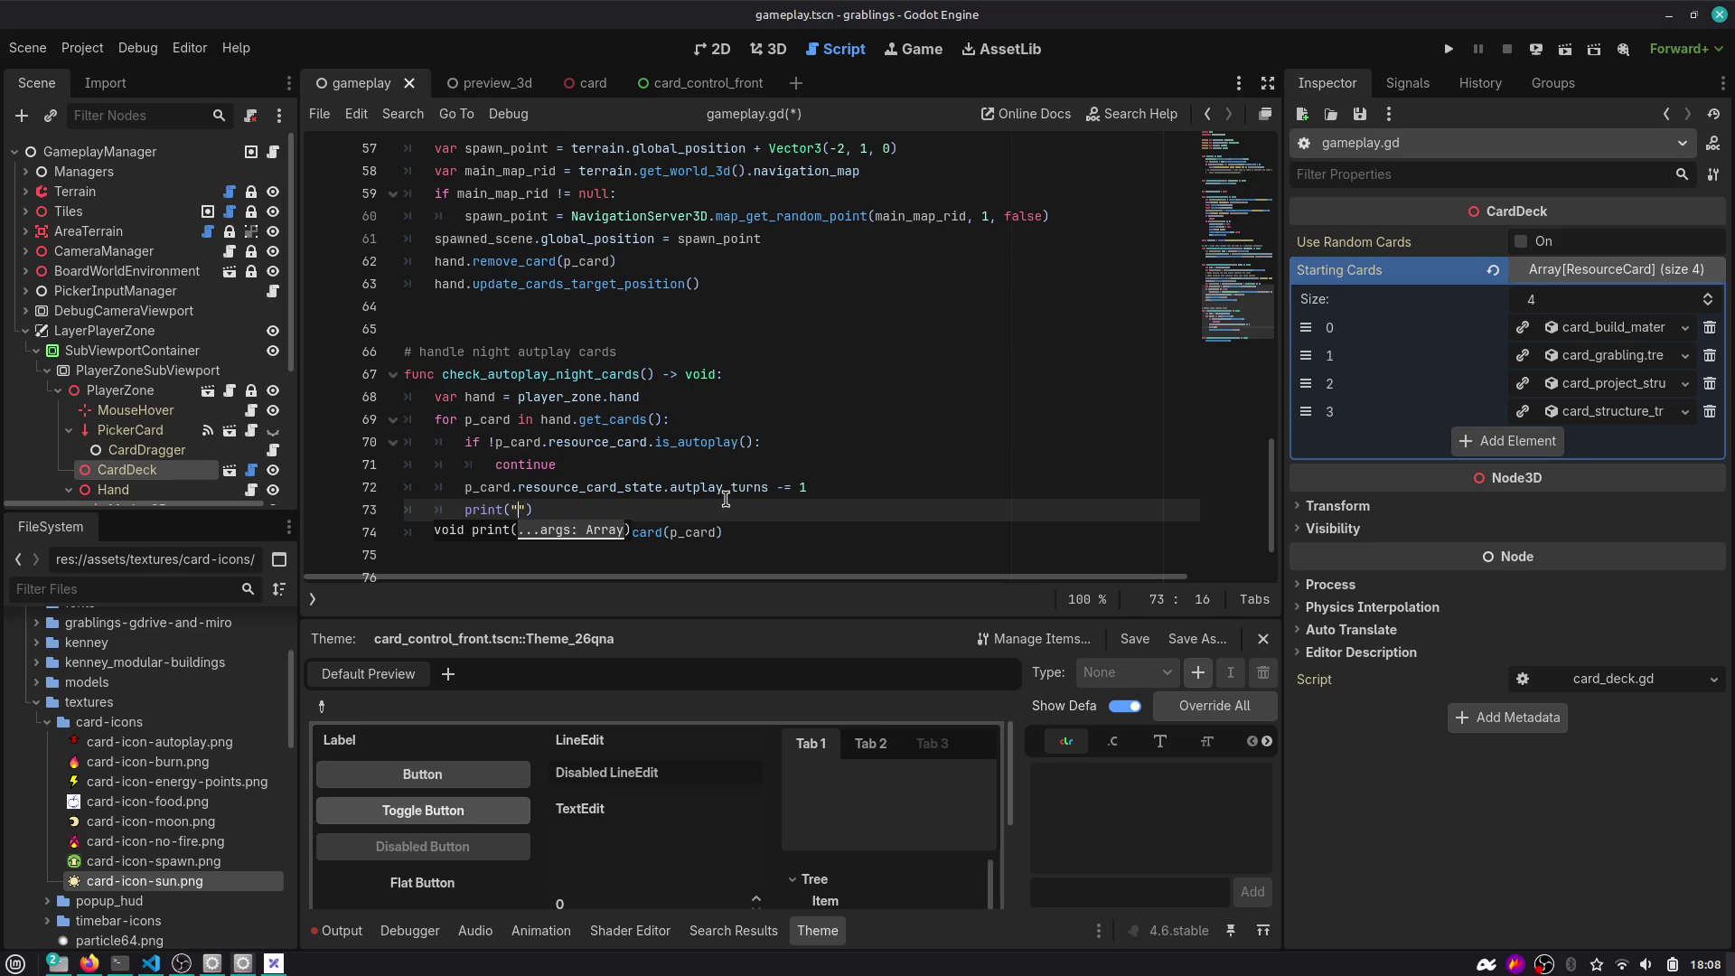
{"action": "type", "text": "%"}
{"action": "type", "text": " %"}
{"action": "type", "text": "p_card"}
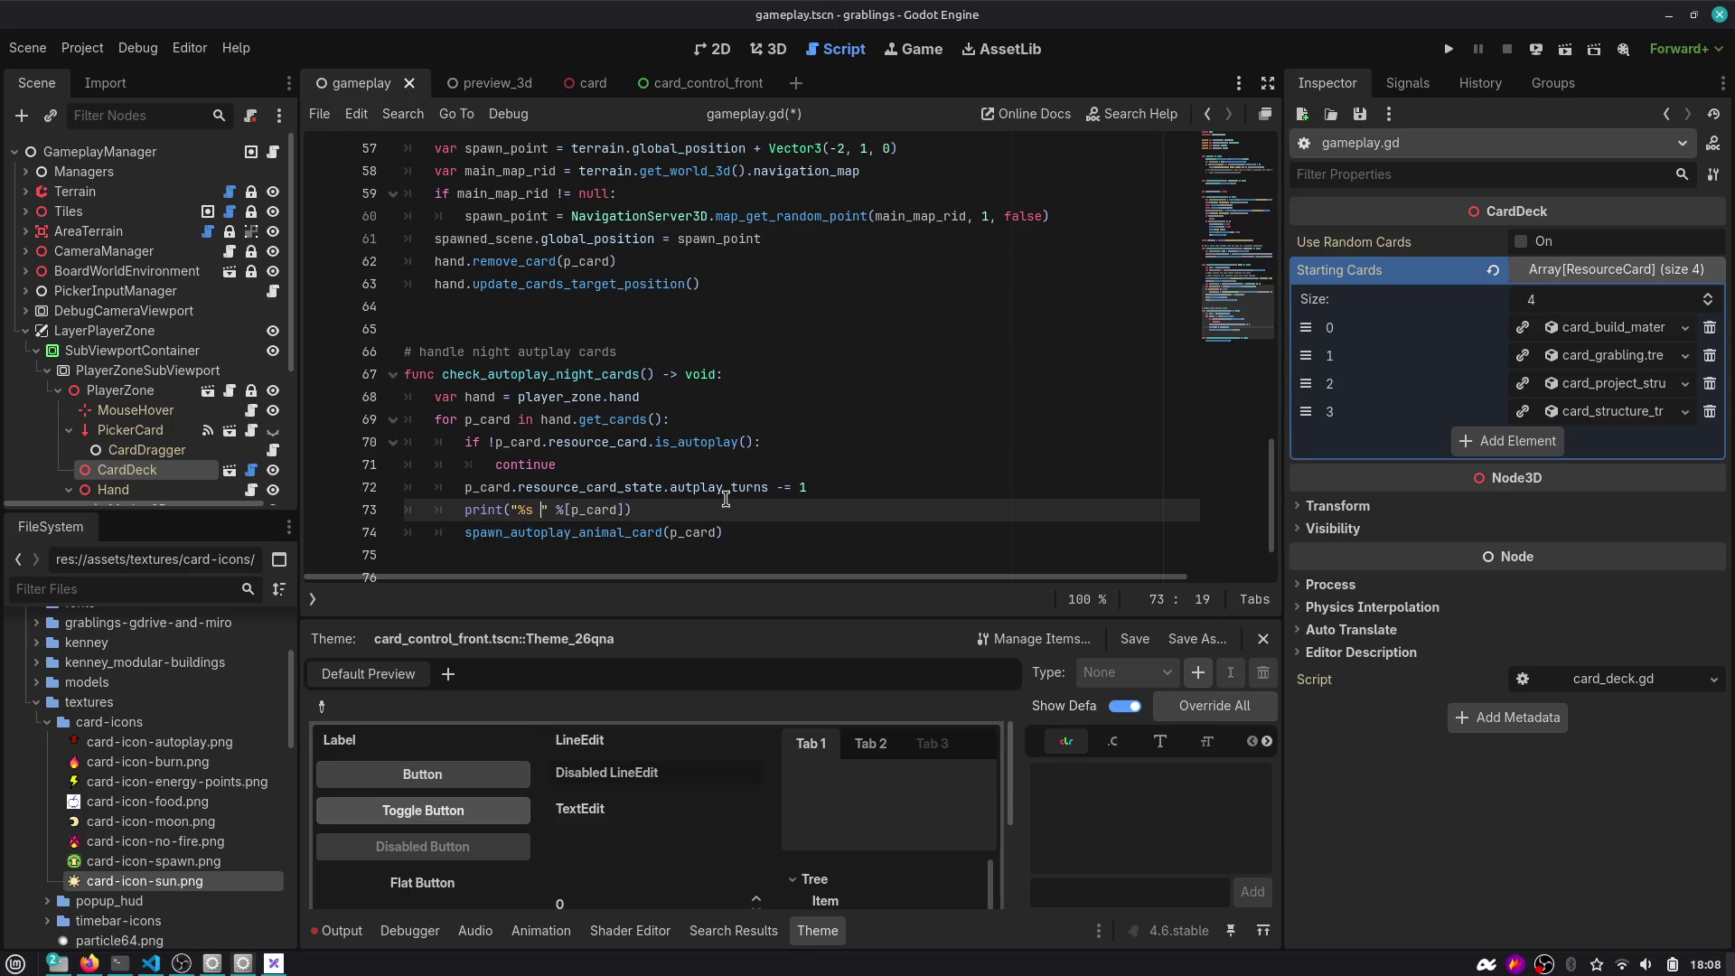
{"action": "type", "text": " red"}
{"action": "type", "text": "uced autopla"}
{"action": "type", "text": "y counter to"}
{"action": "type", "text": " %"}
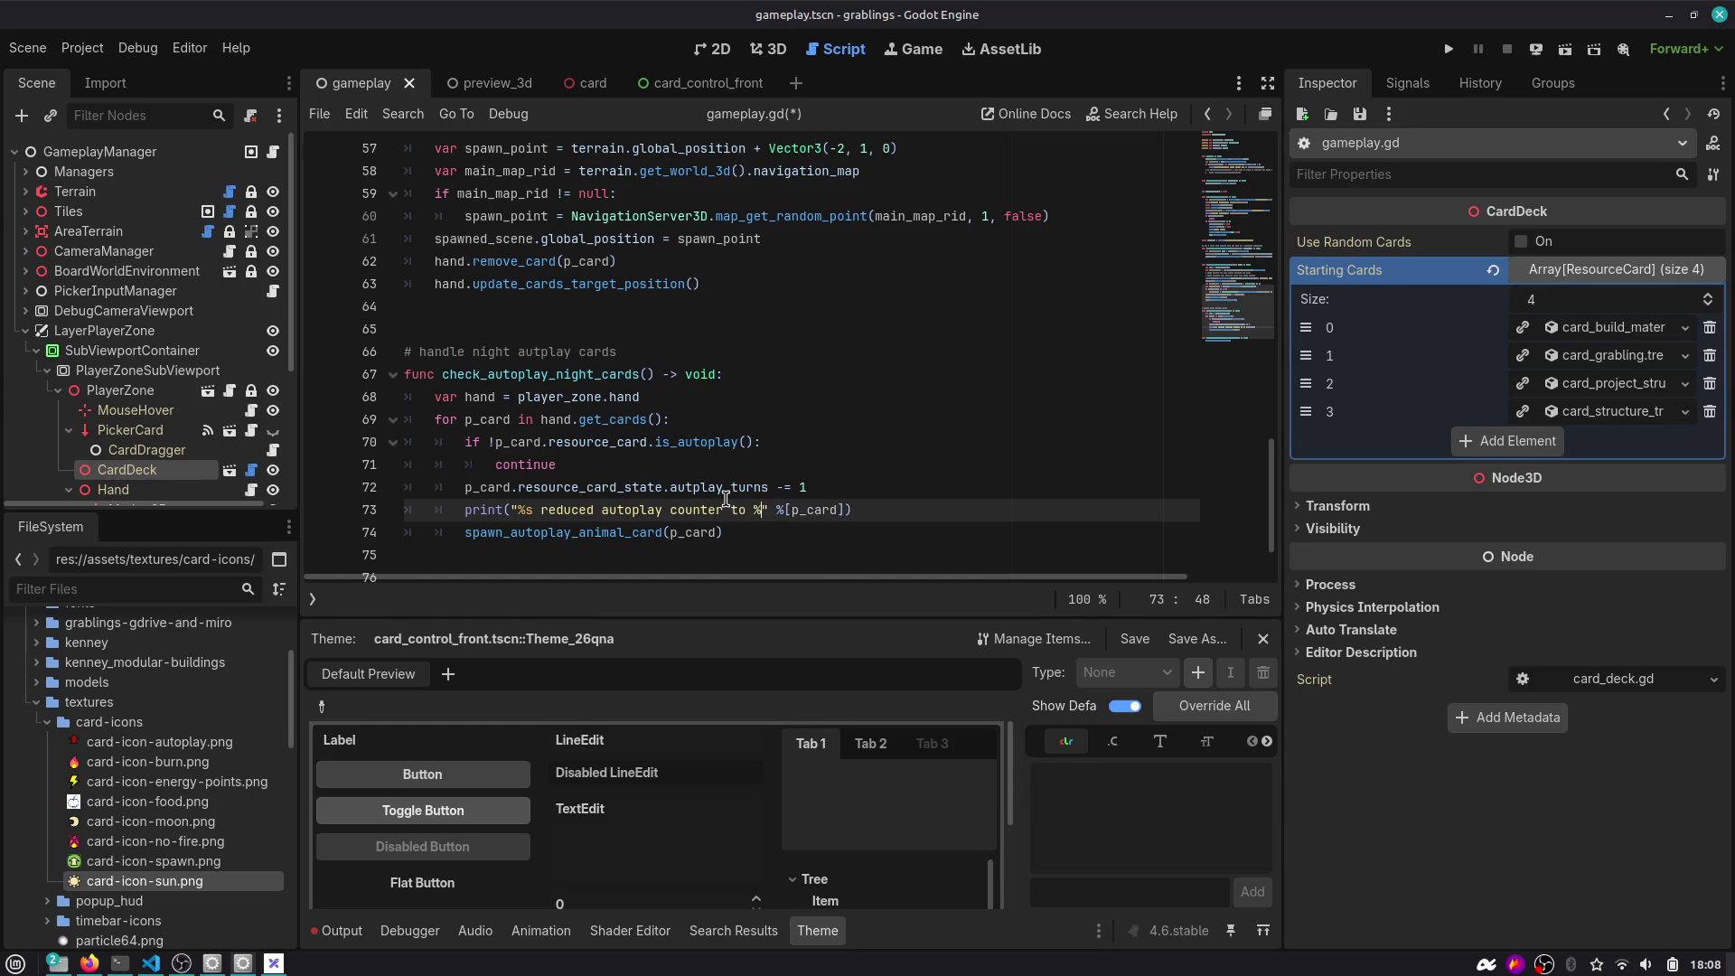
{"action": "type", "text": "d"}
{"action": "key", "text": "Left"}
{"action": "key", "text": "Left"}
{"action": "type", "text": ", p_card"}
{"action": "type", "text": ".resource_card"}
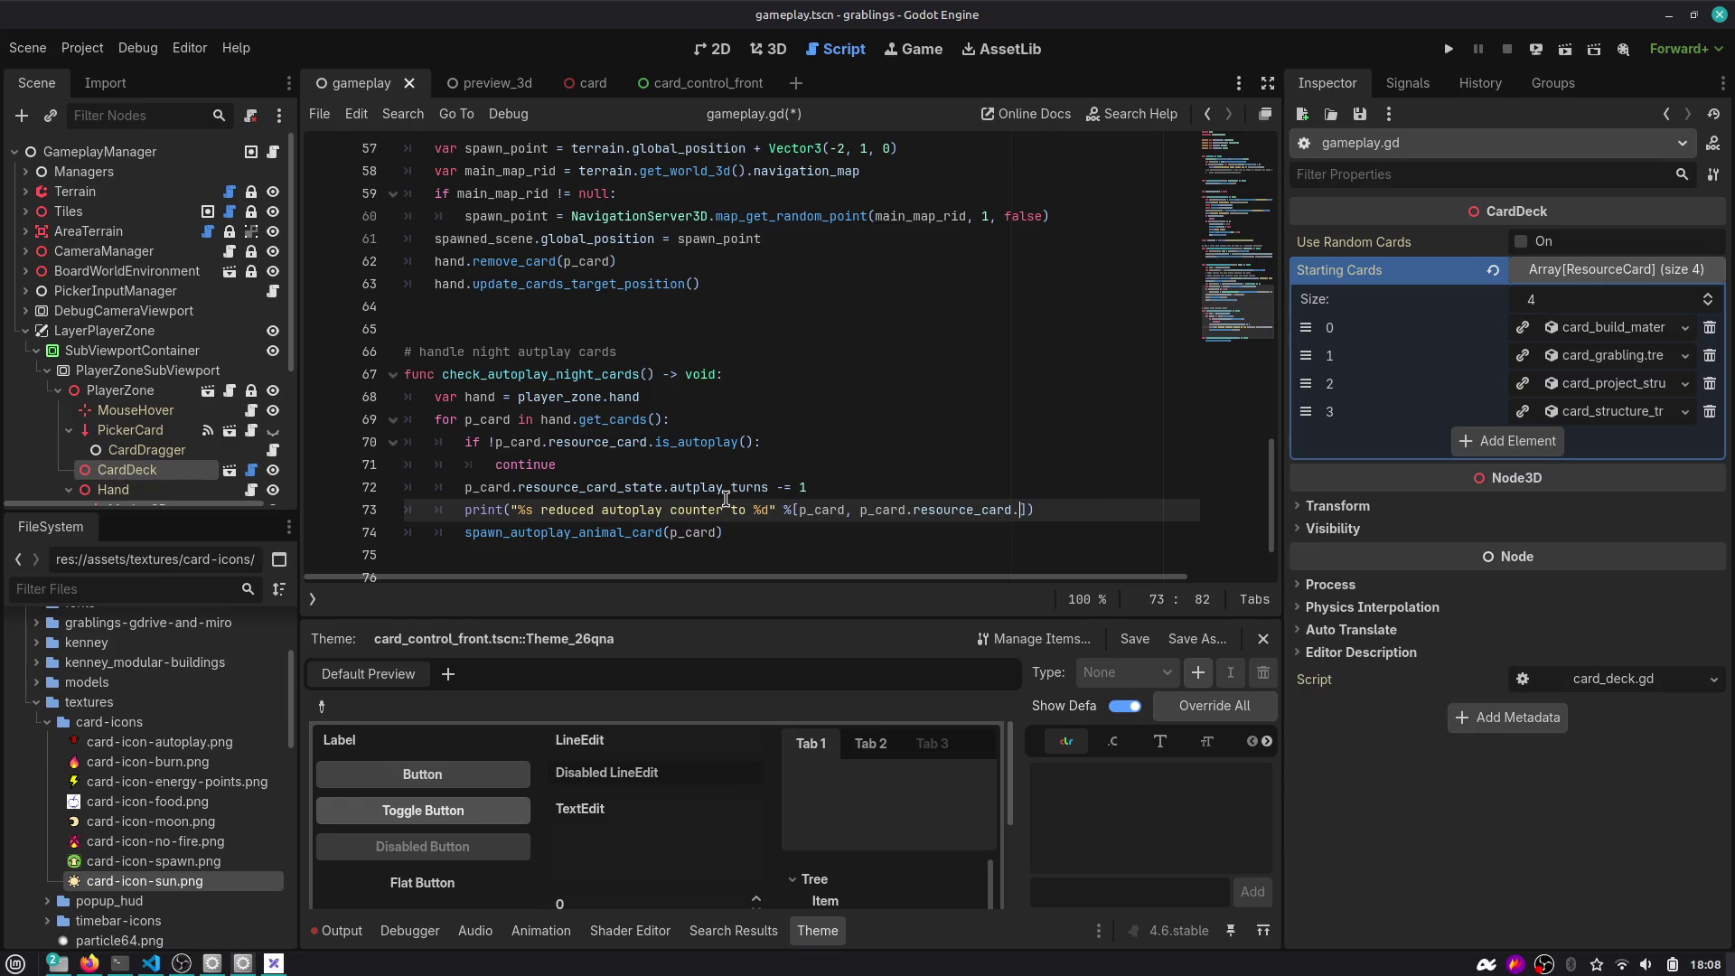
{"action": "type", "text": "_s"}
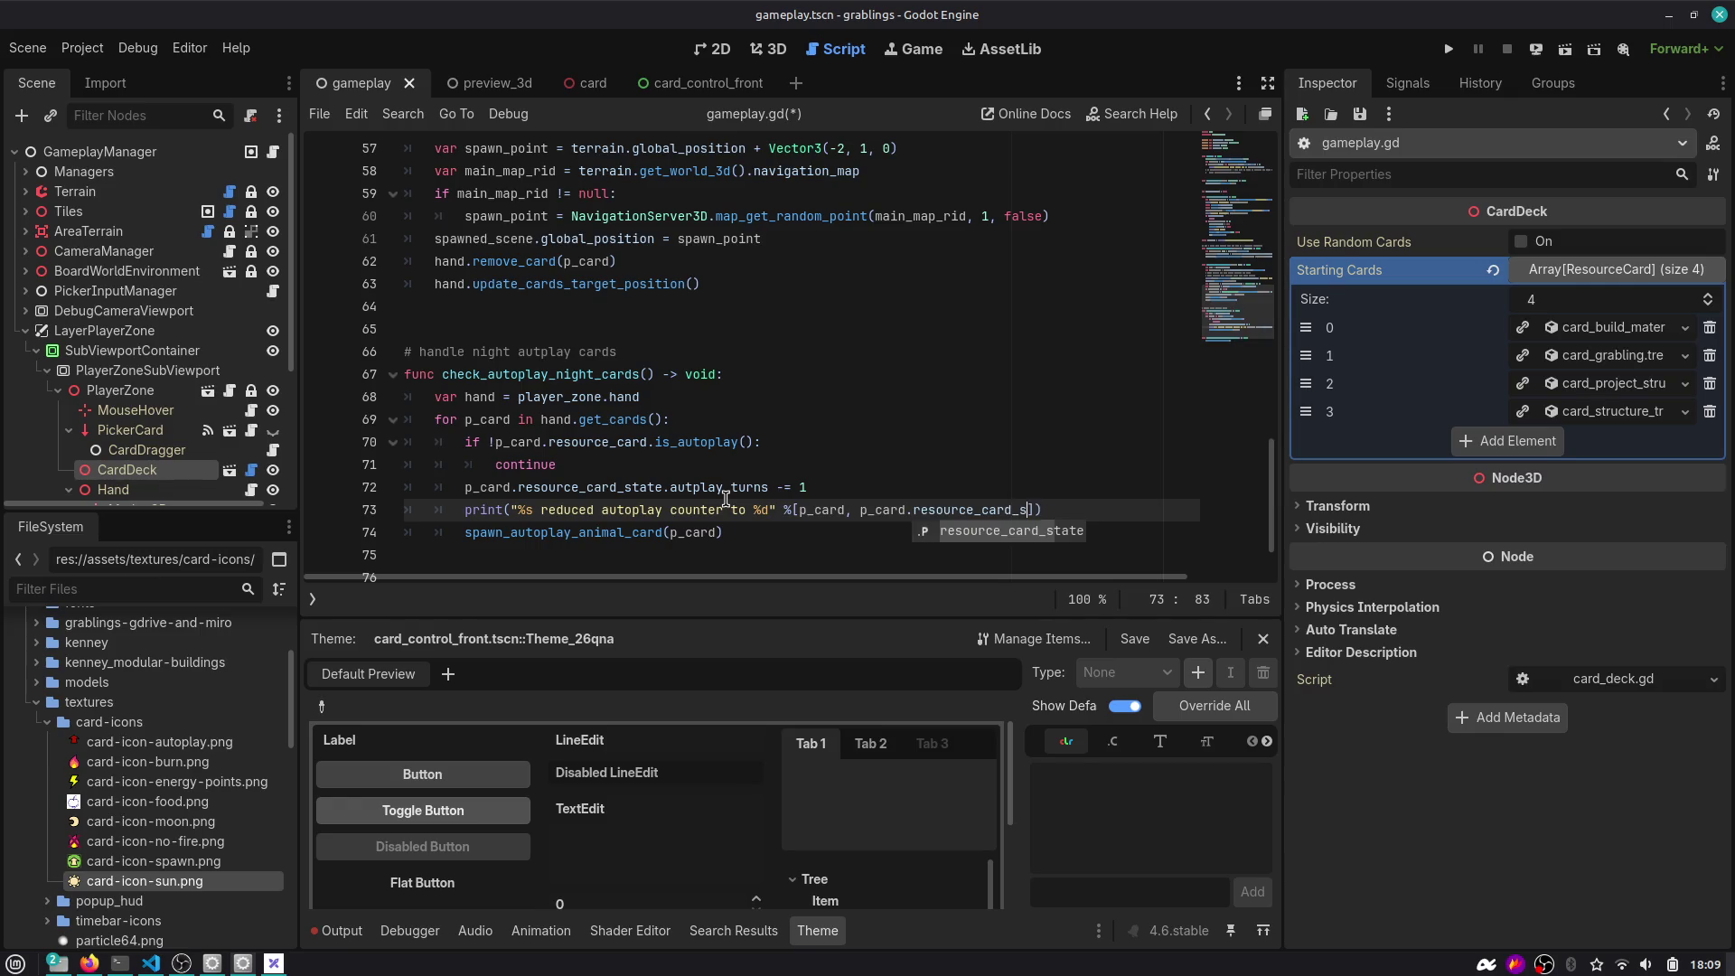
{"action": "key", "text": "Return"}
{"action": "type", "text": ".au"}
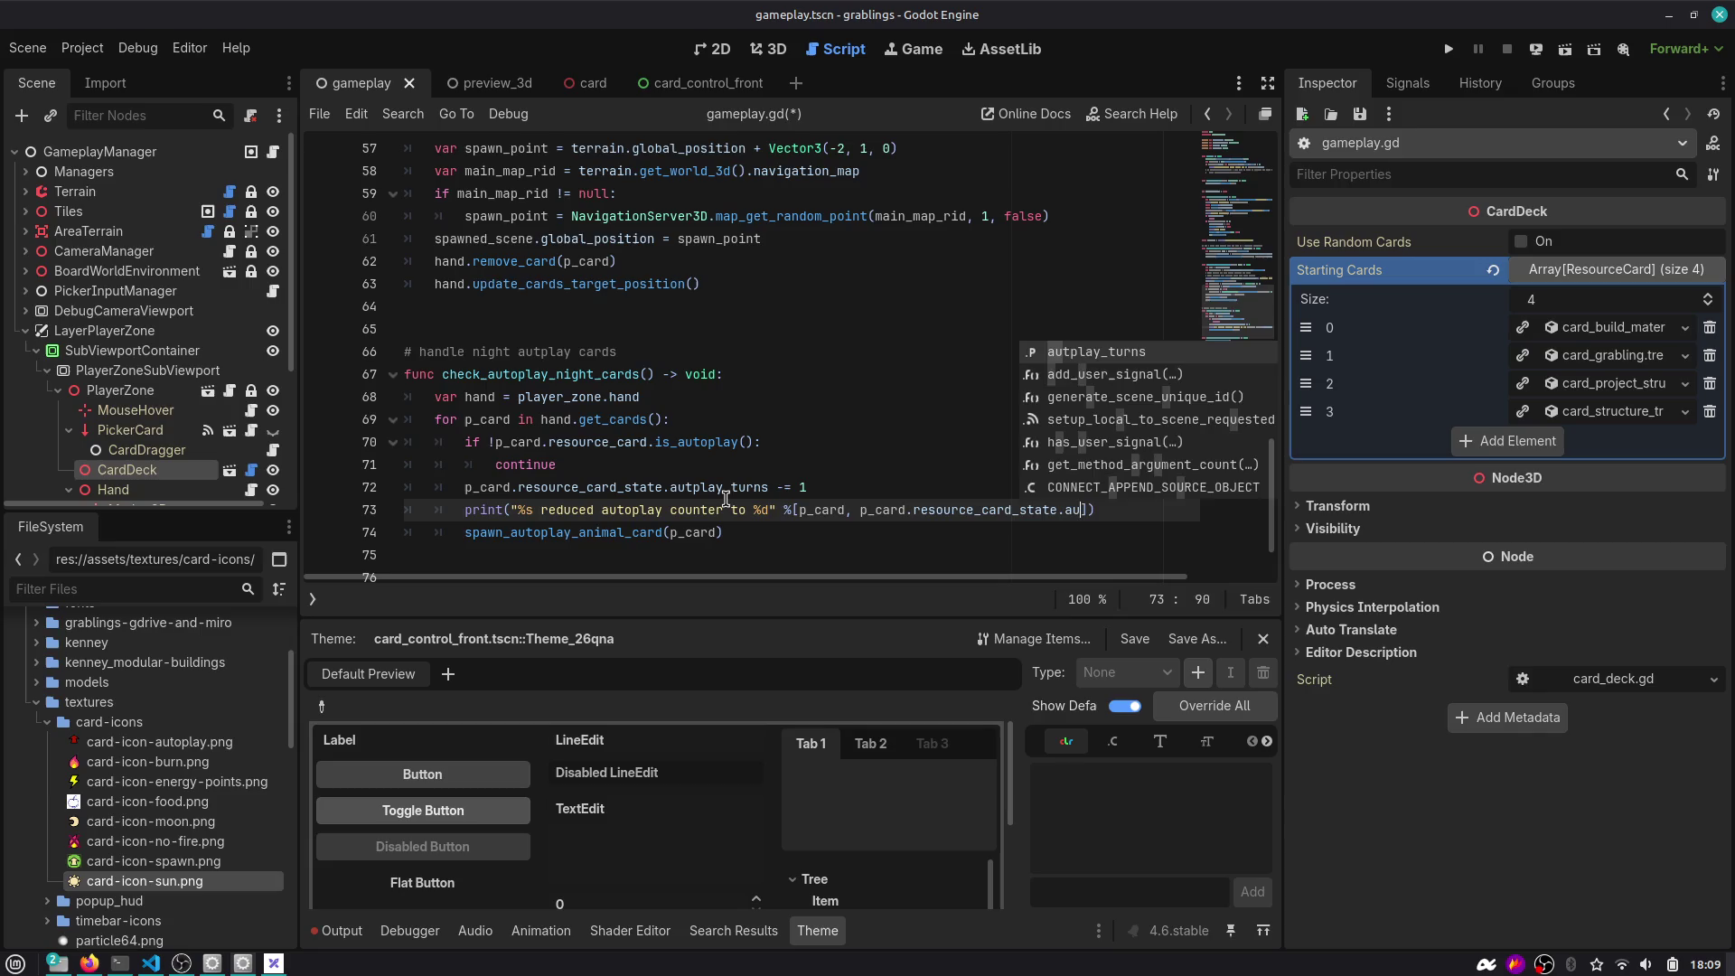
{"action": "key", "text": "Return"}
{"action": "key", "text": "End"}
{"action": "key", "text": "Return"}
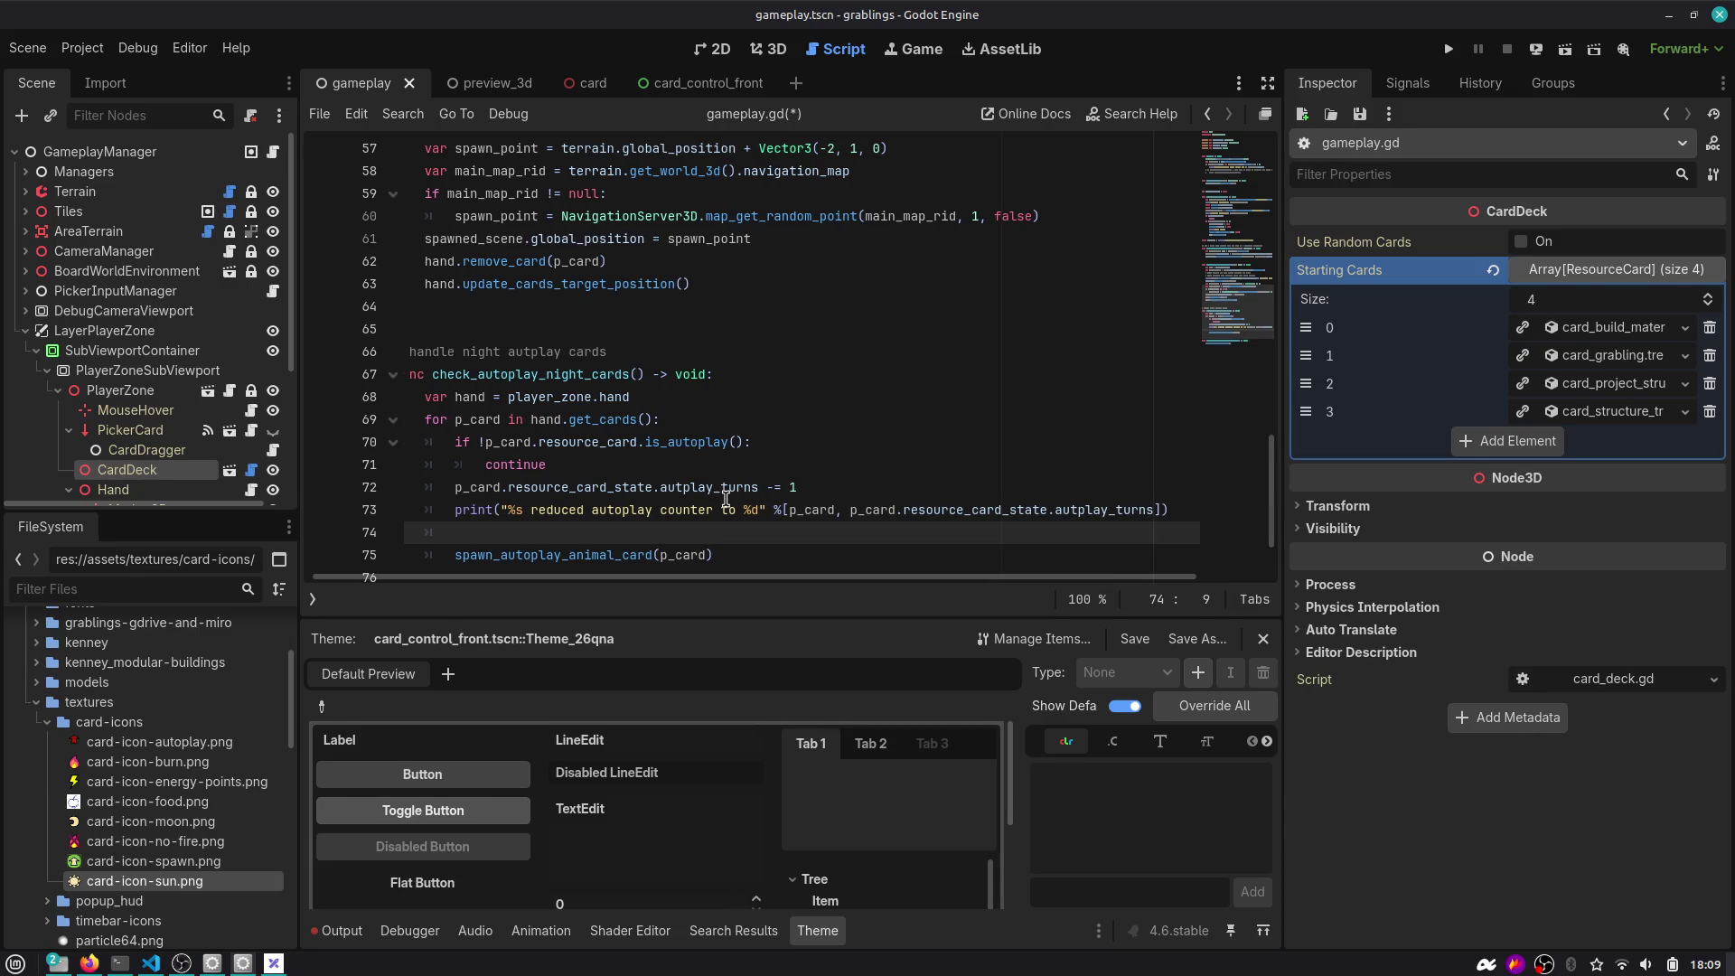
{"action": "type", "text": "p_card."}
{"action": "key", "text": "Escape"}
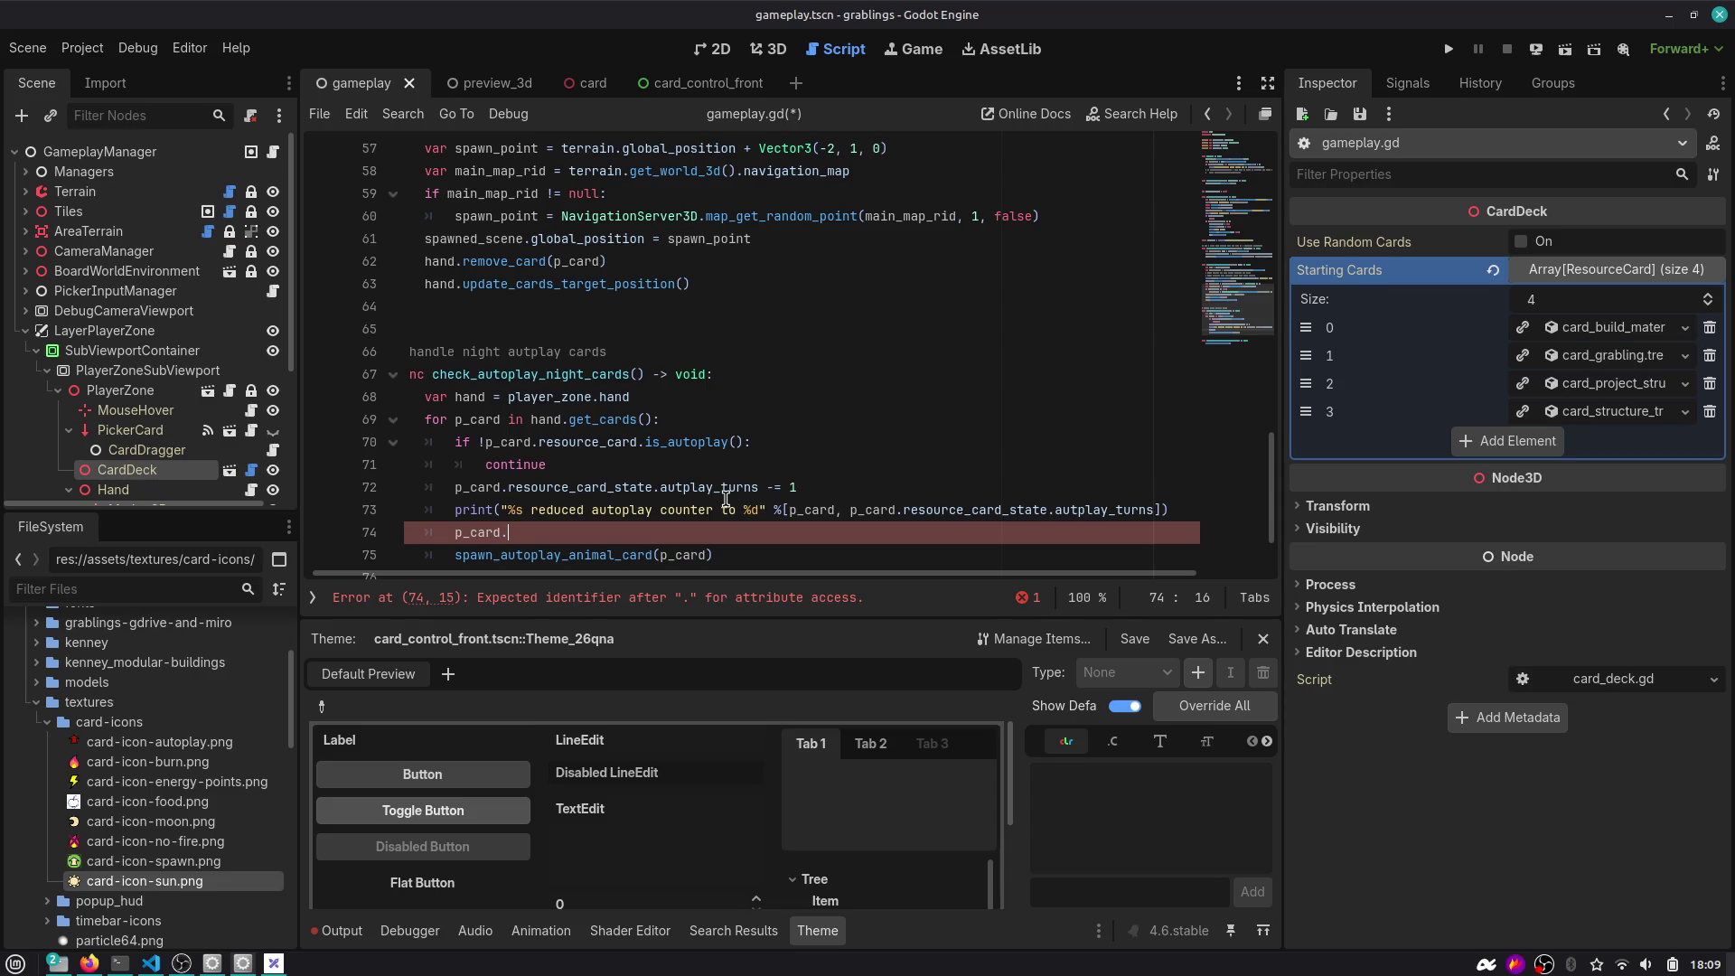
Open the Card scene's card.gd script from the card tab.
{"action": "left_click", "coordinate": [592, 81]}
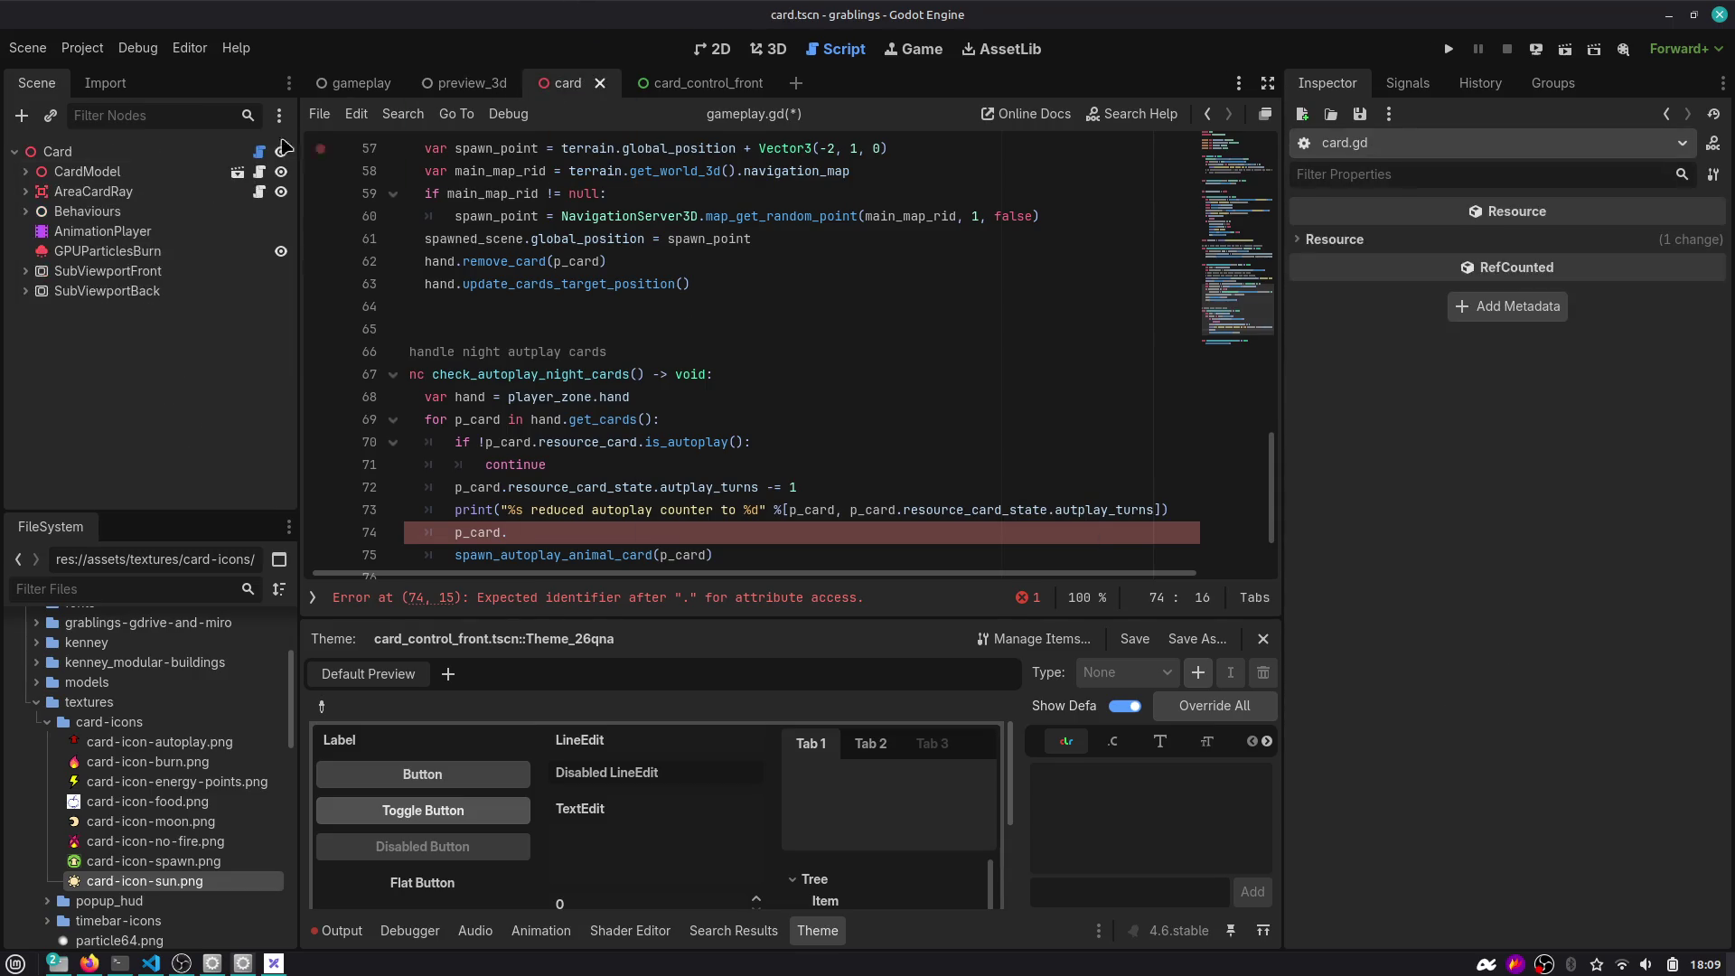
{"action": "left_click", "coordinate": [26, 271]}
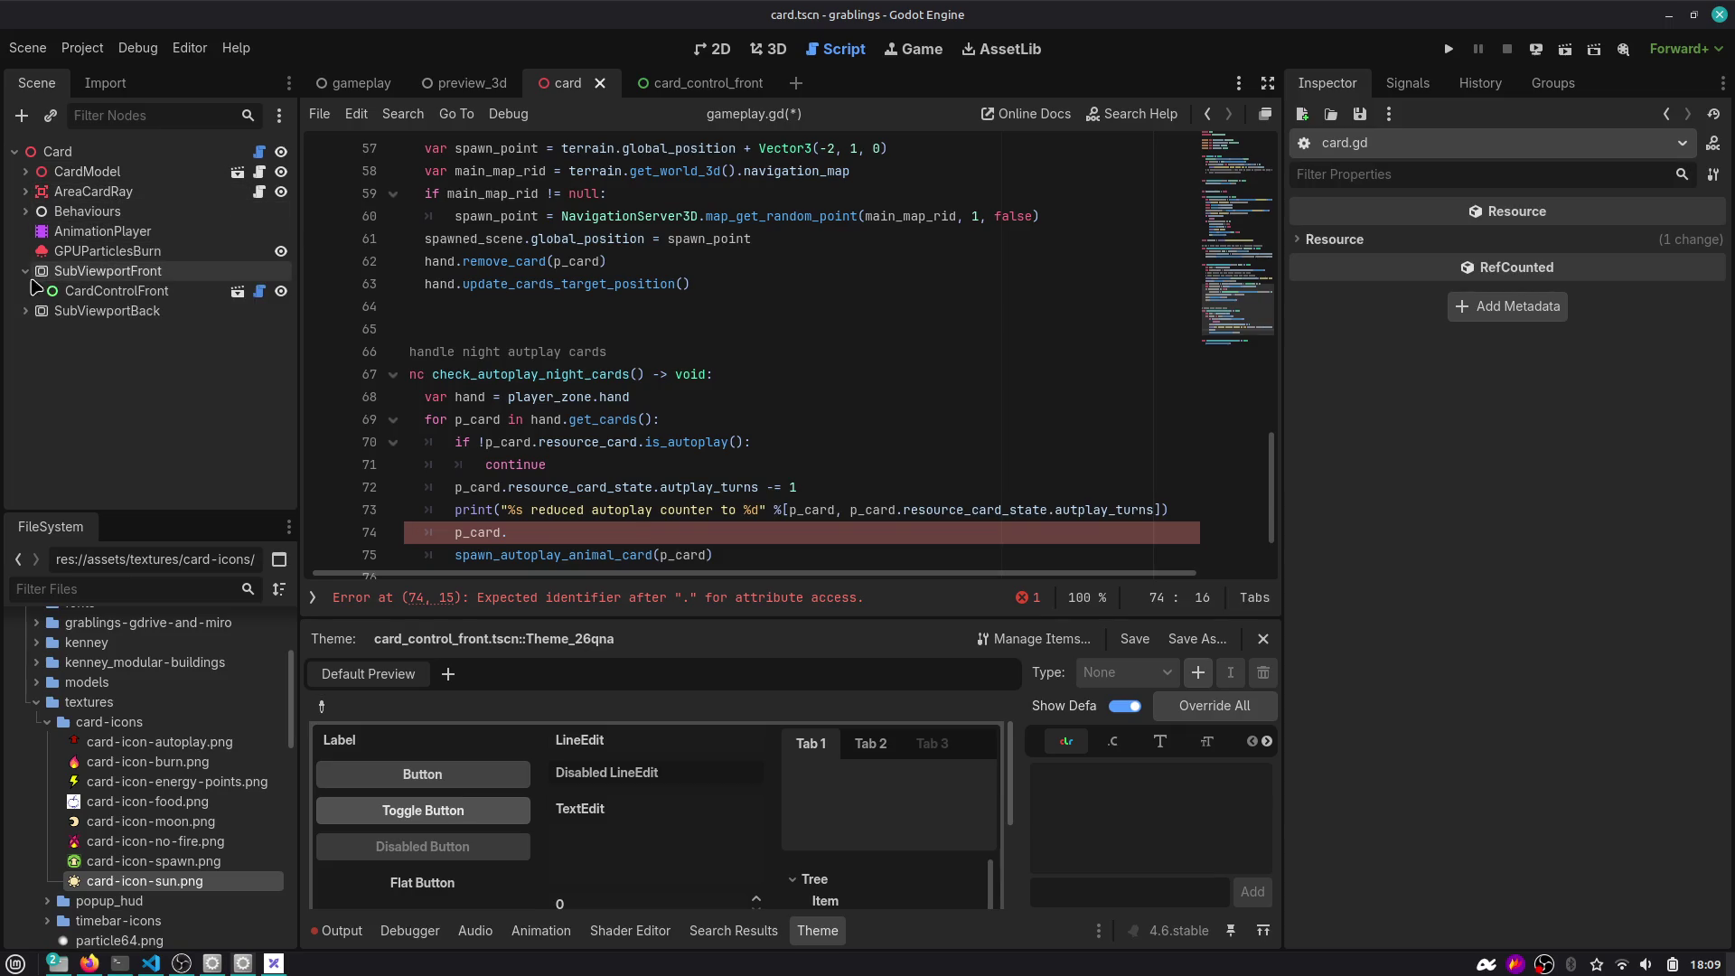
{"action": "left_click", "coordinate": [259, 150]}
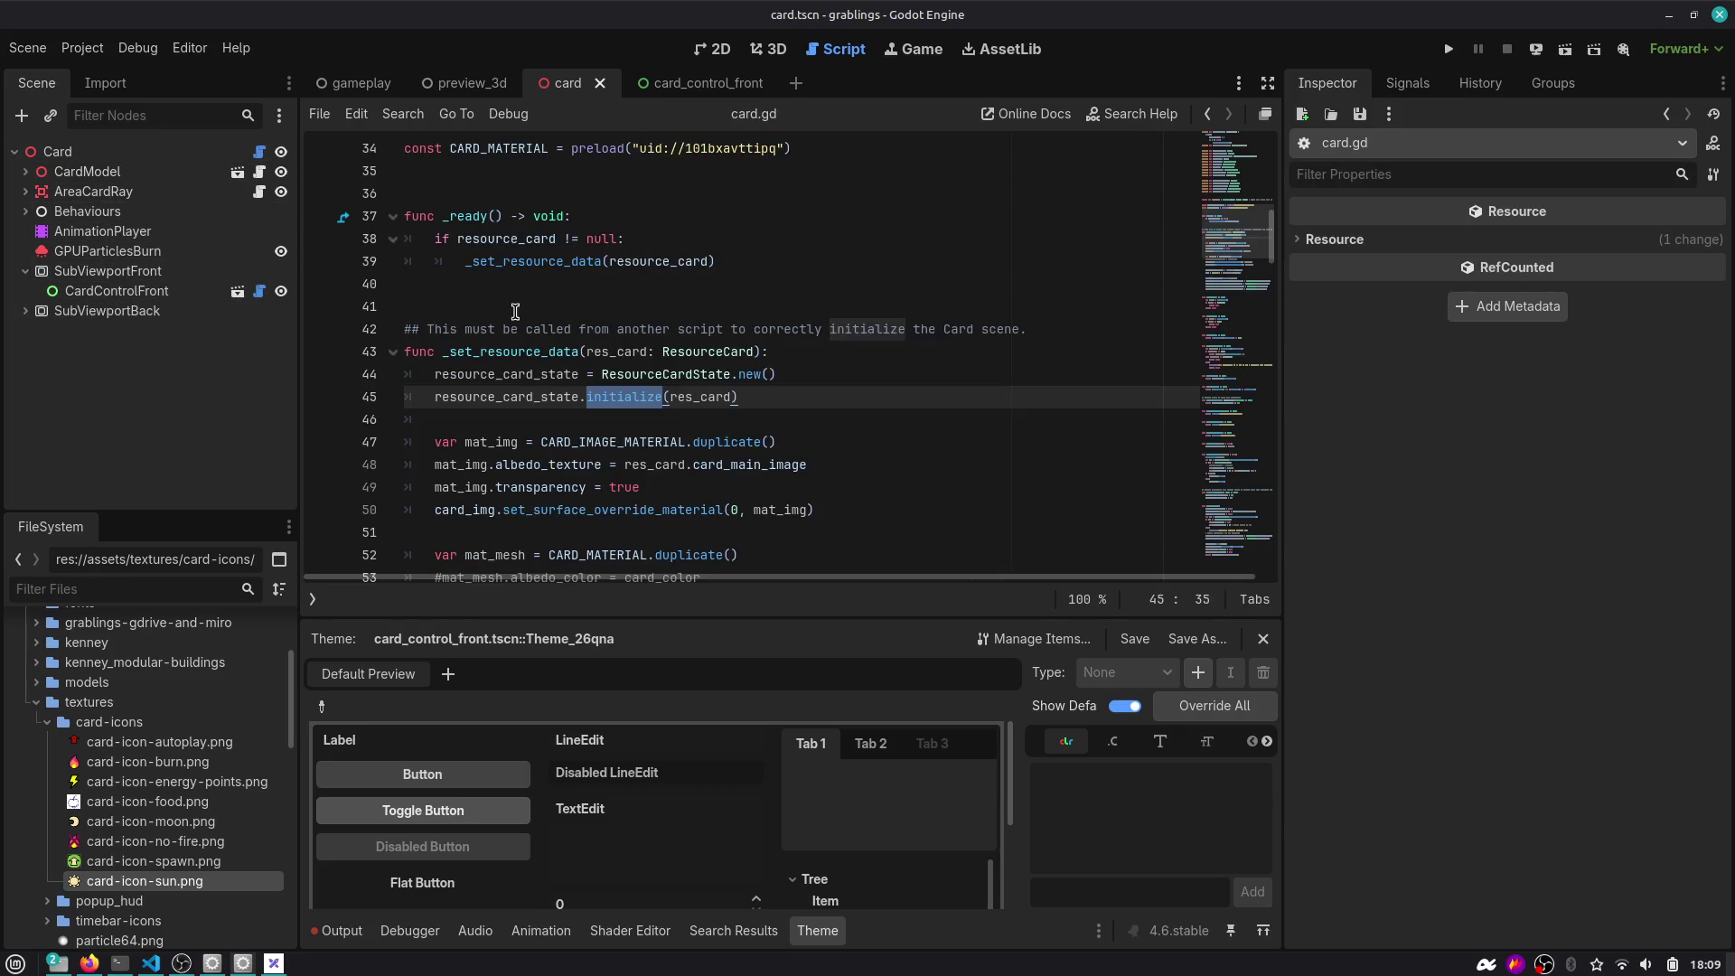
{"action": "scroll", "coordinate": [519, 327], "scroll_direction": "up", "scroll_amount": 8}
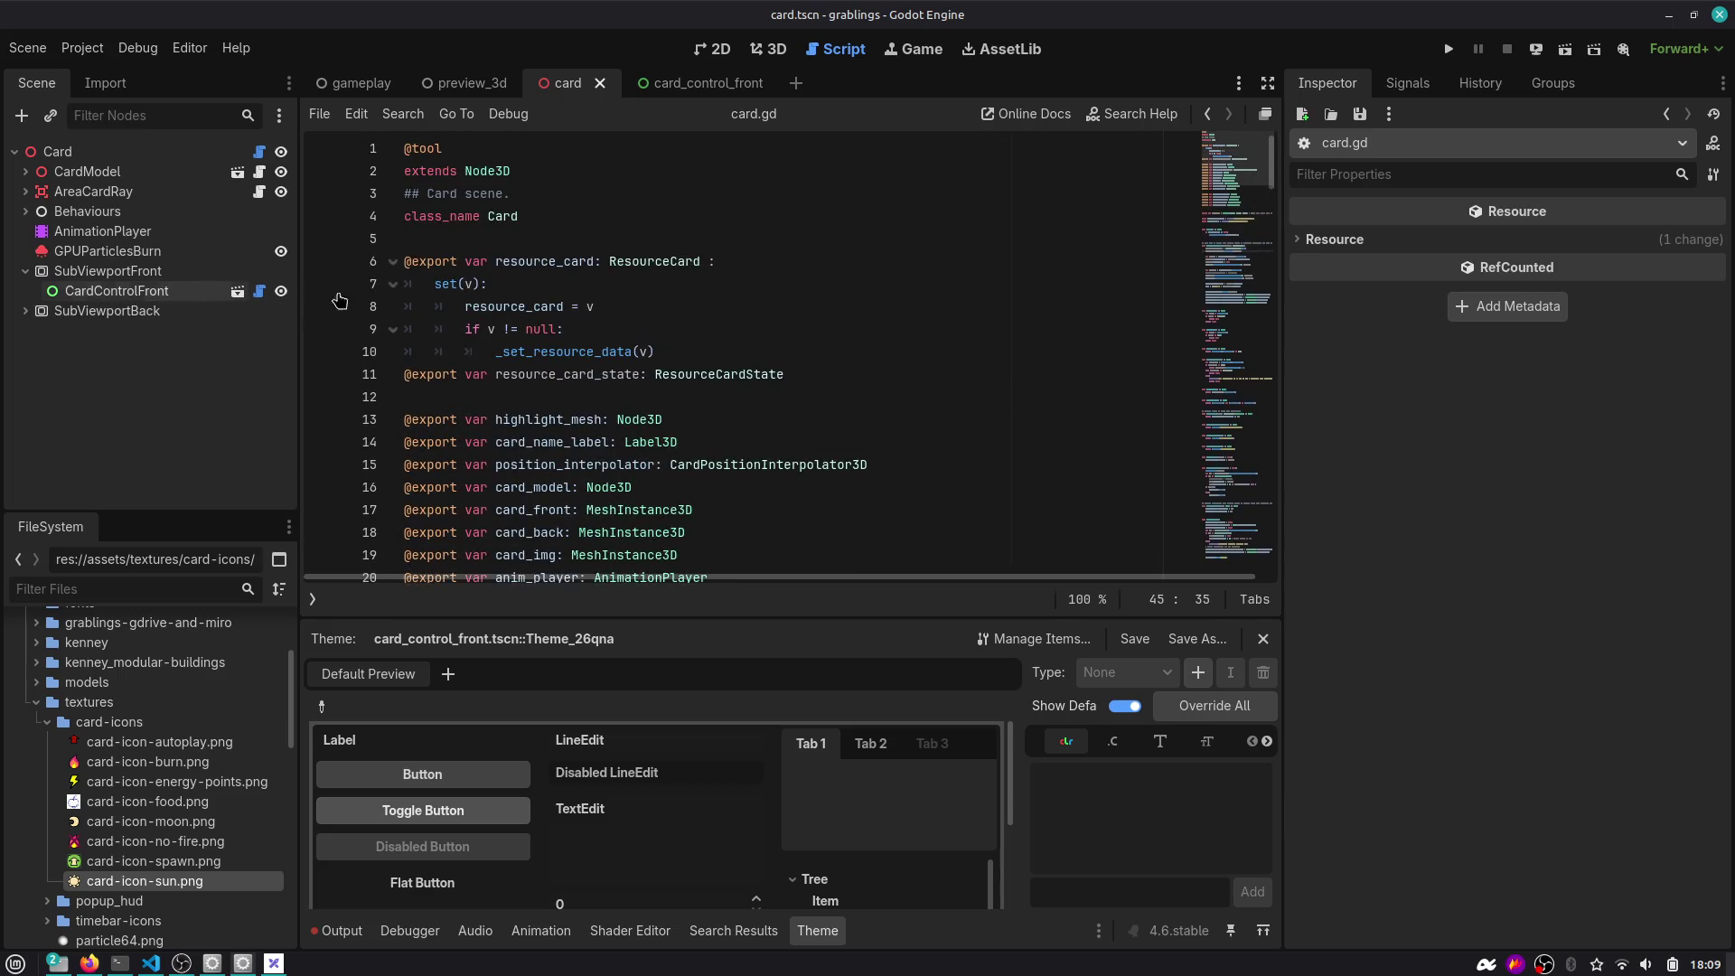
{"action": "scroll", "coordinate": [550, 370], "scroll_direction": "down", "scroll_amount": 4}
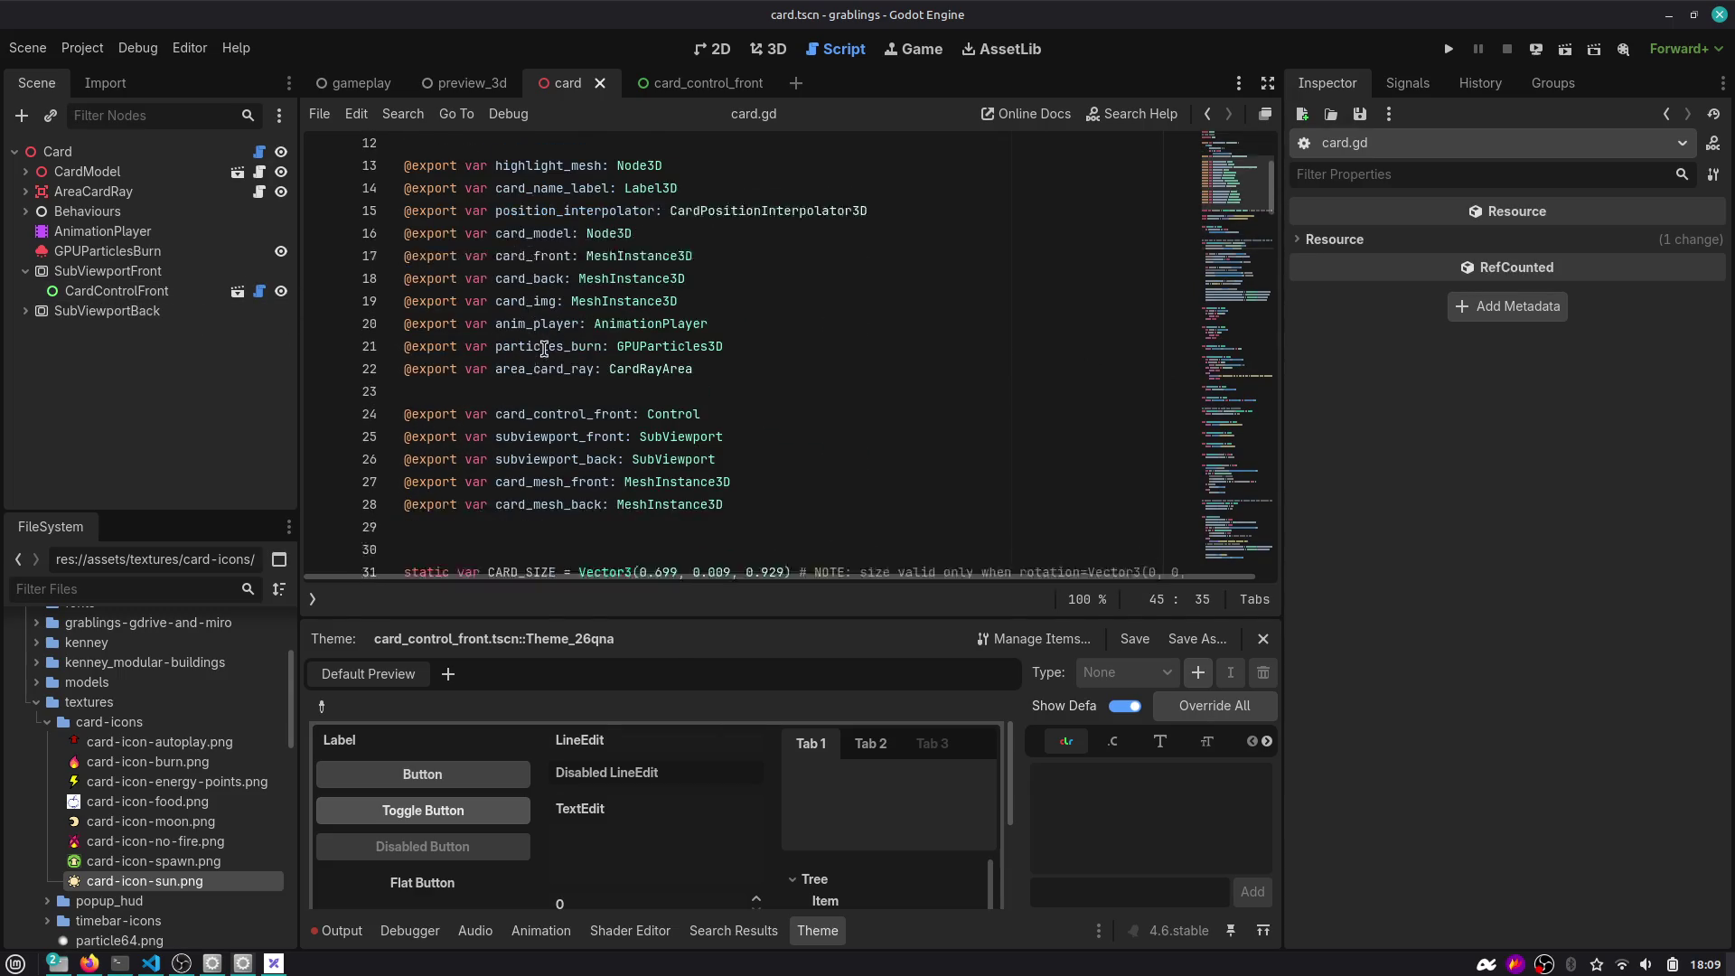
Find where card_control_front is updated with the resource card, on line 60.
{"action": "double_click", "coordinate": [546, 239]}
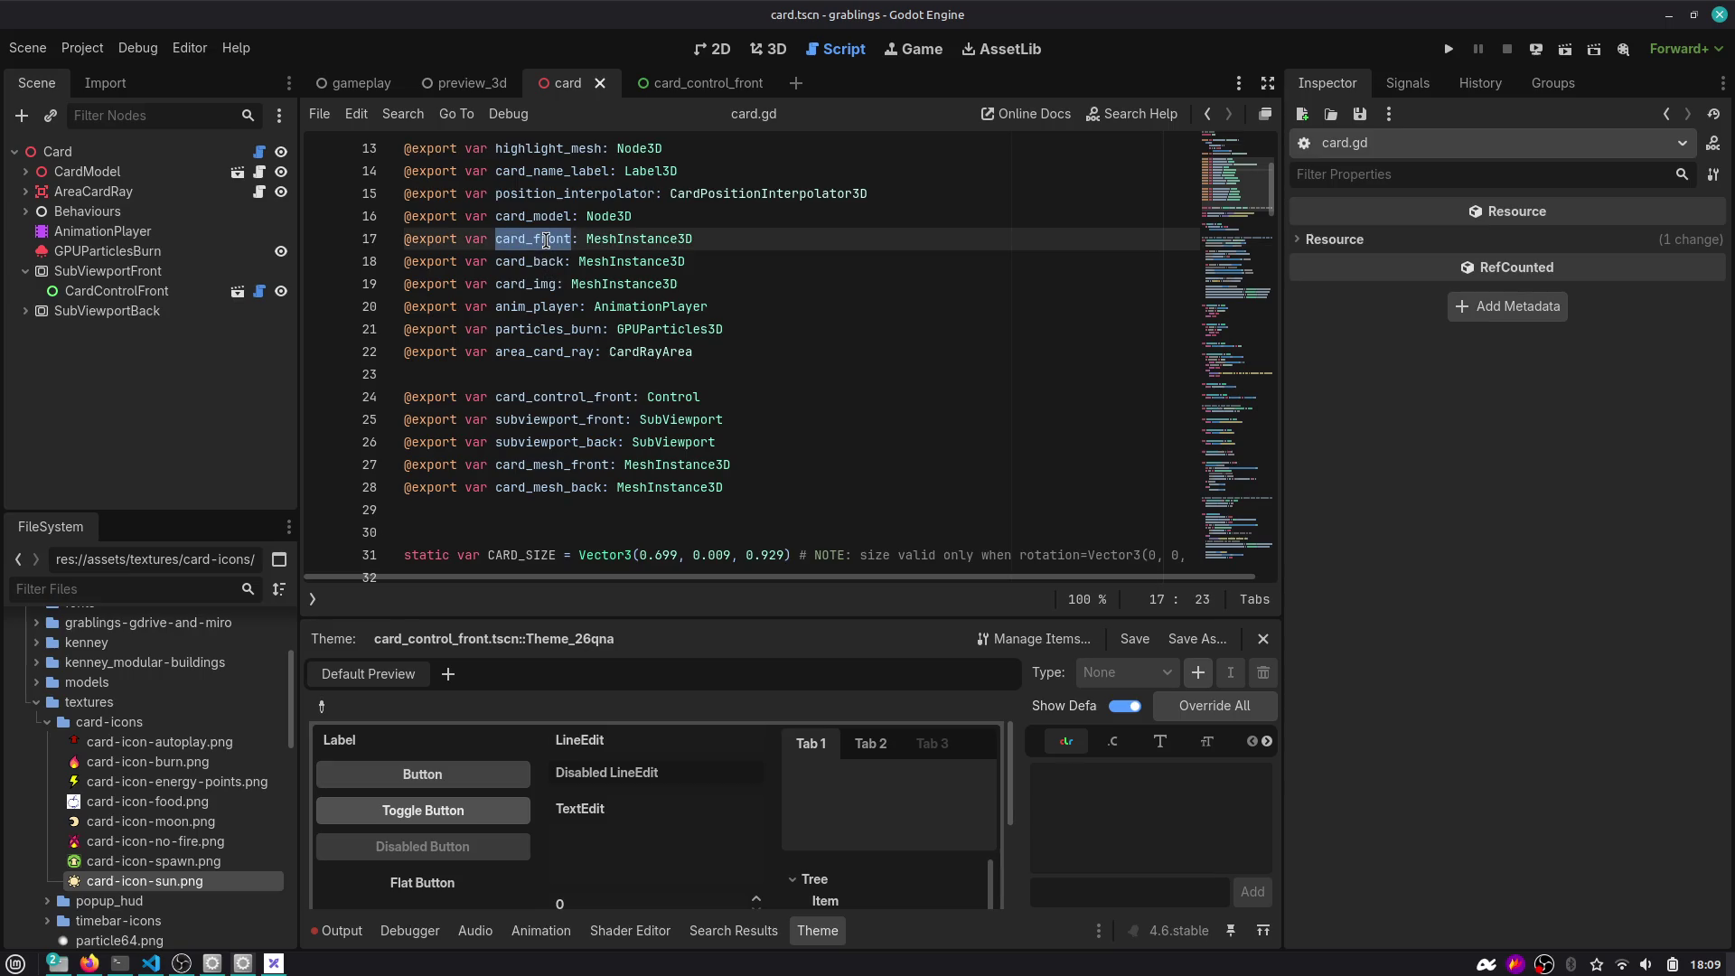
{"action": "double_click", "coordinate": [548, 397]}
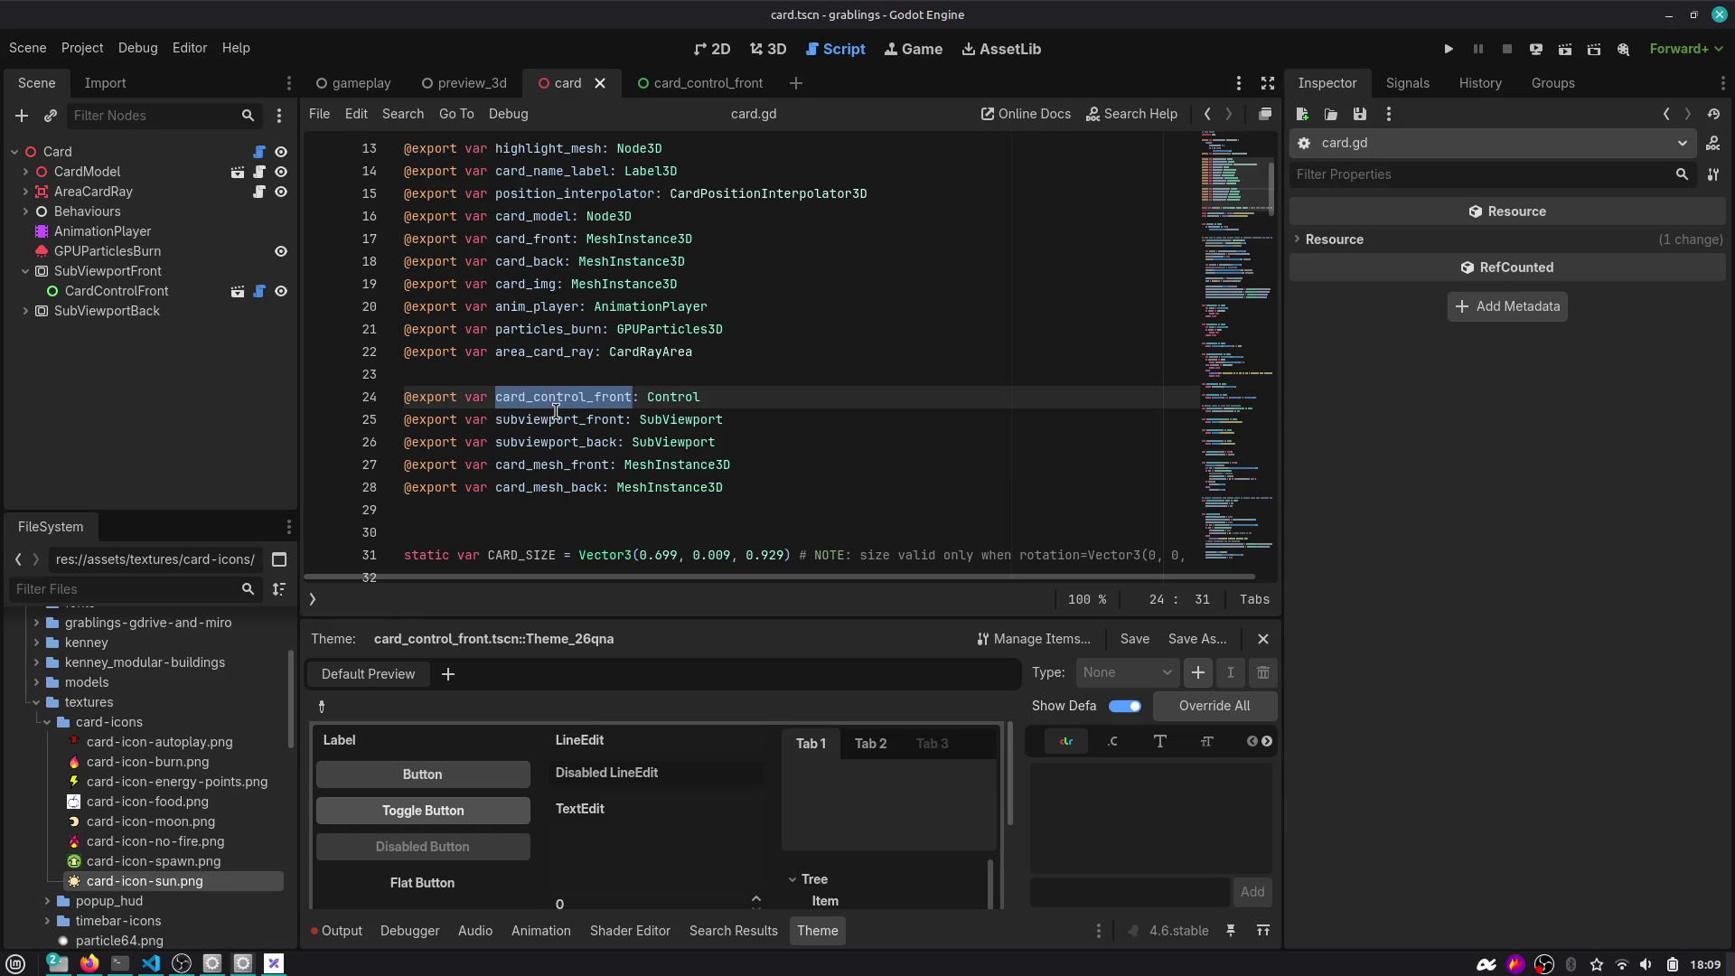
{"action": "key", "text": "ctrl+f"}
{"action": "key", "text": "Return"}
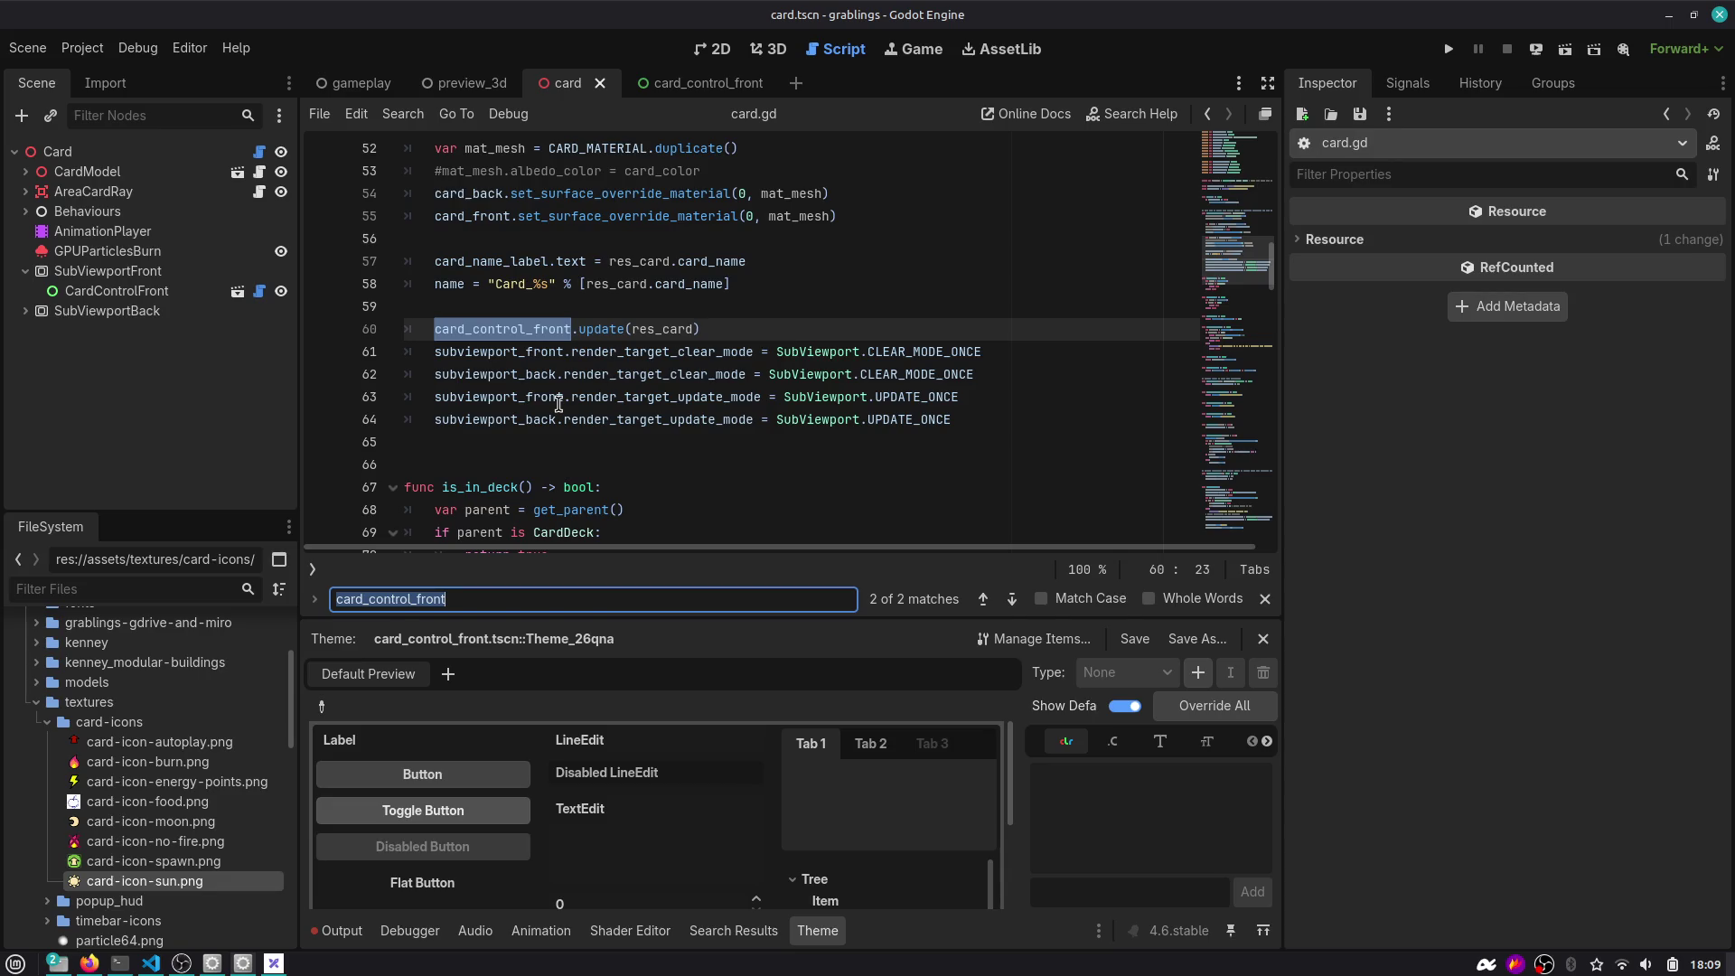
{"action": "scroll", "coordinate": [558, 404], "scroll_direction": "up", "scroll_amount": 2}
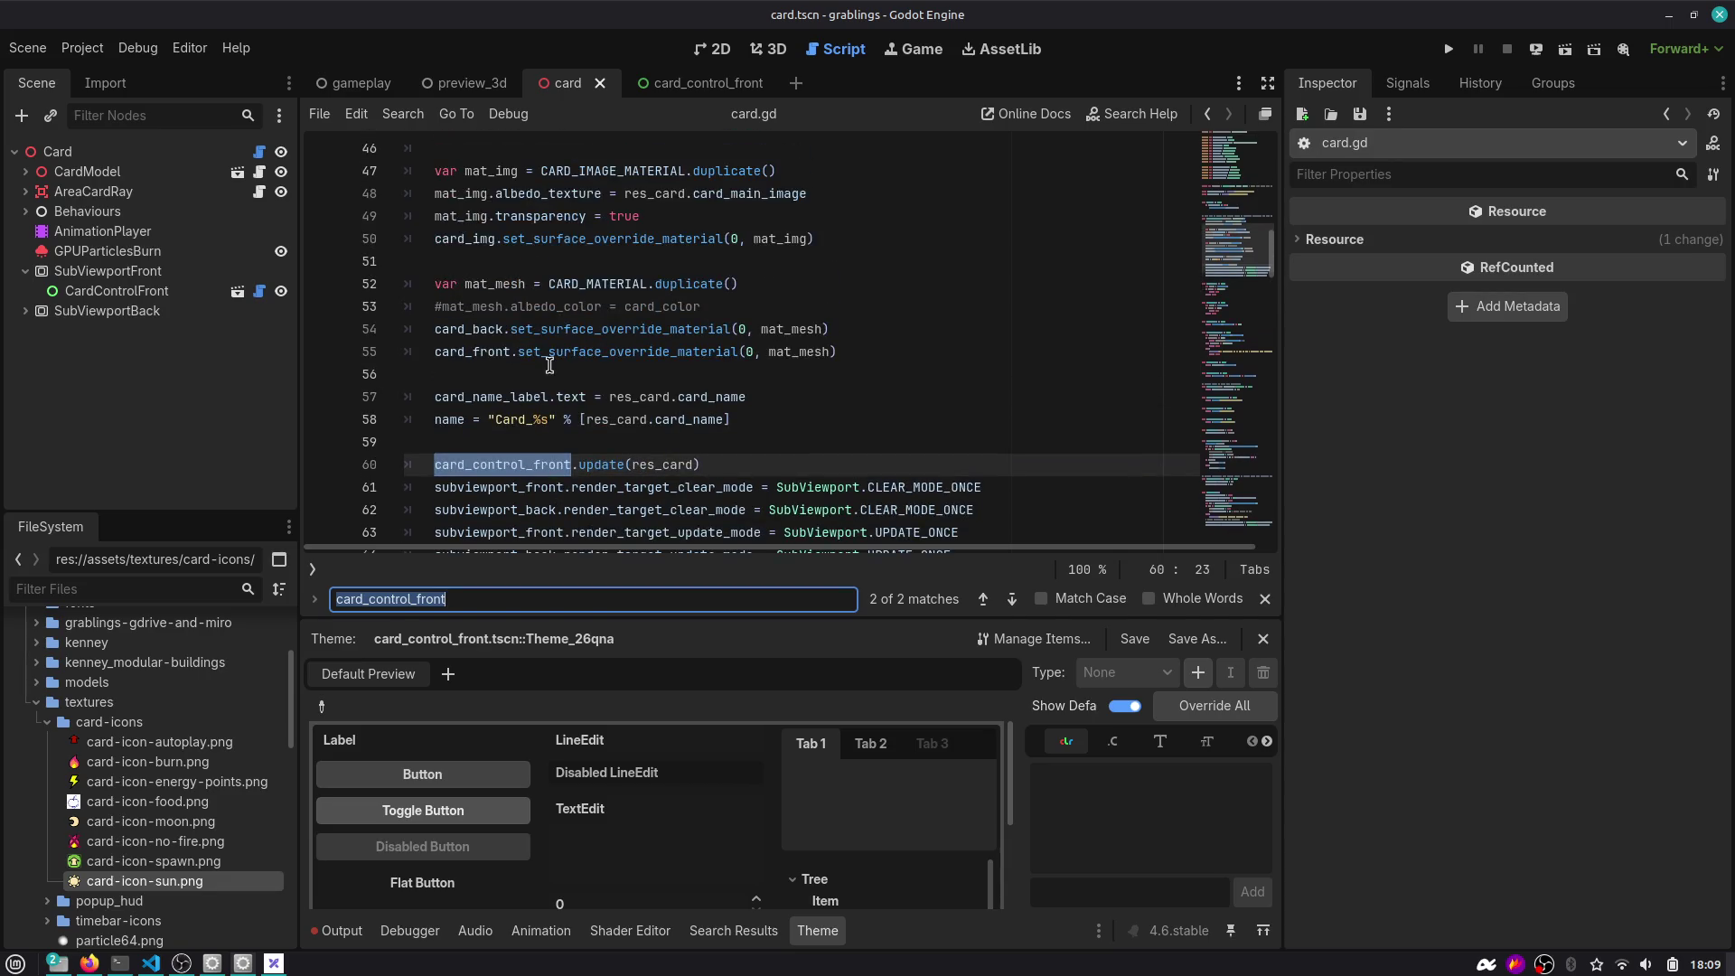
{"action": "scroll", "coordinate": [543, 357], "scroll_direction": "down", "scroll_amount": 2}
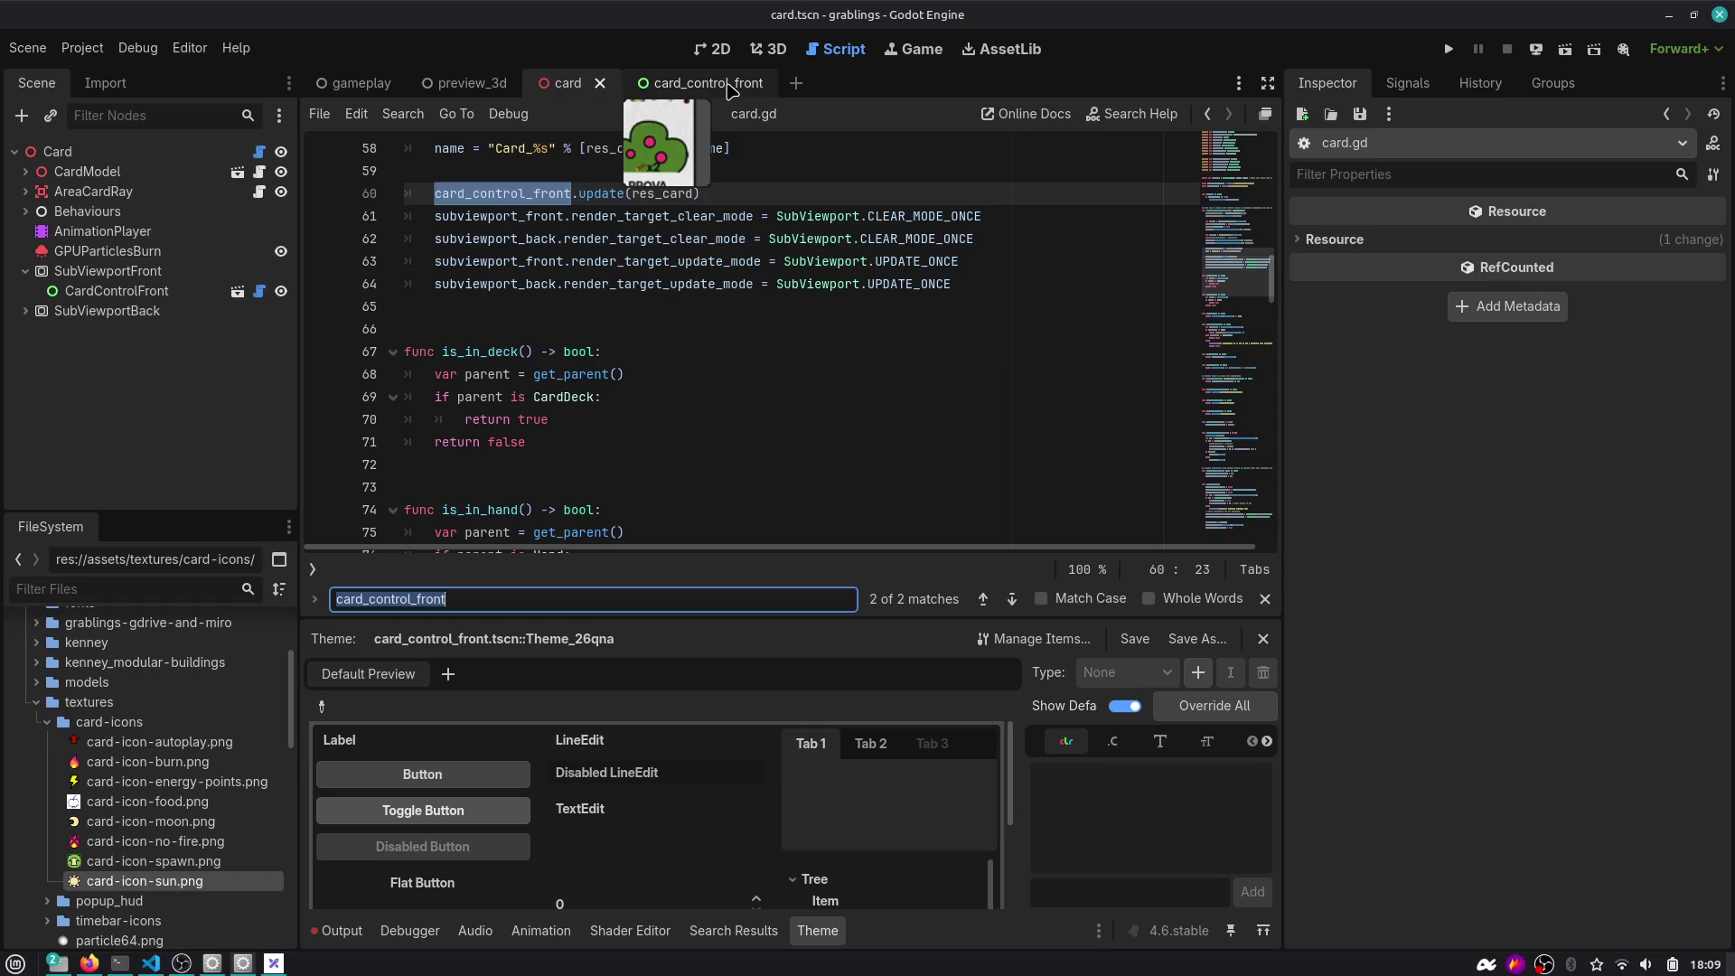
{"action": "left_click", "coordinate": [696, 82]}
Add a '# TODO: plz refactor this' comment above func update in card_control_front.gd.
{"action": "left_click", "coordinate": [251, 151]}
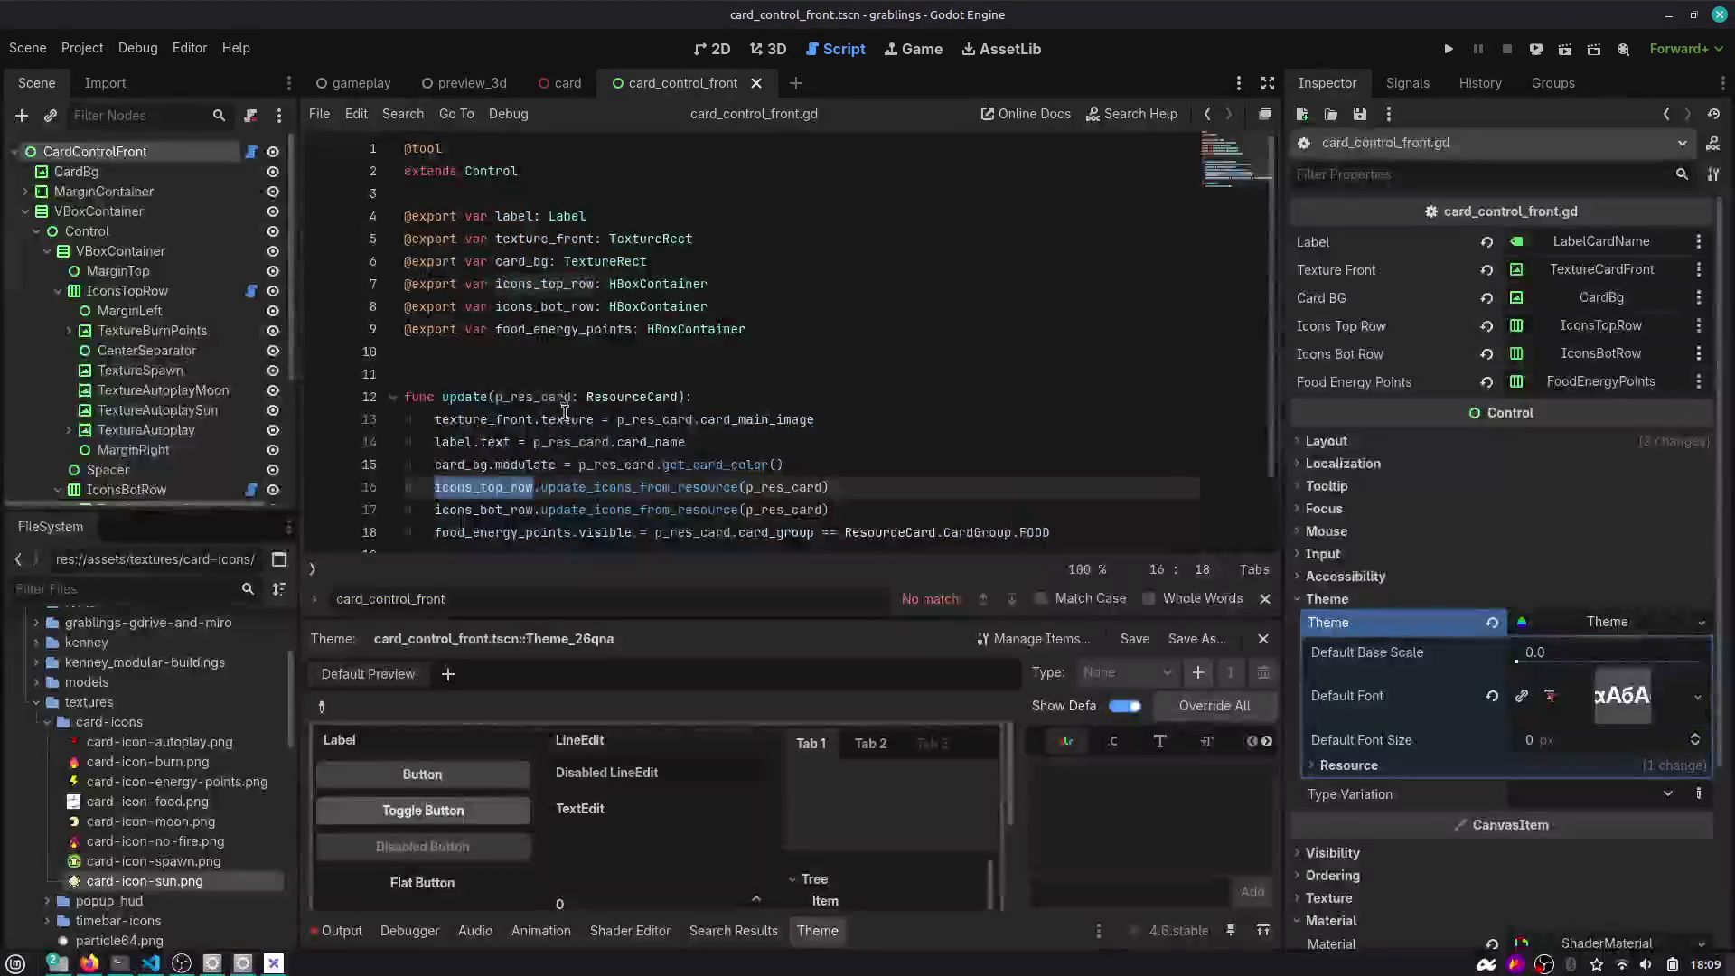
{"action": "left_click", "coordinate": [516, 380]}
{"action": "key", "text": "Return"}
{"action": "type", "text": "# T"}
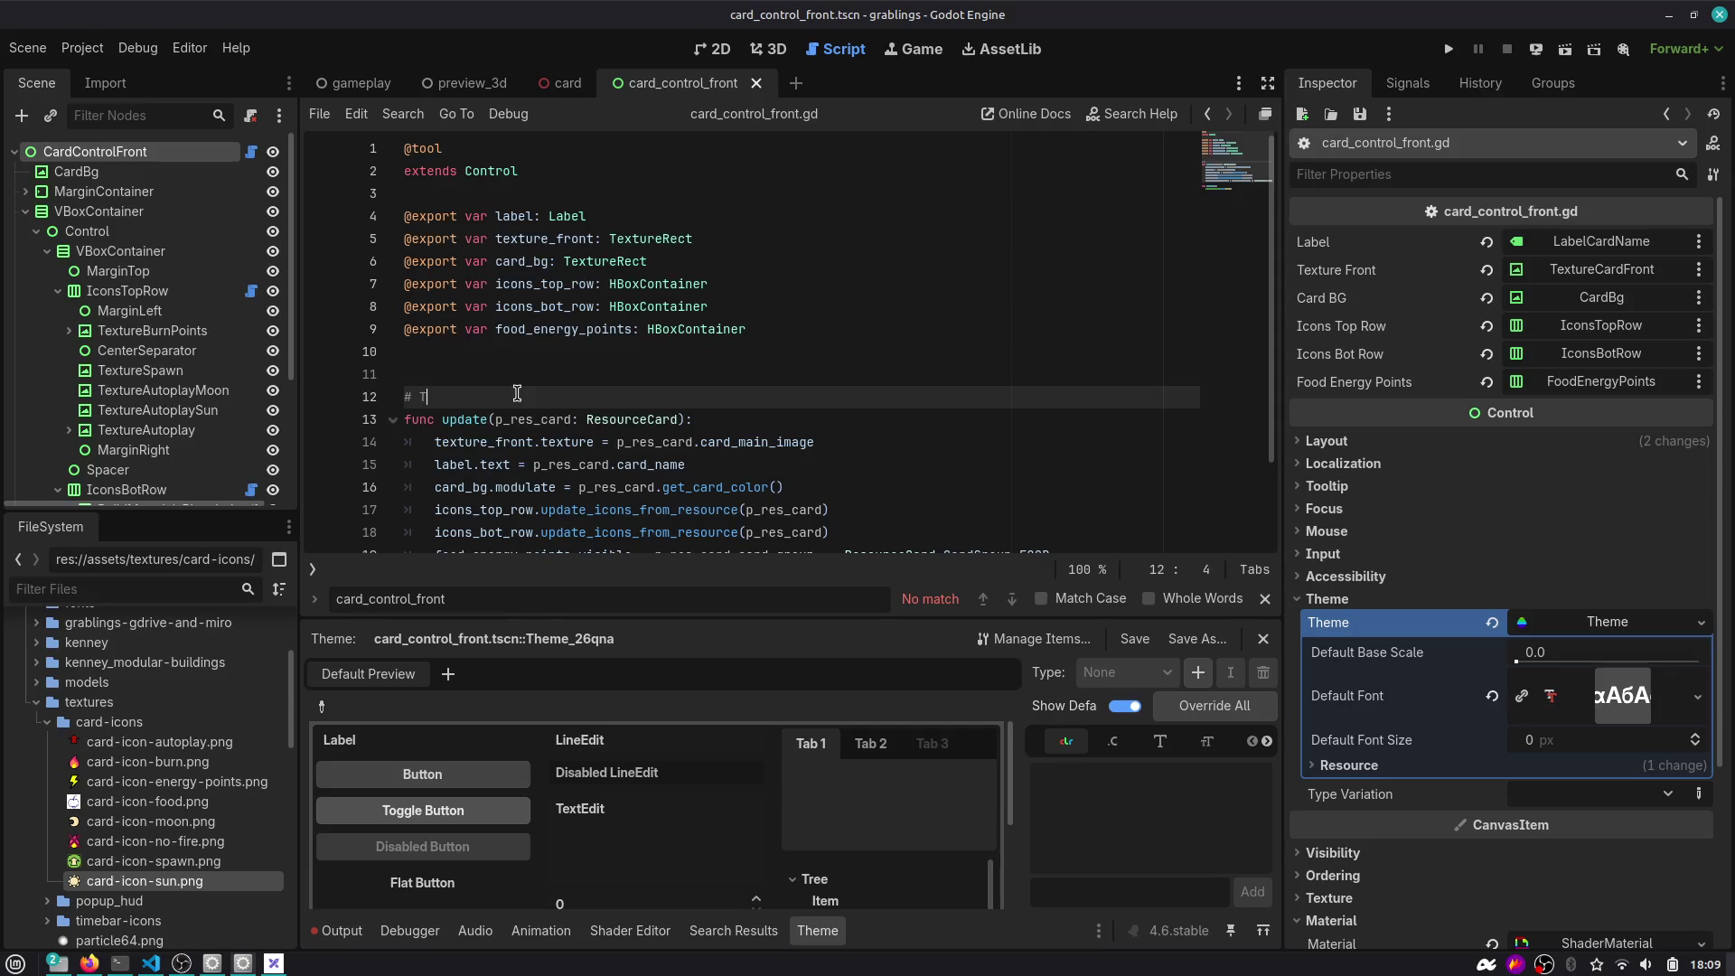
{"action": "type", "text": "plo"}
{"action": "type", "text": "tor this"}
Add an empty line after the end of the update function.
{"action": "scroll", "coordinate": [517, 392], "scroll_direction": "down", "scroll_amount": 2}
{"action": "left_click", "coordinate": [547, 357]}
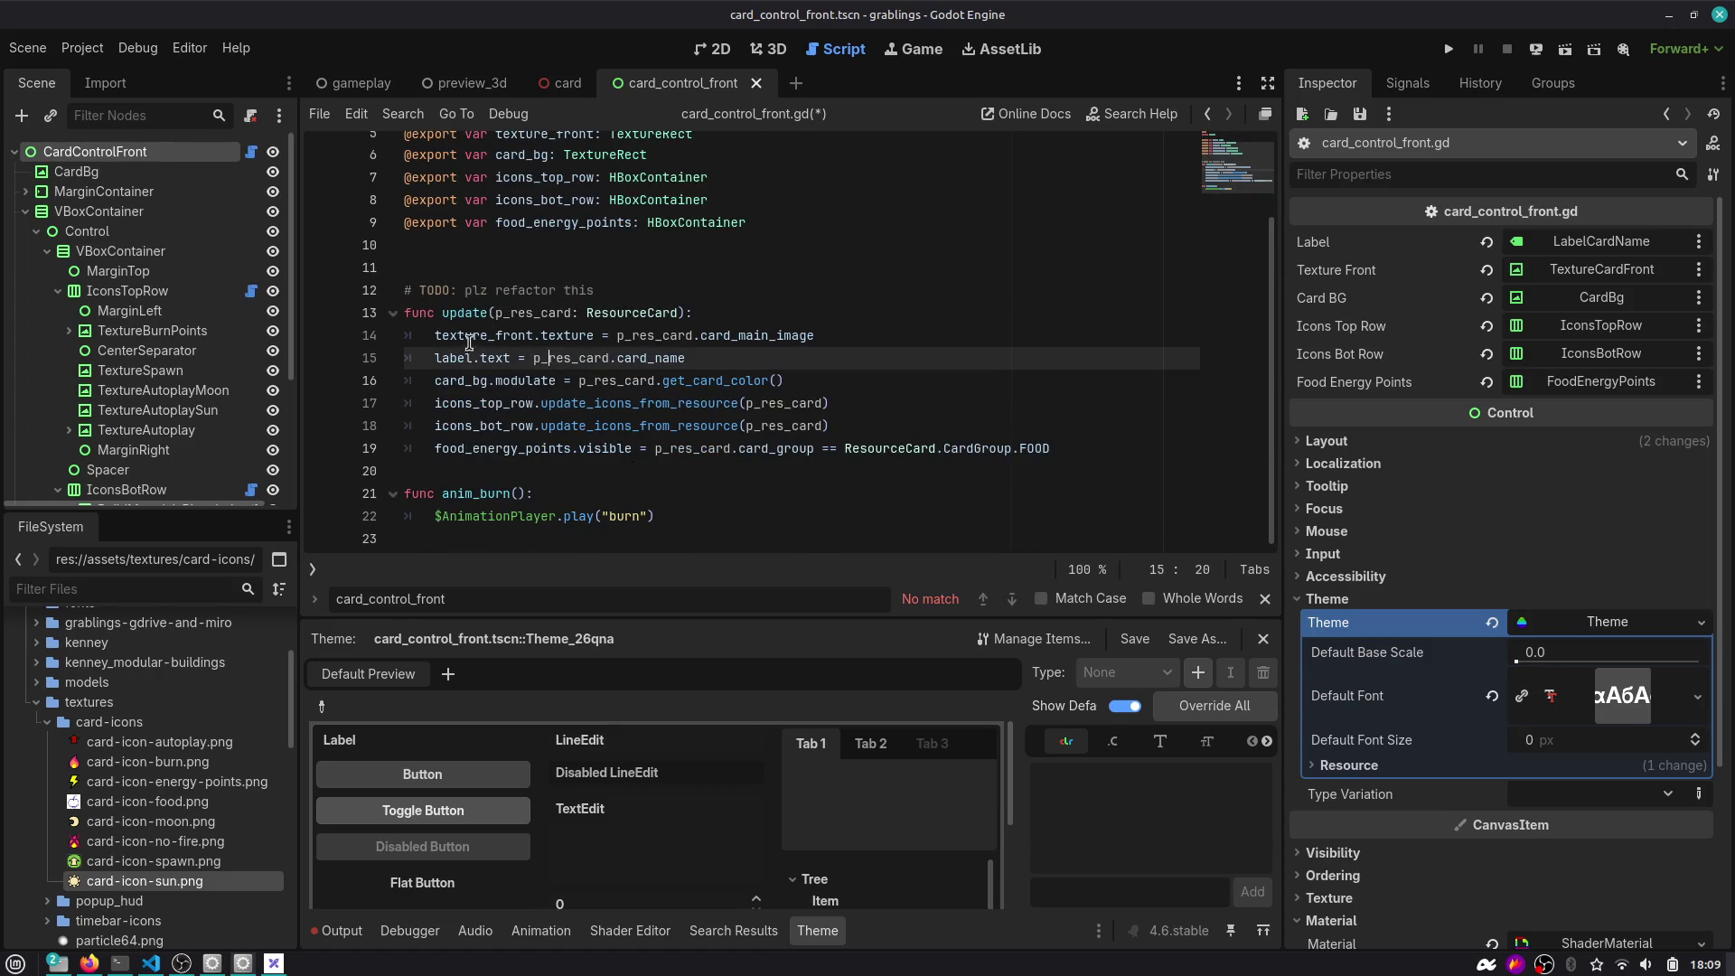
{"action": "mouse_move", "coordinate": [1083, 447]}
{"action": "left_mouse_down"}
{"action": "mouse_move", "coordinate": [943, 449]}
{"action": "mouse_move", "coordinate": [560, 380]}
{"action": "mouse_move", "coordinate": [425, 316]}
{"action": "mouse_move", "coordinate": [469, 323]}
{"action": "left_mouse_up"}
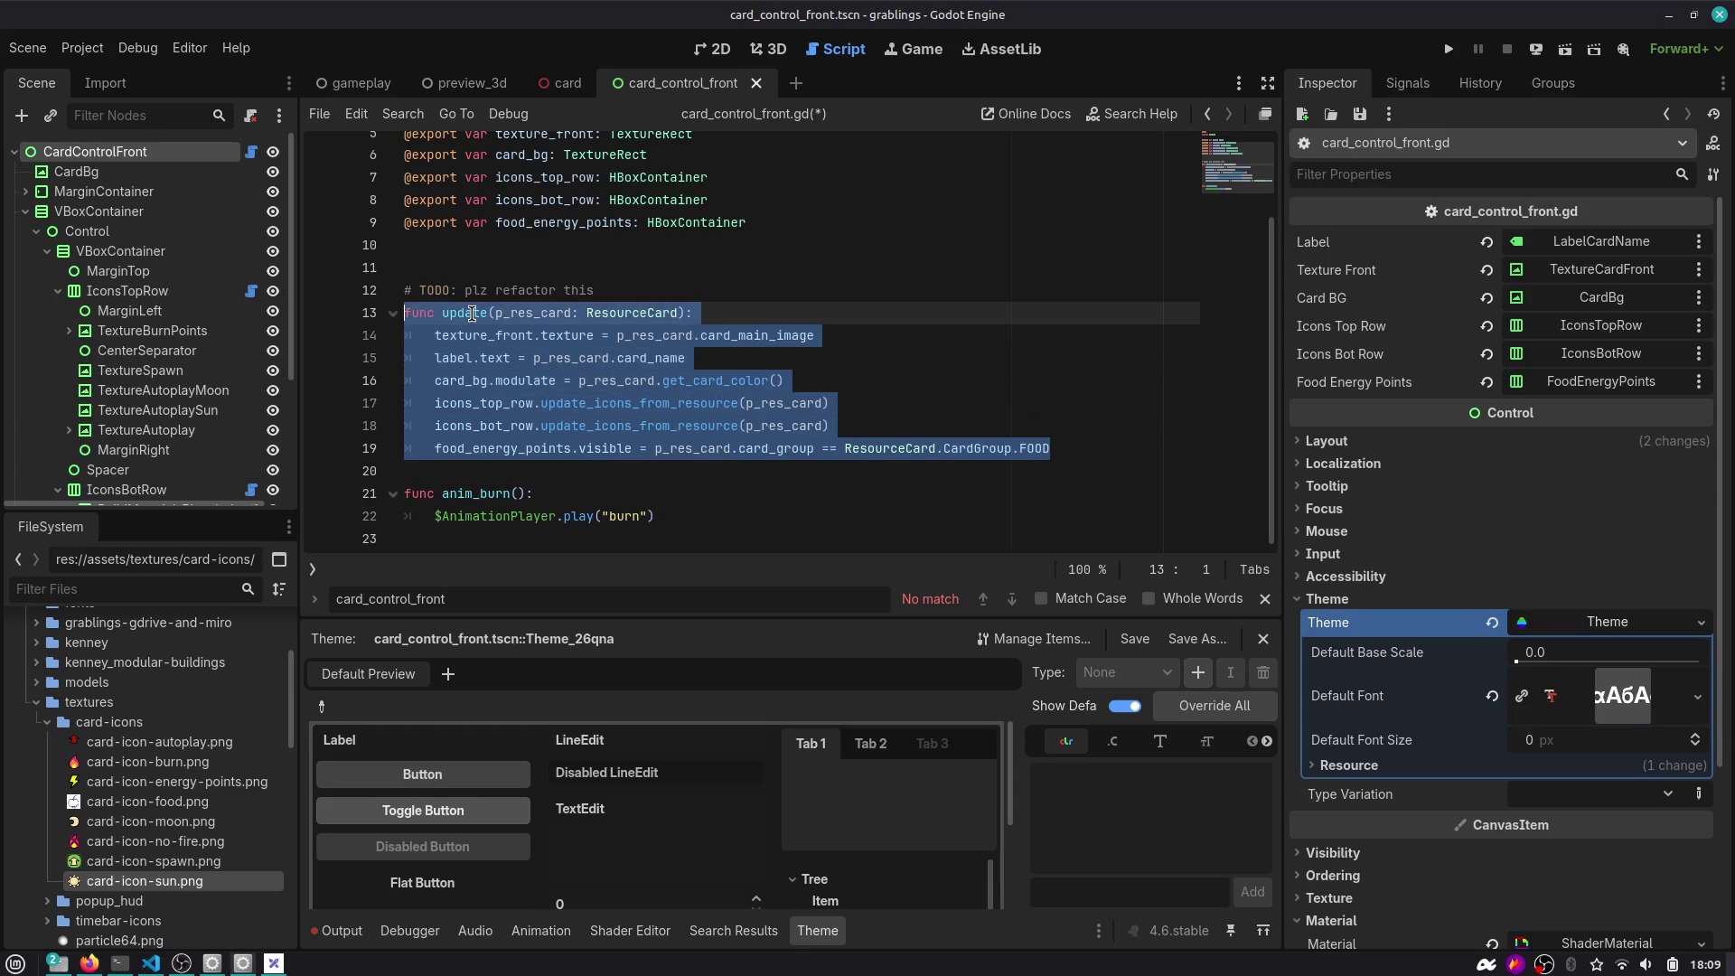
{"action": "double_click", "coordinate": [472, 314]}
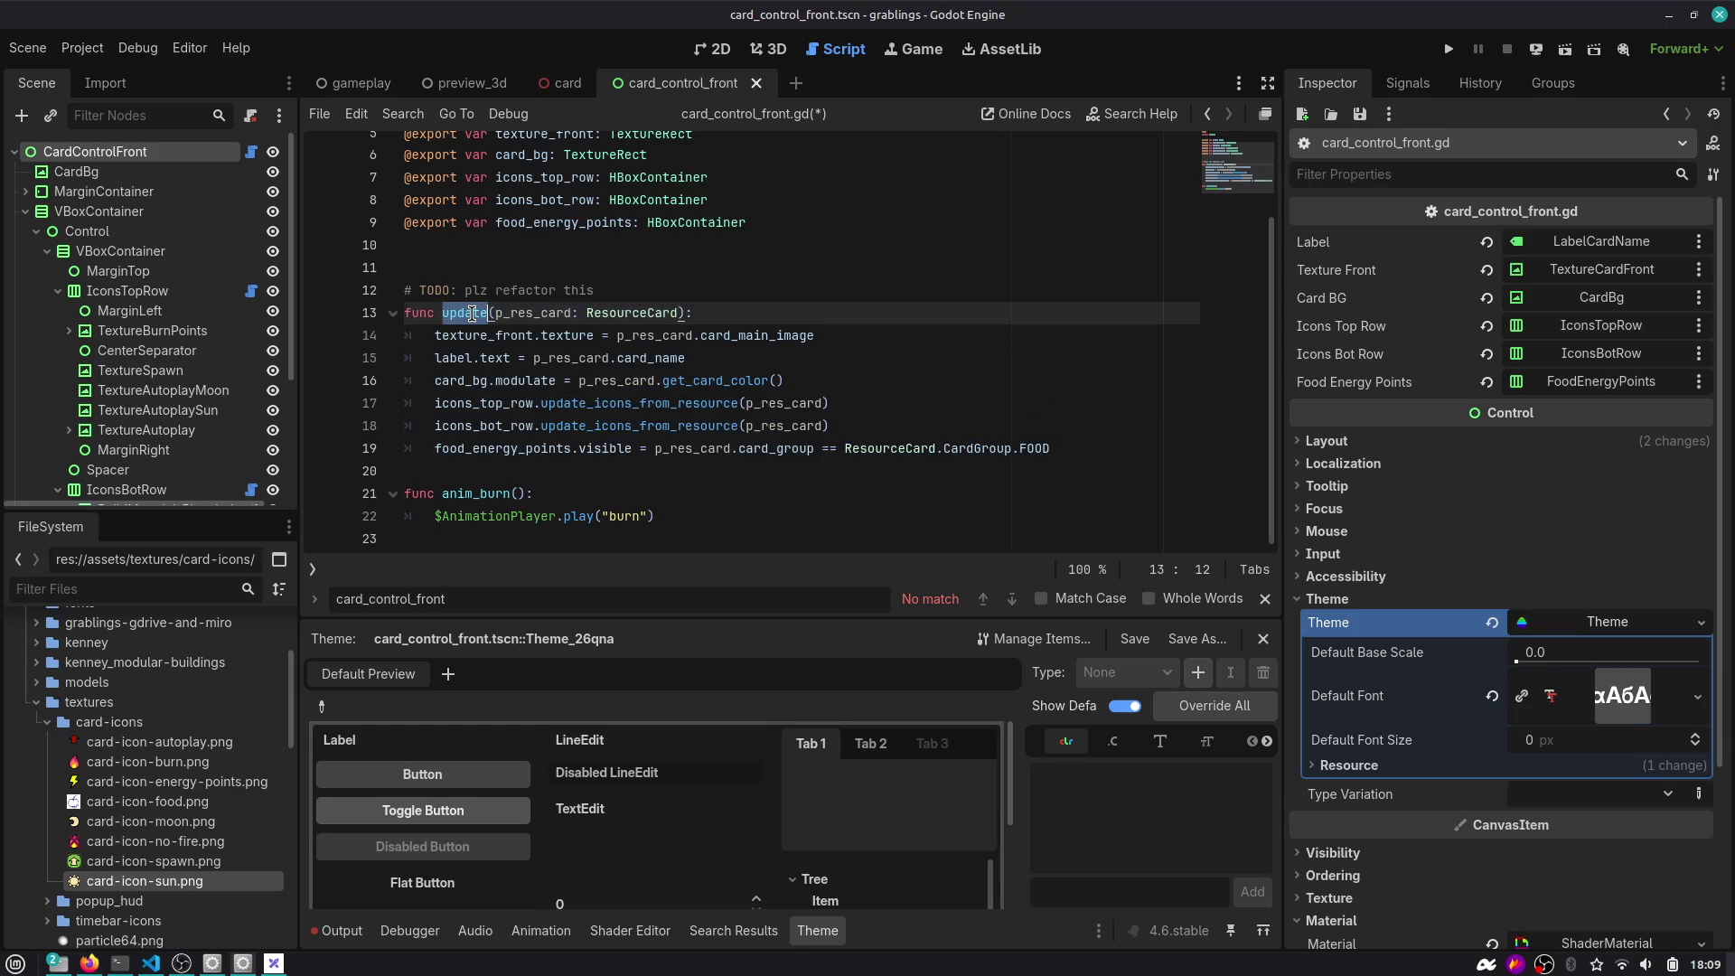
{"action": "left_click", "coordinate": [469, 470]}
{"action": "key", "text": "Return"}
{"action": "key", "text": "Return"}
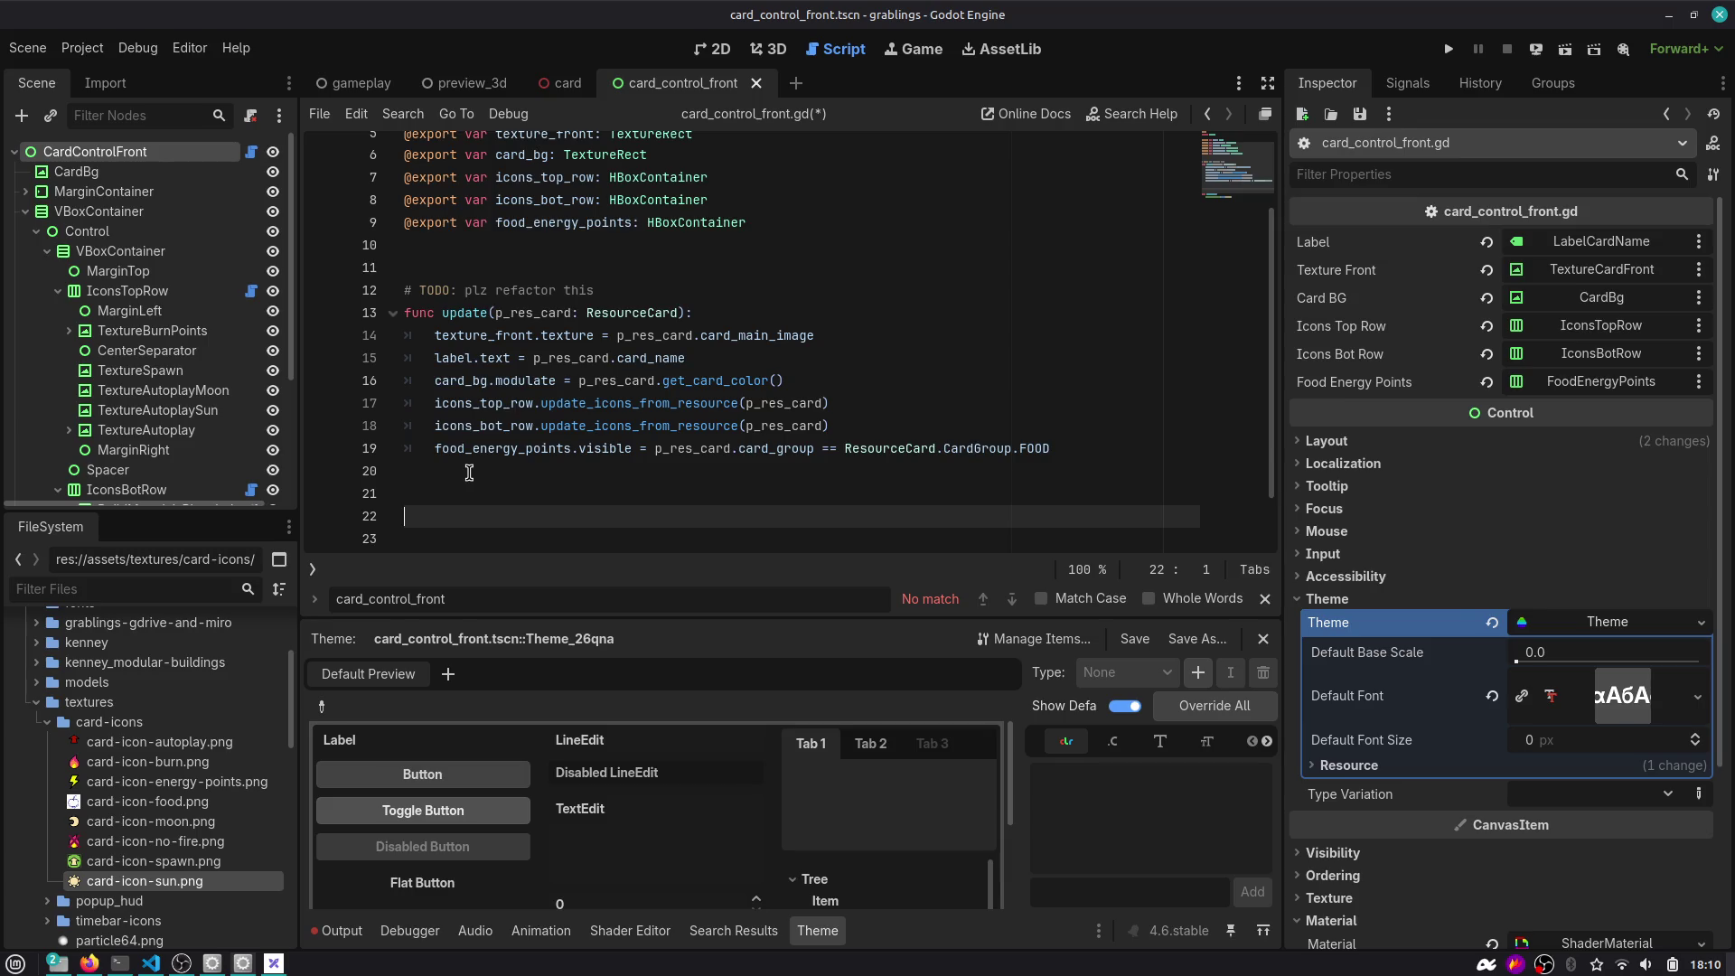
Below update(), create func update_autoplay_turns_counter with a pass body.
{"action": "left_click", "coordinate": [624, 402]}
{"action": "left_click", "coordinate": [496, 491]}
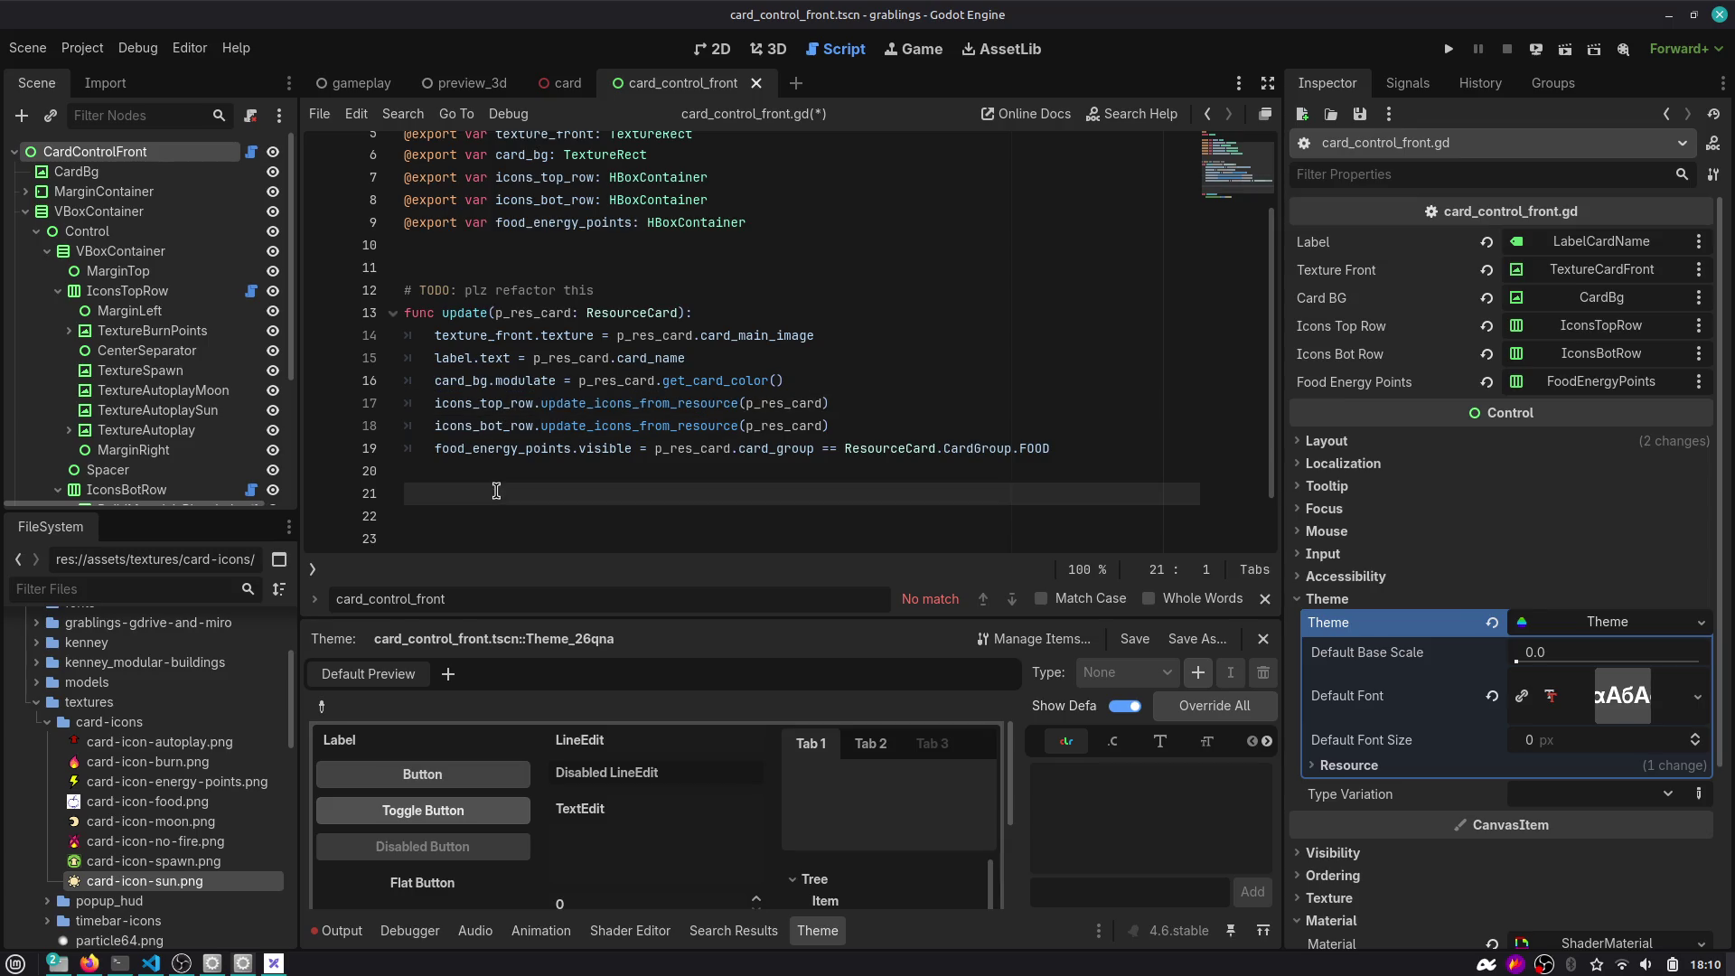
{"action": "key", "text": "Down"}
{"action": "key", "text": "Down"}
{"action": "key", "text": "Down"}
{"action": "key", "text": "Up"}
{"action": "key", "text": "Up"}
{"action": "key", "text": "Up"}
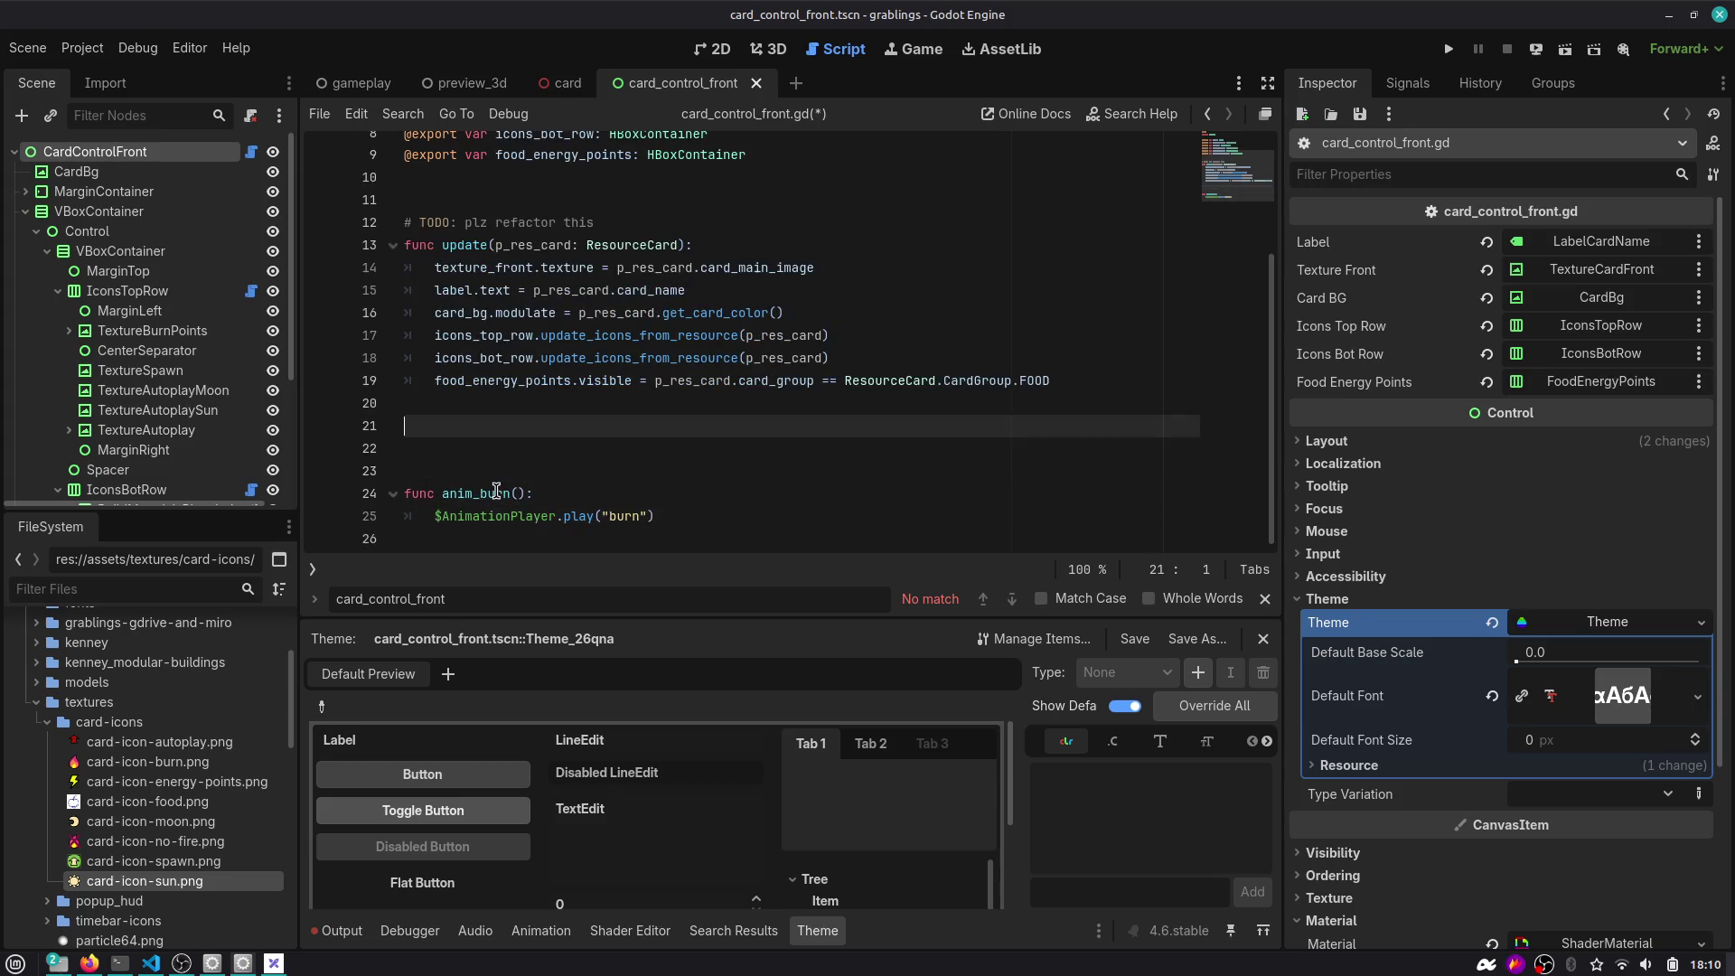
{"action": "type", "text": "func"}
{"action": "key", "text": "Home"}
{"action": "key", "text": "Return"}
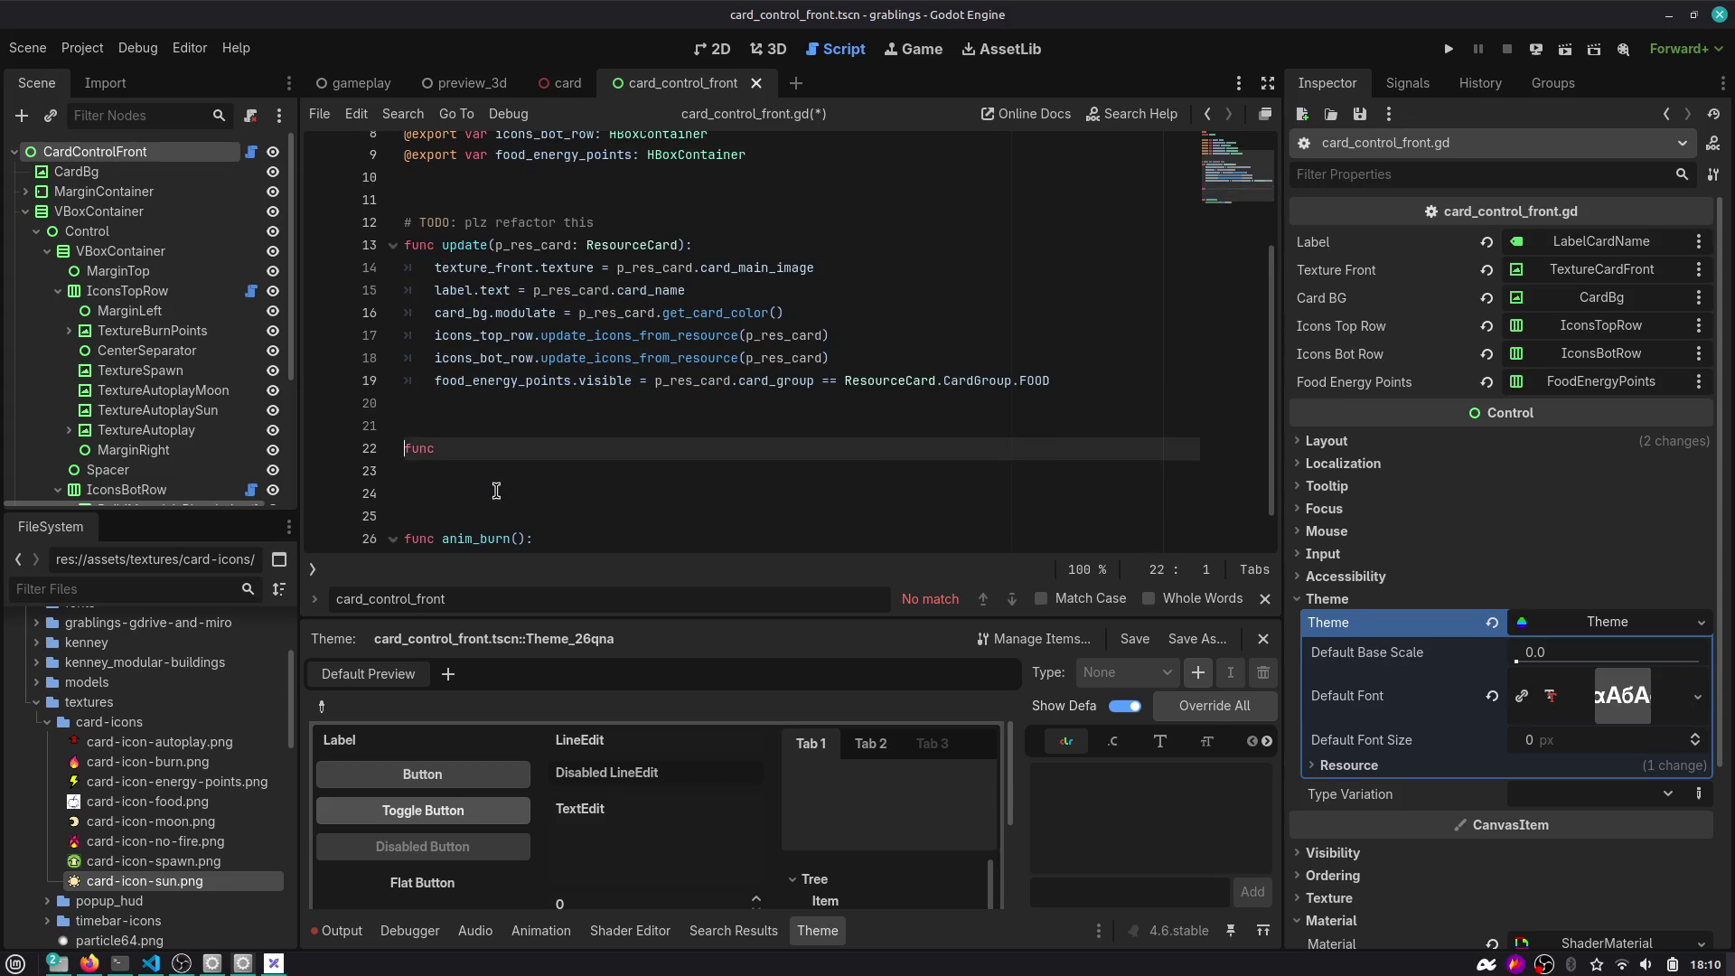
{"action": "type", "text": "update_aut"}
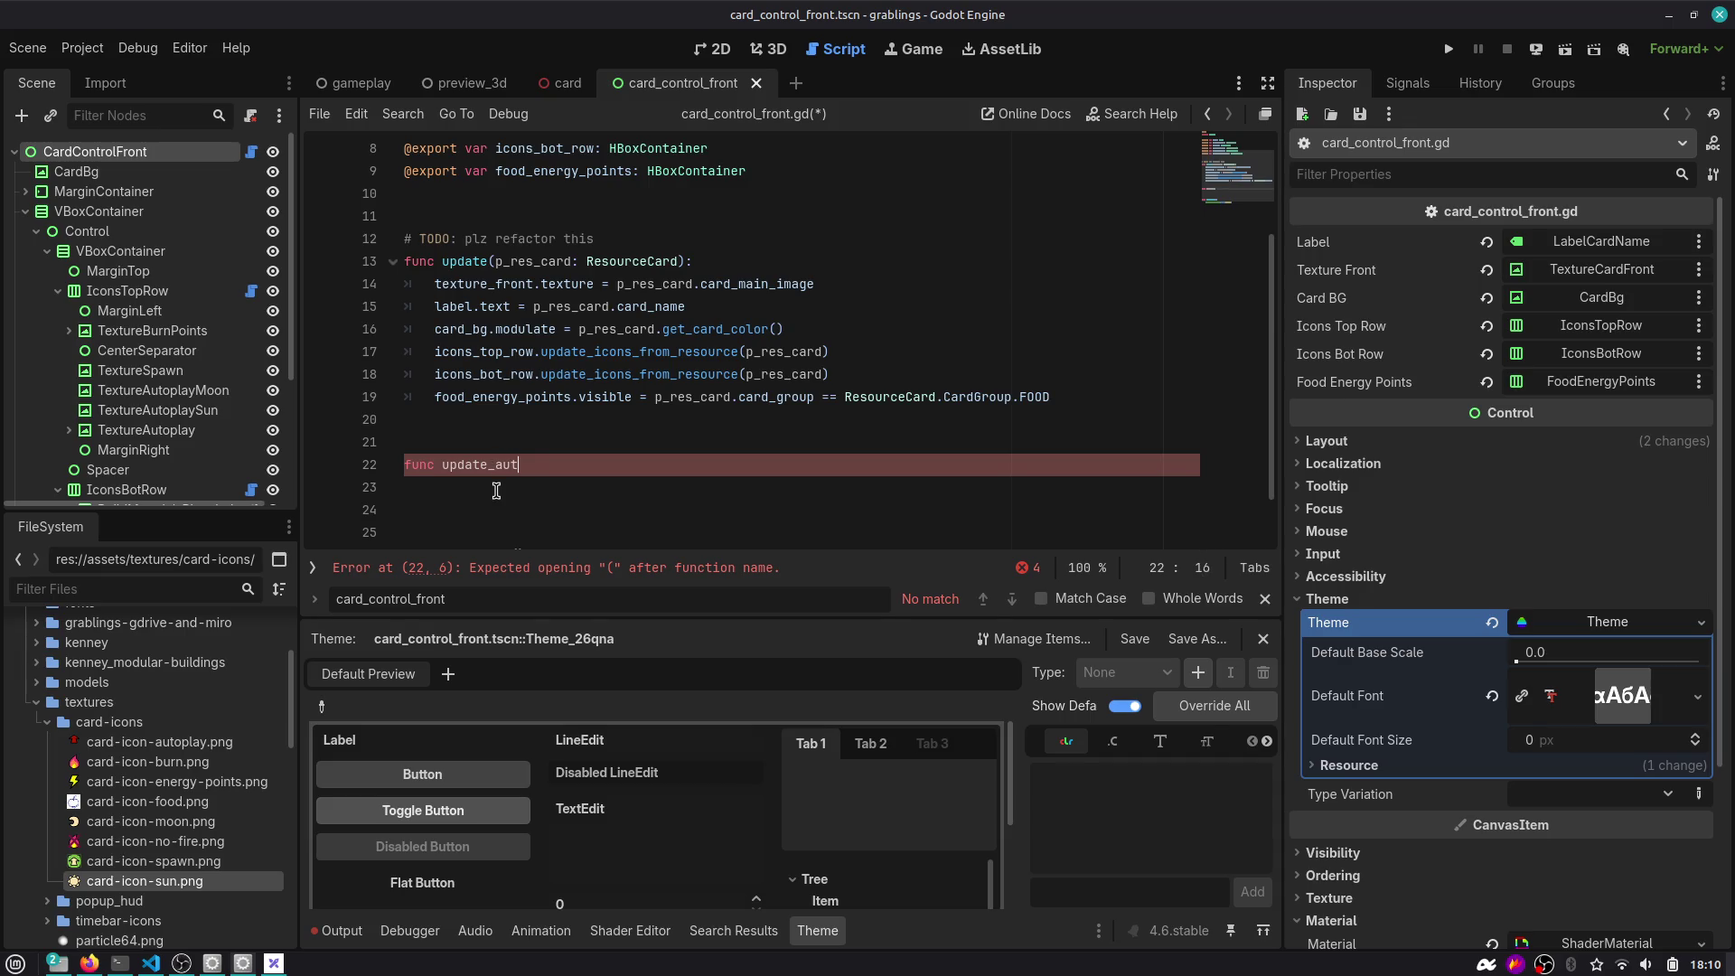
{"action": "type", "text": "opla"}
{"action": "type", "text": "rns()"}
{"action": "type", "text": "_counter"}
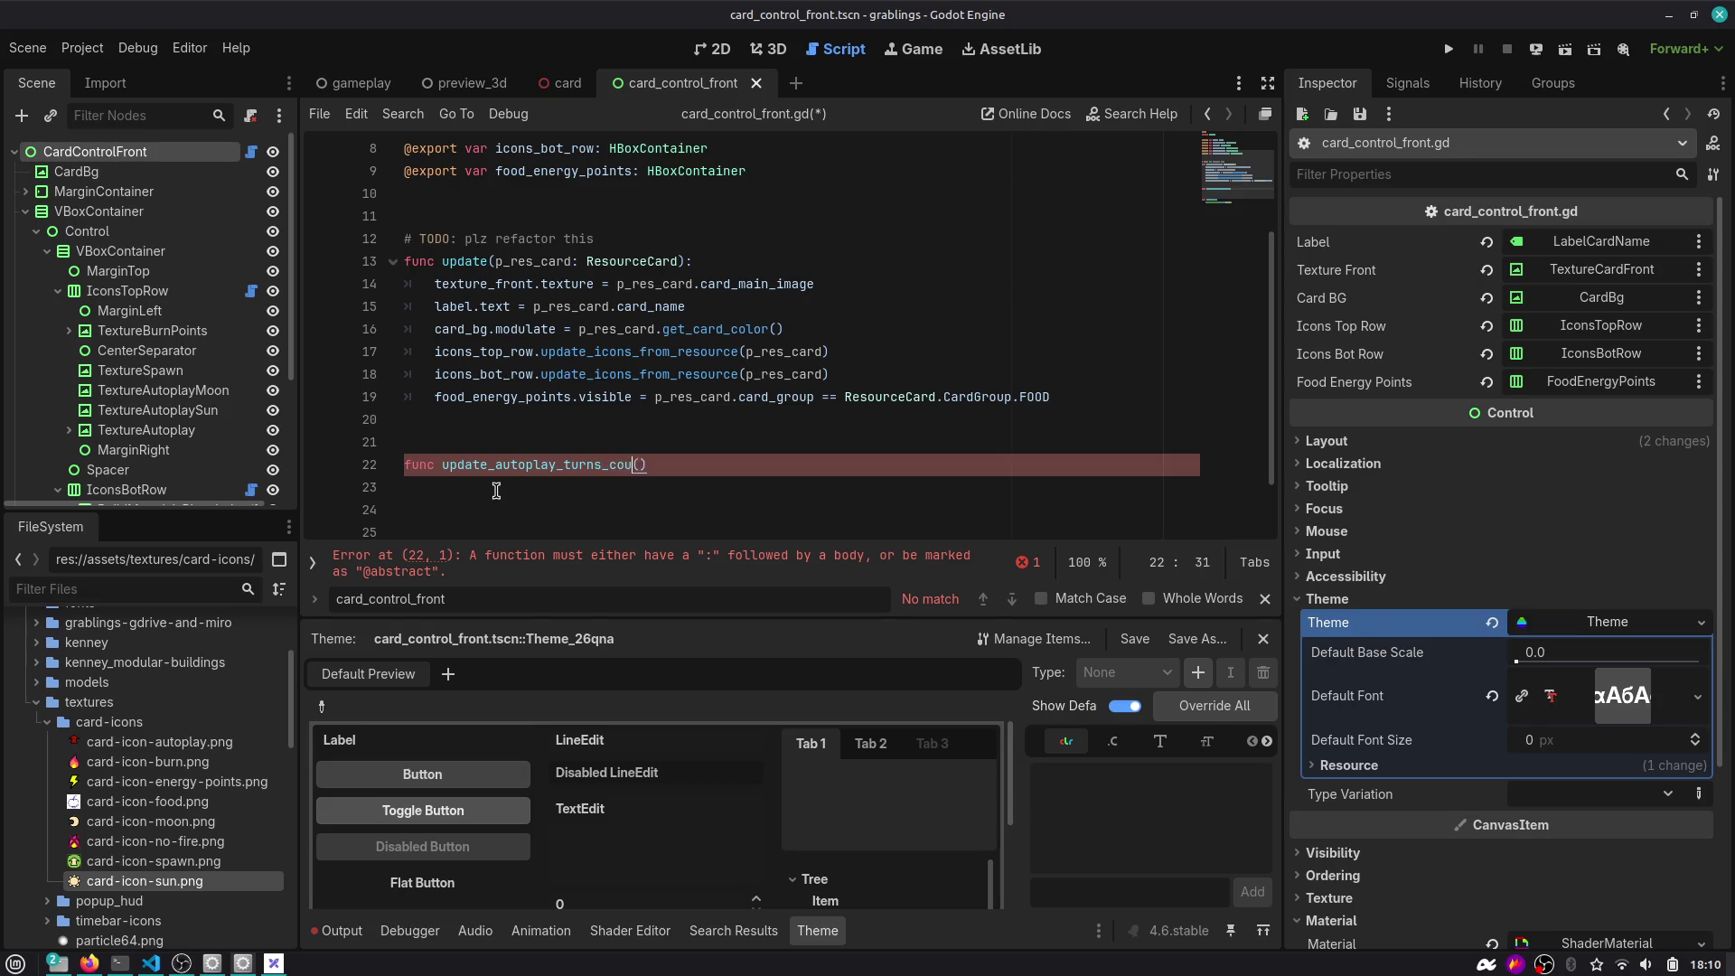
{"action": "key", "text": "Right"}
{"action": "key", "text": "Return"}
{"action": "type", "text": "pass"}
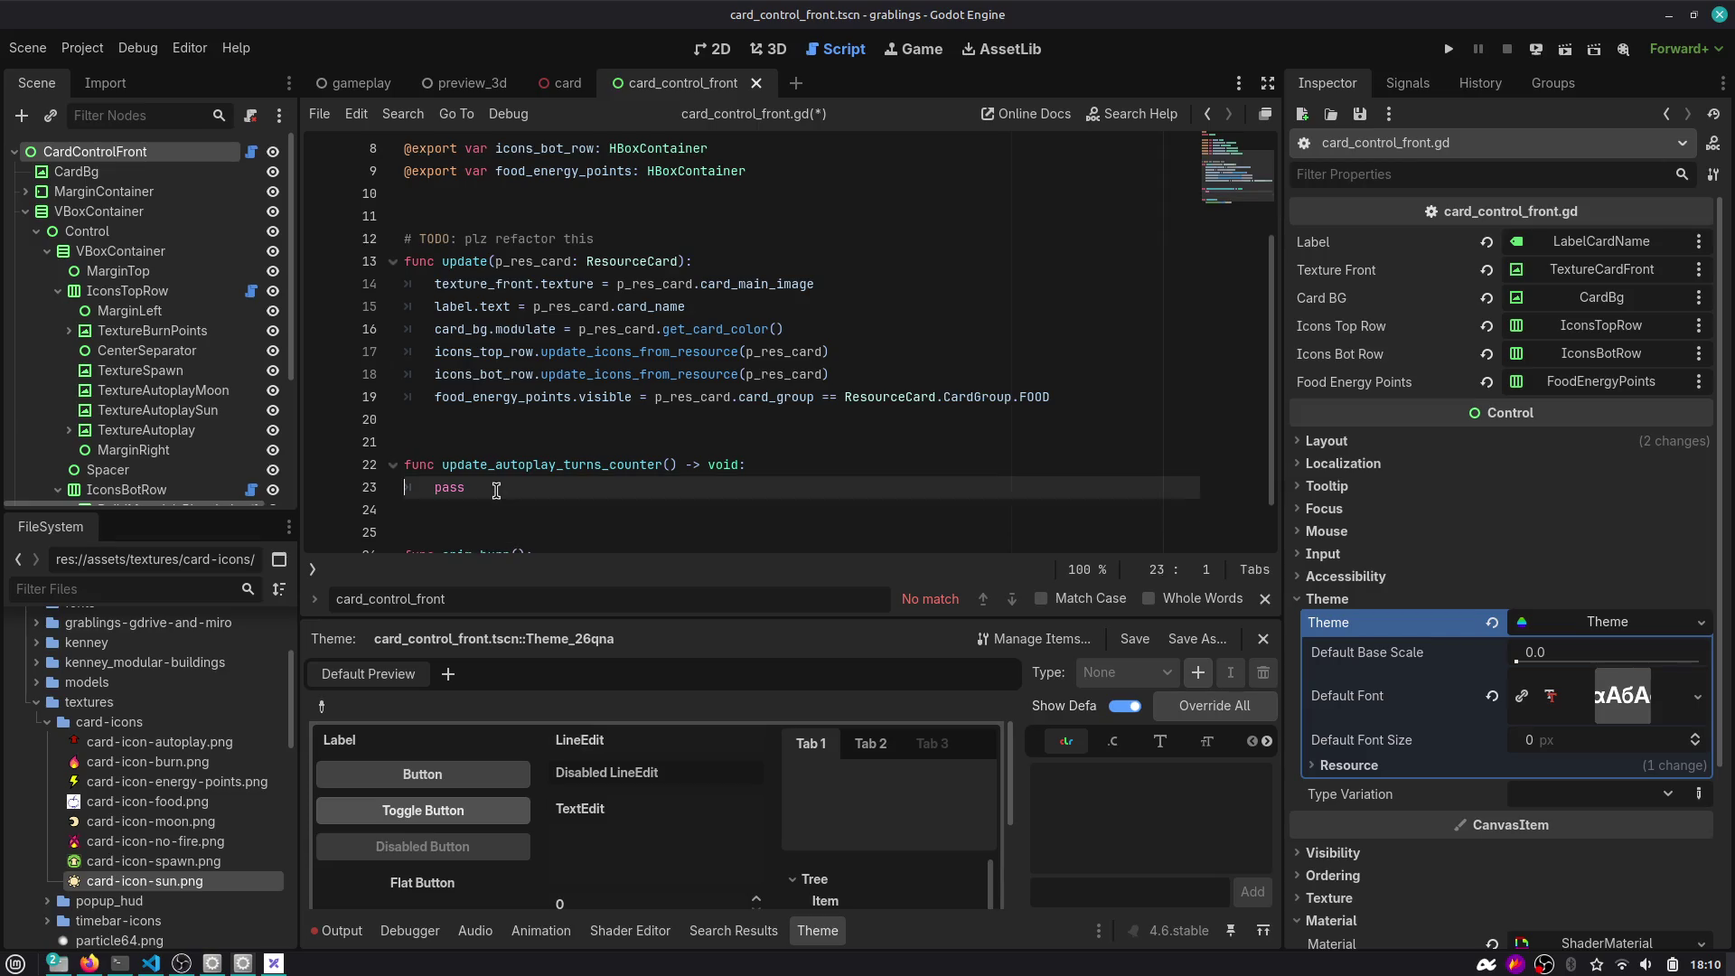
Add the new_count: int parameter to the header, then select icons_top_row on line 7.
{"action": "key", "text": "Up"}
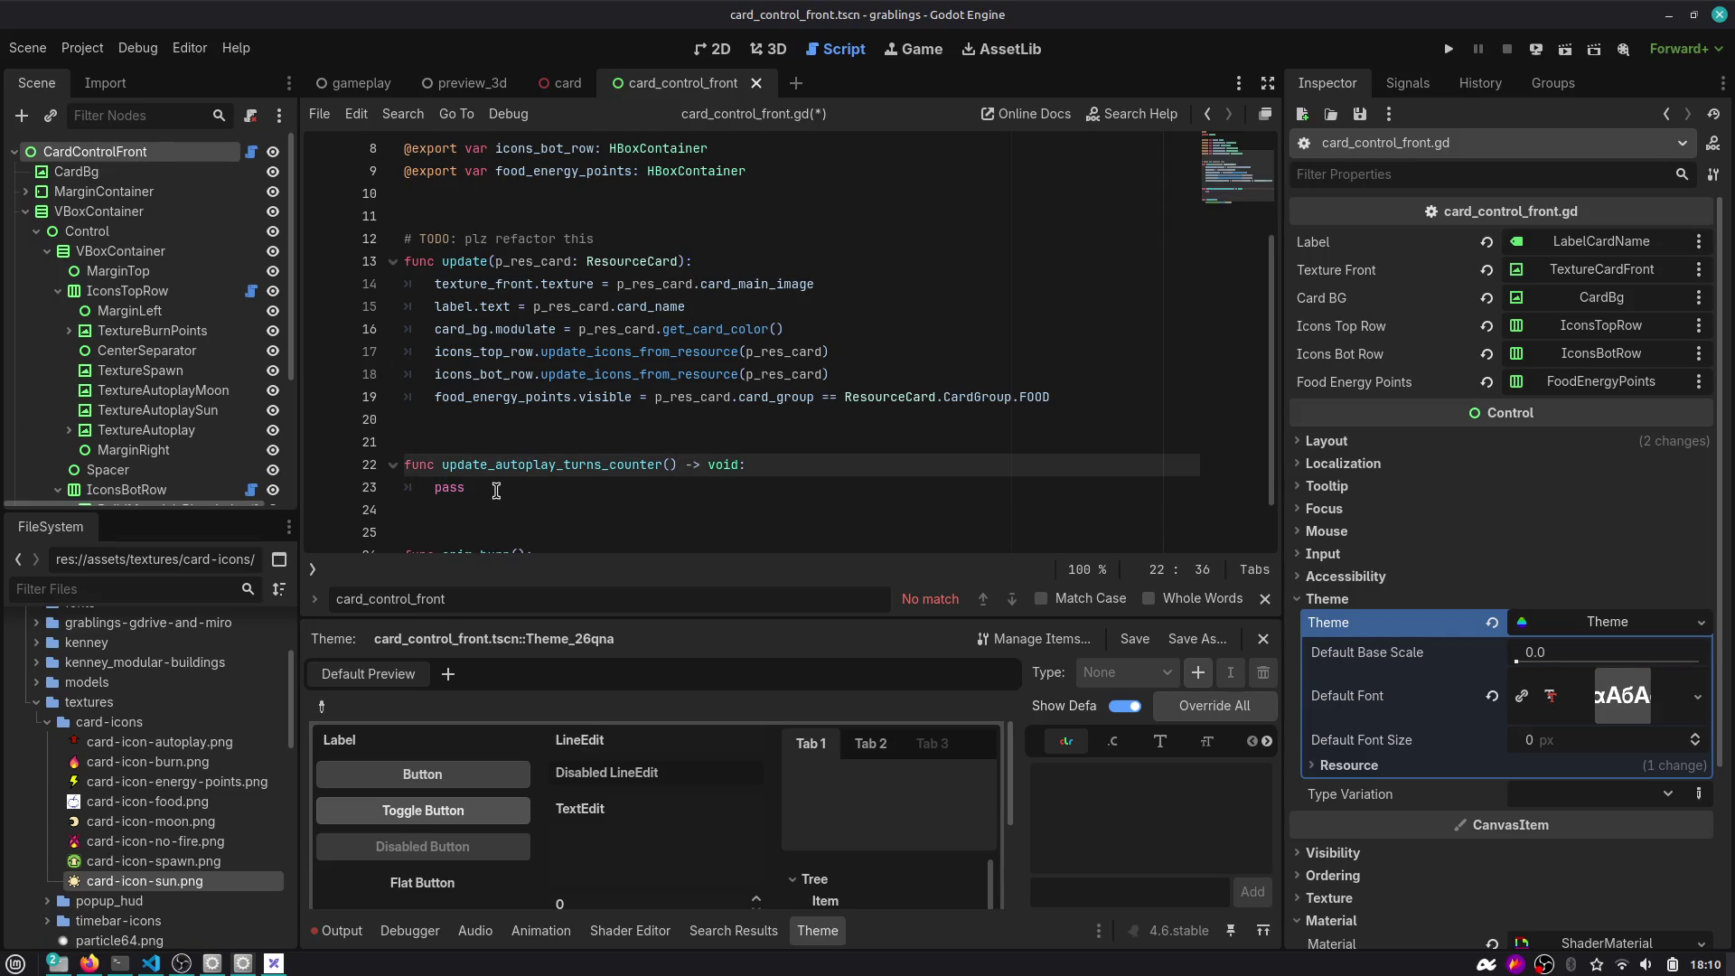
{"action": "type", "text": "new_count: int"}
{"action": "key", "text": "End"}
{"action": "key", "text": "Escape"}
{"action": "key", "text": "Return"}
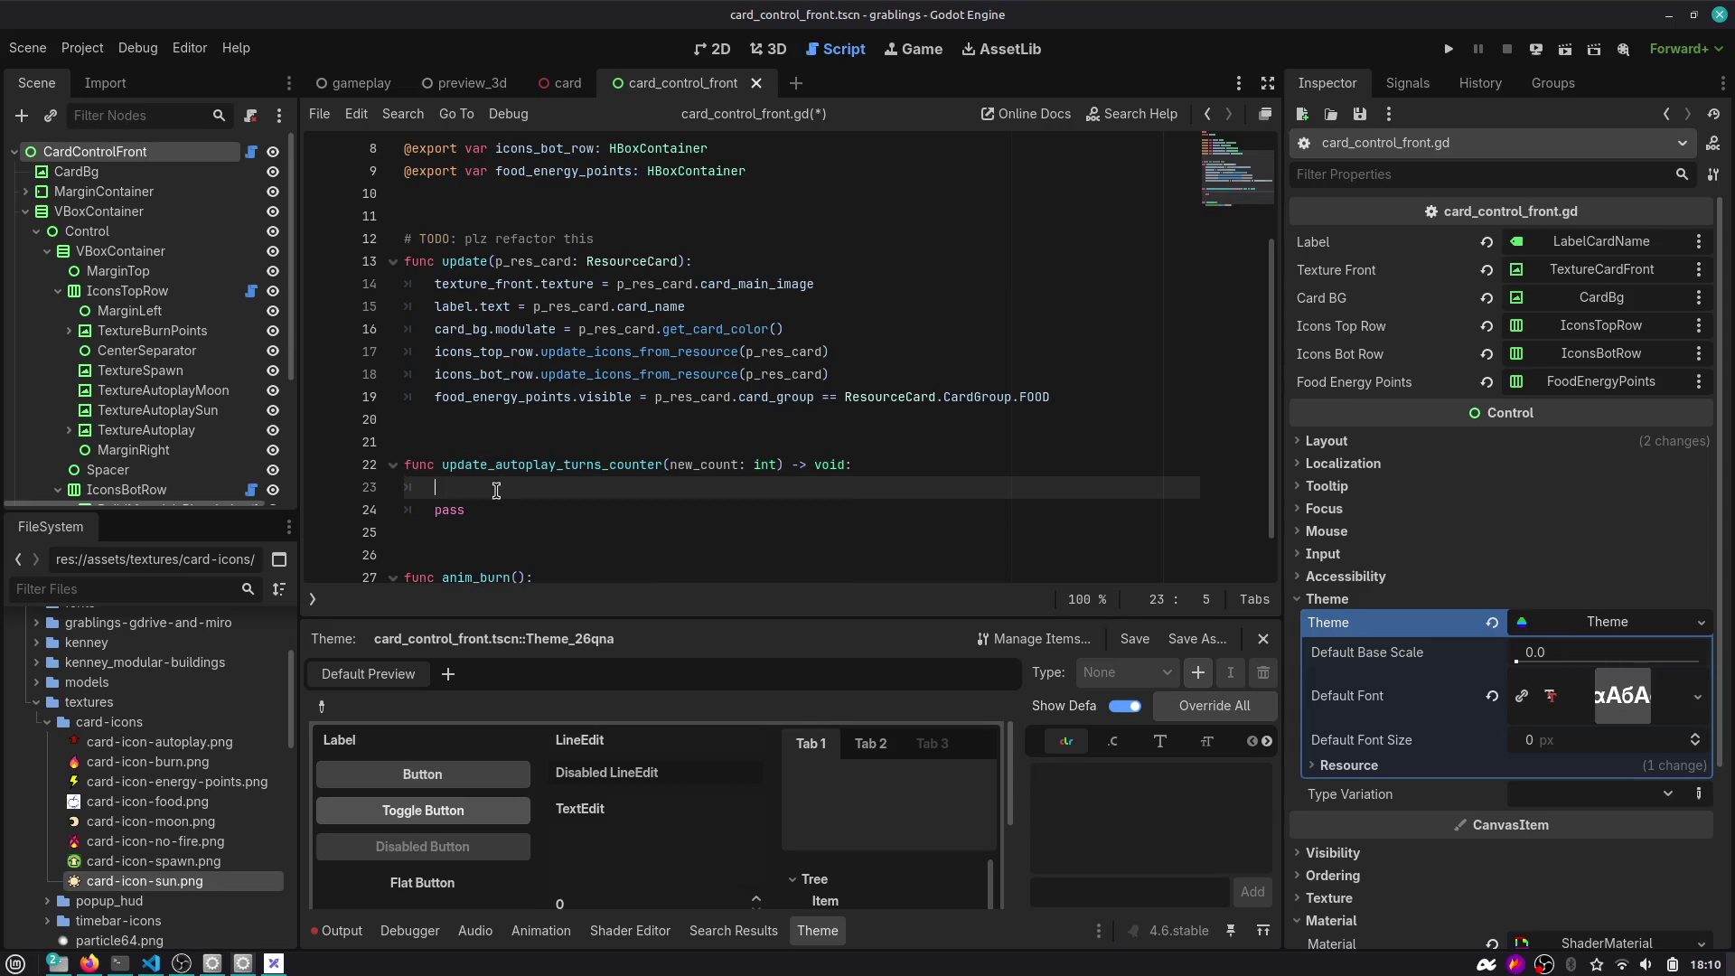
{"action": "scroll", "coordinate": [494, 481], "scroll_direction": "up", "scroll_amount": 2}
{"action": "double_click", "coordinate": [552, 261]}
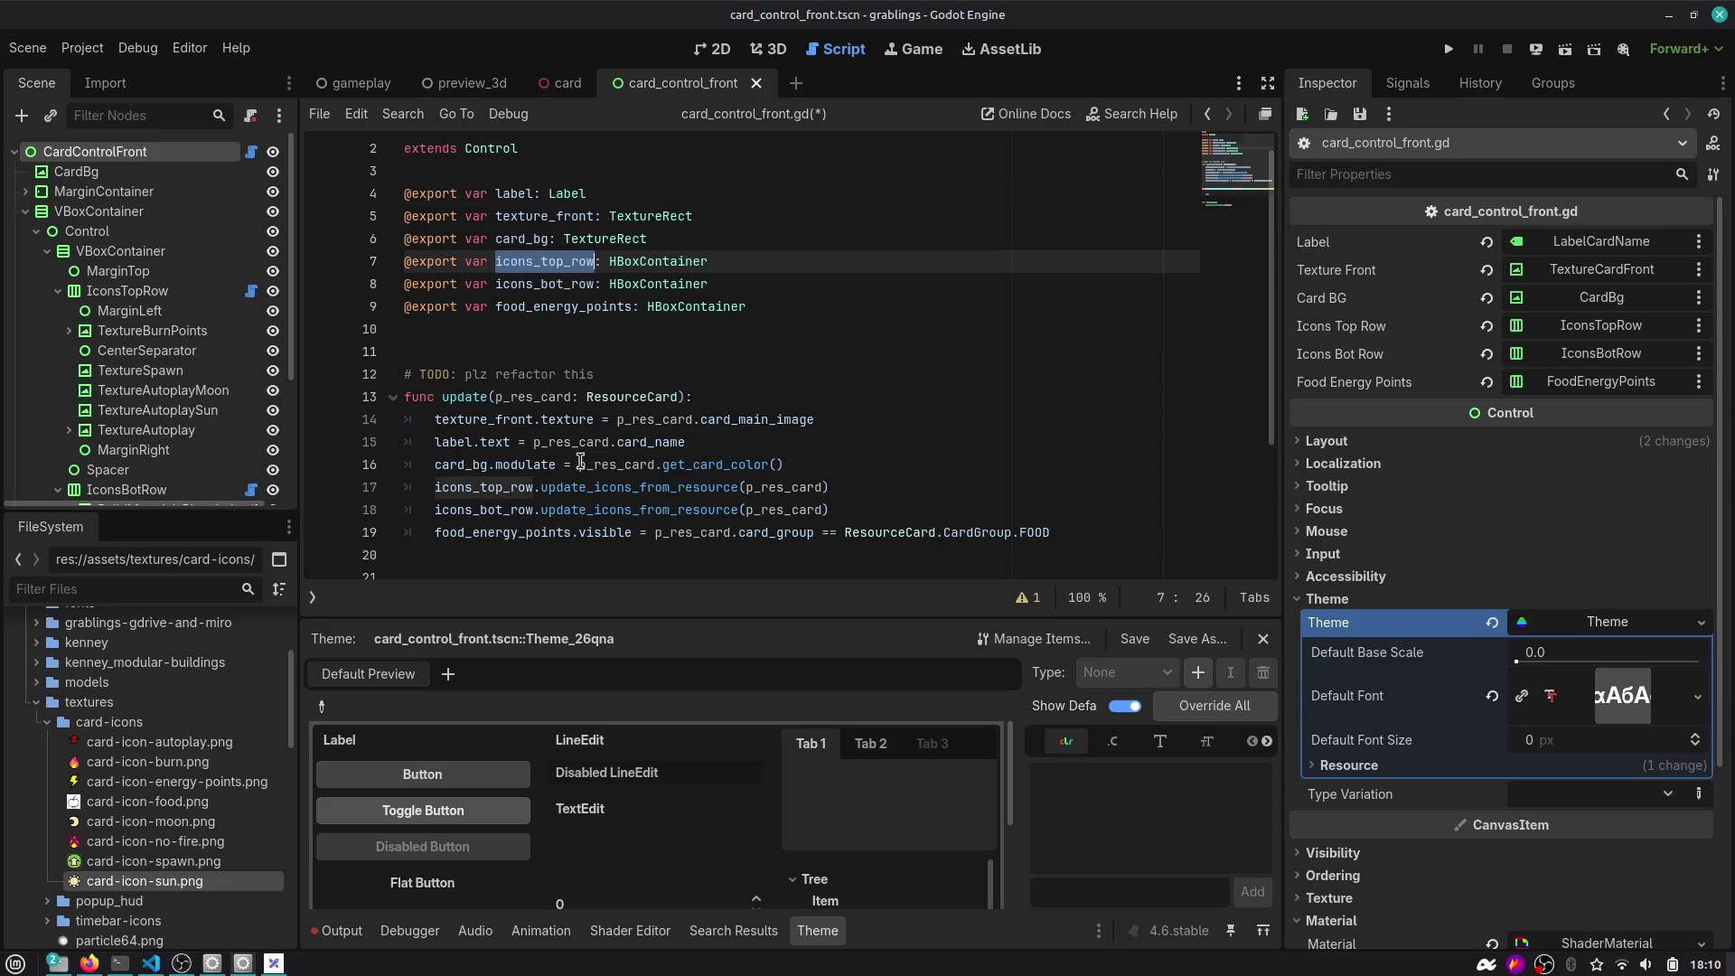
{"action": "scroll", "coordinate": [580, 461], "scroll_direction": "down", "scroll_amount": 3}
Replace pass with icons_top_row.label_autoplay_turns.text = str(new_count) in update_autoplay_turns_counter.
{"action": "left_click", "coordinate": [251, 290]}
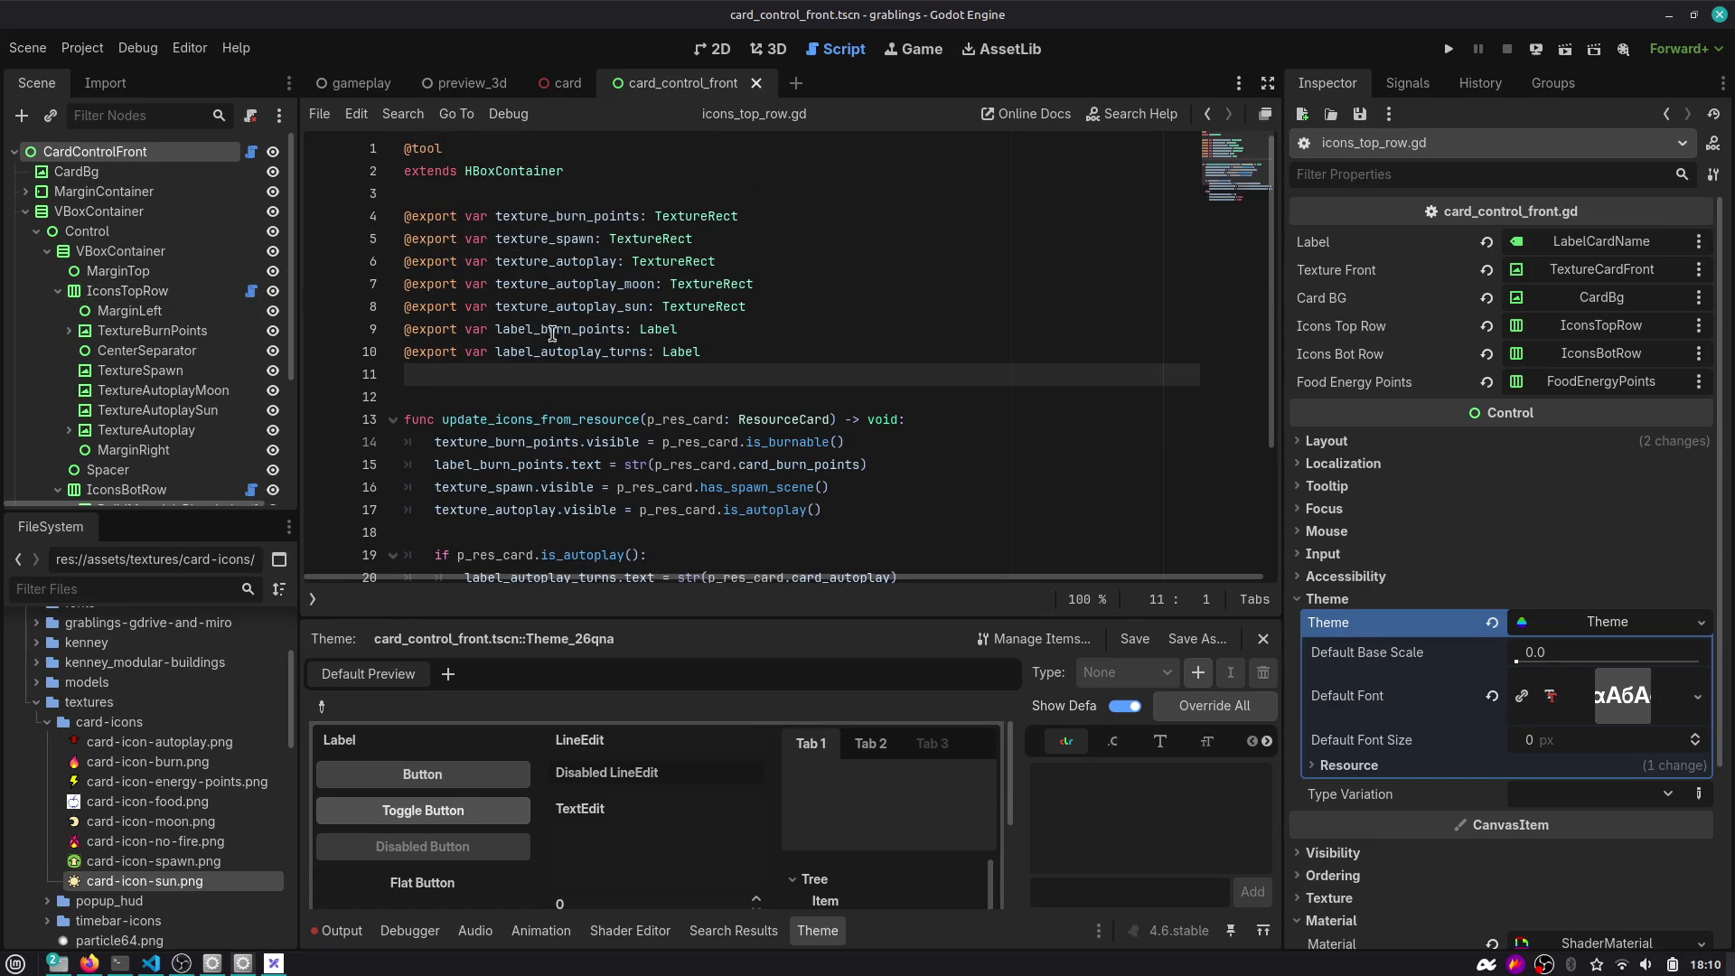
{"action": "double_click", "coordinate": [537, 354]}
{"action": "left_click", "coordinate": [1207, 114]}
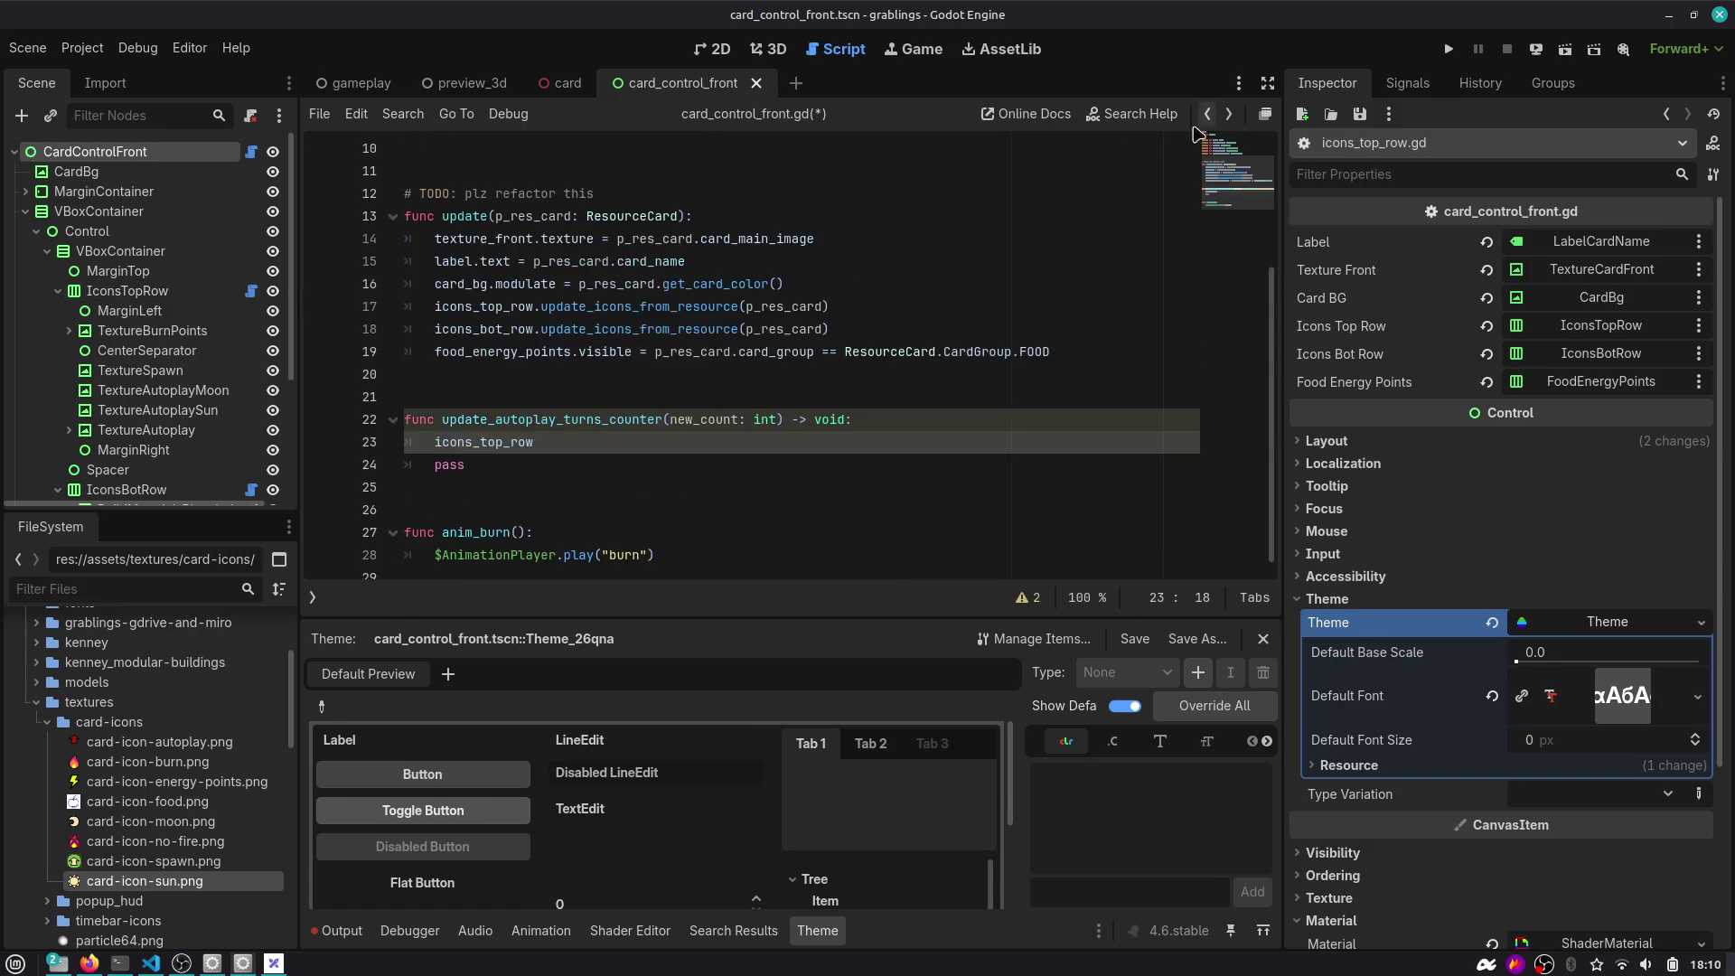
{"action": "type", "text": ".label_autoplay_turns."}
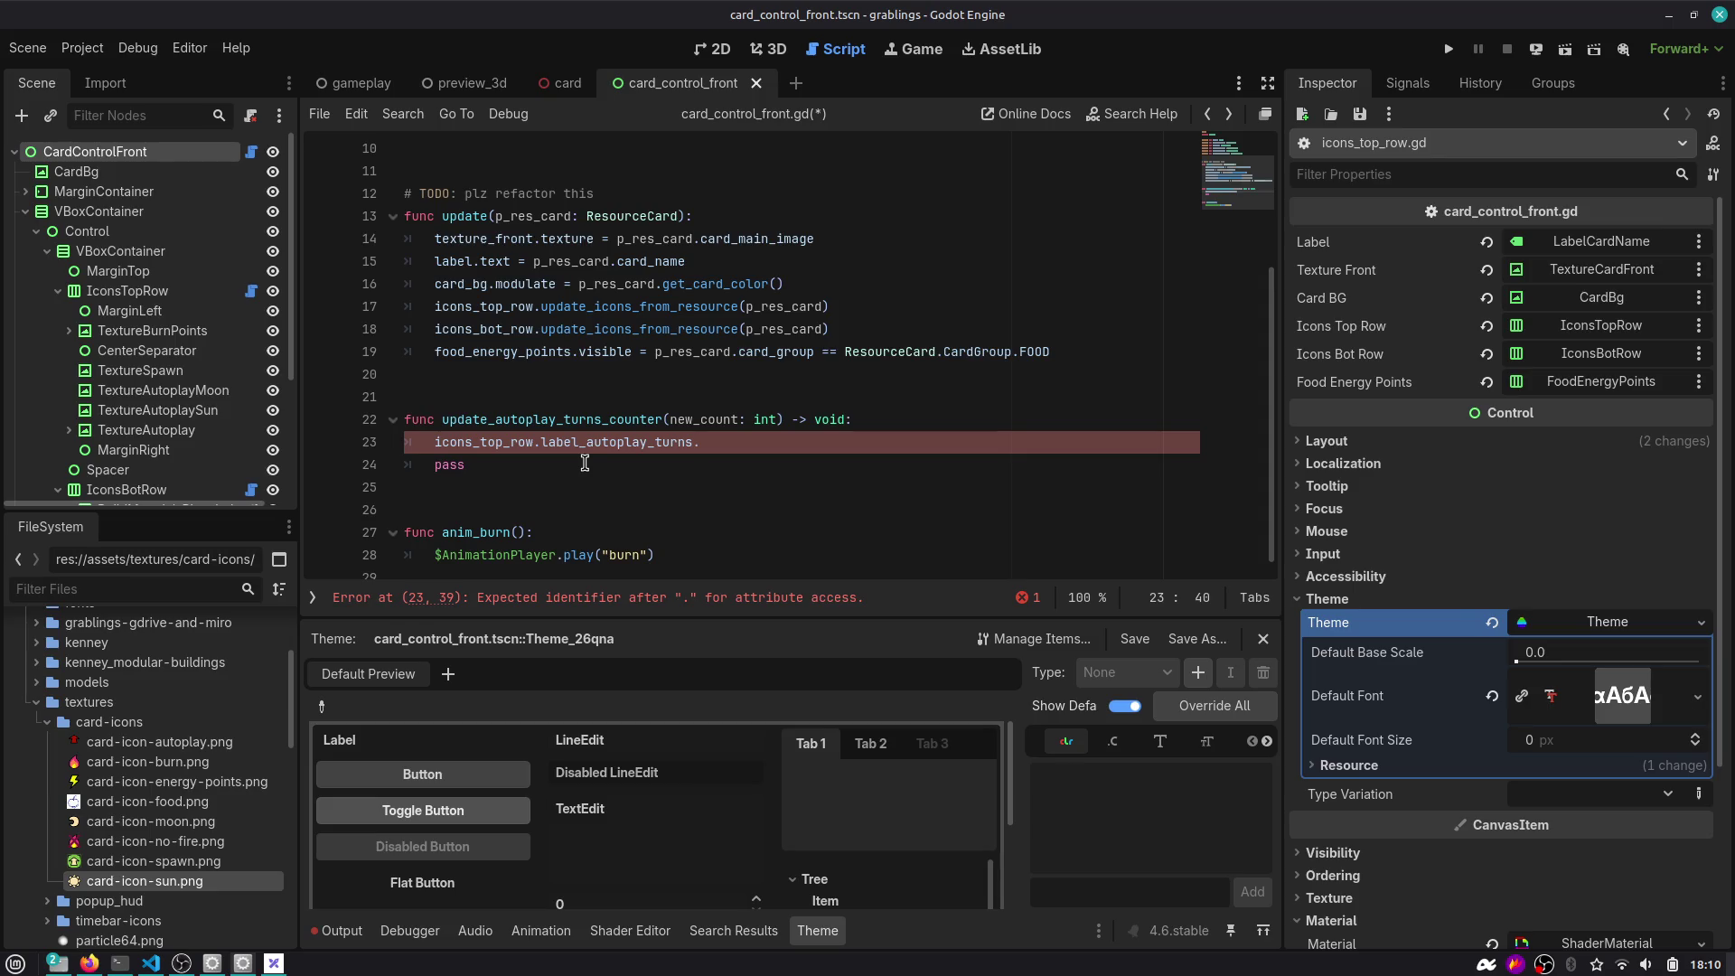
{"action": "key", "text": "shift+Home"}
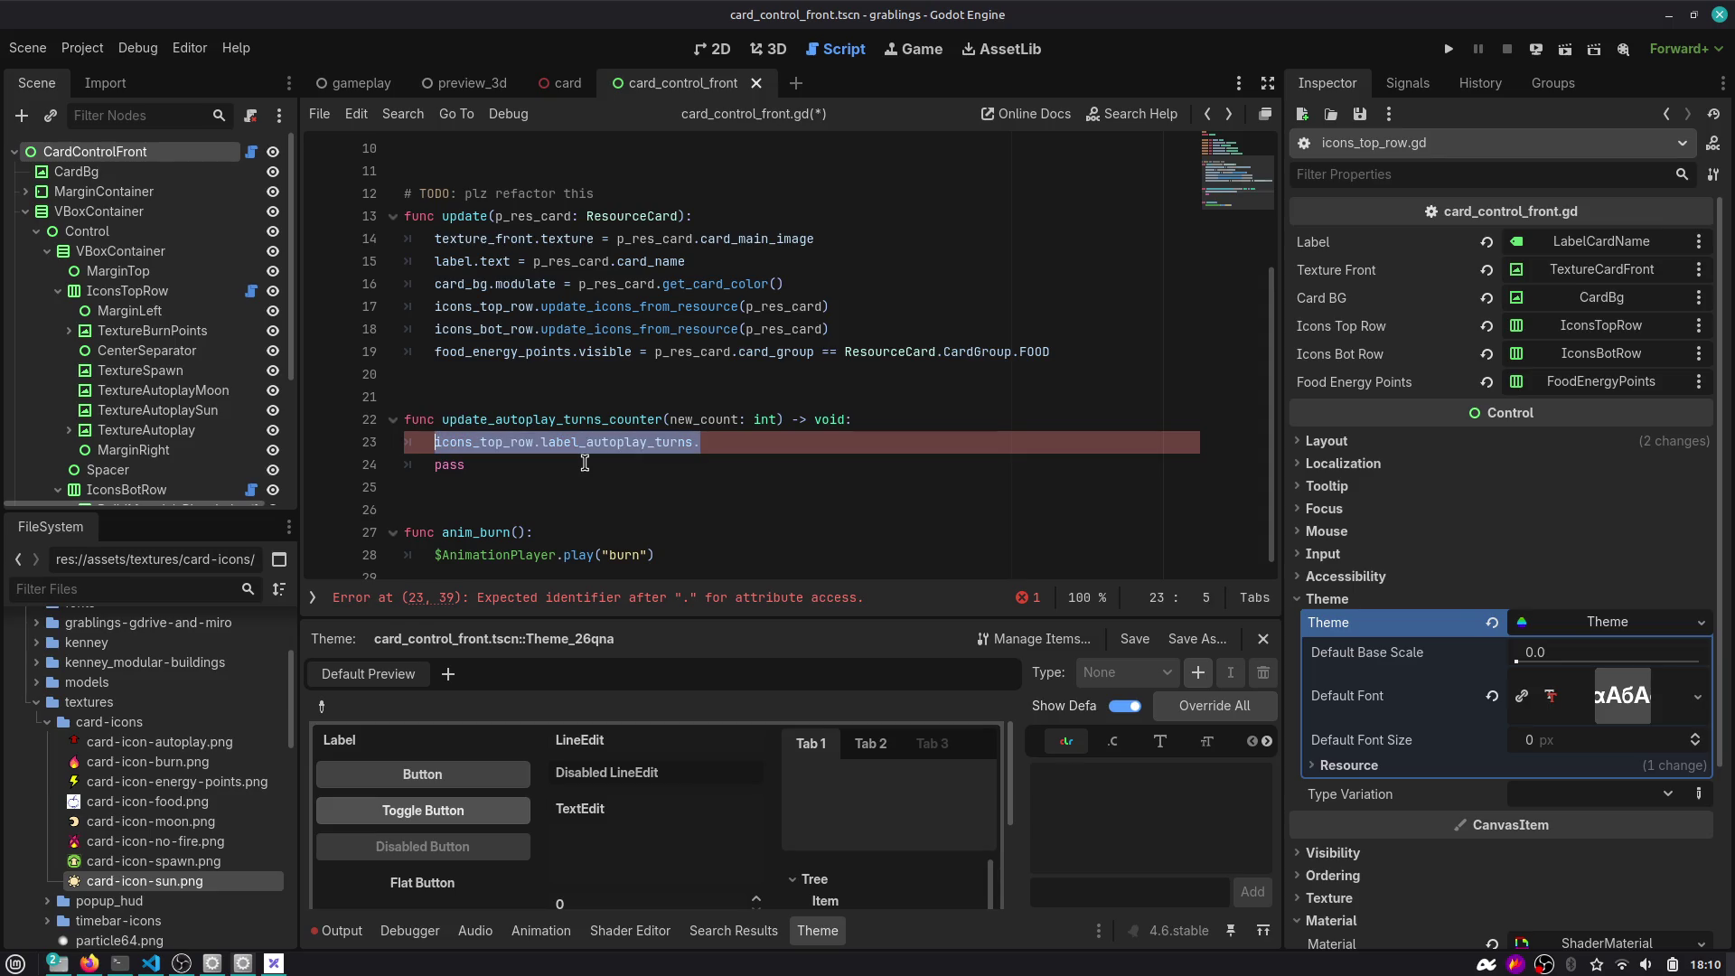
{"action": "key", "text": "End"}
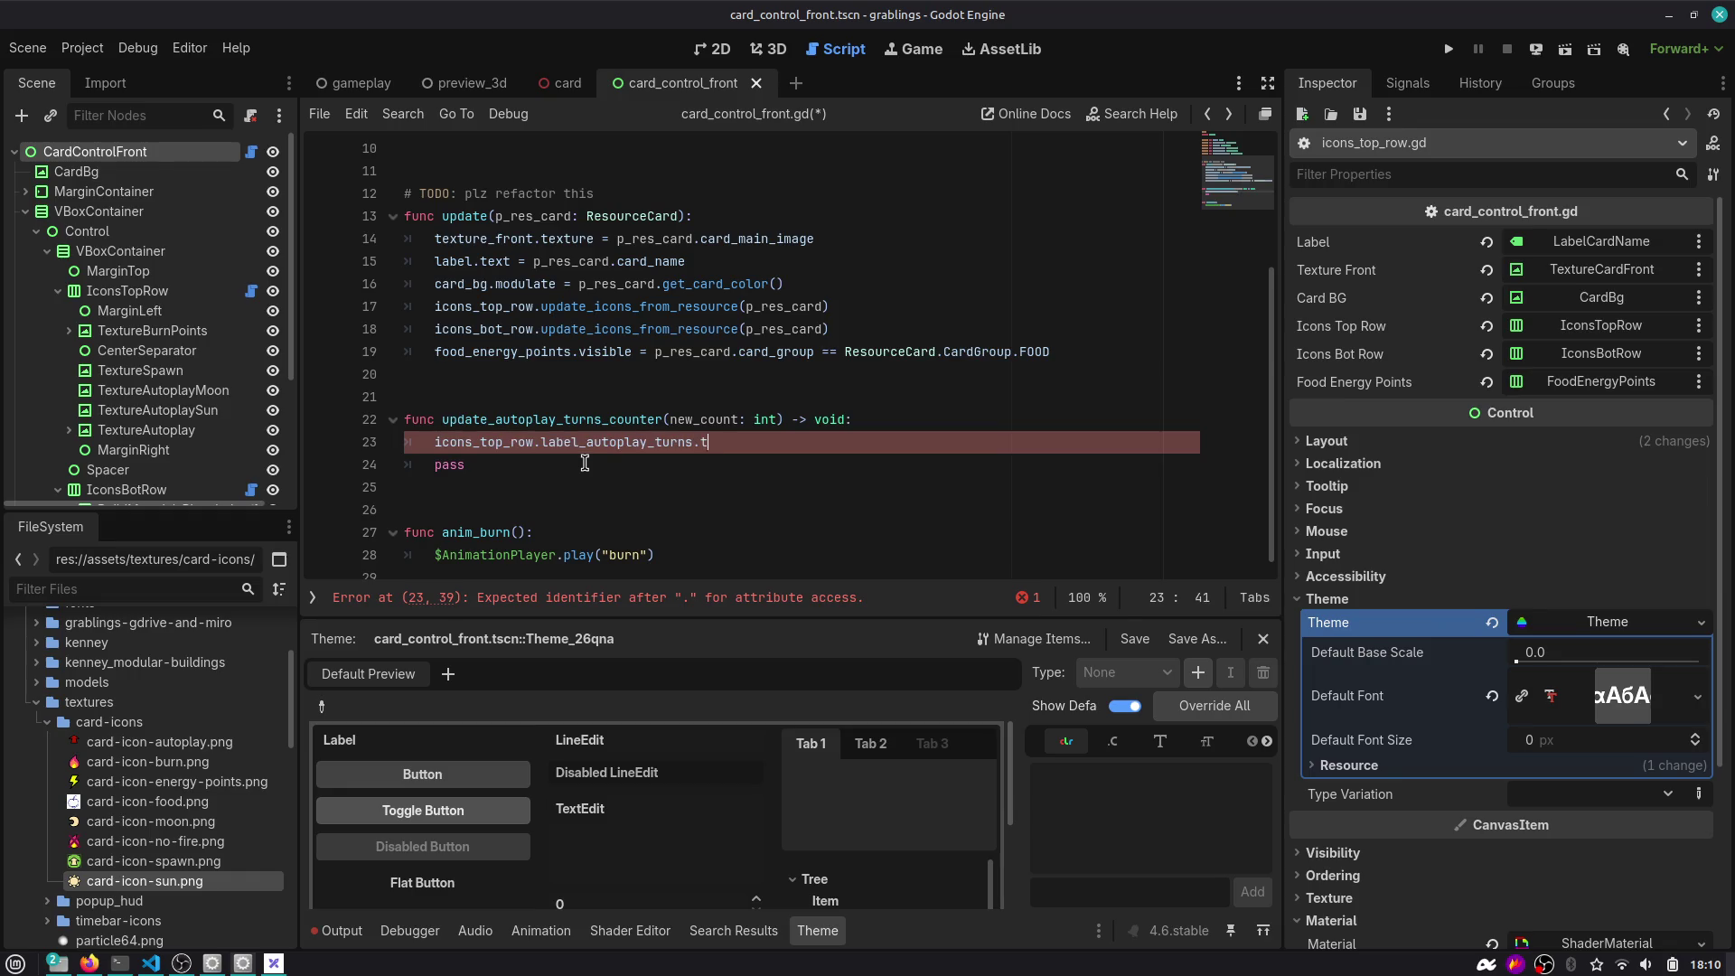
{"action": "type", "text": "= str(new_coun"}
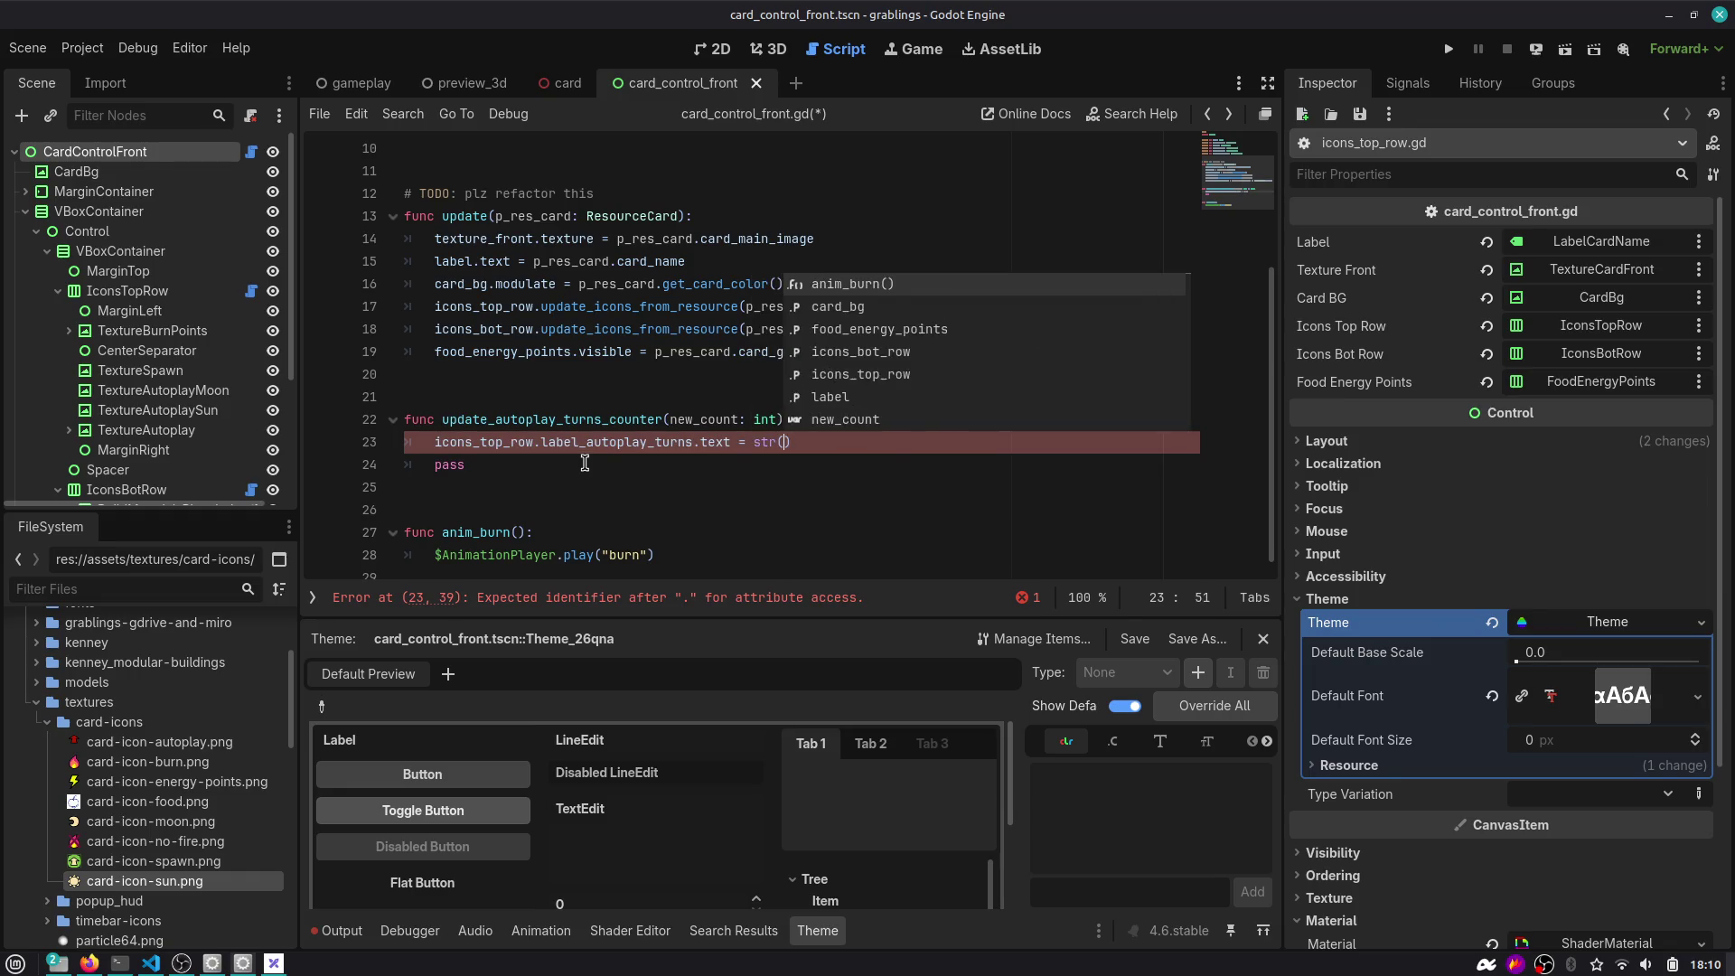
{"action": "type", "text": "t"}
{"action": "key", "text": "Down"}
{"action": "key", "text": "ctrl+shift+k"}
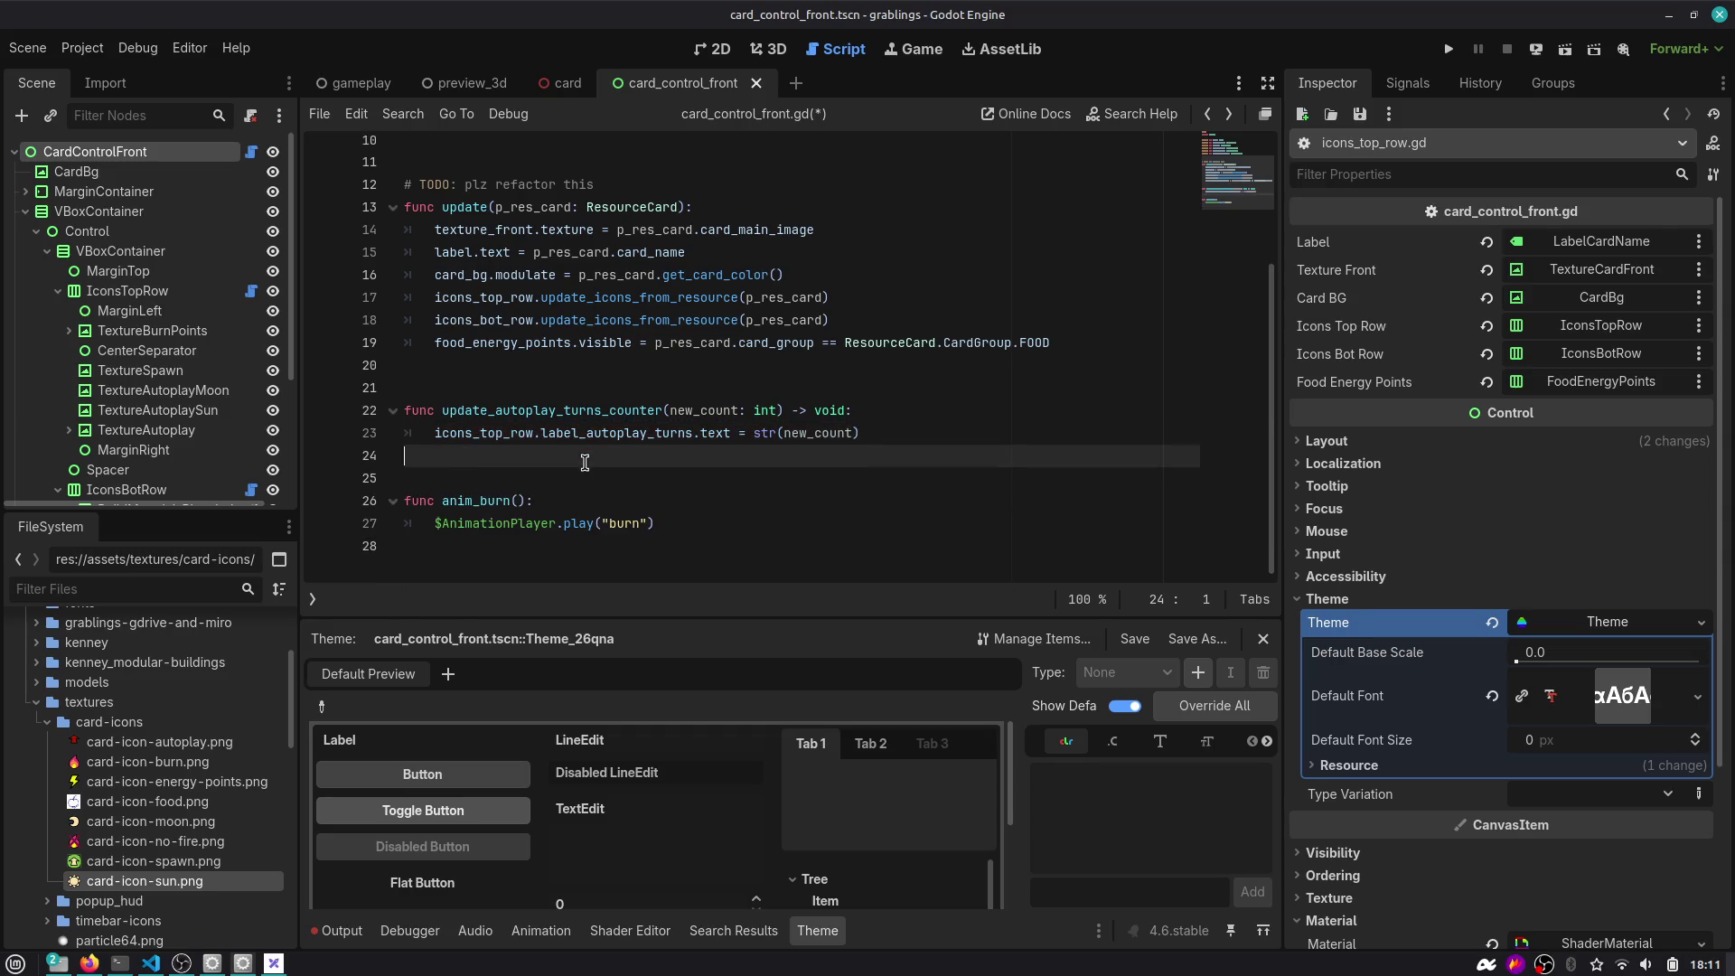
Save card_control_front.gd and select the update_autoplay_turns_counter function name.
{"action": "key", "text": "ctrl+s"}
{"action": "double_click", "coordinate": [637, 408]}
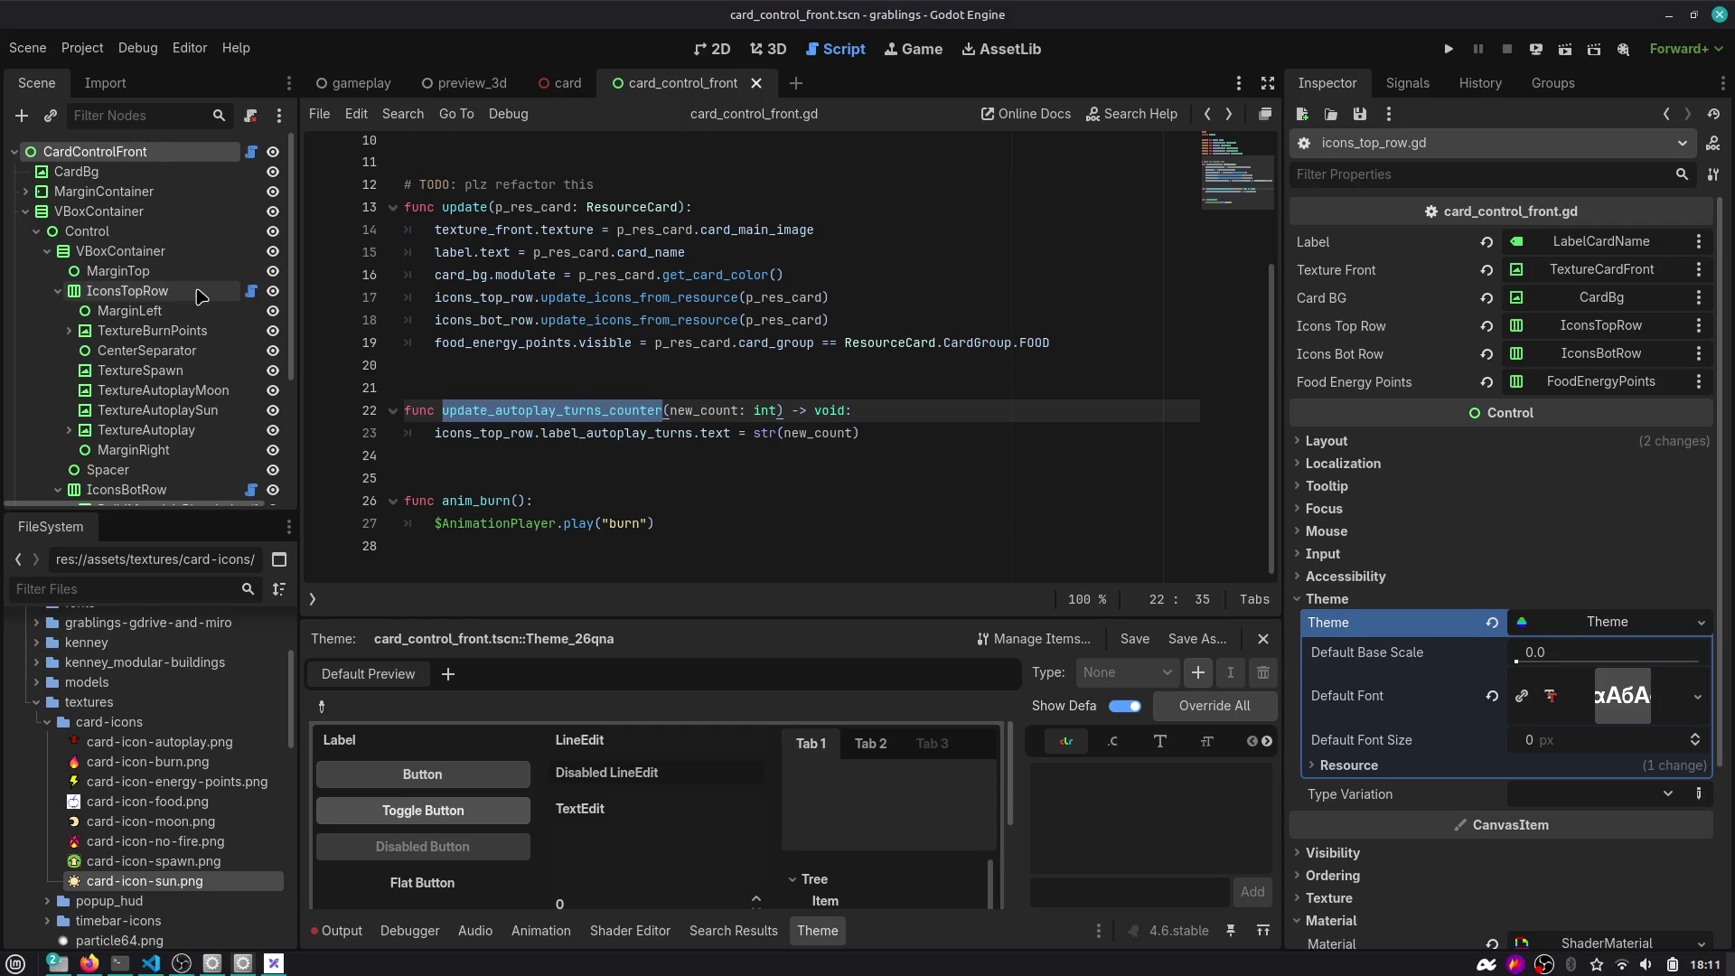
{"action": "mouse_move", "coordinate": [562, 94]}
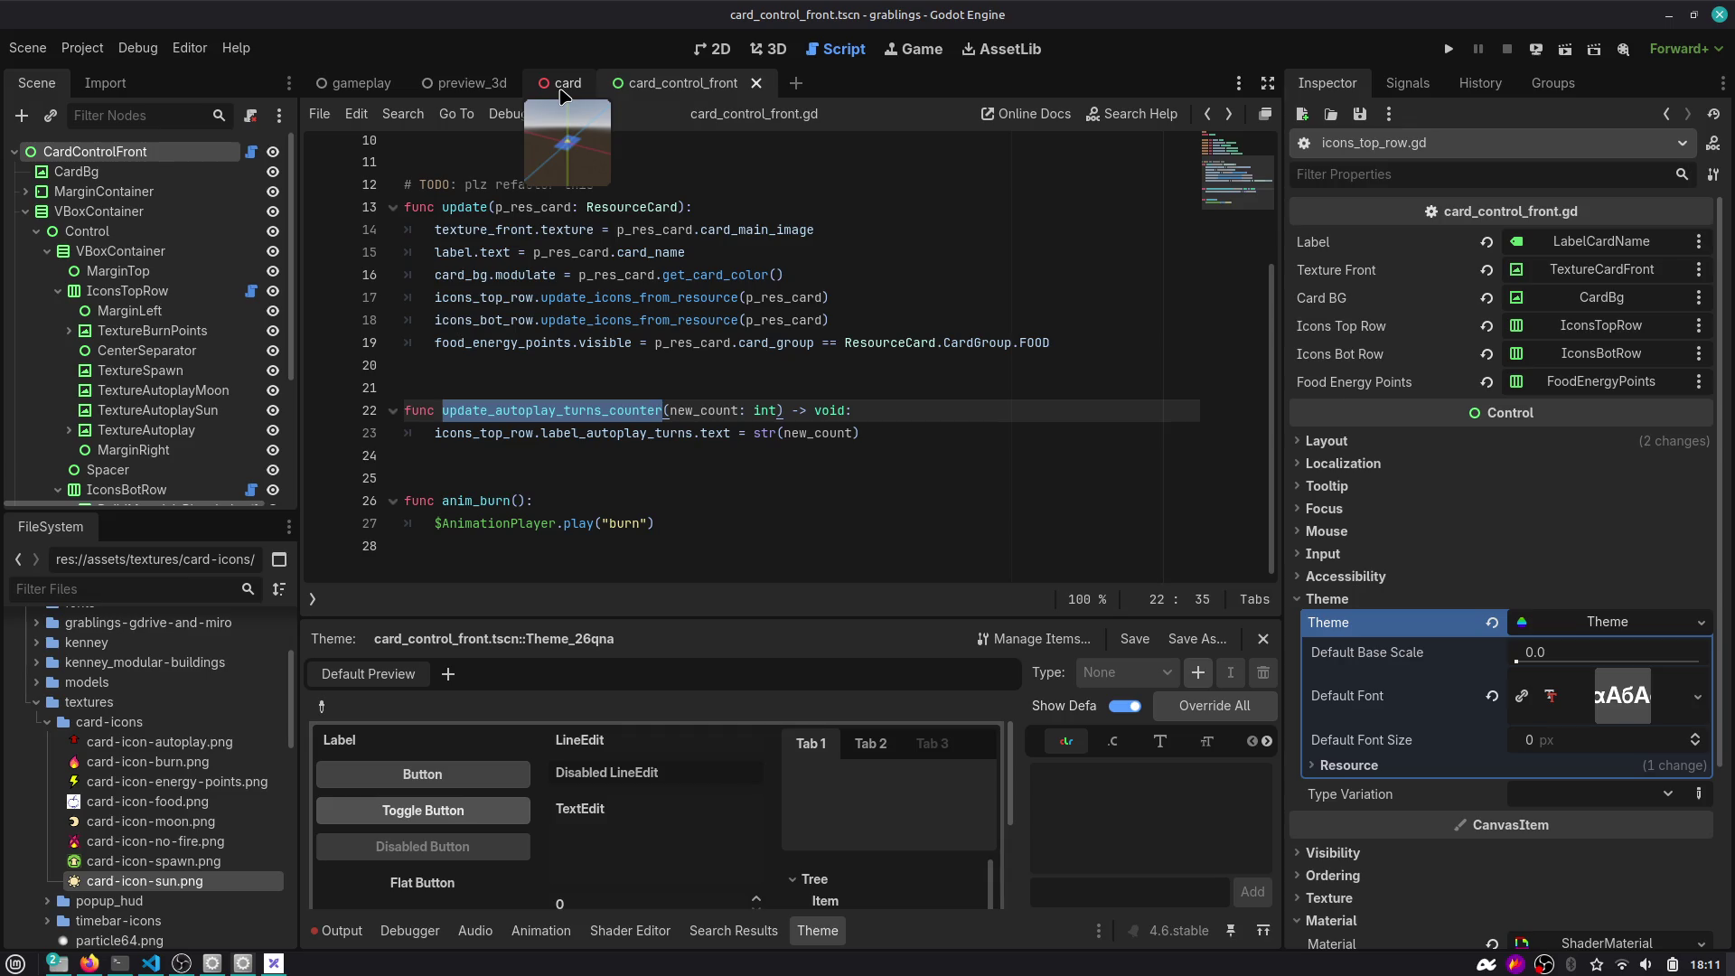
Move from the card scene to the gameplay scene and open gameplay.gd at its error.
{"action": "left_click", "coordinate": [564, 86]}
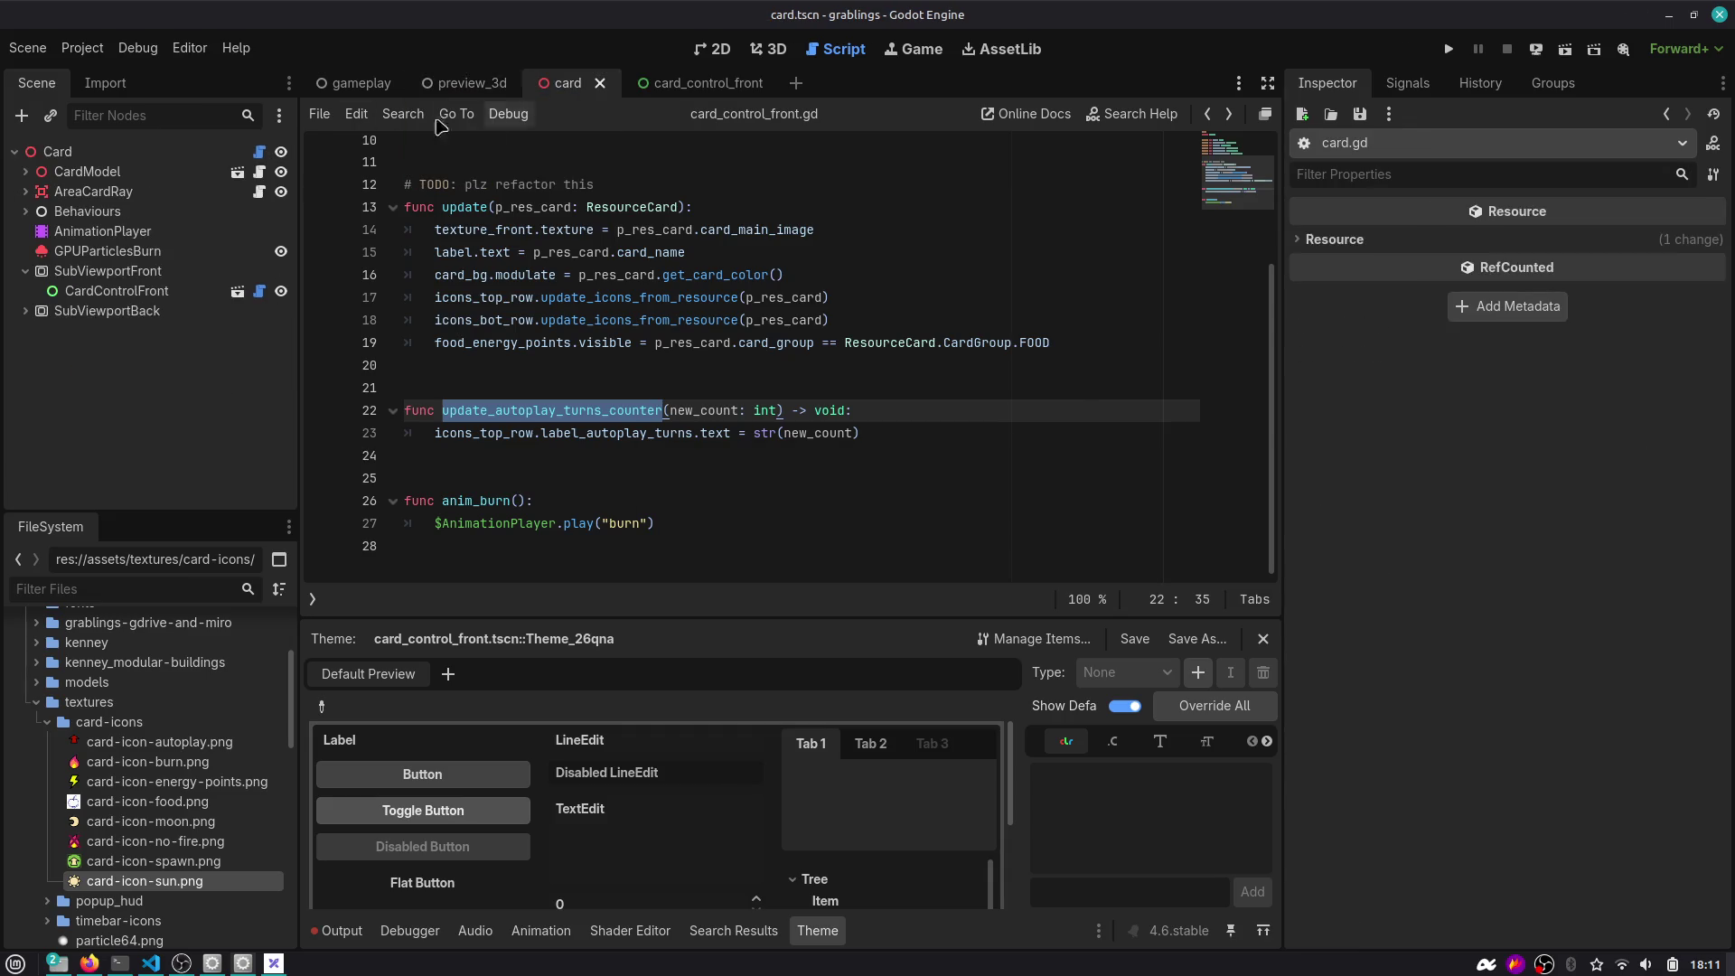
{"action": "left_click", "coordinate": [260, 152]}
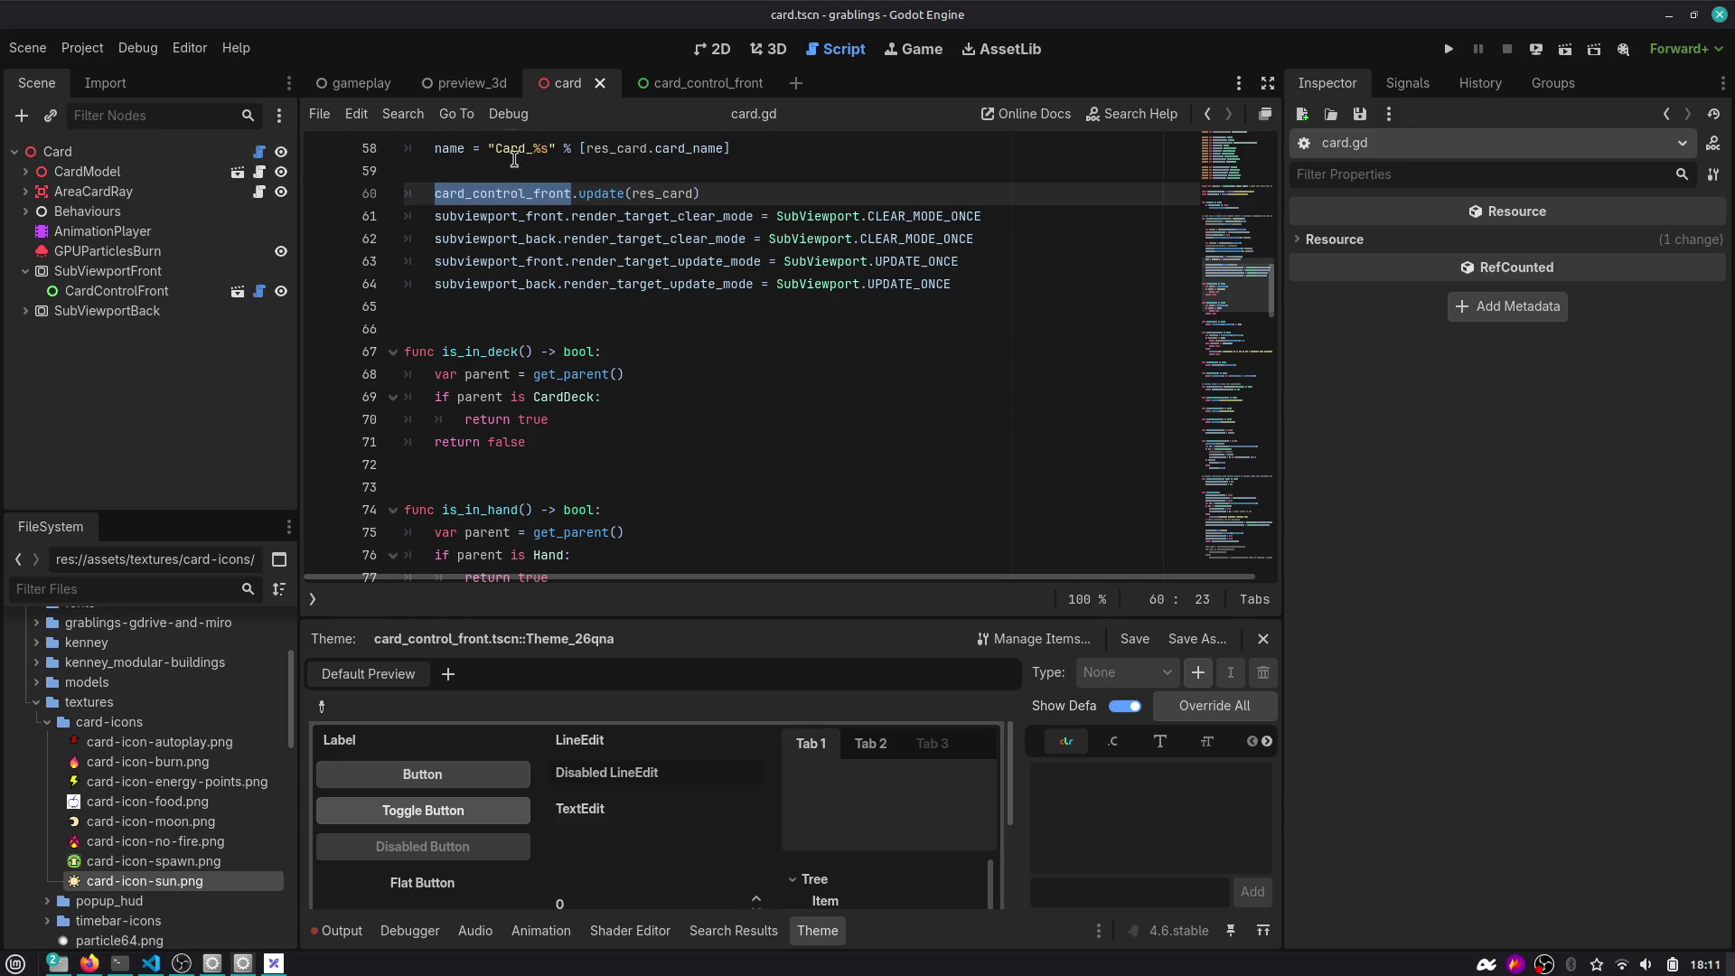
{"action": "mouse_move", "coordinate": [450, 94]}
{"action": "left_click", "coordinate": [360, 83]}
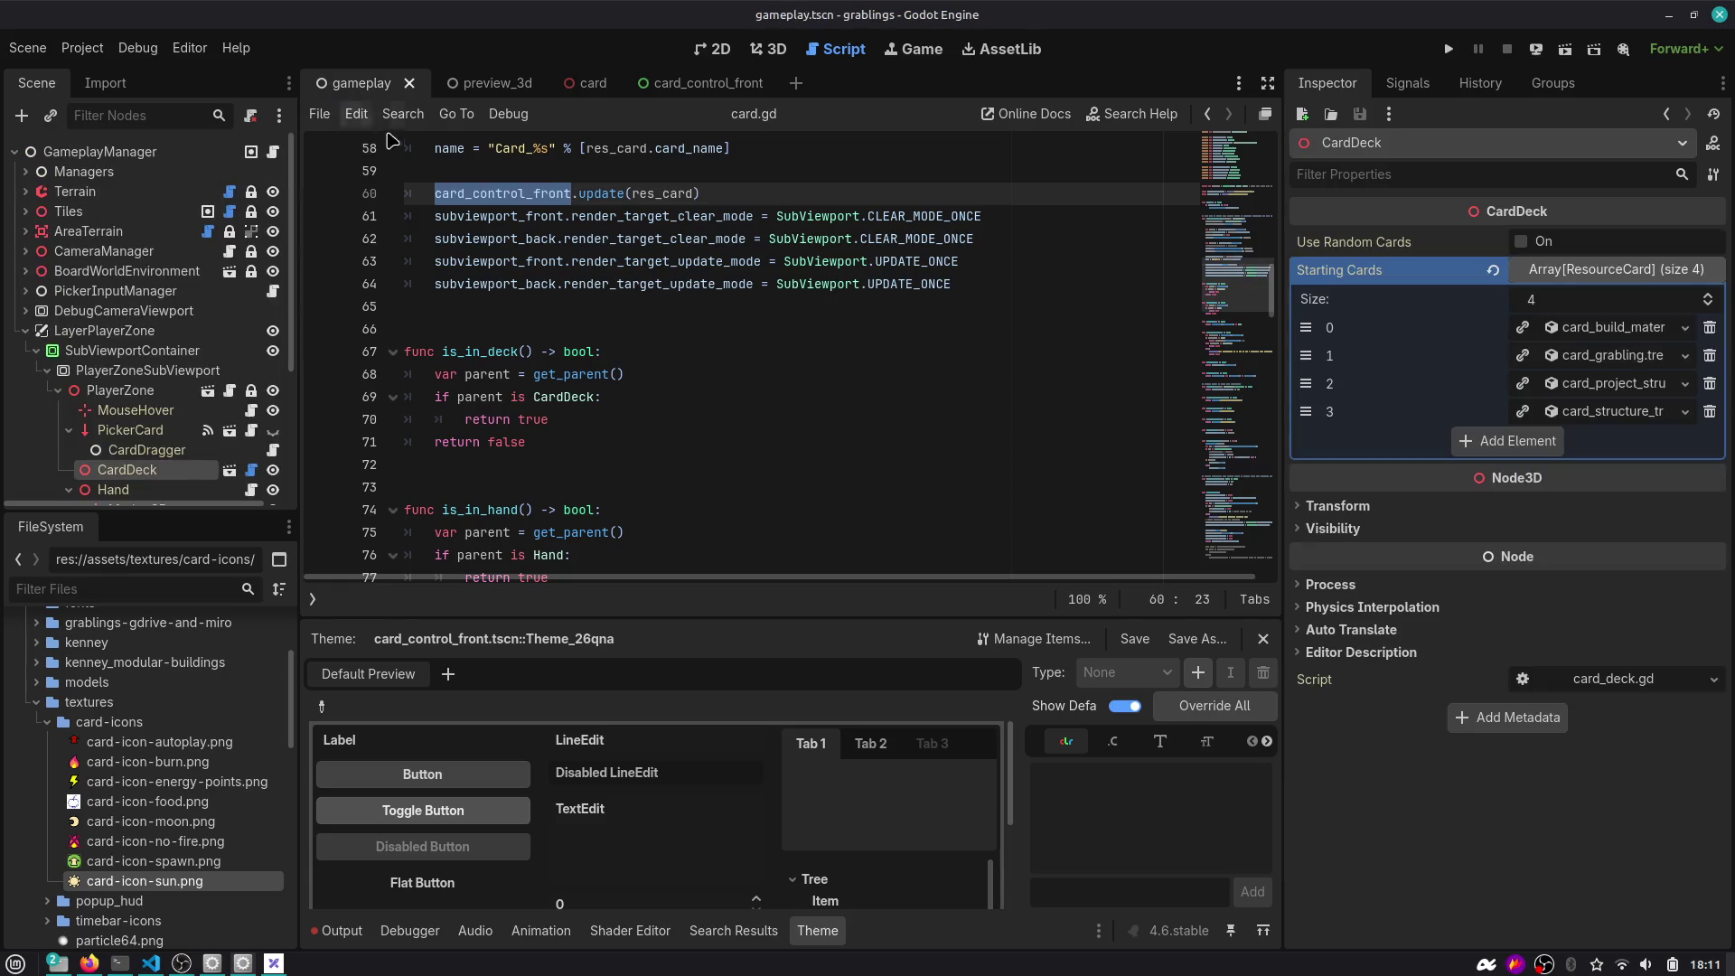
{"action": "left_click", "coordinate": [250, 151]}
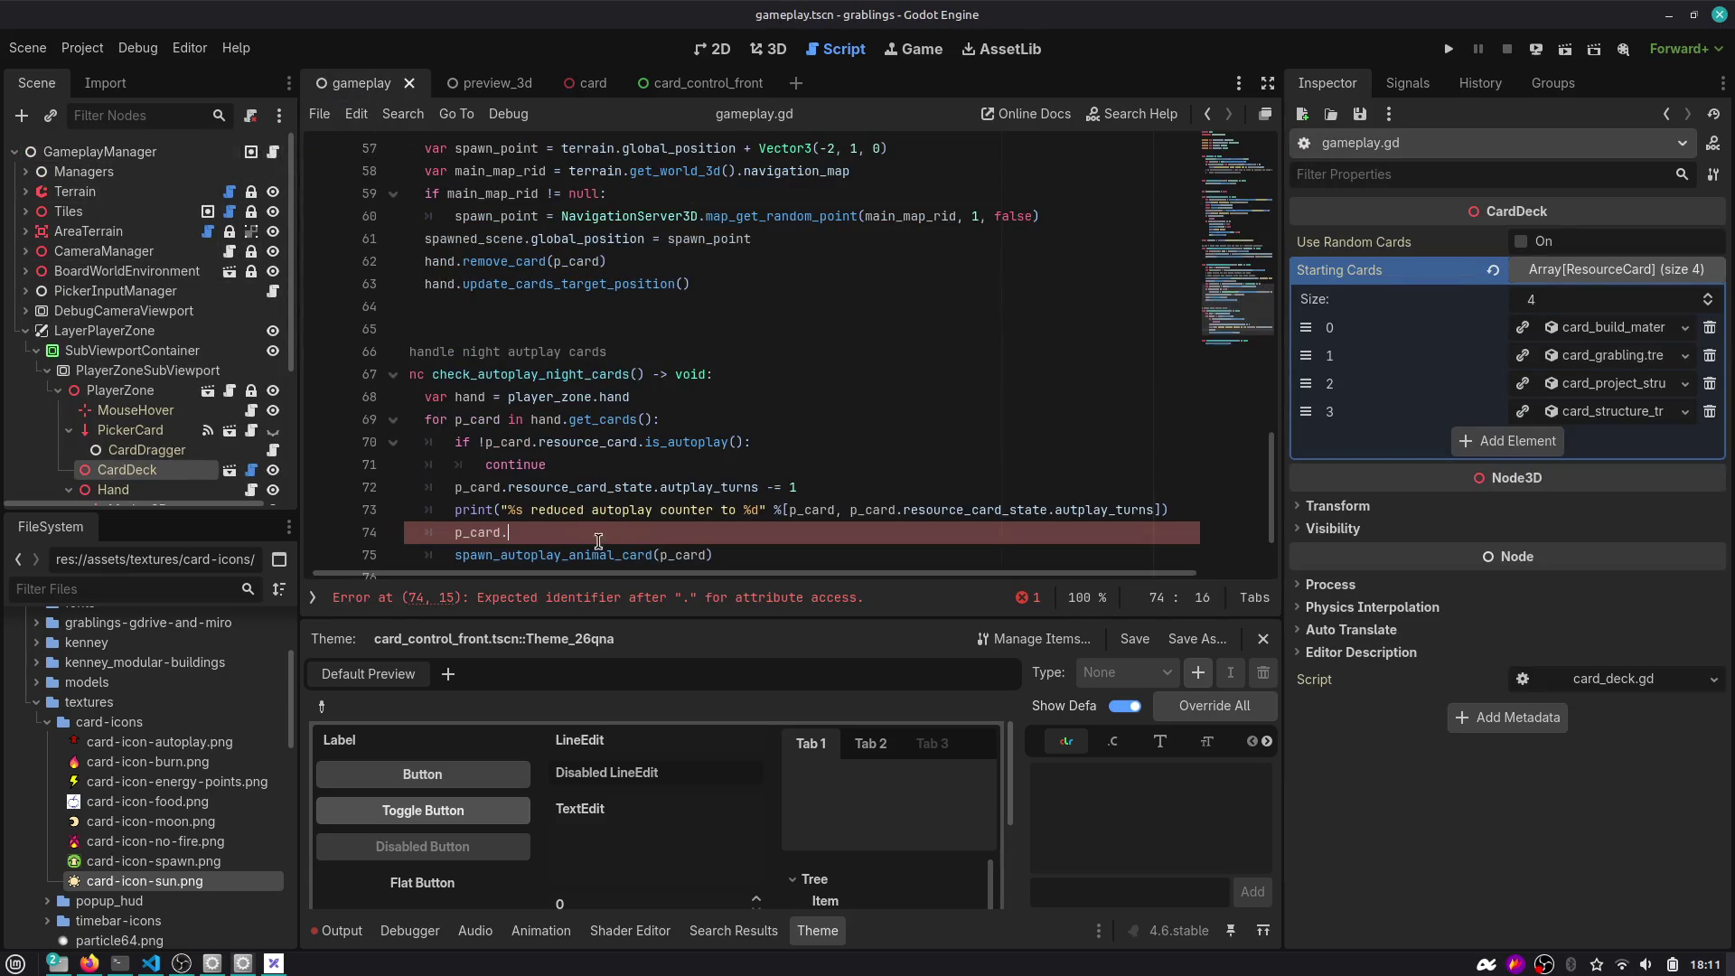
Begin the p_card.card_control_front.update_autoplay_turns_counter( call on line 74.
{"action": "key", "text": "Down"}
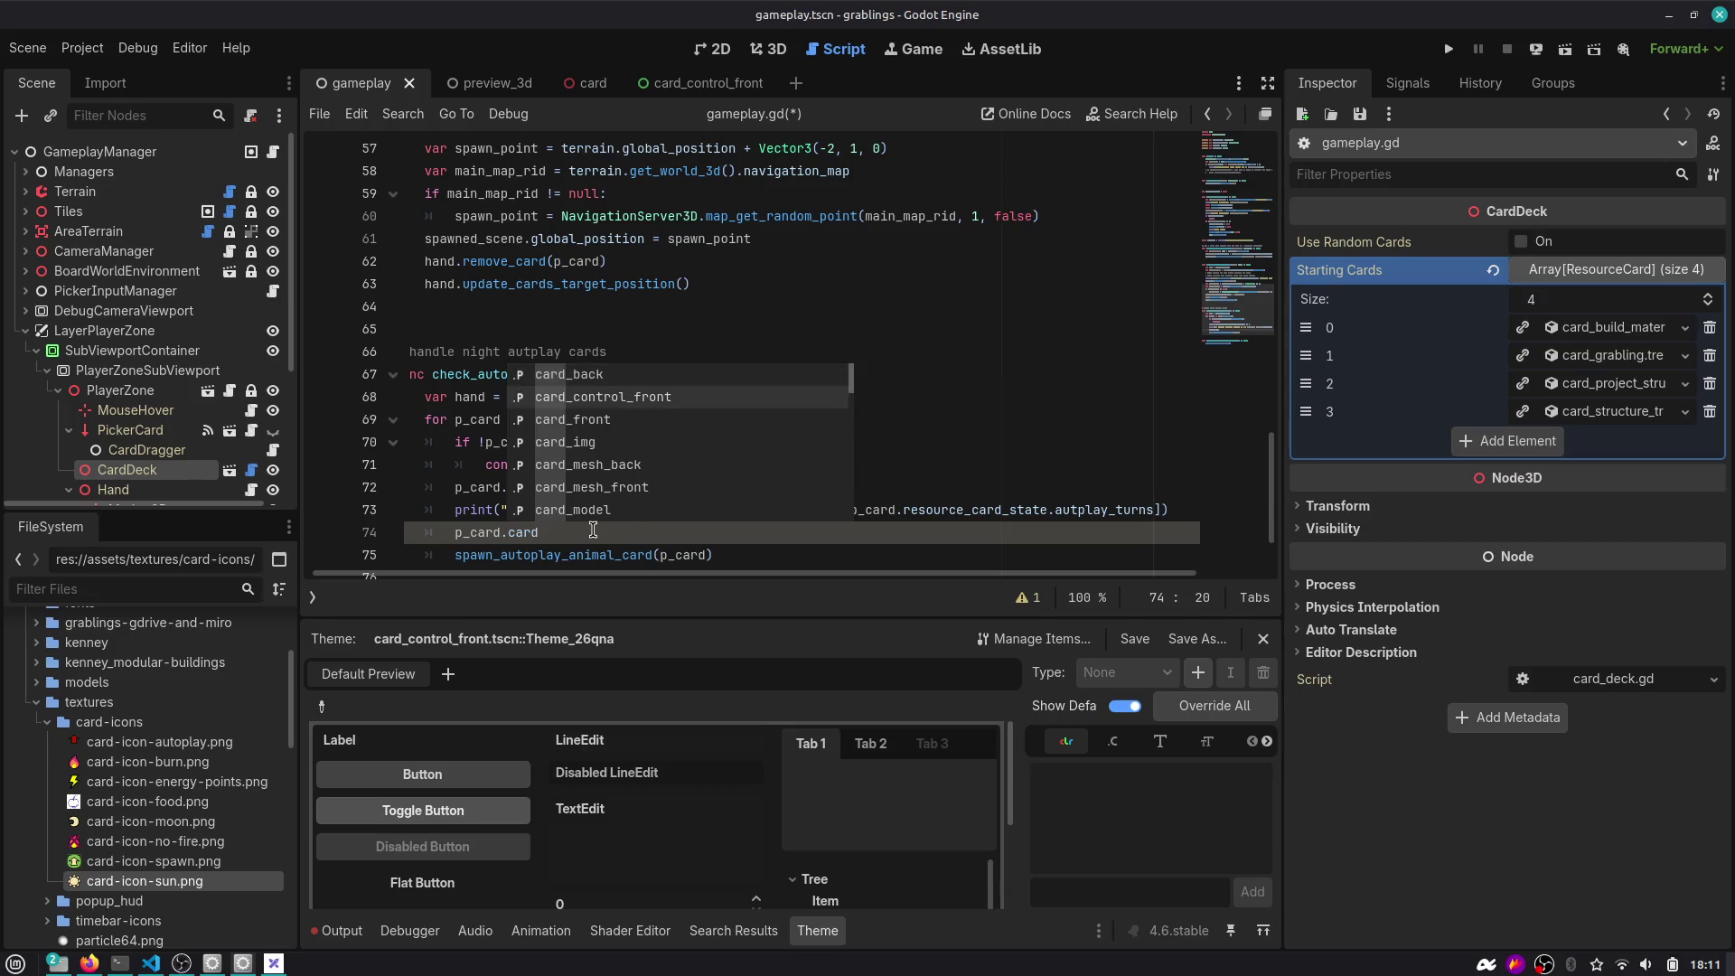
{"action": "key", "text": "Return"}
{"action": "type", "text": "."}
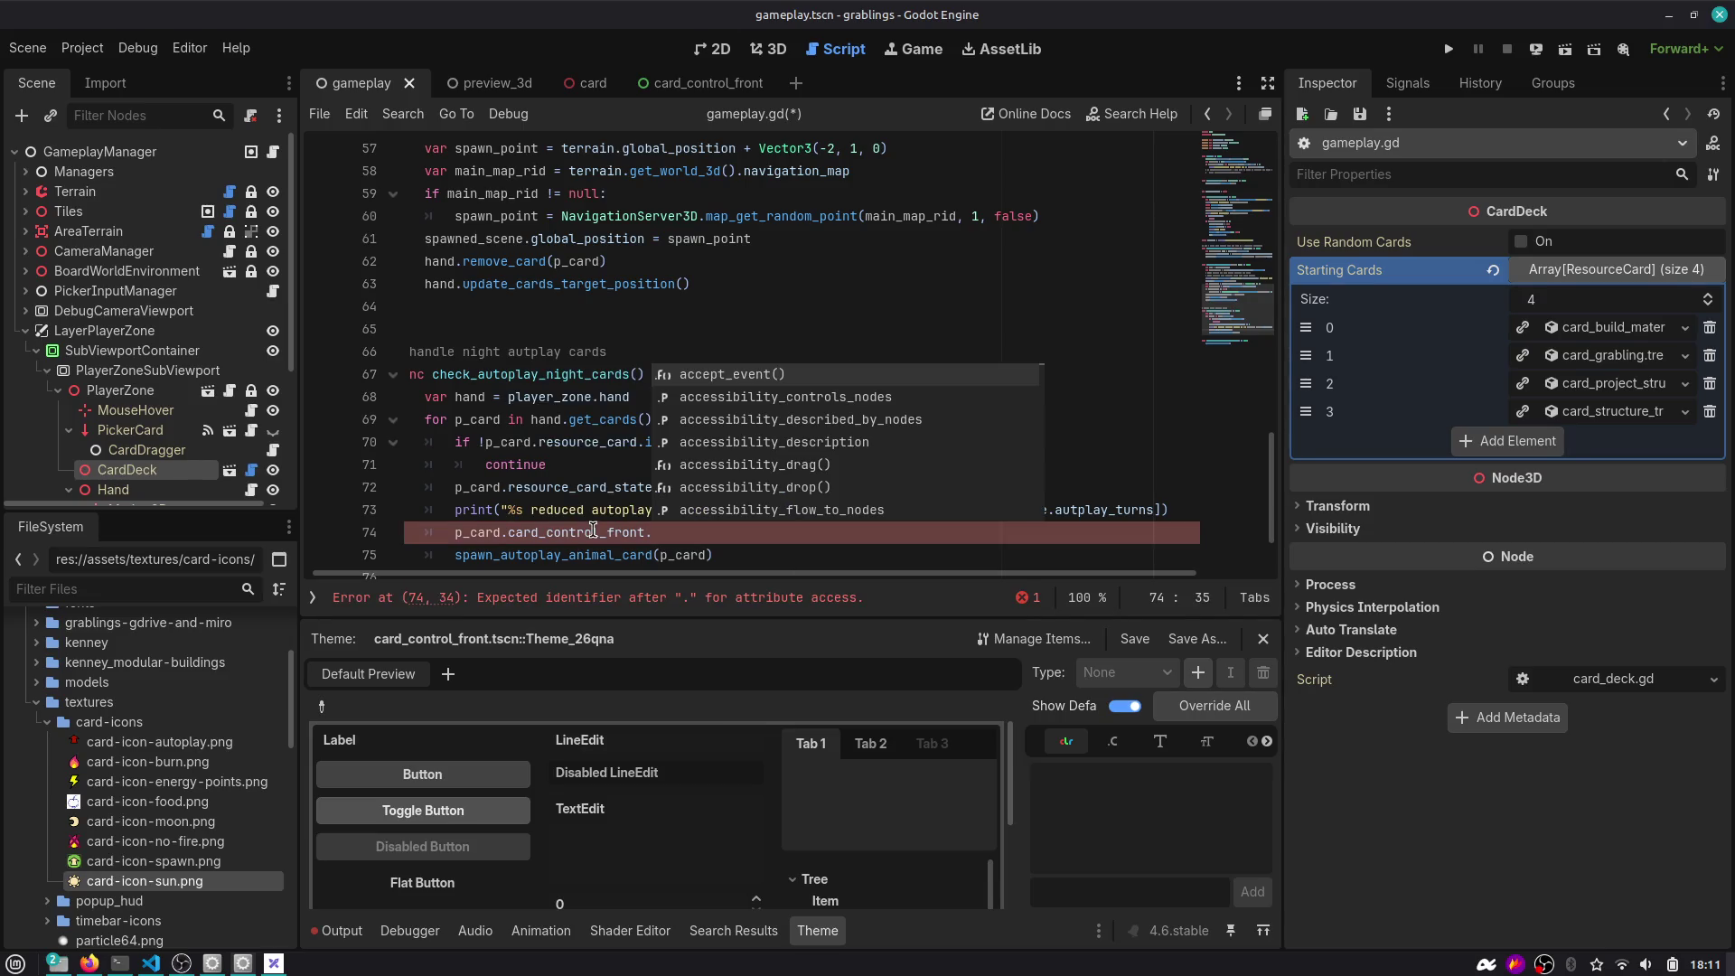
{"action": "type", "text": "update_autoplay_turns_counter"}
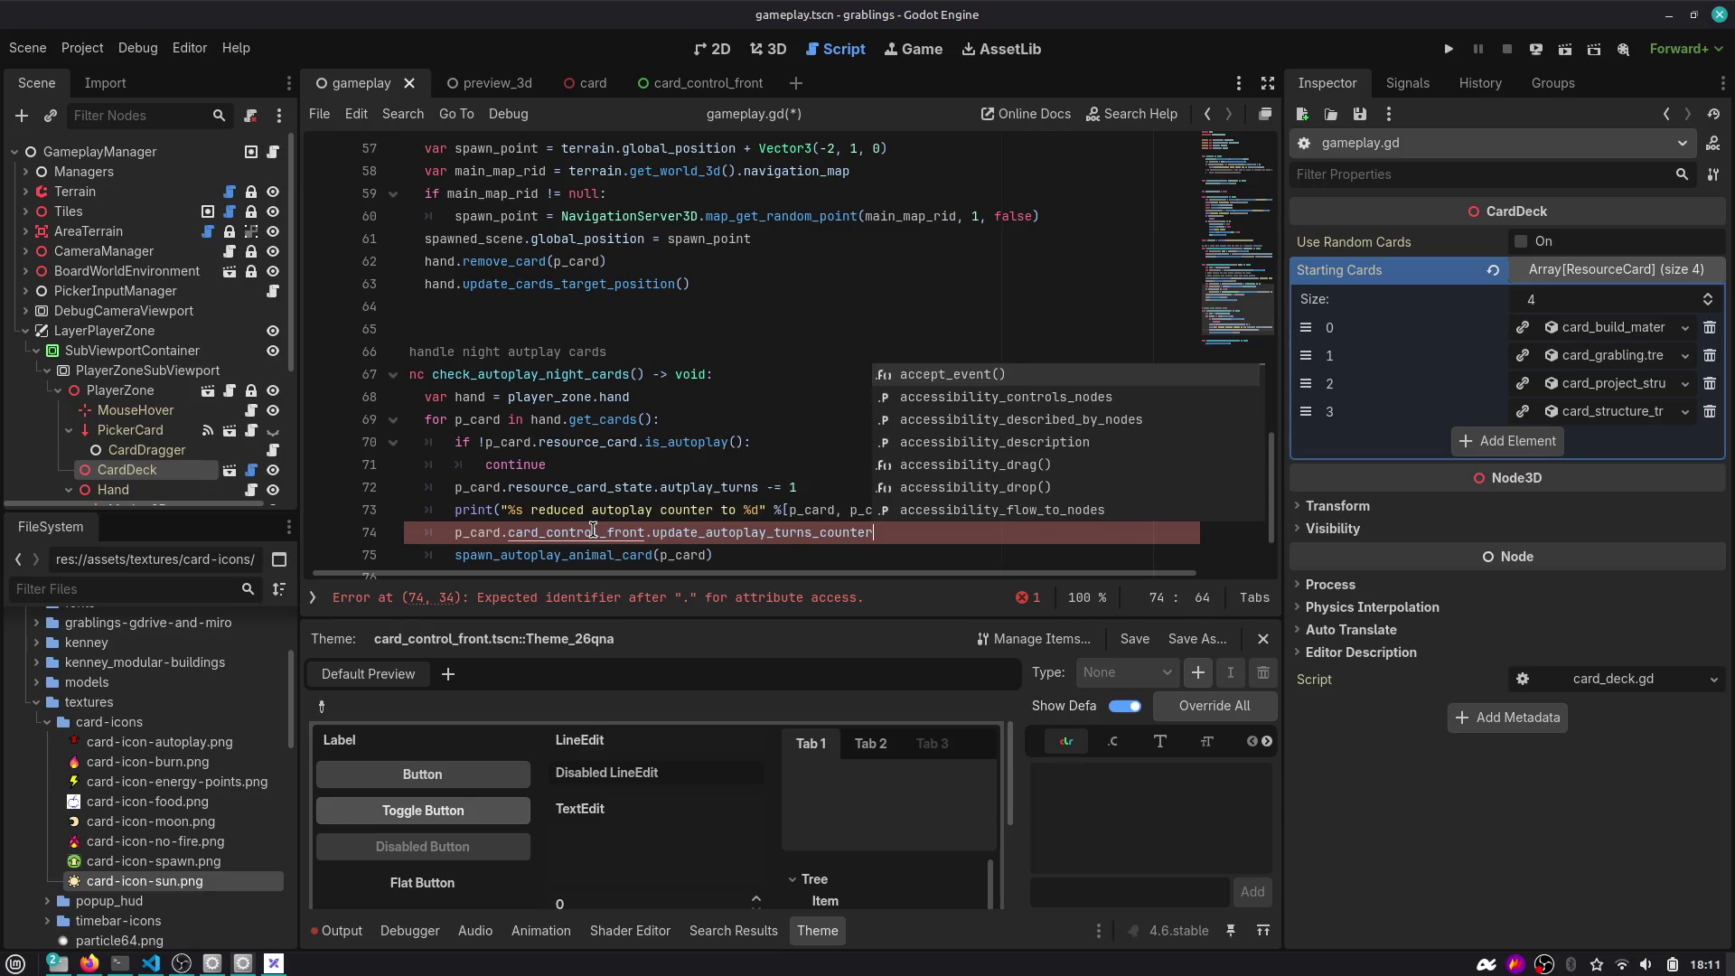
{"action": "type", "text": "("}
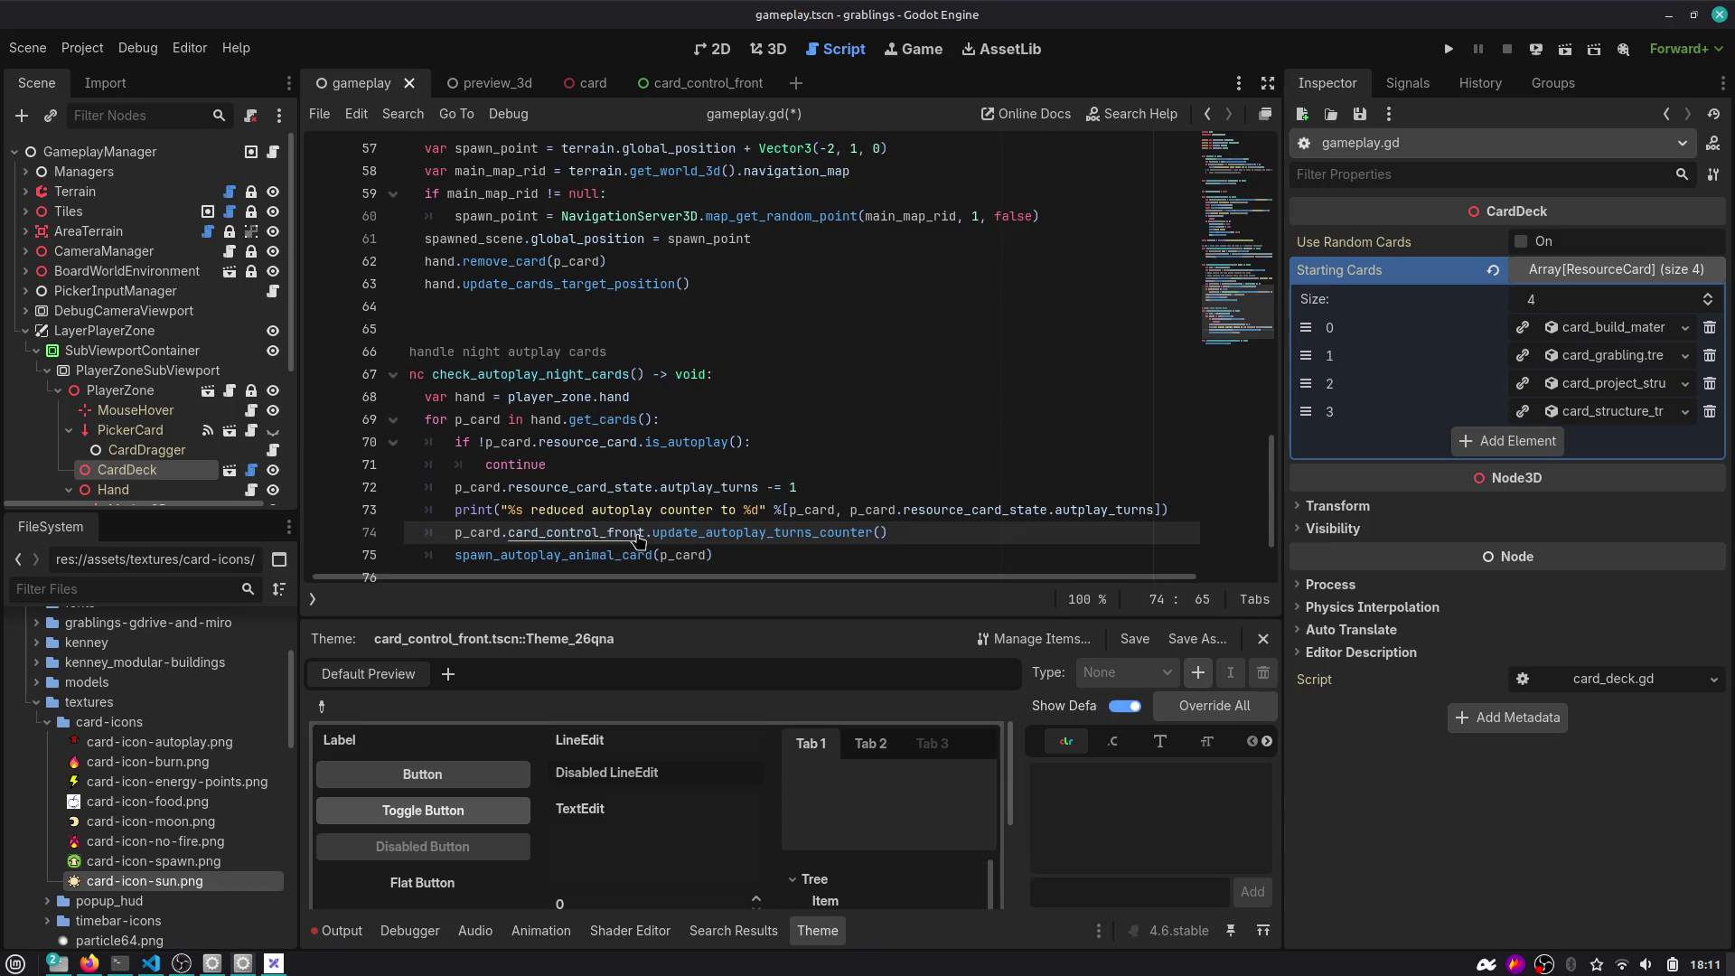
{"action": "left_click", "coordinate": [622, 533], "text": "ctrl"}
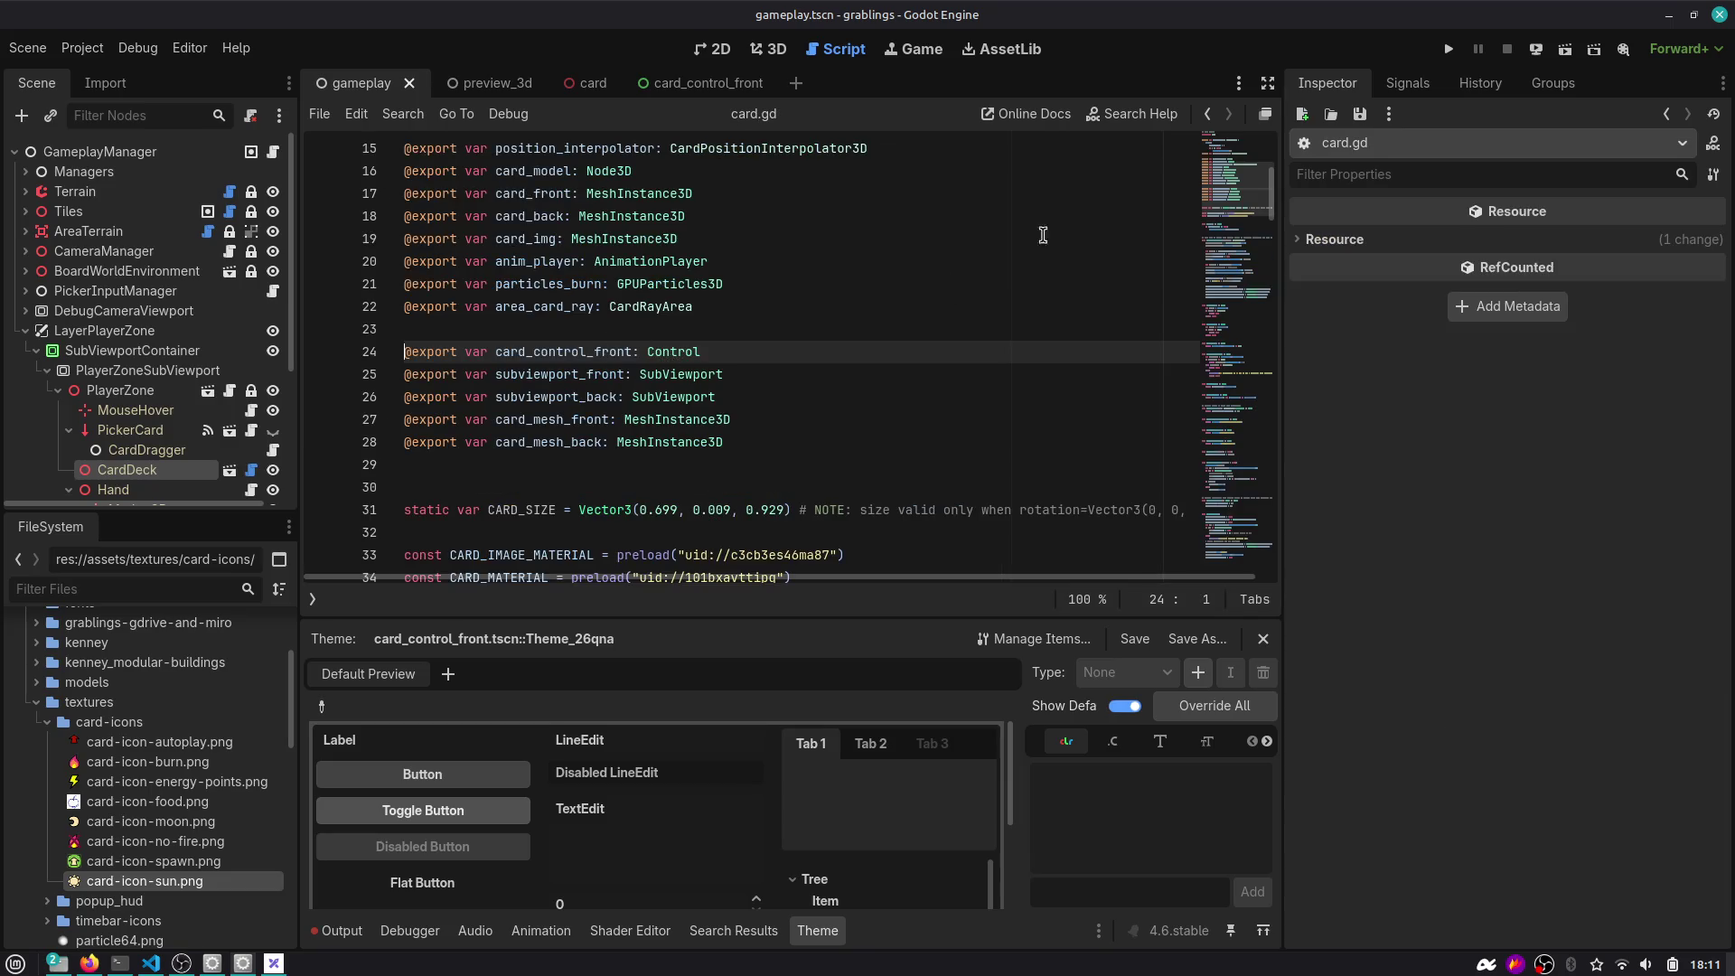
{"action": "left_click", "coordinate": [1207, 114]}
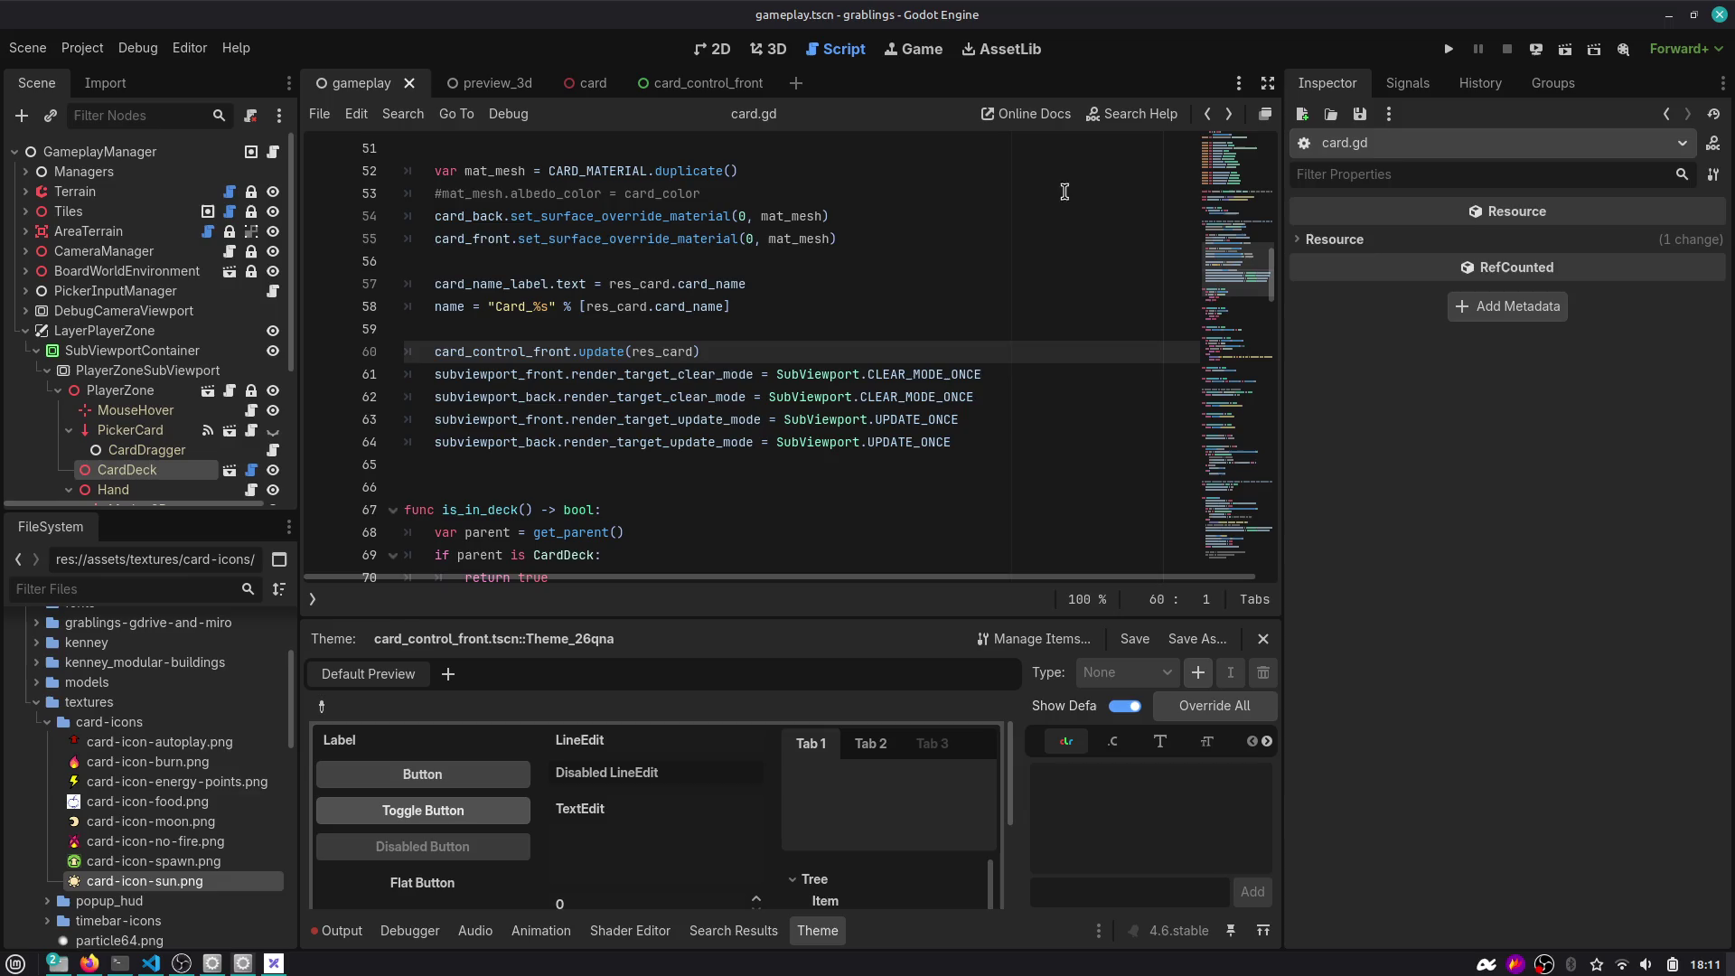
{"action": "left_click", "coordinate": [1209, 118]}
{"action": "left_click", "coordinate": [1209, 119]}
Pass p_card.resource_card_state.autoplay_turns as the call's argument and save gameplay.gd.
{"action": "scroll", "coordinate": [719, 461], "scroll_direction": "down", "scroll_amount": 2}
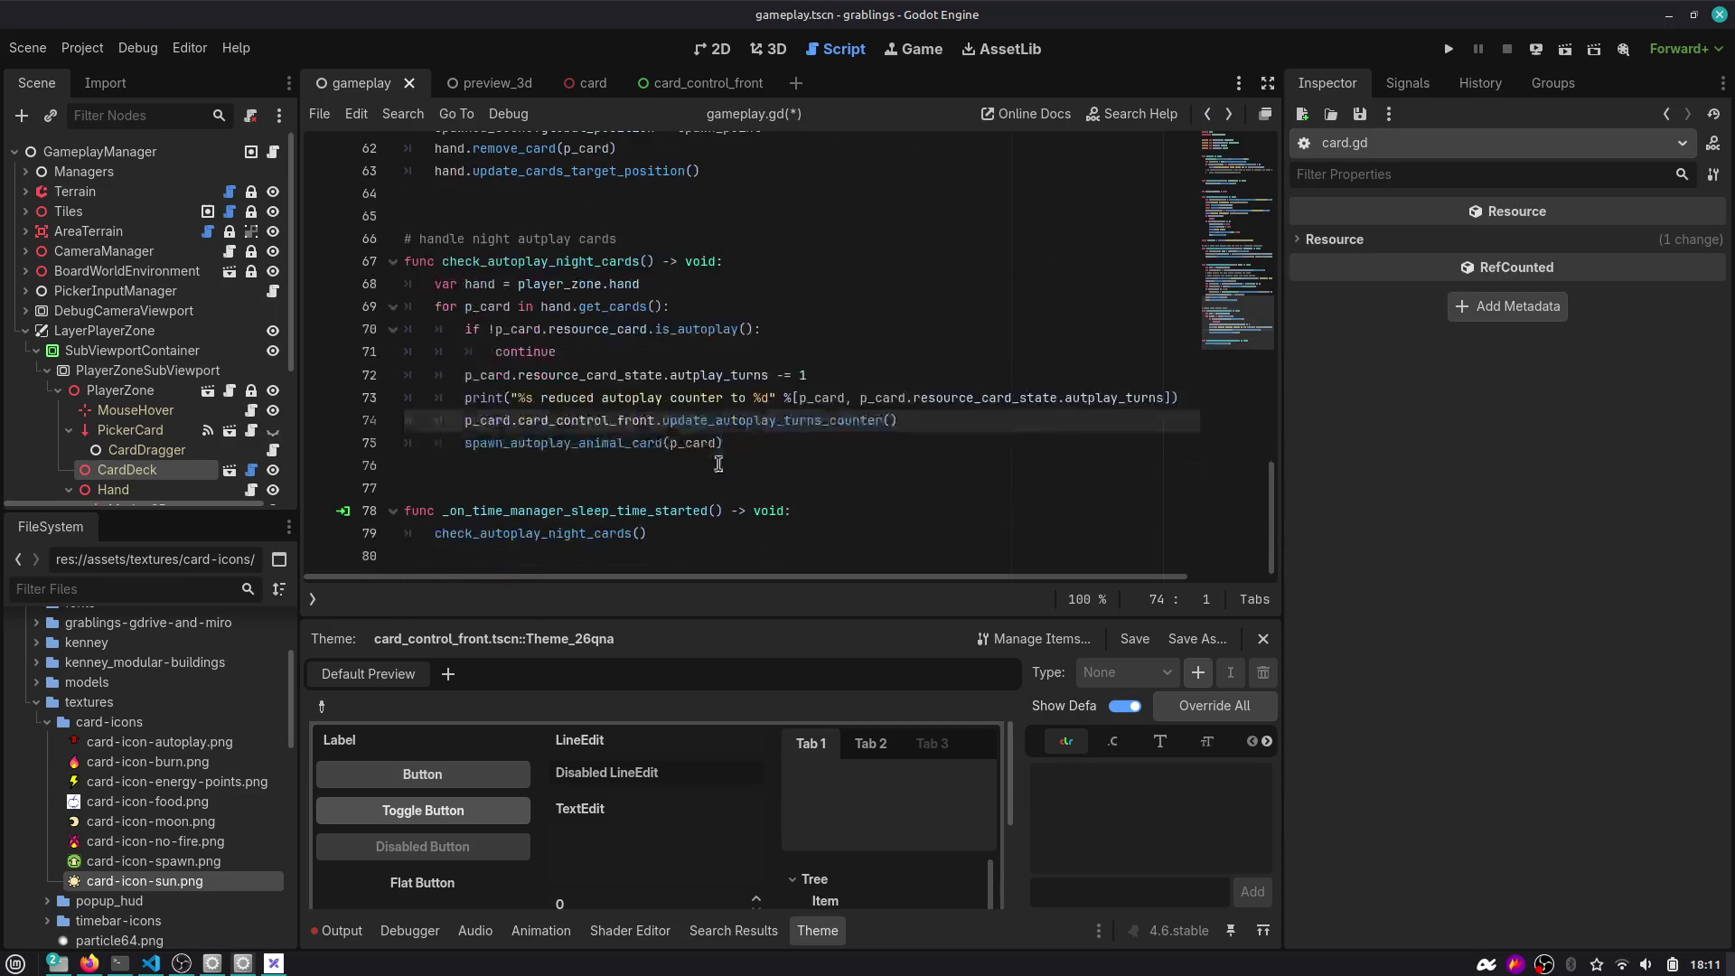
{"action": "double_click", "coordinate": [869, 421]}
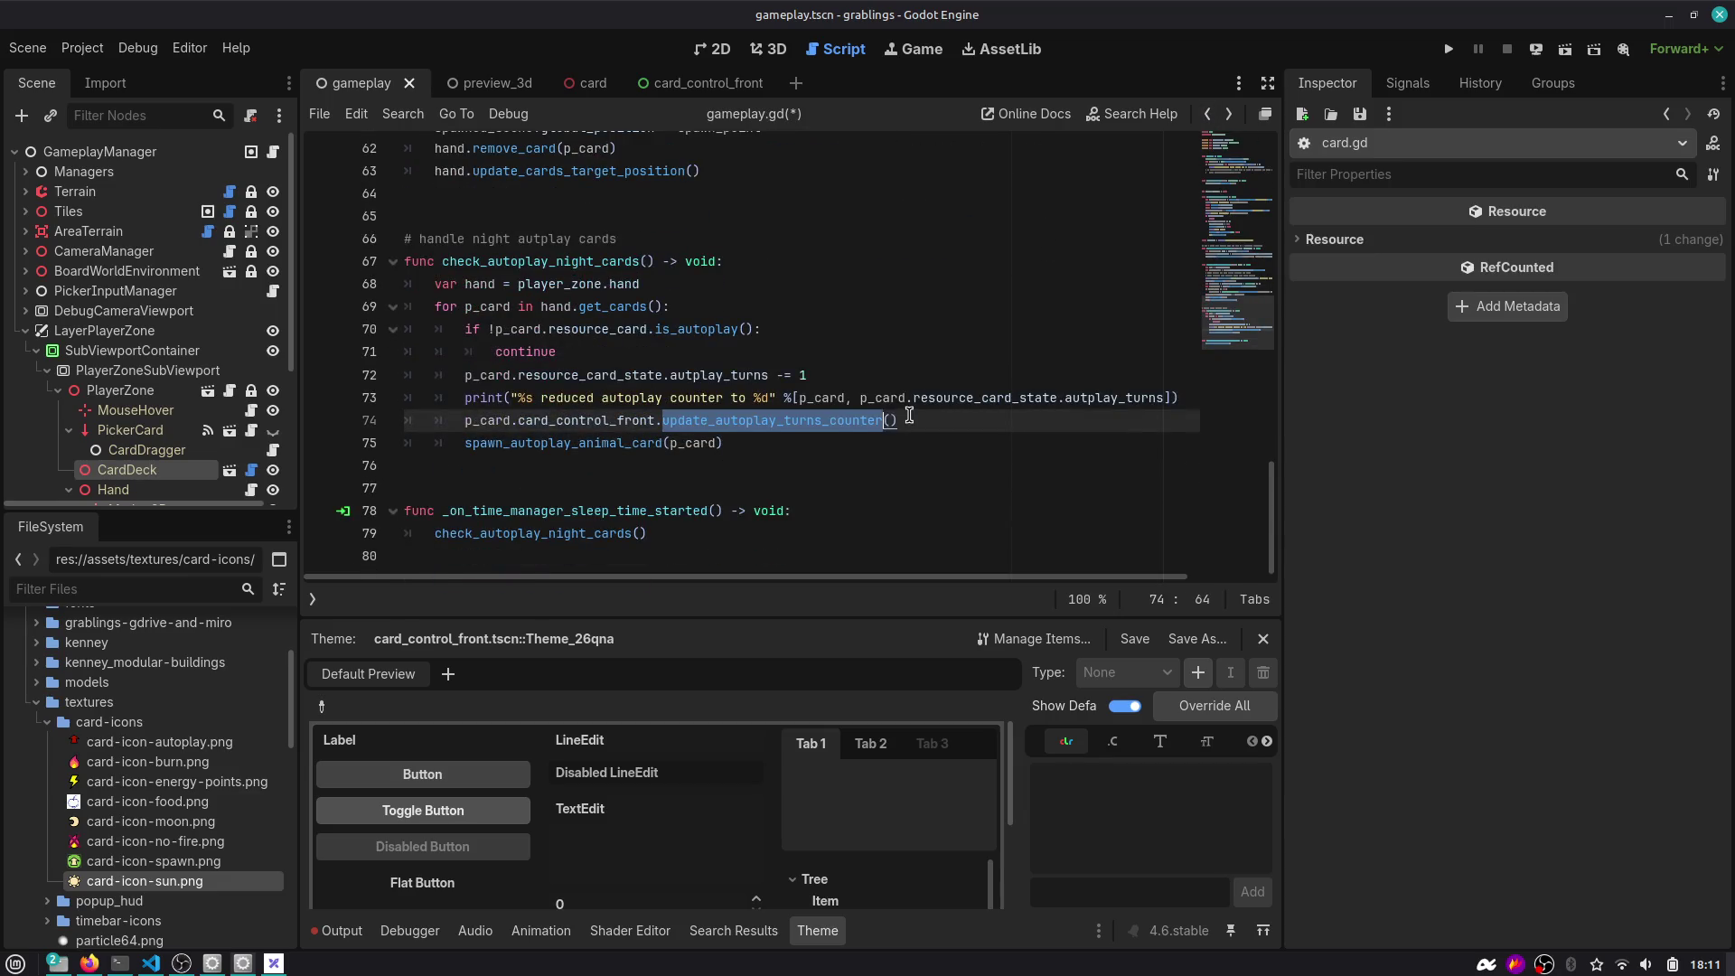
{"action": "left_click", "coordinate": [858, 398]}
{"action": "key", "text": "shift+End"}
{"action": "key", "text": "shift+Left"}
{"action": "key", "text": "shift+Left"}
{"action": "key", "text": "ctrl+c"}
{"action": "key", "text": "Down"}
{"action": "key", "text": "Left"}
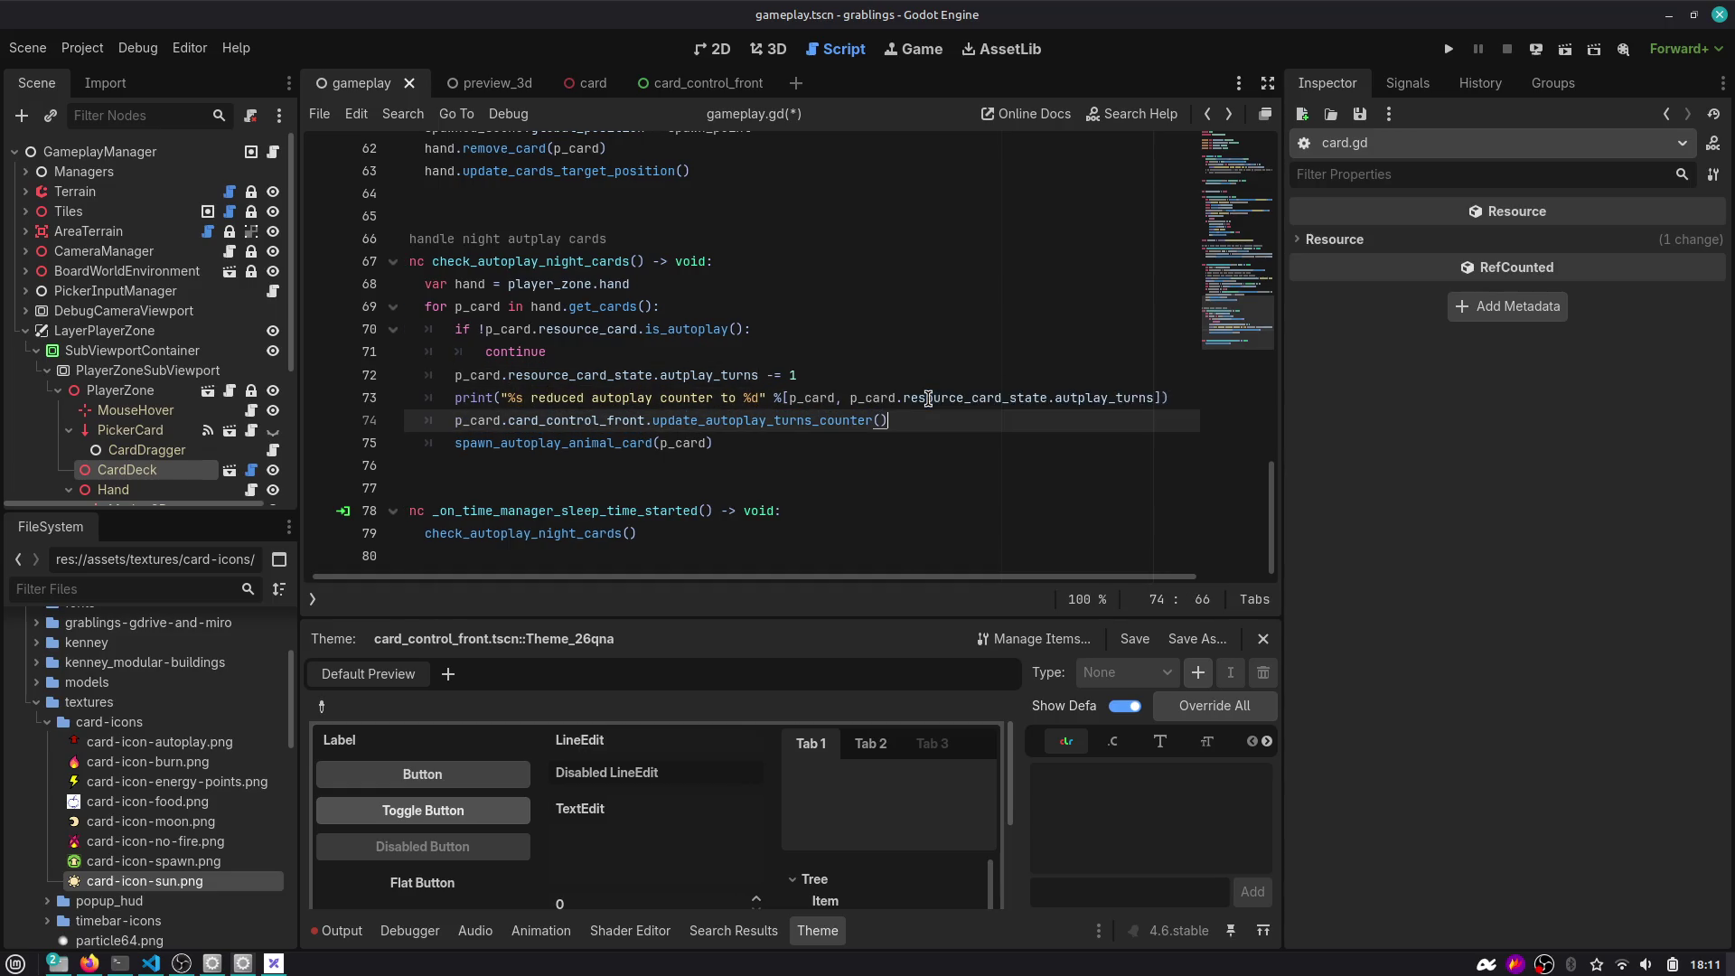
{"action": "key", "text": "ctrl+v"}
{"action": "key", "text": "ctrl+s"}
Select the spawn animal line and the autoplay turns expression on line 72.
{"action": "left_click", "coordinate": [566, 445]}
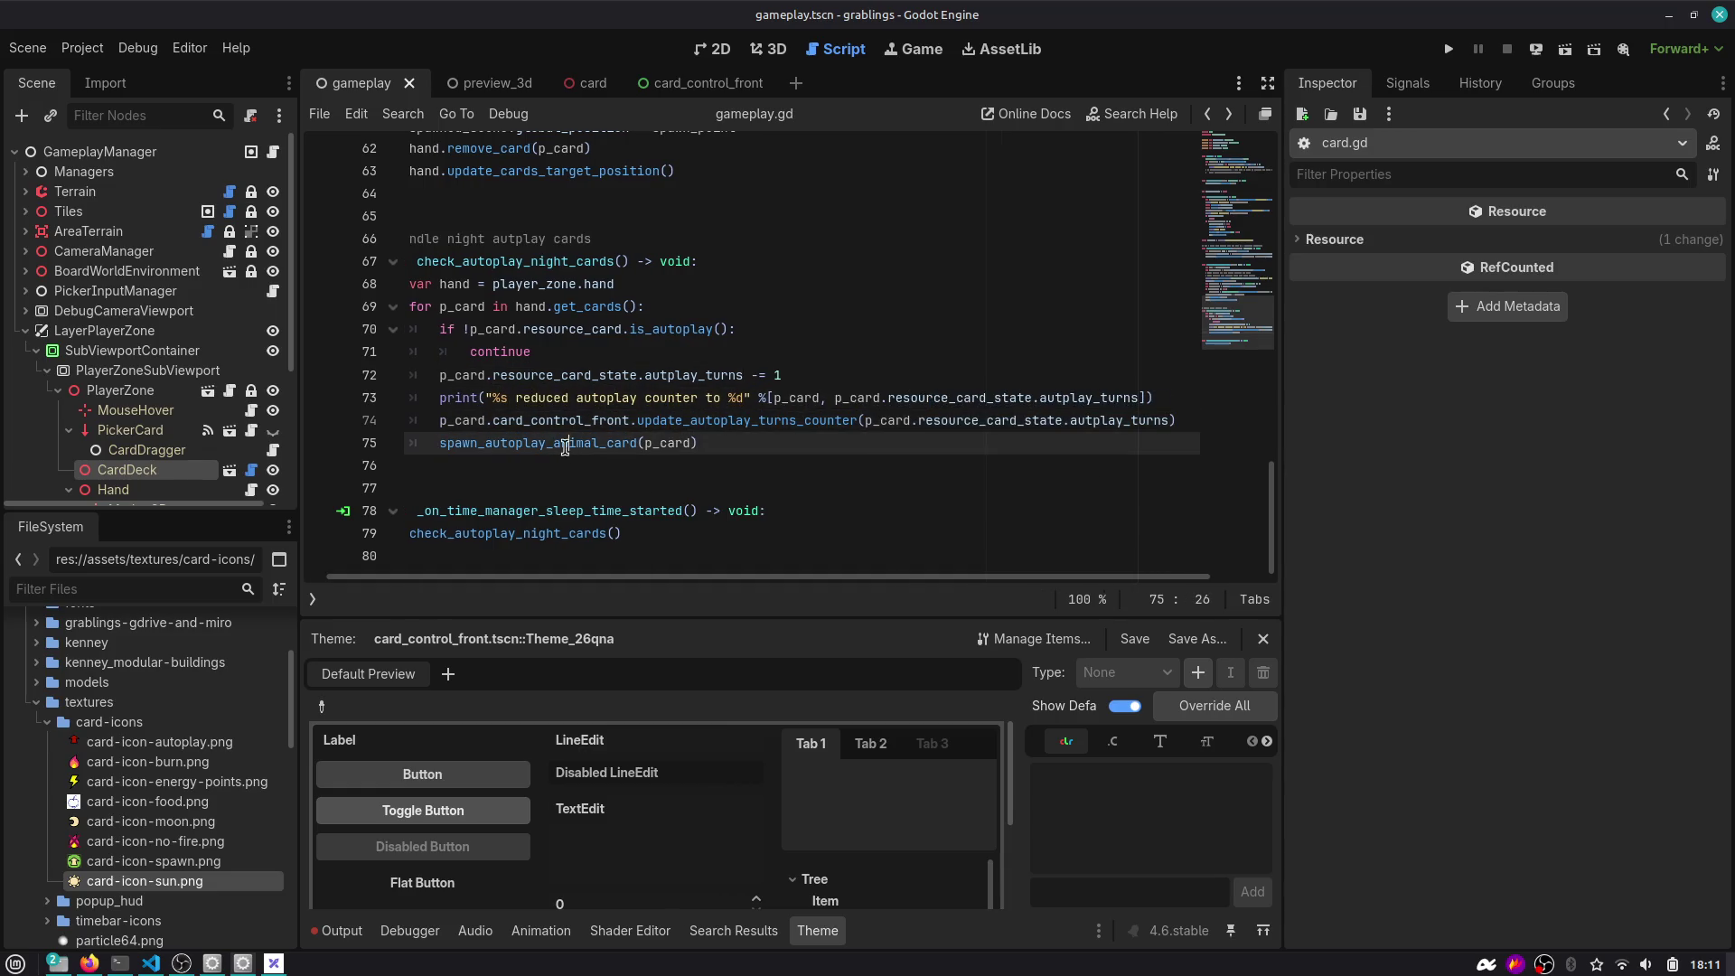
{"action": "key", "text": "shift+End"}
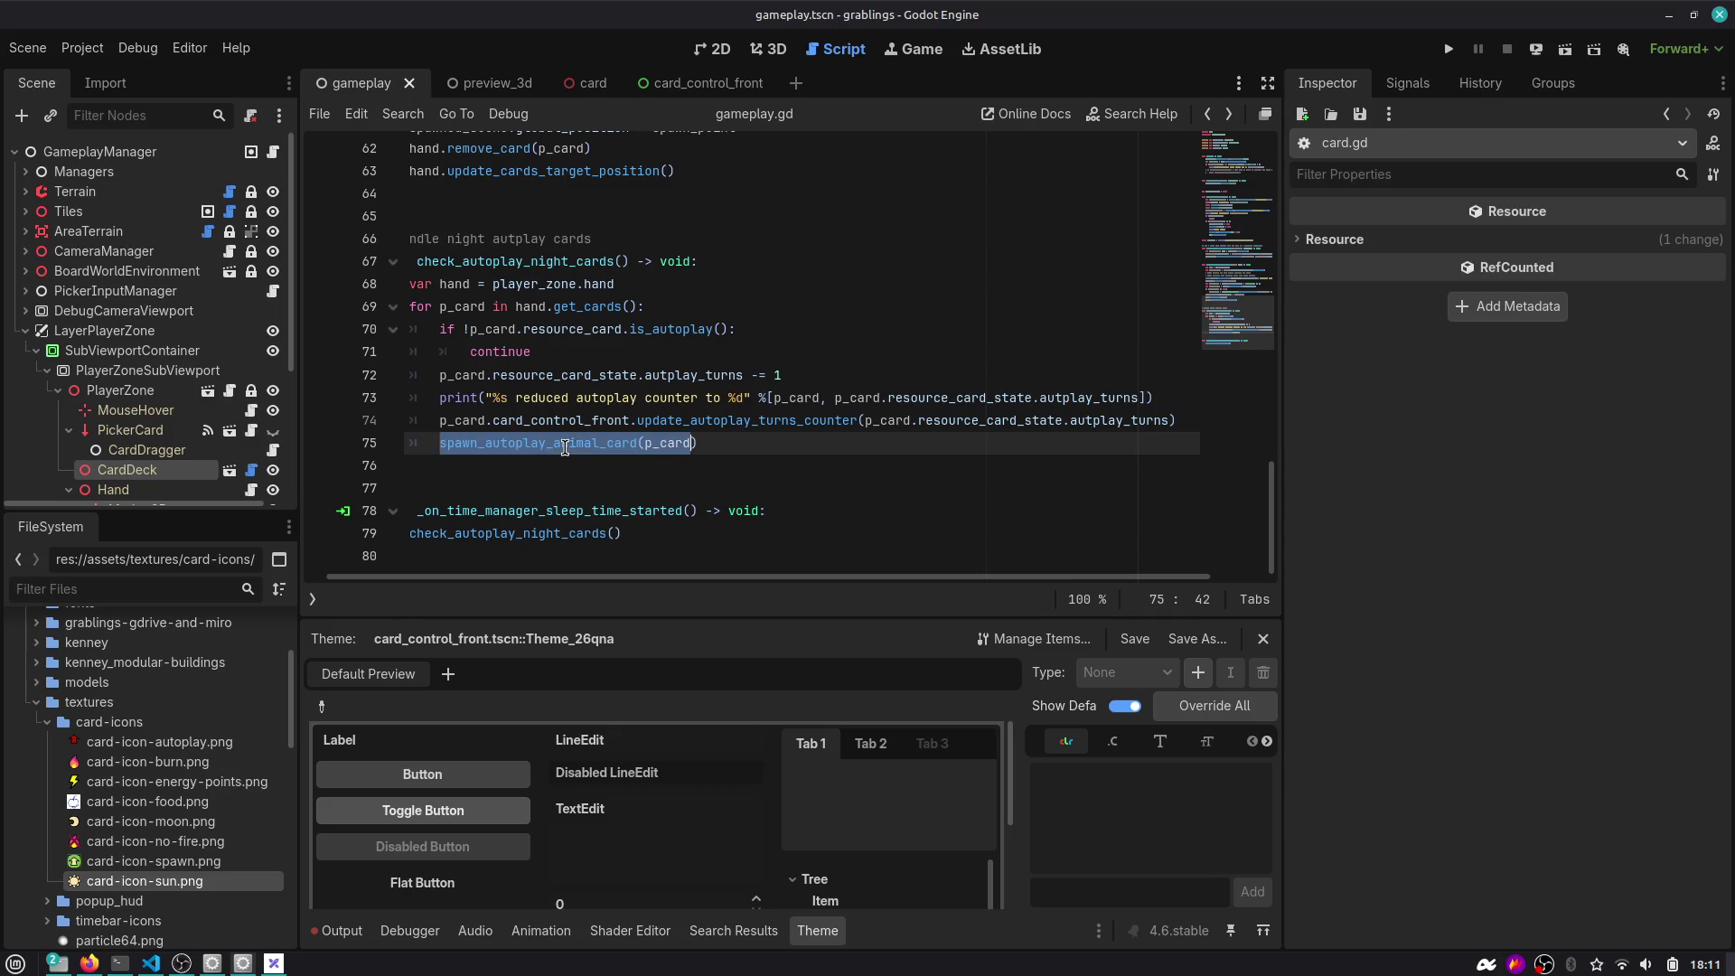
{"action": "key", "text": "Up"}
{"action": "key", "text": "Up"}
{"action": "key", "text": "Up"}
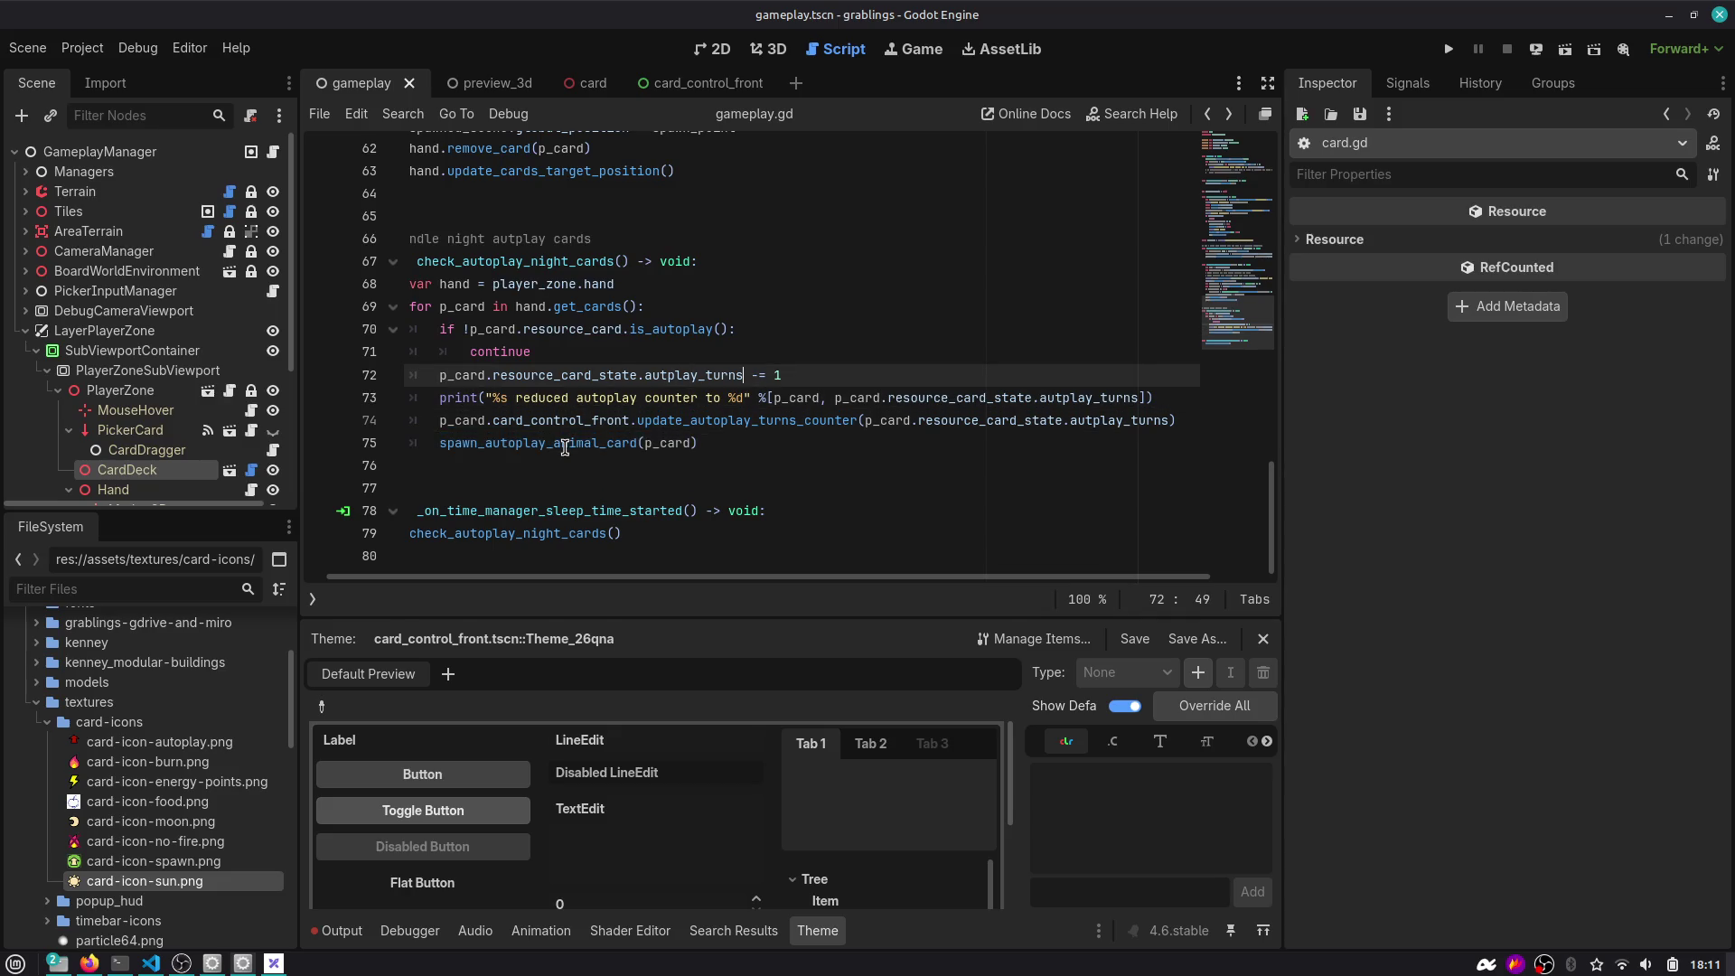
{"action": "key", "text": "shift+Home"}
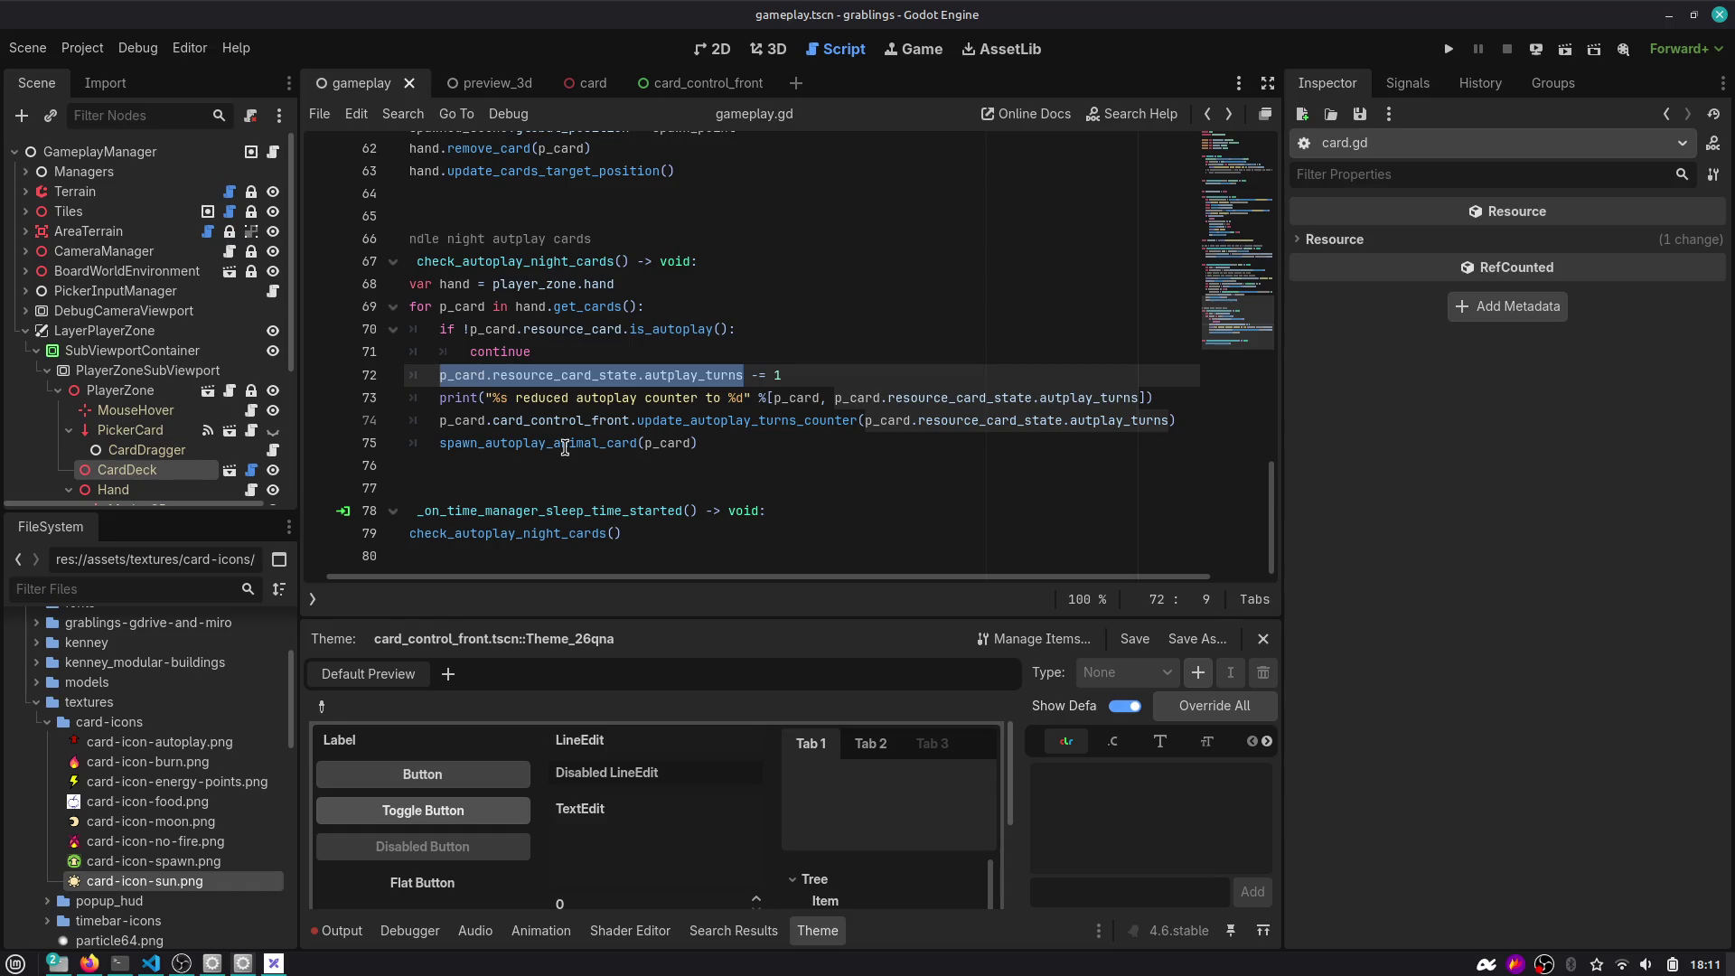
Wrap the spawn animal call in an if on the autoplay turns expression.
{"action": "key", "text": "Down"}
{"action": "key", "text": "Down"}
{"action": "key", "text": "End"}
{"action": "key", "text": "Return"}
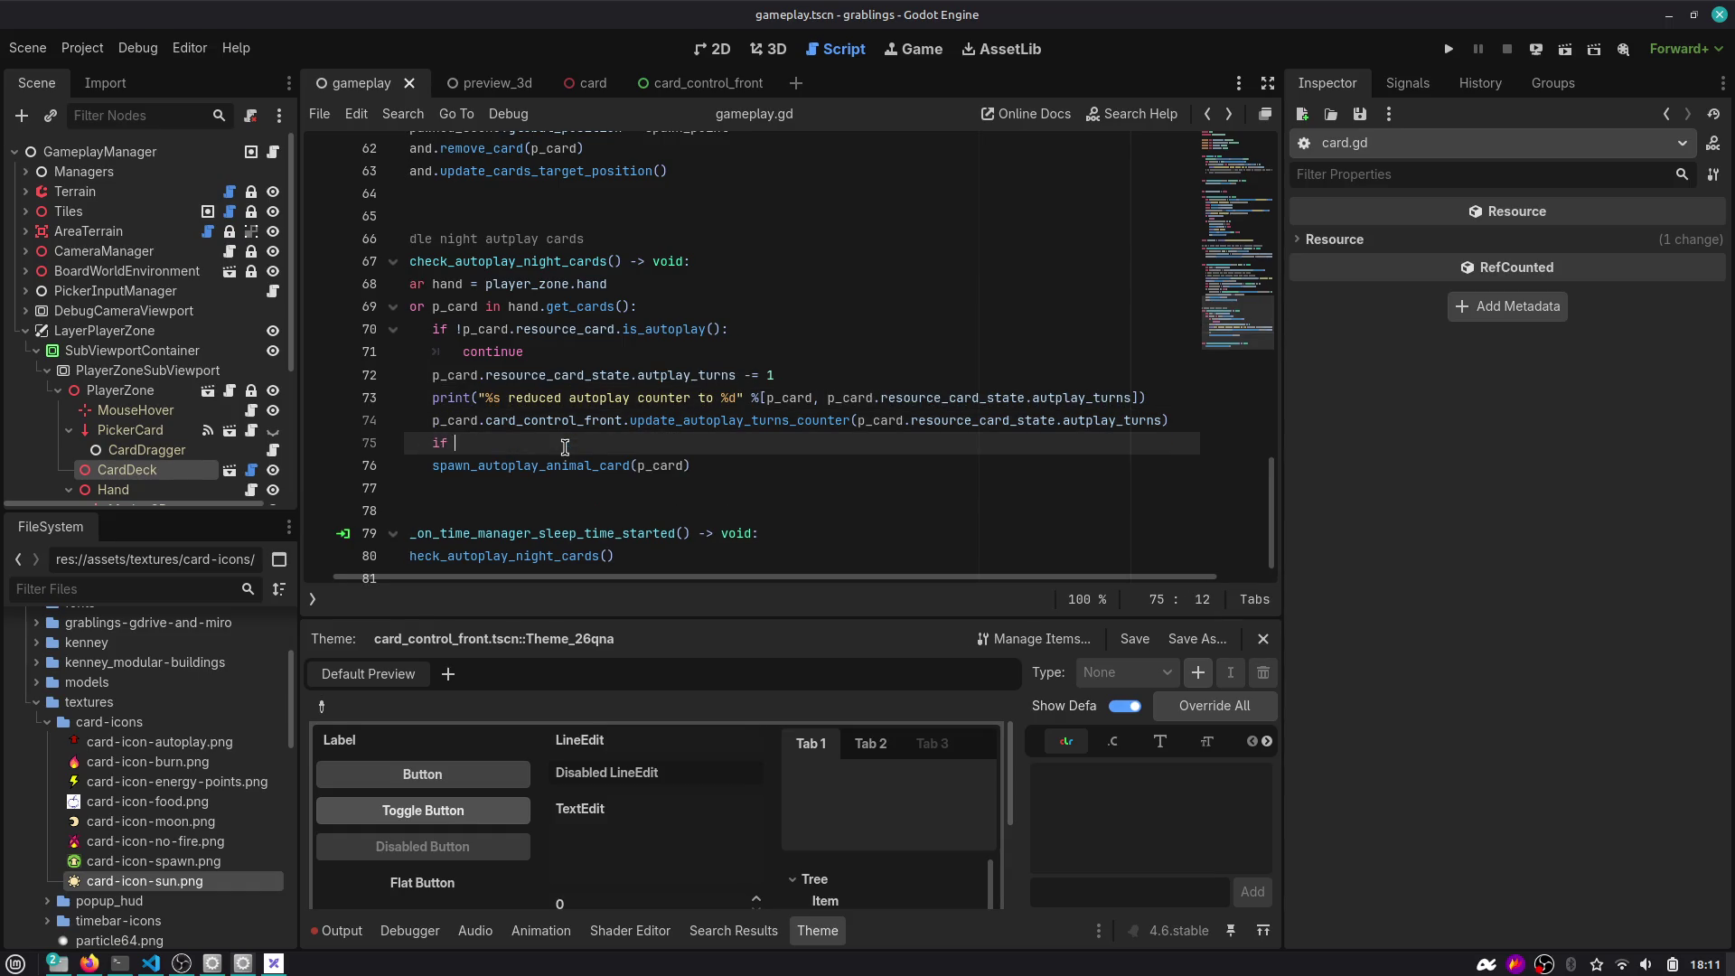
{"action": "key", "text": "ctrl+v"}
{"action": "key", "text": "Down"}
{"action": "key", "text": "Home"}
{"action": "key", "text": "Home"}
{"action": "key", "text": "Tab"}
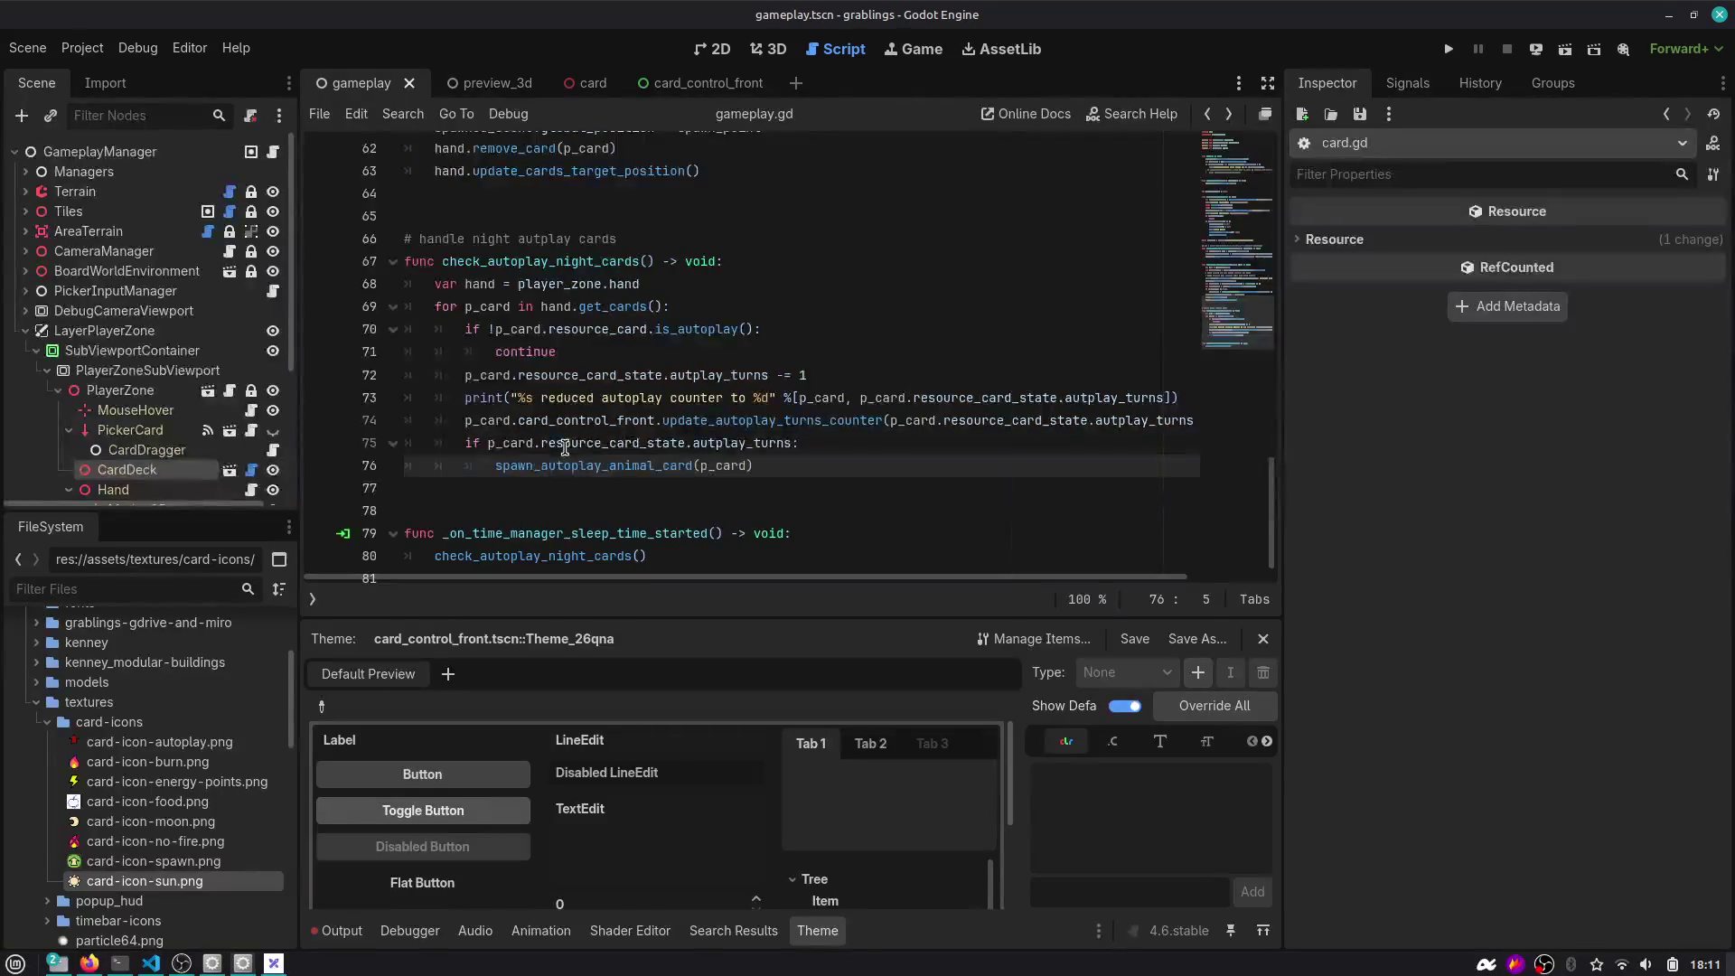
{"action": "key", "text": "Up"}
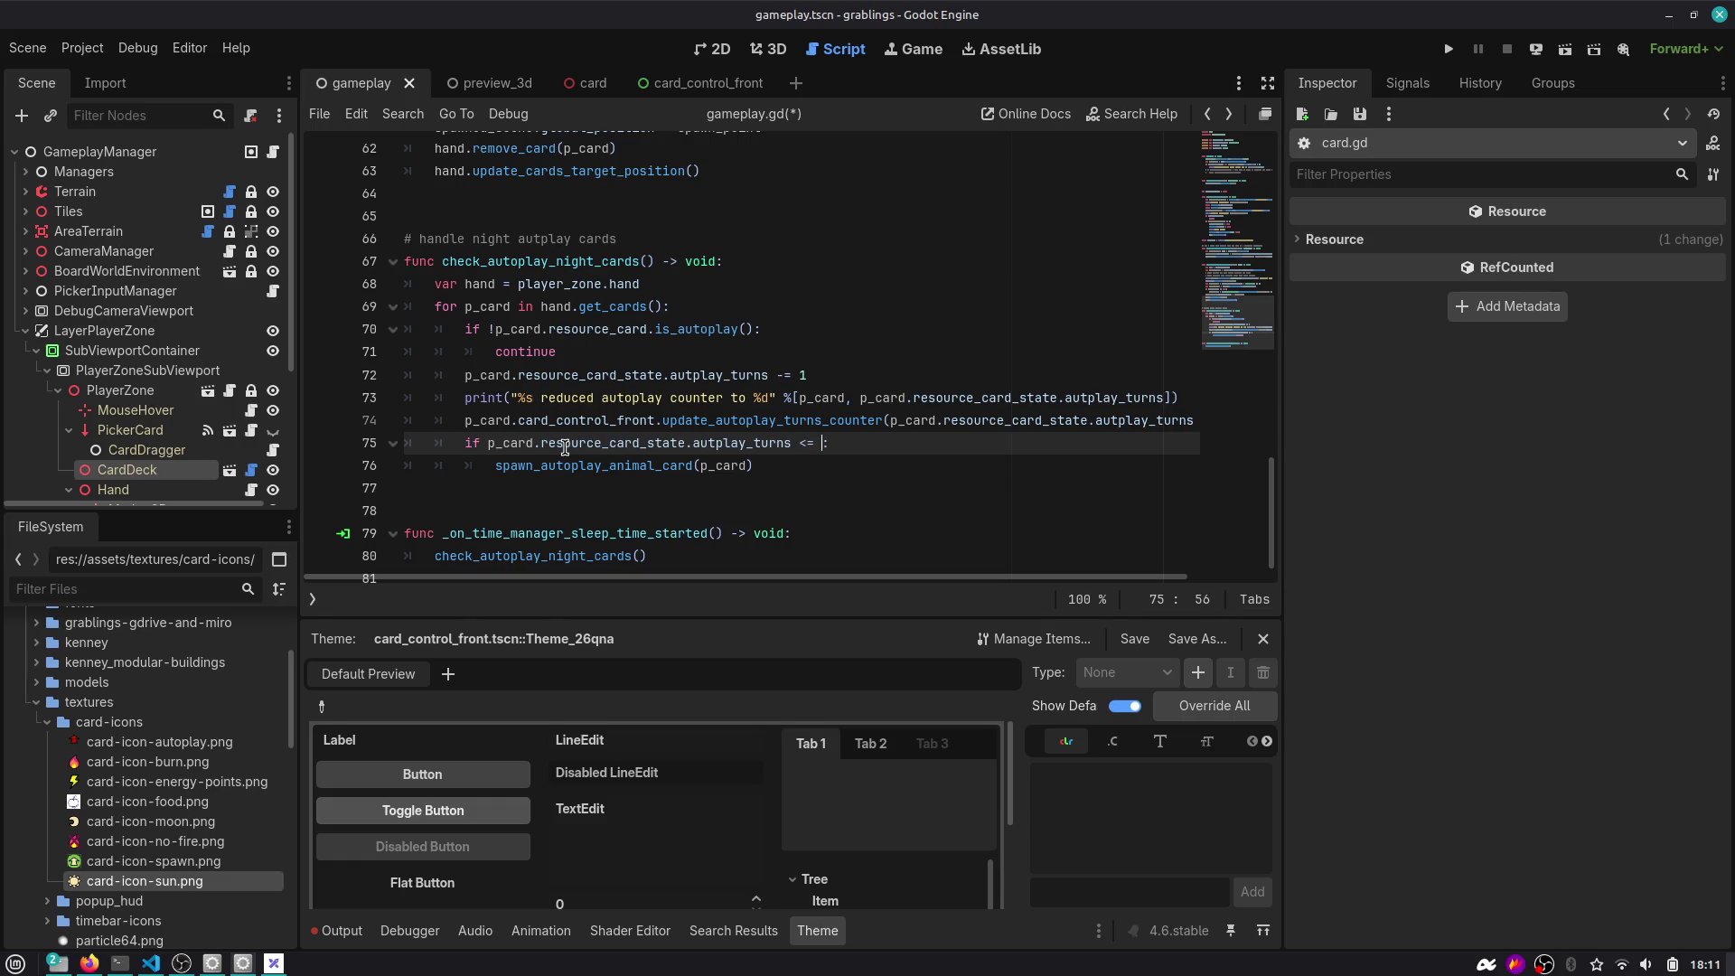
Make the if condition spawn the animal when autoplay turns equal 0.
{"action": "type", "text": "0"}
{"action": "key", "text": "Up"}
{"action": "key", "text": "Up"}
{"action": "key", "text": "Up"}
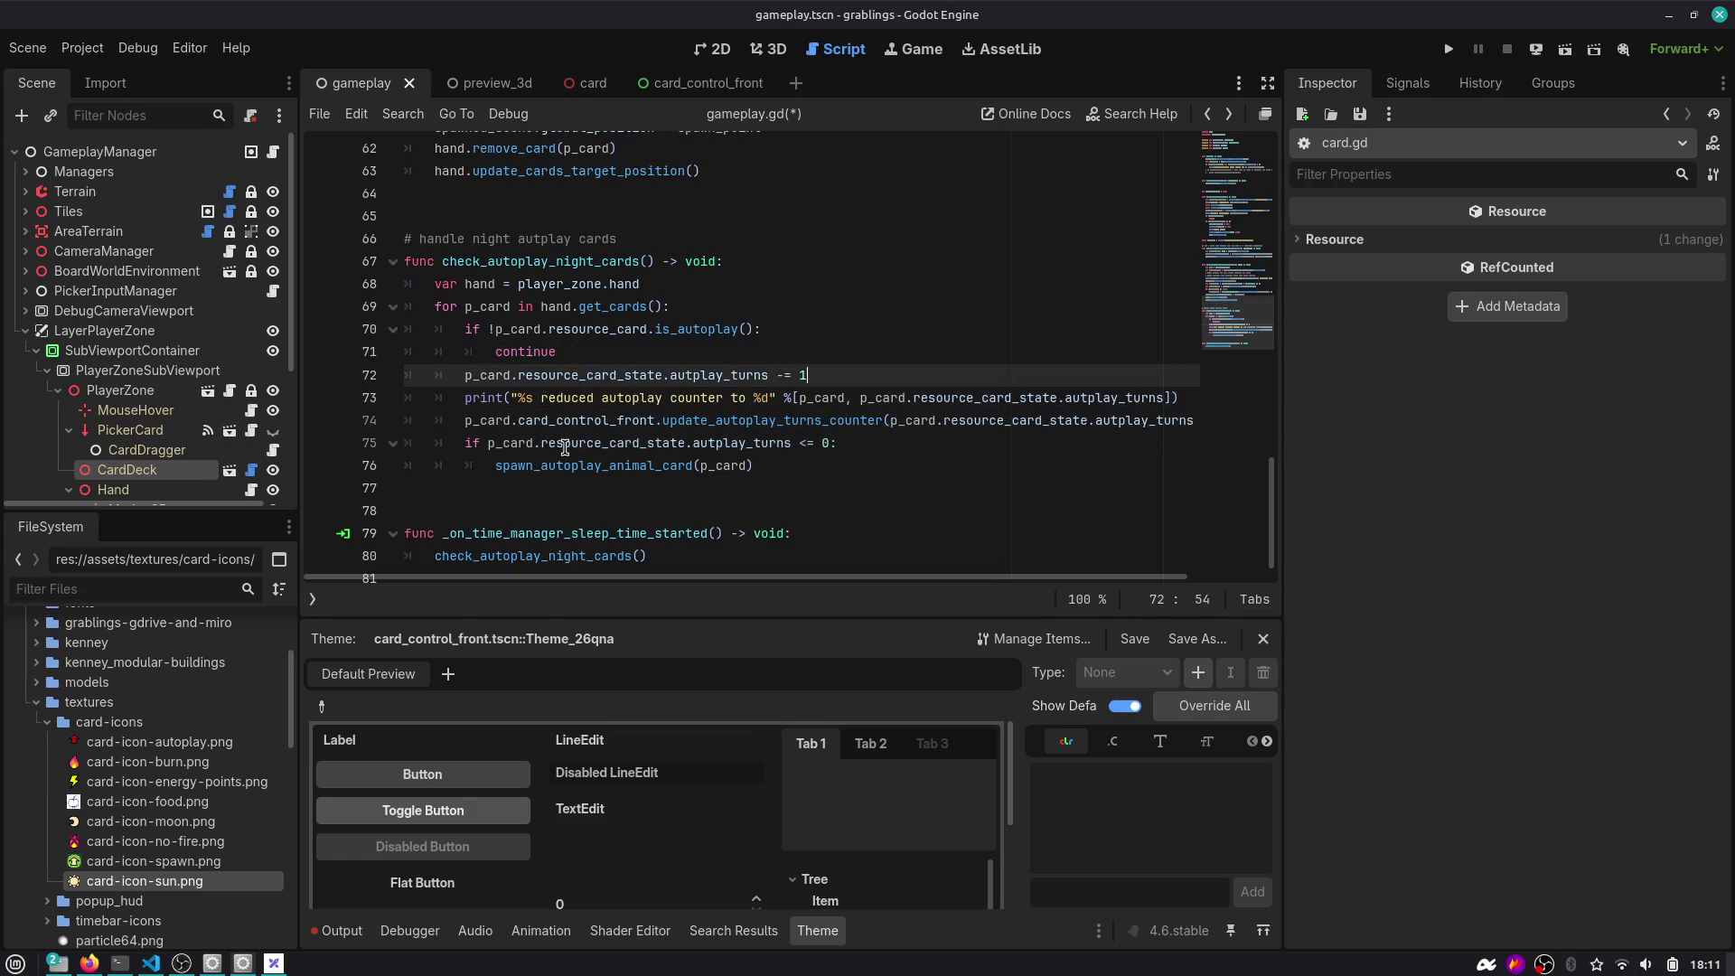
{"action": "key", "text": "Down"}
{"action": "key", "text": "Down"}
{"action": "key", "text": "Down"}
{"action": "key", "text": "Left"}
{"action": "key", "text": "Left"}
{"action": "key", "text": "Left"}
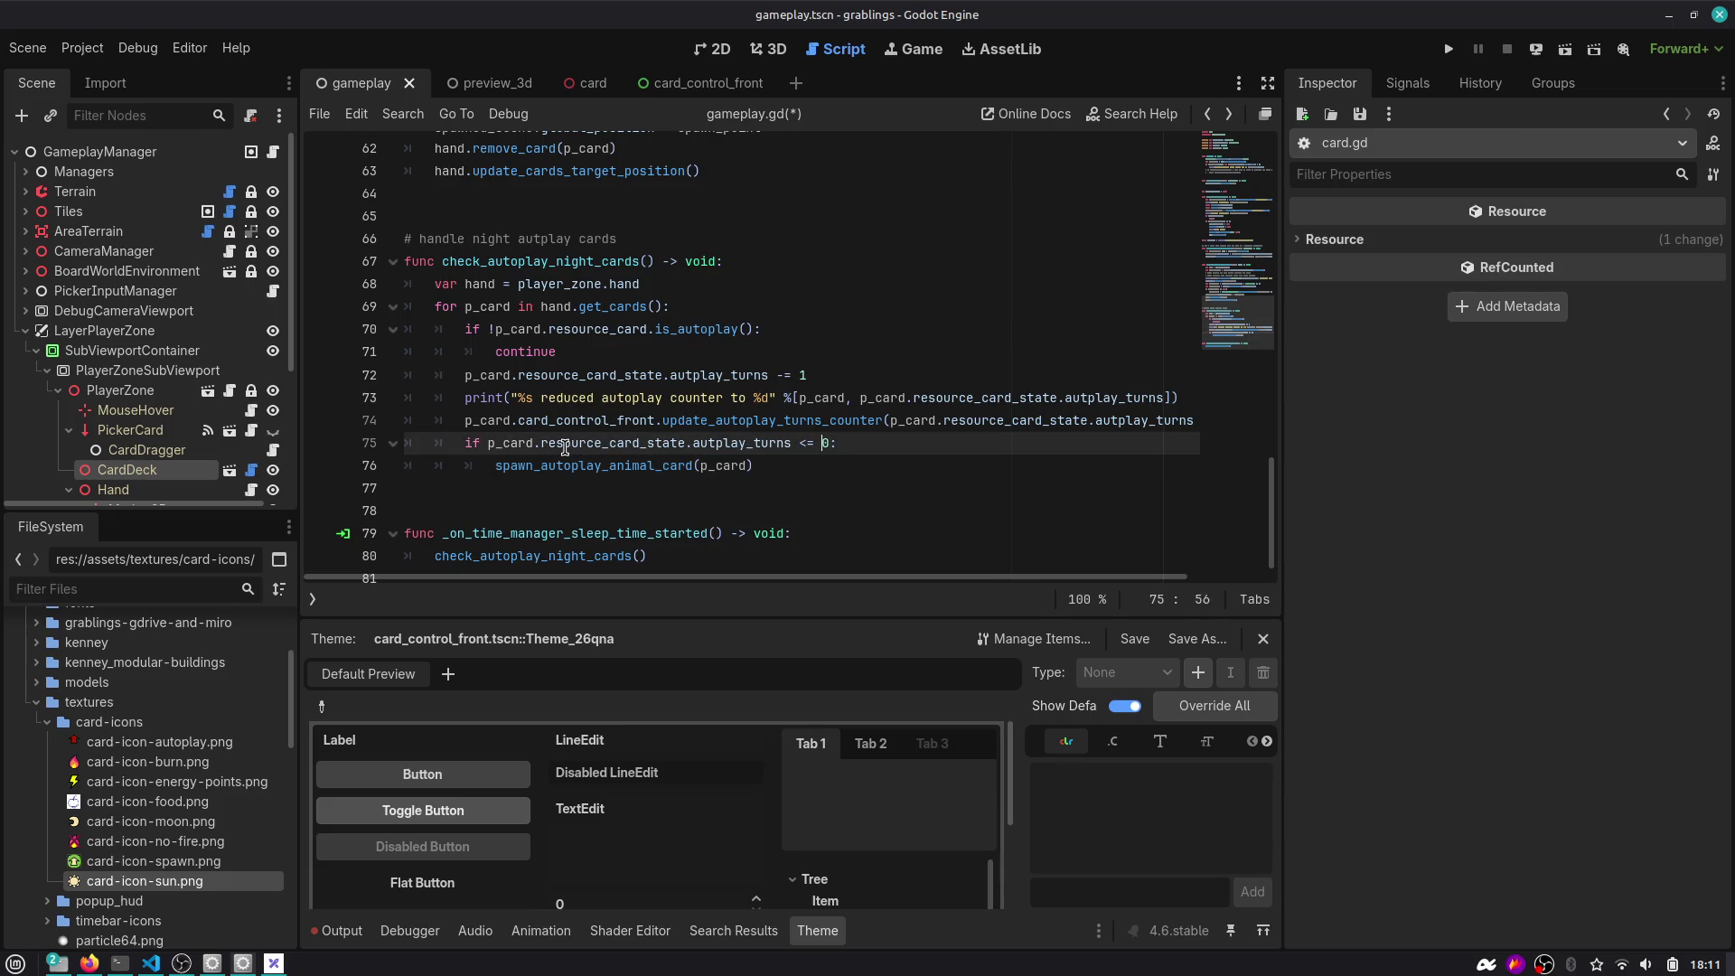
{"action": "key", "text": "Left"}
{"action": "key", "text": "Left"}
{"action": "key", "text": "BackSpace"}
{"action": "type", "text": "="}
Rewrite line 72 as max(p_card.resource_card_state.autplay_turns - 1, 0) and save.
{"action": "key", "text": "Up"}
{"action": "key", "text": "Up"}
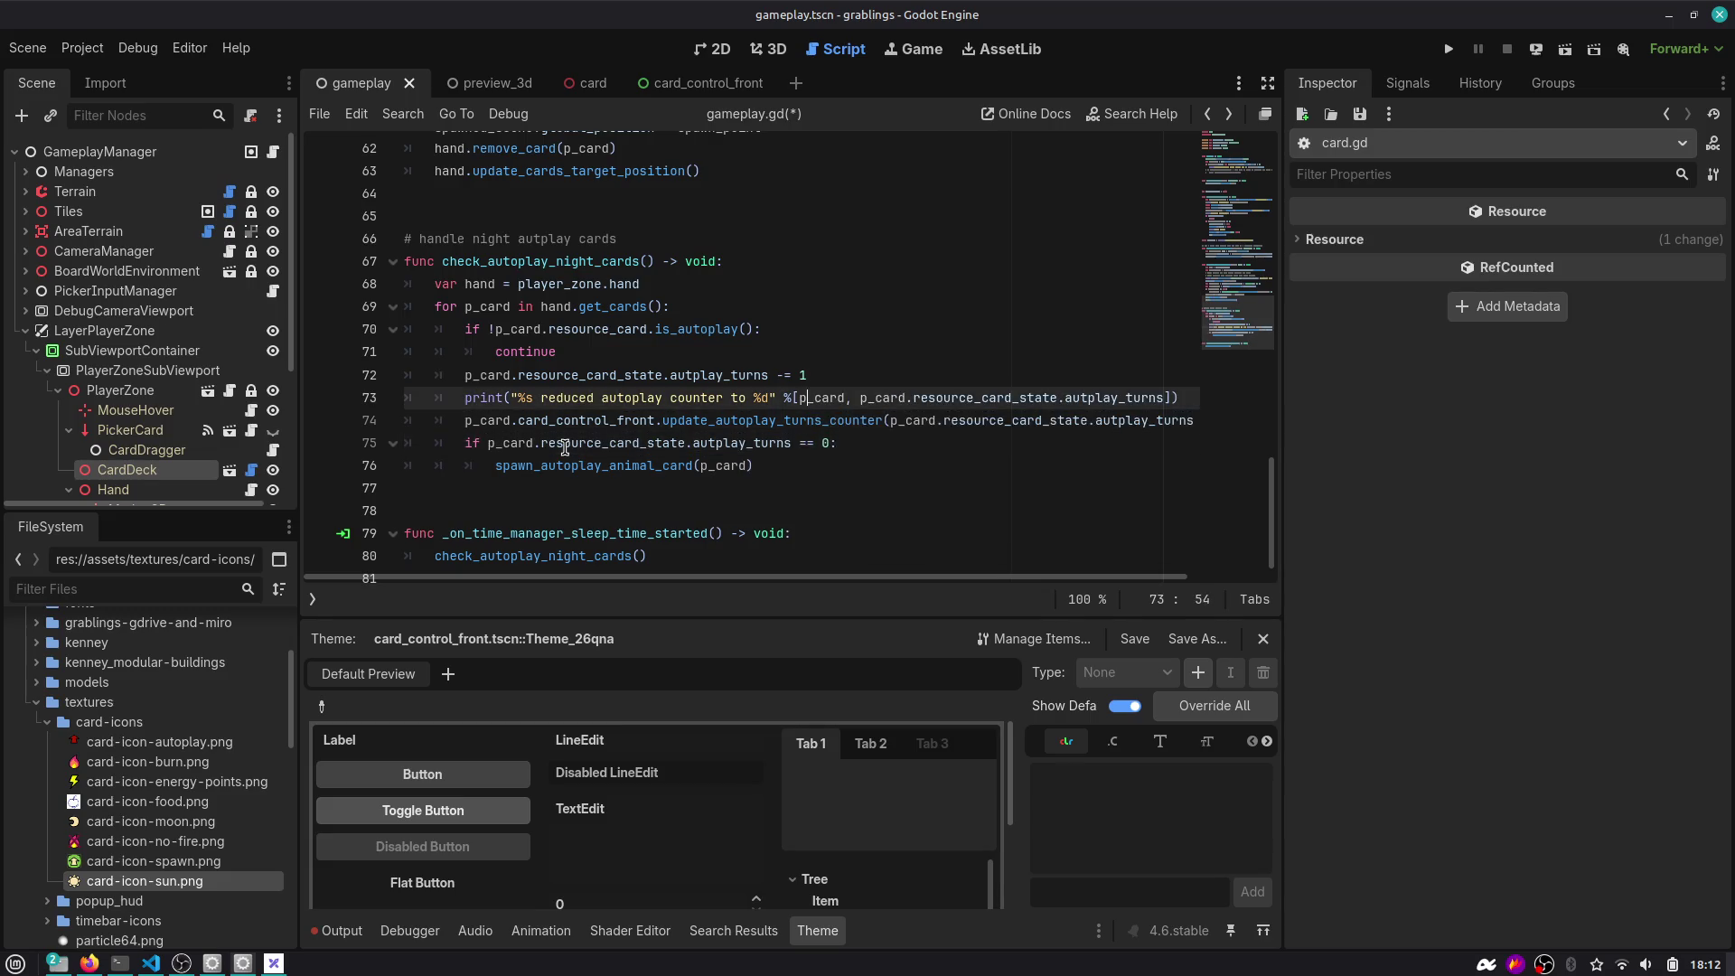
{"action": "key", "text": "Up"}
{"action": "key", "text": "Home"}
{"action": "key", "text": "Right"}
{"action": "key", "text": "Right"}
{"action": "key", "text": "Right"}
{"action": "key", "text": "Home"}
{"action": "key", "text": "shift+End"}
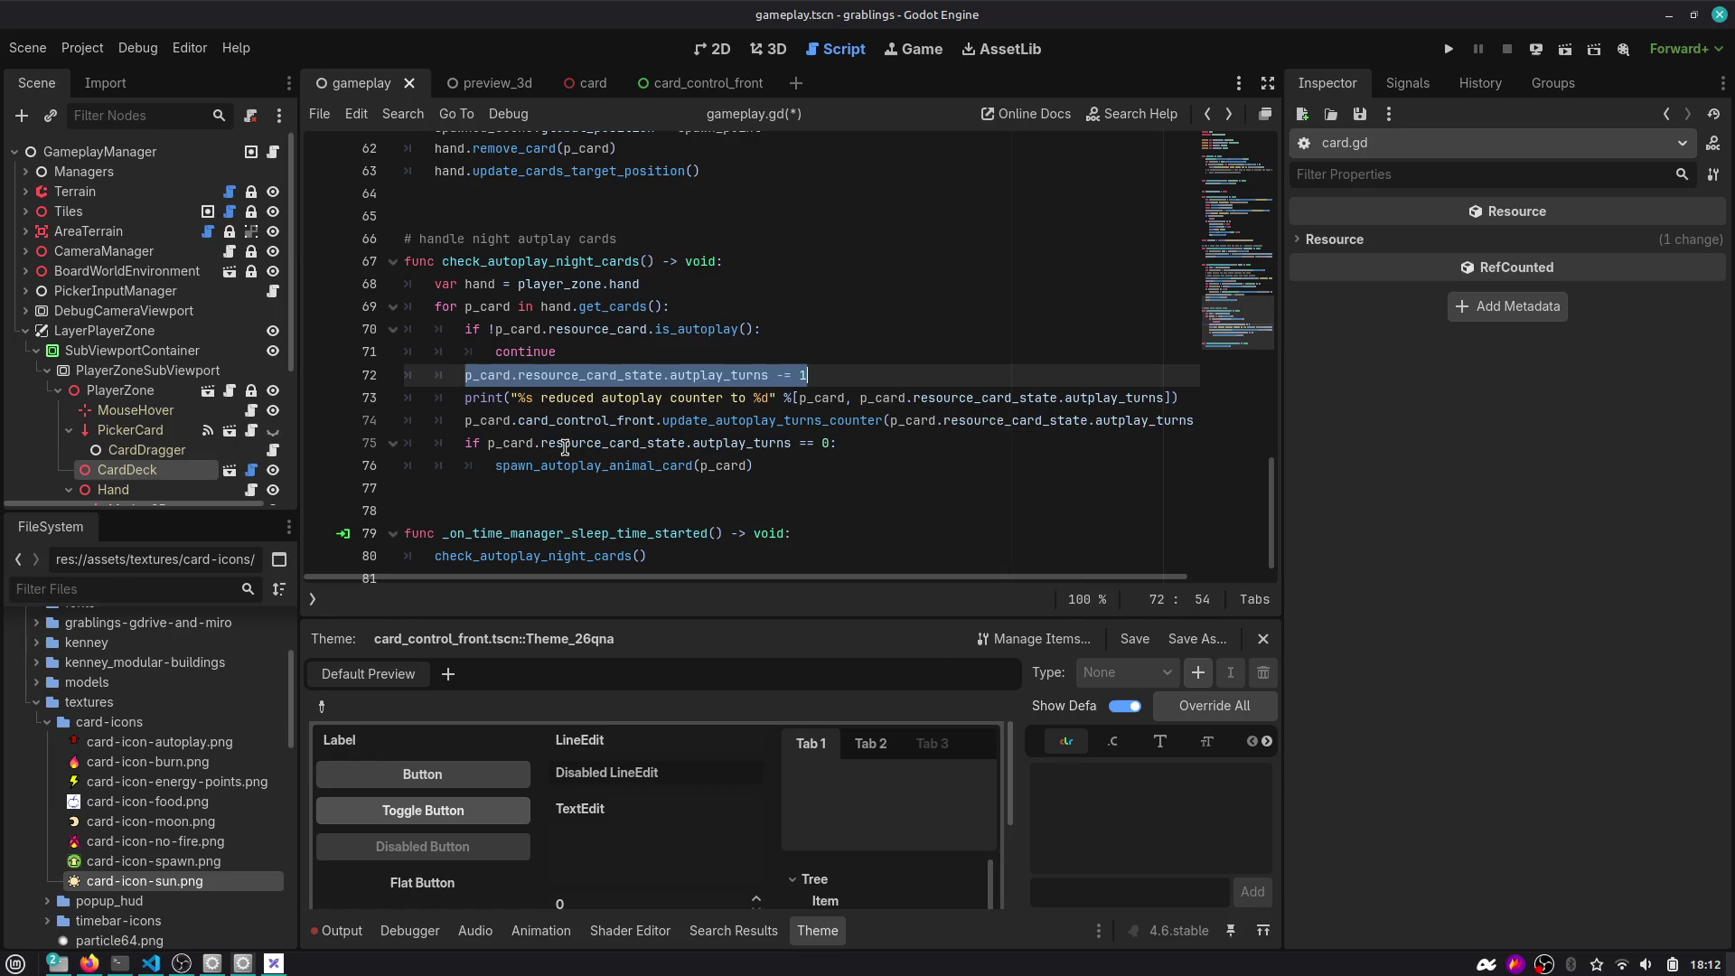
{"action": "key", "text": "shift+Left"}
{"action": "key", "text": "shift+Left"}
{"action": "key", "text": "shift+Left"}
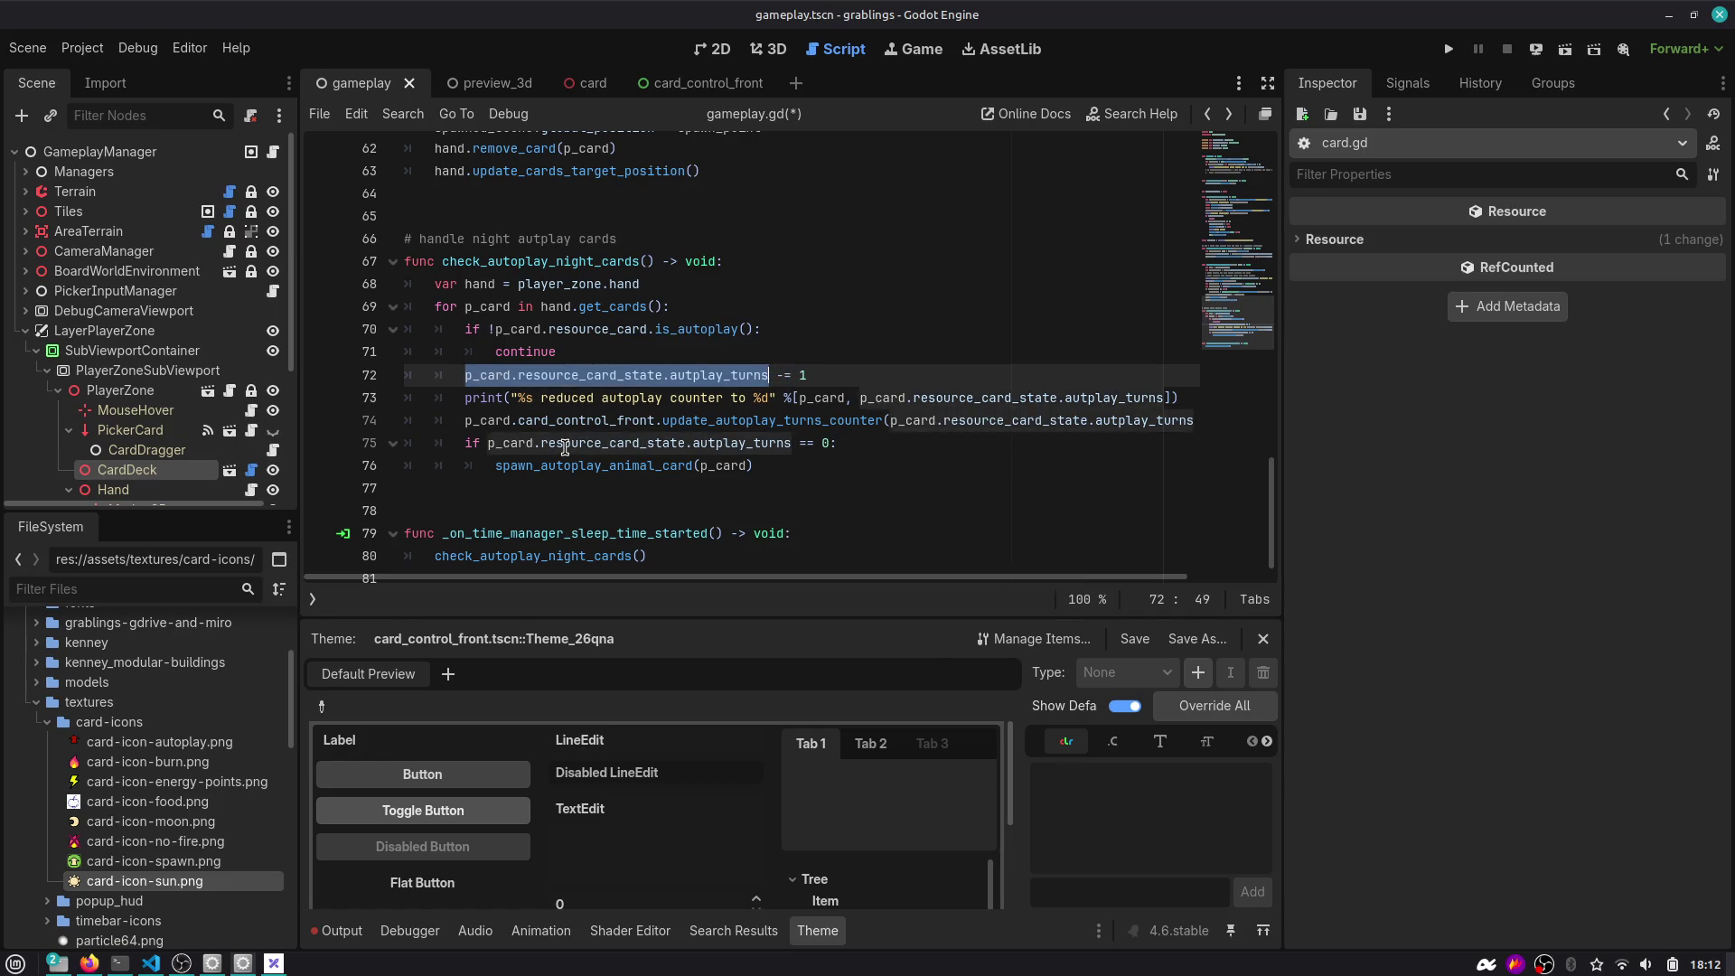
{"action": "key", "text": "End"}
{"action": "key", "text": "Left"}
{"action": "key", "text": "Left"}
{"action": "key", "text": "Left"}
{"action": "key", "text": "BackSpace"}
{"action": "key", "text": "Right"}
{"action": "key", "text": "Right"}
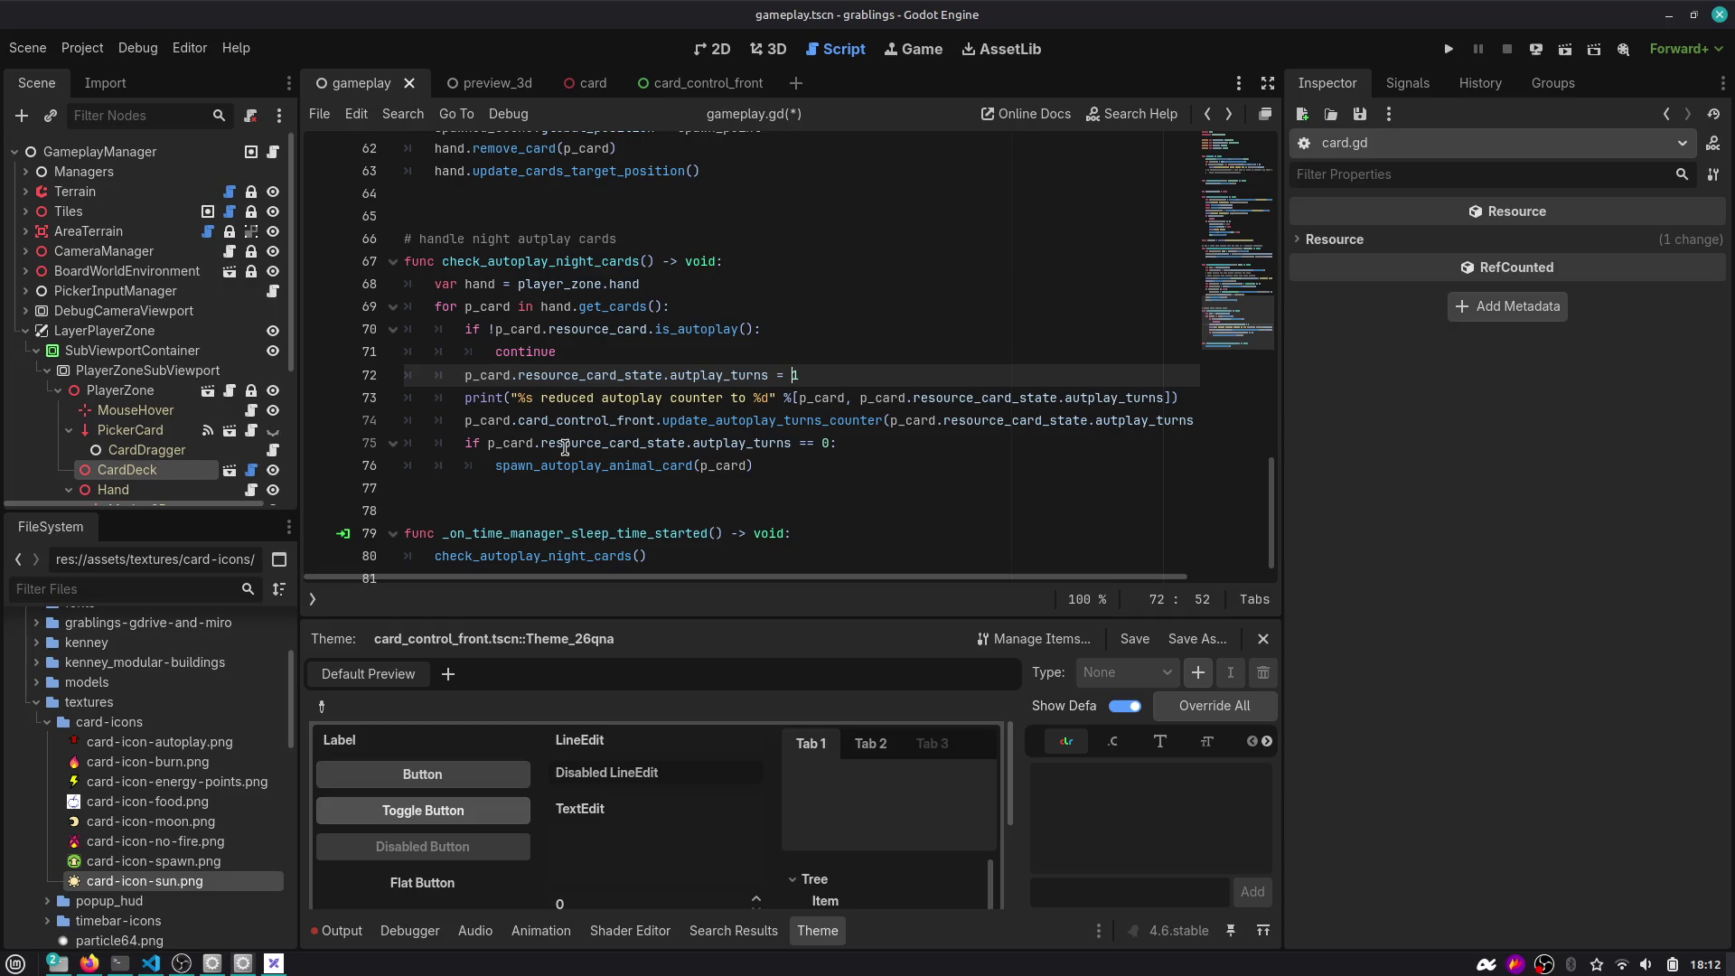
{"action": "type", "text": "p_card.resource_card_state.autplay_turns - 1, 01"}
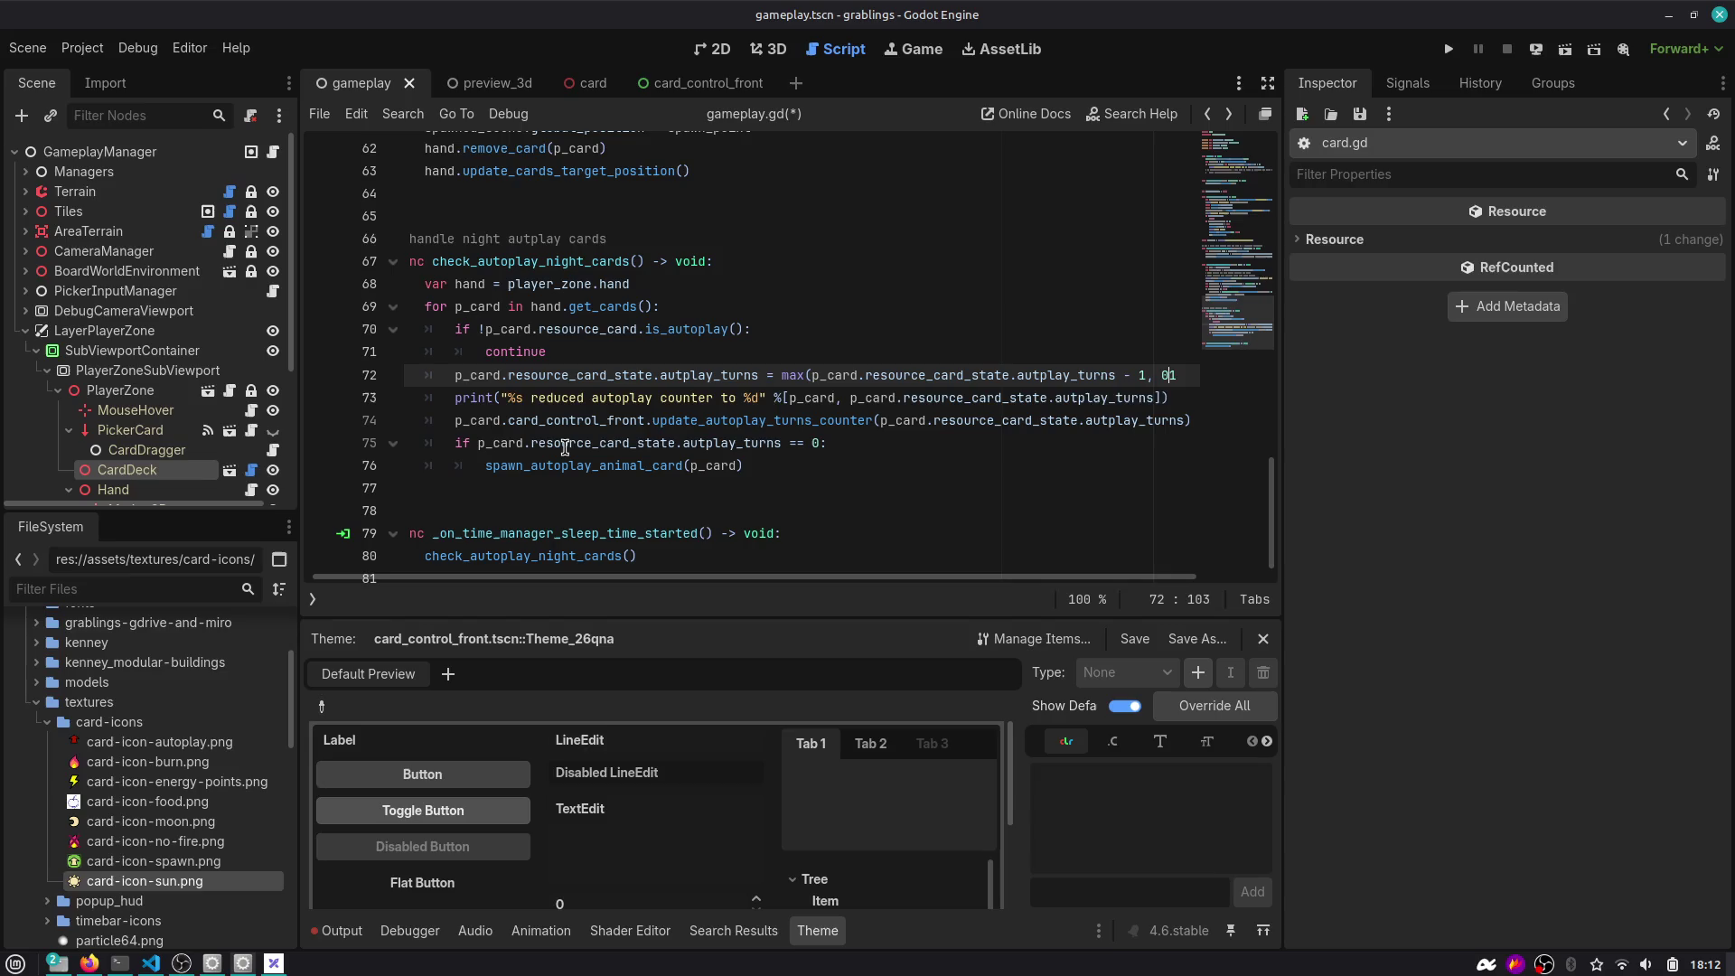
{"action": "key", "text": "Delete"}
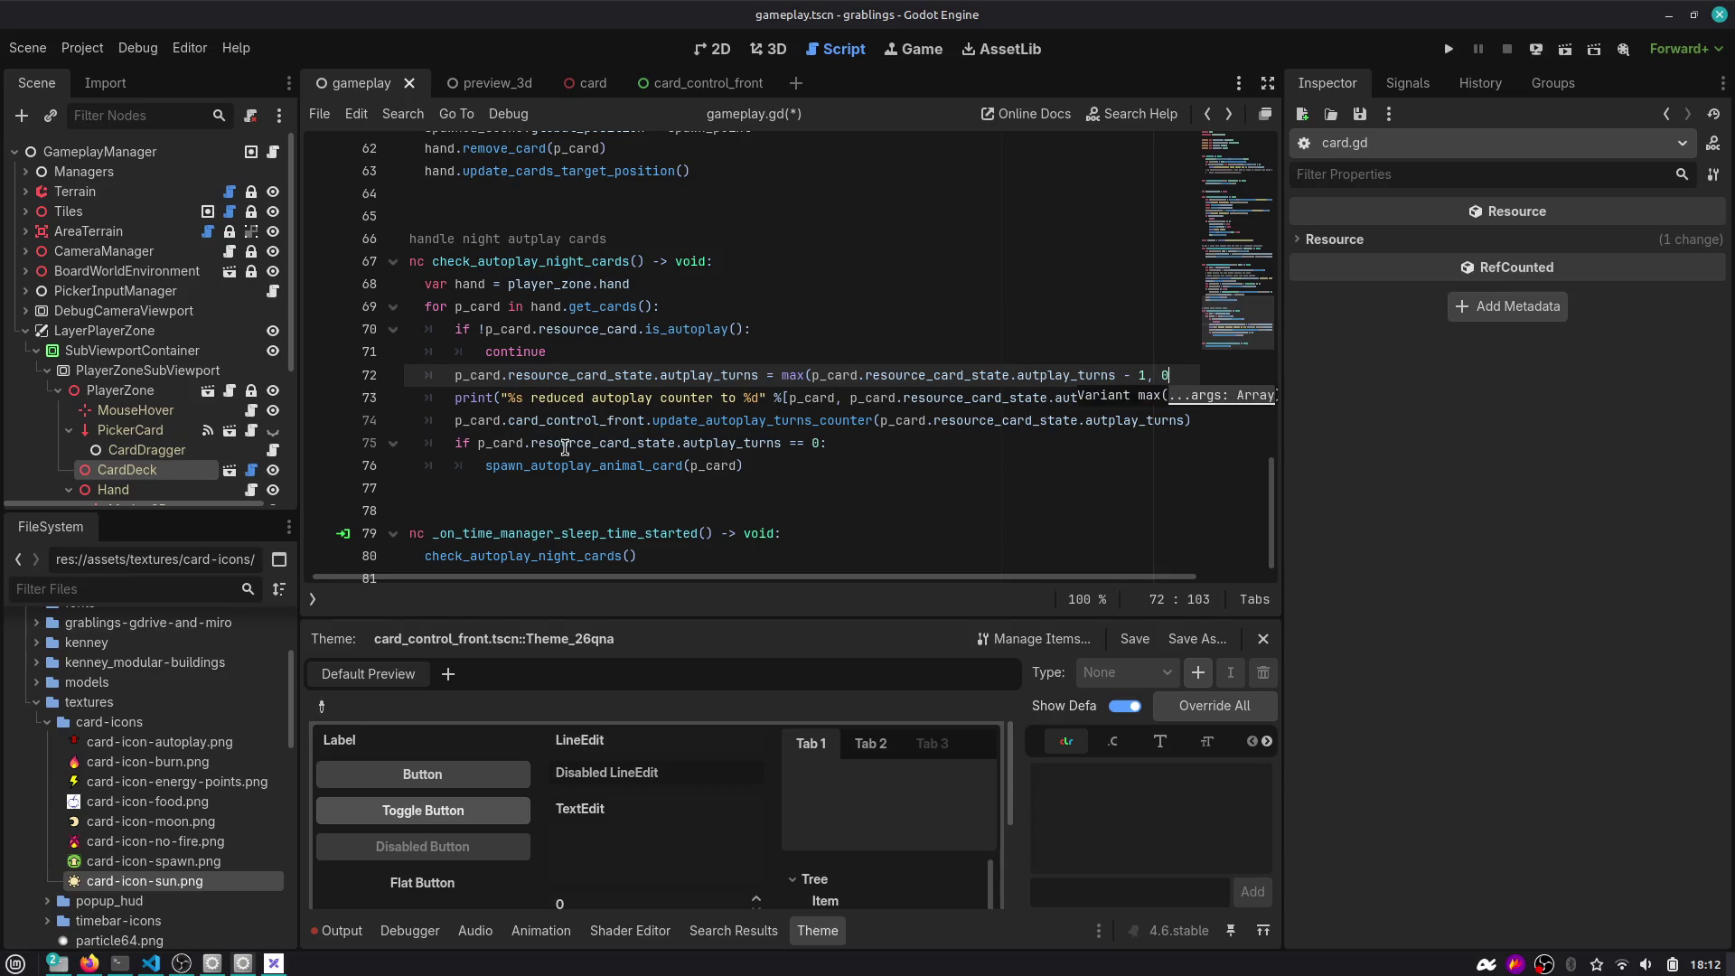
{"action": "type", "text": ")"}
{"action": "key", "text": "ctrl+s"}
Move 0 to max's first argument and save the script.
{"action": "key", "text": "Left"}
{"action": "key", "text": "BackSpace"}
{"action": "key", "text": "BackSpace"}
{"action": "key", "text": "BackSpace"}
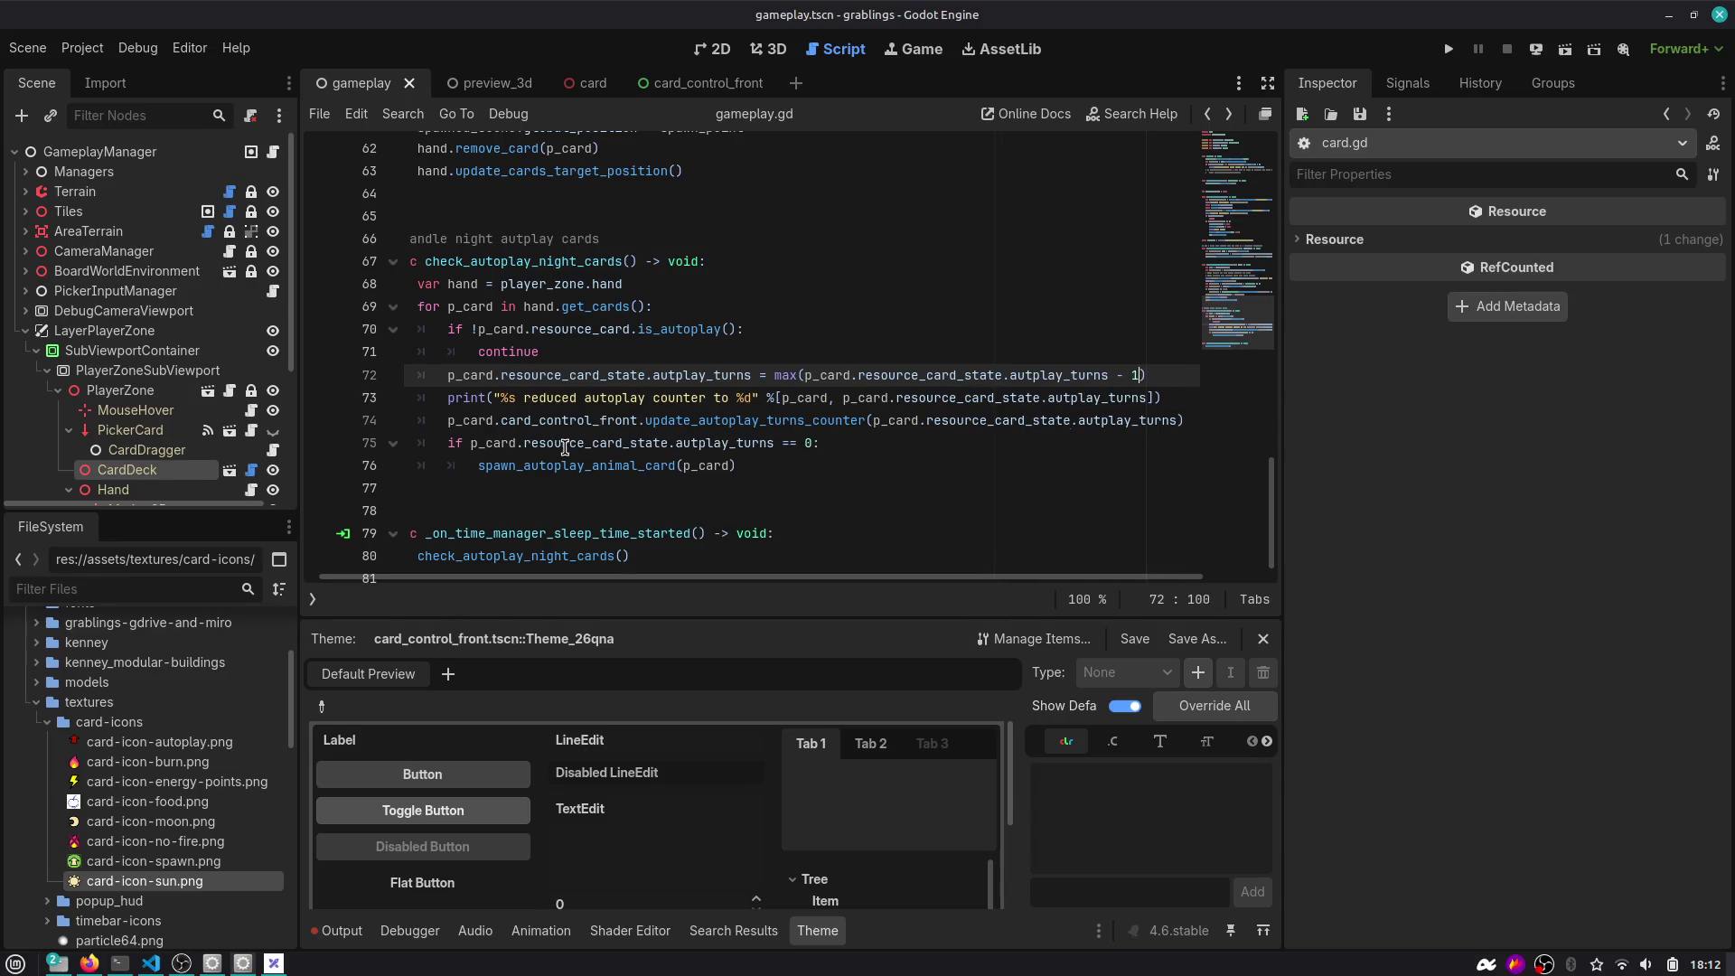
{"action": "key", "text": "ctrl+Left"}
{"action": "key", "text": "ctrl+Left"}
{"action": "key", "text": "ctrl+Left"}
{"action": "key", "text": "Right"}
{"action": "type", "text": "0,"}
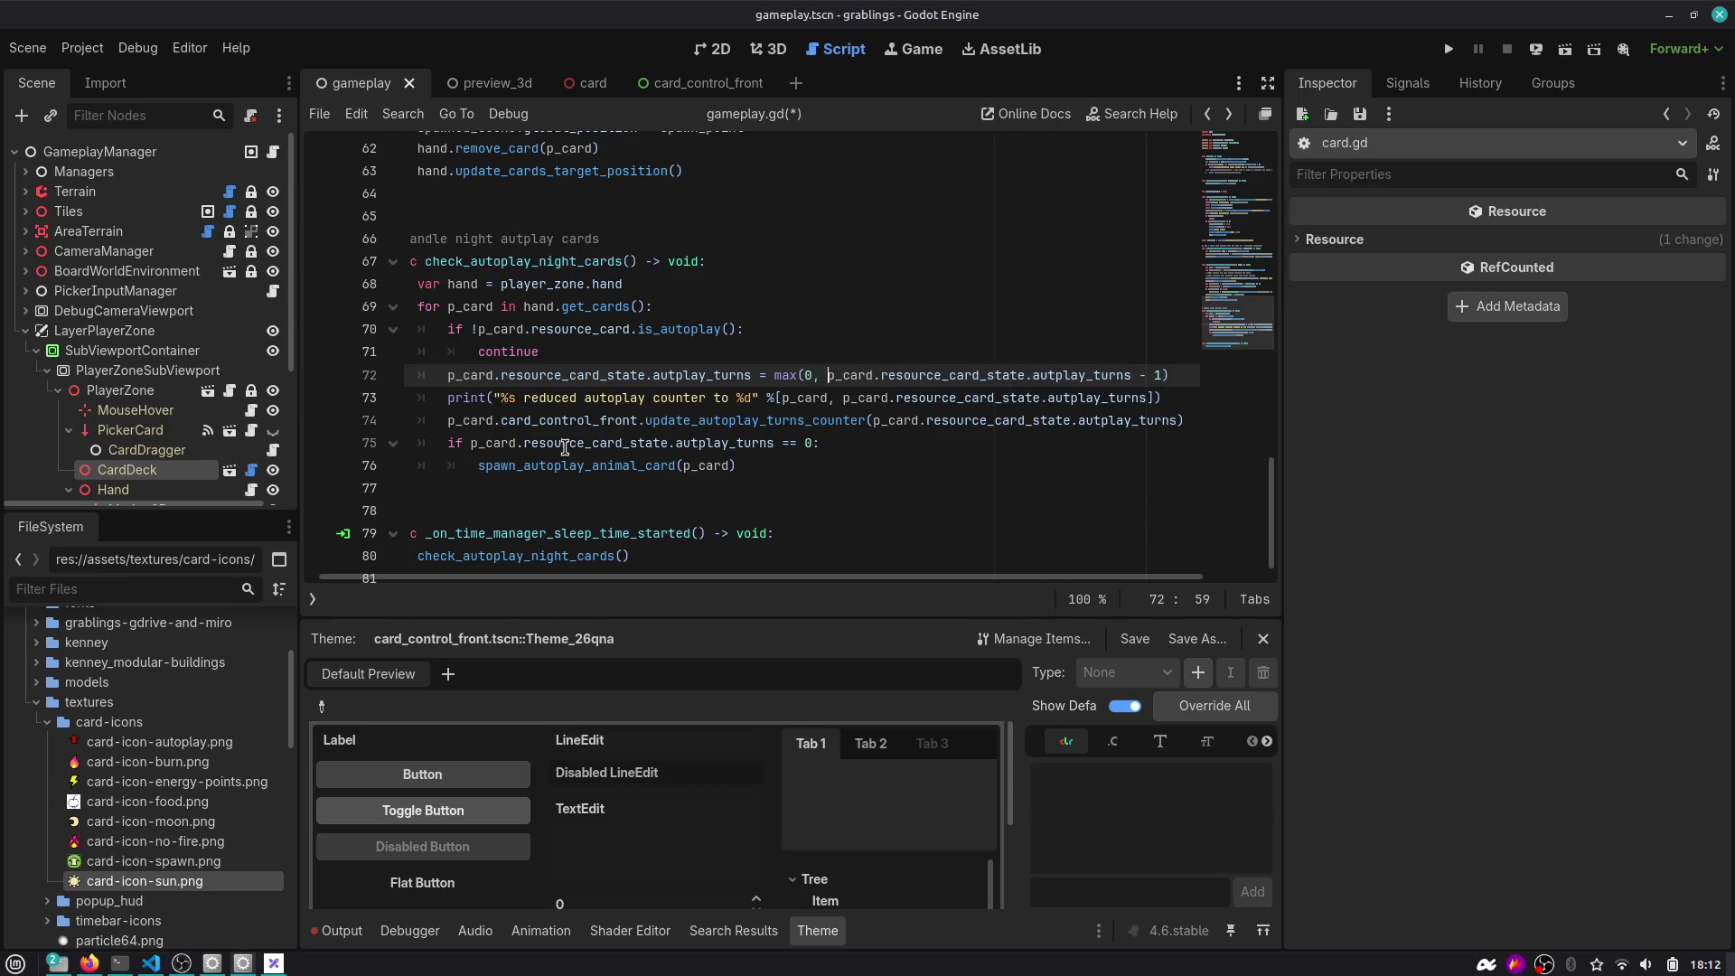
{"action": "key", "text": "ctrl+s"}
Restore the -= 1 decrement, add an autplay_turns = max(0, autplay_turns) line below, and save.
{"action": "double_click", "coordinate": [717, 375]}
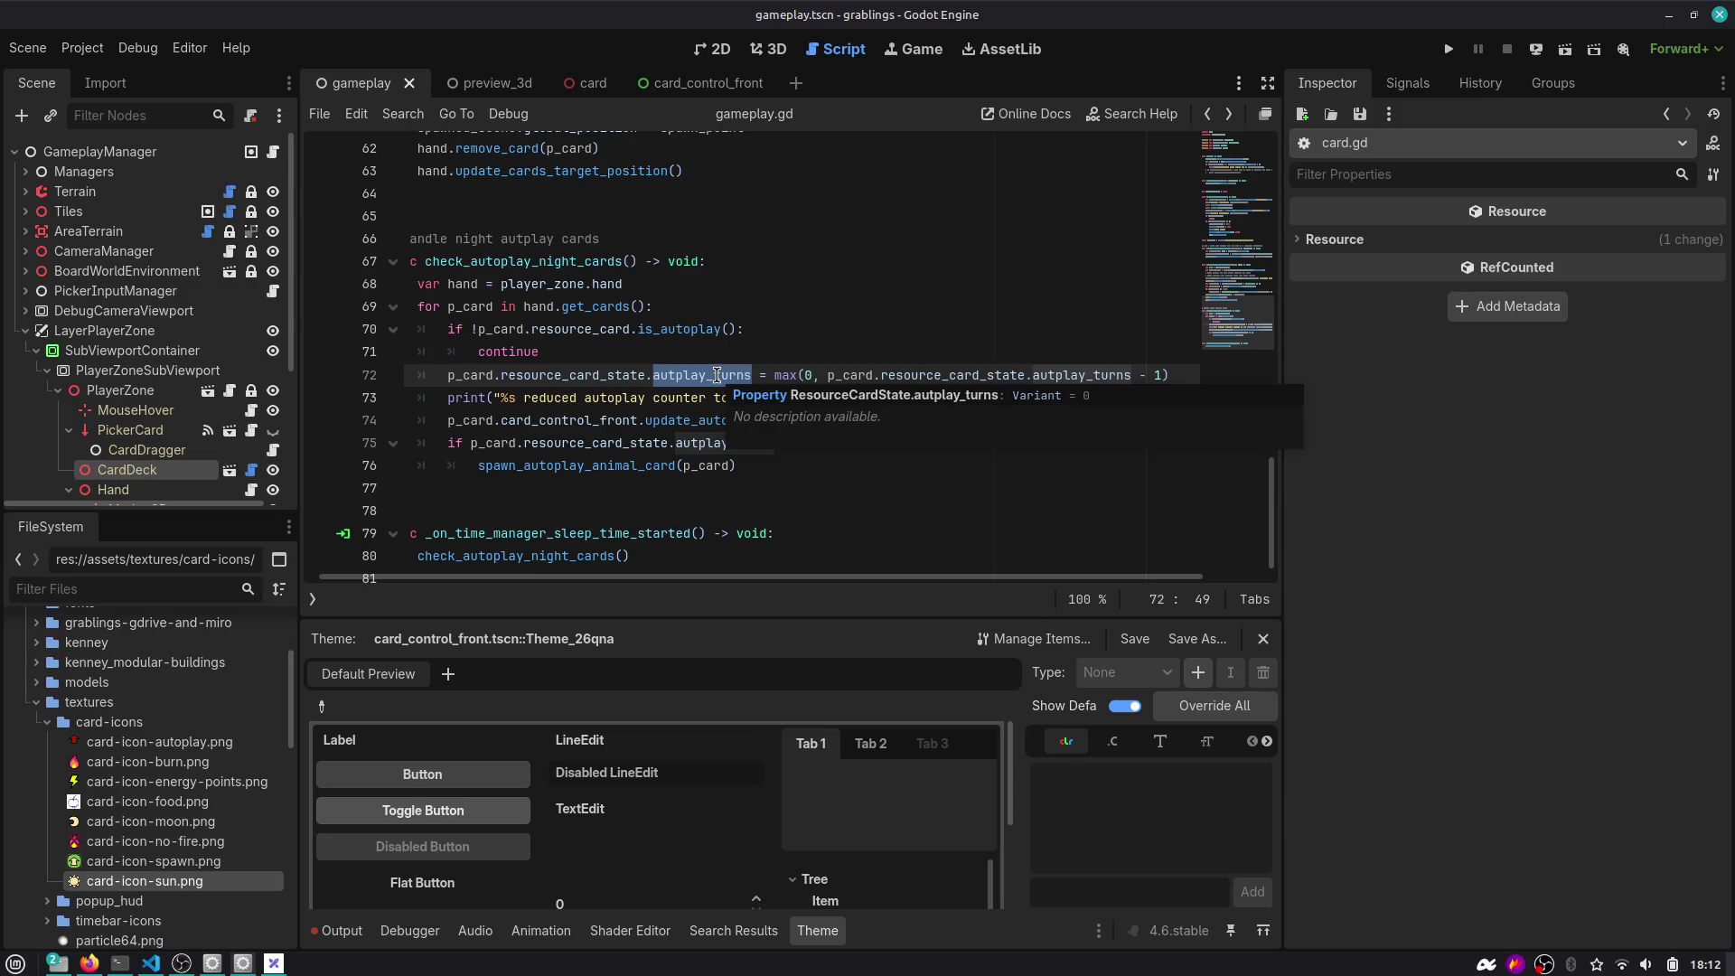
{"action": "left_click", "coordinate": [717, 375]}
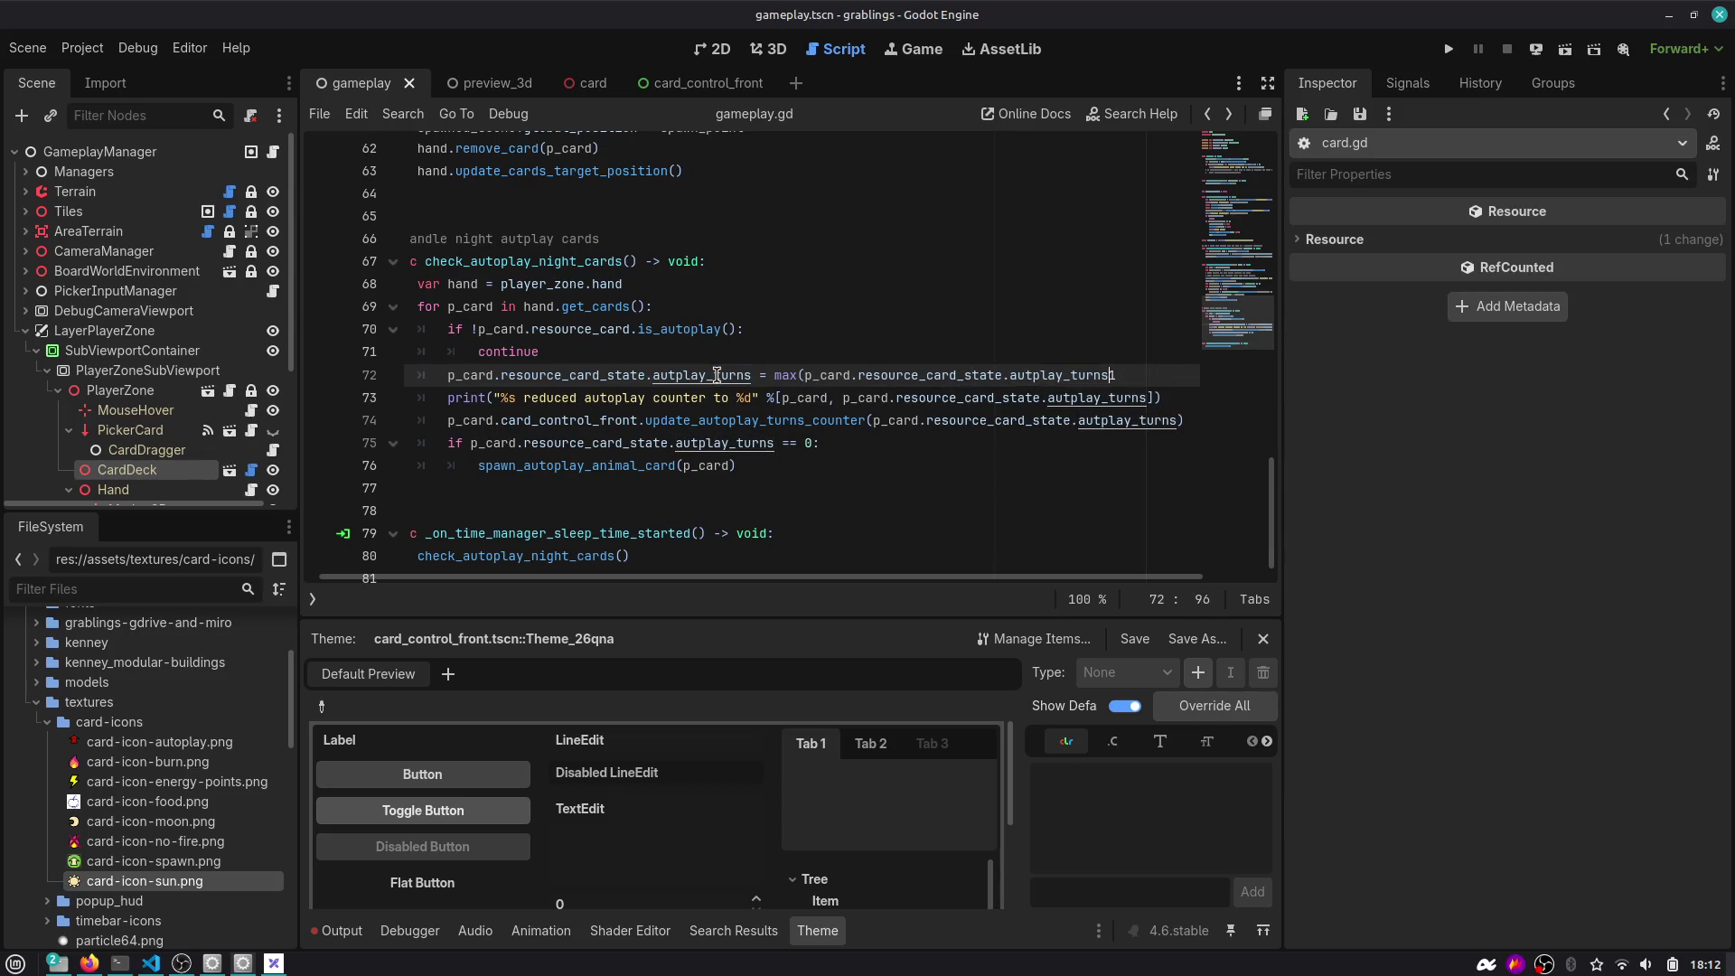
{"action": "key", "text": "ctrl+z"}
{"action": "key", "text": "ctrl+z"}
{"action": "key", "text": "ctrl+z"}
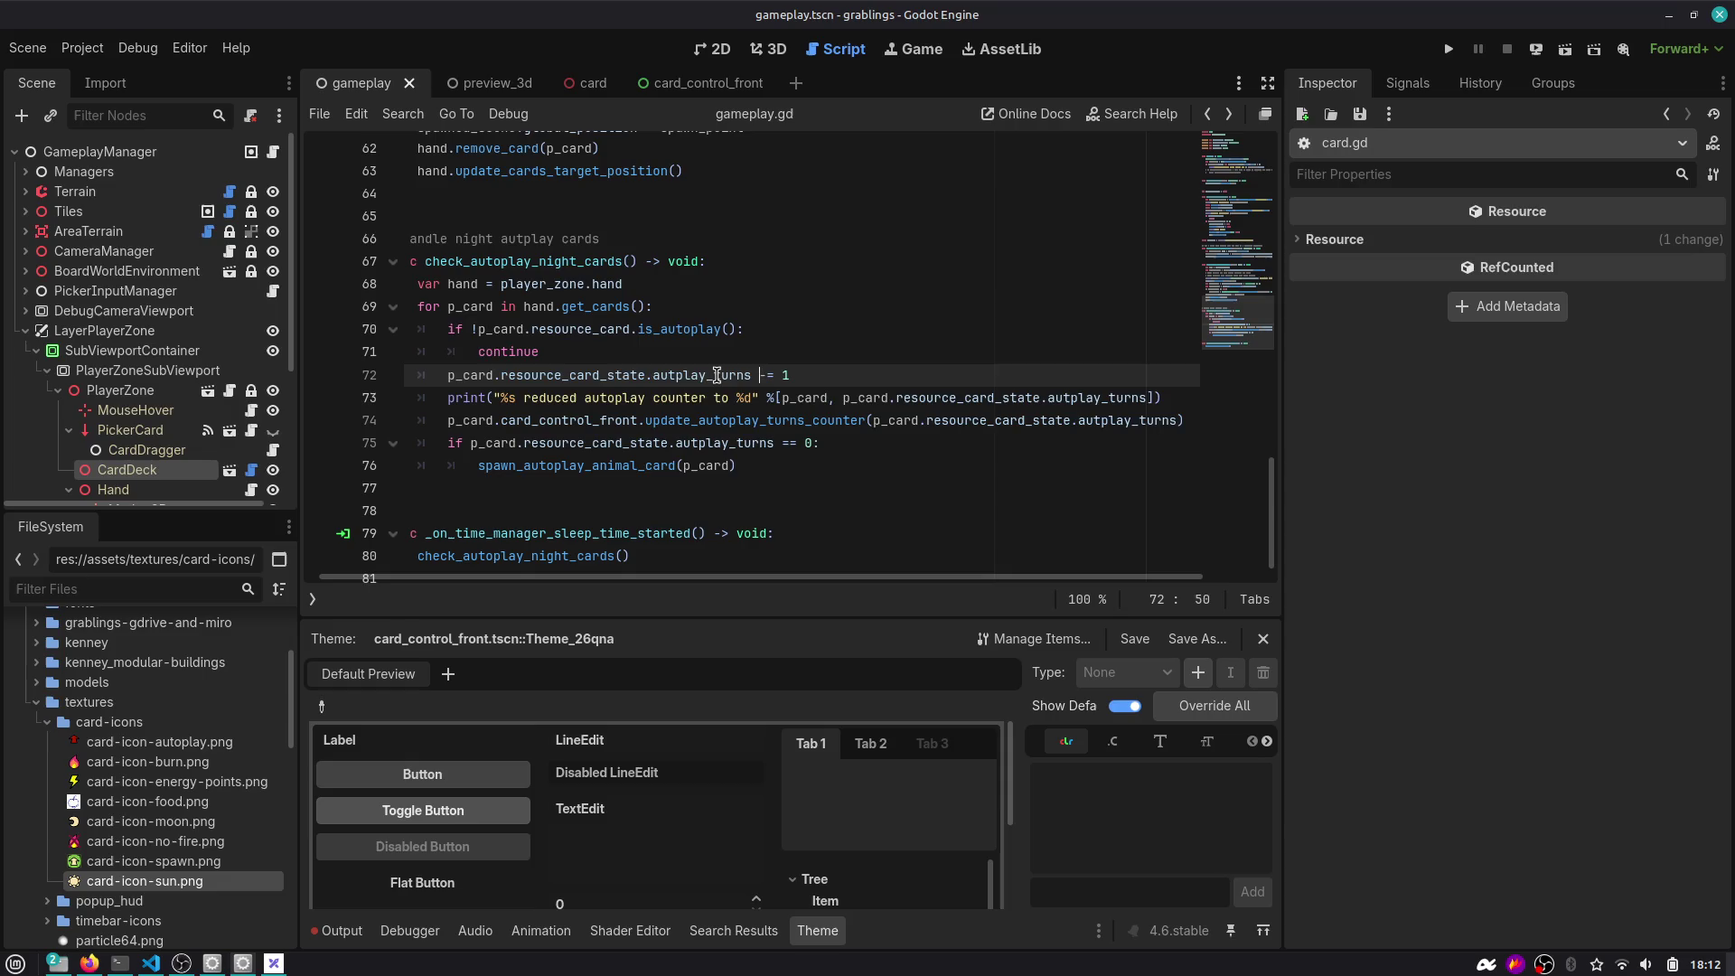
{"action": "key", "text": "ctrl+z"}
{"action": "key", "text": "ctrl+z"}
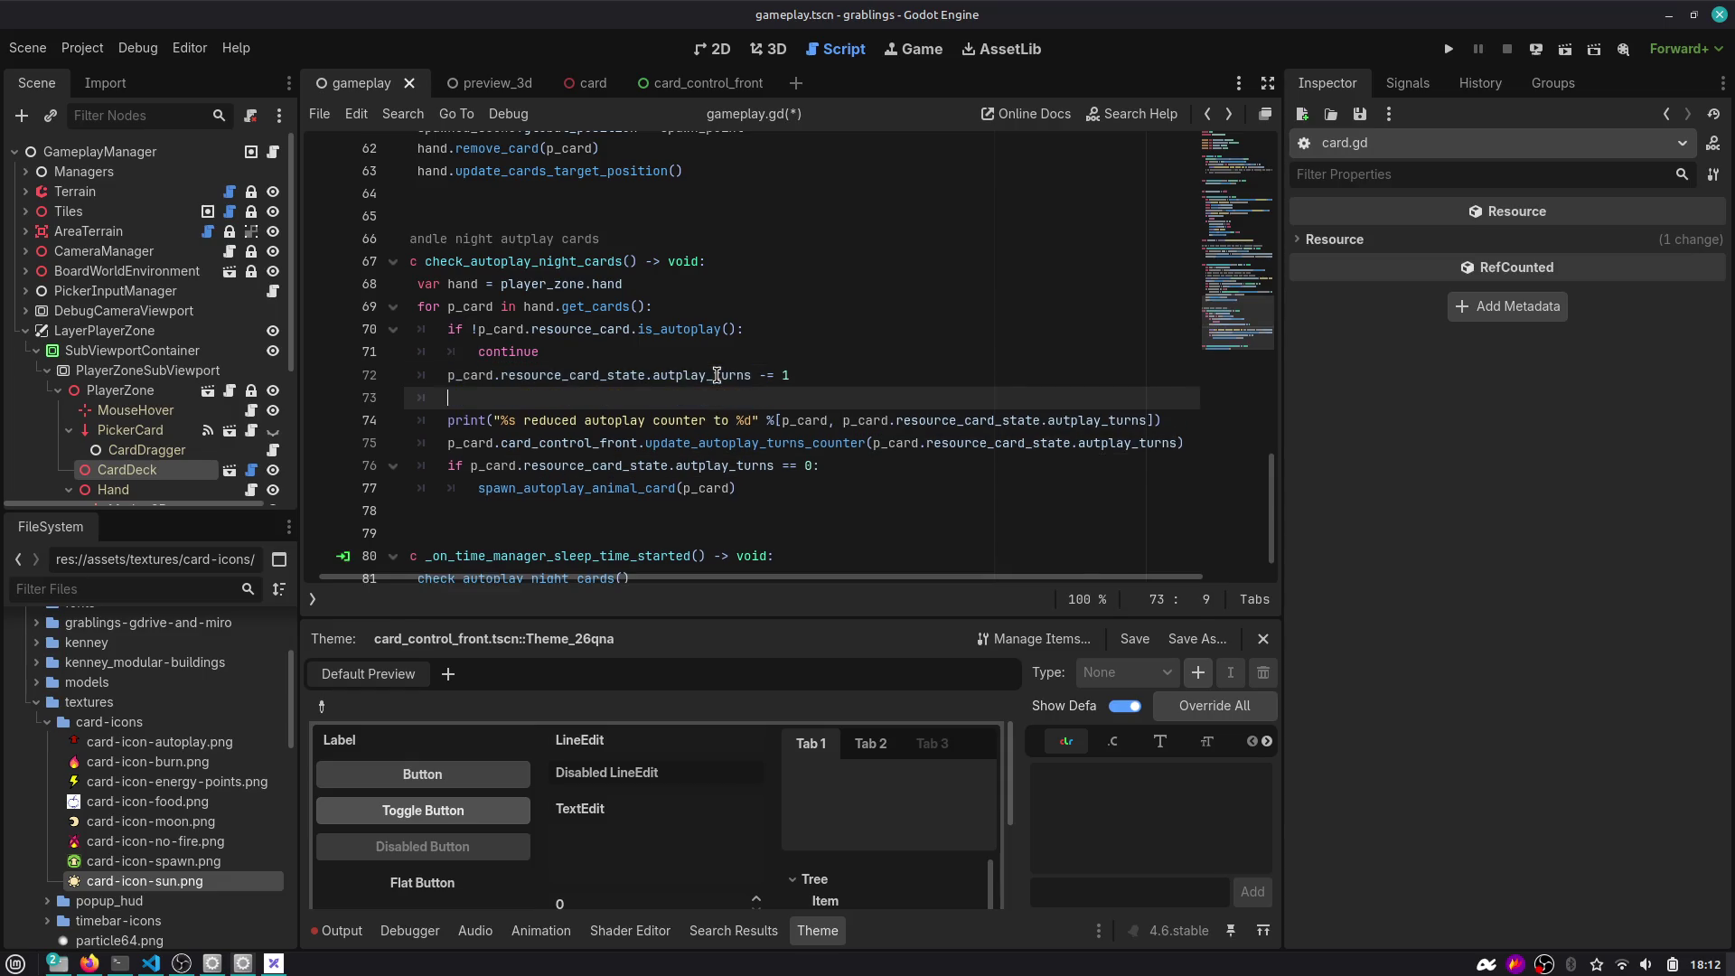
{"action": "key", "text": "ctrl+z"}
{"action": "key", "text": "ctrl+z"}
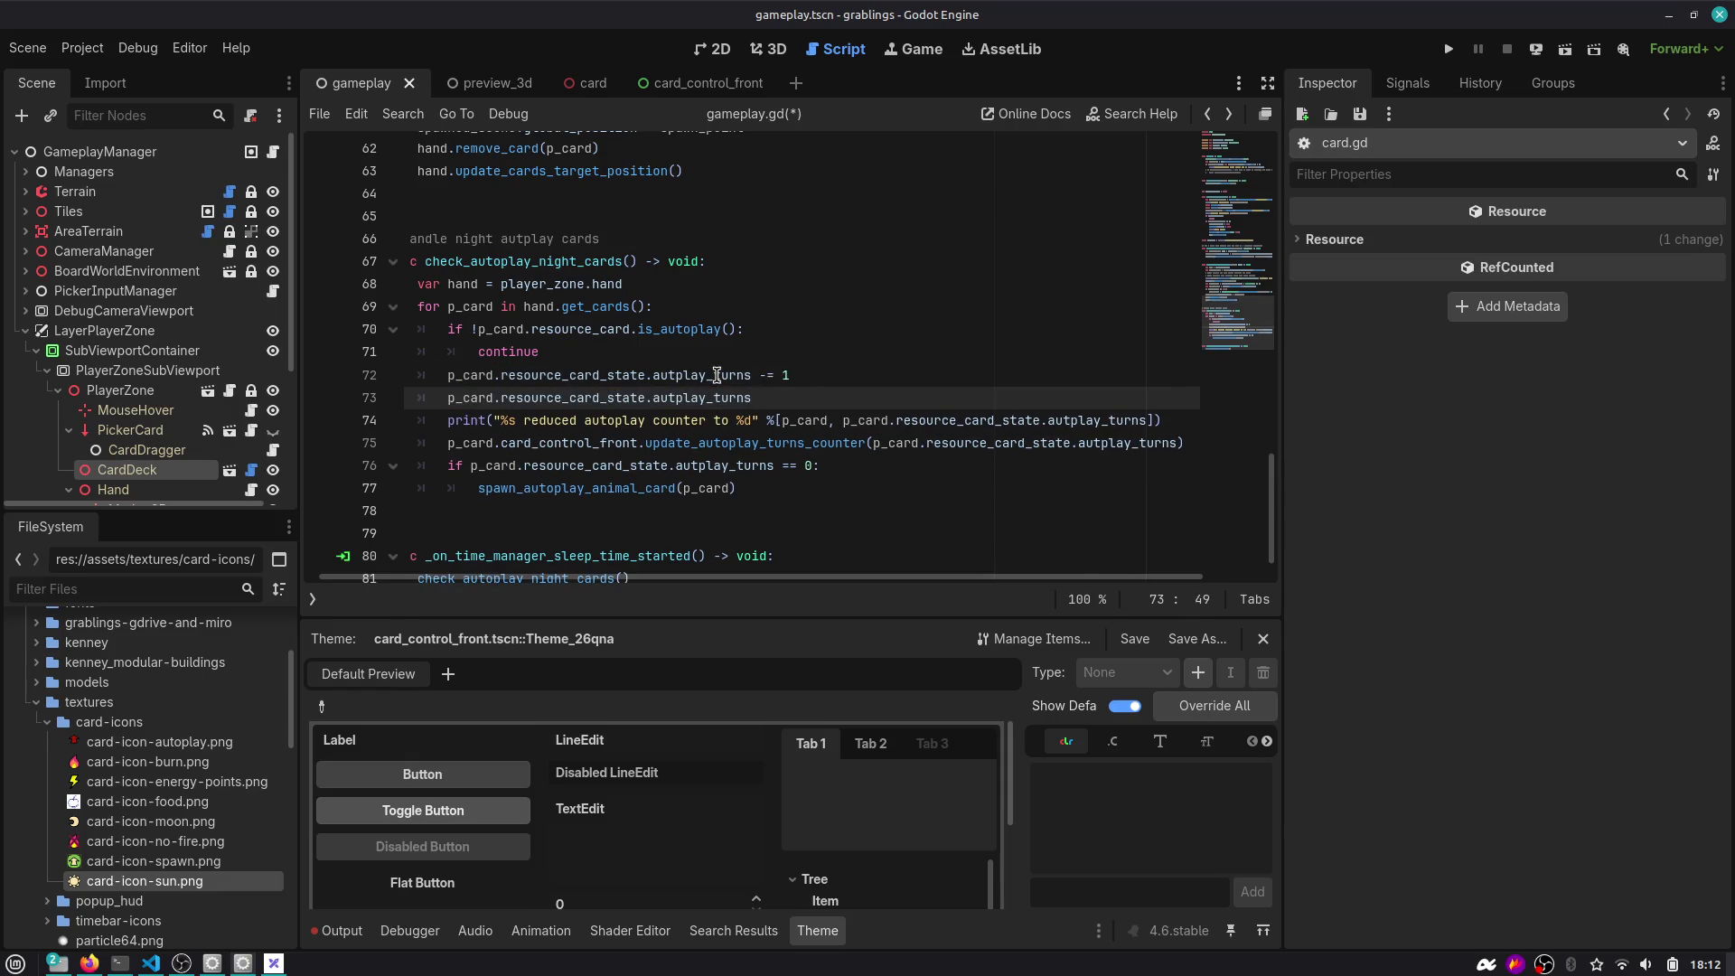
{"action": "type", "text": " = max(0, p_card.resource_card_state.autplay_turns"}
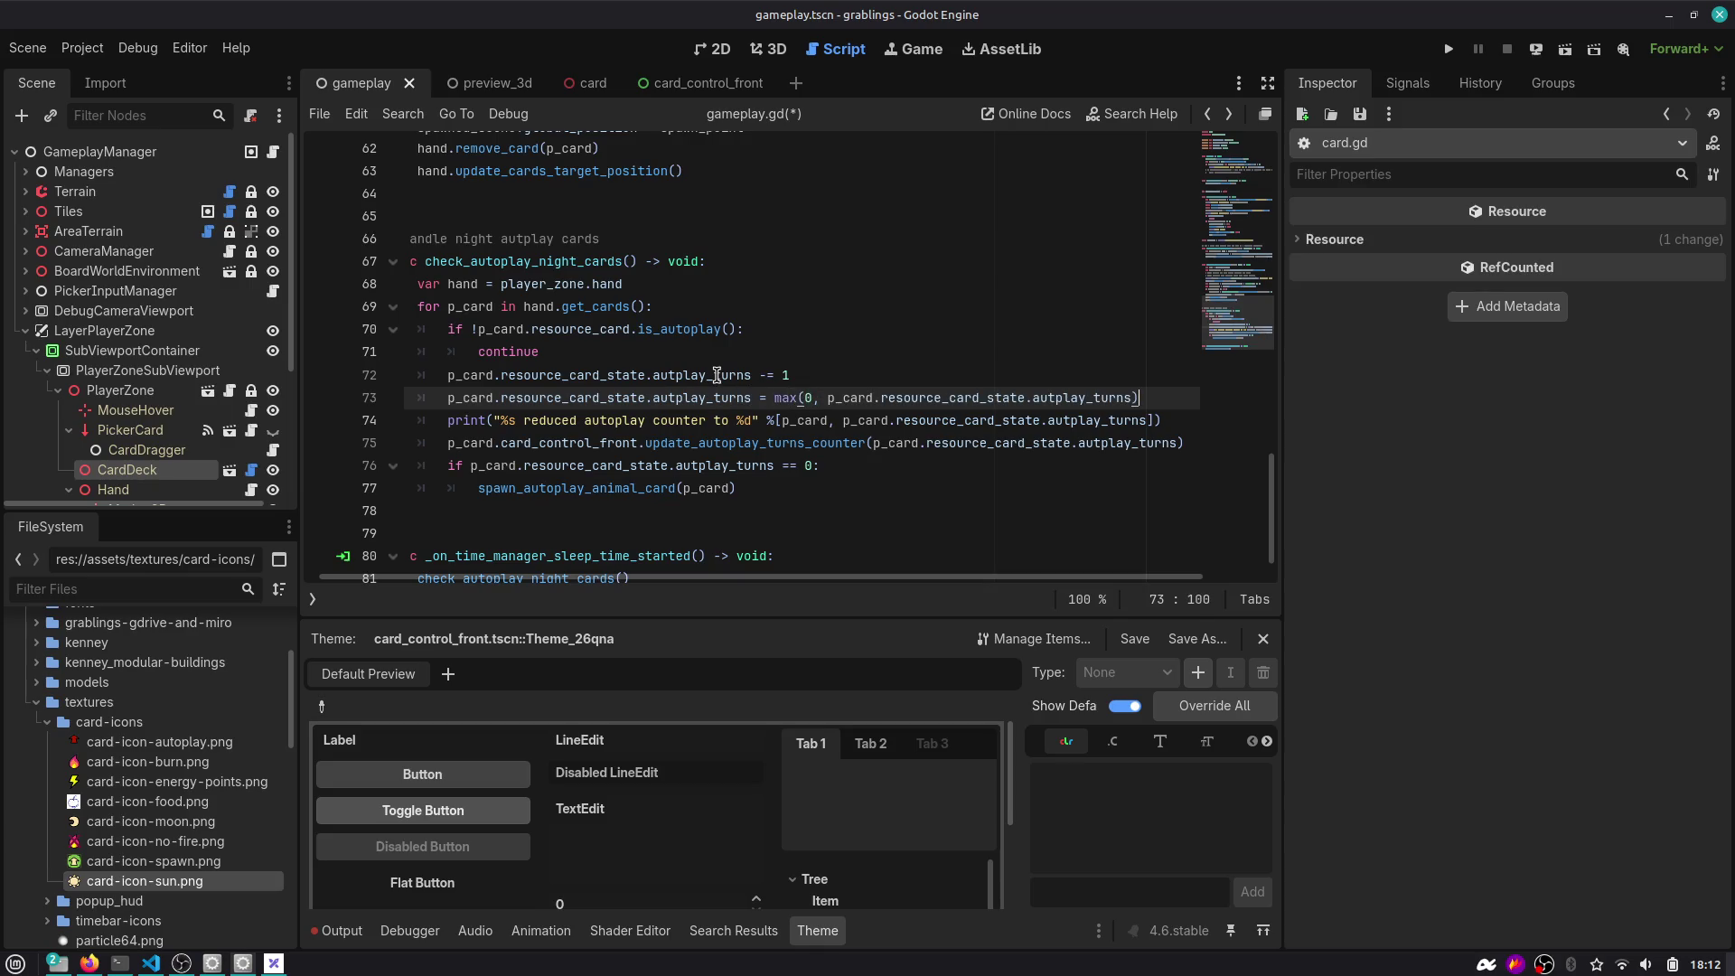
{"action": "key", "text": "Return"}
{"action": "key", "text": "ctrl+s"}
{"action": "scroll", "coordinate": [716, 375], "scroll_direction": "down", "scroll_amount": 1}
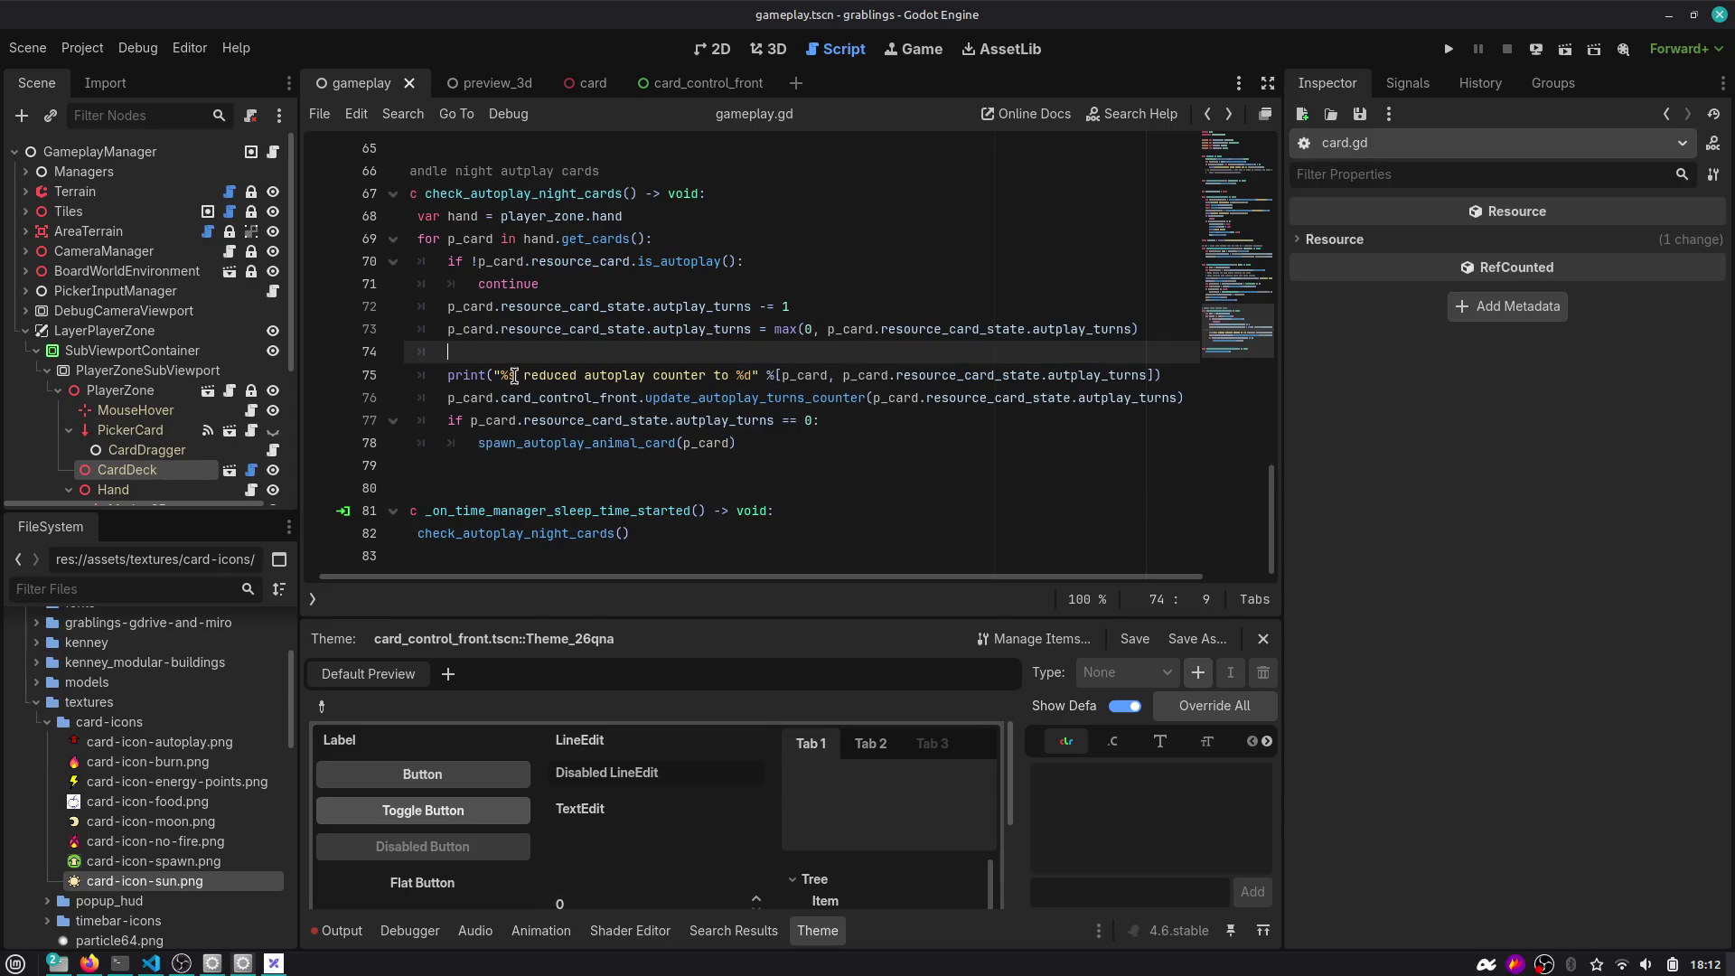
{"action": "double_click", "coordinate": [635, 442]}
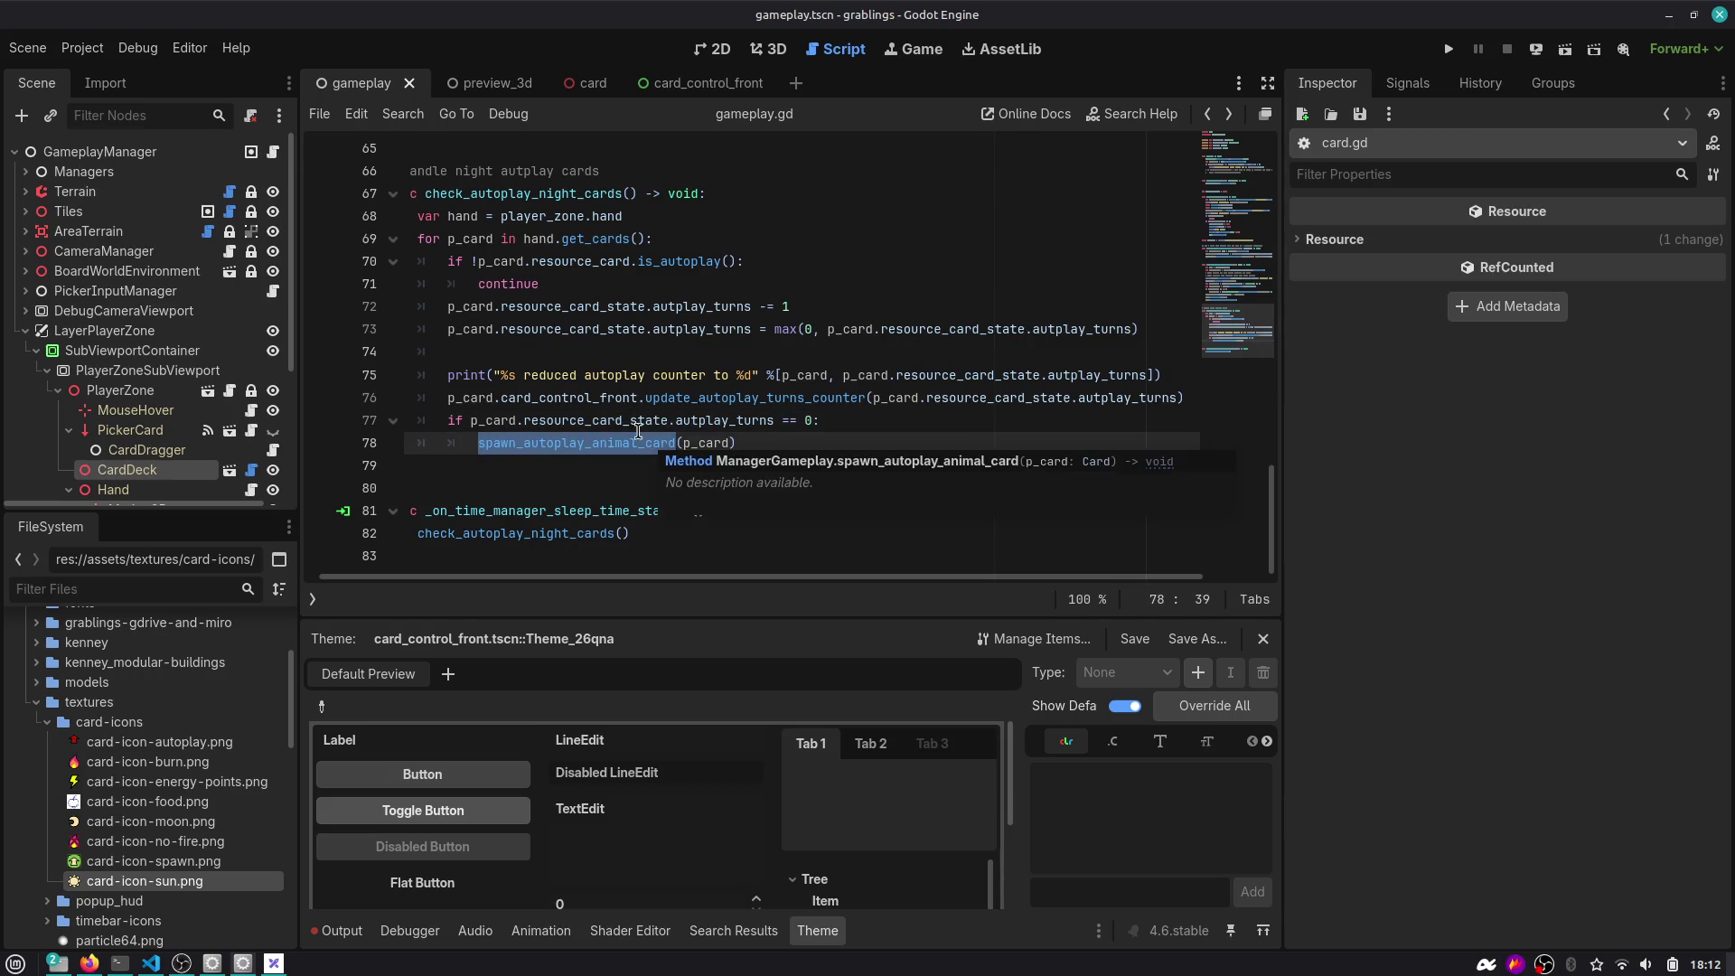
{"action": "scroll", "coordinate": [615, 291], "scroll_direction": "left", "scroll_amount": 1}
{"action": "double_click", "coordinate": [566, 196]}
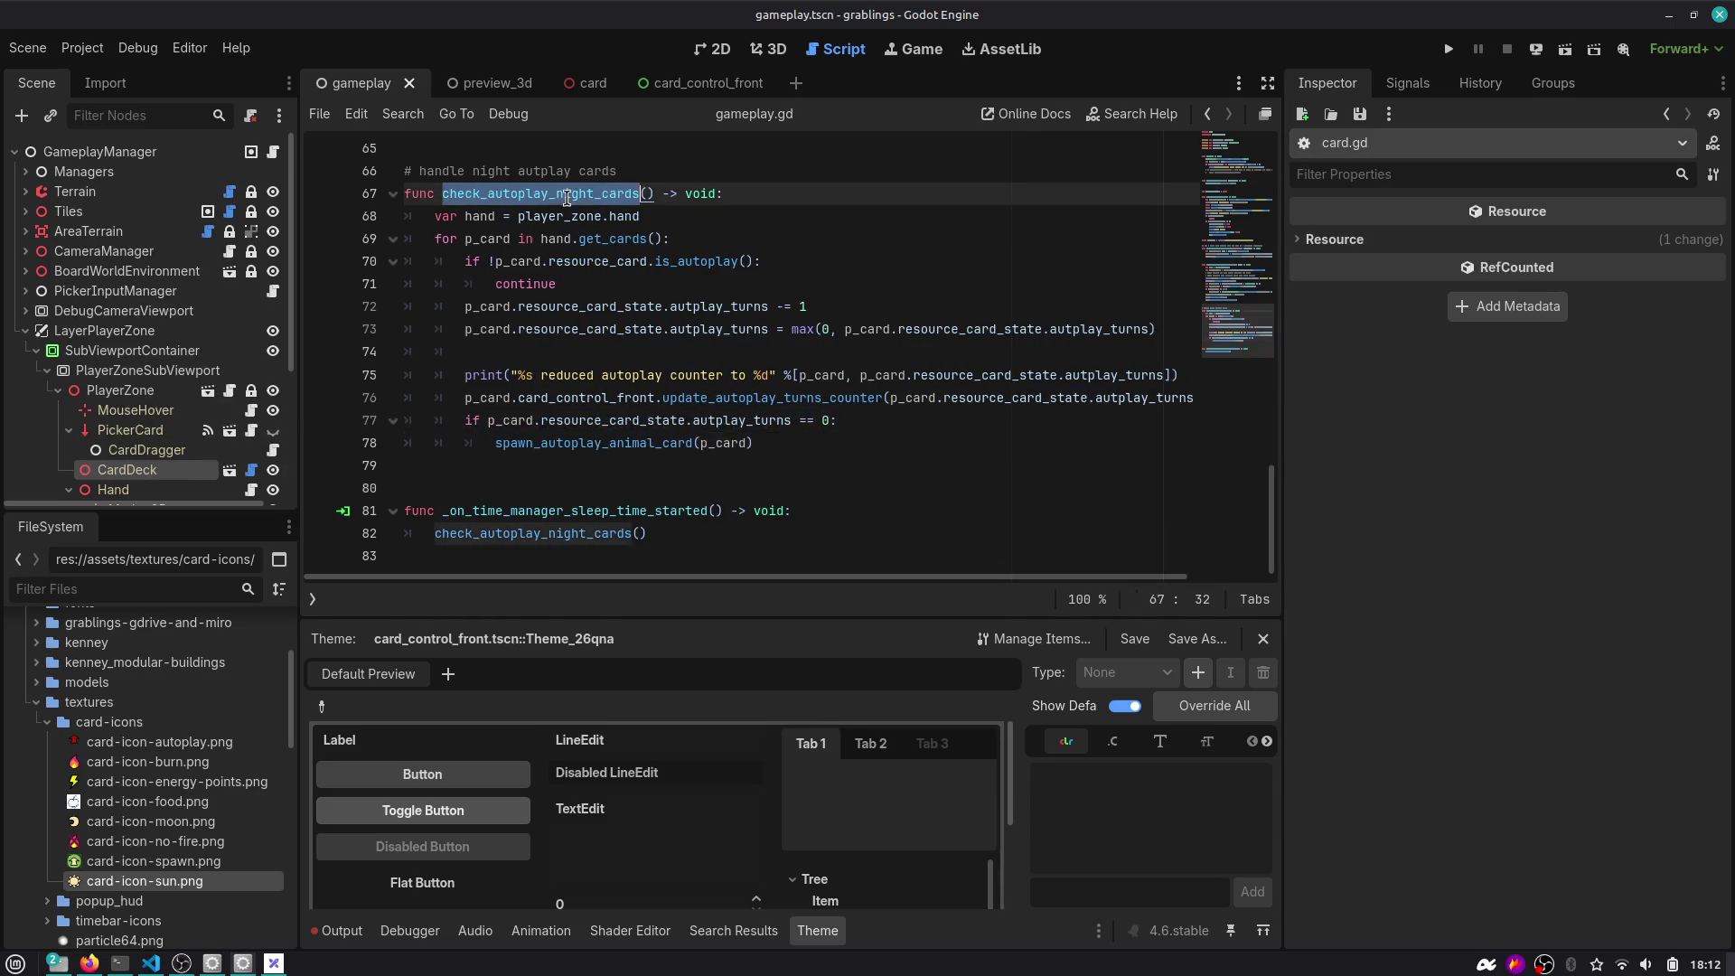
{"action": "left_click", "coordinate": [699, 523]}
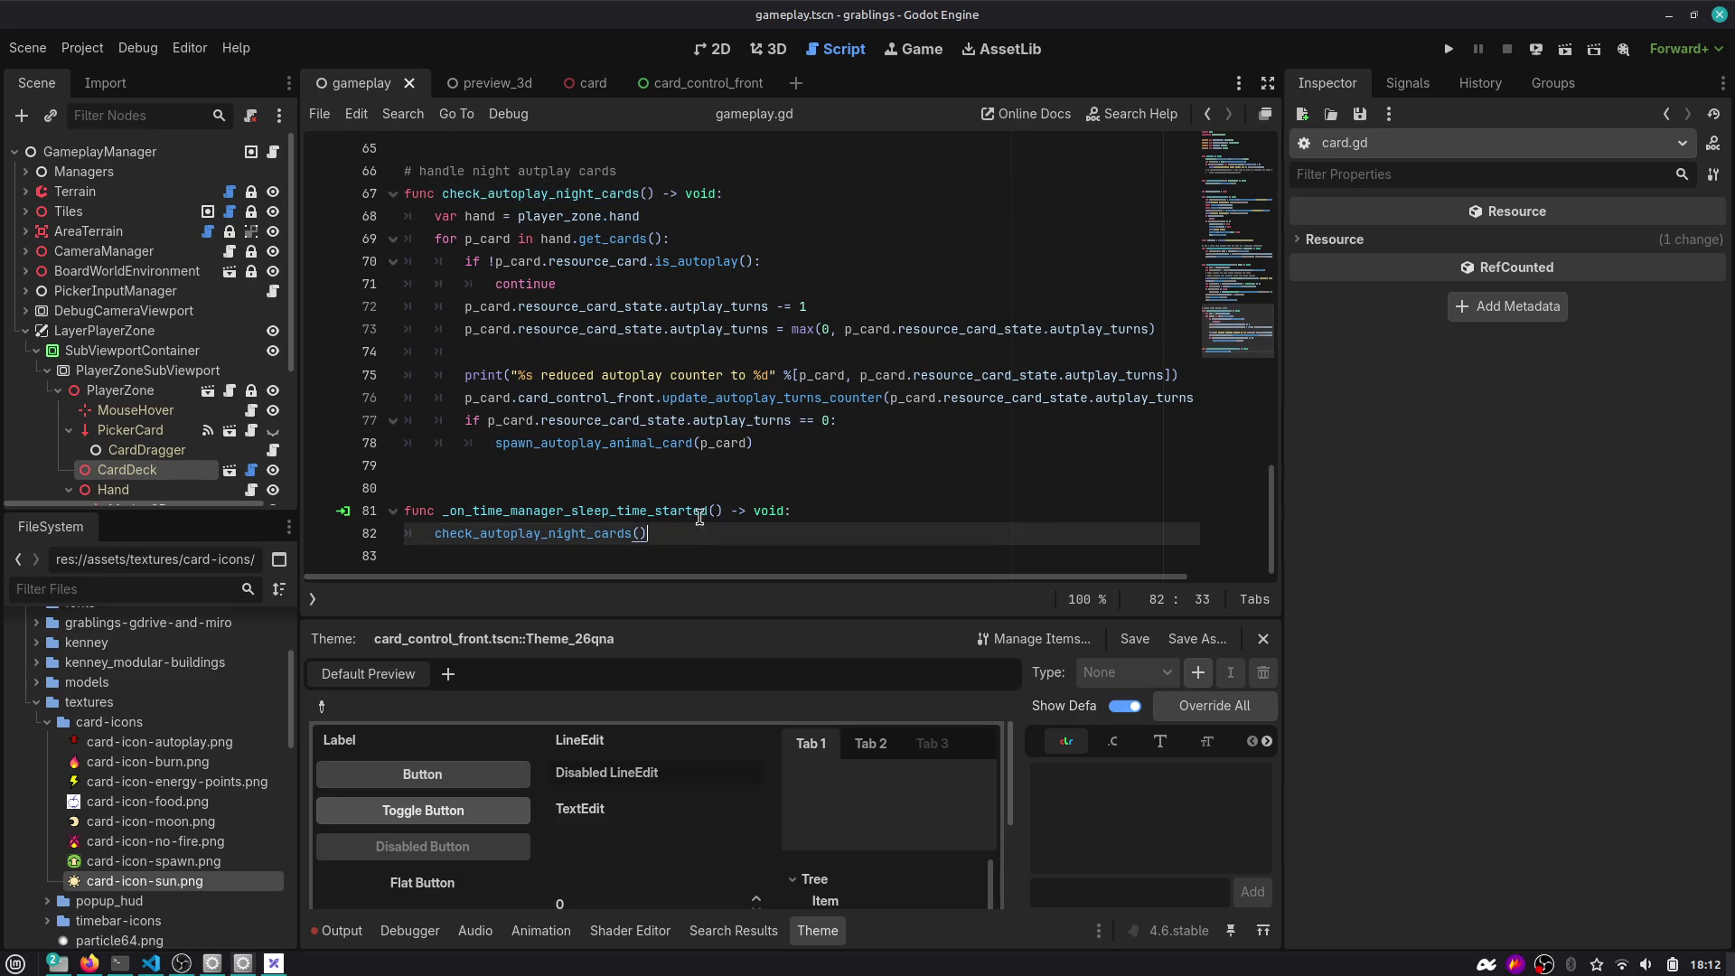
{"action": "key", "text": "Up"}
{"action": "key", "text": "Up"}
{"action": "key", "text": "Up"}
{"action": "key", "text": "Down"}
{"action": "key", "text": "Down"}
{"action": "key", "text": "Down"}
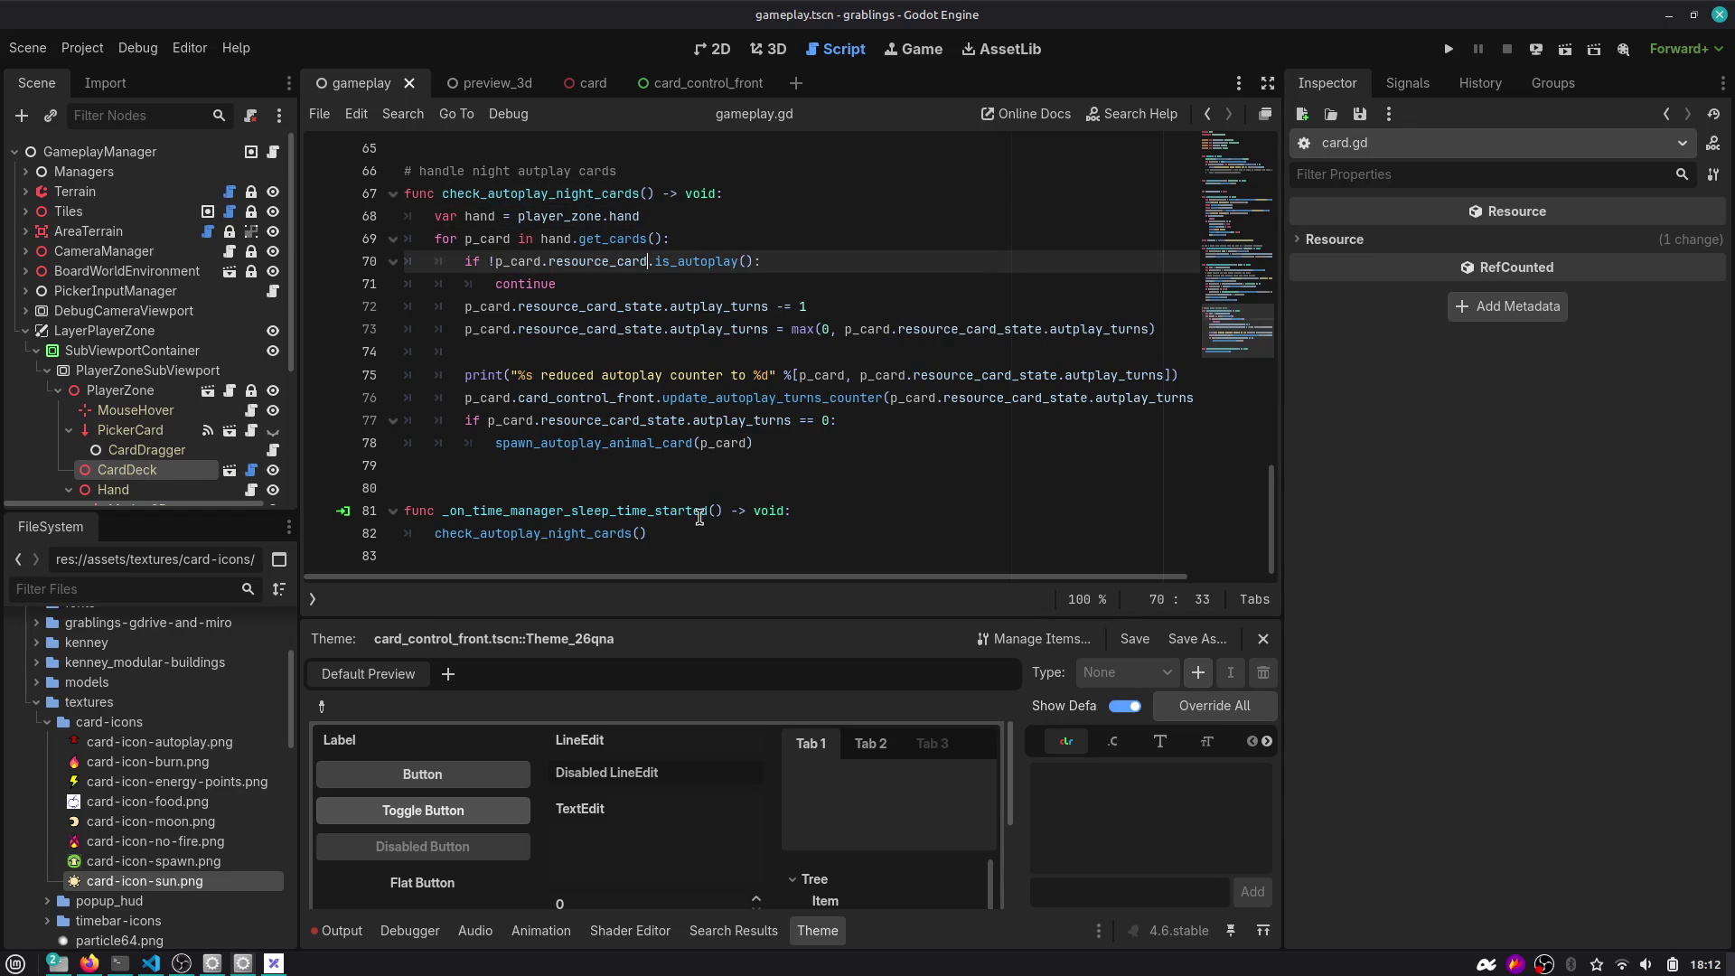
{"action": "double_click", "coordinate": [598, 239]}
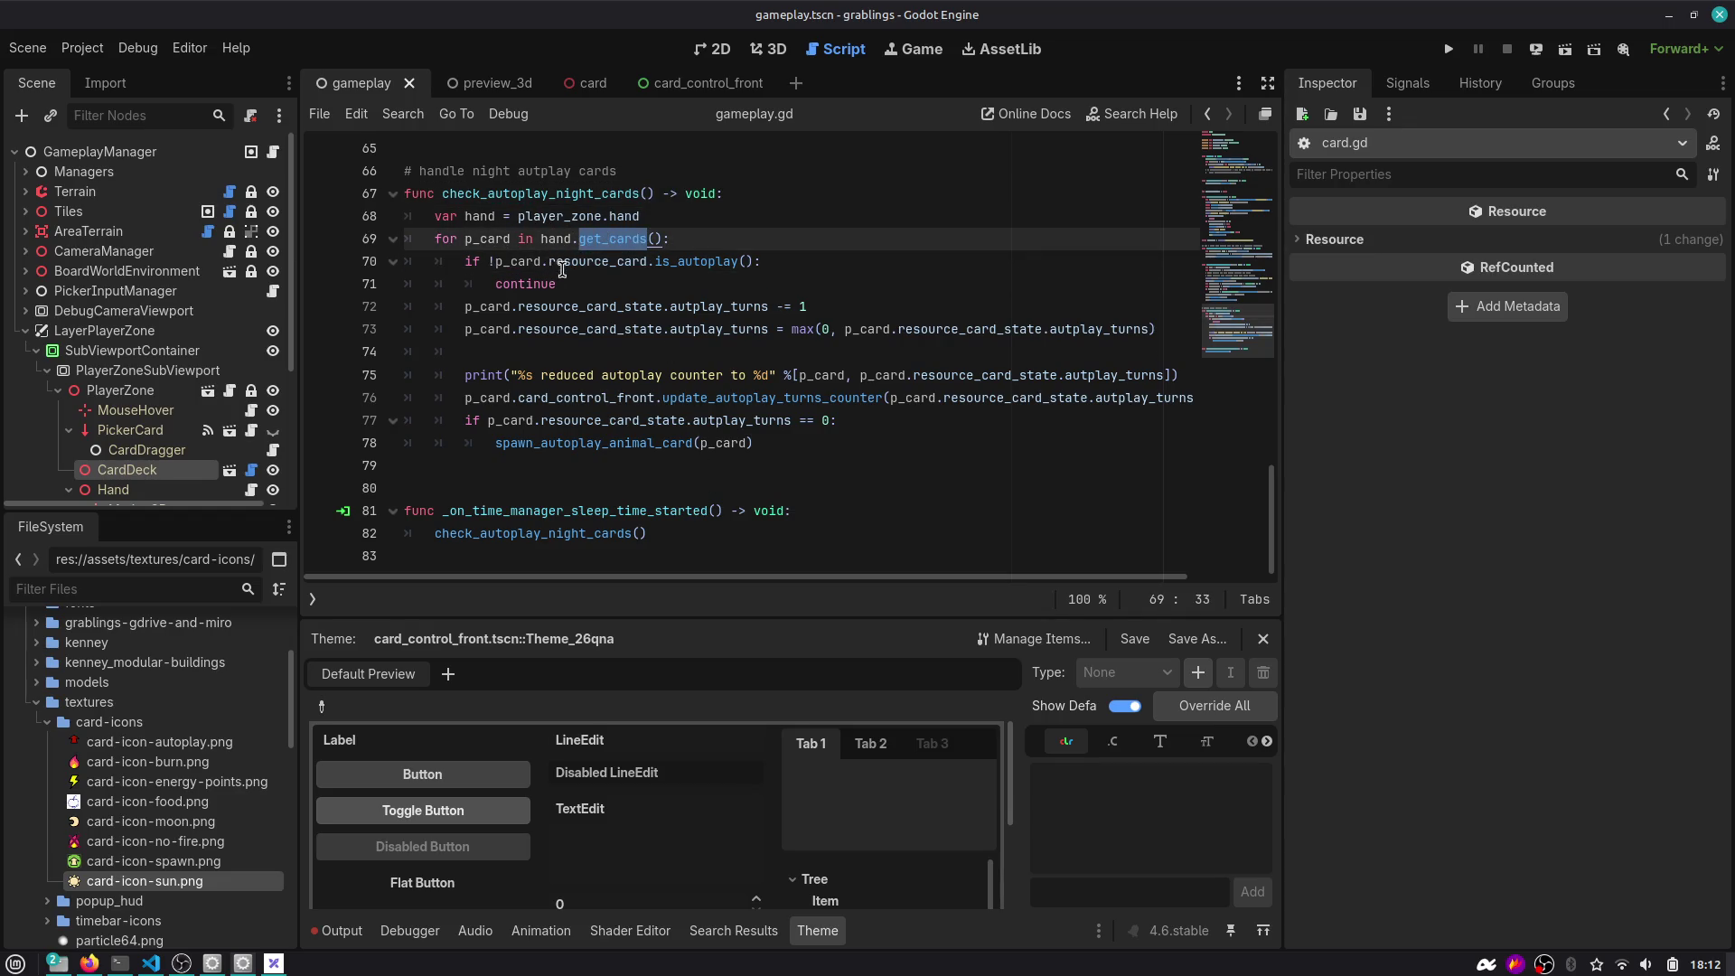
{"action": "double_click", "coordinate": [715, 263]}
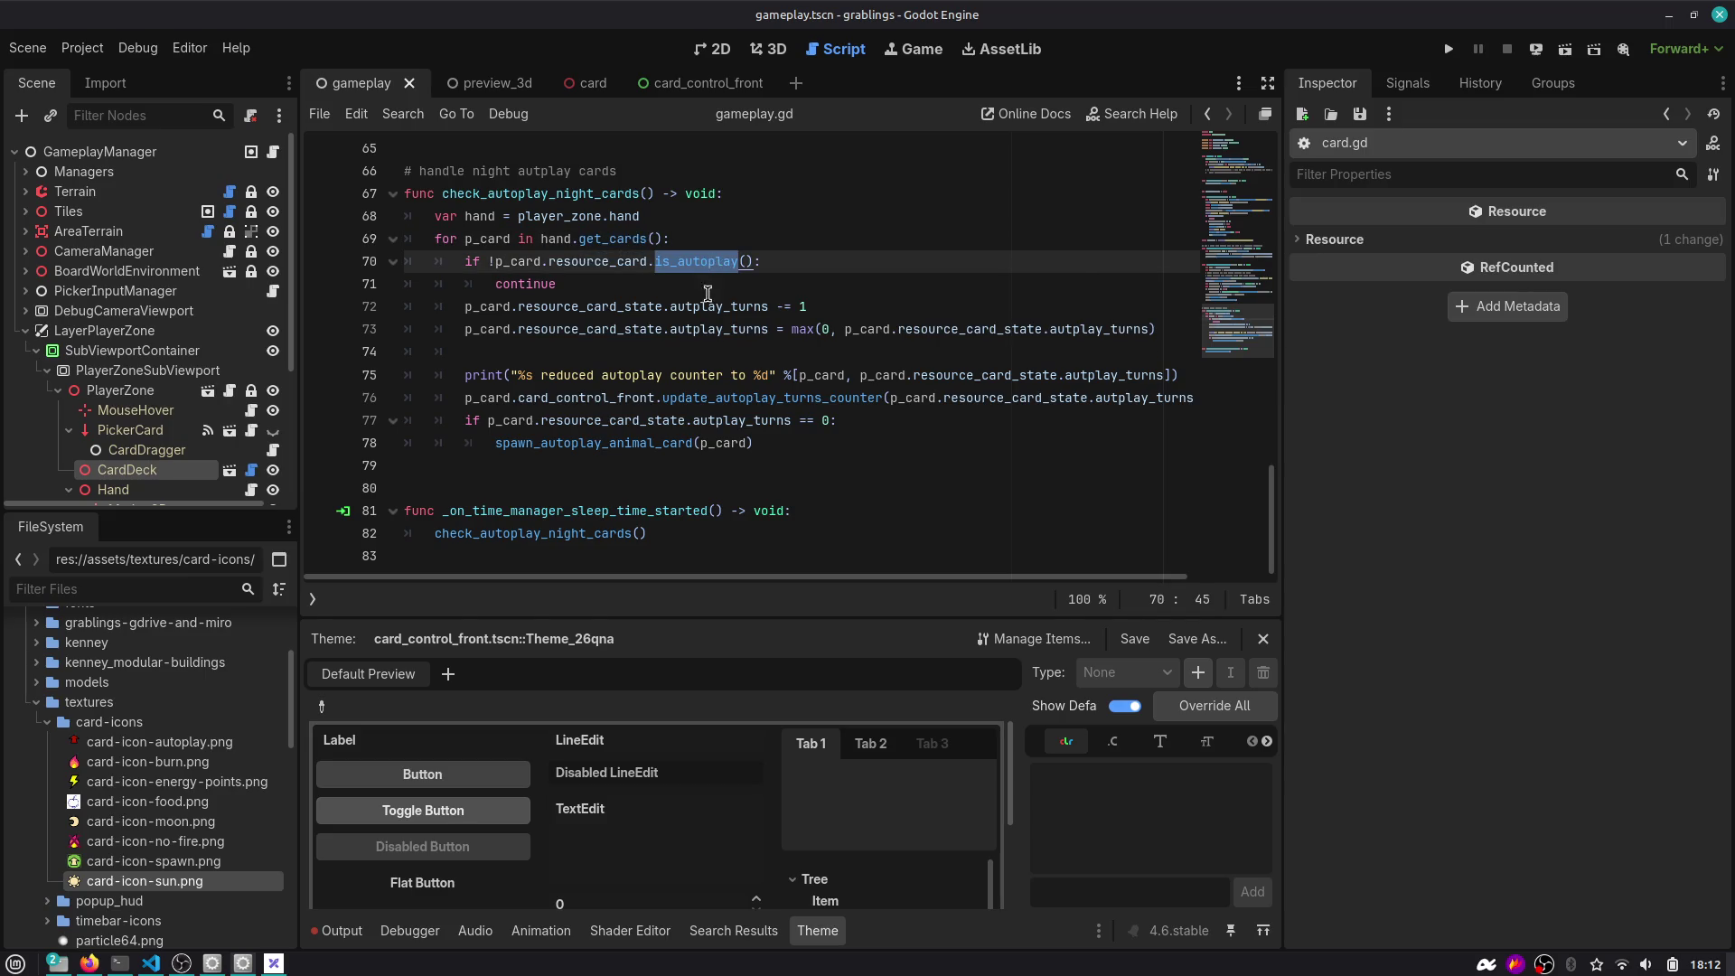
{"action": "left_click", "coordinate": [791, 259]}
{"action": "left_click", "coordinate": [571, 199]}
{"action": "double_click", "coordinate": [578, 535]}
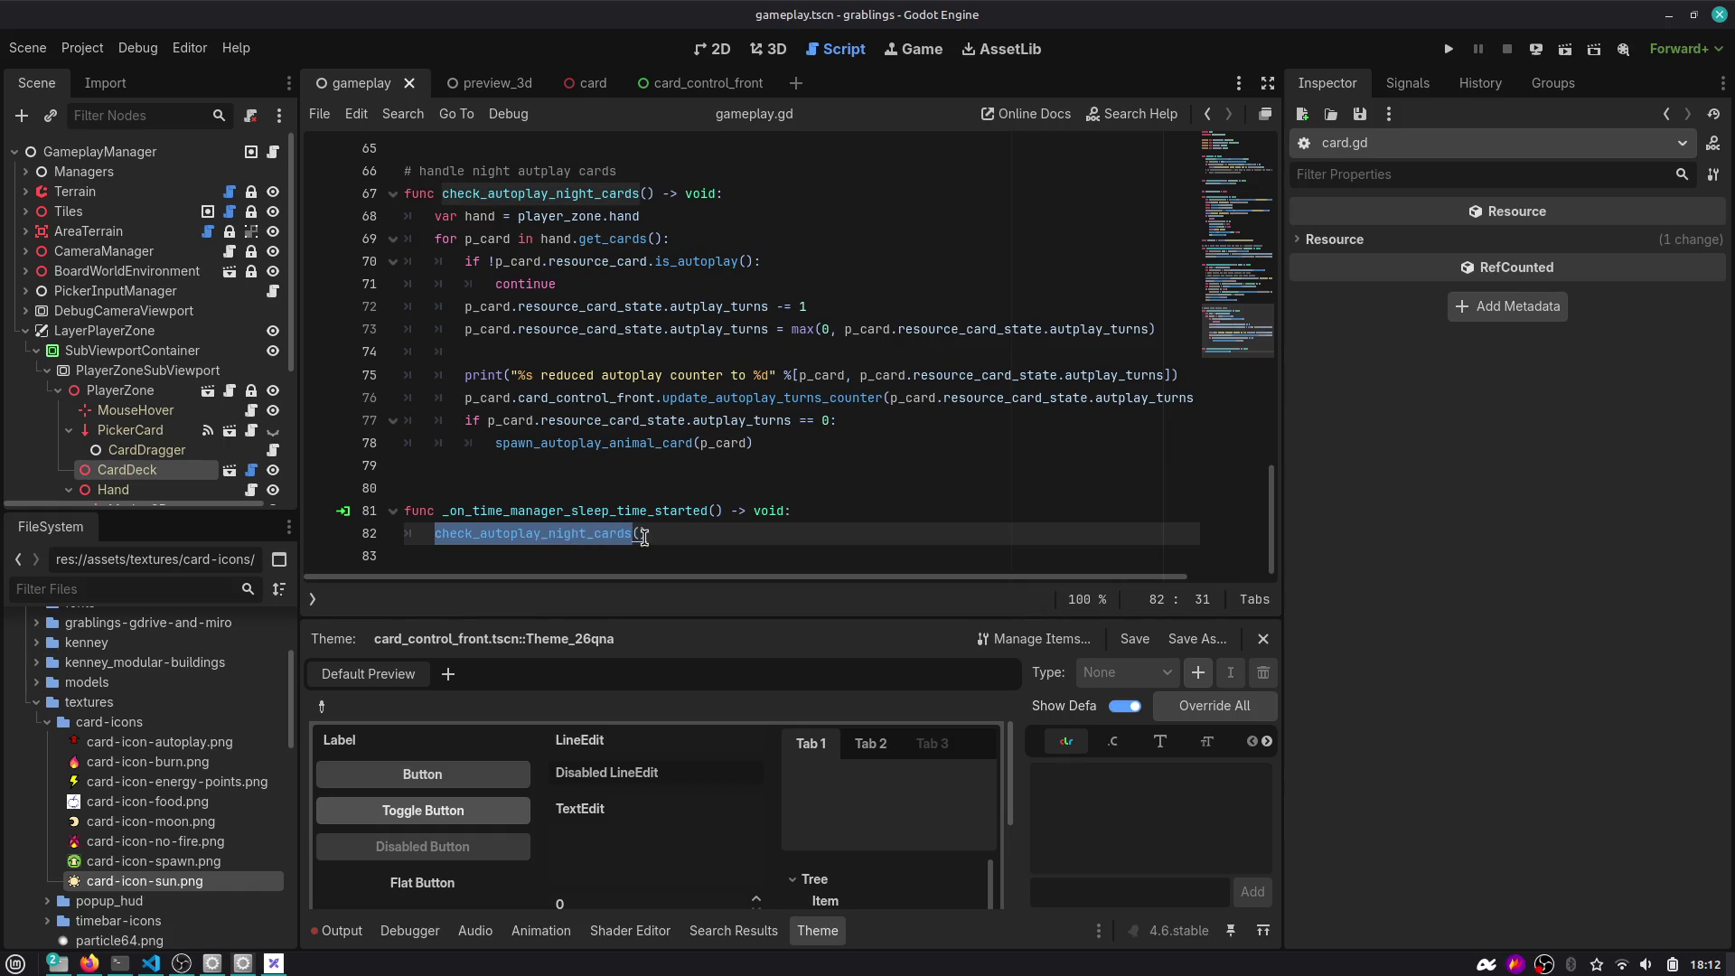
{"action": "left_click", "coordinate": [601, 531]}
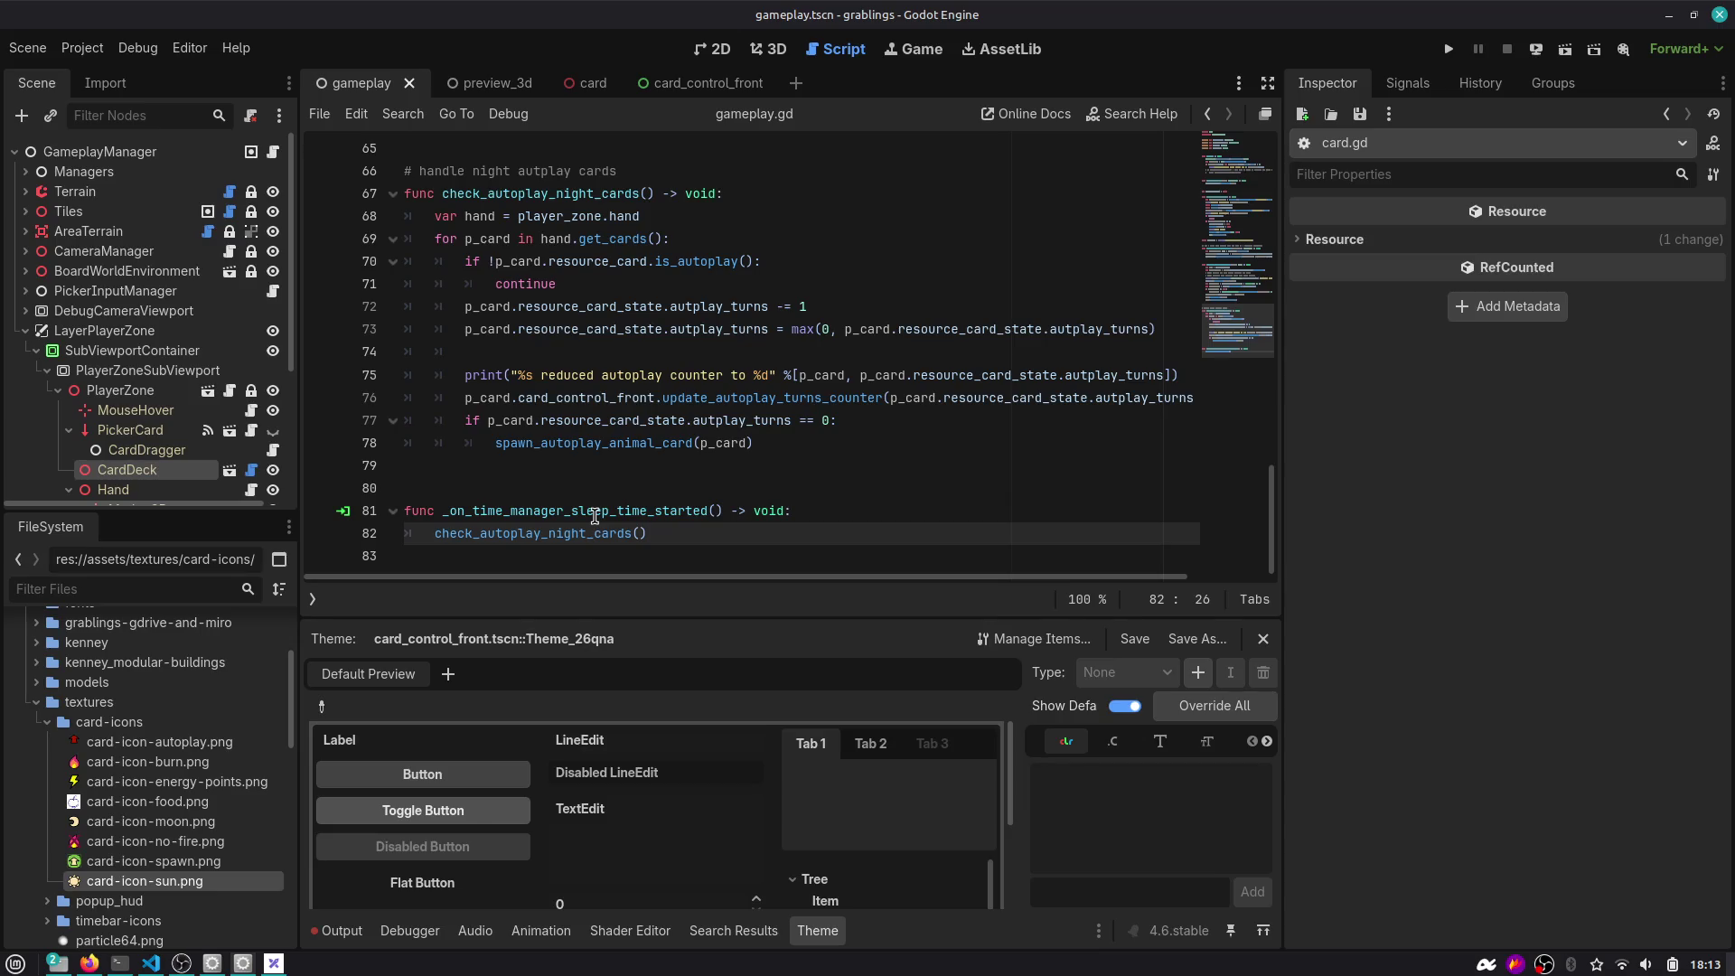
{"action": "double_click", "coordinate": [643, 520]}
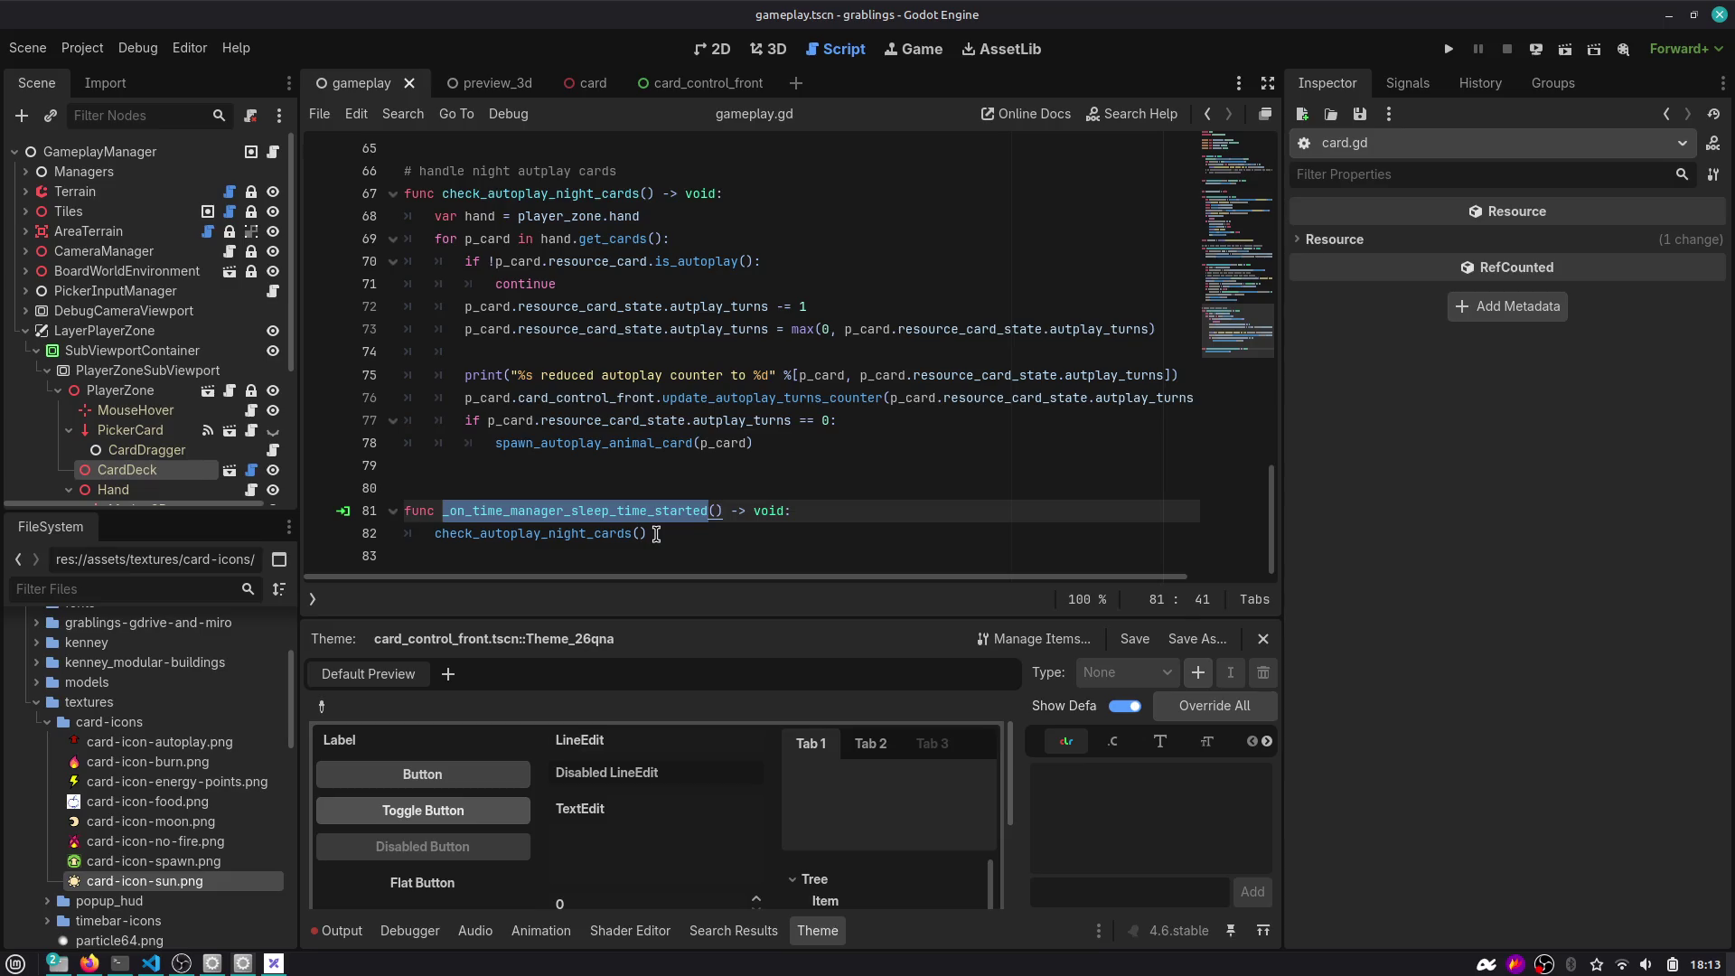
{"action": "left_click", "coordinate": [655, 534]}
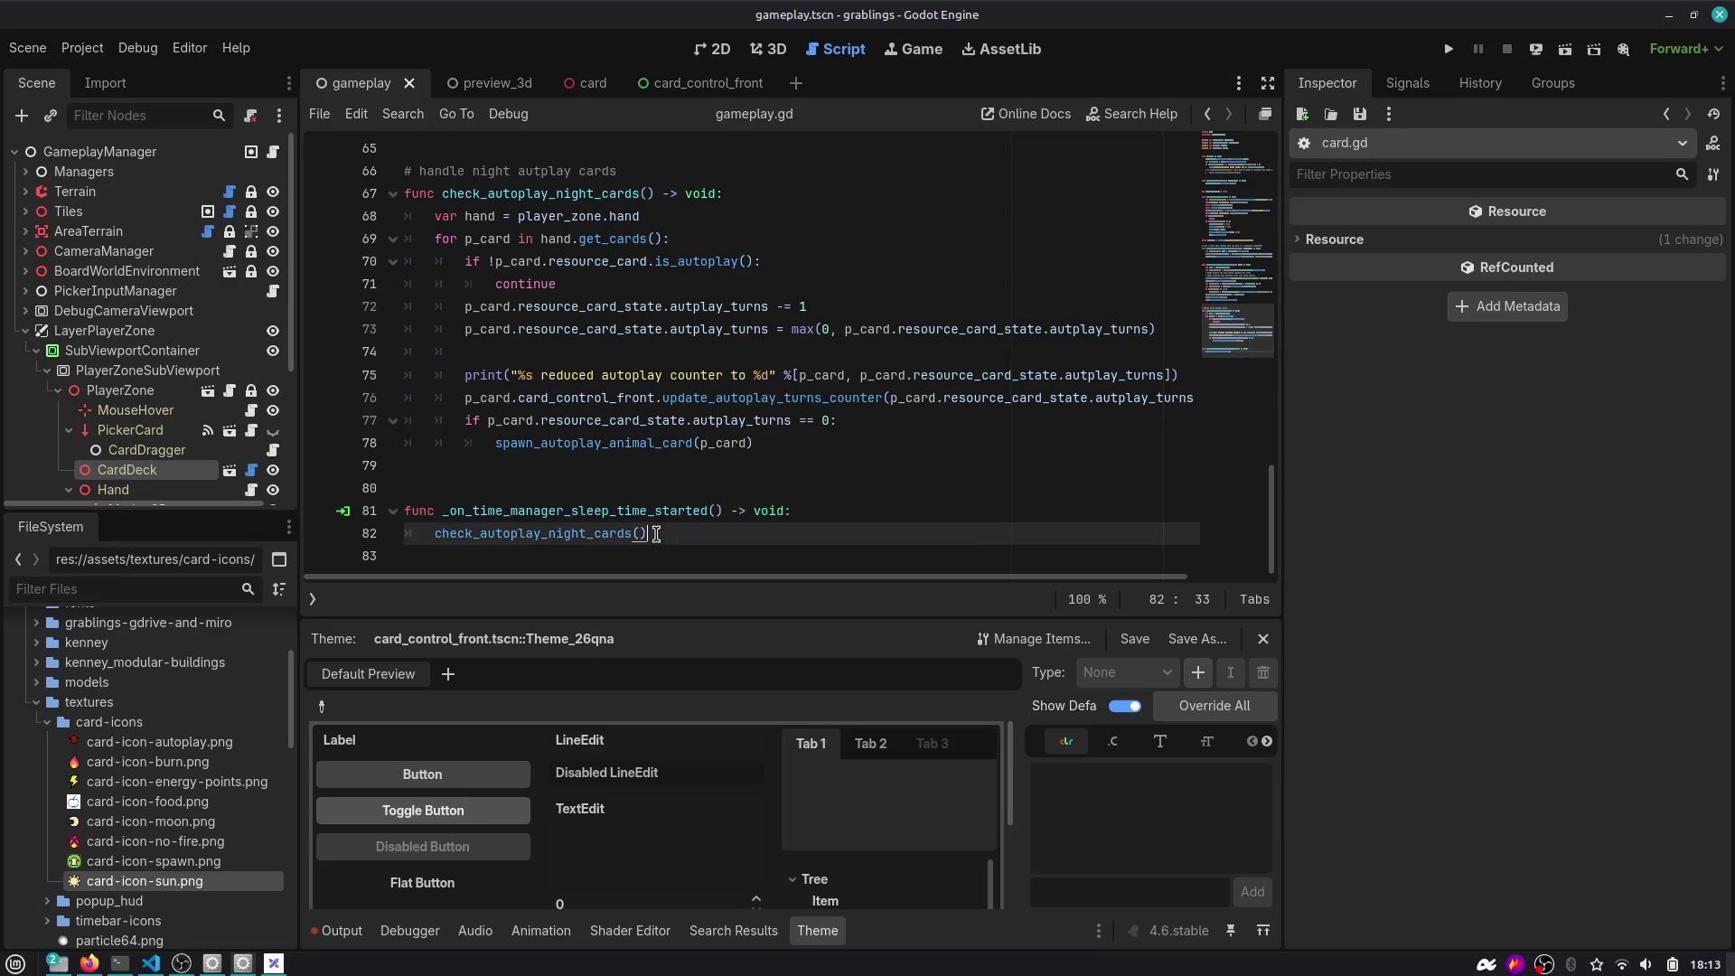
{"action": "double_click", "coordinate": [633, 194]}
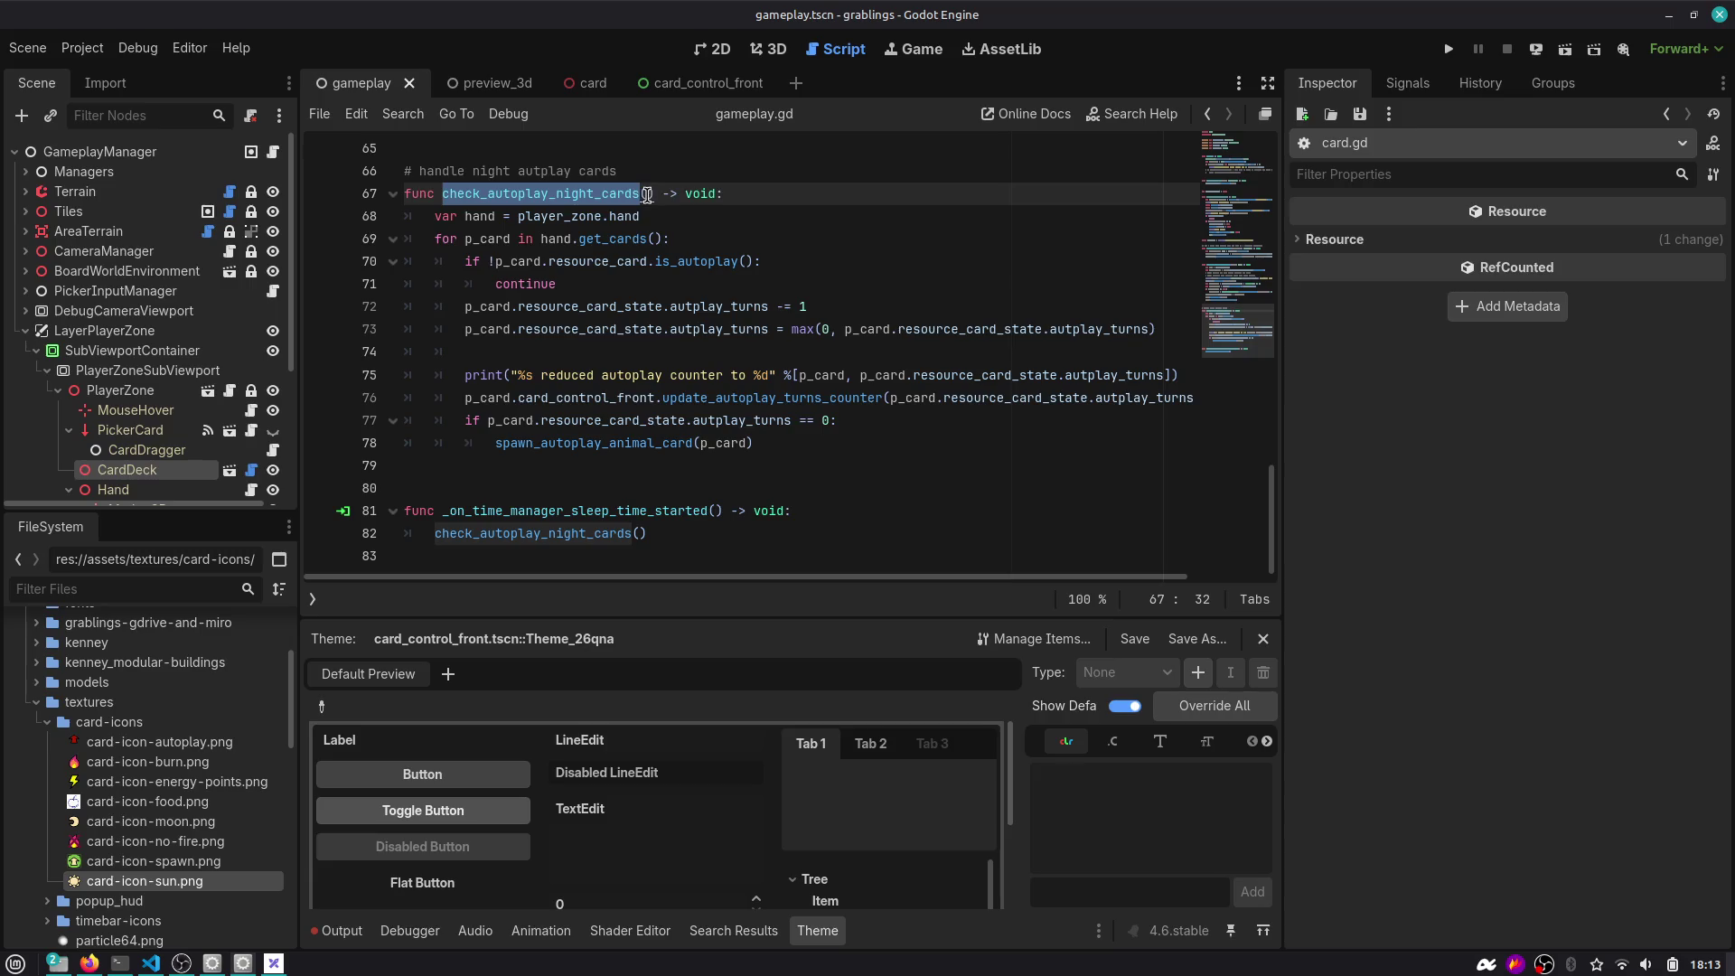
{"action": "left_click", "coordinate": [648, 194]}
Default the time_slot parameter to ManagerTime.TimeSlot.SLEEP and add a new line after continue.
{"action": "type", "text": "time_slot = "}
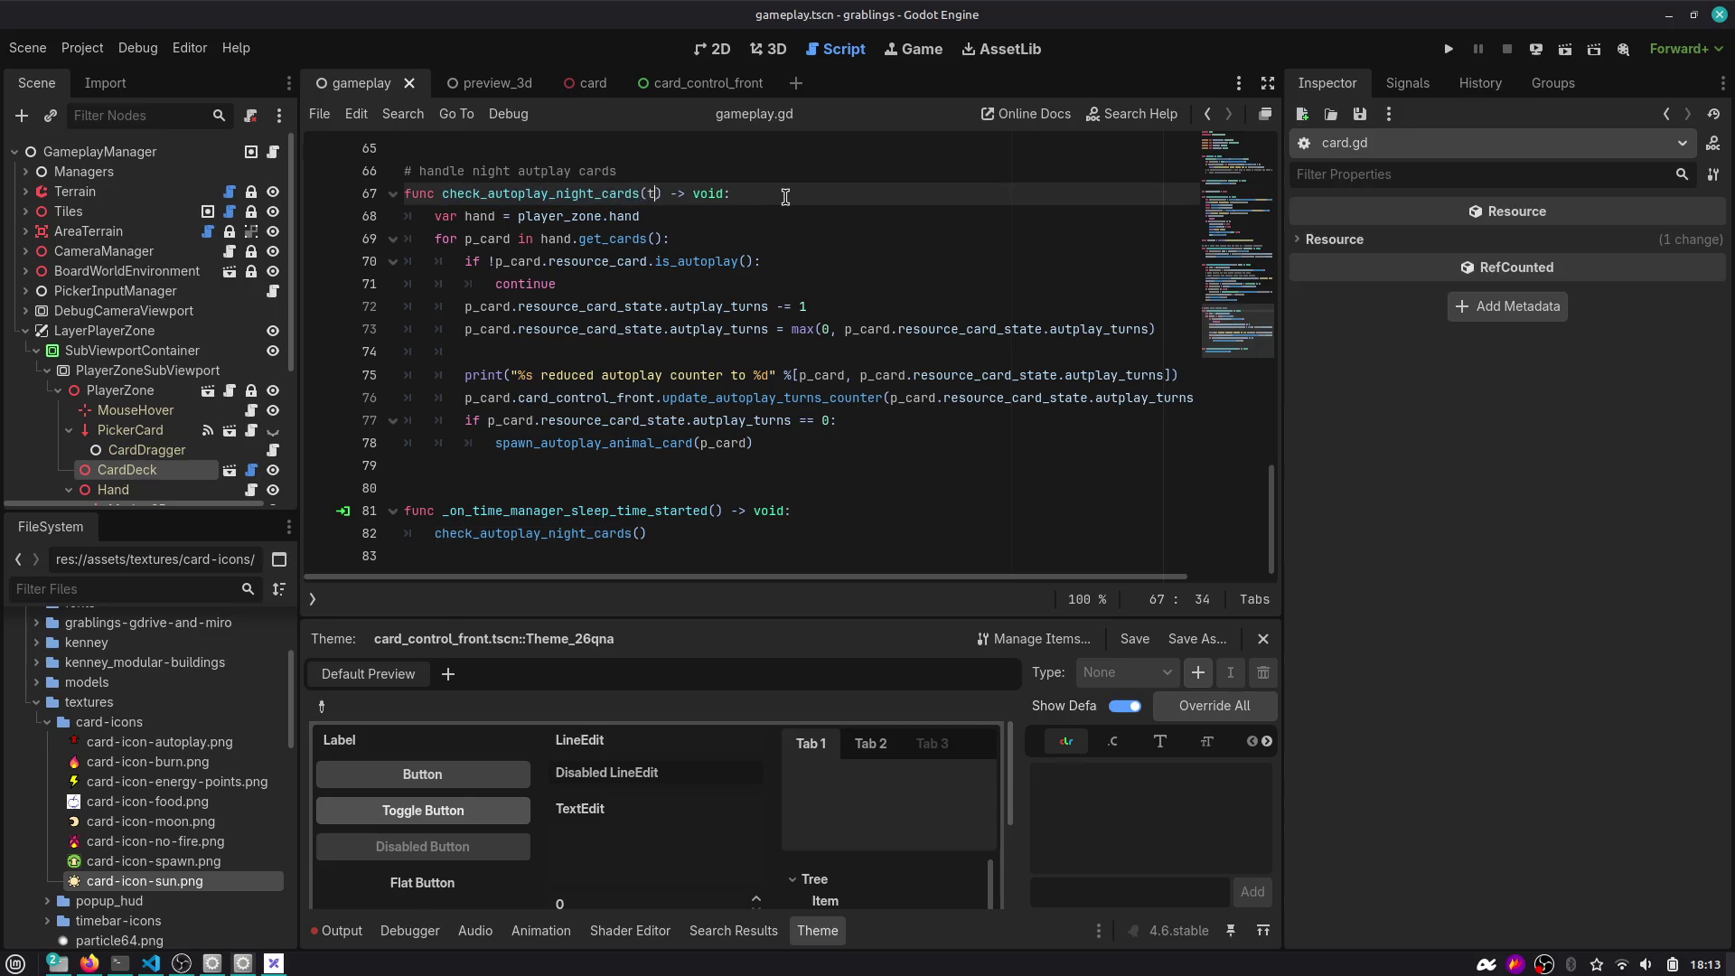
{"action": "type", "text": "ManagerTime.tim"}
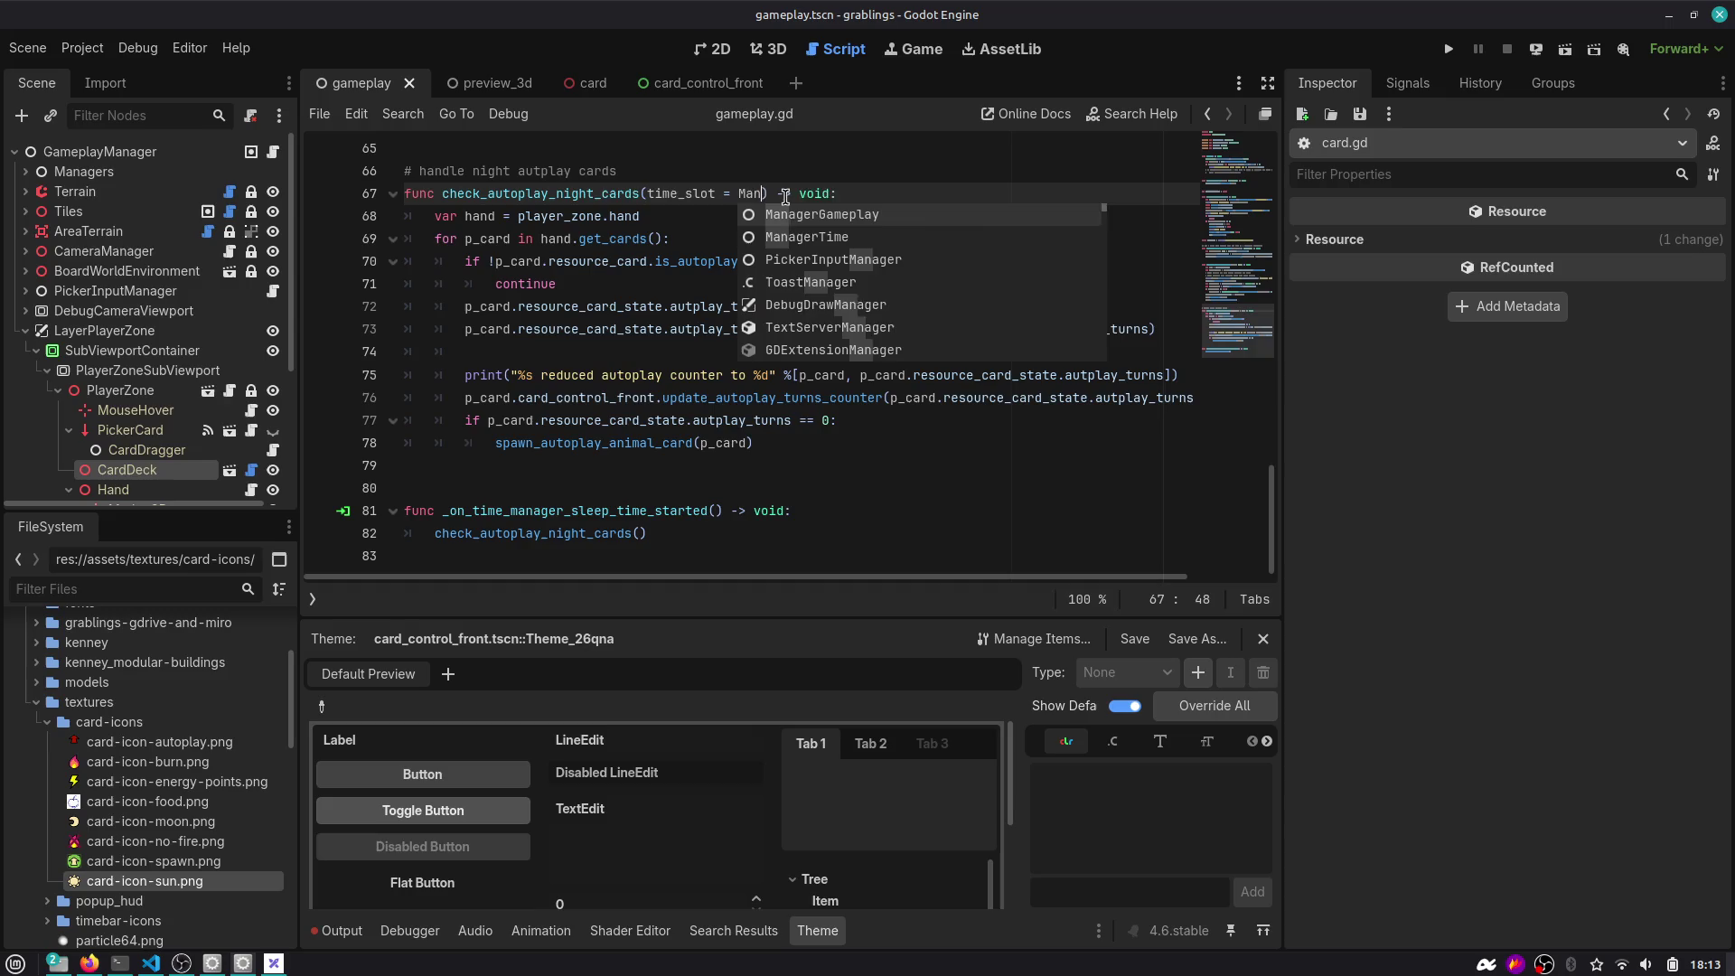
{"action": "key", "text": "Return"}
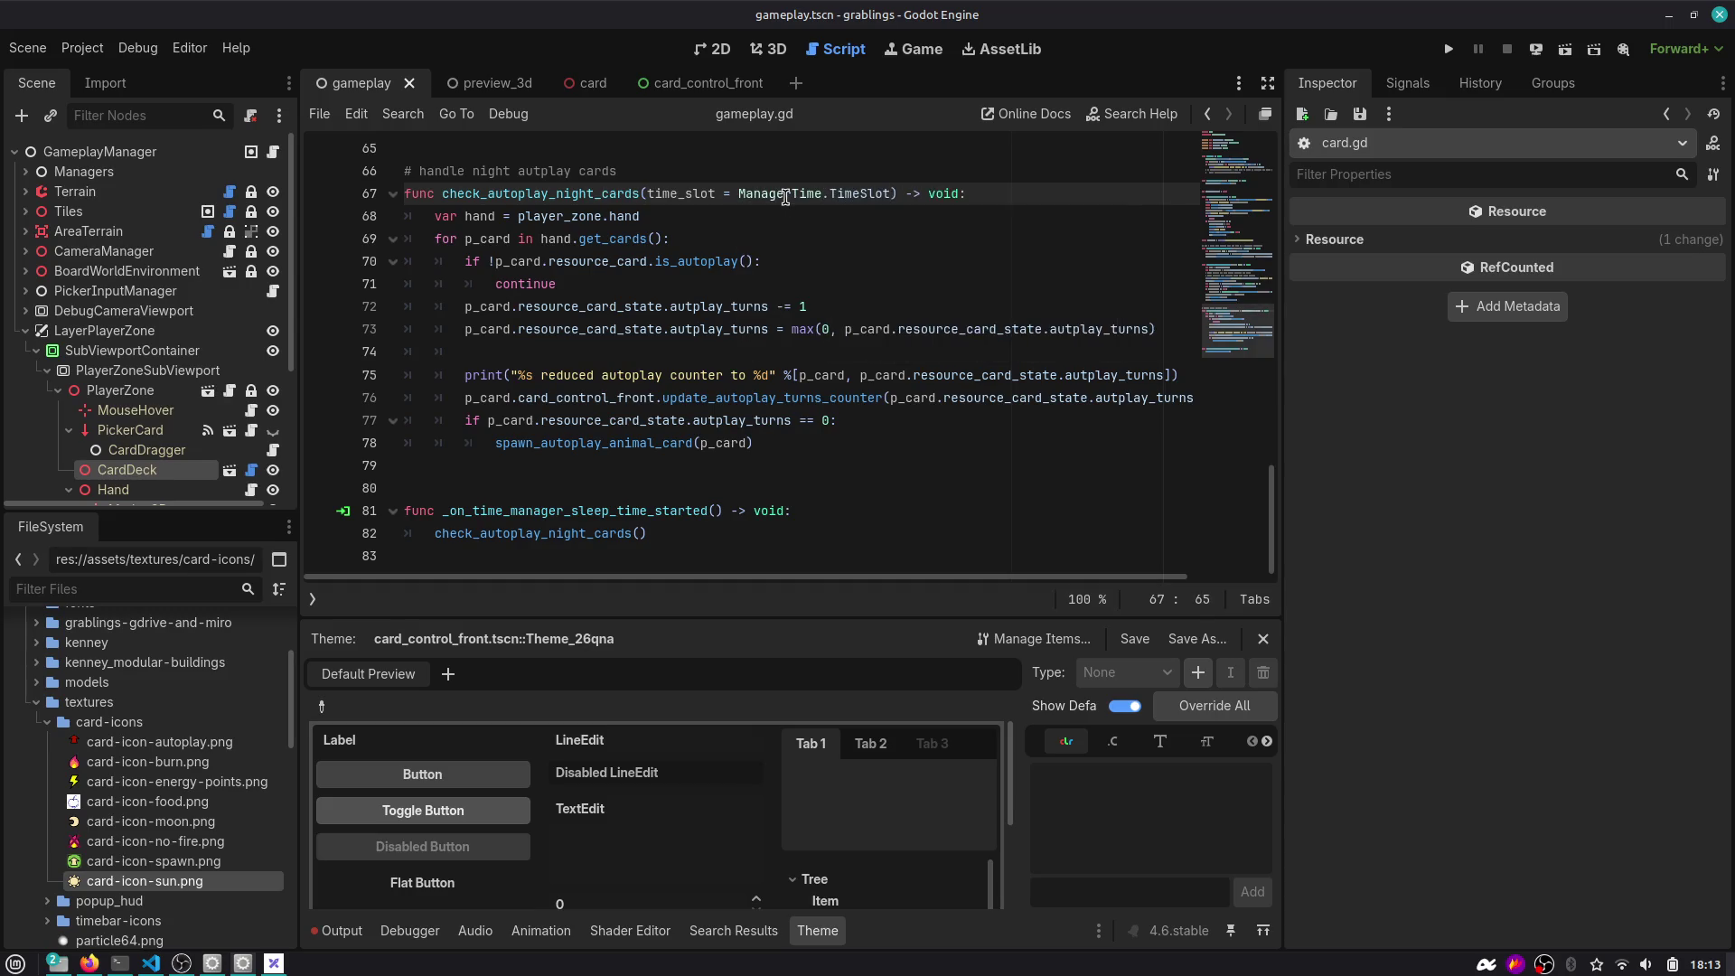
{"action": "type", "text": "."}
{"action": "key", "text": "Down"}
{"action": "key", "text": "Down"}
{"action": "key", "text": "Down"}
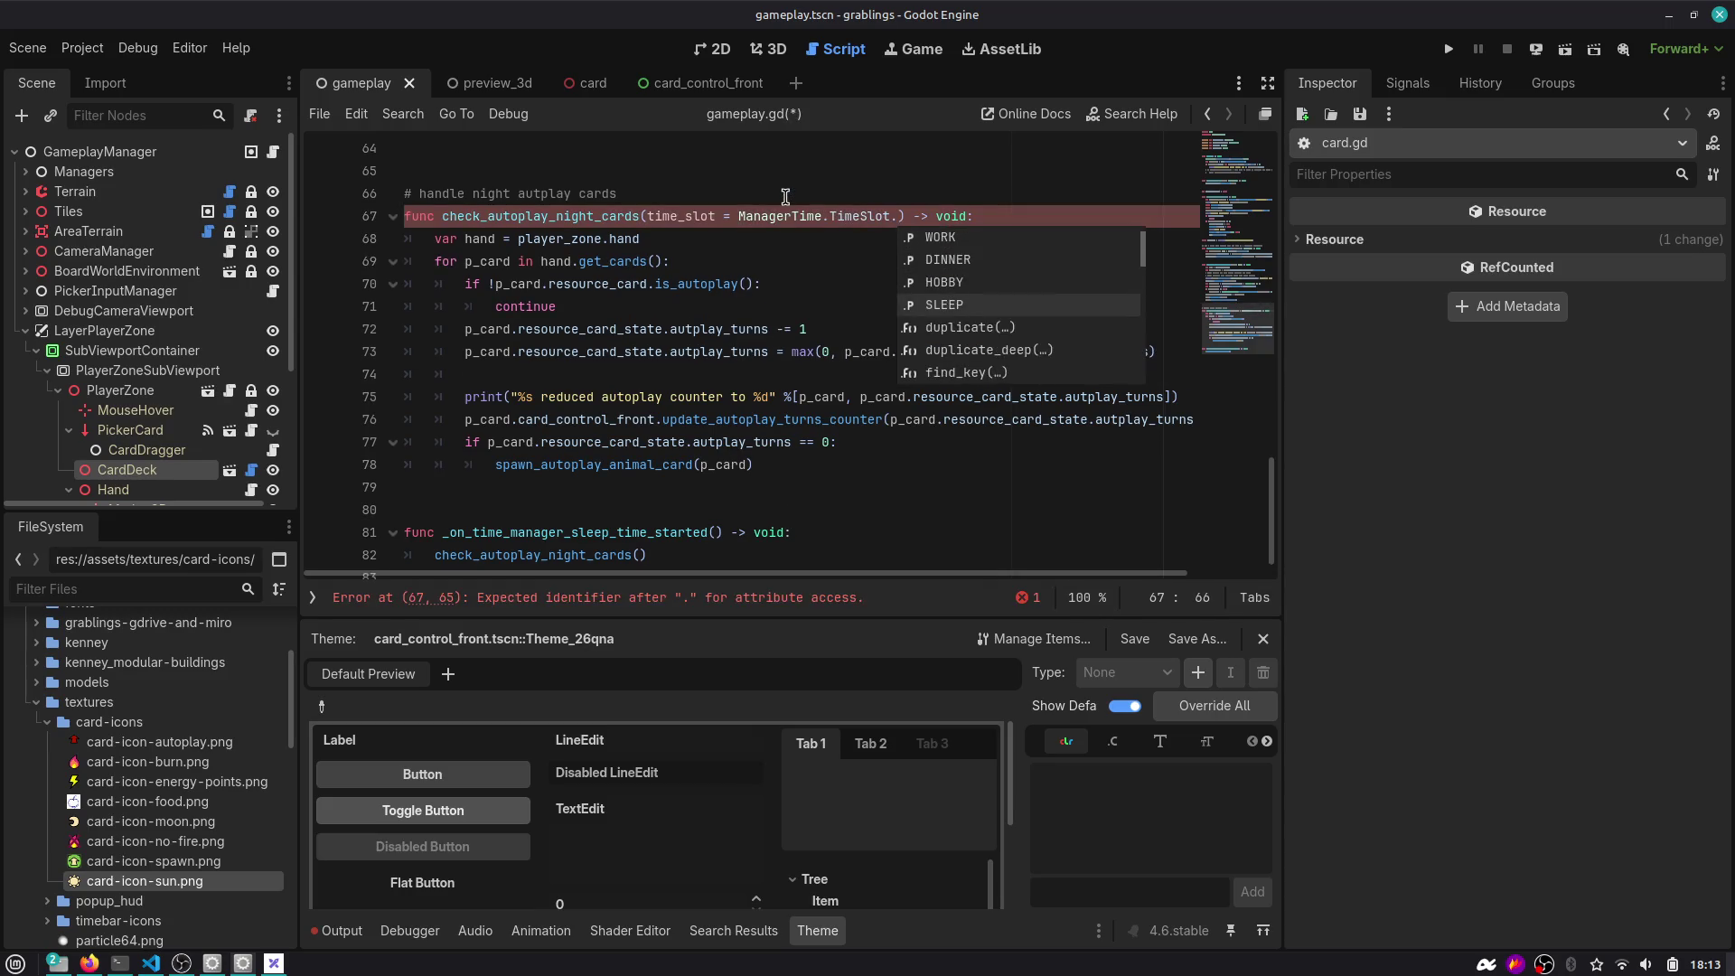
{"action": "key", "text": "Down"}
{"action": "key", "text": "Return"}
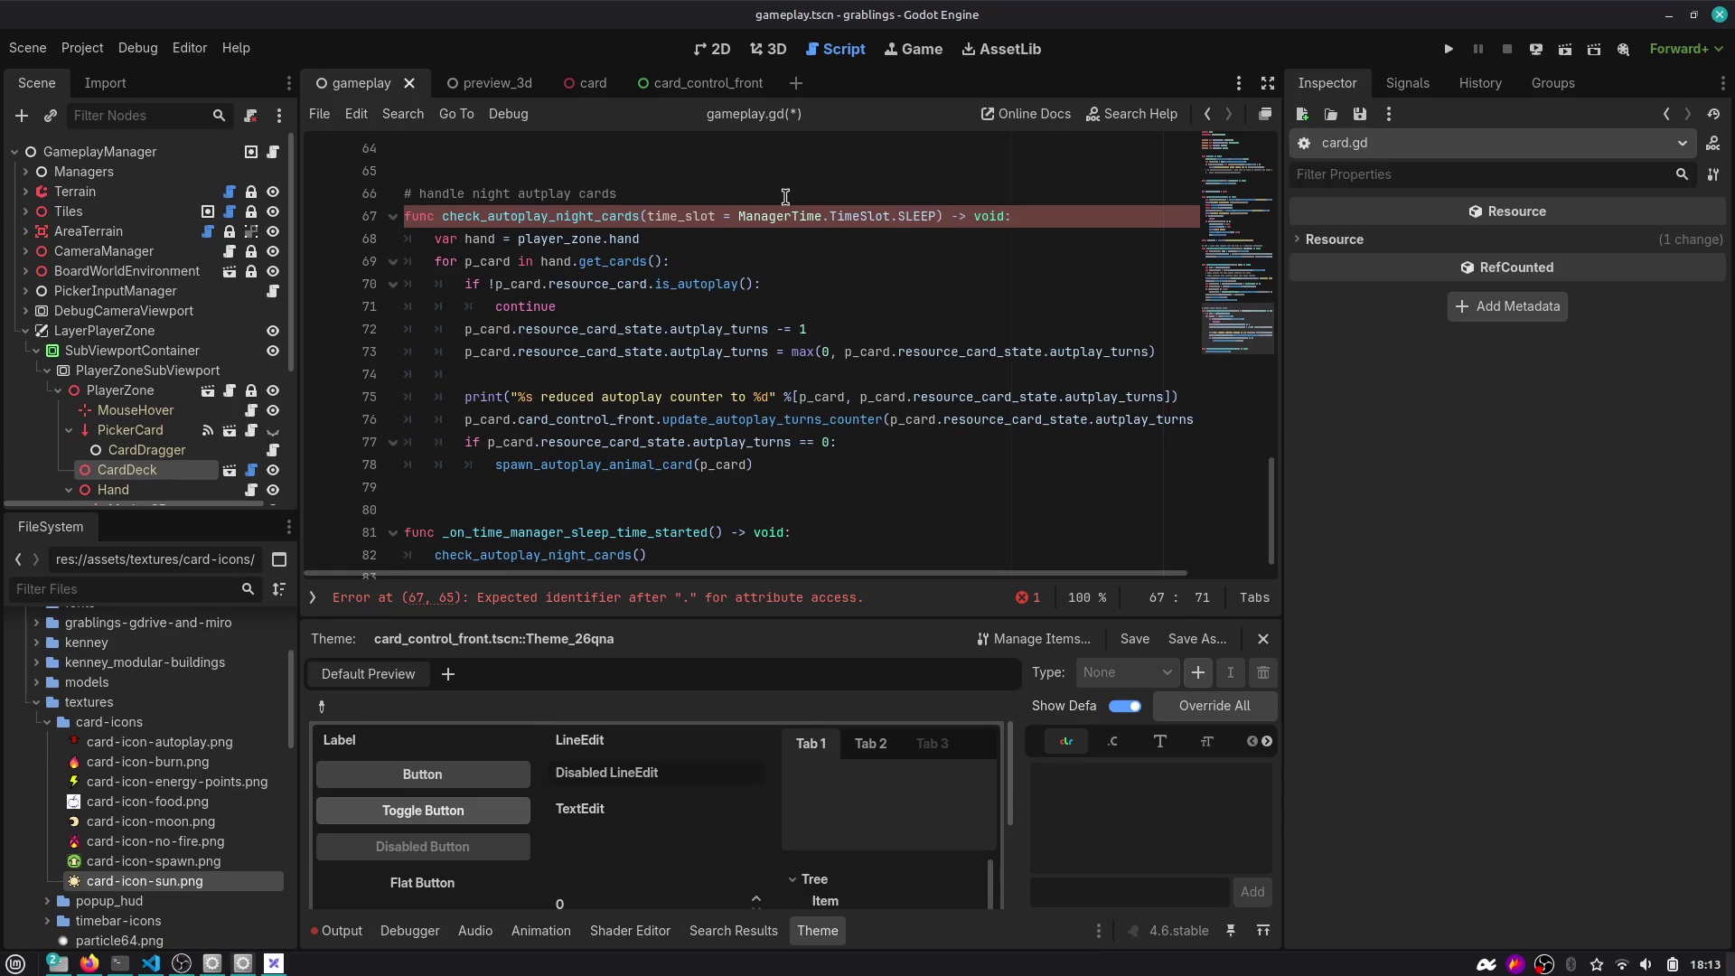
{"action": "left_click", "coordinate": [611, 297]}
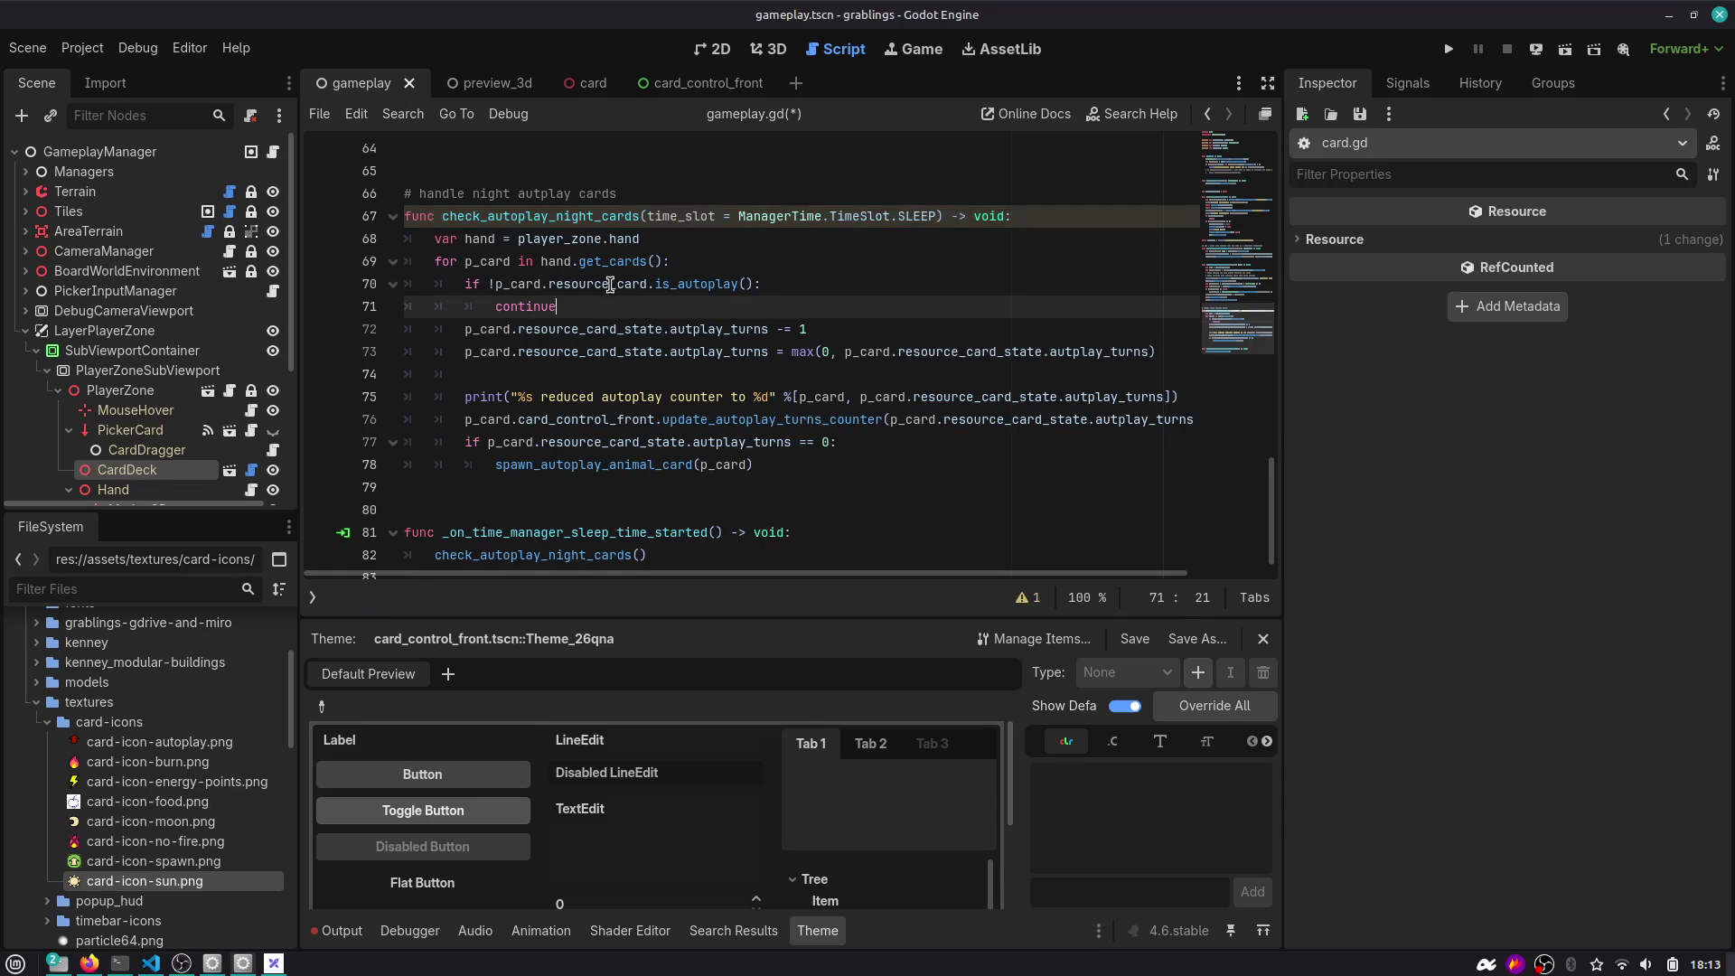
{"action": "key", "text": "Return"}
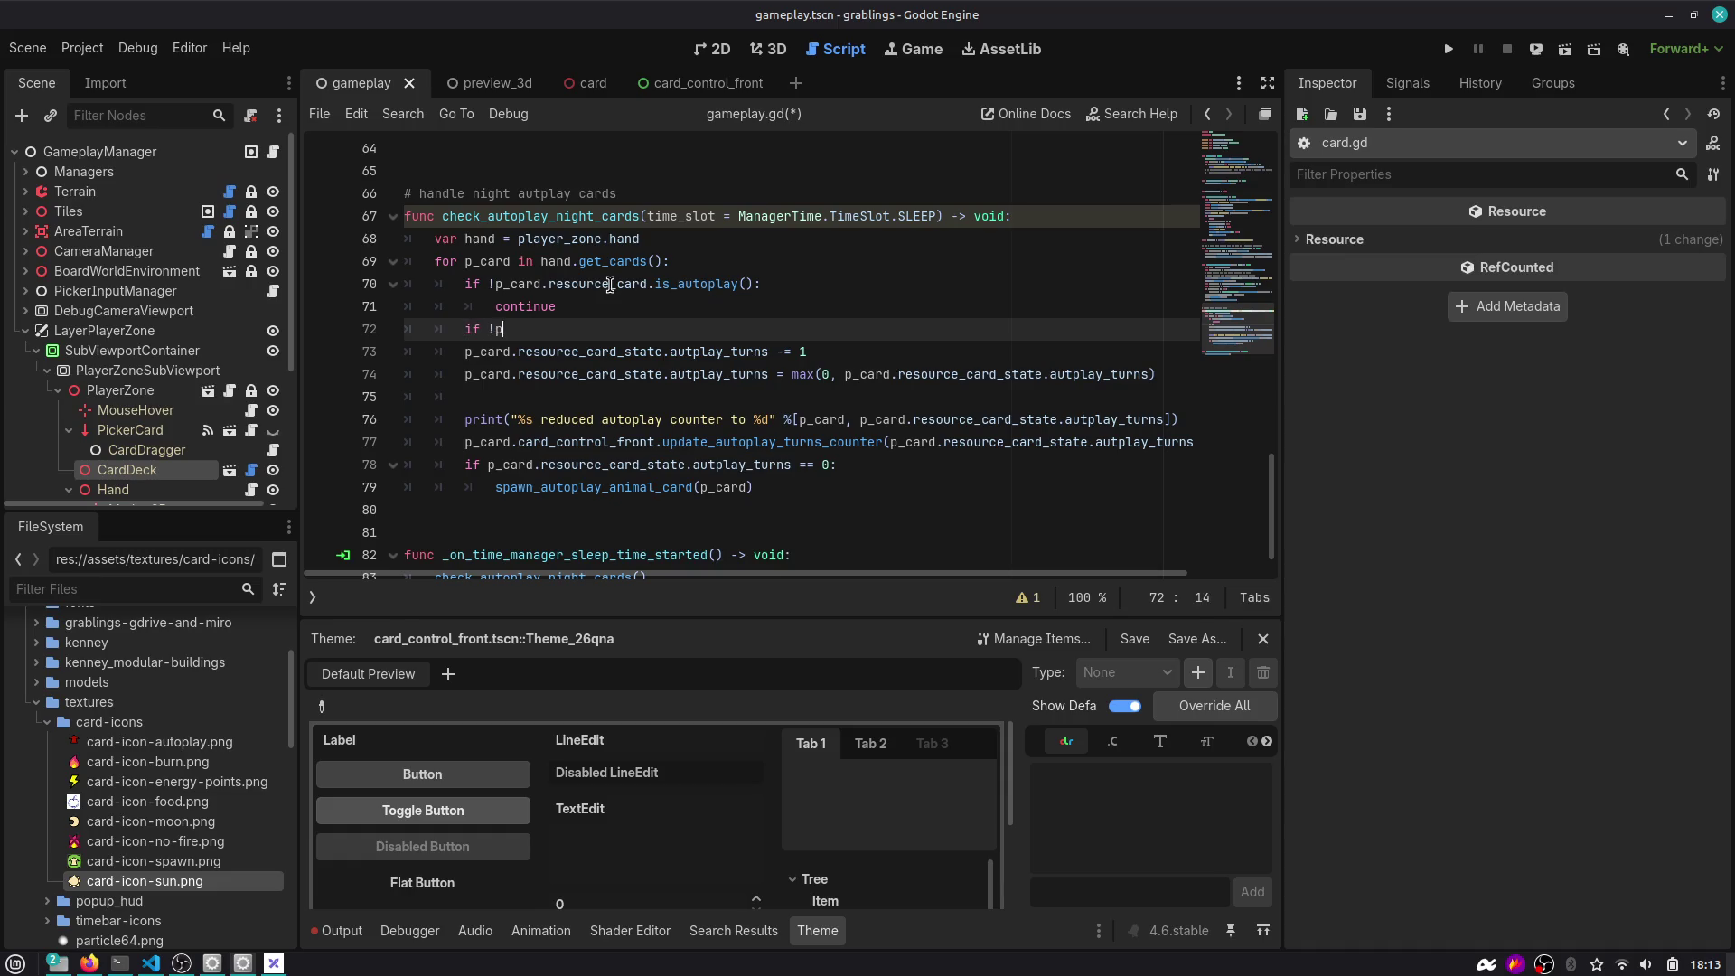
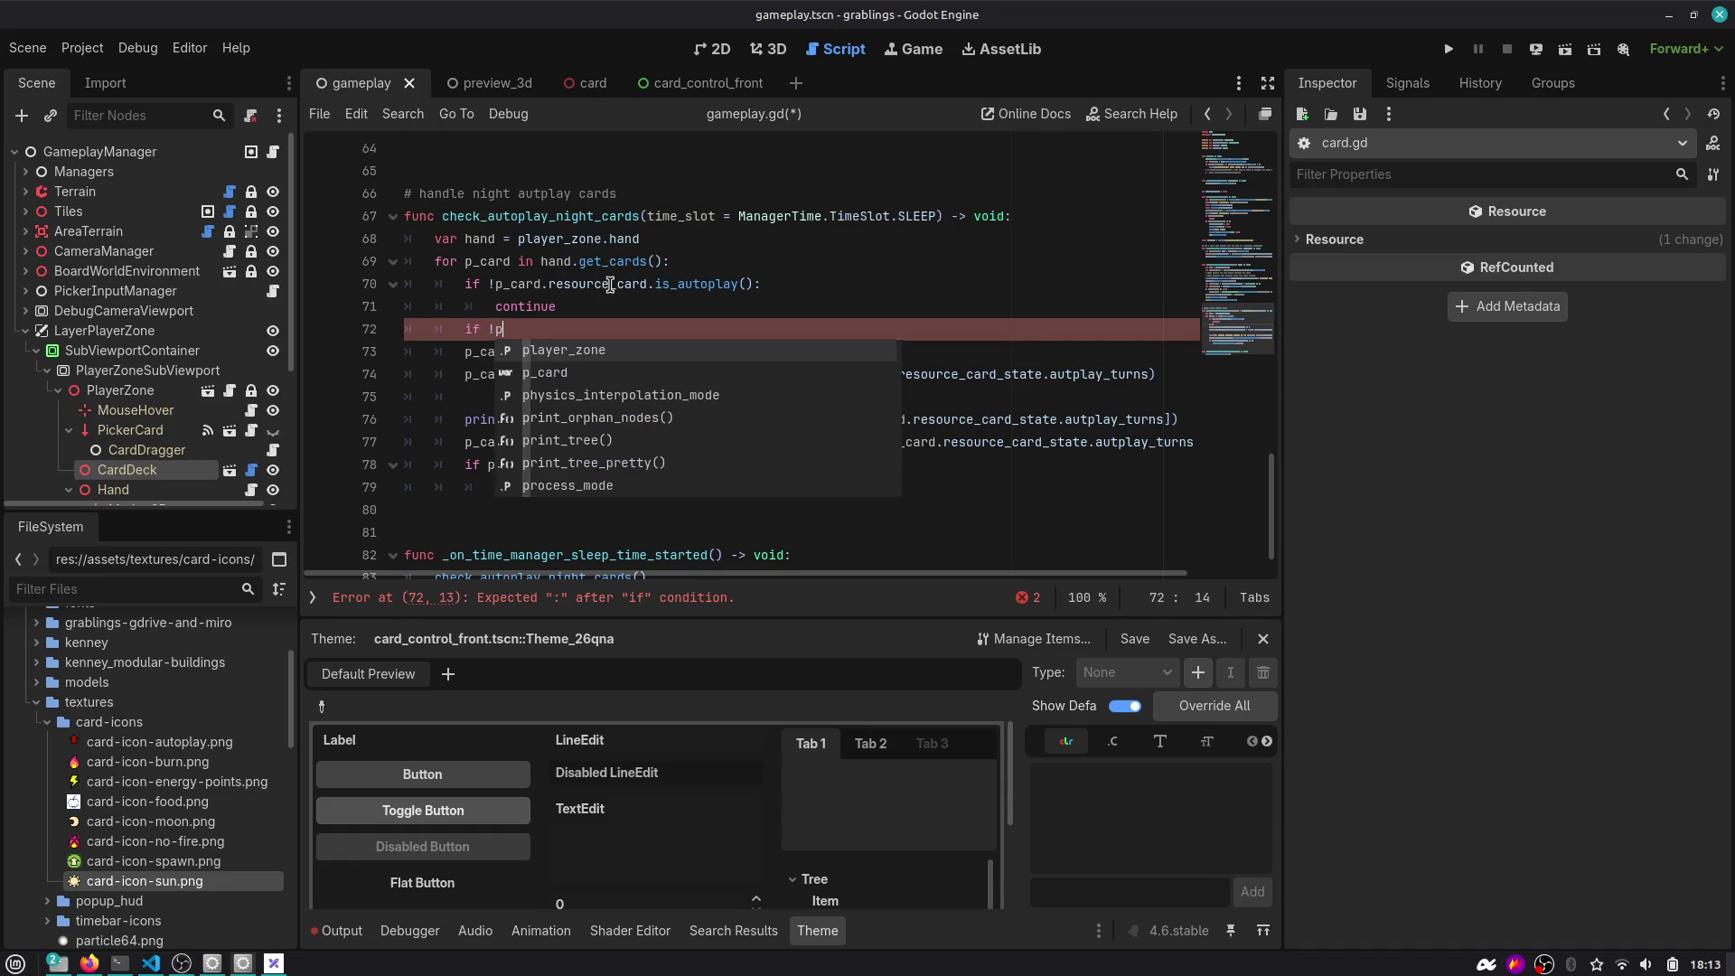
On line 72, write a condition comparing p_card.resource_card.card_autoplay_time_slot with time_slot.
{"action": "key", "text": "Down"}
{"action": "key", "text": "Return"}
{"action": "type", "text": "."}
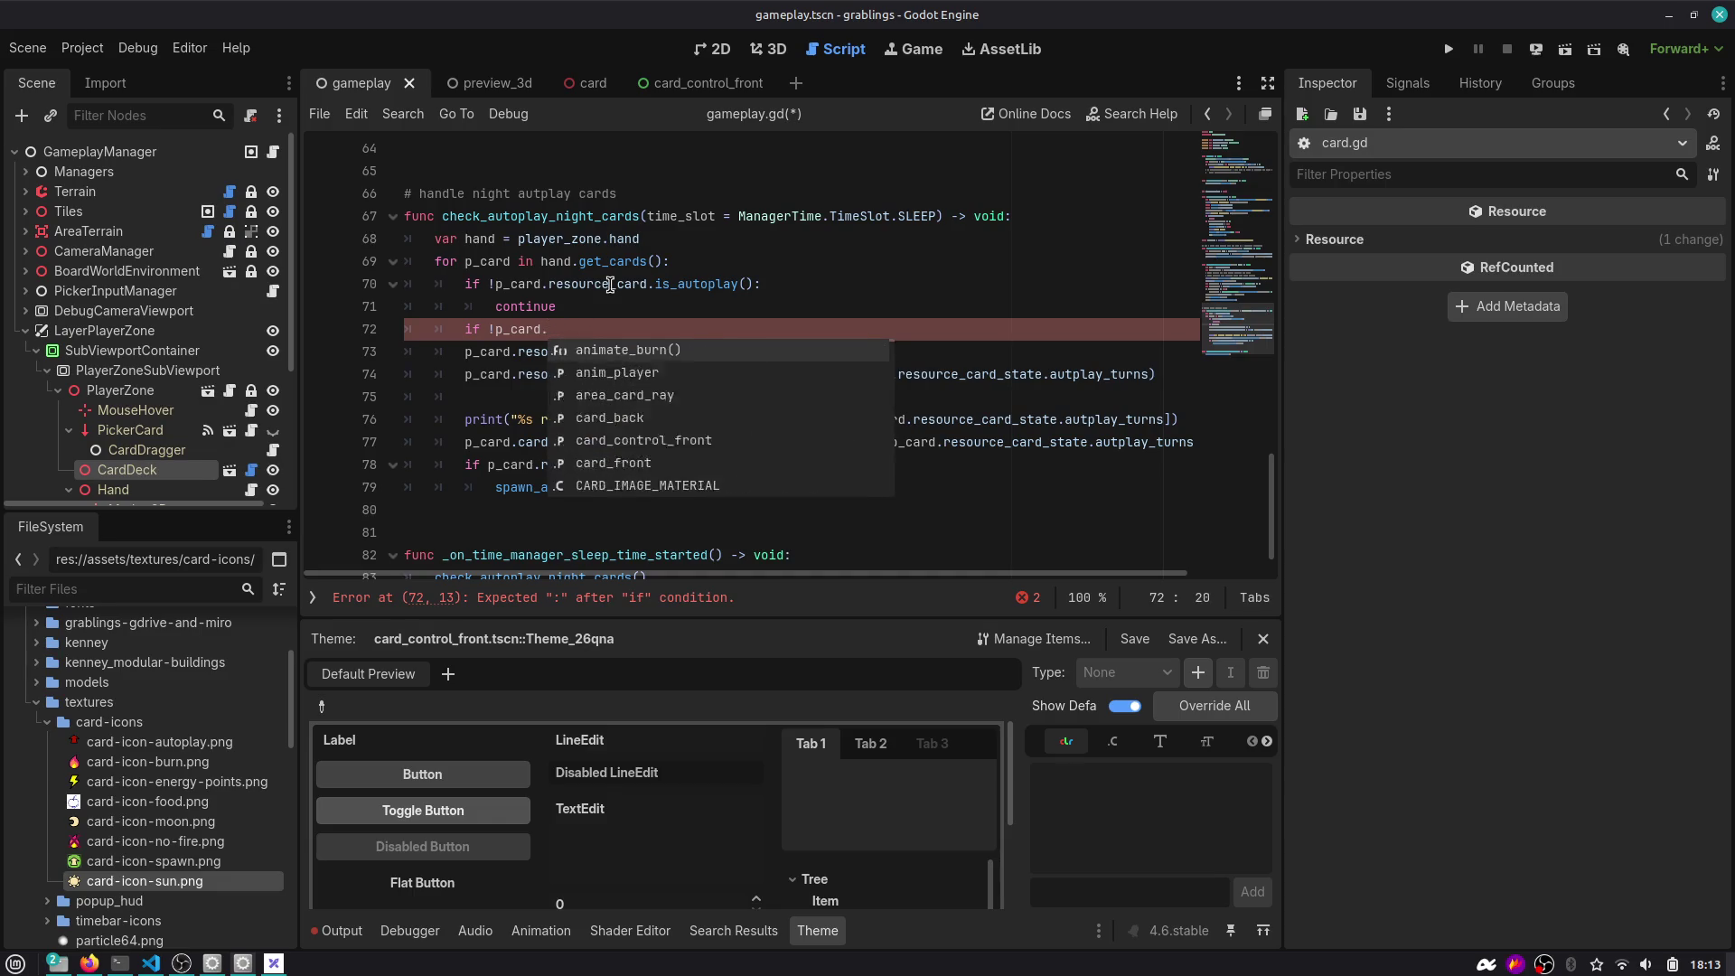
{"action": "type", "text": "resource_card."}
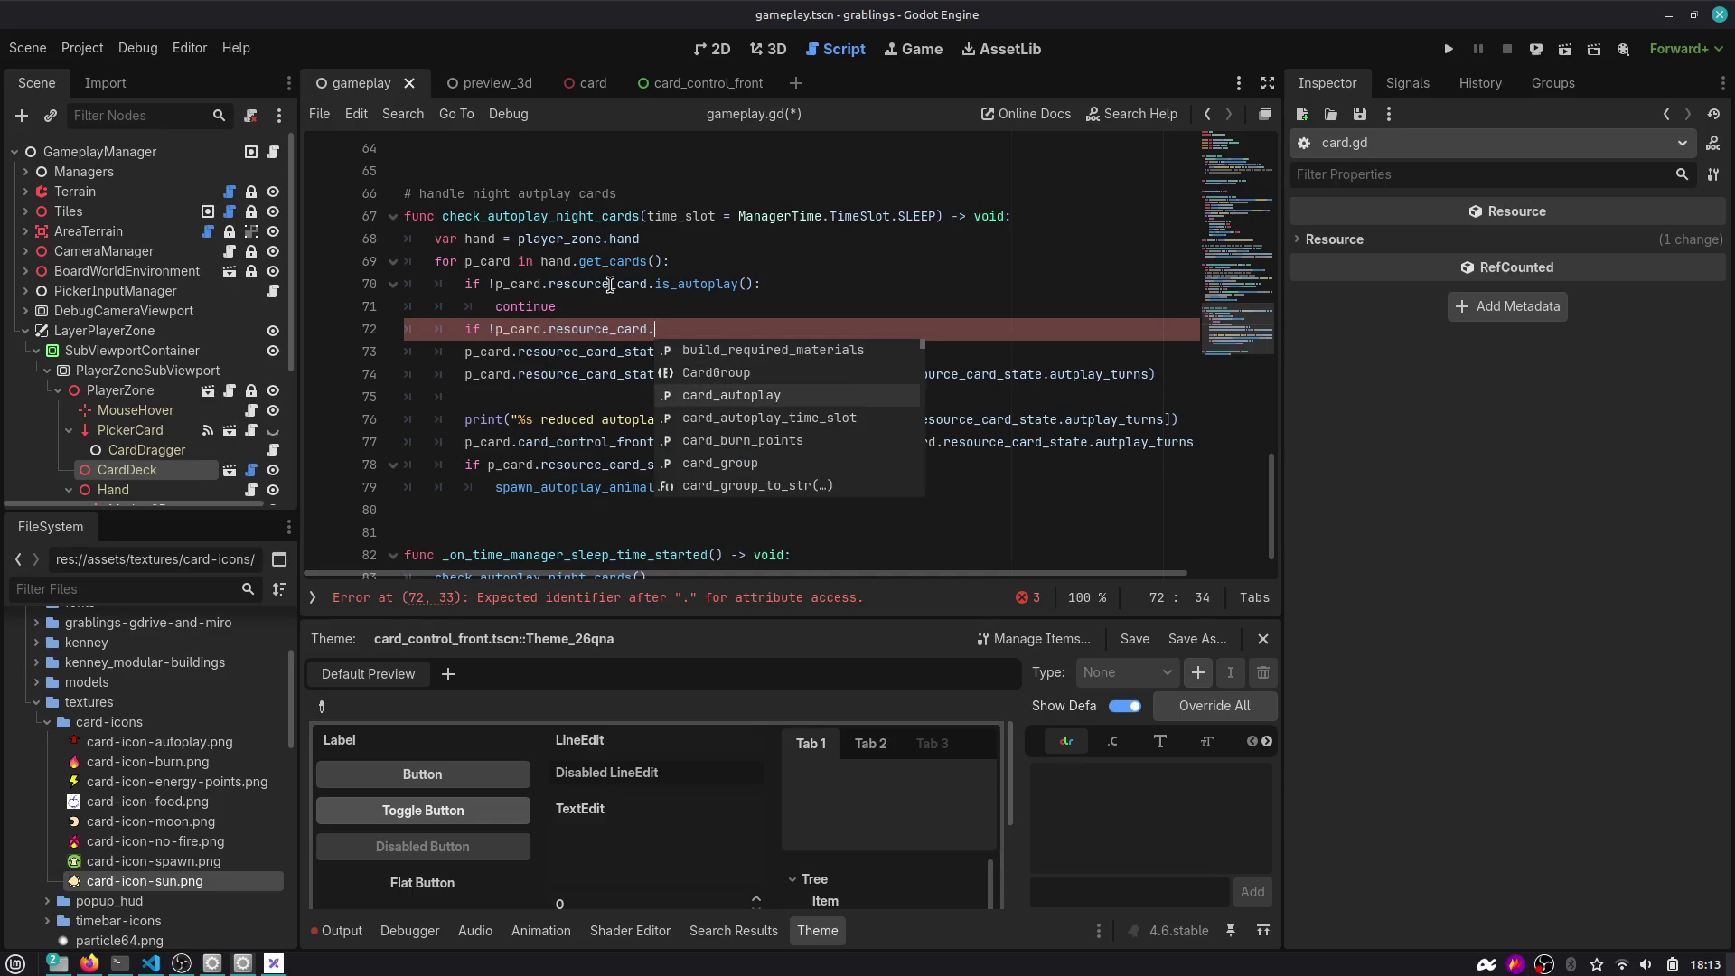
{"action": "key", "text": "Down"}
{"action": "key", "text": "Down"}
{"action": "key", "text": "Down"}
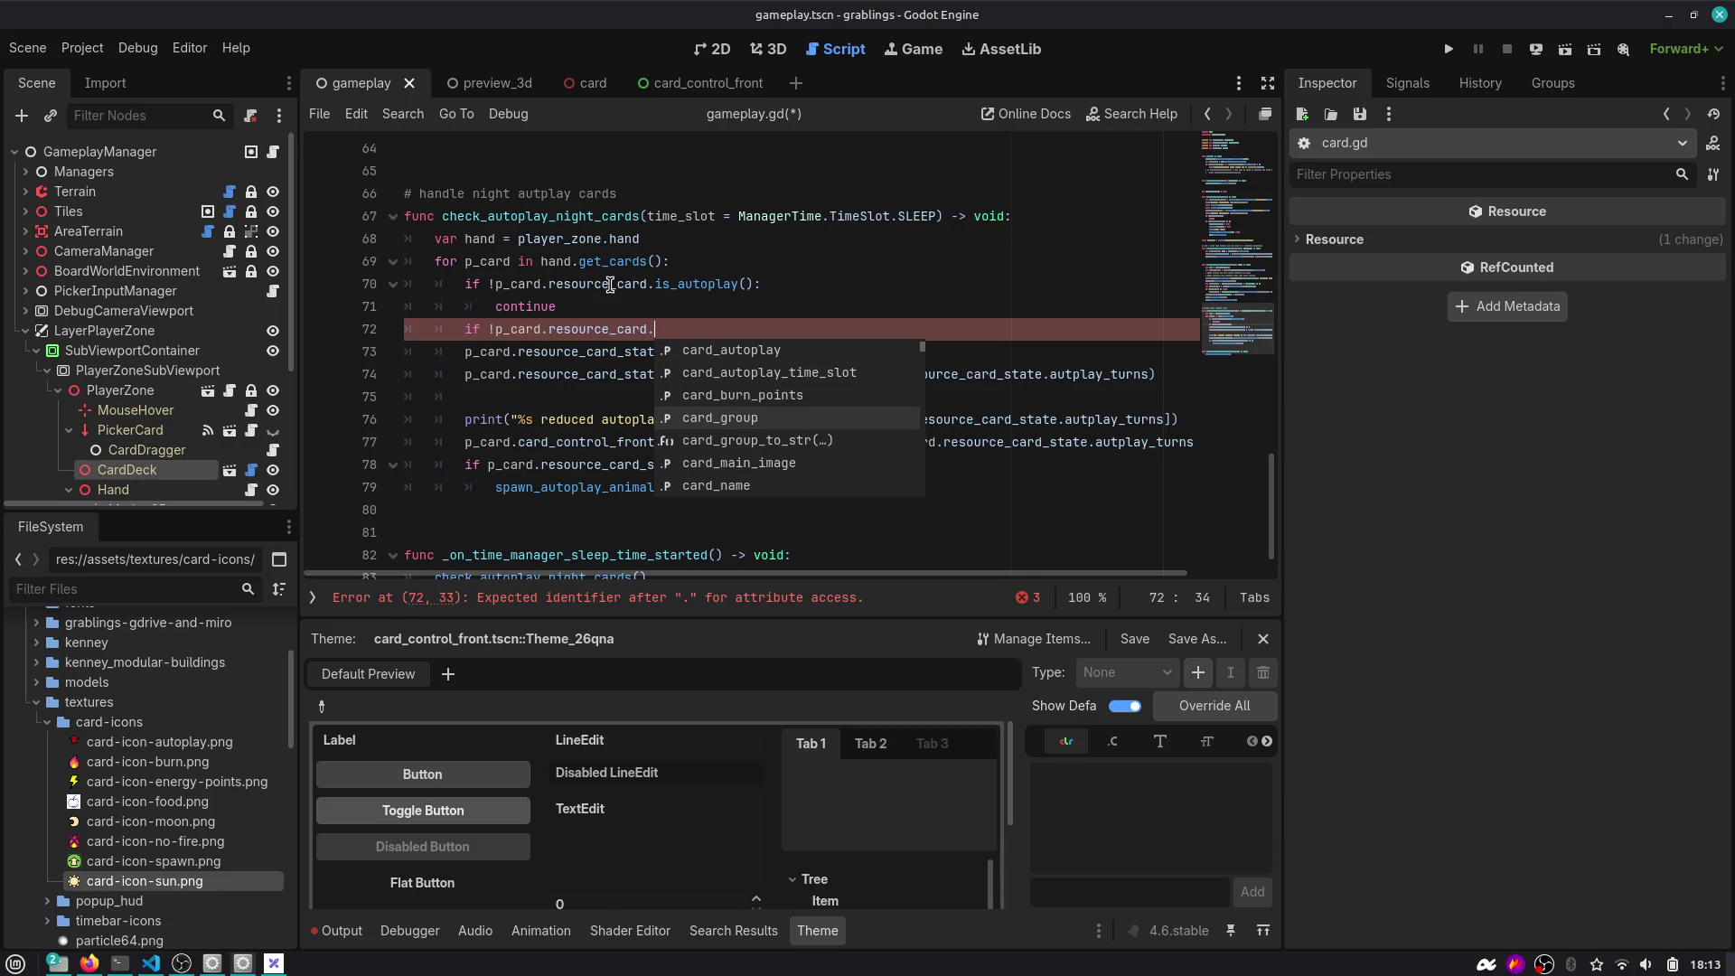
{"action": "type", "text": "auto"}
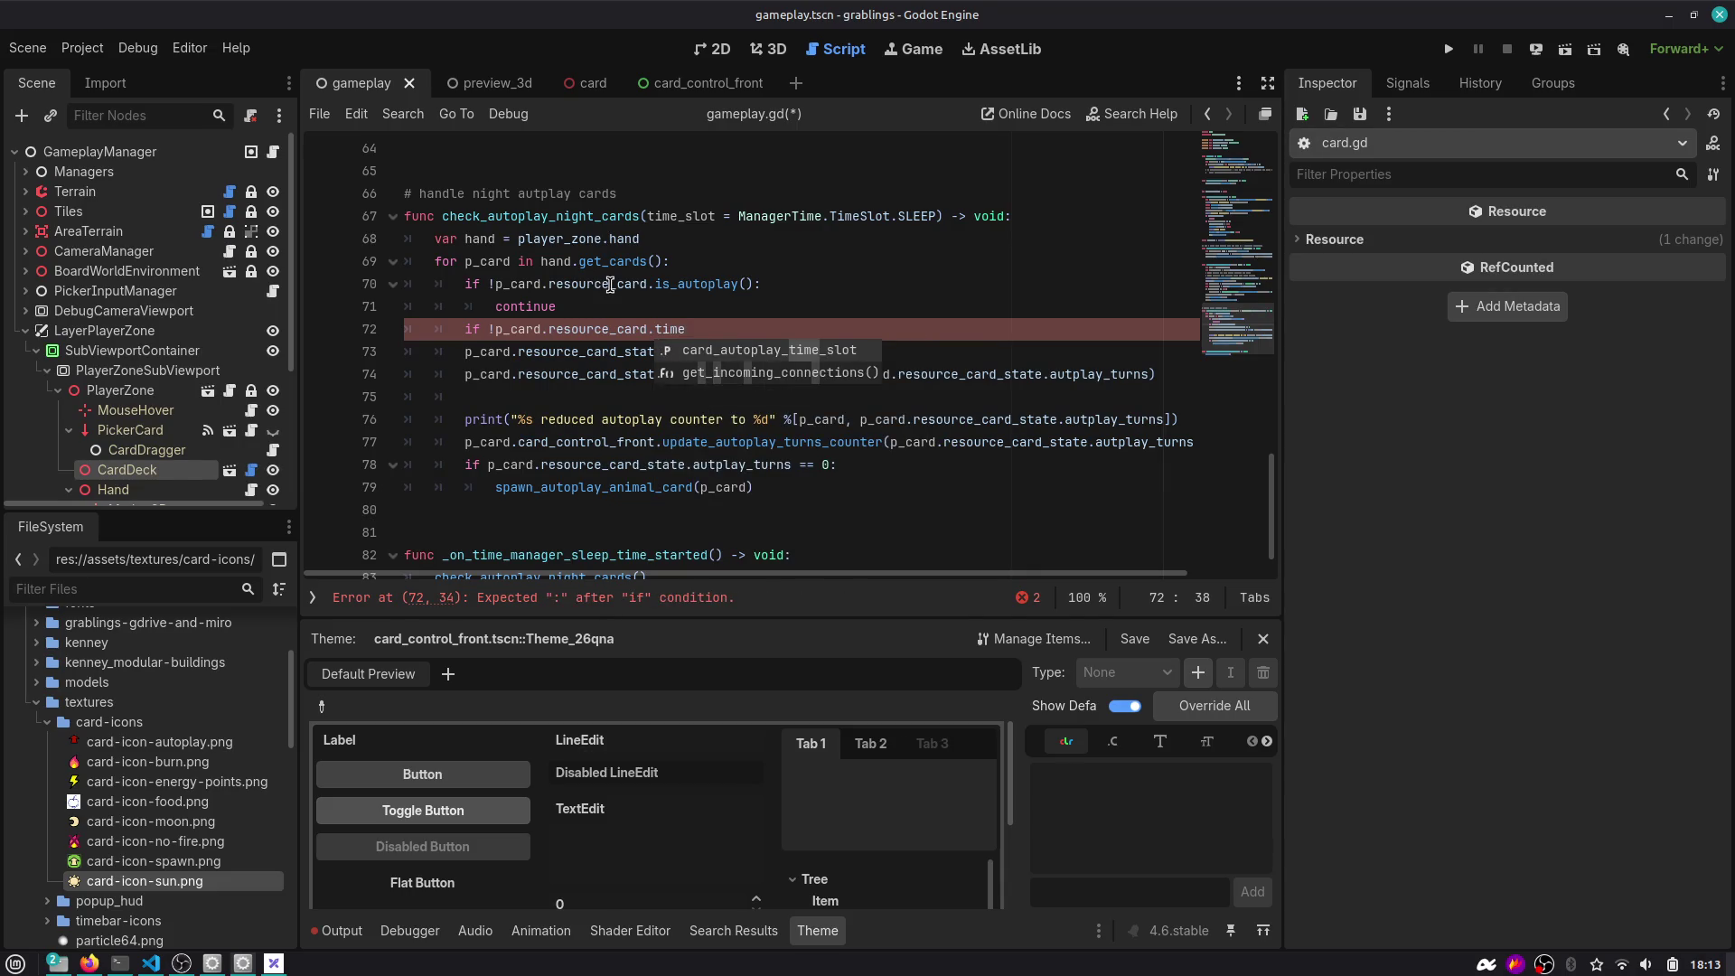
{"action": "key", "text": "Down"}
{"action": "key", "text": "Down"}
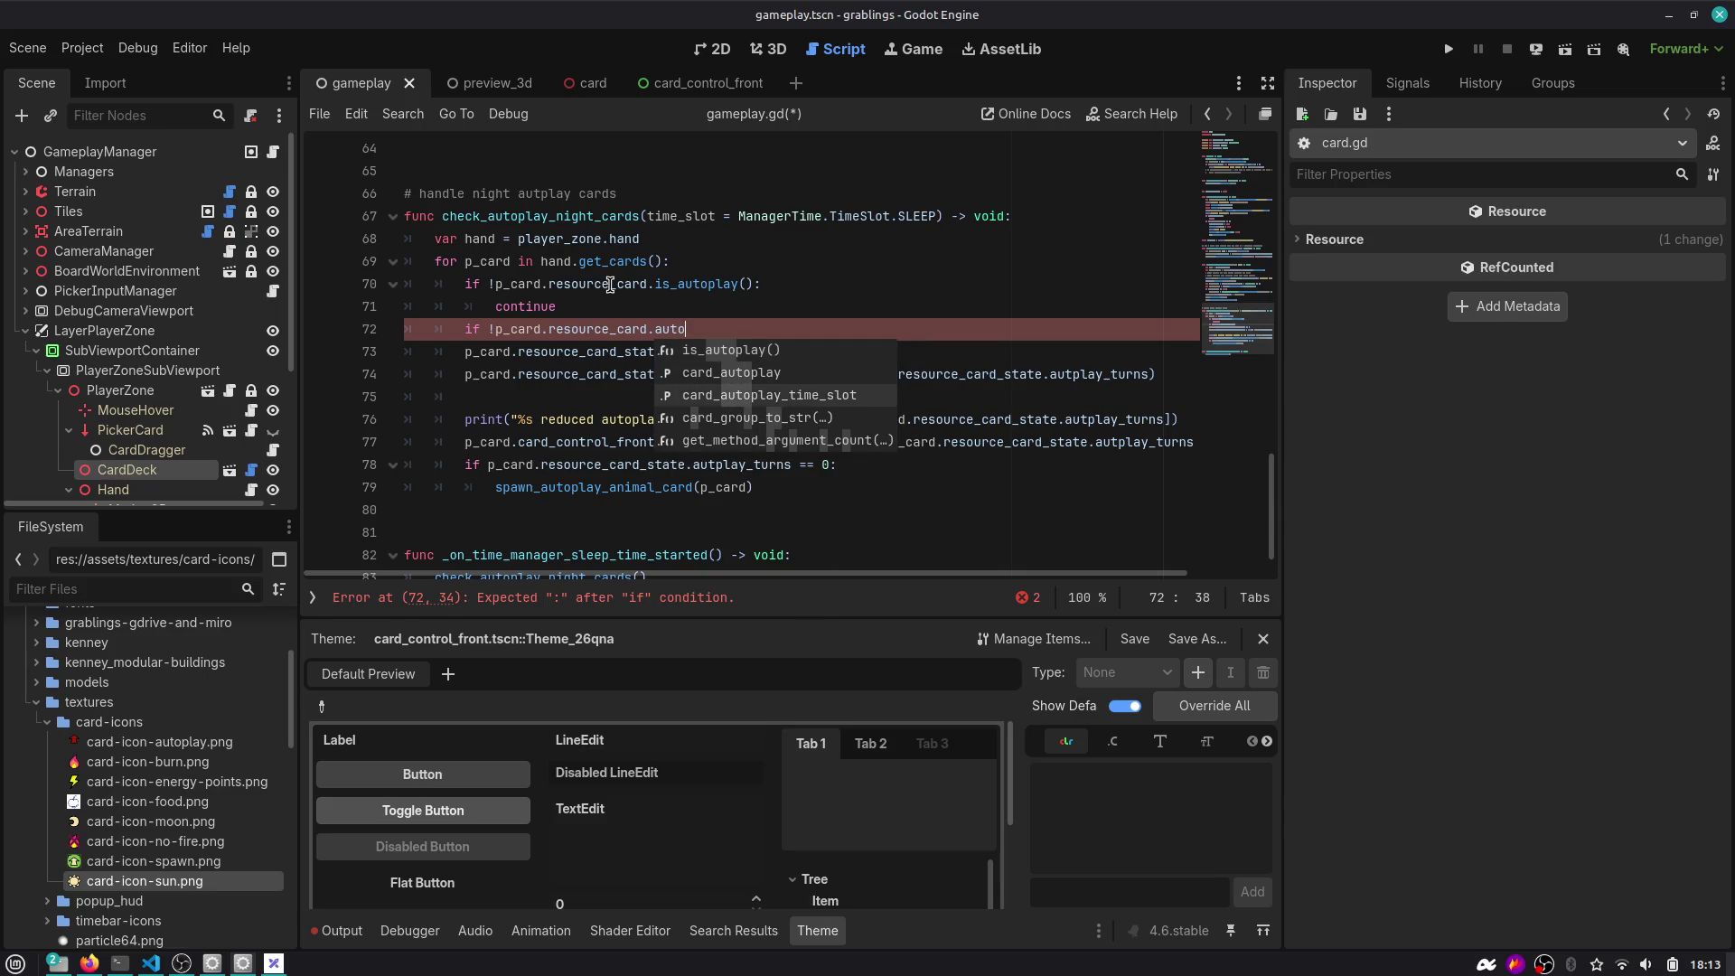
{"action": "key", "text": "Return"}
{"action": "type", "text": "time_slot:"}
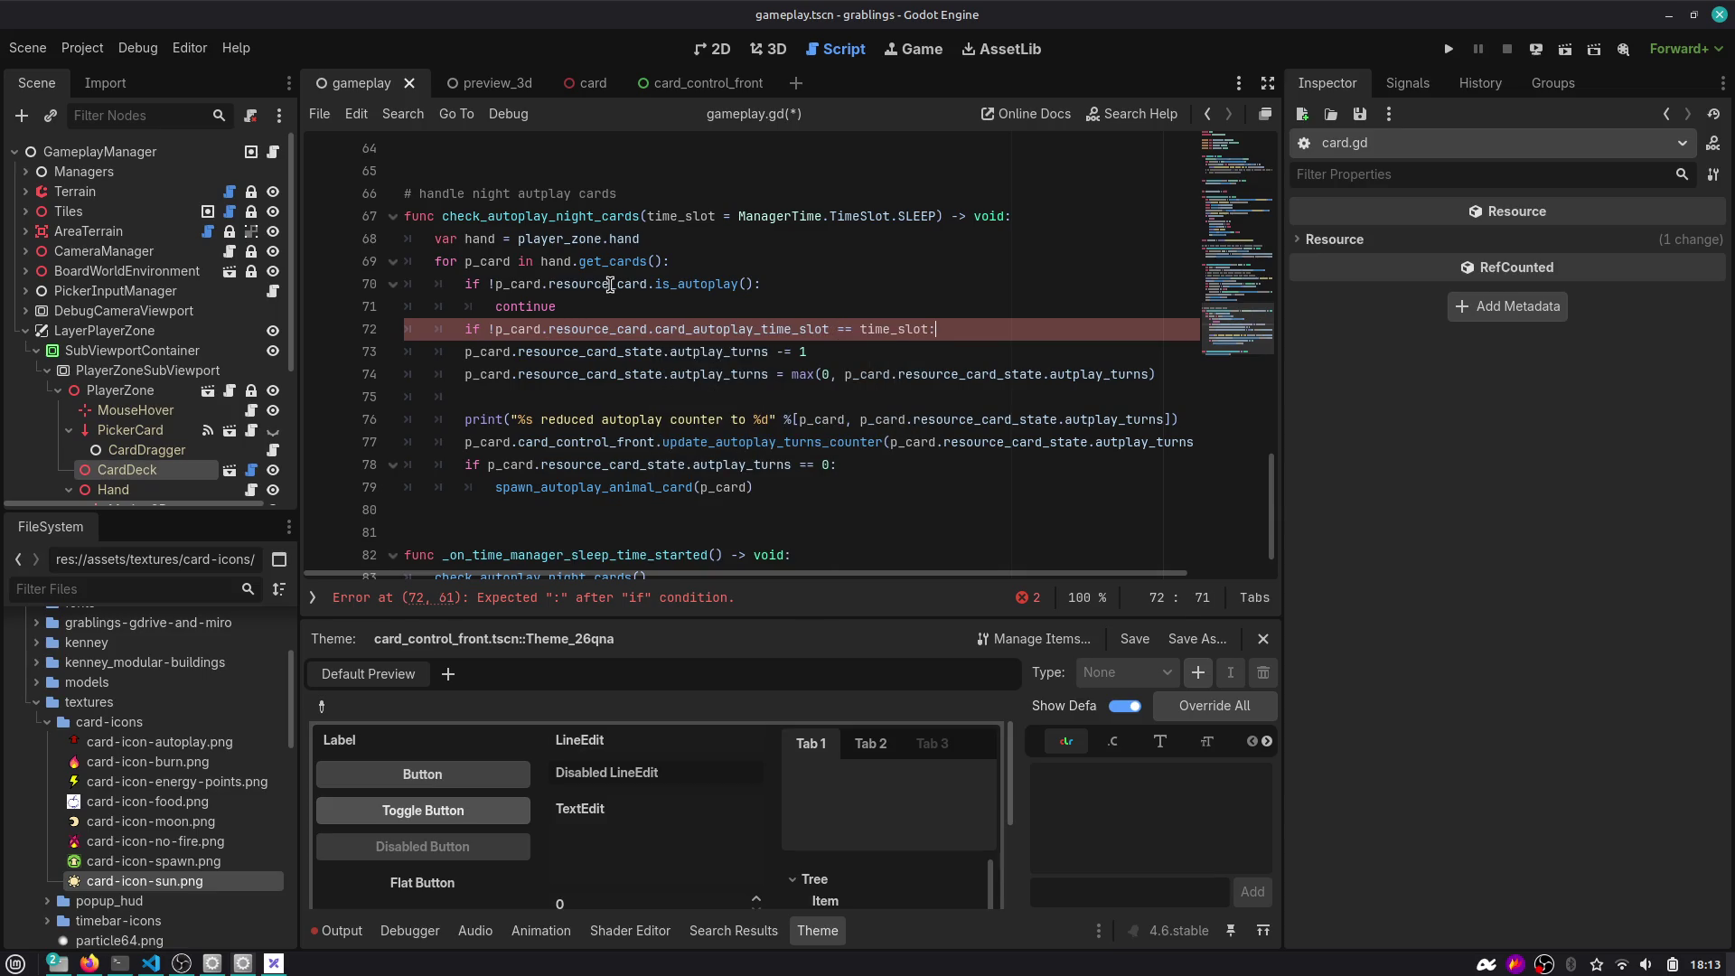
Remove the leading negation, make the comparison '!=' and start the indented body line.
{"action": "key", "text": "ctrl+Left"}
{"action": "key", "text": "ctrl+Left"}
{"action": "key", "text": "ctrl+Left"}
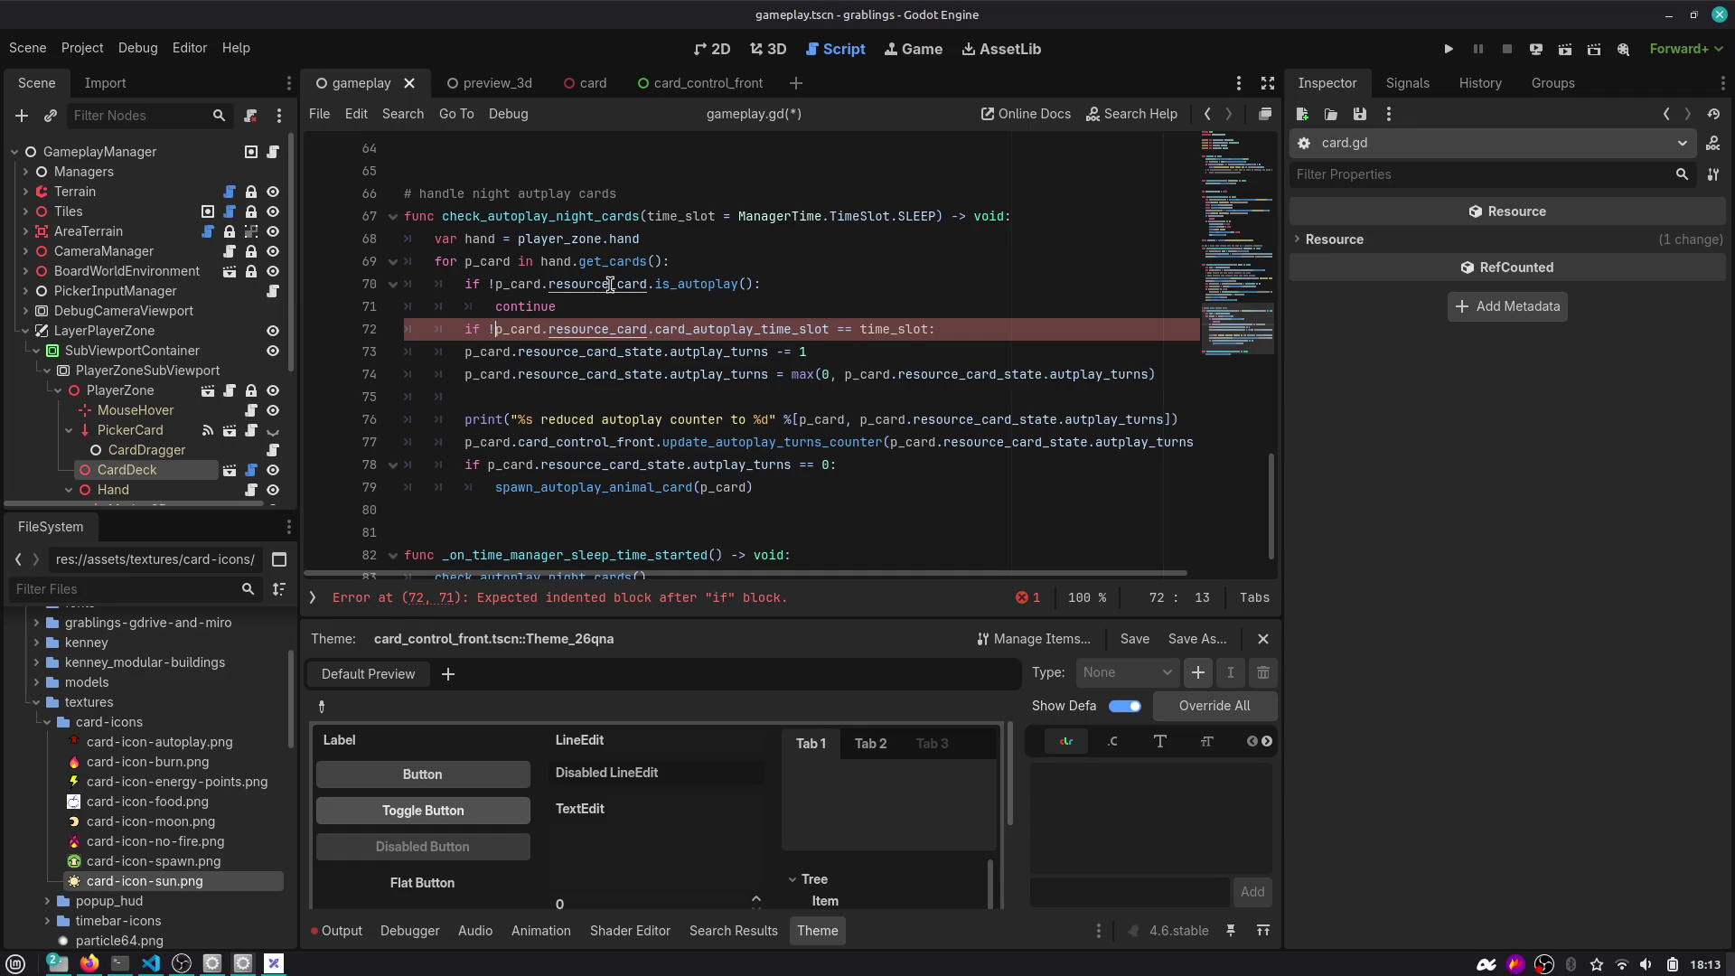
{"action": "key", "text": "BackSpace"}
{"action": "key", "text": "ctrl+Right"}
{"action": "key", "text": "ctrl+Right"}
{"action": "key", "text": "ctrl+Right"}
{"action": "key", "text": "Right"}
{"action": "key", "text": "Right"}
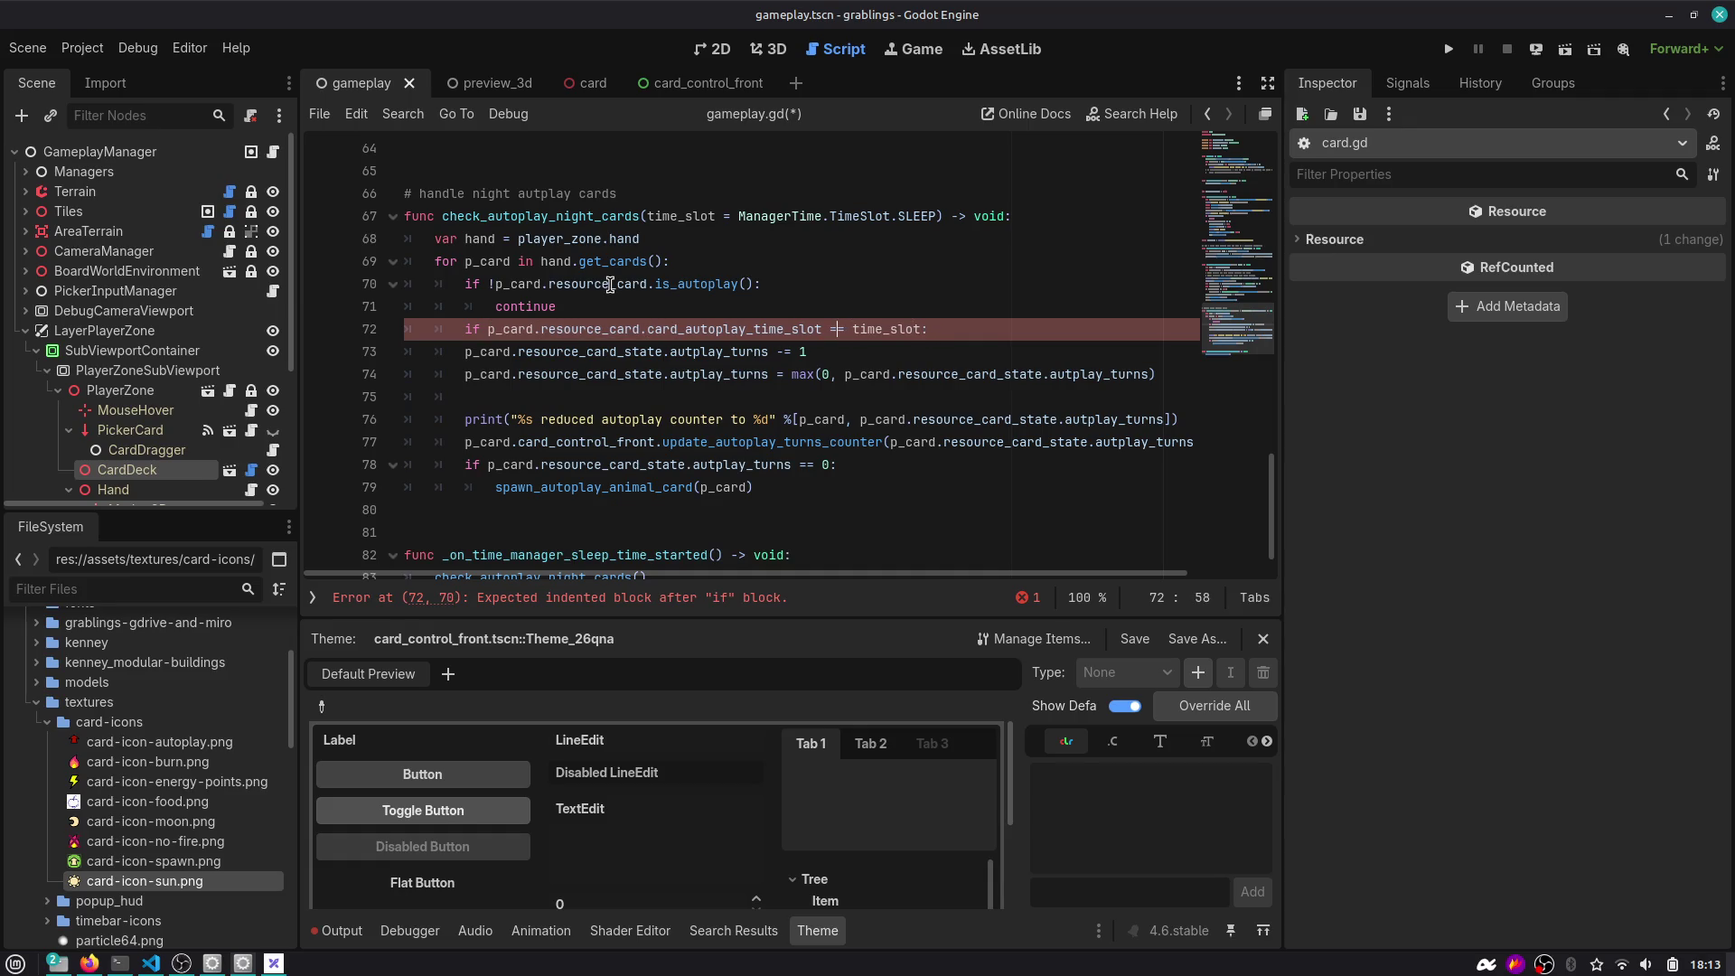
{"action": "key", "text": "BackSpace"}
{"action": "type", "text": "!"}
{"action": "key", "text": "End"}
{"action": "key", "text": "Return"}
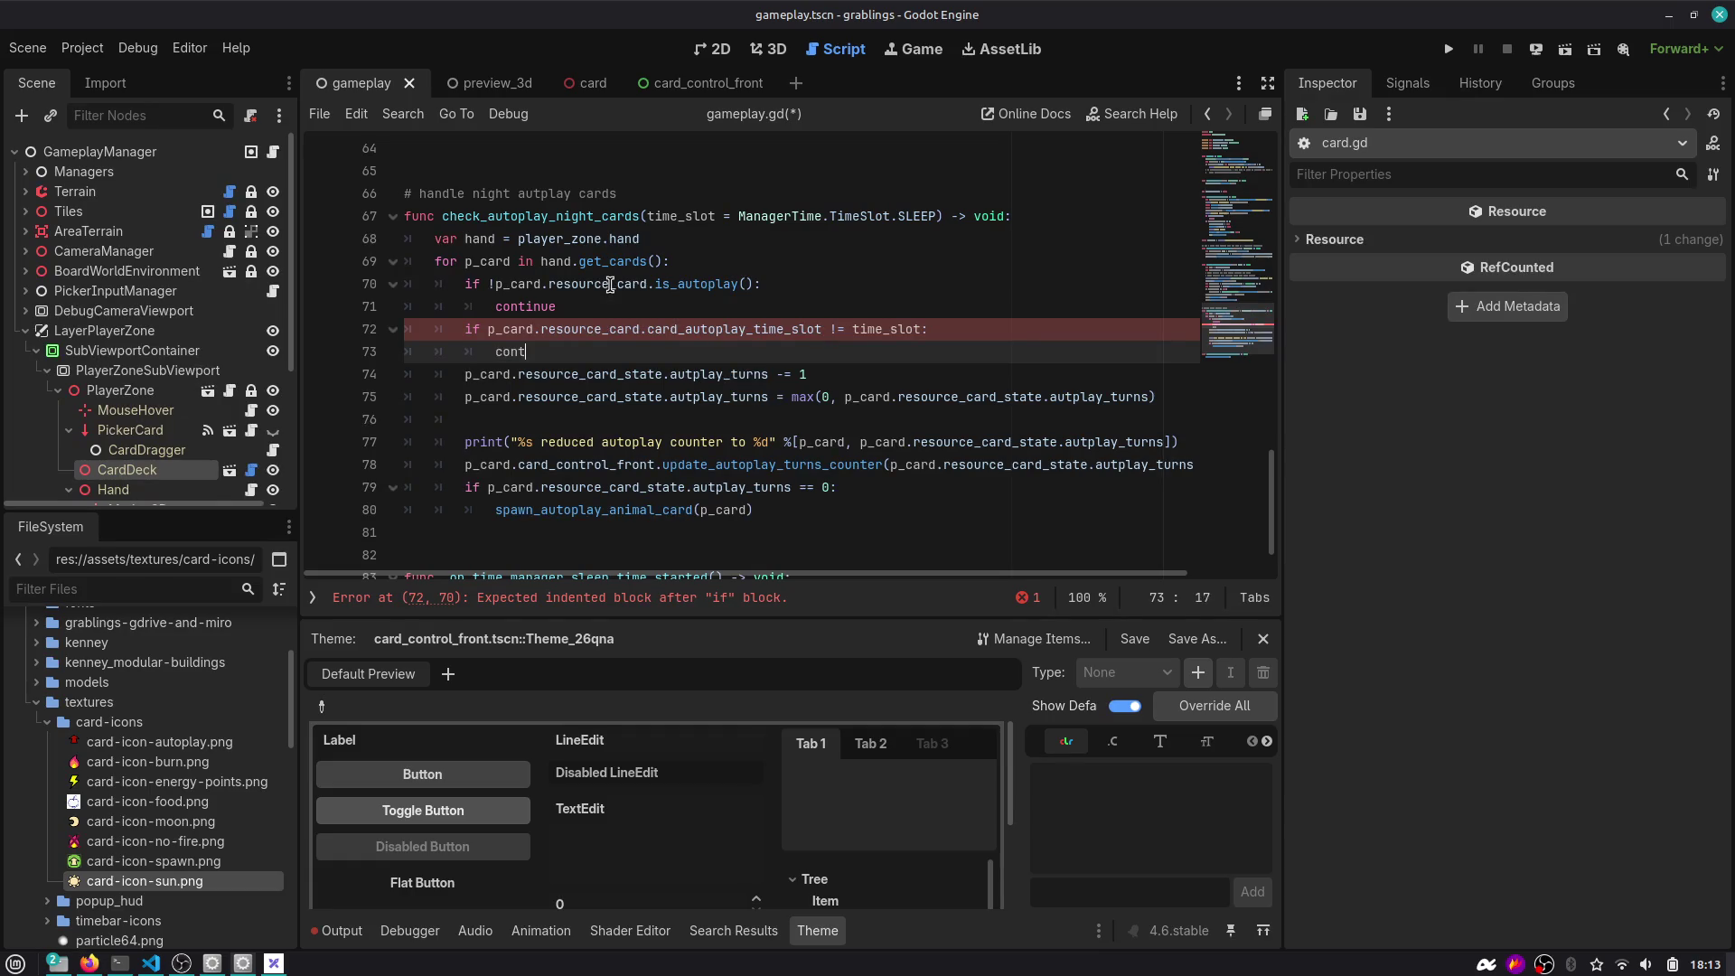
{"action": "left_click_drag", "start_coordinate": [434, 261], "coordinate": [633, 261]}
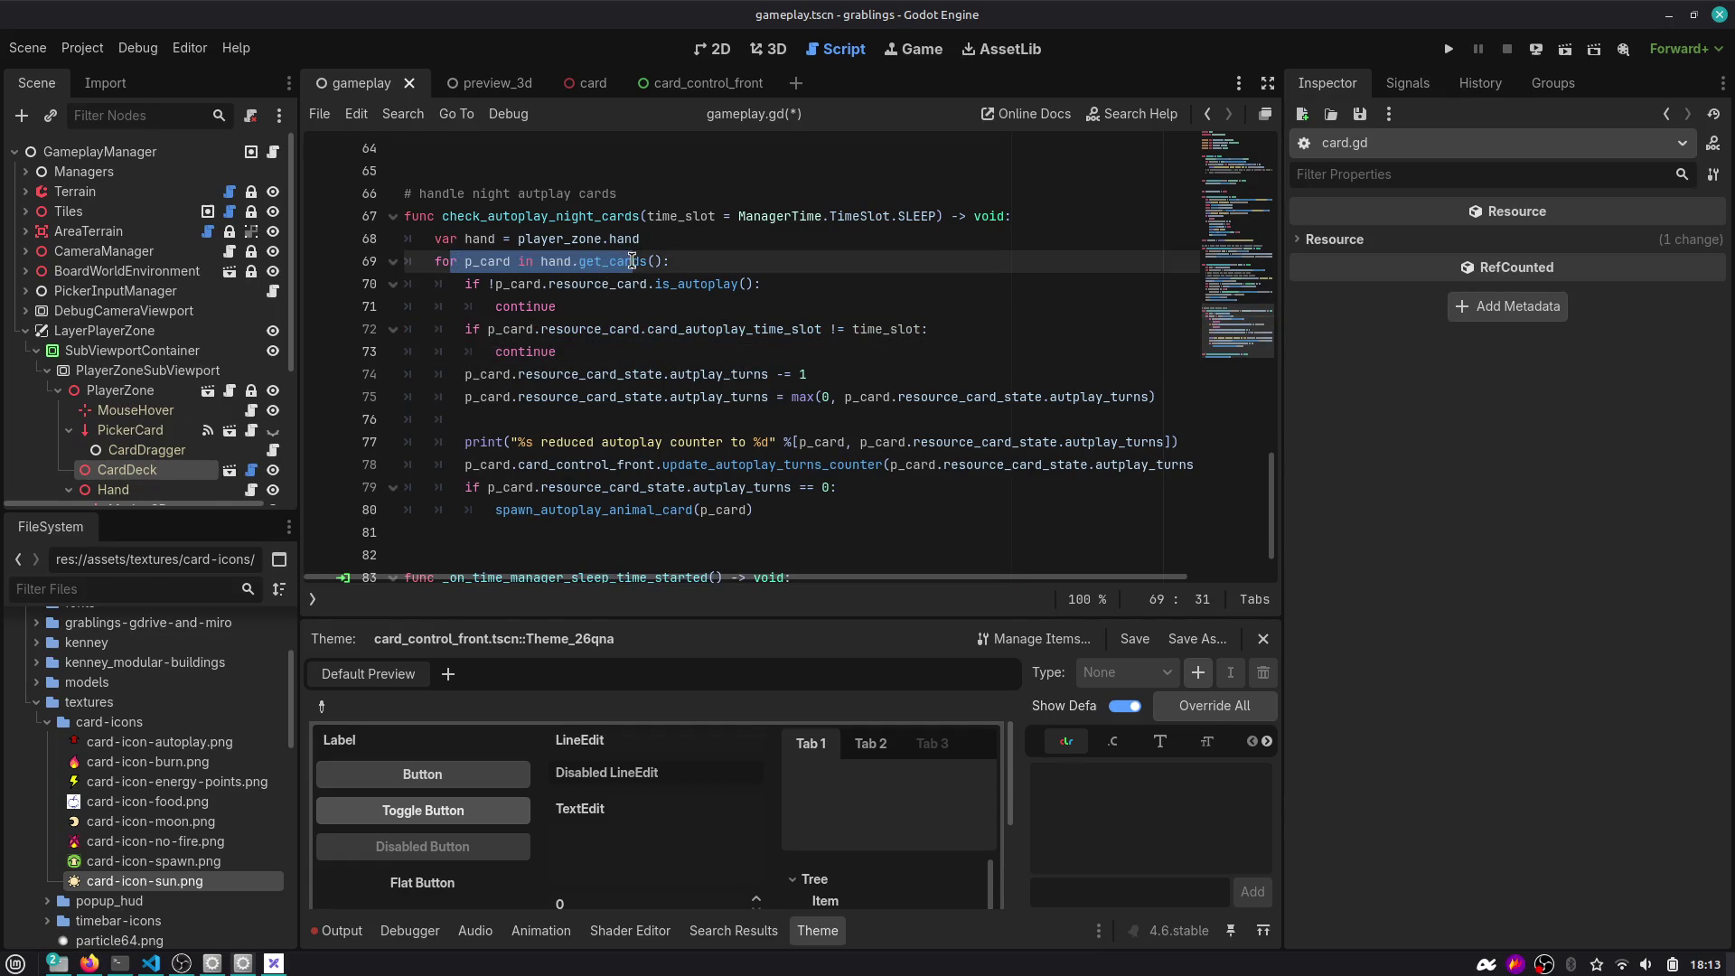
{"action": "left_click", "coordinate": [646, 261]}
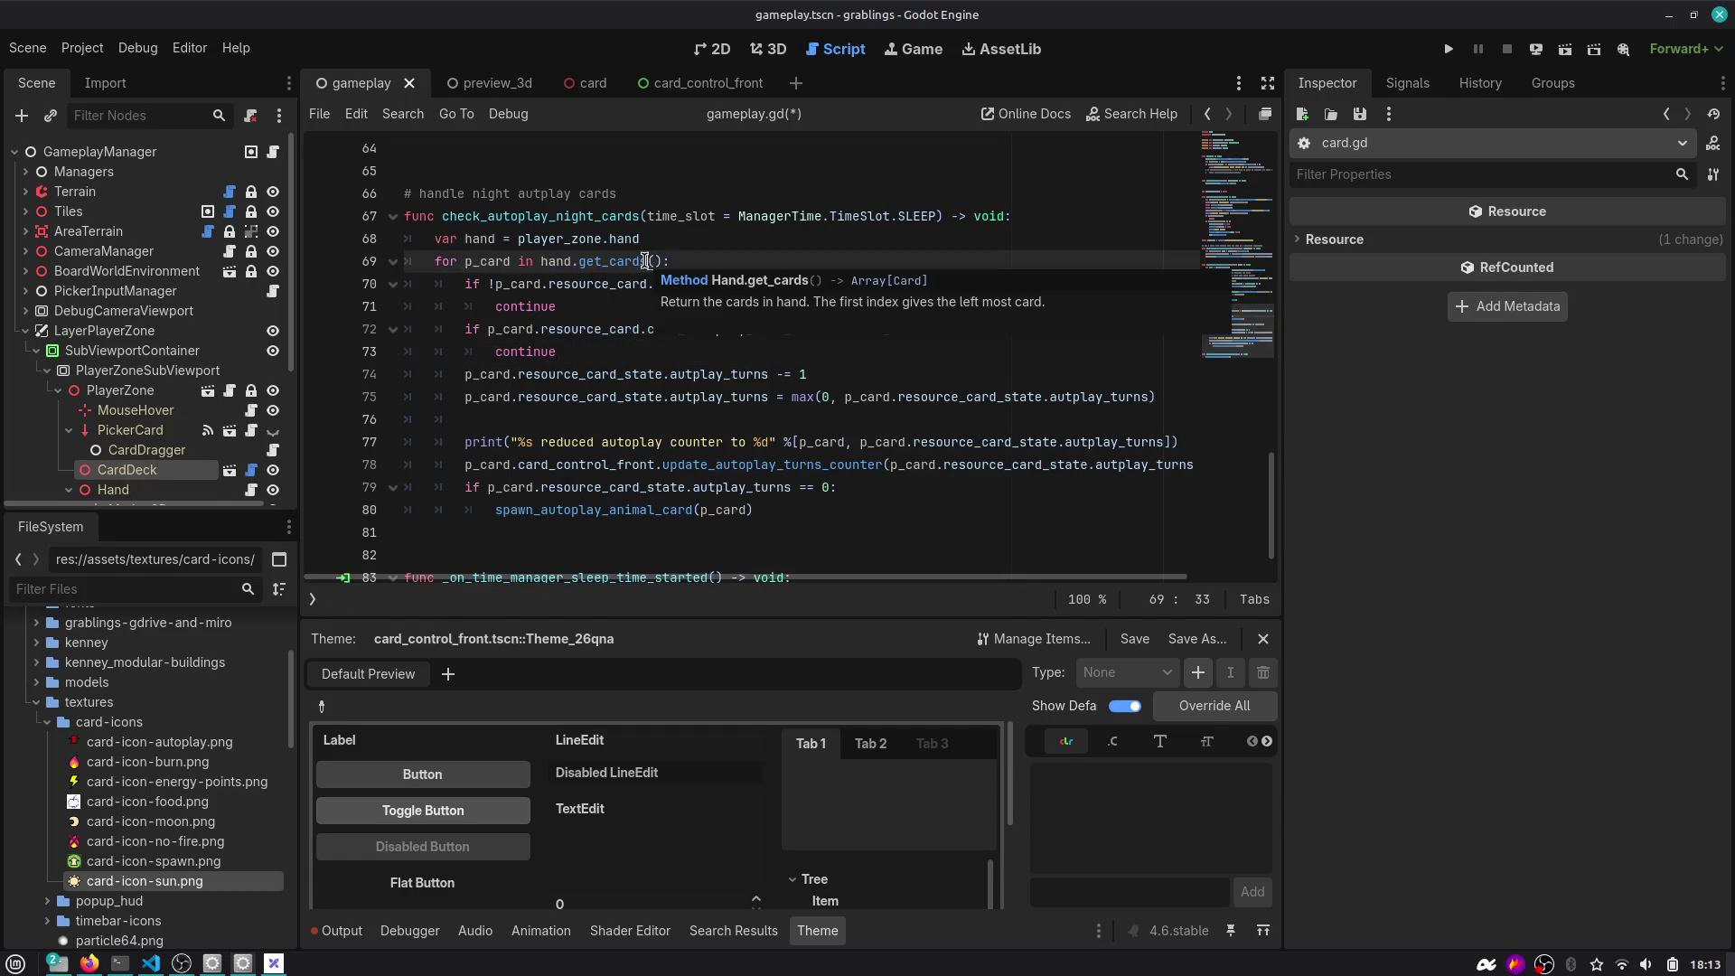
{"action": "left_click", "coordinate": [566, 289]}
{"action": "left_click_drag", "start_coordinate": [558, 306], "coordinate": [402, 290]}
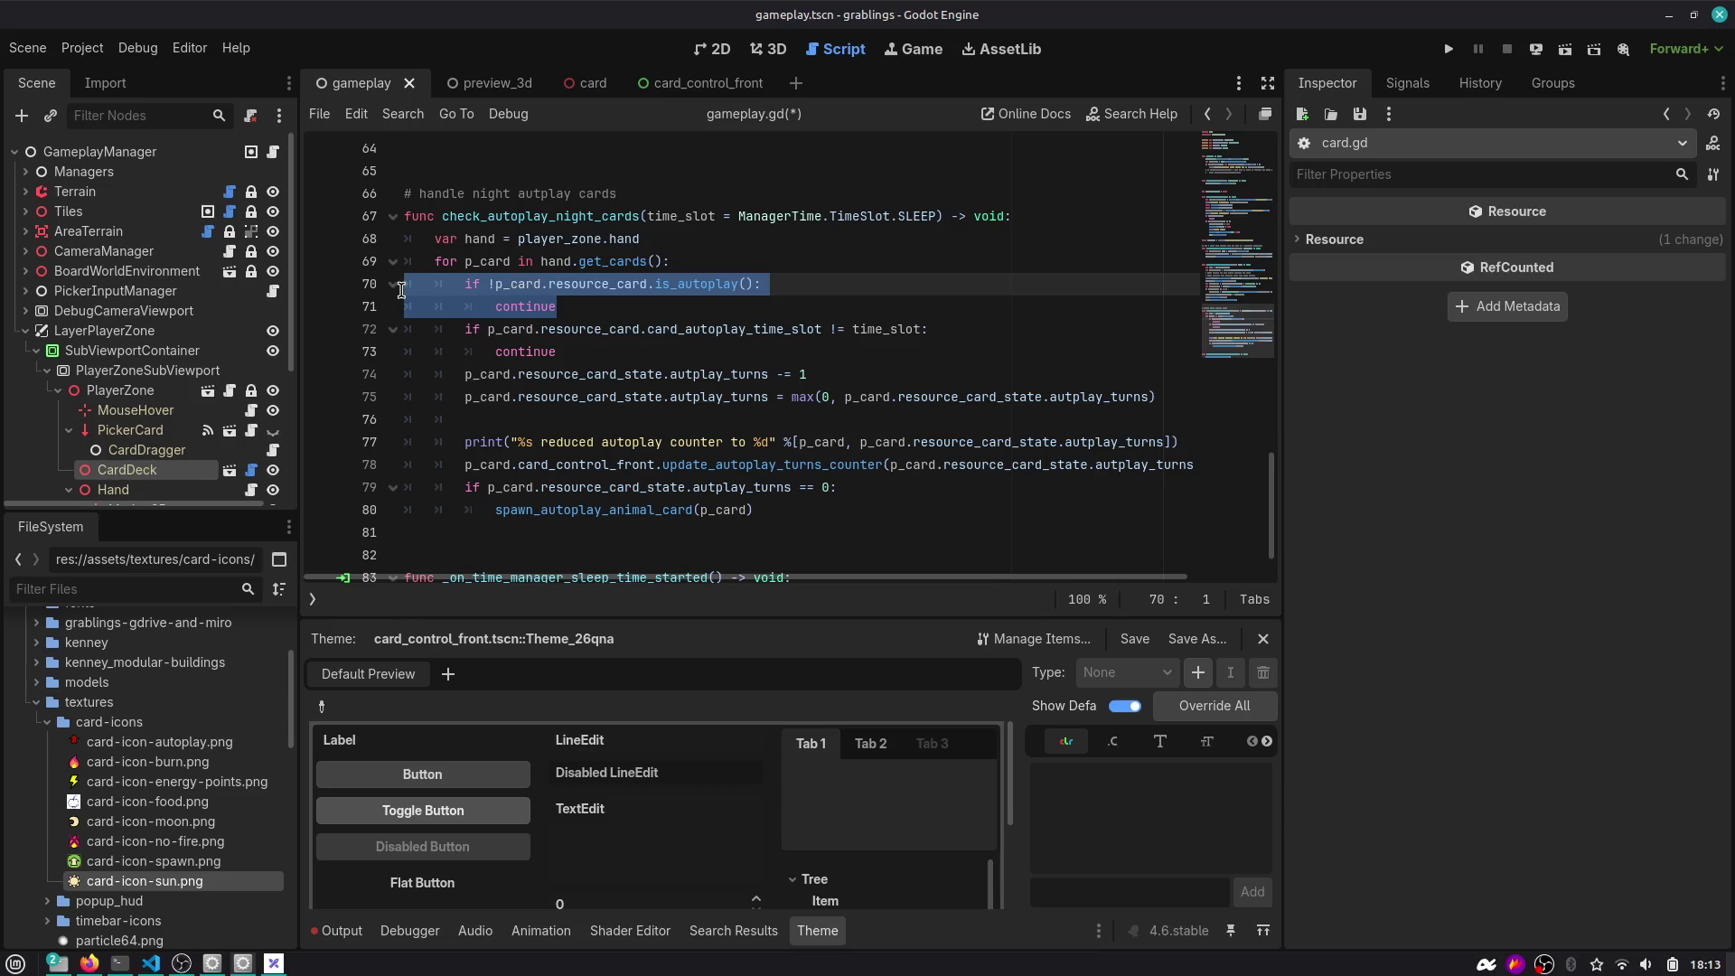
{"action": "left_click", "coordinate": [562, 307]}
{"action": "double_click", "coordinate": [523, 306]}
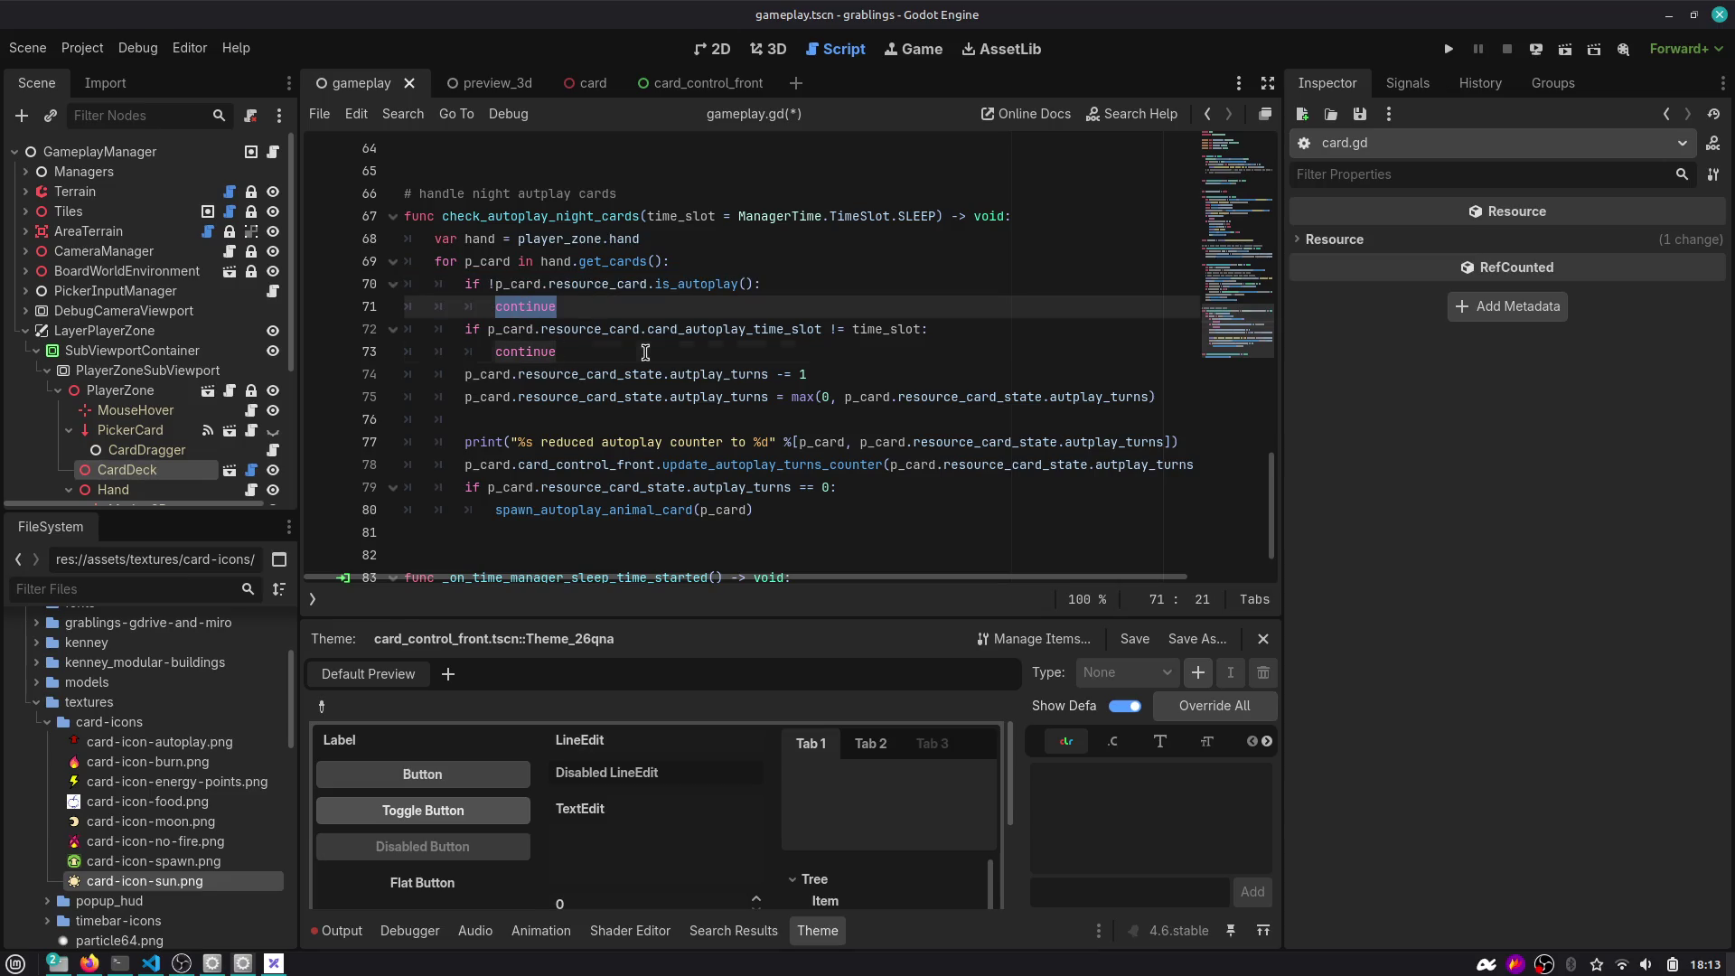
{"action": "left_click", "coordinate": [718, 332]}
{"action": "double_click", "coordinate": [730, 331]}
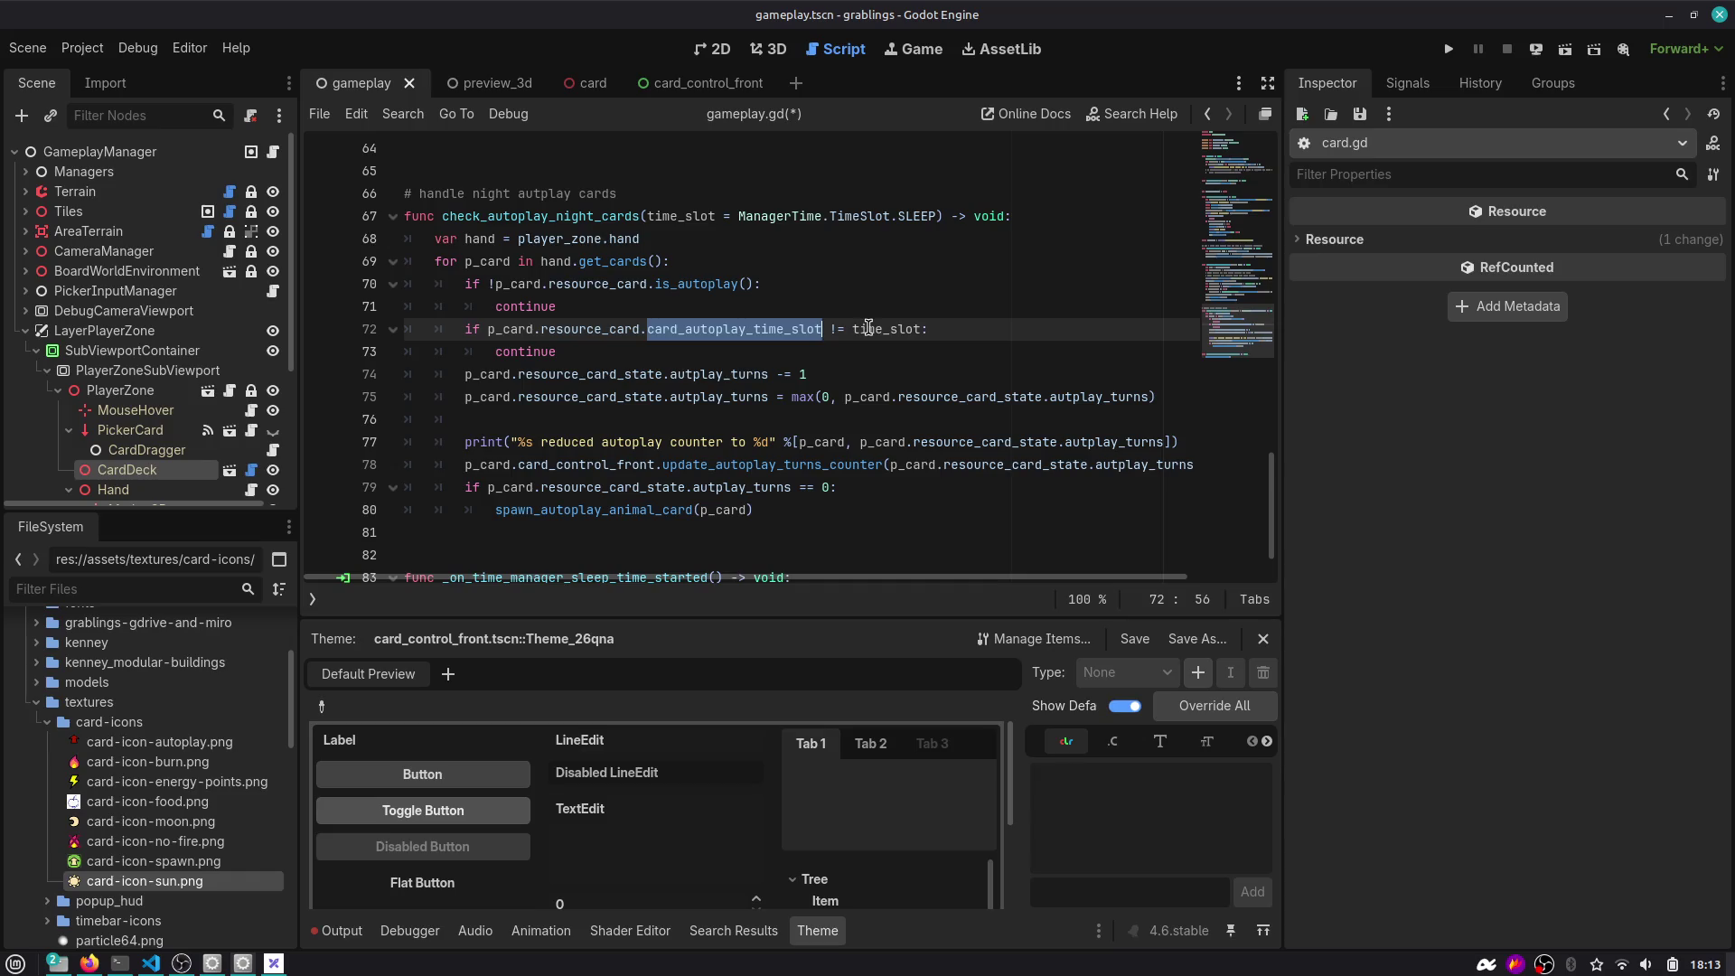
{"action": "left_click", "coordinate": [732, 355]}
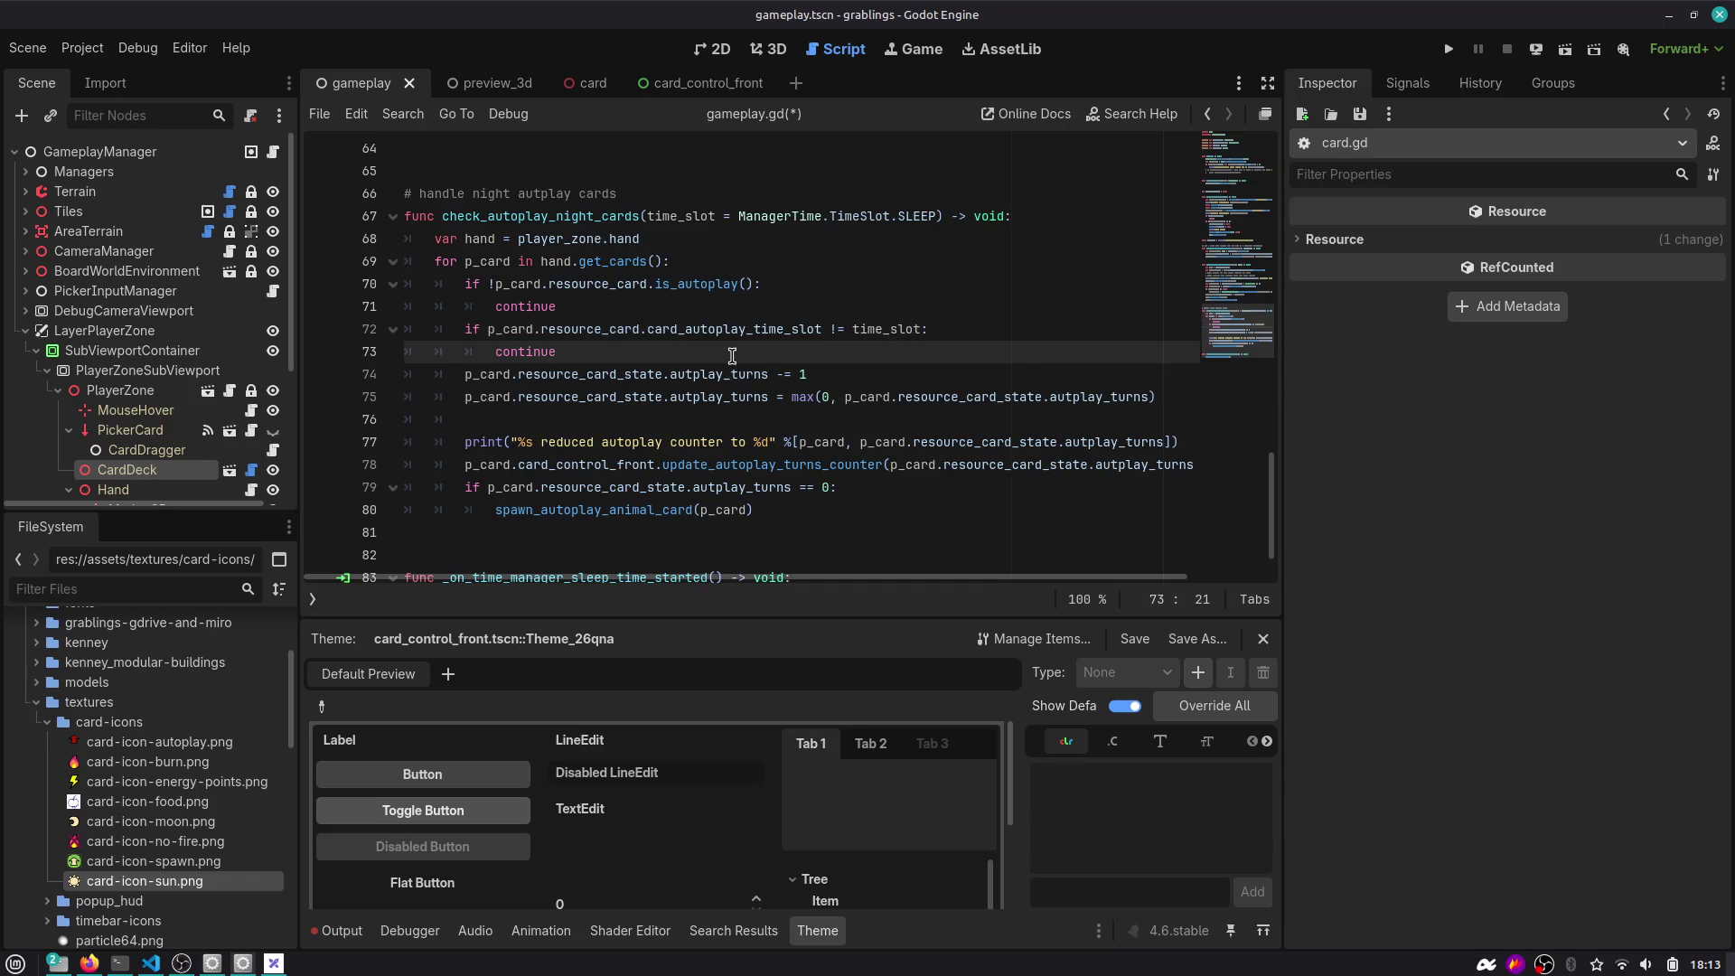
{"action": "left_click_drag", "start_coordinate": [740, 215], "coordinate": [935, 215]}
{"action": "left_click_drag", "start_coordinate": [557, 351], "coordinate": [378, 337]}
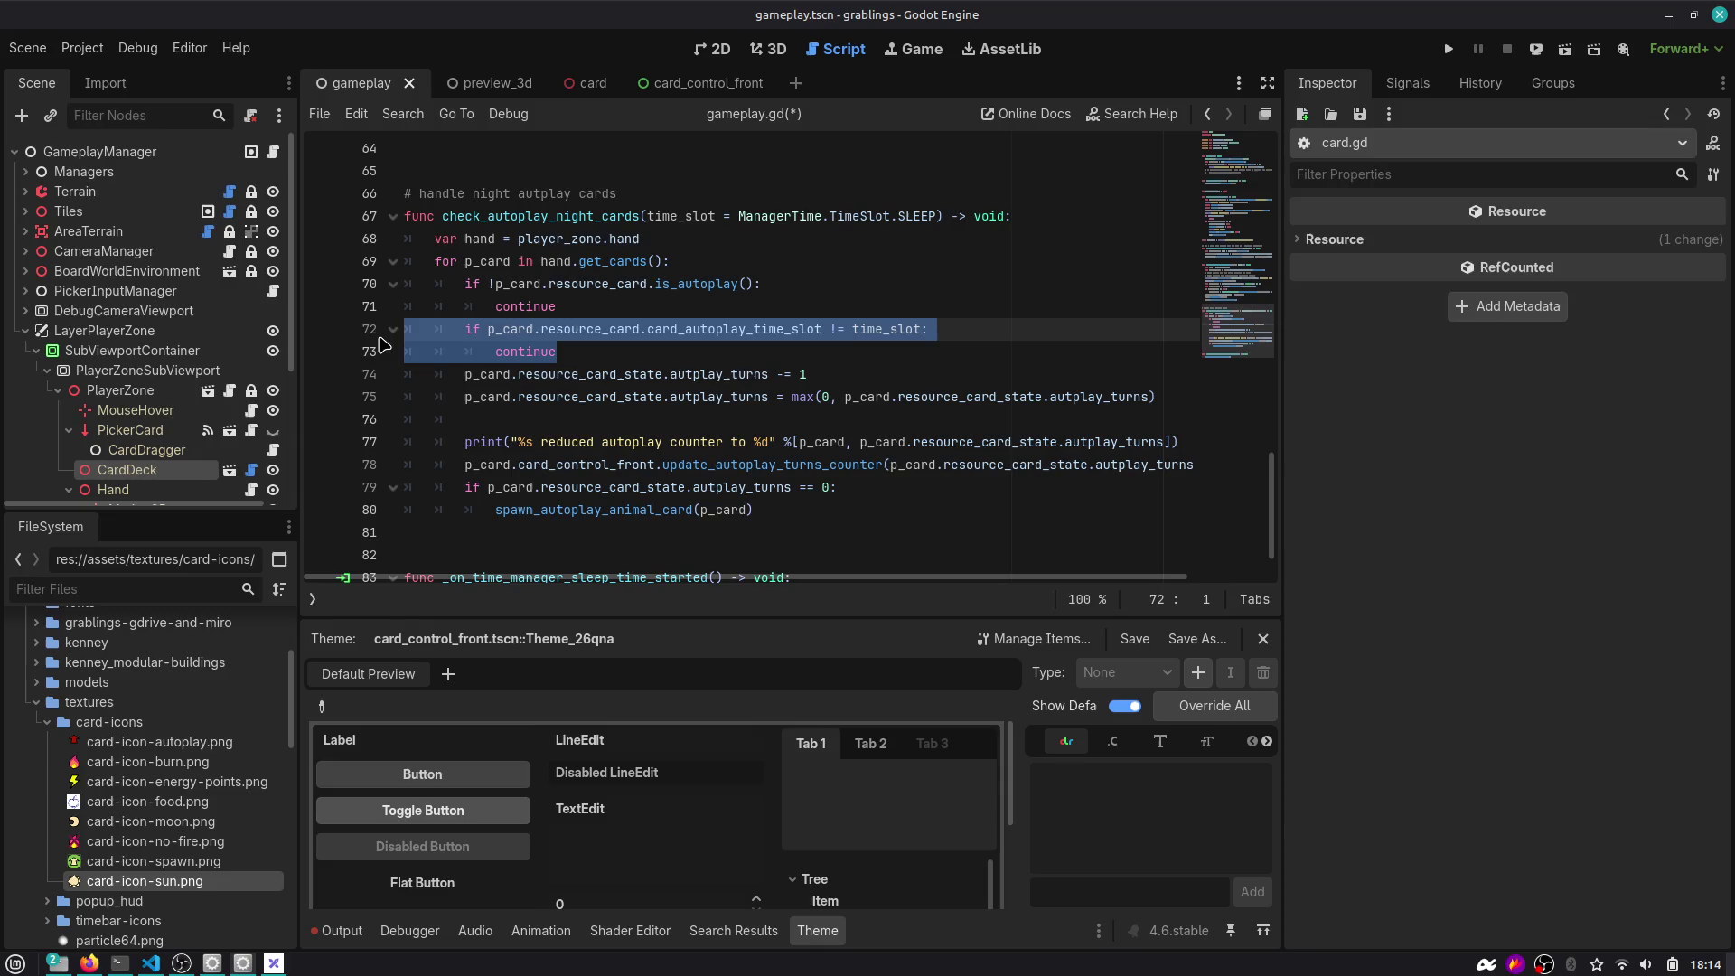
{"action": "double_click", "coordinate": [542, 218]}
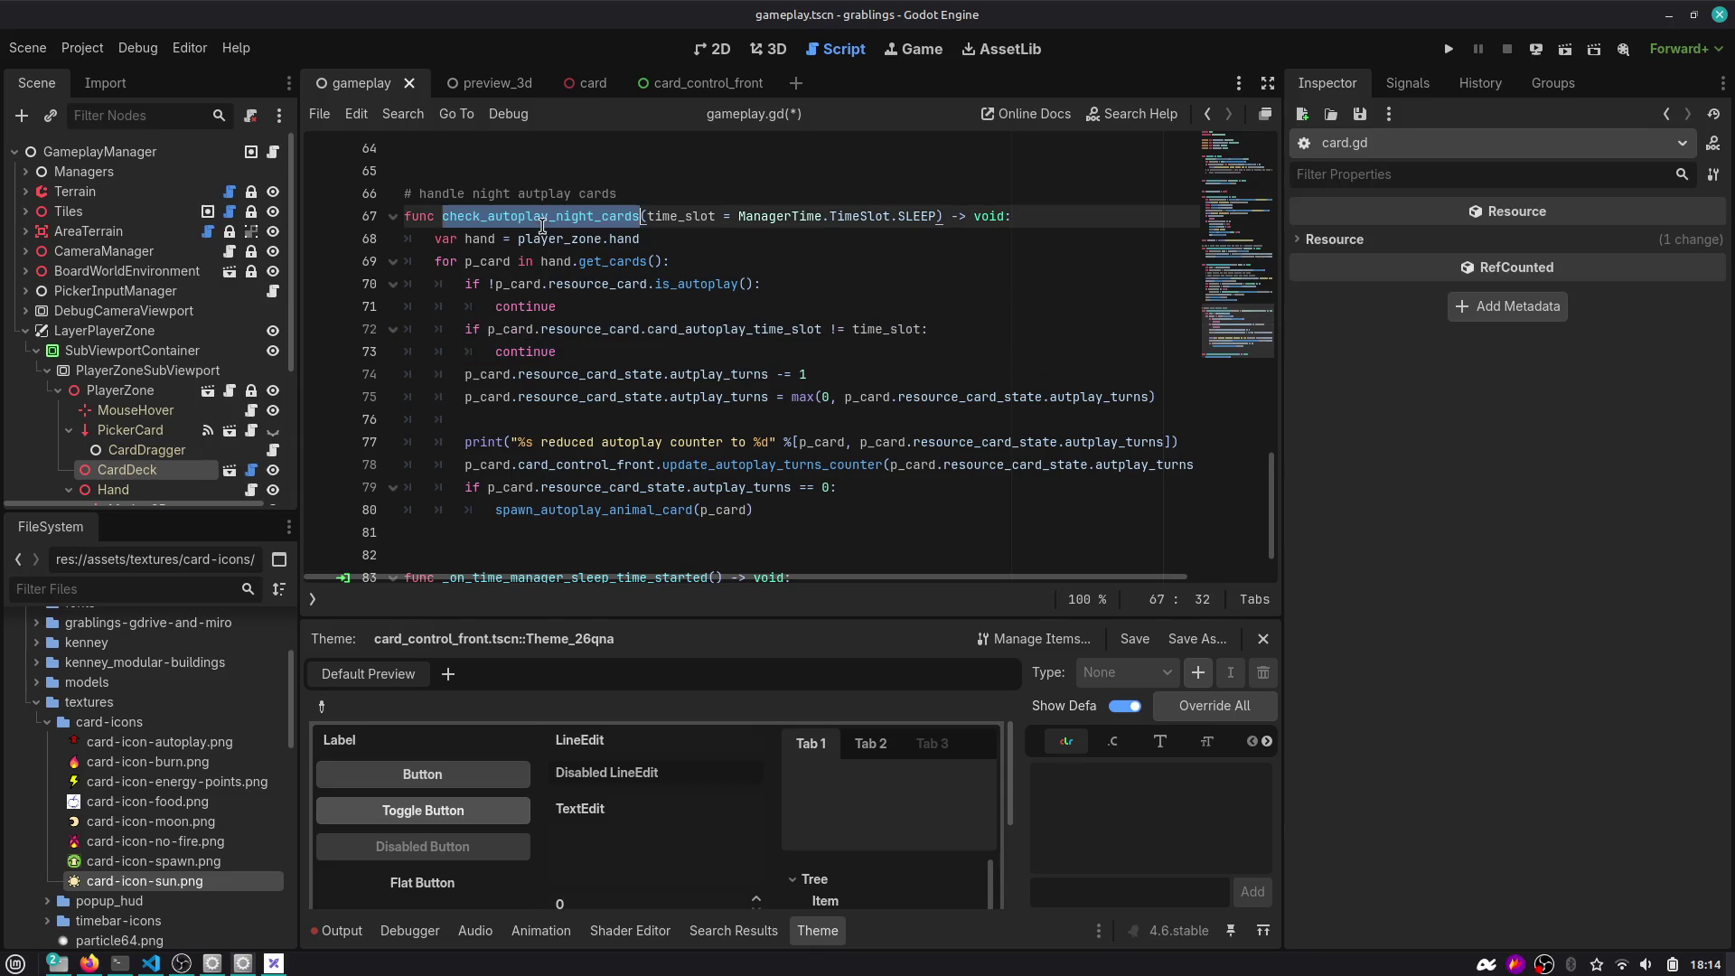
{"action": "scroll", "coordinate": [606, 349], "scroll_direction": "down", "scroll_amount": 1}
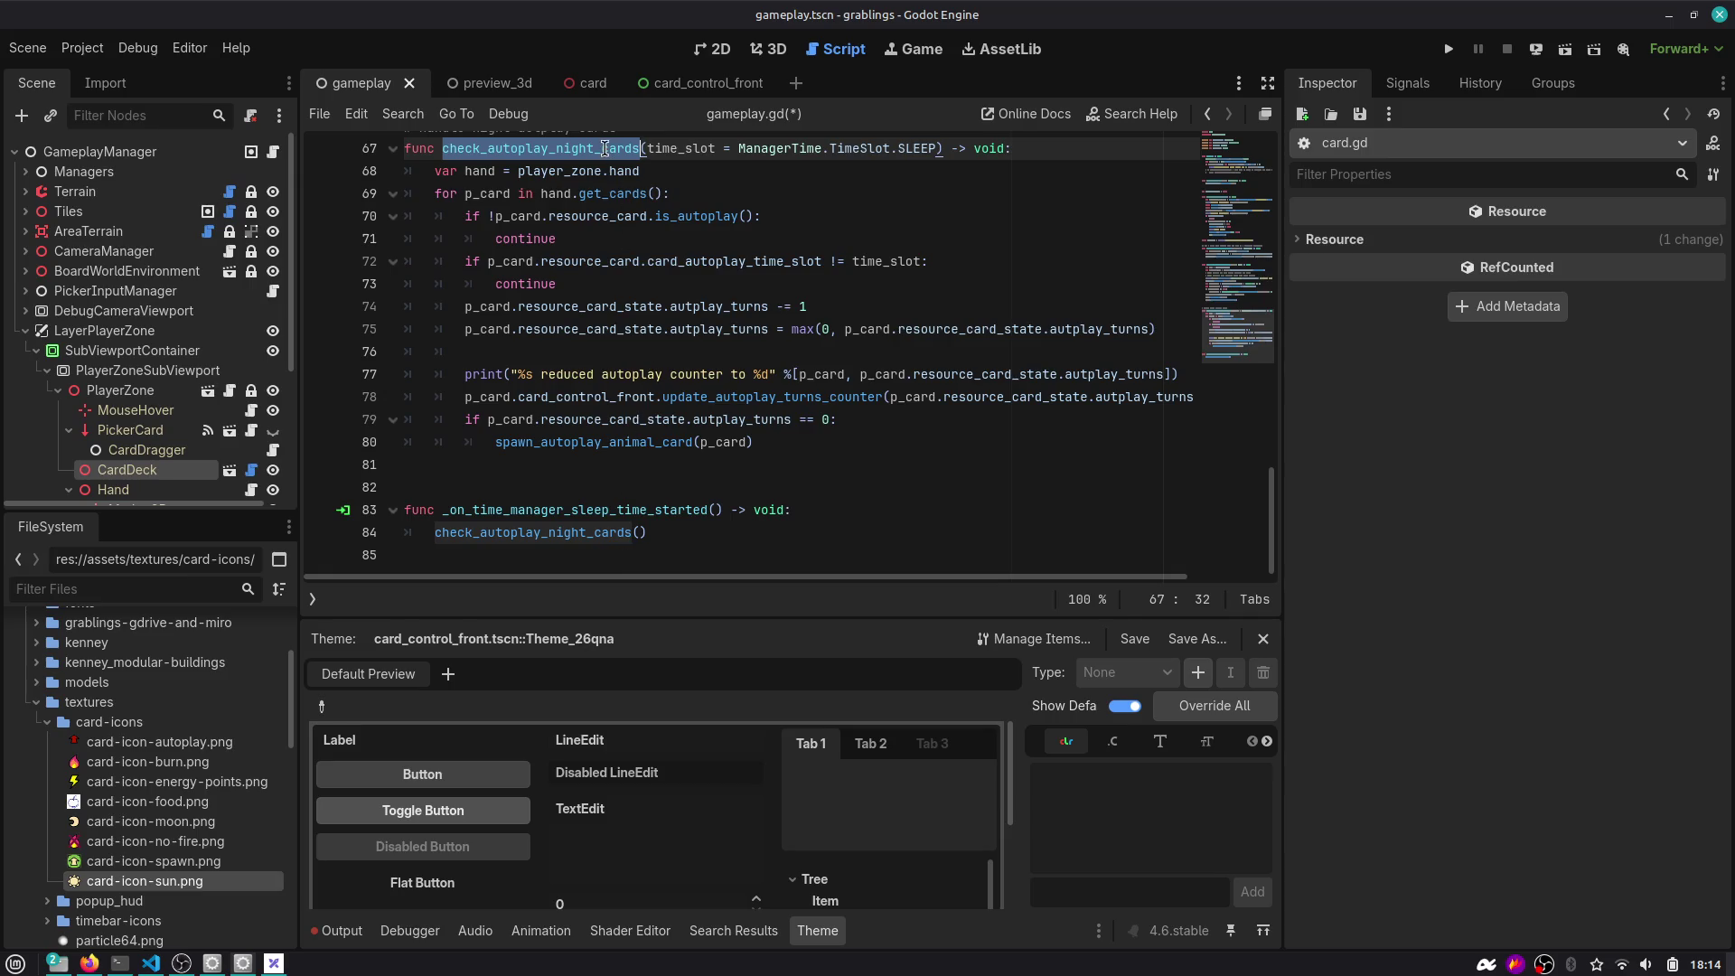
Rename both occurrences of check_autoplay_night_cards to check_autoplay_cards.
{"action": "key", "text": "ctrl+d"}
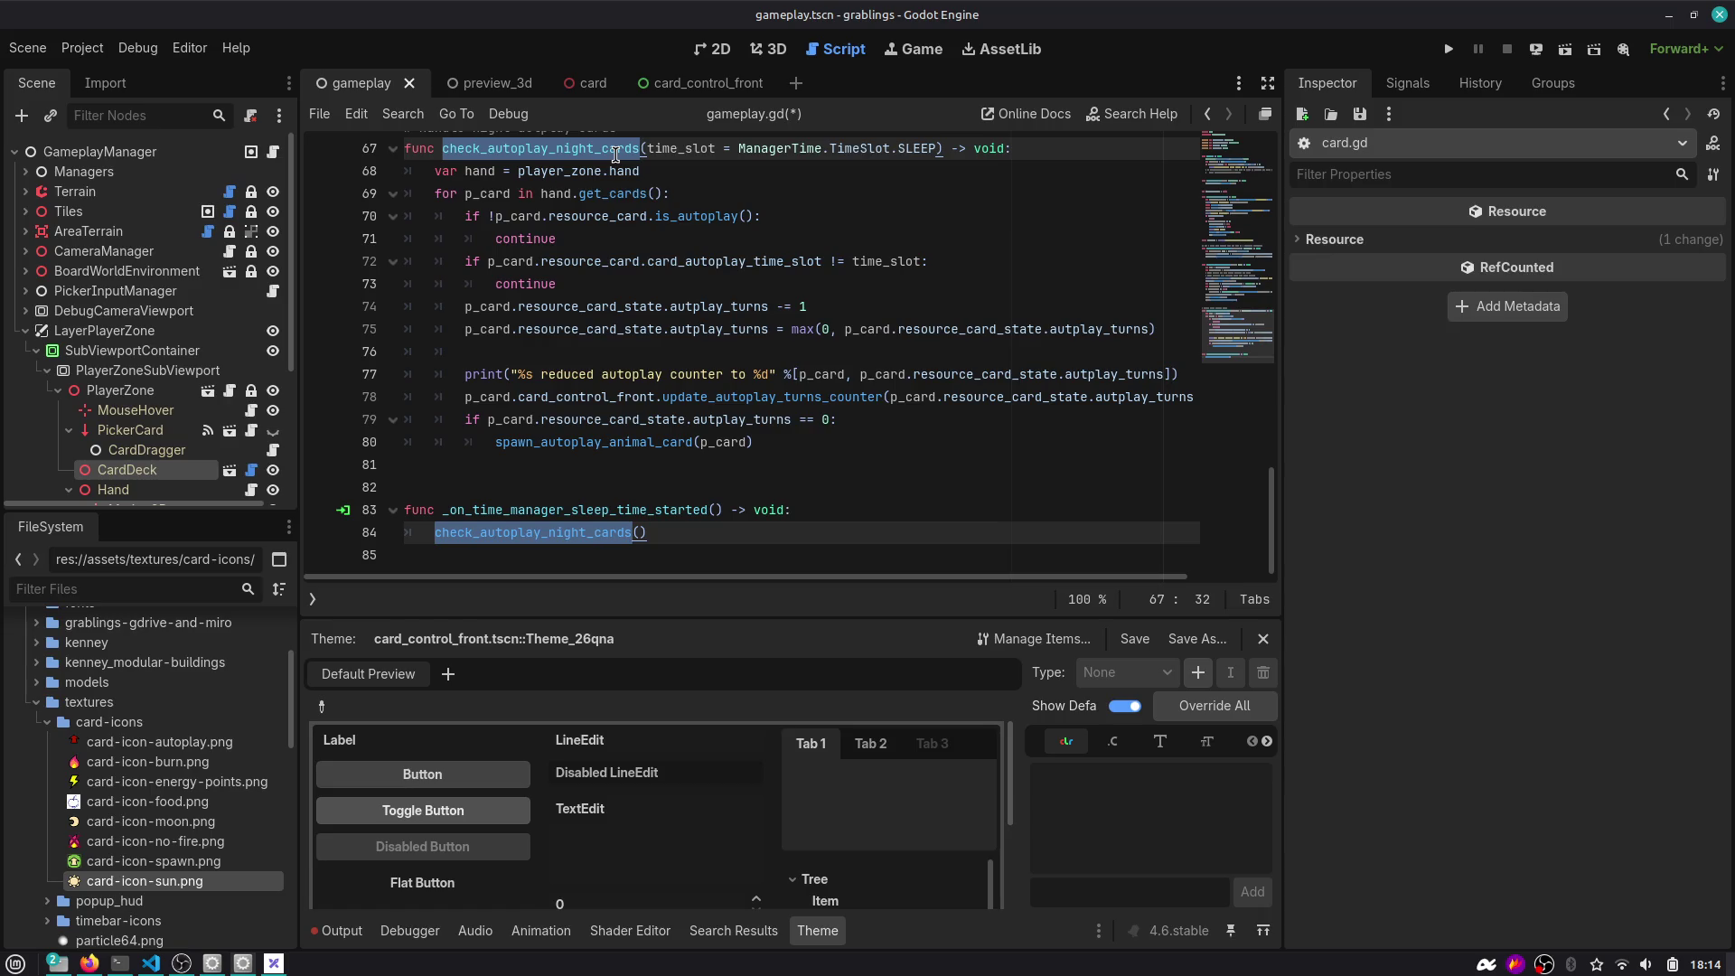
{"action": "type", "text": "check_aut"}
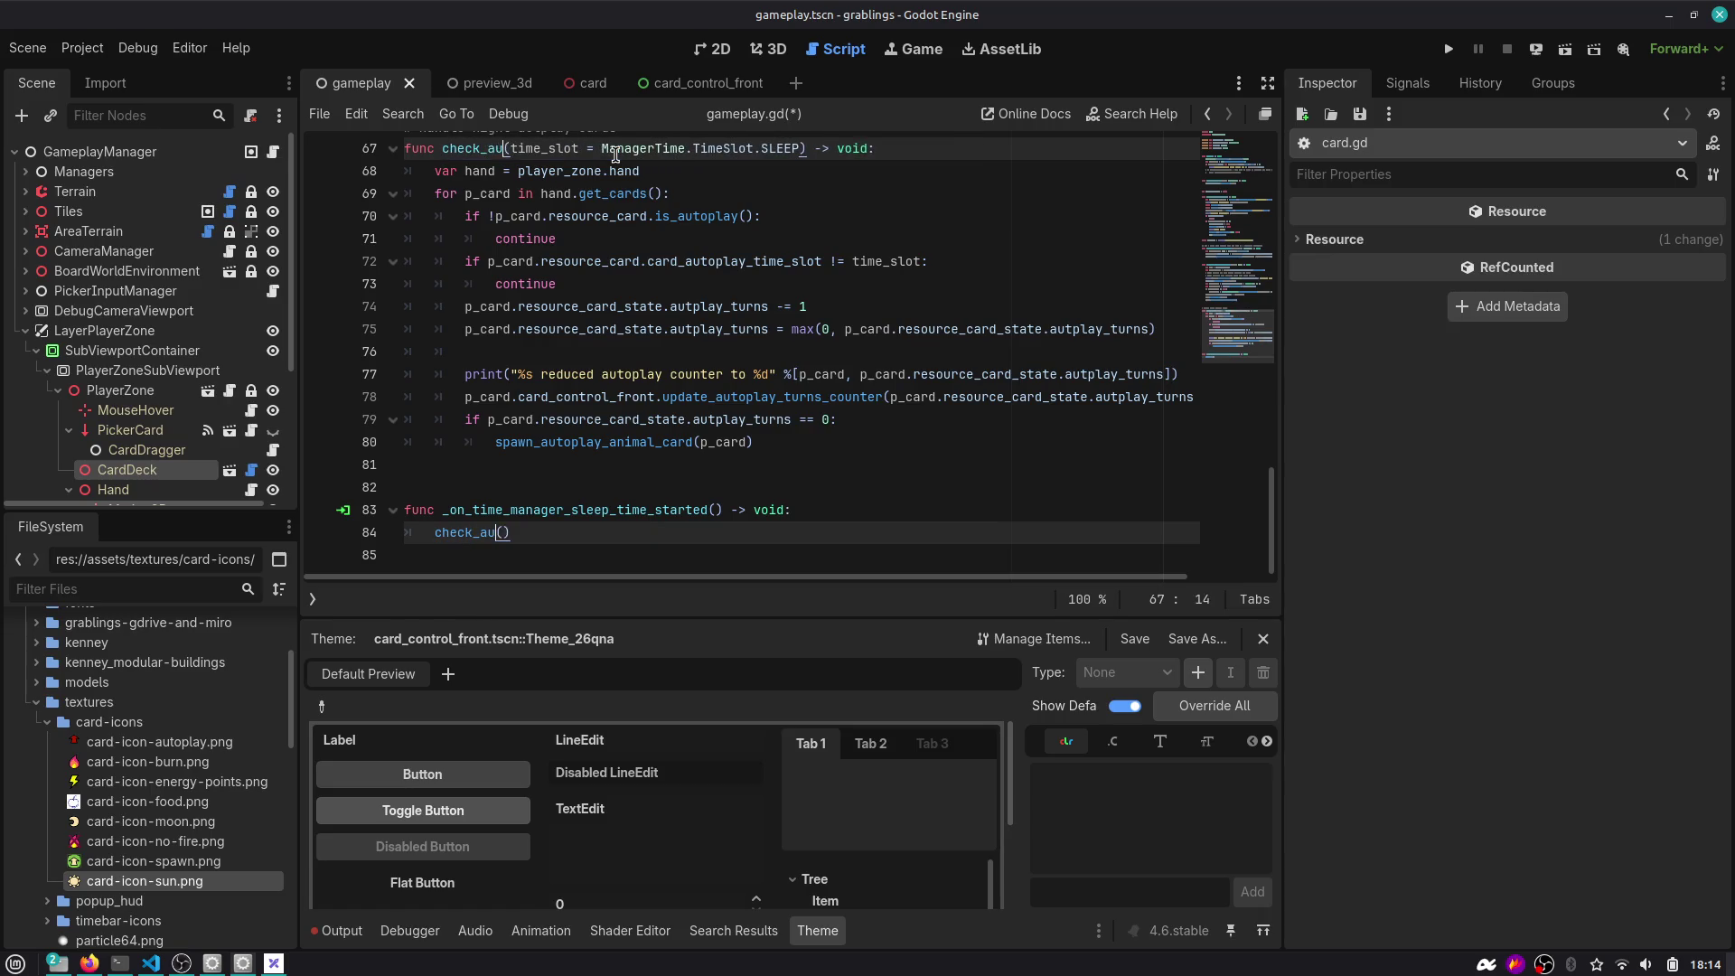
{"action": "type", "text": "oplay_"}
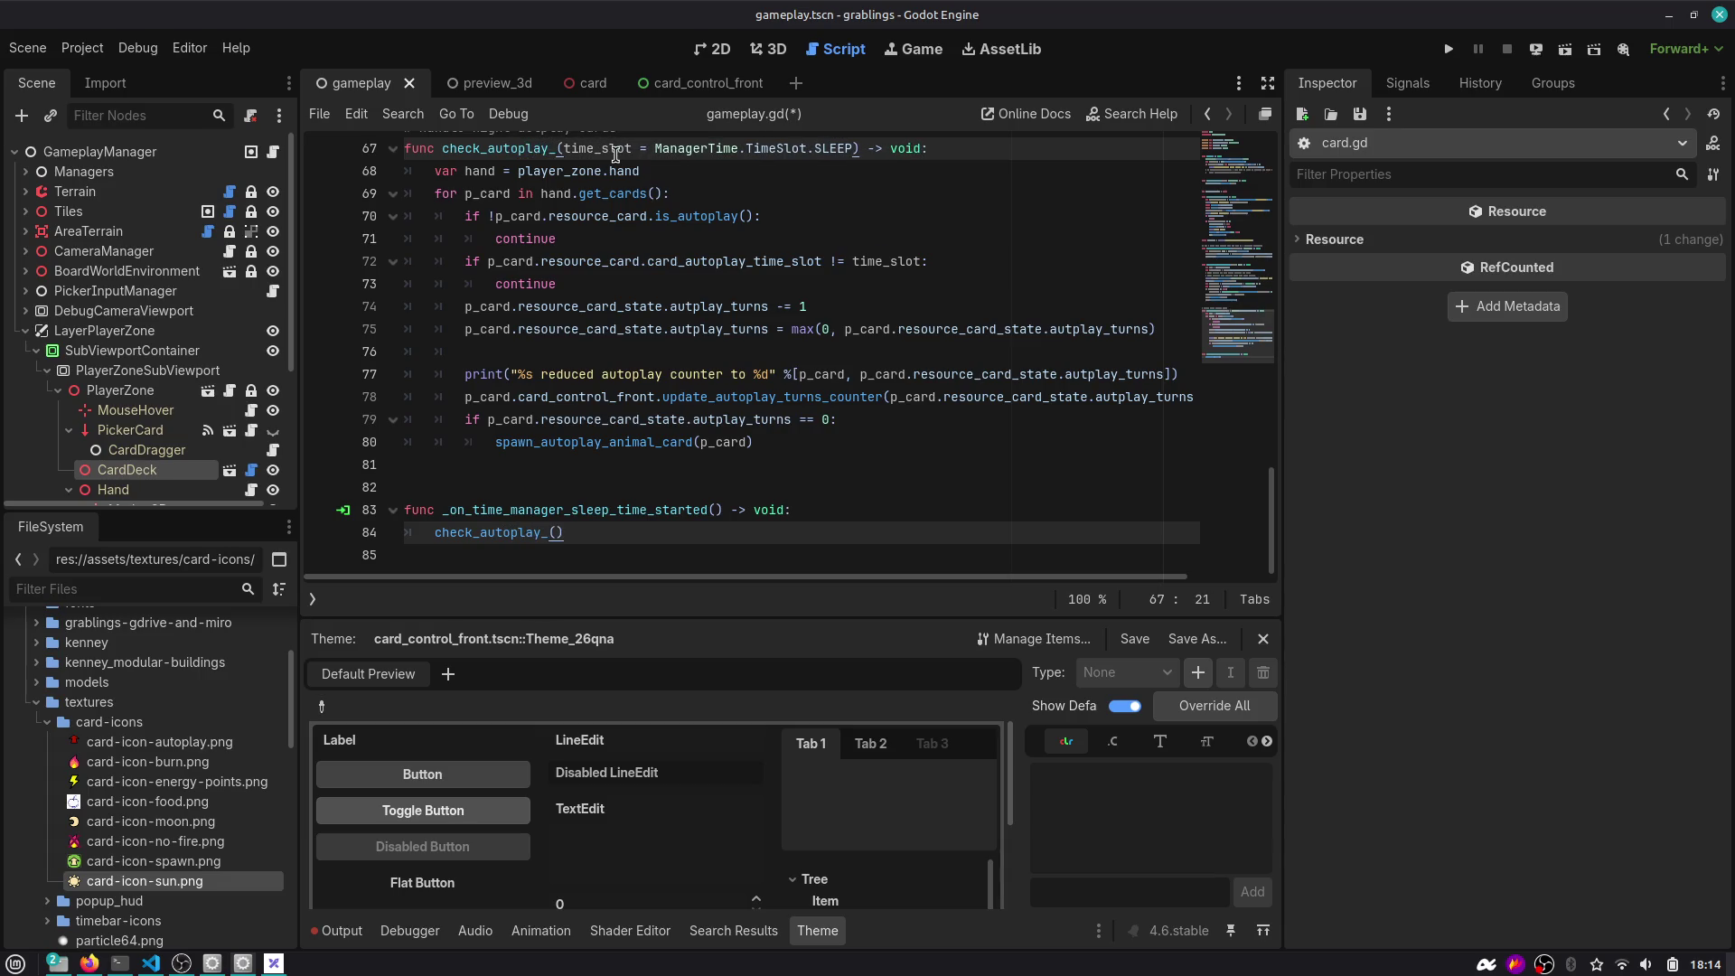
{"action": "type", "text": "time_slot"}
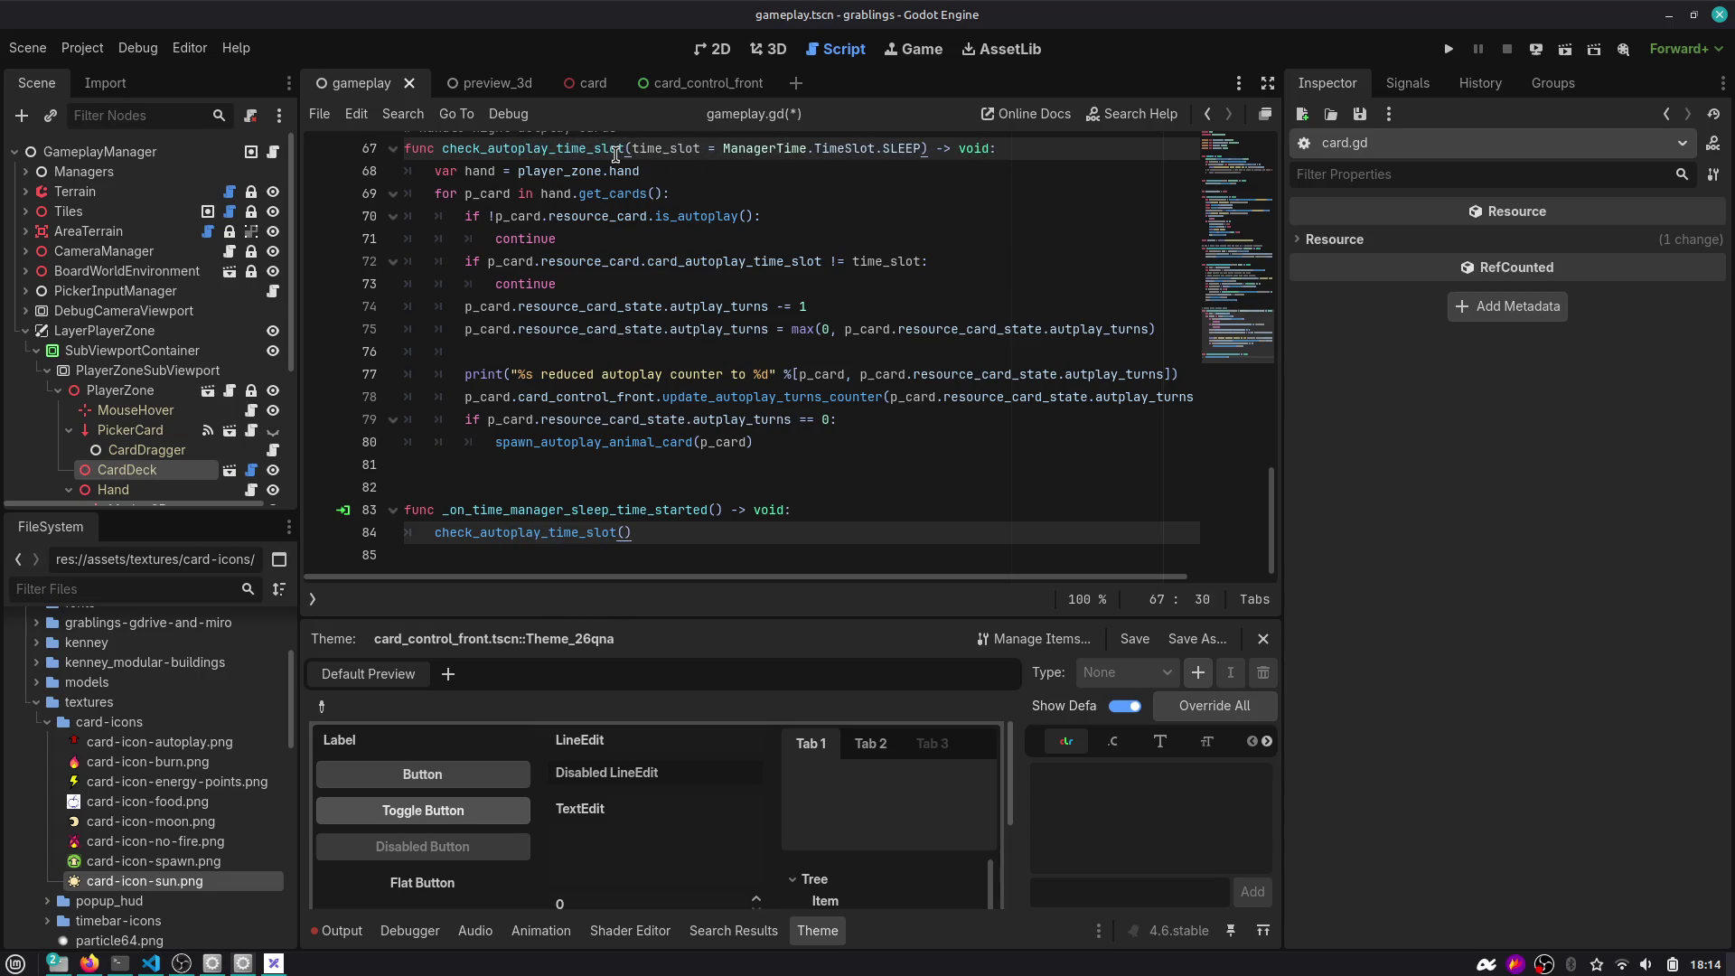
{"action": "type", "text": "_cards"}
{"action": "key", "text": "BackSpace"}
{"action": "key", "text": "BackSpace"}
{"action": "key", "text": "BackSpace"}
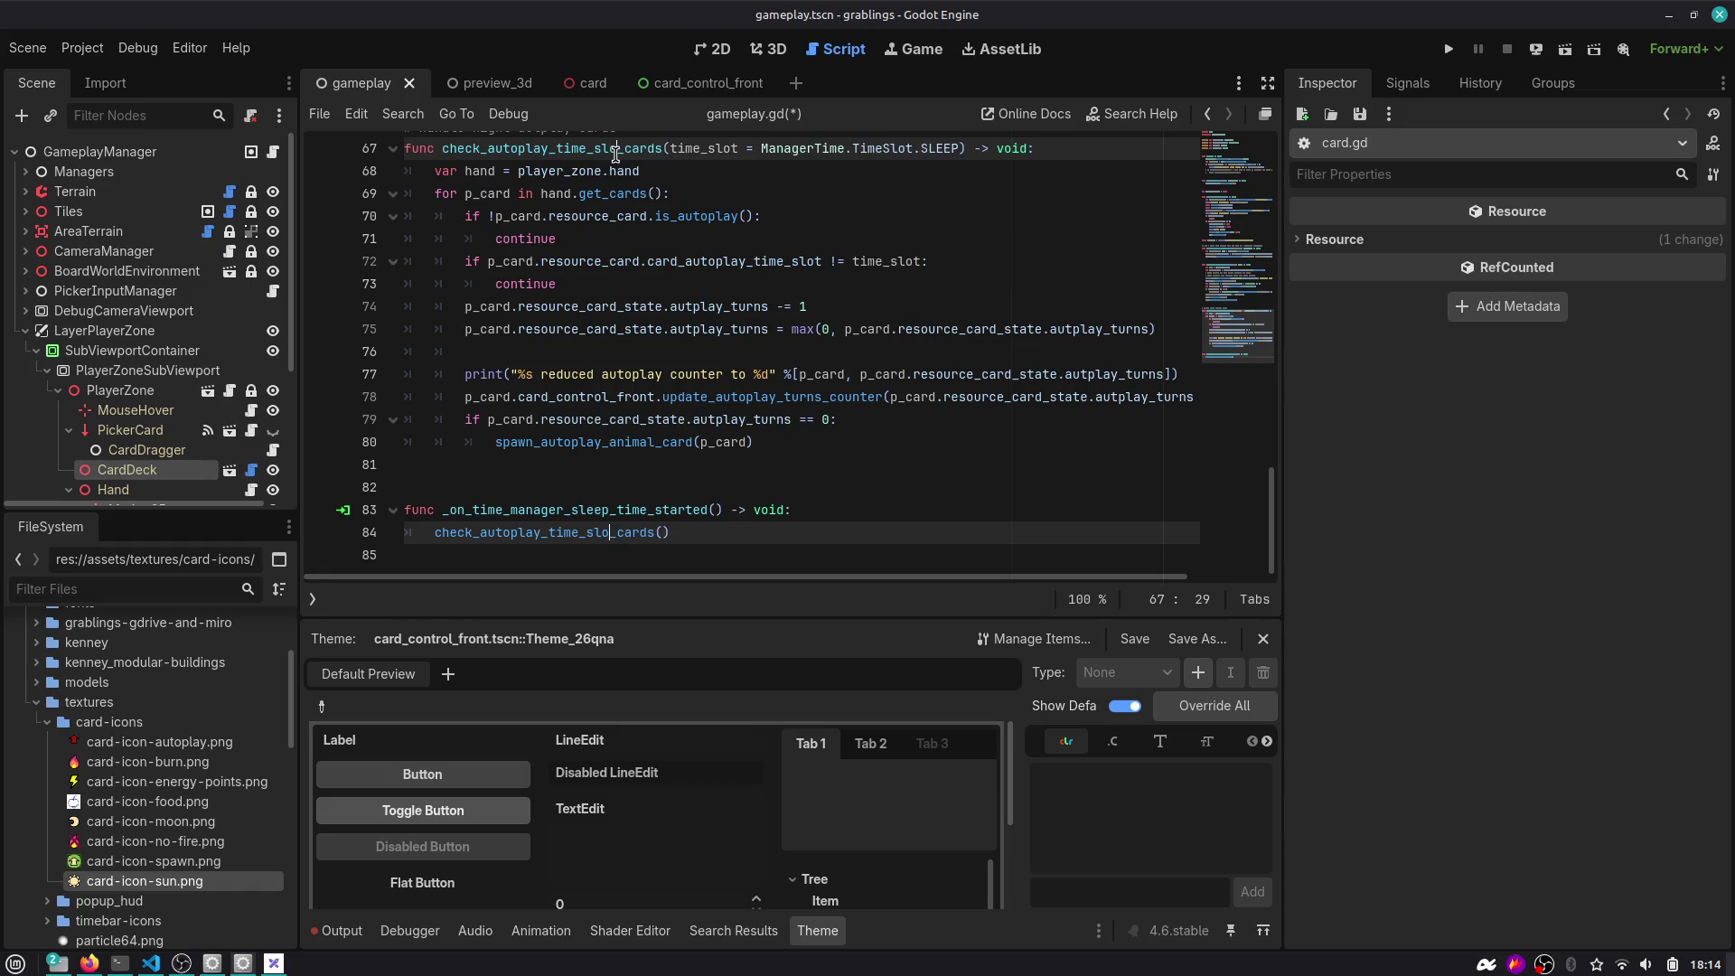
{"action": "key", "text": "BackSpace"}
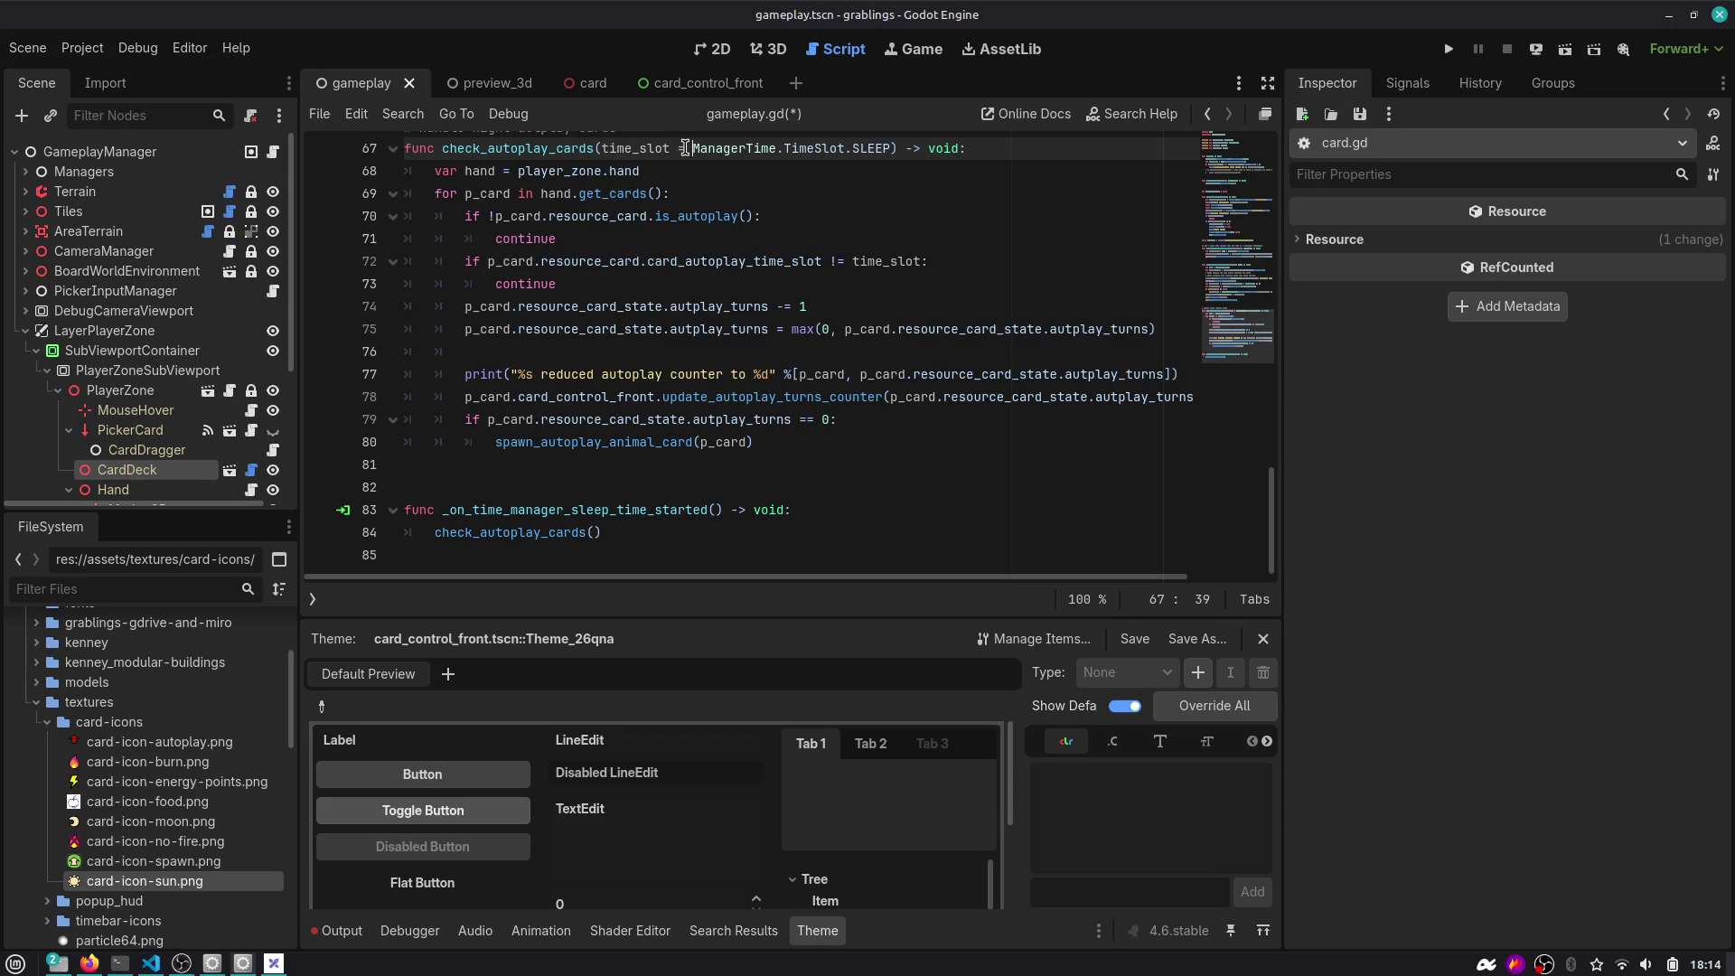
Copy ManagerTime.TimeSlot.SLEEP from the default and paste it as the line 84 call's argument.
{"action": "key", "text": "ctrl+shift+Right"}
{"action": "key", "text": "ctrl+shift+Right"}
{"action": "key", "text": "ctrl+shift+Right"}
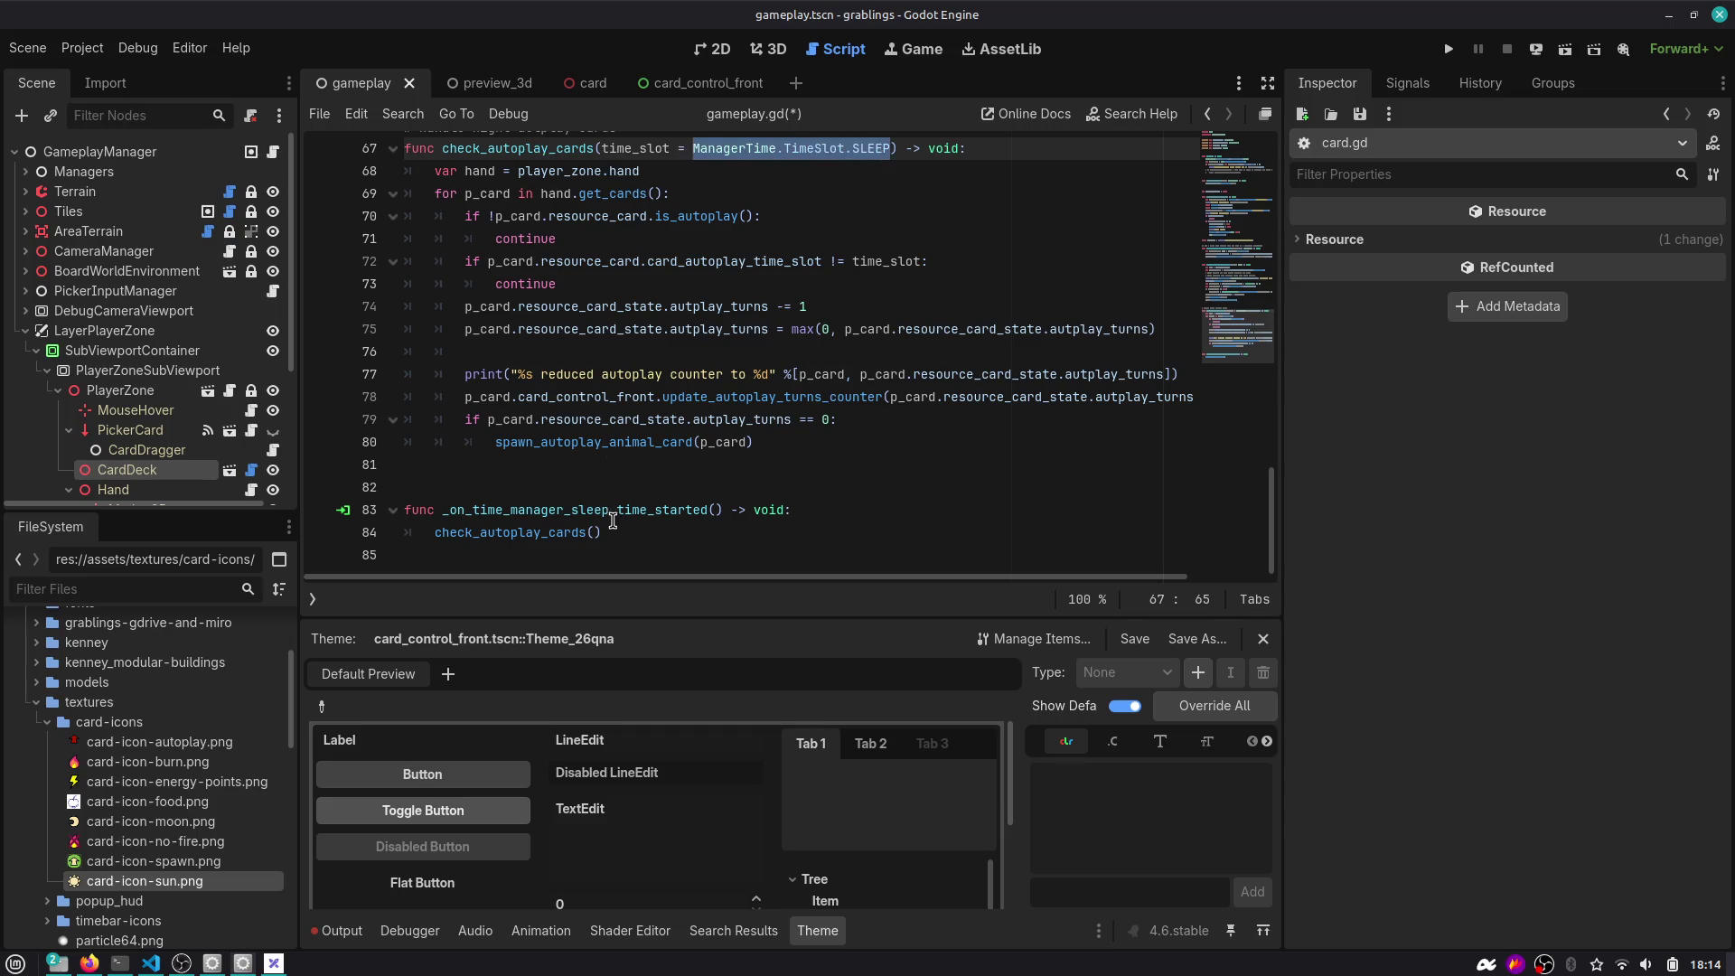
{"action": "key", "text": "ctrl+c"}
{"action": "left_click", "coordinate": [613, 524]}
{"action": "key", "text": "Left"}
{"action": "key", "text": "ctrl+v"}
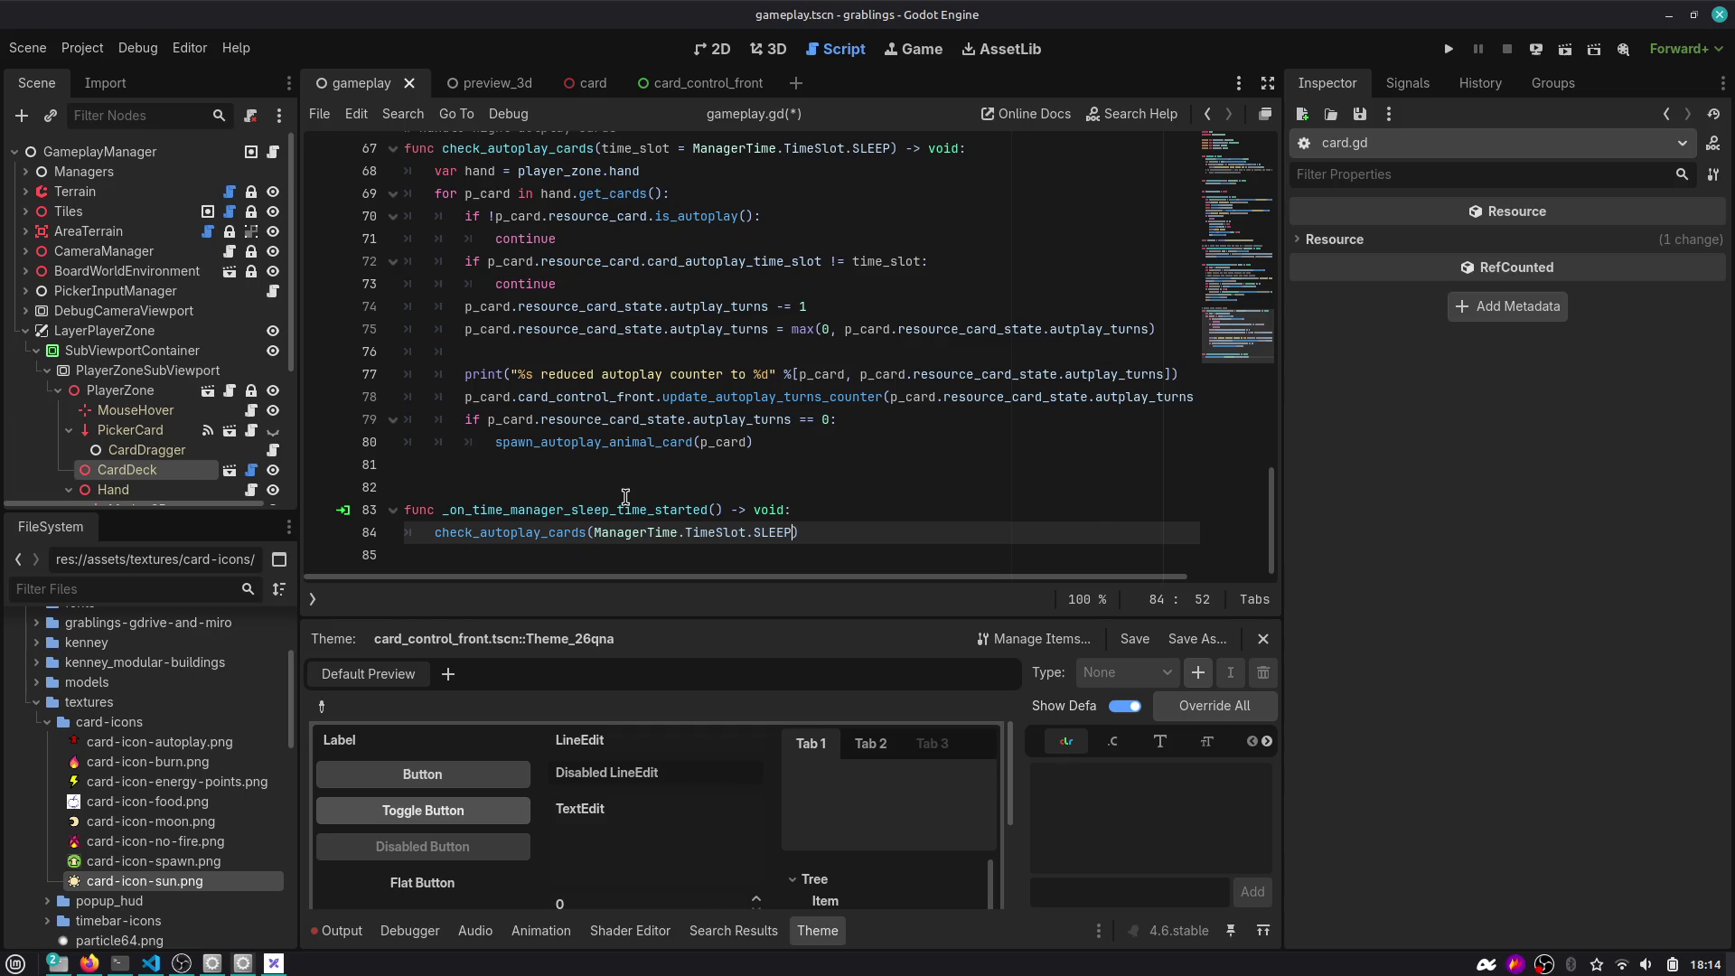
Save, then duplicate the SLEEP call on line 84 and change the copy's time slot to MORNING.
{"action": "key", "text": "End"}
{"action": "key", "text": "ctrl+shift+d"}
{"action": "key", "text": "ctrl+s"}
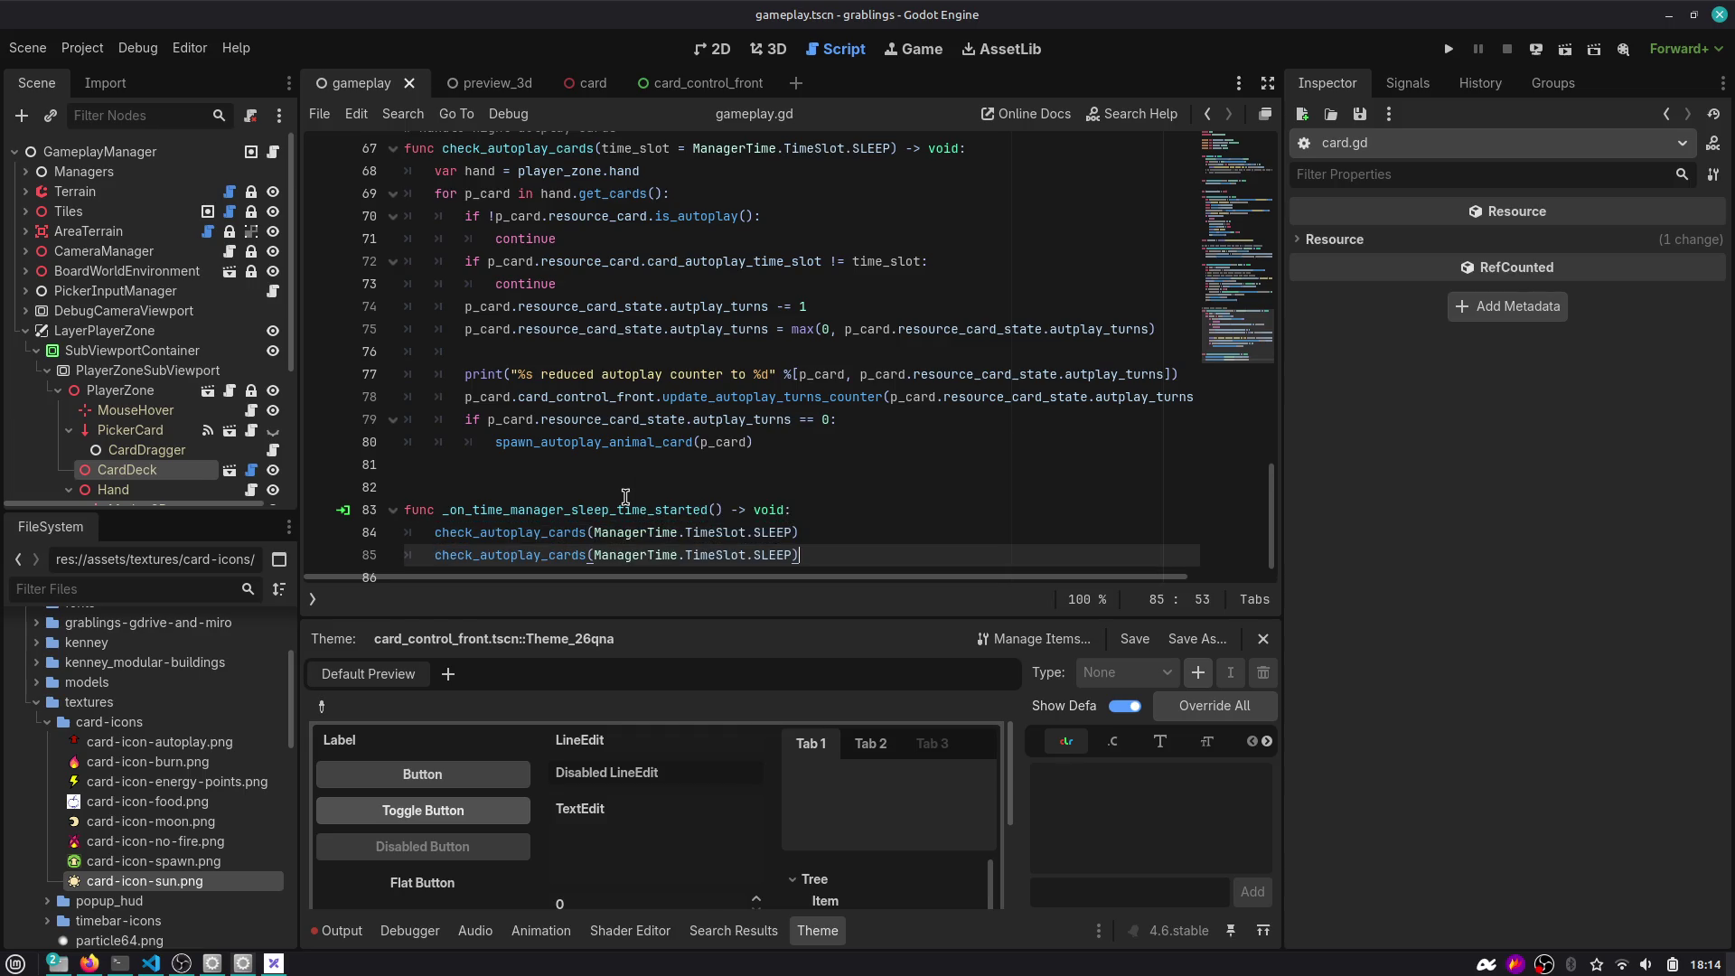
{"action": "key", "text": "ctrl+BackSpace"}
{"action": "key", "text": "Return"}
Change the commented call on line 86 to use HOBBY, leaving it commented out.
{"action": "key", "text": "Down"}
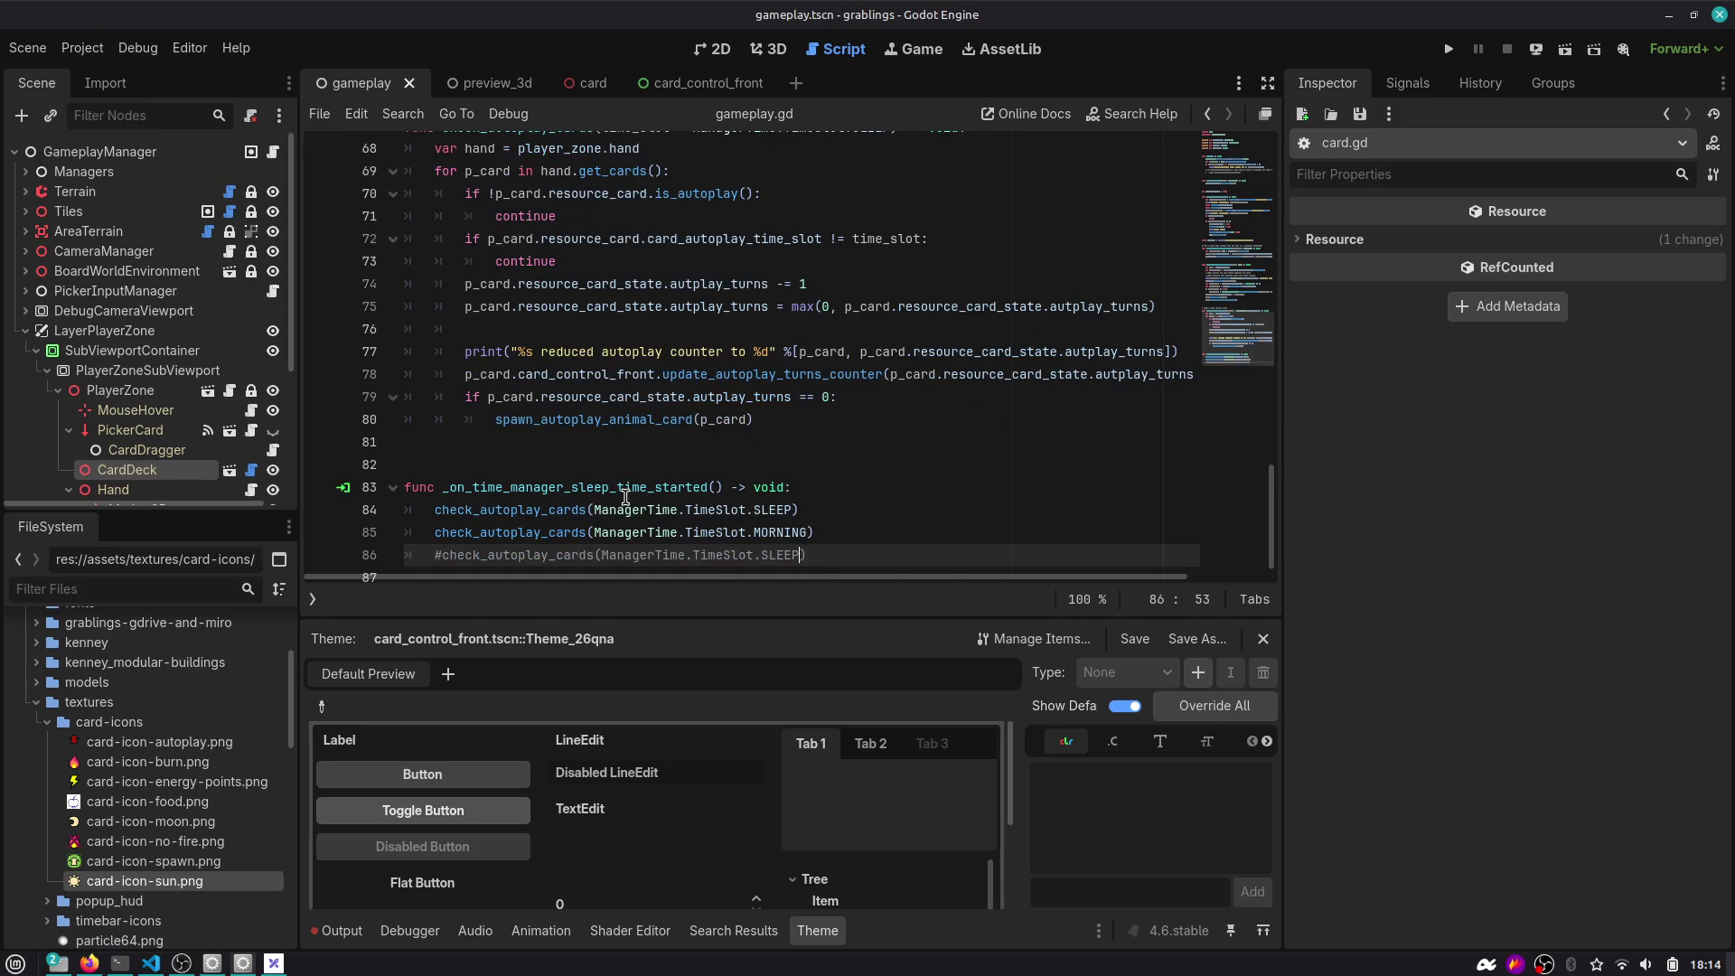
{"action": "key", "text": "ctrl+k"}
{"action": "key", "text": "ctrl+shift+Left"}
{"action": "key", "text": "BackSpace"}
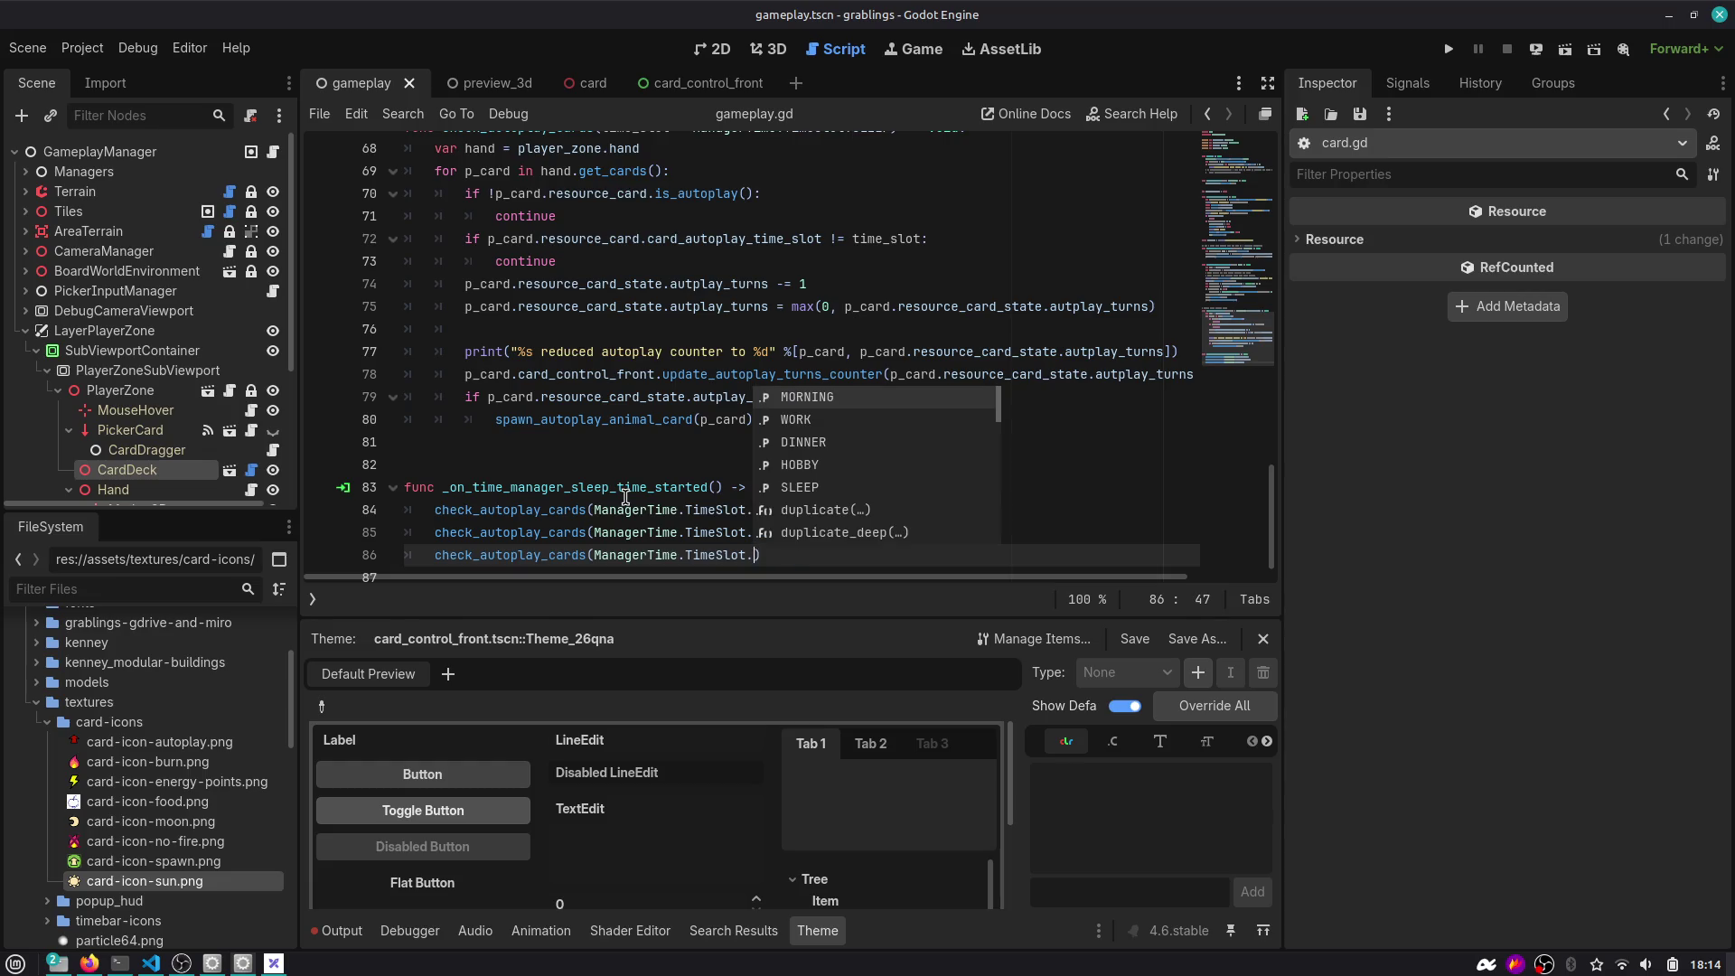
{"action": "key", "text": "Down"}
{"action": "key", "text": "Down"}
{"action": "key", "text": "Return"}
{"action": "key", "text": "ctrl+shift+Left"}
{"action": "key", "text": "BackSpace"}
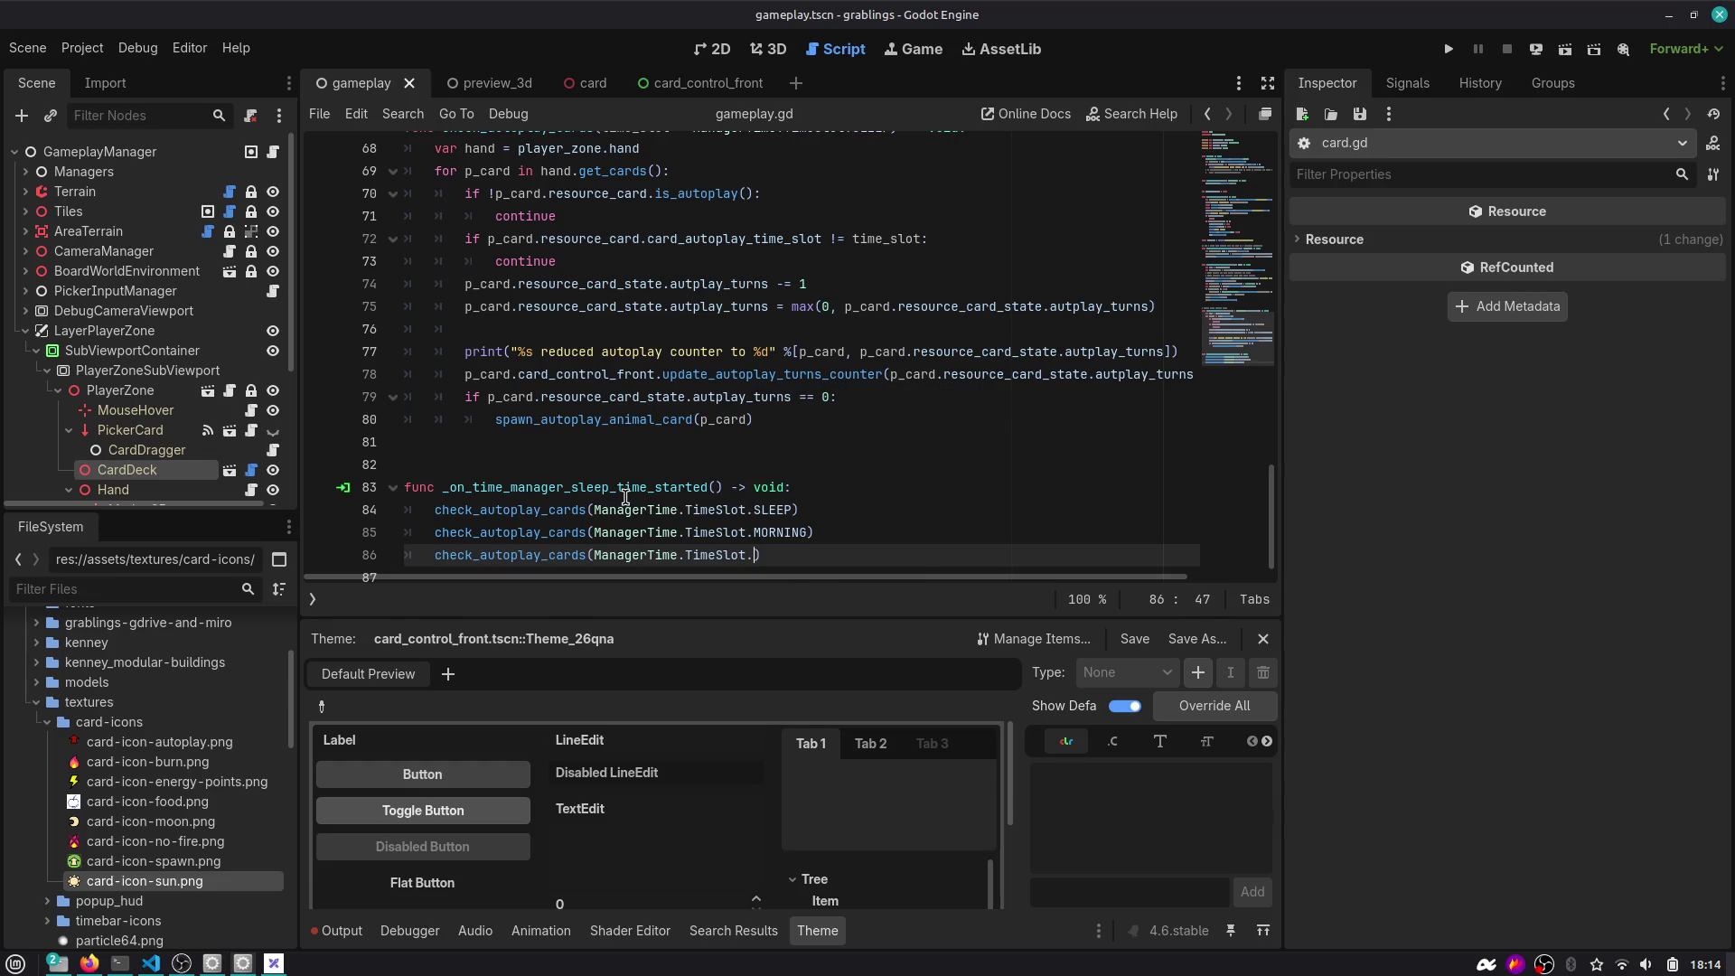
{"action": "key", "text": "Down"}
{"action": "key", "text": "Return"}
{"action": "key", "text": "ctrl+k"}
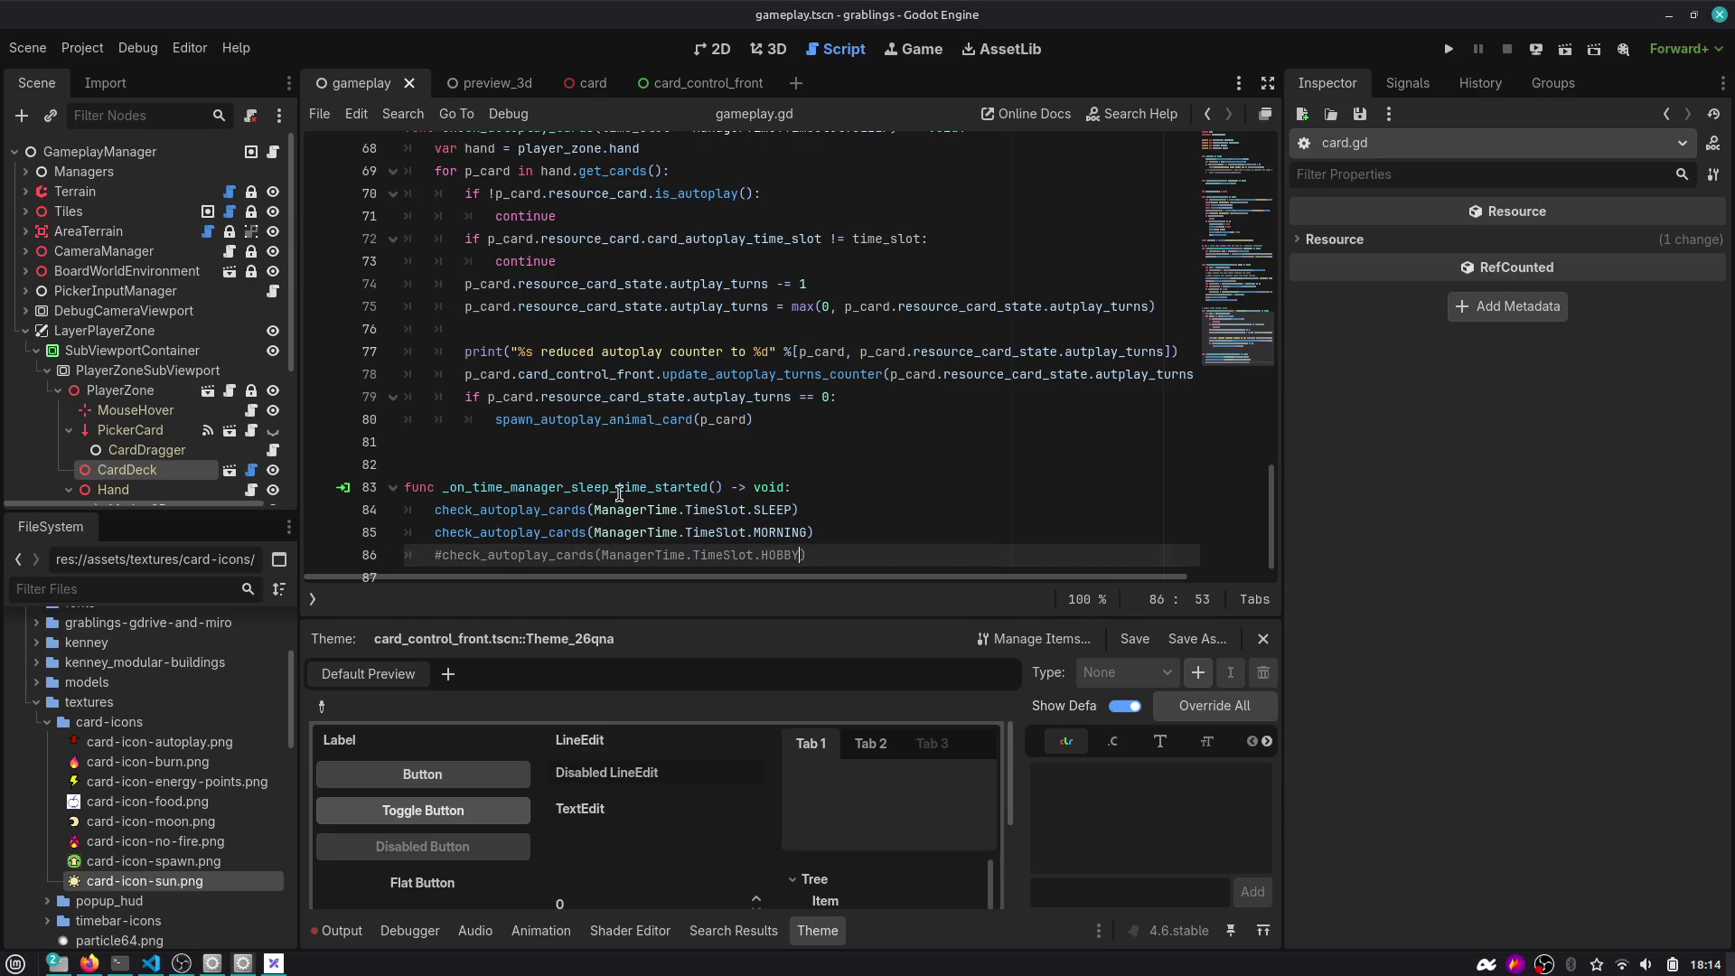
Select the check_autoplay_cards call on line 85 and scroll up to its definition.
{"action": "scroll", "coordinate": [619, 495], "scroll_direction": "up", "scroll_amount": 1}
{"action": "scroll", "coordinate": [619, 494], "scroll_direction": "down", "scroll_amount": 2}
{"action": "double_click", "coordinate": [566, 508]}
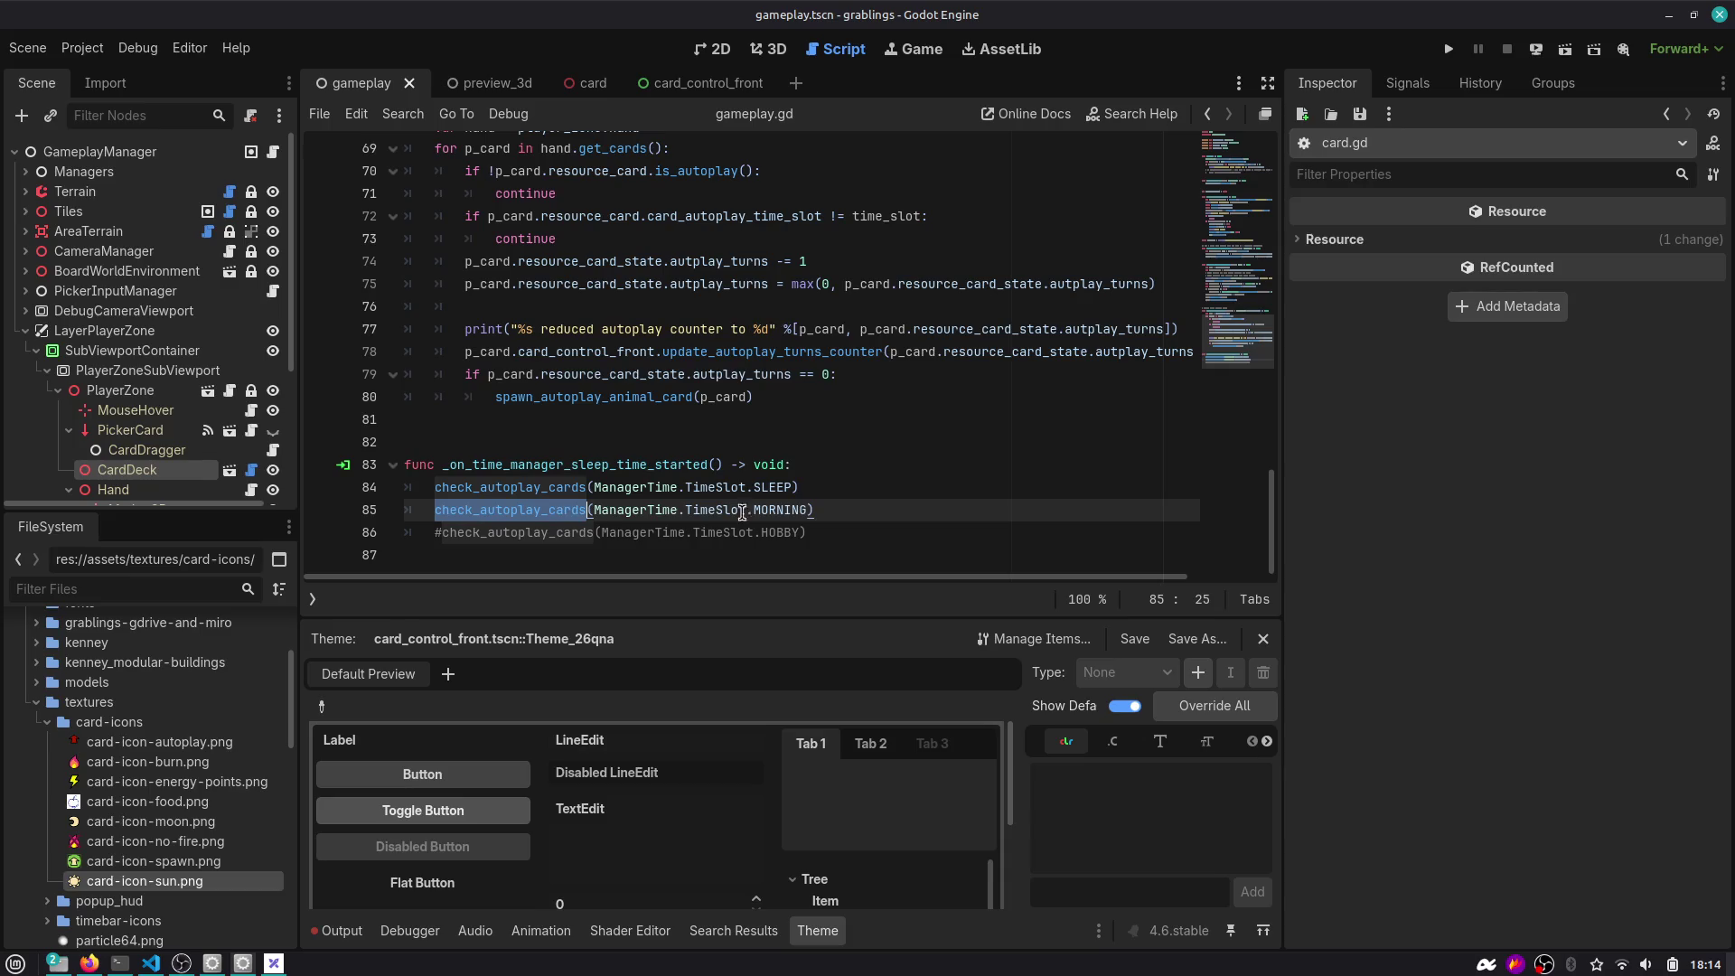
{"action": "scroll", "coordinate": [837, 524], "scroll_direction": "up", "scroll_amount": 2}
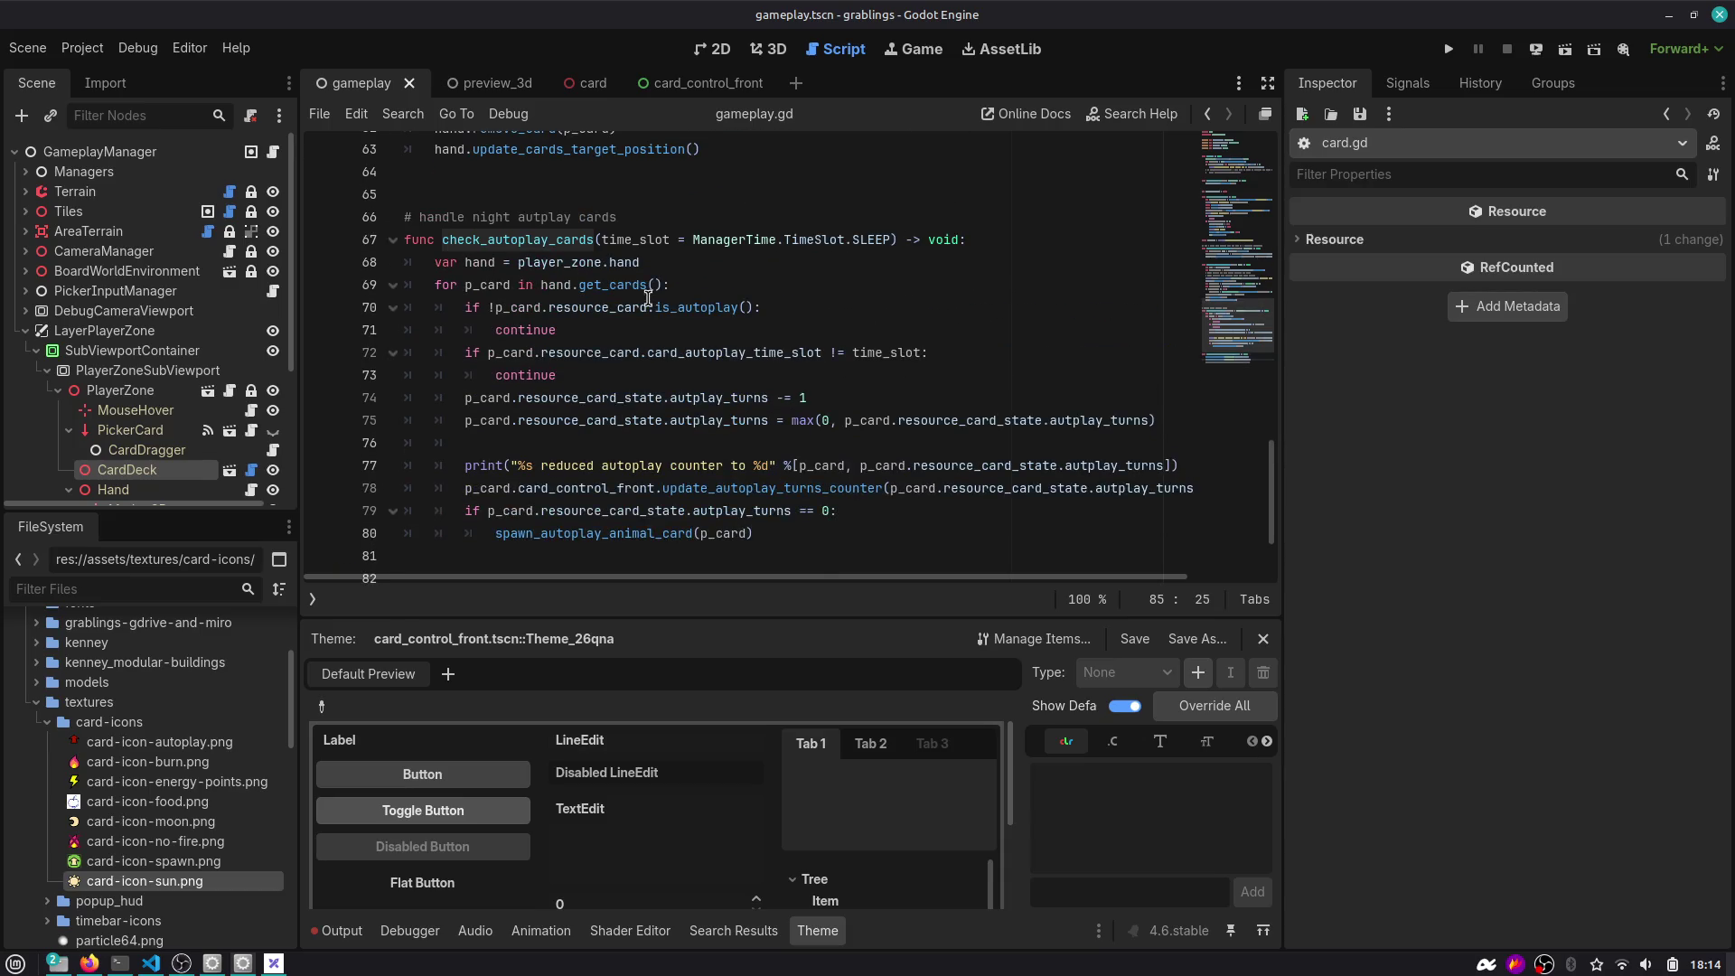
Delete the night autoplay comment and change the parameter to 'time_slot: ManagerTime.TimeSlot'.
{"action": "triple_click", "coordinate": [524, 215]}
{"action": "key", "text": "ctrl+shift+k"}
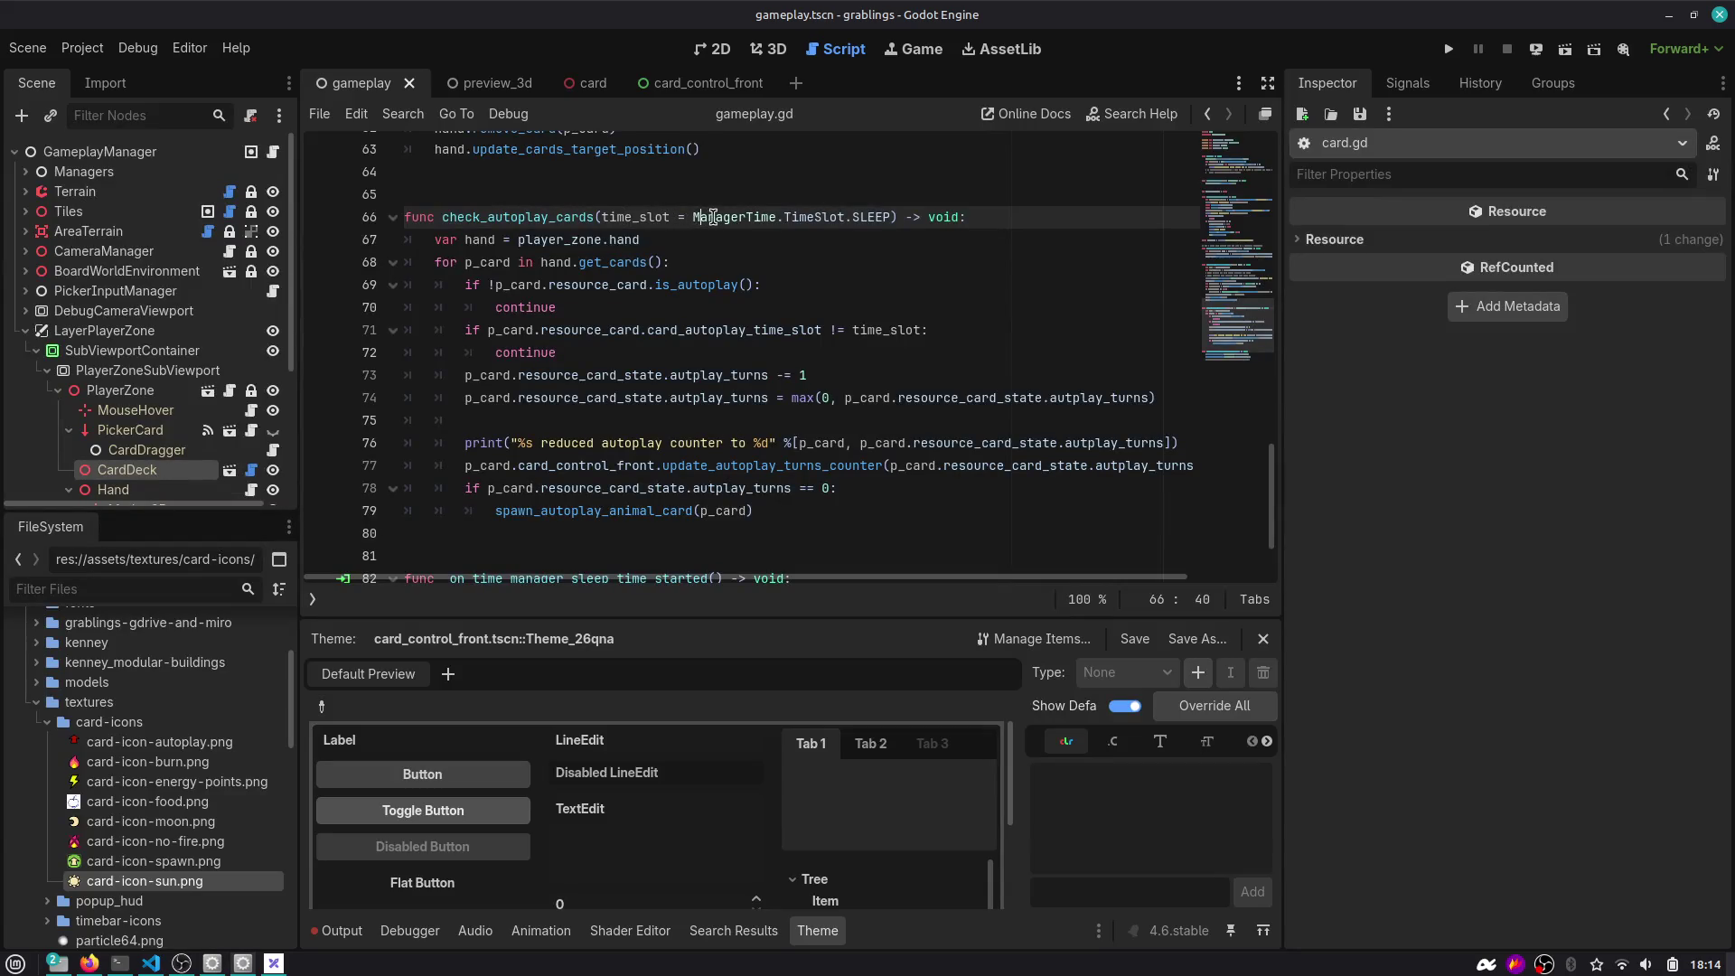
{"action": "key", "text": "ctrl+shift+Right"}
{"action": "key", "text": "ctrl+shift+Right"}
{"action": "key", "text": "ctrl+shift+Right"}
{"action": "key", "text": "BackSpace"}
{"action": "key", "text": "BackSpace"}
{"action": "key", "text": "BackSpace"}
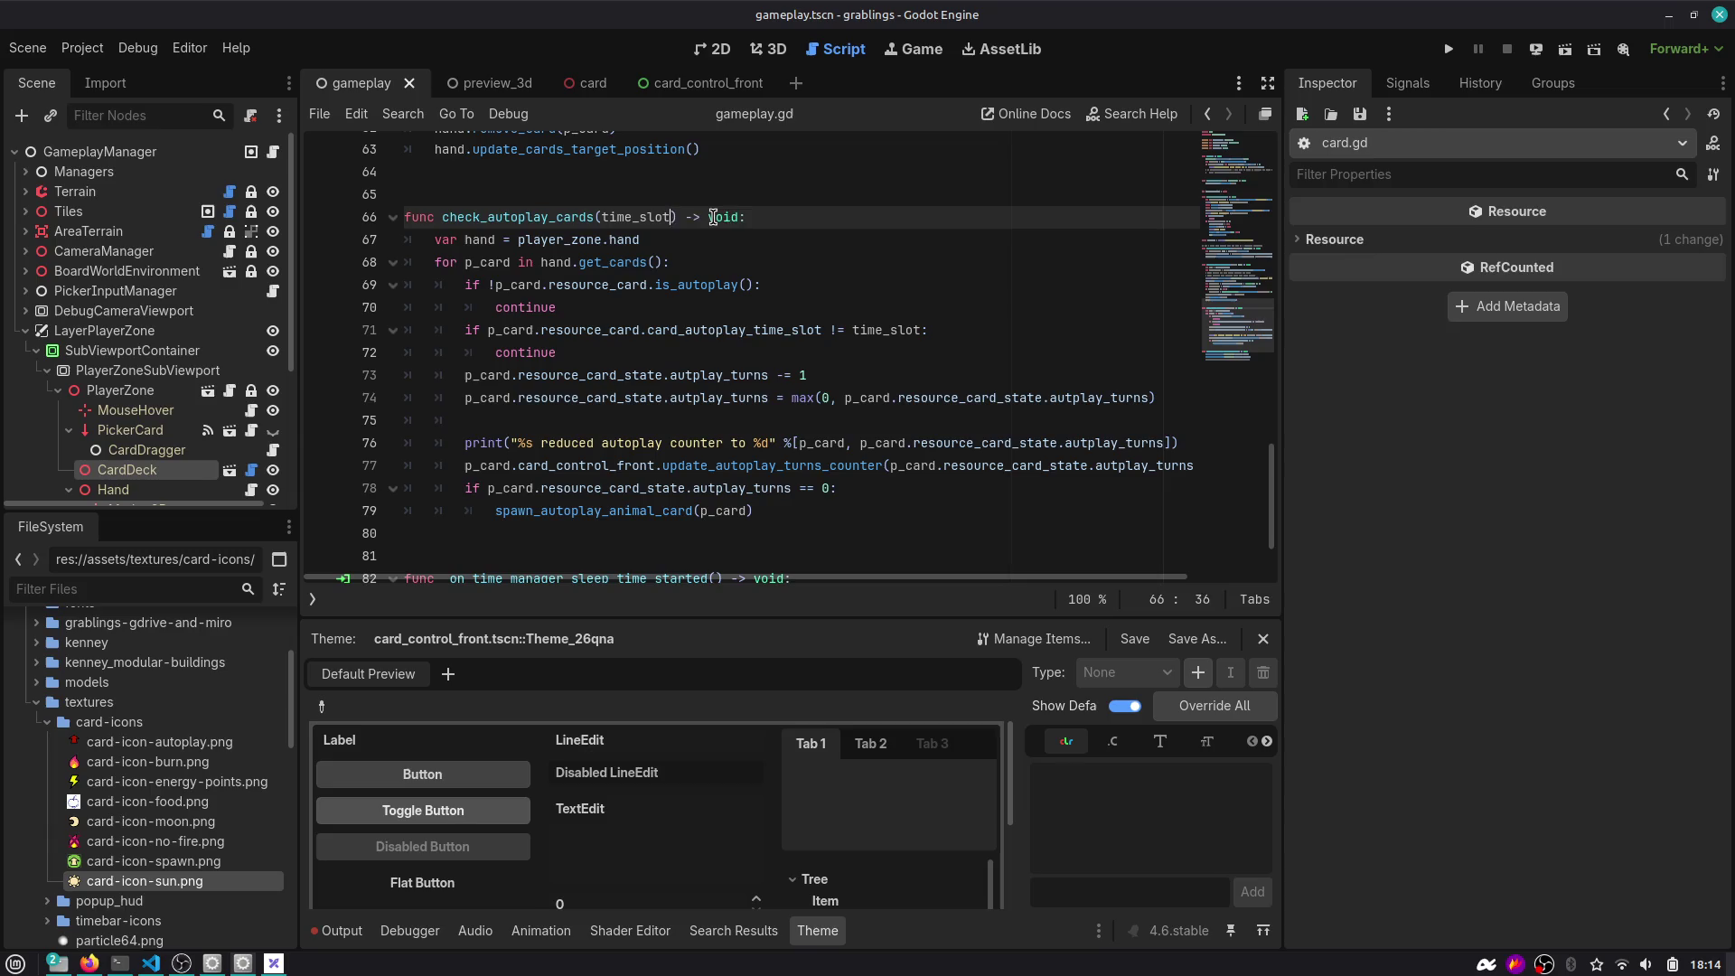
{"action": "type", "text": ": Mana"}
{"action": "key", "text": "Return"}
{"action": "key", "text": "ctrl+z"}
{"action": "key", "text": "Return"}
{"action": "type", "text": ".Ti"}
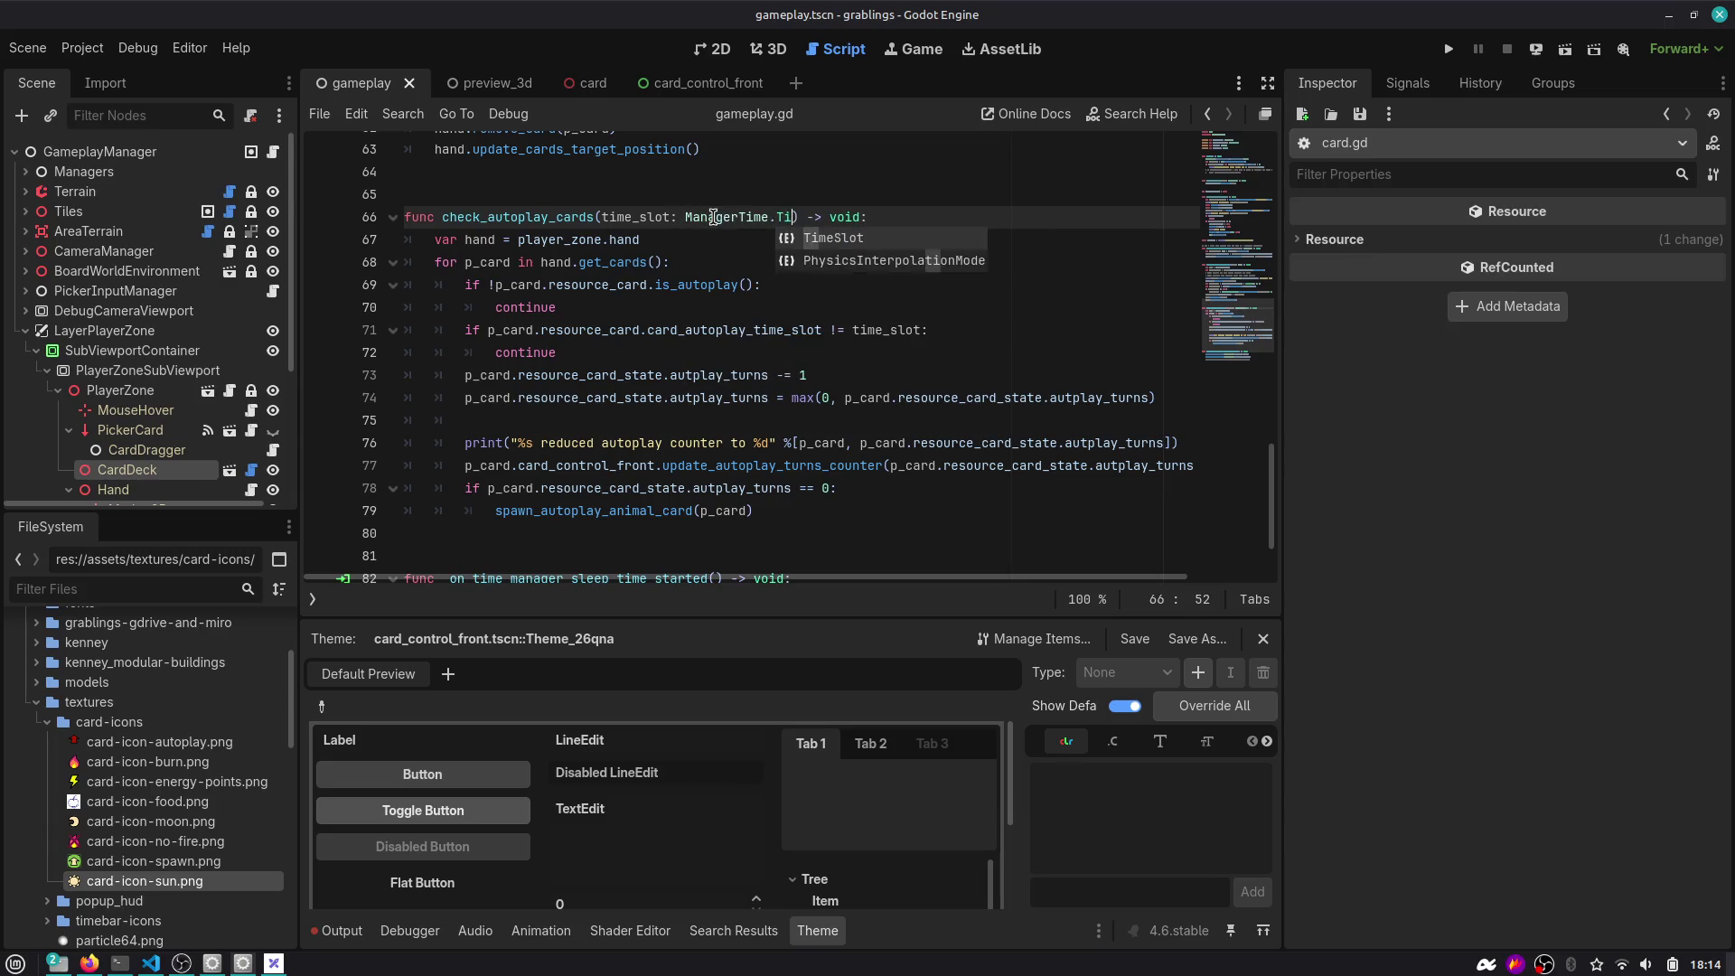
{"action": "key", "text": "Return"}
Show the Output log and drag the splitters to give the code editor more room.
{"action": "double_click", "coordinate": [545, 217]}
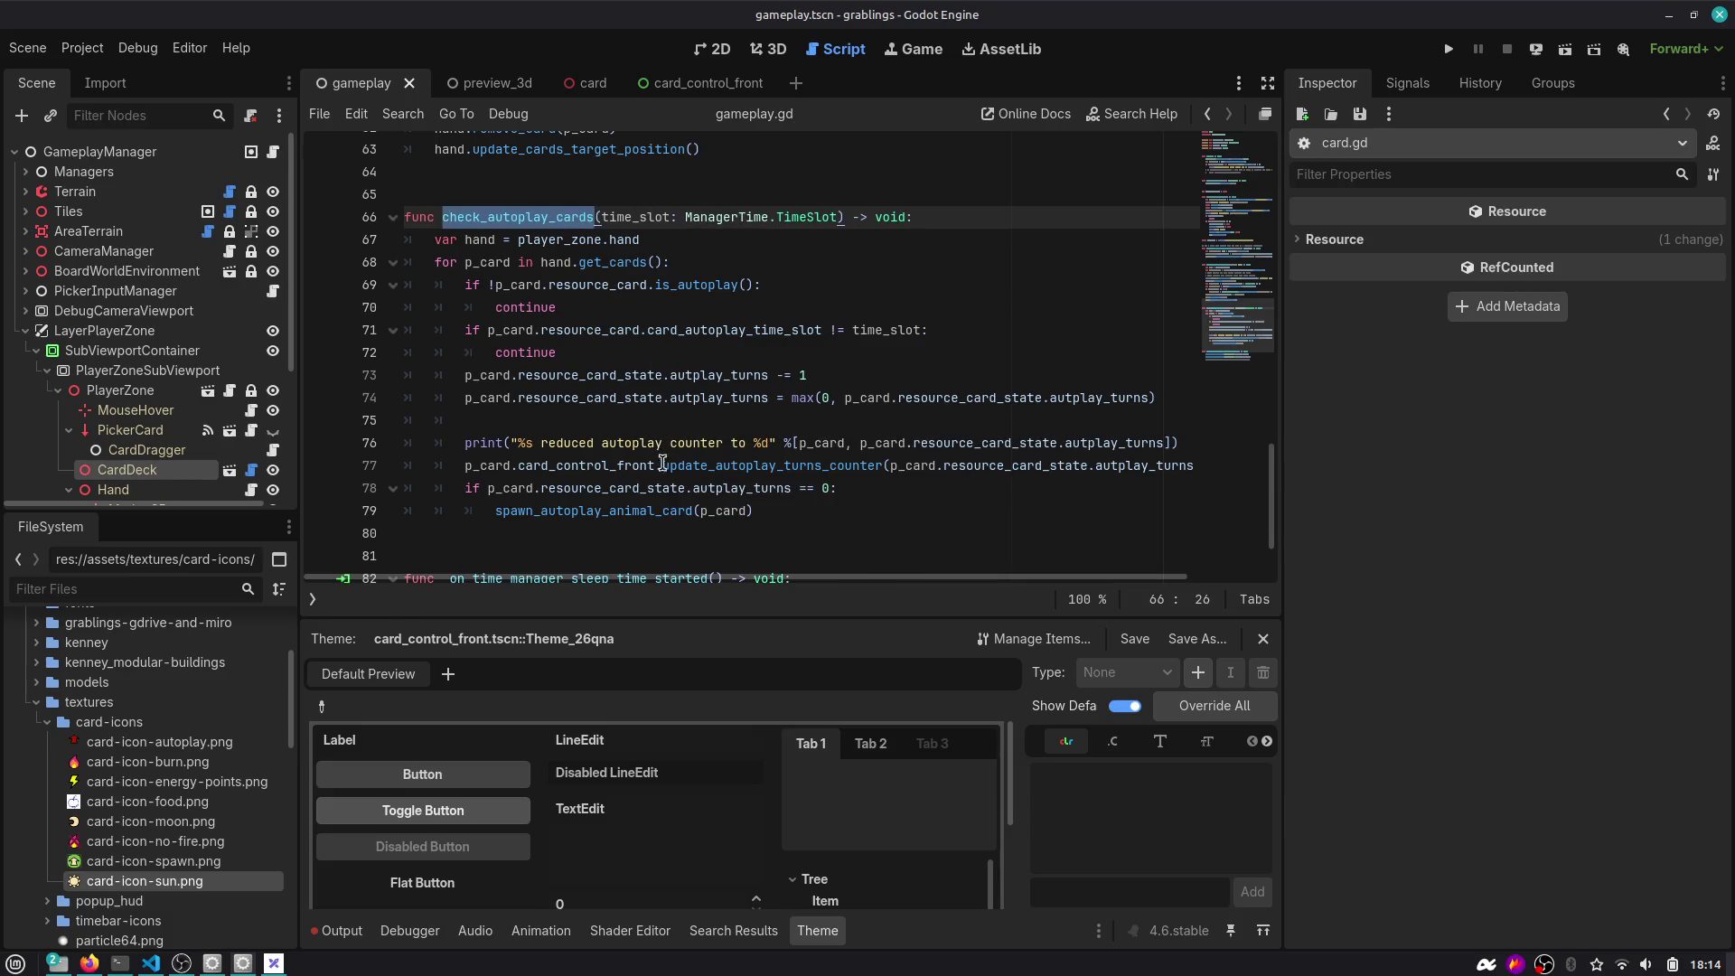
{"action": "scroll", "coordinate": [672, 464], "scroll_direction": "down", "scroll_amount": 1}
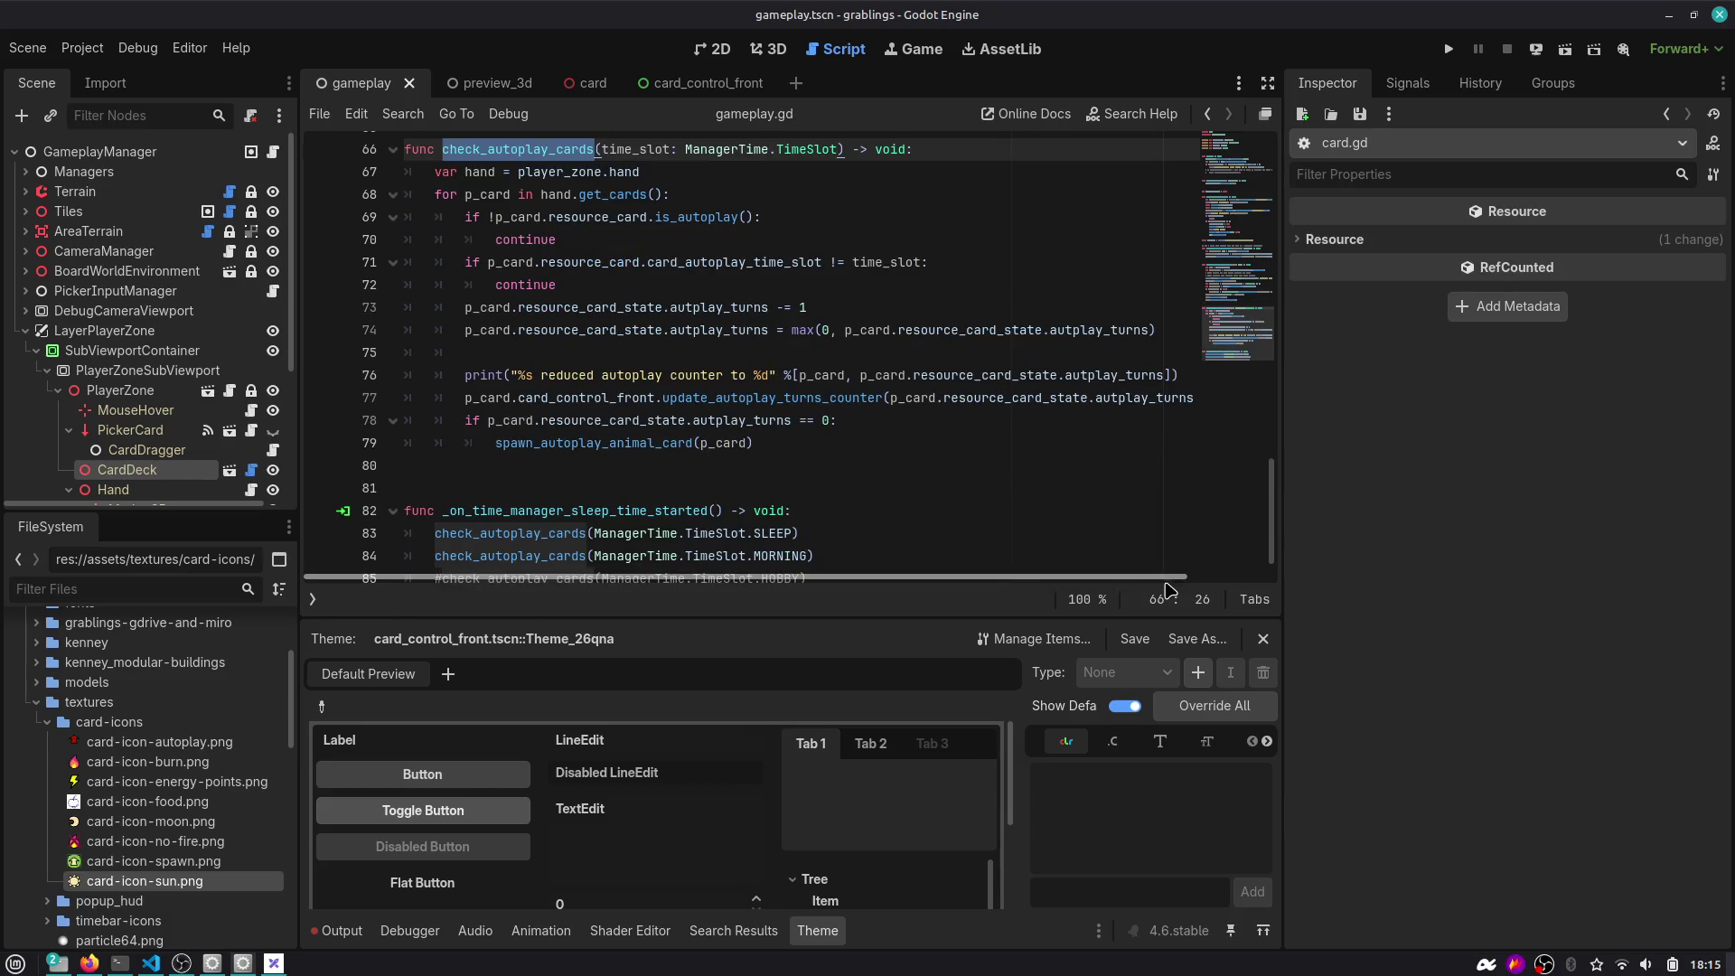
{"action": "left_click", "coordinate": [342, 929]}
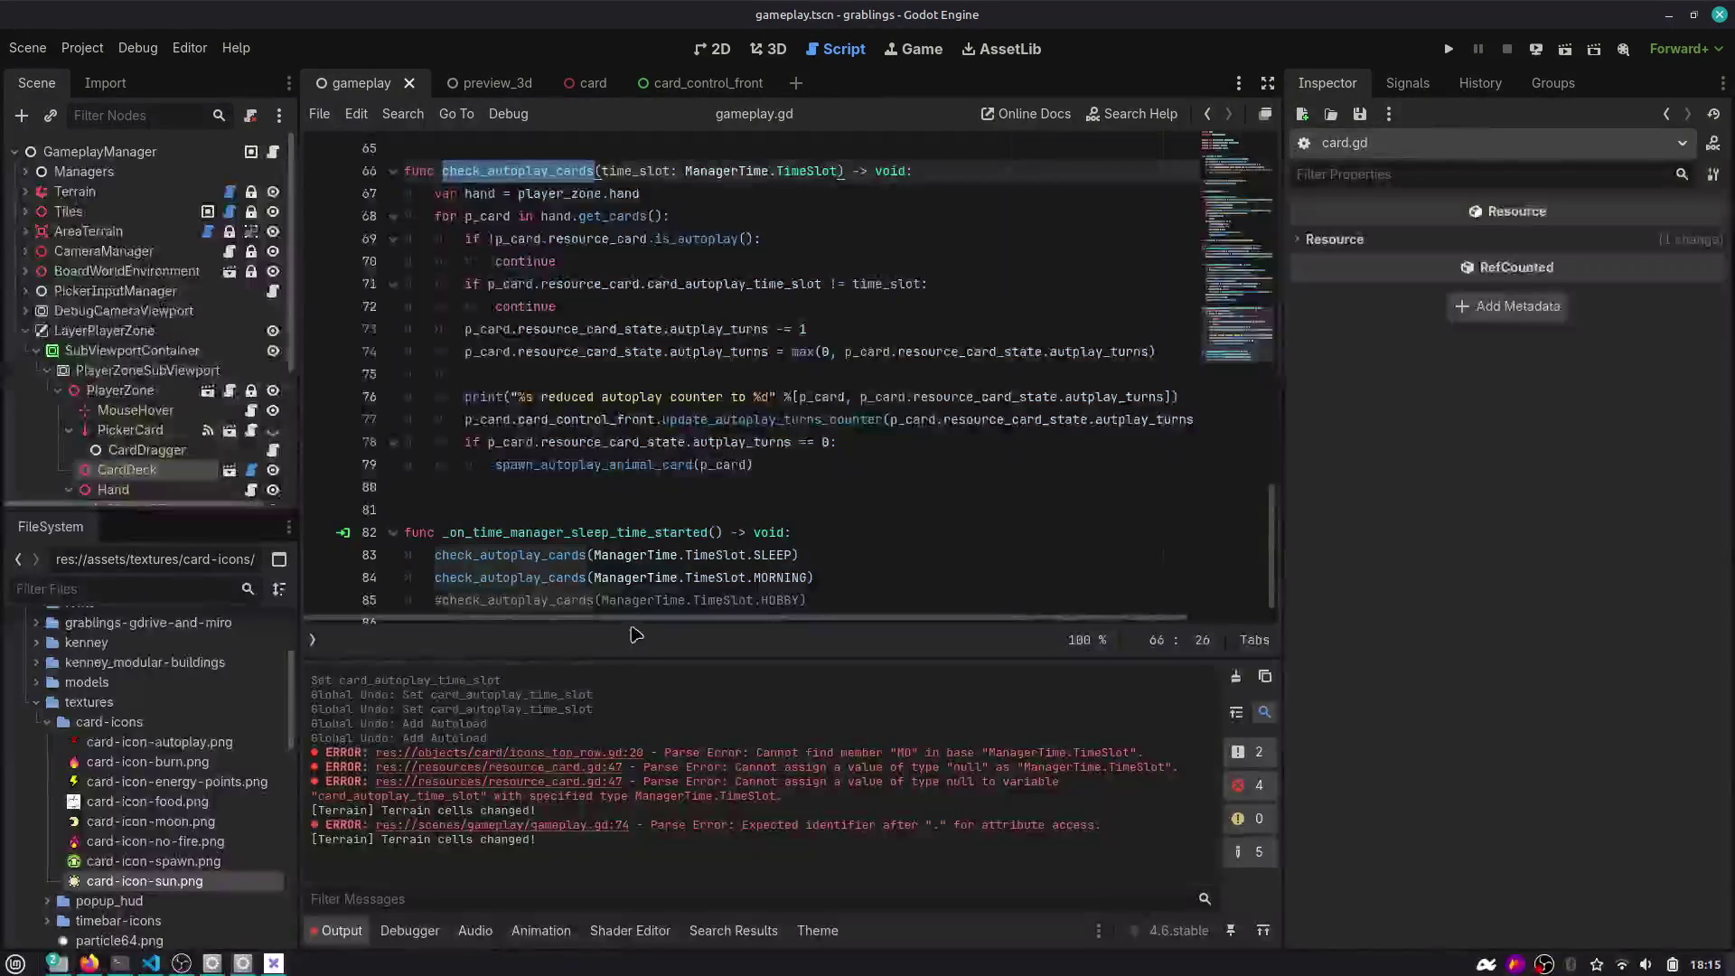
{"action": "left_click_drag", "start_coordinate": [642, 658], "coordinate": [647, 703]}
{"action": "left_click_drag", "start_coordinate": [1281, 390], "coordinate": [1403, 390]}
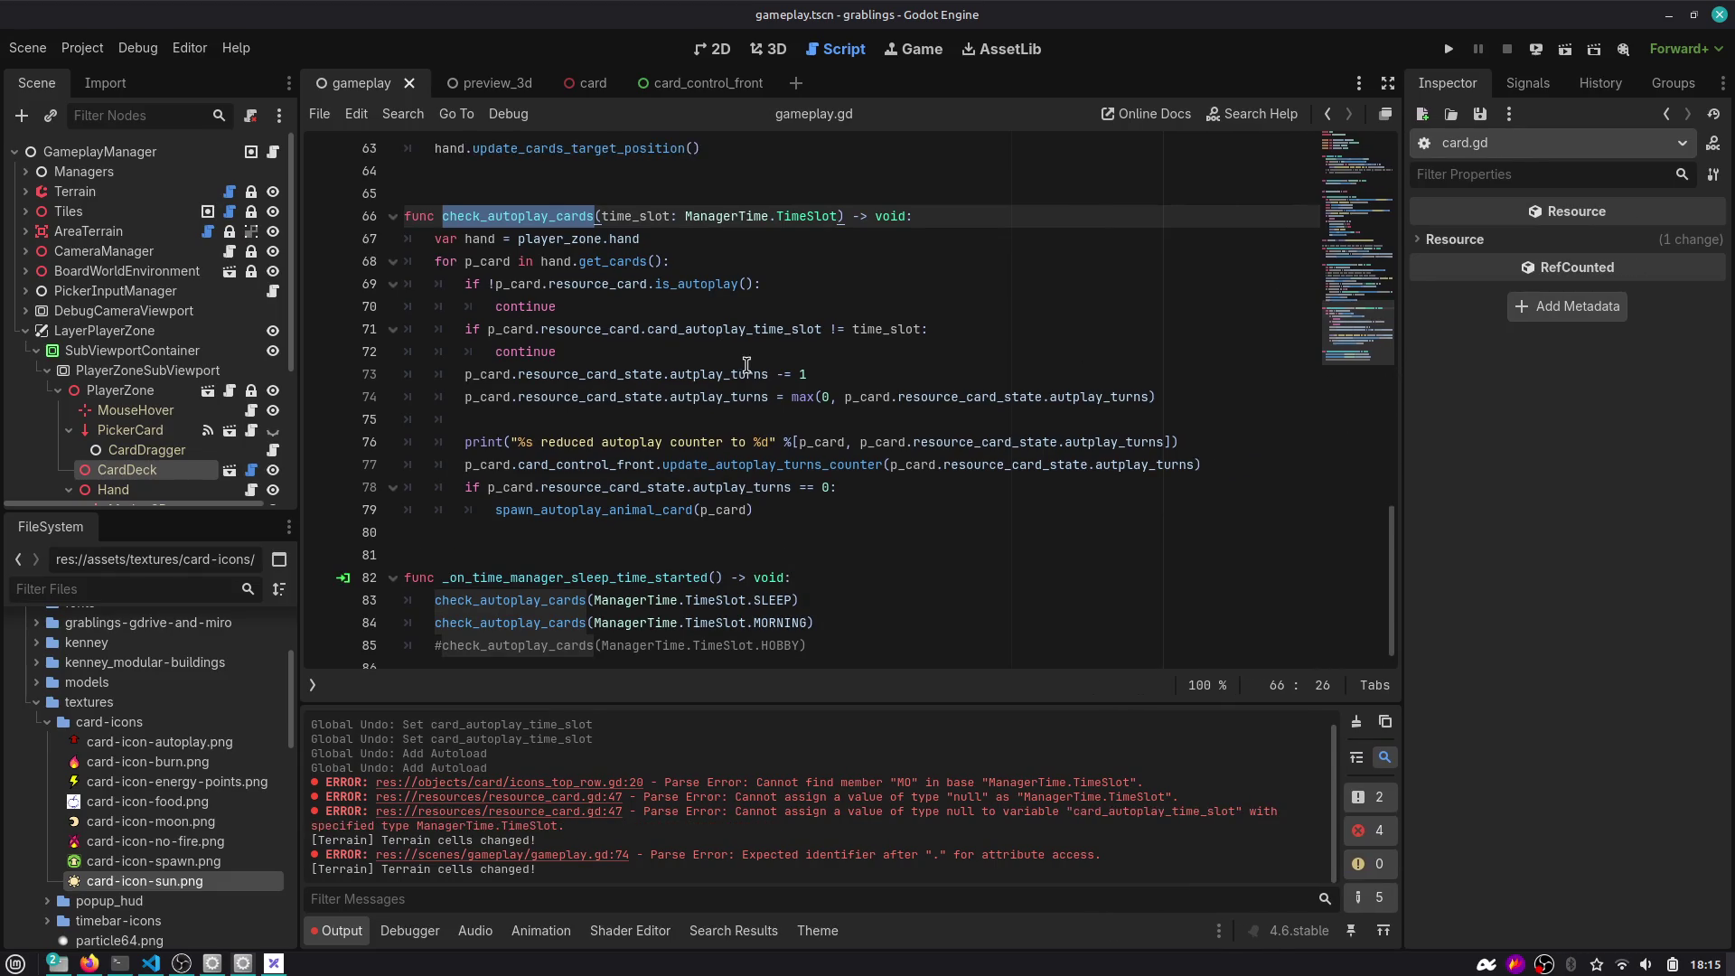
{"action": "left_click_drag", "start_coordinate": [592, 330], "coordinate": [953, 331]}
{"action": "left_click", "coordinate": [808, 354]}
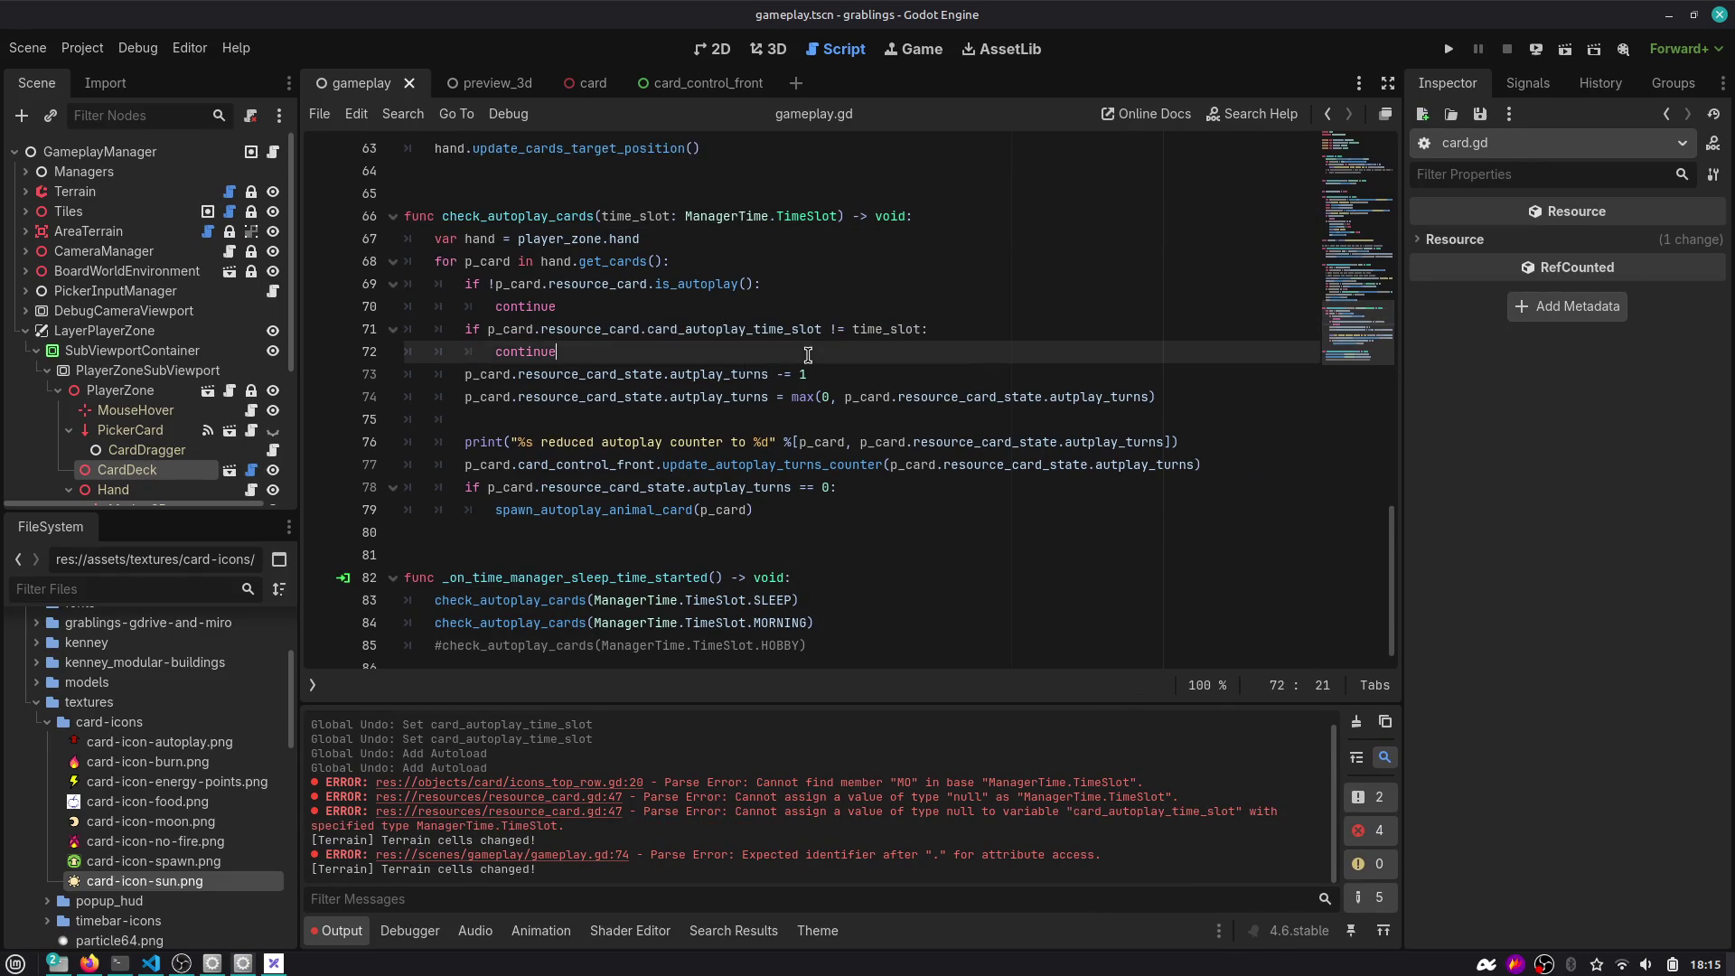
{"action": "left_click_drag", "start_coordinate": [512, 374], "coordinate": [801, 375]}
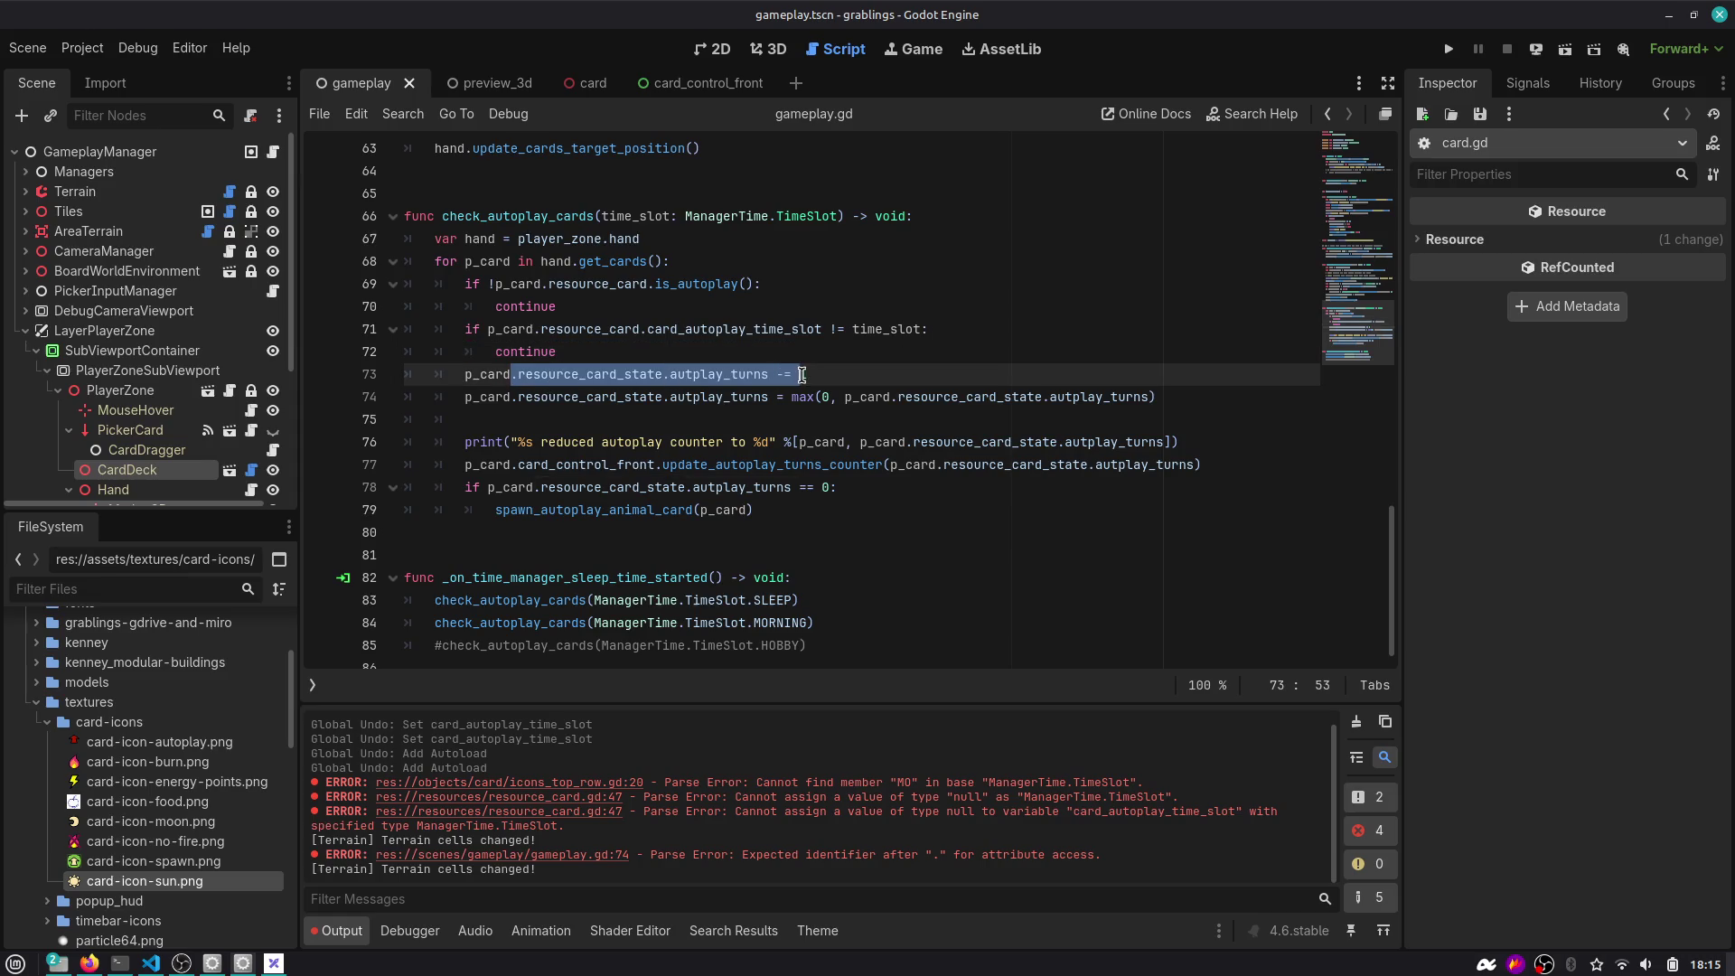
{"action": "left_click", "coordinate": [760, 532]}
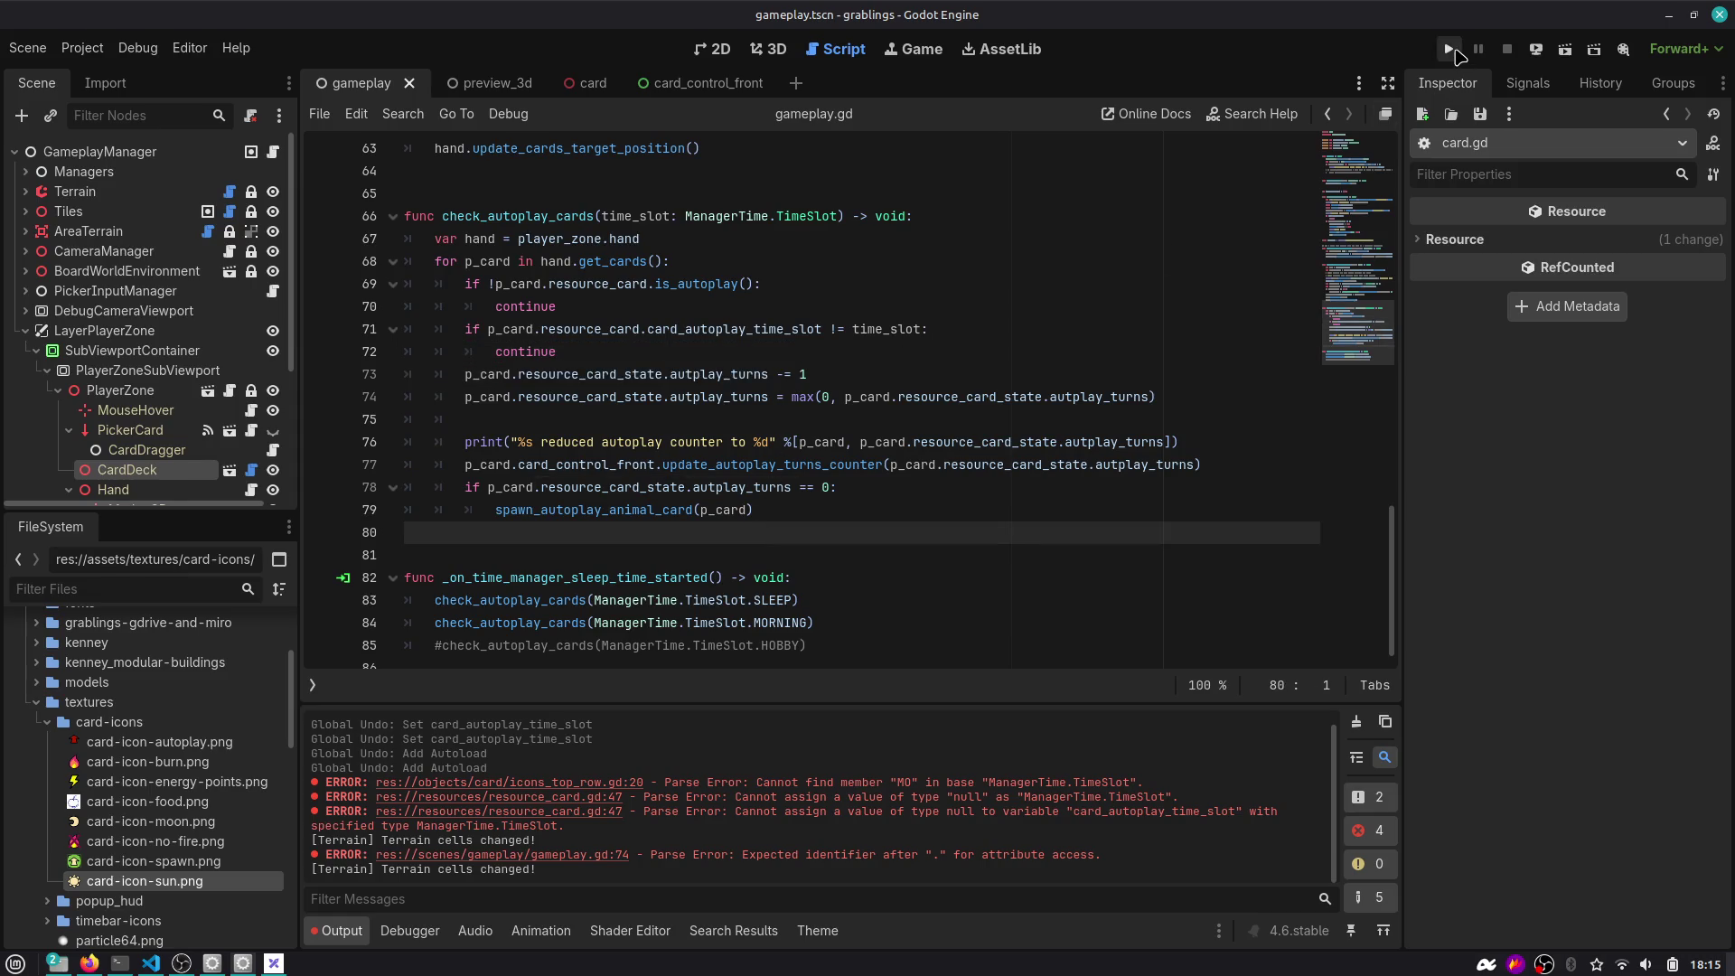
Filter the scene tree for 'deck', select CardDeck and widen the Inspector.
{"action": "left_click", "coordinate": [118, 114]}
{"action": "type", "text": "deck"}
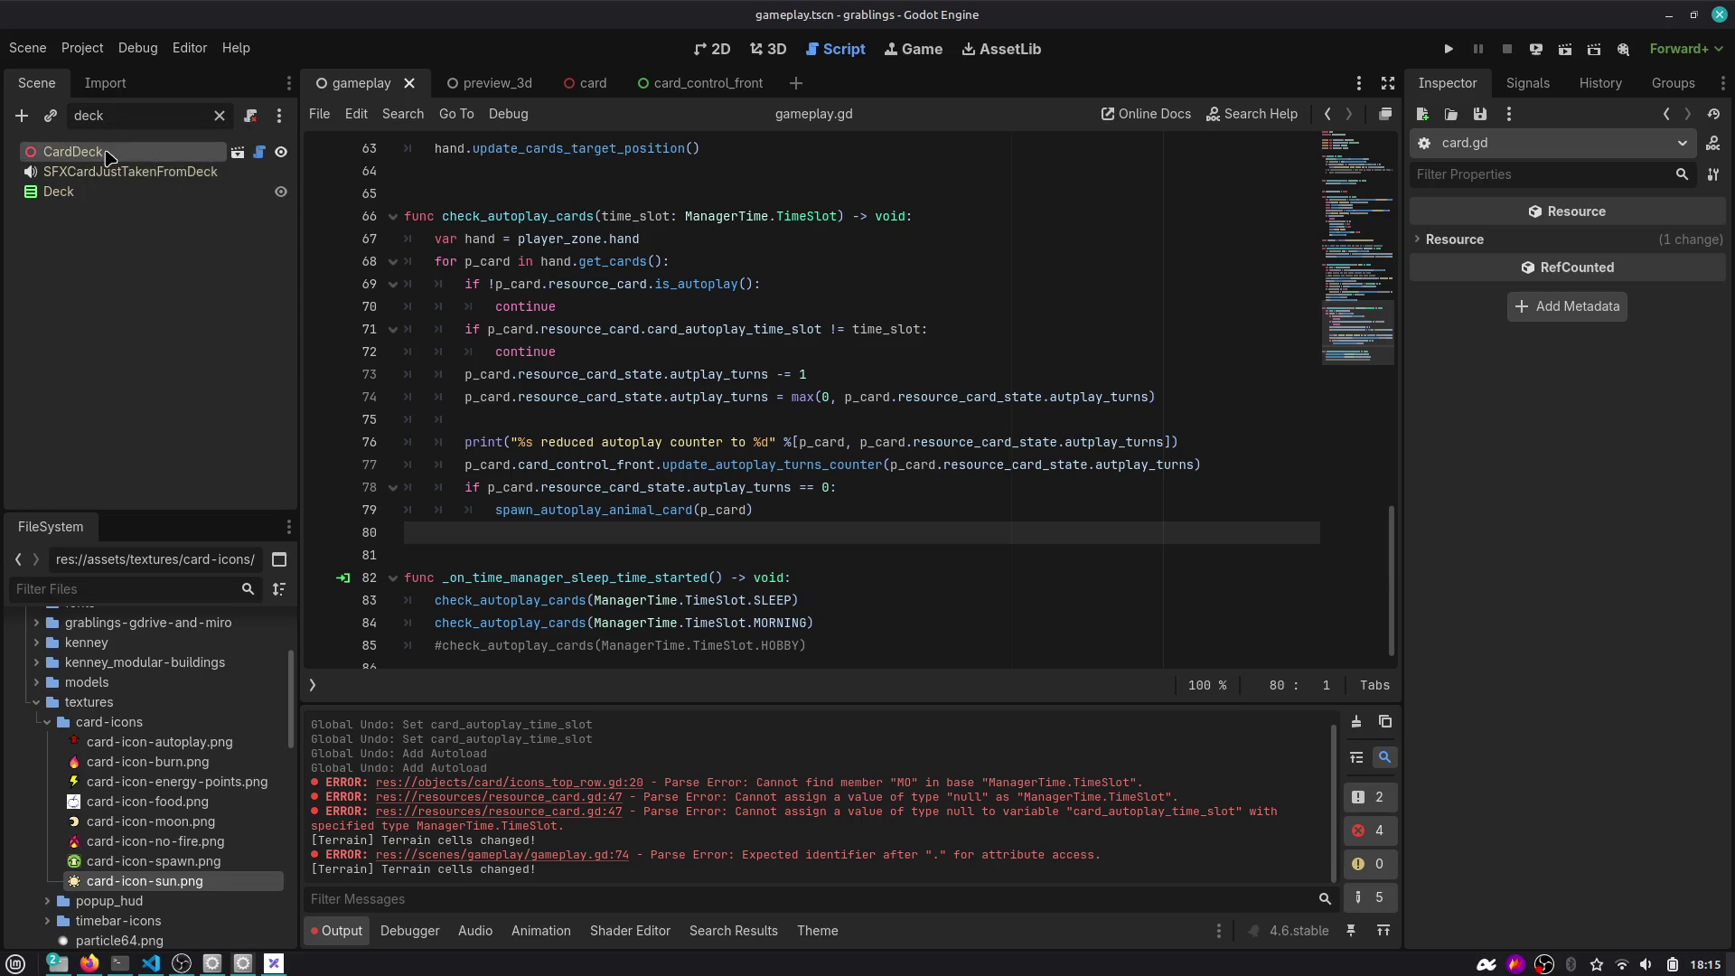
{"action": "left_click", "coordinate": [106, 153]}
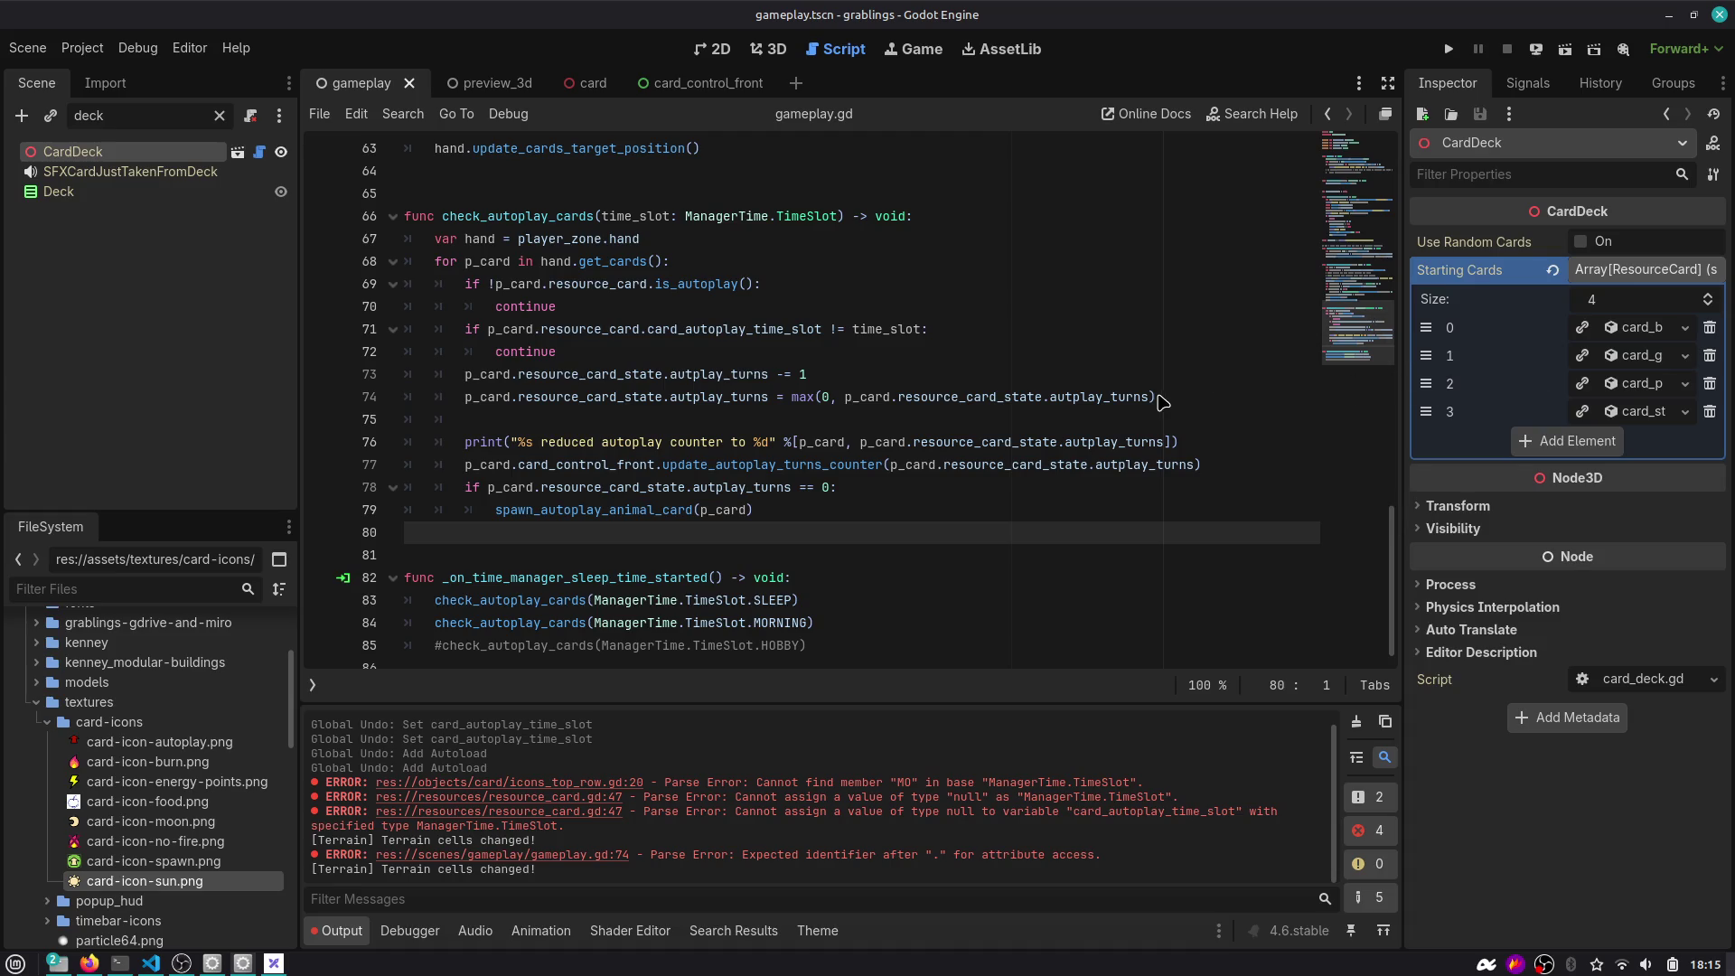
{"action": "left_click_drag", "start_coordinate": [1402, 363], "coordinate": [1165, 363]}
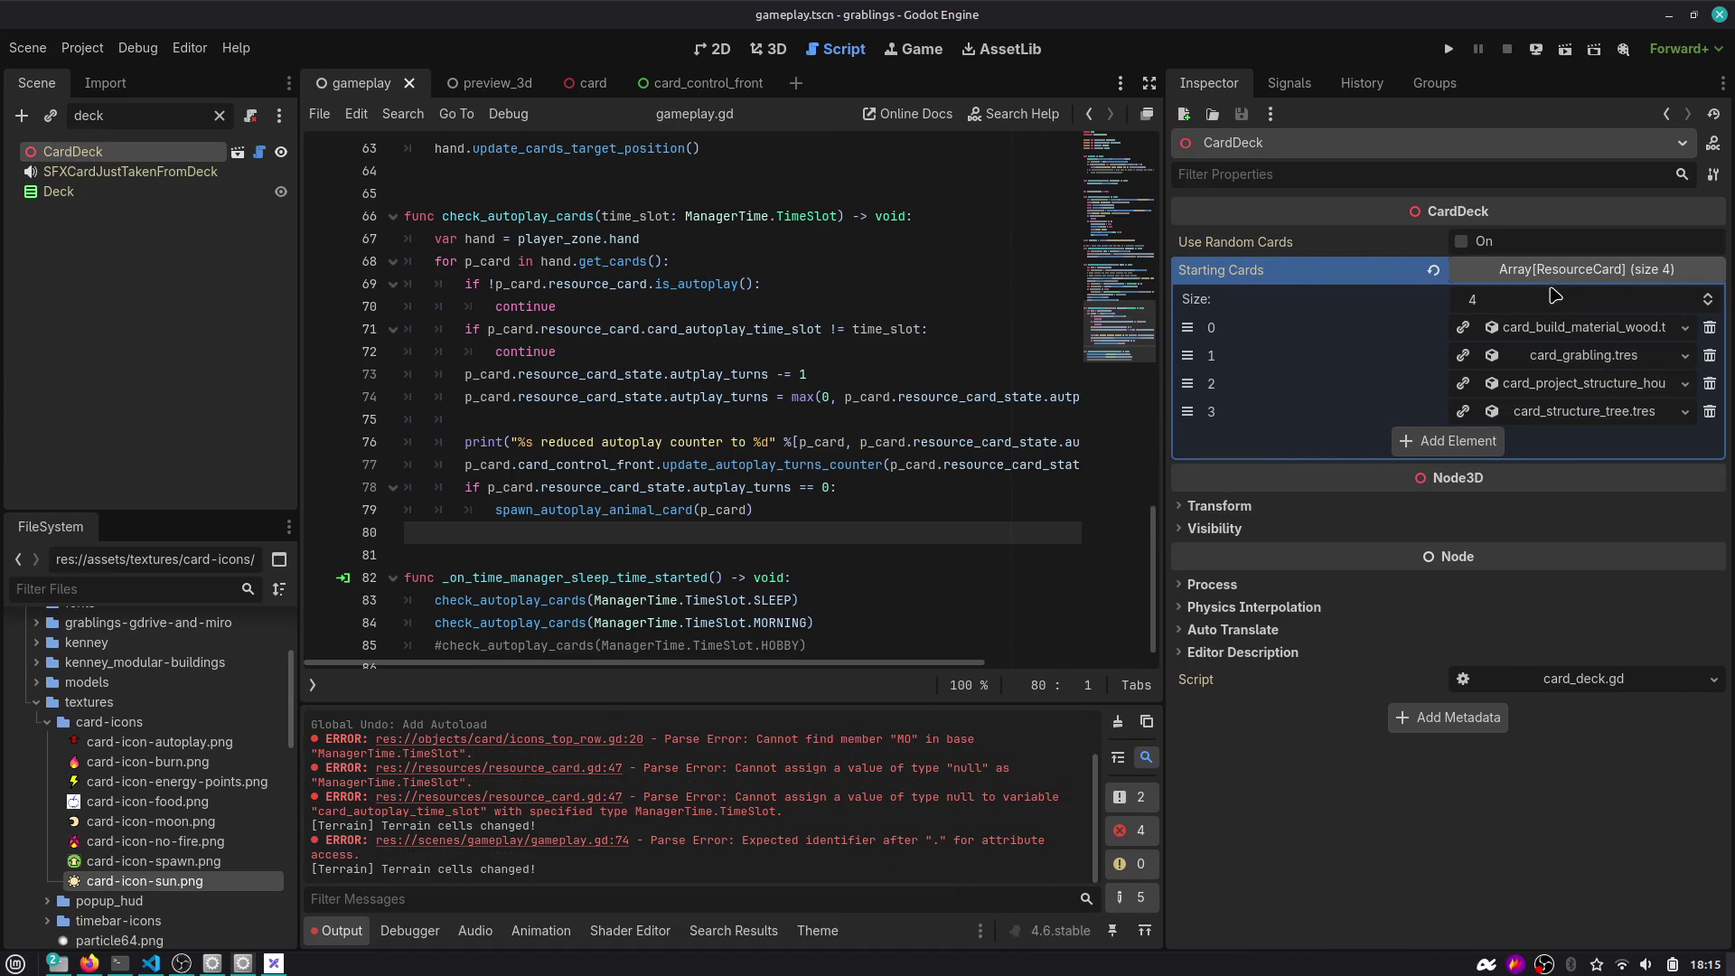
Add three starting-card slots and load card_animal_wolf.tres into slot 4.
{"action": "left_click", "coordinate": [1473, 442]}
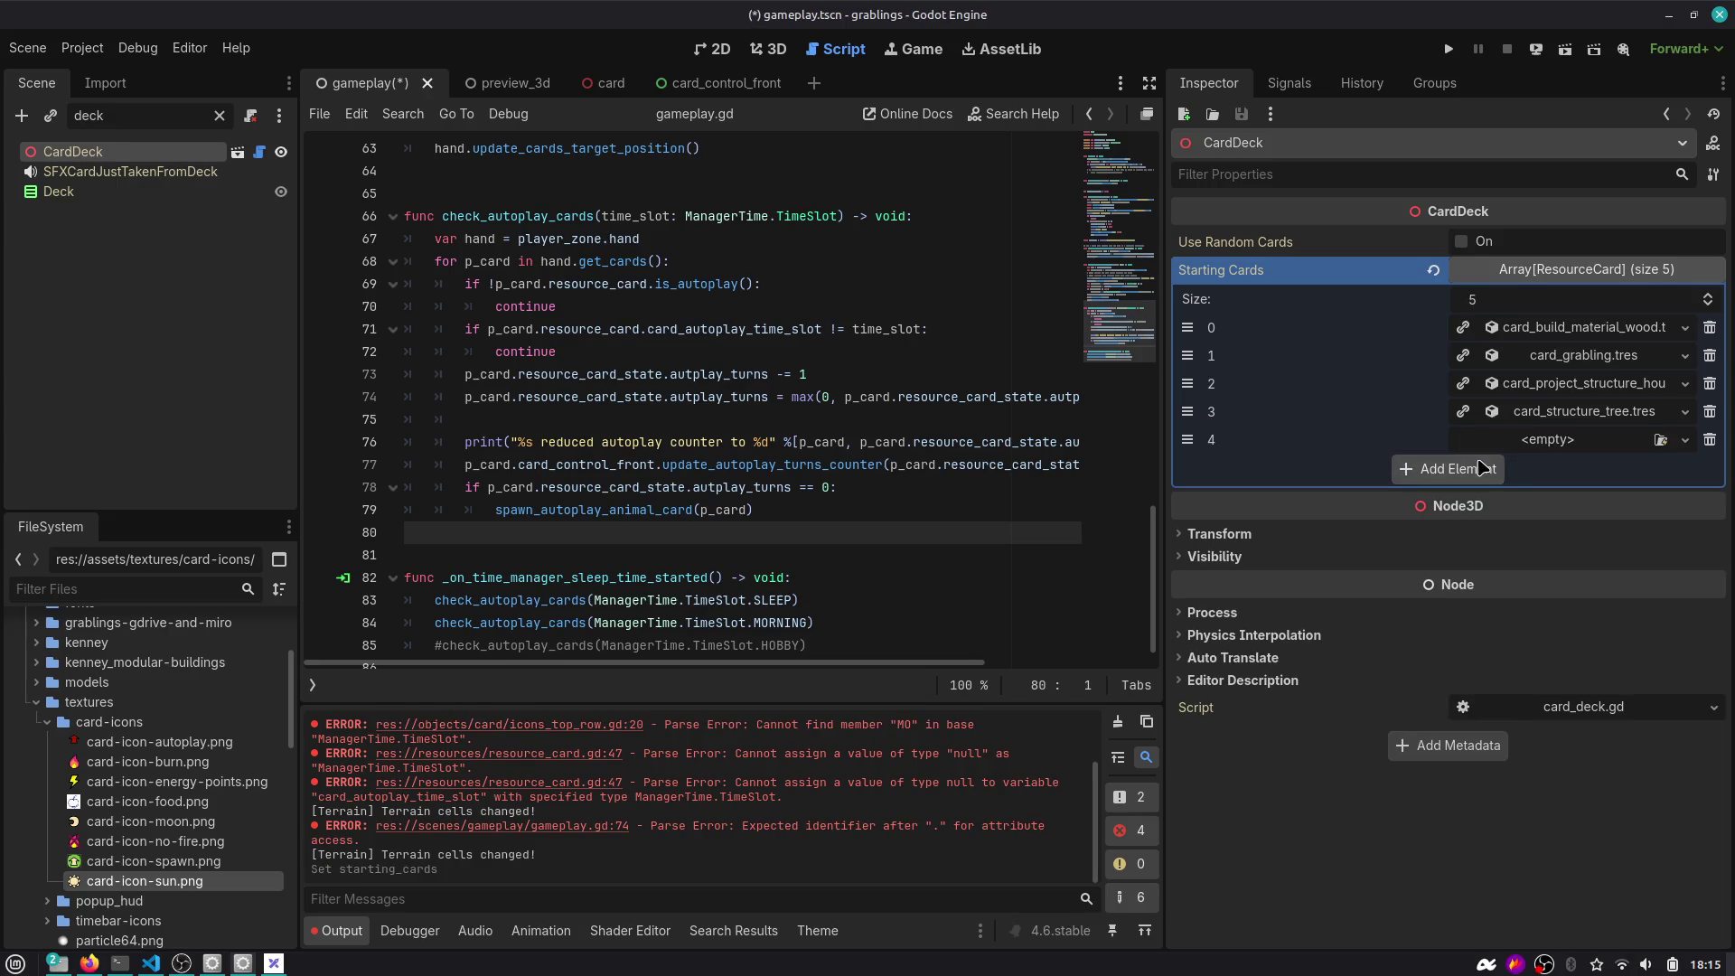
{"action": "left_click", "coordinate": [1478, 468]}
{"action": "left_click", "coordinate": [1462, 508]}
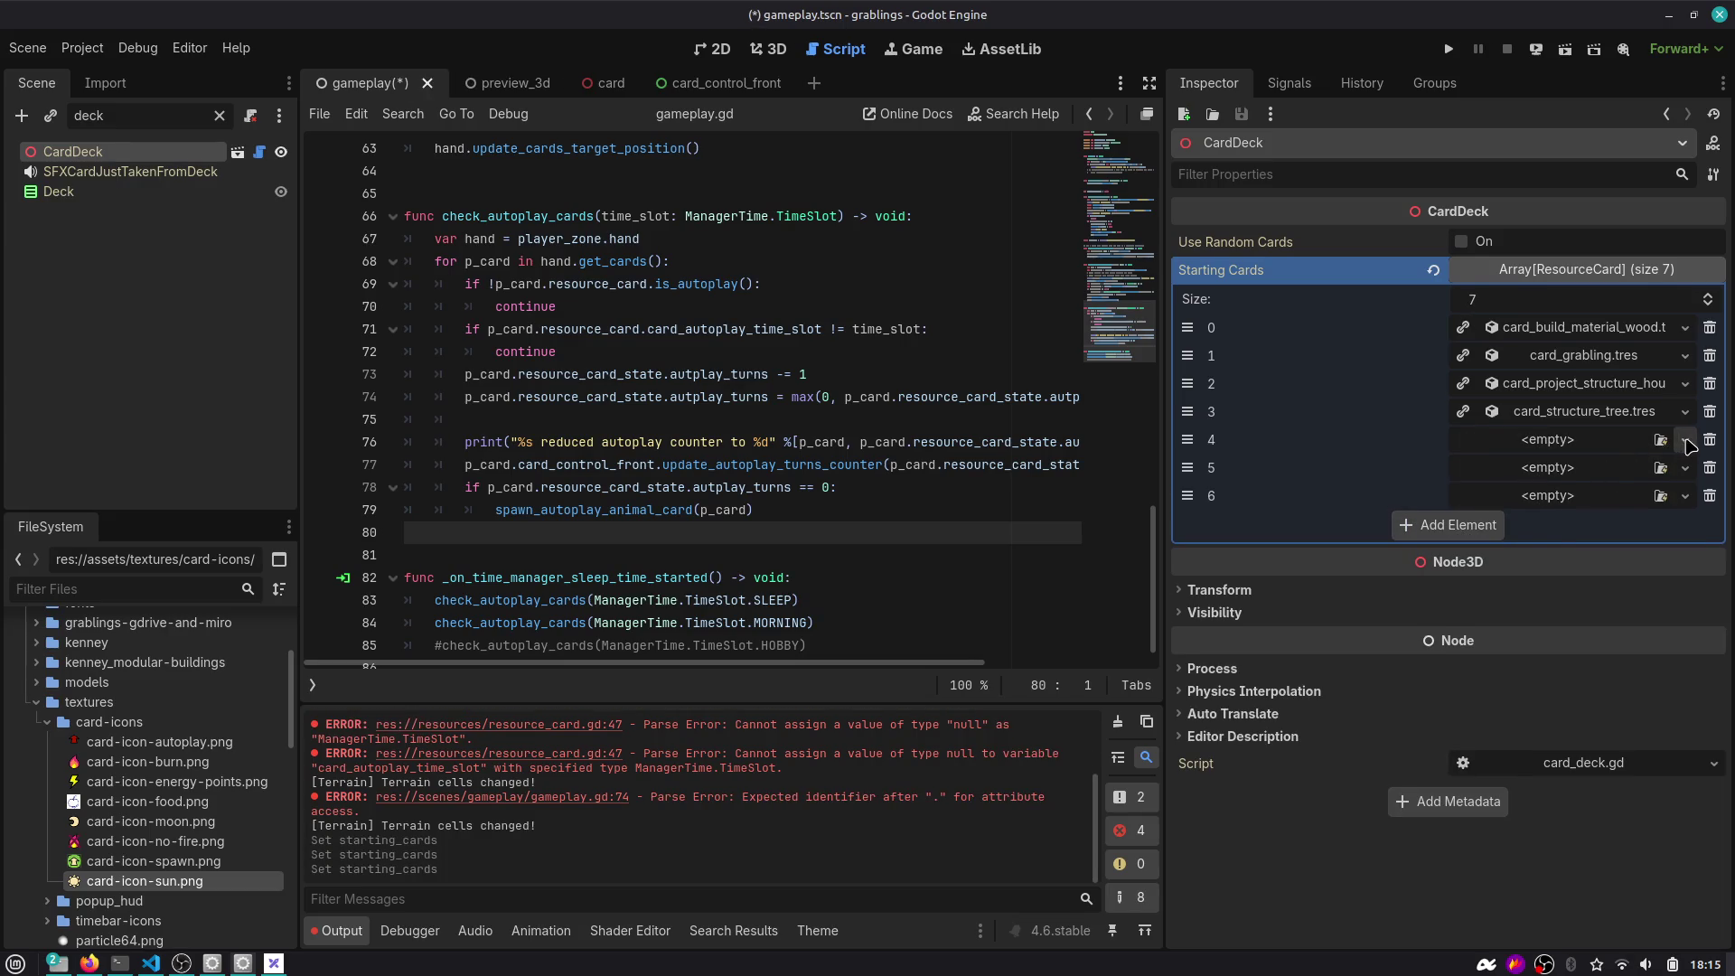
{"action": "left_click", "coordinate": [1685, 439]}
{"action": "left_click", "coordinate": [1626, 527]}
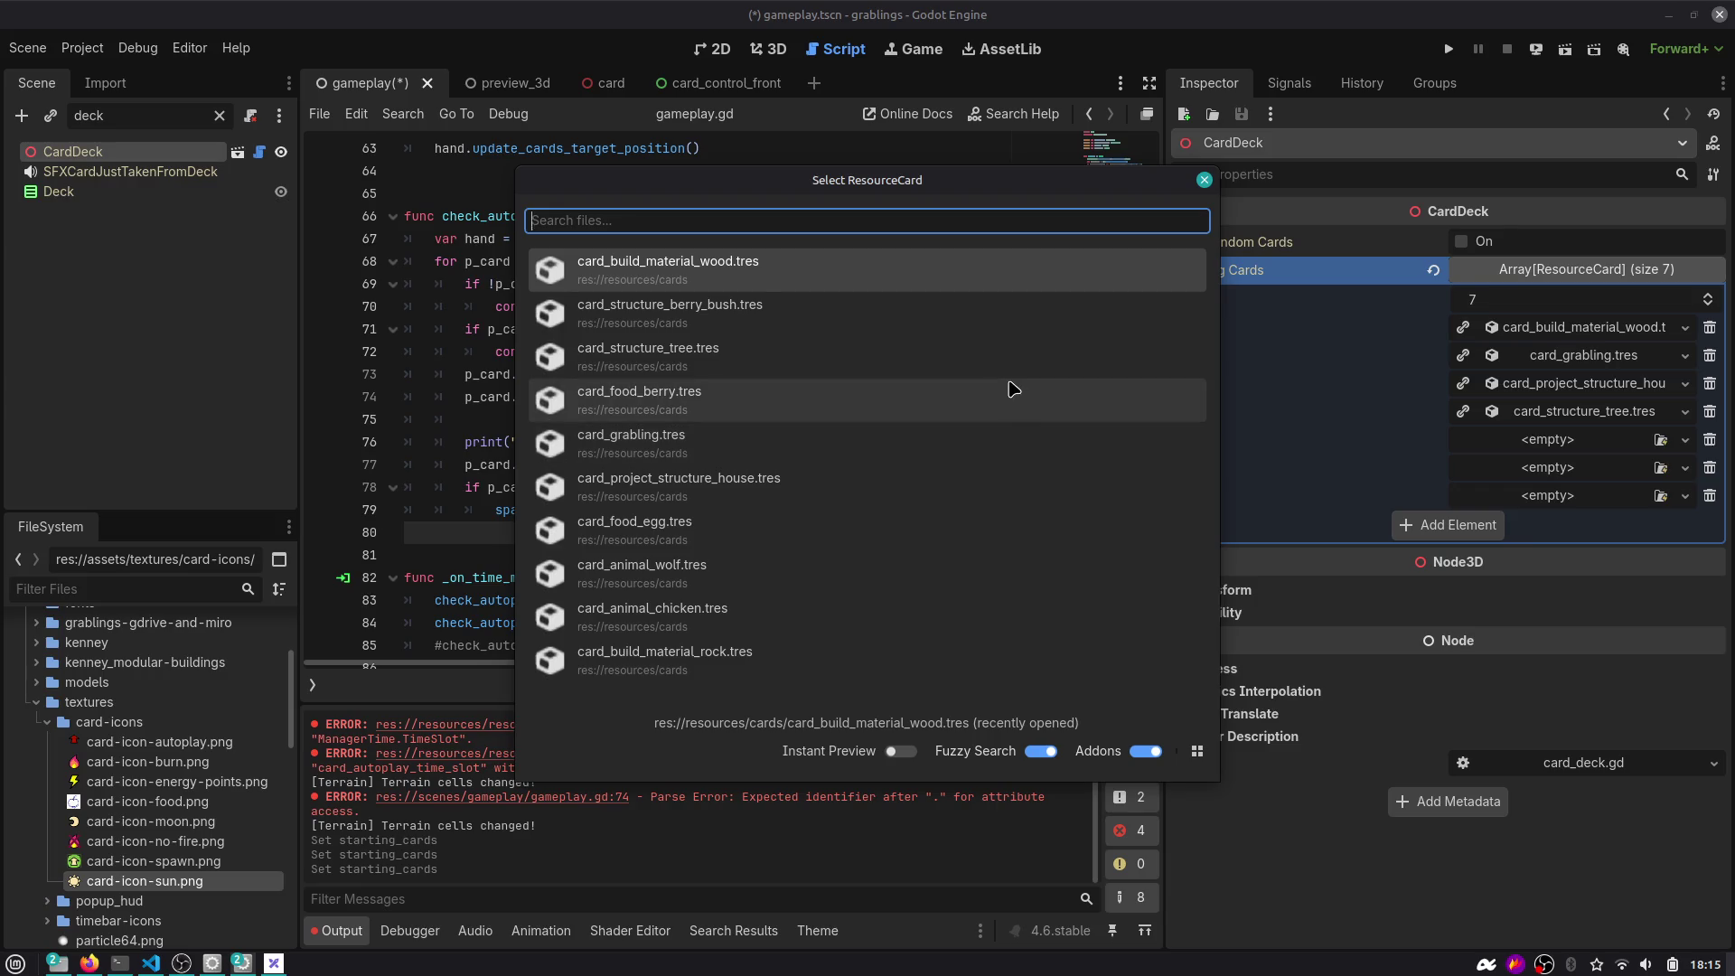
{"action": "type", "text": "wolf"}
{"action": "left_click", "coordinate": [960, 285]}
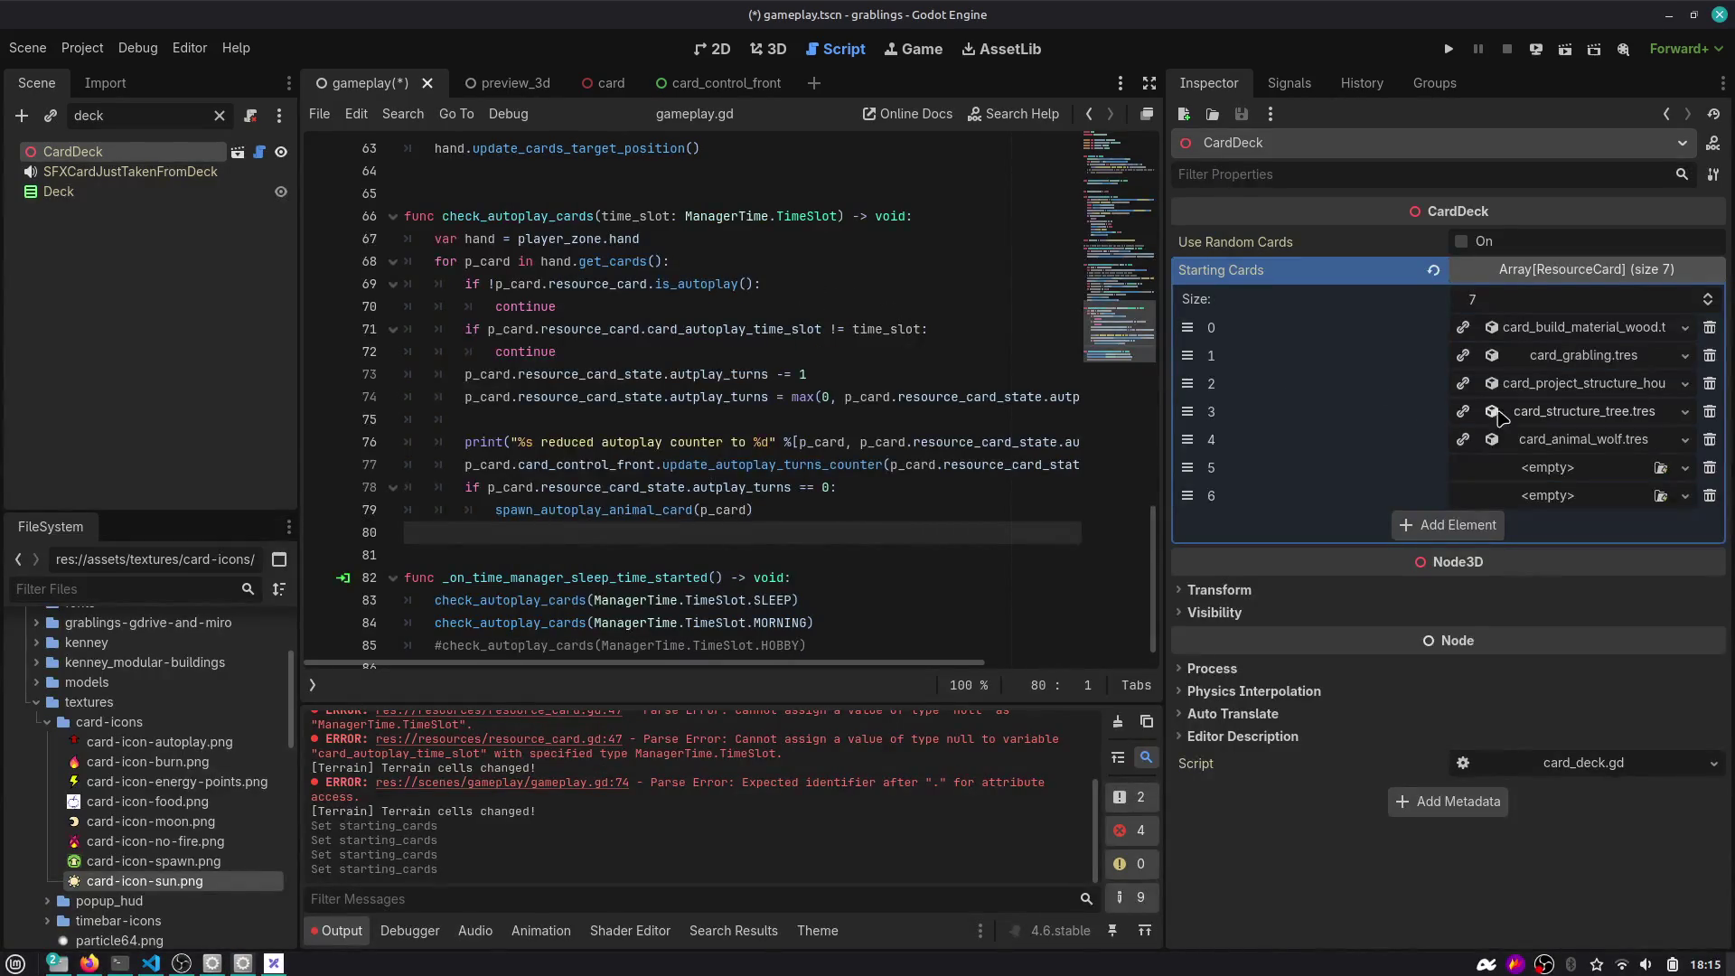
Load card_animal_wolf.tres into slot 5 and card_structure_tree.tres into slot 6.
{"action": "left_click", "coordinate": [1685, 467]}
{"action": "left_click", "coordinate": [1659, 542]}
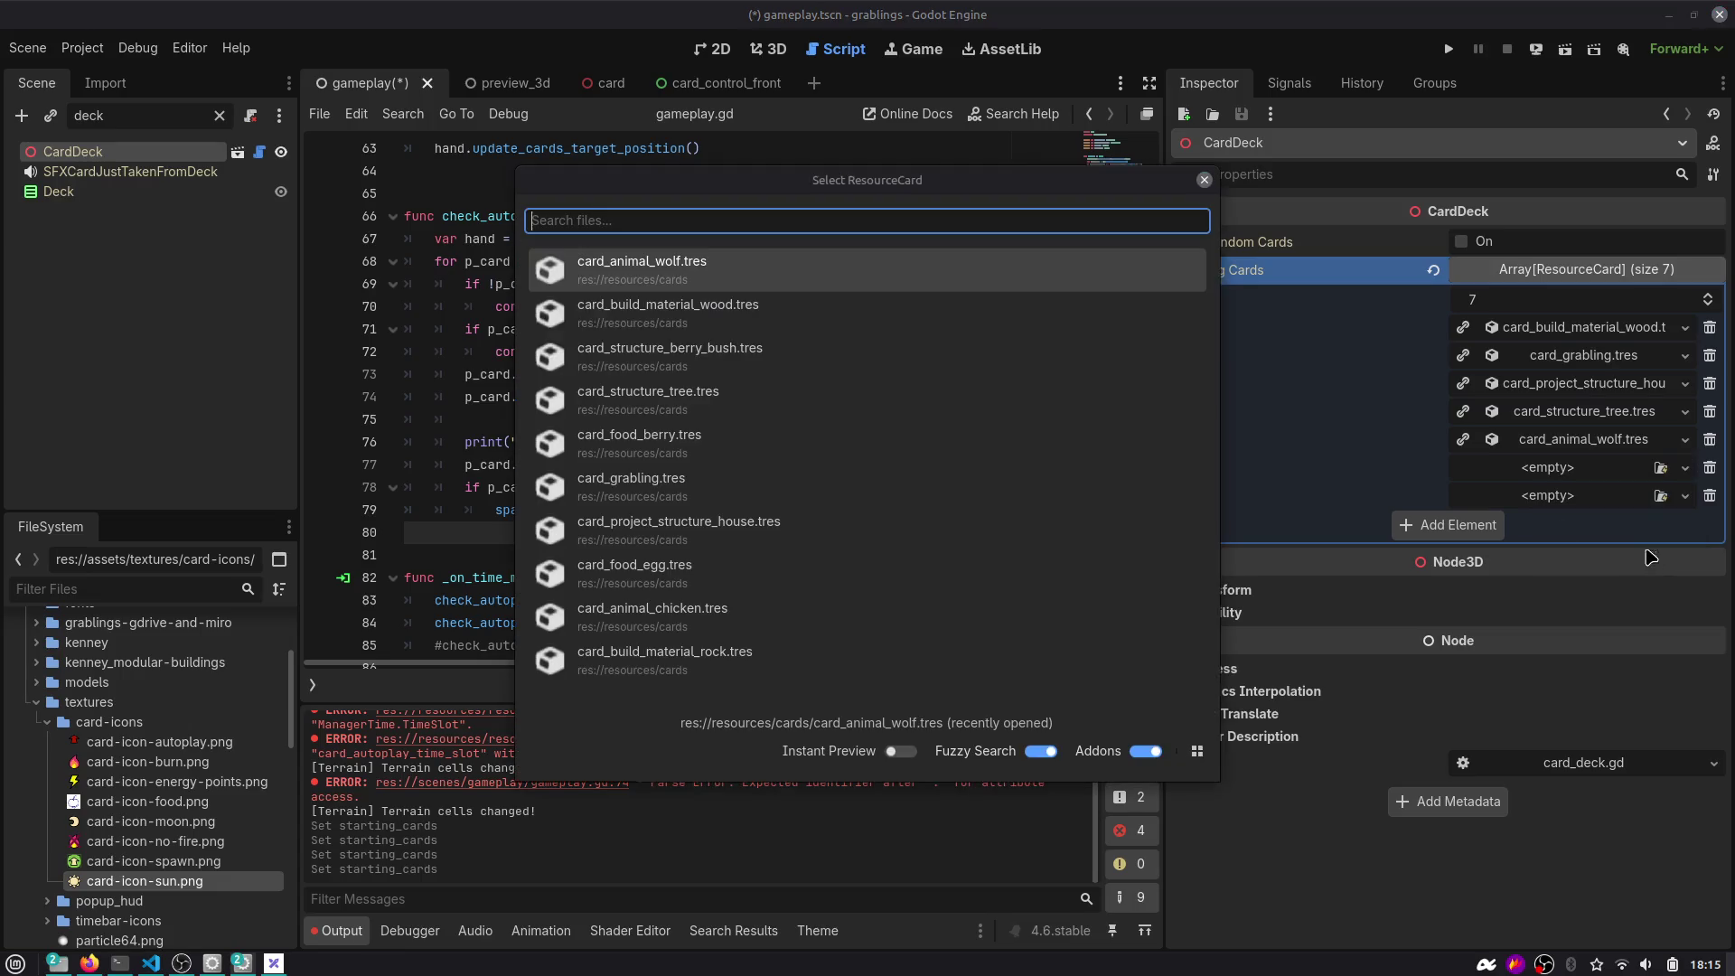
{"action": "left_click", "coordinate": [904, 280]}
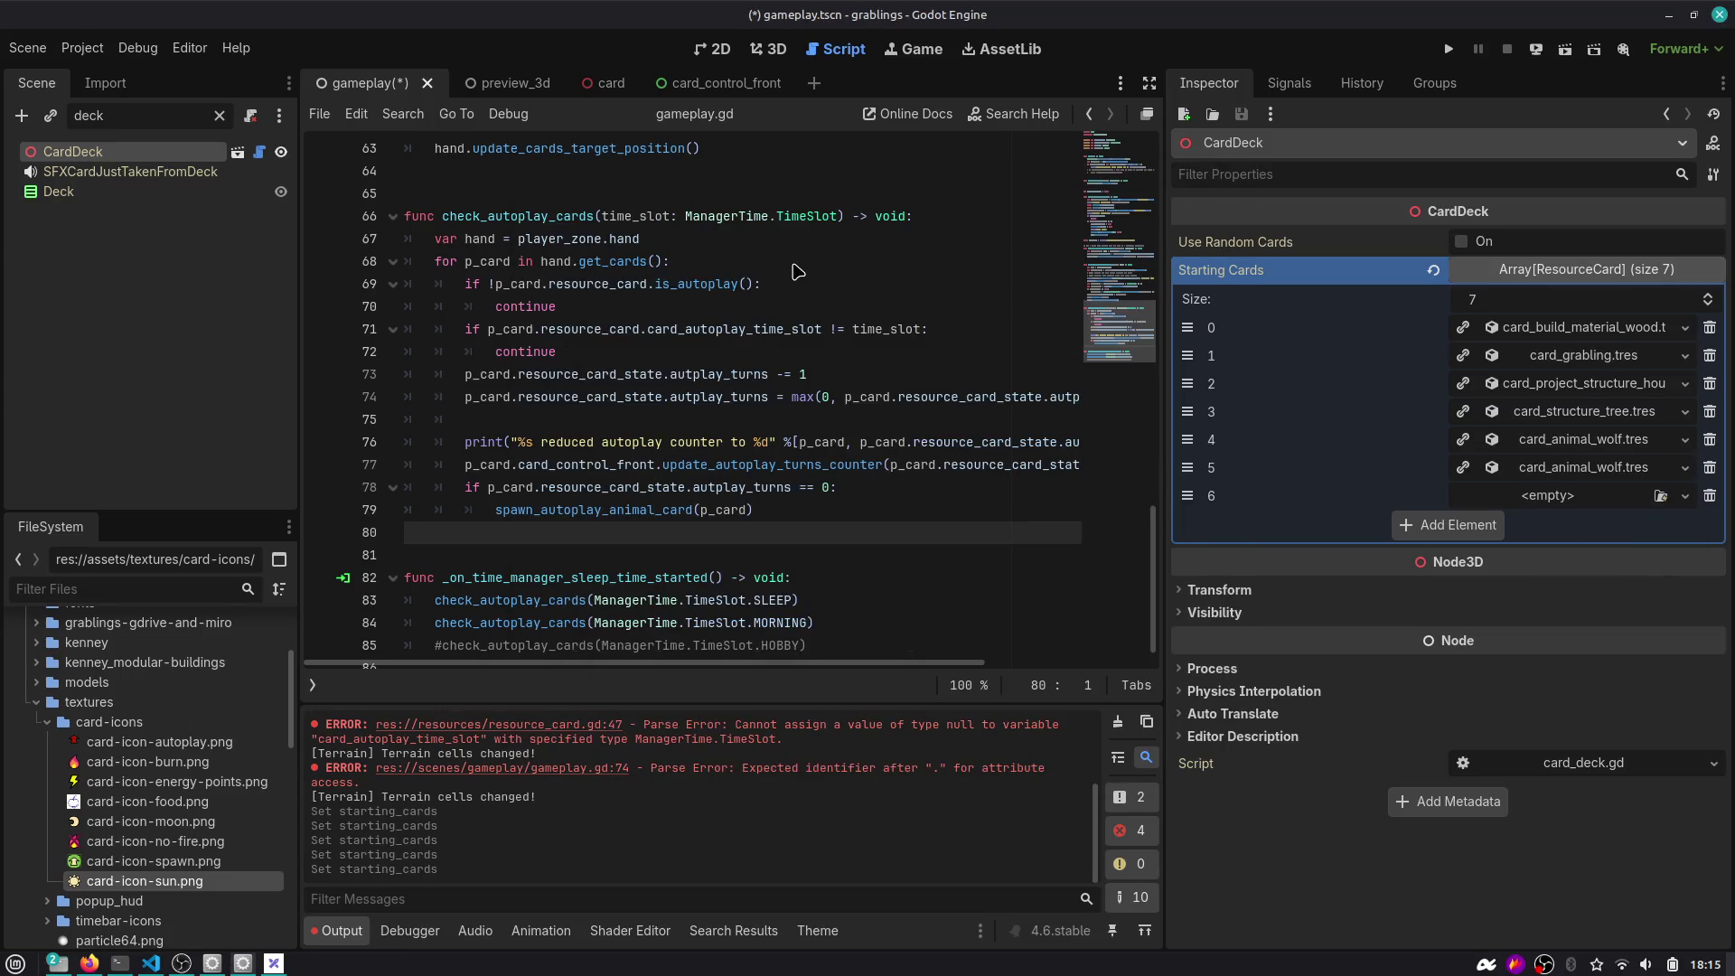
{"action": "left_click", "coordinate": [1686, 495]}
{"action": "left_click", "coordinate": [1641, 578]}
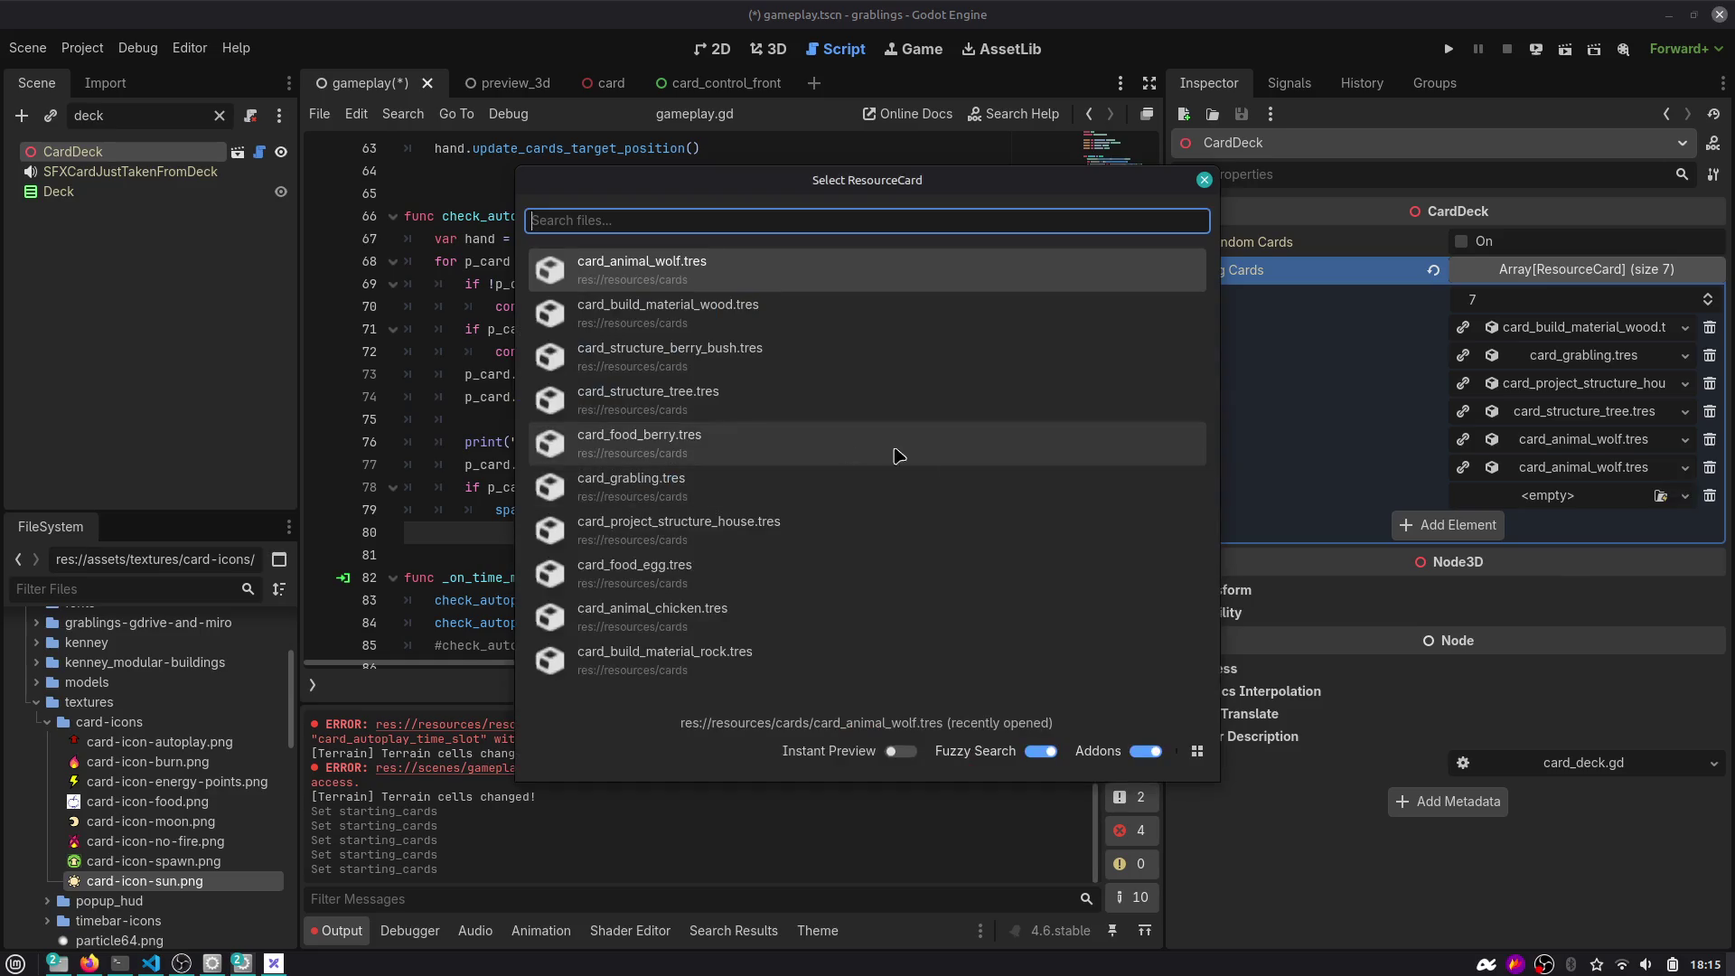
{"action": "left_click", "coordinate": [700, 400]}
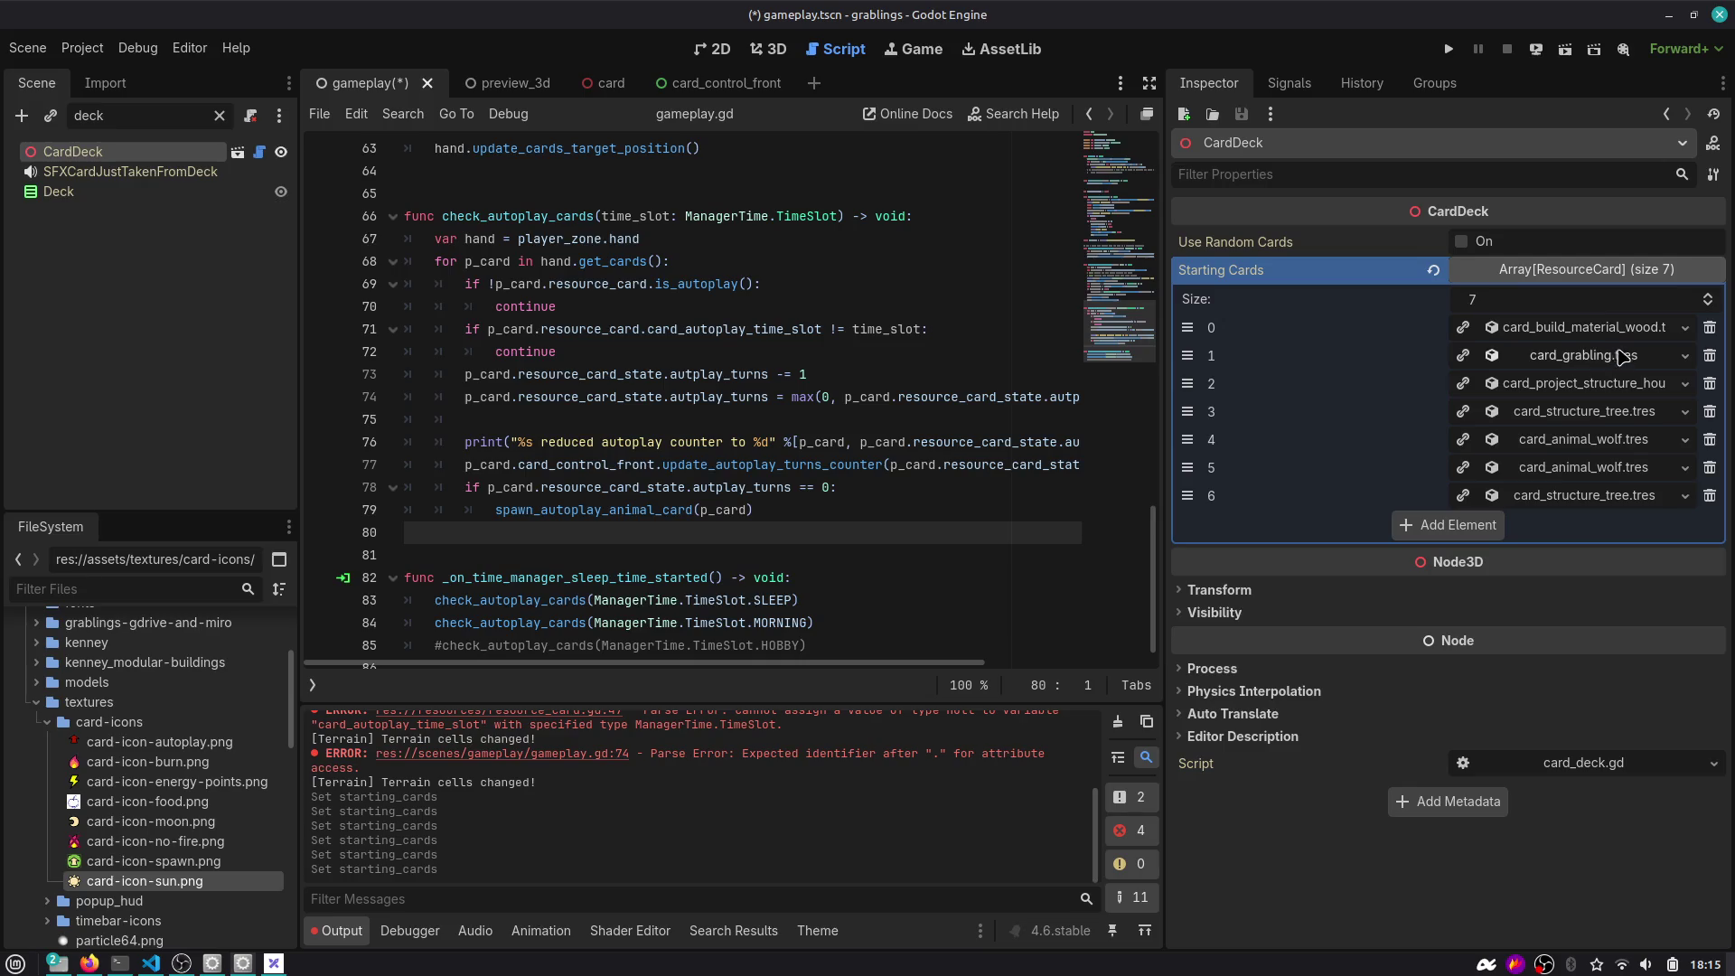
Add slots 7 and 8 holding card_build_material_rock.tres and card_build_material_wood.tres.
{"action": "left_click", "coordinate": [1449, 525]}
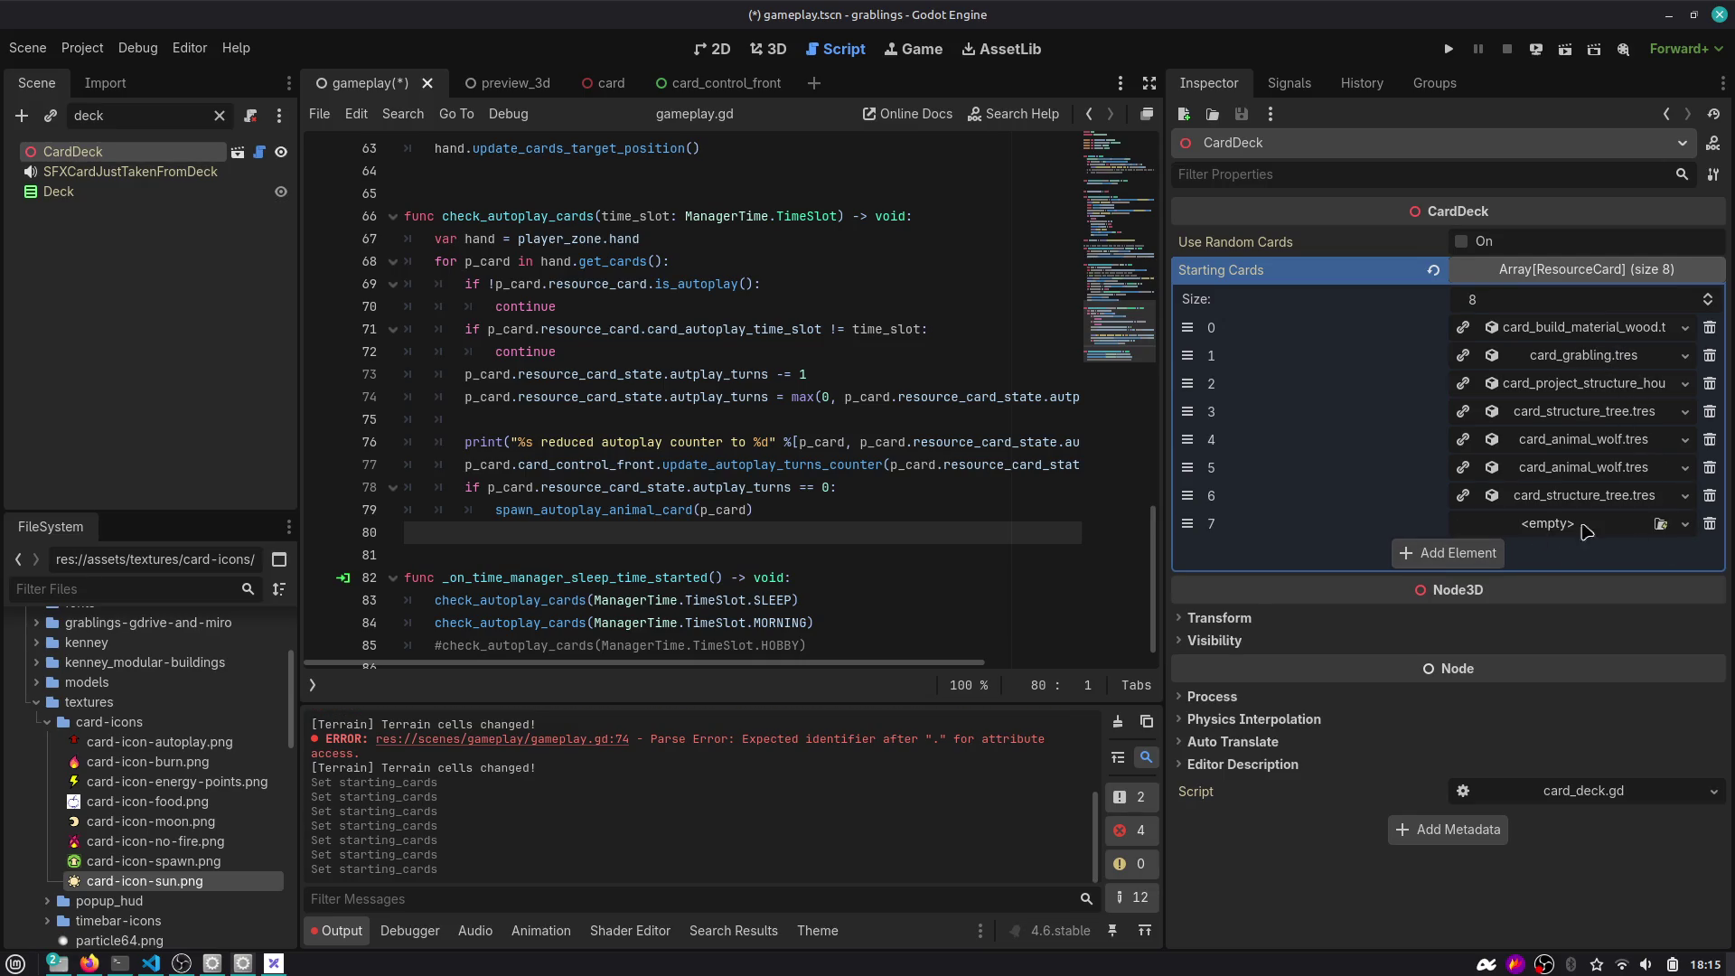
{"action": "left_click", "coordinate": [1686, 526]}
{"action": "left_click", "coordinate": [1619, 577]}
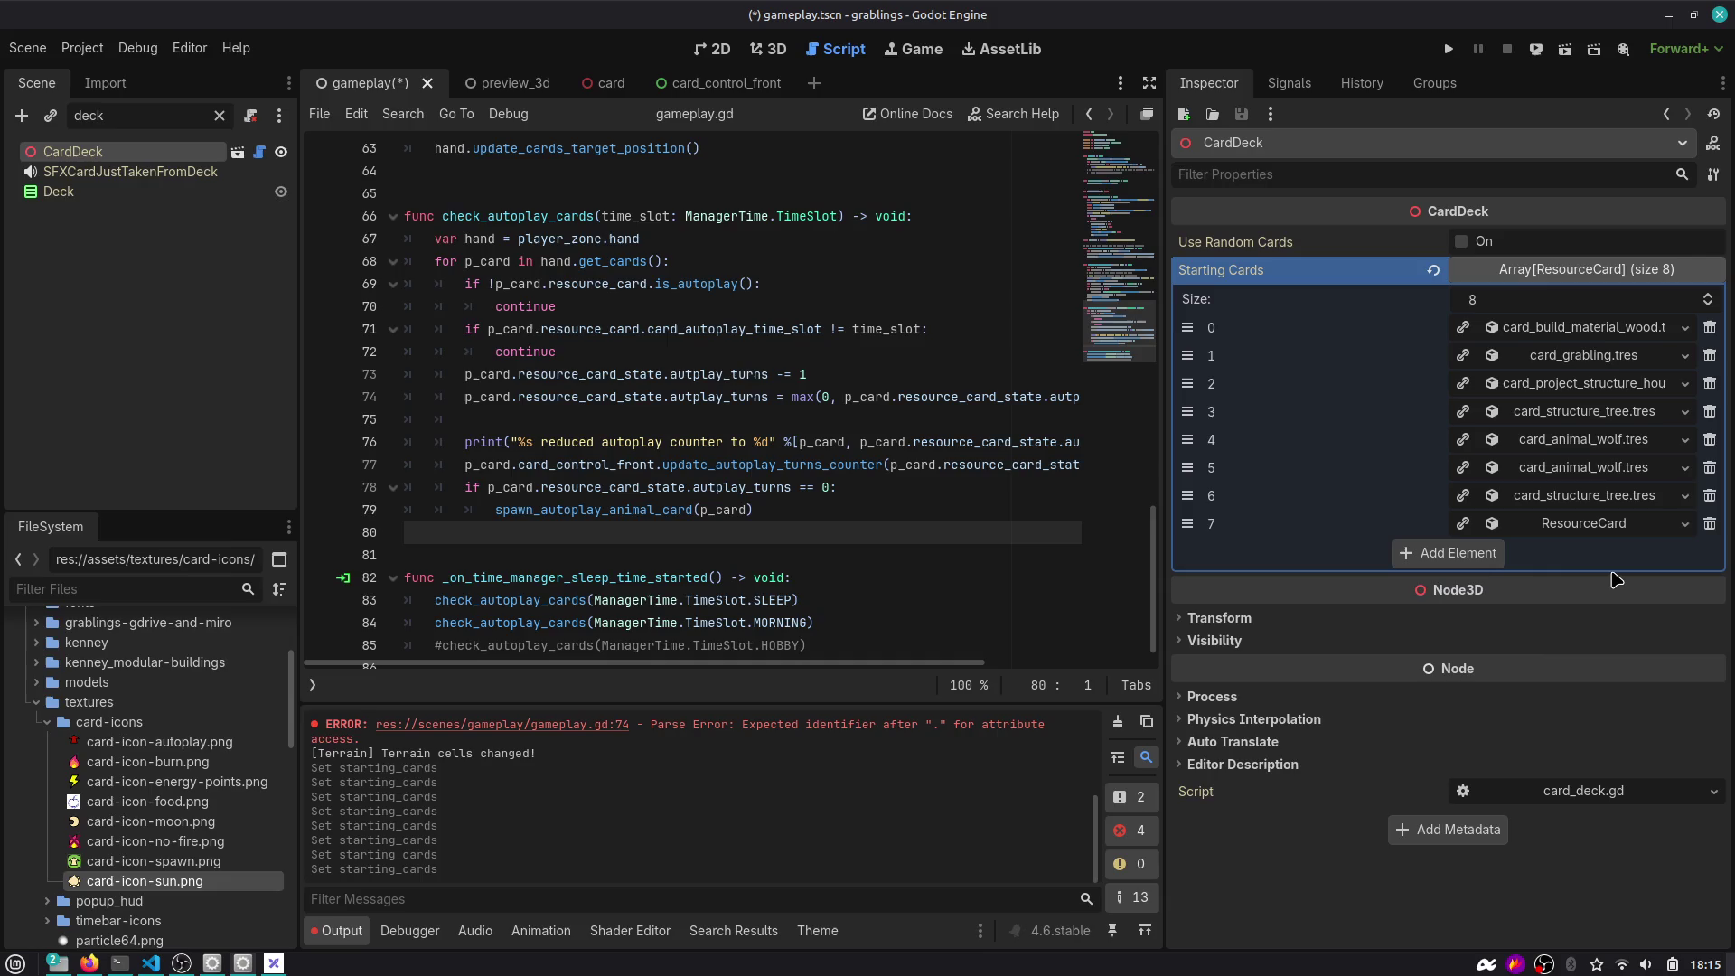
{"action": "left_click", "coordinate": [1685, 523]}
{"action": "left_click", "coordinate": [1613, 603]}
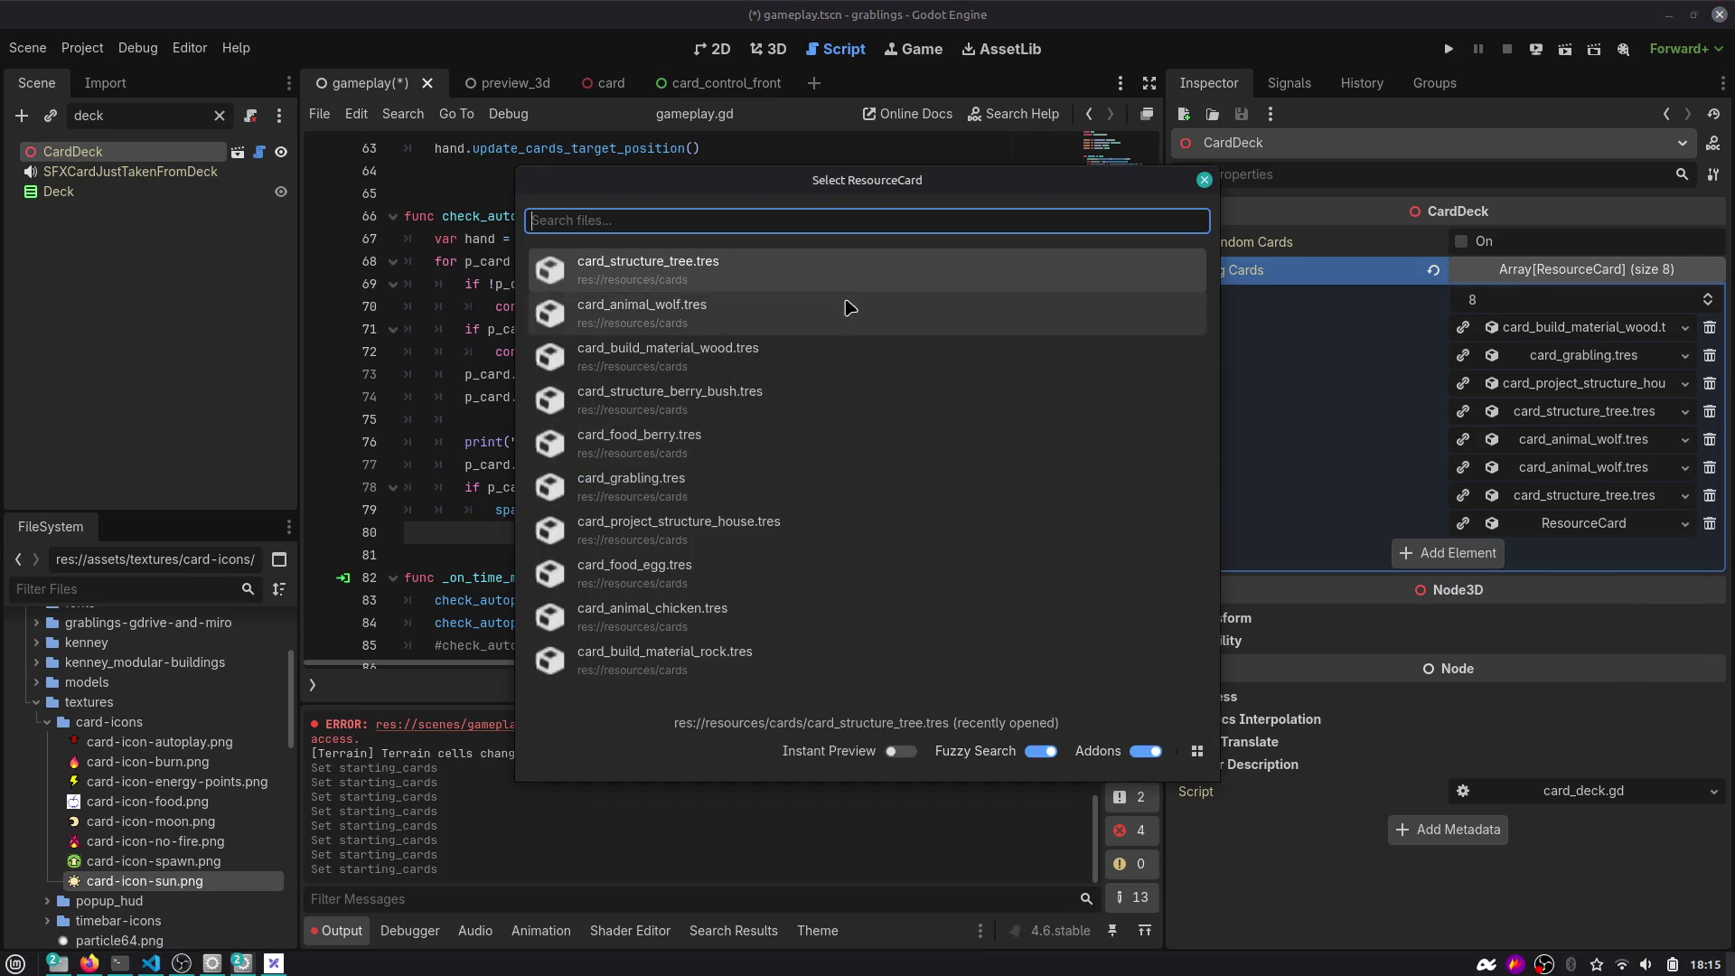
{"action": "type", "text": "rock"}
{"action": "key", "text": "Return"}
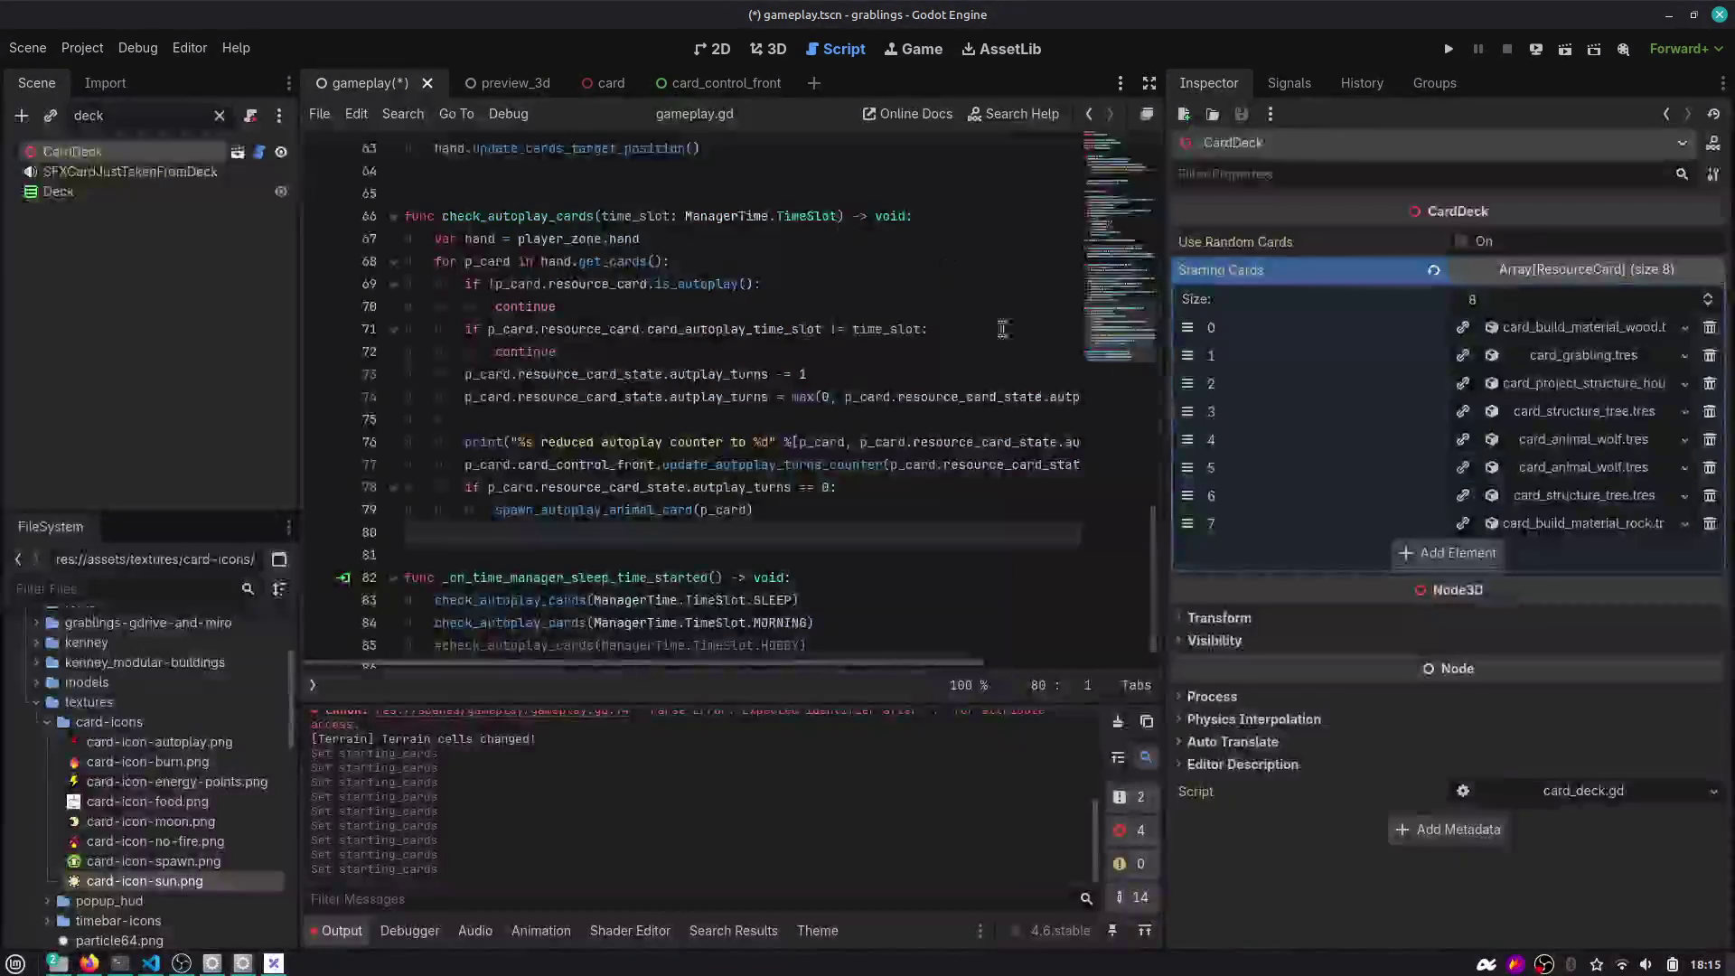
{"action": "left_click", "coordinate": [1438, 554]}
{"action": "left_click", "coordinate": [1685, 552]}
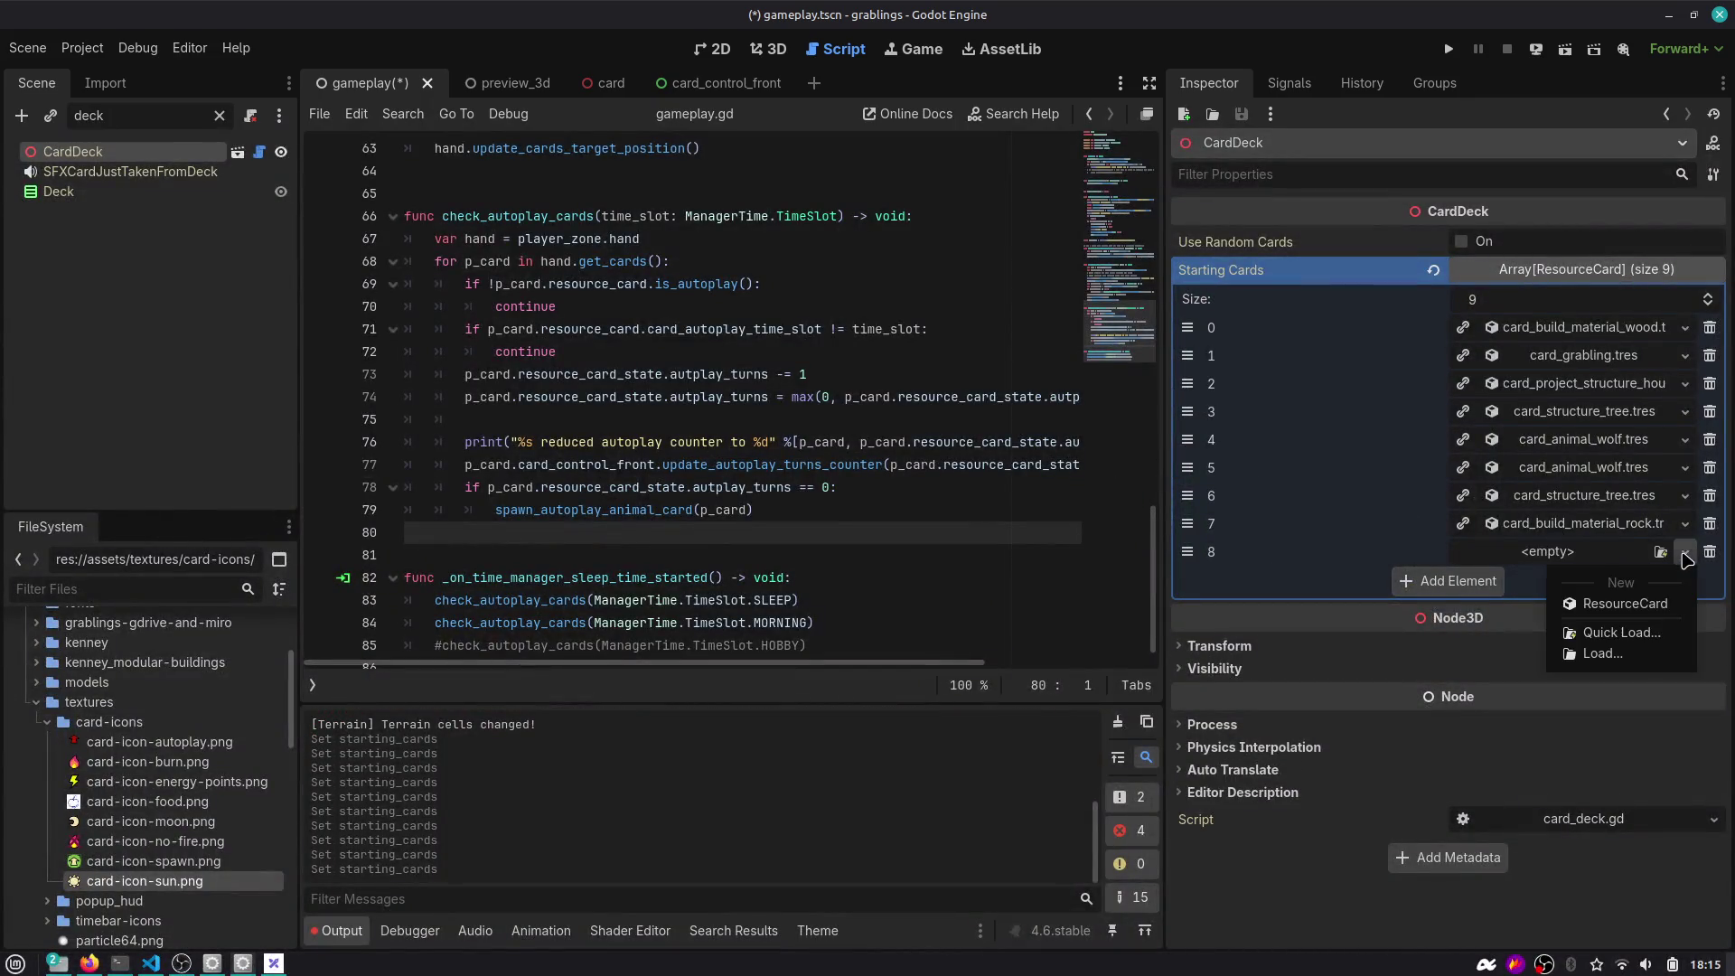
{"action": "left_click", "coordinate": [1615, 632]}
{"action": "type", "text": "woo"}
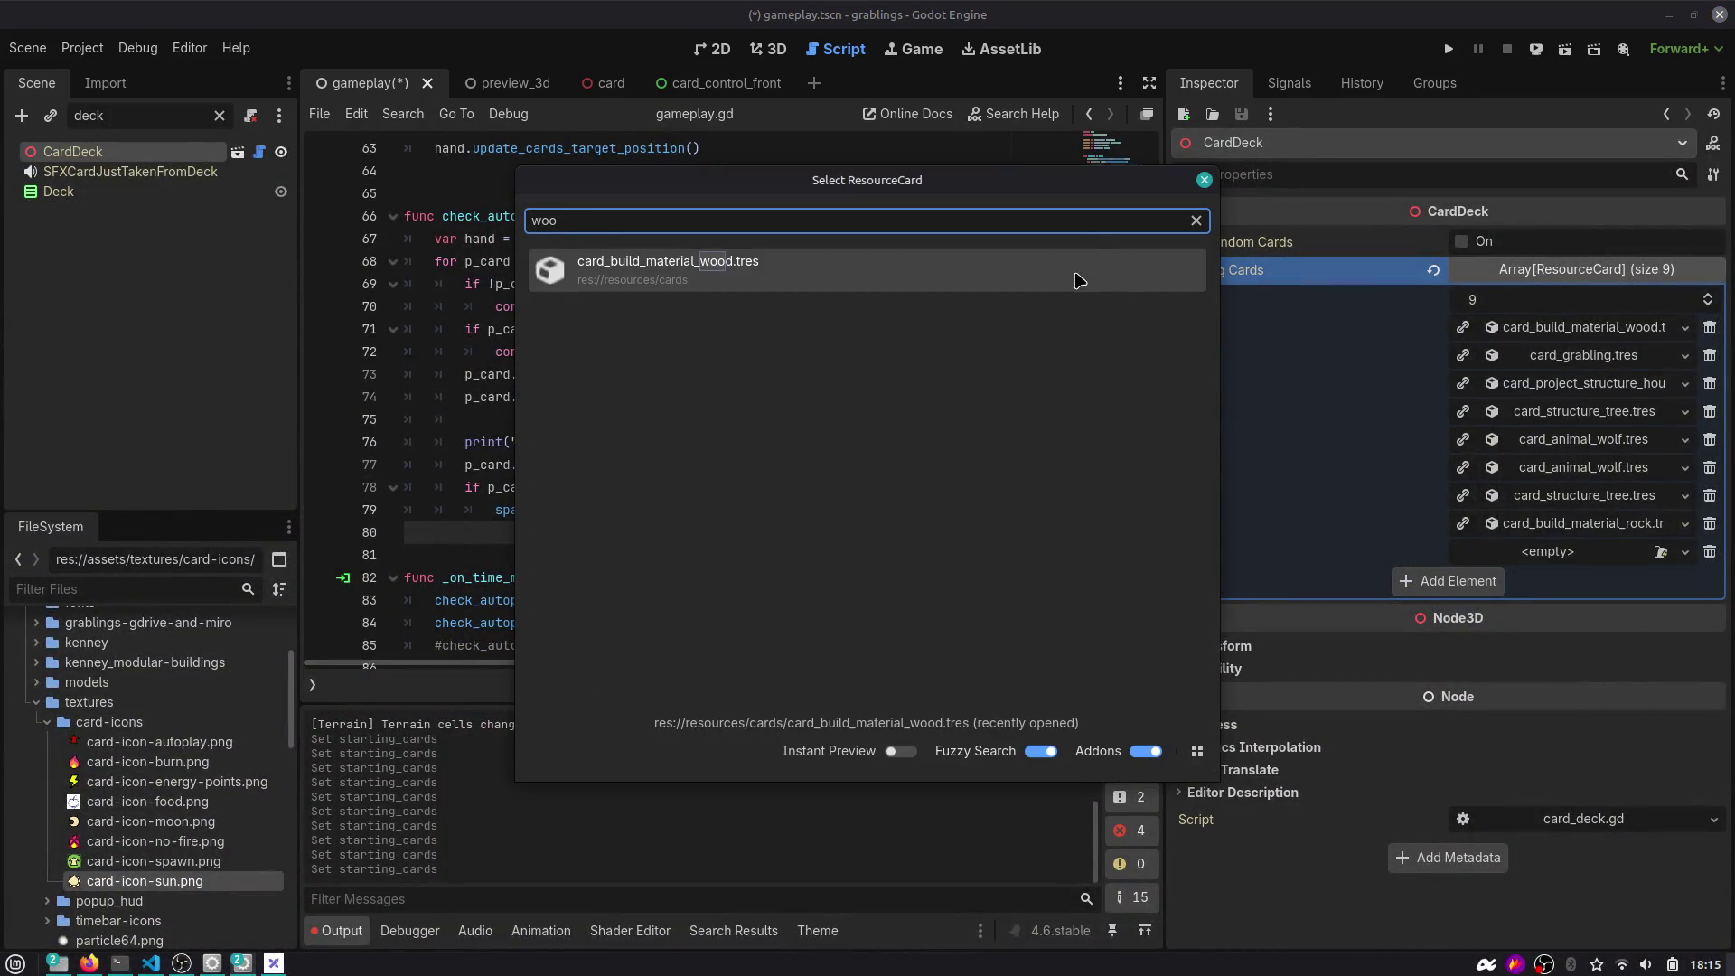
{"action": "key", "text": "Return"}
Add a wood card in slot 9, move a wood card up to slot 4, and save the scene.
{"action": "left_click", "coordinate": [1447, 581]}
{"action": "left_click", "coordinate": [1685, 580]}
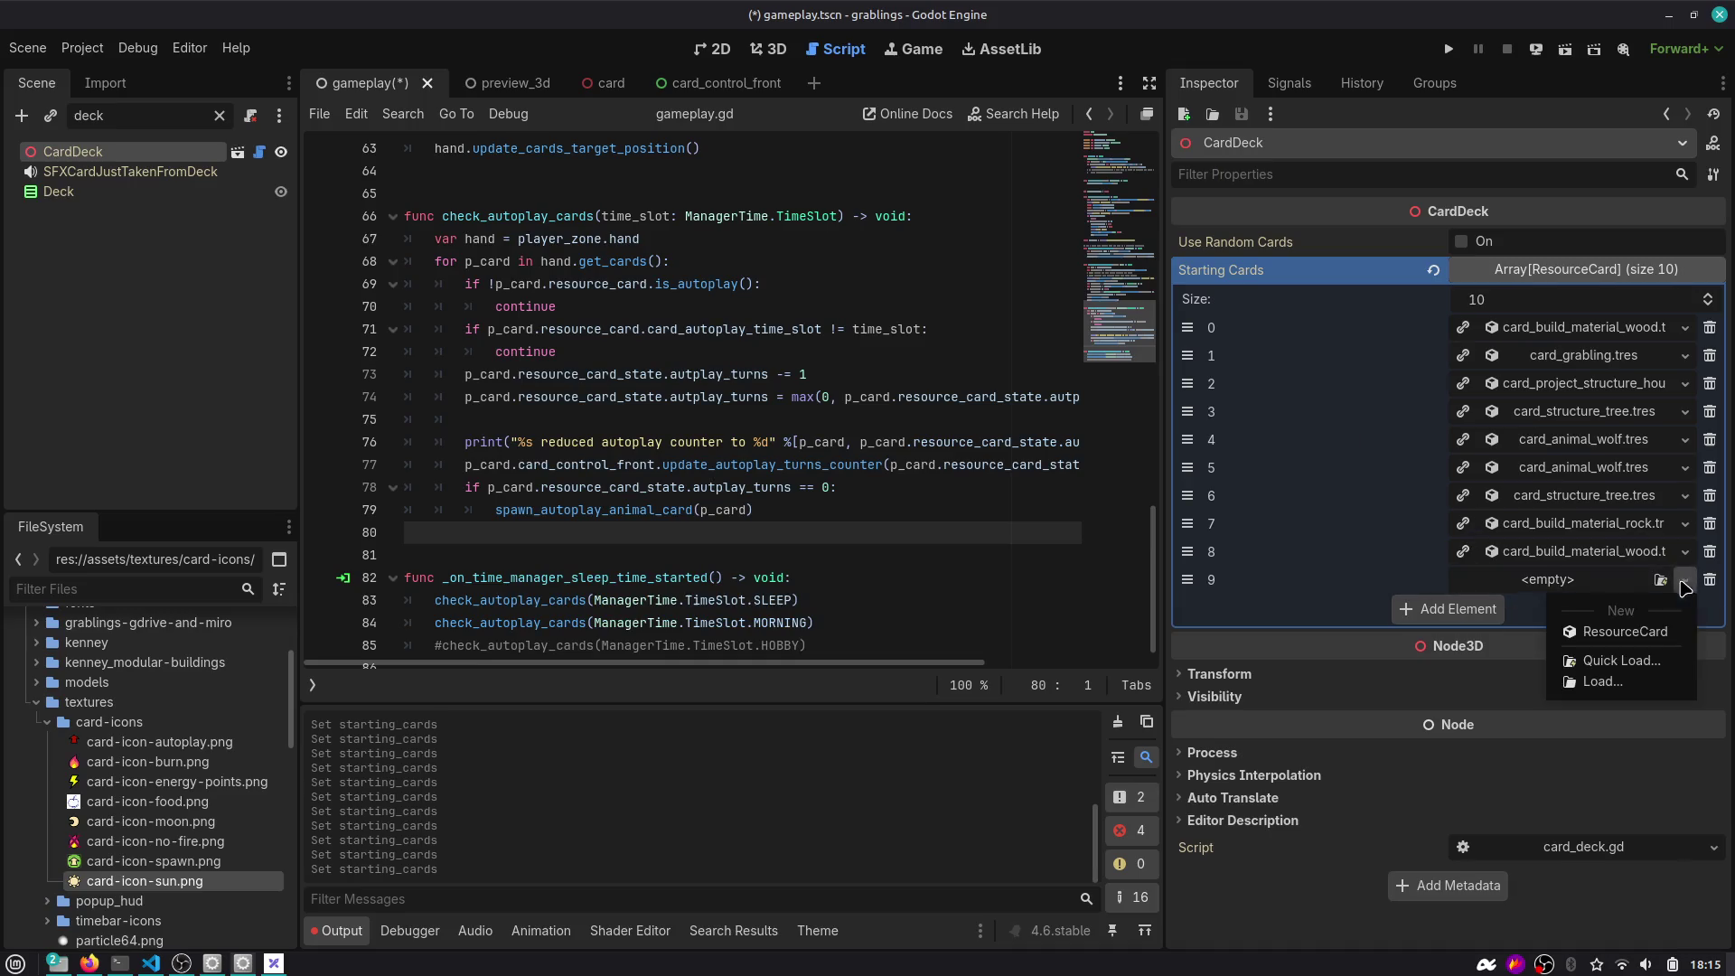
{"action": "left_click", "coordinate": [1619, 660]}
{"action": "type", "text": "w"}
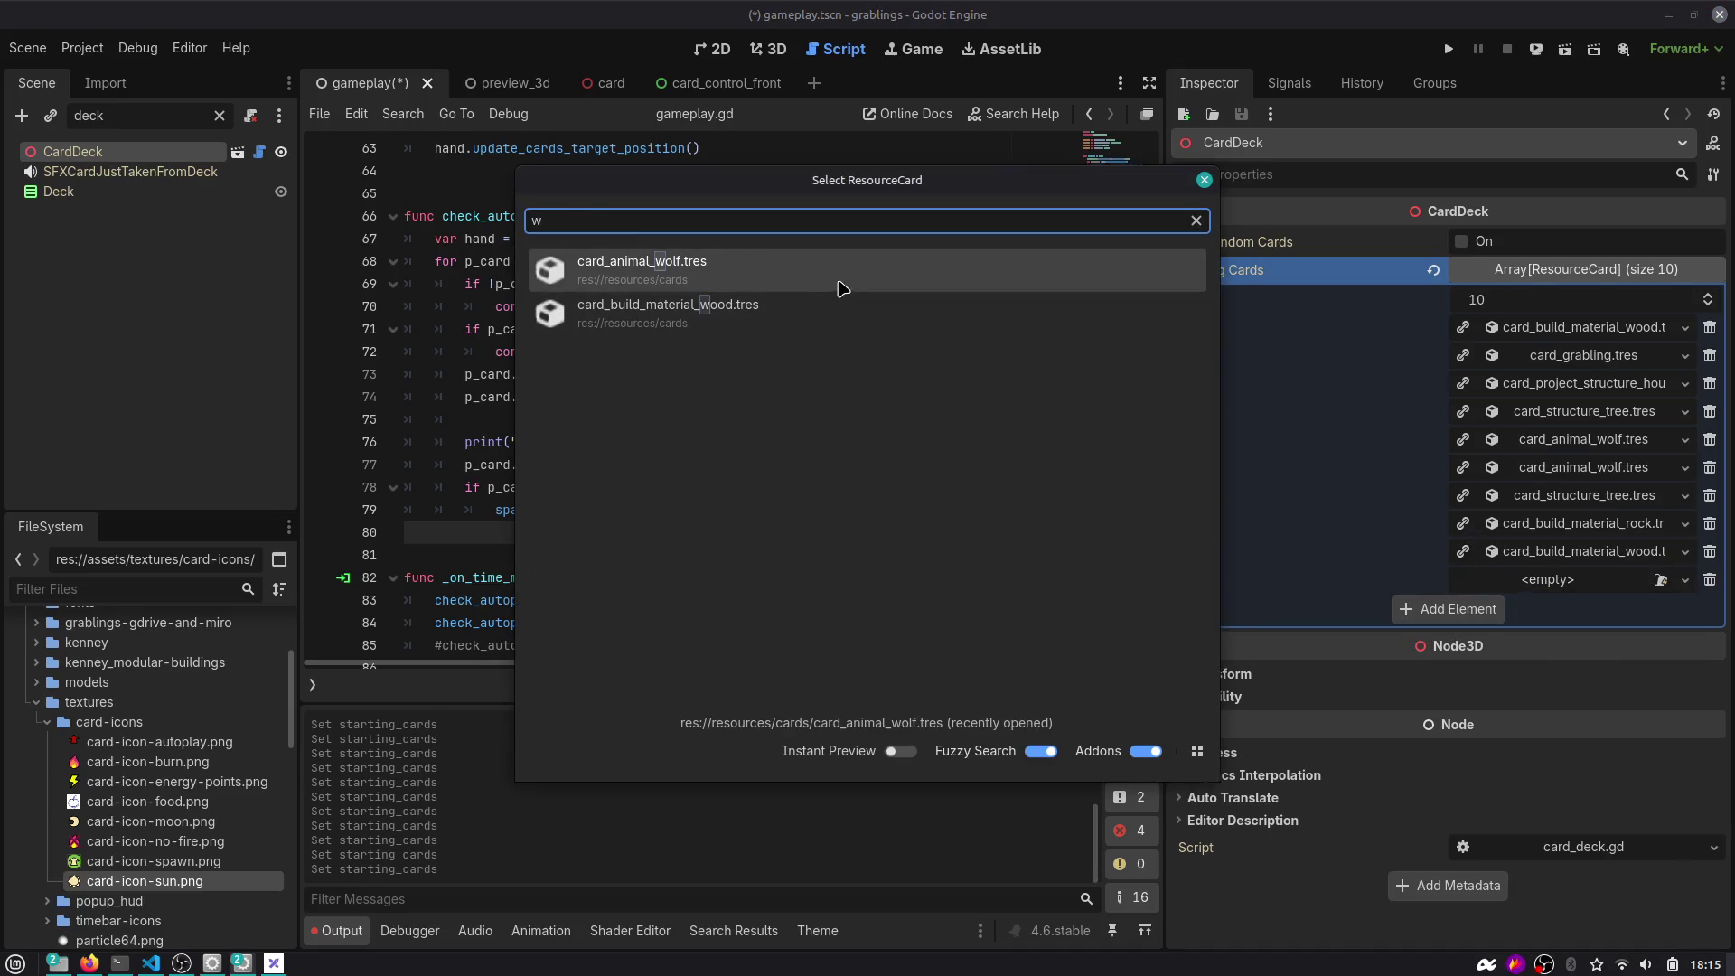
{"action": "left_click", "coordinate": [844, 317]}
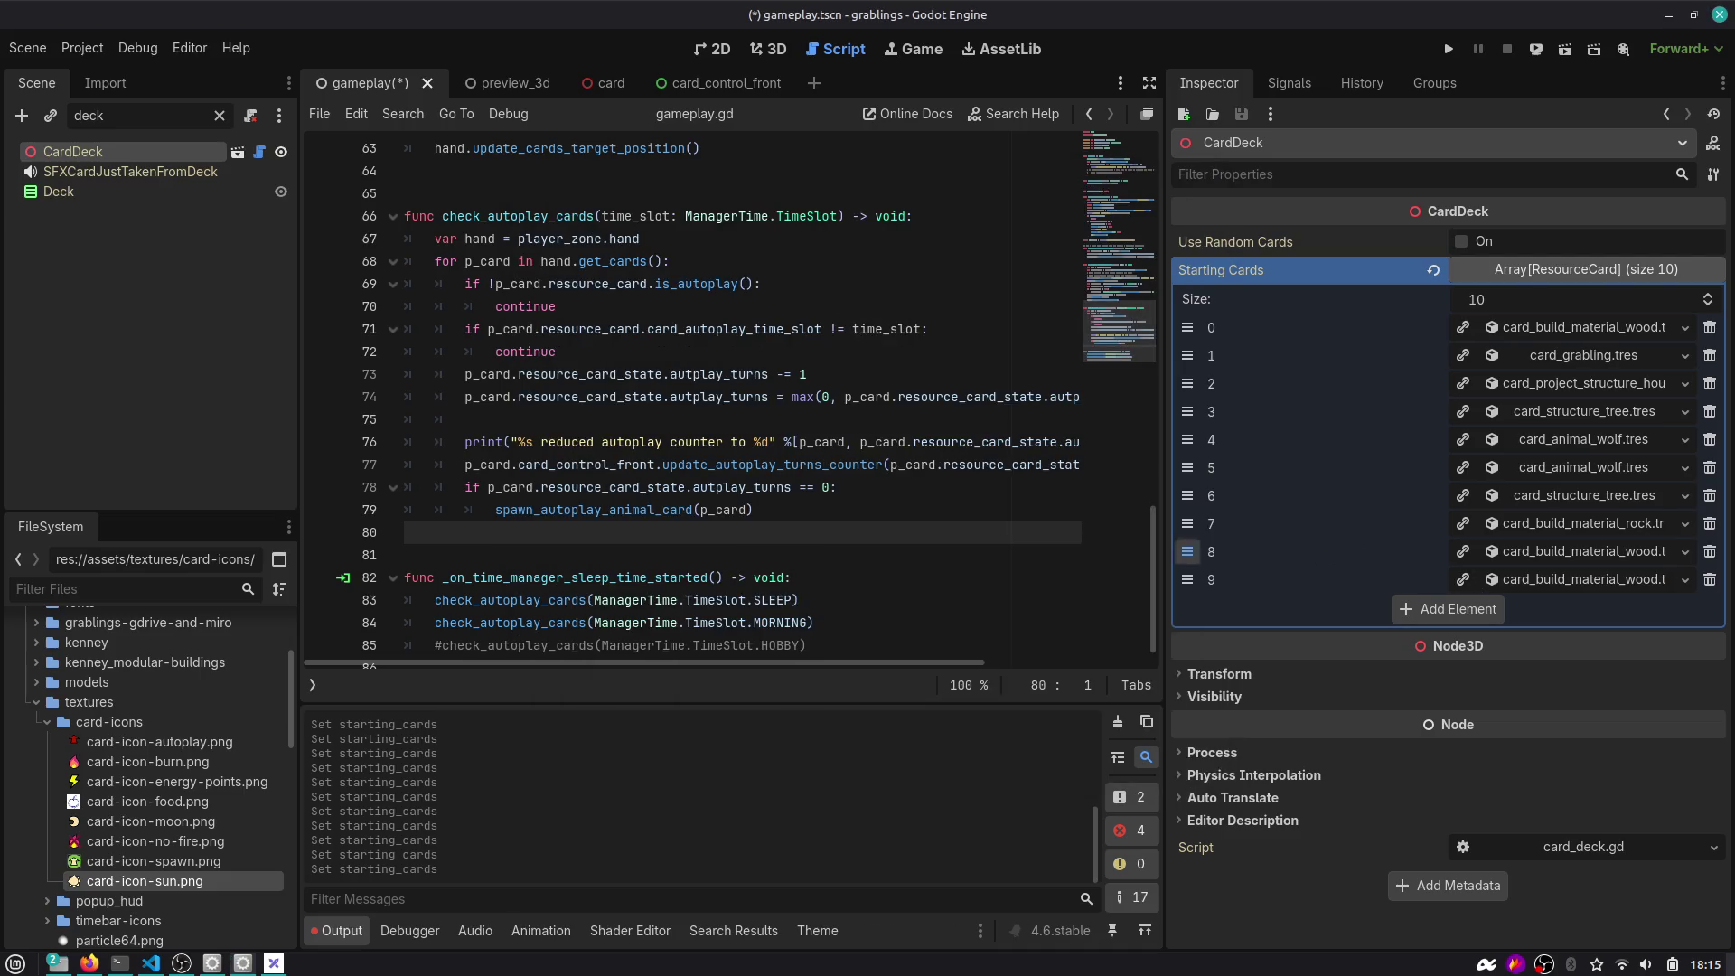
{"action": "mouse_move", "coordinate": [1187, 552]}
{"action": "left_mouse_down"}
{"action": "mouse_move", "coordinate": [1187, 440]}
{"action": "mouse_move", "coordinate": [1477, 479]}
{"action": "mouse_move", "coordinate": [1187, 467]}
{"action": "left_mouse_up"}
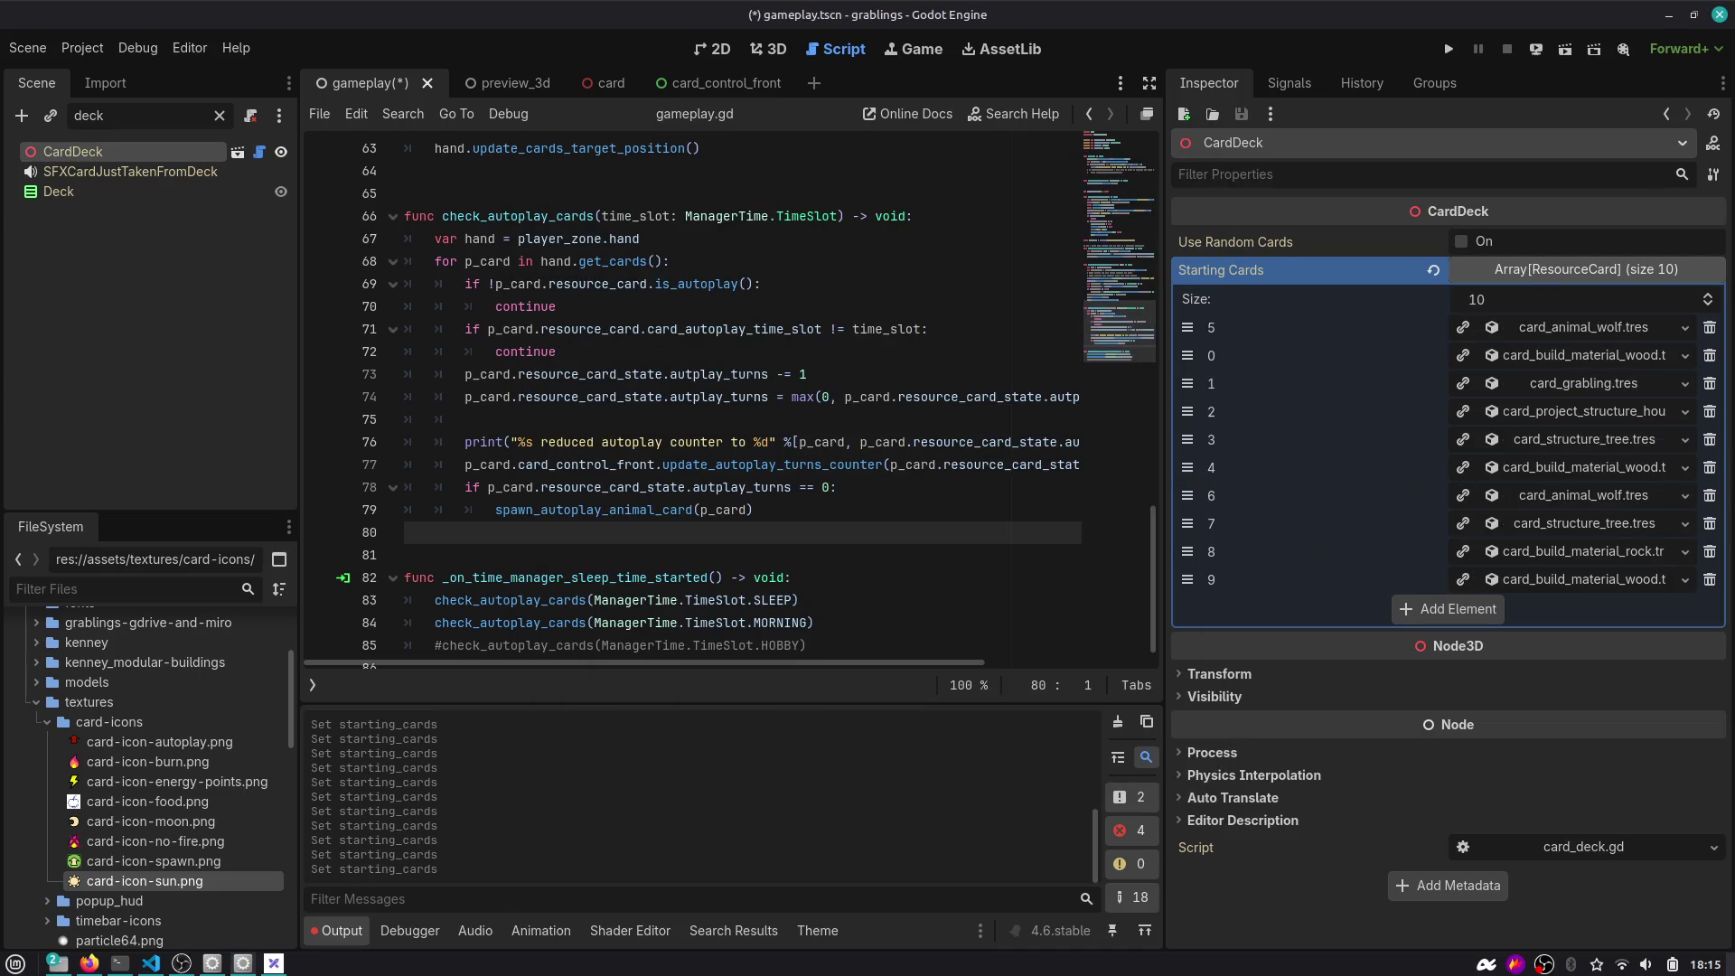
{"action": "key", "text": "ctrl+s"}
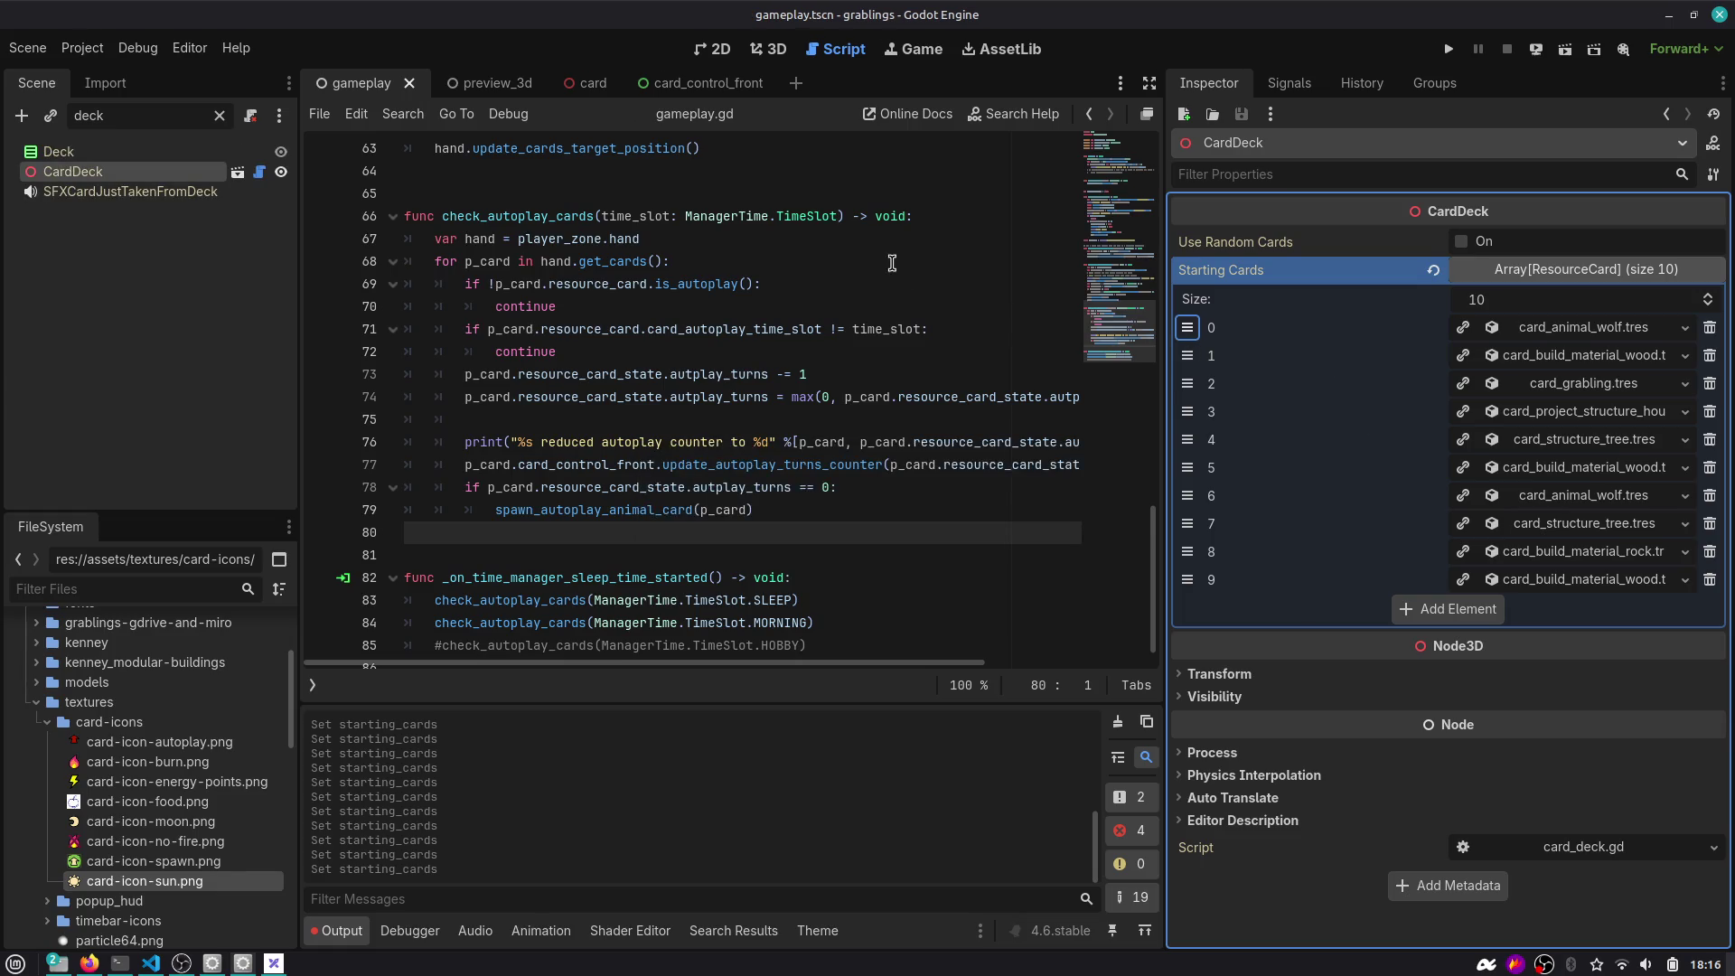
Run the game with an enlarged Game view to check the Grabling, Wood and Wolf hand, then stop it.
{"action": "left_click", "coordinate": [1448, 48]}
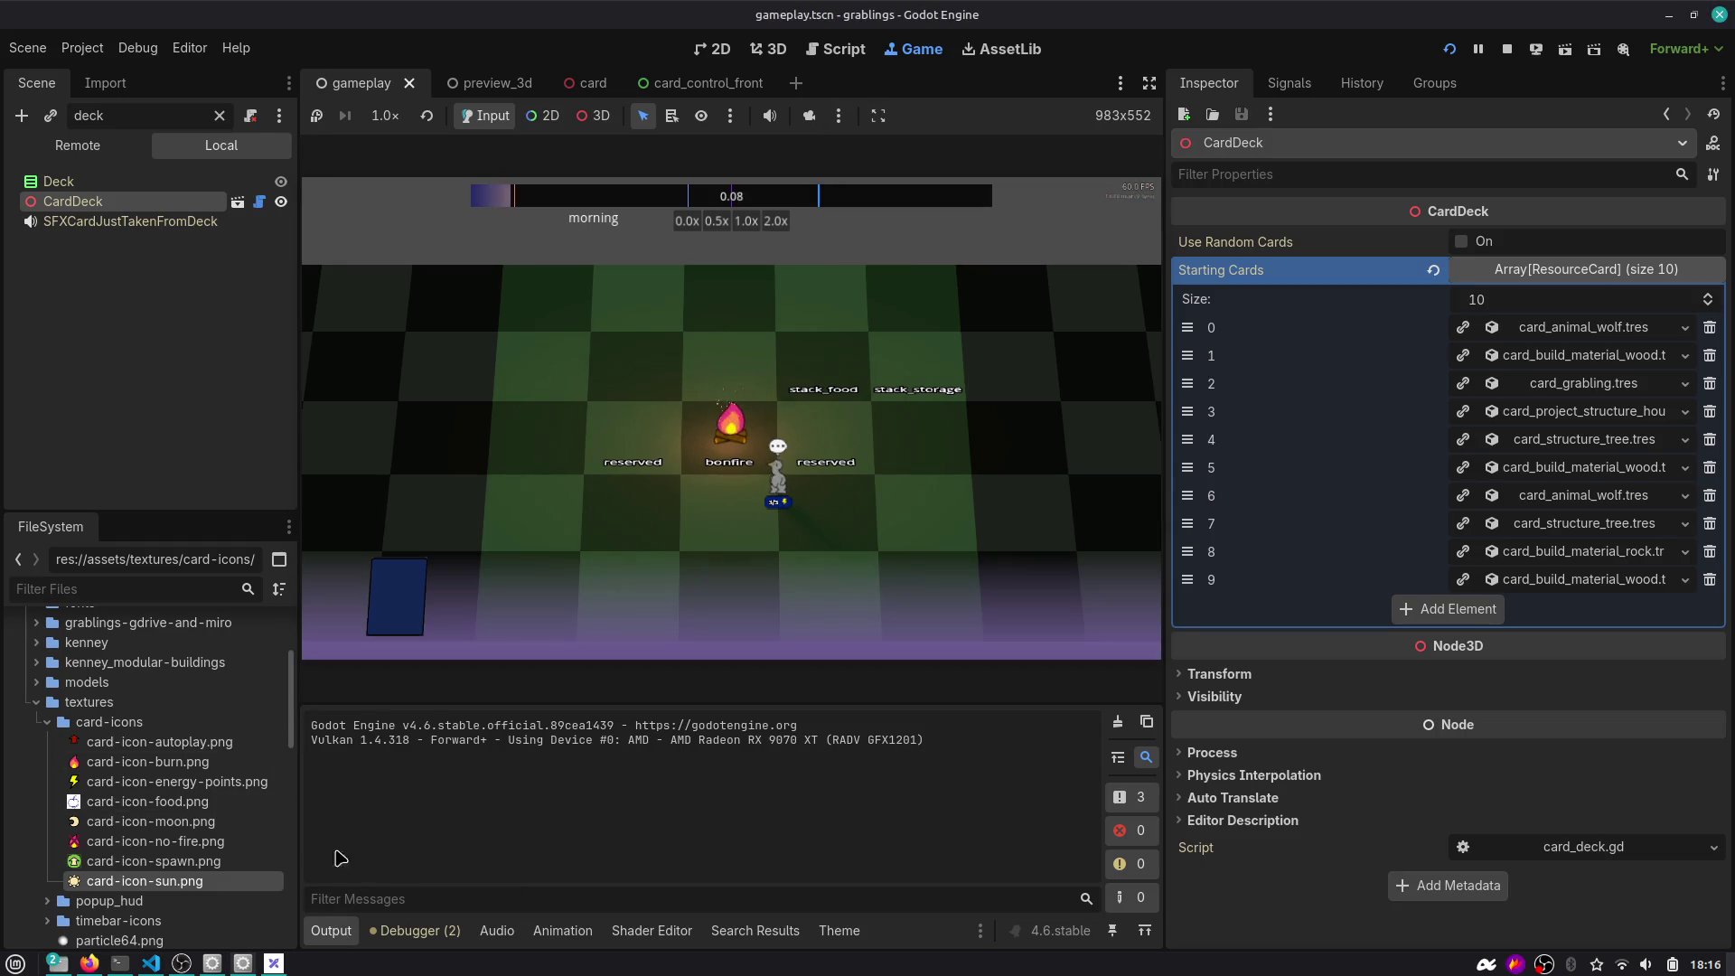
{"action": "left_click", "coordinate": [331, 931]}
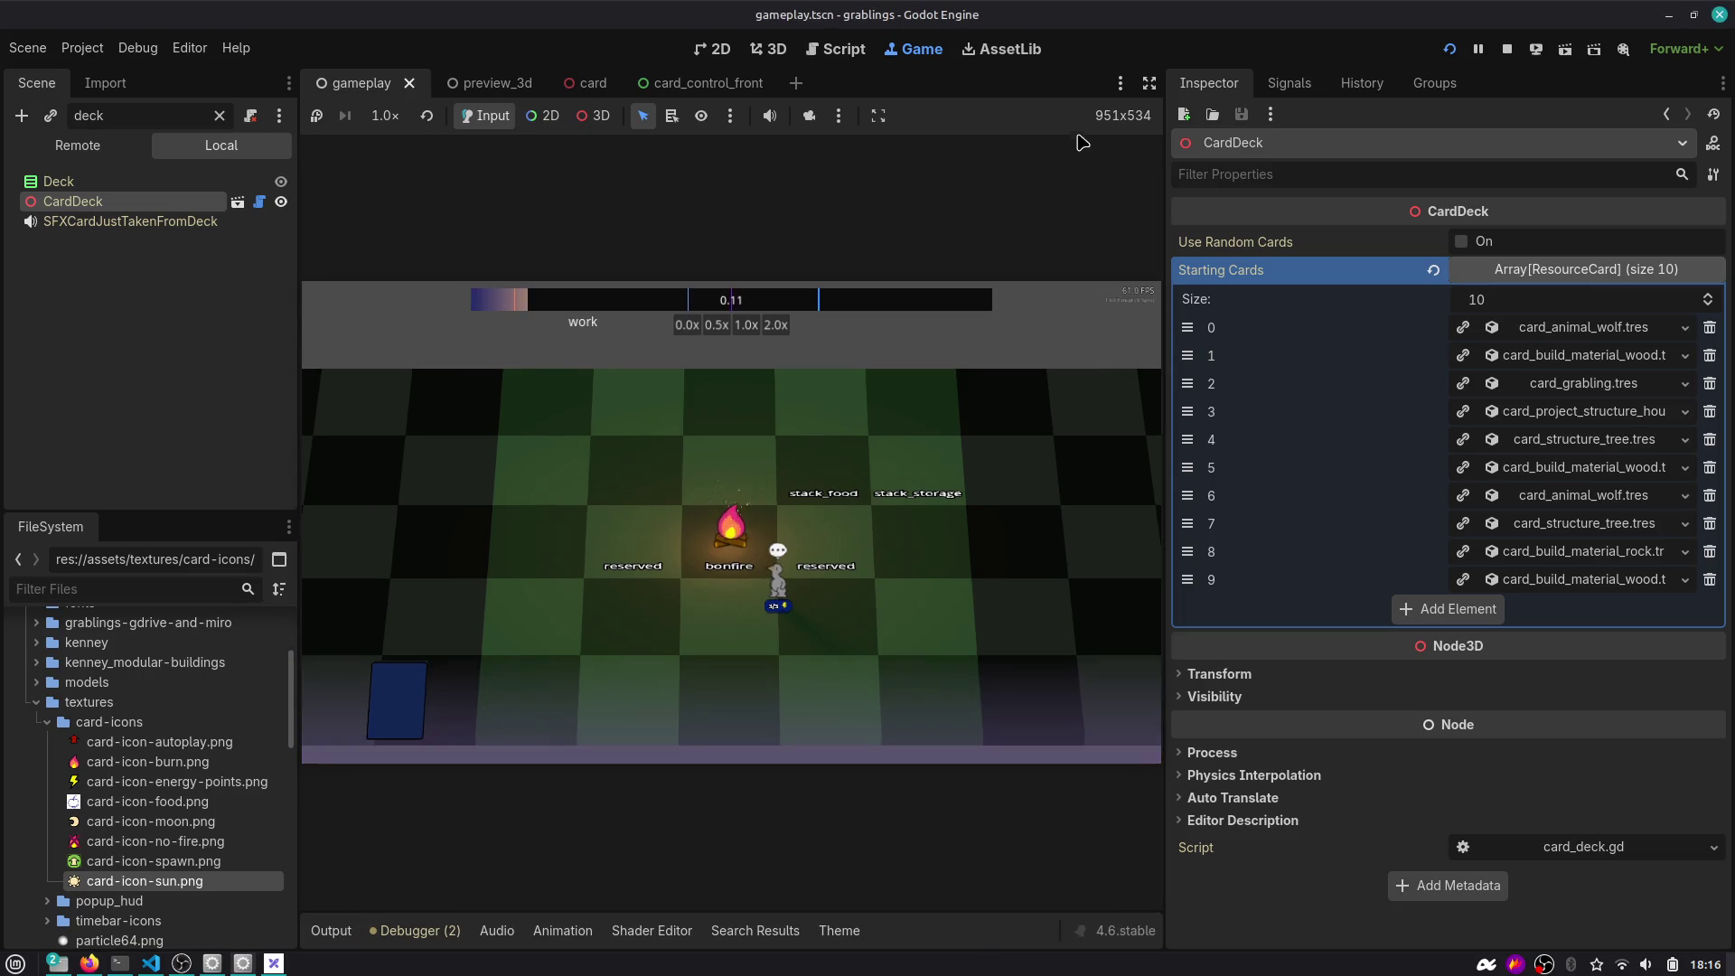
{"action": "left_click", "coordinate": [1148, 82]}
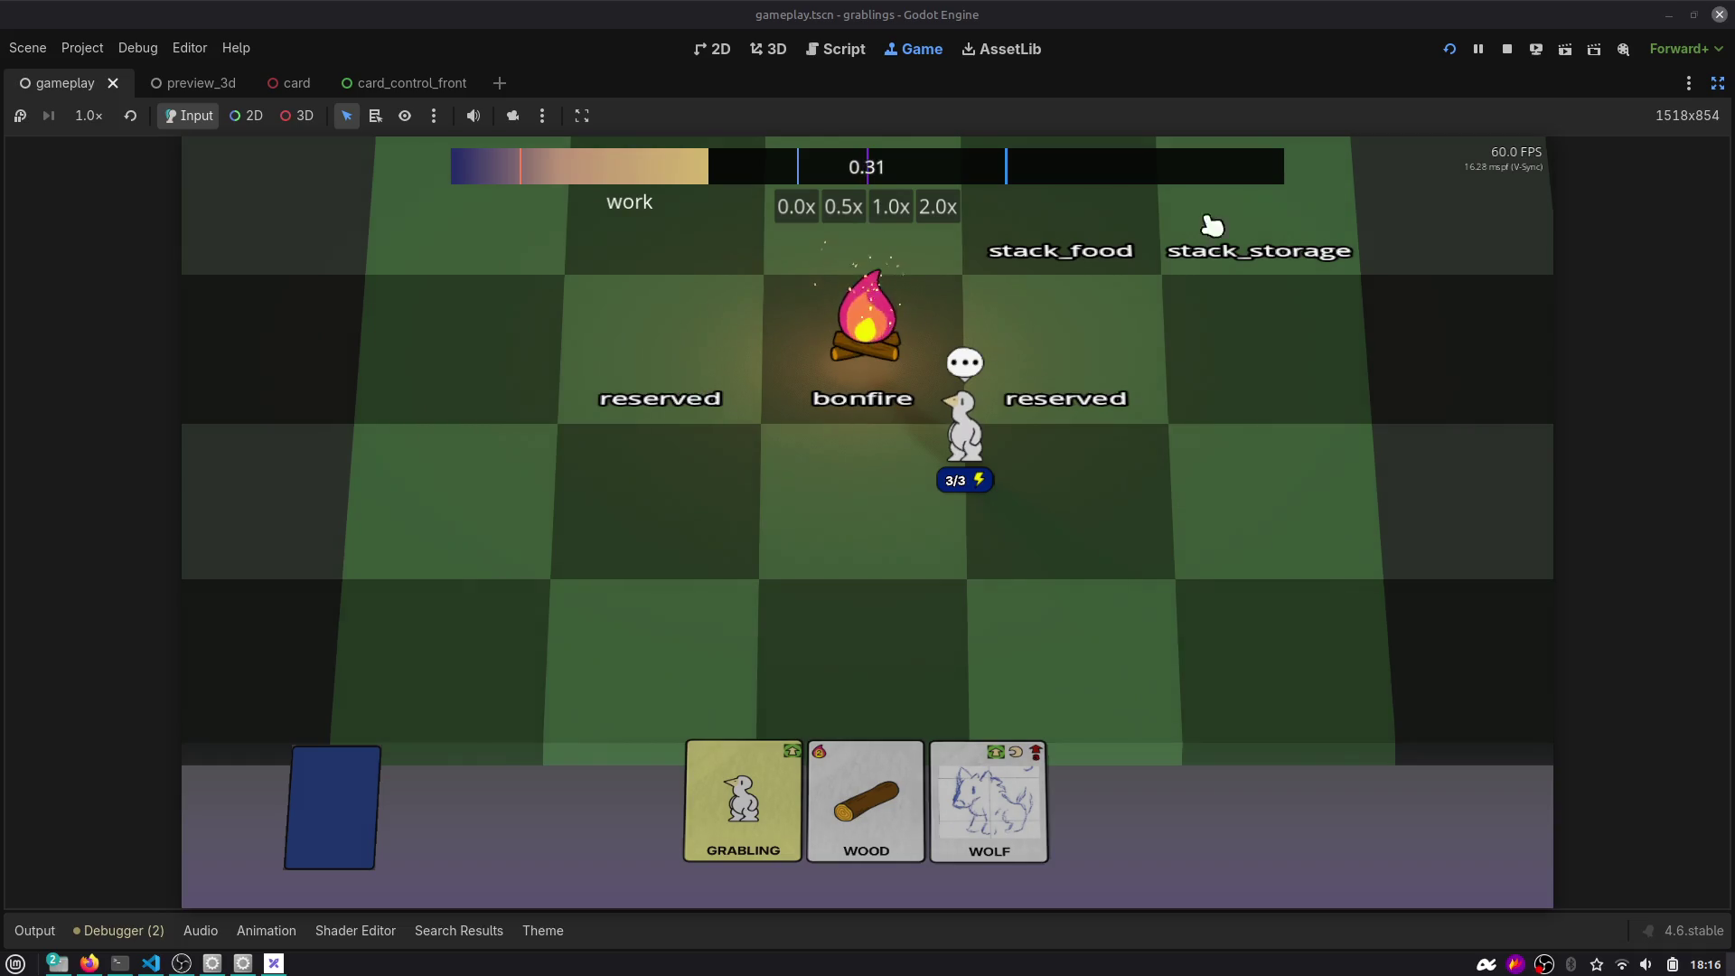
{"action": "left_click", "coordinate": [1688, 83]}
{"action": "left_click", "coordinate": [1694, 89]}
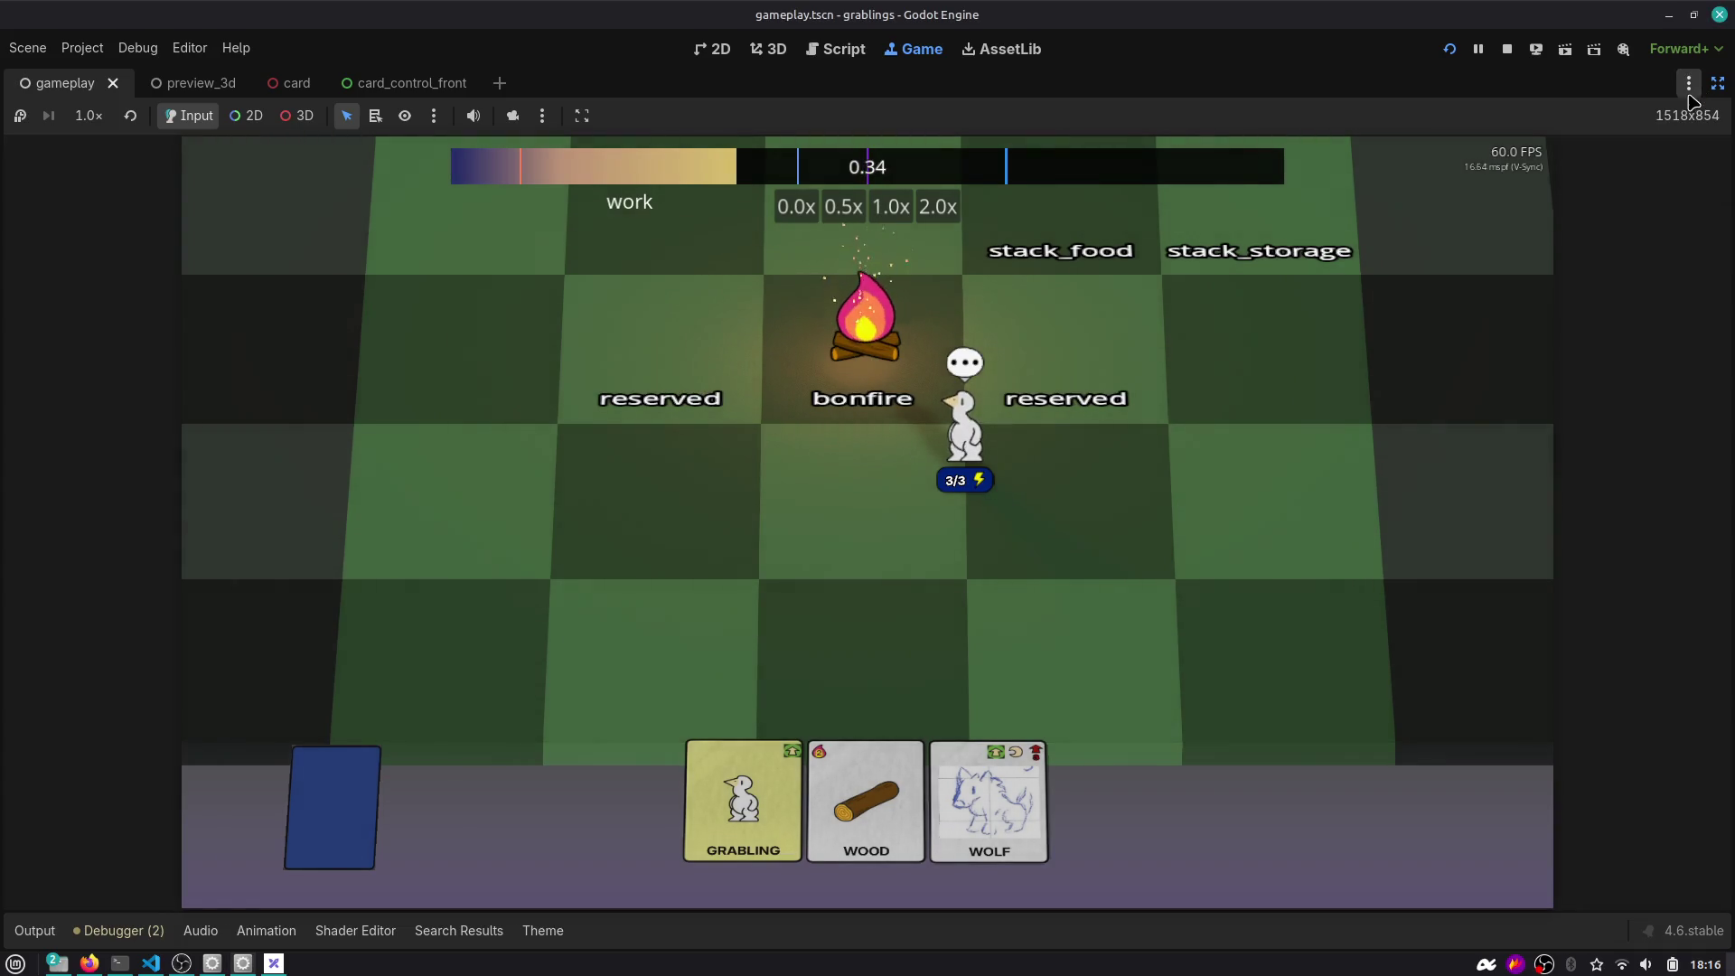
{"action": "left_click", "coordinate": [1507, 48]}
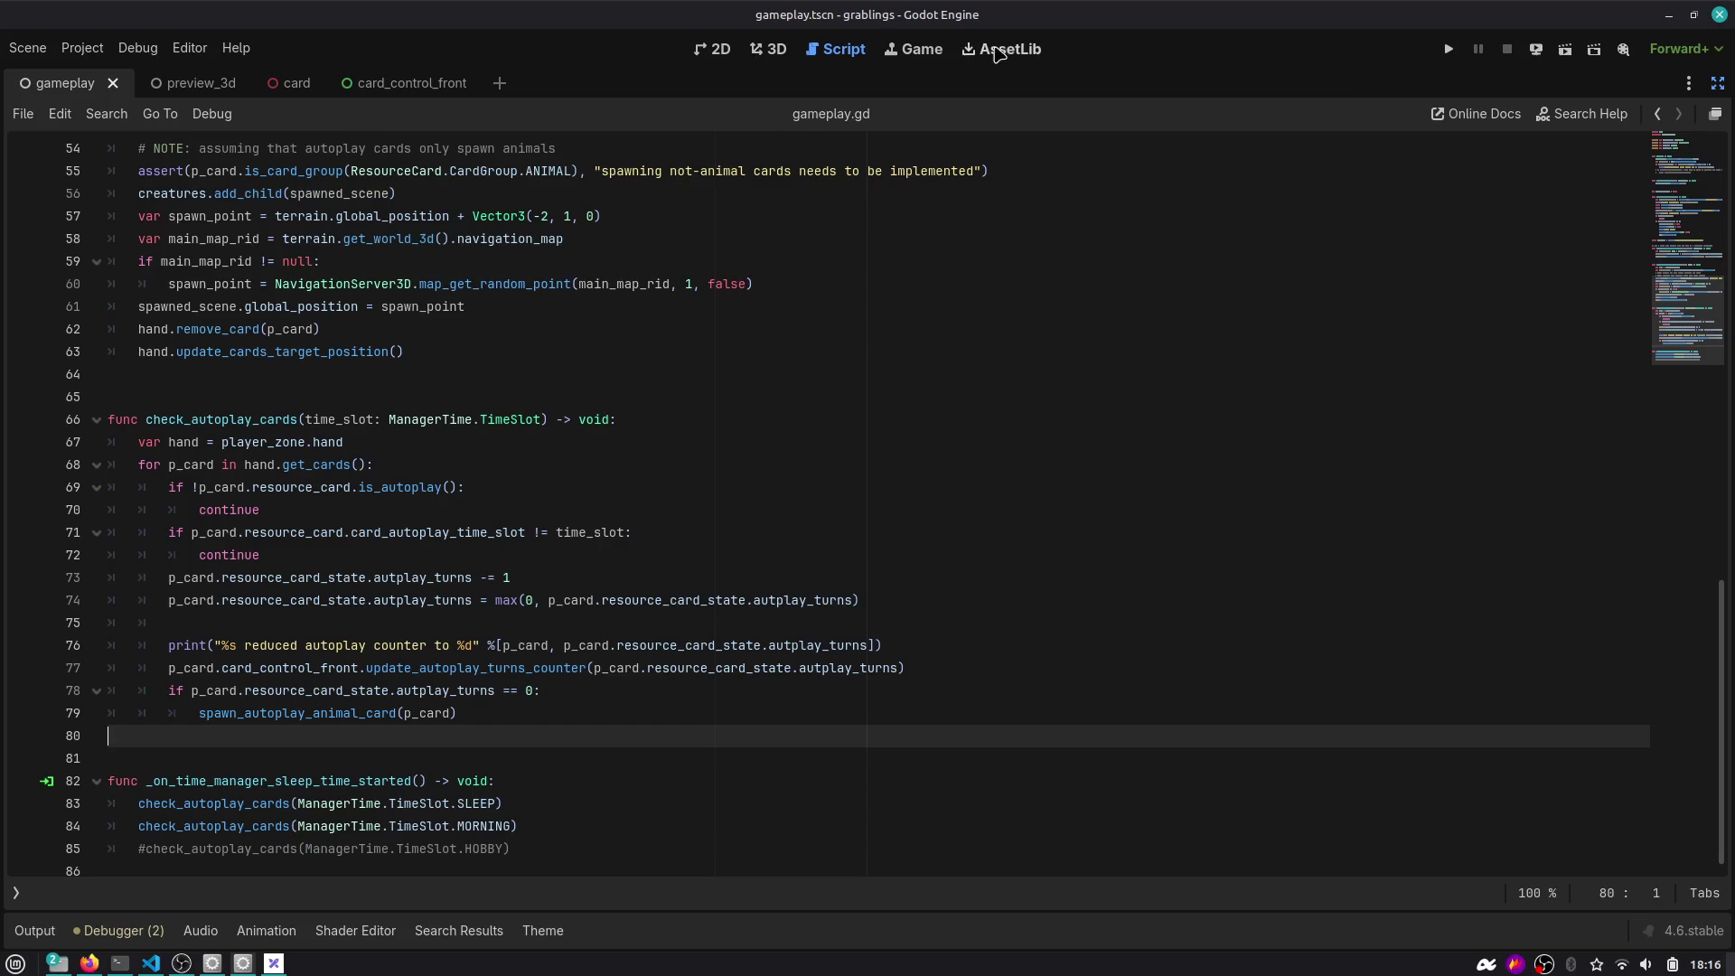
{"action": "left_click", "coordinate": [937, 50]}
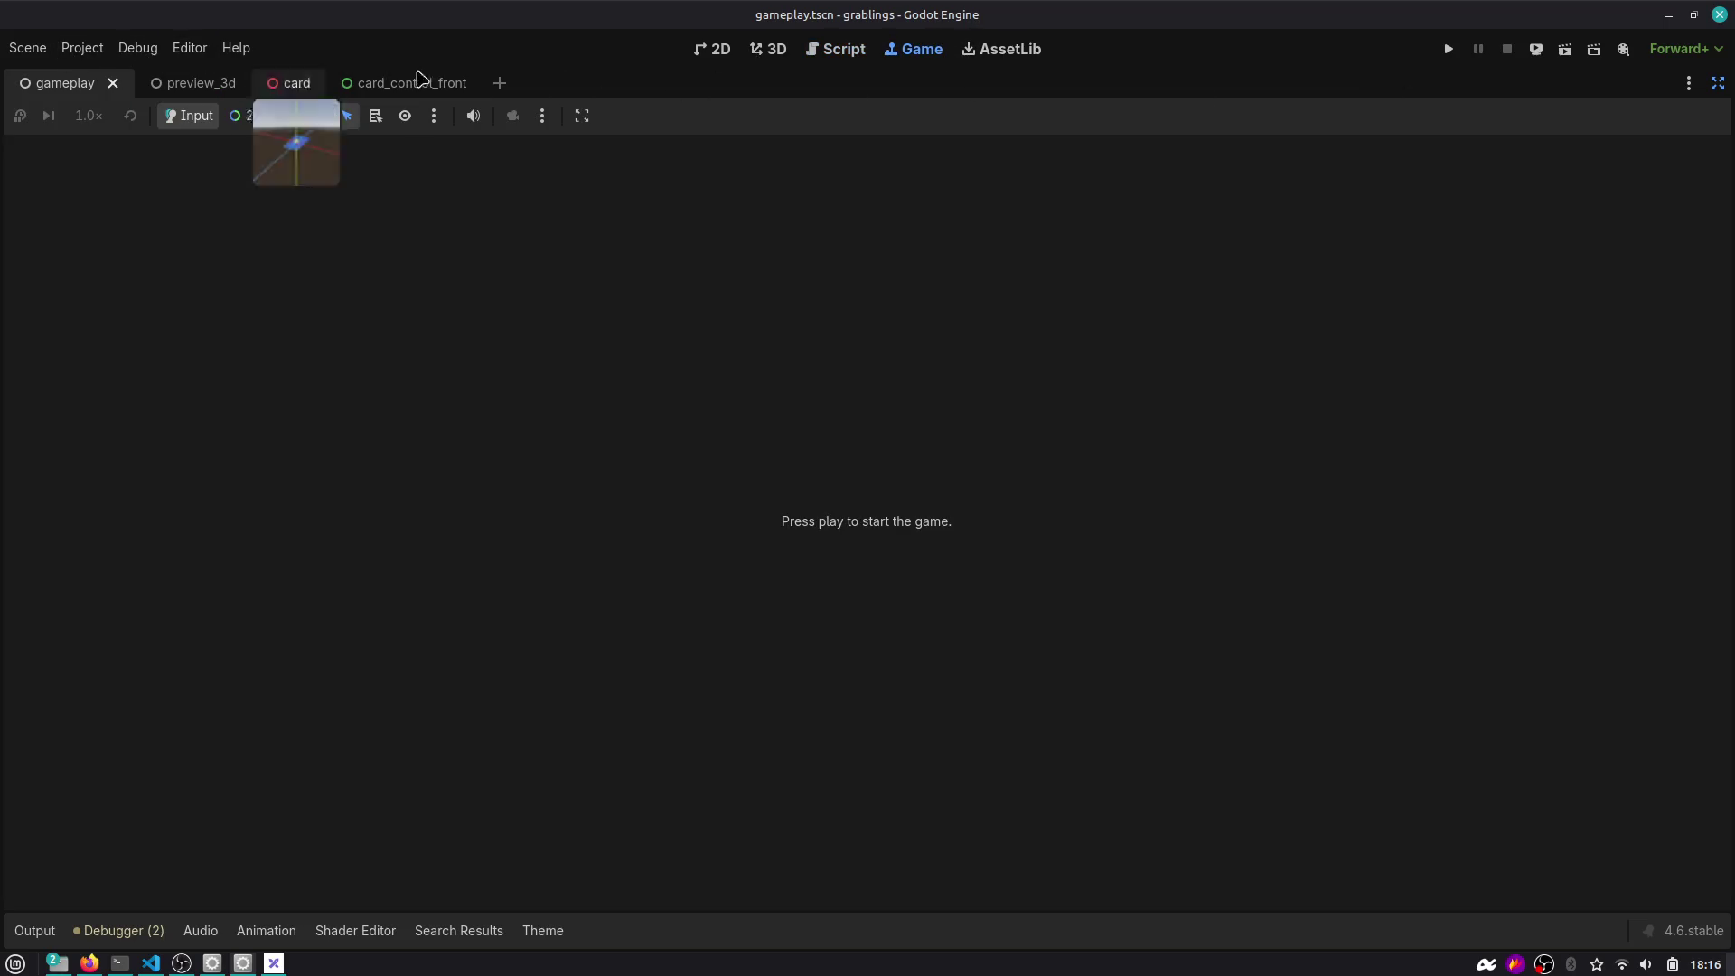
Restore the side docks and run the game again inside the editor.
{"action": "left_click", "coordinate": [1715, 90]}
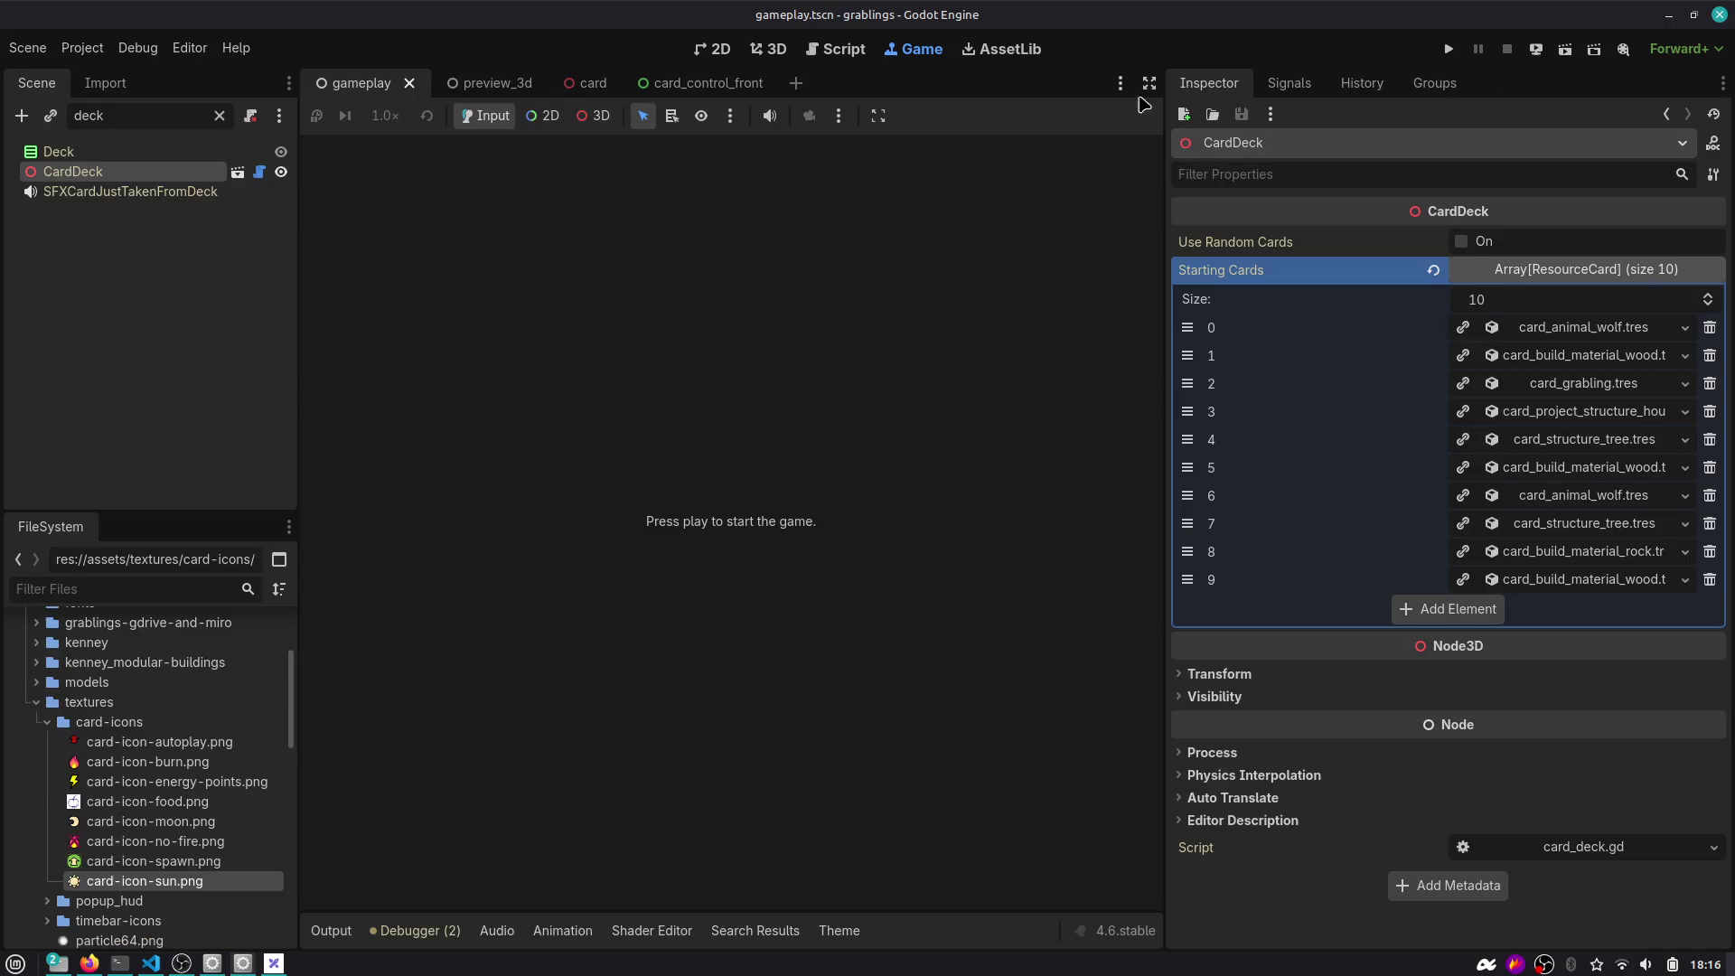
{"action": "left_click", "coordinate": [839, 117]}
{"action": "left_click", "coordinate": [791, 124]}
{"action": "left_click", "coordinate": [838, 117]}
{"action": "left_click", "coordinate": [1451, 50]}
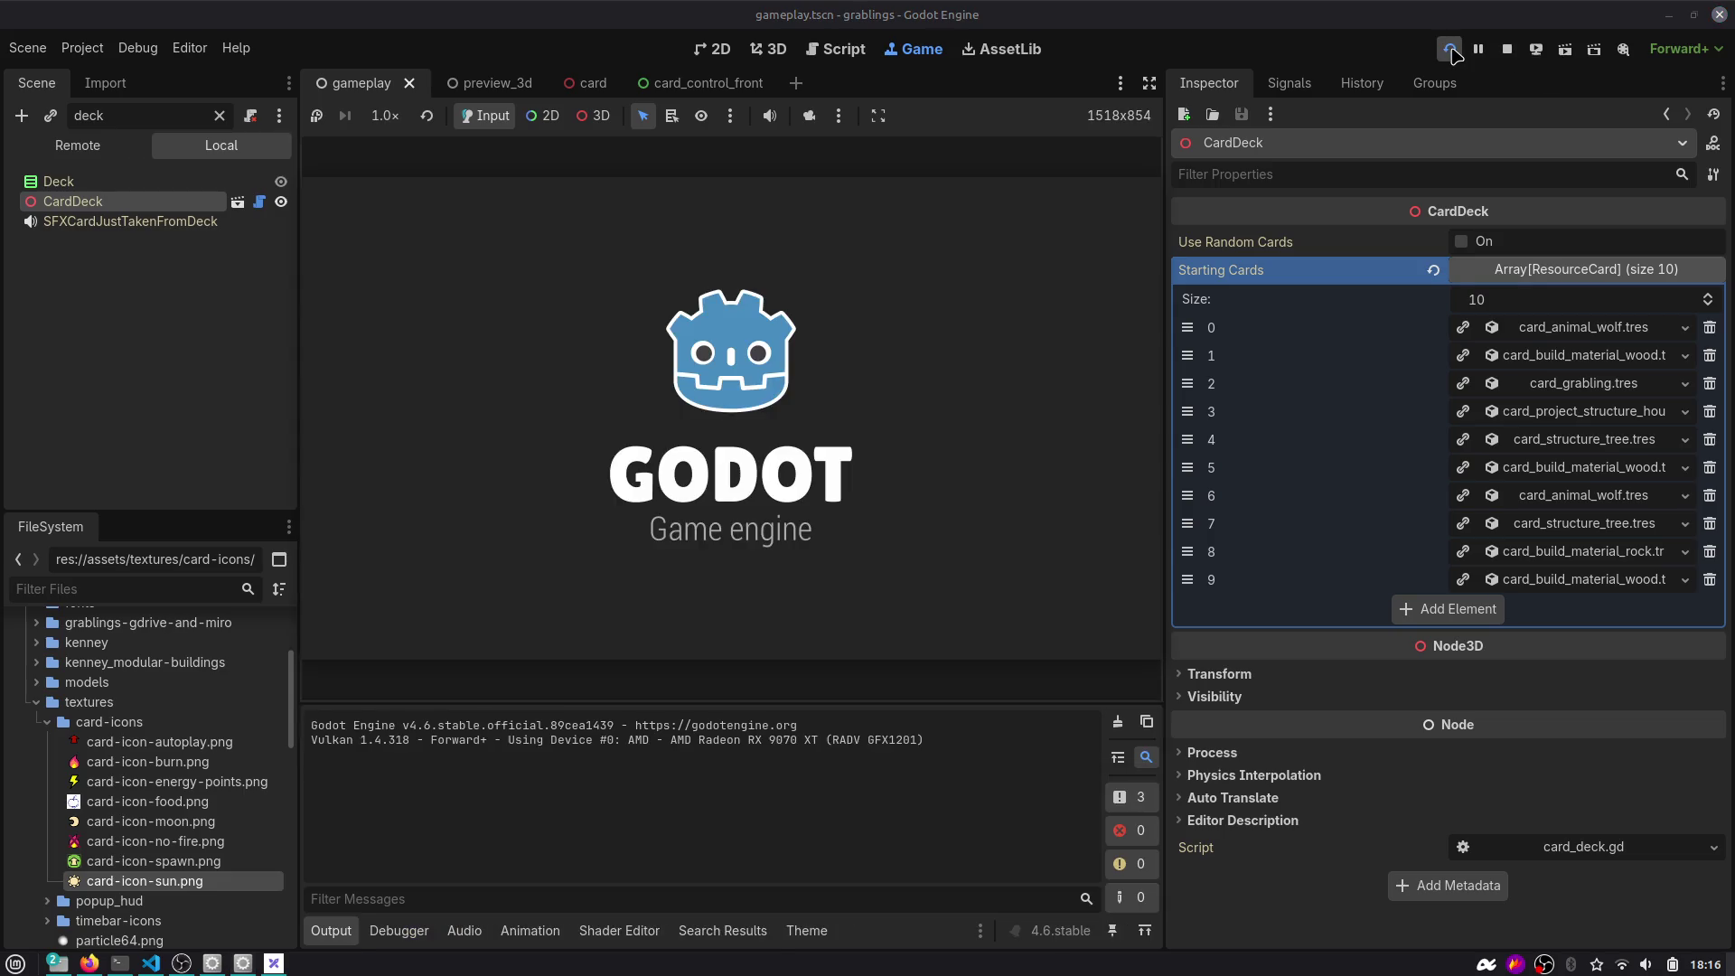
{"action": "left_click", "coordinate": [838, 118]}
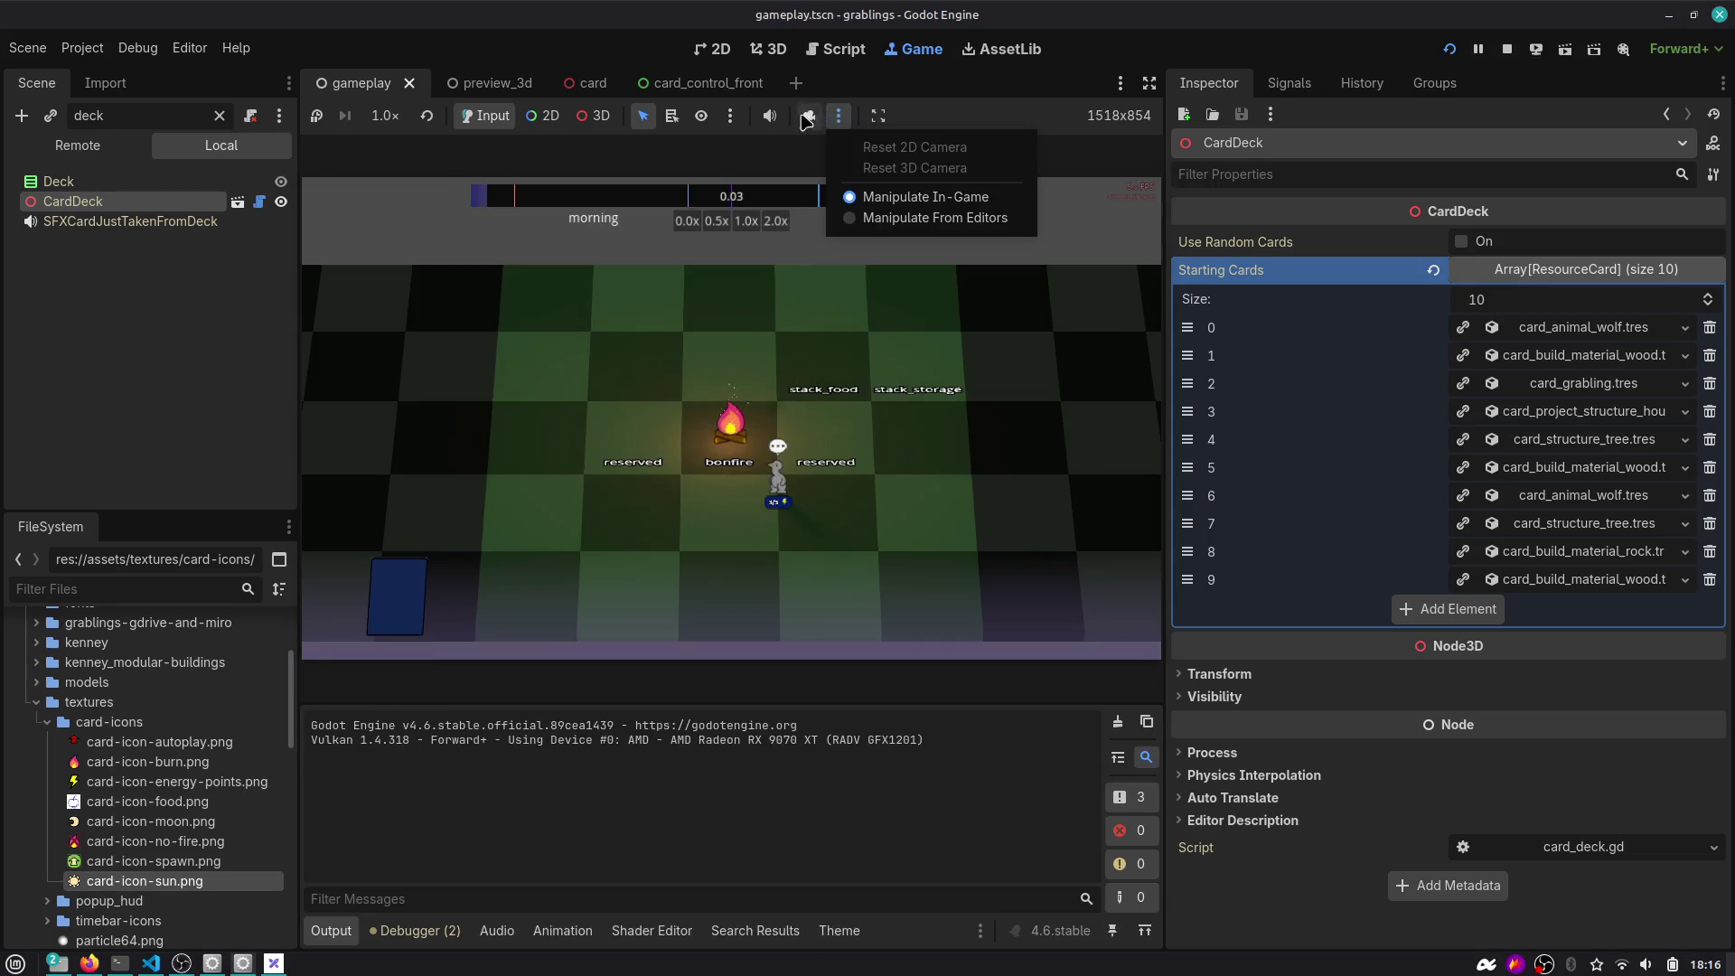
{"action": "left_click", "coordinate": [1006, 126]}
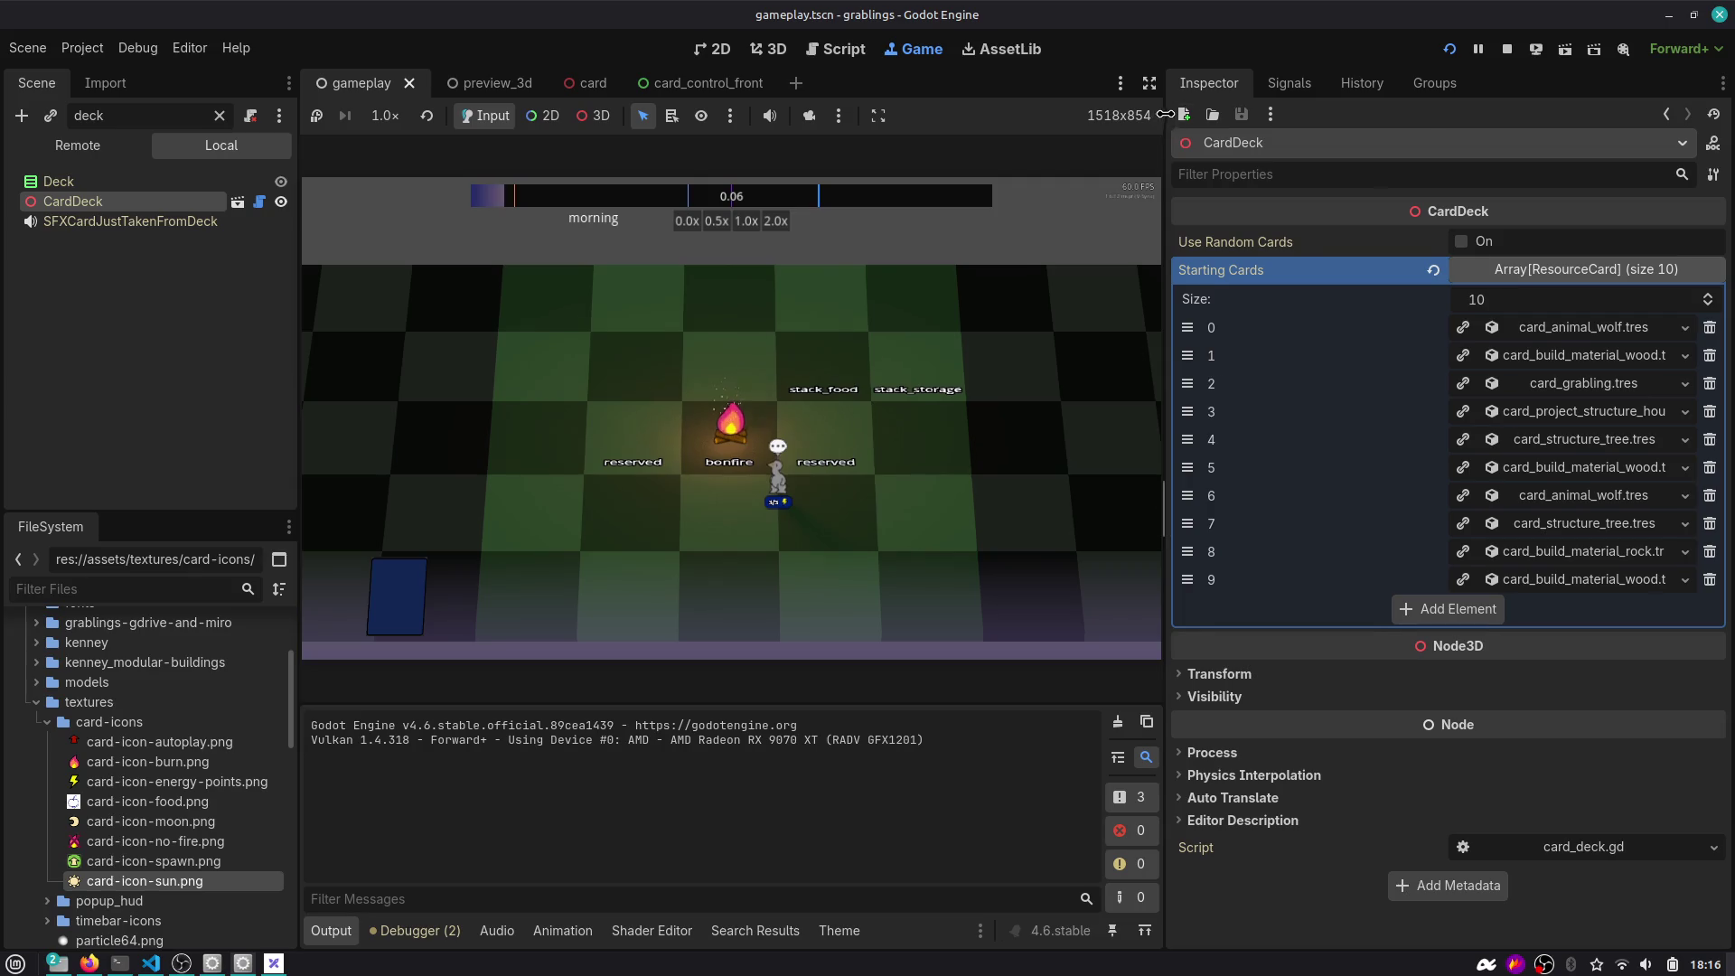
Uncheck Embed Game on Next Play and relaunch the game in its own window.
{"action": "left_click_drag", "start_coordinate": [1165, 114], "coordinate": [1348, 113]}
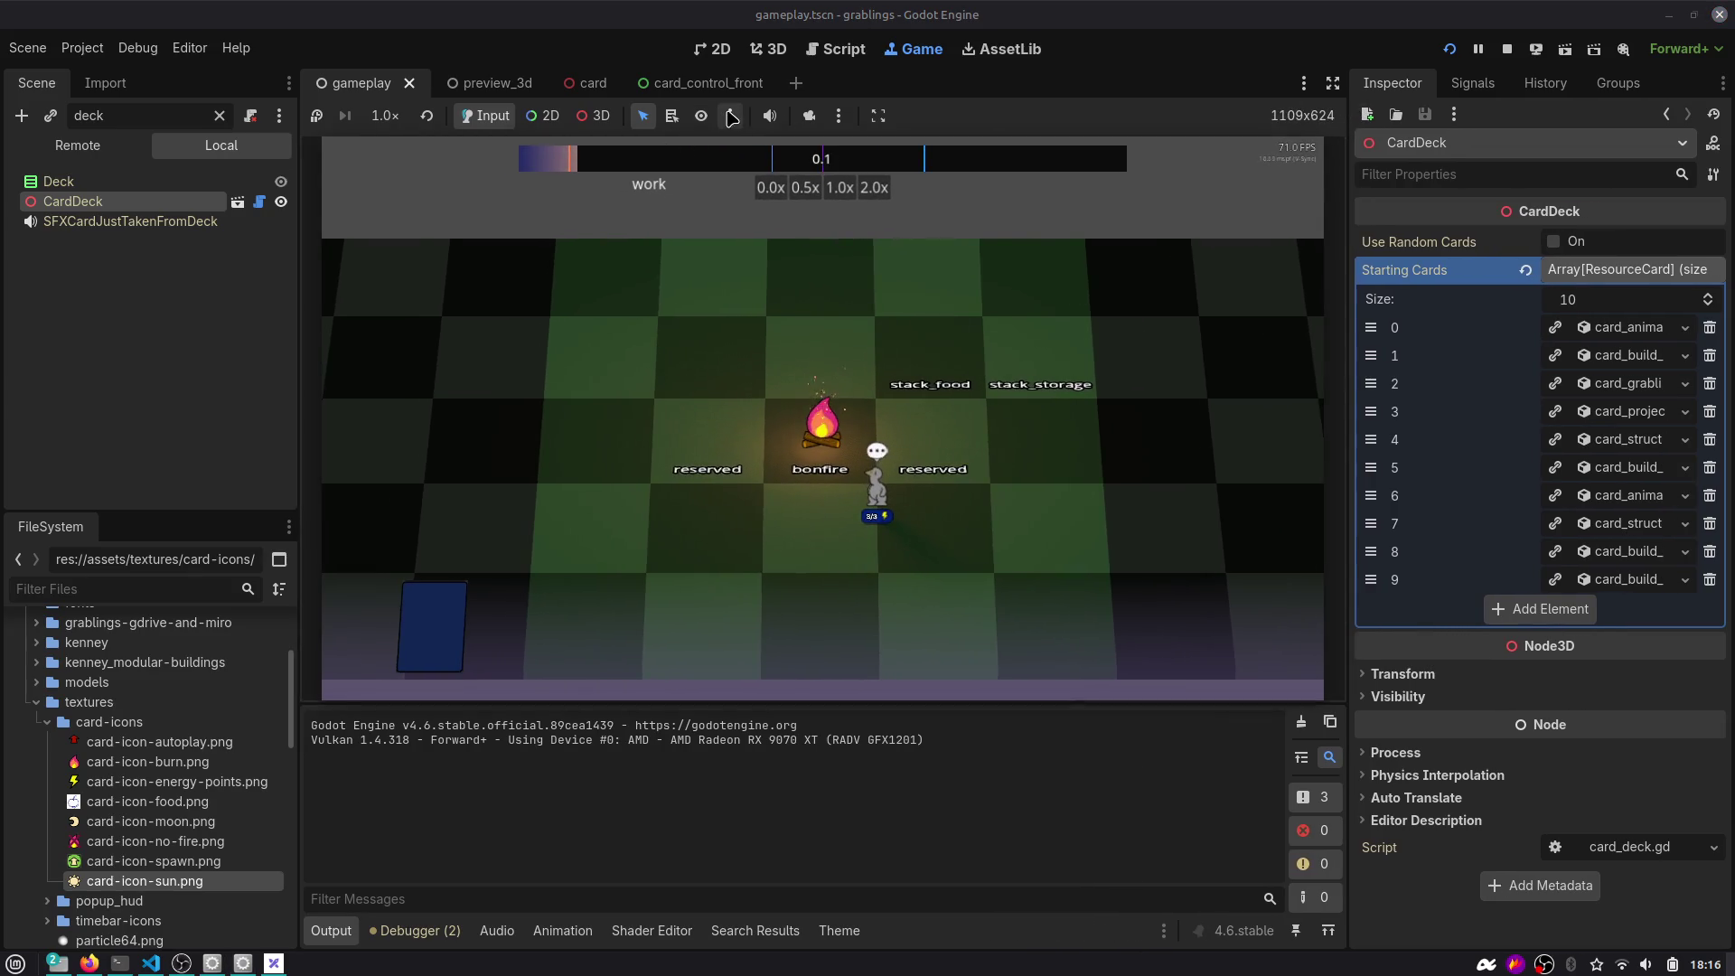
{"action": "left_click", "coordinate": [839, 116]}
{"action": "left_click", "coordinate": [863, 120]}
{"action": "left_click", "coordinate": [869, 118]}
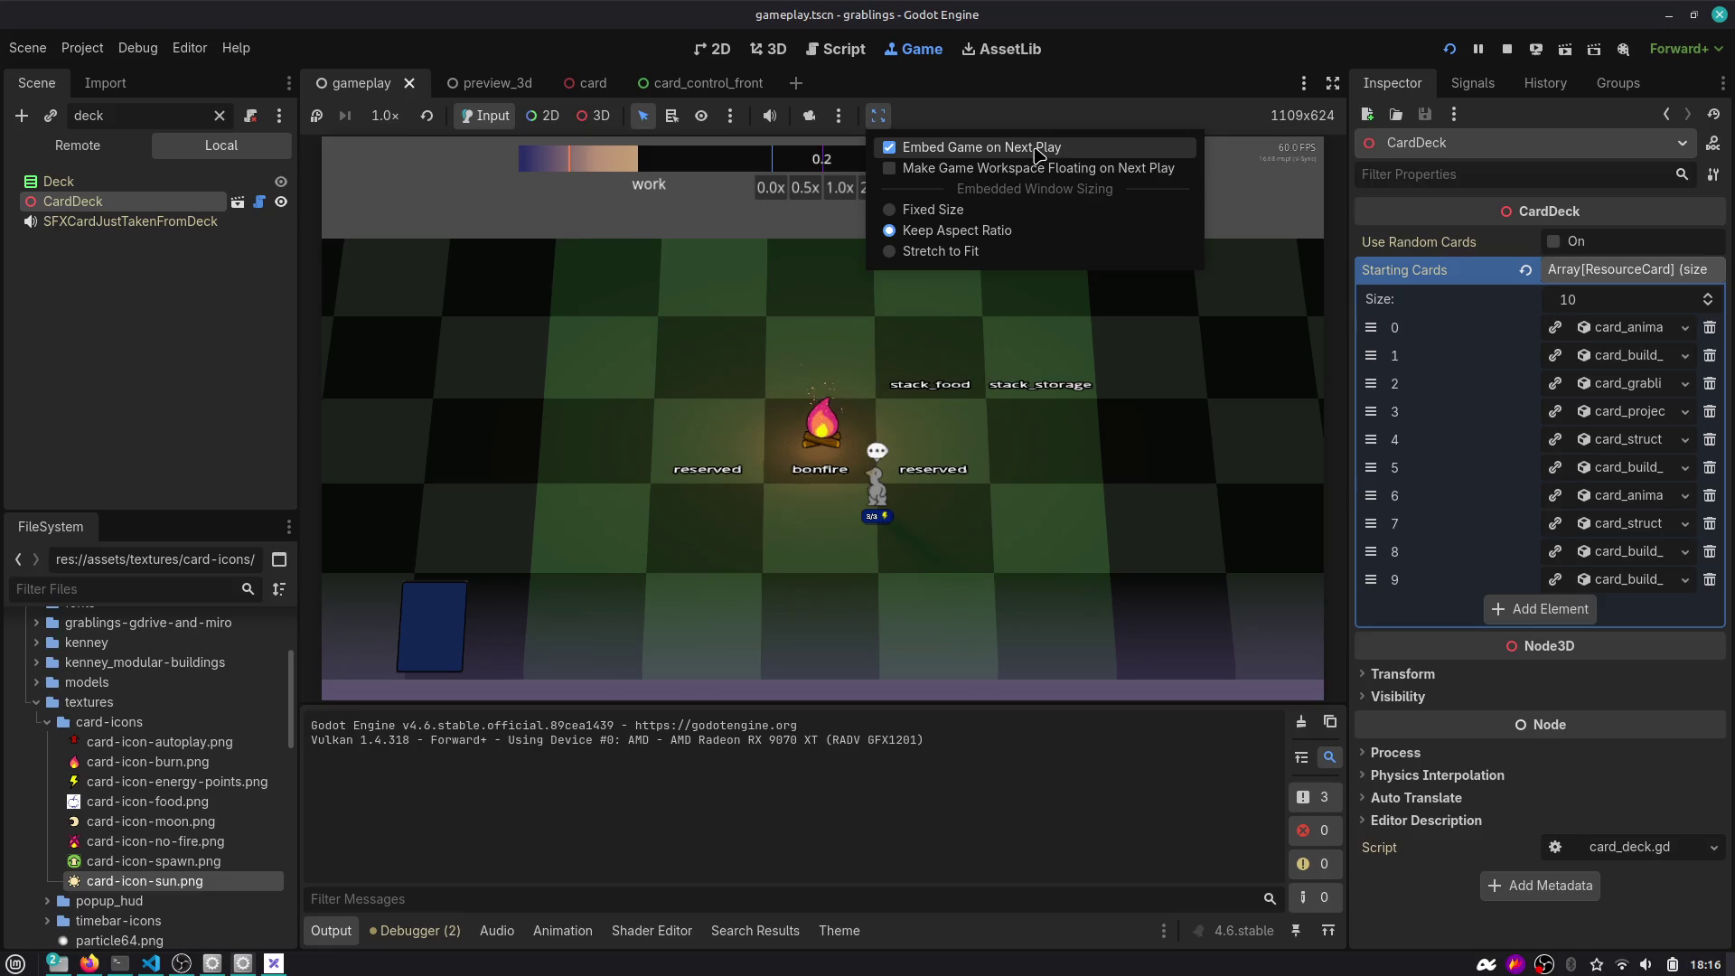
{"action": "left_click", "coordinate": [1036, 149]}
{"action": "left_click", "coordinate": [1450, 50]}
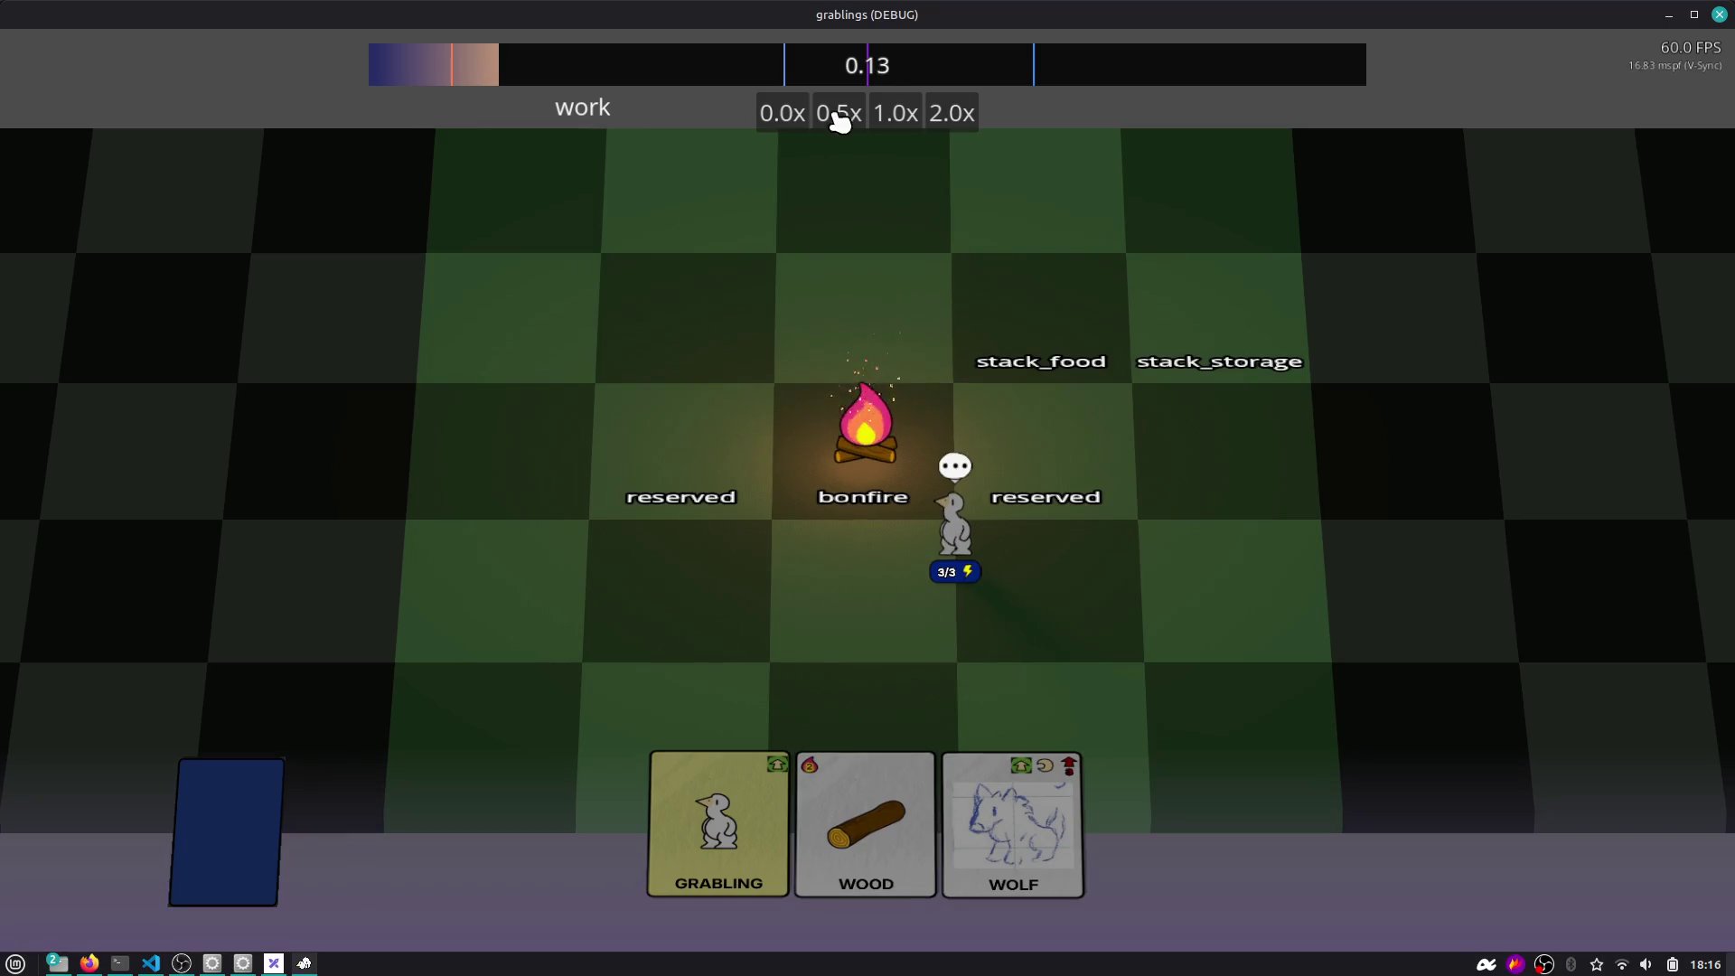
Speed the game to 2.0x, reposition the game and debug windows, and skip to the next morning.
{"action": "left_click", "coordinate": [951, 112]}
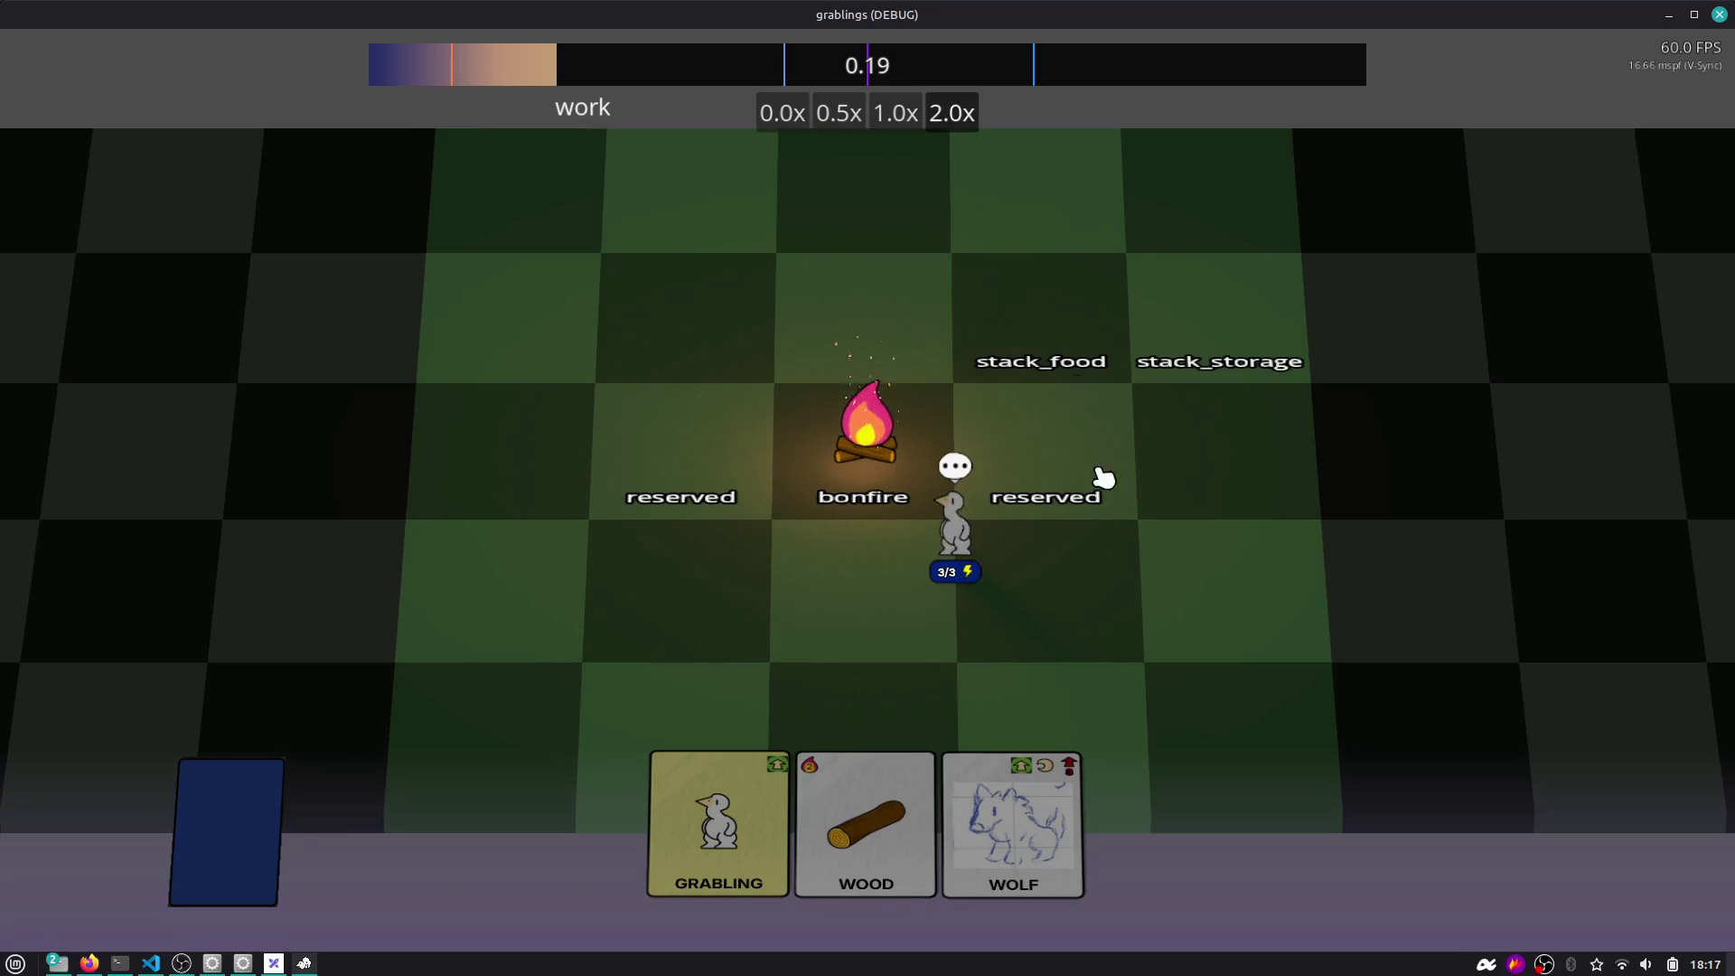
{"action": "mouse_move", "coordinate": [1062, 15]}
{"action": "left_mouse_down"}
{"action": "mouse_move", "coordinate": [1062, 83]}
{"action": "mouse_move", "coordinate": [476, 214]}
{"action": "mouse_move", "coordinate": [1015, 449]}
{"action": "mouse_move", "coordinate": [809, 255]}
{"action": "mouse_move", "coordinate": [867, 244]}
{"action": "mouse_move", "coordinate": [976, 271]}
{"action": "mouse_move", "coordinate": [1115, 639]}
{"action": "mouse_move", "coordinate": [1087, 524]}
{"action": "mouse_move", "coordinate": [1238, 521]}
{"action": "mouse_move", "coordinate": [1316, 551]}
{"action": "mouse_move", "coordinate": [1352, 584]}
{"action": "mouse_move", "coordinate": [1310, 619]}
{"action": "left_mouse_up"}
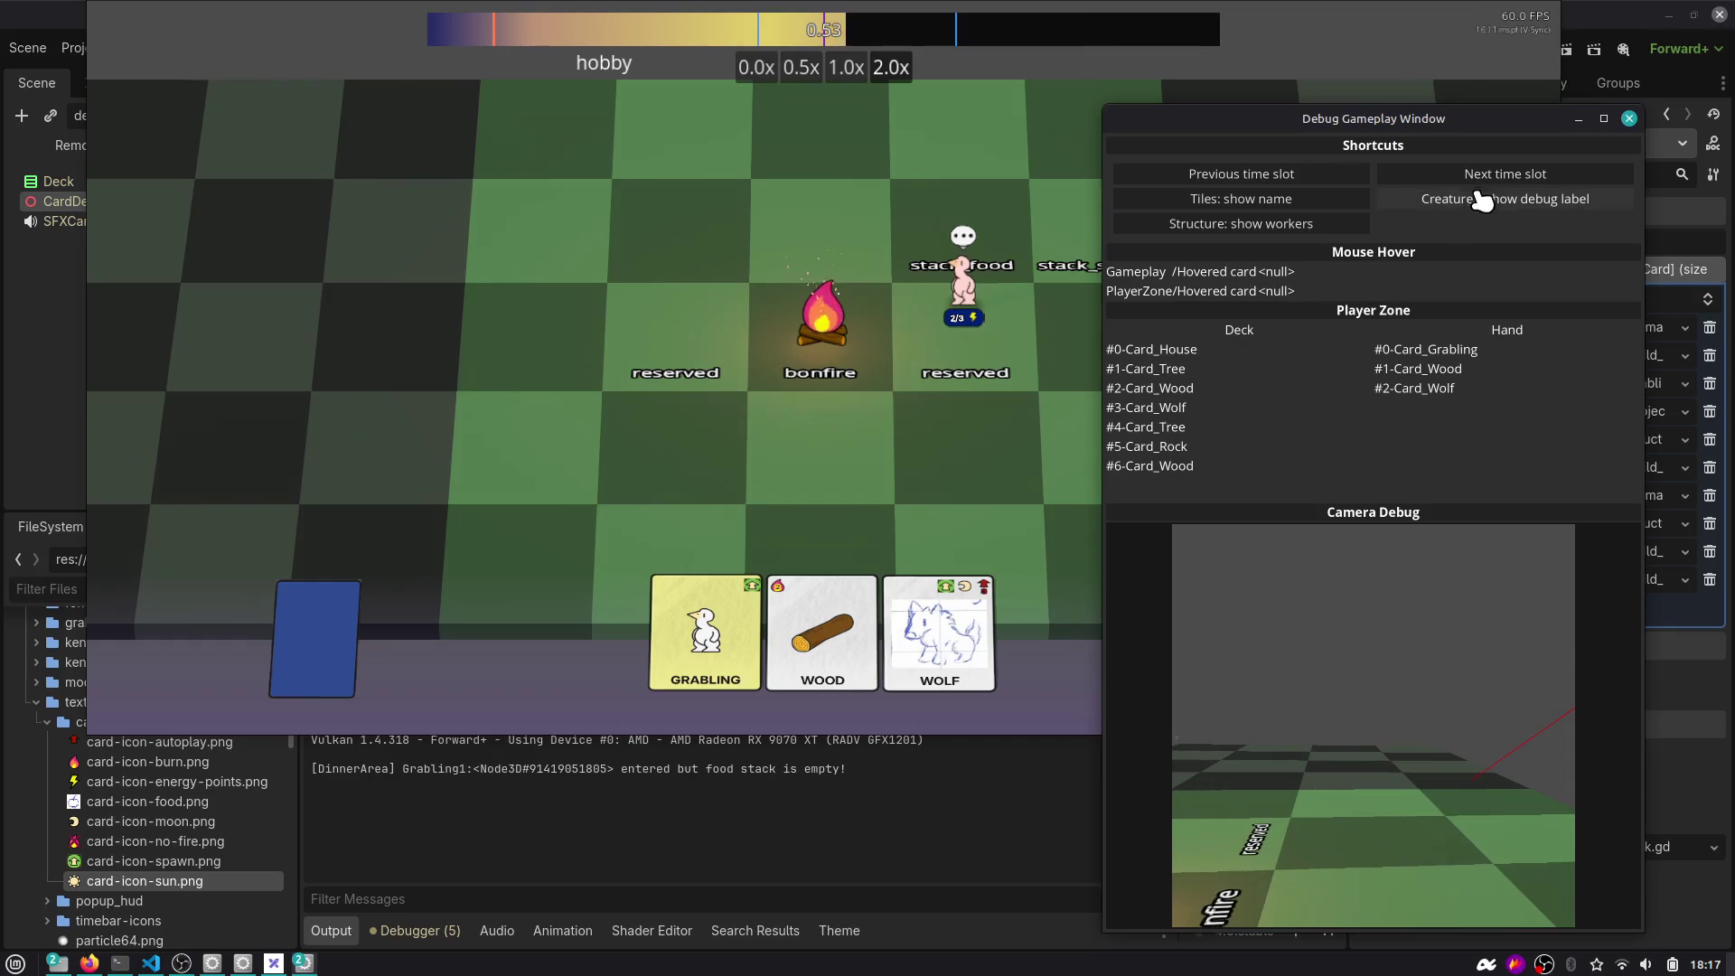
{"action": "left_click", "coordinate": [1489, 175]}
{"action": "mouse_move", "coordinate": [1276, 388]}
{"action": "left_mouse_down"}
{"action": "mouse_move", "coordinate": [1420, 307]}
{"action": "mouse_move", "coordinate": [1366, 338]}
{"action": "left_mouse_up"}
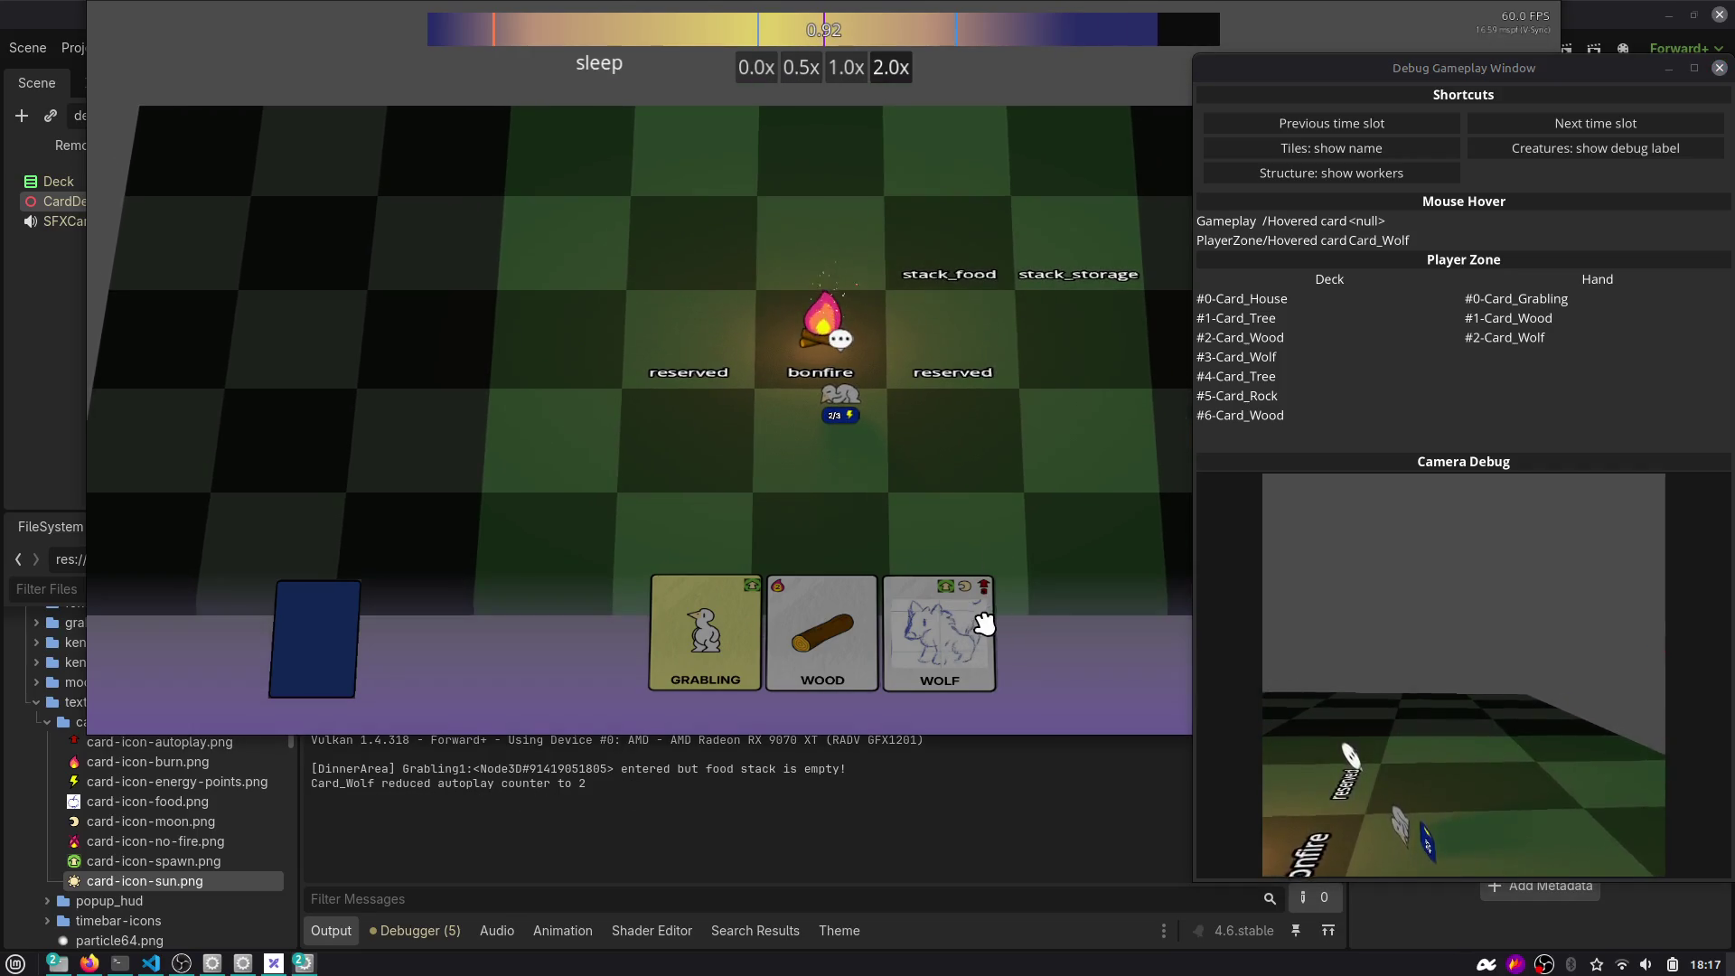
{"action": "left_click", "coordinate": [1572, 124]}
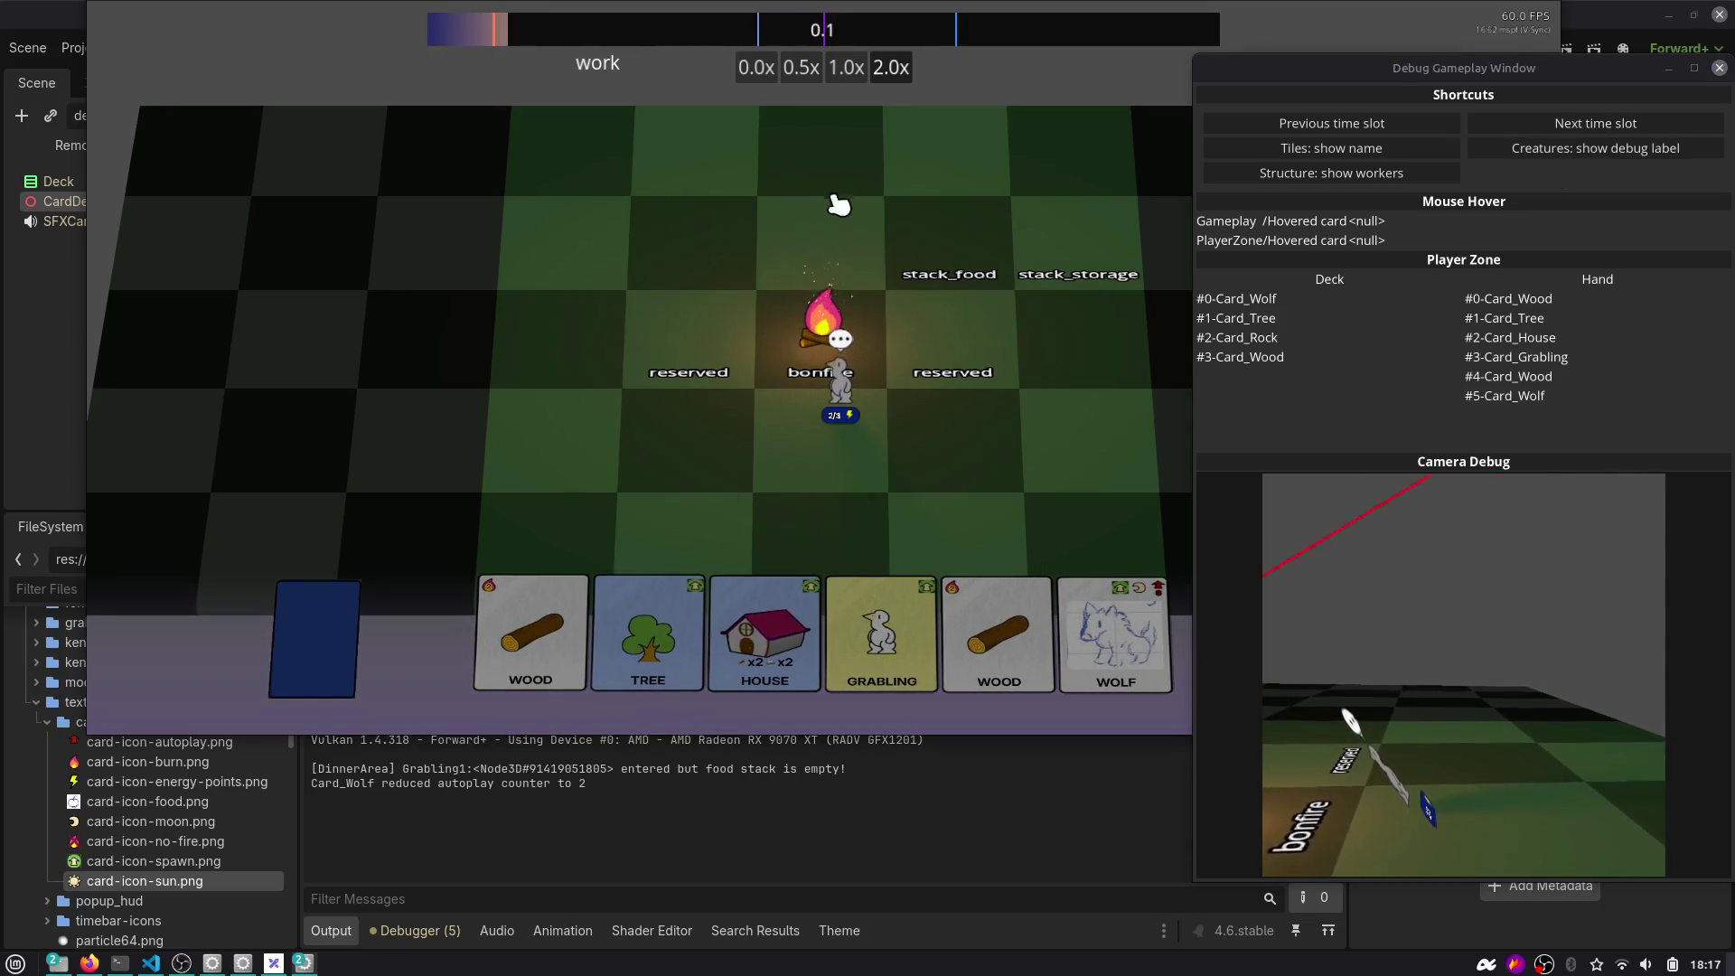
Drop the Grabling, House, Tree and both Wood cards onto stack_storage, then play Grabling on the board.
{"action": "left_click_drag", "start_coordinate": [881, 614], "coordinate": [1089, 266]}
{"action": "left_click_drag", "start_coordinate": [742, 650], "coordinate": [1084, 240]}
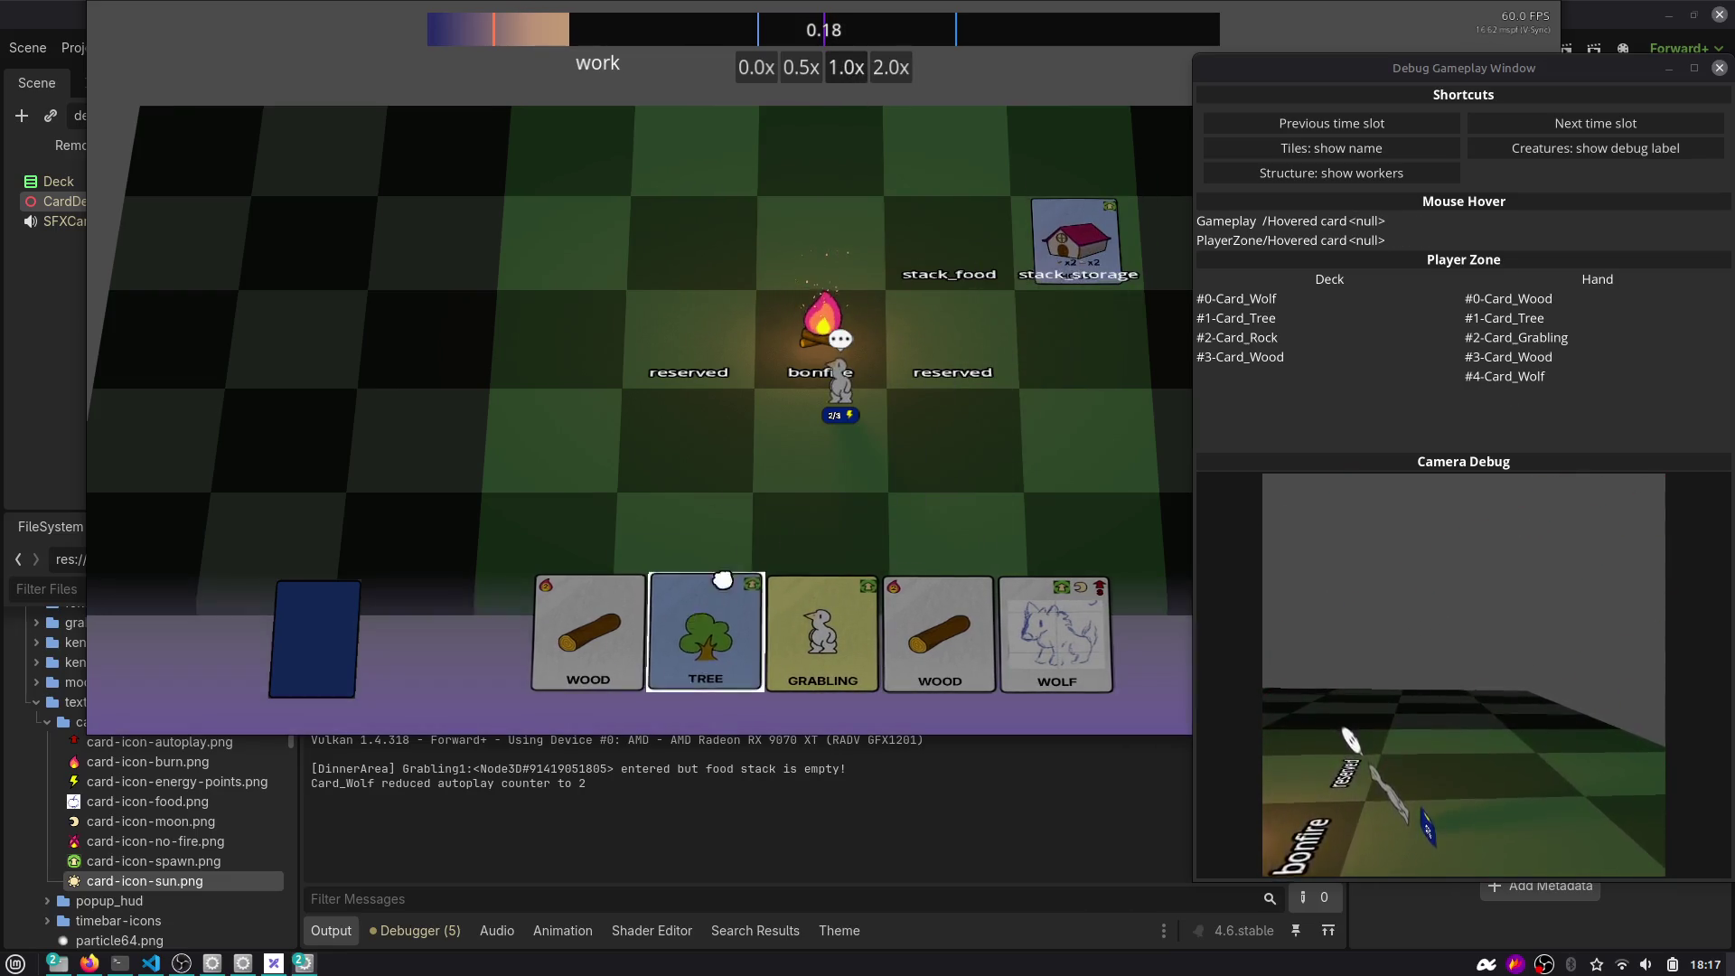
{"action": "left_click_drag", "start_coordinate": [704, 633], "coordinate": [1085, 240]}
{"action": "left_click_drag", "start_coordinate": [648, 633], "coordinate": [1078, 230]}
{"action": "left_click_drag", "start_coordinate": [817, 637], "coordinate": [1071, 236]}
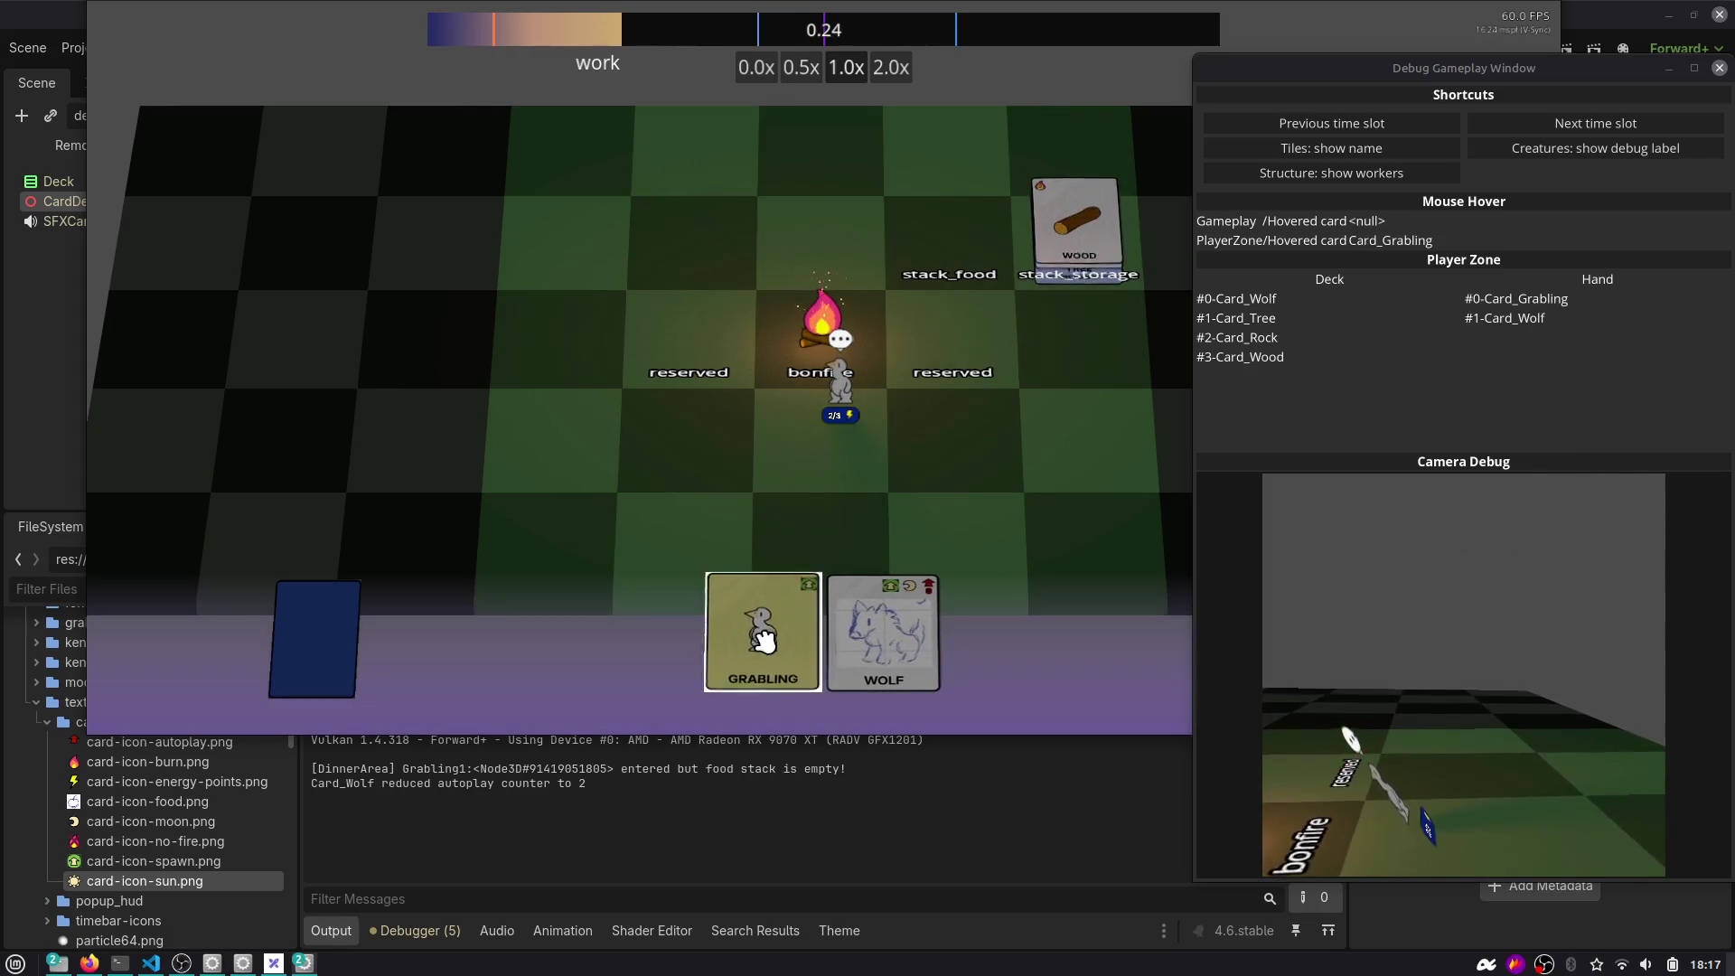
{"action": "left_click_drag", "start_coordinate": [764, 637], "coordinate": [1070, 261]}
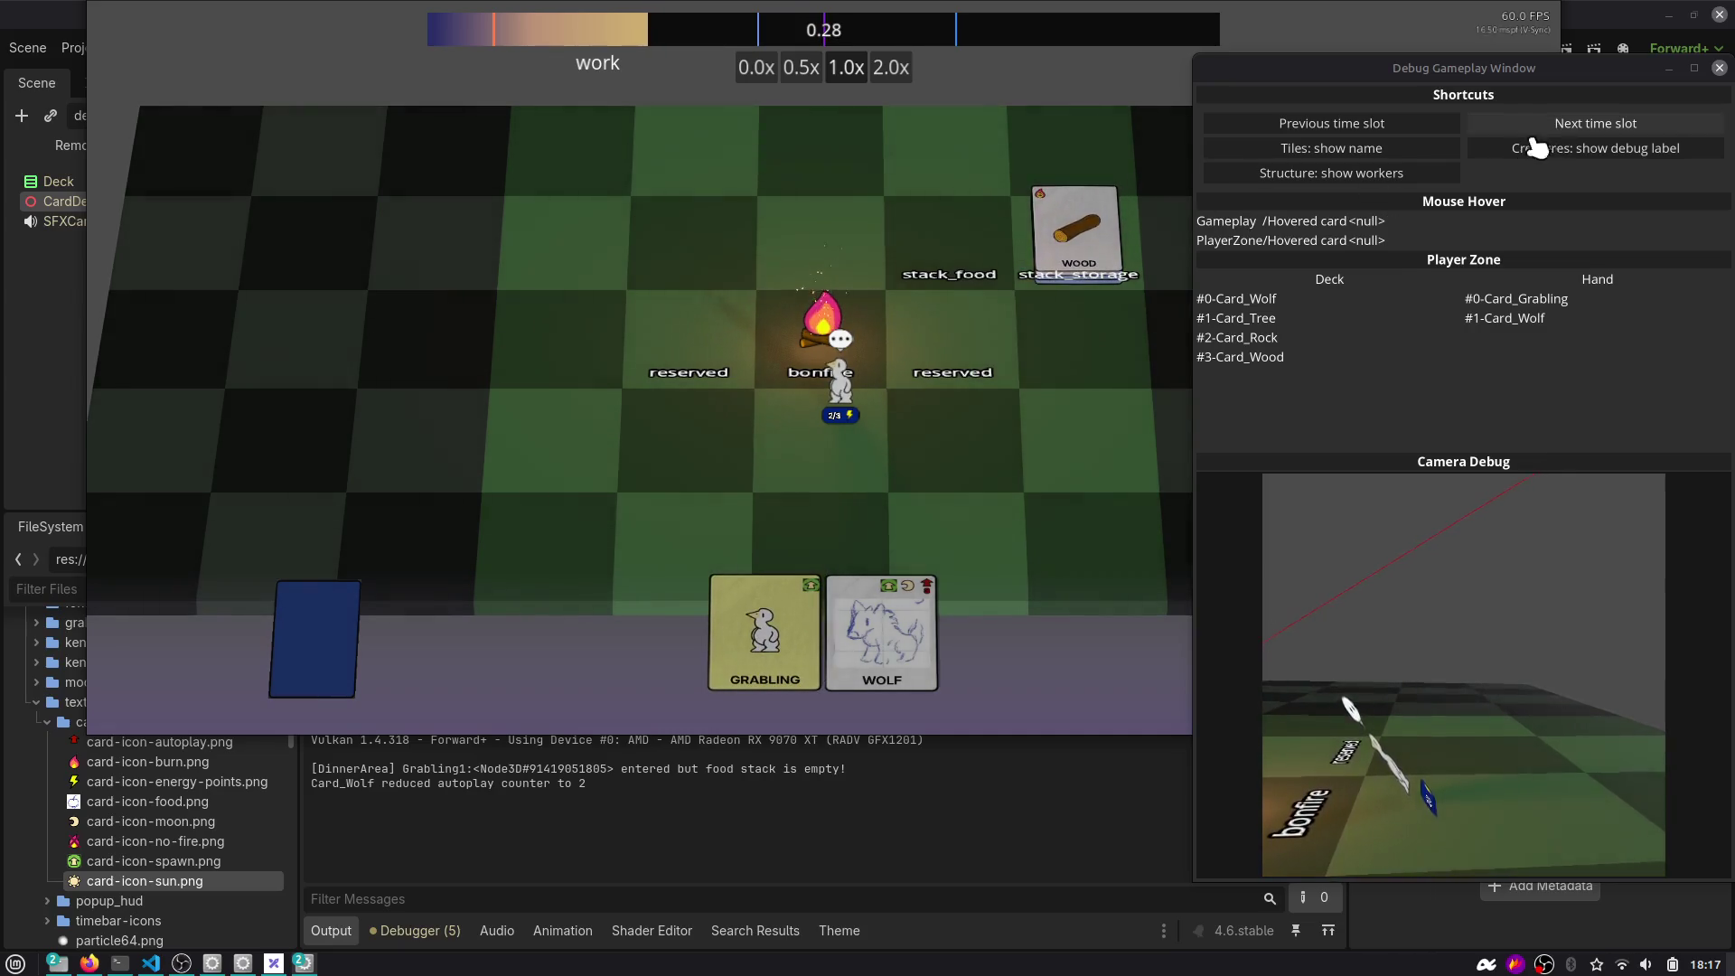
{"action": "left_click_drag", "start_coordinate": [770, 639], "coordinate": [1076, 403]}
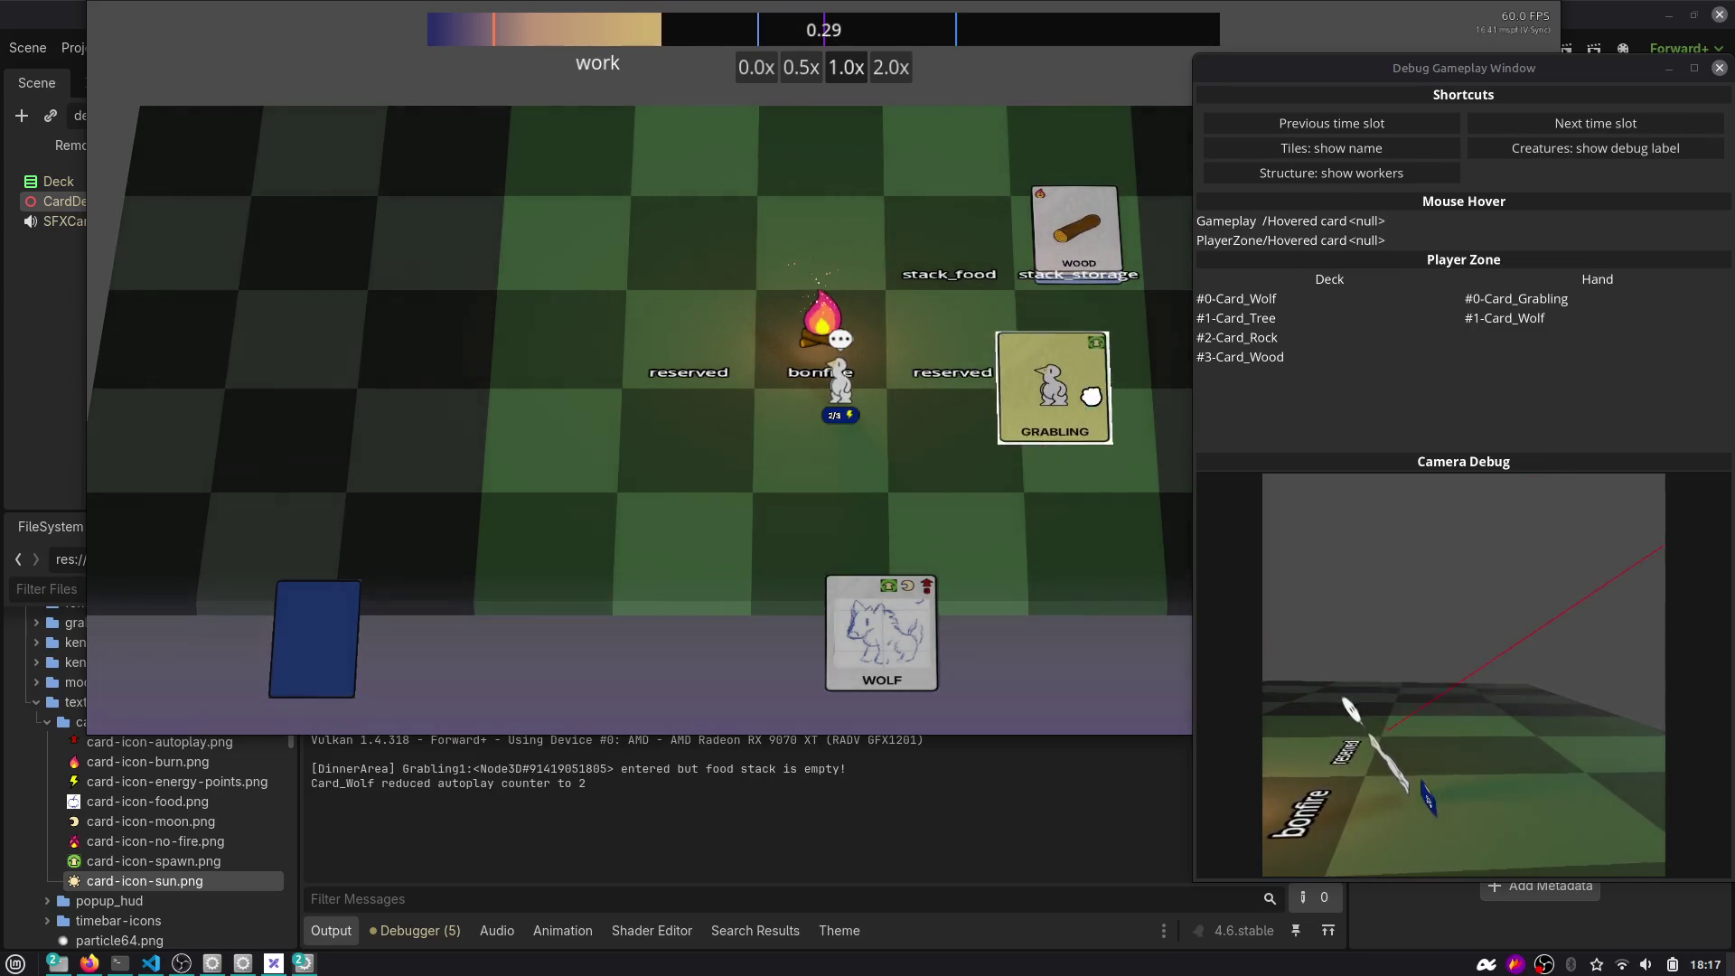
Advance the time slots through sleep to the next morning and beyond.
{"action": "left_click", "coordinate": [1572, 131]}
{"action": "left_click", "coordinate": [1572, 131]}
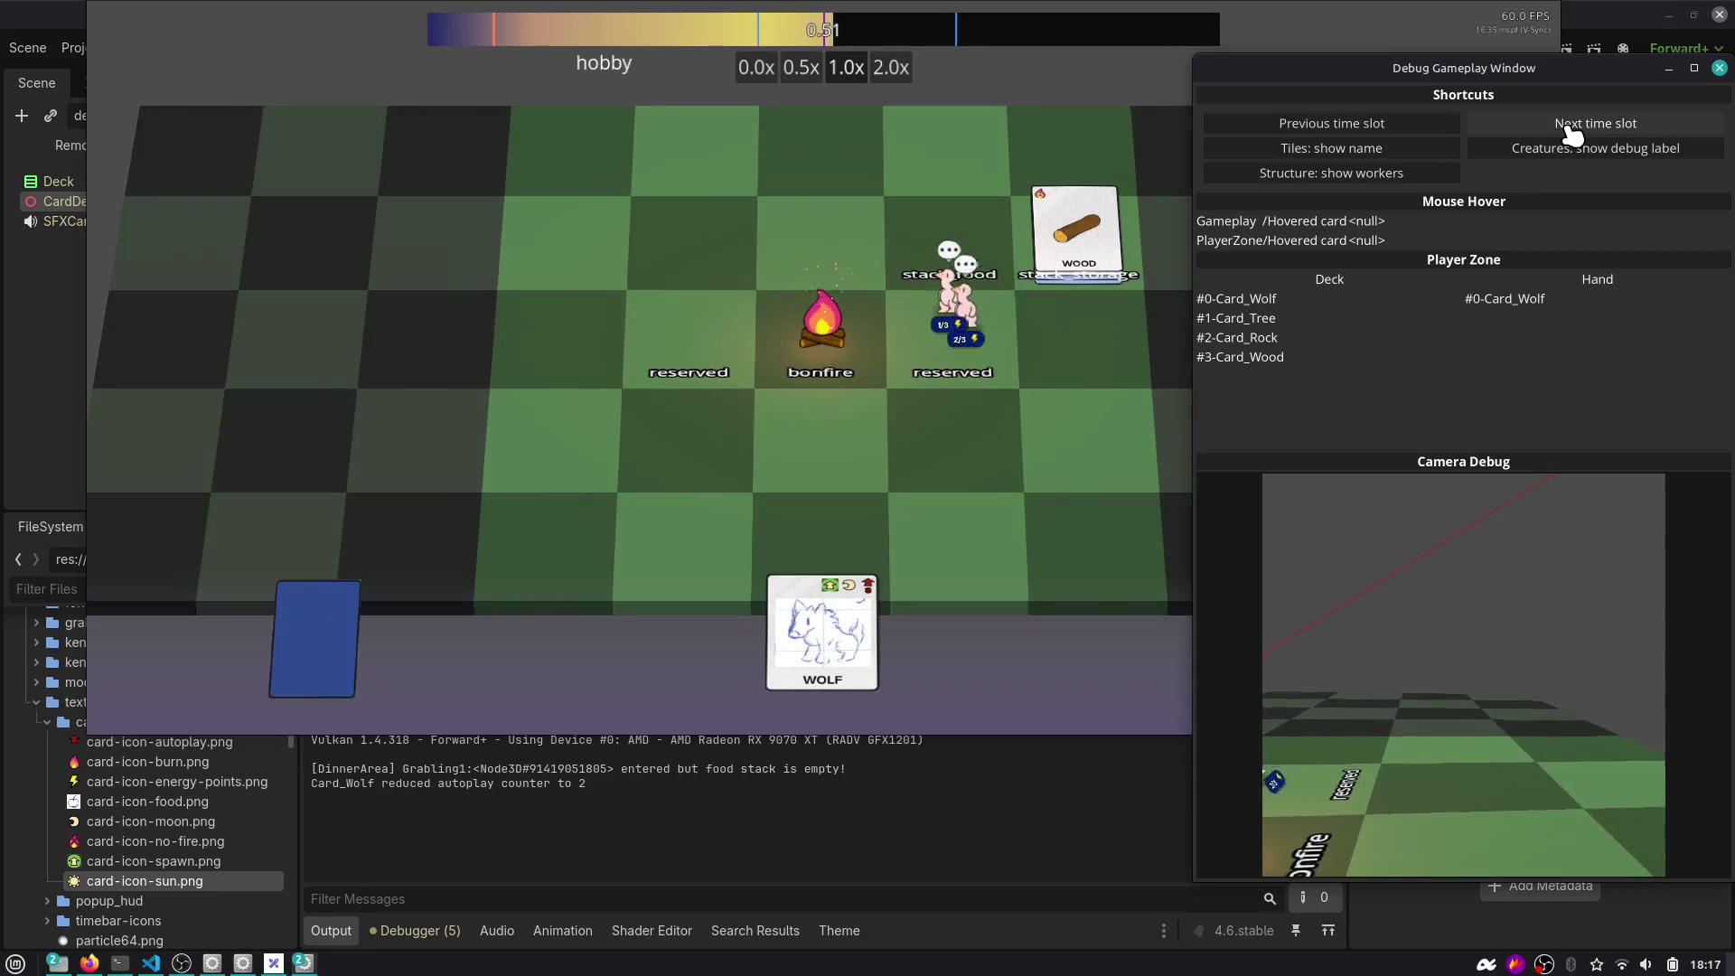
{"action": "left_click", "coordinate": [1572, 131]}
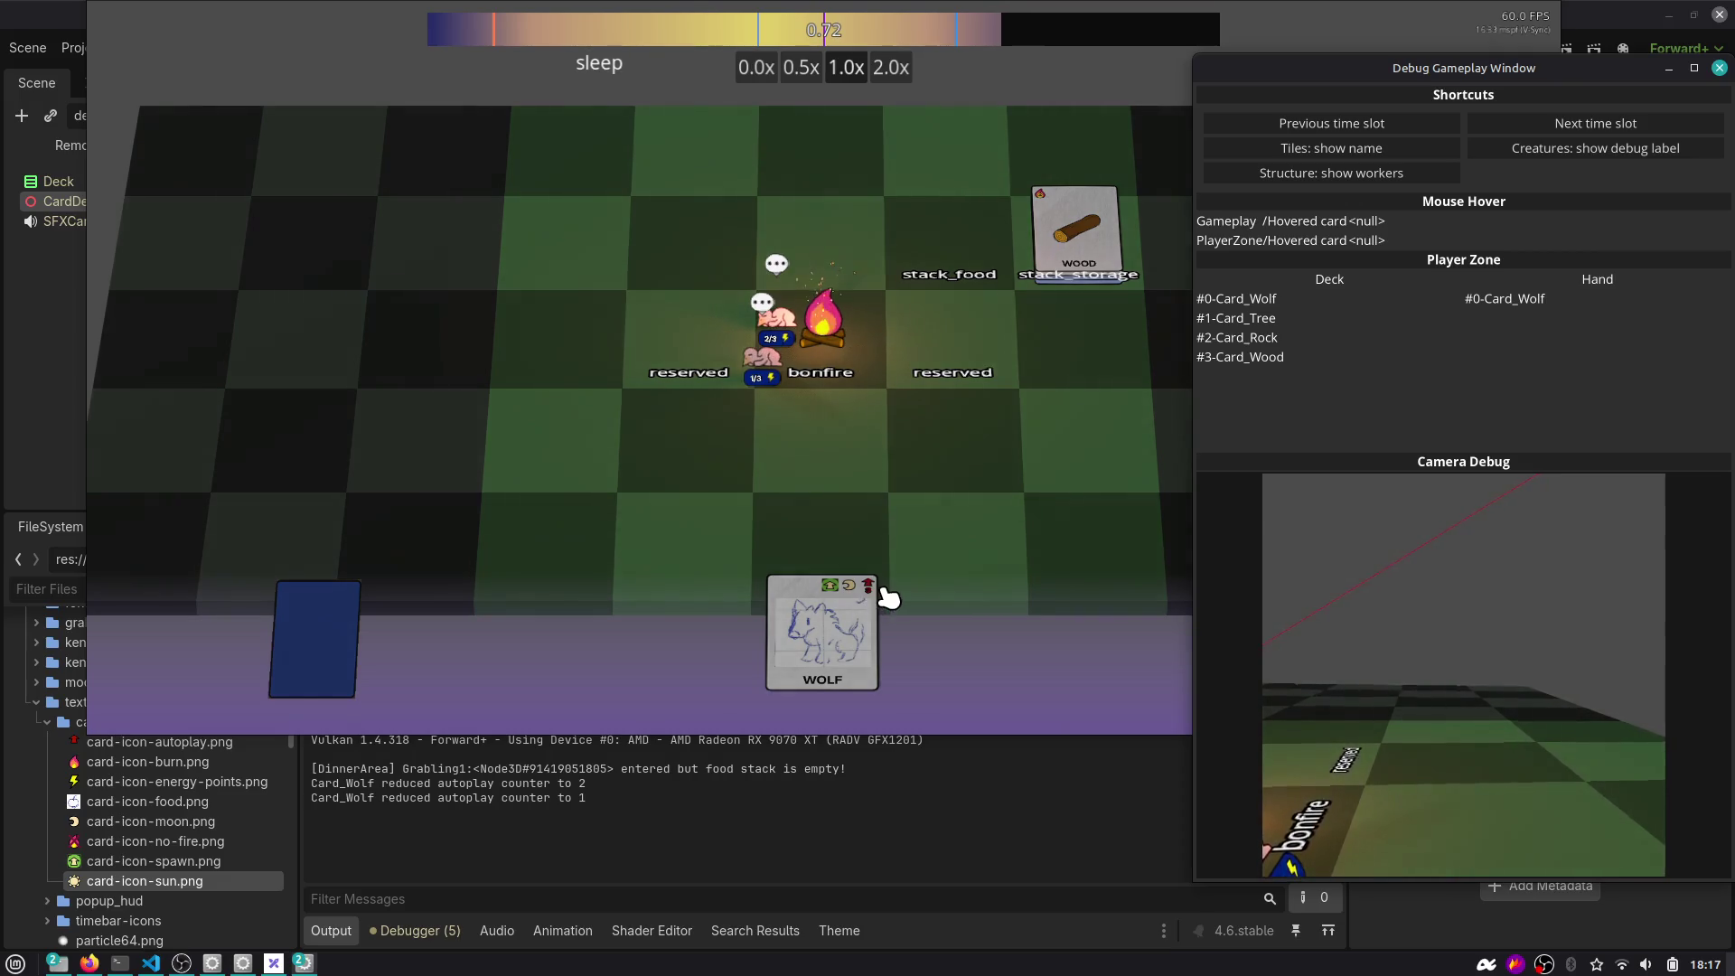
{"action": "left_click", "coordinate": [1599, 132]}
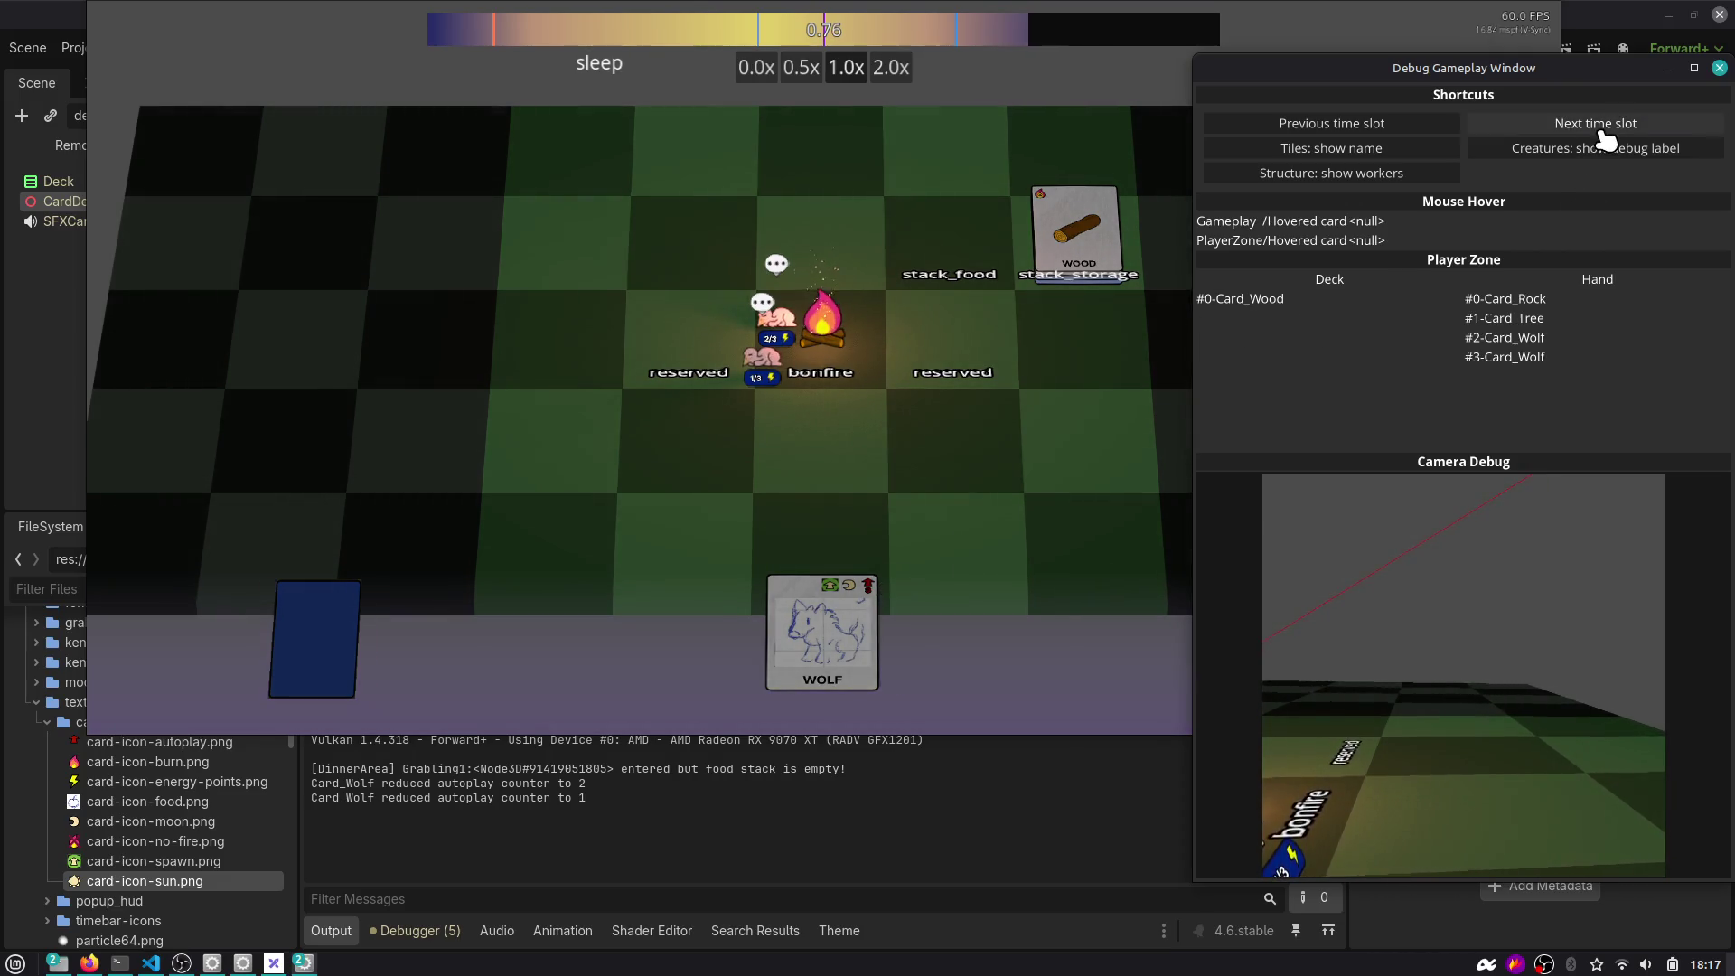
{"action": "left_click", "coordinate": [1600, 133]}
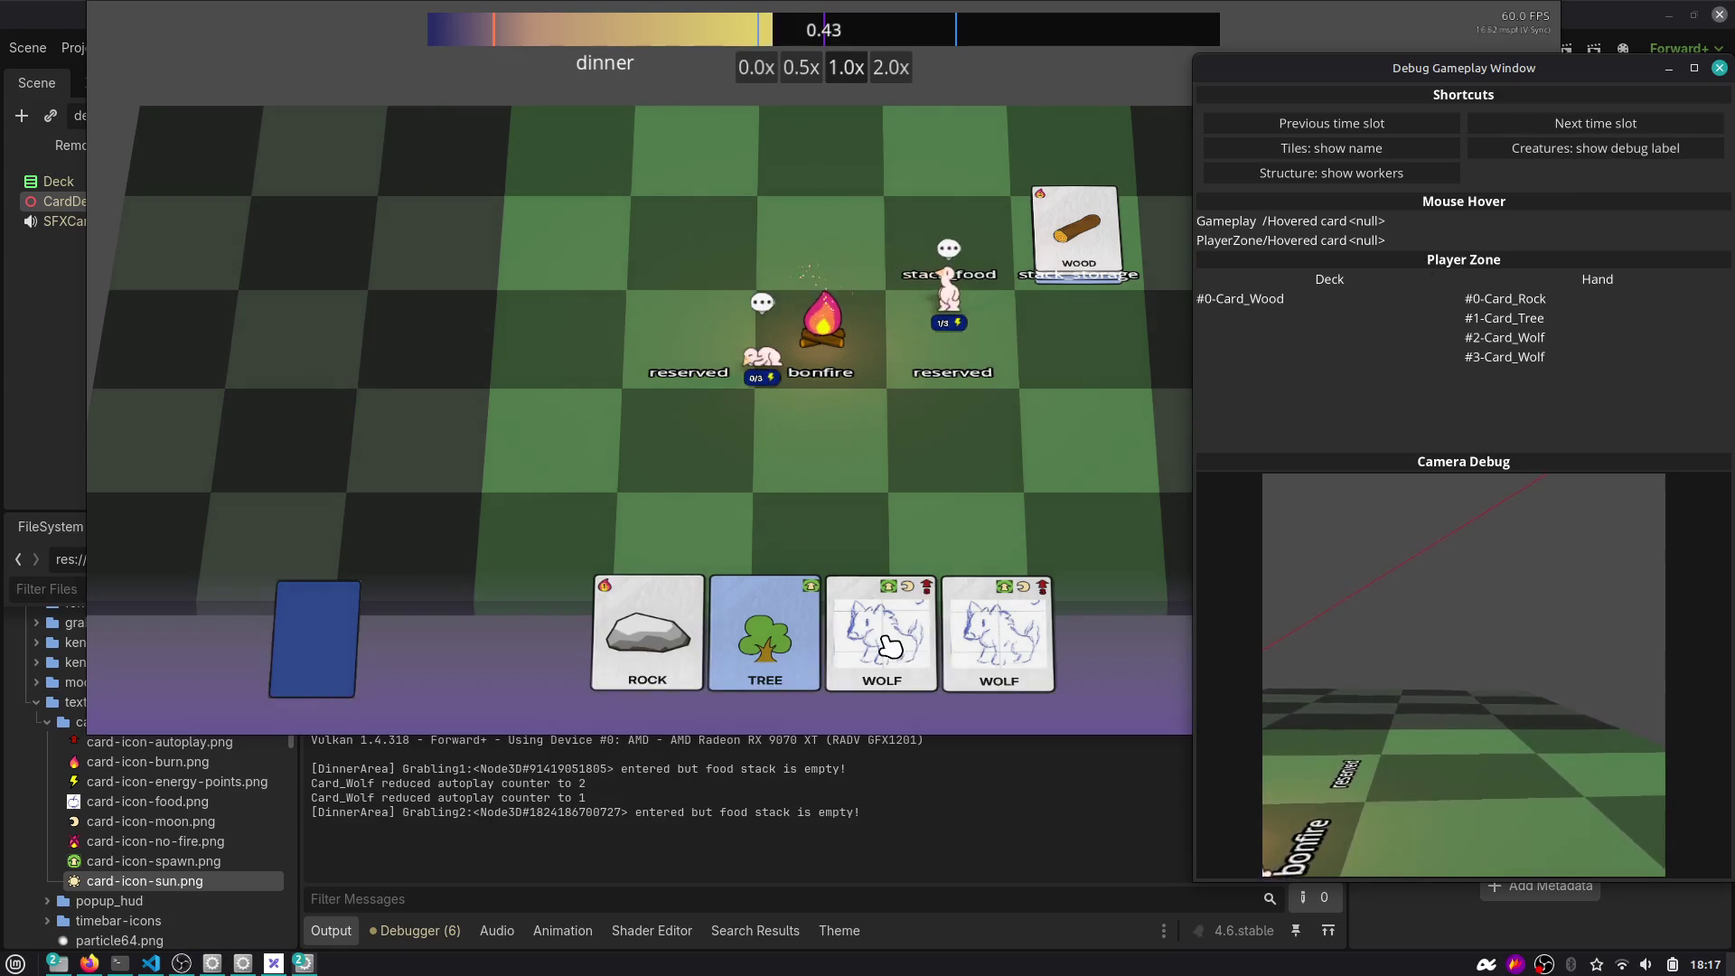
Send the Tree and Rock cards to storage, advance to sleep, and move the Wood card onto the storage stack.
{"action": "left_click", "coordinate": [779, 578]}
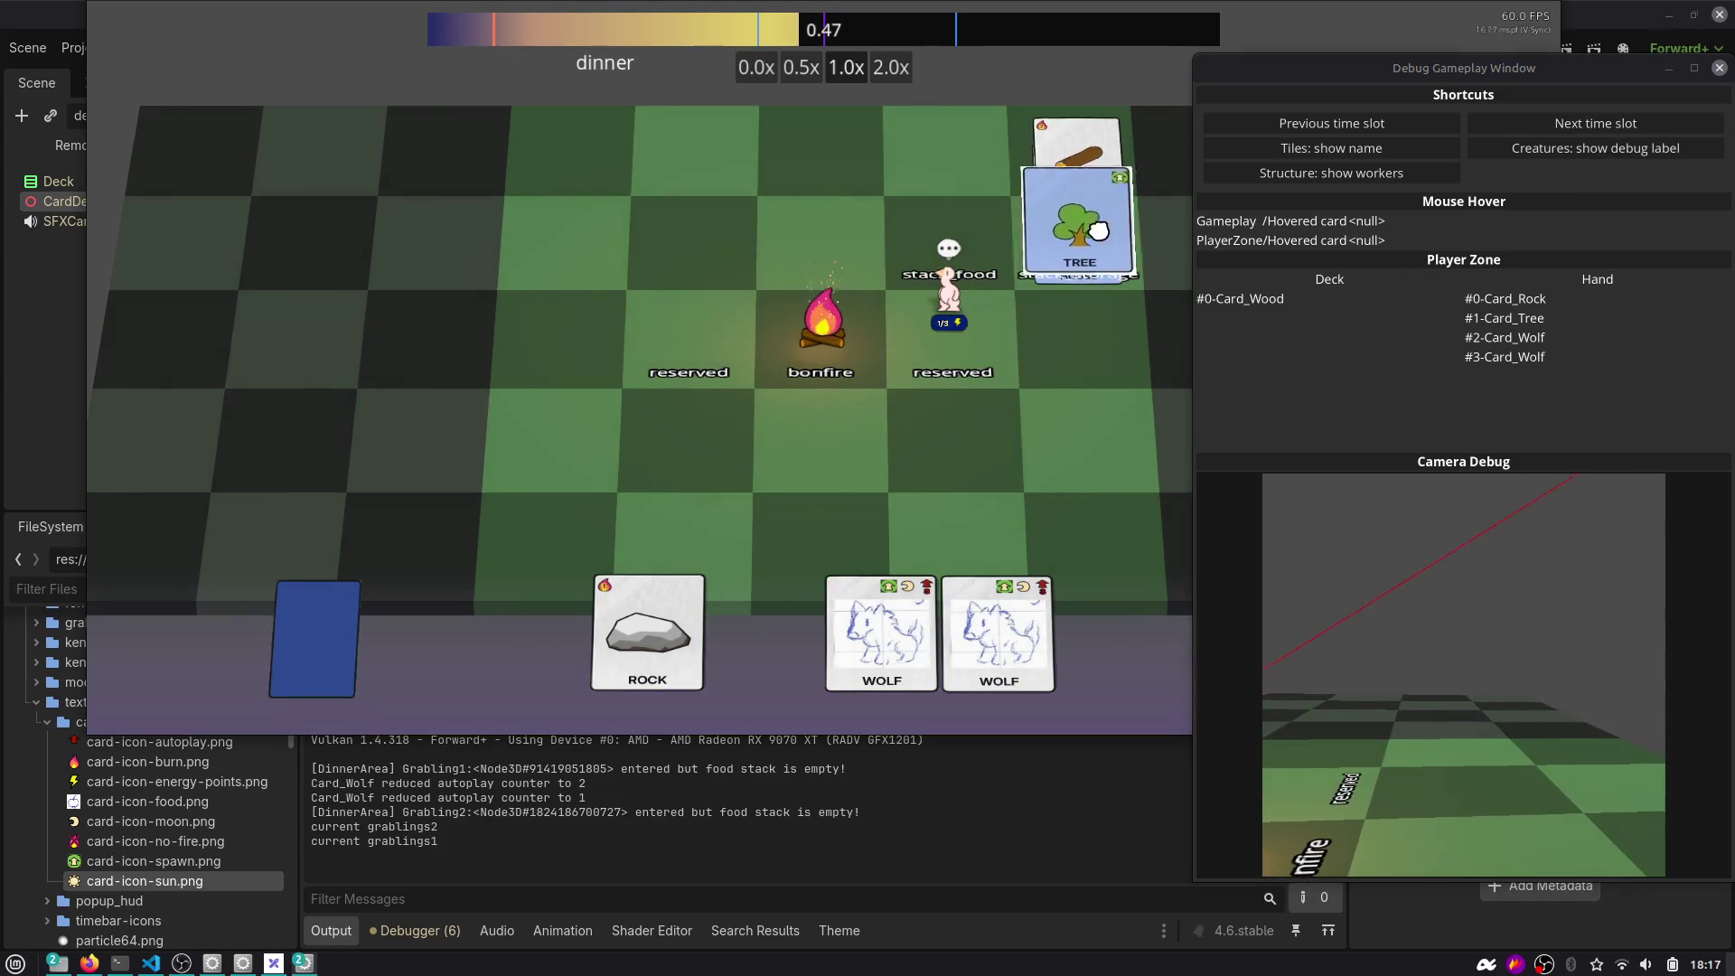
{"action": "left_click", "coordinate": [713, 623]}
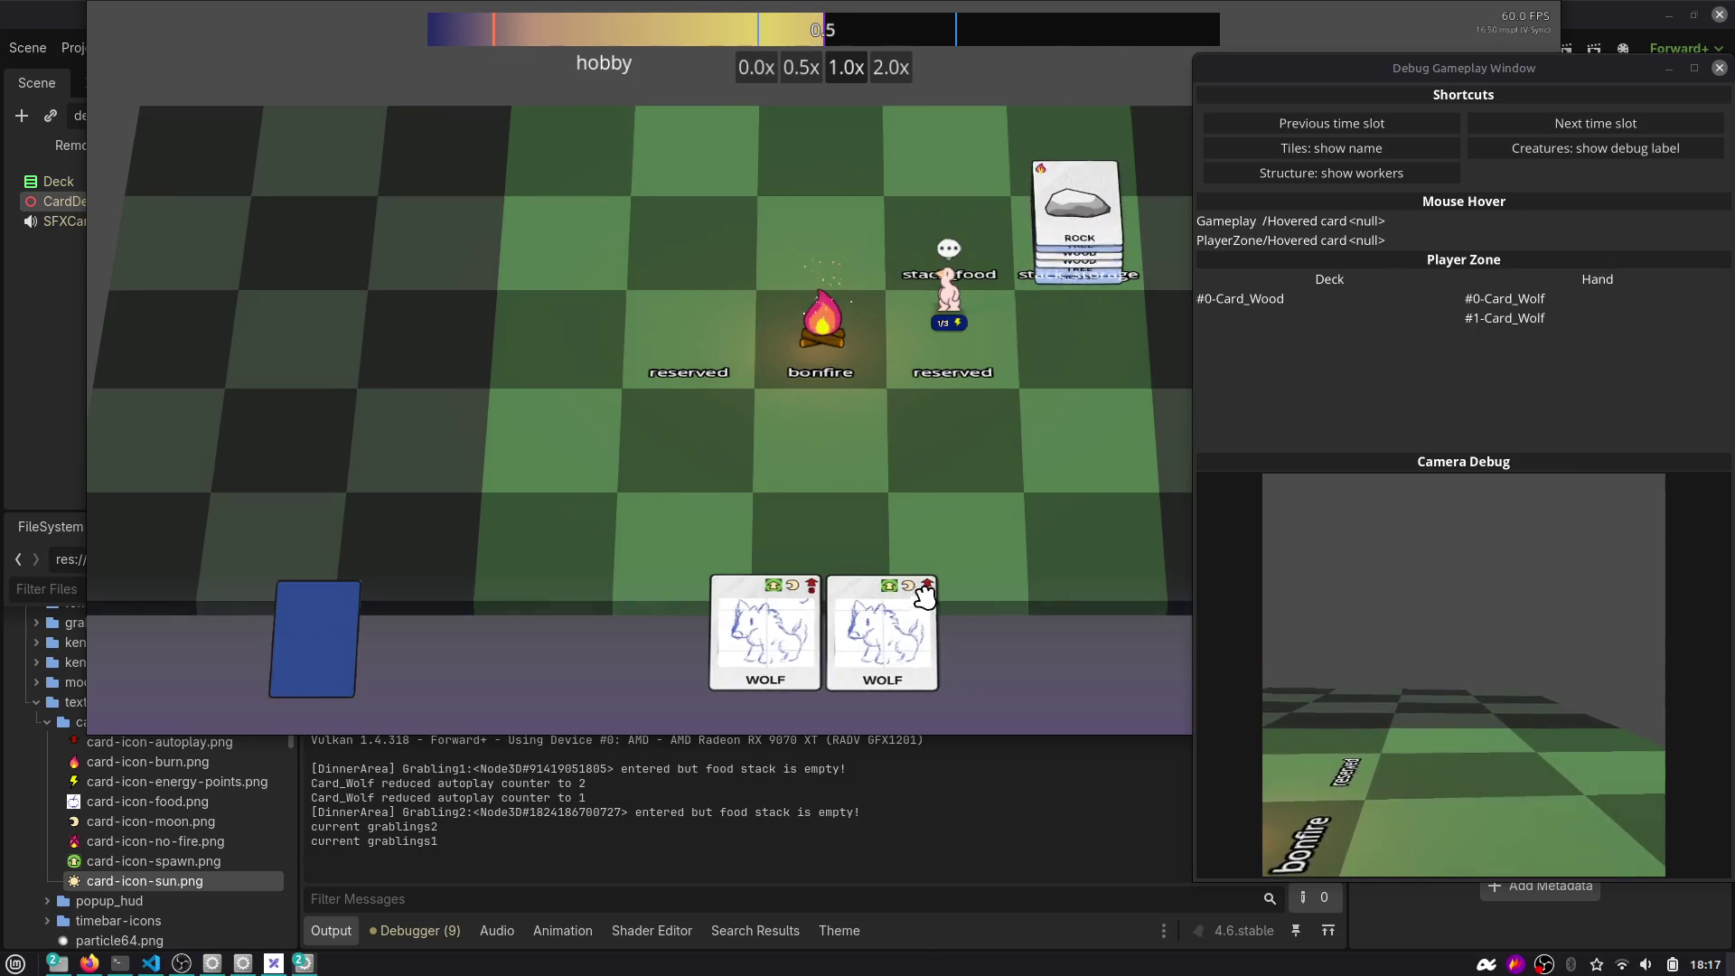
{"action": "left_click", "coordinate": [1592, 125]}
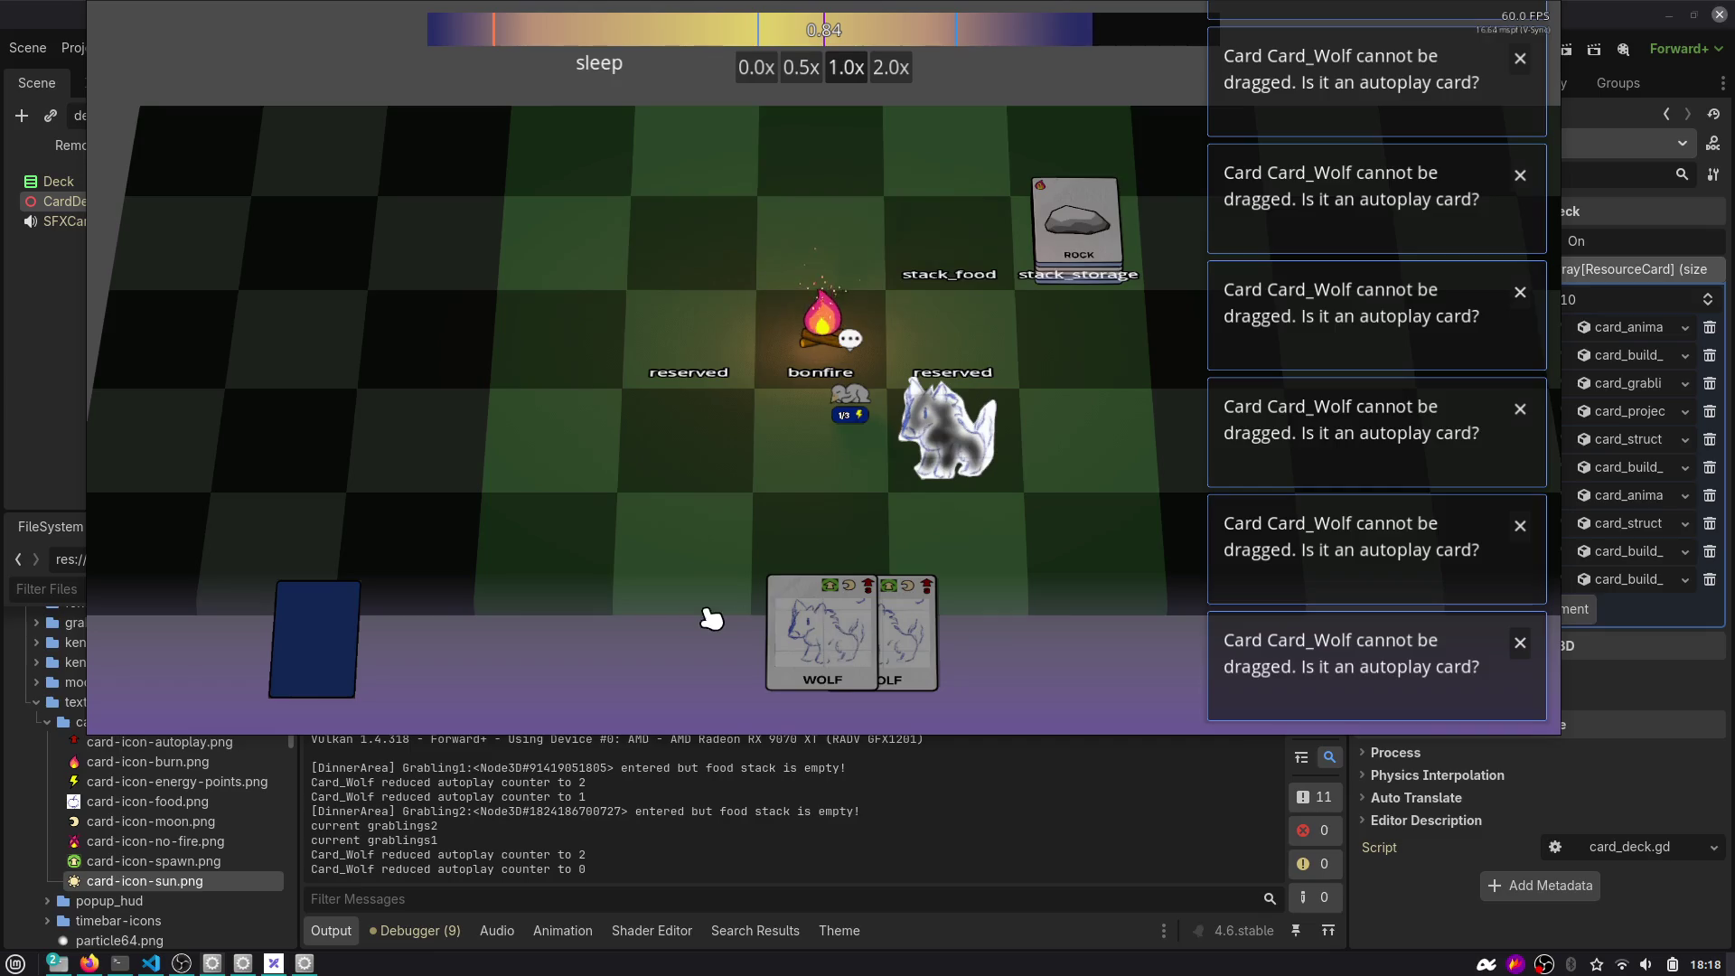
{"action": "mouse_move", "coordinate": [777, 632]}
{"action": "left_mouse_down"}
{"action": "mouse_move", "coordinate": [818, 511]}
{"action": "mouse_move", "coordinate": [1095, 248]}
{"action": "left_mouse_up"}
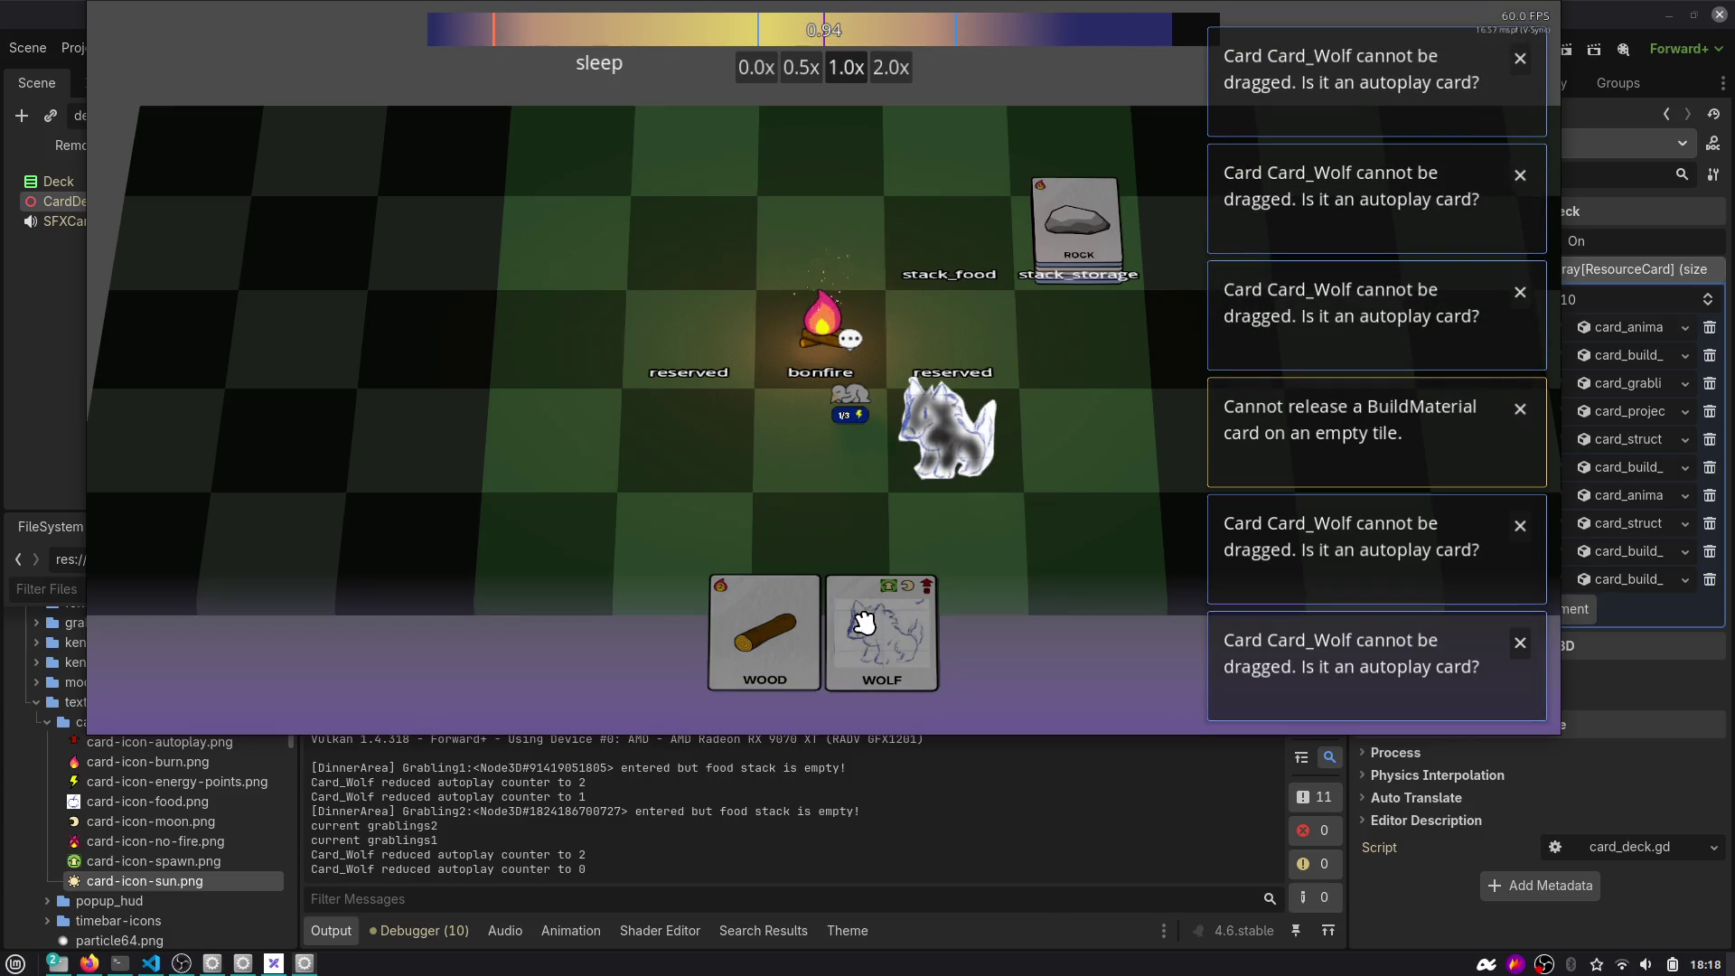
Stop the game and select update_autoplay_turns_counter on line 77 of gameplay.gd in the Script editor.
{"action": "key", "text": "F8"}
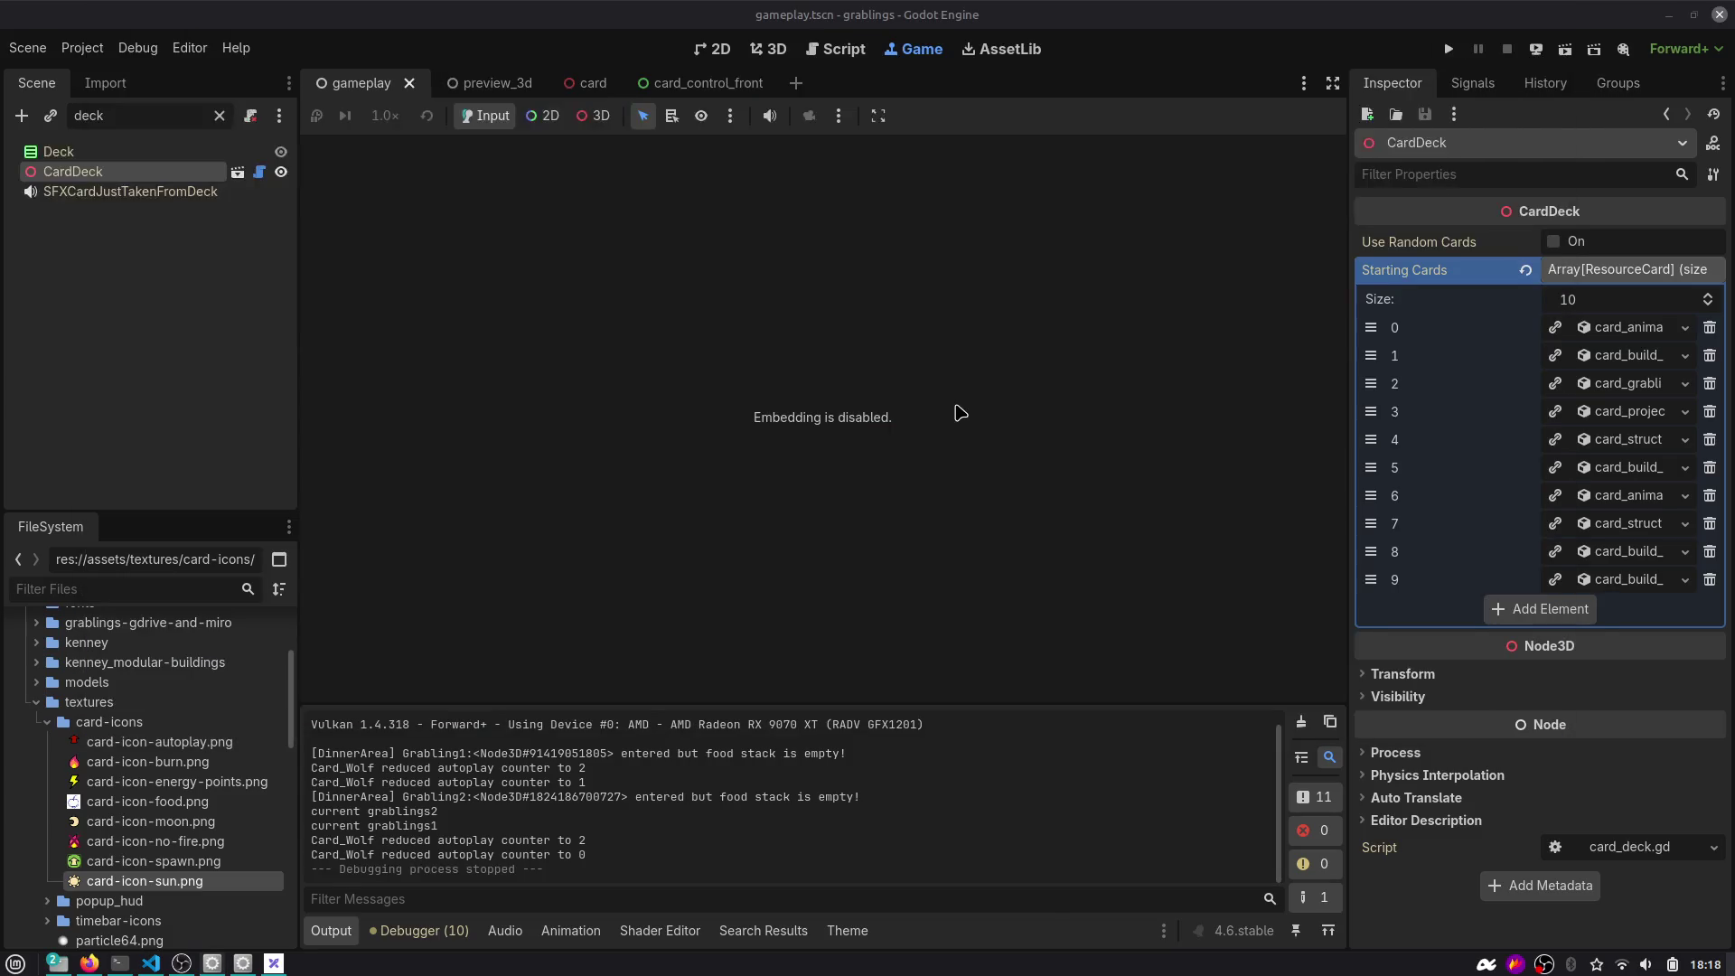
{"action": "key", "text": "ctrl+F3"}
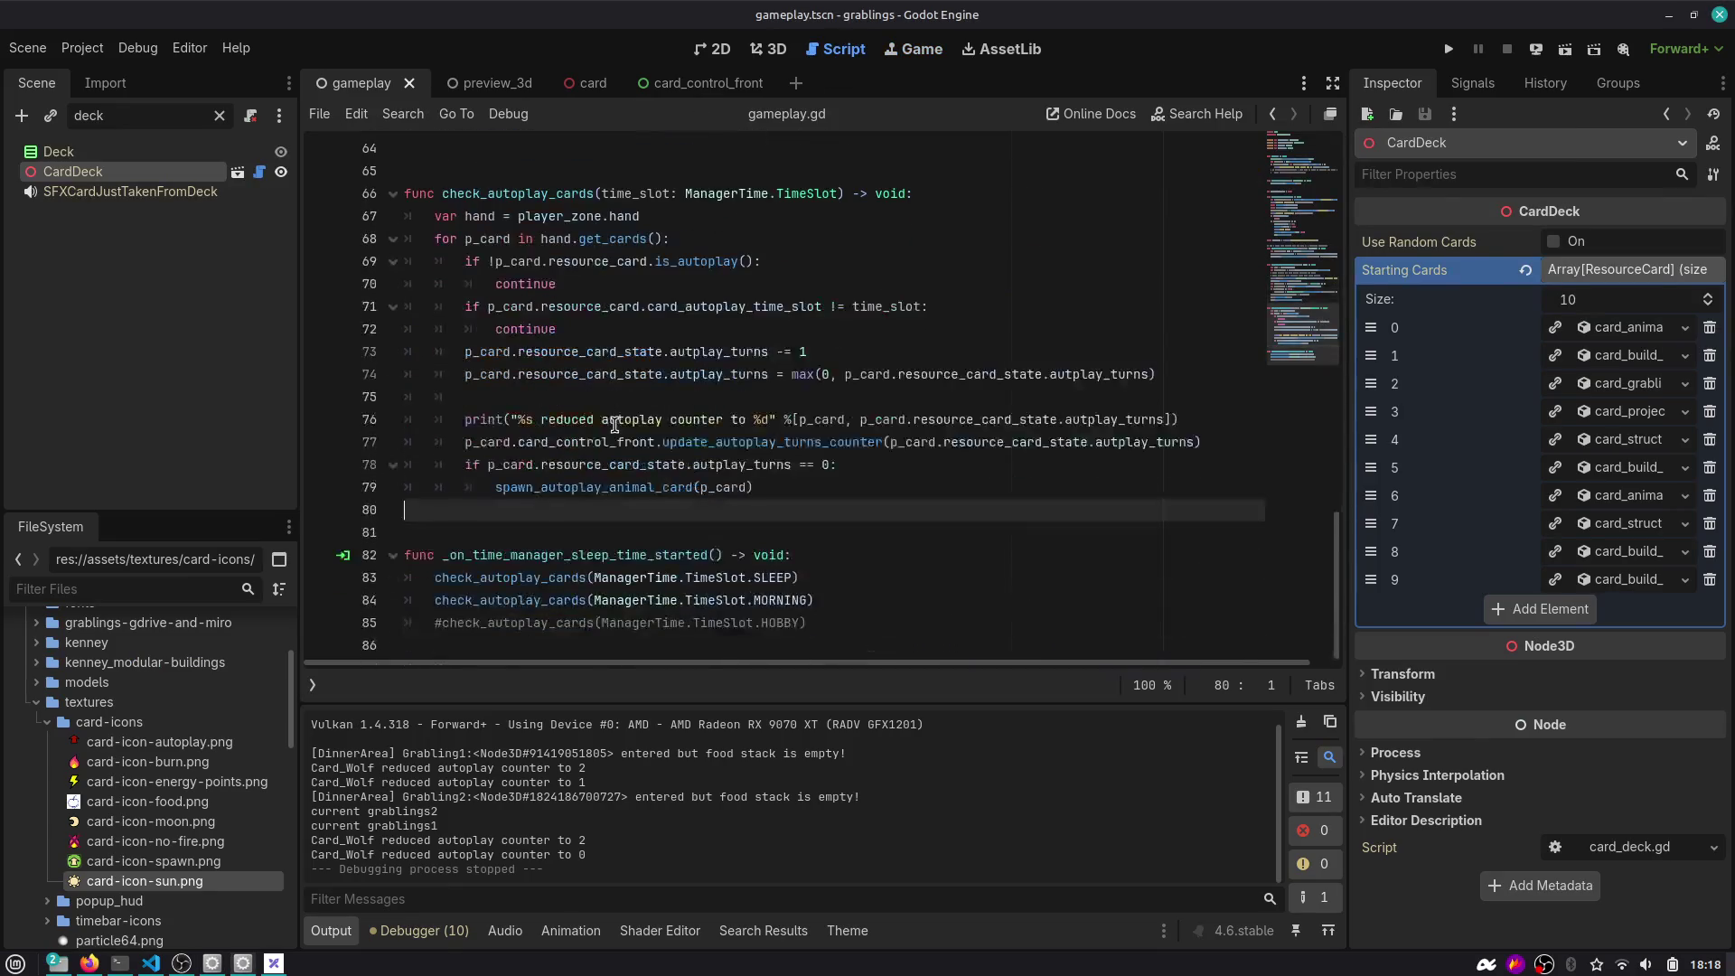
{"action": "double_click", "coordinate": [777, 442]}
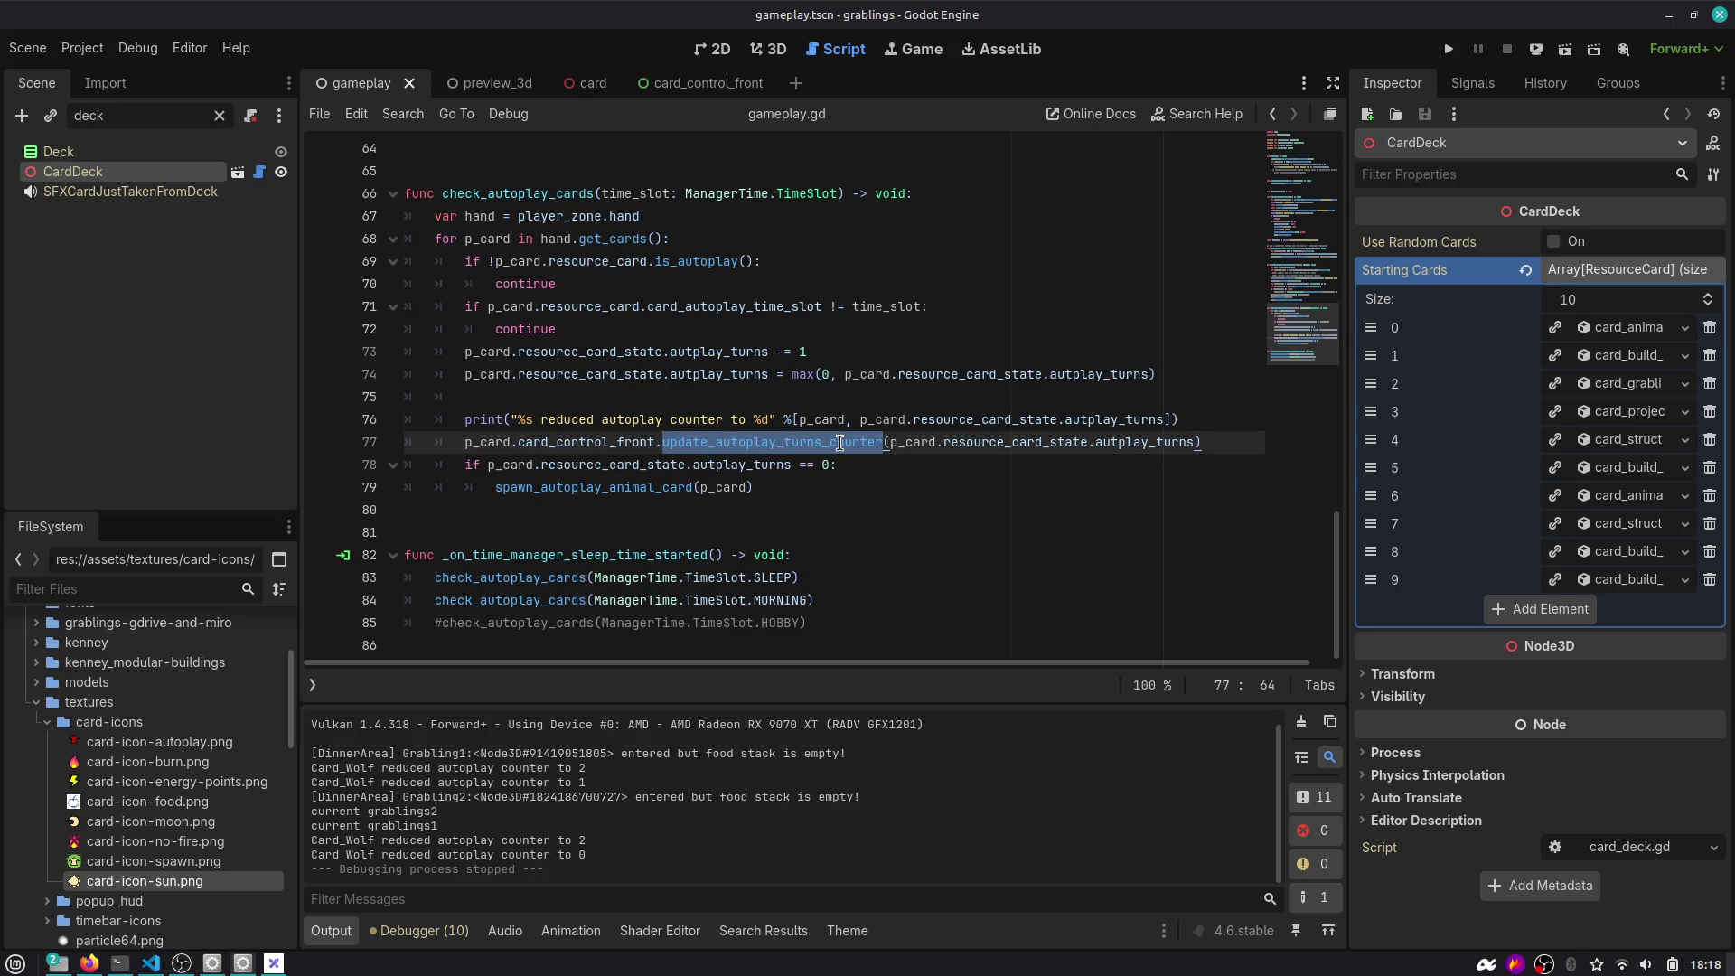
Open the card_control_front scene and show the scripts and methods list.
{"action": "mouse_move", "coordinate": [487, 83]}
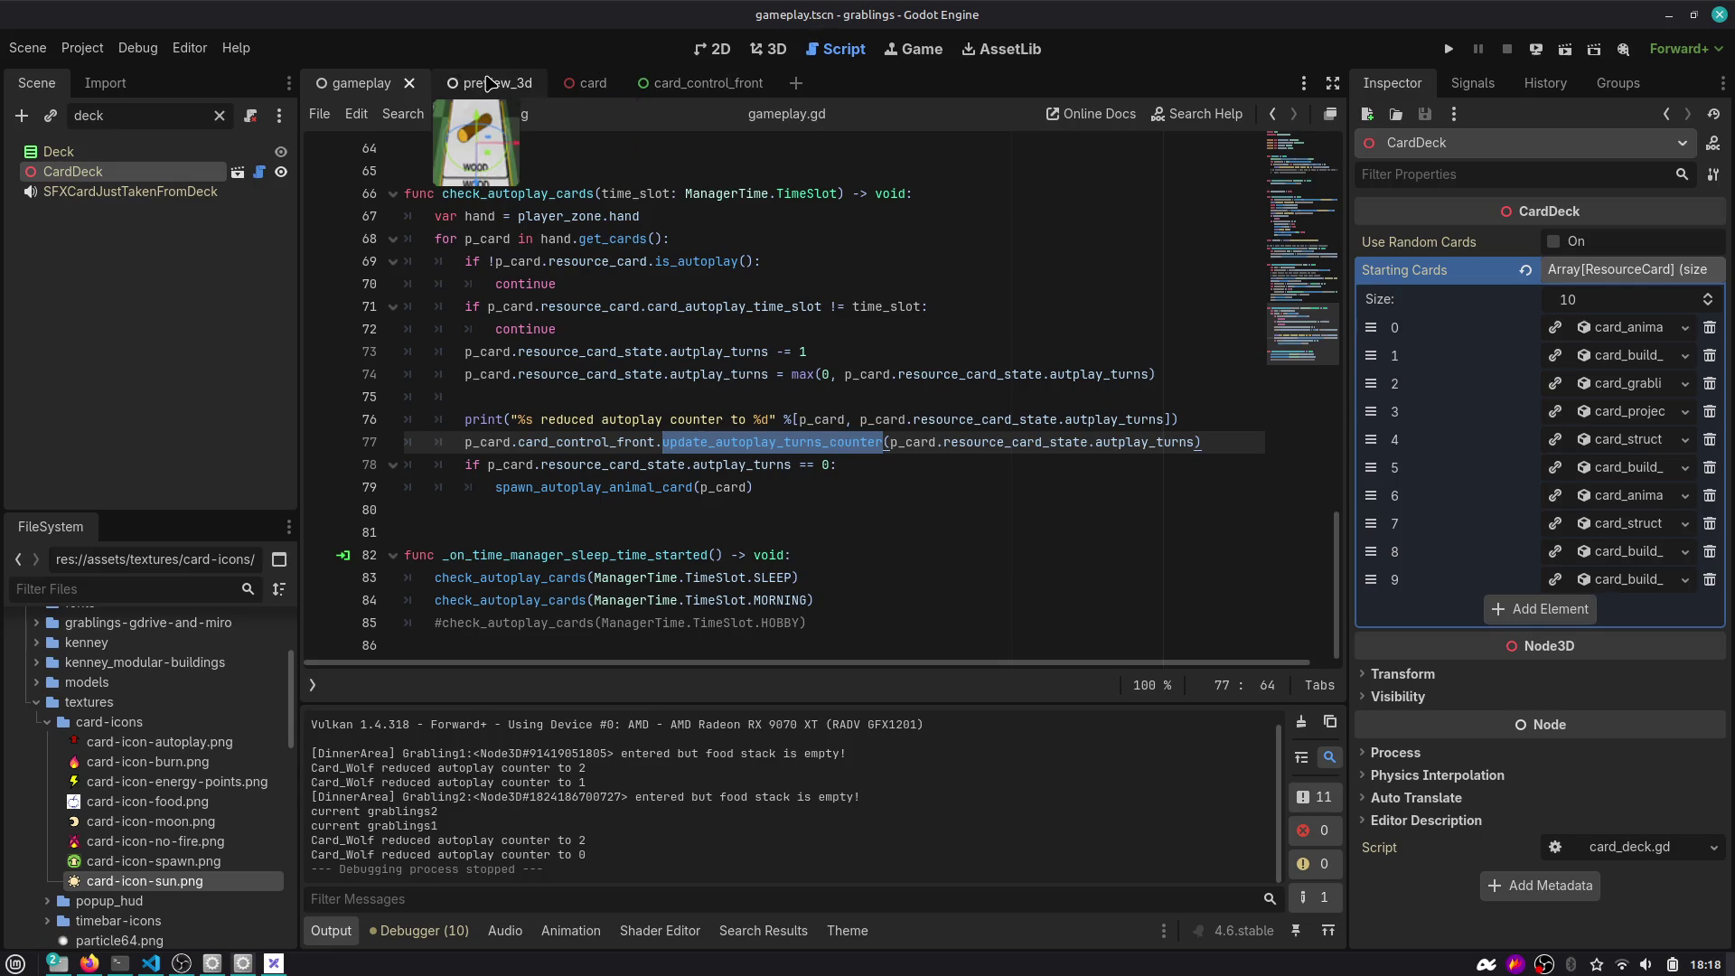
{"action": "left_click", "coordinate": [680, 83]}
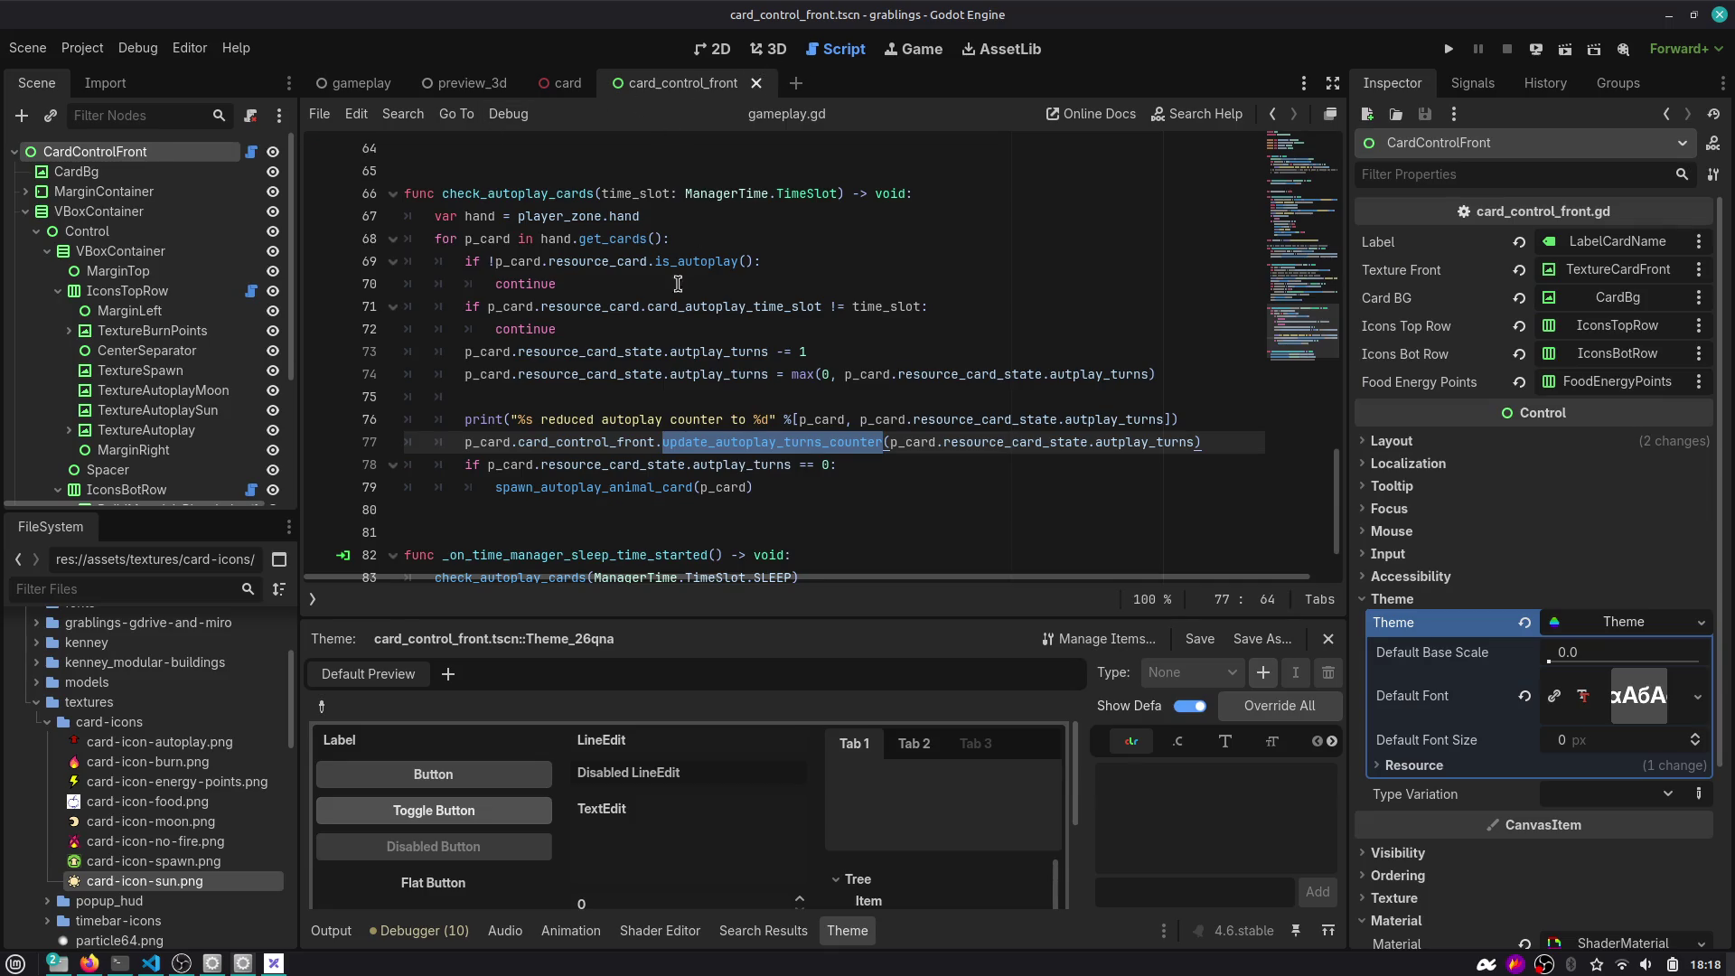
{"action": "left_click", "coordinate": [580, 374]}
{"action": "key", "text": "ctrl+backslash"}
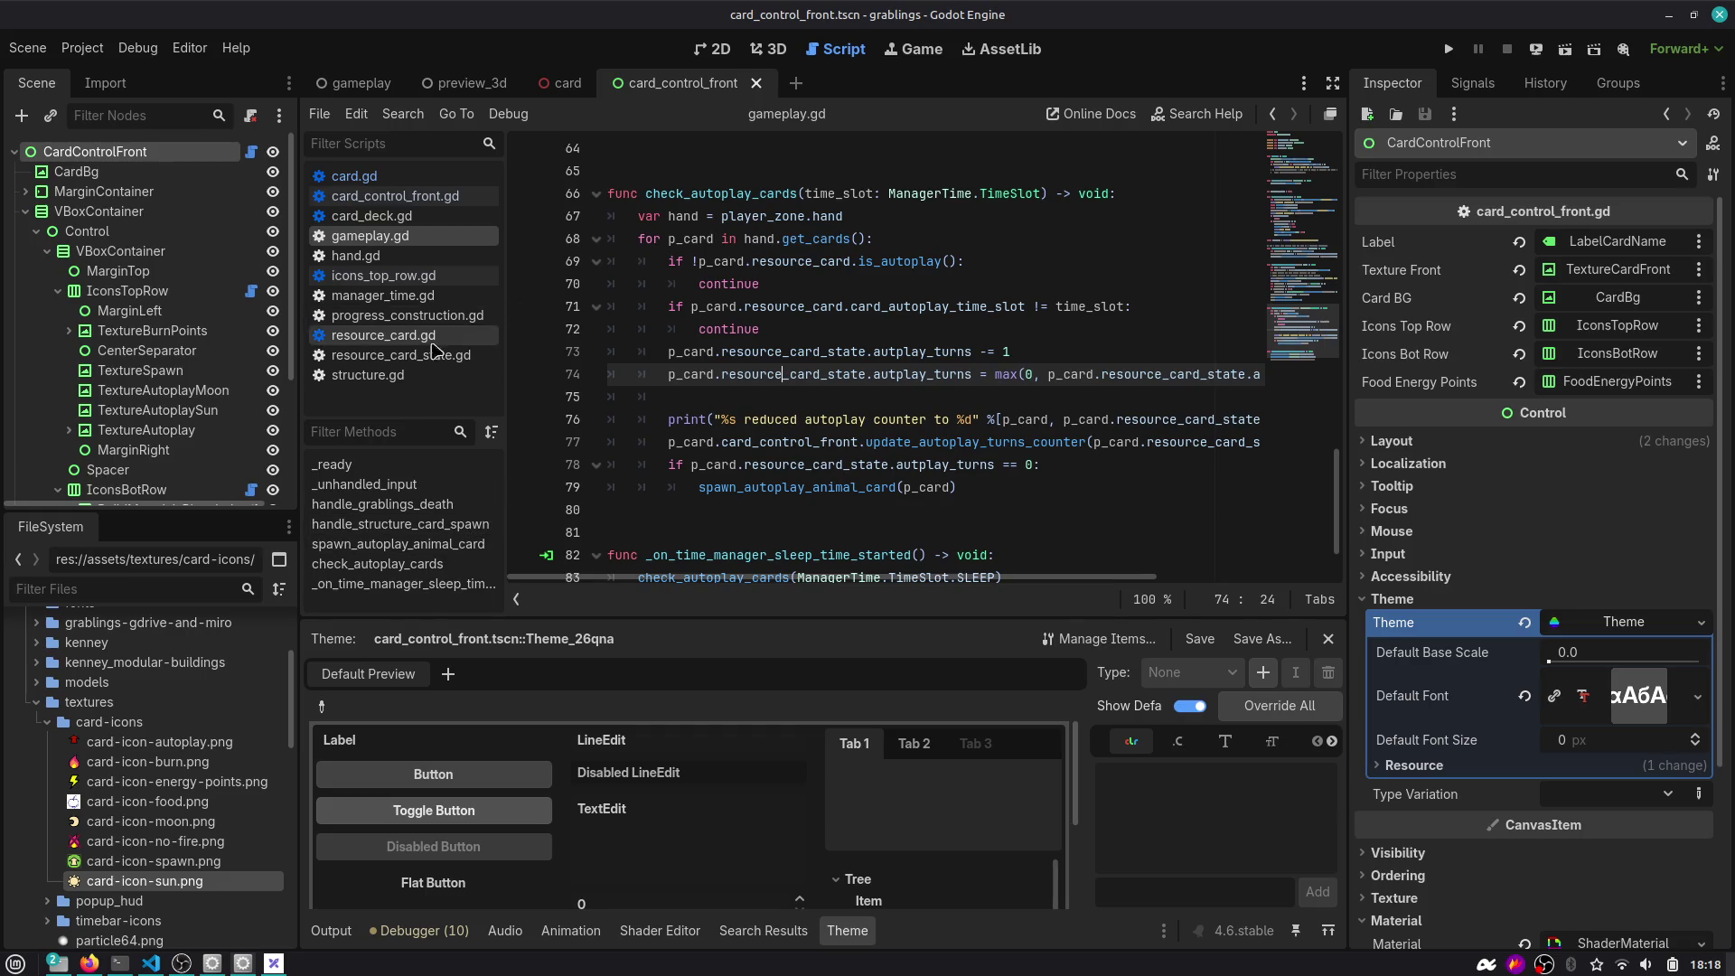
Insert print("CALLED with ", new_count) at the top of update_autoplay_turns_counter in card_control_front.gd and save.
{"action": "left_click", "coordinate": [394, 196]}
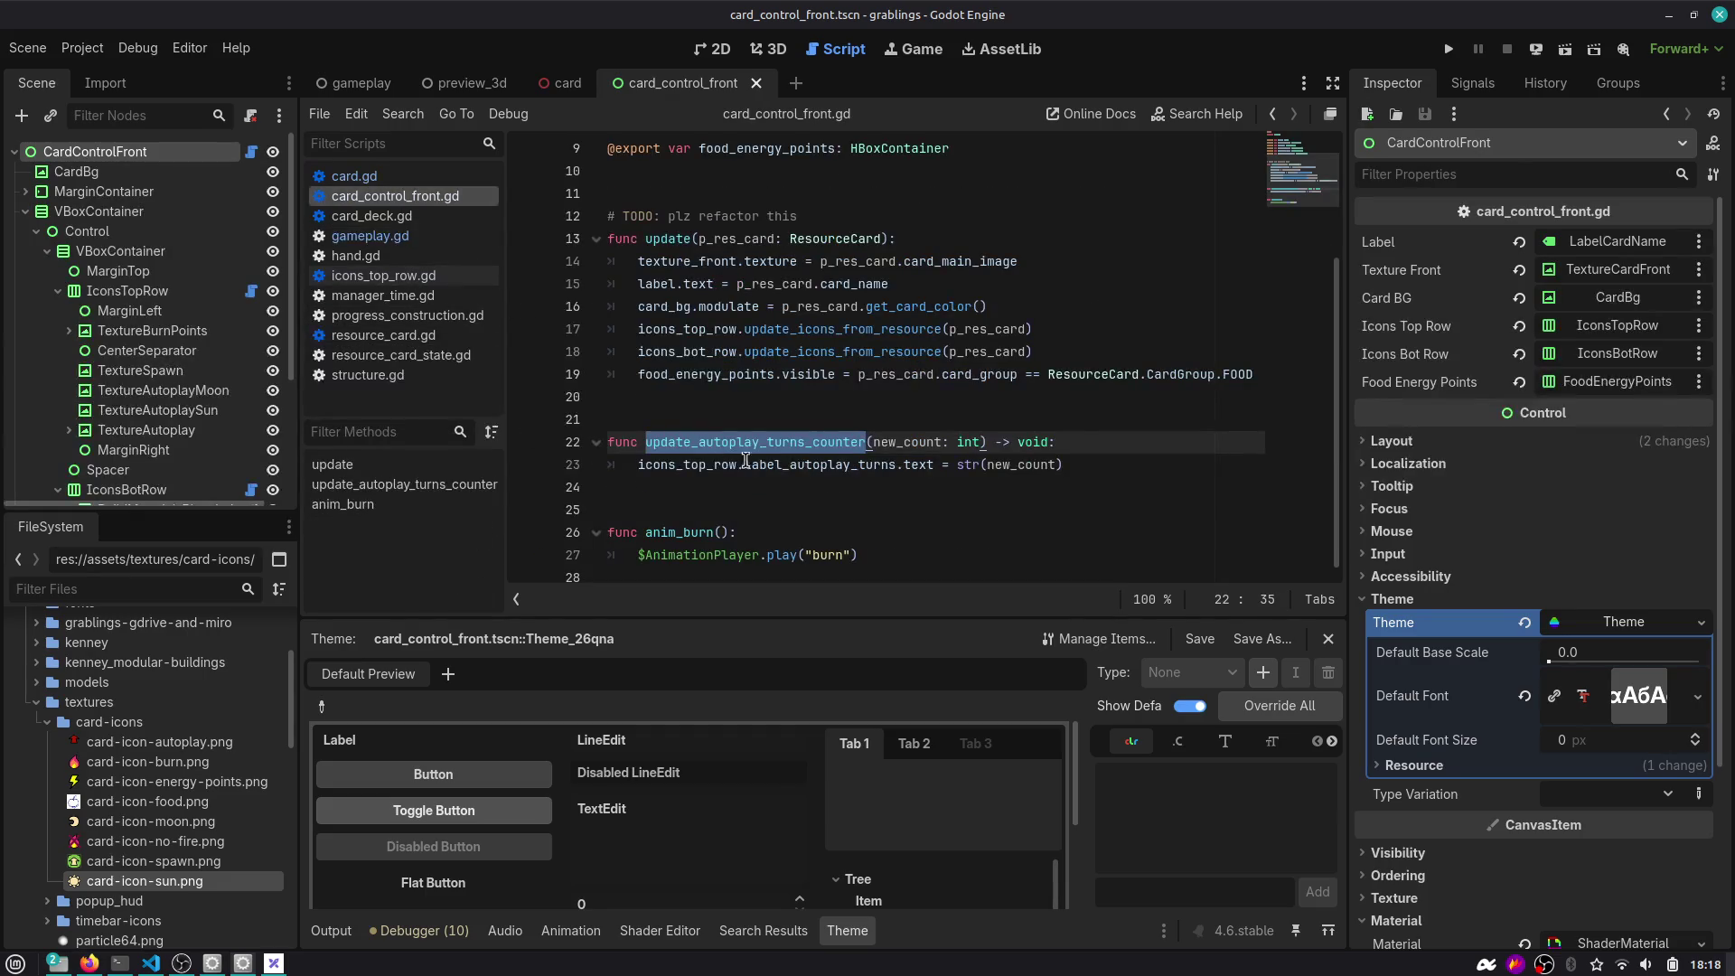
{"action": "left_click", "coordinate": [1078, 446]}
{"action": "key", "text": "Return"}
{"action": "type", "text": "pri"}
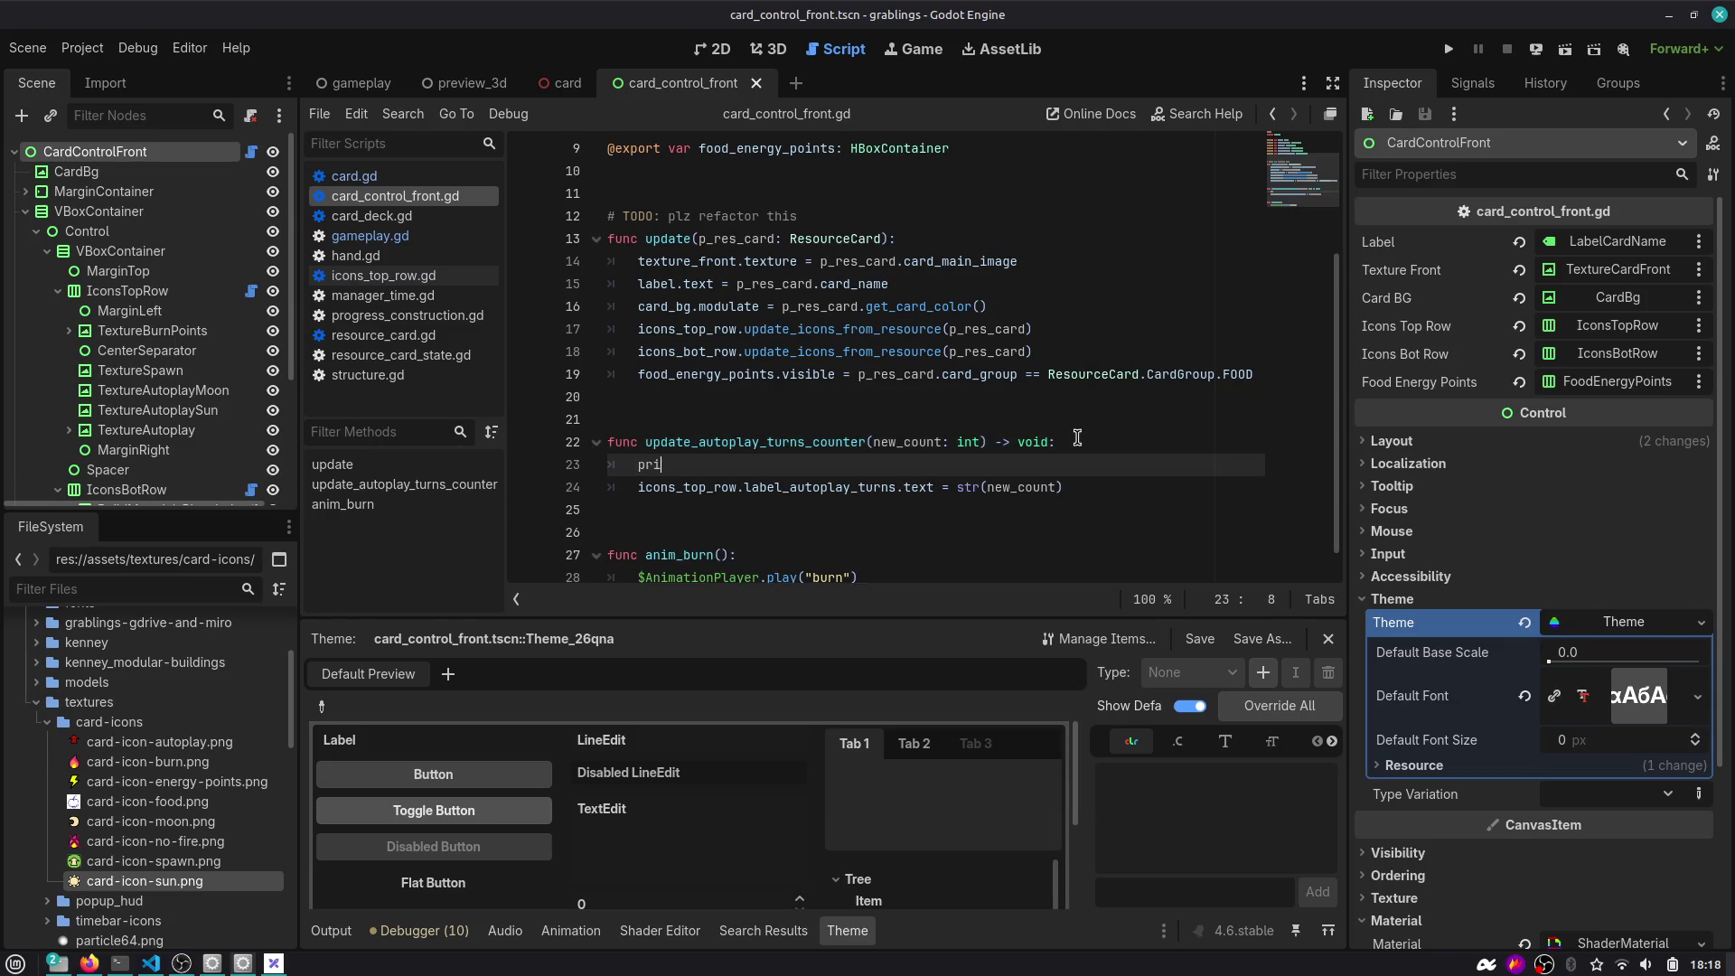
{"action": "type", "text": "nt(\"CALLED with\", new_count"}
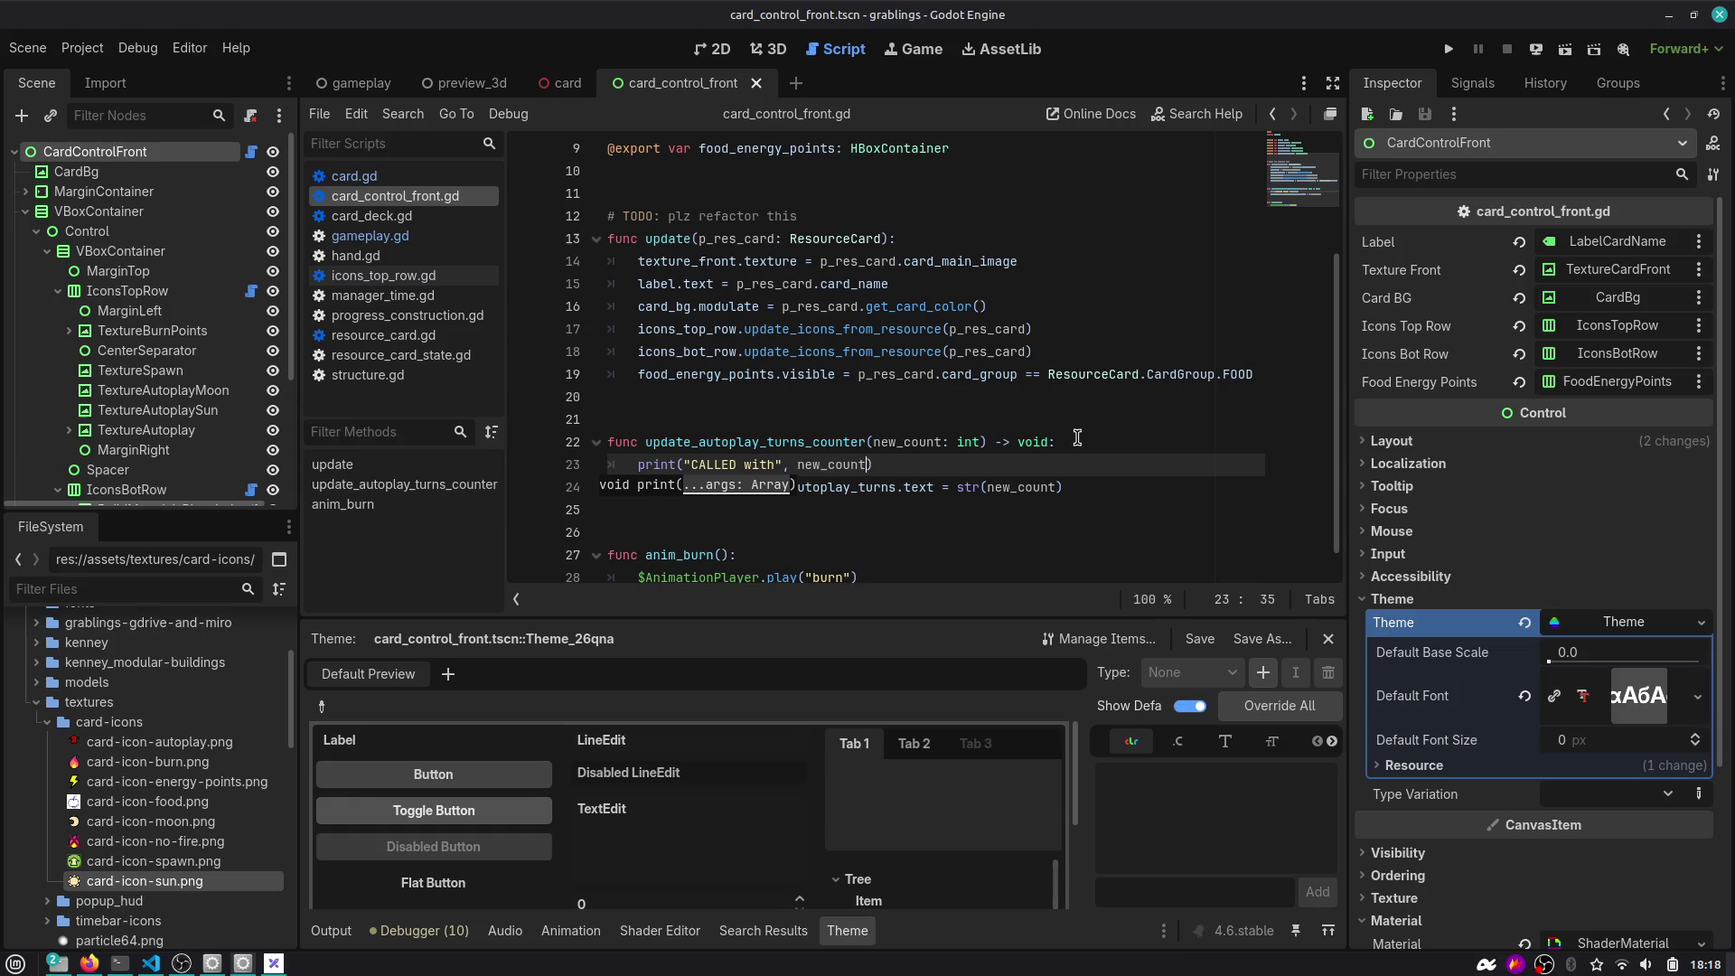
{"action": "key", "text": "Escape"}
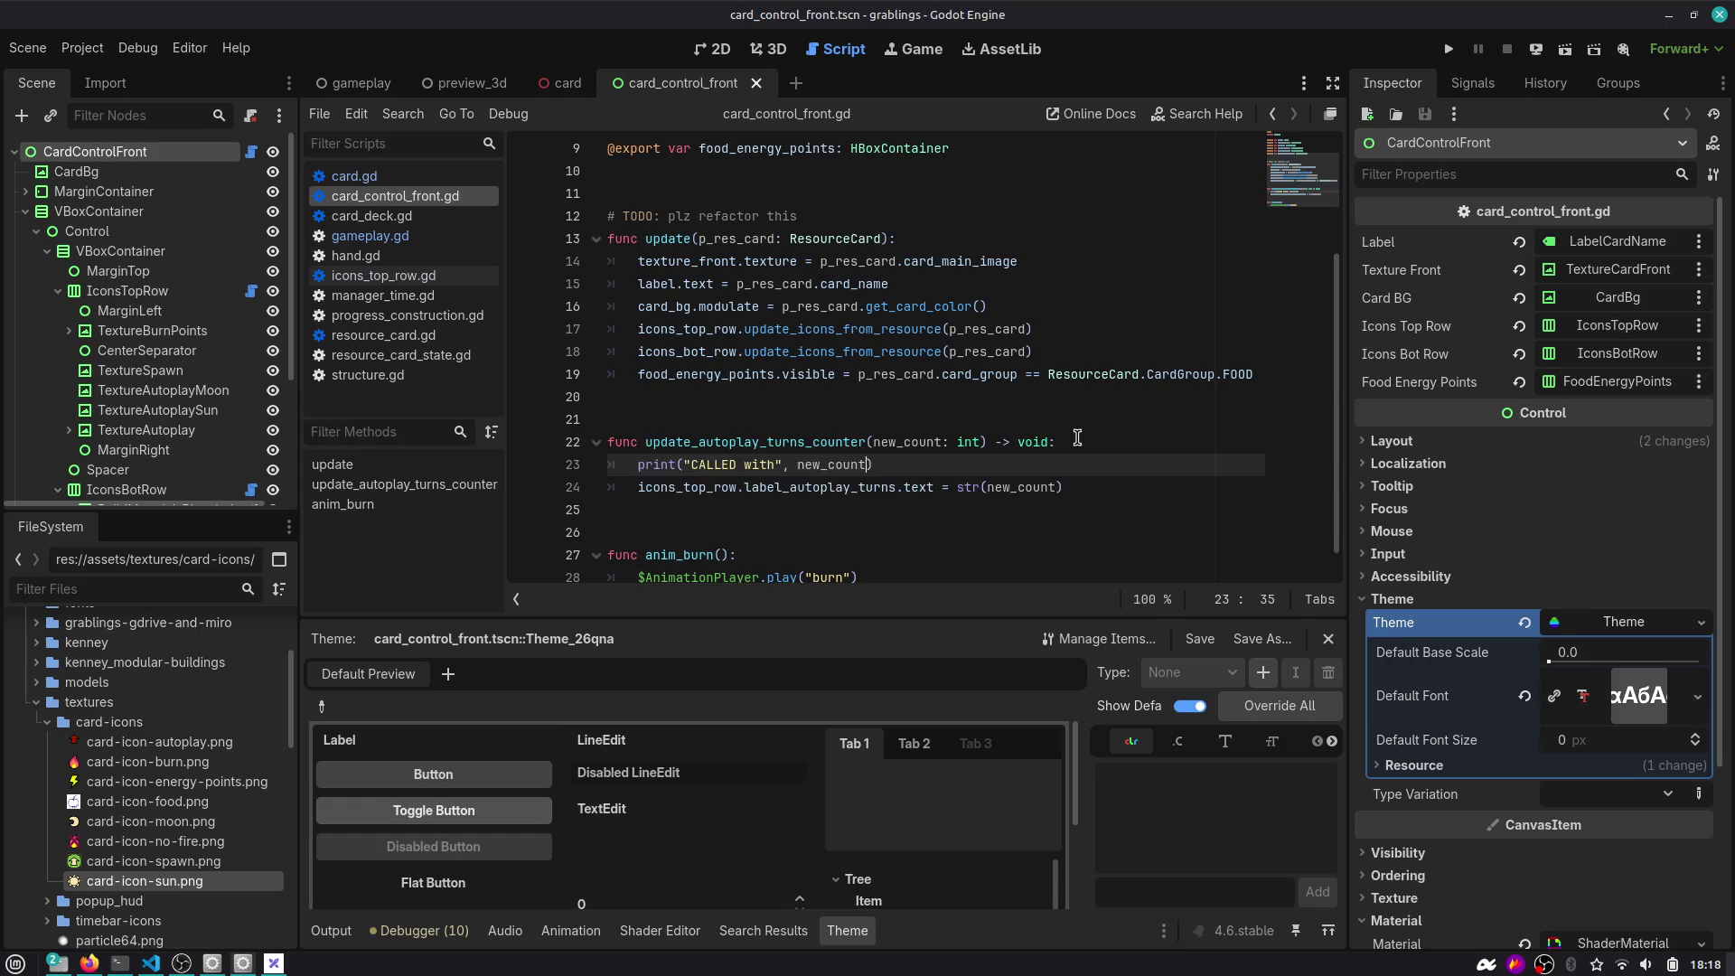
{"action": "key", "text": "ctrl+s"}
{"action": "key", "text": "Right"}
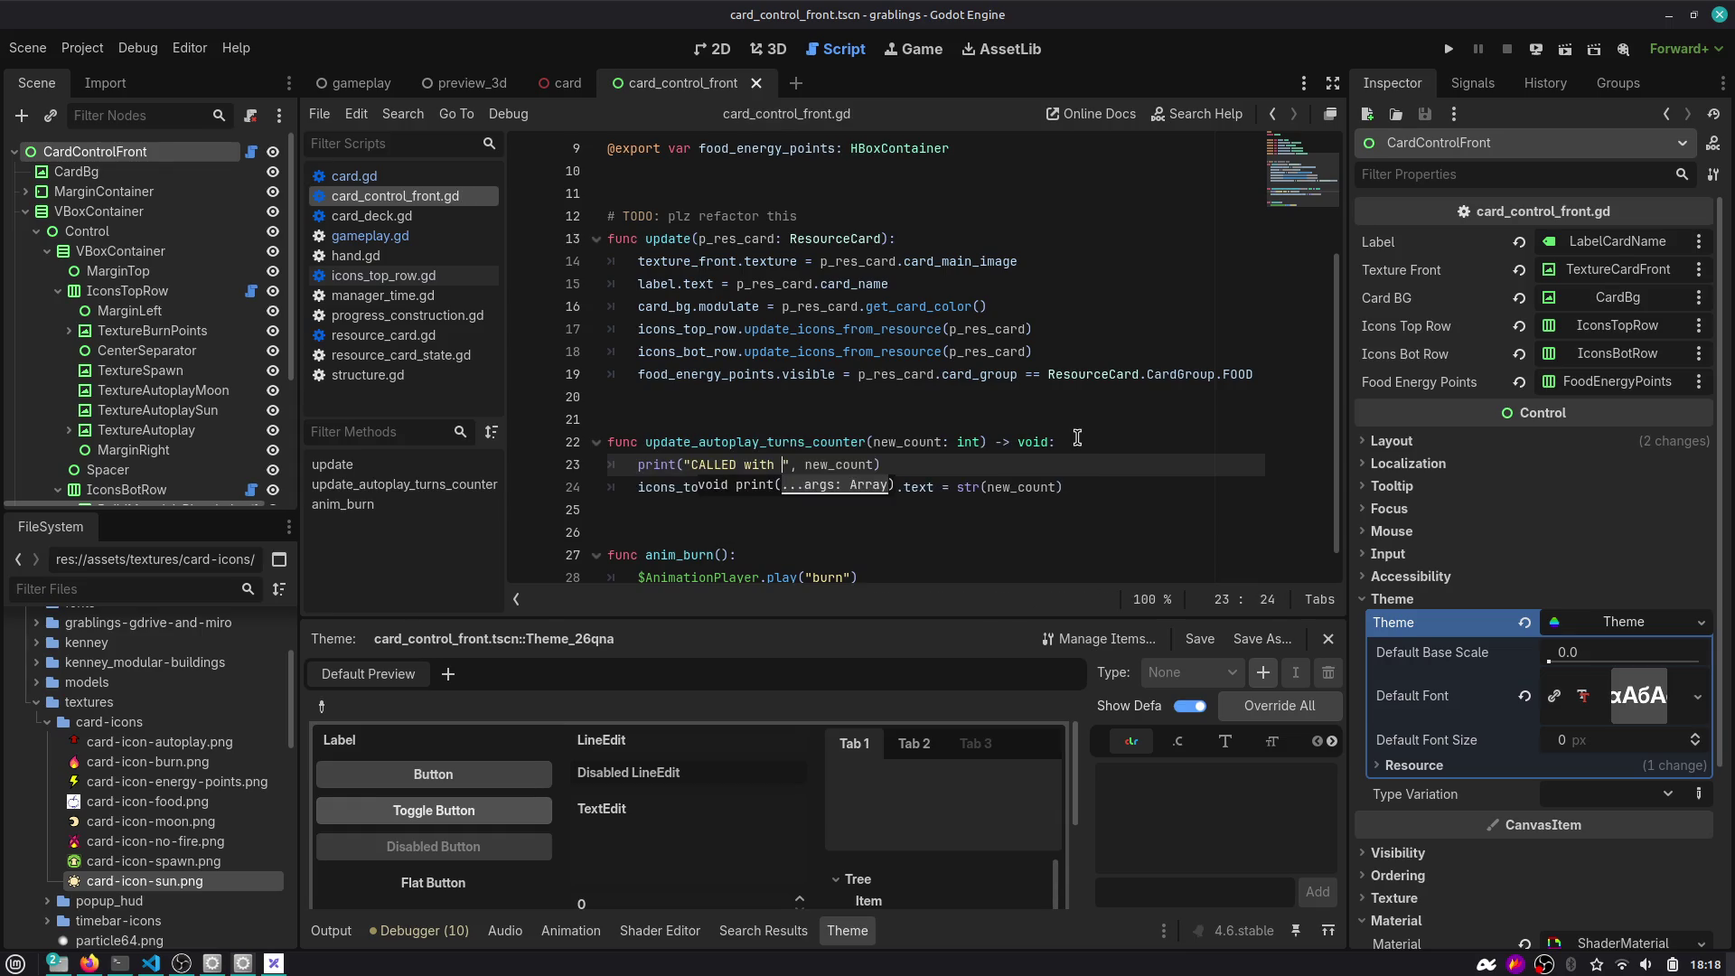
{"action": "left_click", "coordinate": [927, 485]}
{"action": "double_click", "coordinate": [1008, 486]}
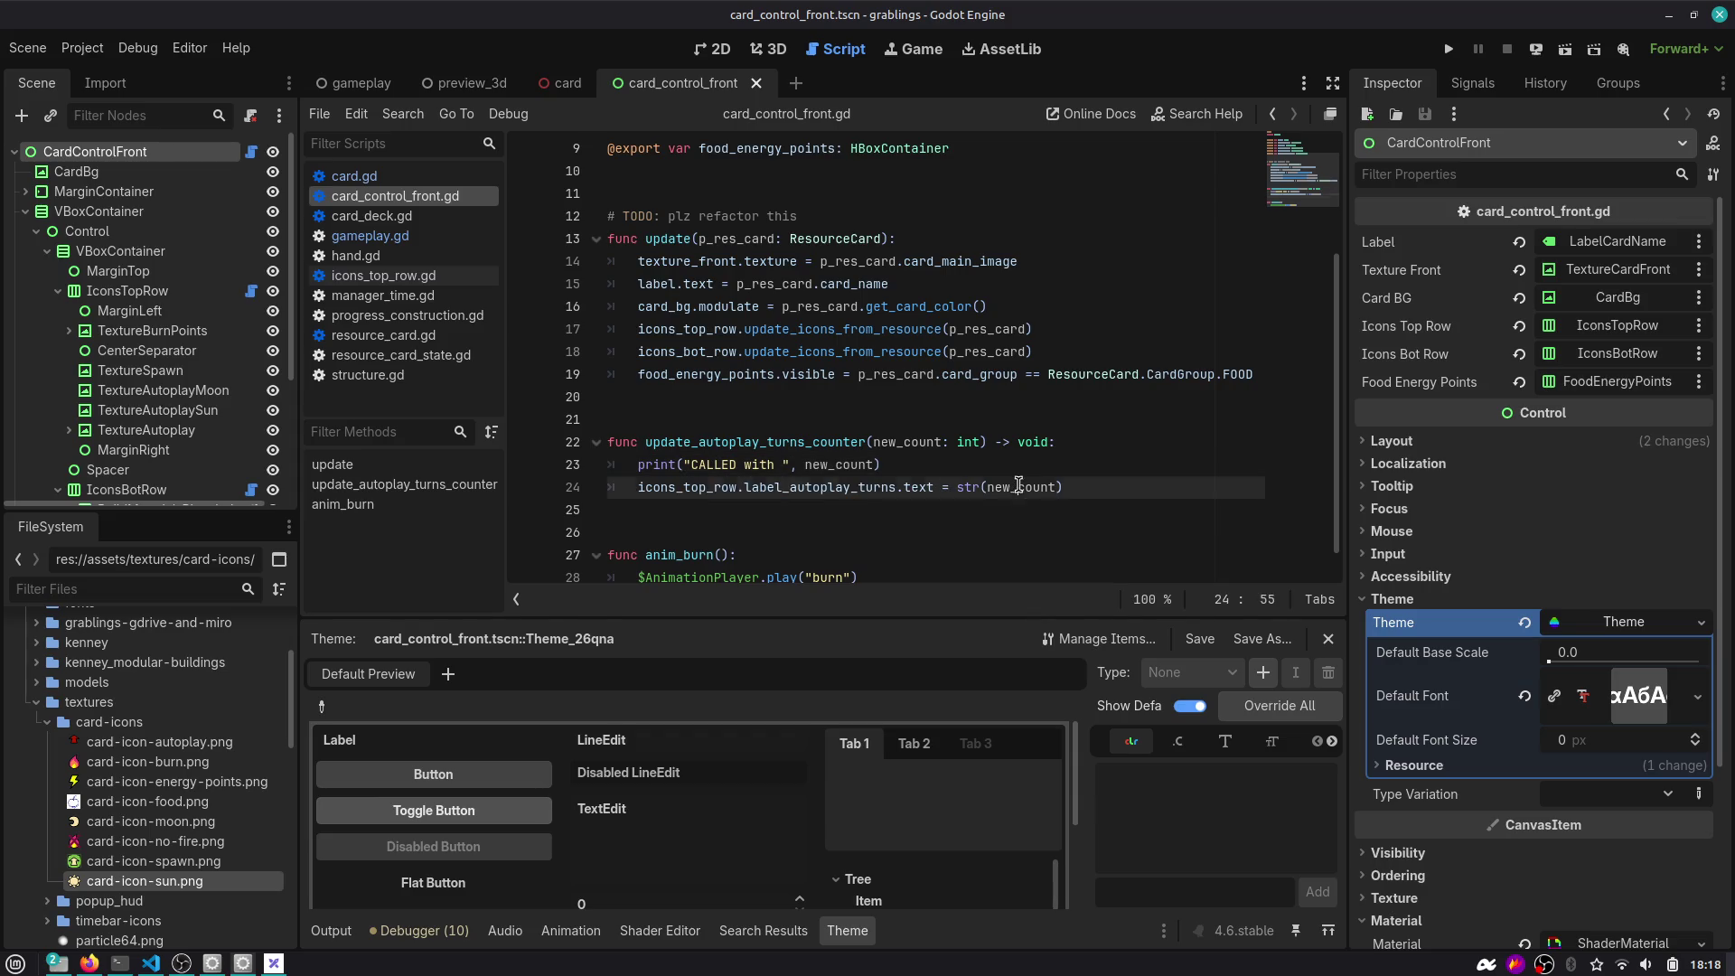
{"action": "left_click", "coordinate": [1272, 115]}
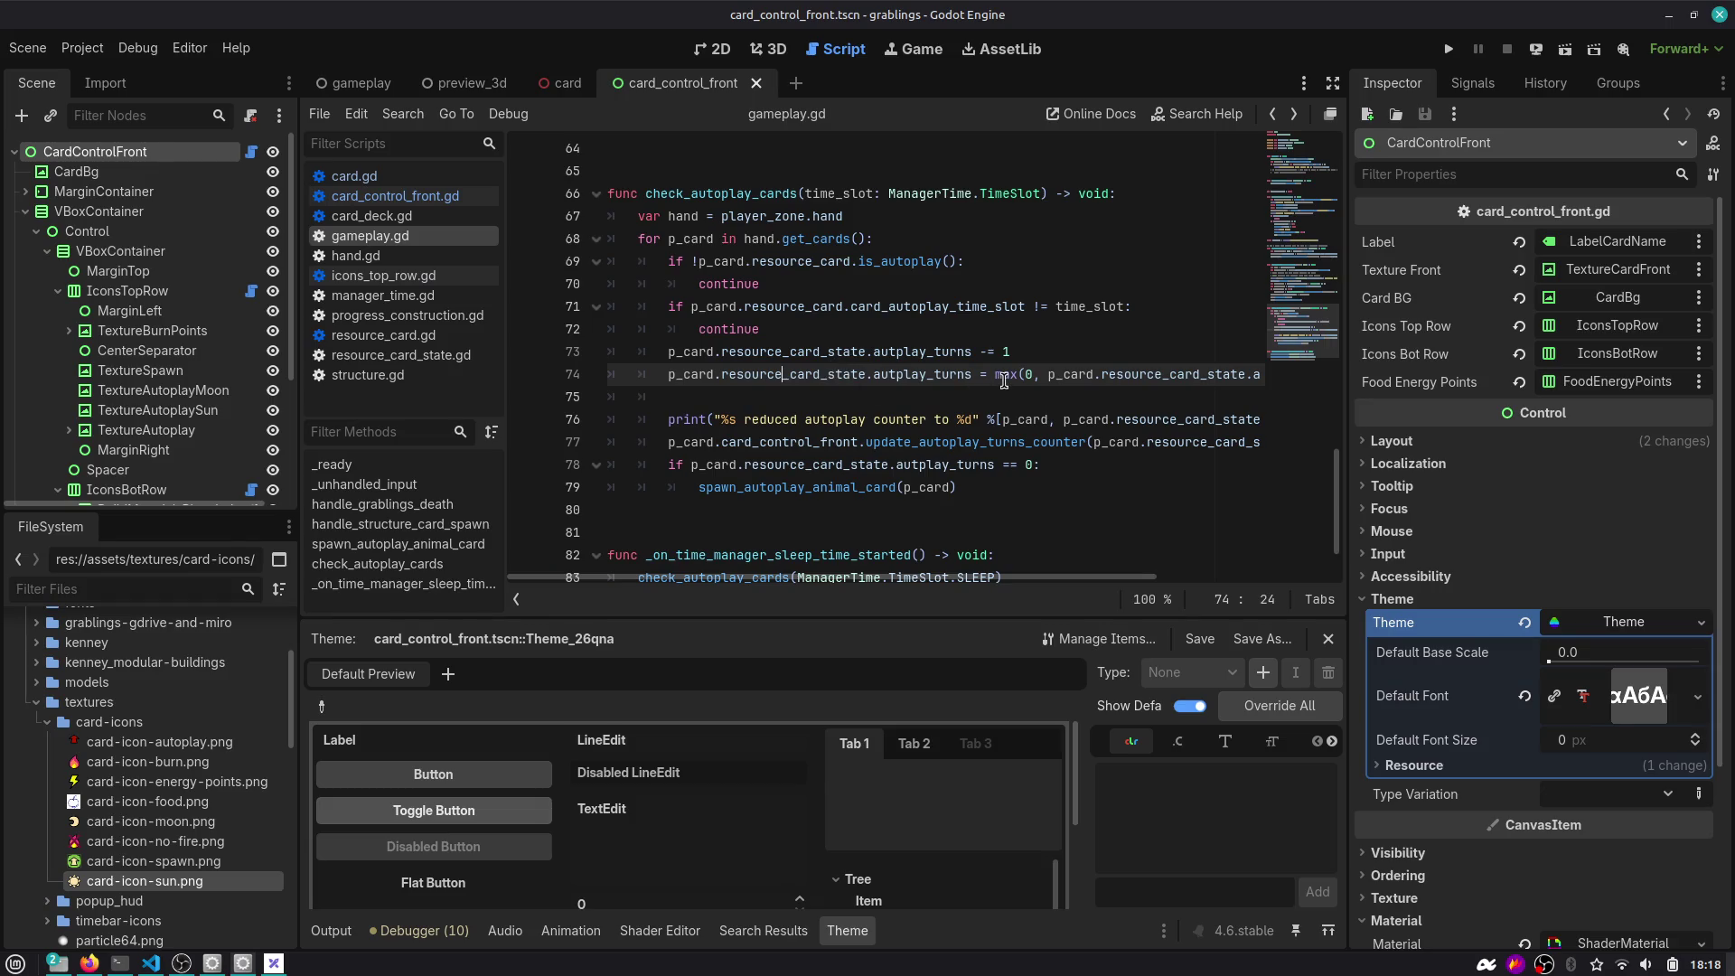
Inspect autoplay_turns and resource_card_state on line 77, then jump to spawn_autoplay_animal_card's definition.
{"action": "scroll", "coordinate": [1037, 456], "scroll_direction": "right", "scroll_amount": 5}
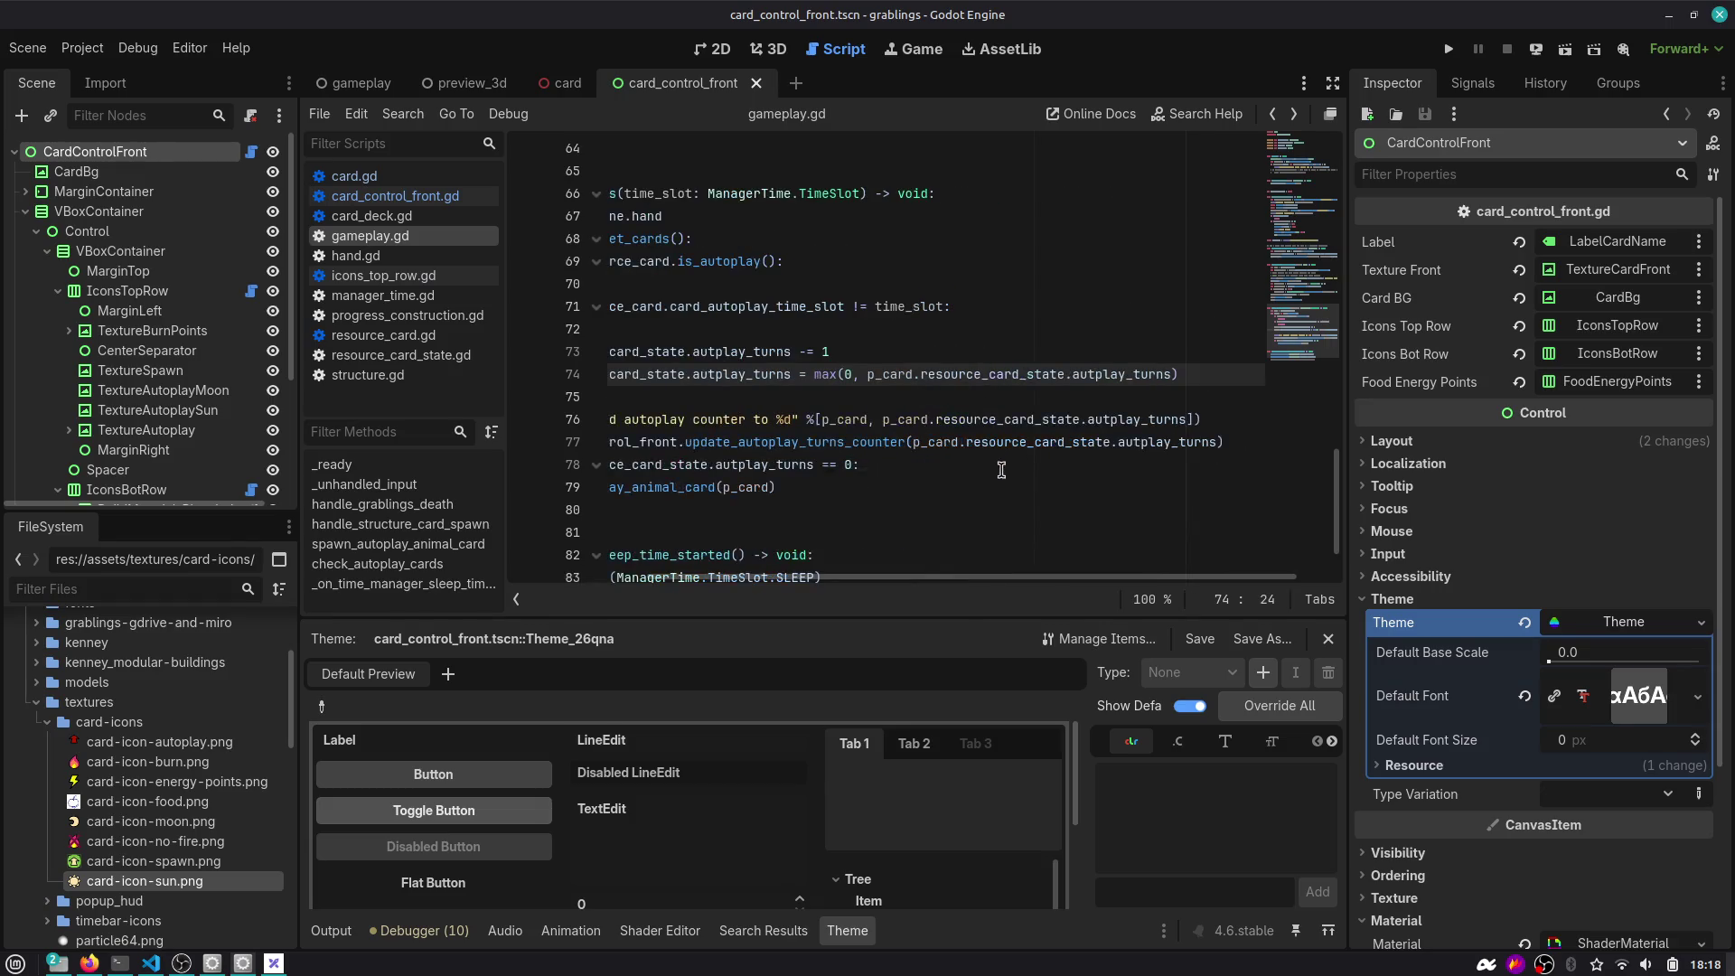
{"action": "double_click", "coordinate": [1140, 443]}
{"action": "double_click", "coordinate": [1039, 443]}
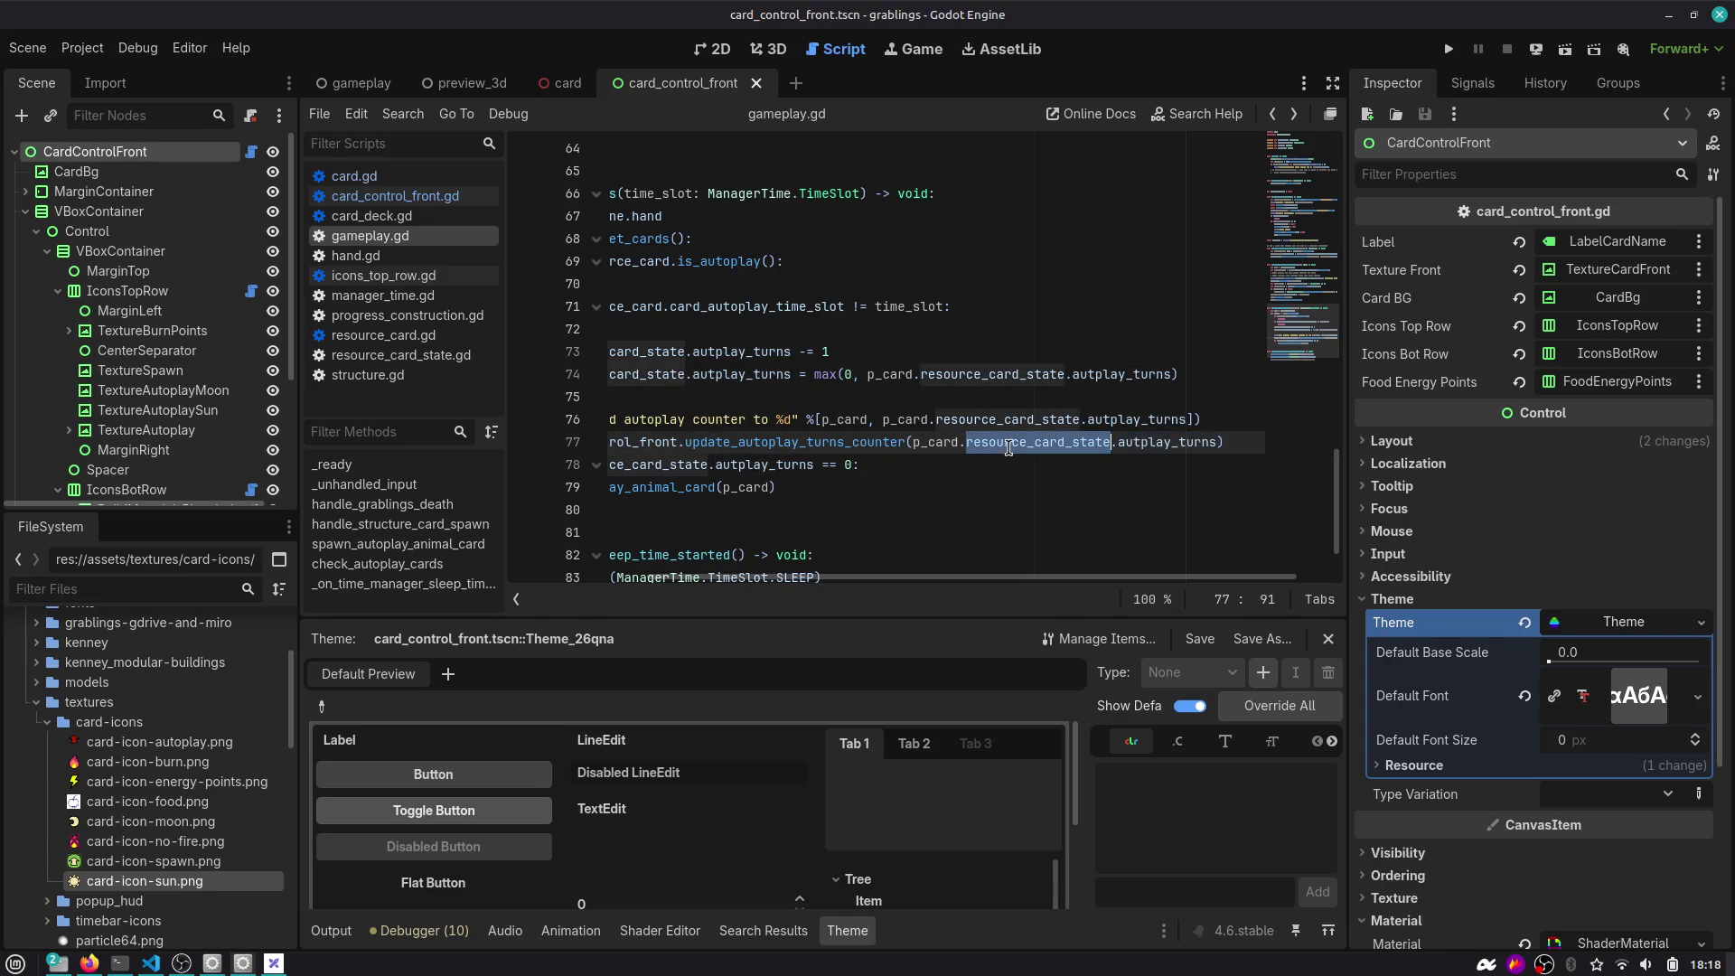
{"action": "double_click", "coordinate": [1048, 443]}
{"action": "scroll", "coordinate": [1048, 447], "scroll_direction": "left", "scroll_amount": 5}
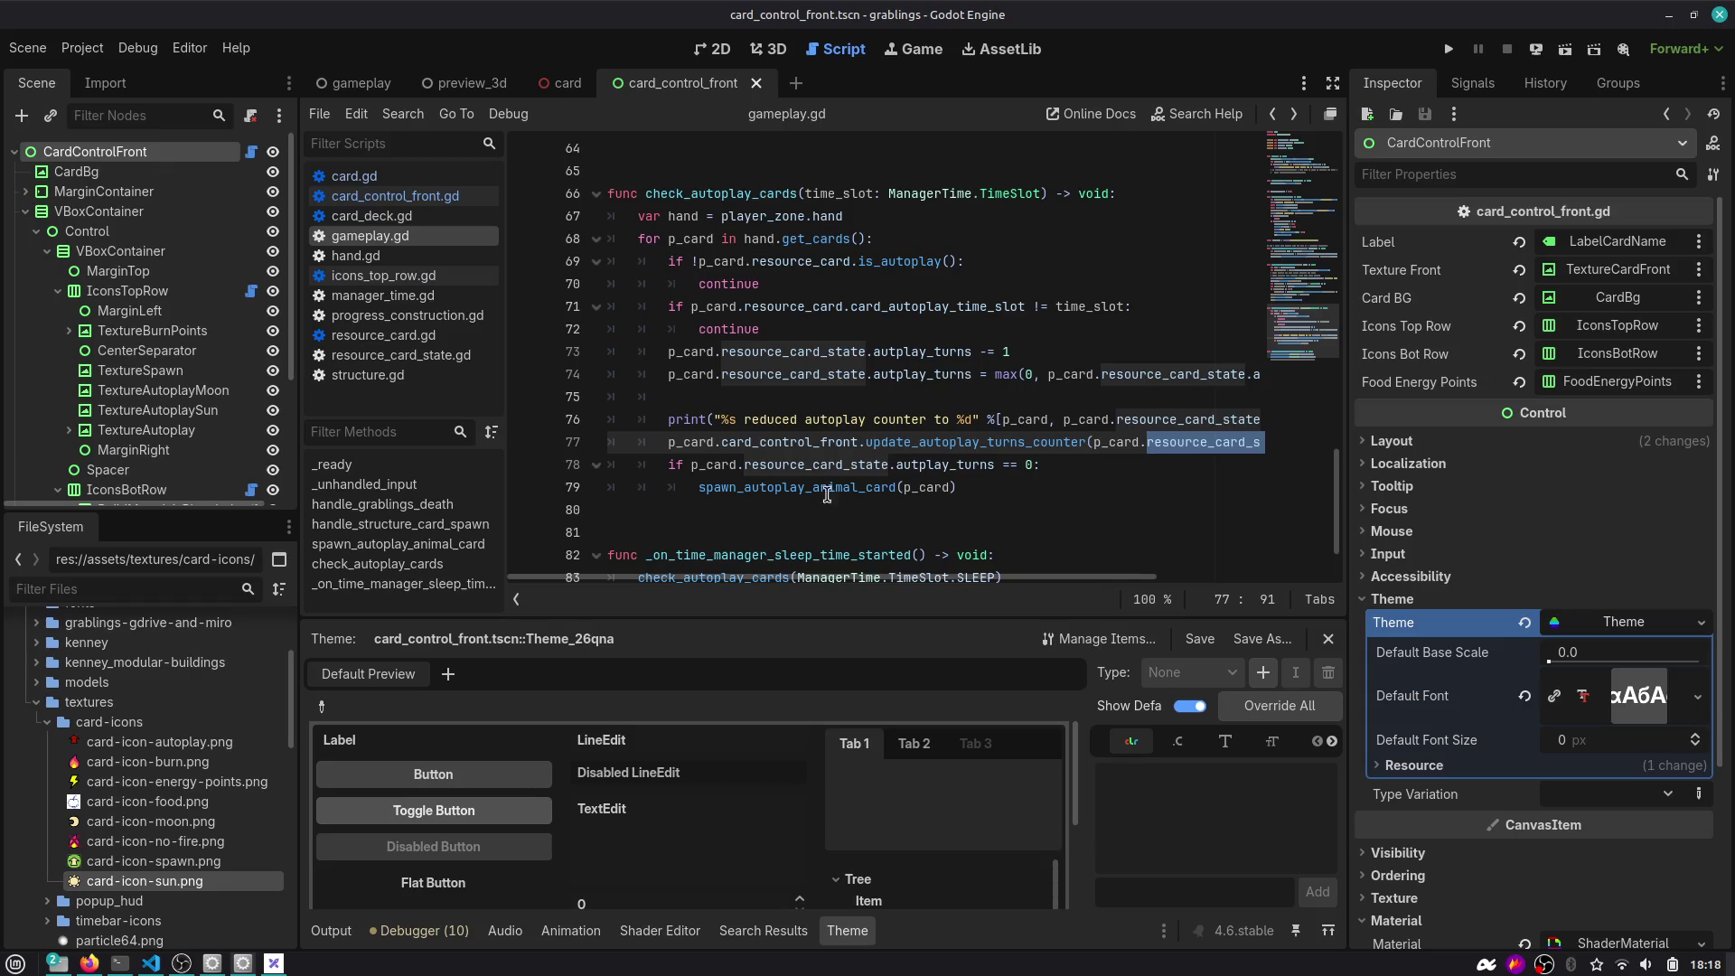
{"action": "double_click", "coordinate": [822, 489]}
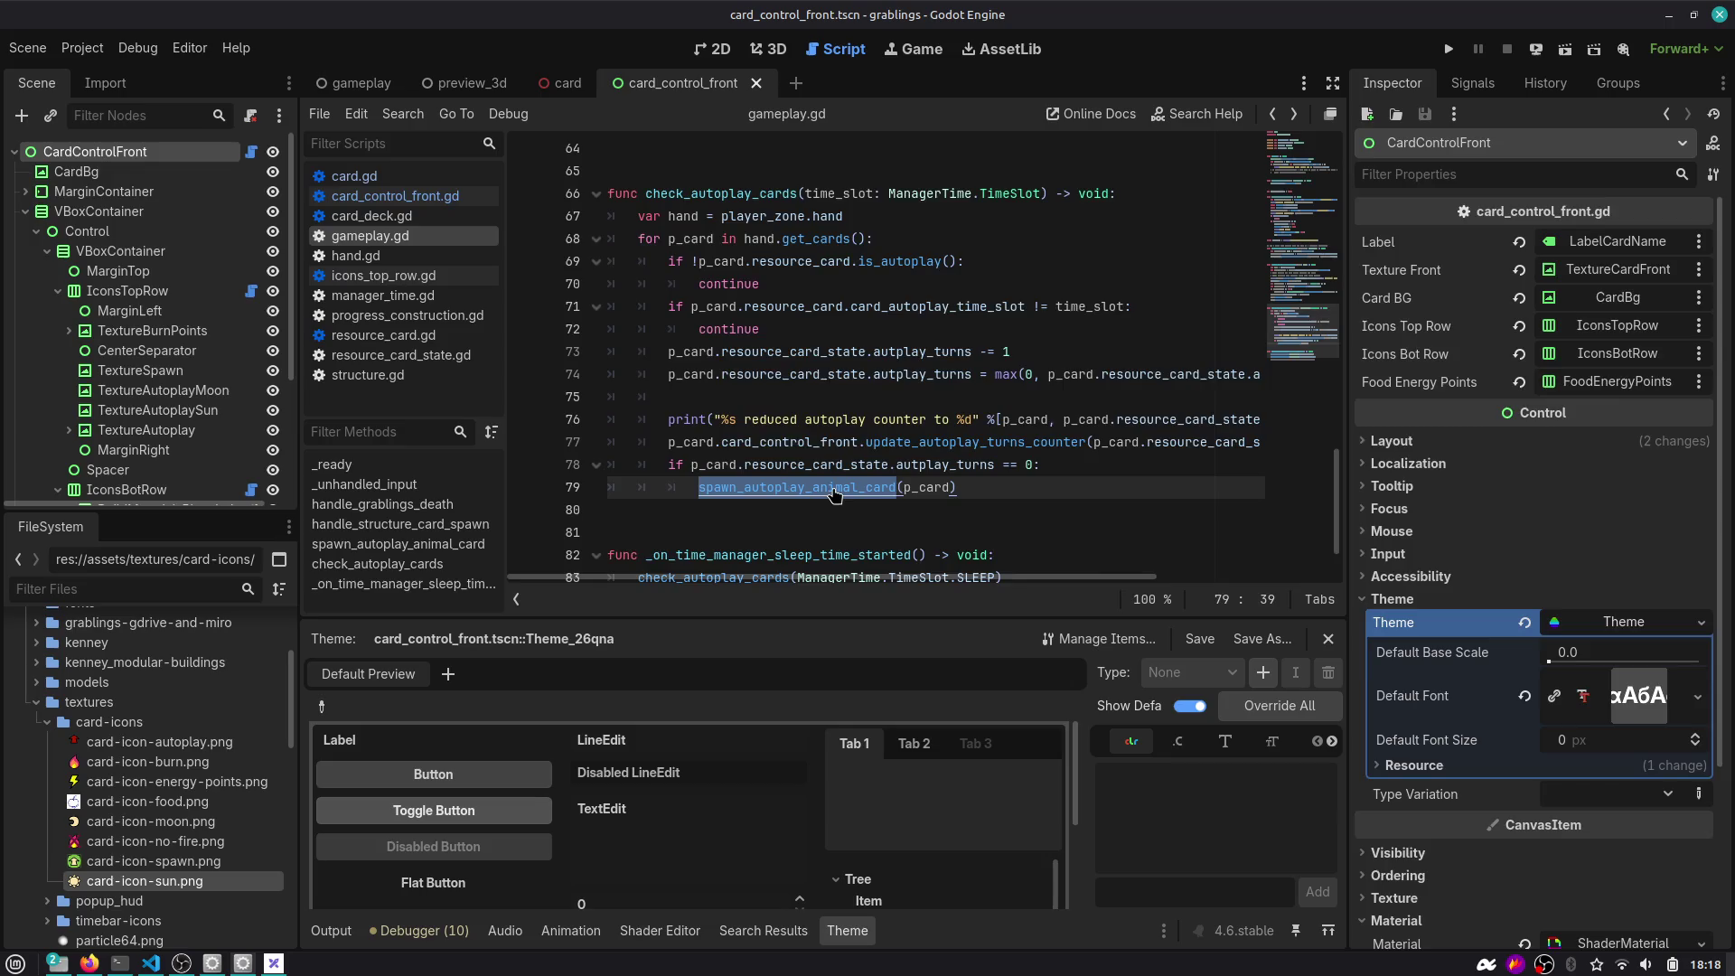
{"action": "left_click", "coordinate": [834, 492], "text": "ctrl"}
Inspect hand.update_cards_target_position on line 63, then switch the editor to the 3D workspace.
{"action": "scroll", "coordinate": [836, 496], "scroll_direction": "down", "scroll_amount": 4}
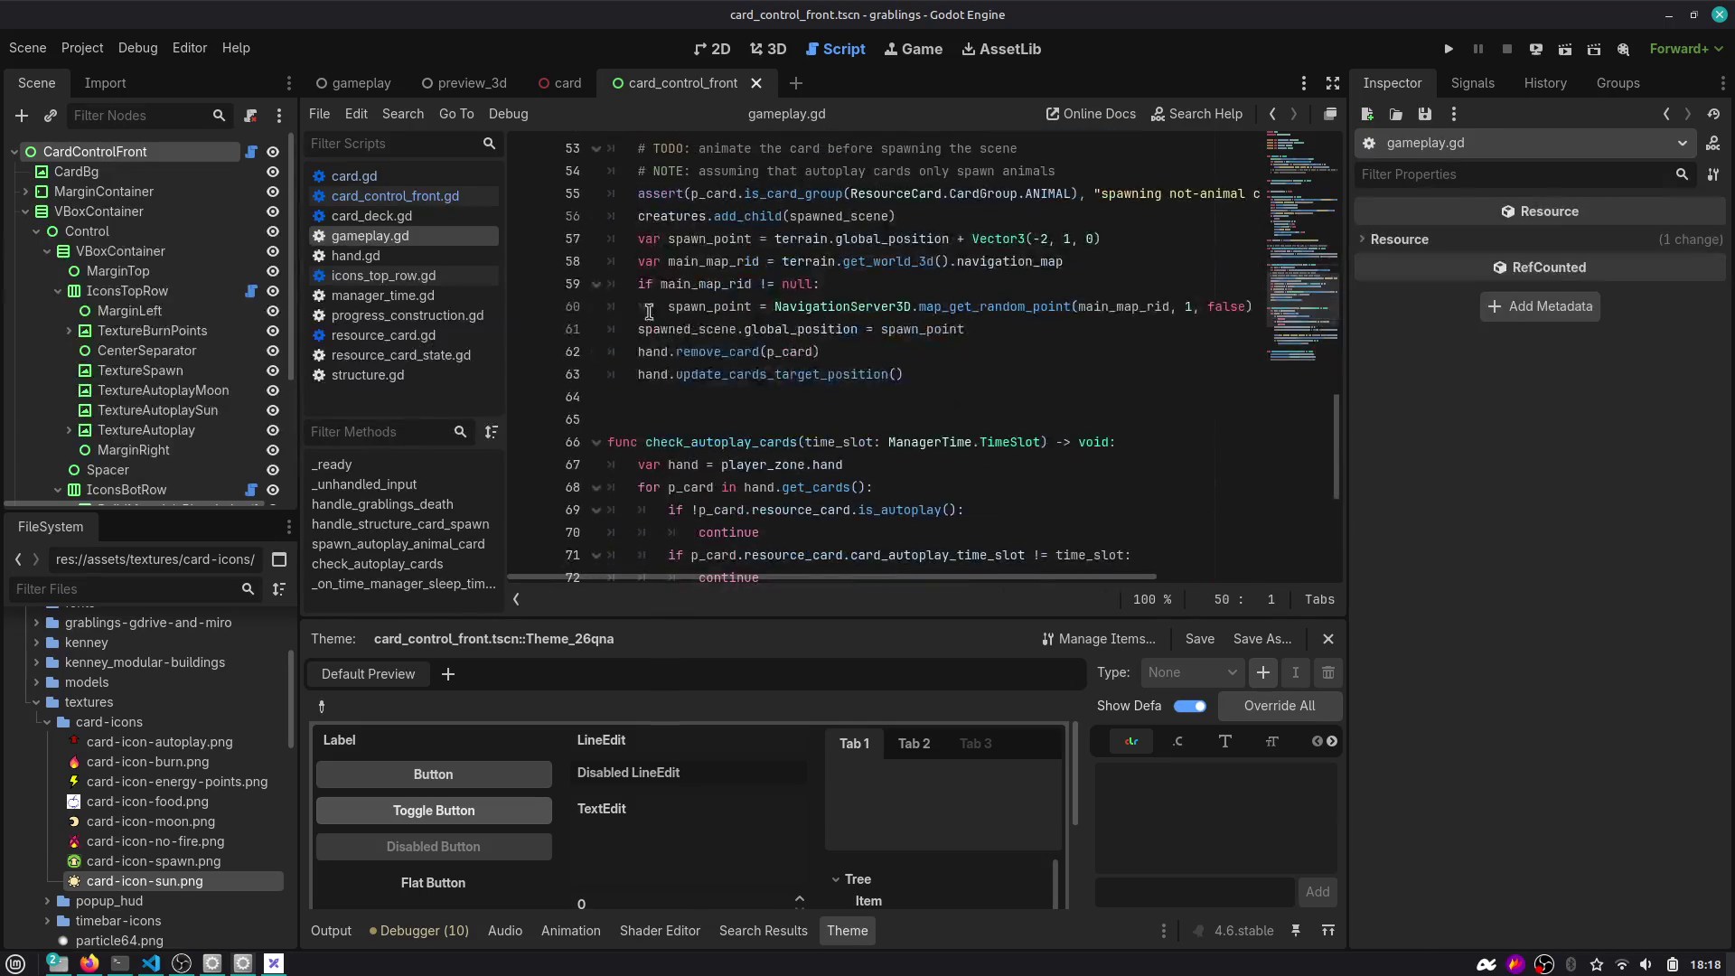
{"action": "double_click", "coordinate": [657, 373]}
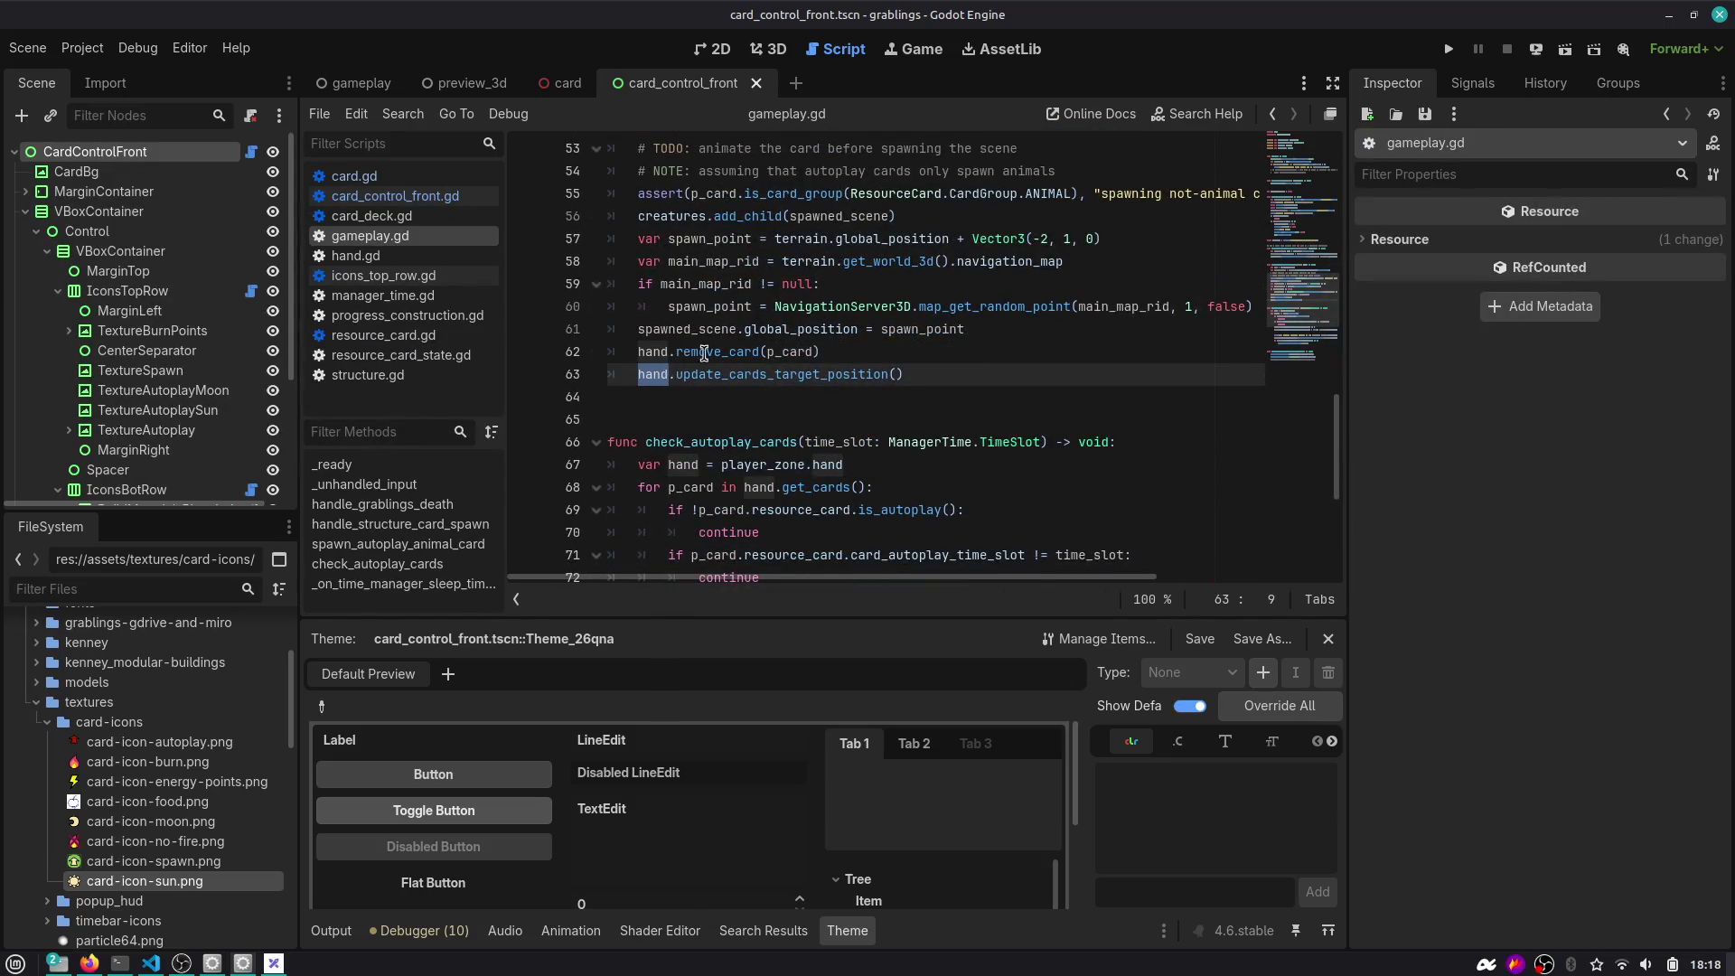
{"action": "left_click", "coordinate": [797, 359]}
{"action": "double_click", "coordinate": [737, 378]}
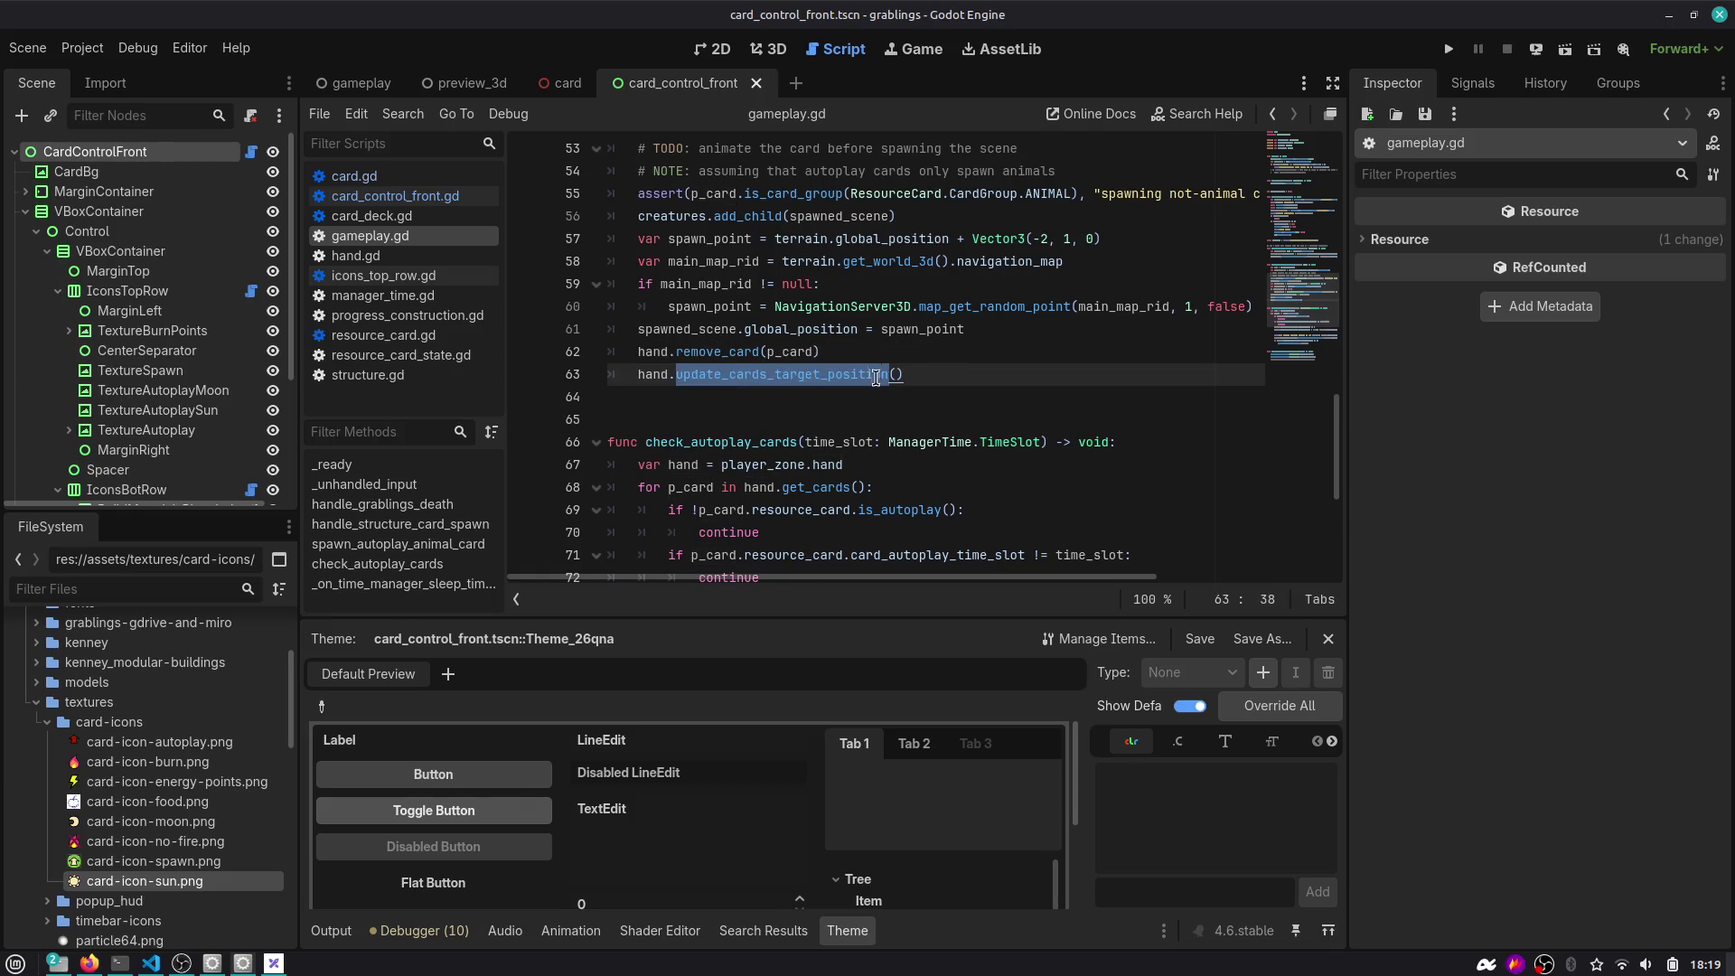
{"action": "mouse_move", "coordinate": [878, 377]}
{"action": "left_click", "coordinate": [912, 49]}
{"action": "left_click", "coordinate": [768, 50]}
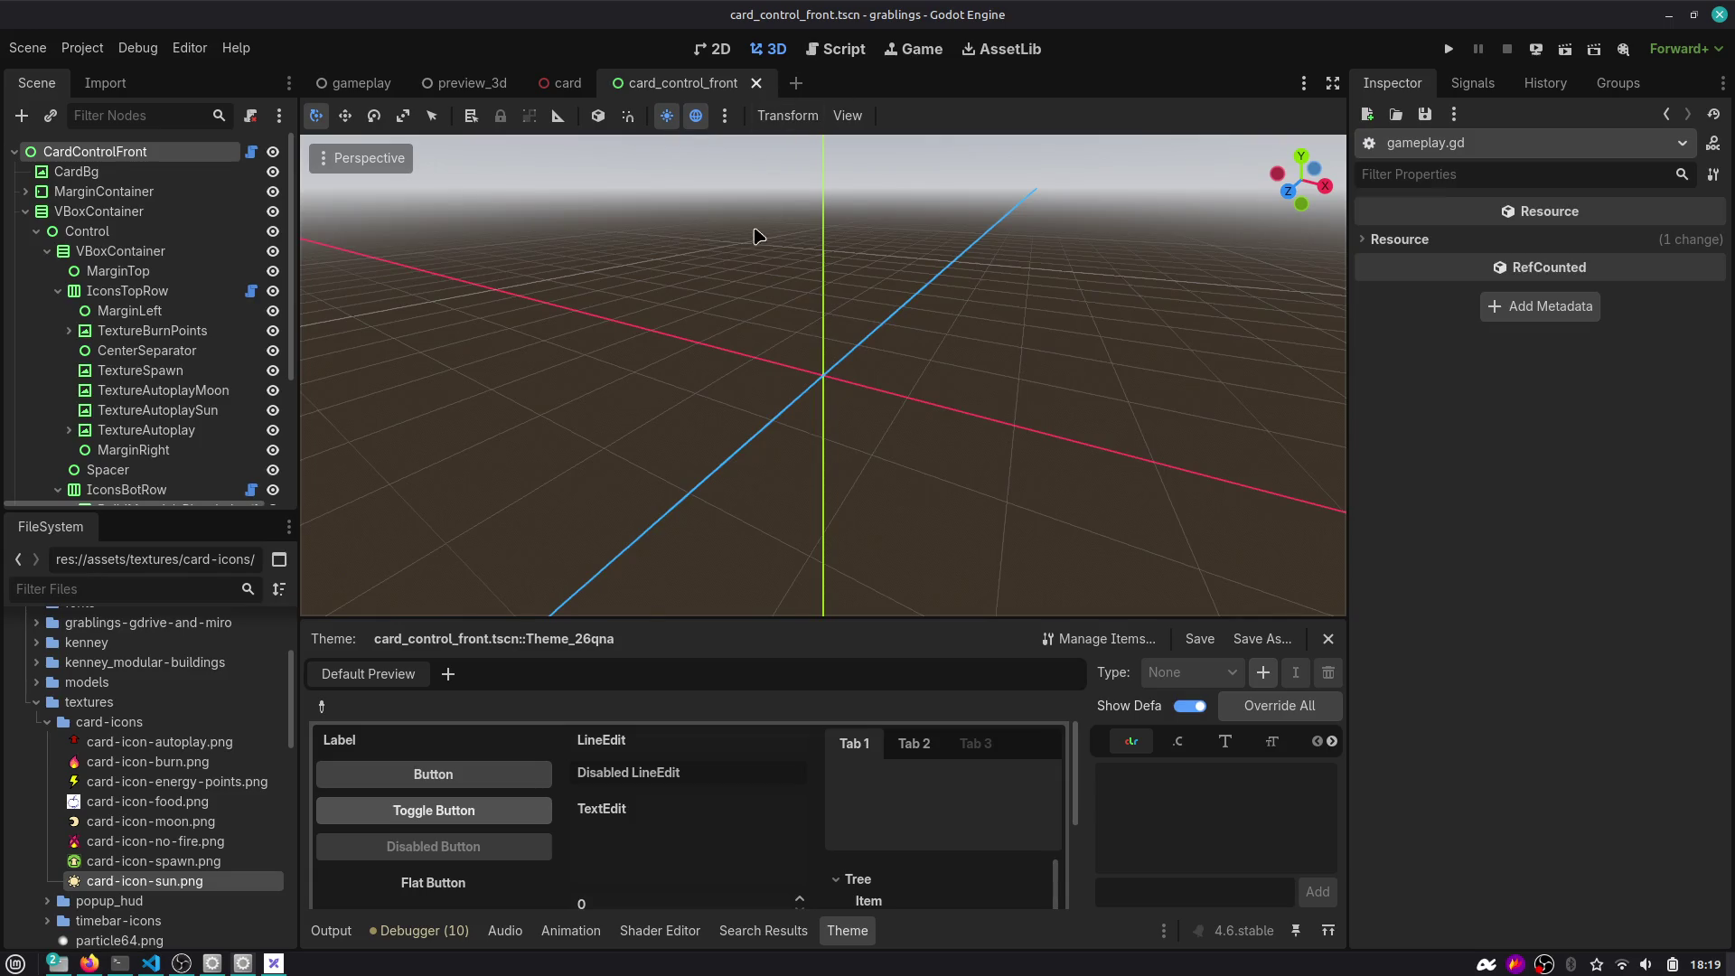
Open card_control_front in 2D, select the LabelAutoplayTurns label, and set its Scale to 3.0.
{"action": "left_click", "coordinate": [567, 88]}
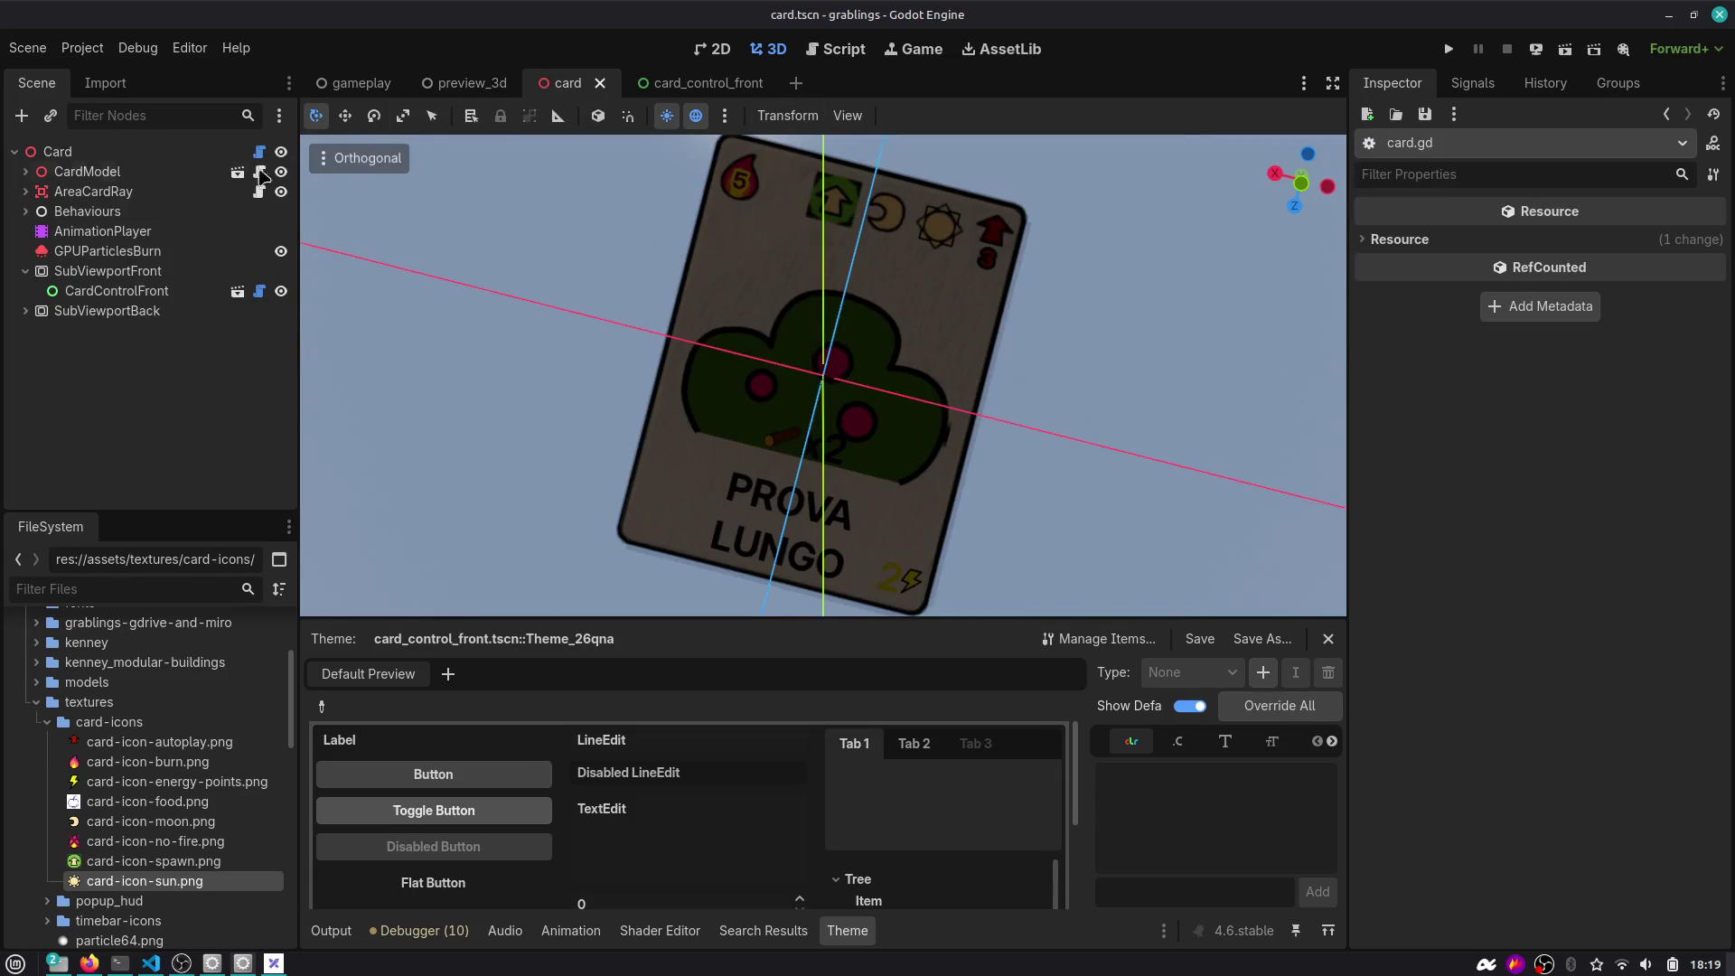
{"action": "left_click", "coordinate": [236, 293]}
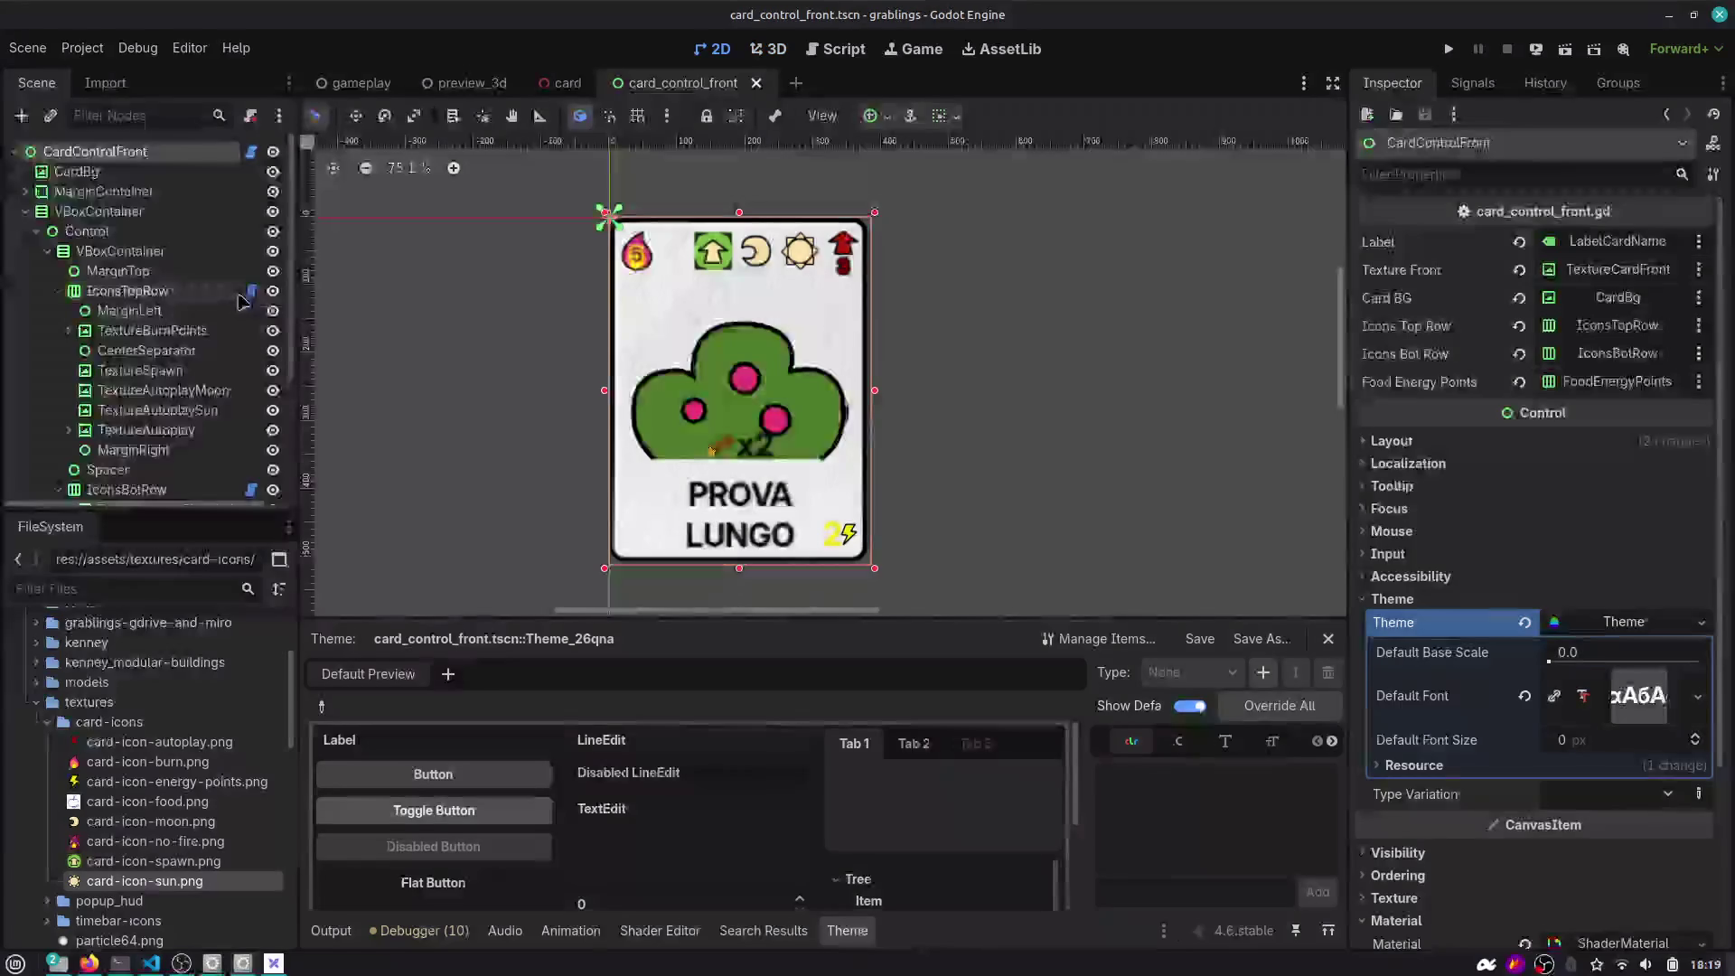
{"action": "left_click", "coordinate": [843, 263]}
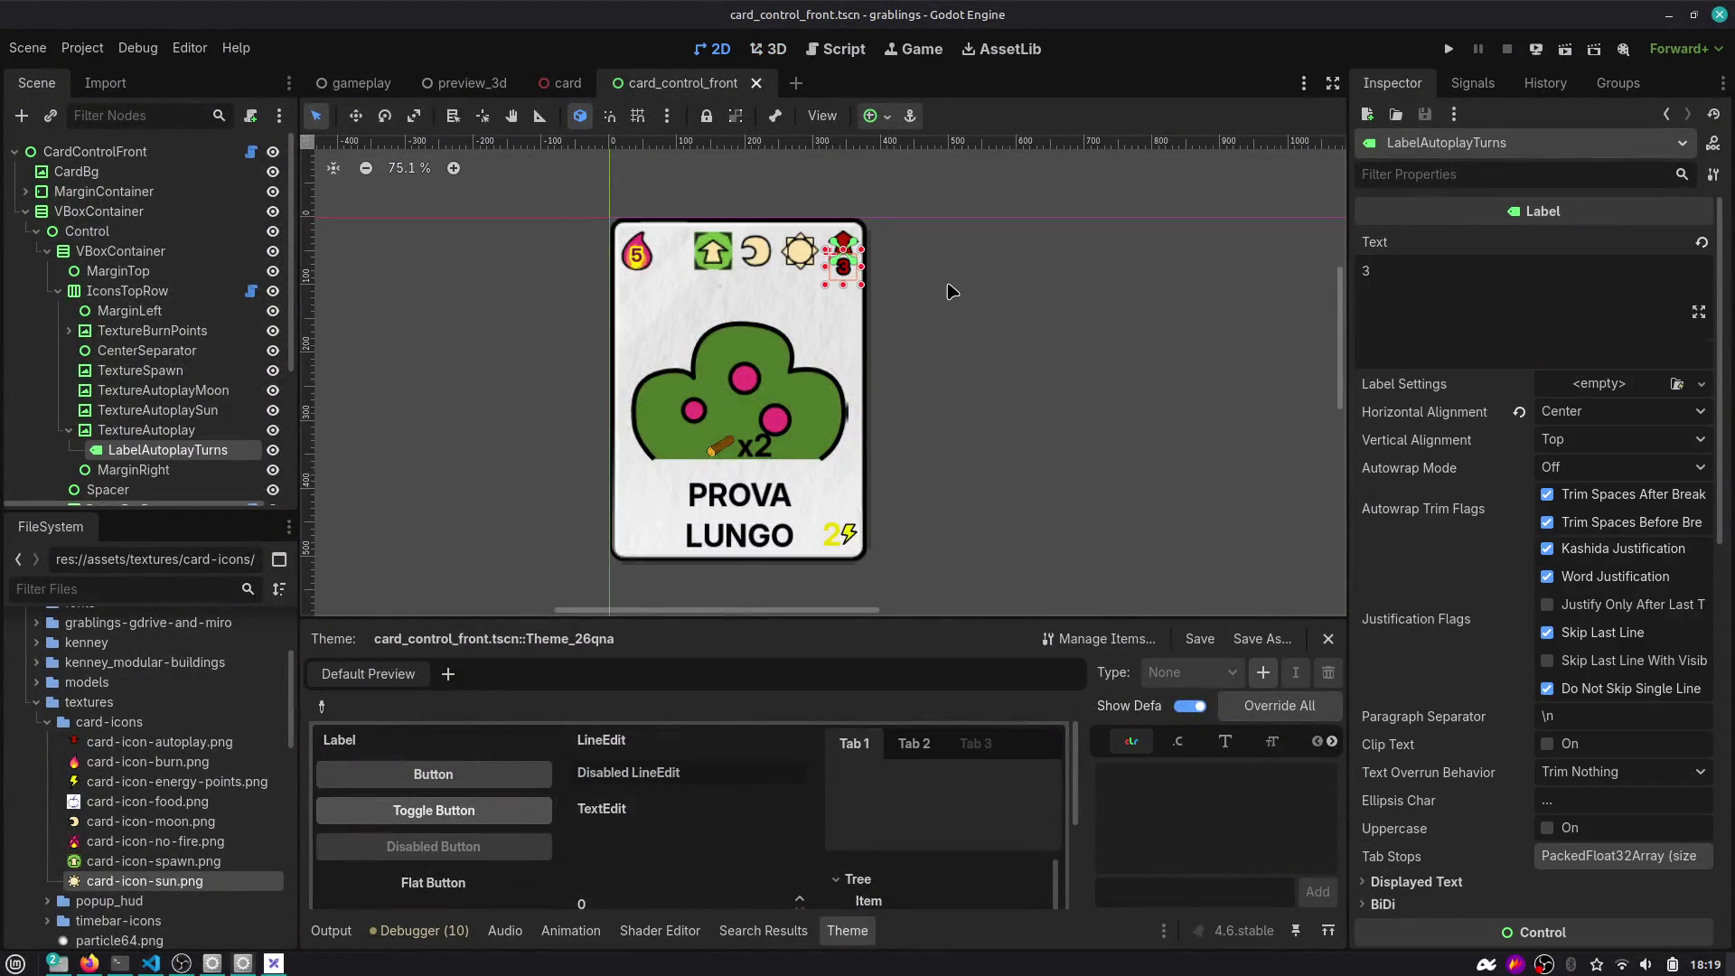
{"action": "scroll", "coordinate": [904, 280], "scroll_direction": "up", "scroll_amount": 4}
{"action": "scroll", "coordinate": [1419, 455], "scroll_direction": "down", "scroll_amount": 5}
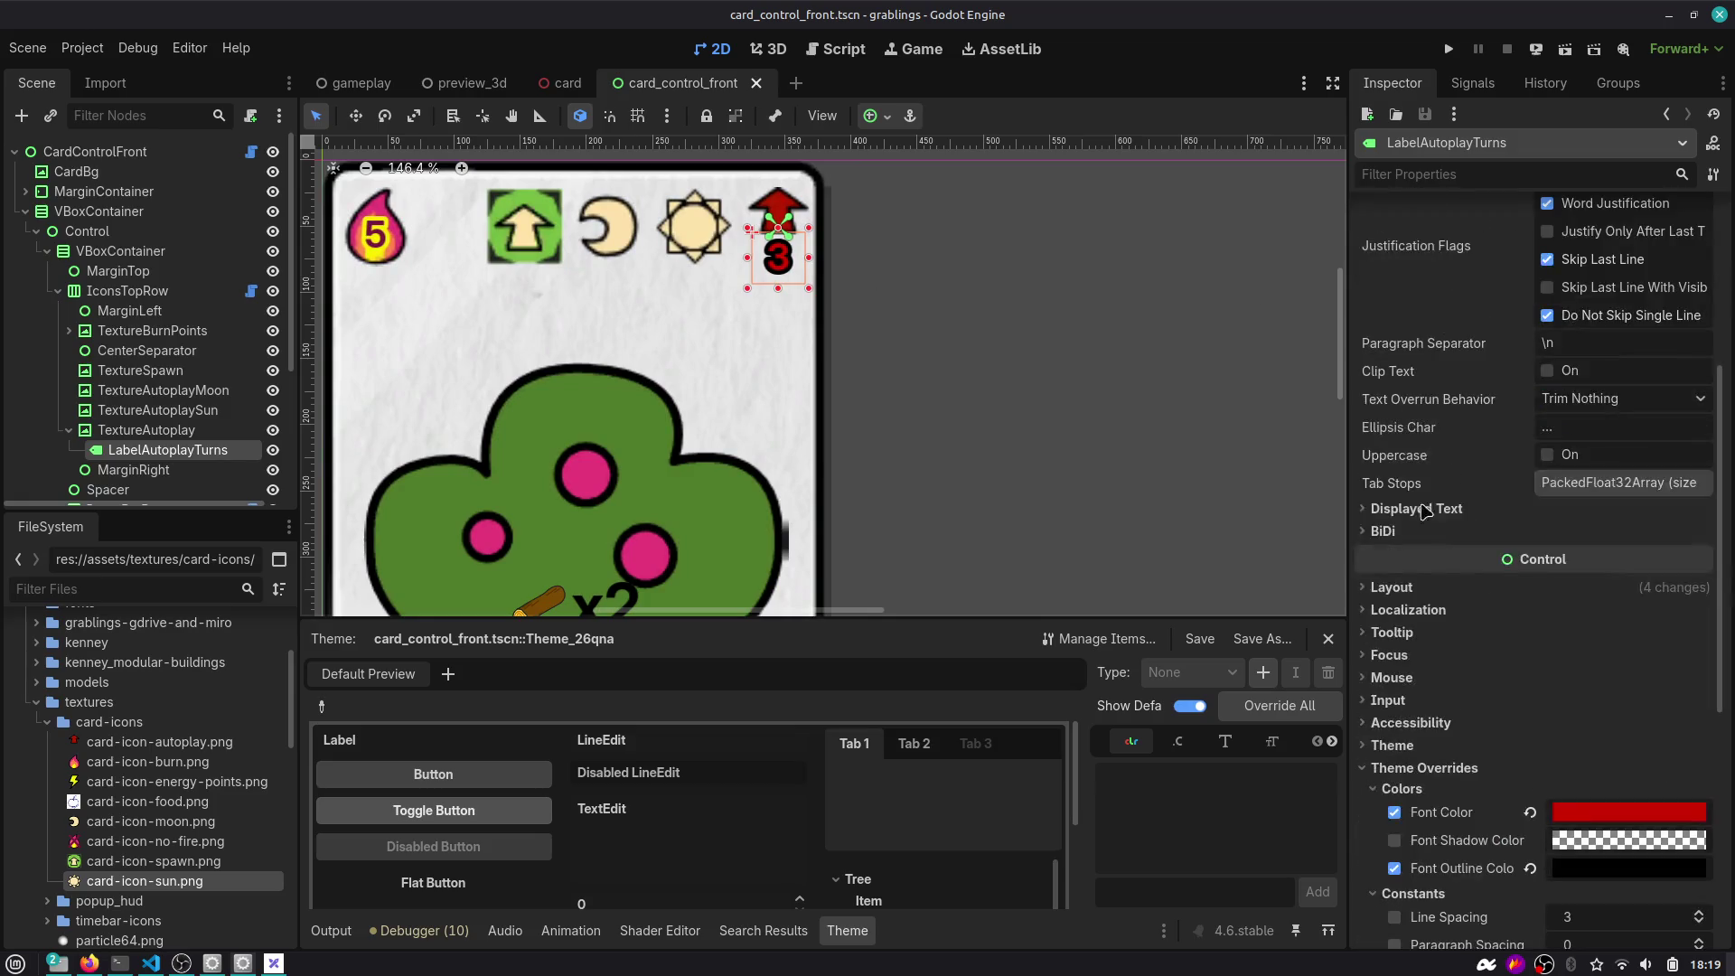
{"action": "type", "text": "size"}
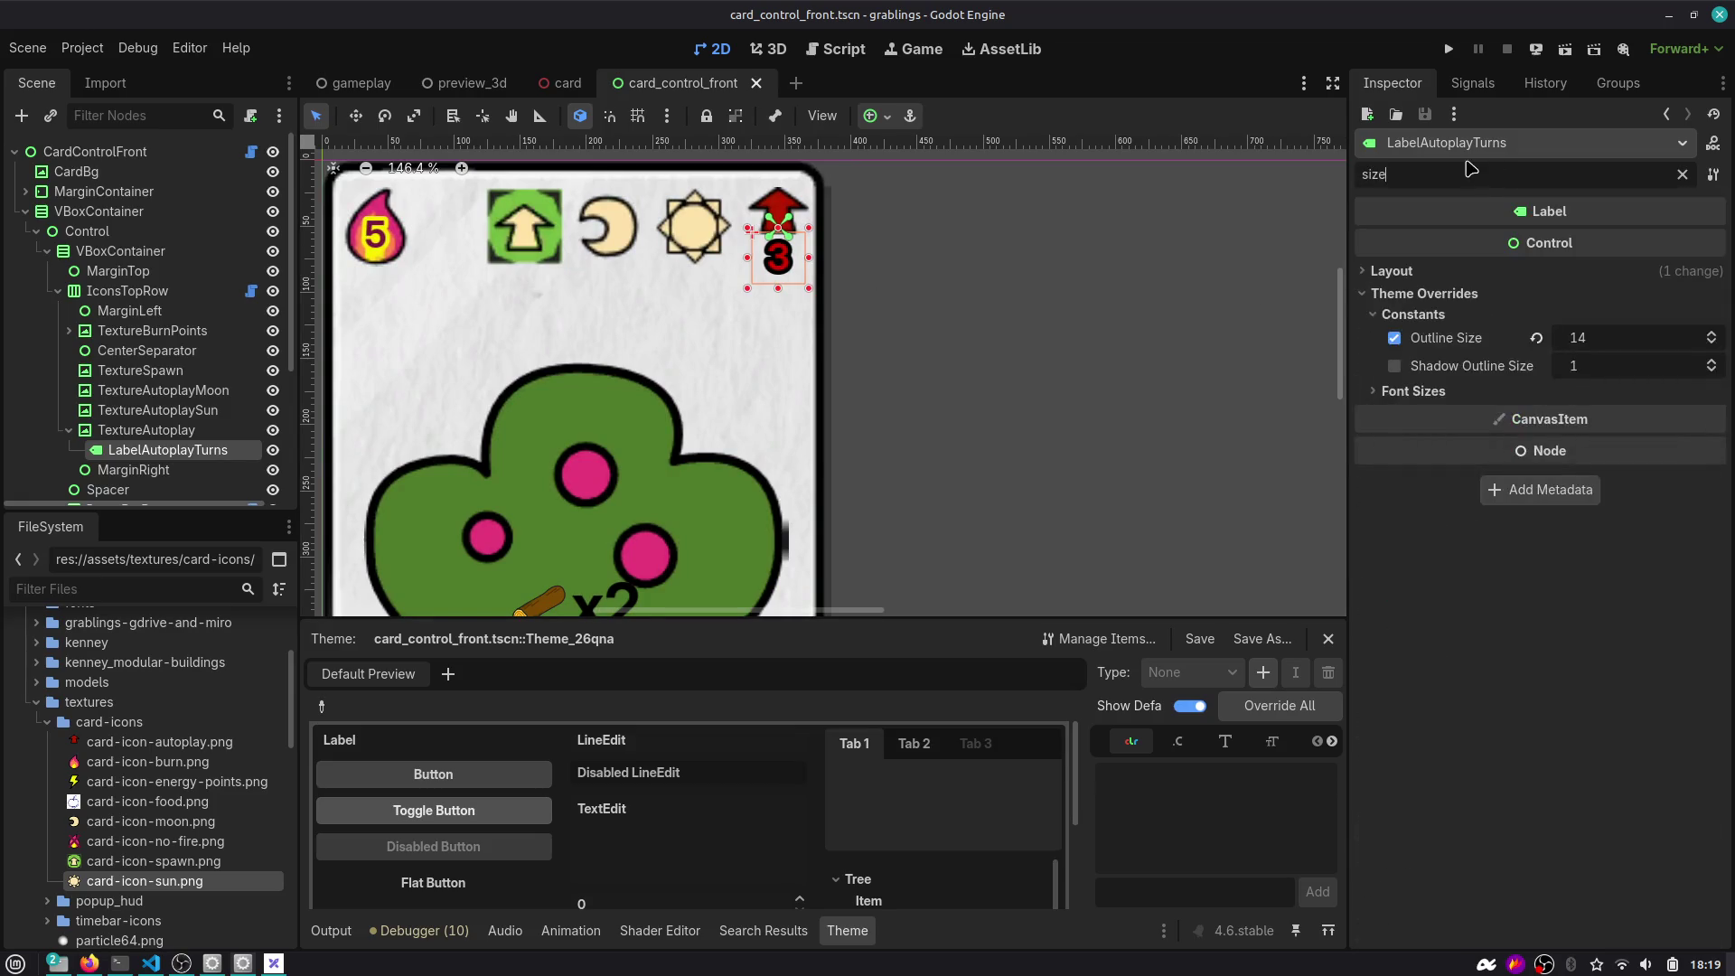
{"action": "key", "text": "BackSpace"}
{"action": "key", "text": "BackSpace"}
{"action": "key", "text": "BackSpace"}
{"action": "type", "text": "scale"}
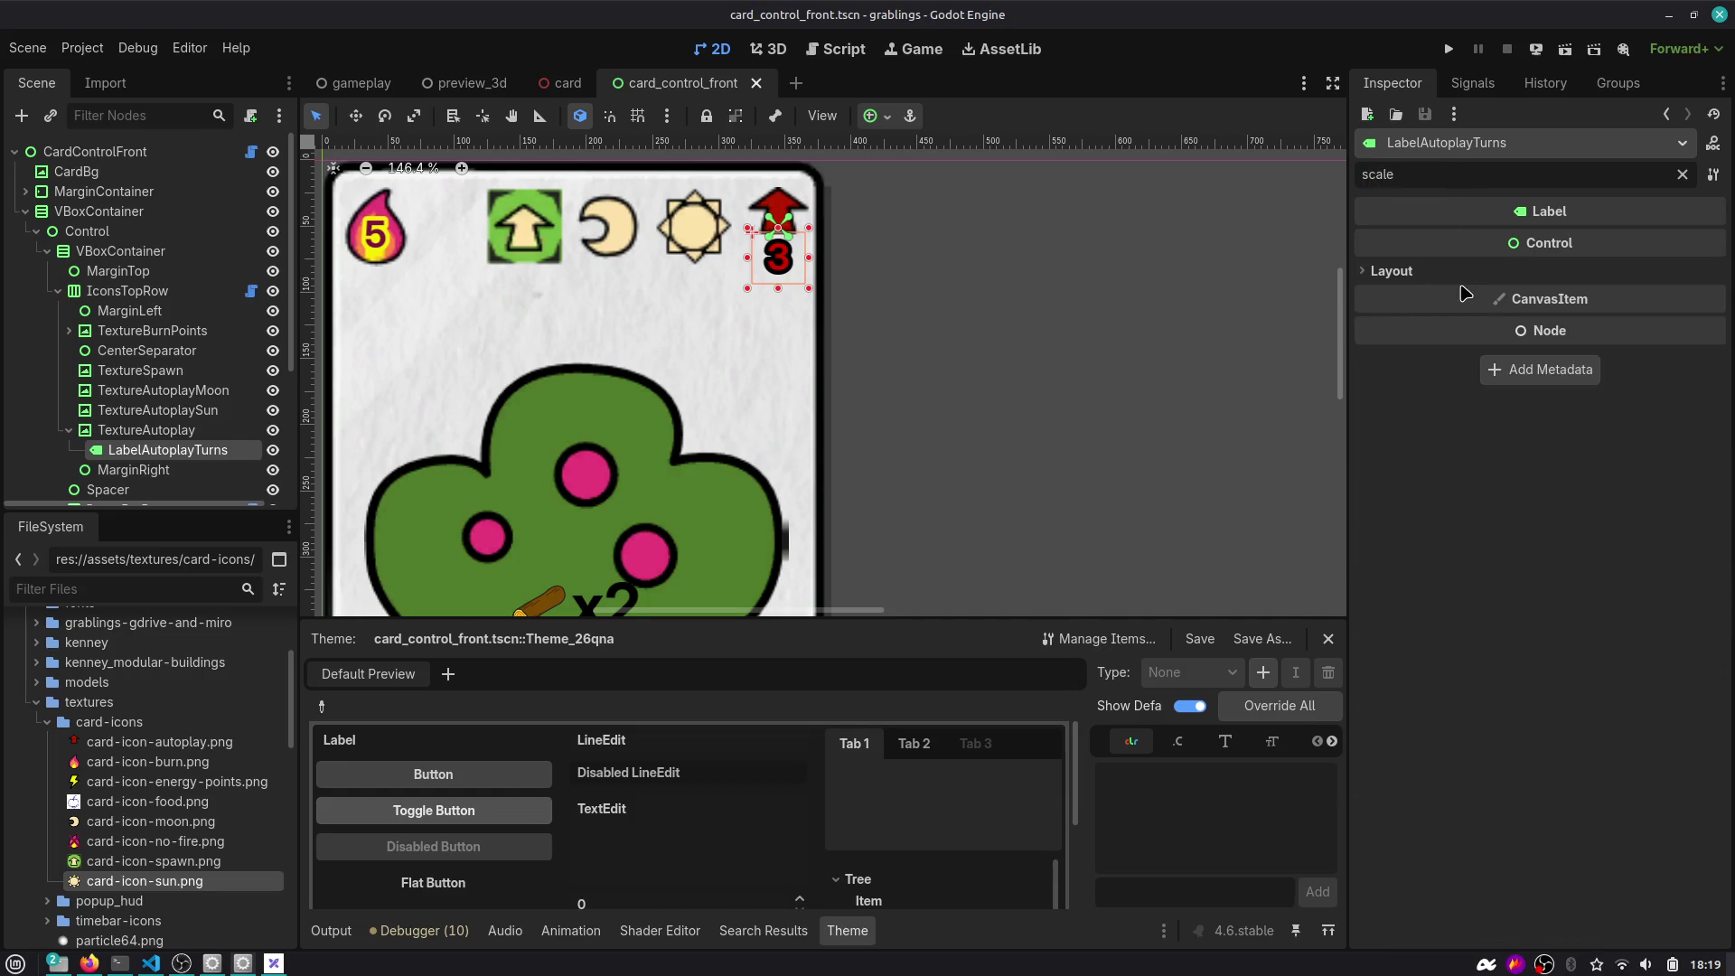
{"action": "left_click", "coordinate": [1462, 273]}
{"action": "left_click", "coordinate": [1482, 292]}
{"action": "left_click", "coordinate": [1587, 315]}
{"action": "type", "text": "3"}
{"action": "key", "text": "Tab"}
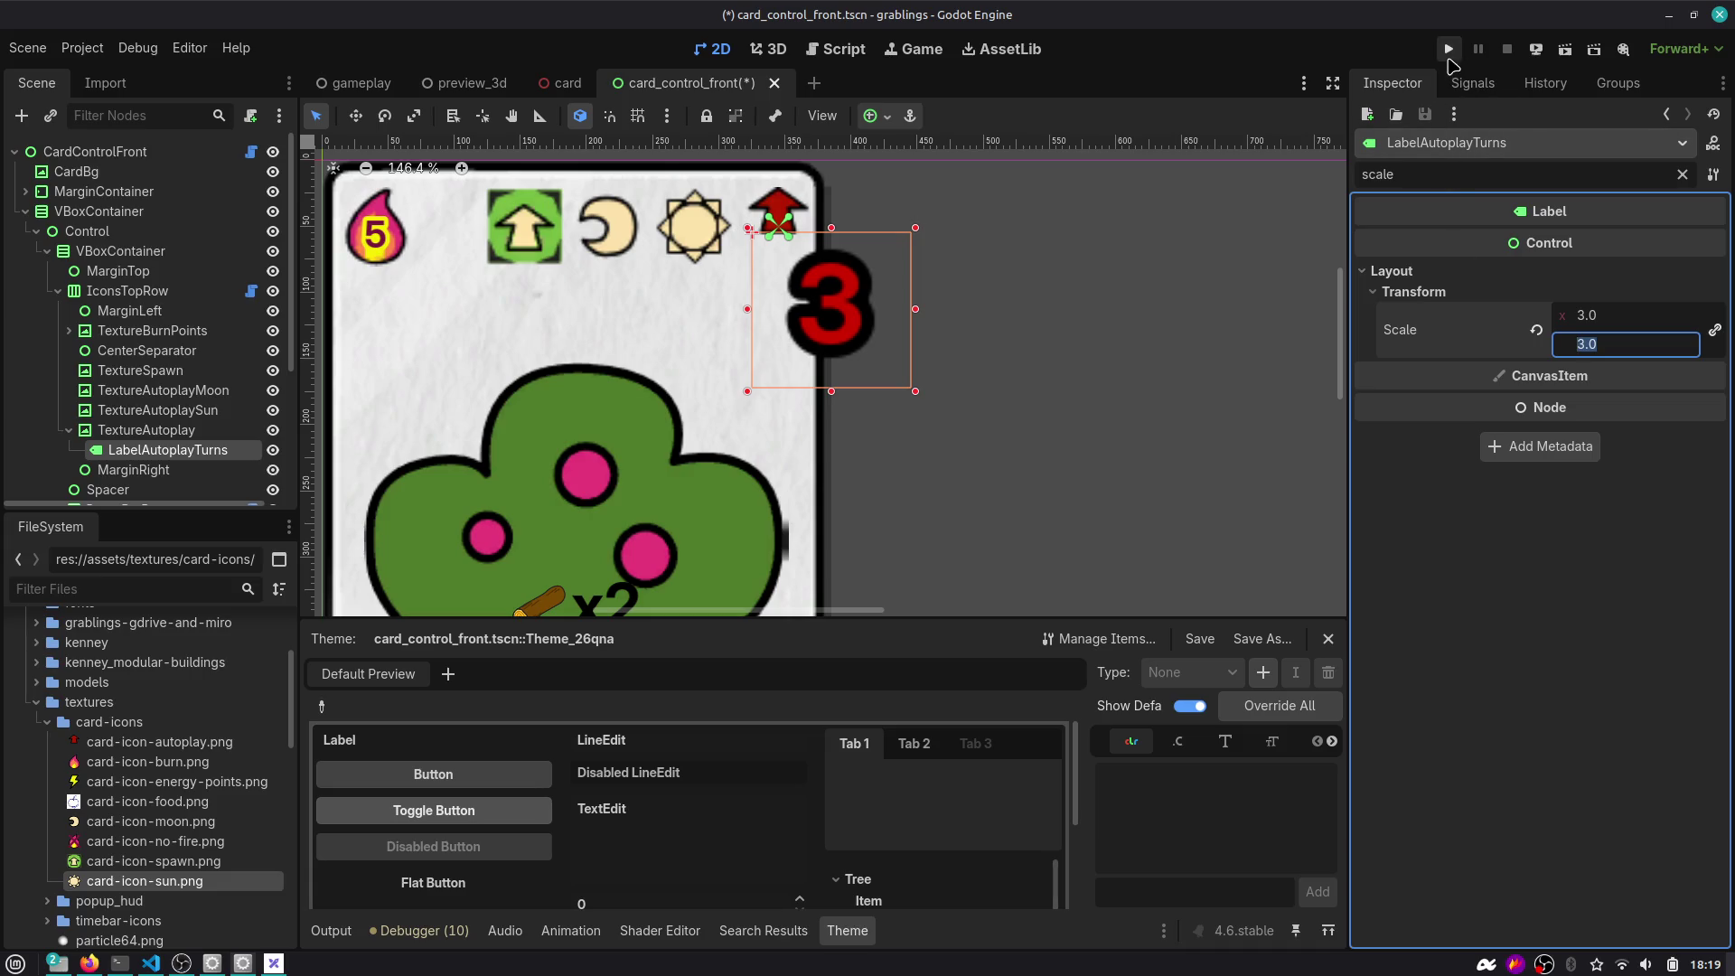
Save, briefly playtest, then nudge LabelAutoplayTurns left to (-38, 34) and save the scene again.
{"action": "left_click", "coordinate": [1449, 51]}
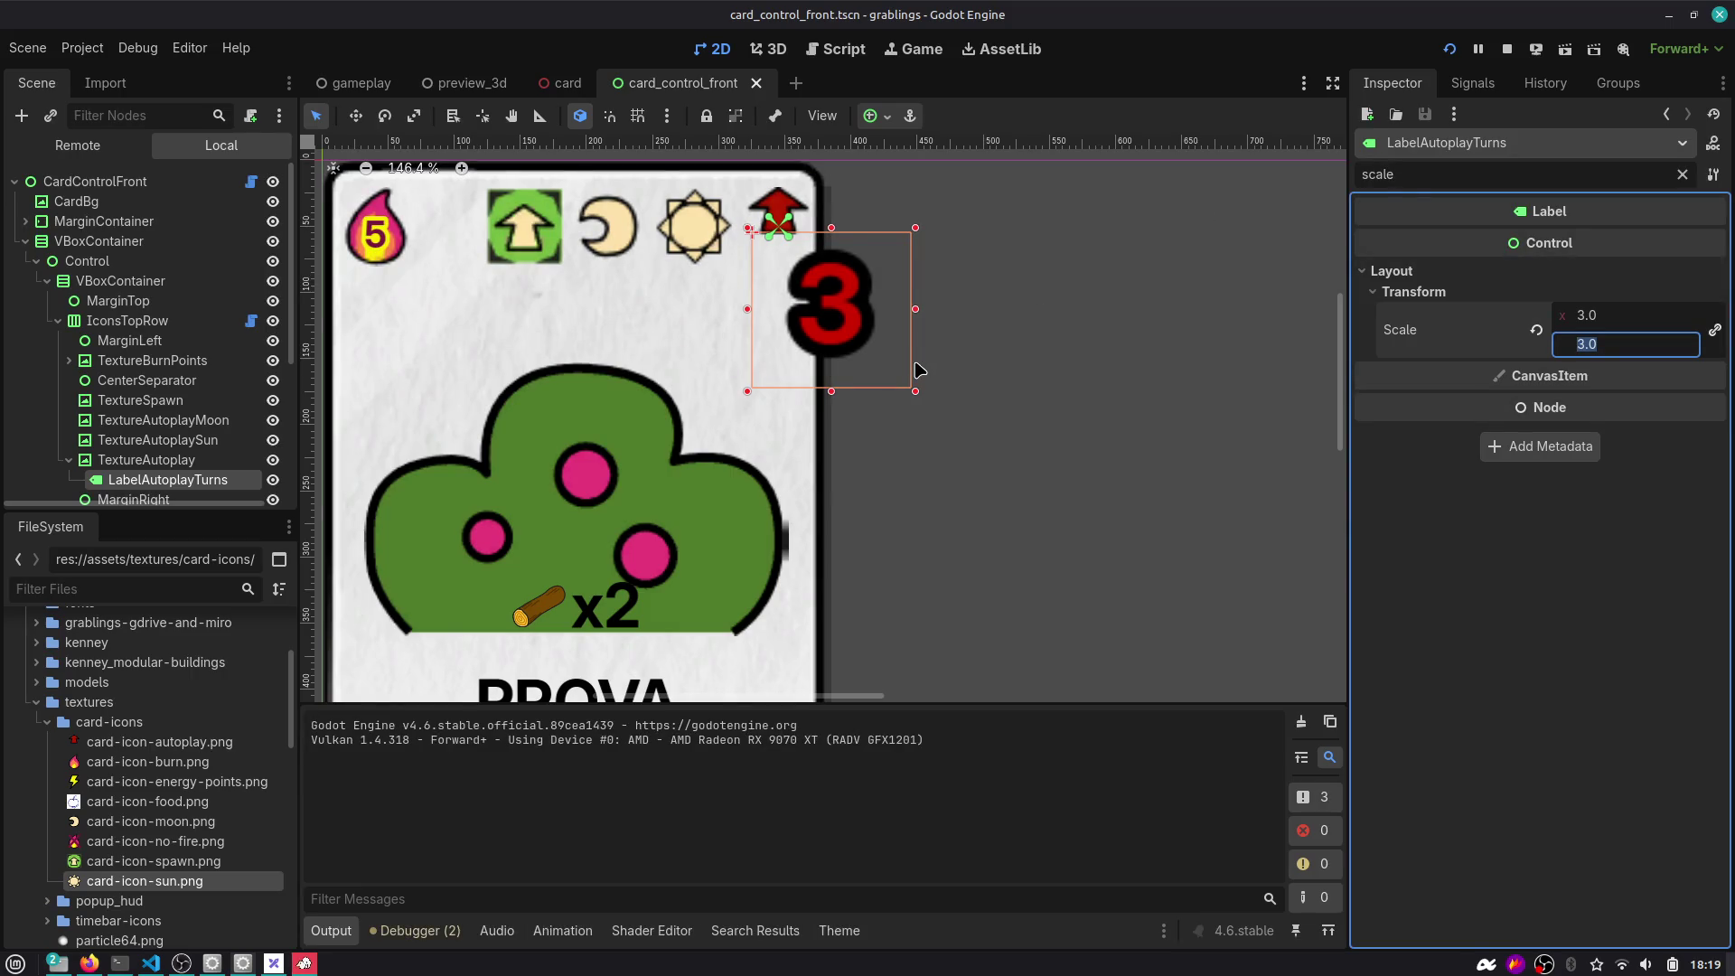
{"action": "left_click", "coordinate": [303, 963]}
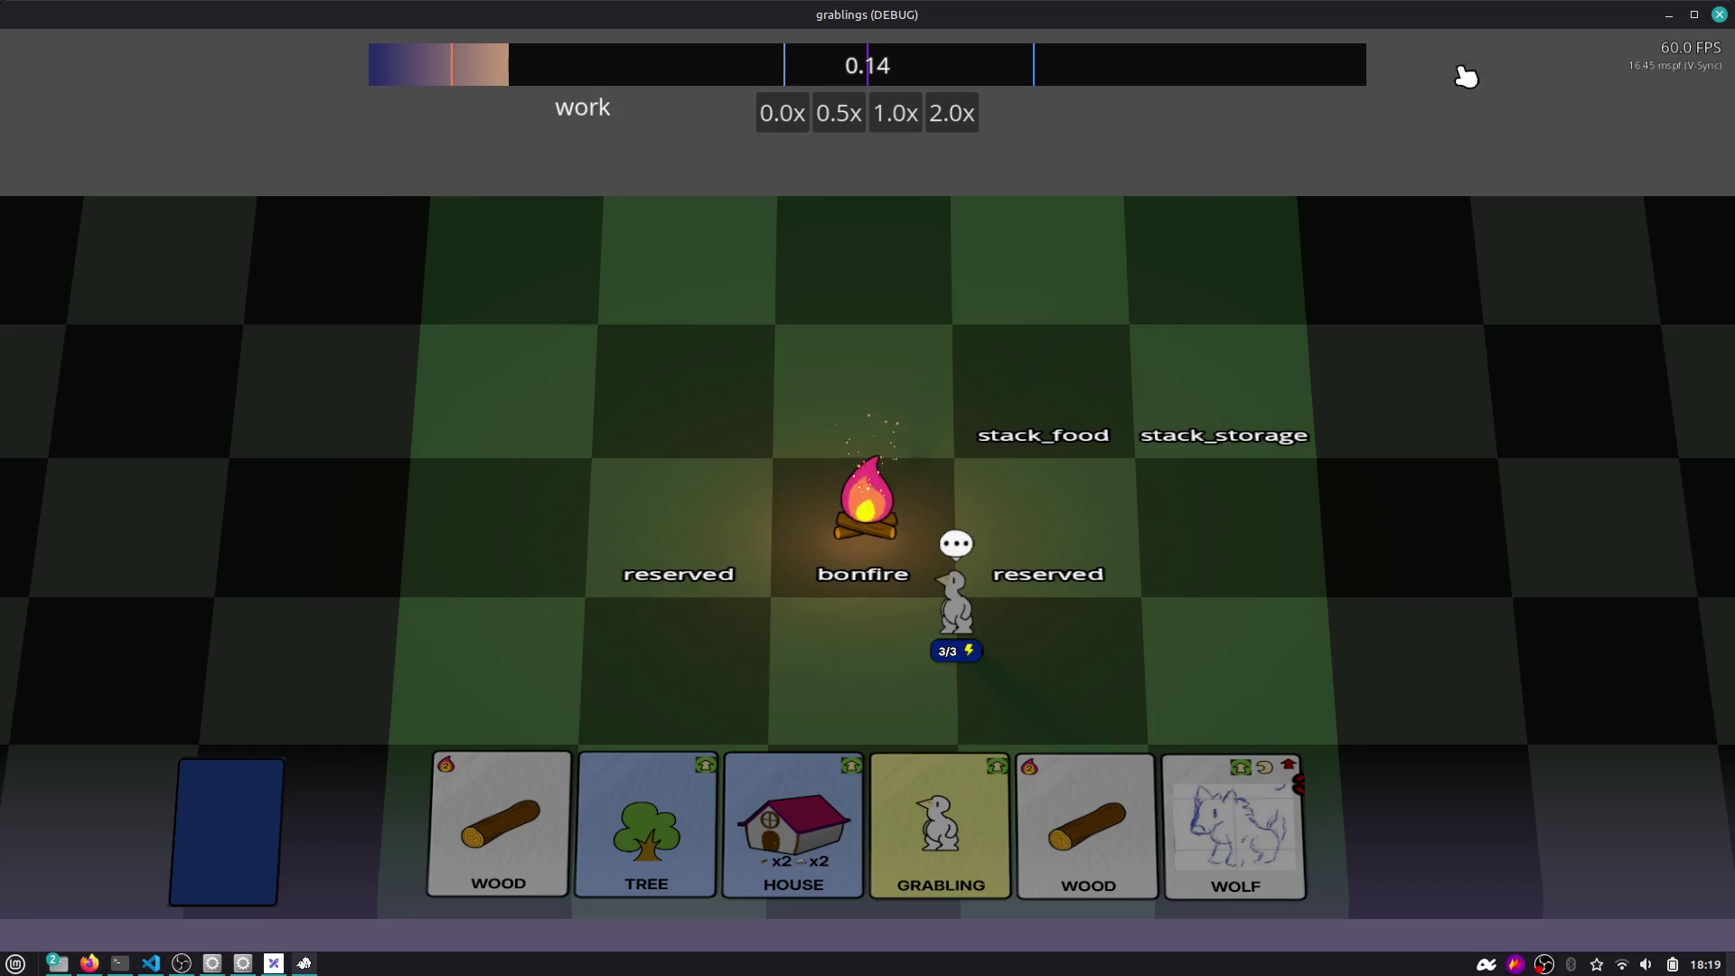
{"action": "left_click", "coordinate": [1719, 15]}
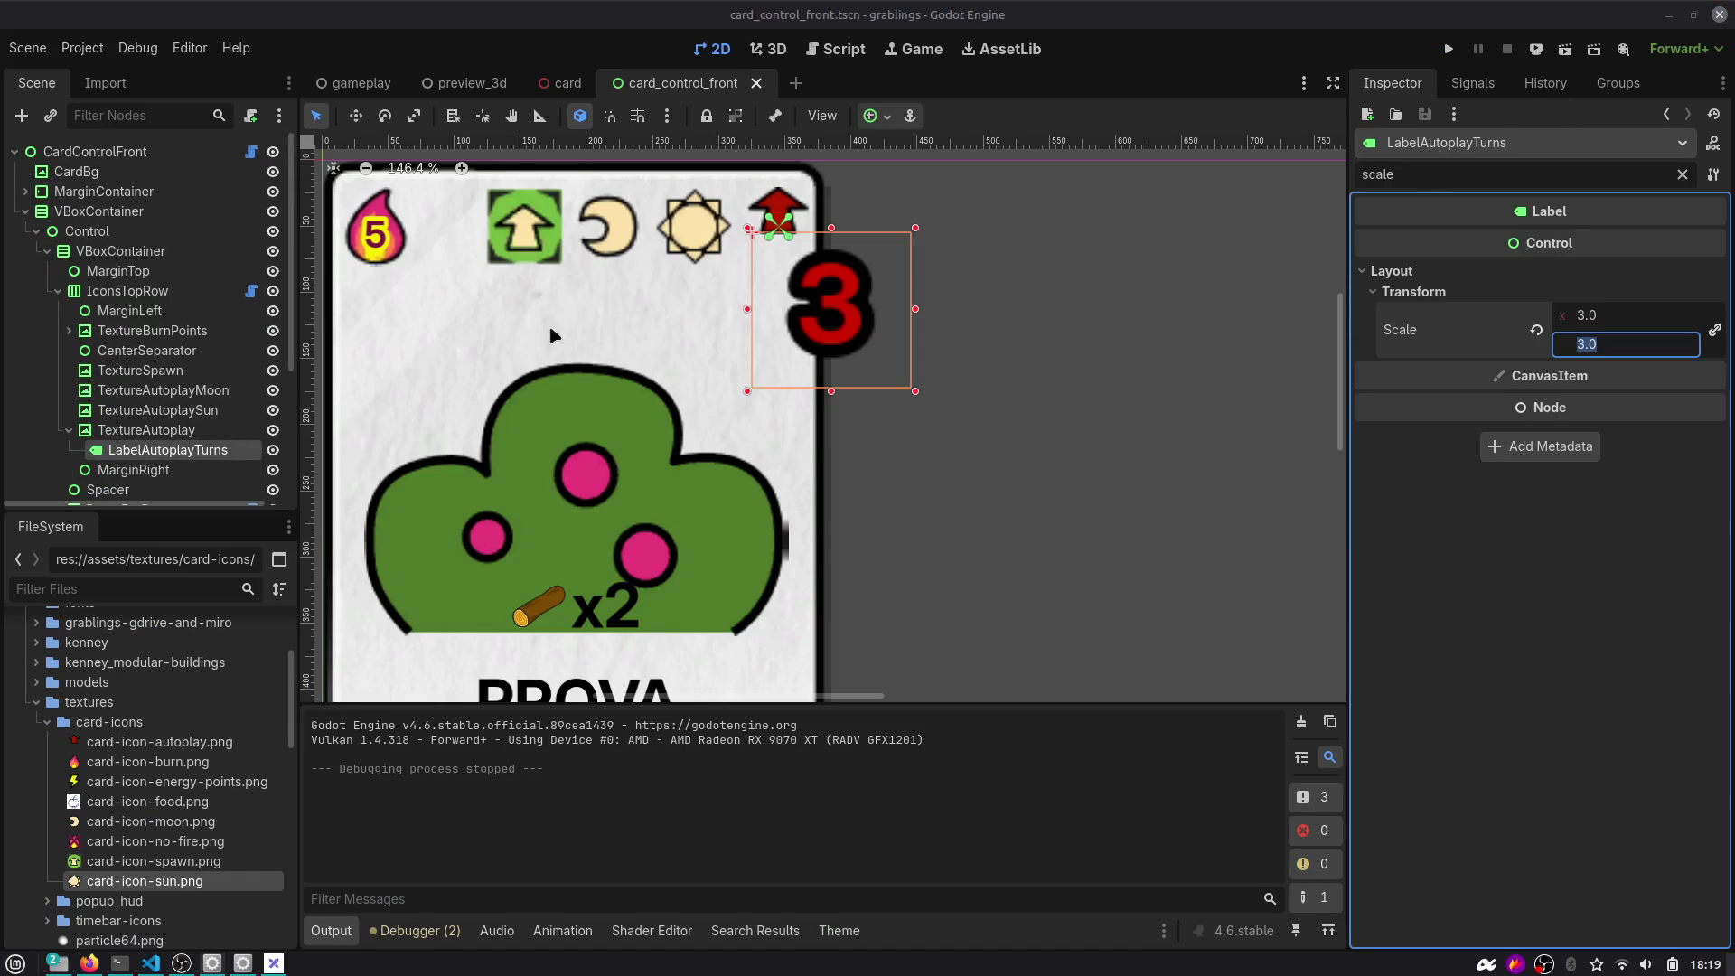
{"action": "left_click", "coordinate": [755, 298]}
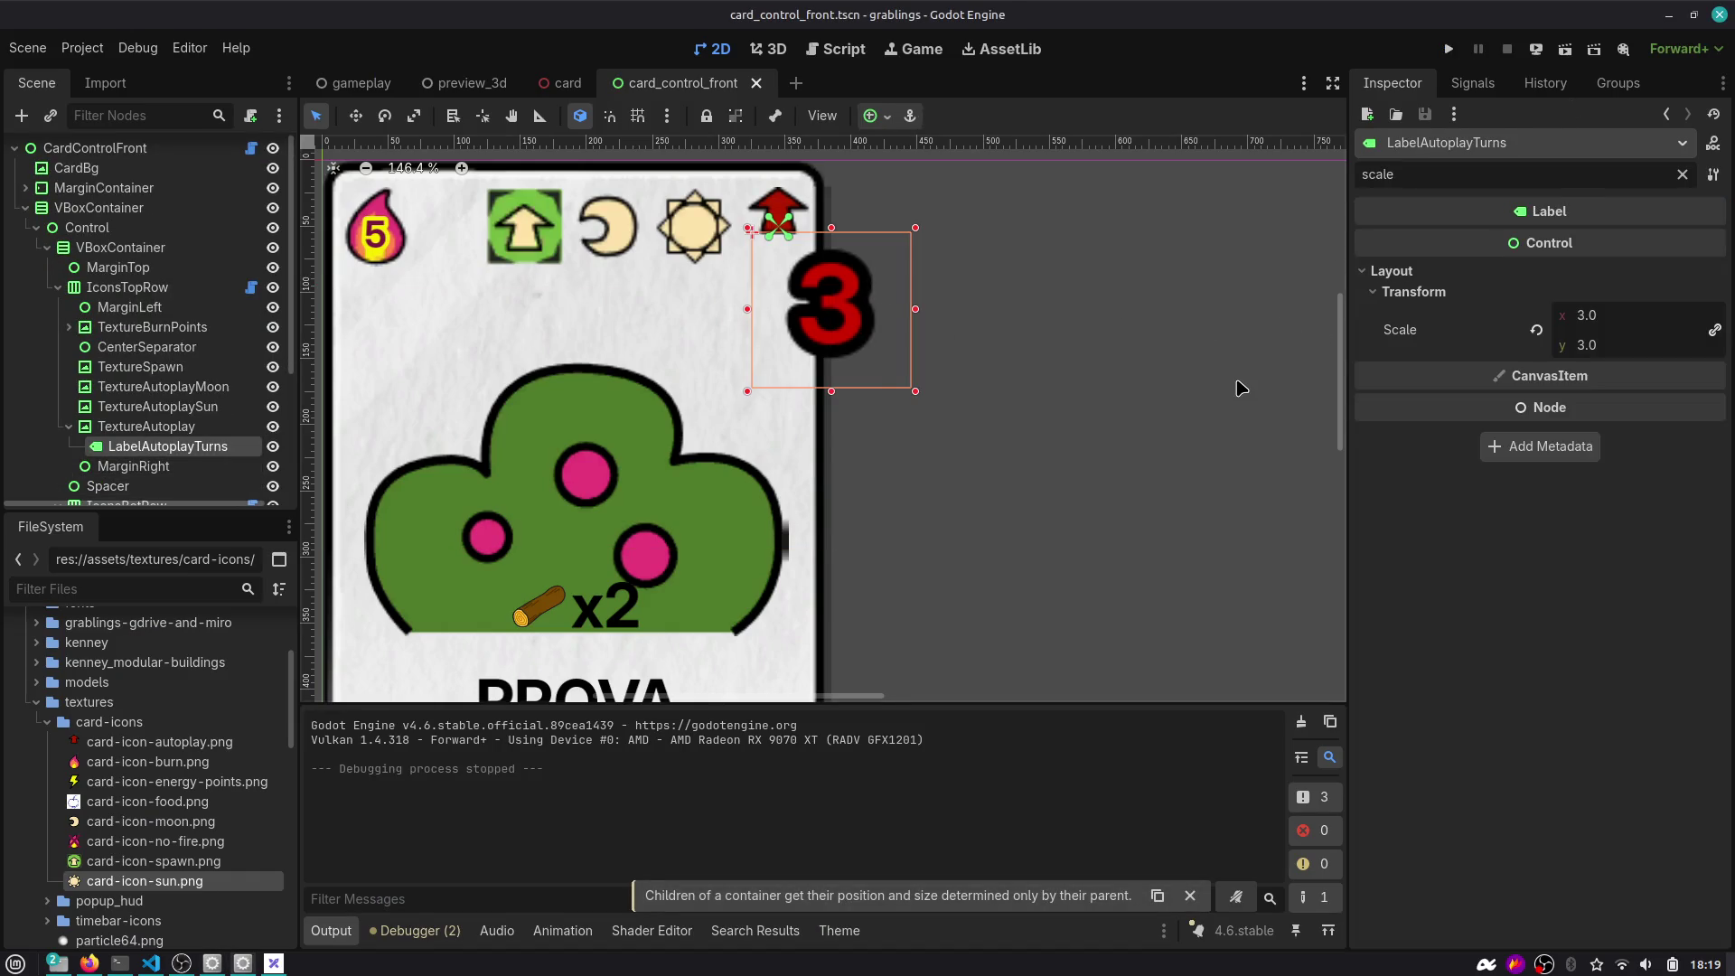
{"action": "key", "text": "shift+Left"}
{"action": "key", "text": "shift+Left"}
{"action": "key", "text": "shift+Left"}
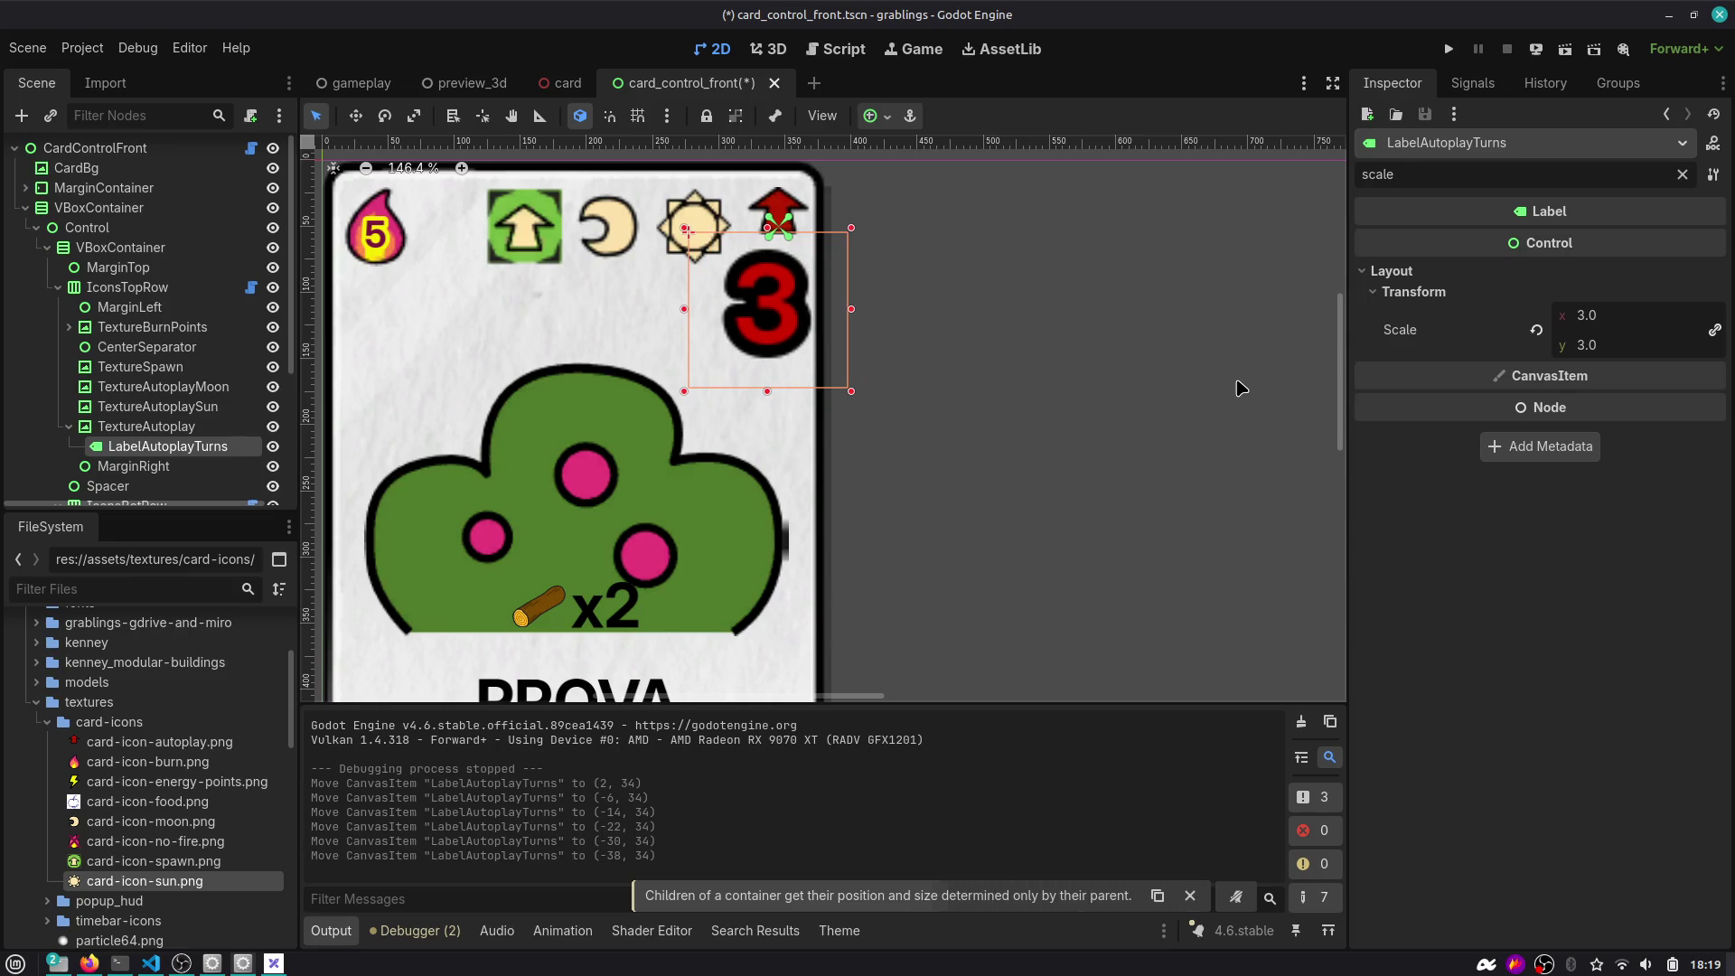
{"action": "key", "text": "ctrl+s"}
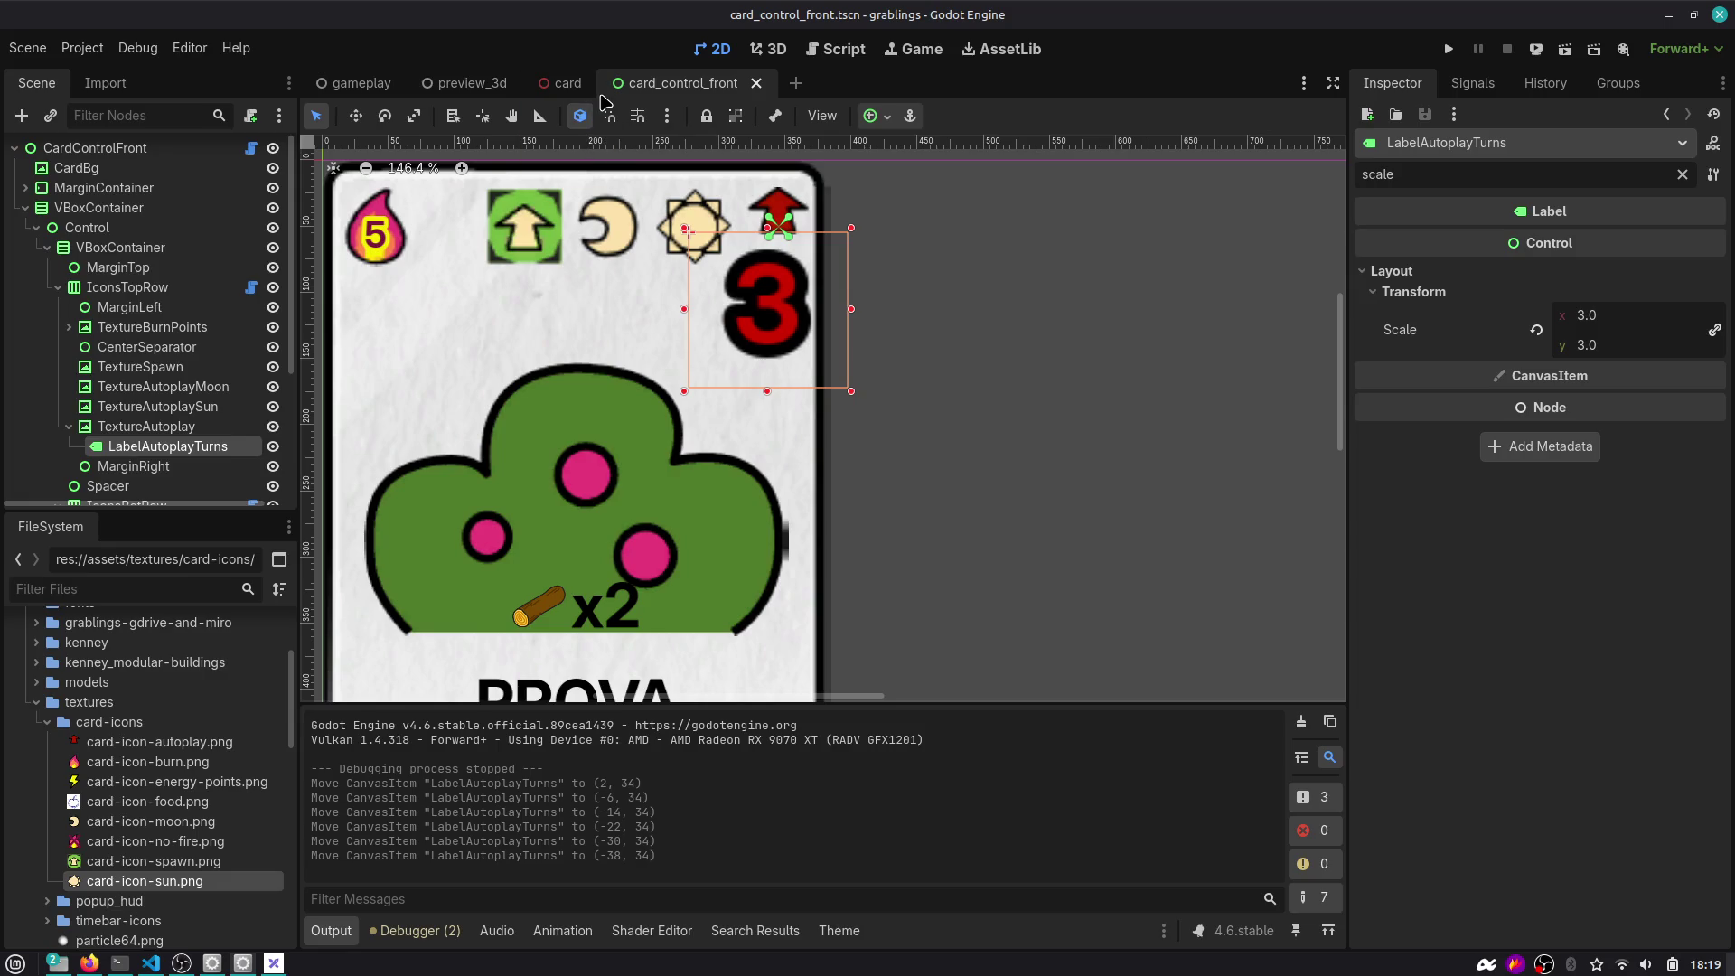
From the gameplay scene, enable 'Embed Game on Next Play' in the Game view and launch the game embedded.
{"action": "left_click", "coordinate": [361, 82]}
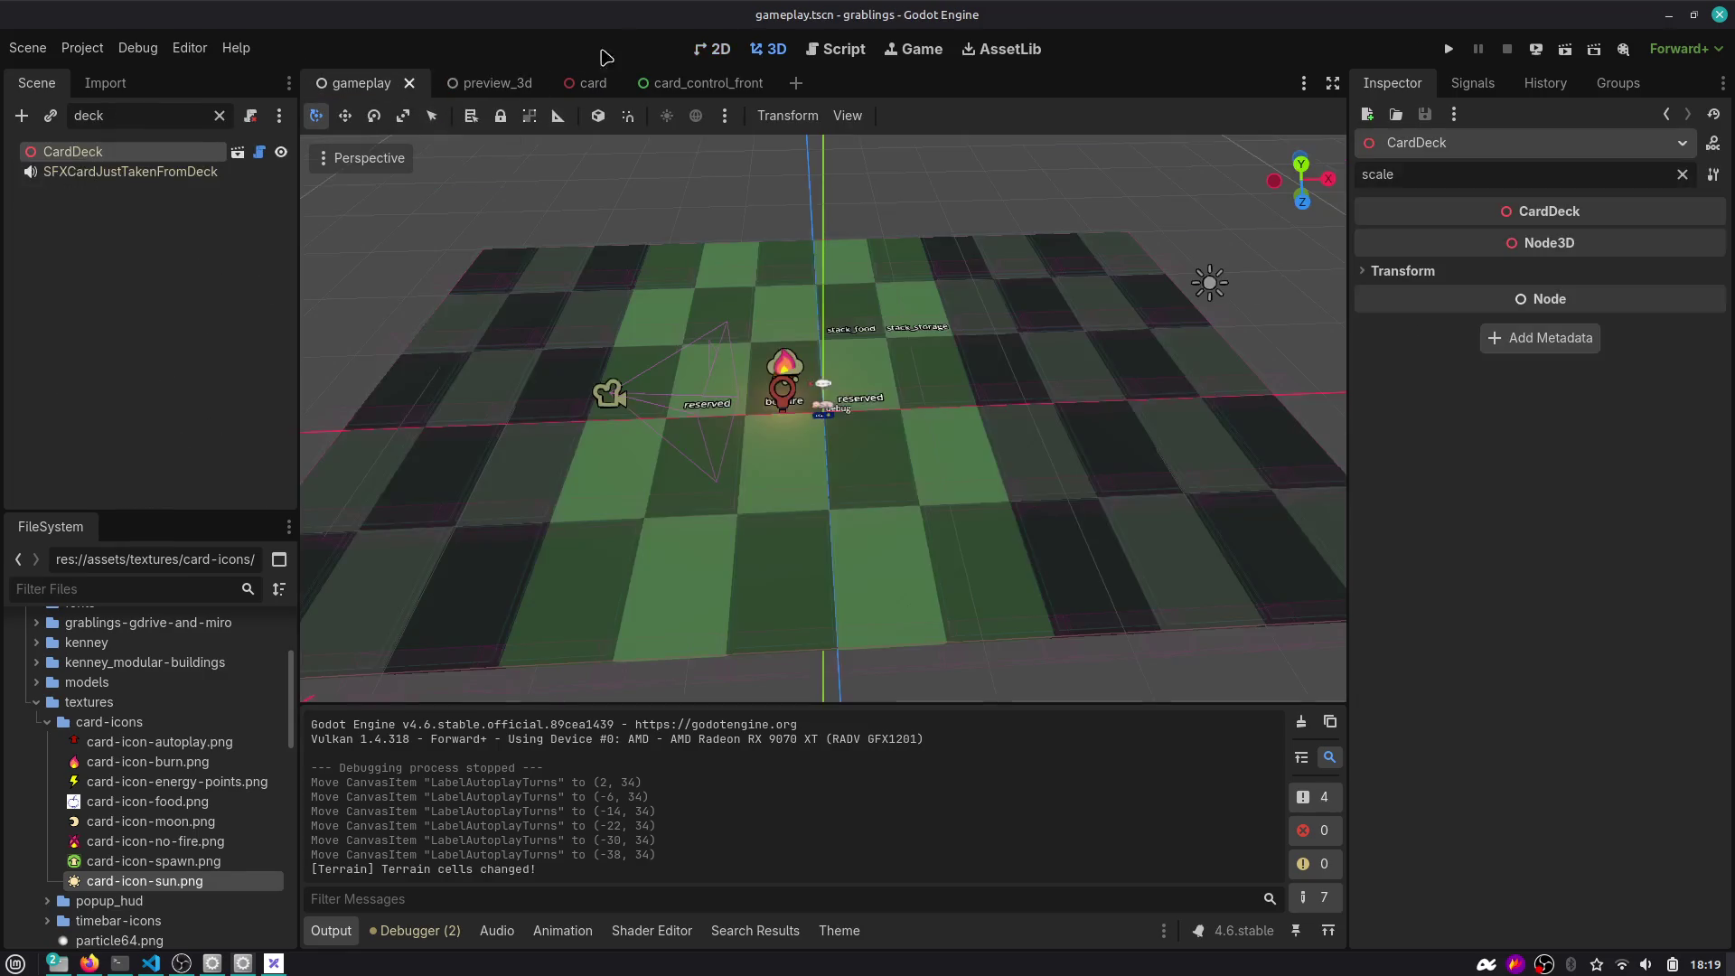
{"action": "left_click", "coordinate": [1448, 49]}
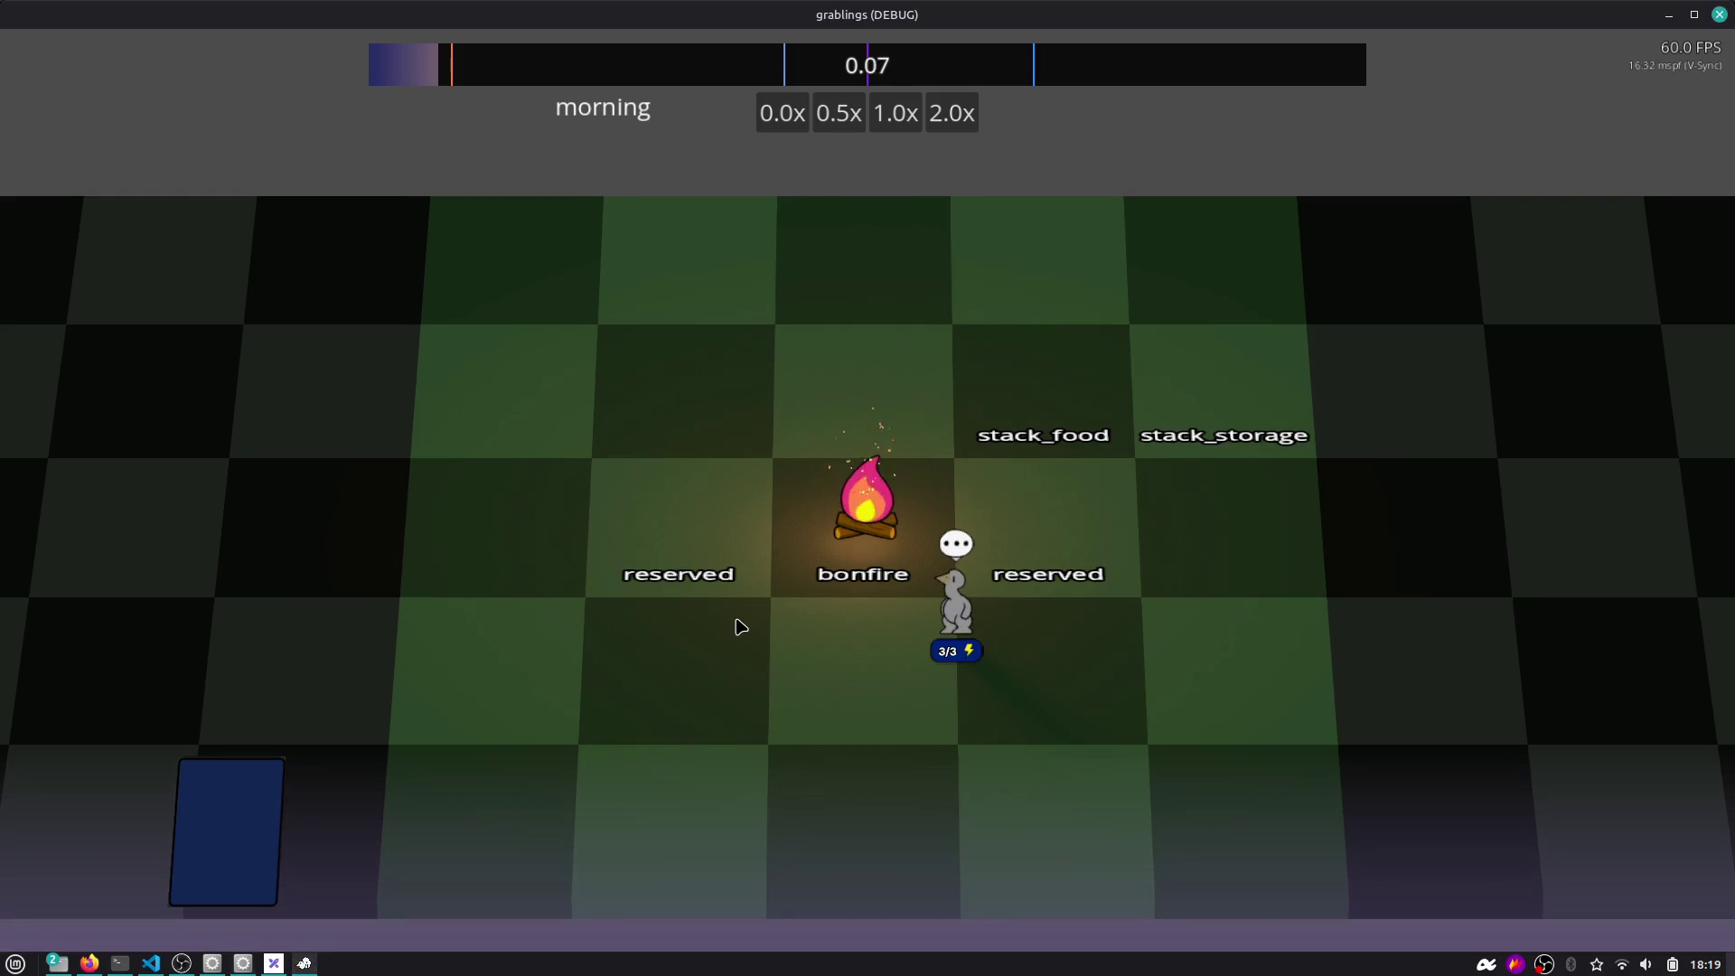
{"action": "key", "text": "F8"}
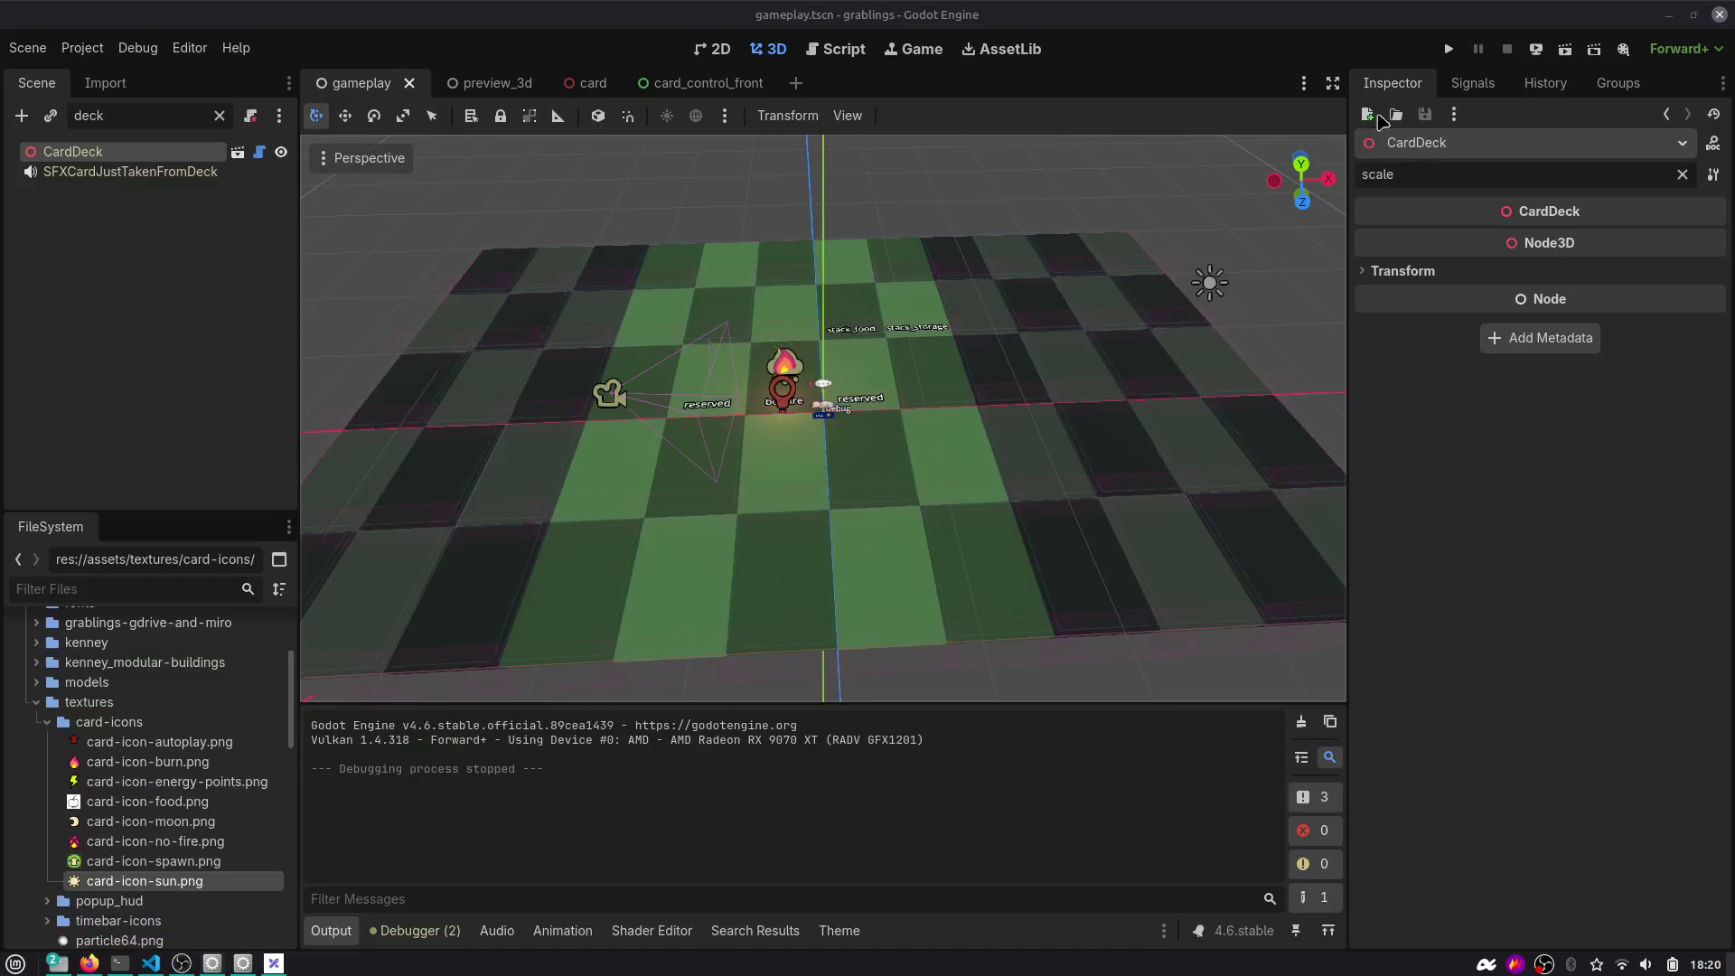
{"action": "left_click", "coordinate": [900, 49]}
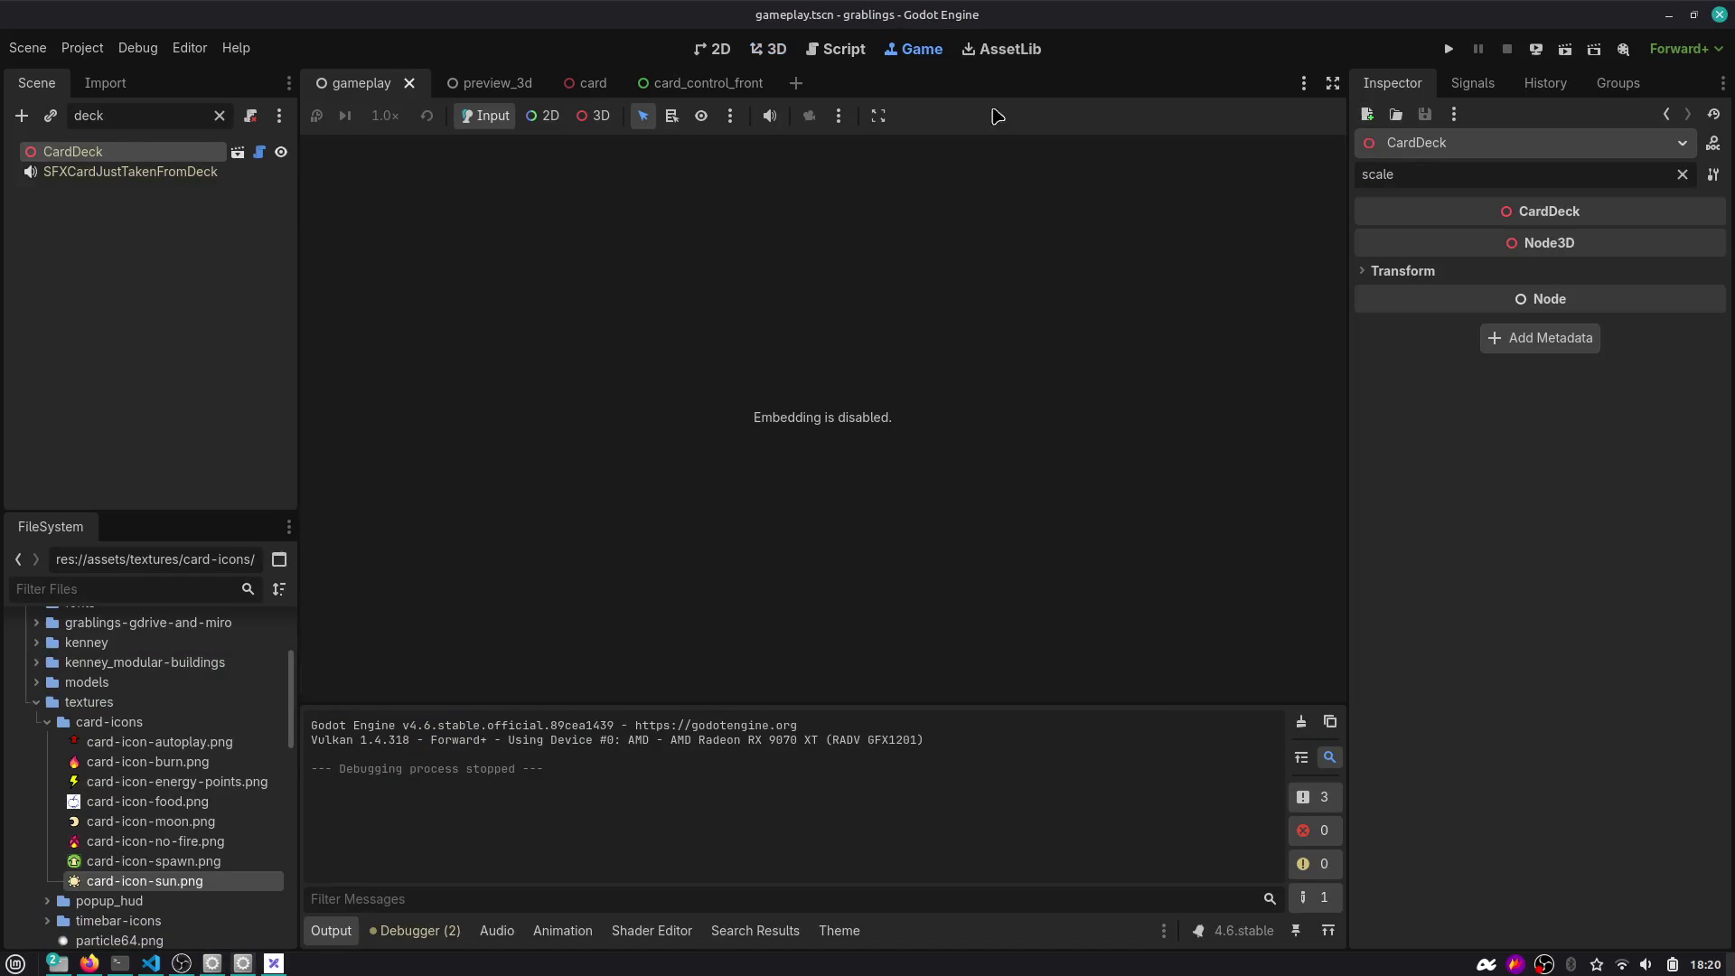
{"action": "left_click", "coordinate": [838, 115]}
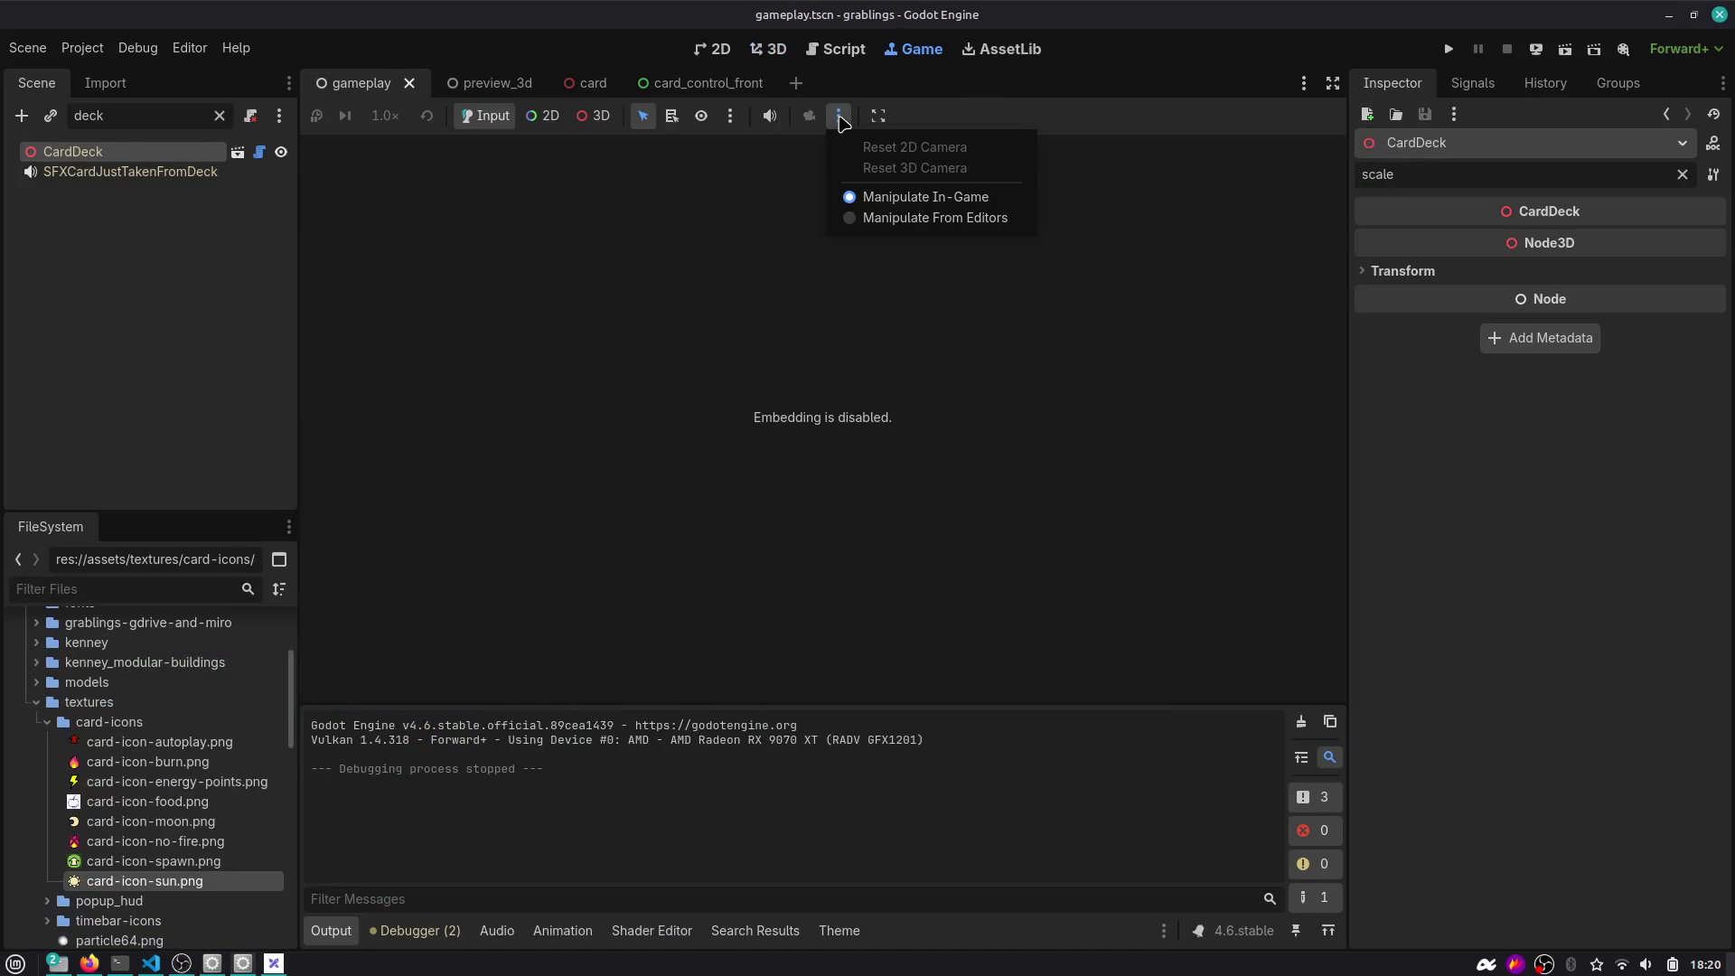
{"action": "left_click", "coordinate": [878, 116]}
{"action": "left_click", "coordinate": [939, 143]}
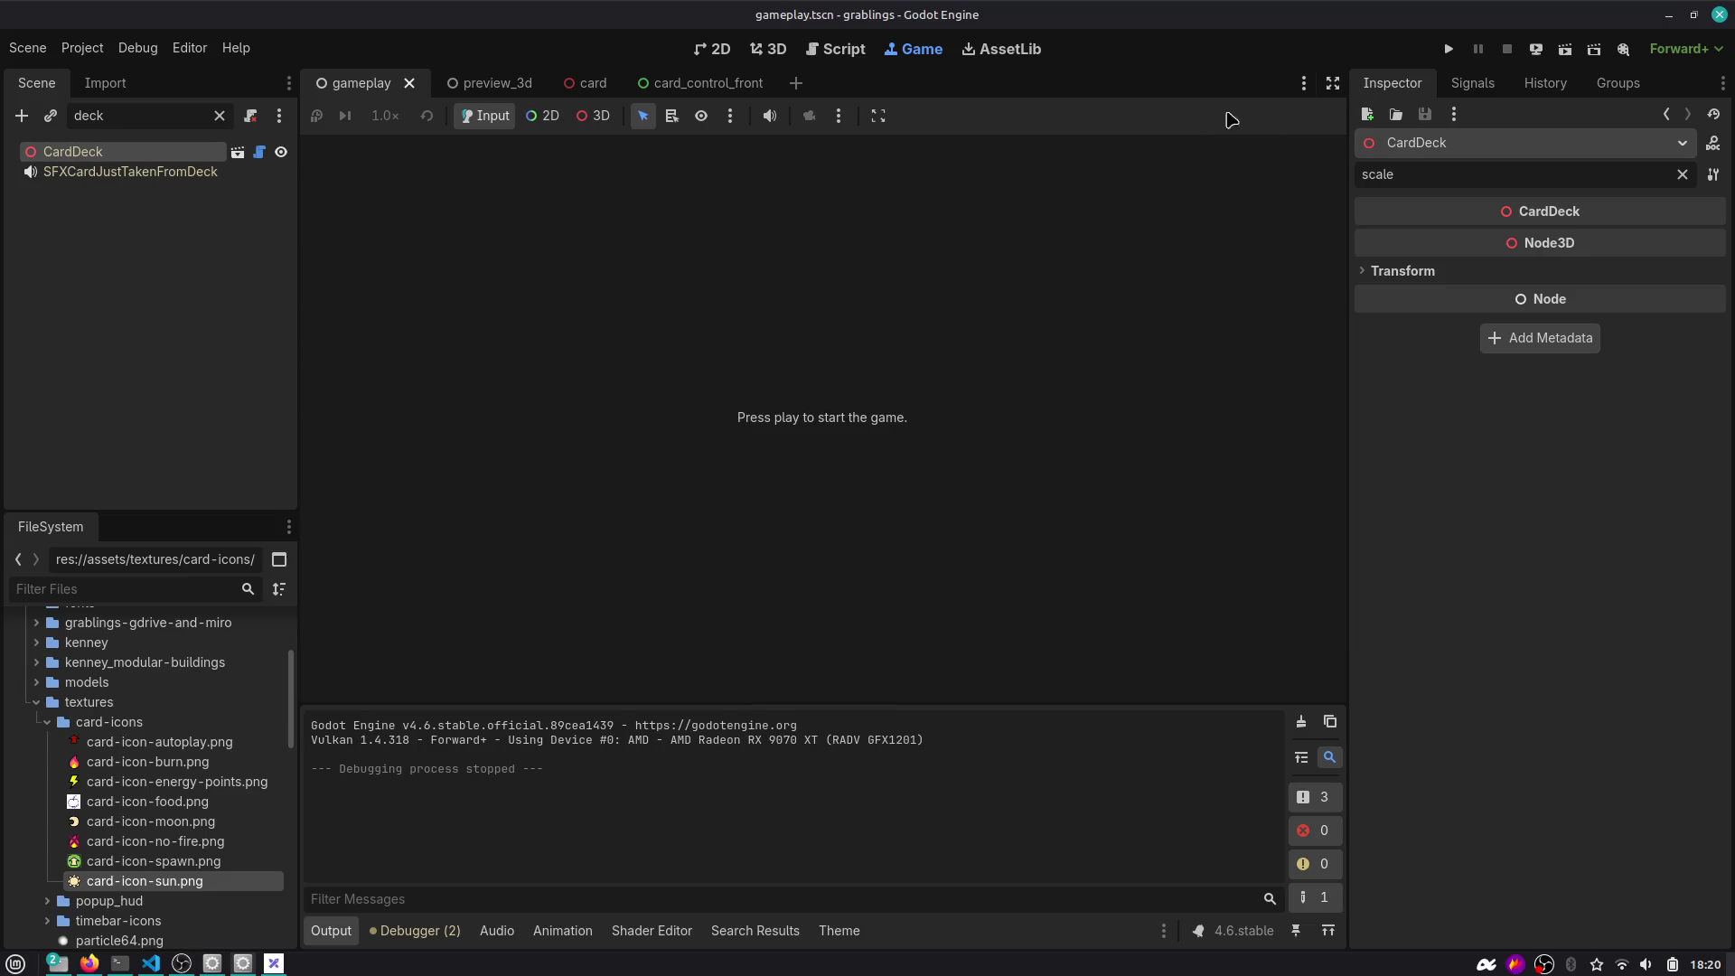
{"action": "left_click", "coordinate": [1452, 49]}
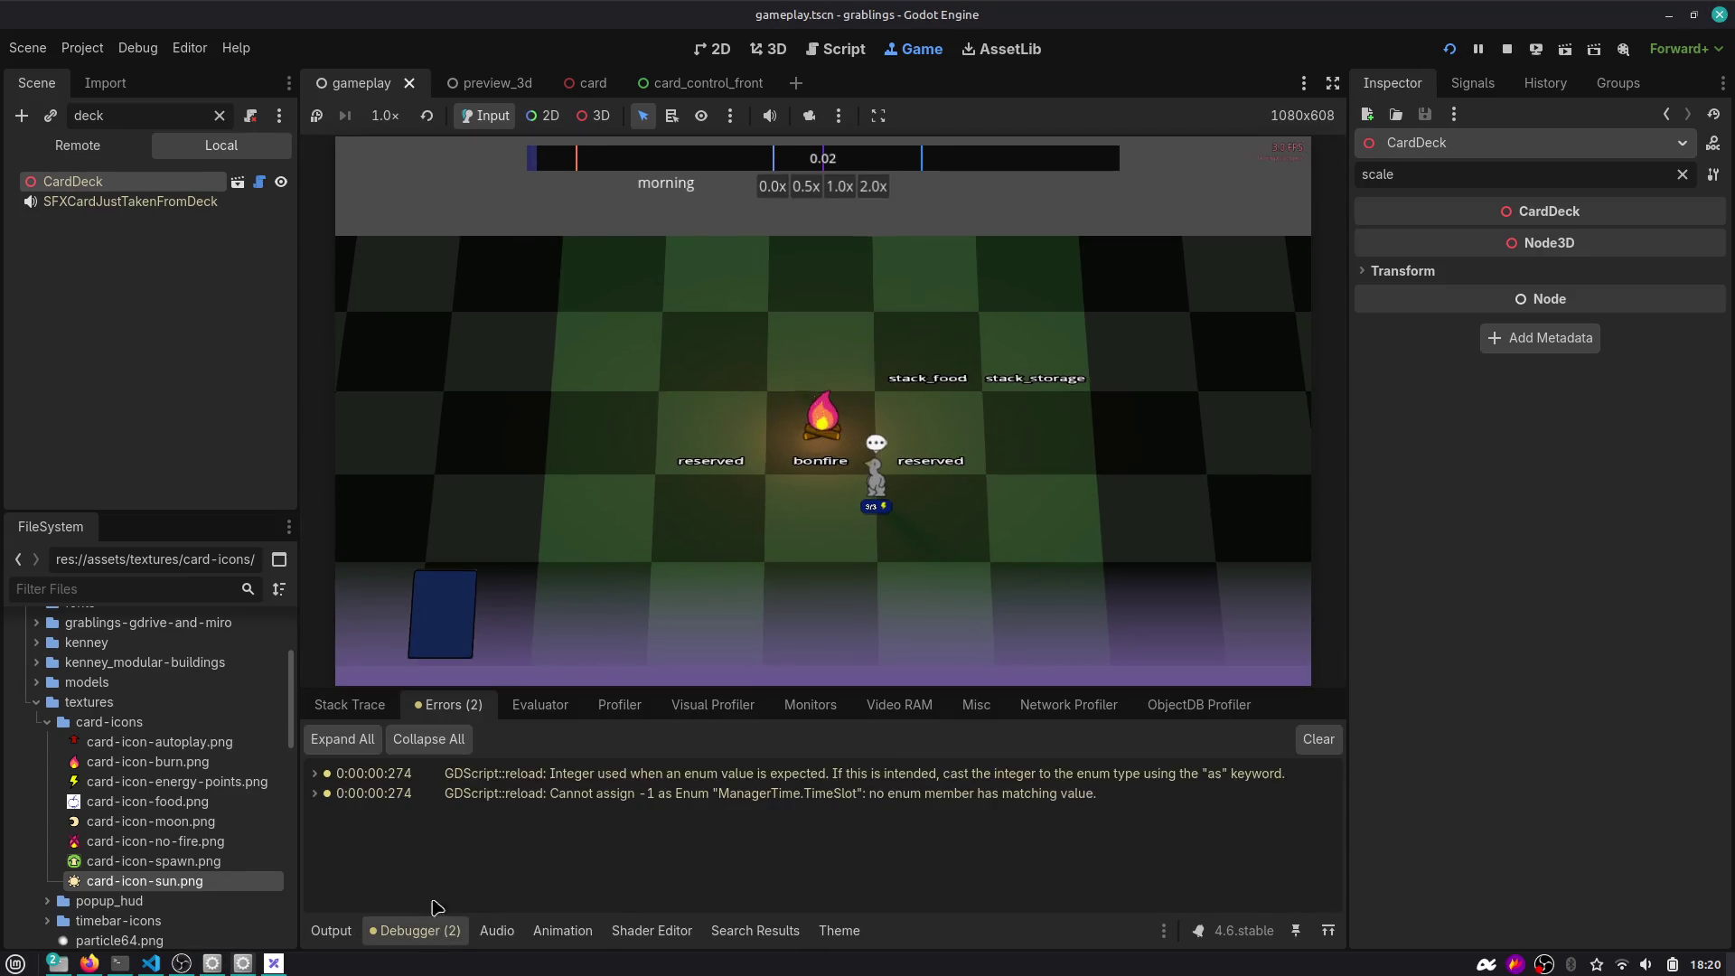
Delete the ' = -1' default from card_autoplay_time_slot on line 47, clear the errors, and rerun the game.
{"action": "left_click", "coordinate": [531, 790]}
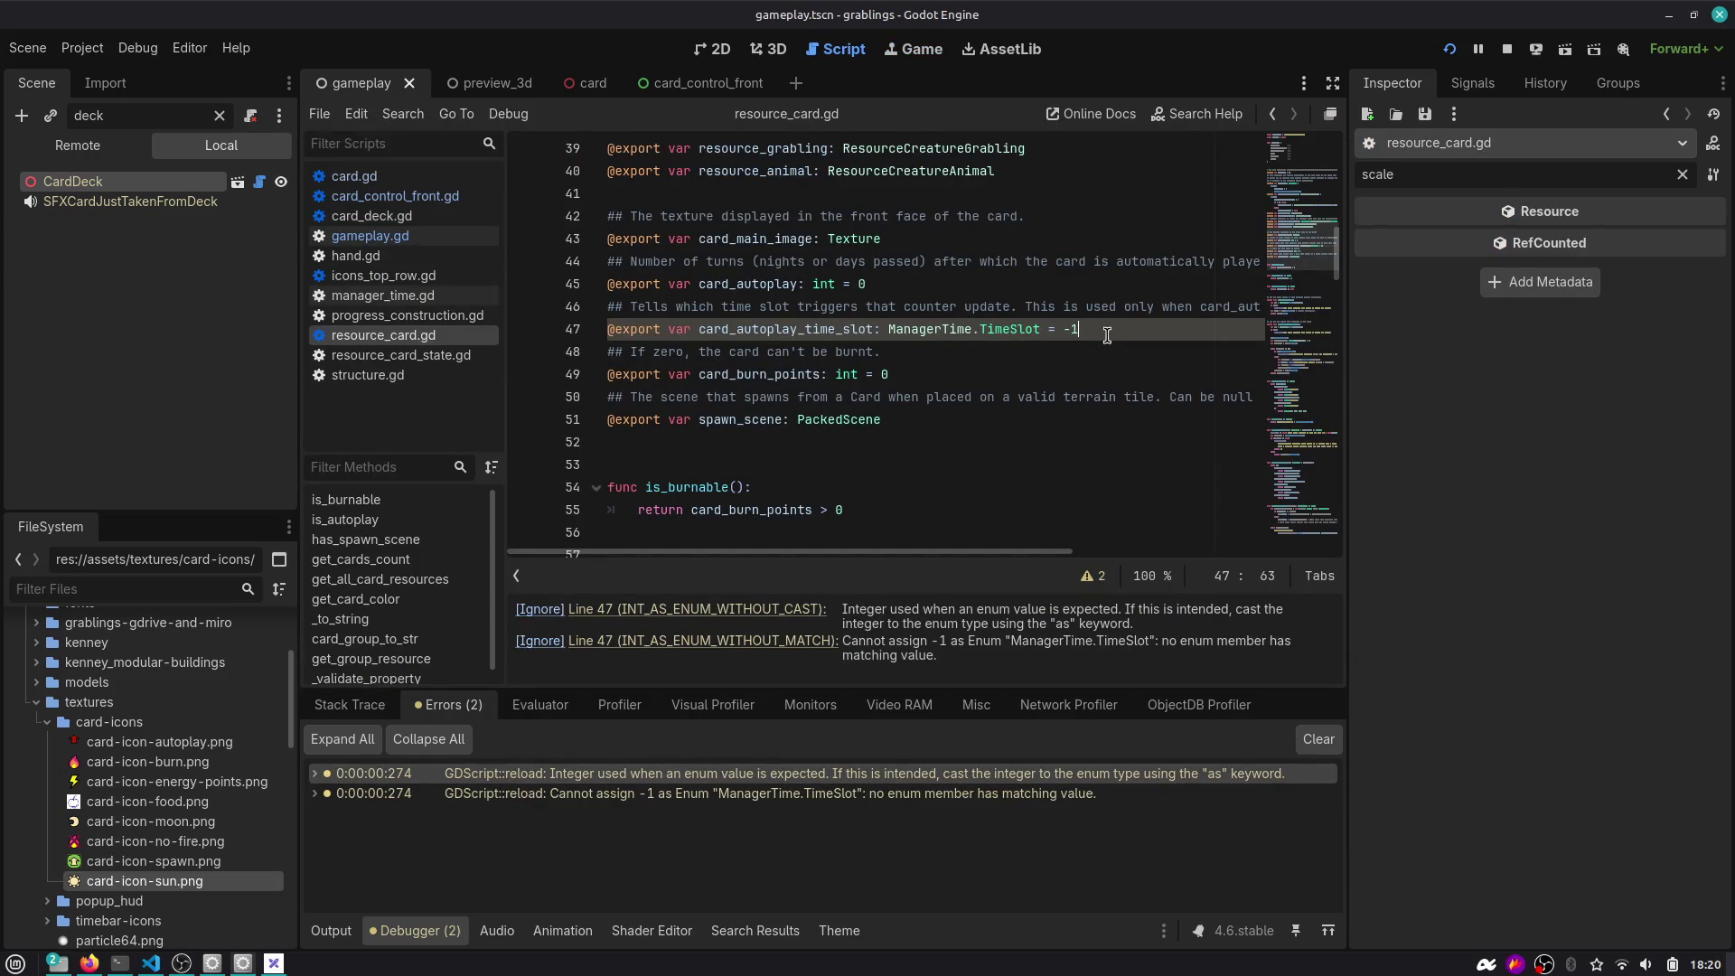
{"action": "key", "text": "BackSpace"}
{"action": "key", "text": "BackSpace"}
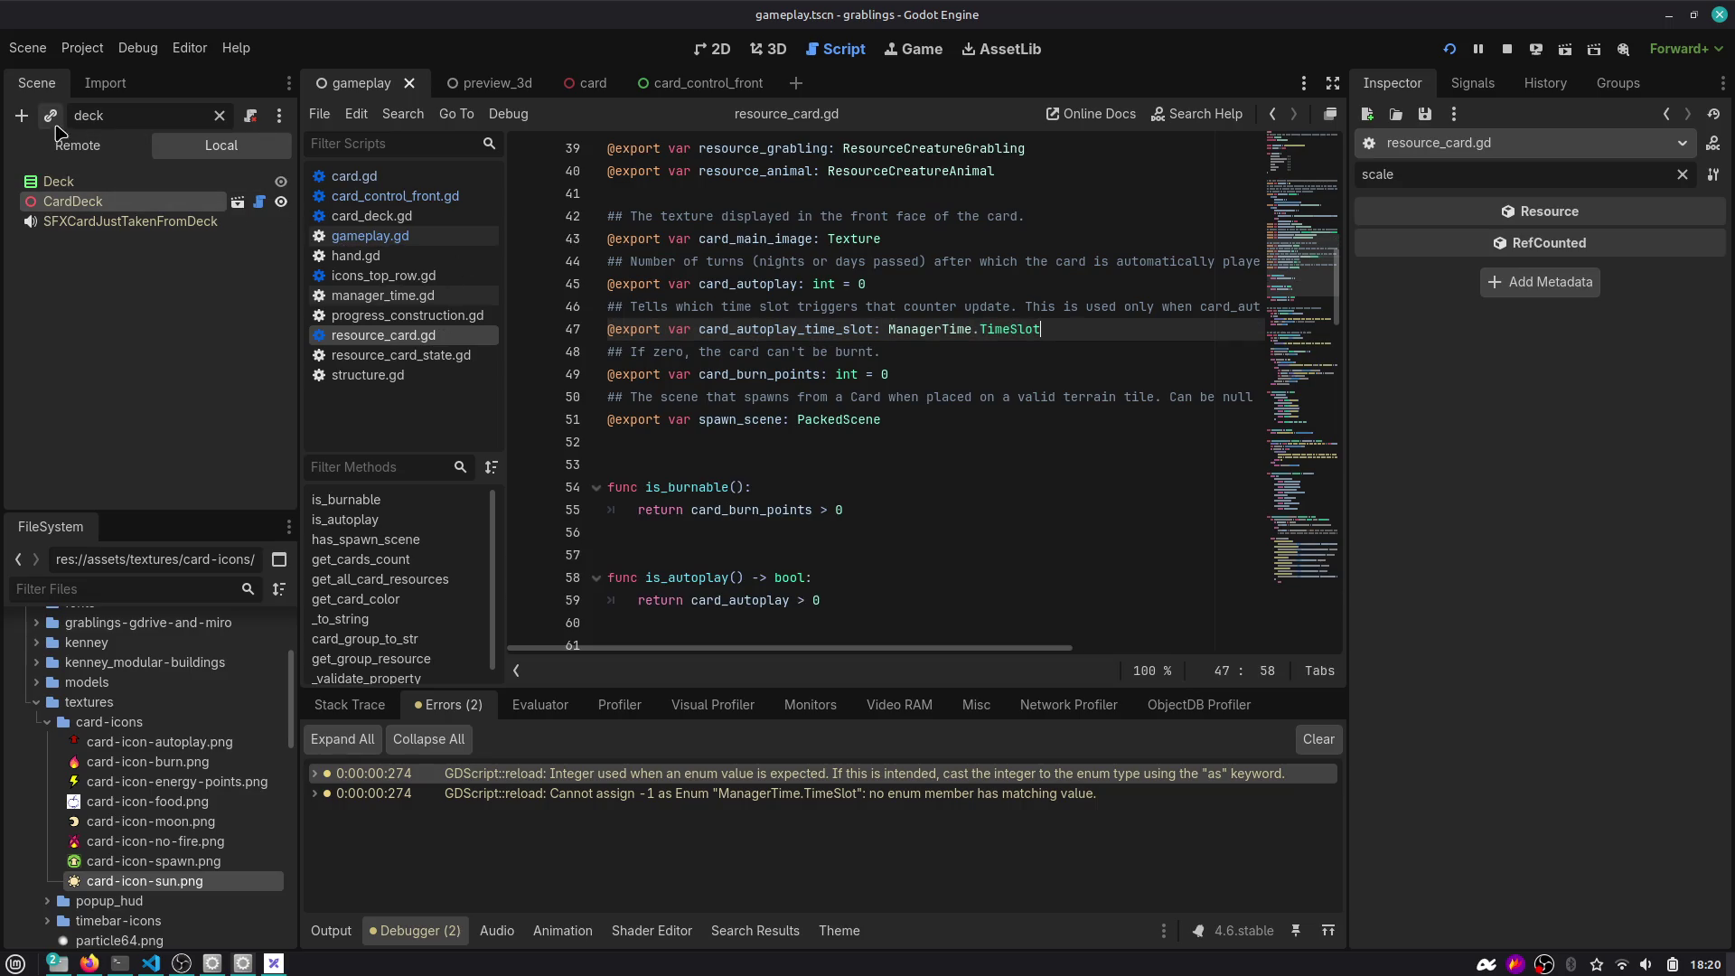
{"action": "left_click", "coordinate": [219, 116]}
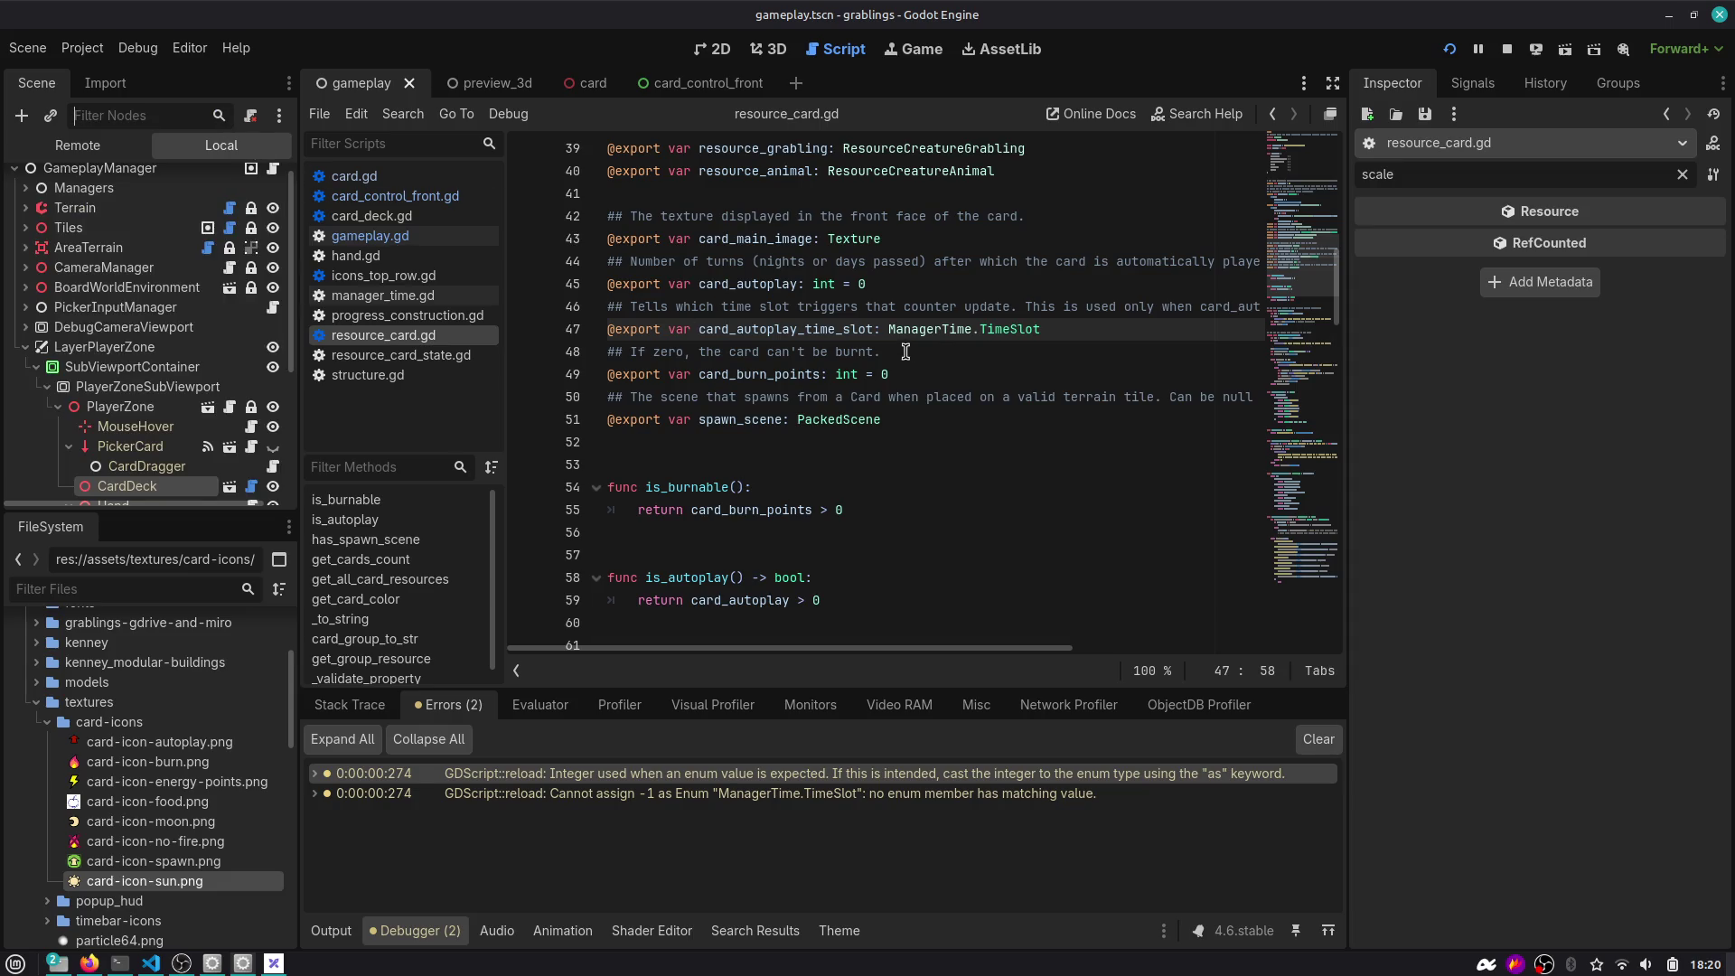
{"action": "left_click", "coordinate": [891, 801]}
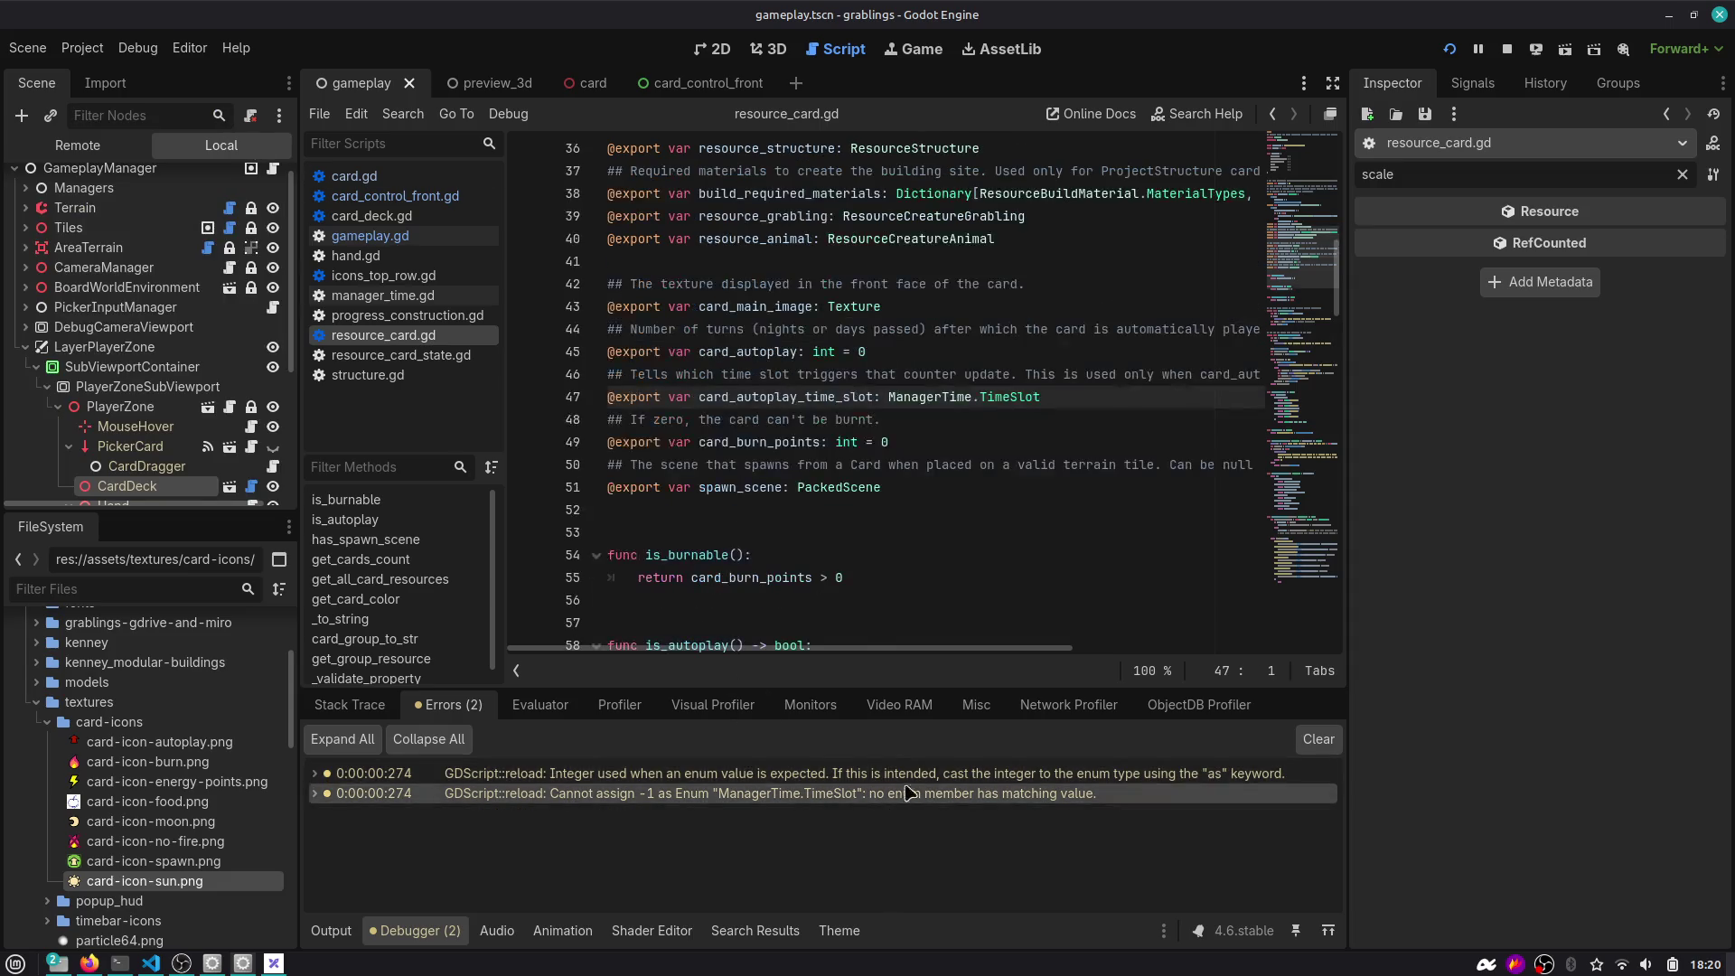
{"action": "left_click", "coordinate": [1318, 739]}
{"action": "left_click", "coordinate": [1449, 48]}
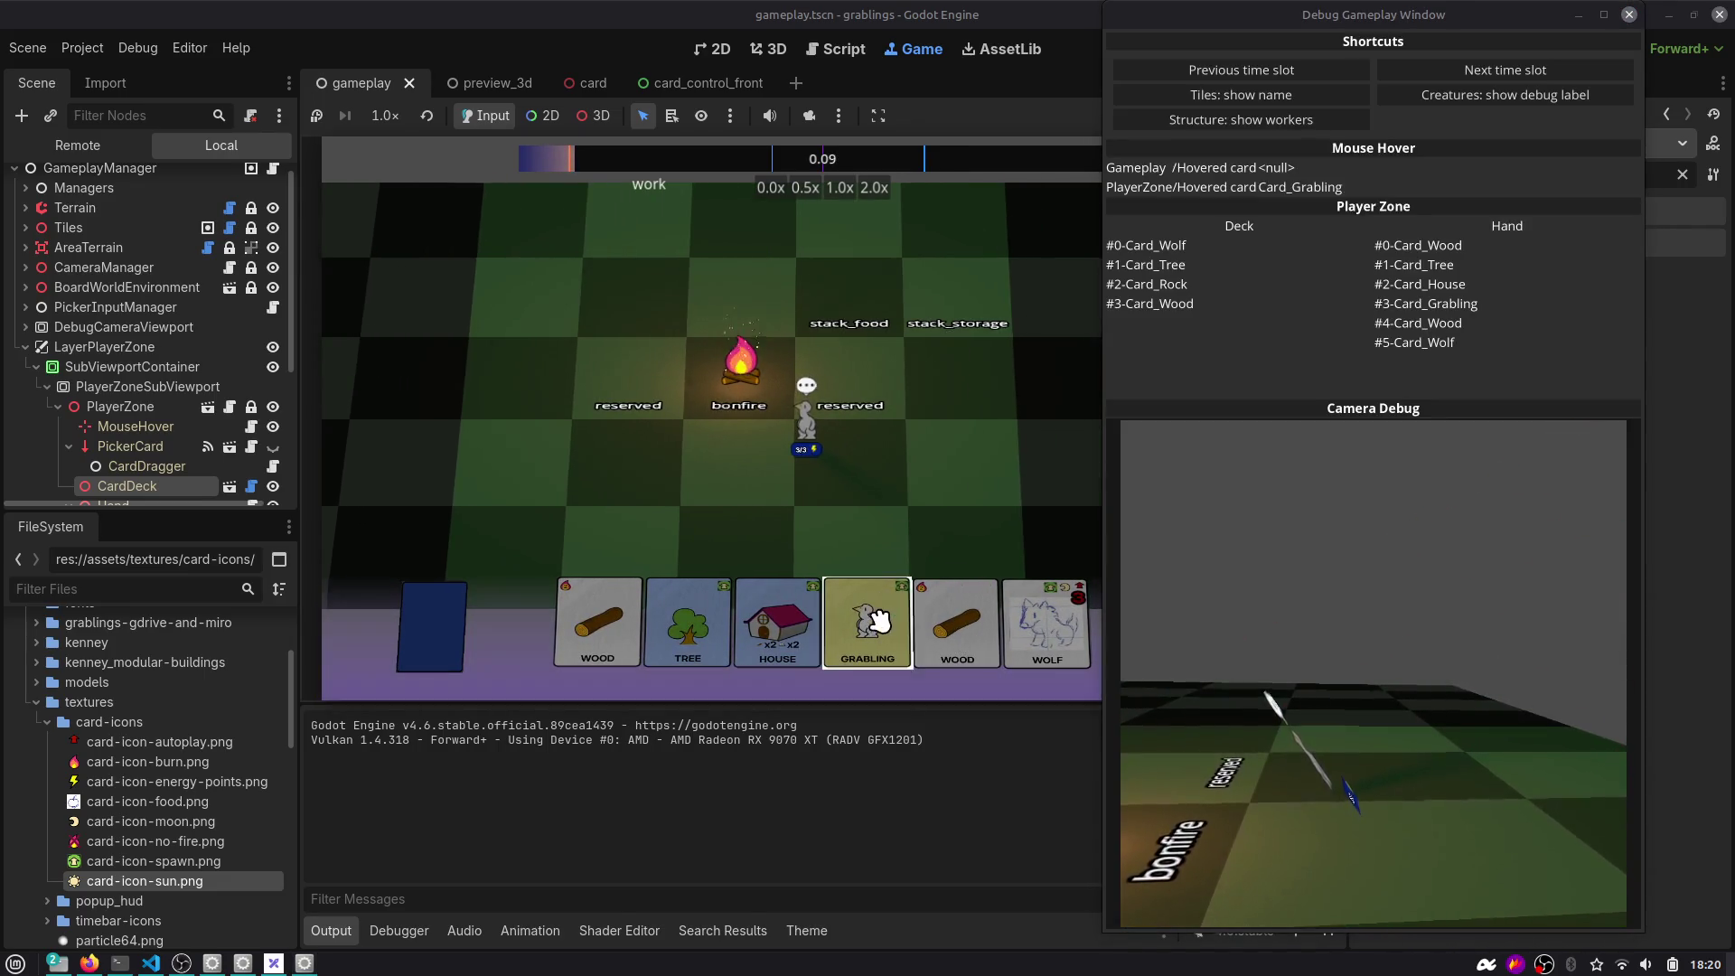
Place the Grabling, House, Rock and Tree cards, advance time to dinner then sleep, and stop the game.
{"action": "mouse_move", "coordinate": [868, 623]}
{"action": "left_mouse_down"}
{"action": "mouse_move", "coordinate": [902, 492]}
{"action": "mouse_move", "coordinate": [960, 389]}
{"action": "left_mouse_up"}
{"action": "left_click_drag", "start_coordinate": [813, 623], "coordinate": [603, 481]}
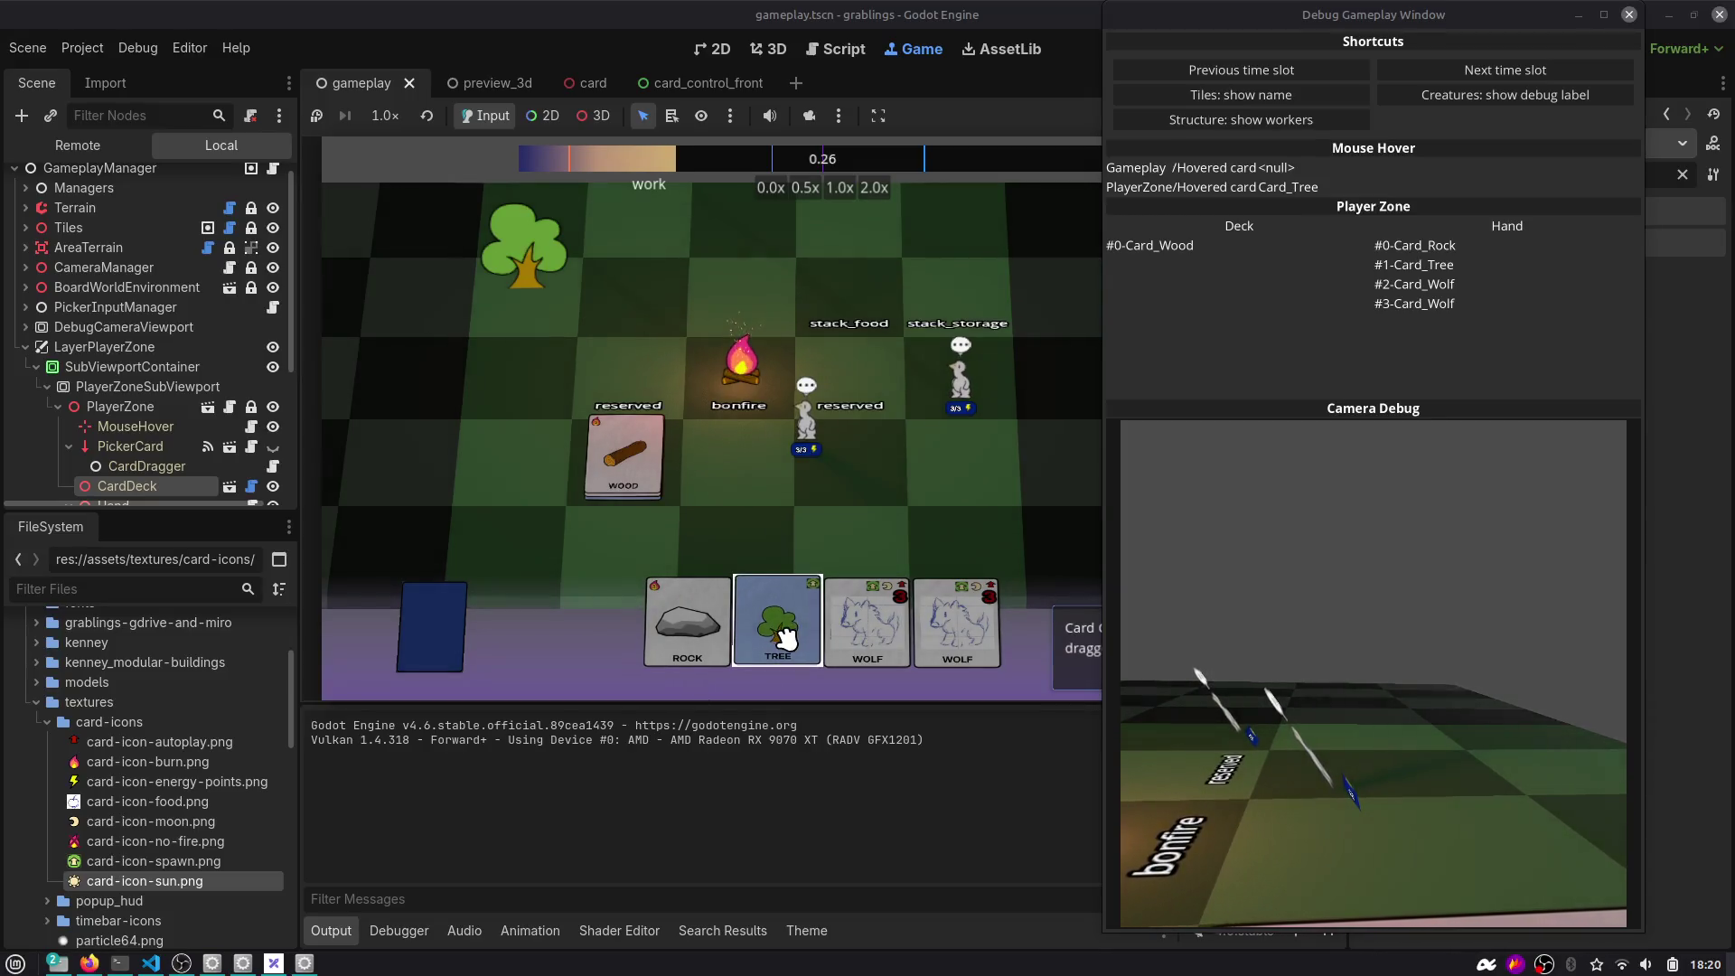
{"action": "left_click_drag", "start_coordinate": [672, 644], "coordinate": [624, 457]}
{"action": "left_click_drag", "start_coordinate": [728, 623], "coordinate": [545, 373]}
{"action": "left_click", "coordinate": [1493, 77]}
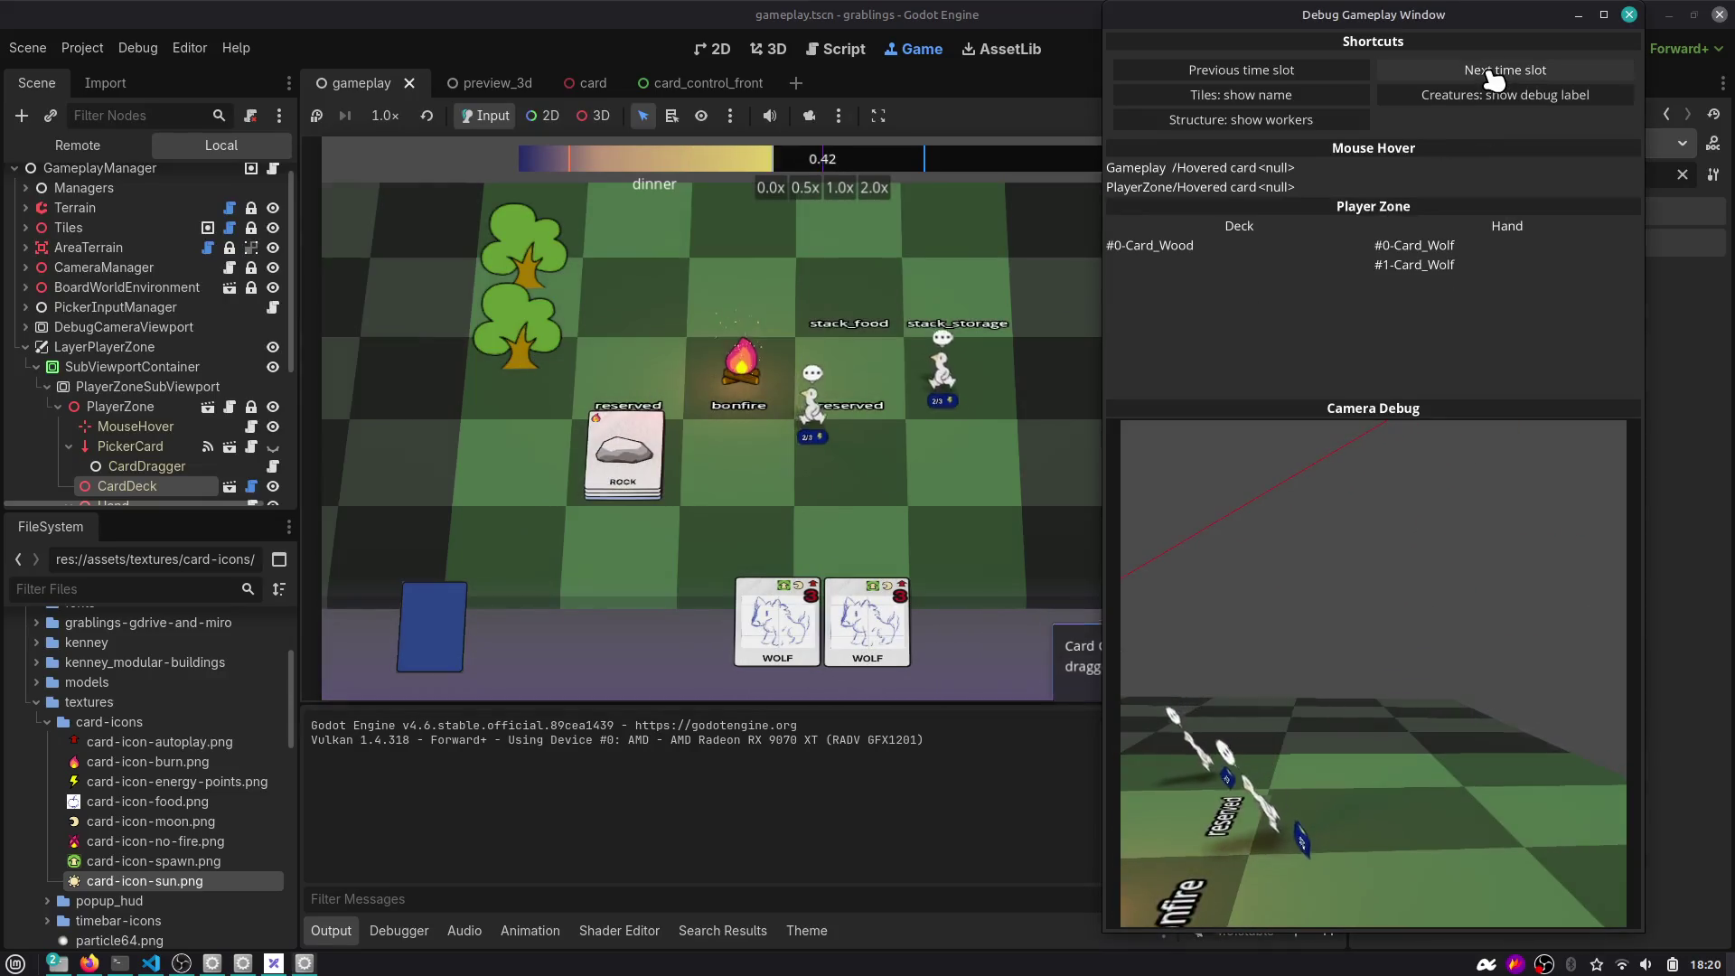
{"action": "left_click", "coordinate": [1493, 77]}
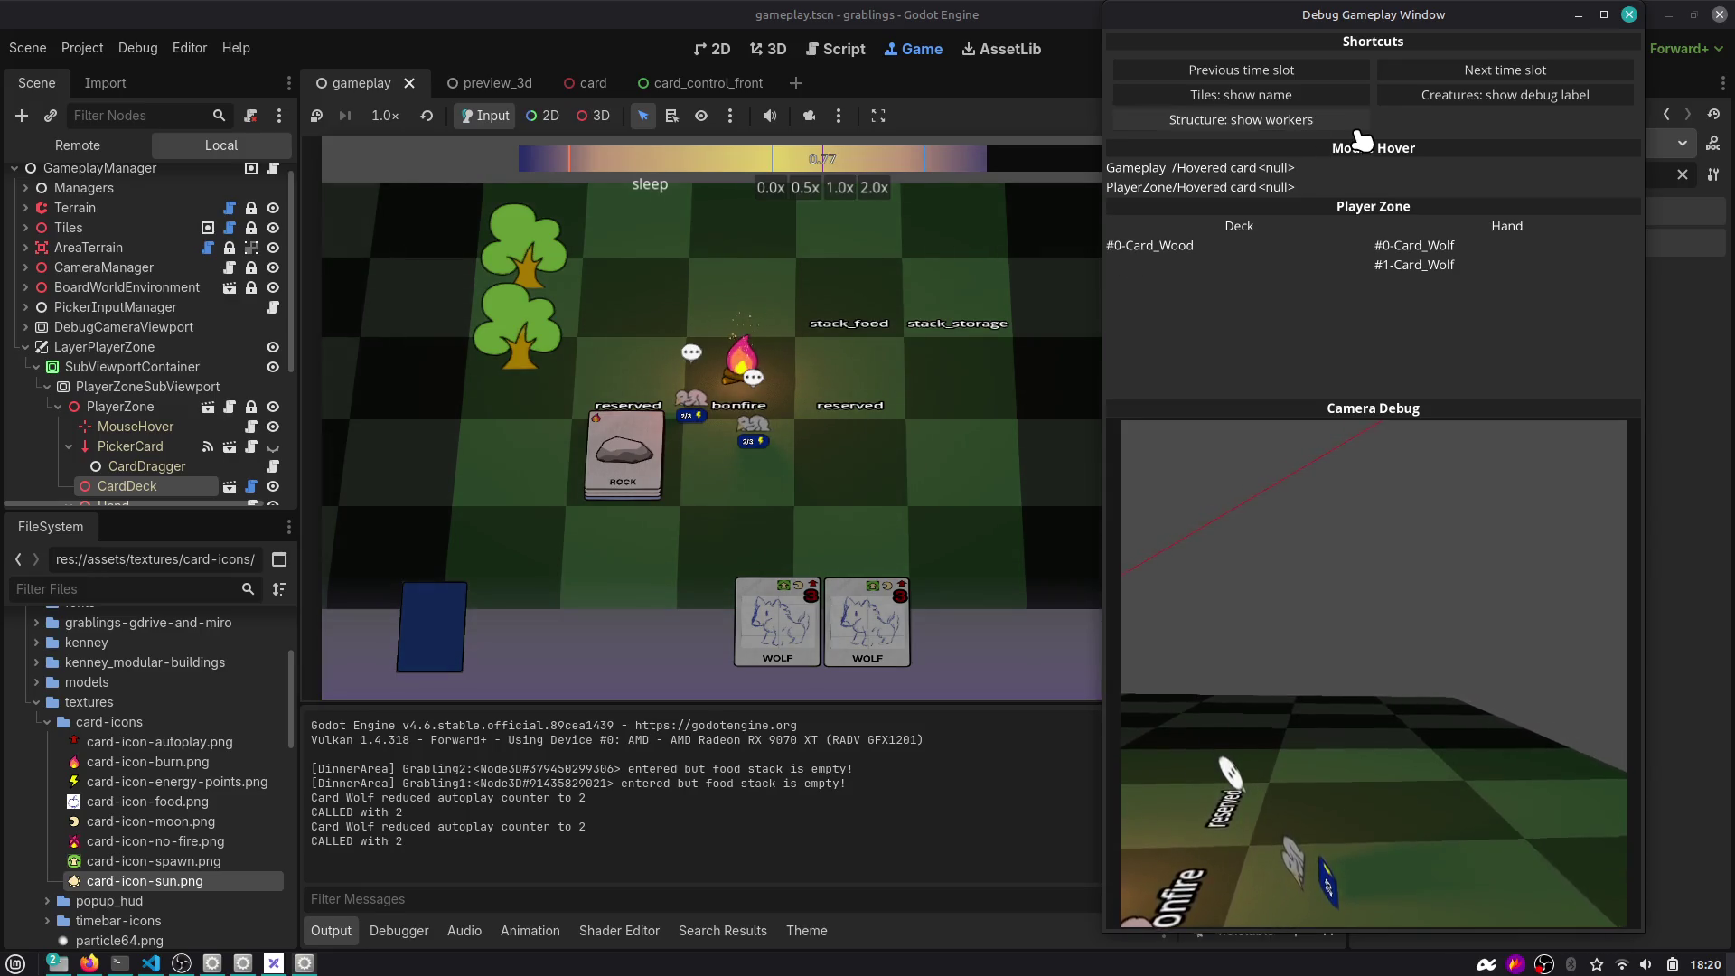
{"action": "left_click", "coordinate": [1628, 14]}
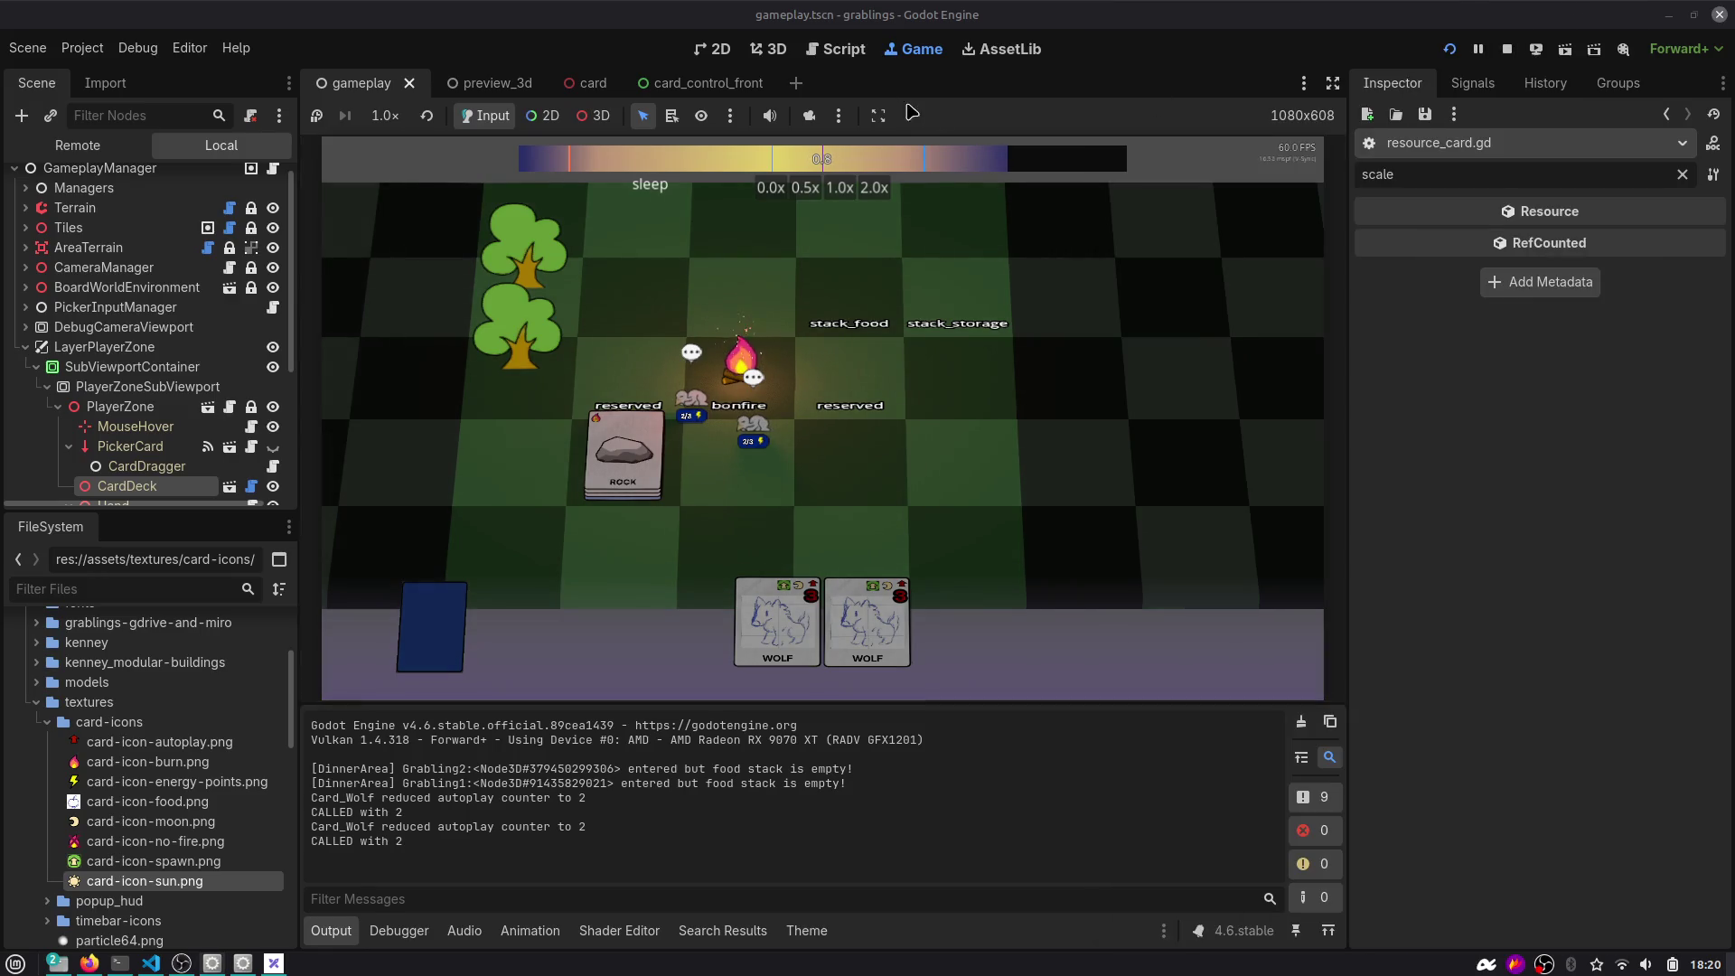
{"action": "left_click", "coordinate": [1506, 49]}
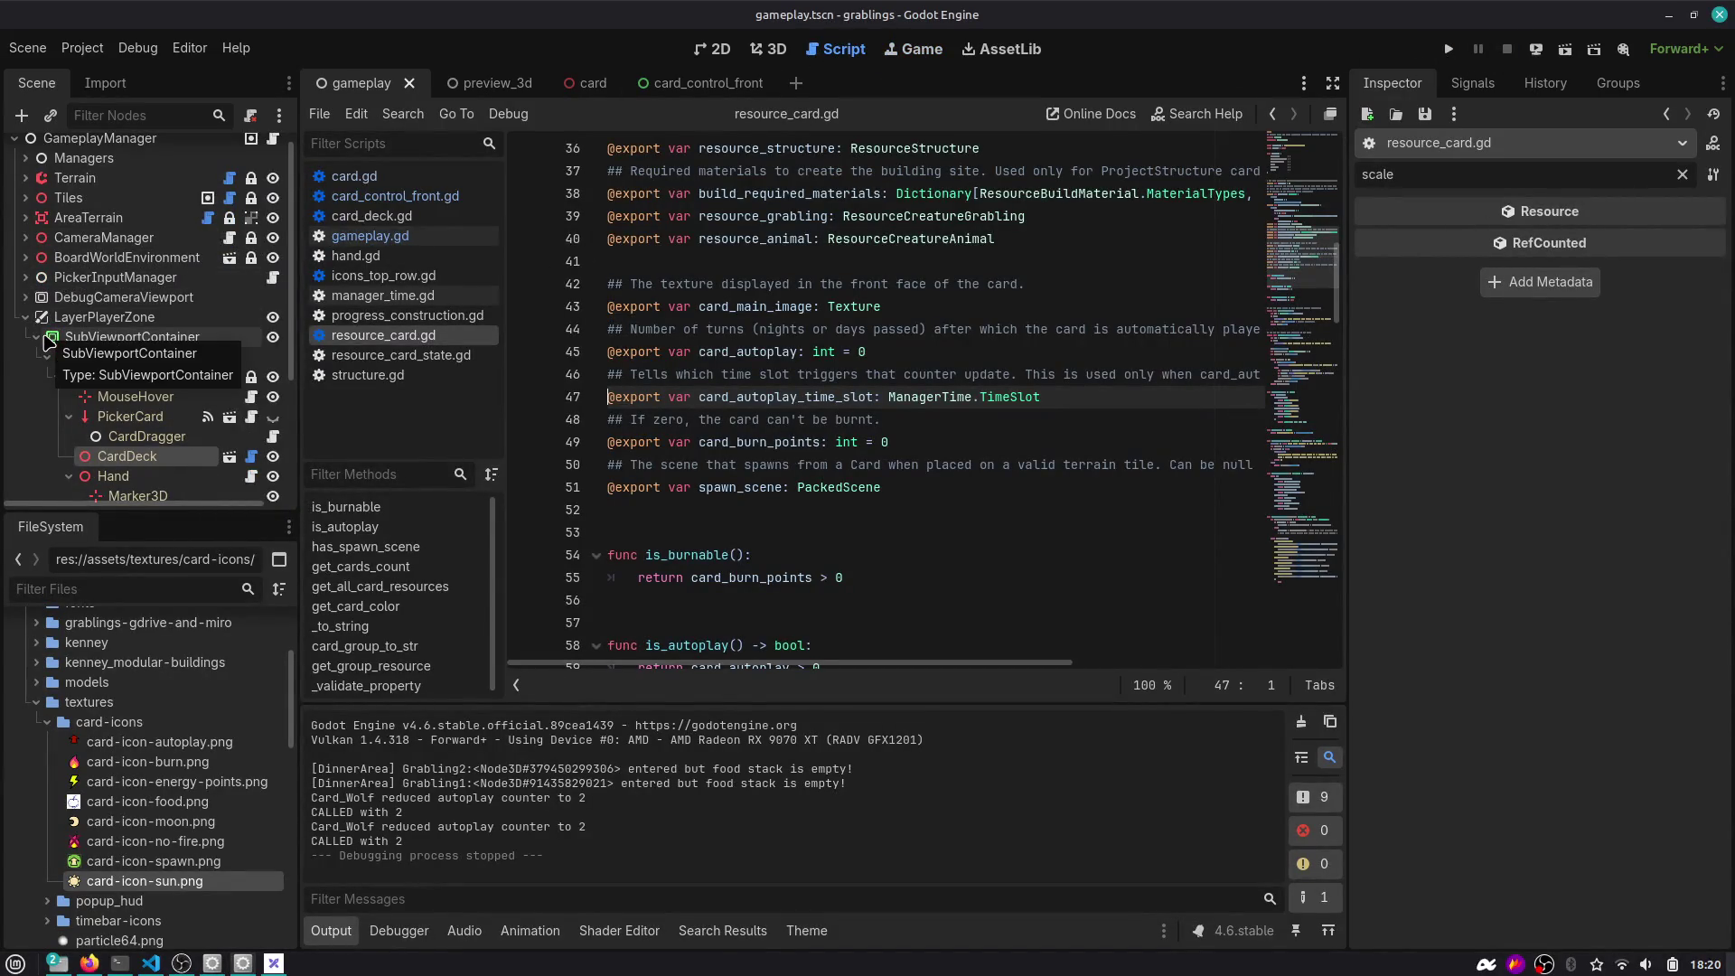
Widen the scene and file docks while checking the SubViewportContainer and PlayerZoneSubViewport nodes.
{"action": "left_click", "coordinate": [123, 342]}
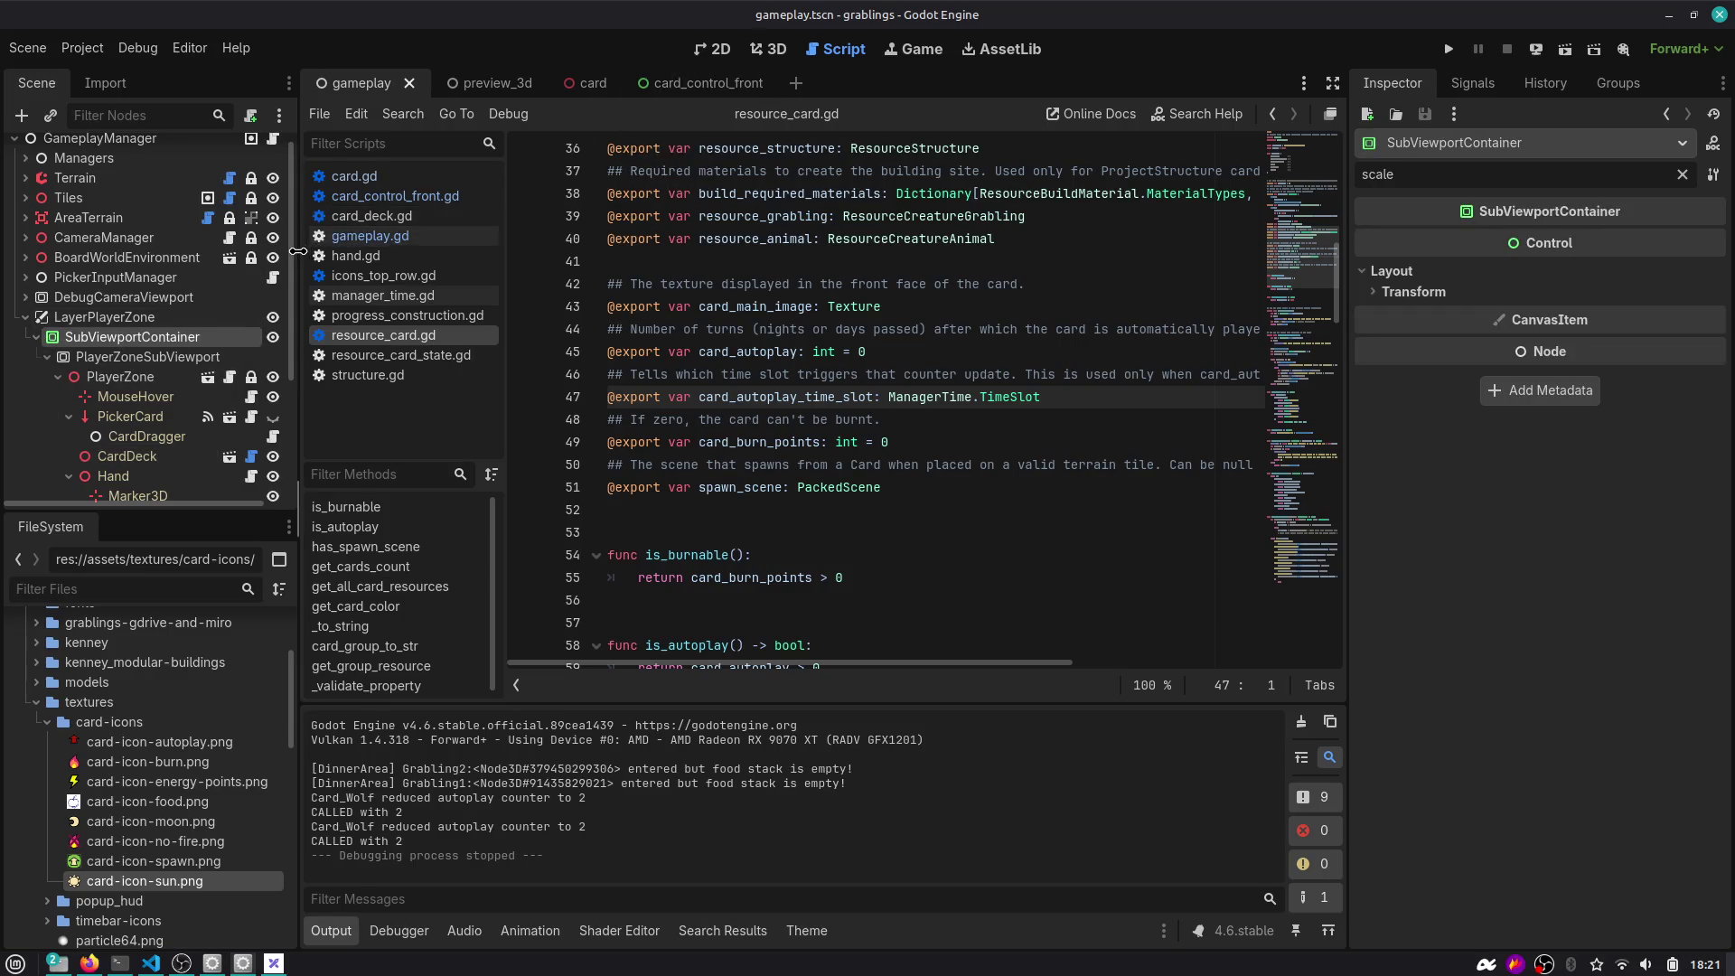
{"action": "left_click_drag", "start_coordinate": [298, 506], "coordinate": [428, 506]}
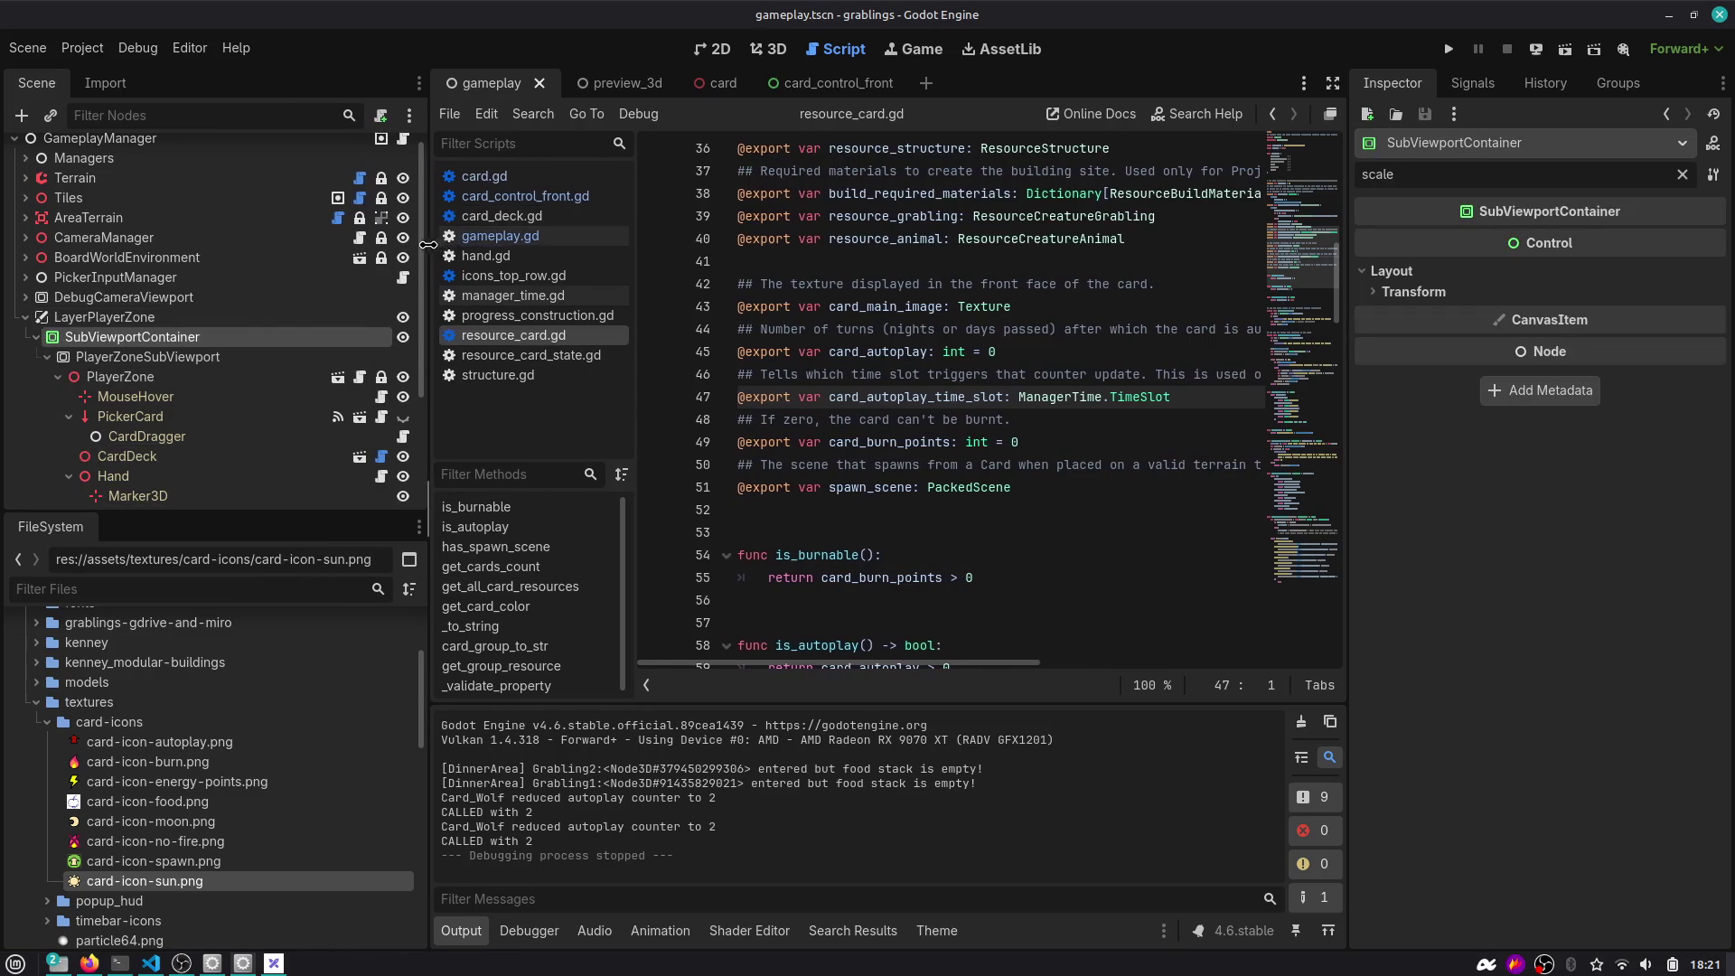
{"action": "left_click", "coordinate": [127, 359]}
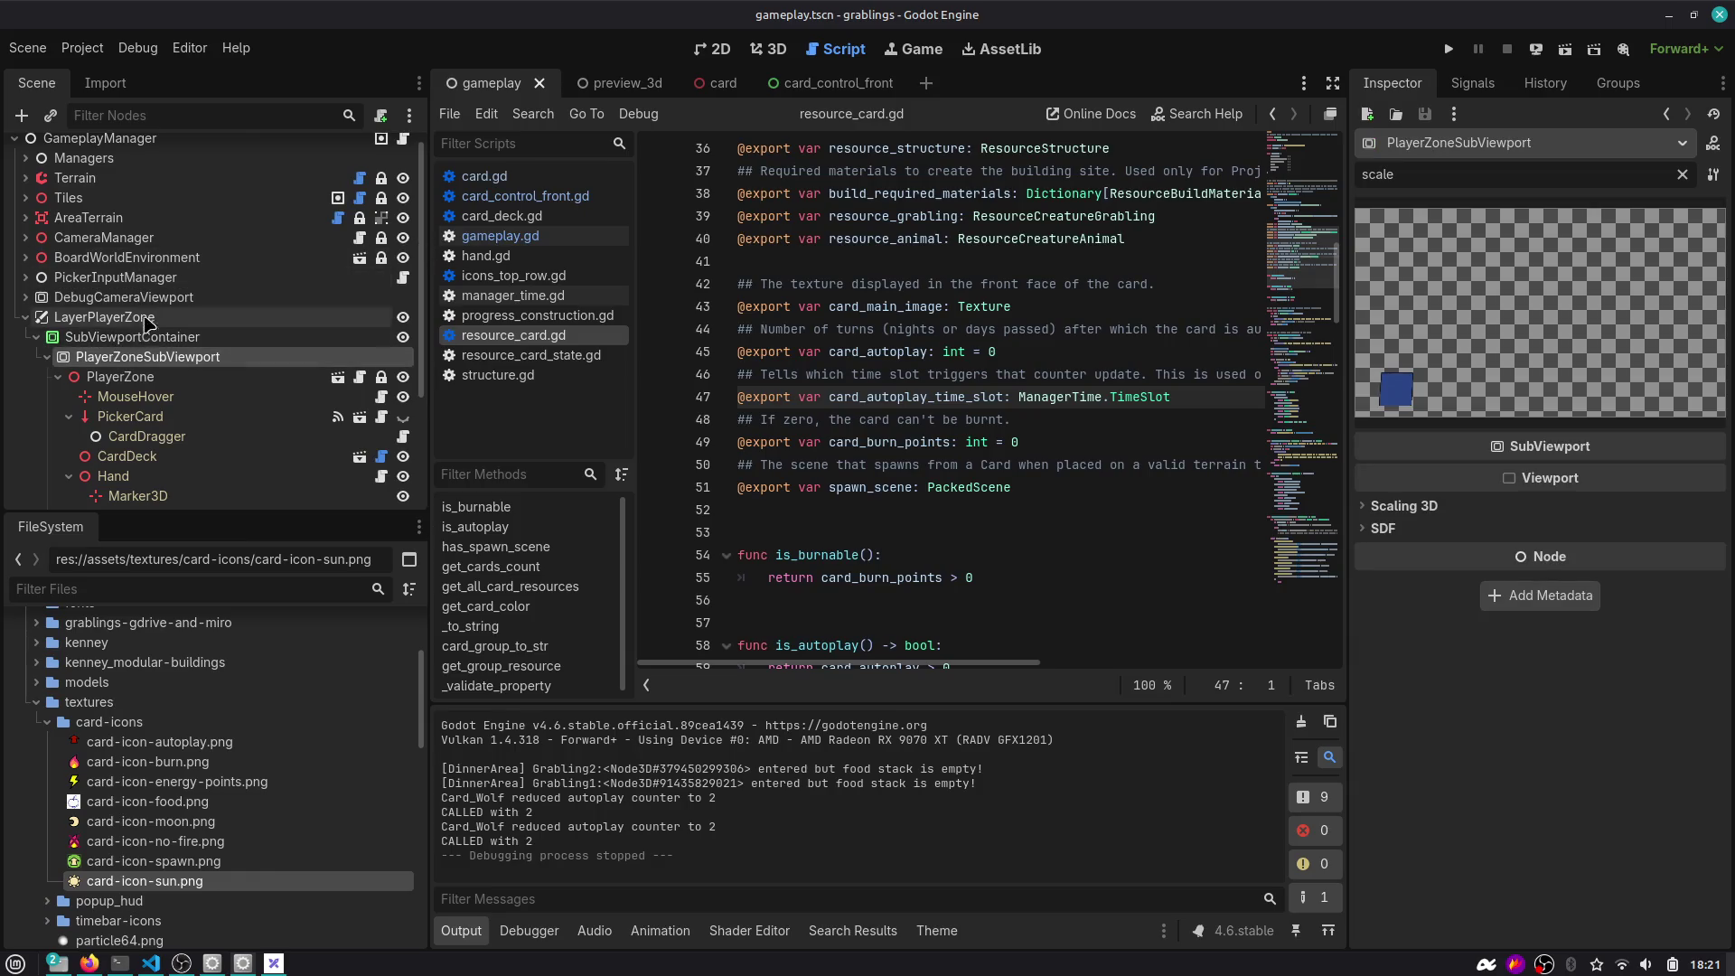
{"action": "scroll", "coordinate": [136, 185], "scroll_direction": "up", "scroll_amount": 1}
In the card scene, select SubViewportFront, clear the Inspector filter, and expand its Render Target settings.
{"action": "left_click", "coordinate": [714, 82]}
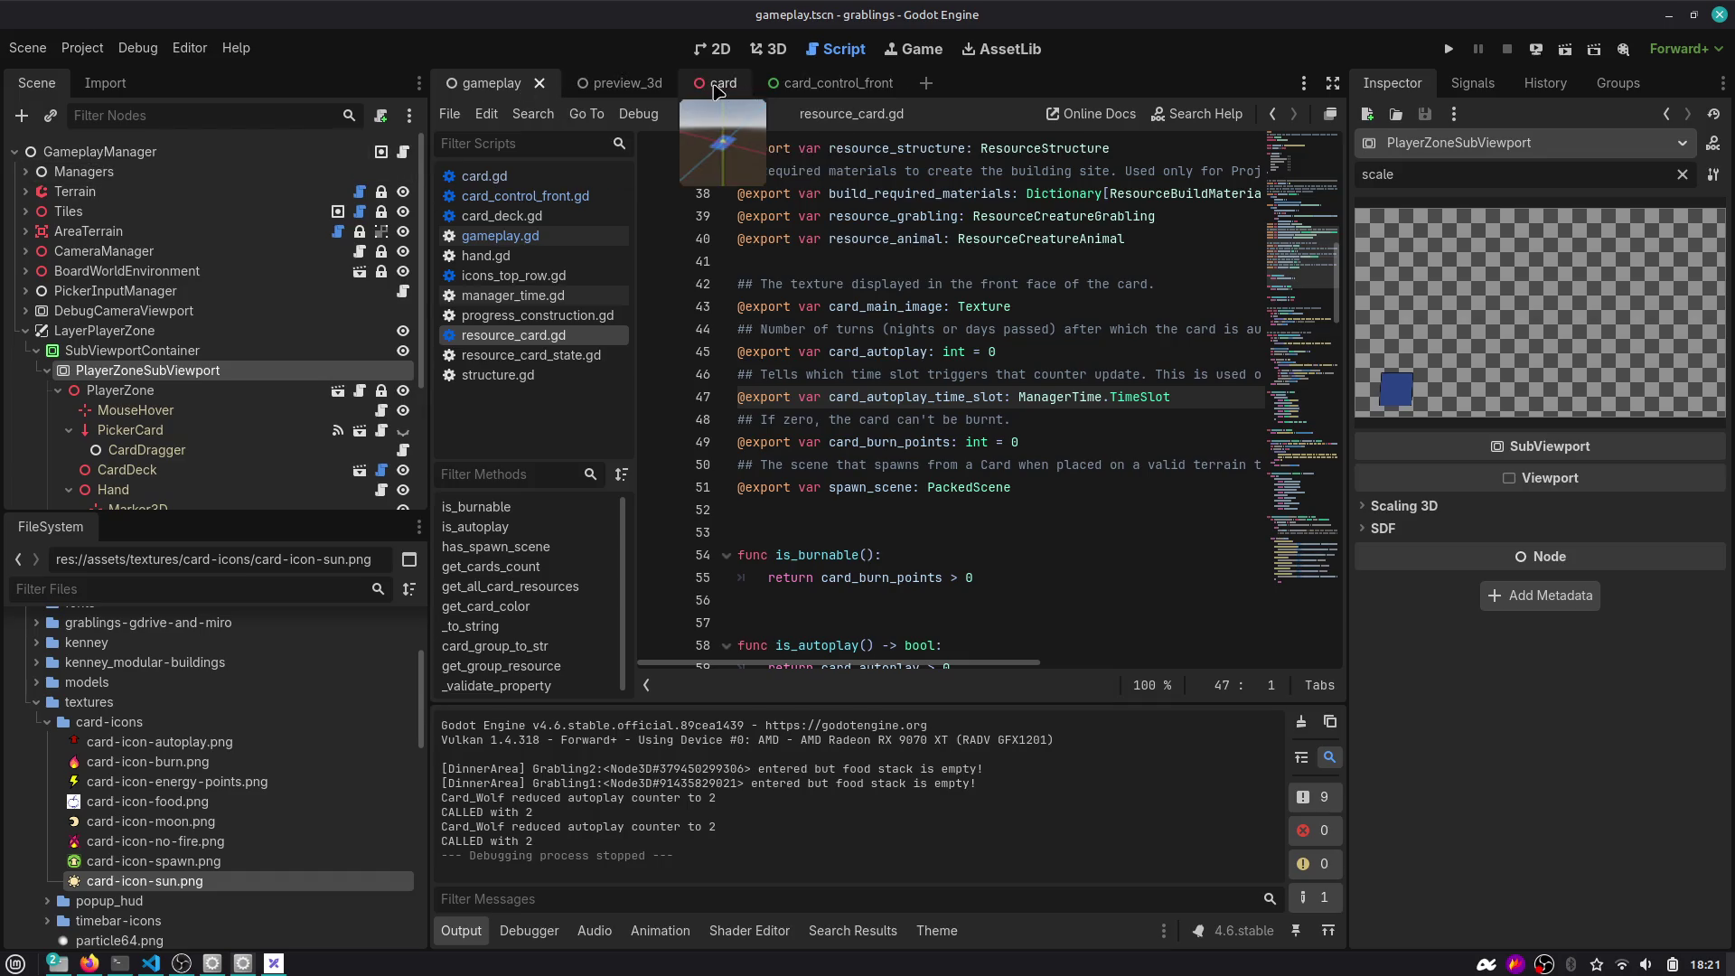
{"action": "left_click", "coordinate": [99, 272]}
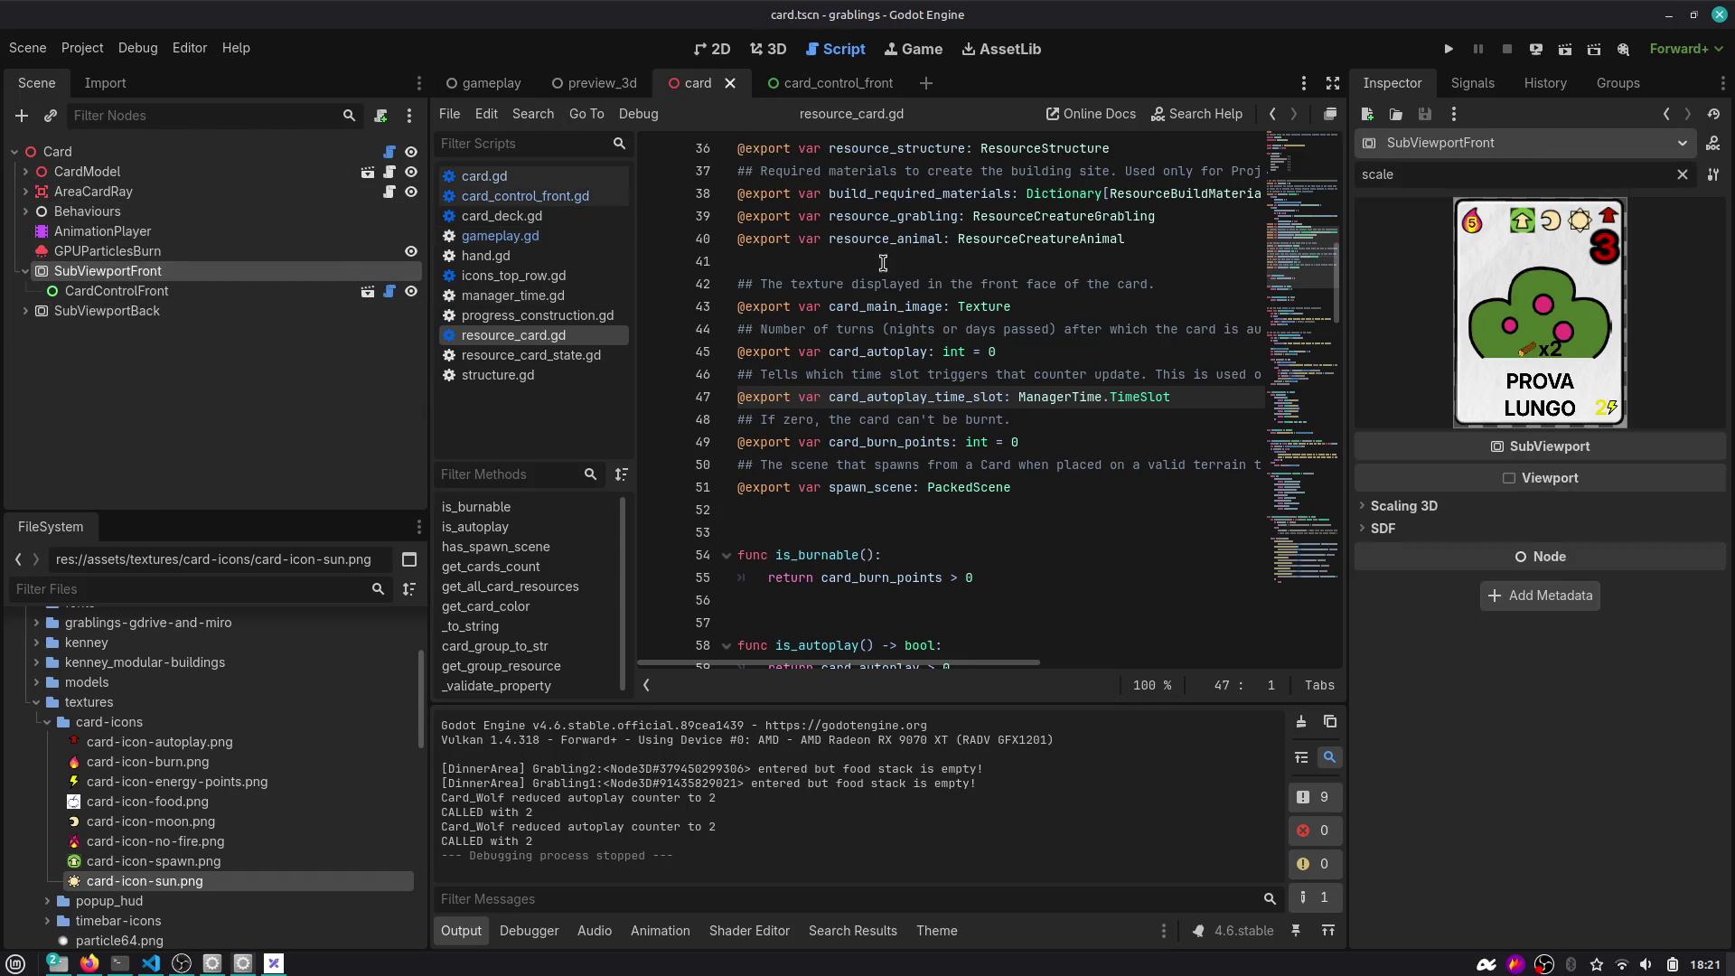
{"action": "left_click", "coordinate": [1681, 175]}
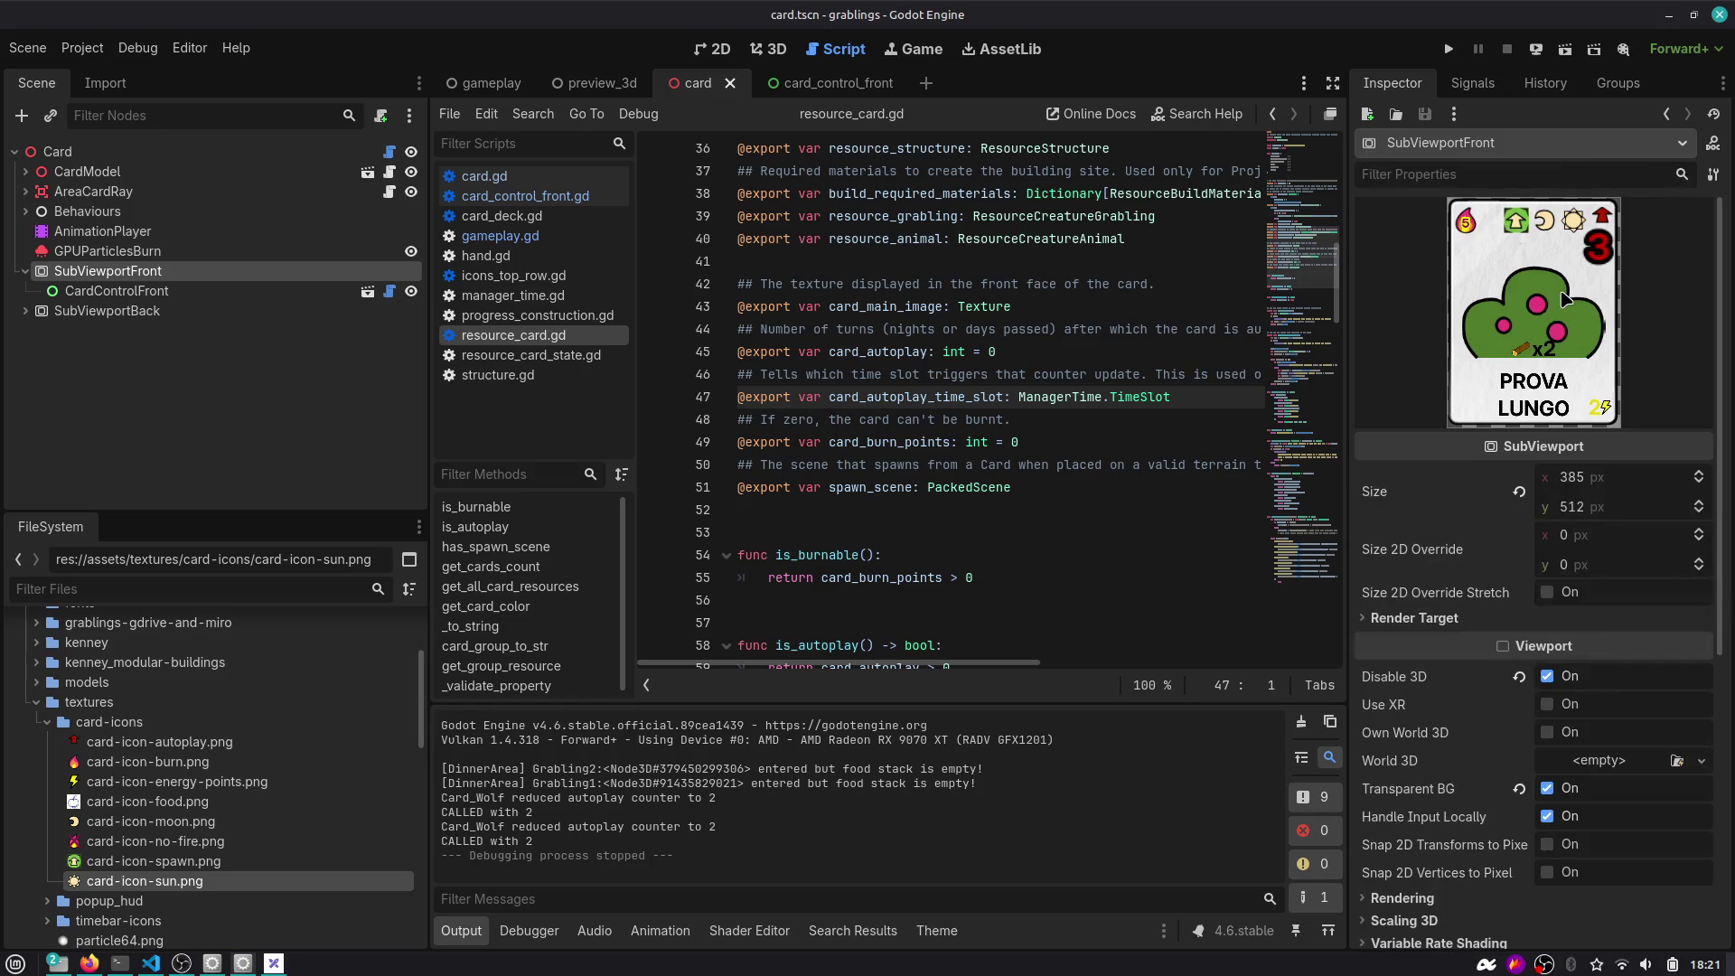
{"action": "left_click", "coordinate": [1425, 620]}
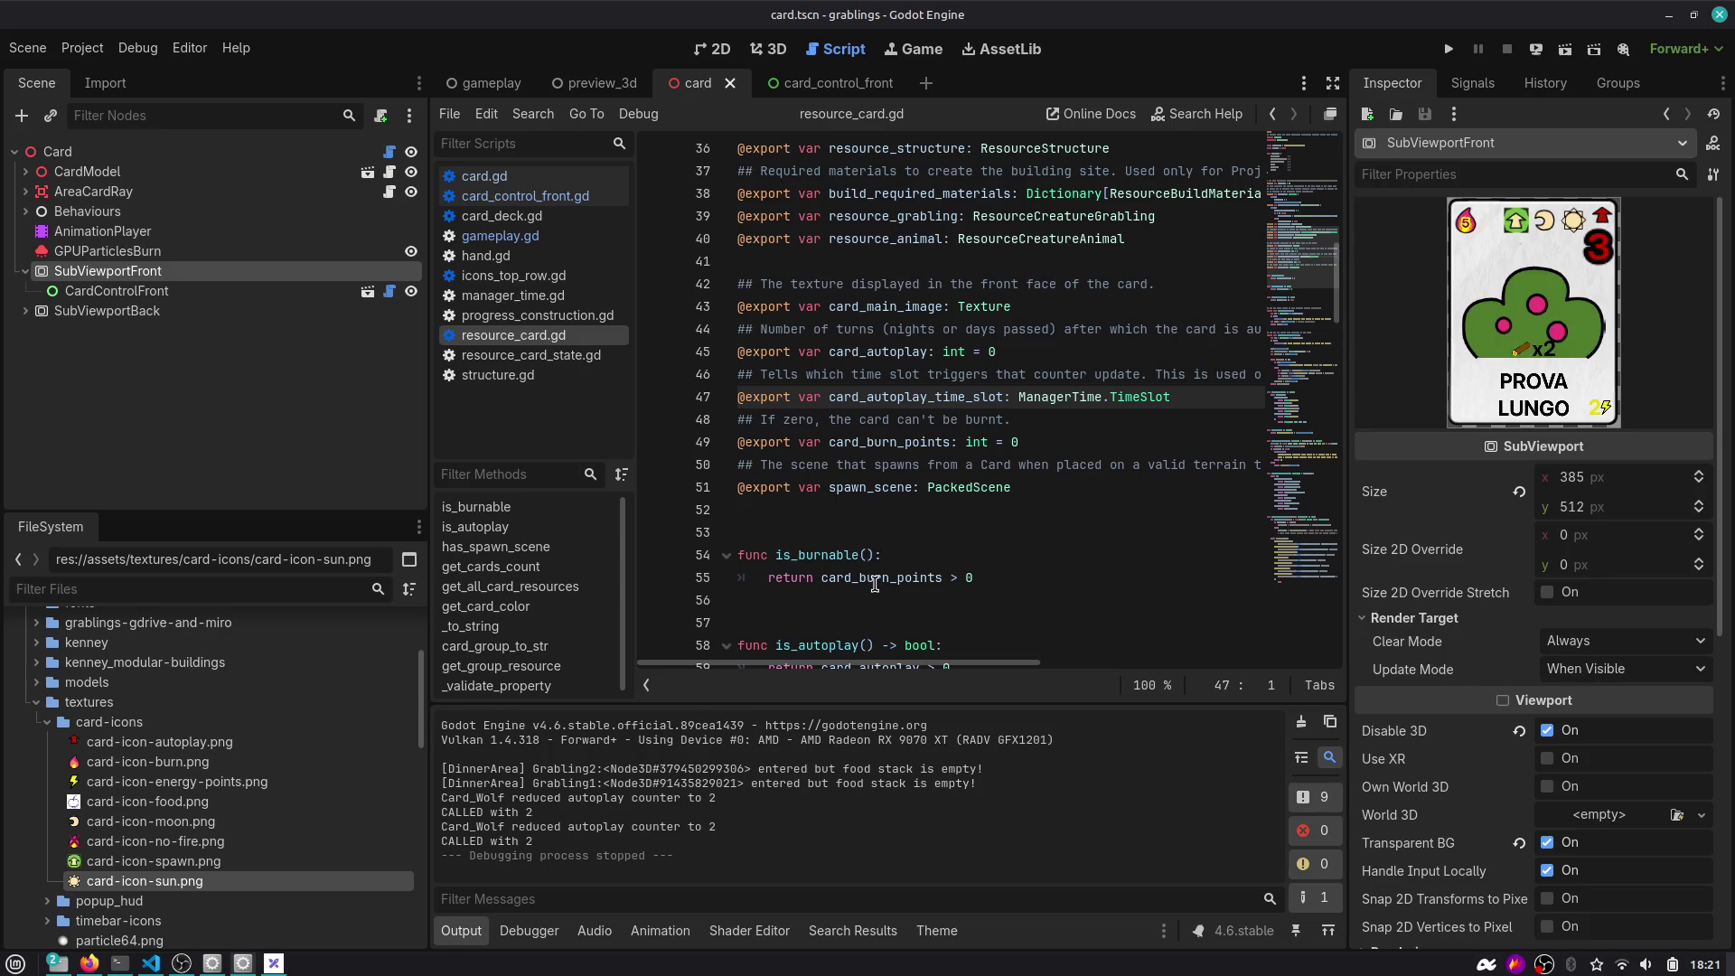
In card.gd, search for subviewport_front and select the front and back clear-mode lines 61–62.
{"action": "left_click", "coordinate": [389, 151]}
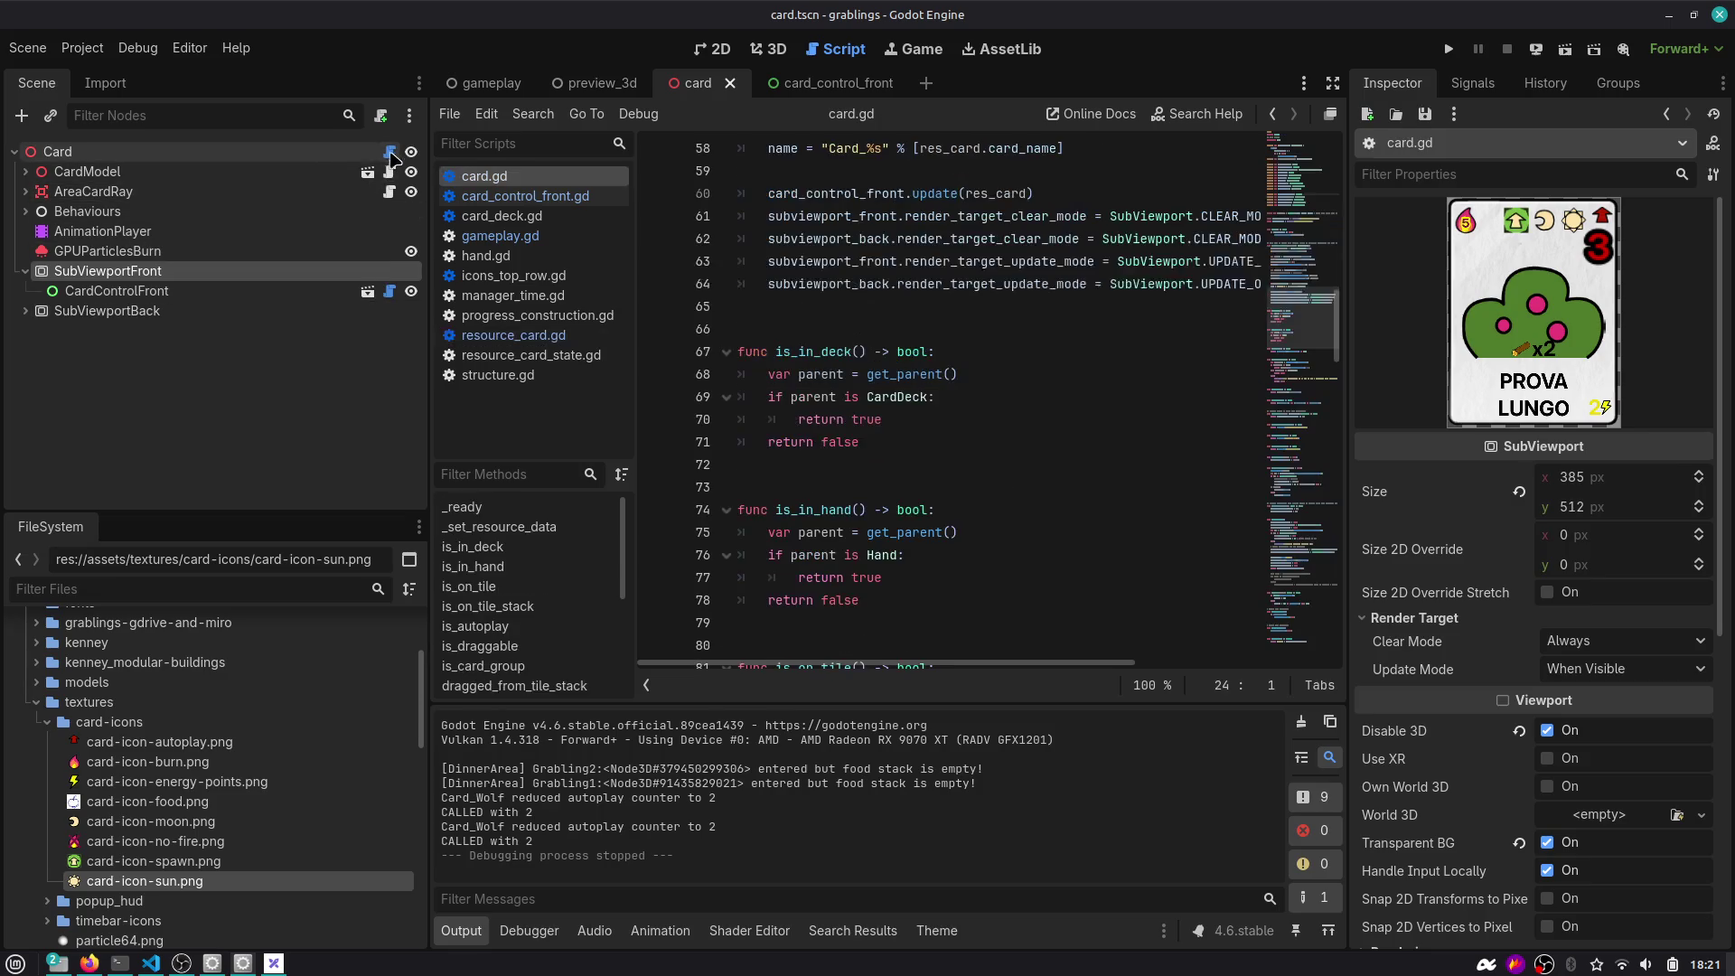
{"action": "scroll", "coordinate": [832, 374], "scroll_direction": "up", "scroll_amount": 5}
{"action": "scroll", "coordinate": [824, 418], "scroll_direction": "up", "scroll_amount": 10}
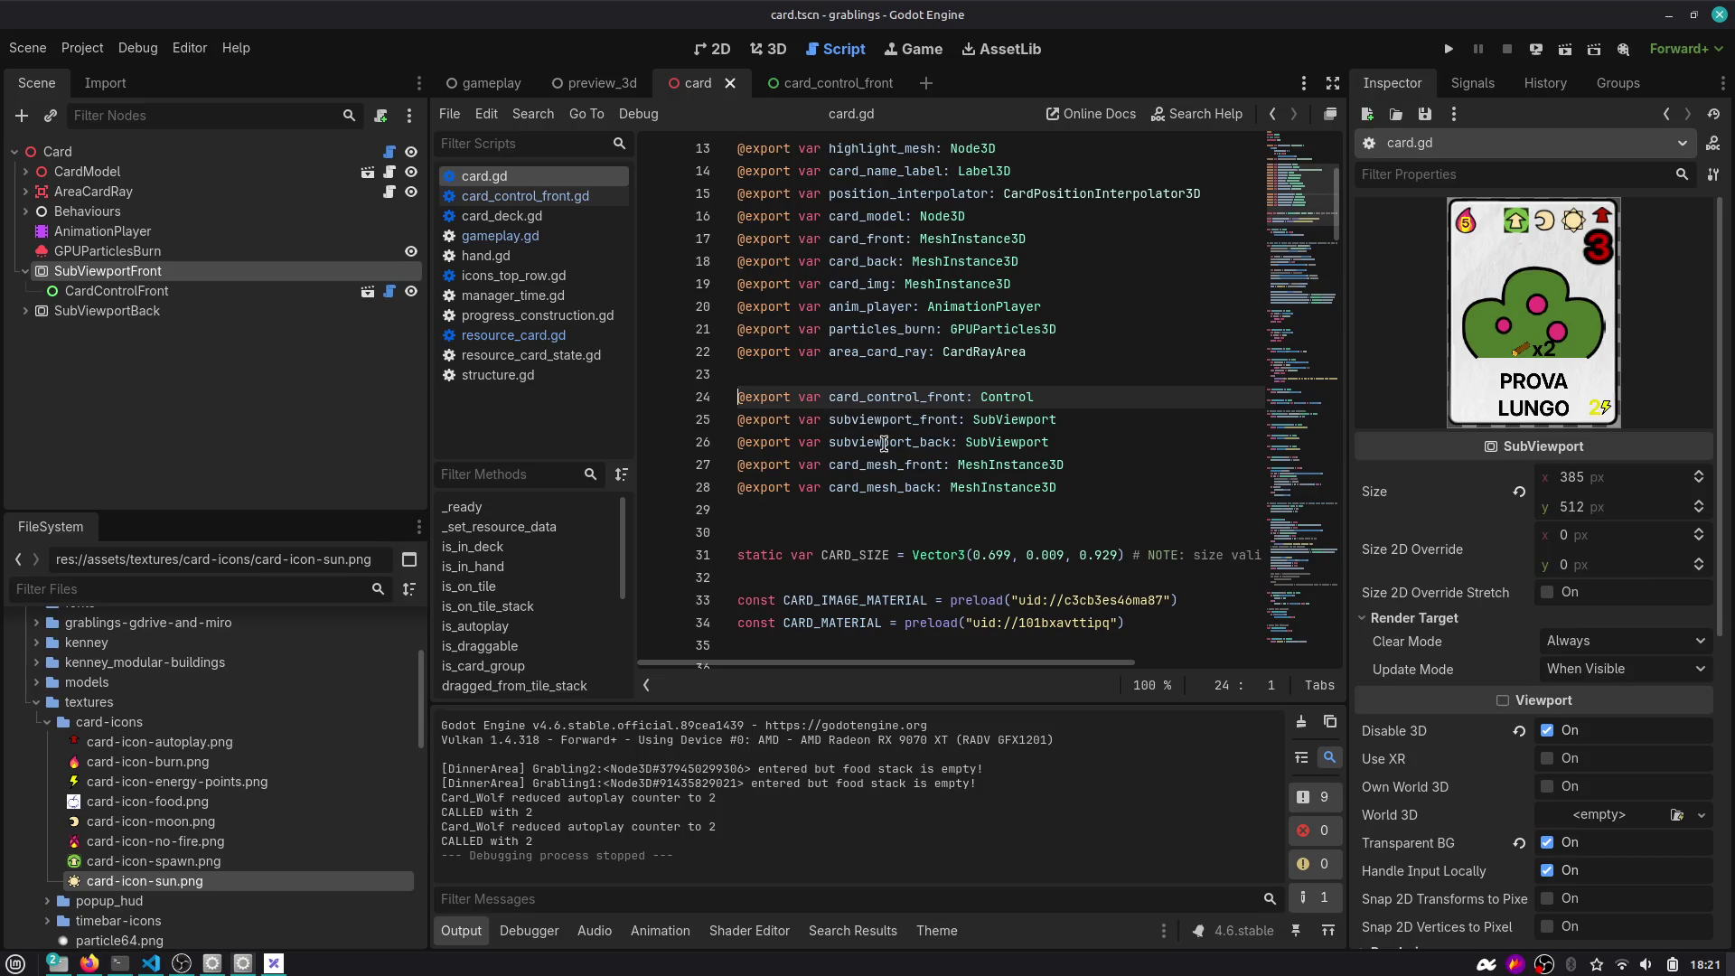
{"action": "double_click", "coordinate": [884, 443]}
{"action": "double_click", "coordinate": [884, 420]}
{"action": "key", "text": "ctrl+f"}
{"action": "key", "text": "Return"}
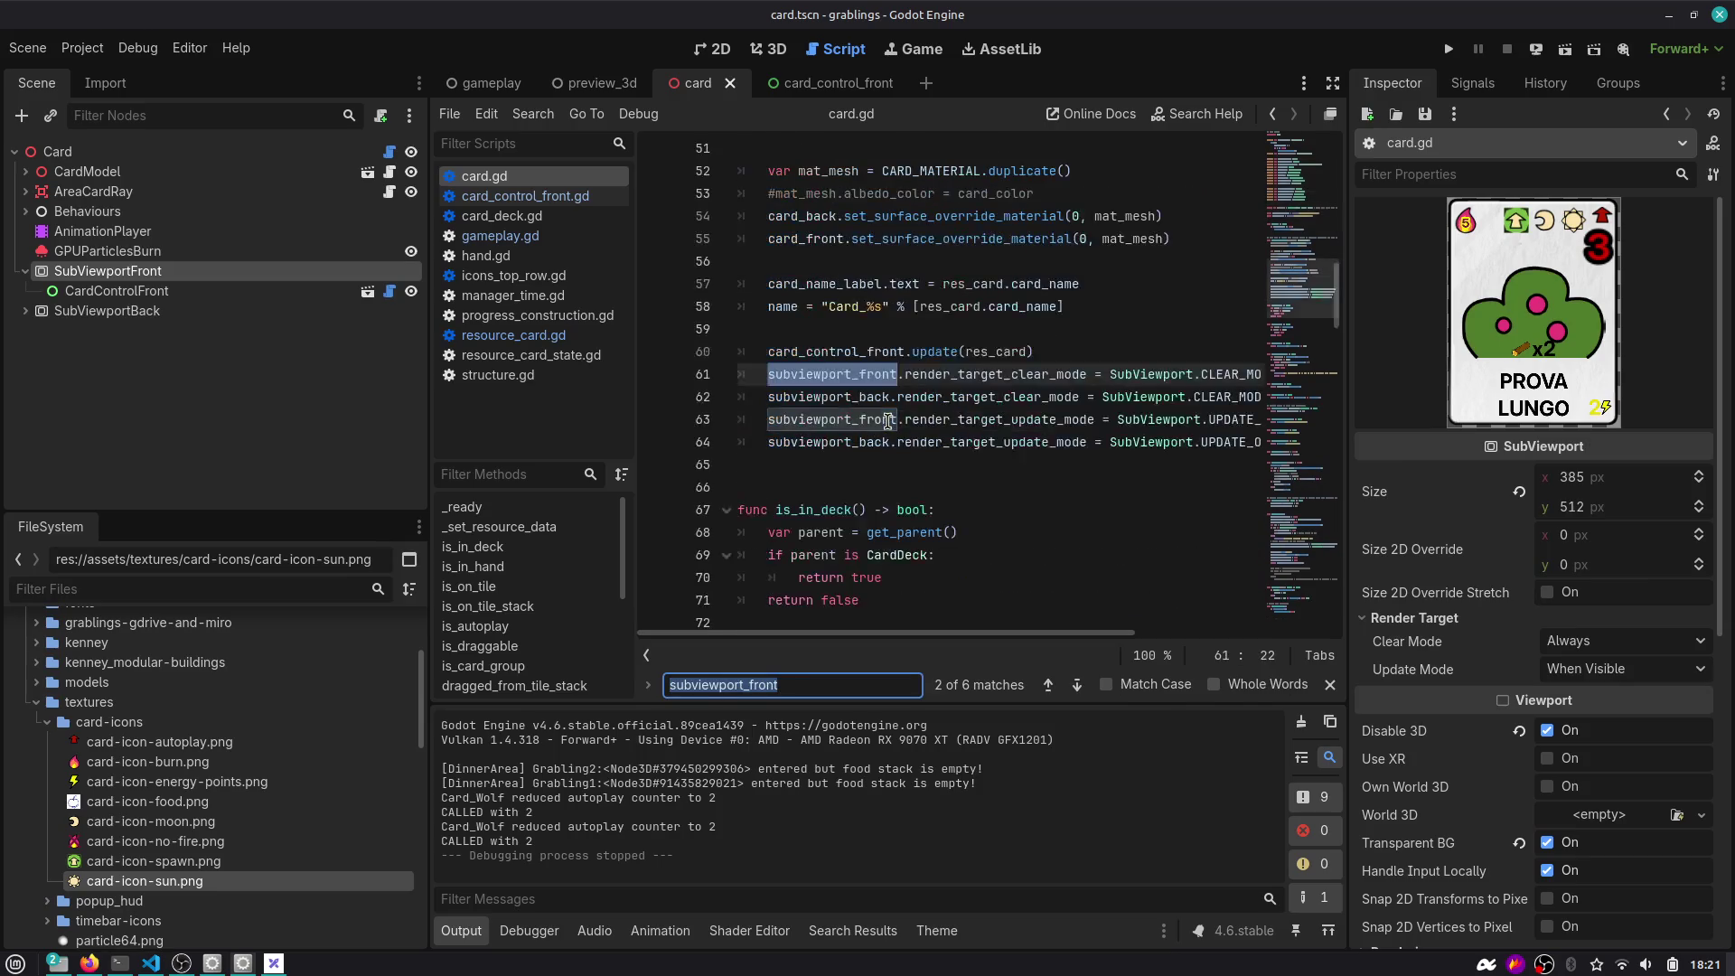
{"action": "scroll", "coordinate": [888, 421], "scroll_direction": "right", "scroll_amount": 5}
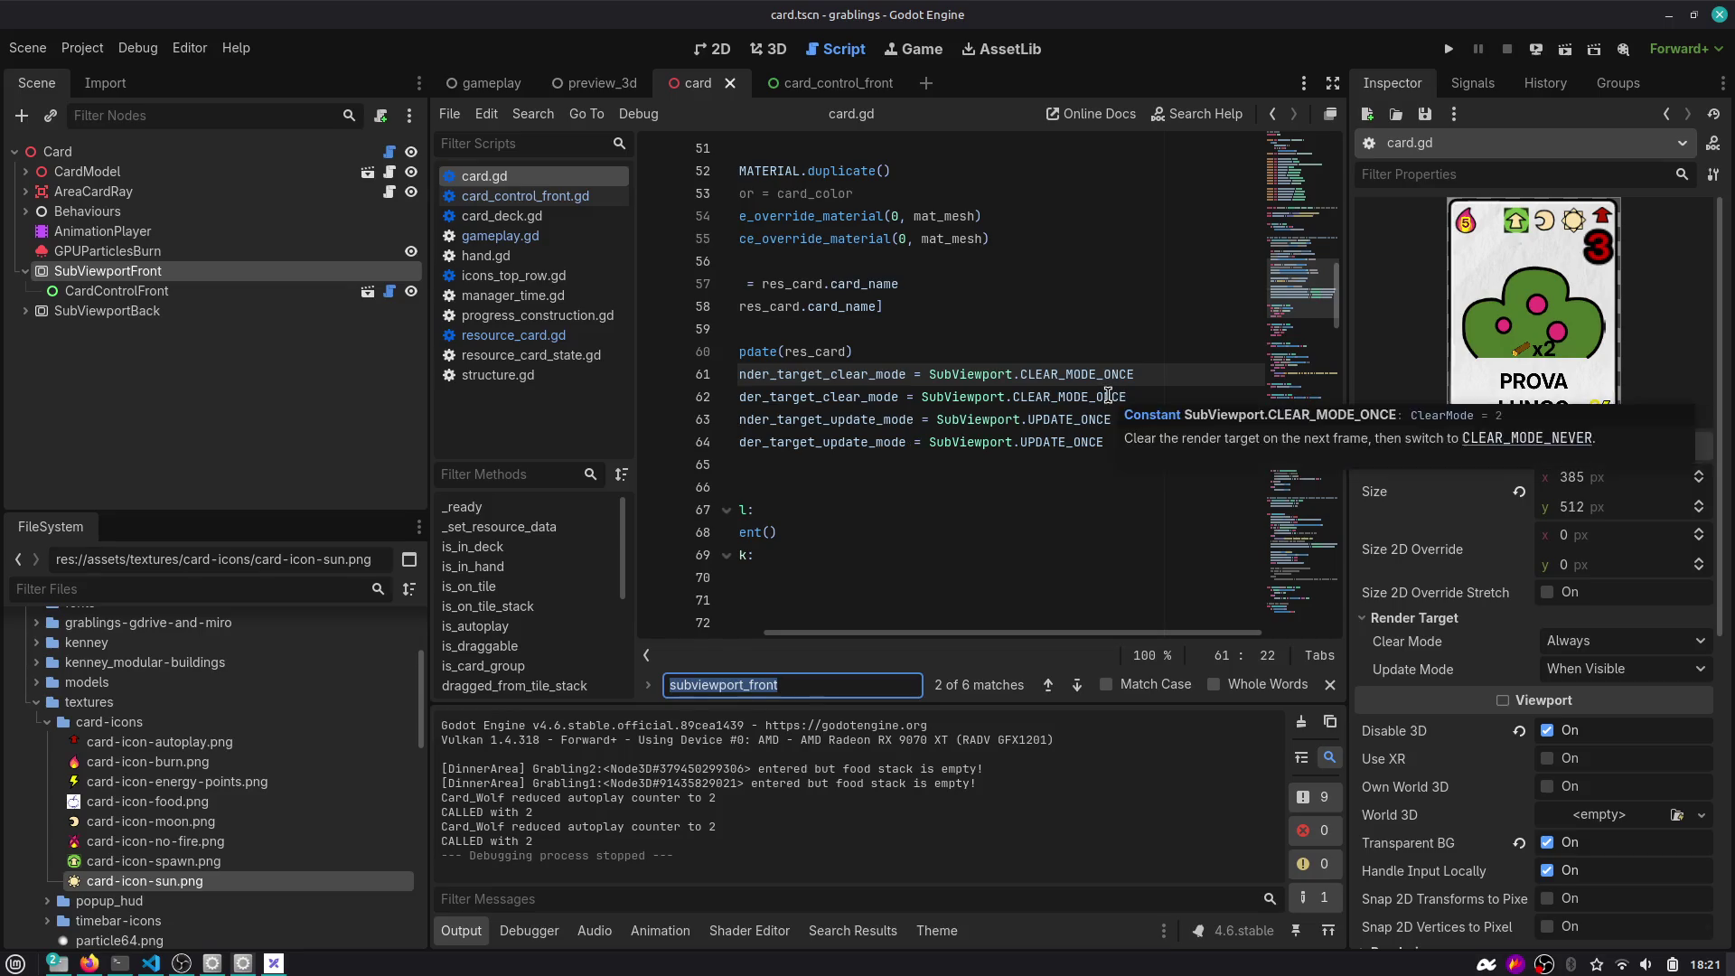
{"action": "scroll", "coordinate": [1111, 398], "scroll_direction": "left", "scroll_amount": 5}
{"action": "scroll", "coordinate": [1094, 391], "scroll_direction": "right", "scroll_amount": 5}
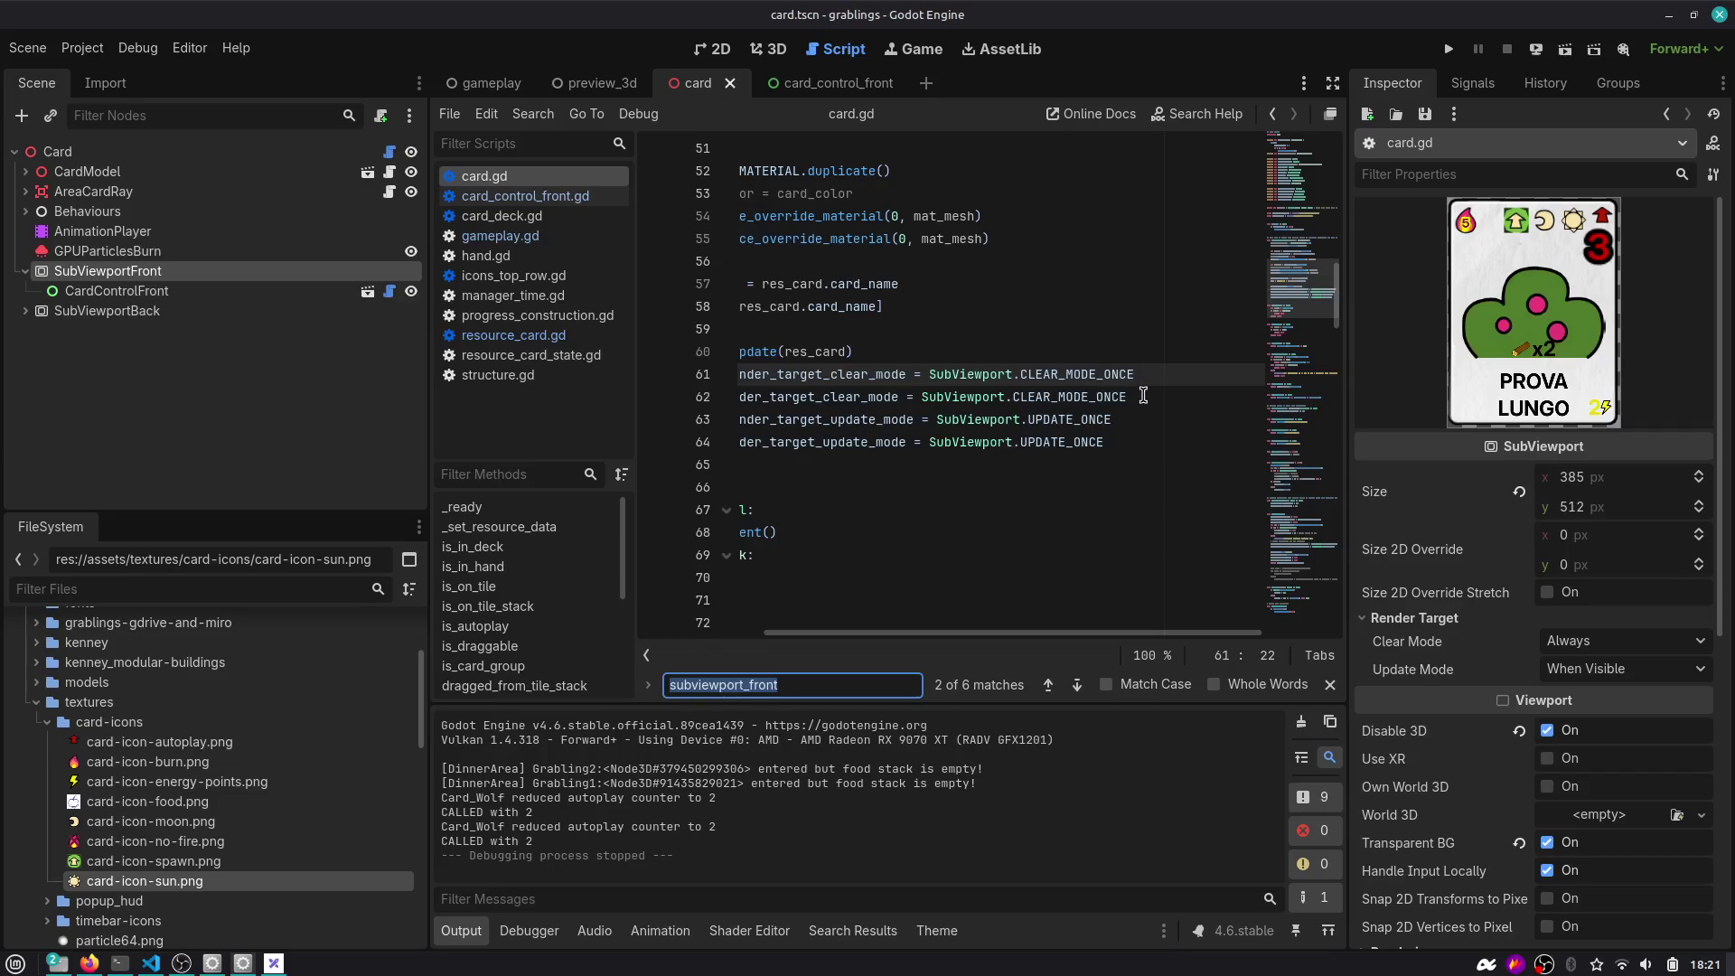
{"action": "left_click_drag", "start_coordinate": [1142, 395], "coordinate": [687, 377]}
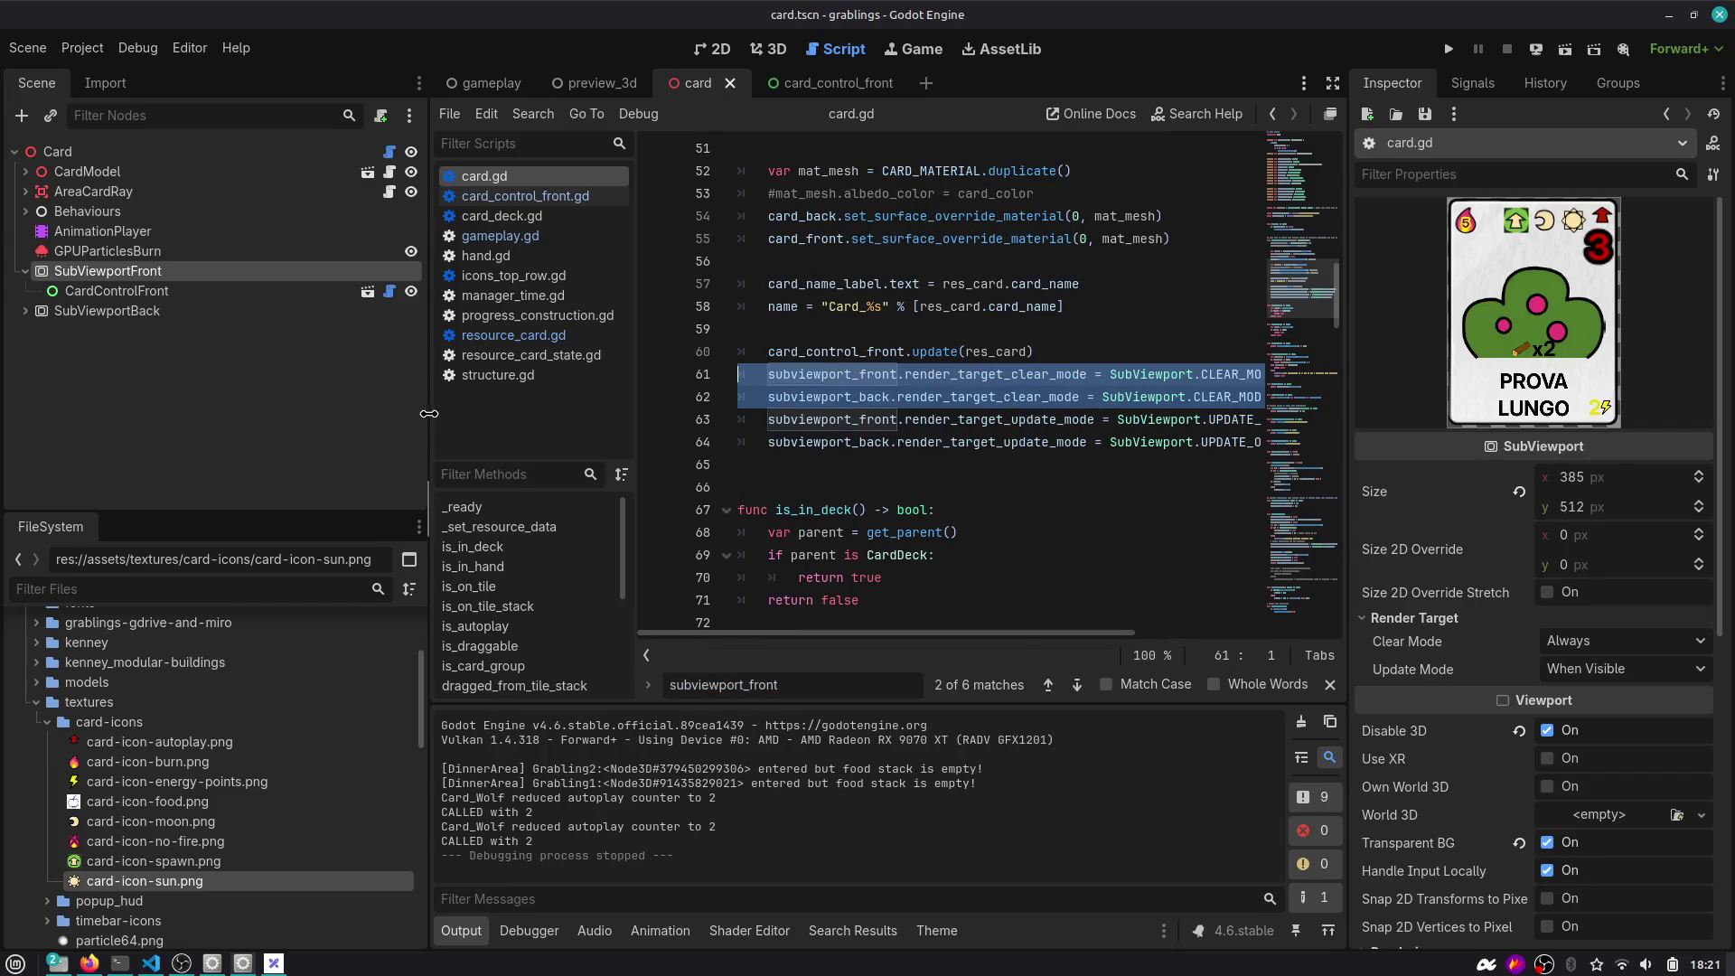
Widen the code area and close all other scripts so only card.gd stays open.
{"action": "left_click_drag", "start_coordinate": [429, 415], "coordinate": [266, 419]}
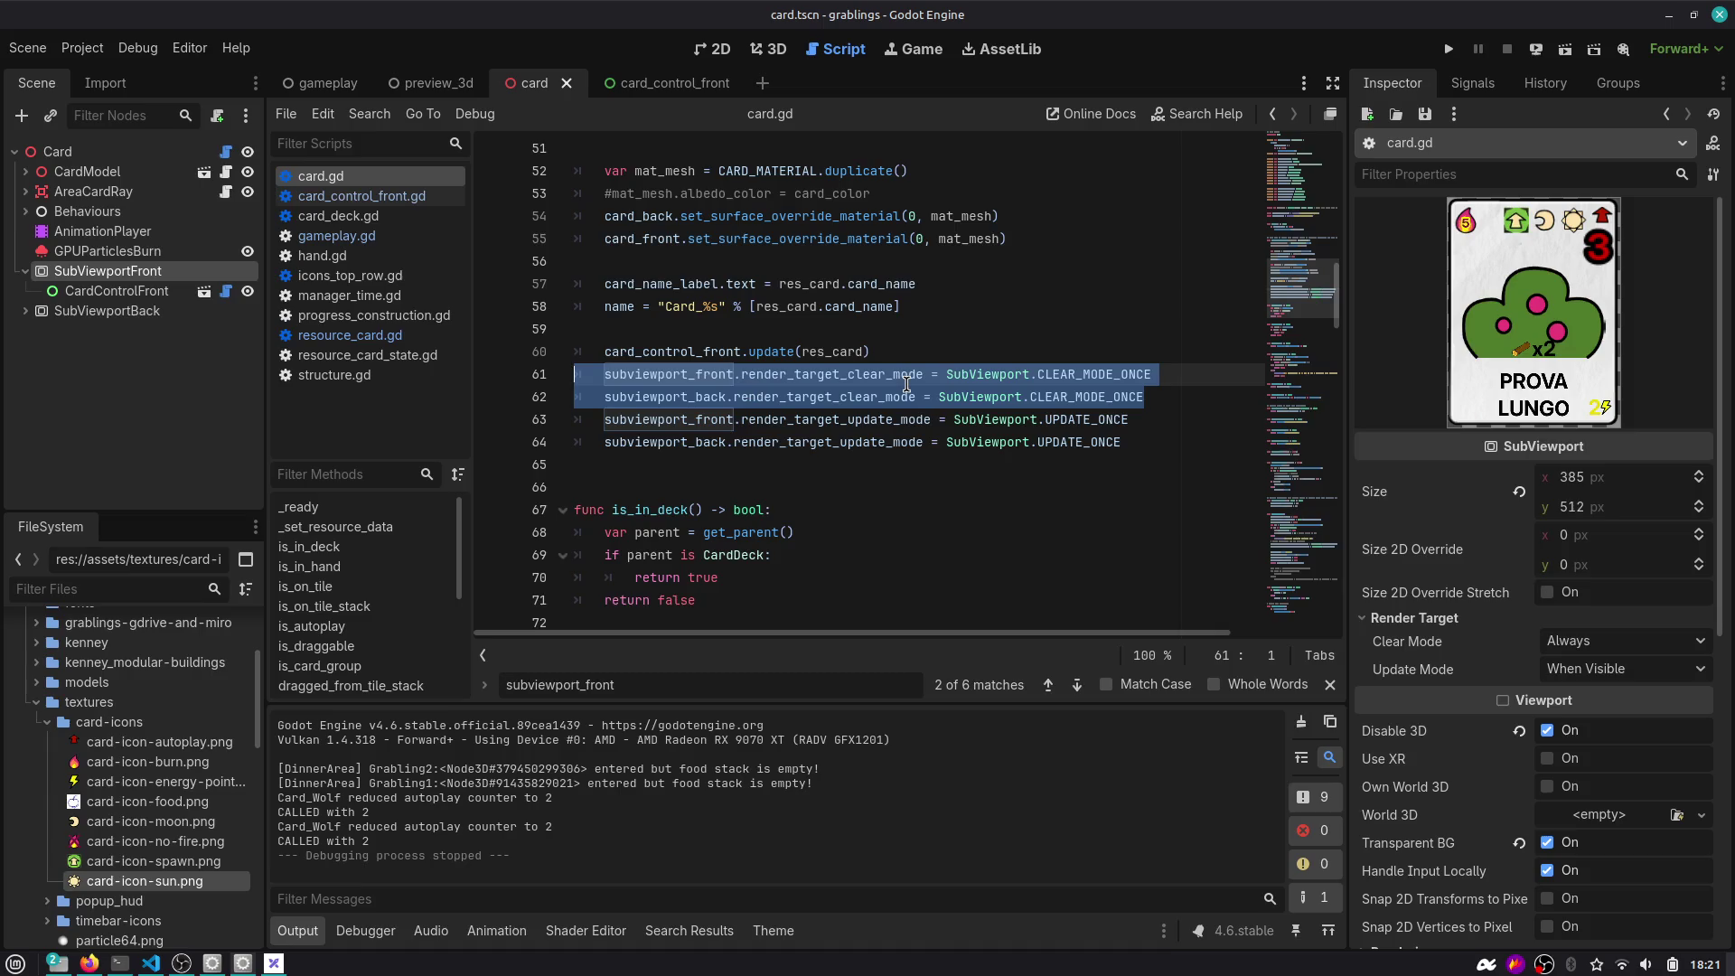
{"action": "scroll", "coordinate": [1053, 336], "scroll_direction": "up", "scroll_amount": 2}
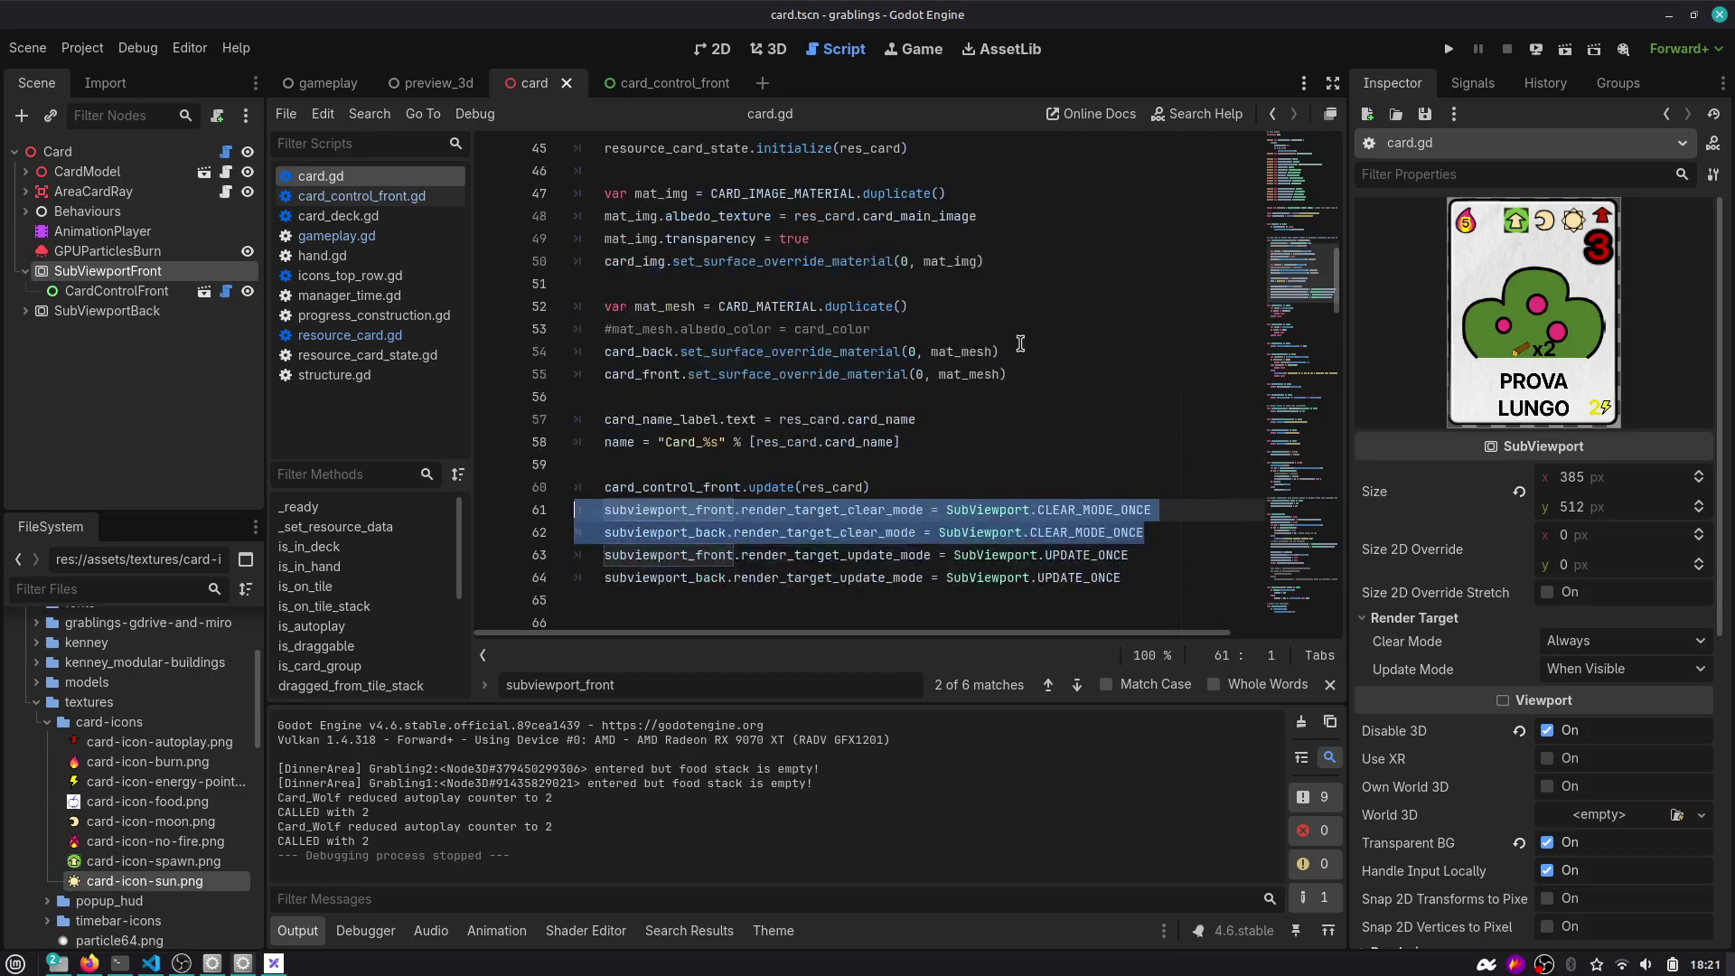
{"action": "scroll", "coordinate": [876, 405], "scroll_direction": "down", "scroll_amount": 1}
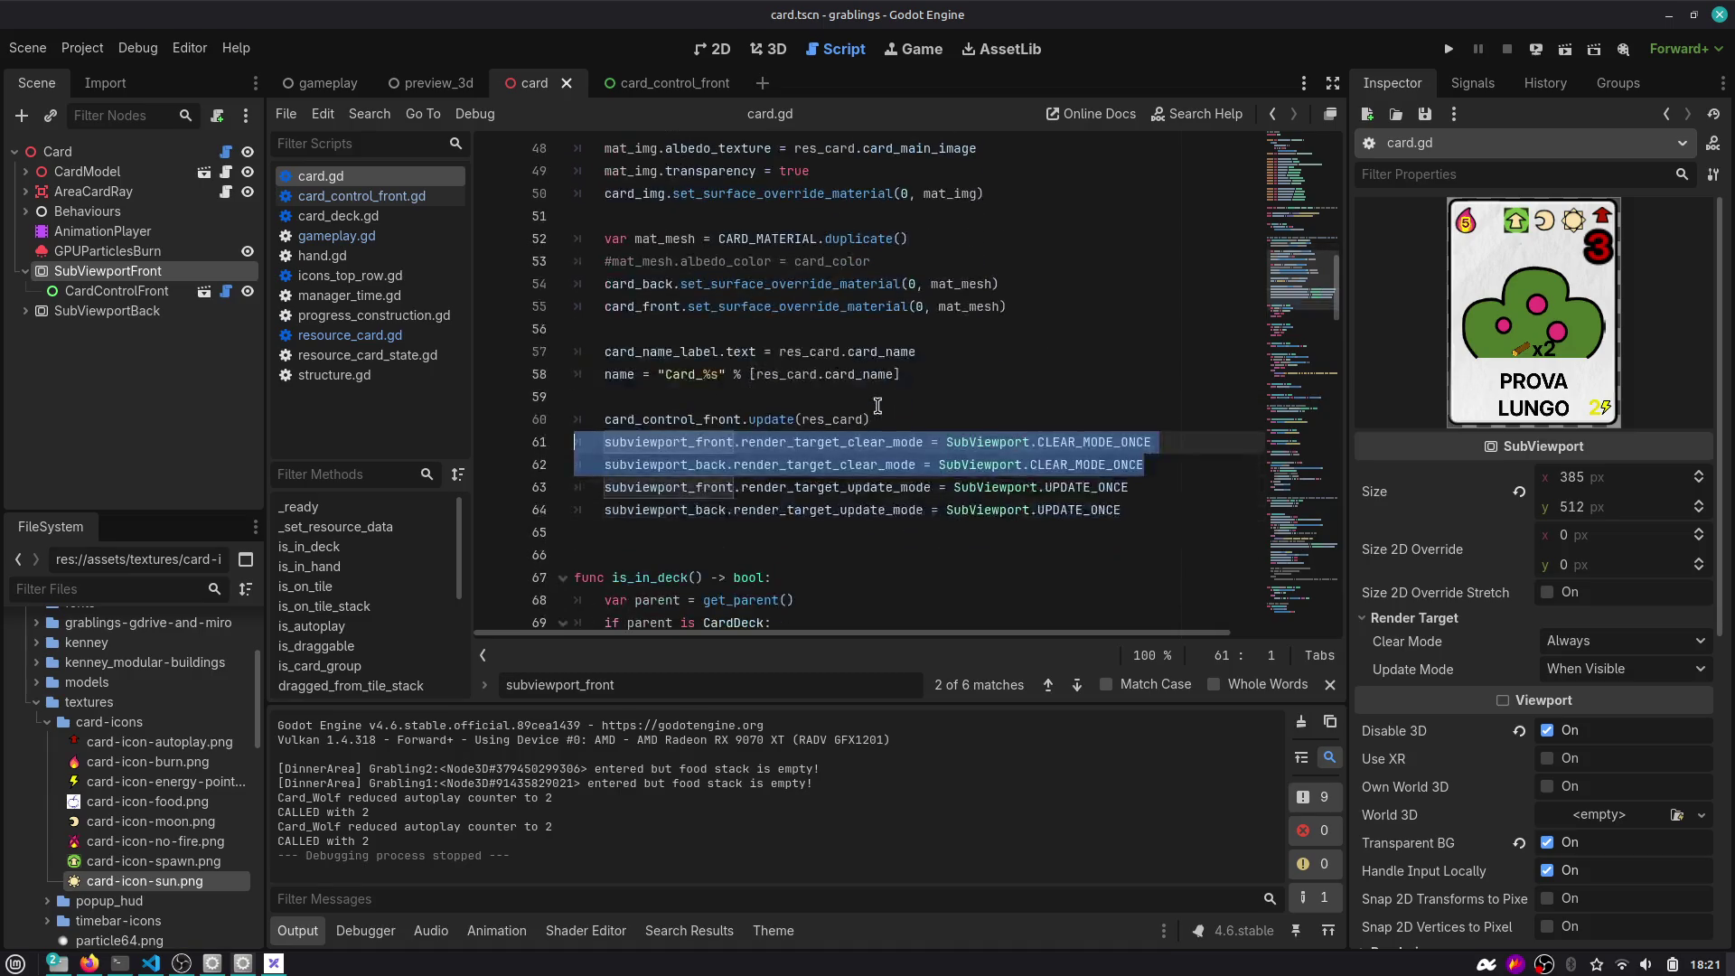
{"action": "scroll", "coordinate": [652, 370], "scroll_direction": "down", "scroll_amount": 2}
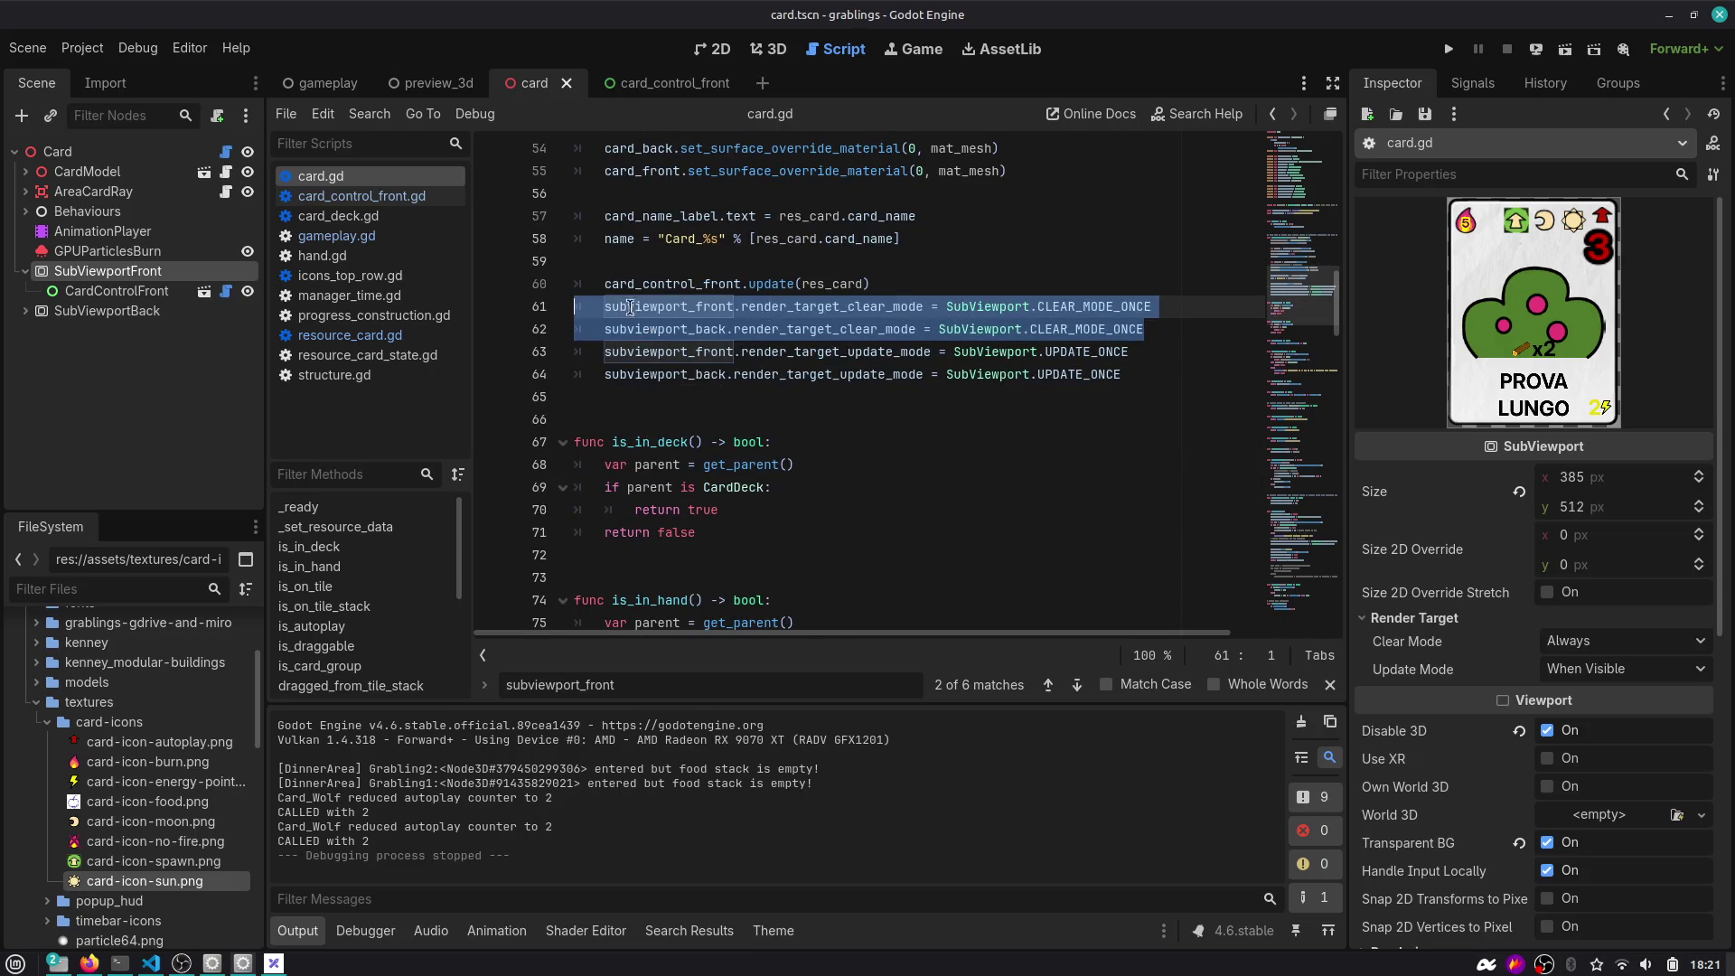
{"action": "right_click", "coordinate": [354, 178]}
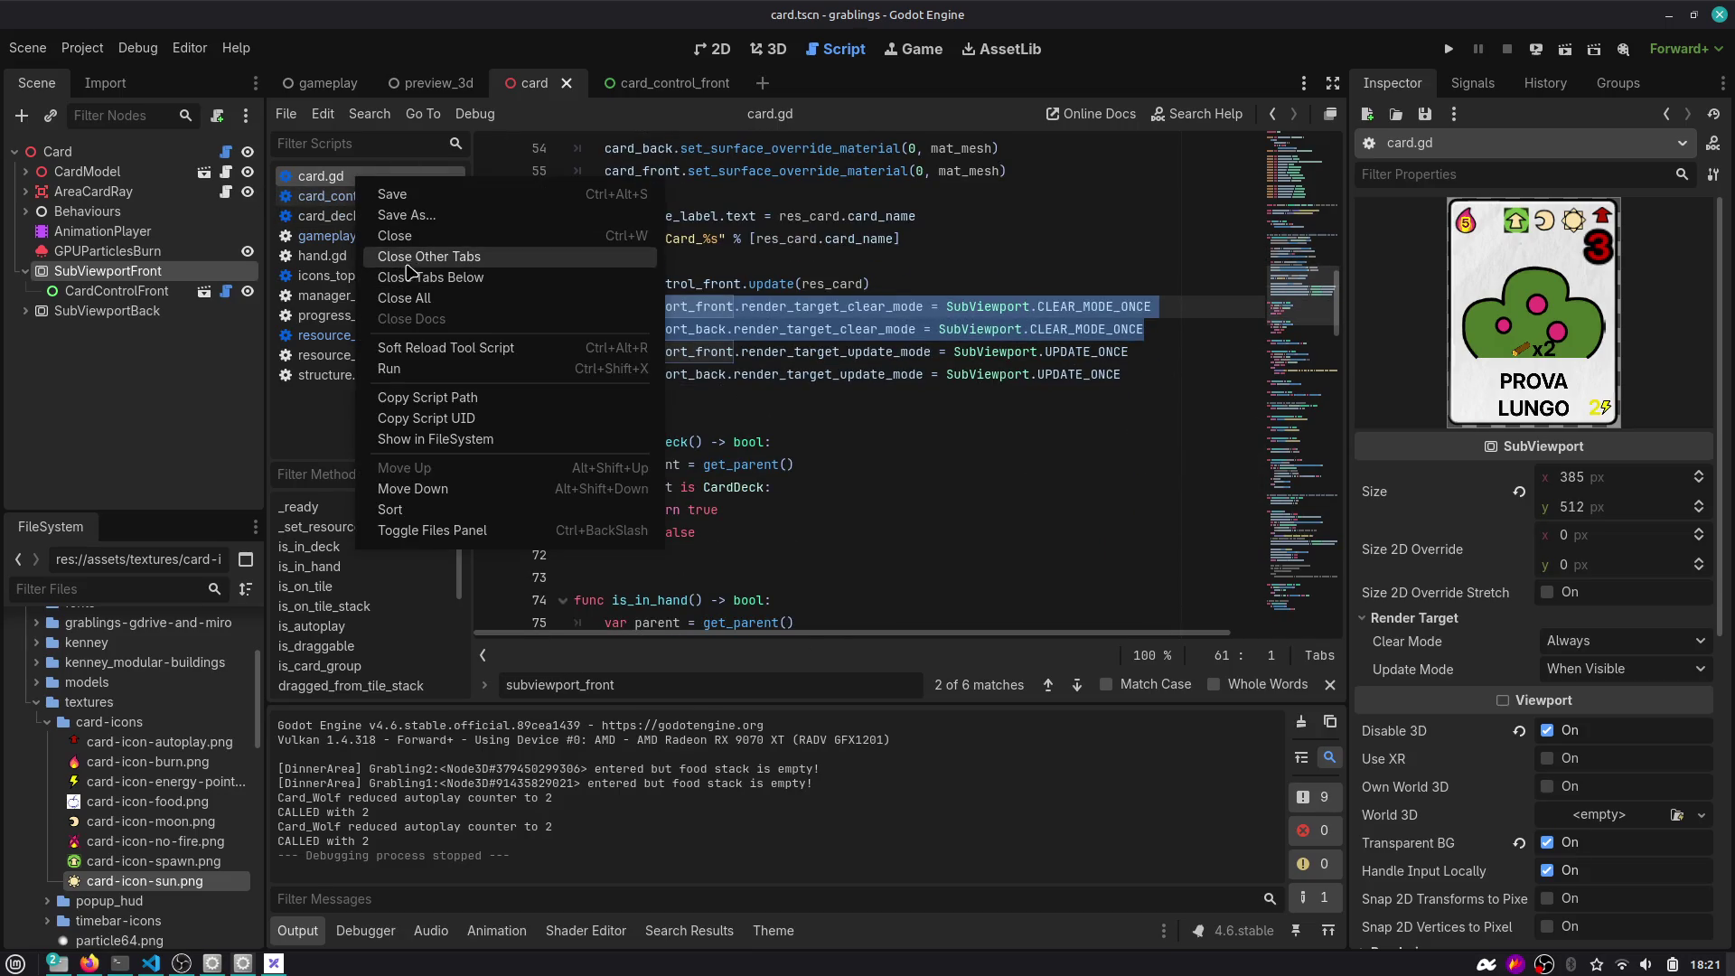
{"action": "left_click", "coordinate": [440, 257]}
{"action": "left_click", "coordinate": [660, 219]}
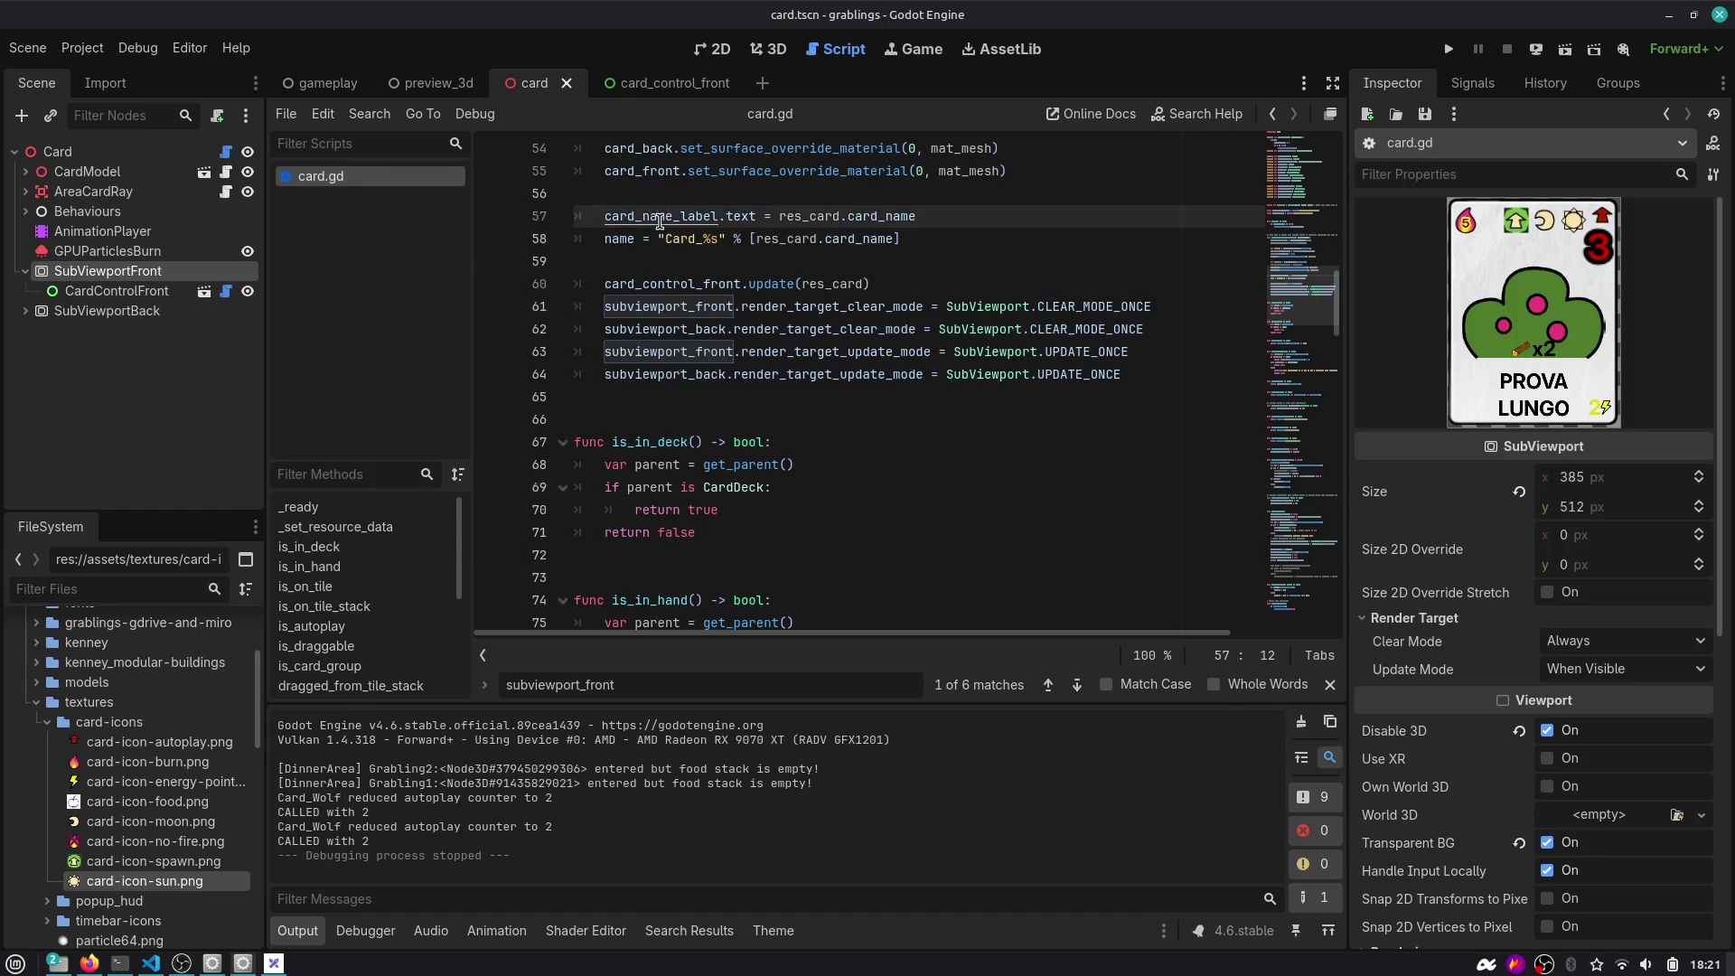
Open gameplay.gd and review the update_autoplay_turns_counter call in check_autoplay_cards.
{"action": "key", "text": "ctrl+alt+o"}
{"action": "type", "text": "gameplay"}
{"action": "key", "text": "Return"}
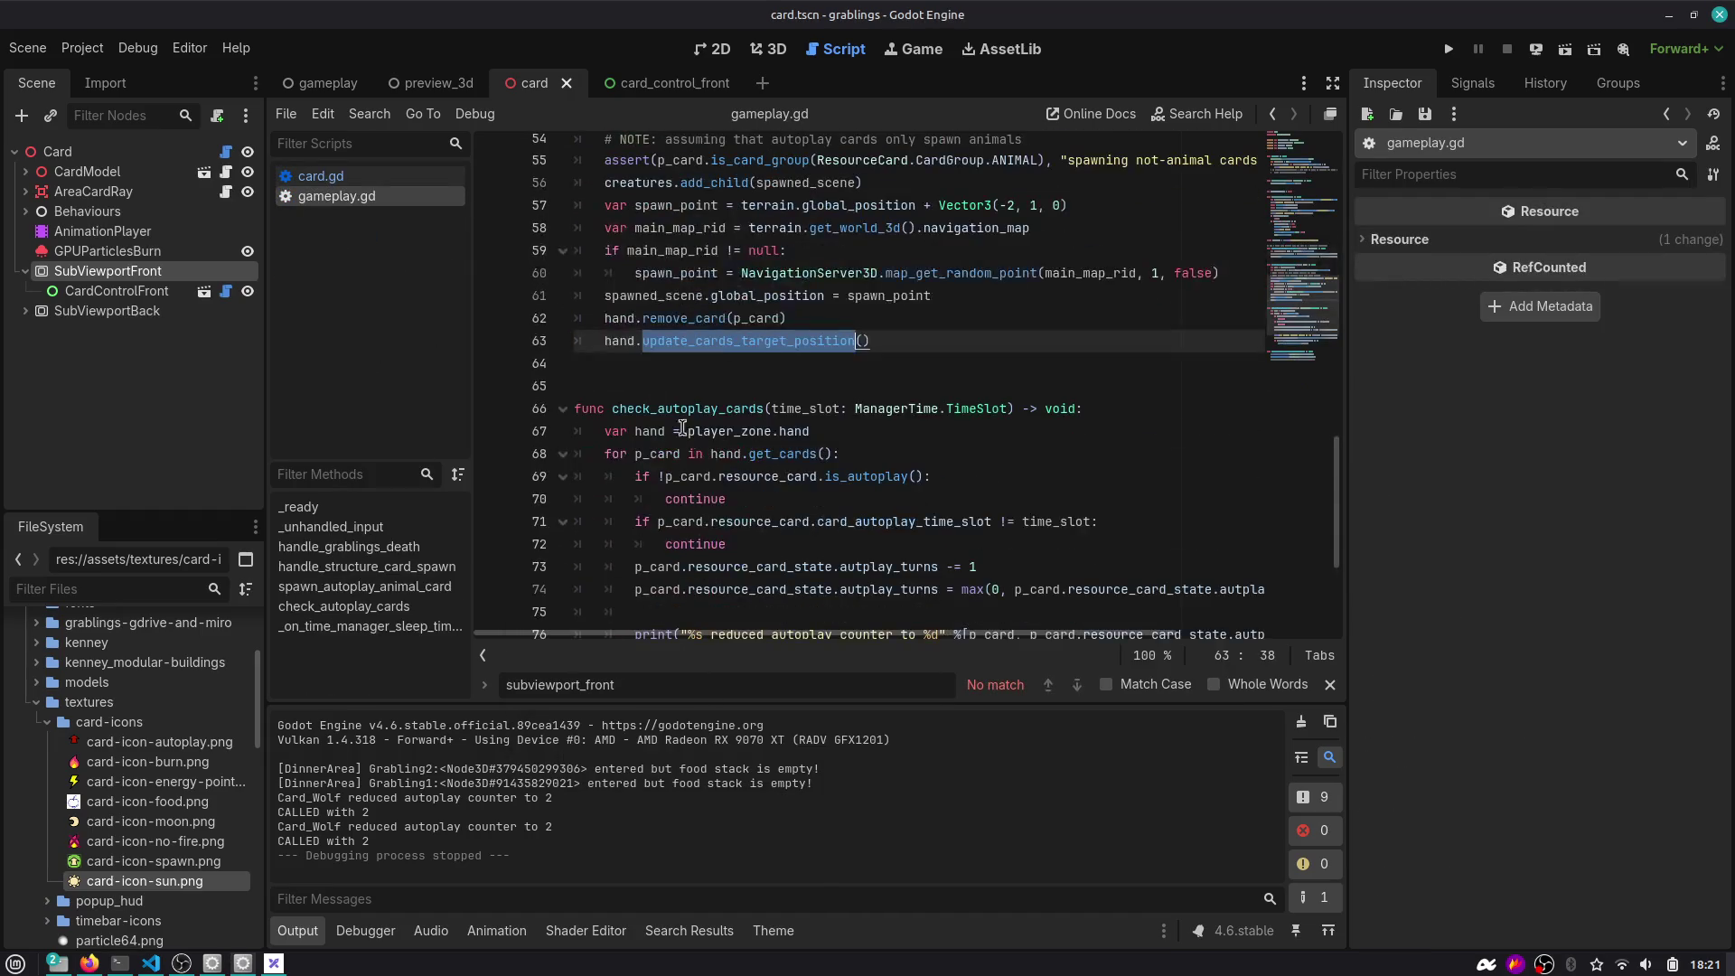
{"action": "scroll", "coordinate": [644, 347], "scroll_direction": "up", "scroll_amount": 2}
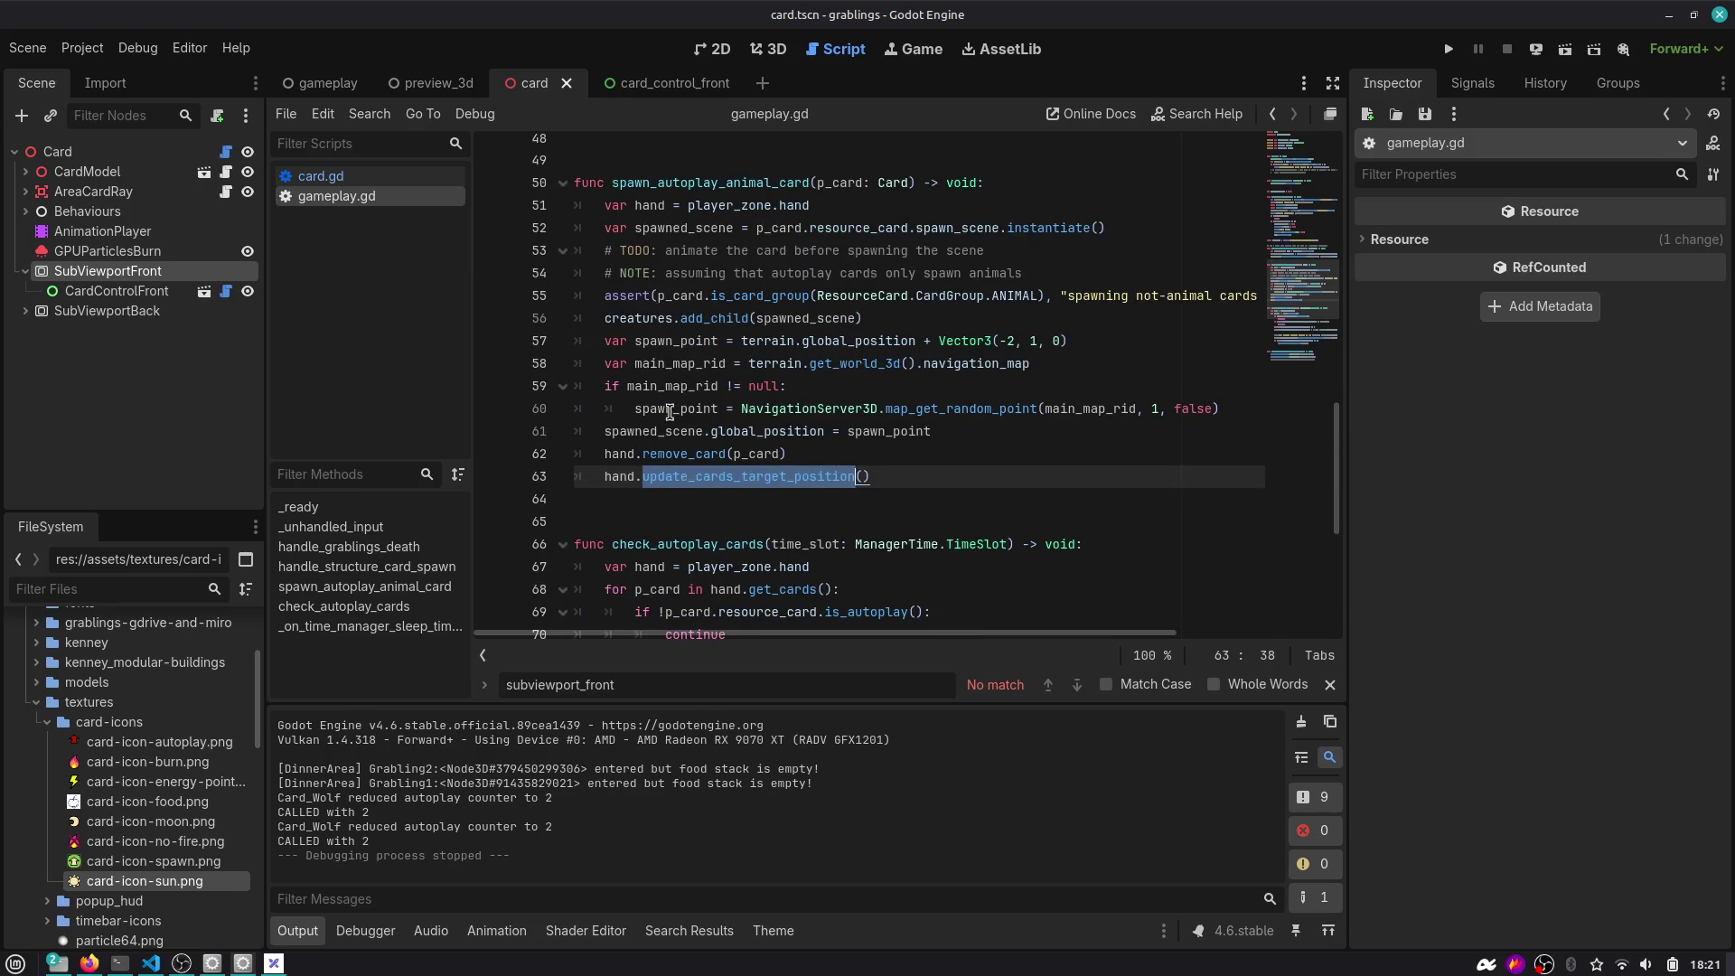
{"action": "scroll", "coordinate": [999, 427], "scroll_direction": "down", "scroll_amount": 6}
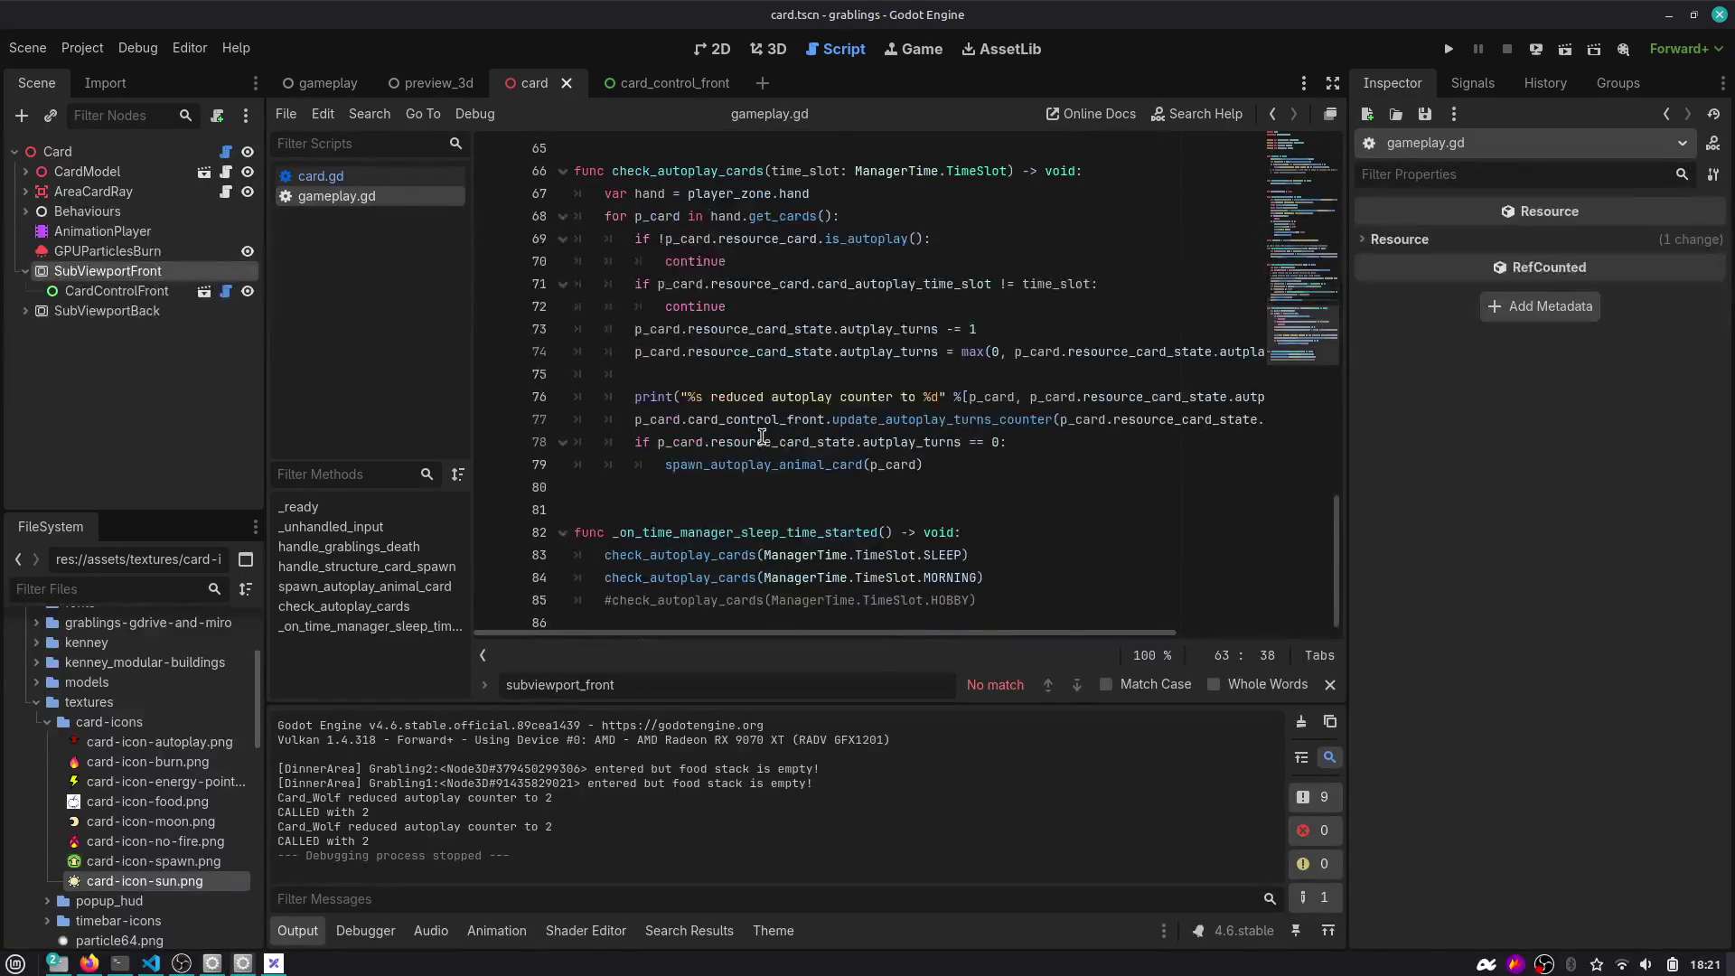
{"action": "double_click", "coordinate": [940, 419]}
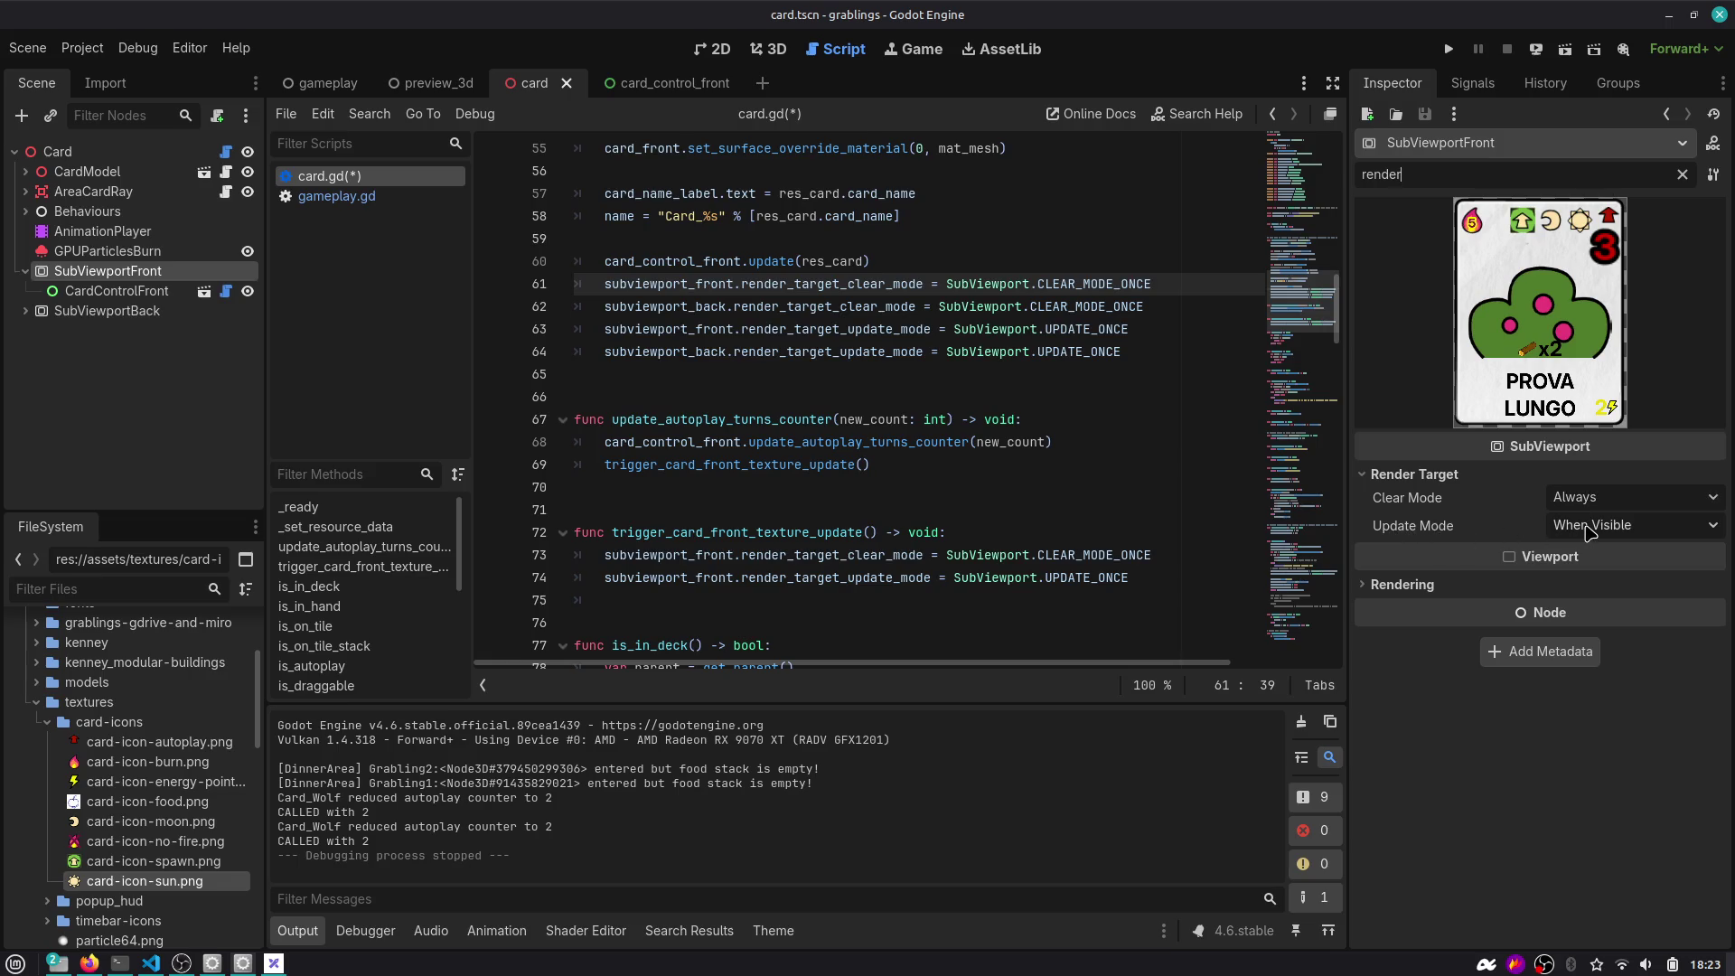
Check the front SubViewport's Update Mode options and the render-target lines 61–64 without changing them.
{"action": "left_click", "coordinate": [1587, 527]}
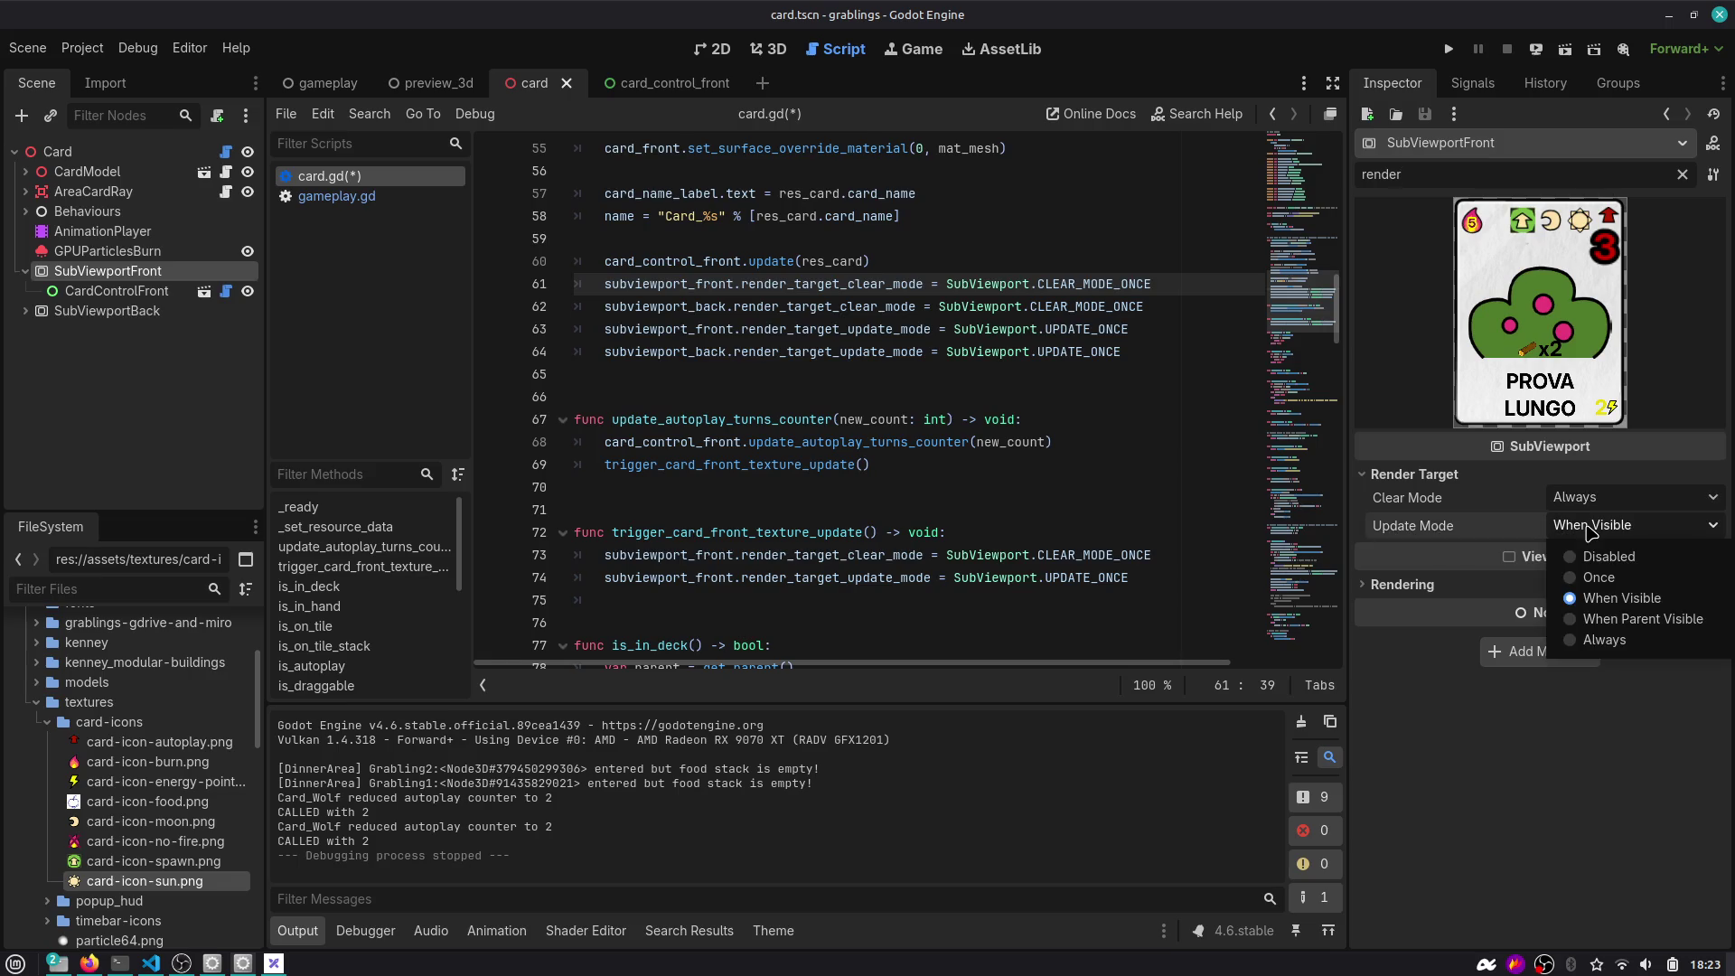
{"action": "left_click", "coordinate": [1423, 723]}
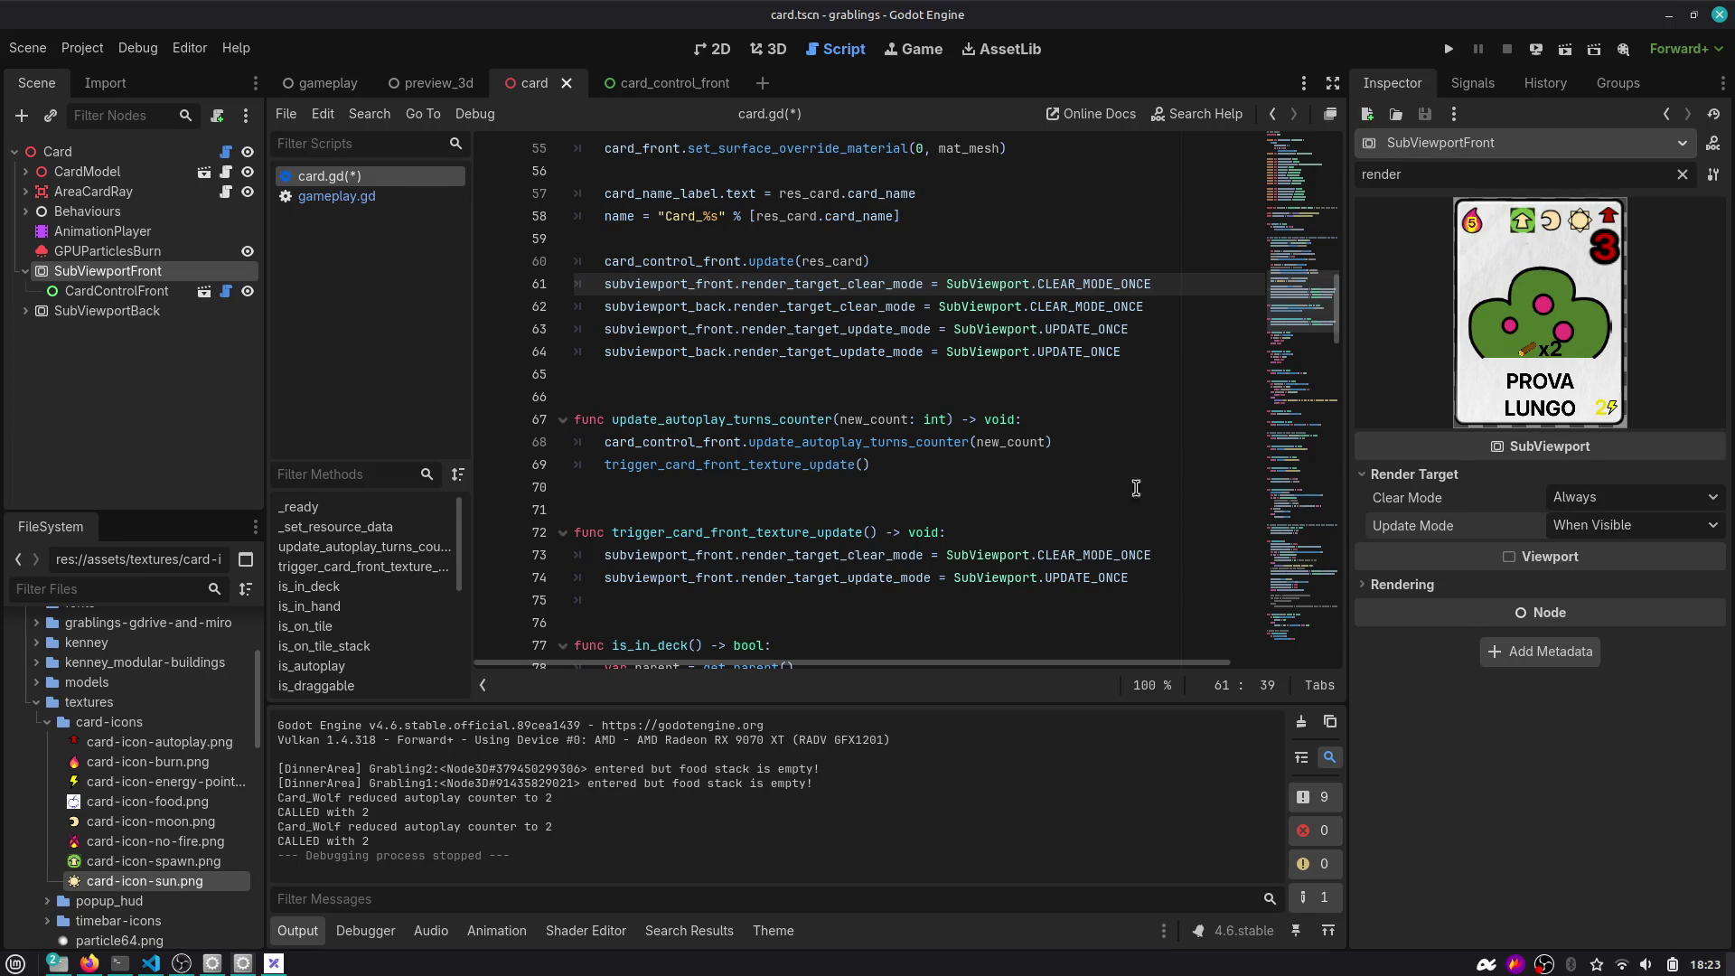
{"action": "left_click_drag", "start_coordinate": [1134, 352], "coordinate": [487, 284]}
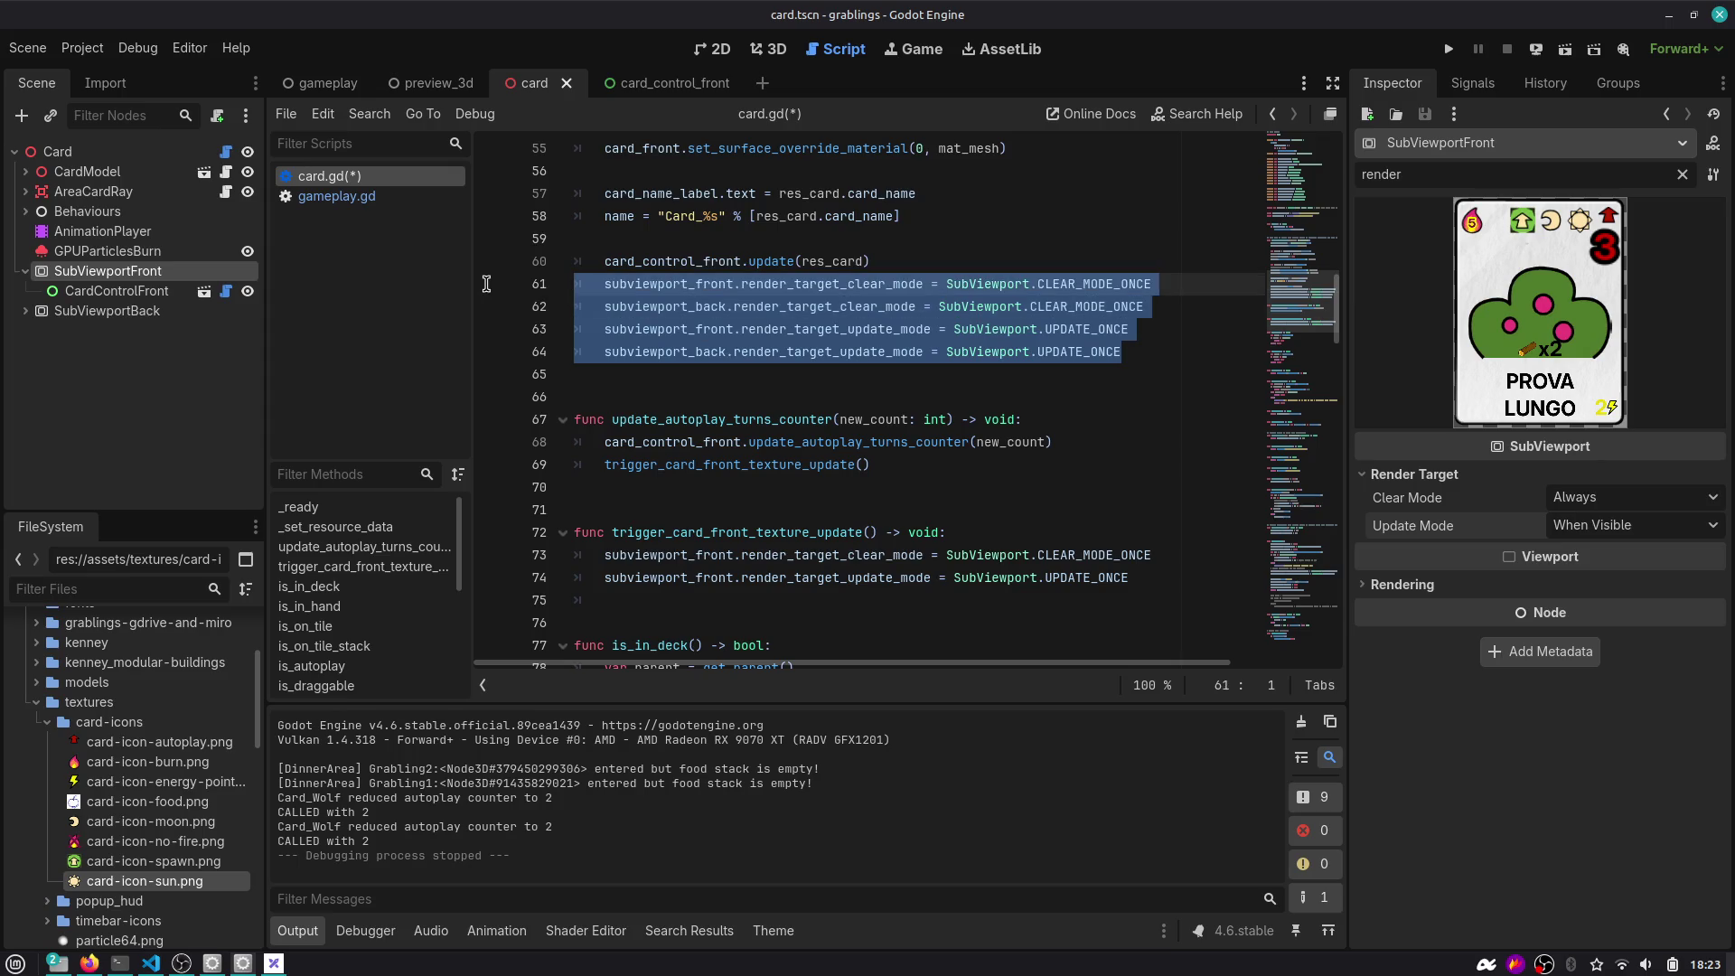
Add a blank line under the trigger_card_front_texture_update header on line 72.
{"action": "left_click", "coordinate": [1152, 571]}
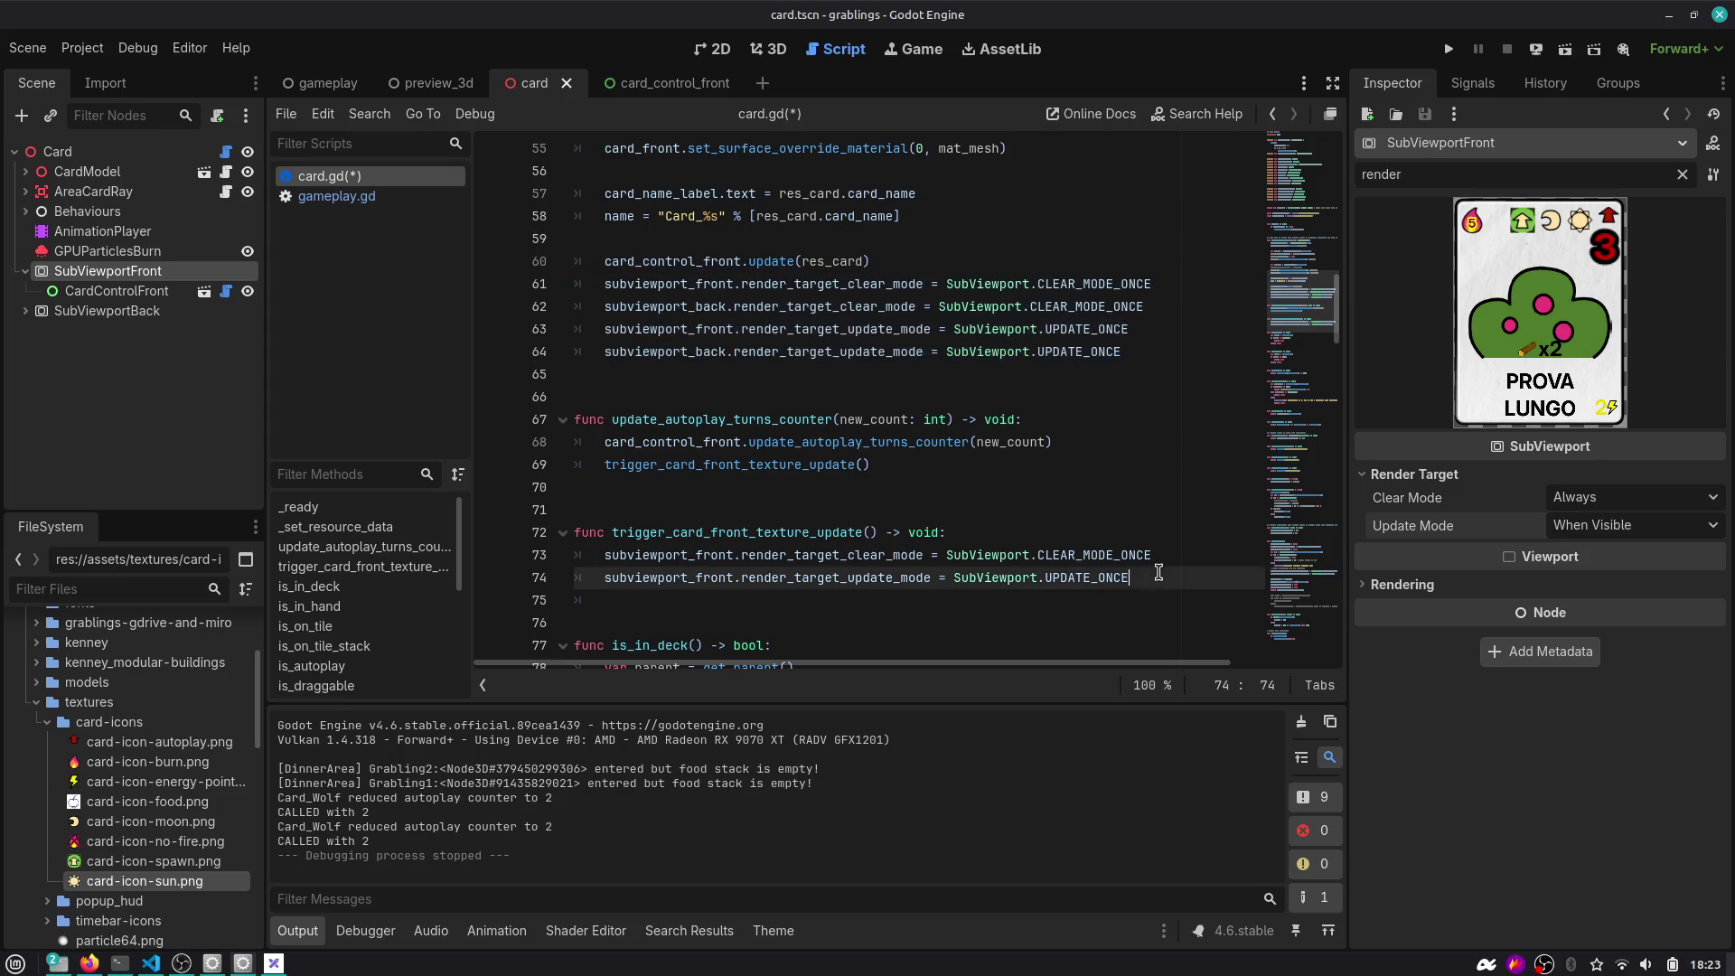
{"action": "left_click", "coordinate": [1062, 529]}
{"action": "key", "text": "Return"}
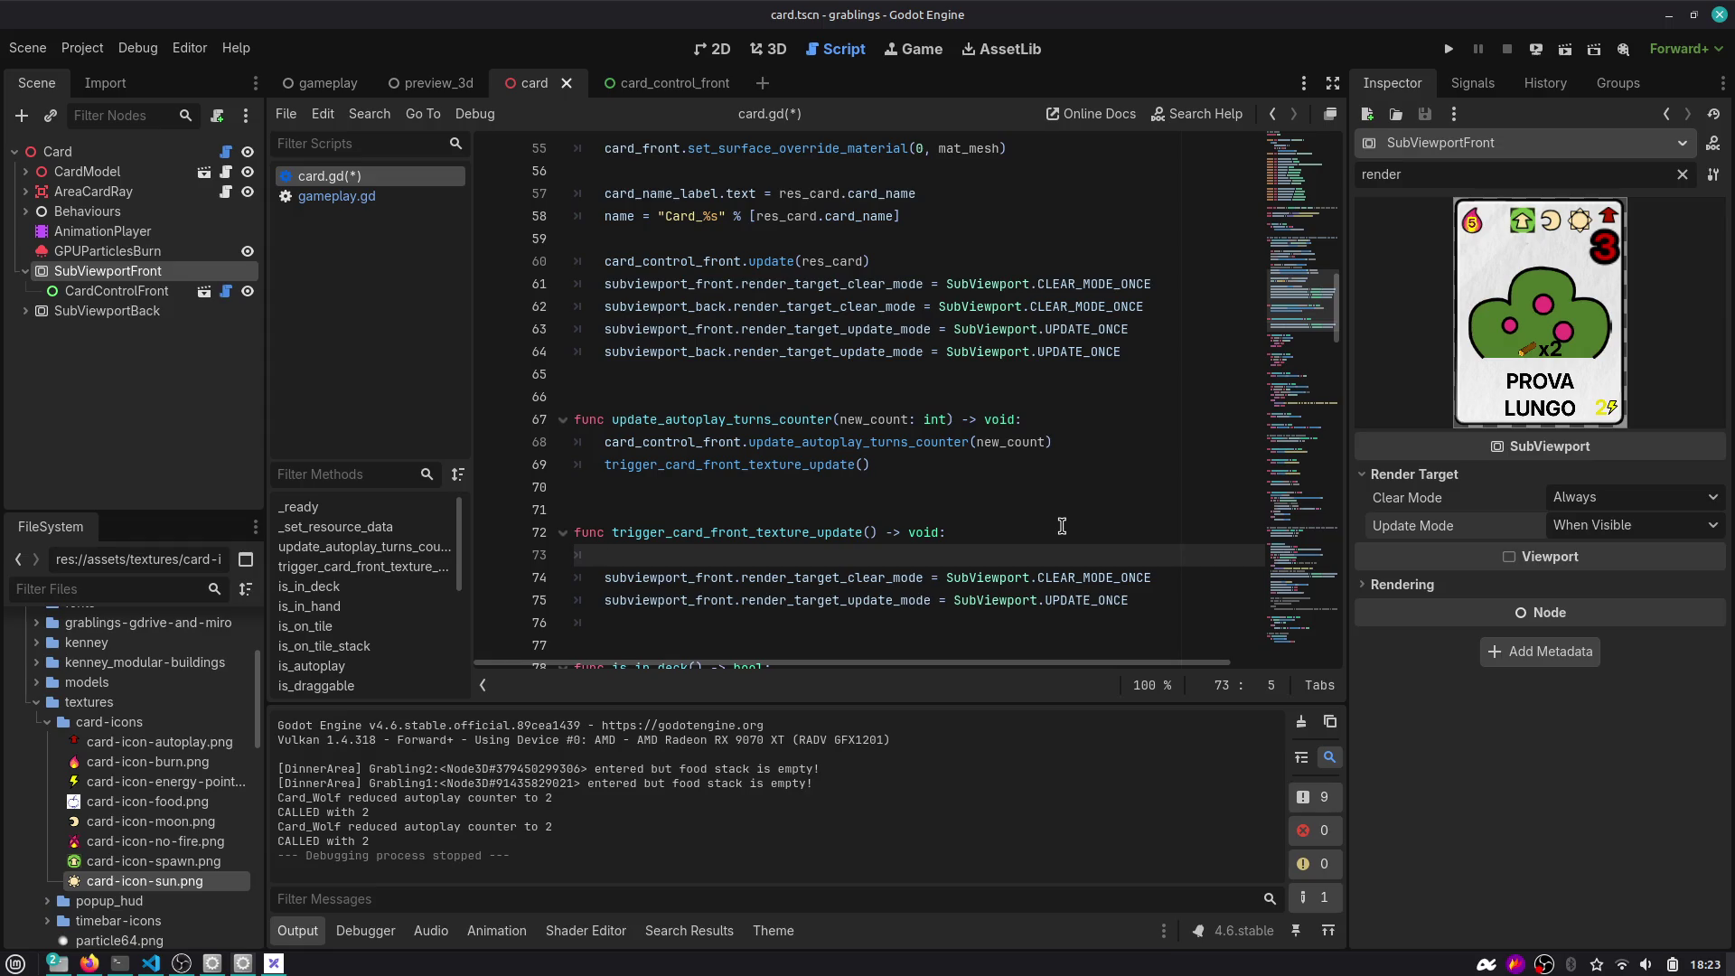
{"action": "scroll", "coordinate": [867, 434], "scroll_direction": "down", "scroll_amount": 10}
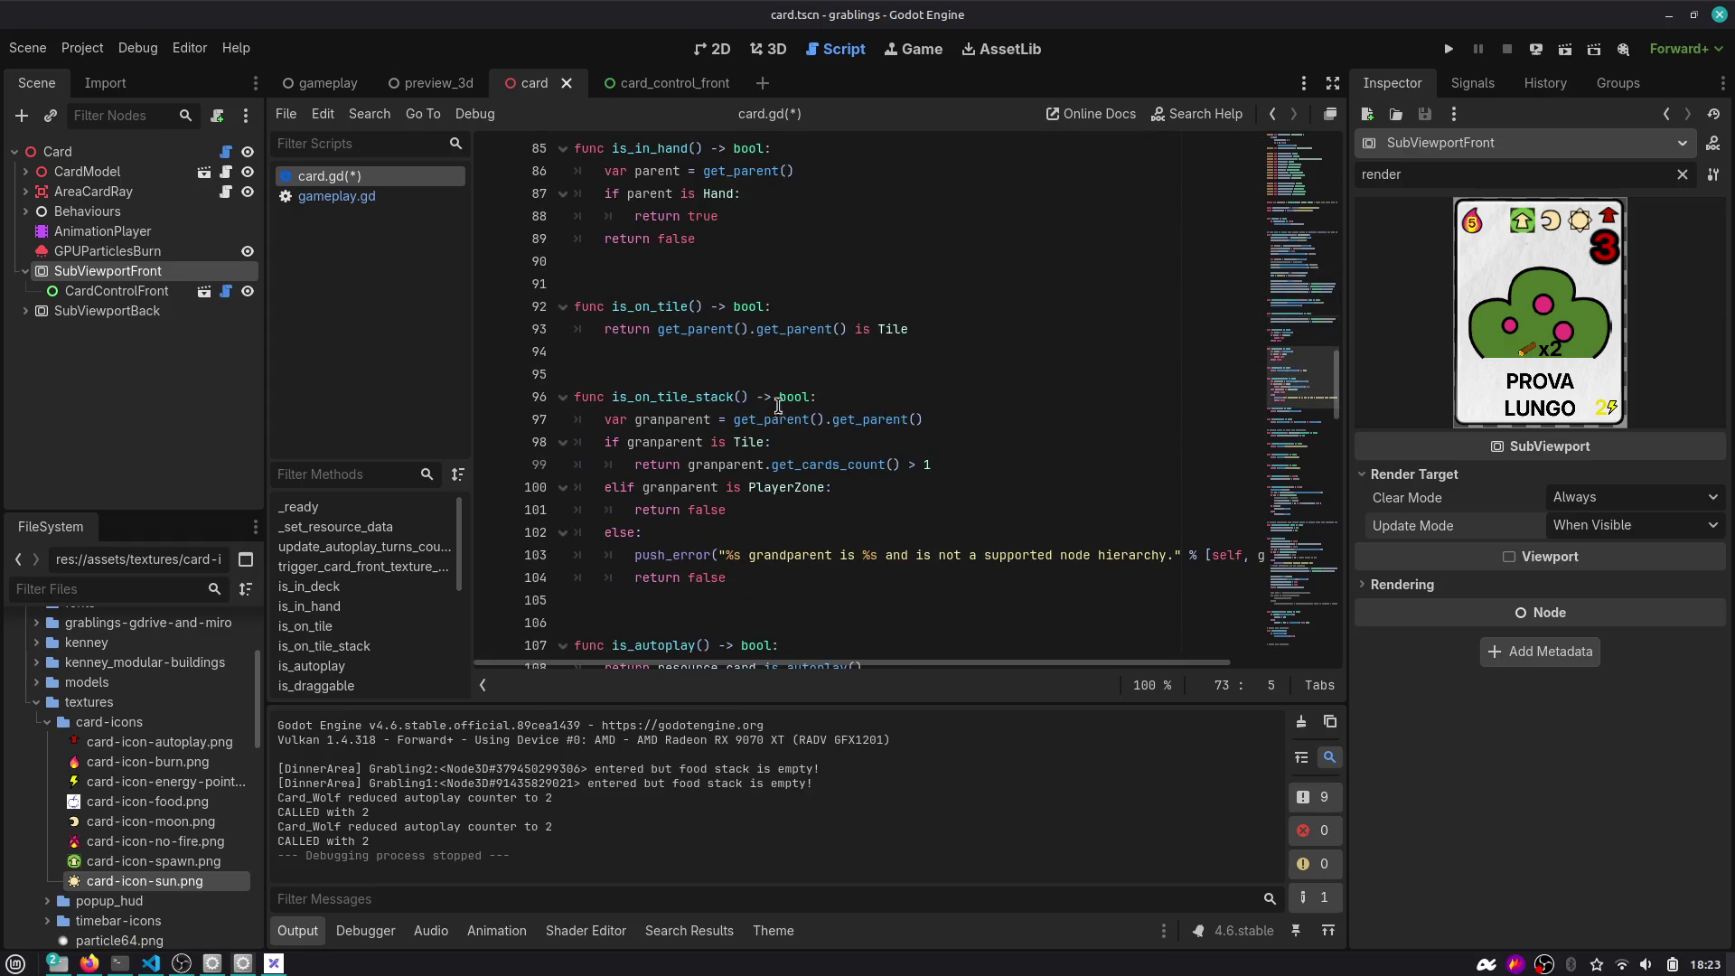
{"action": "scroll", "coordinate": [778, 405], "scroll_direction": "down", "scroll_amount": 11}
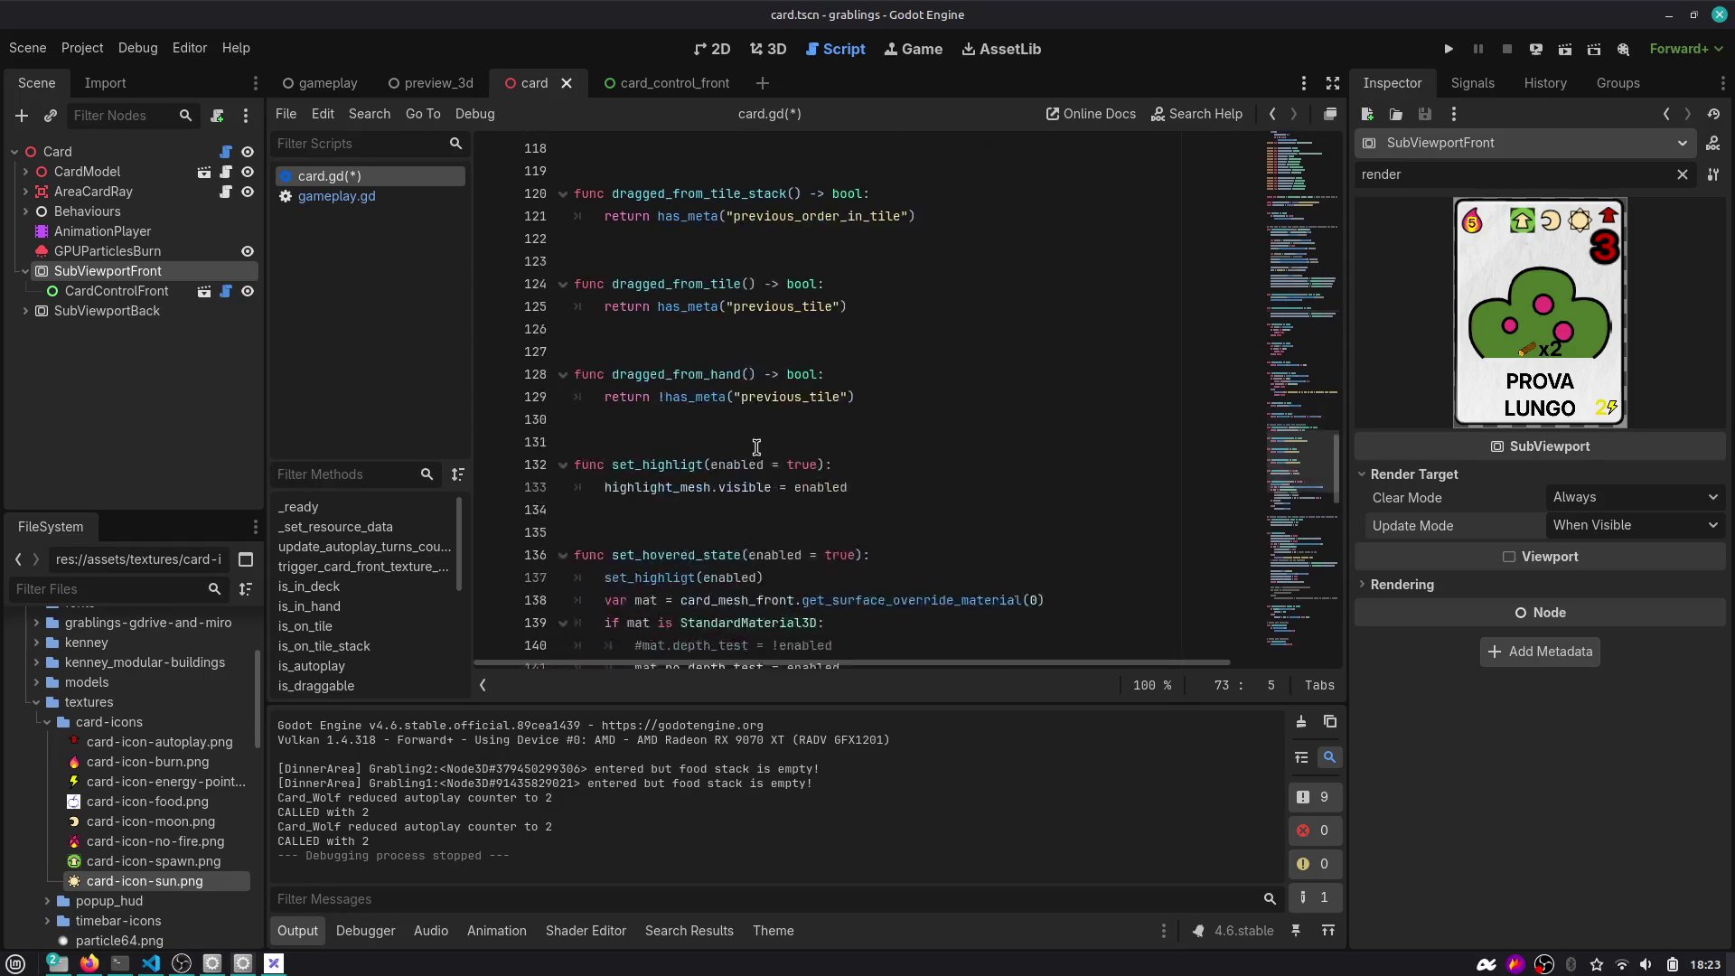
{"action": "scroll", "coordinate": [757, 447], "scroll_direction": "down", "scroll_amount": 6}
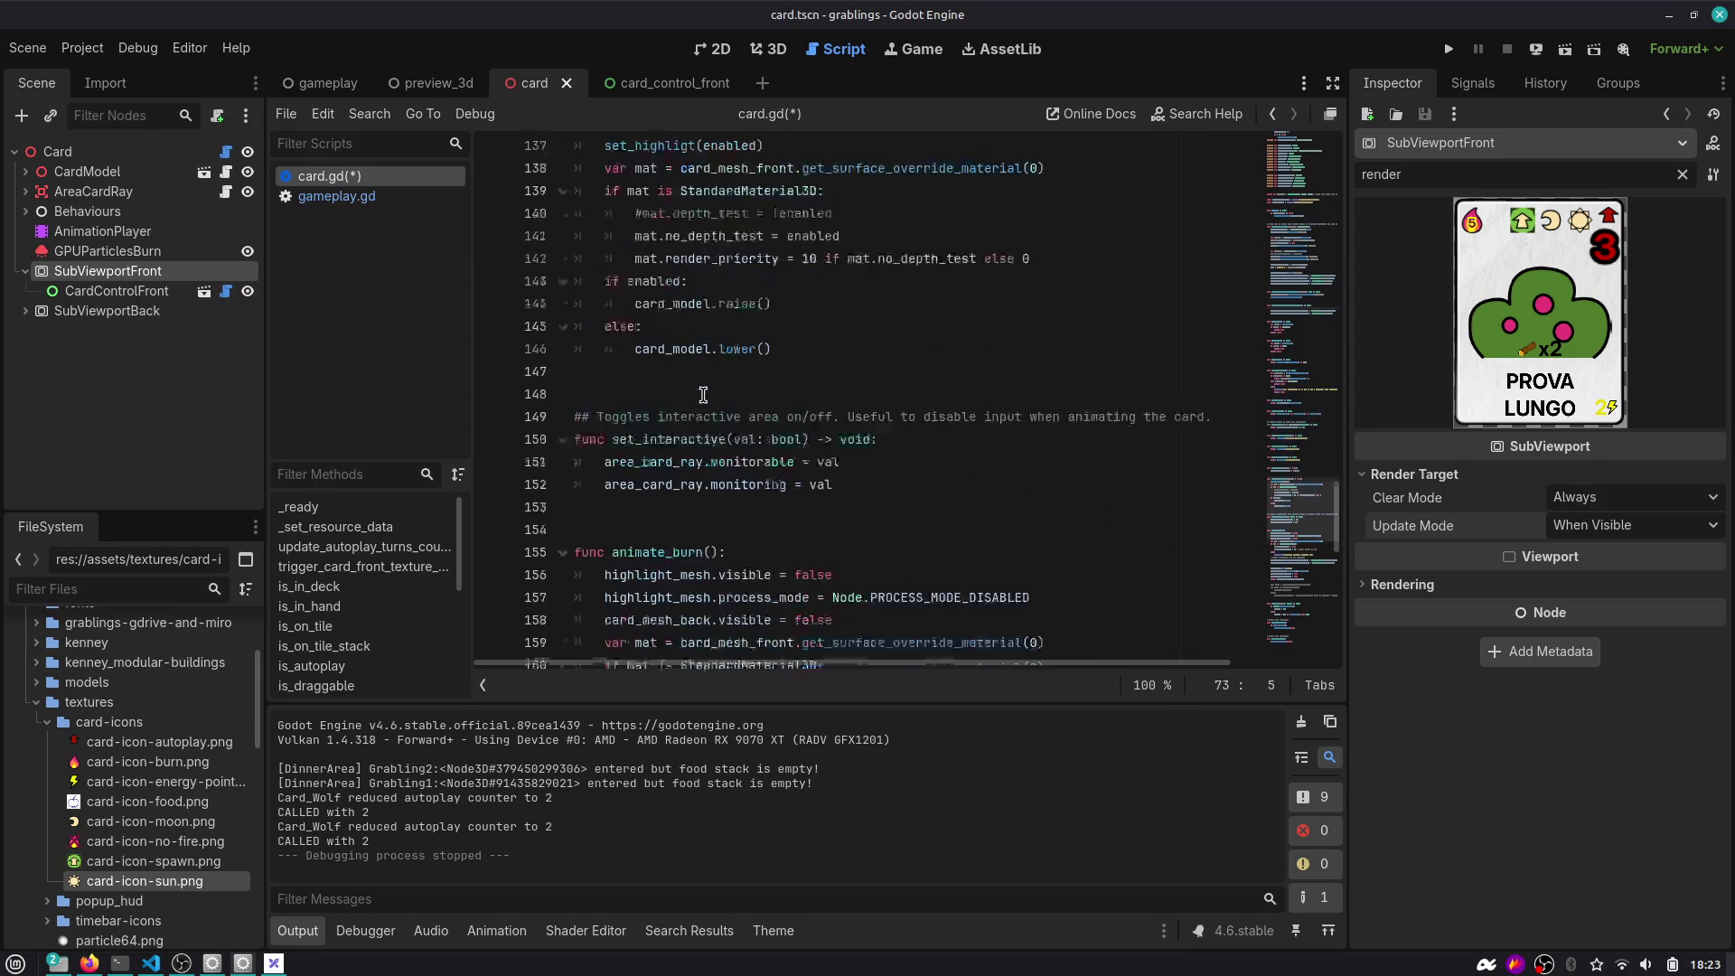
{"action": "scroll", "coordinate": [703, 395], "scroll_direction": "down", "scroll_amount": 12}
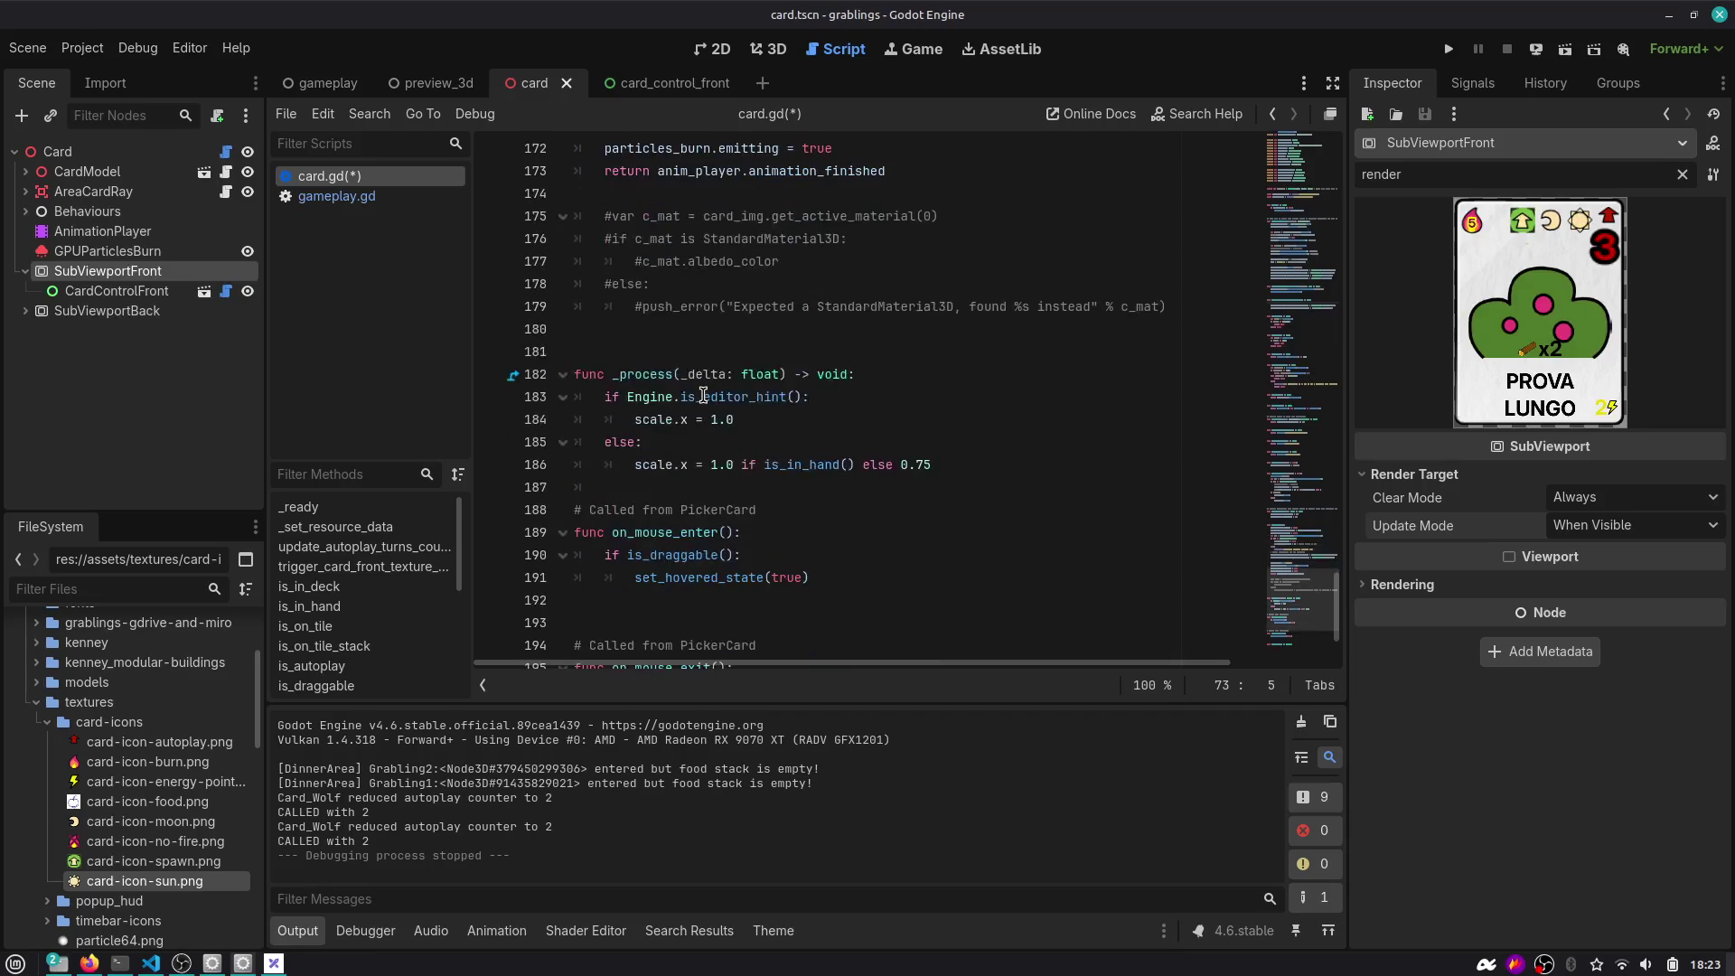
{"action": "scroll", "coordinate": [703, 395], "scroll_direction": "down", "scroll_amount": 2}
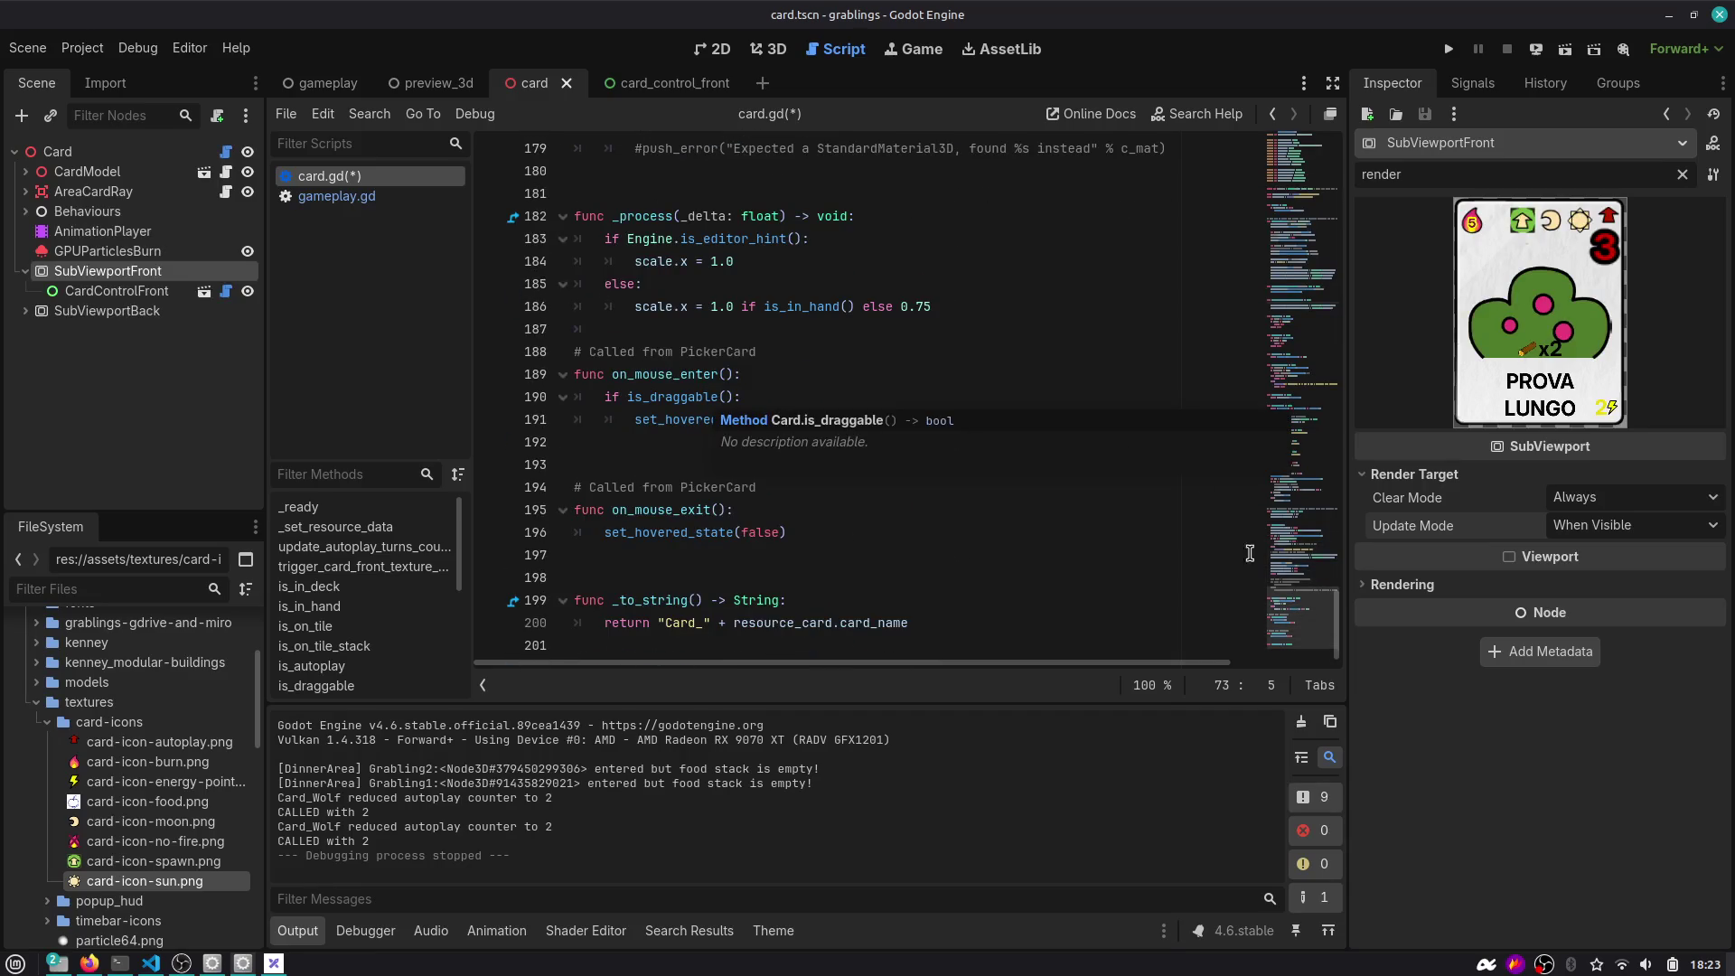
{"action": "left_click_drag", "start_coordinate": [1301, 623], "coordinate": [1270, 176]}
{"action": "scroll", "coordinate": [869, 351], "scroll_direction": "down", "scroll_amount": 12}
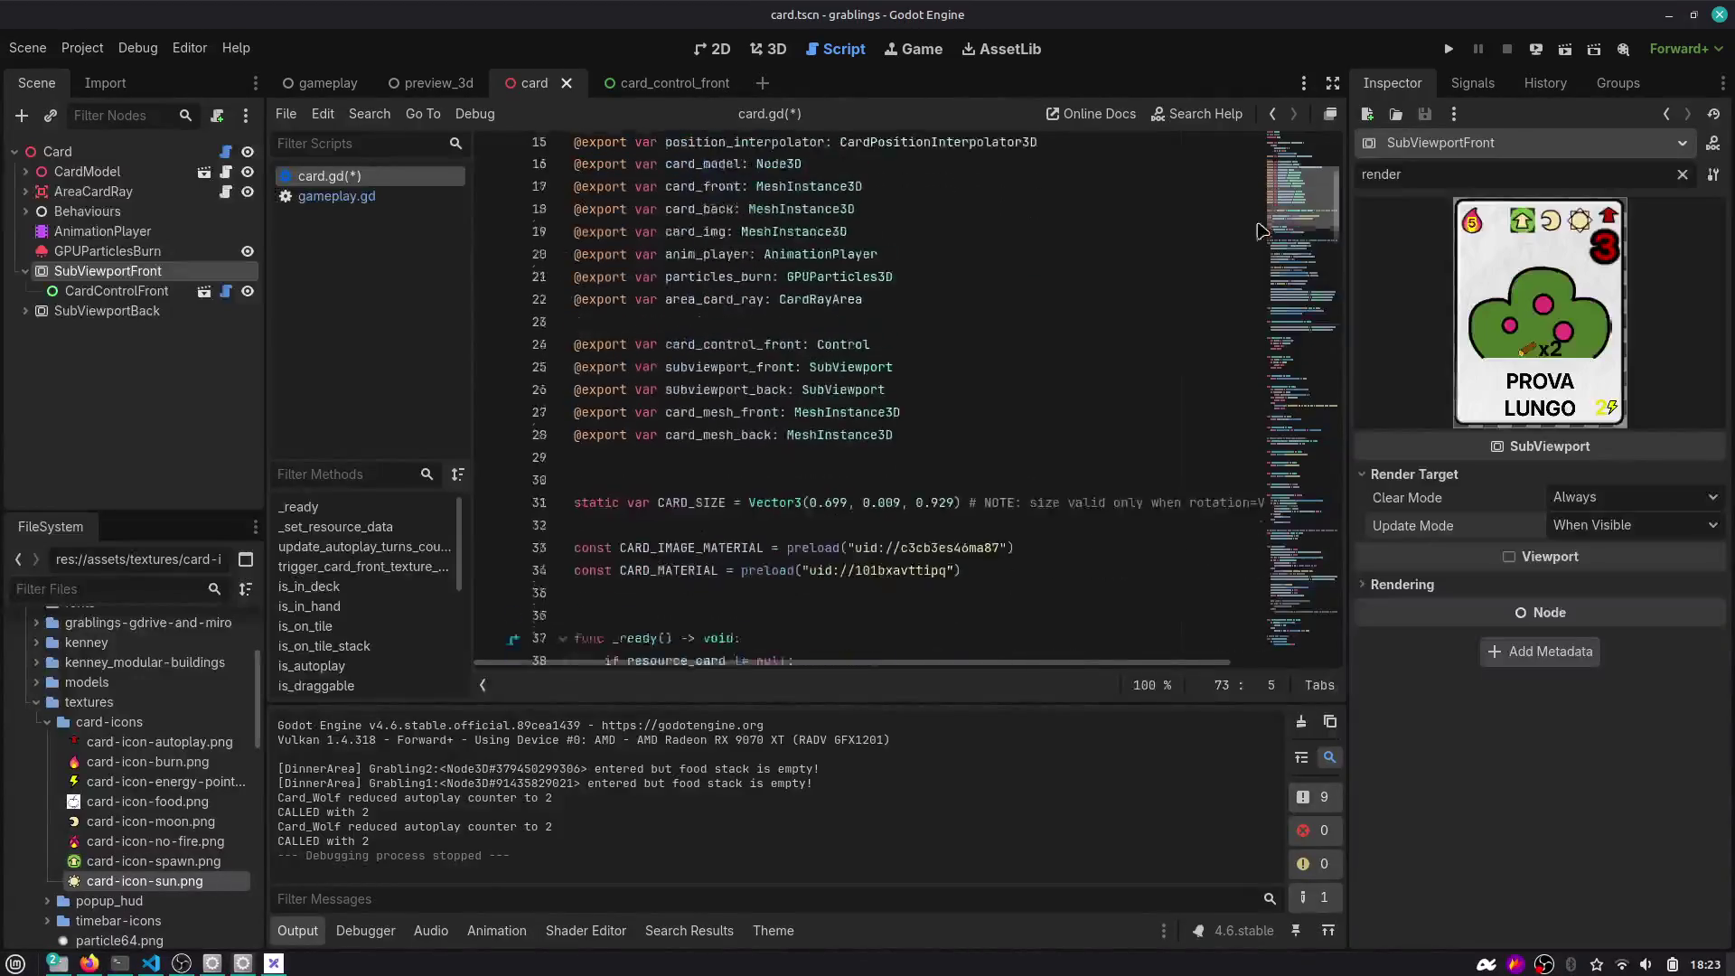
{"action": "scroll", "coordinate": [869, 351], "scroll_direction": "down", "scroll_amount": 2}
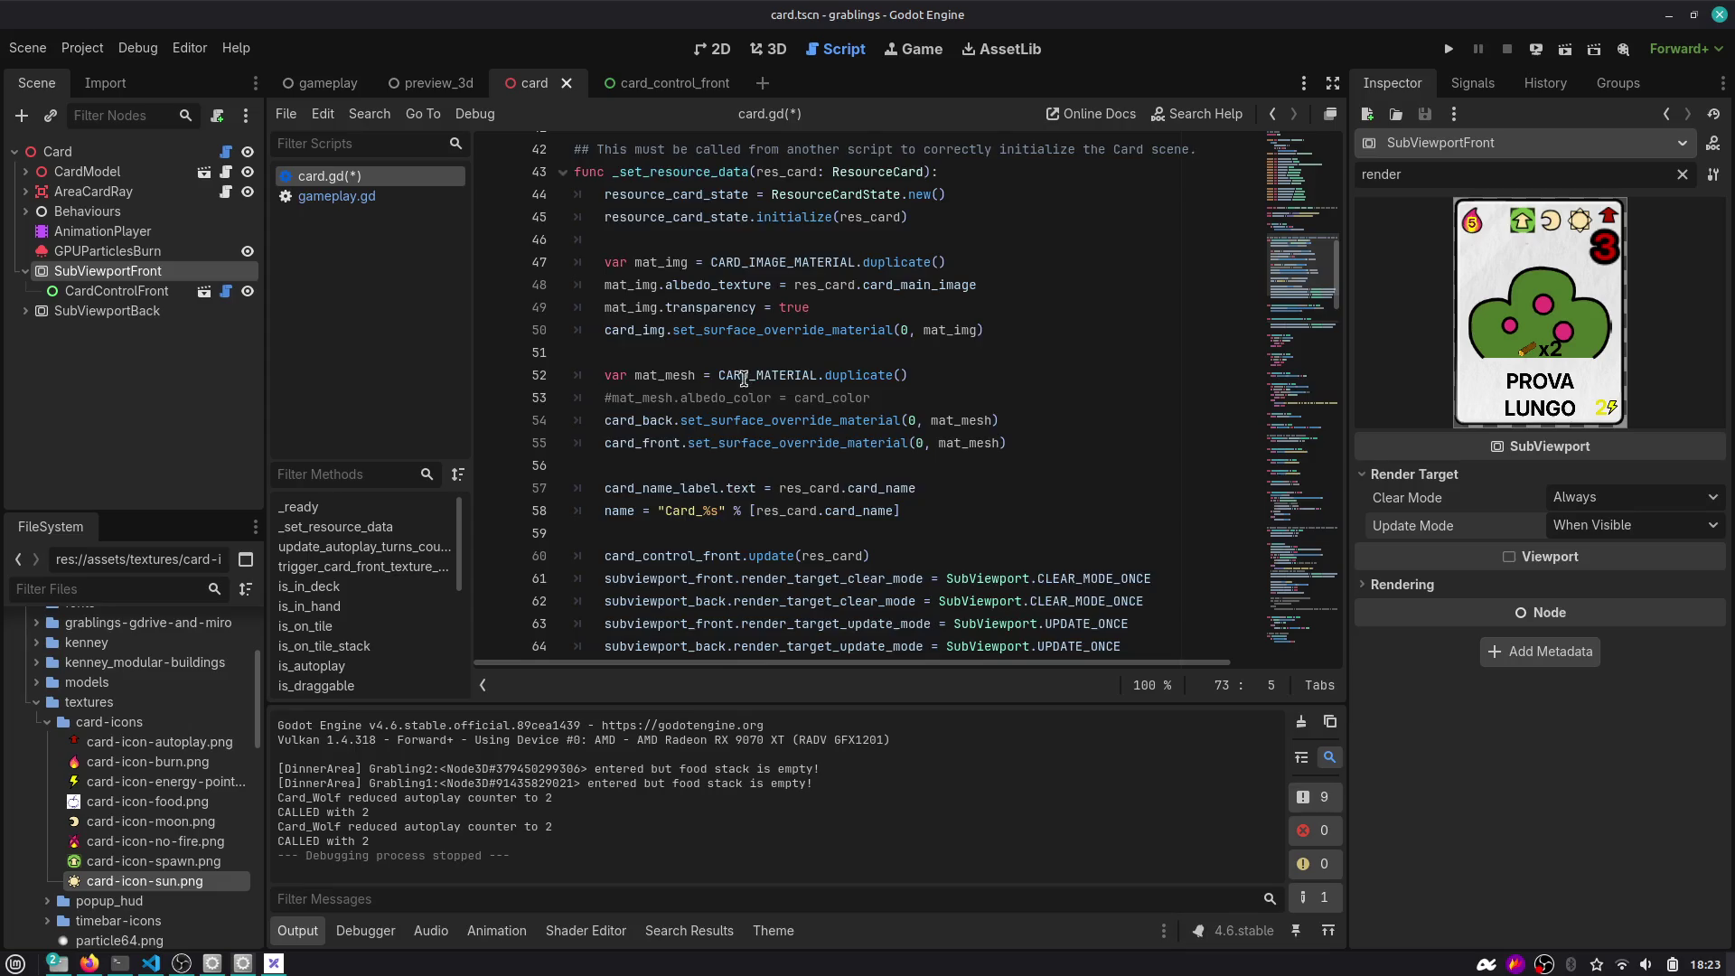
{"action": "scroll", "coordinate": [744, 379], "scroll_direction": "down", "scroll_amount": 4}
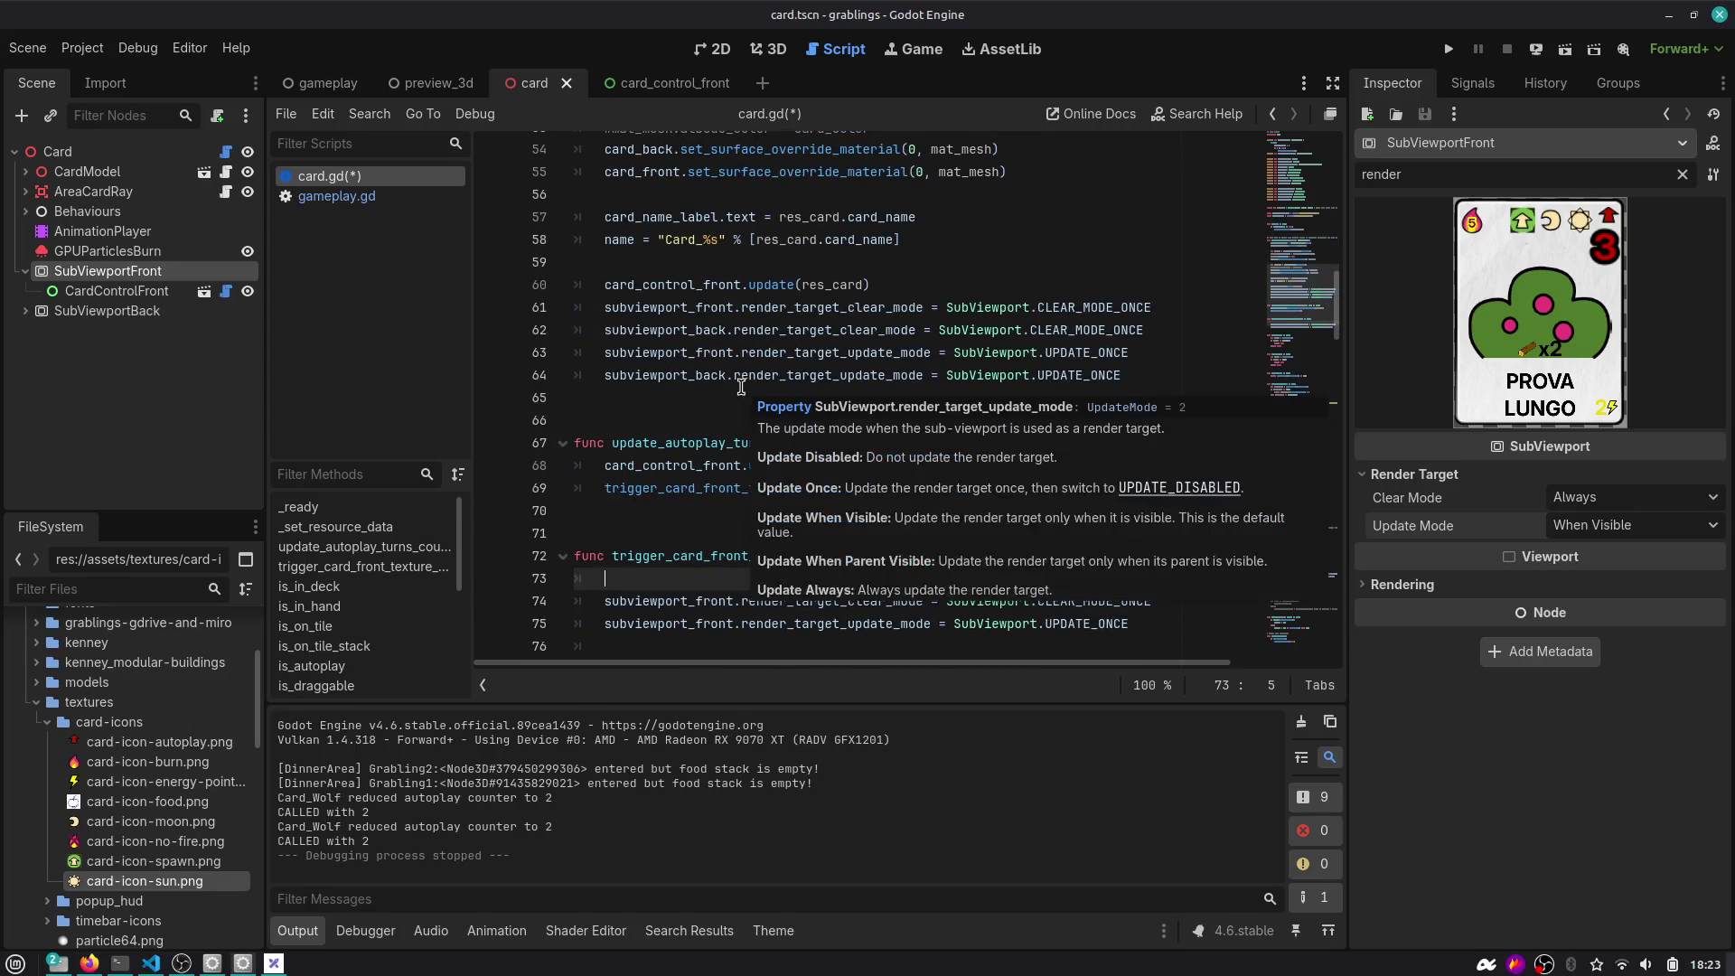
{"action": "scroll", "coordinate": [741, 387], "scroll_direction": "down", "scroll_amount": 4}
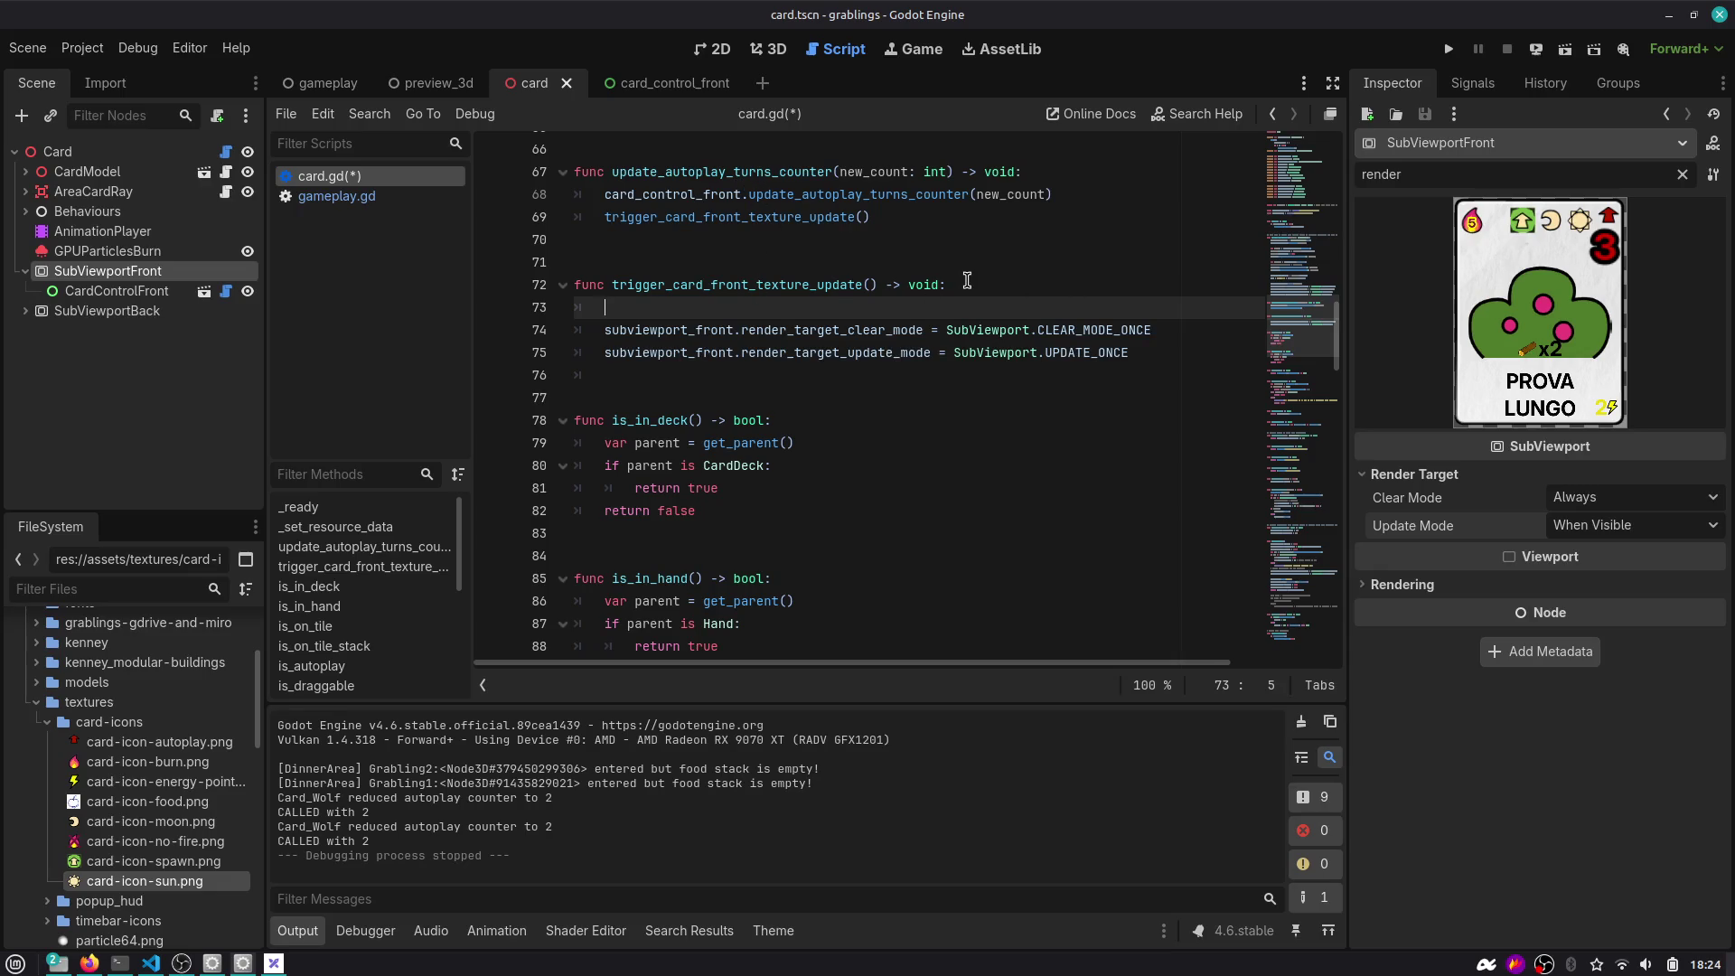
{"action": "scroll", "coordinate": [967, 281], "scroll_direction": "up", "scroll_amount": 2}
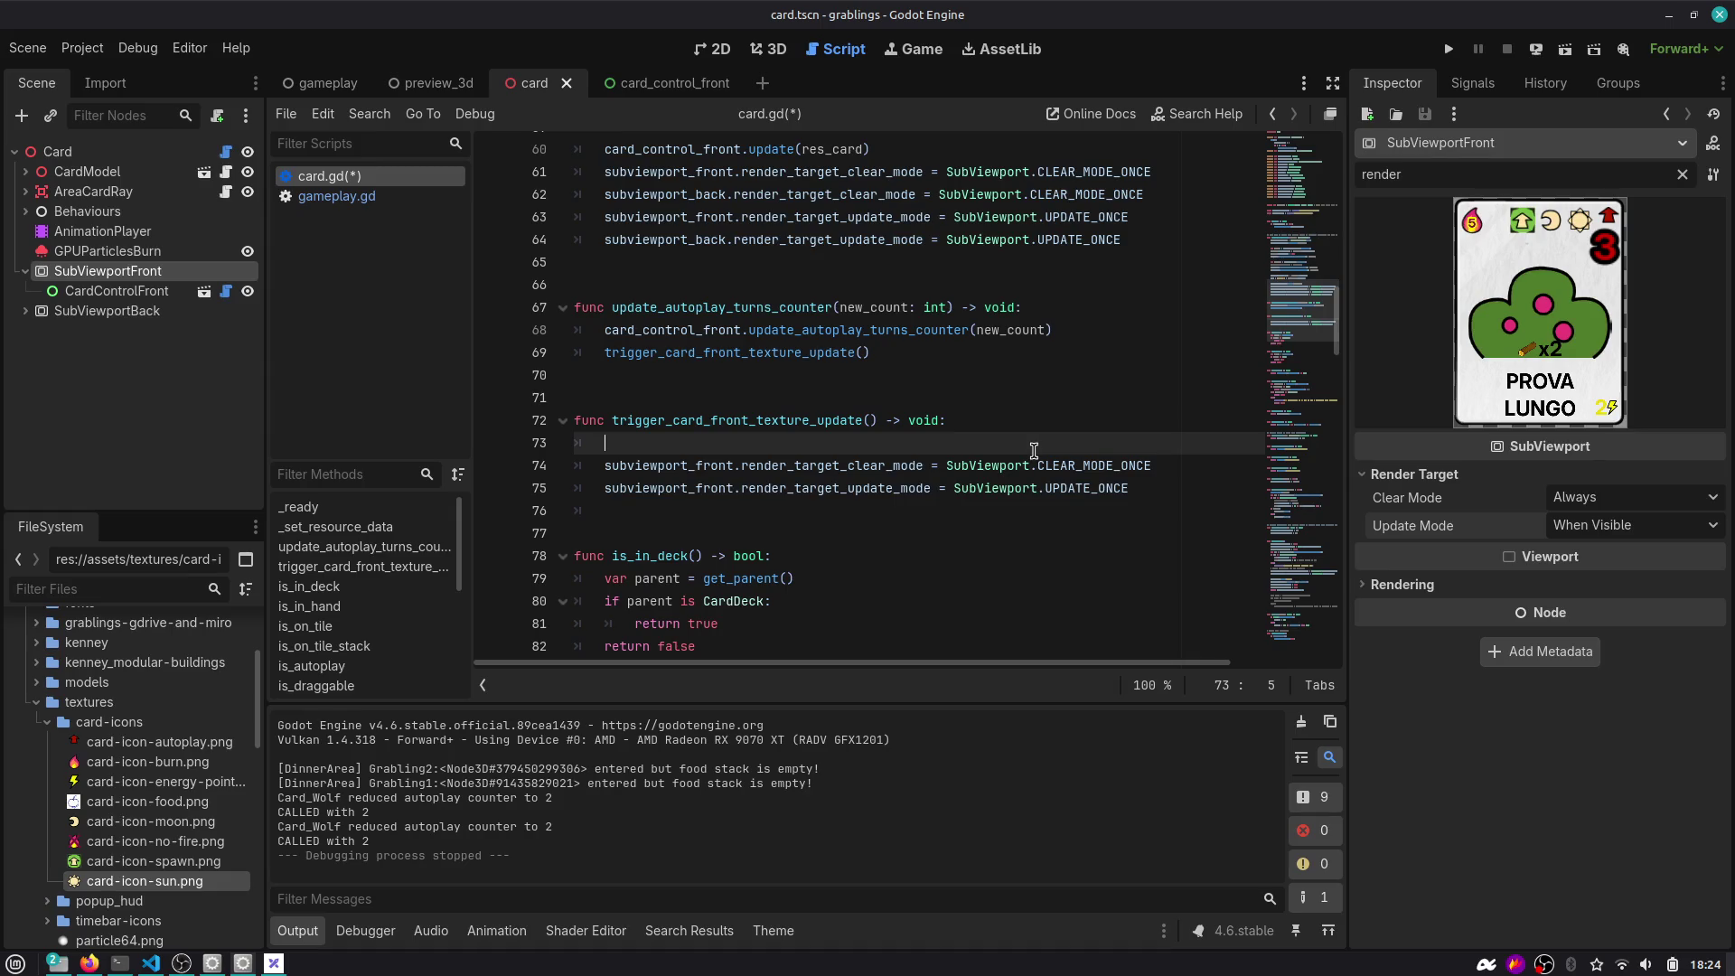
Duplicate the two SubViewport render-mode lines at the top of the function.
{"action": "key", "text": "Down"}
{"action": "key", "text": "shift+Down"}
{"action": "key", "text": "shift+Down"}
{"action": "key", "text": "ctrl+c"}
{"action": "key", "text": "Left"}
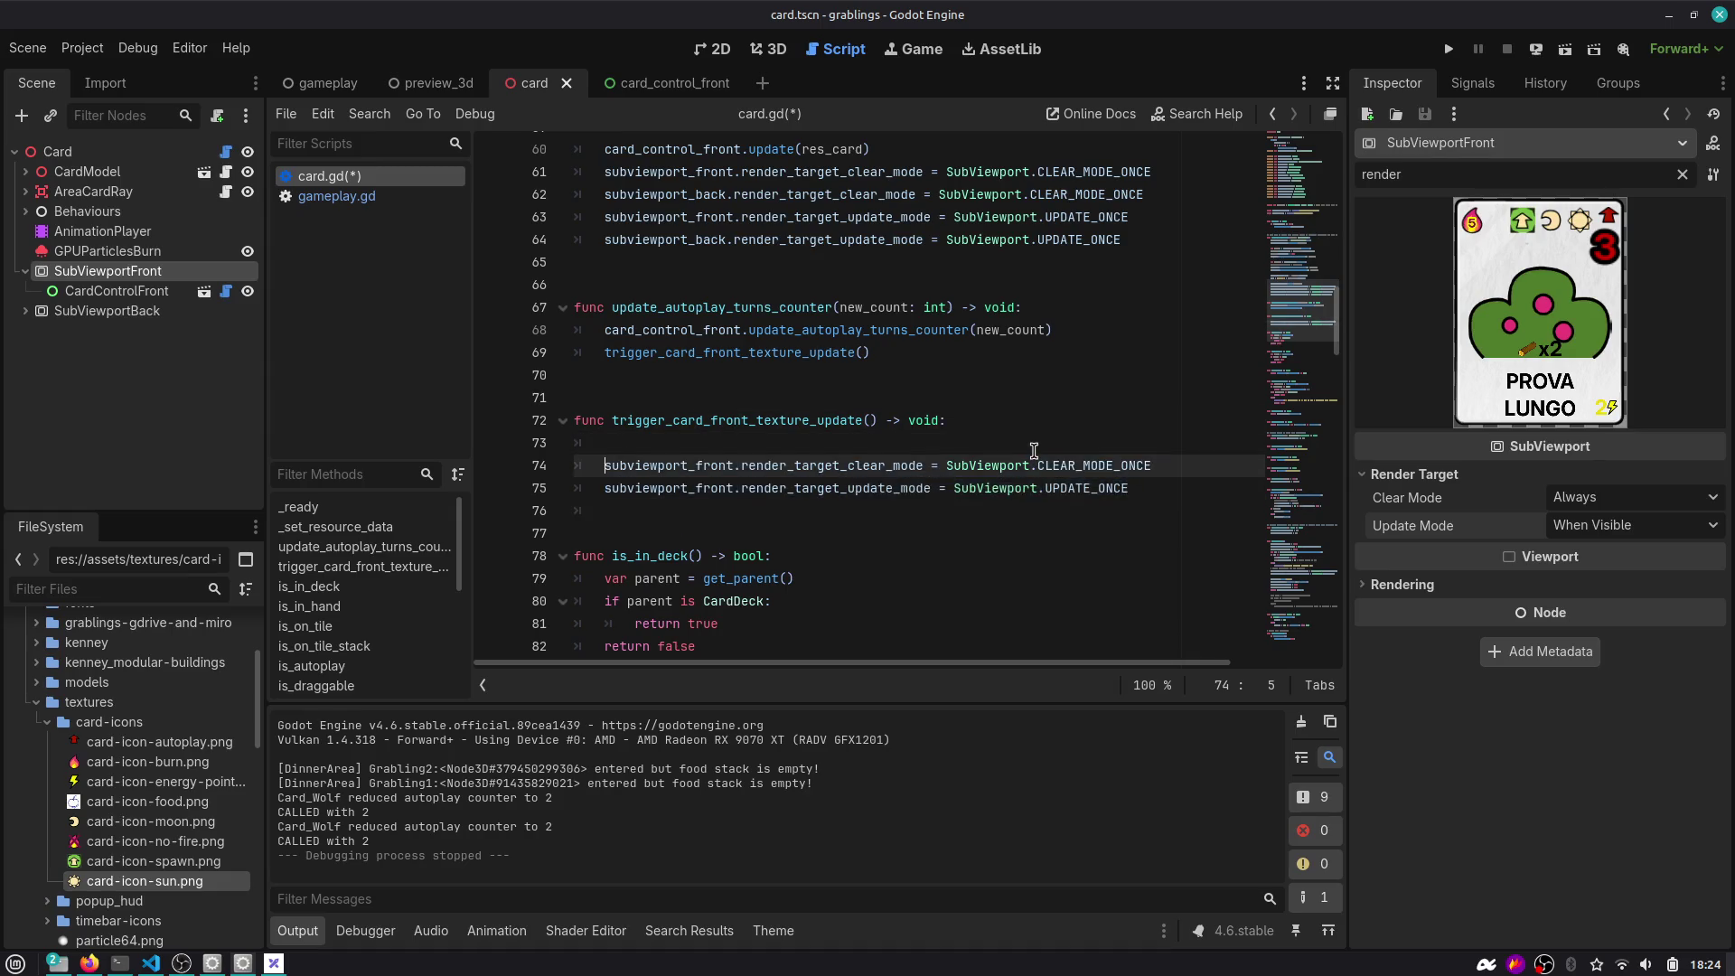
{"action": "key", "text": "ctrl+v"}
{"action": "key", "text": "shift+Up"}
{"action": "key", "text": "shift+Up"}
{"action": "key", "text": "alt+Up"}
Change the duplicated lines to CLEAR_MODE_ALWAYS and UPDATE_ALWAYS.
{"action": "left_click", "coordinate": [1034, 450]}
{"action": "key", "text": "shift+End"}
{"action": "key", "text": "BackSpace"}
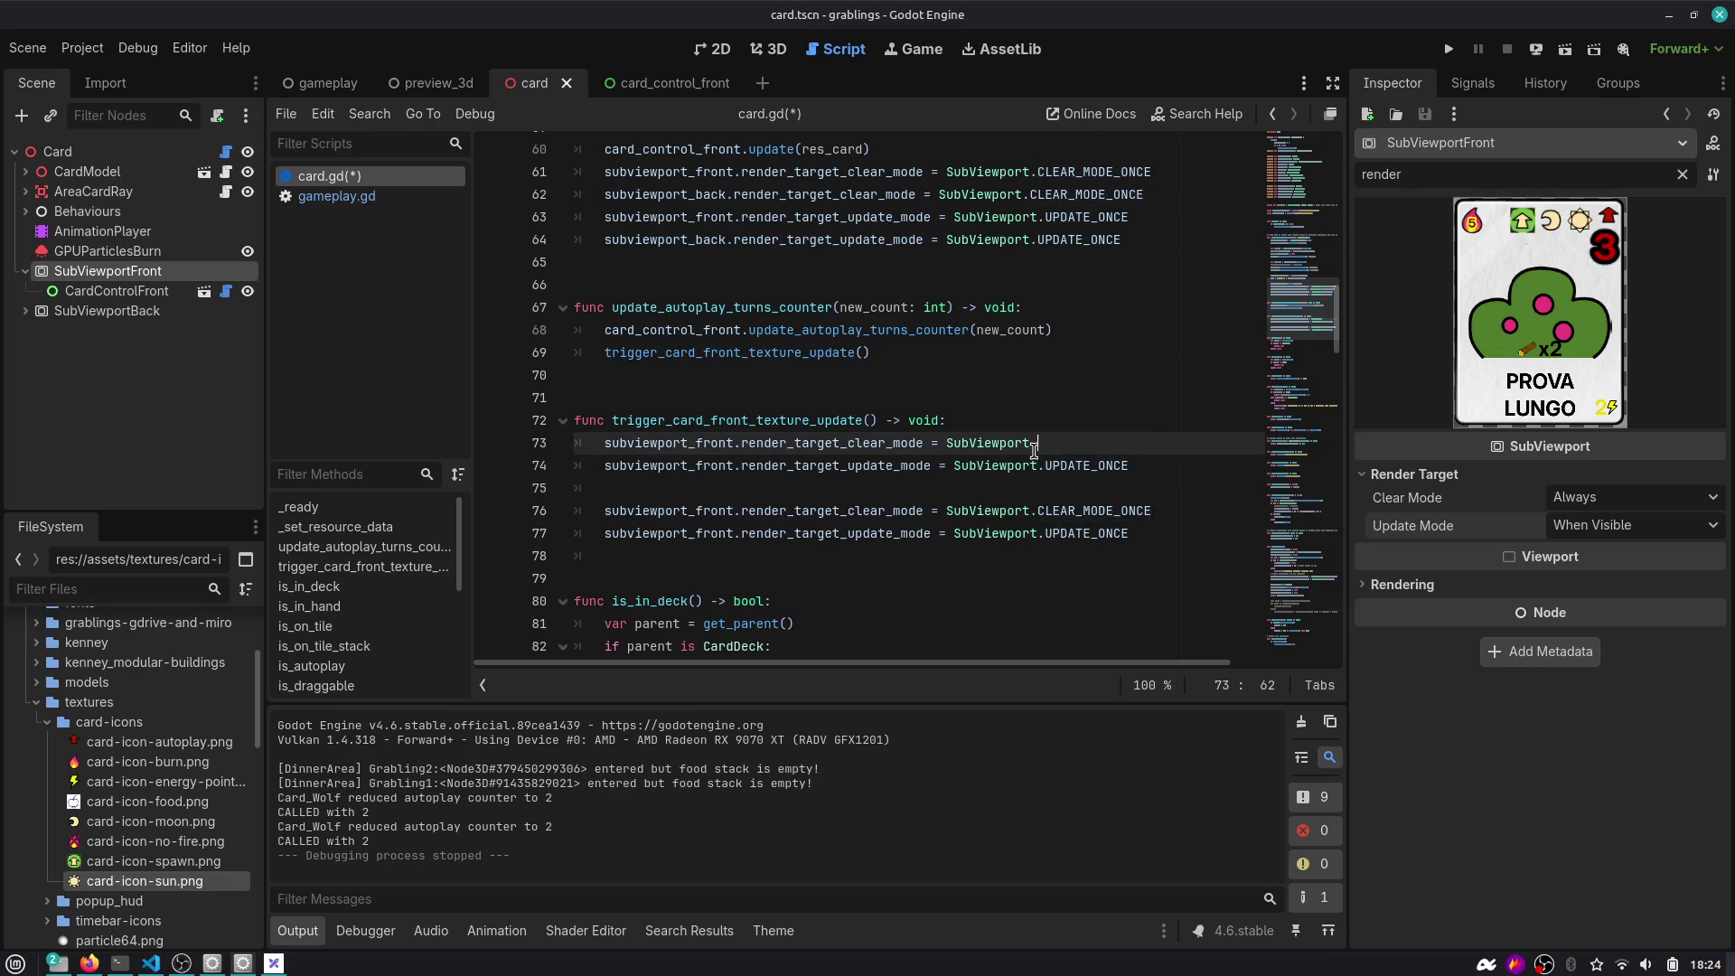
{"action": "key", "text": "ctrl+space"}
{"action": "key", "text": "Down"}
{"action": "key", "text": "Down"}
{"action": "key", "text": "Return"}
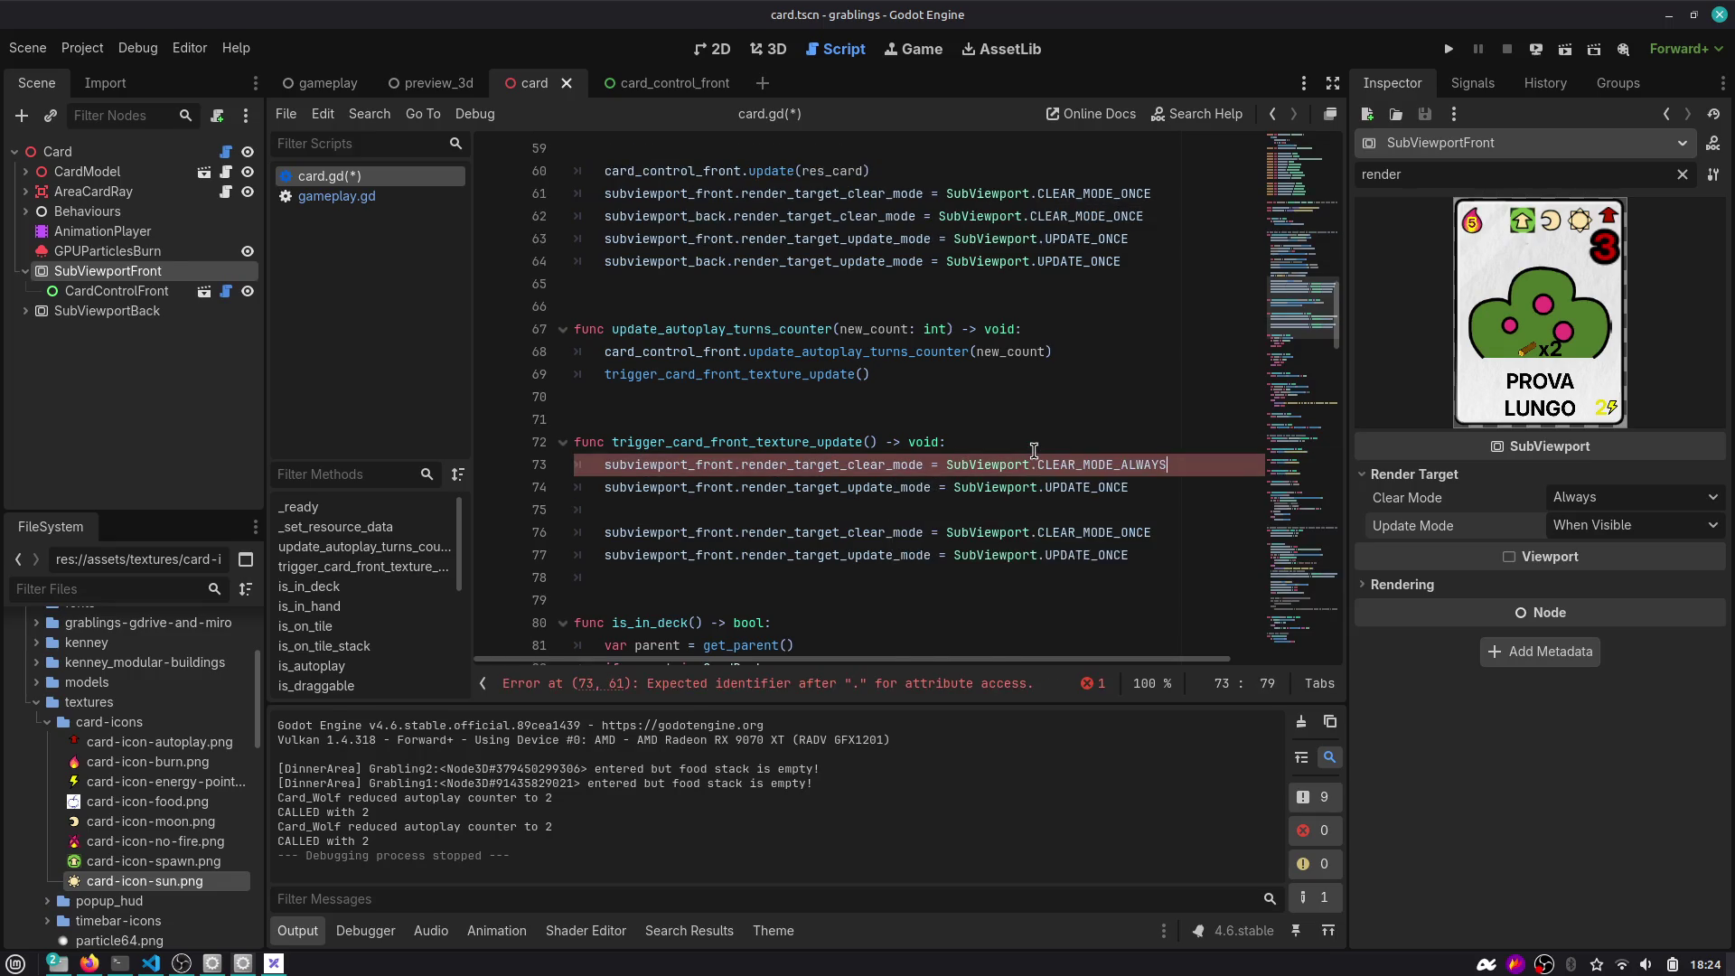
{"action": "key", "text": "Down"}
{"action": "key", "text": "ctrl+shift+Left"}
{"action": "key", "text": "BackSpace"}
{"action": "key", "text": "ctrl+space"}
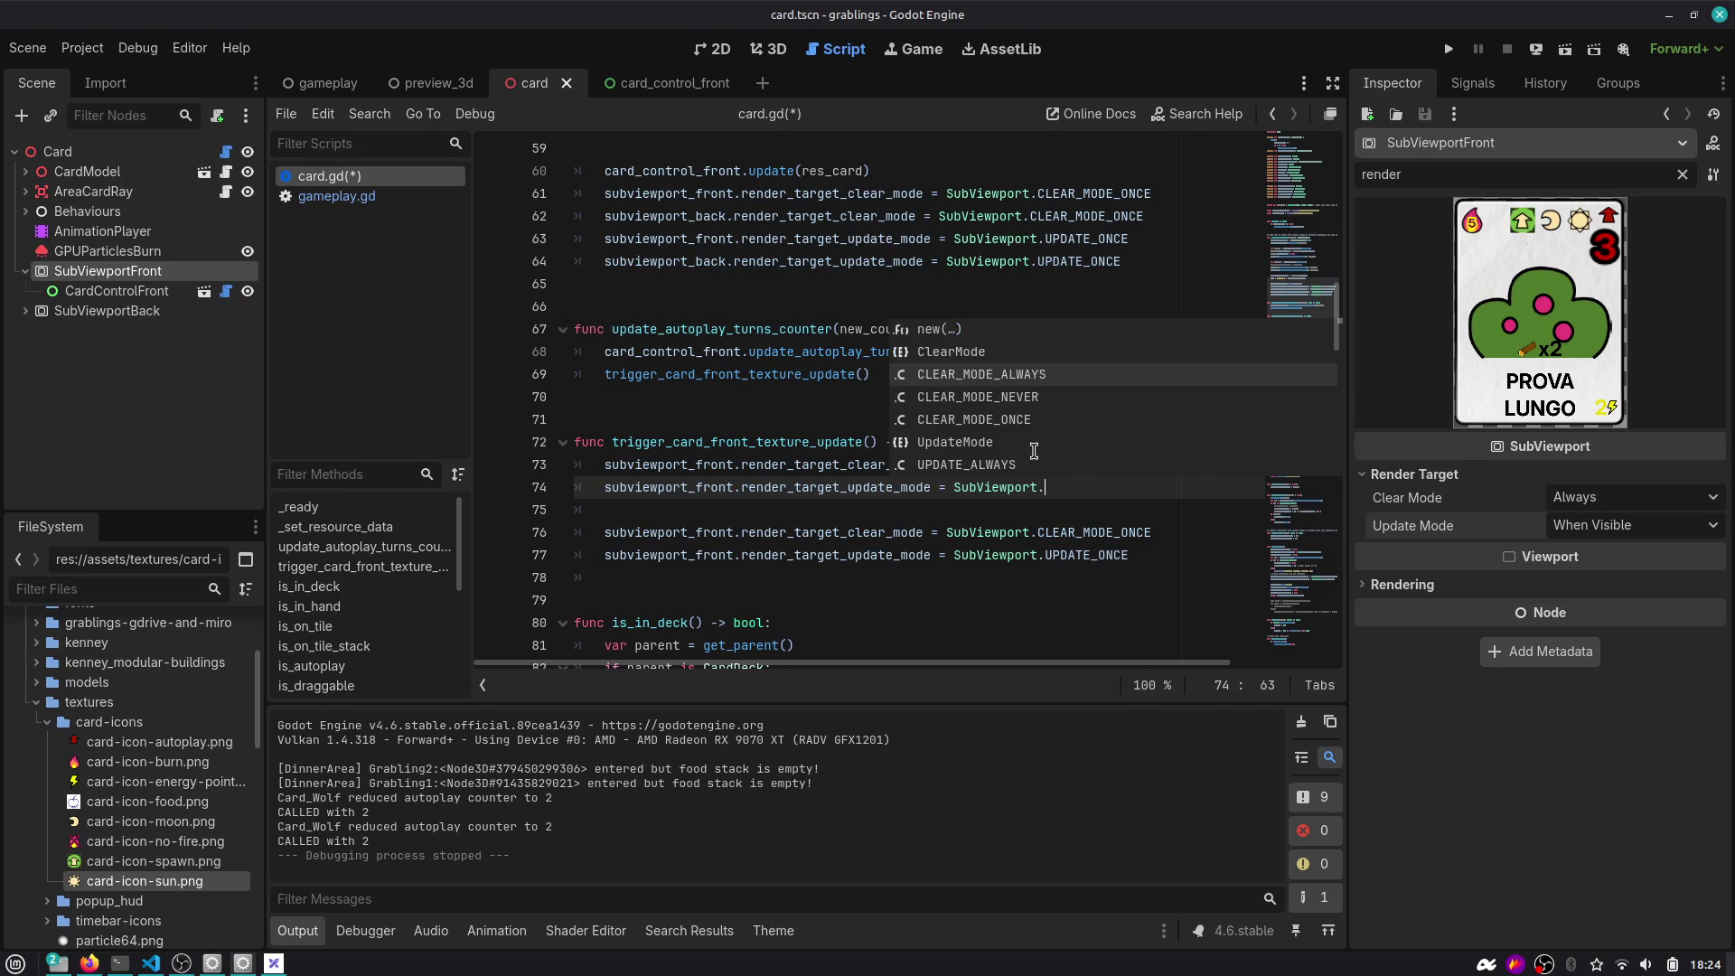
{"action": "key", "text": "Down"}
{"action": "key", "text": "Down"}
{"action": "key", "text": "Down"}
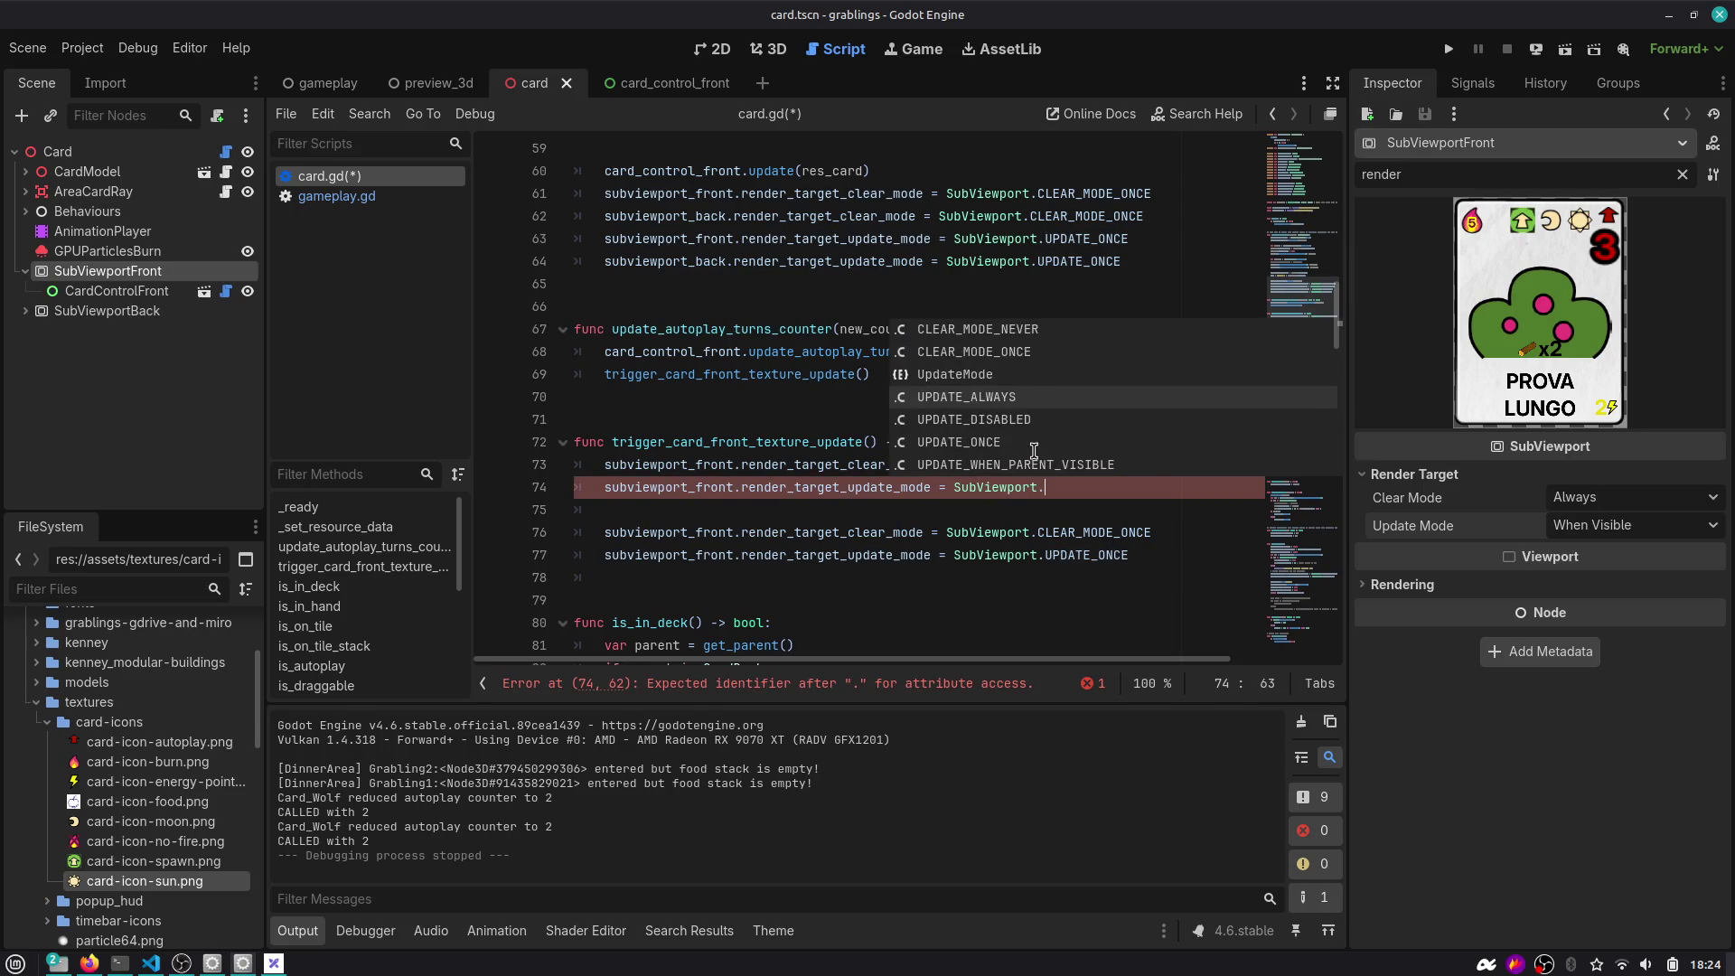
{"action": "key", "text": "Return"}
Add an 'await get_tree().process_frame' line after the ALWAYS settings.
{"action": "key", "text": "Return"}
{"action": "type", "text": "get_Tre"}
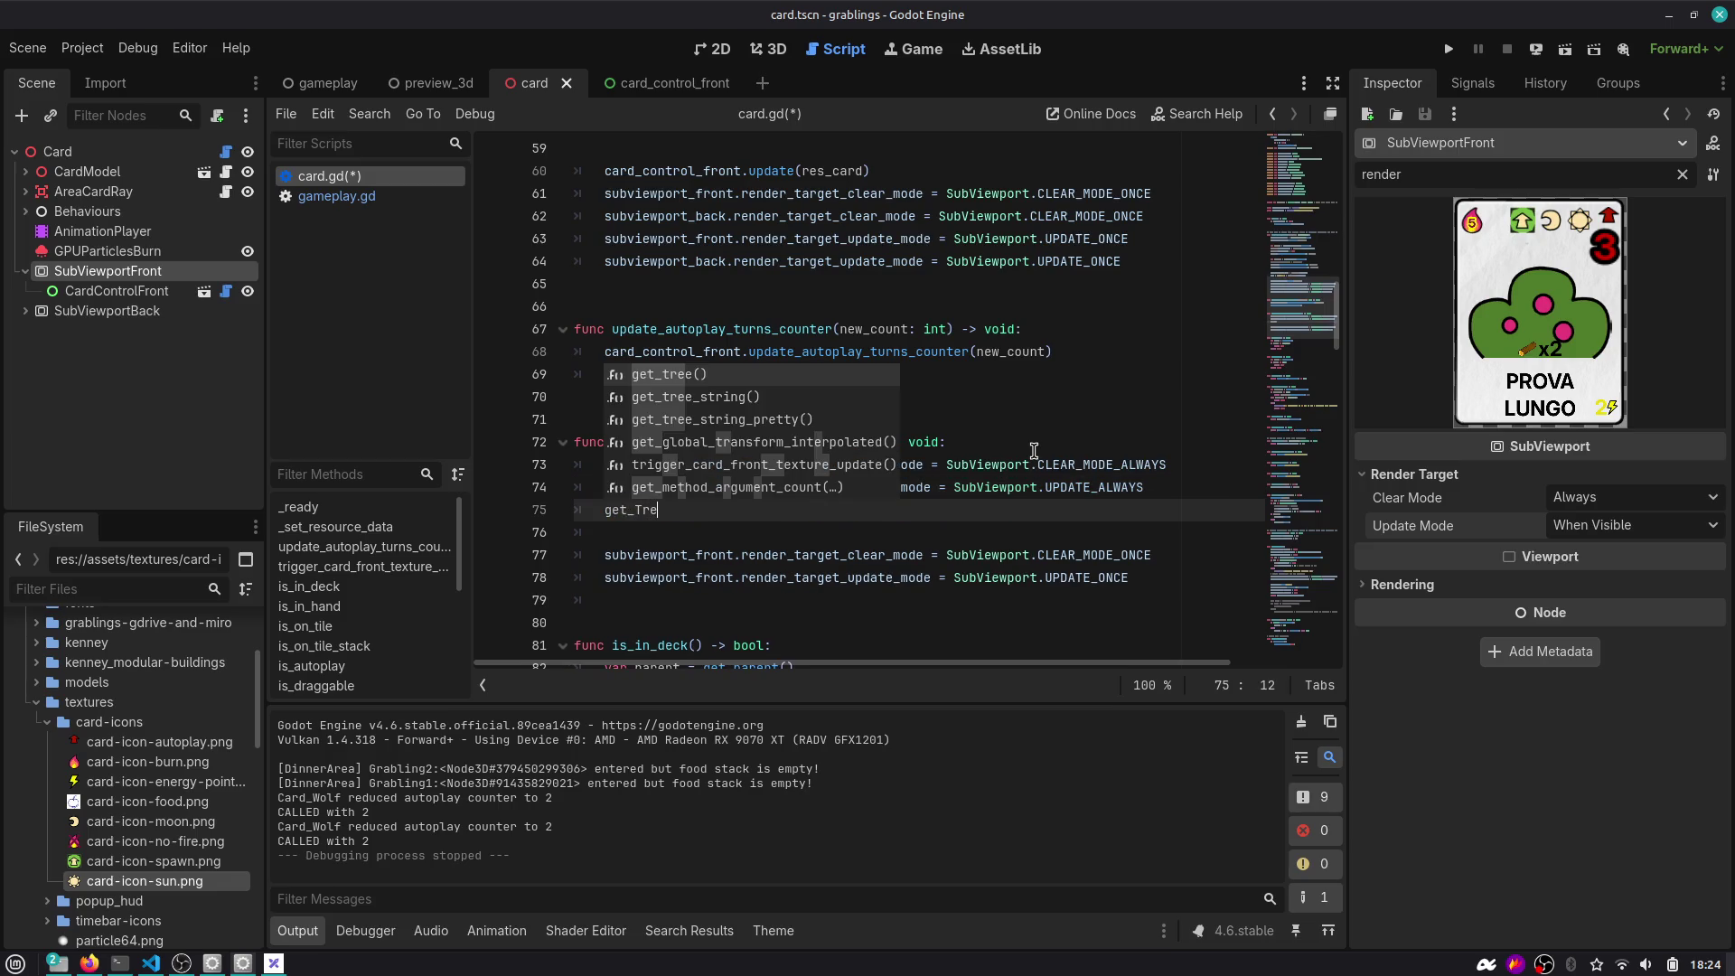
{"action": "key", "text": "Return"}
{"action": "type", "text": "."}
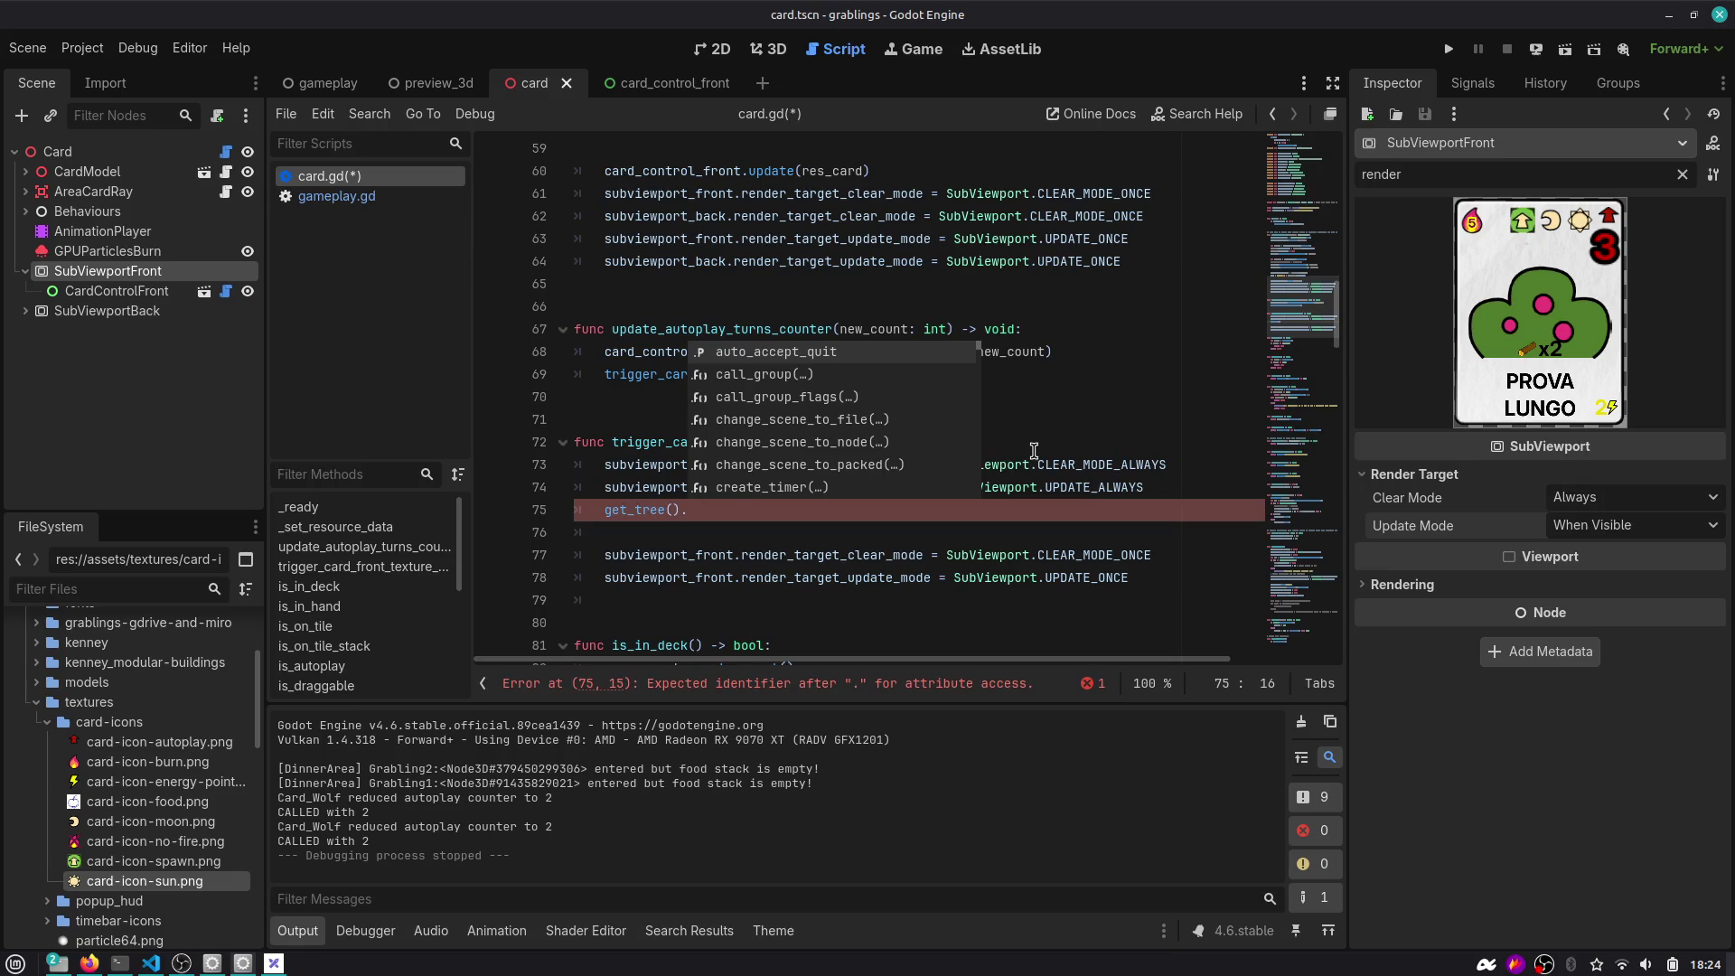
{"action": "type", "text": "pro"}
{"action": "key", "text": "Return"}
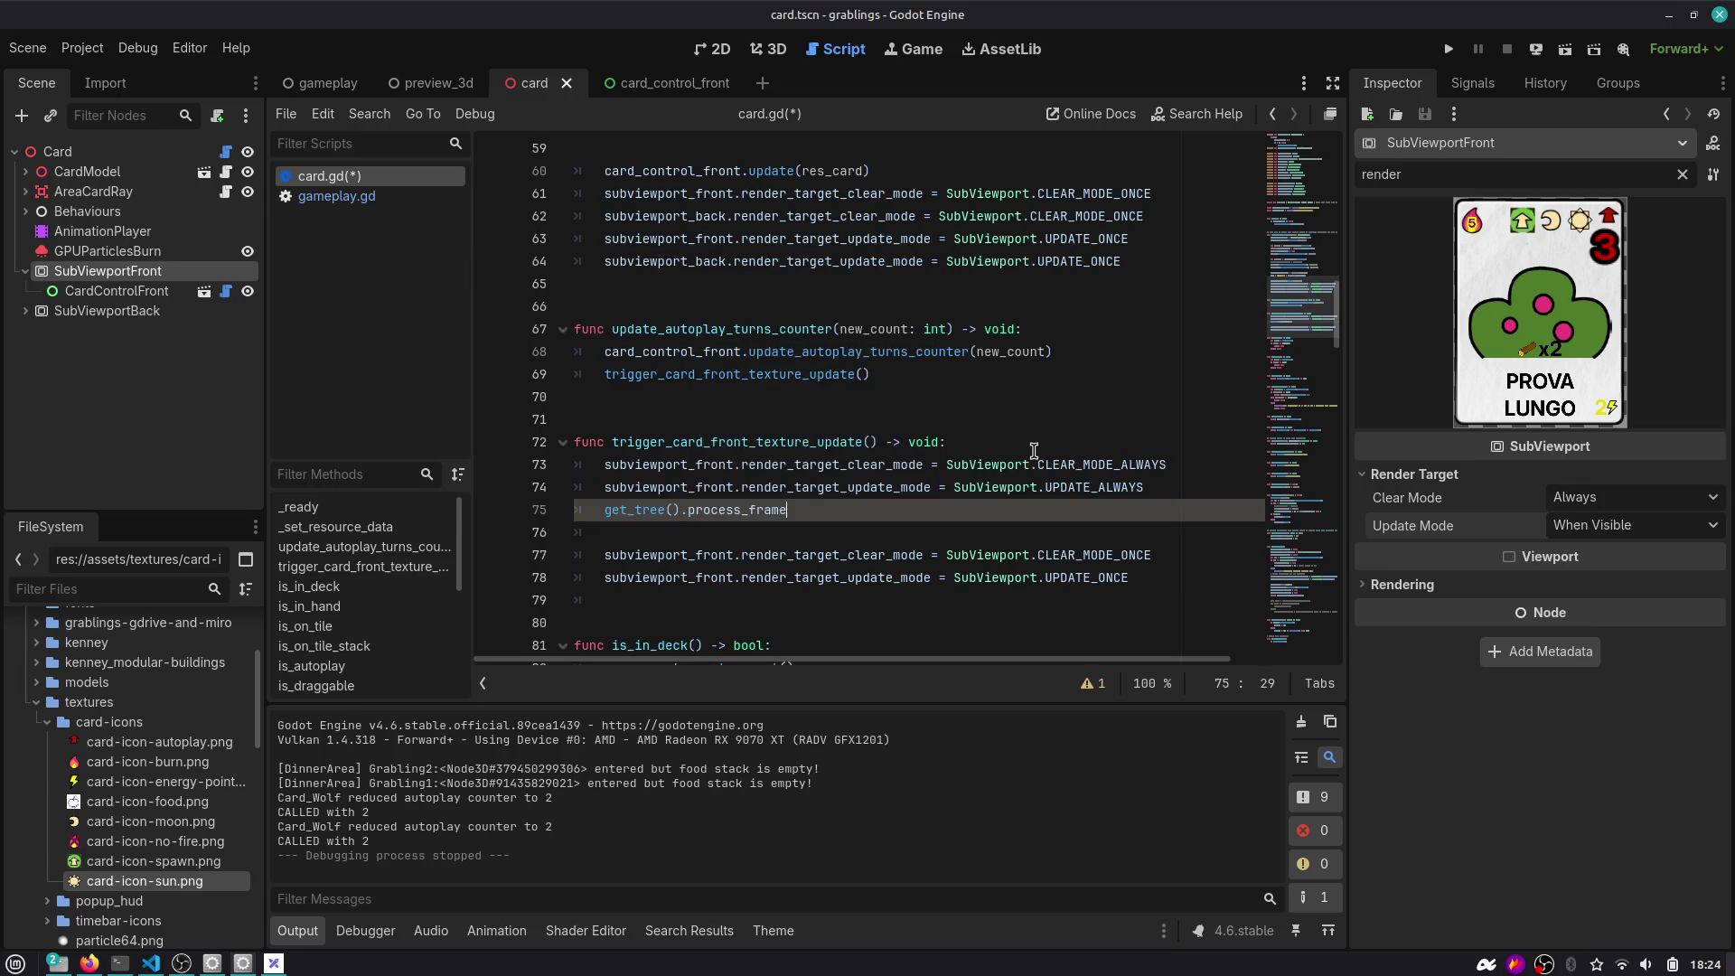
{"action": "key", "text": "shift+Home"}
{"action": "key", "text": "Left"}
{"action": "type", "text": "await"}
{"action": "key", "text": "End"}
Add an 'await get_tree().physics_frame' line below it.
{"action": "key", "text": "Return"}
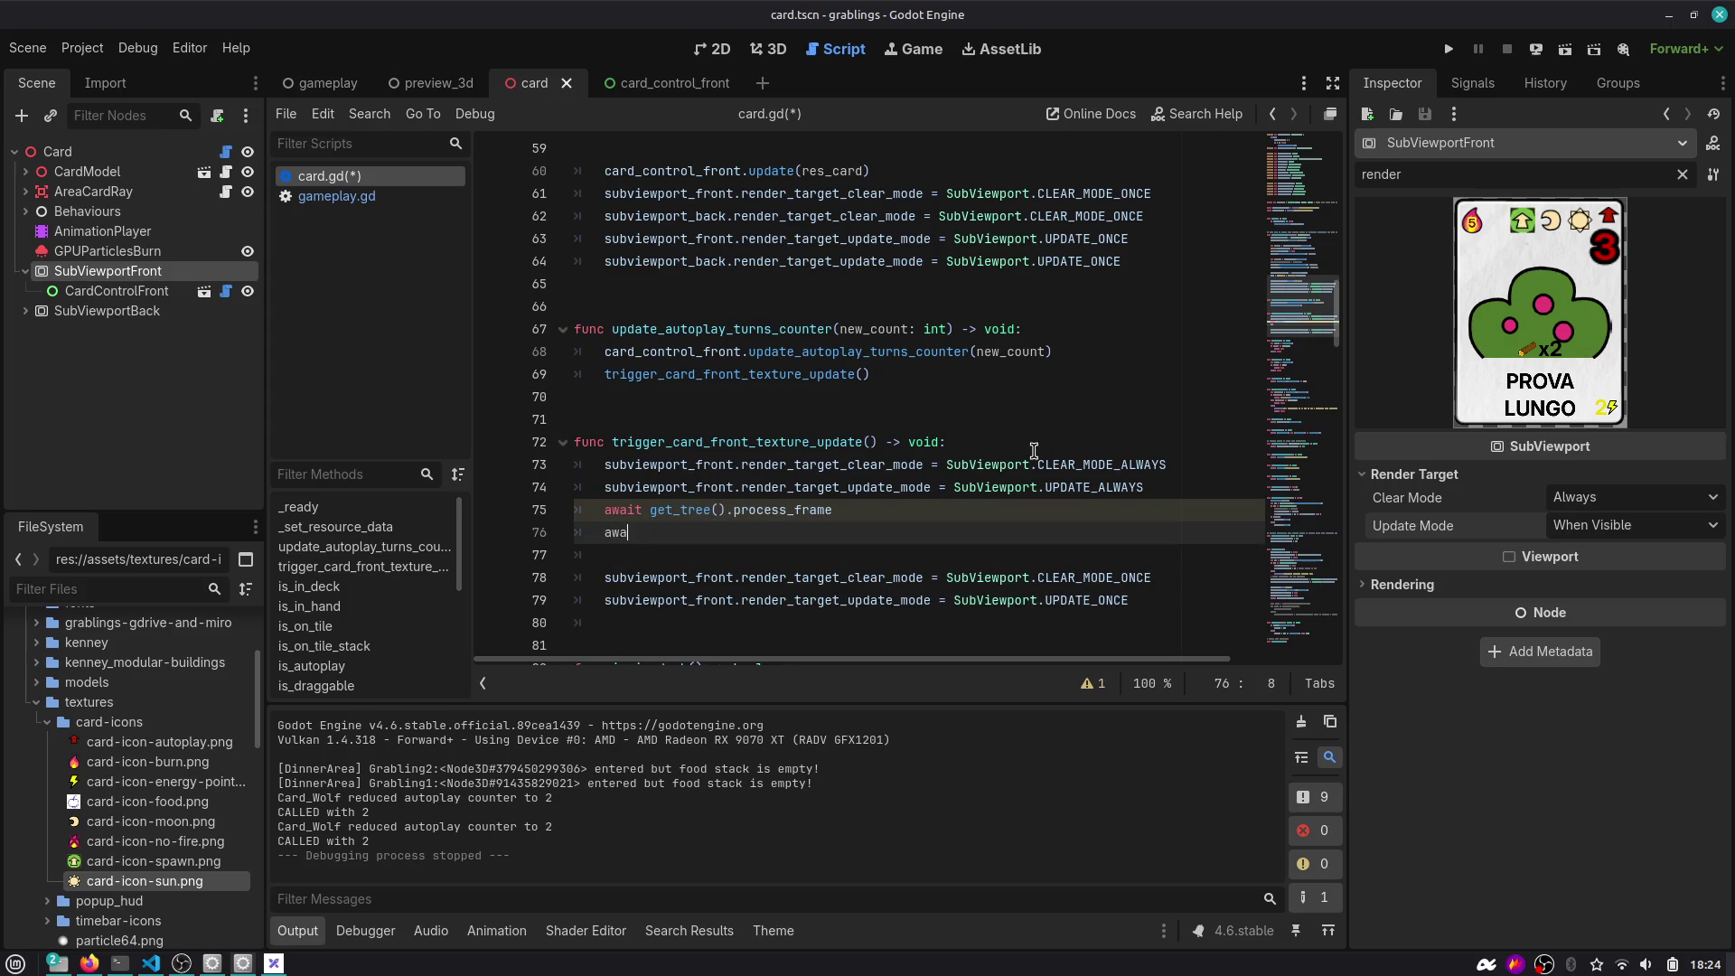
{"action": "type", "text": "it get_tree()."}
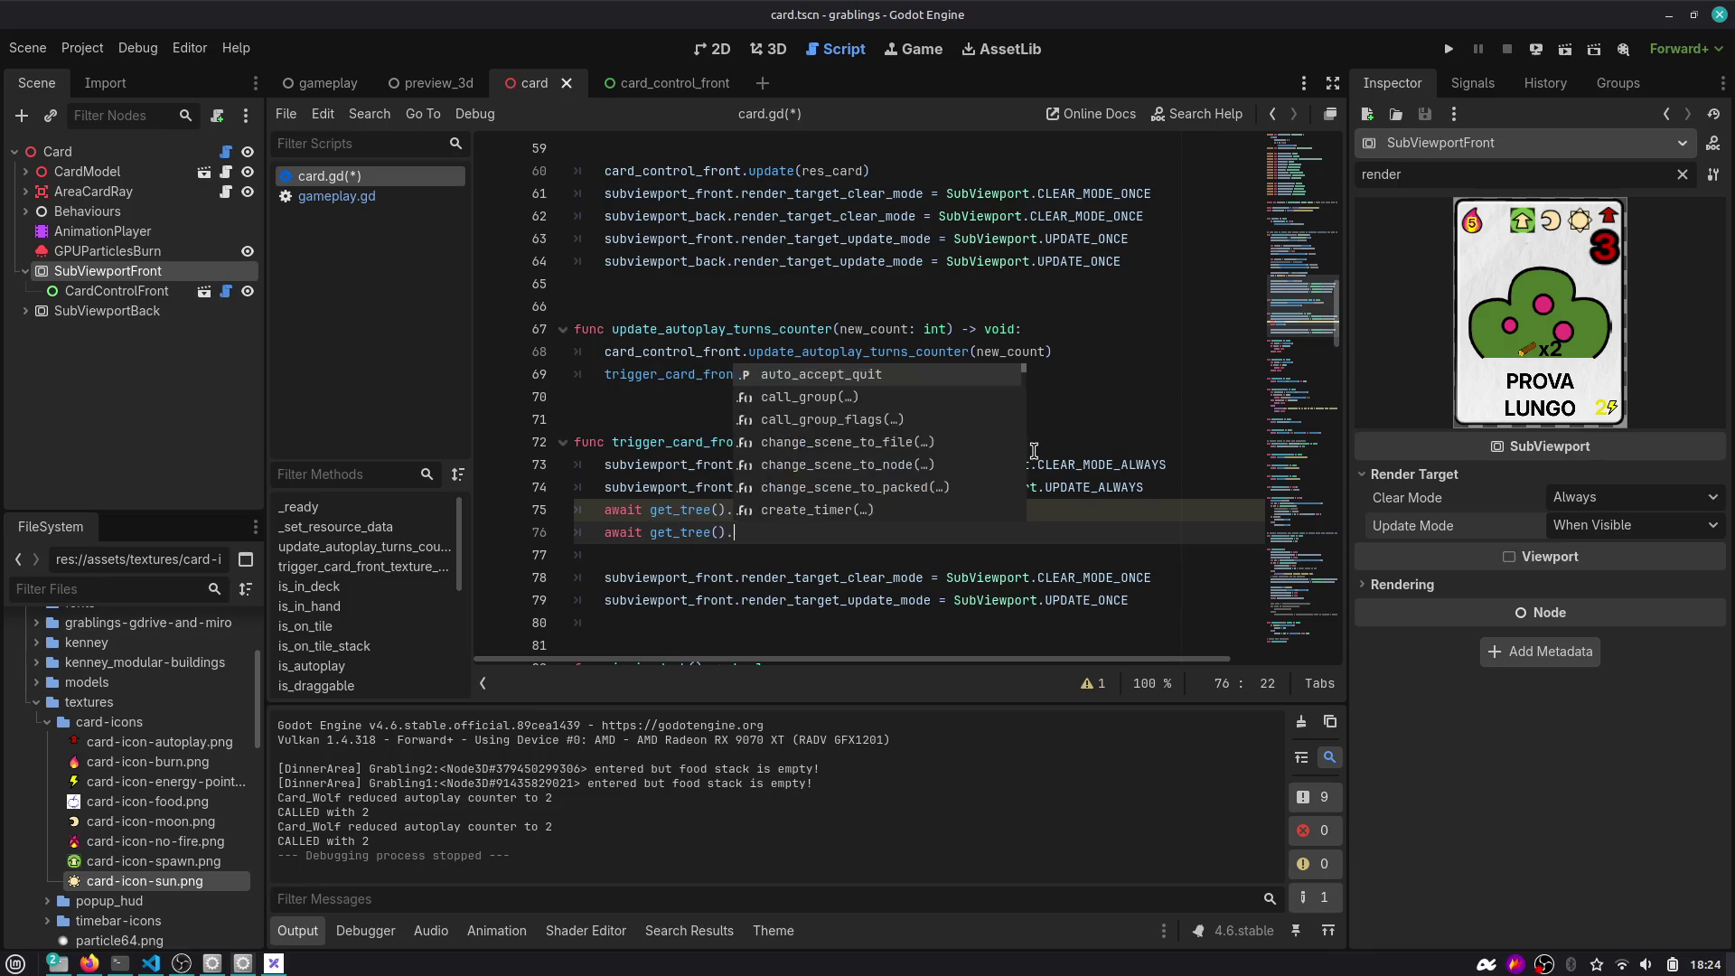
{"action": "type", "text": "fra"}
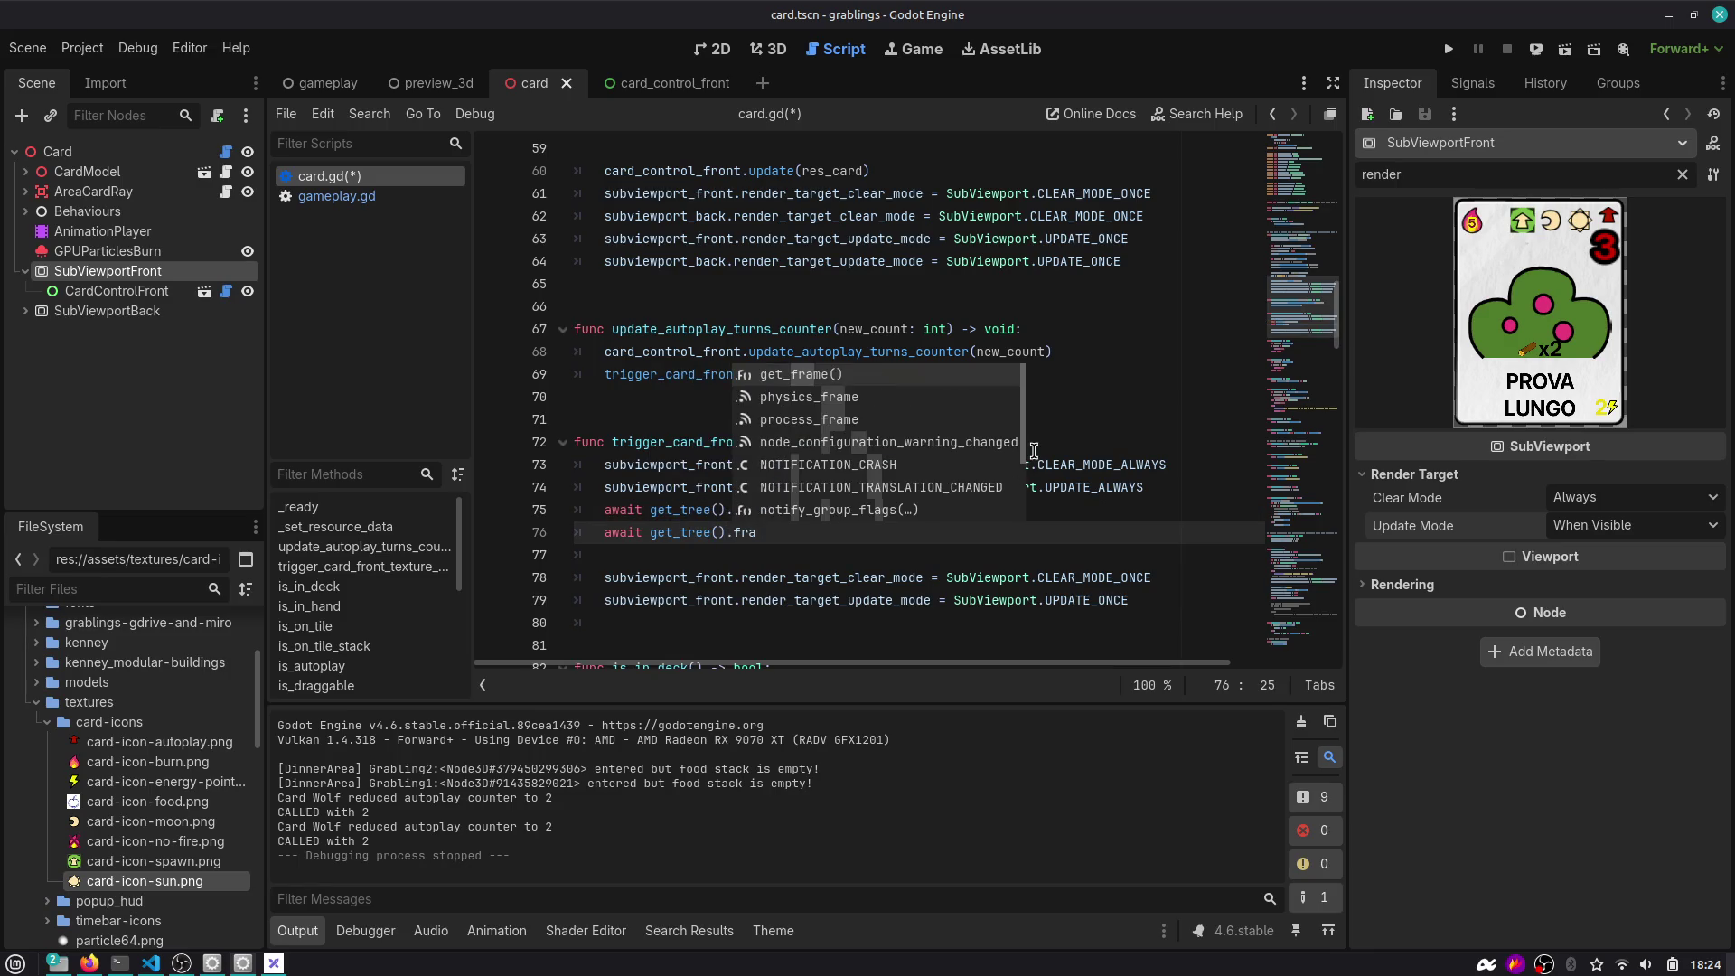
{"action": "key", "text": "Down"}
{"action": "key", "text": "Down"}
{"action": "key", "text": "BackSpace"}
{"action": "key", "text": "BackSpace"}
{"action": "key", "text": "BackSpace"}
{"action": "type", "text": "draw"}
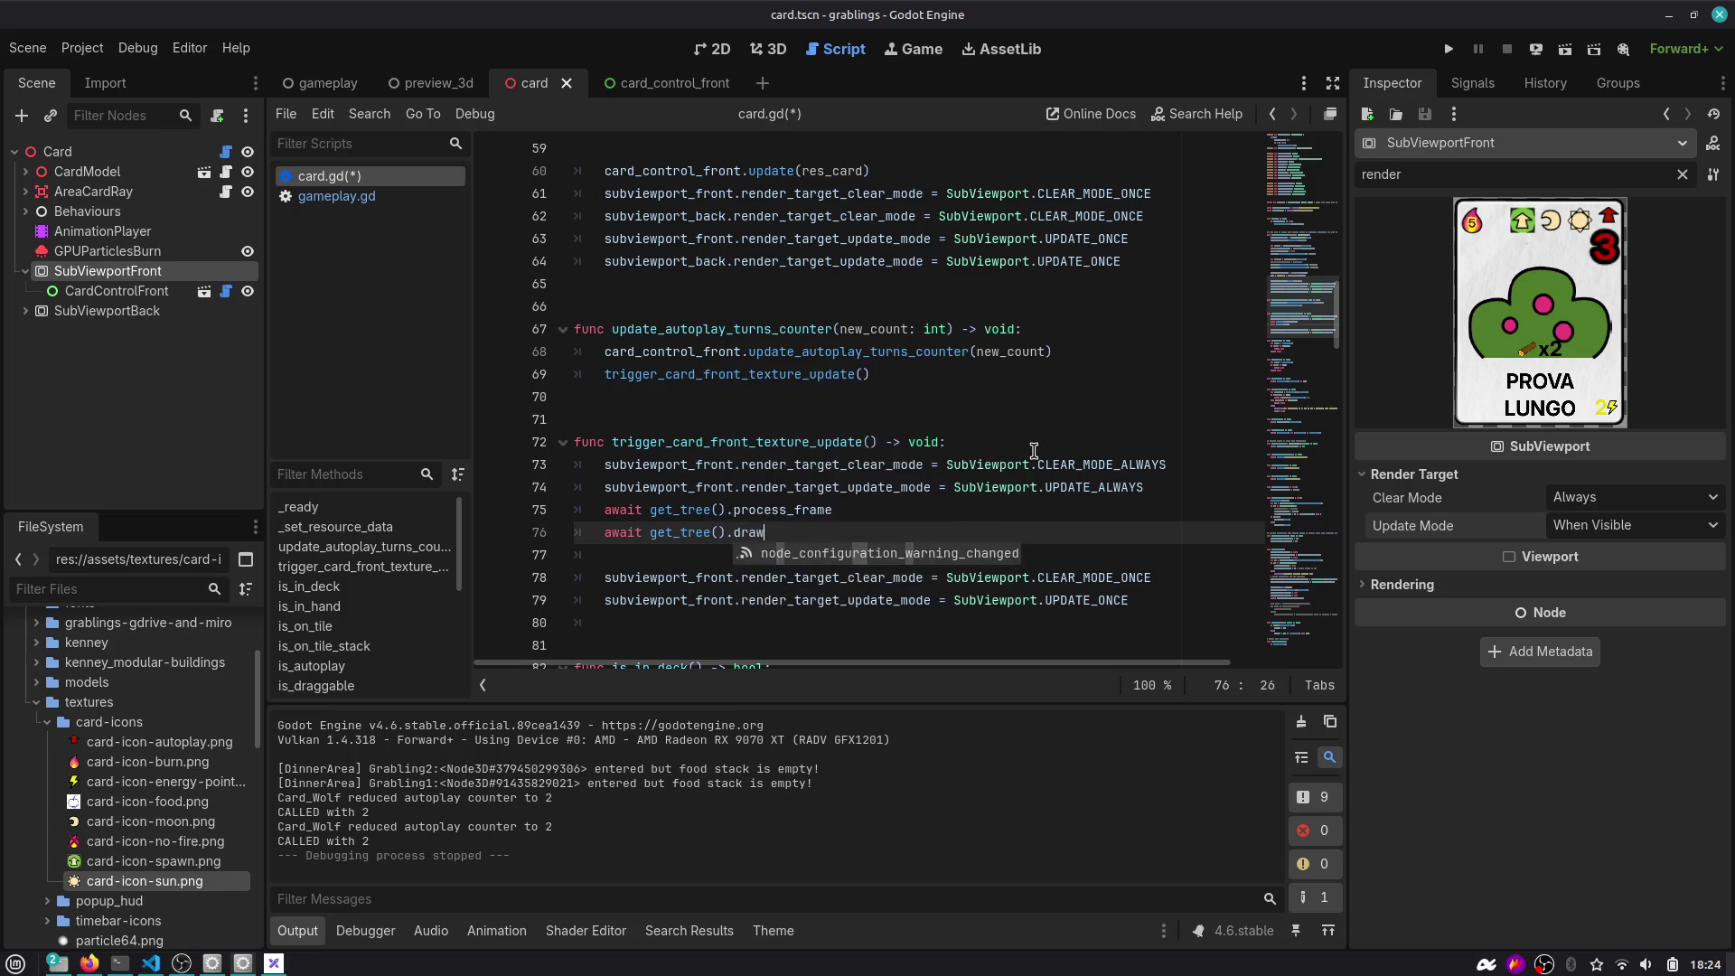
{"action": "key", "text": "BackSpace"}
{"action": "key", "text": "BackSpace"}
{"action": "key", "text": "BackSpace"}
{"action": "key", "text": "BackSpace"}
{"action": "type", "text": "rende"}
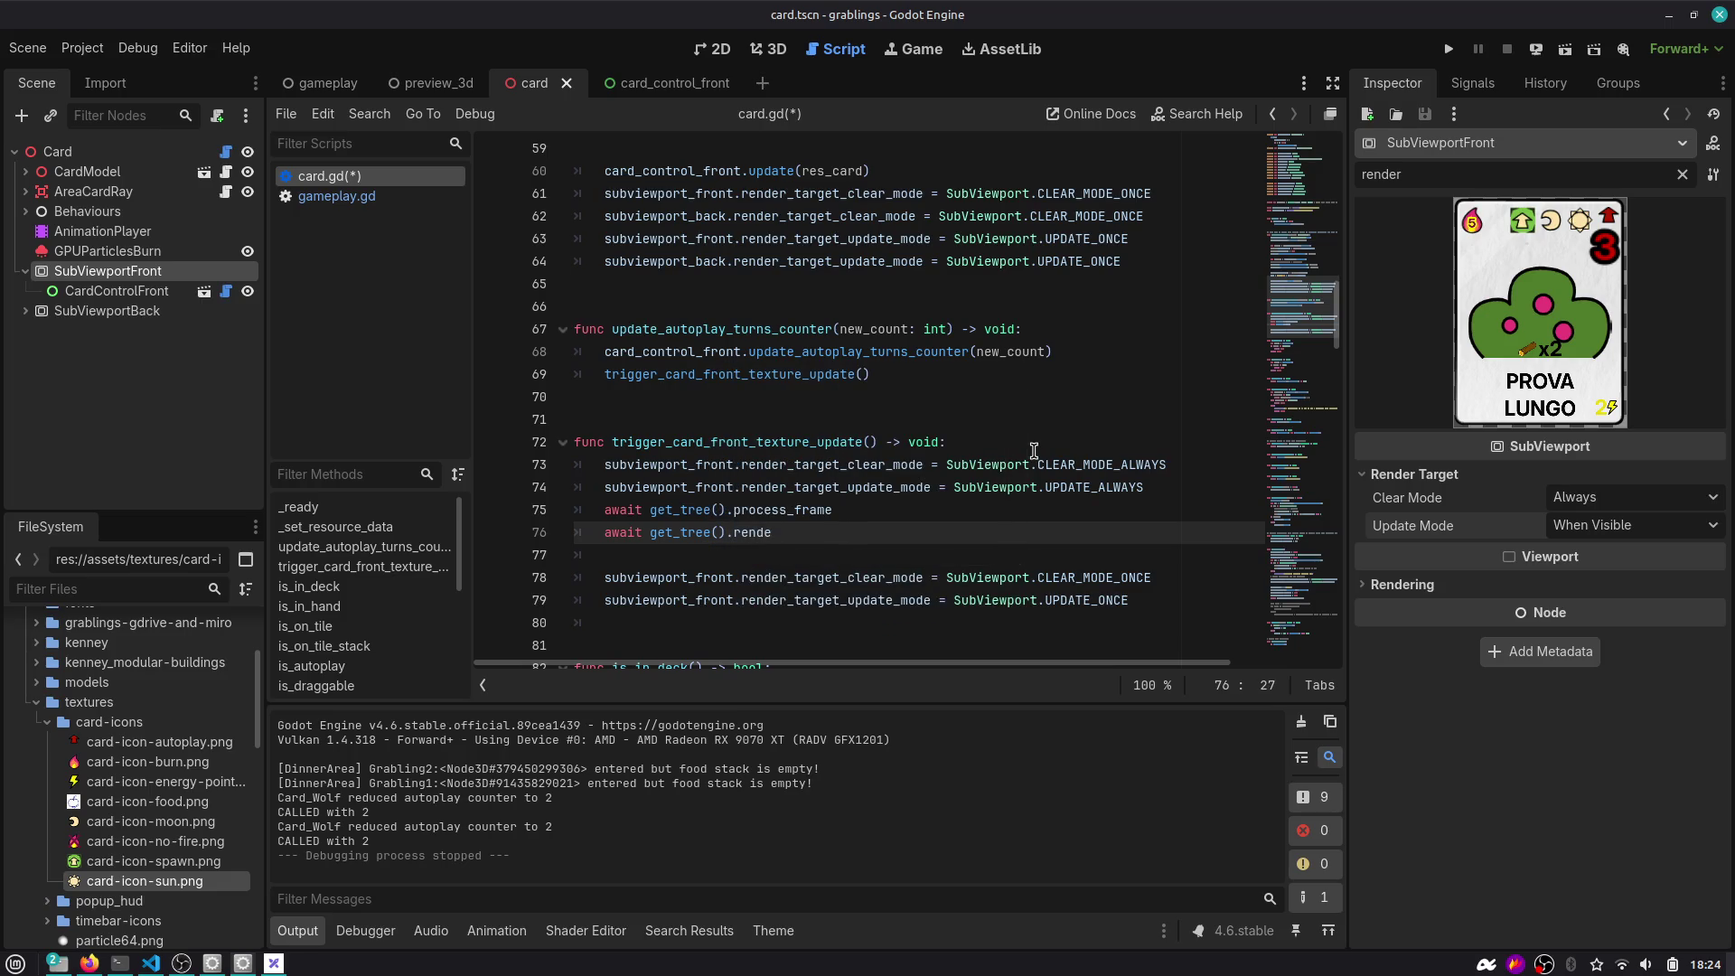
{"action": "key", "text": "BackSpace"}
{"action": "key", "text": "BackSpace"}
{"action": "key", "text": "BackSpace"}
{"action": "type", "text": "phy"}
{"action": "key", "text": "Return"}
Delete the empty line below the awaits and save card.gd.
{"action": "key", "text": "Down"}
{"action": "key", "text": "ctrl+shift+k"}
{"action": "key", "text": "ctrl+s"}
{"action": "key", "text": "Up"}
Select the new await lines and the ONCE restore lines 77–78 for review.
{"action": "key", "text": "Up"}
{"action": "key", "text": "Home"}
{"action": "key", "text": "shift+Down"}
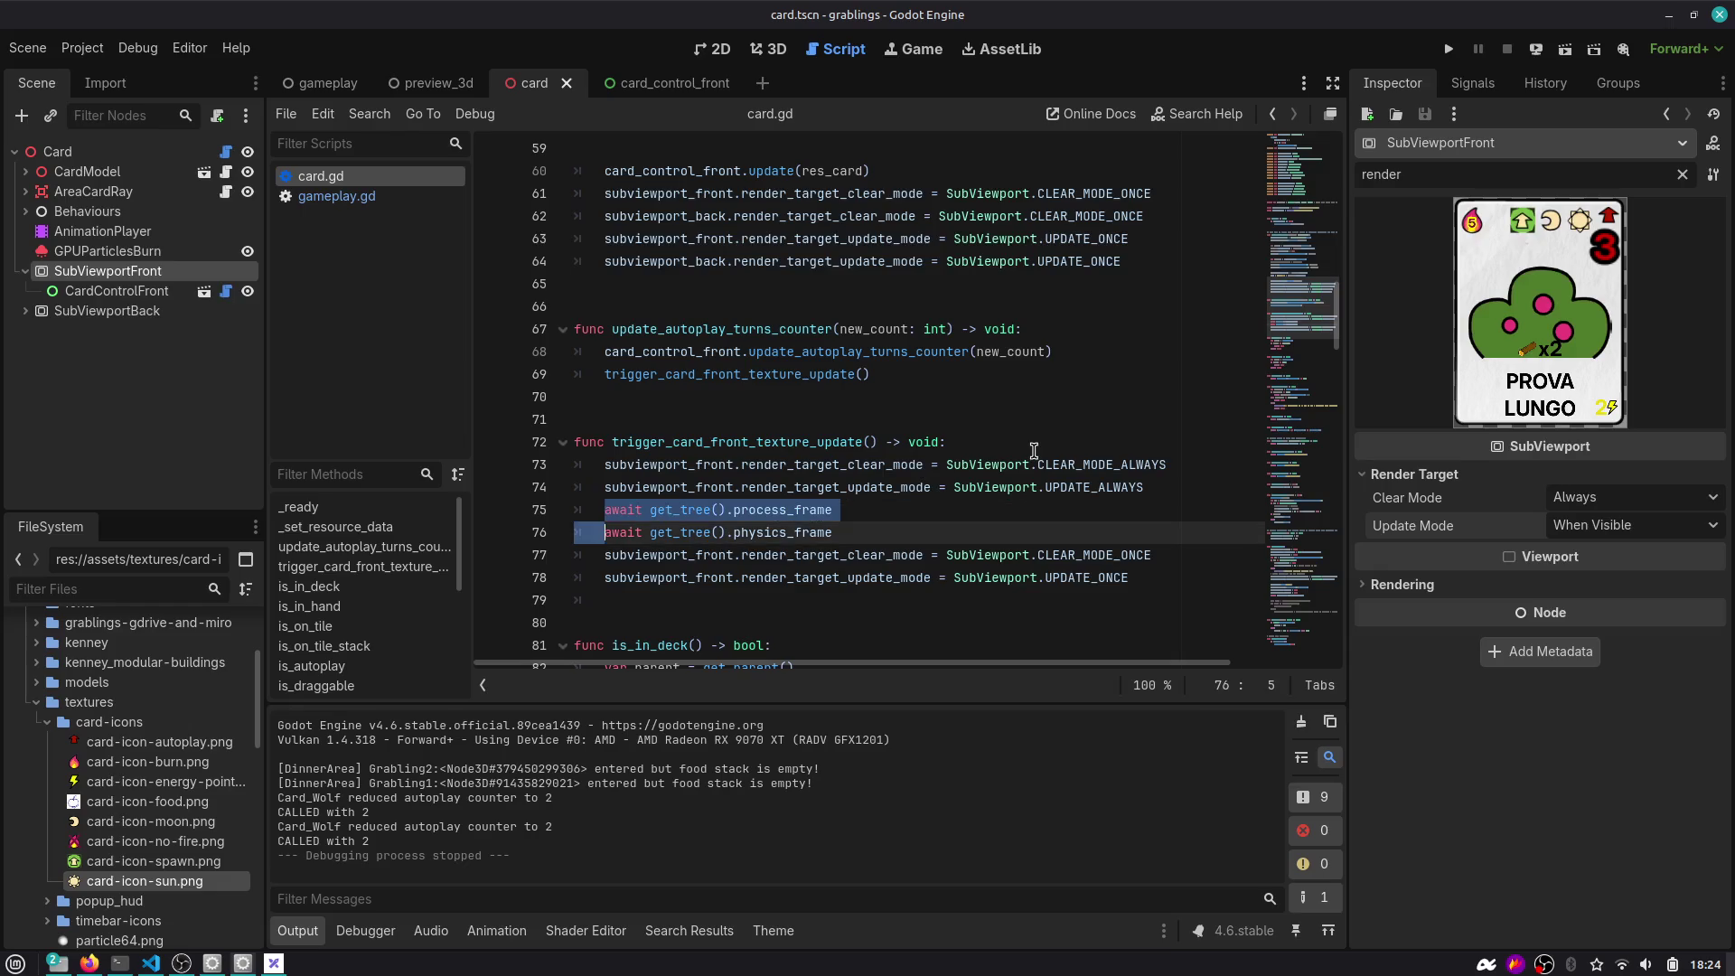
{"action": "key", "text": "shift+End"}
{"action": "key", "text": "Up"}
{"action": "key", "text": "Up"}
{"action": "key", "text": "Up"}
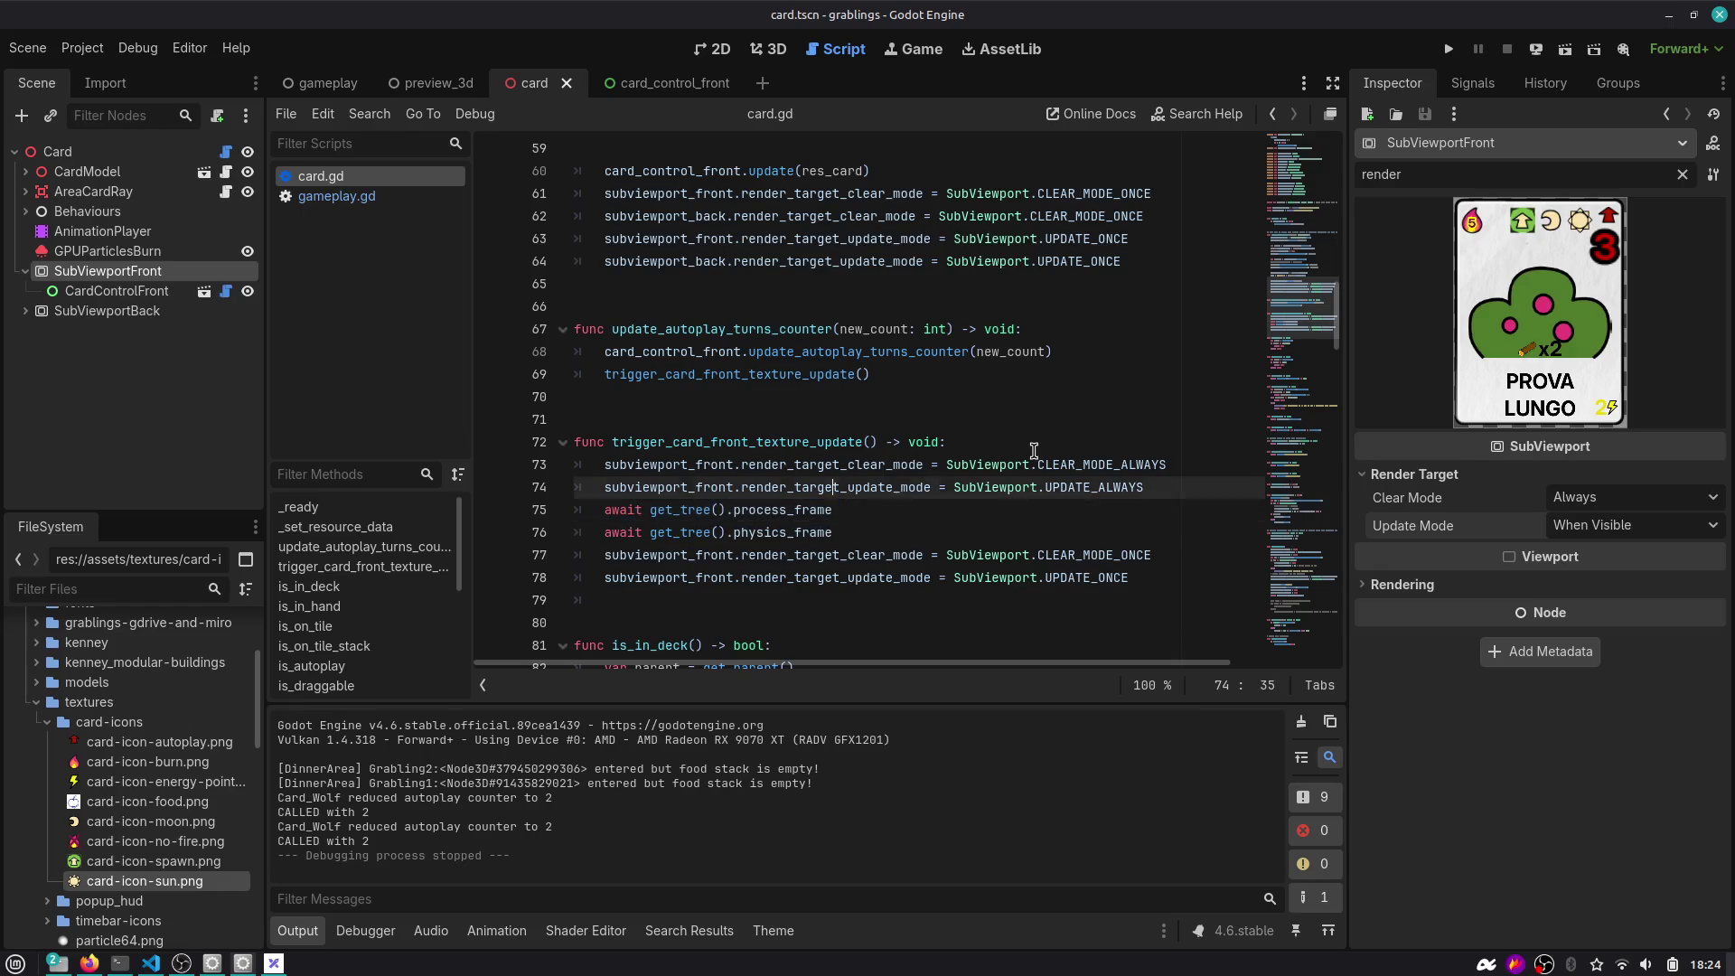
{"action": "key", "text": "shift+Down"}
{"action": "key", "text": "shift+Down"}
{"action": "key", "text": "shift+Down"}
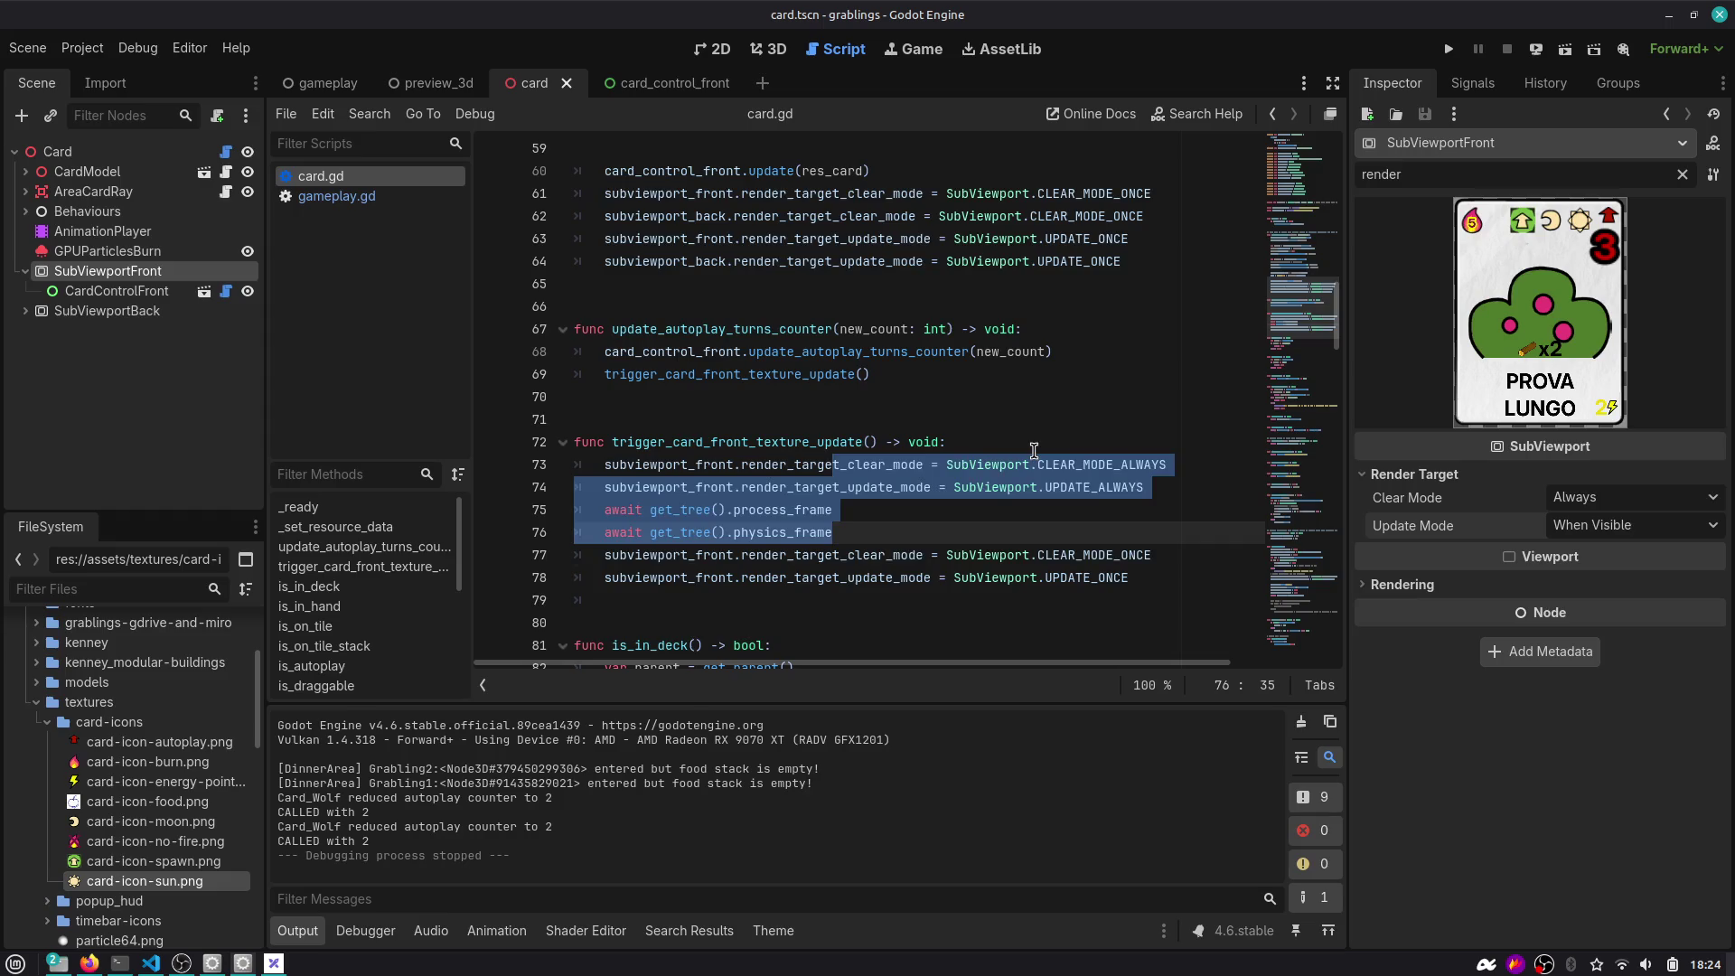
{"action": "key", "text": "Down"}
{"action": "key", "text": "Down"}
{"action": "key", "text": "Down"}
{"action": "key", "text": "Up"}
{"action": "key", "text": "End"}
{"action": "key", "text": "shift+Up"}
{"action": "key", "text": "shift+Up"}
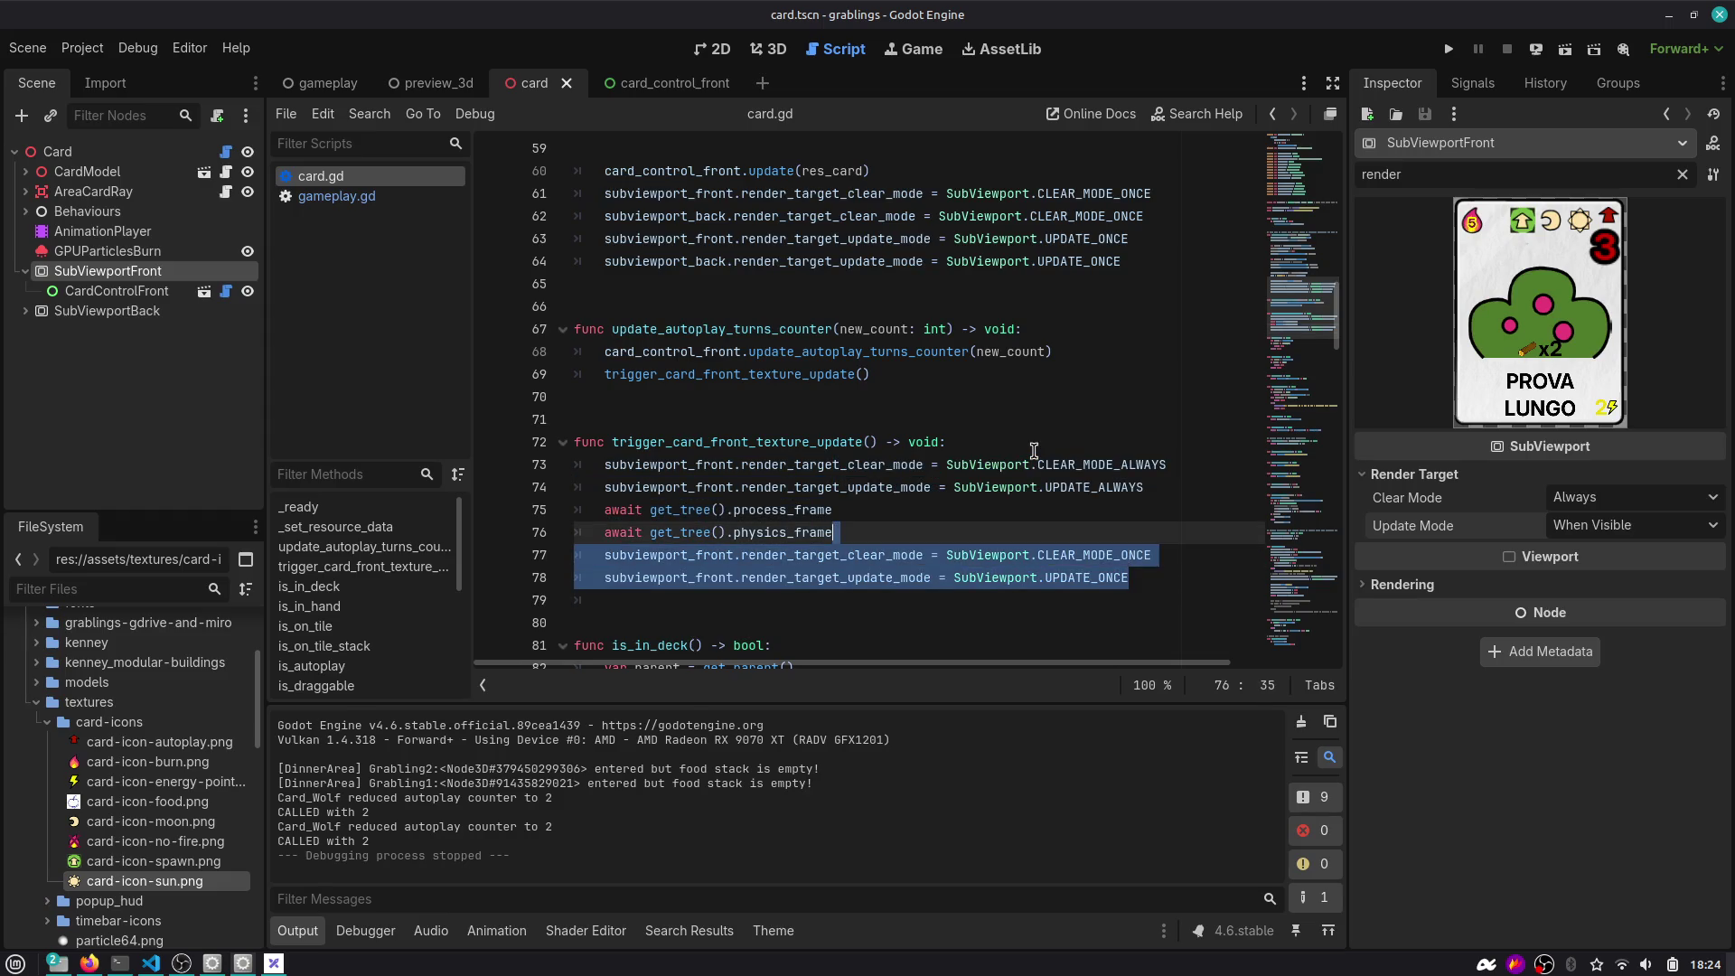
{"action": "key", "text": "shift+Home"}
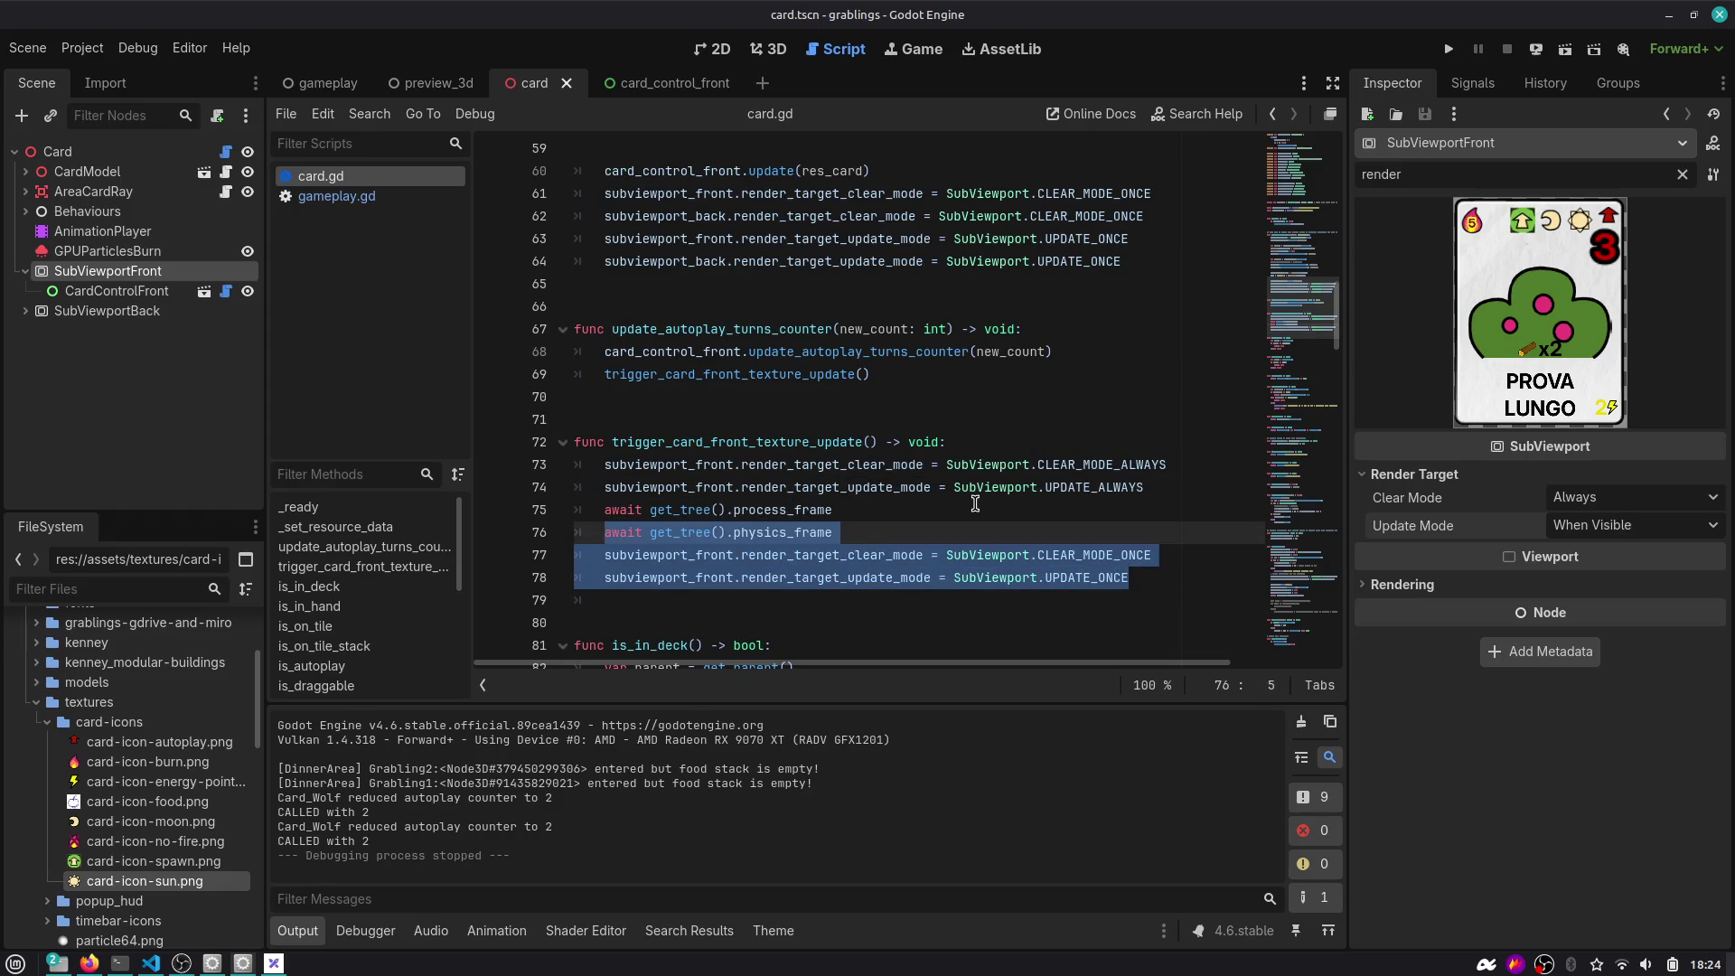
{"action": "key", "text": "shift+Down"}
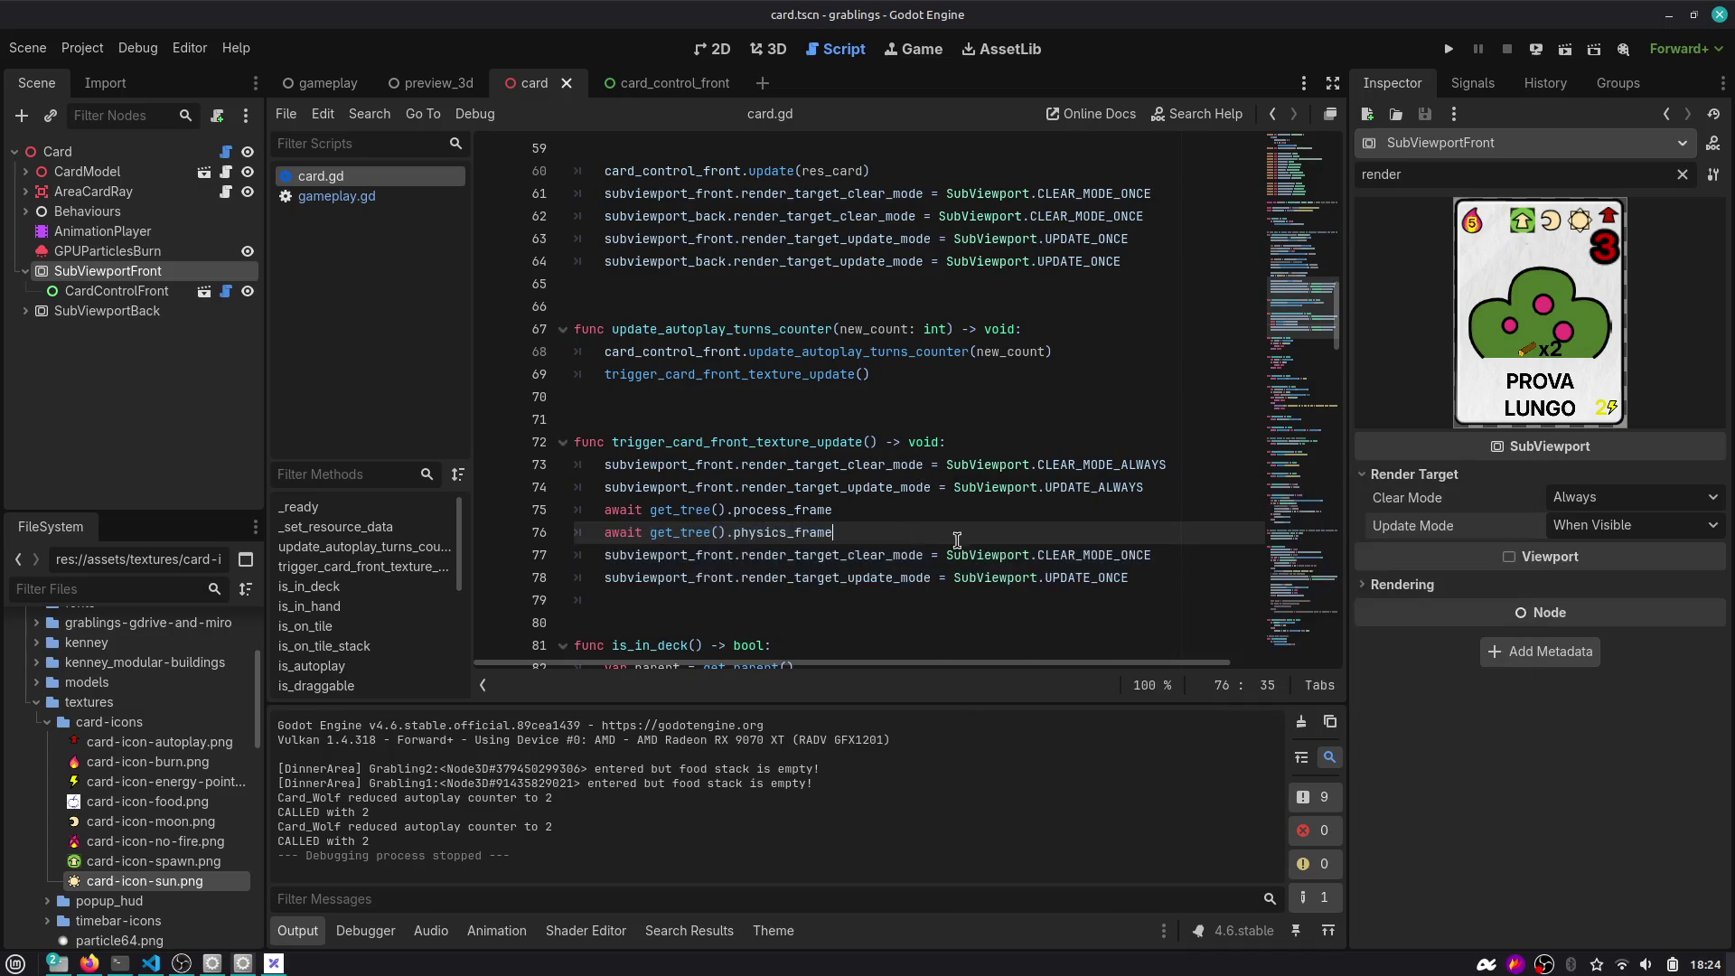
{"action": "key", "text": "shift+Home"}
Run the project and move the Debug Gameplay Window out of the way.
{"action": "double_click", "coordinate": [709, 441]}
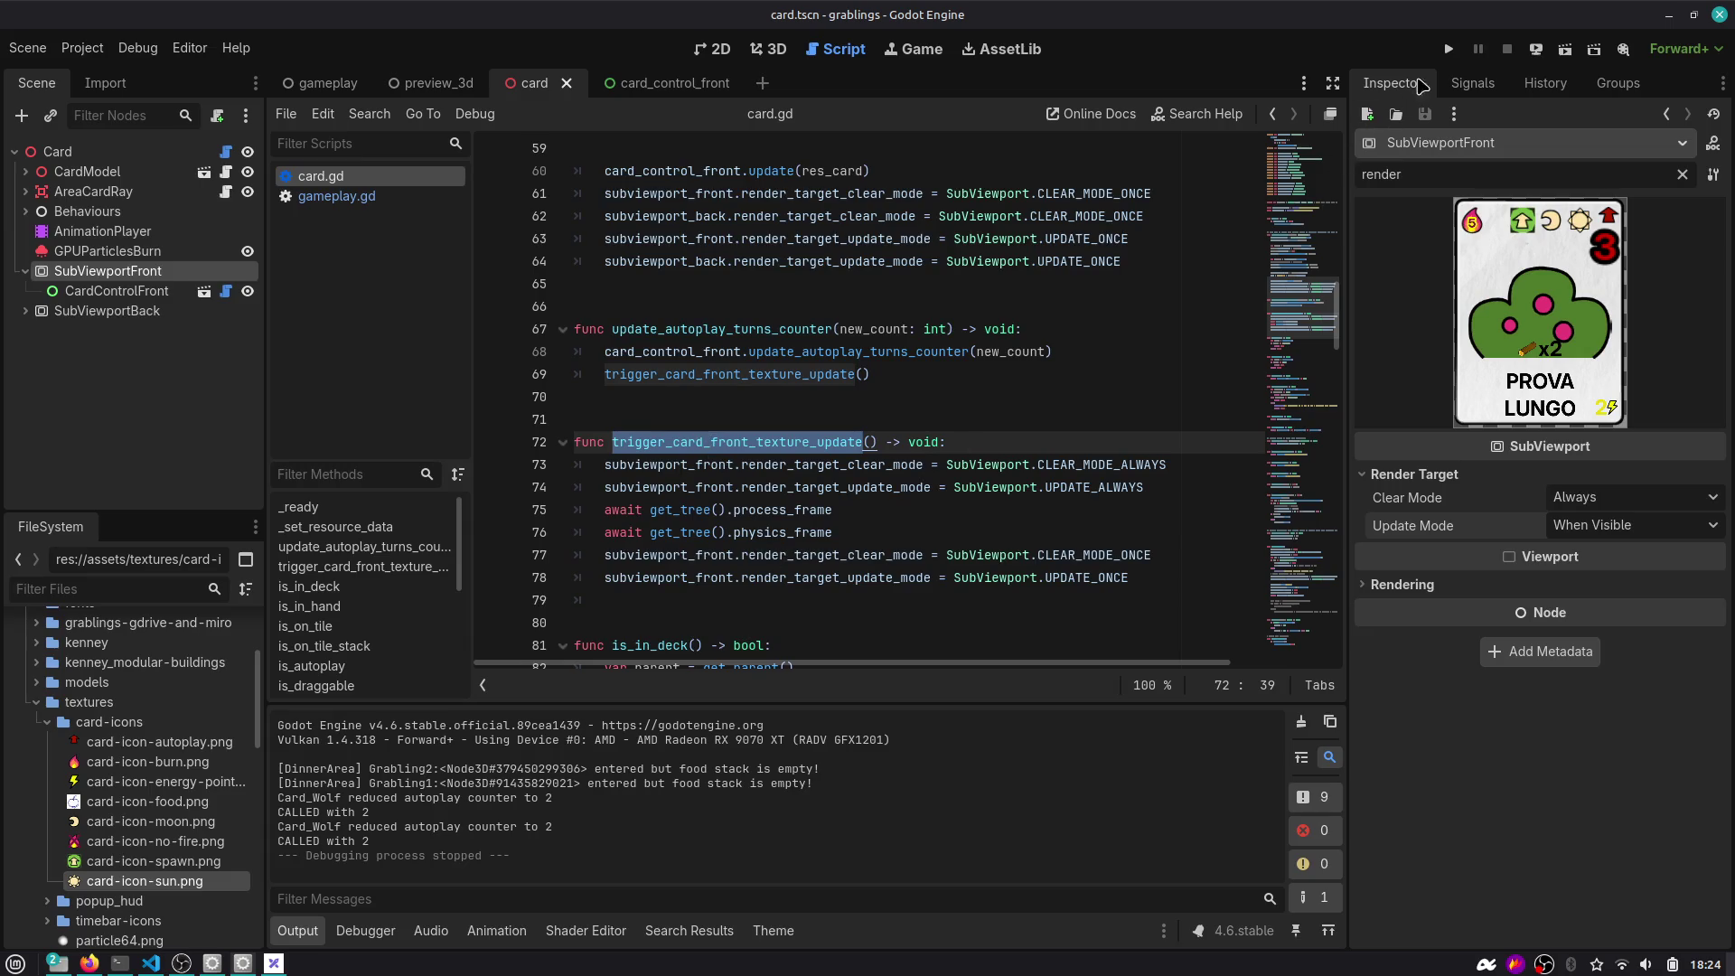
{"action": "left_click", "coordinate": [1448, 53]}
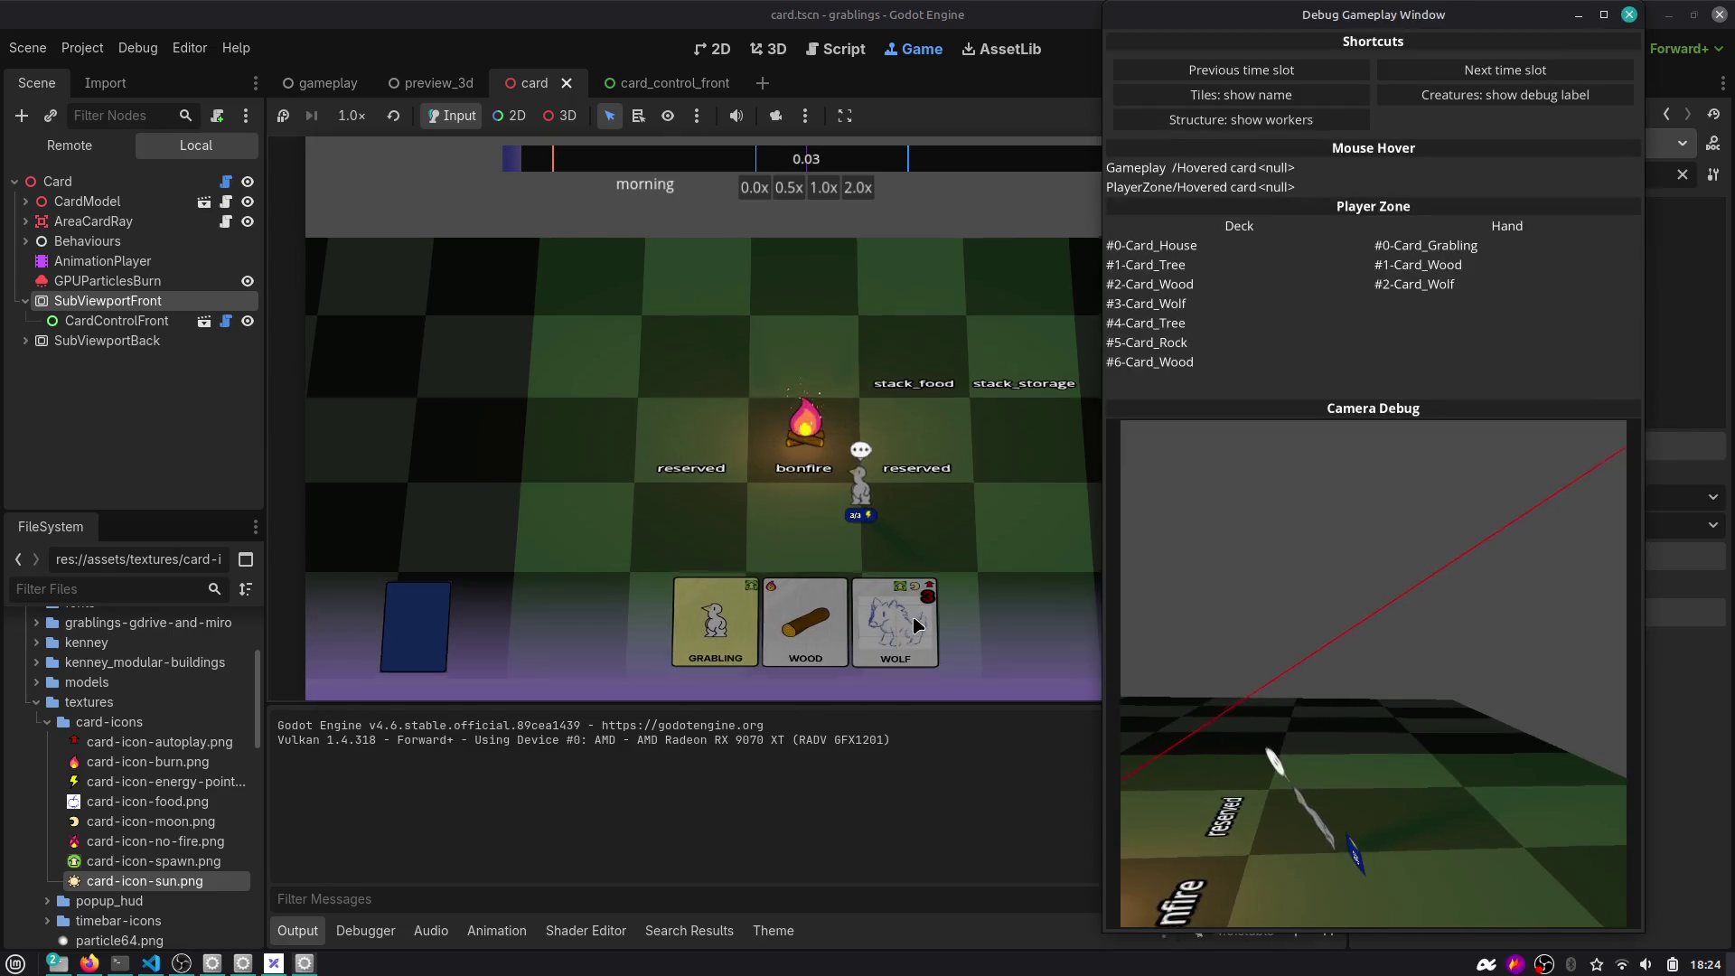
{"action": "mouse_move", "coordinate": [1303, 58]}
{"action": "left_mouse_down"}
{"action": "mouse_move", "coordinate": [1341, 247]}
{"action": "mouse_move", "coordinate": [1163, 754]}
{"action": "mouse_move", "coordinate": [1349, 587]}
{"action": "mouse_move", "coordinate": [1394, 591]}
{"action": "left_mouse_up"}
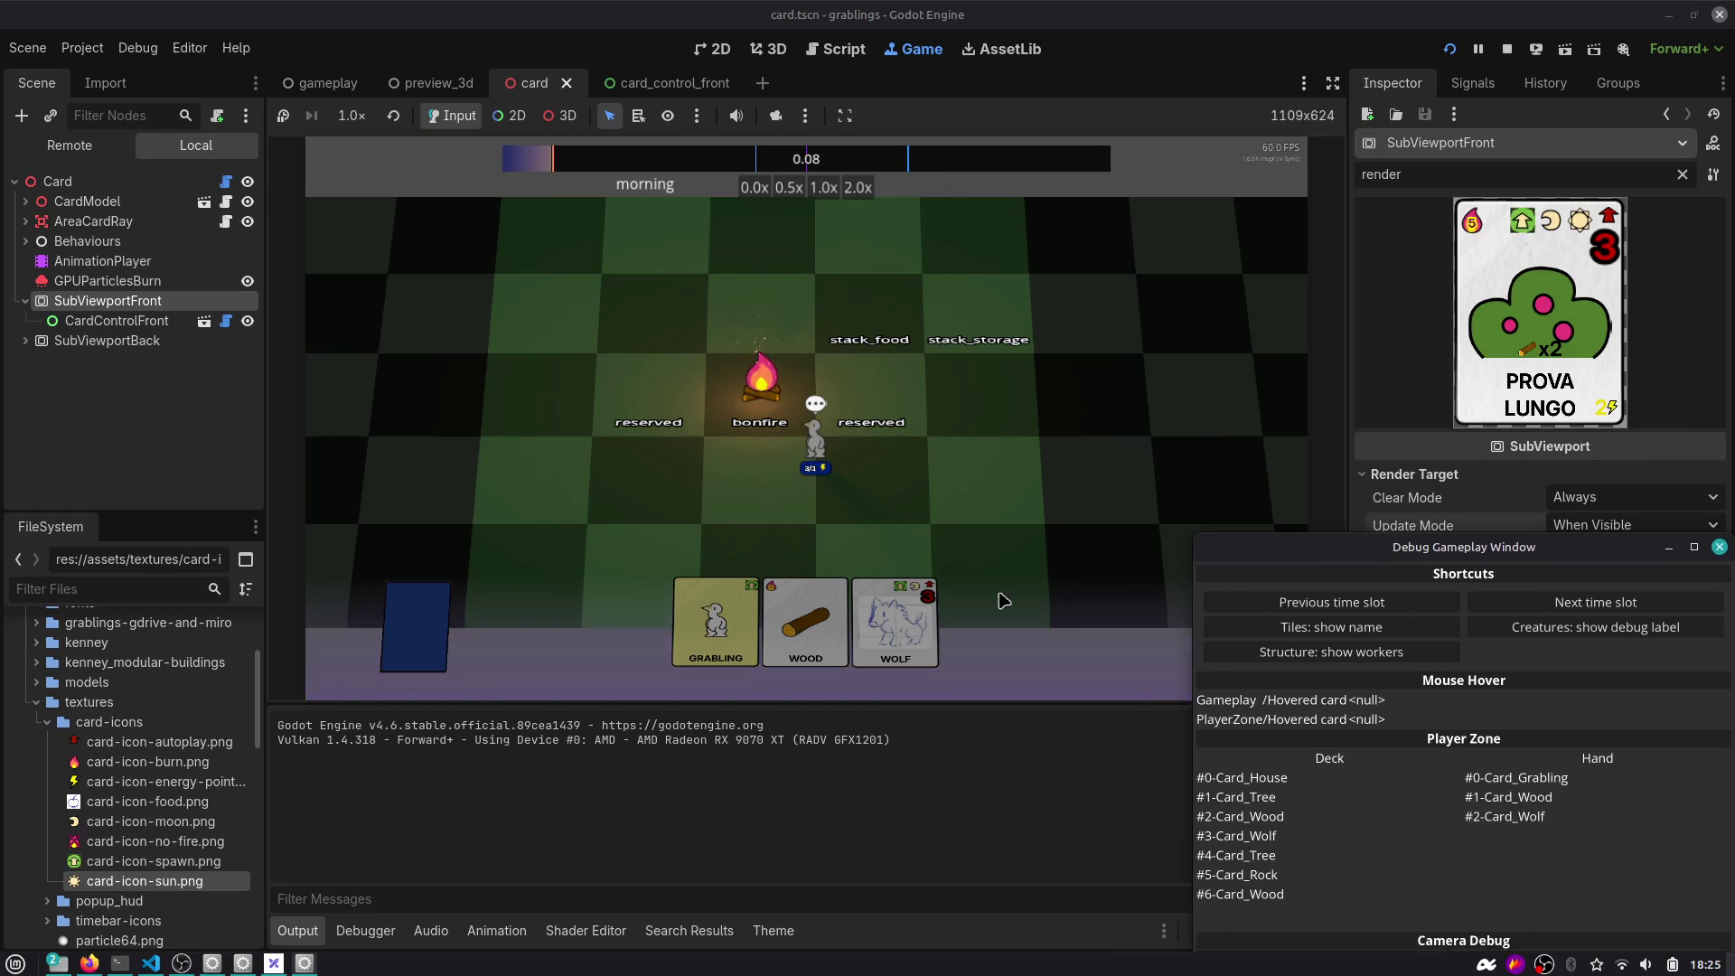
Advance six time slots to game over, then restart the game for a fresh hand.
{"action": "left_click", "coordinate": [1536, 603]}
{"action": "left_click", "coordinate": [1536, 604]}
{"action": "left_click", "coordinate": [1536, 603]}
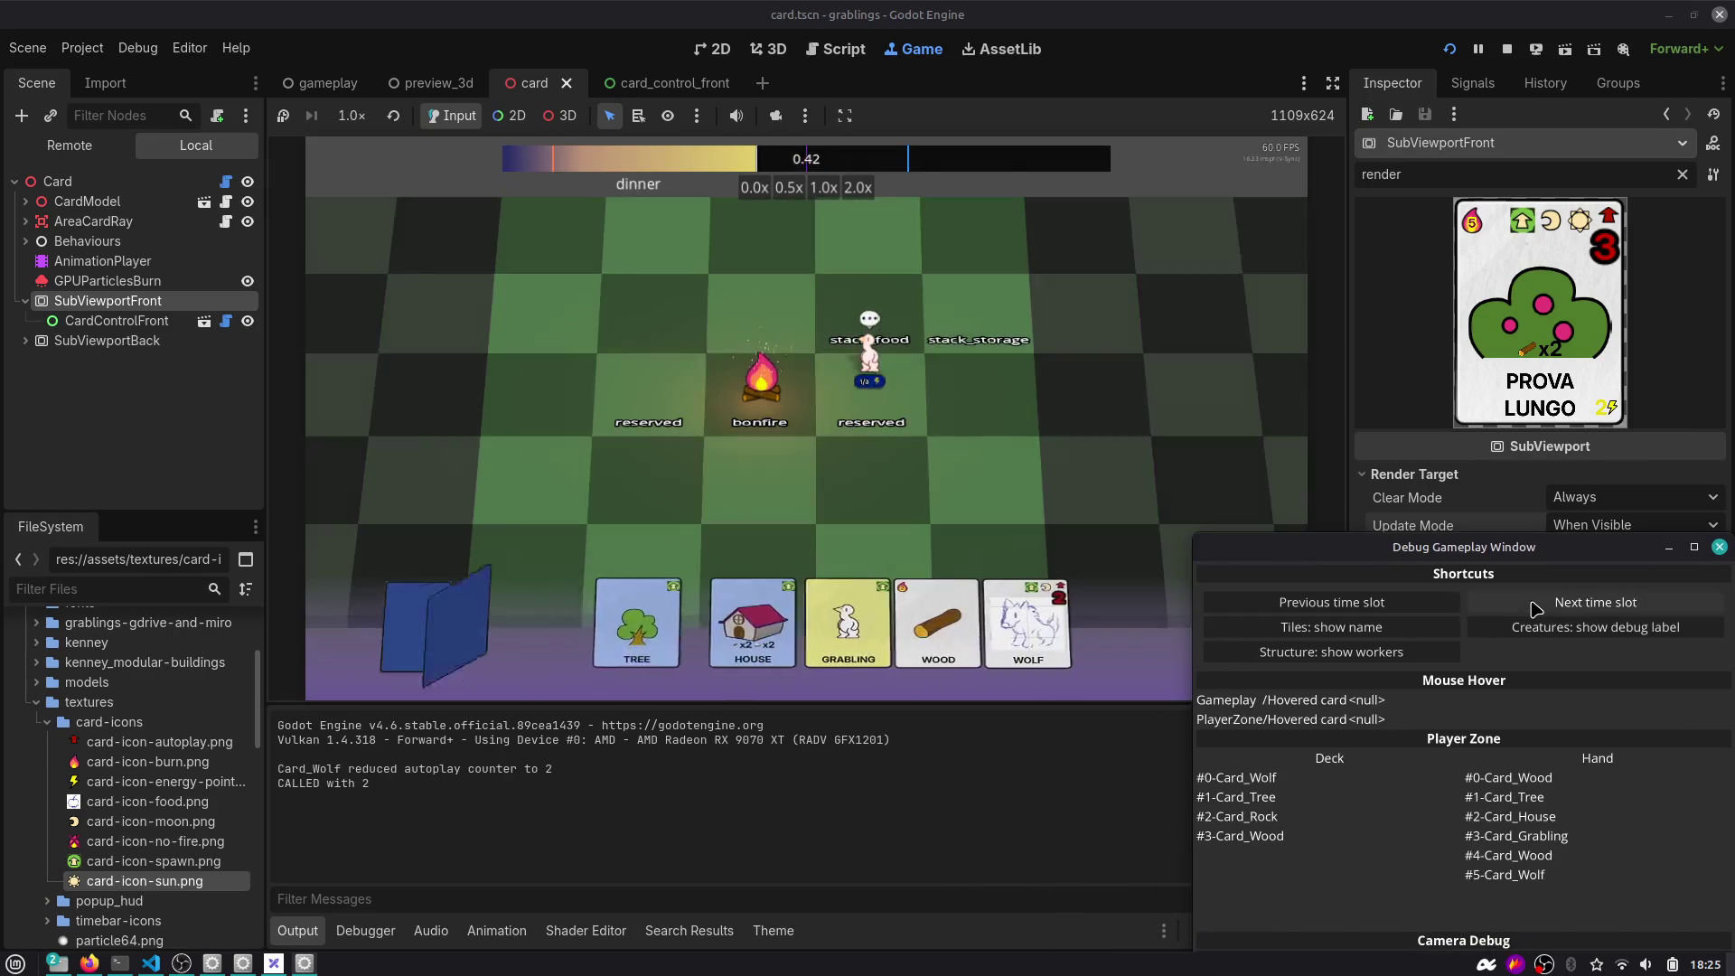
{"action": "left_click", "coordinate": [1536, 604]}
{"action": "left_click", "coordinate": [1536, 604]}
{"action": "left_click", "coordinate": [1536, 603]}
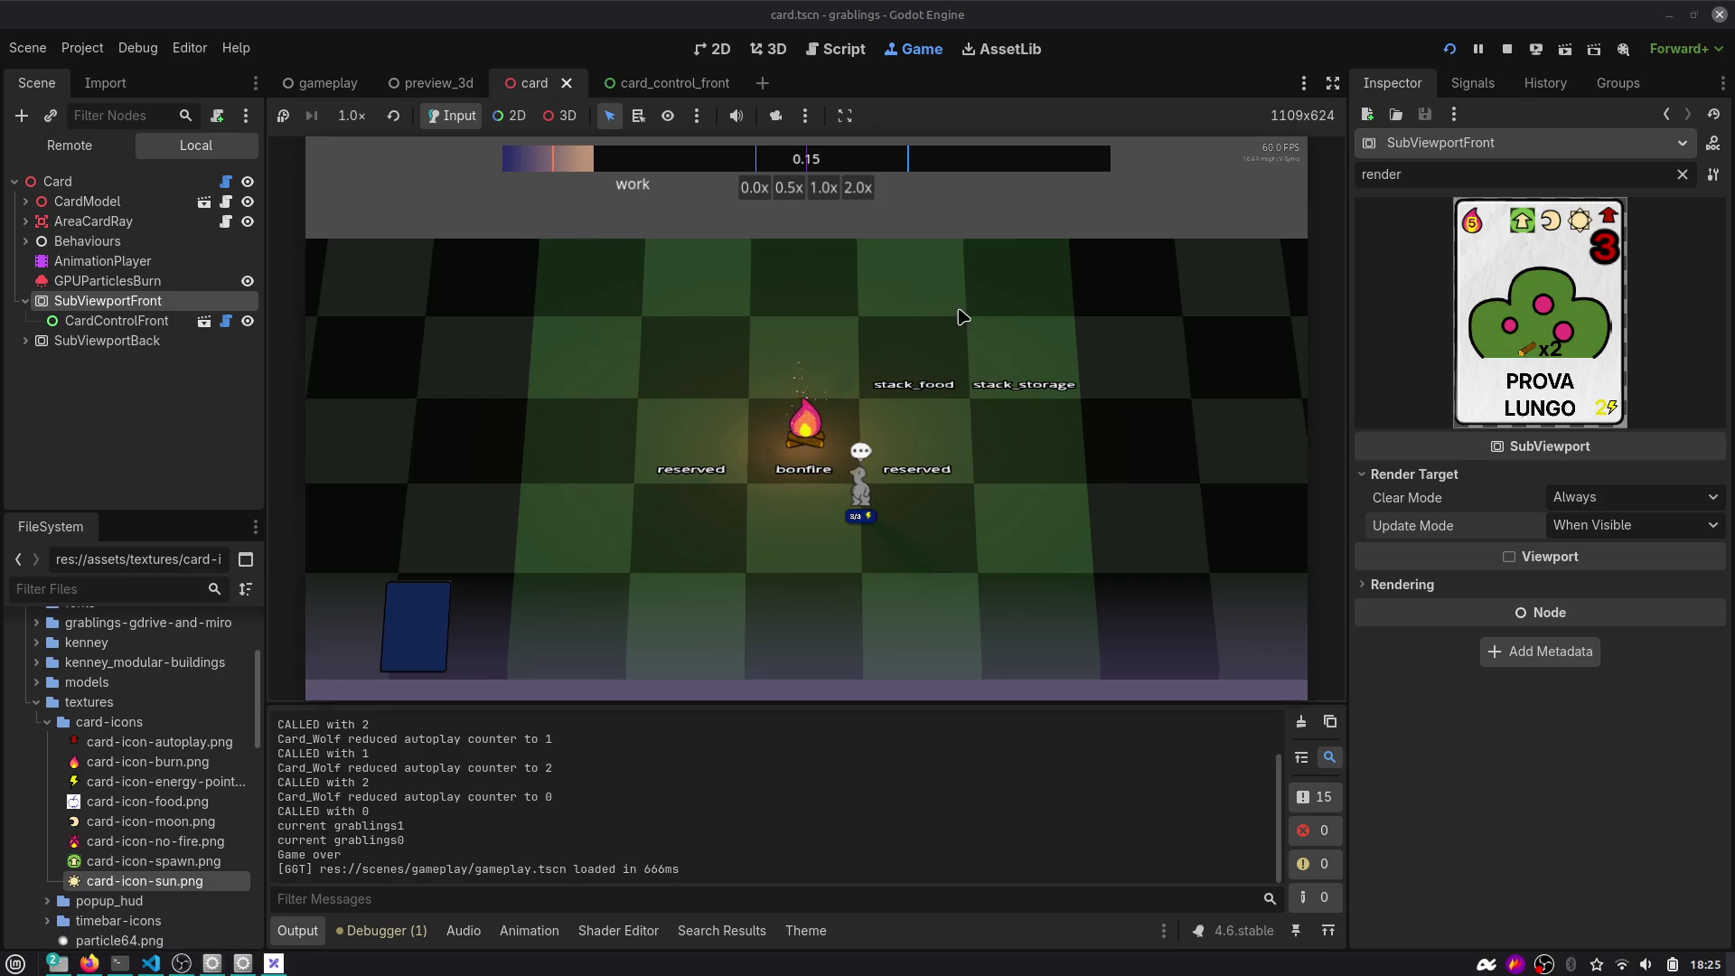
{"action": "left_click", "coordinate": [1449, 49]}
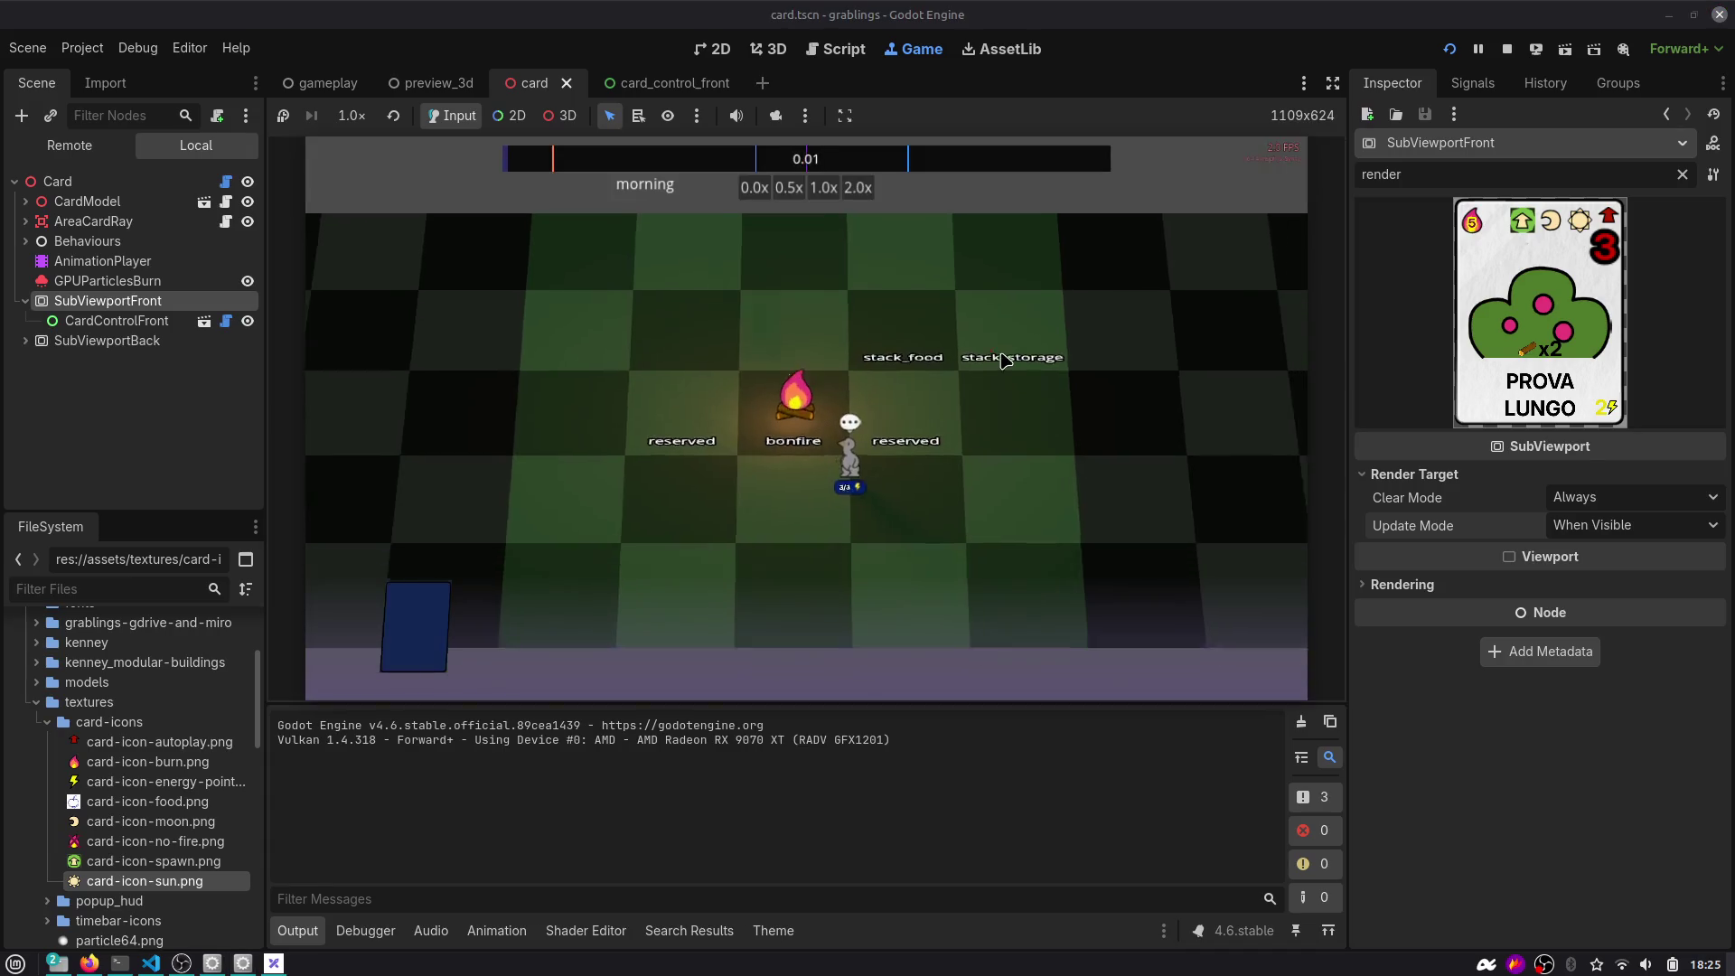
{"action": "left_click", "coordinate": [926, 447]}
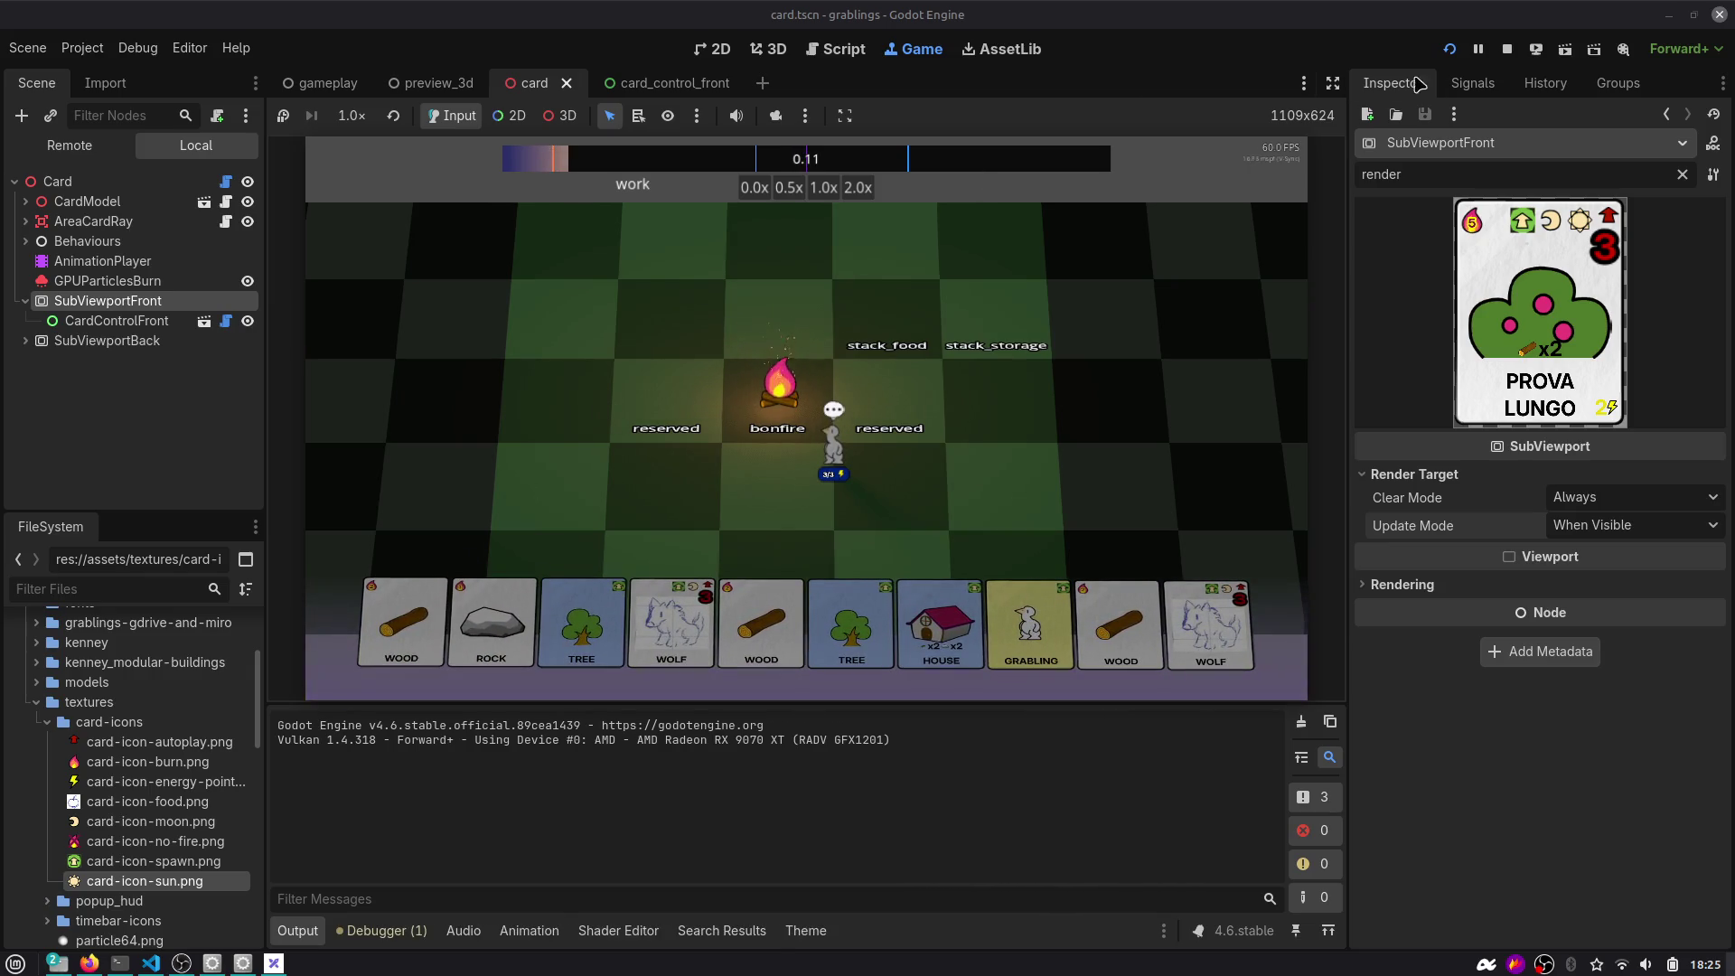
Stop the game, switch to the gameplay scene and select the CardDeck node.
{"action": "left_click", "coordinate": [1507, 48]}
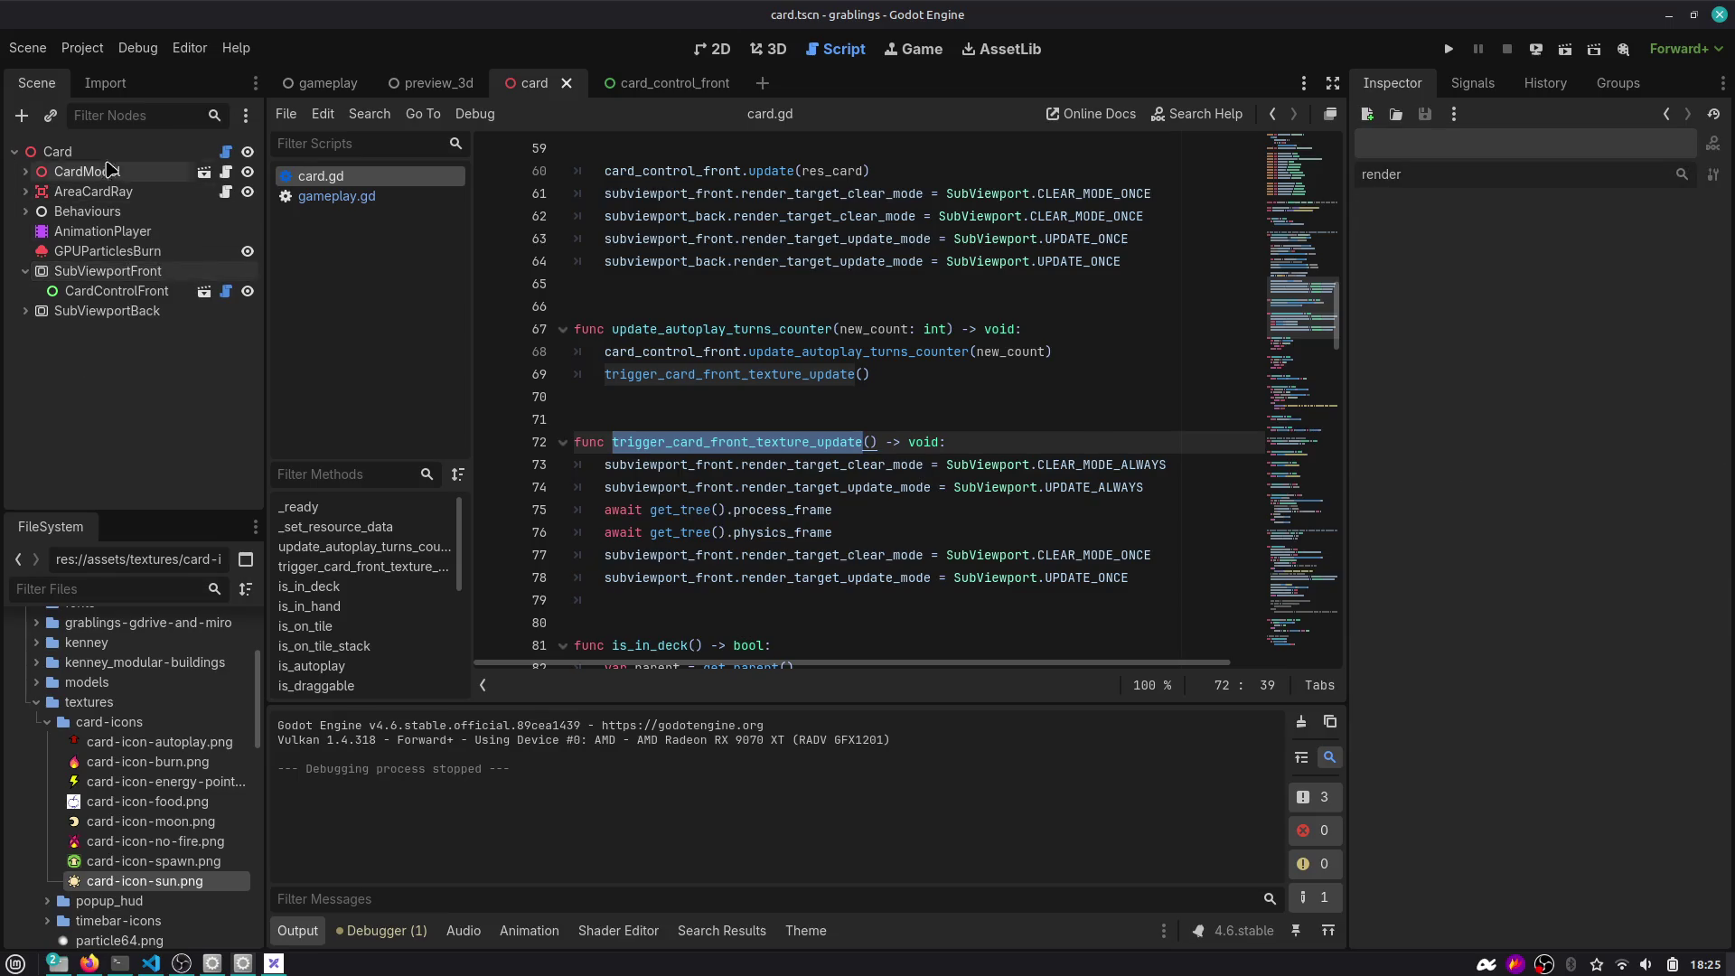
{"action": "left_click", "coordinate": [323, 82]}
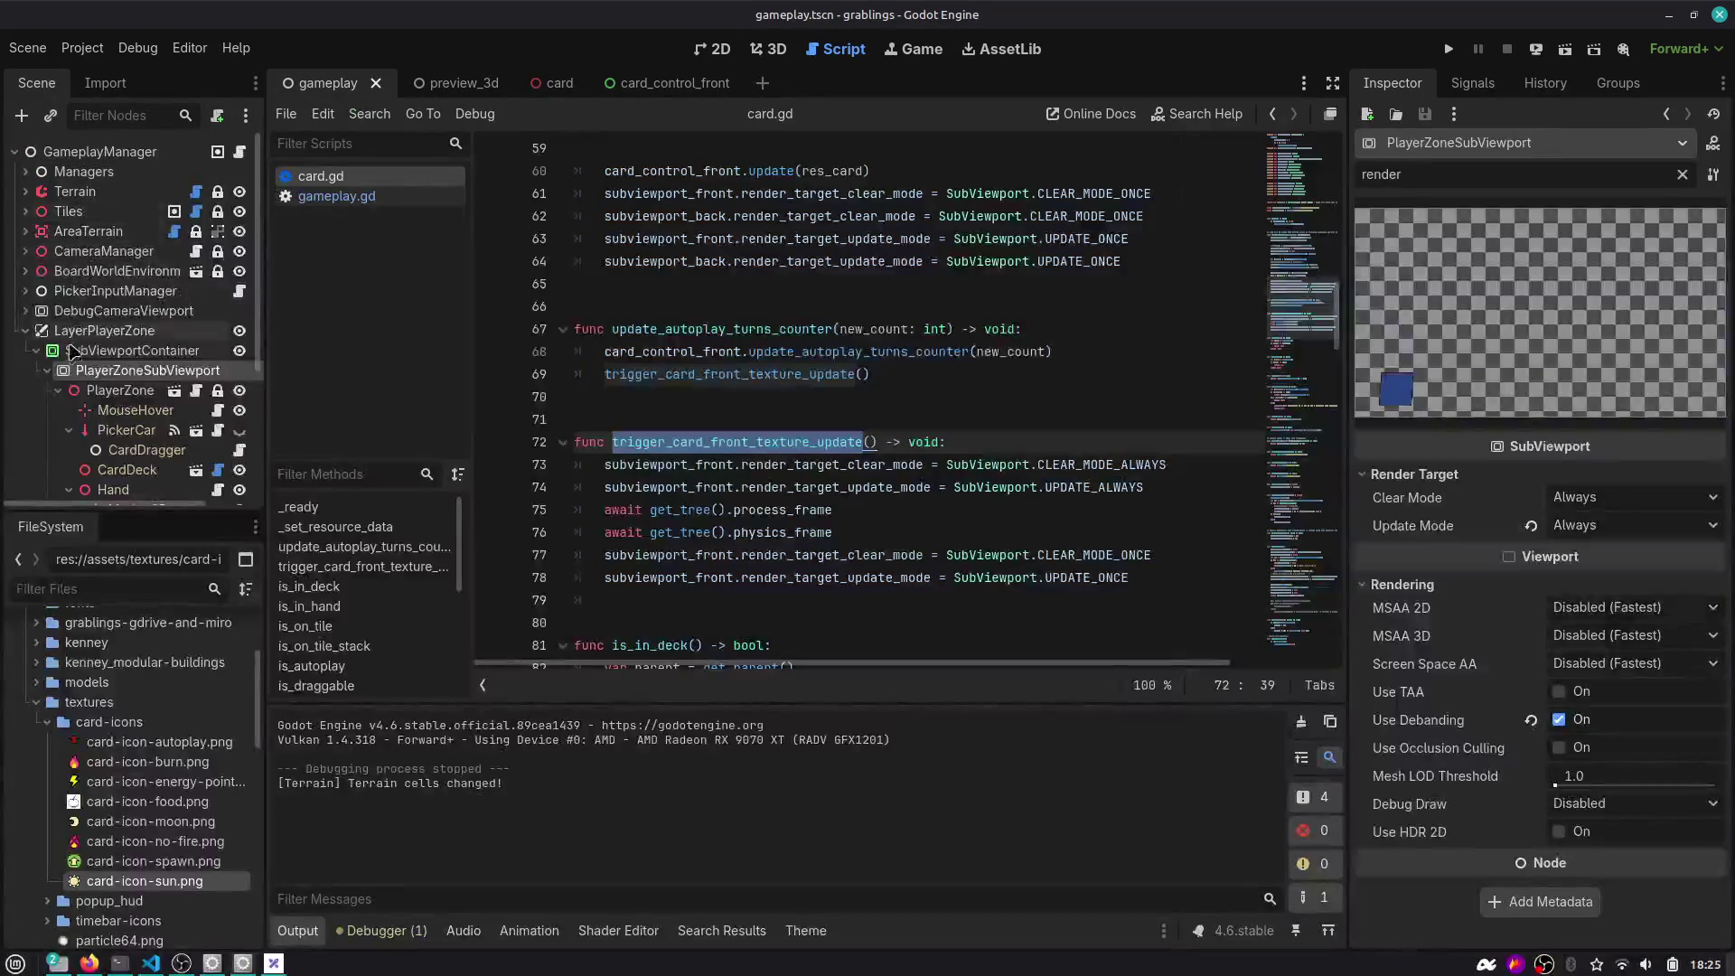
{"action": "left_click", "coordinate": [109, 115]}
{"action": "type", "text": "deck"}
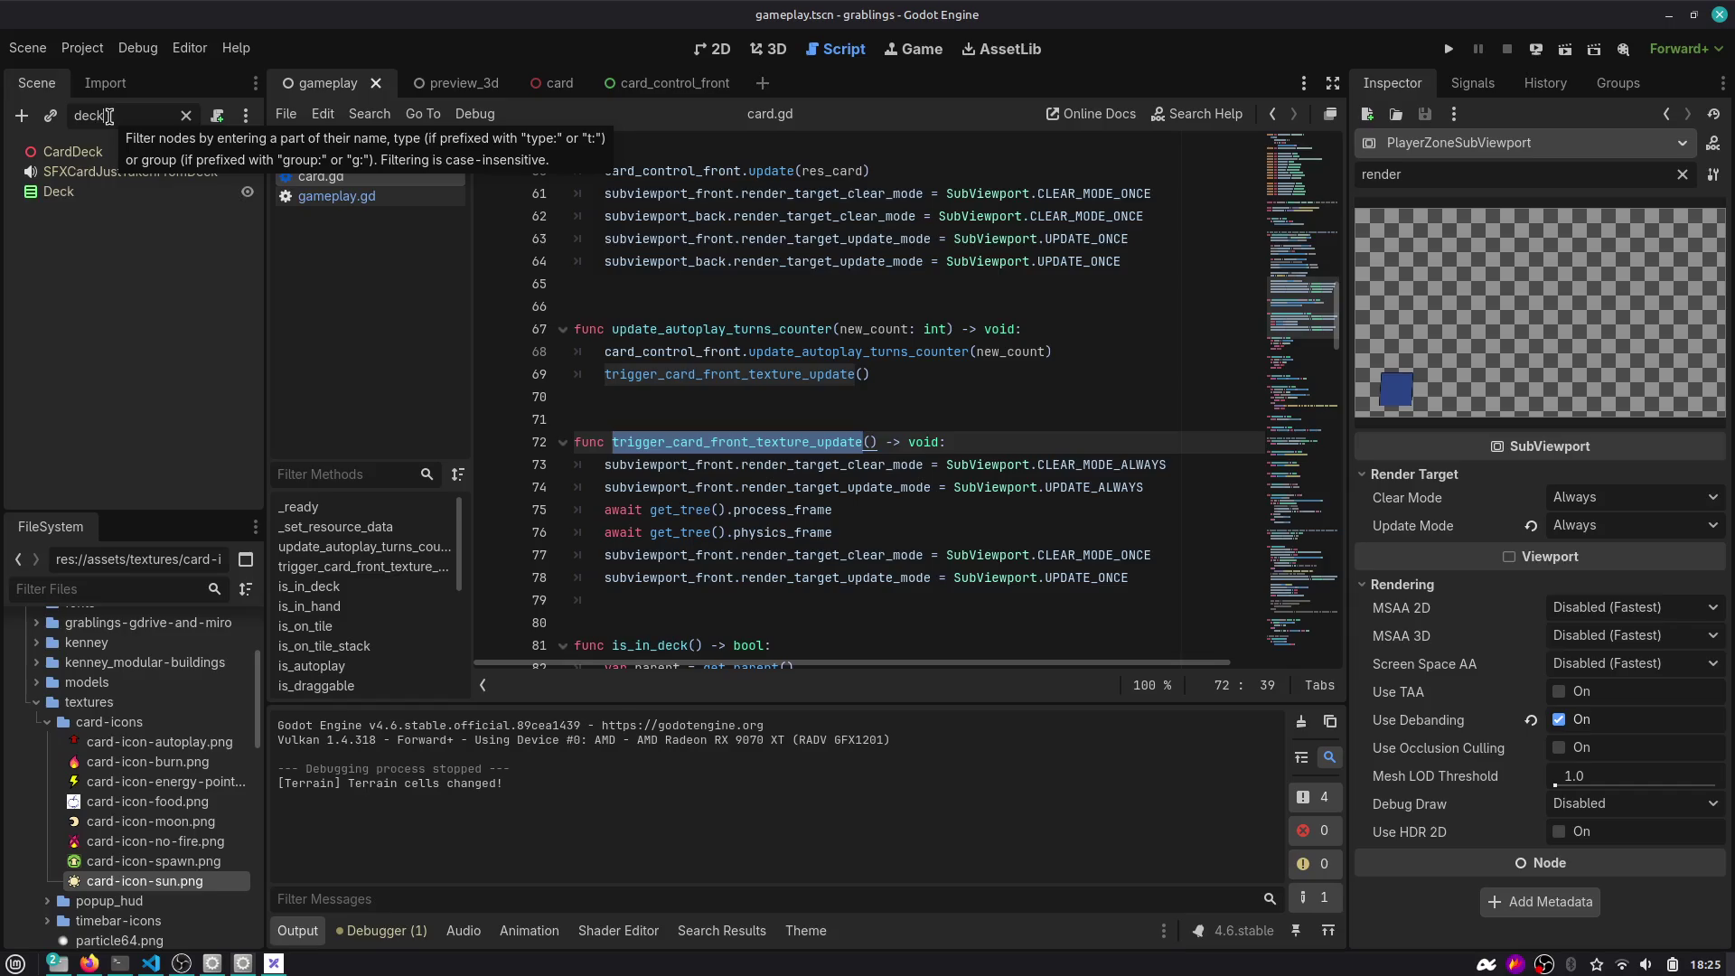
{"action": "left_click", "coordinate": [72, 151]}
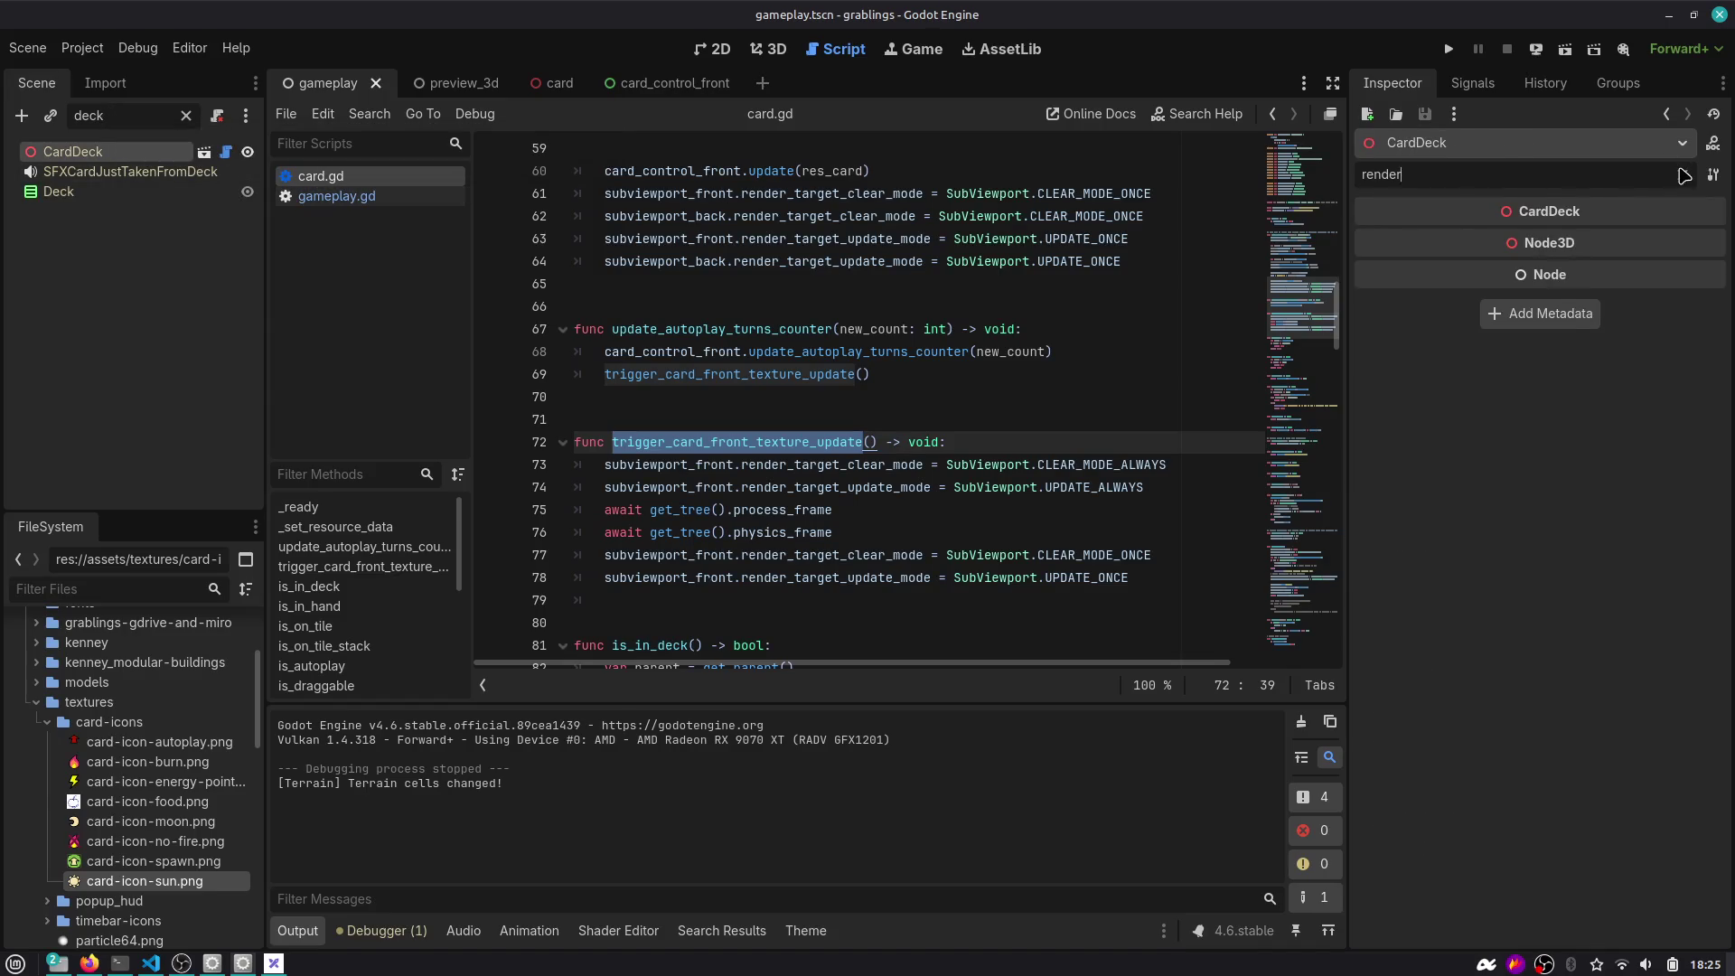
{"action": "left_click", "coordinate": [1684, 176]}
Add card_food_berry.tres to Starting Cards and move it to the first position.
{"action": "left_click", "coordinate": [1541, 609]}
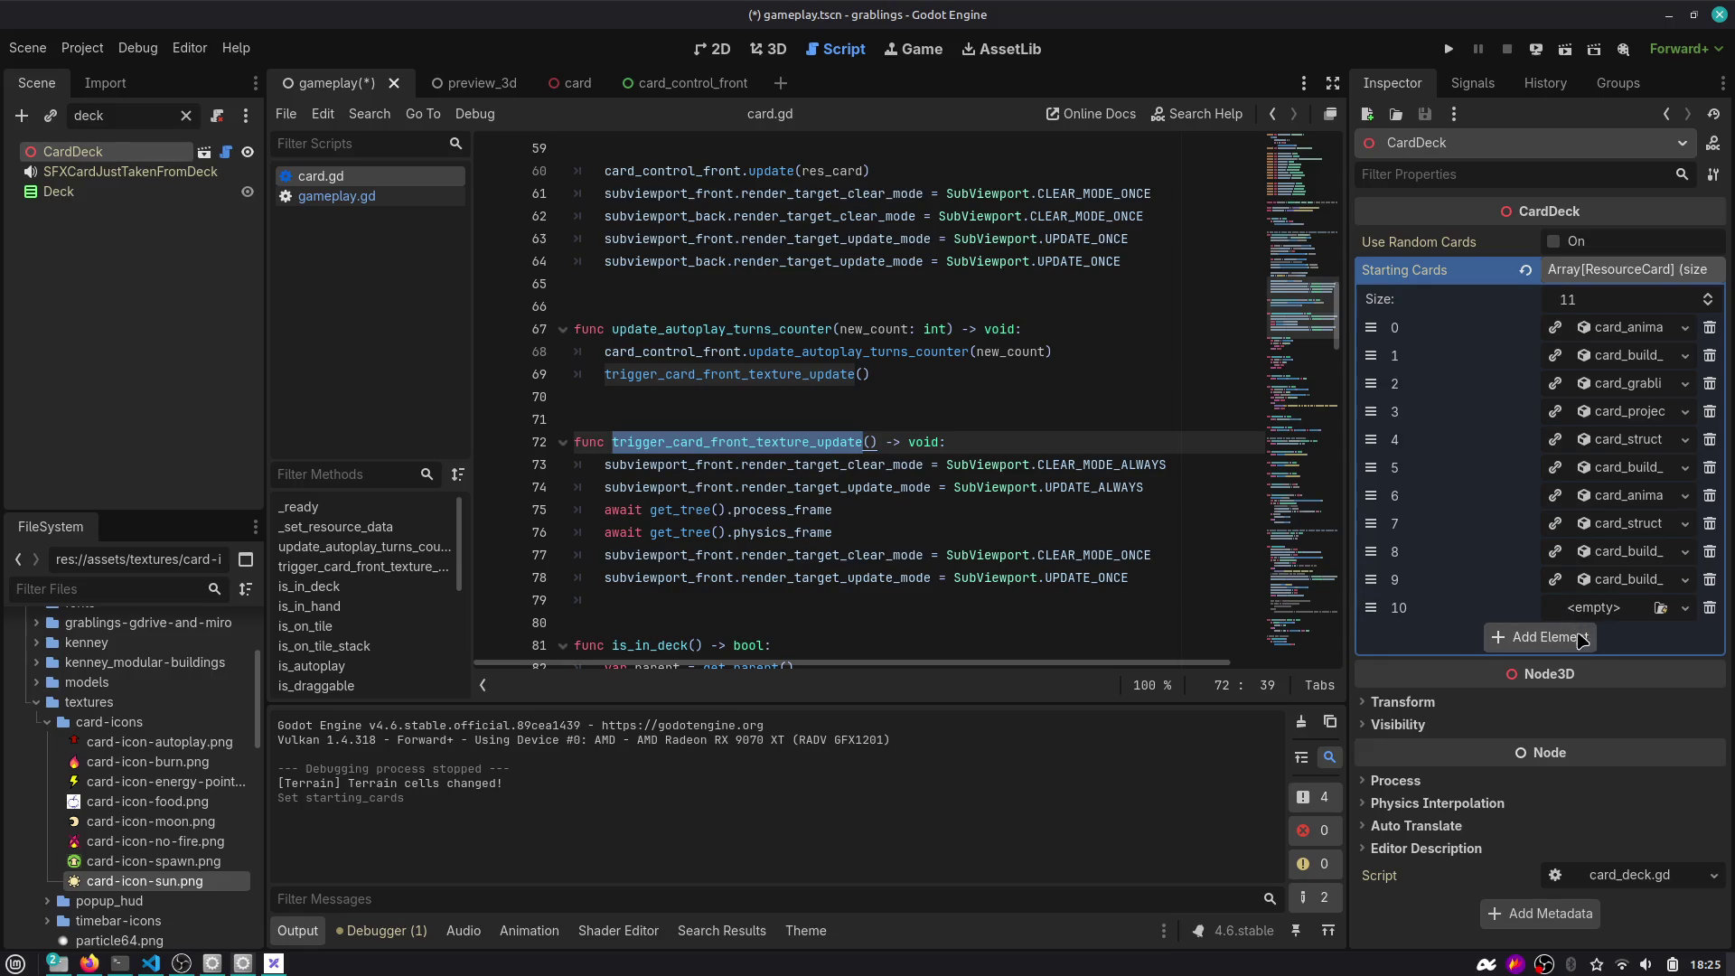
{"action": "left_click", "coordinate": [1684, 607]}
{"action": "left_click", "coordinate": [1620, 688]}
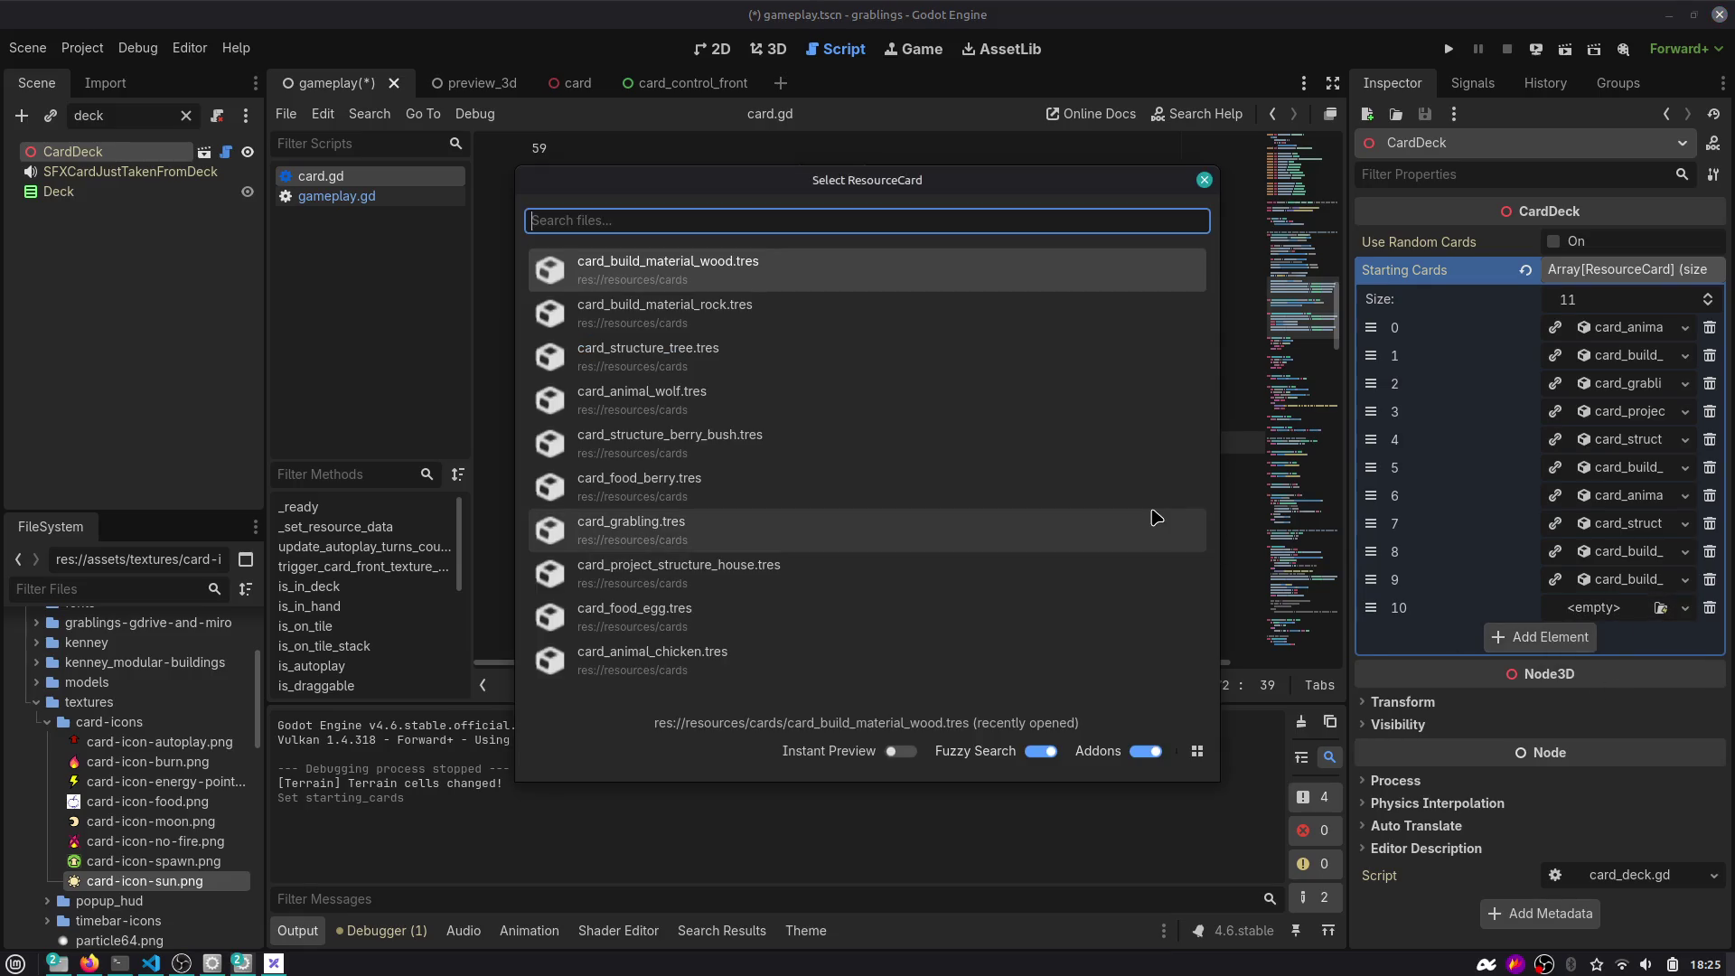
{"action": "type", "text": "berr"}
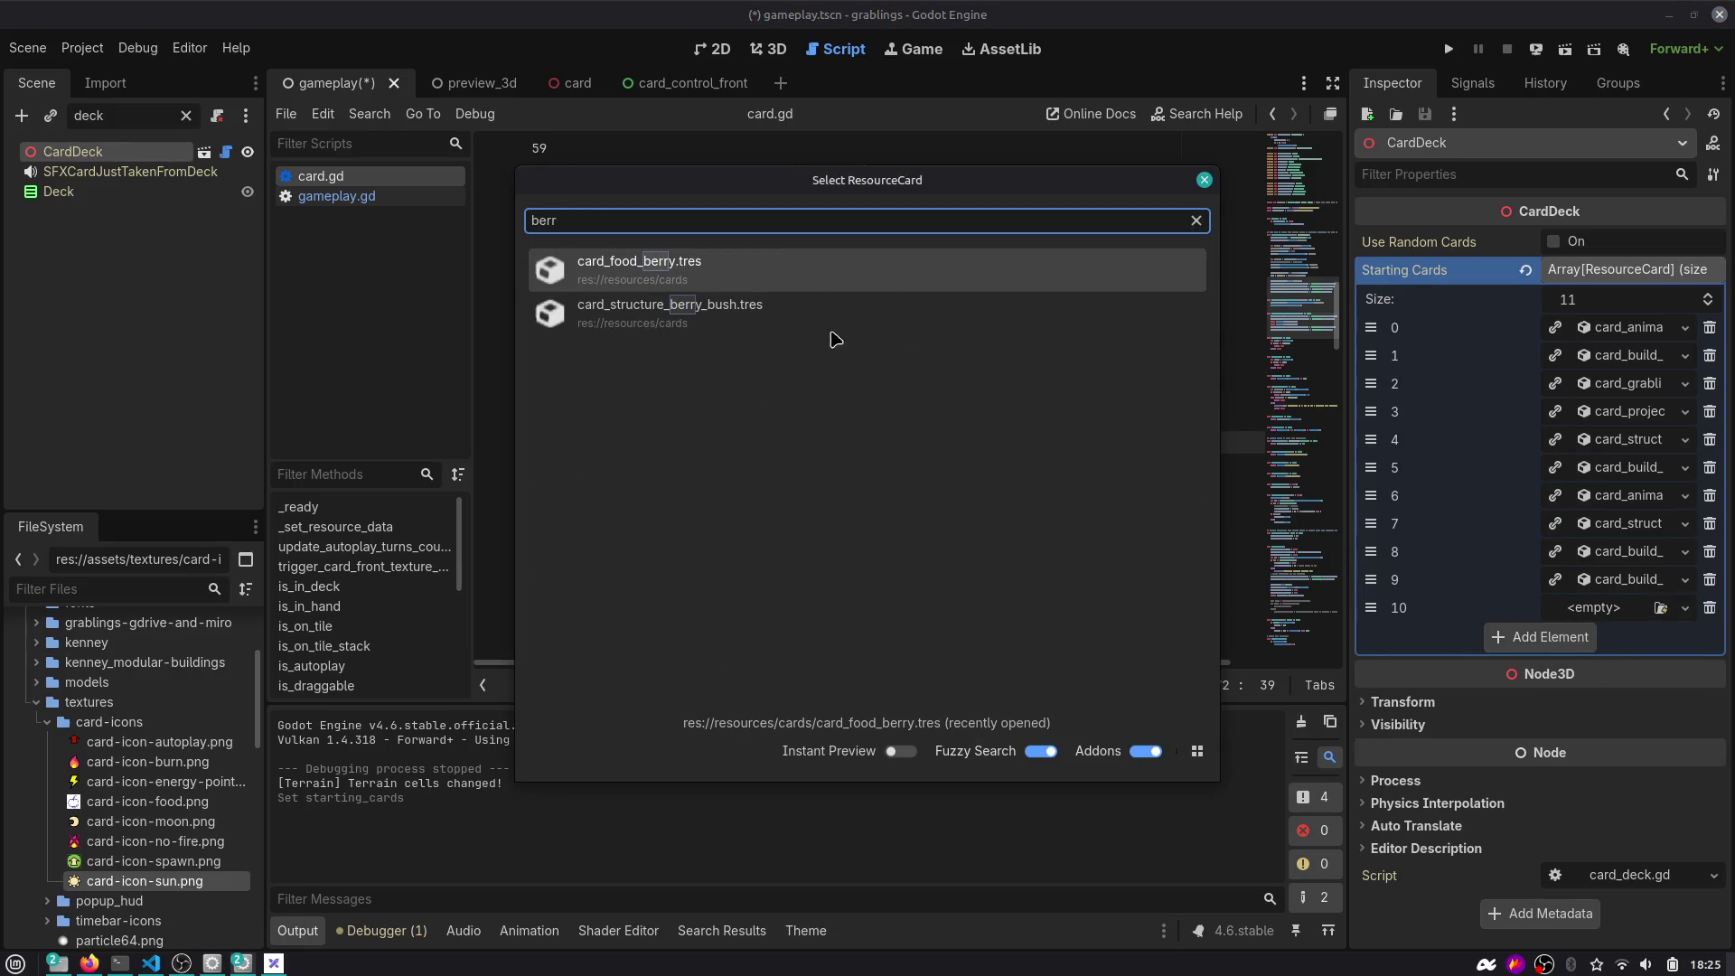
{"action": "left_click", "coordinate": [723, 262]}
{"action": "left_click_drag", "start_coordinate": [1370, 608], "coordinate": [1367, 325]}
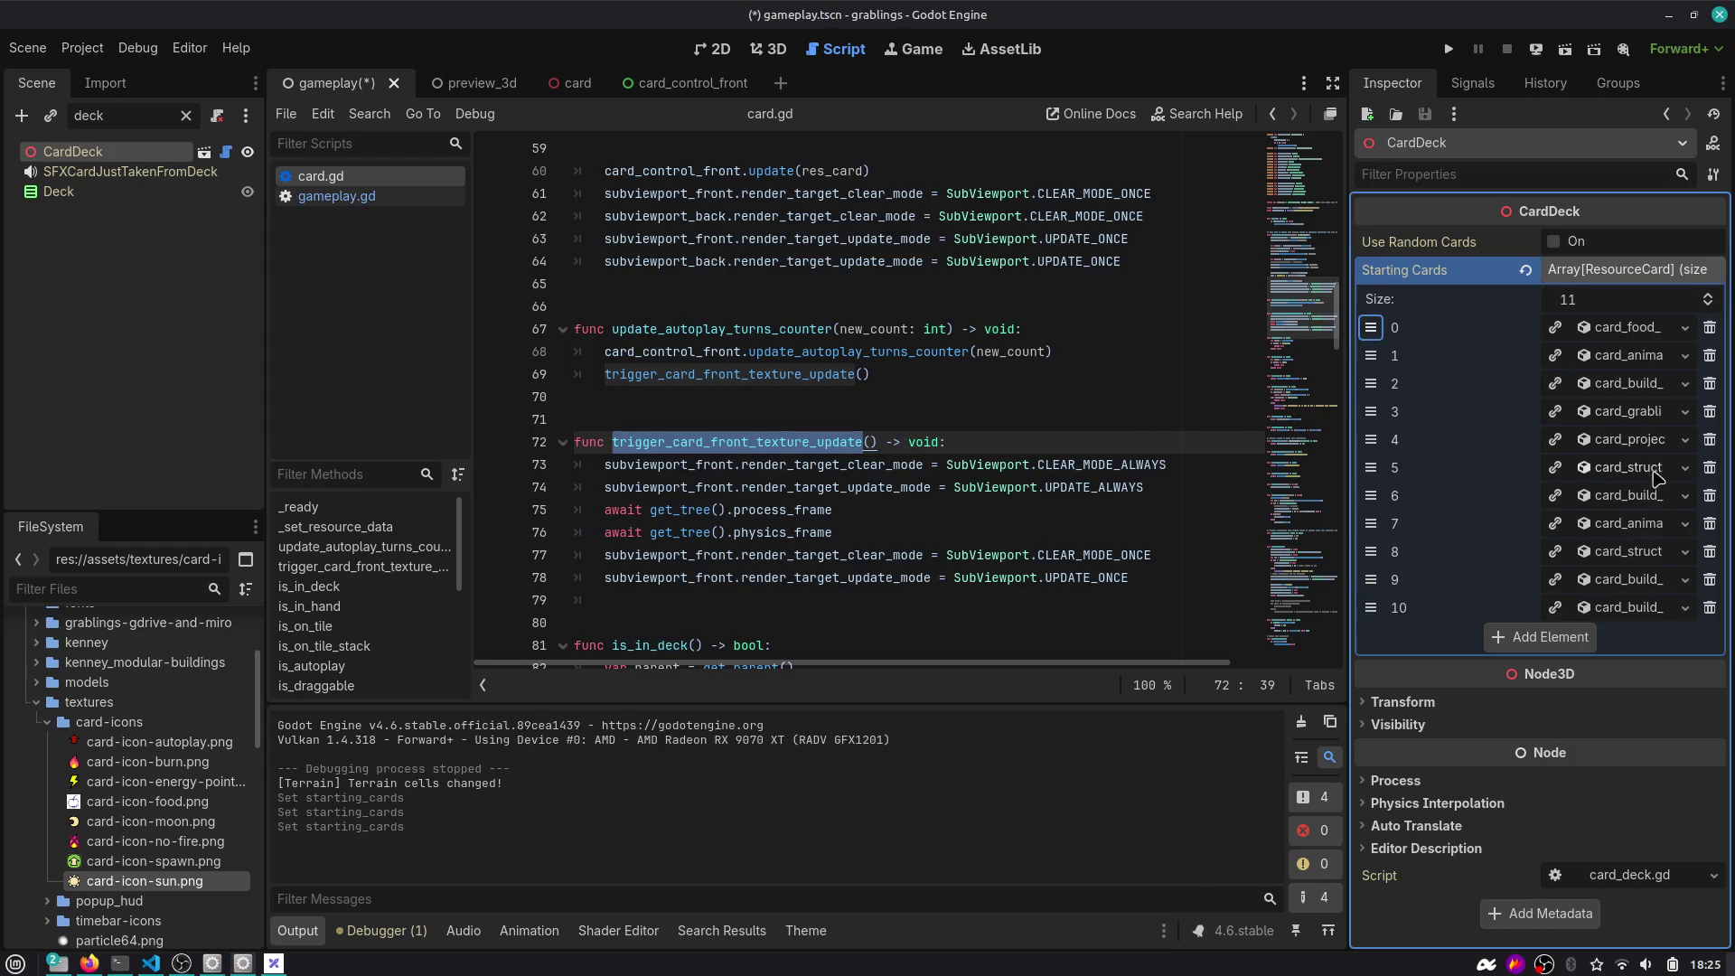
{"action": "left_click_drag", "start_coordinate": [1347, 504], "coordinate": [1187, 504]}
Add a rock card as a twelfth slot, move it to position 6 and the wolf to the end.
{"action": "left_click", "coordinate": [1453, 643]}
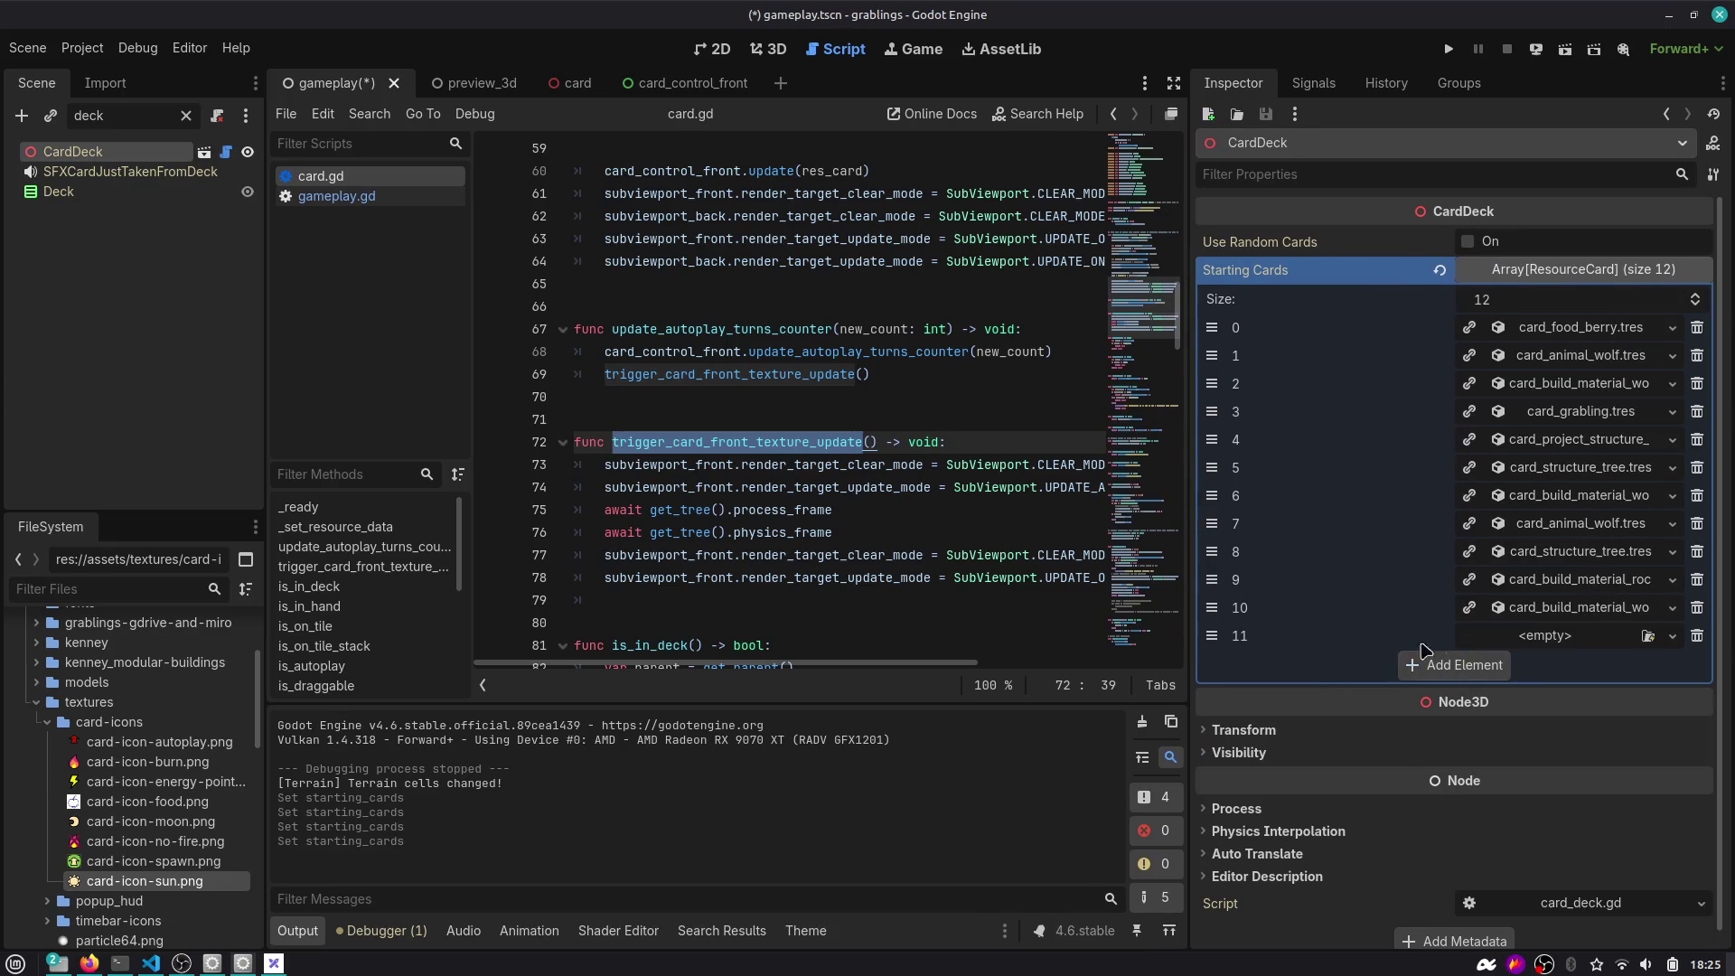
{"action": "left_click", "coordinate": [1675, 640]}
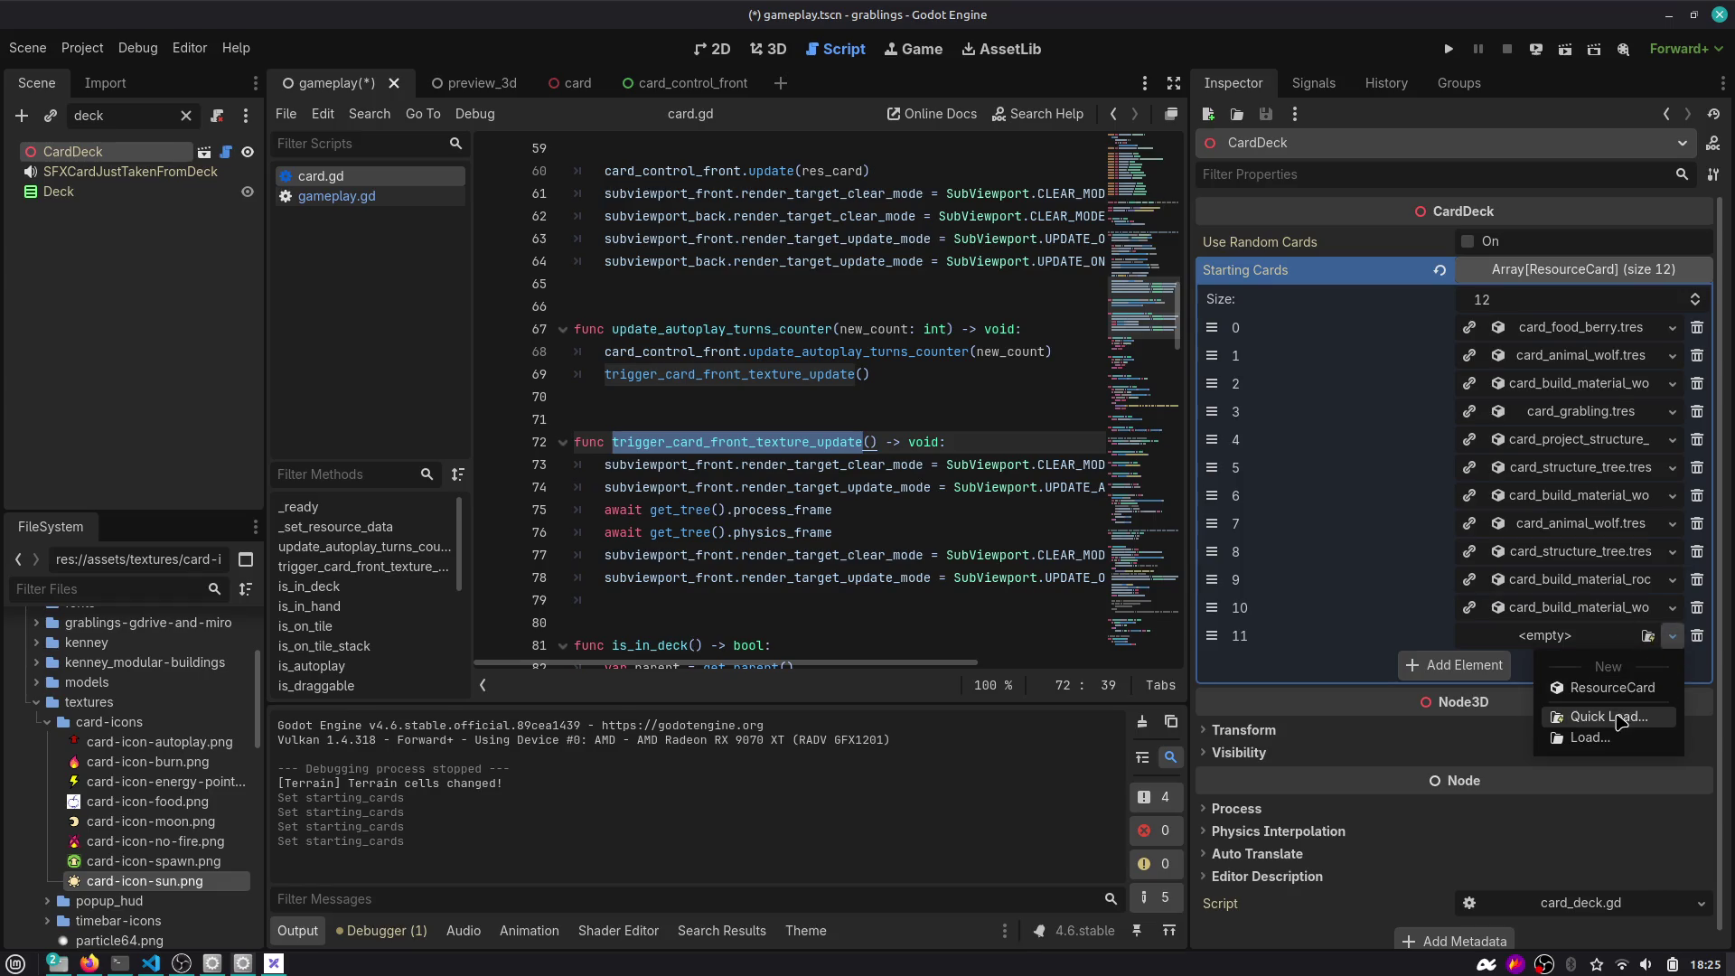
{"action": "left_click", "coordinate": [1617, 719]}
{"action": "type", "text": "rock"}
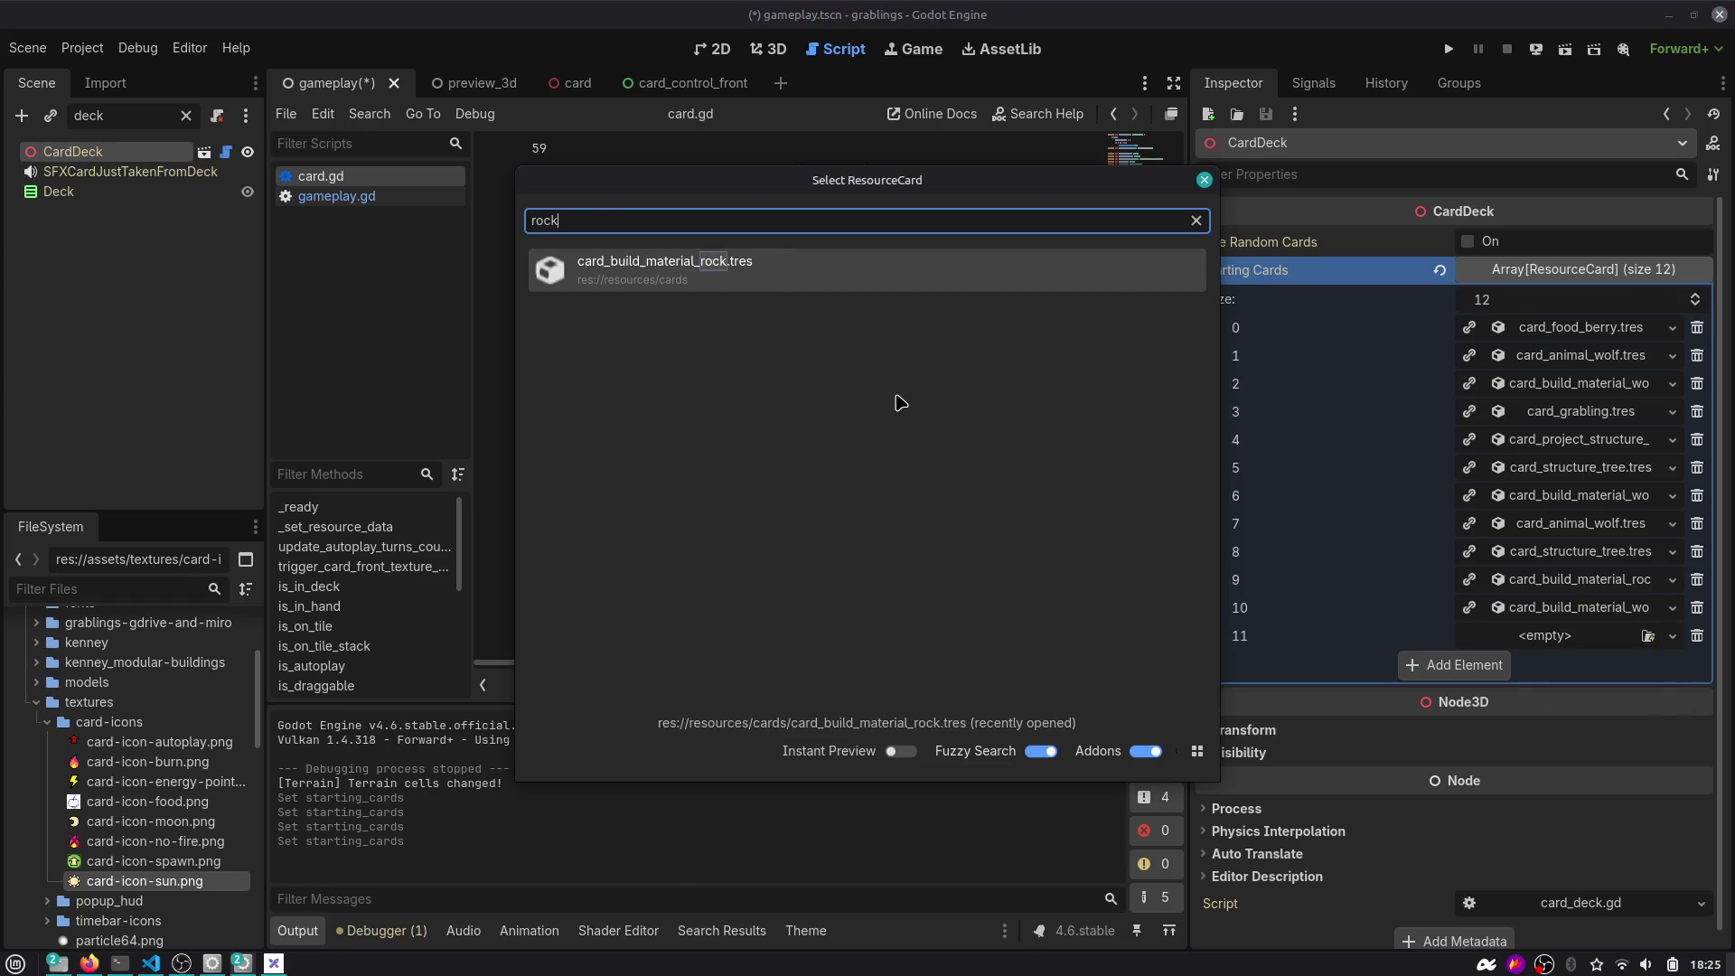
{"action": "left_click", "coordinate": [852, 268]}
{"action": "mouse_move", "coordinate": [1211, 631]}
{"action": "left_mouse_down"}
{"action": "mouse_move", "coordinate": [1215, 497]}
{"action": "mouse_move", "coordinate": [1346, 510]}
{"action": "left_mouse_up"}
{"action": "left_click_drag", "start_coordinate": [1211, 551], "coordinate": [1214, 639]}
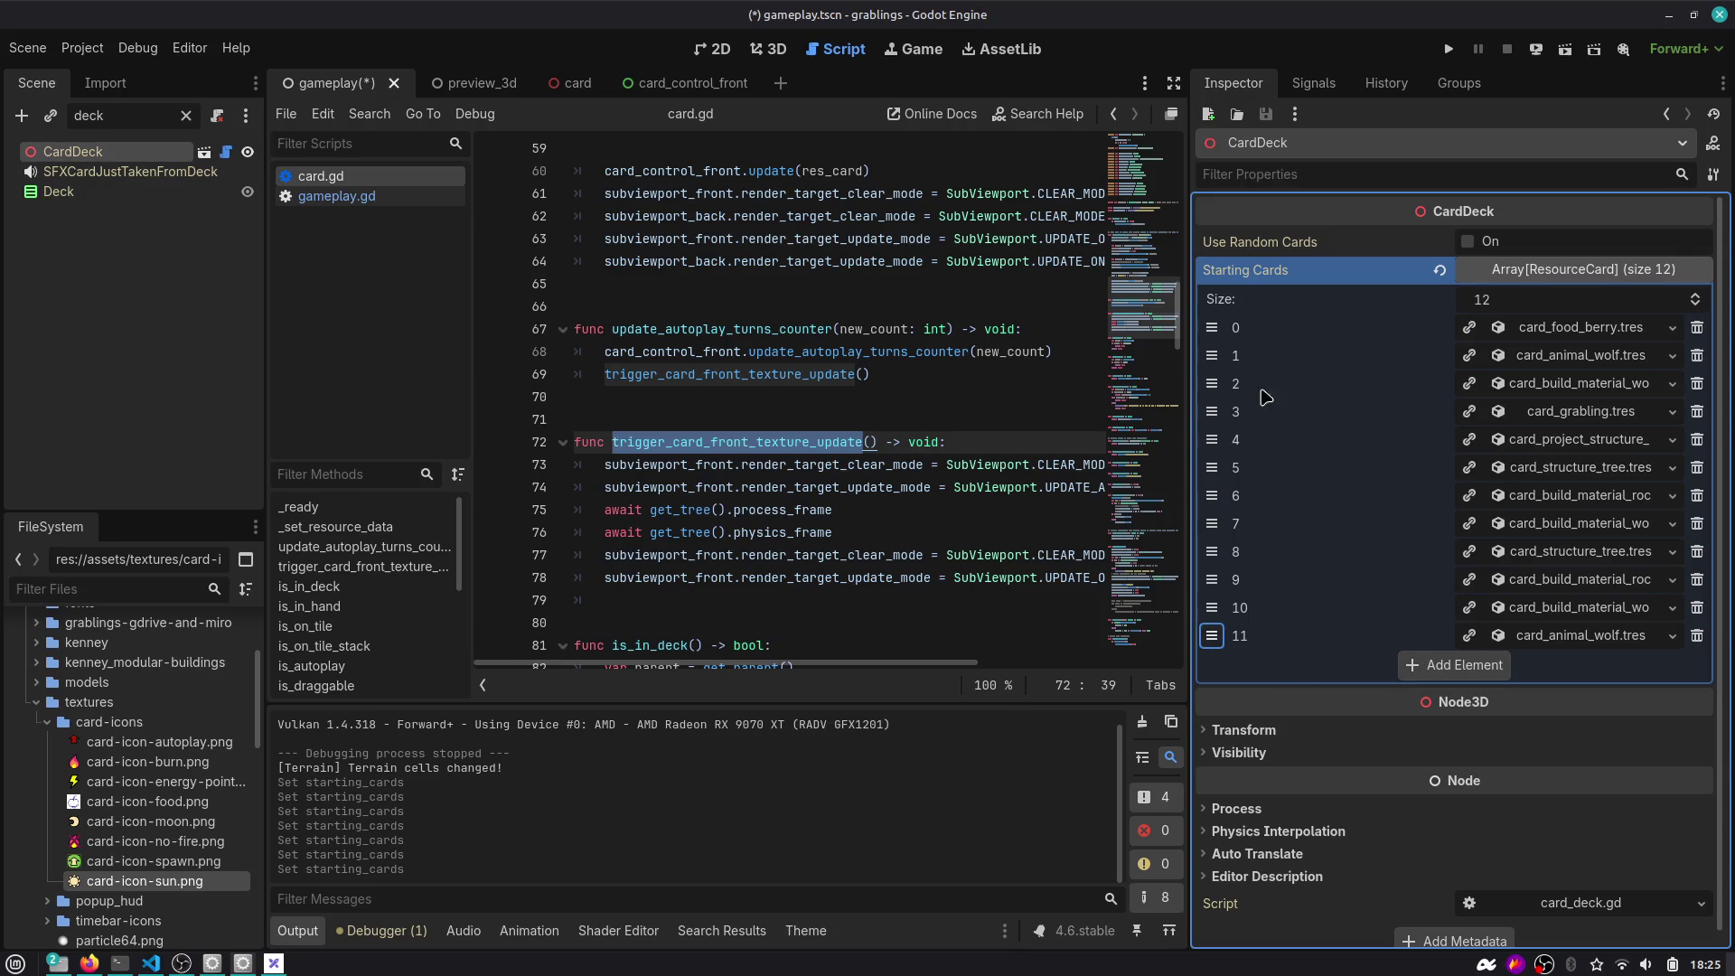
Add card_food_egg.tres as a thirteenth card, move it to slot 10, and save the scene.
{"action": "left_click", "coordinate": [1482, 669]}
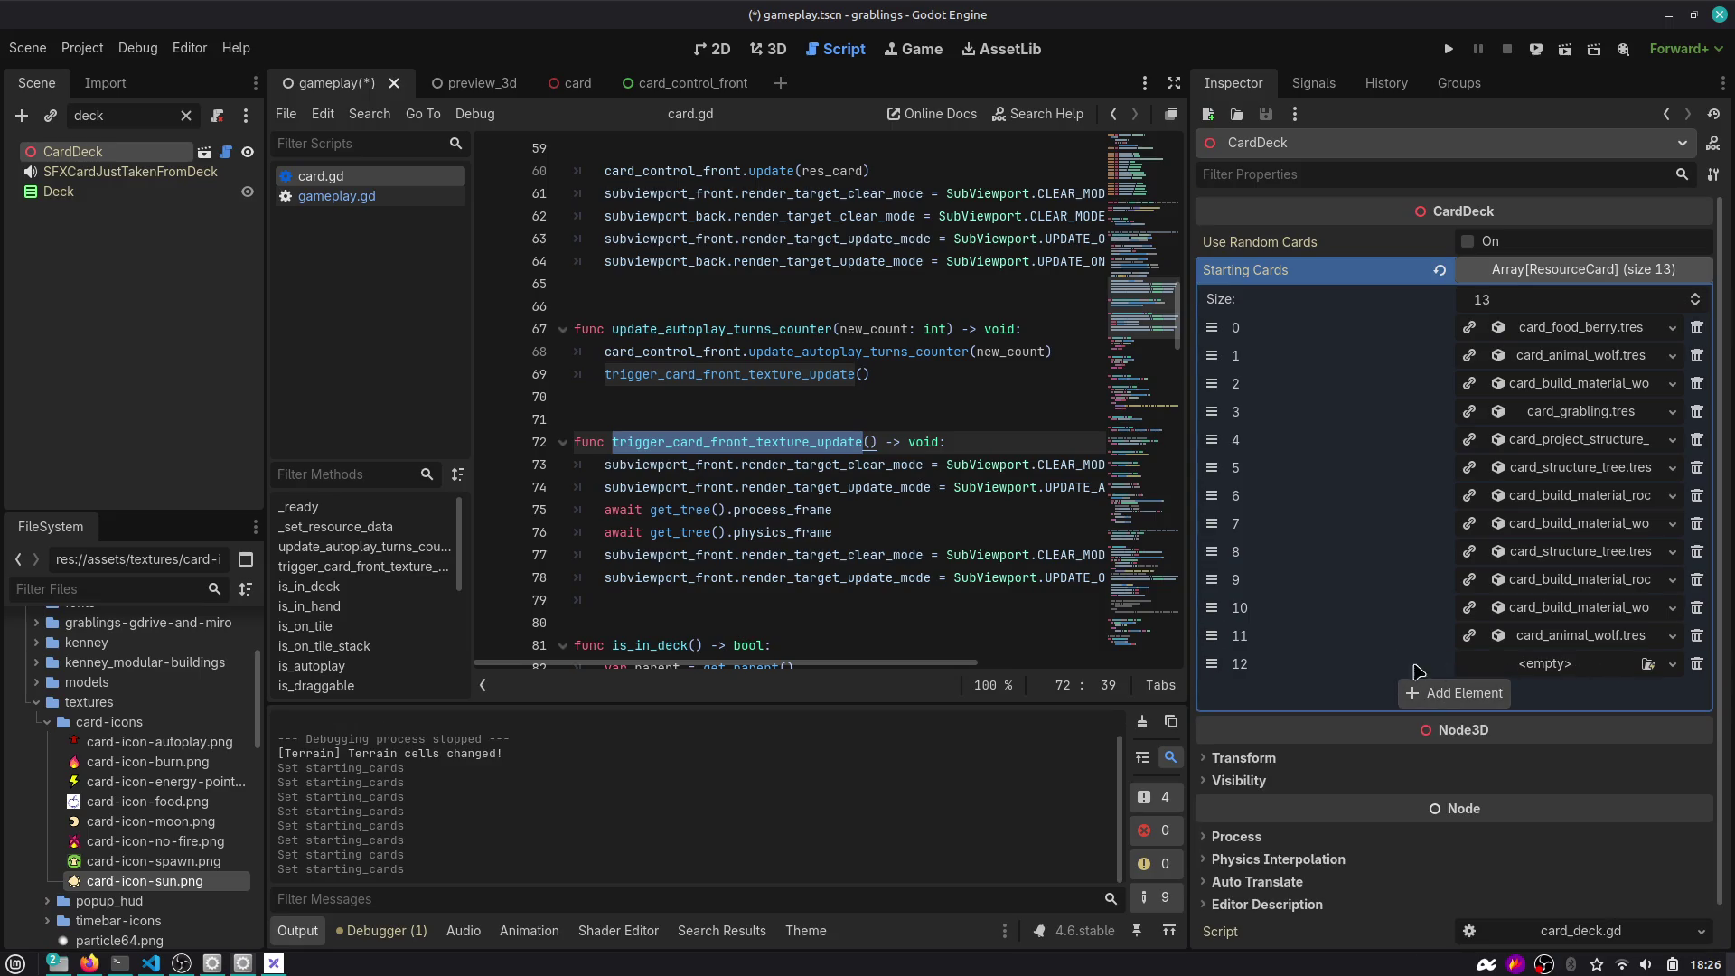
{"action": "left_click", "coordinate": [1672, 664]}
{"action": "left_click", "coordinate": [1598, 748]}
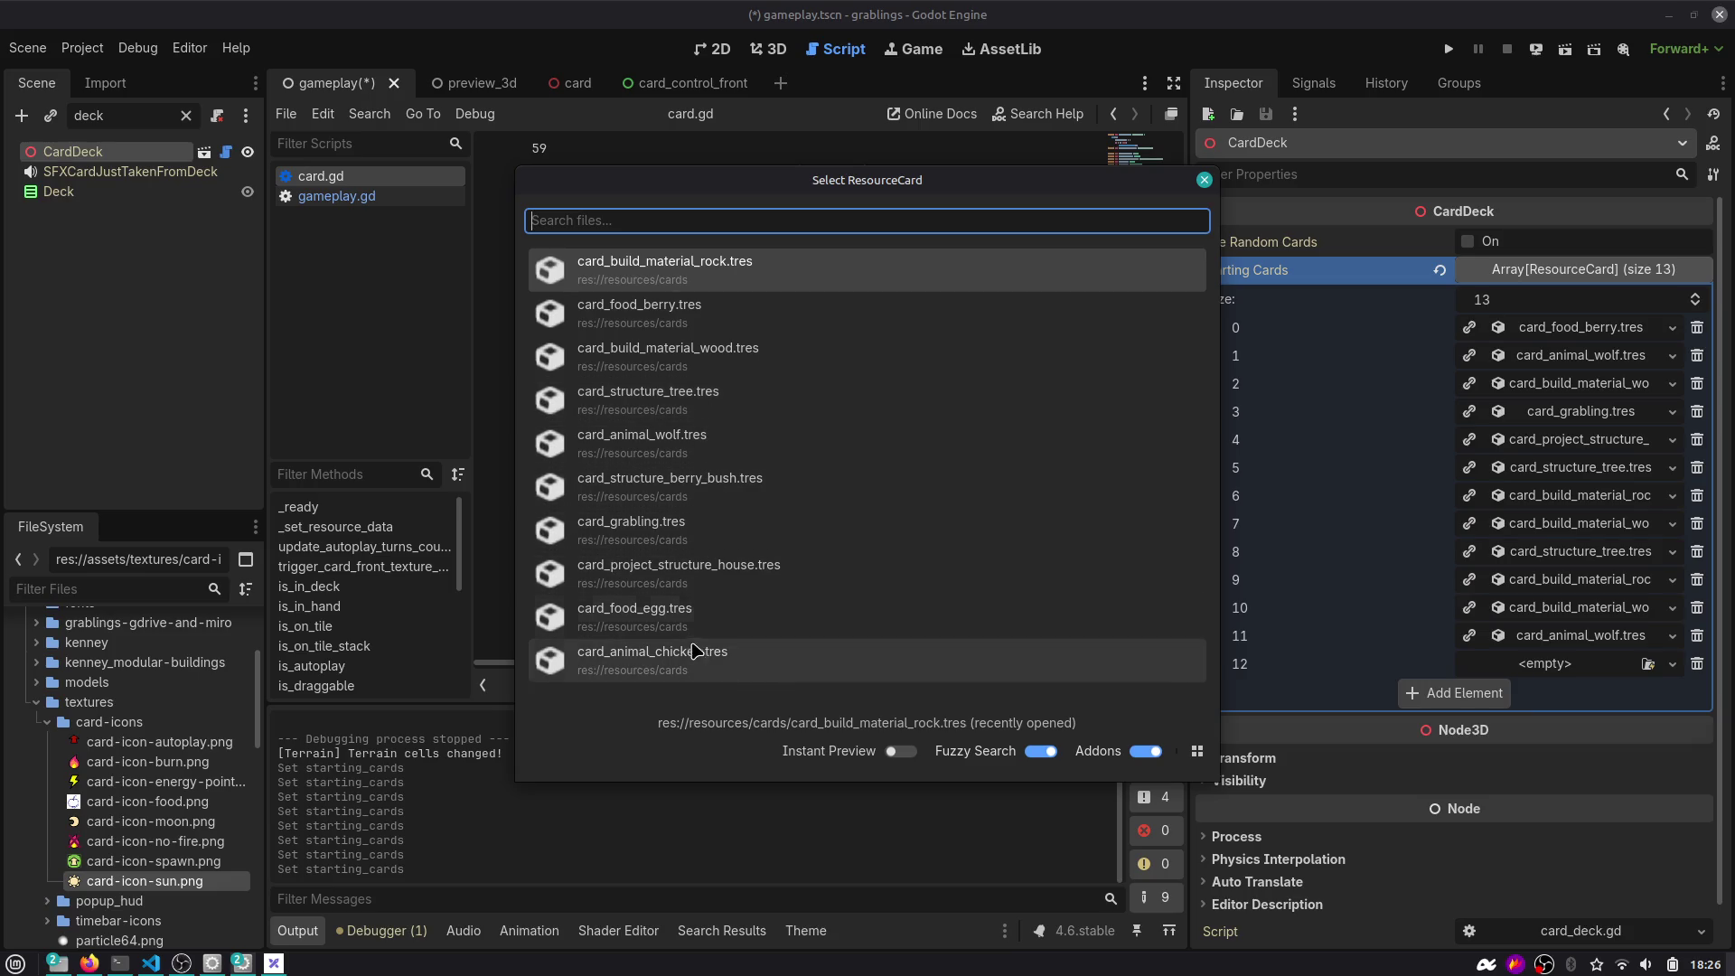
{"action": "left_click", "coordinate": [689, 624]}
{"action": "left_click_drag", "start_coordinate": [1209, 666], "coordinate": [1211, 607]}
{"action": "key", "text": "ctrl+s"}
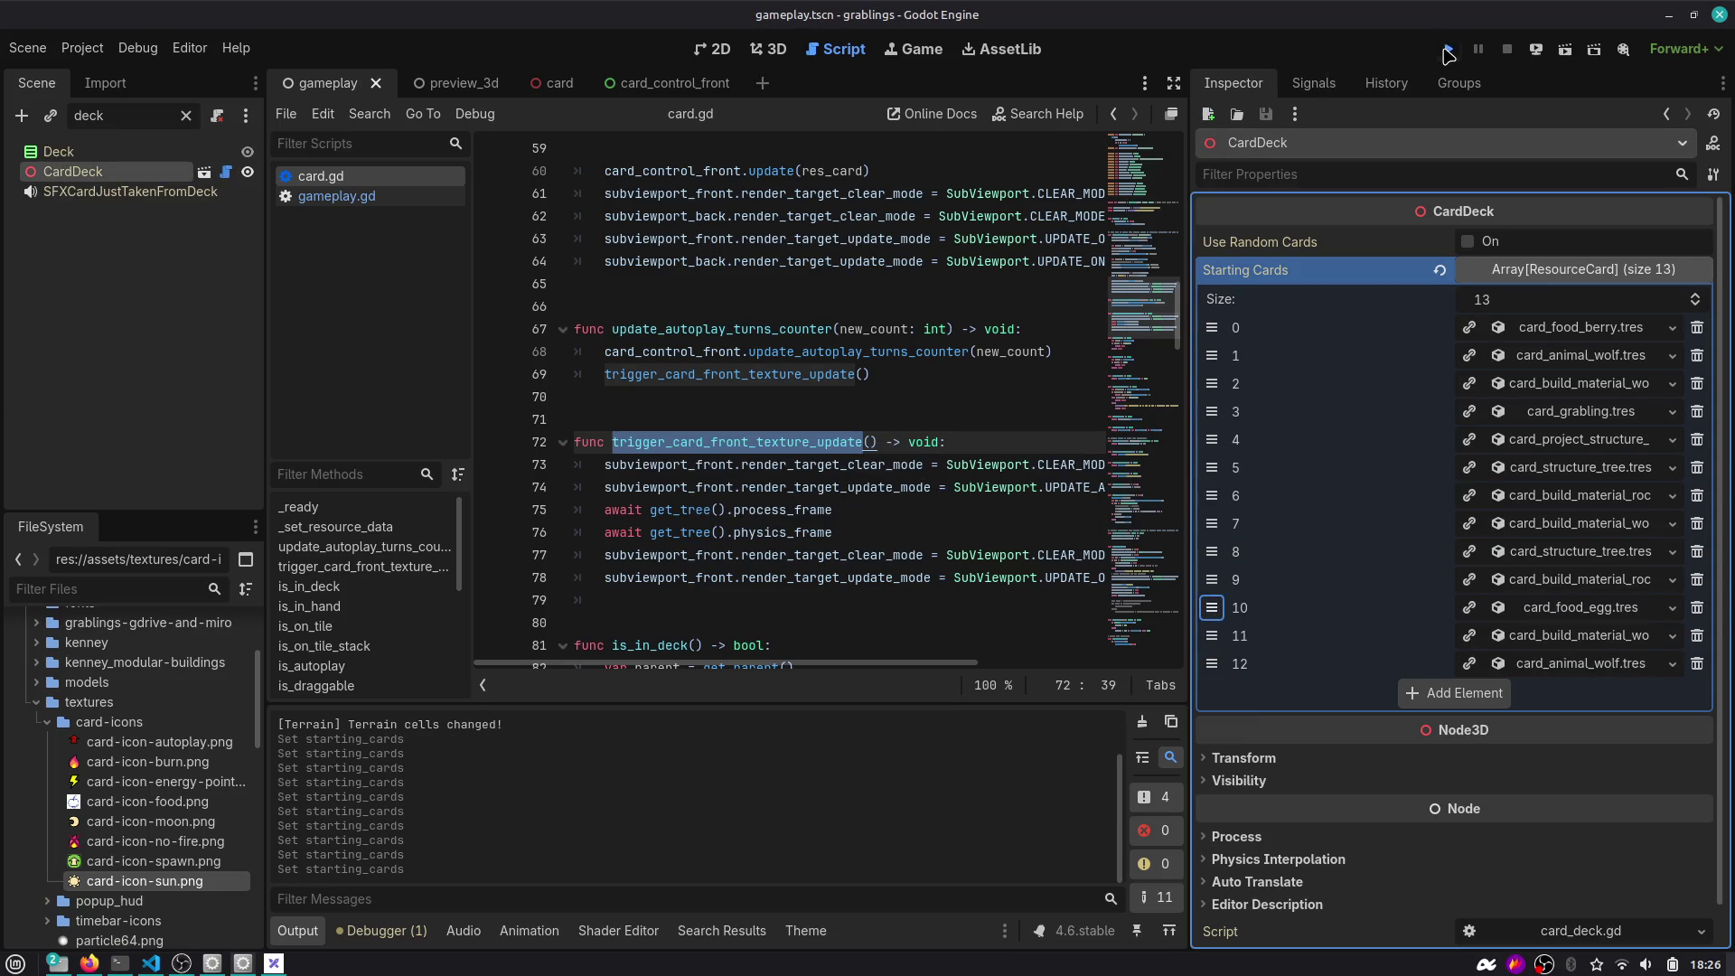
Run the game and place the Berry card on the food stack.
{"action": "left_click", "coordinate": [1446, 51]}
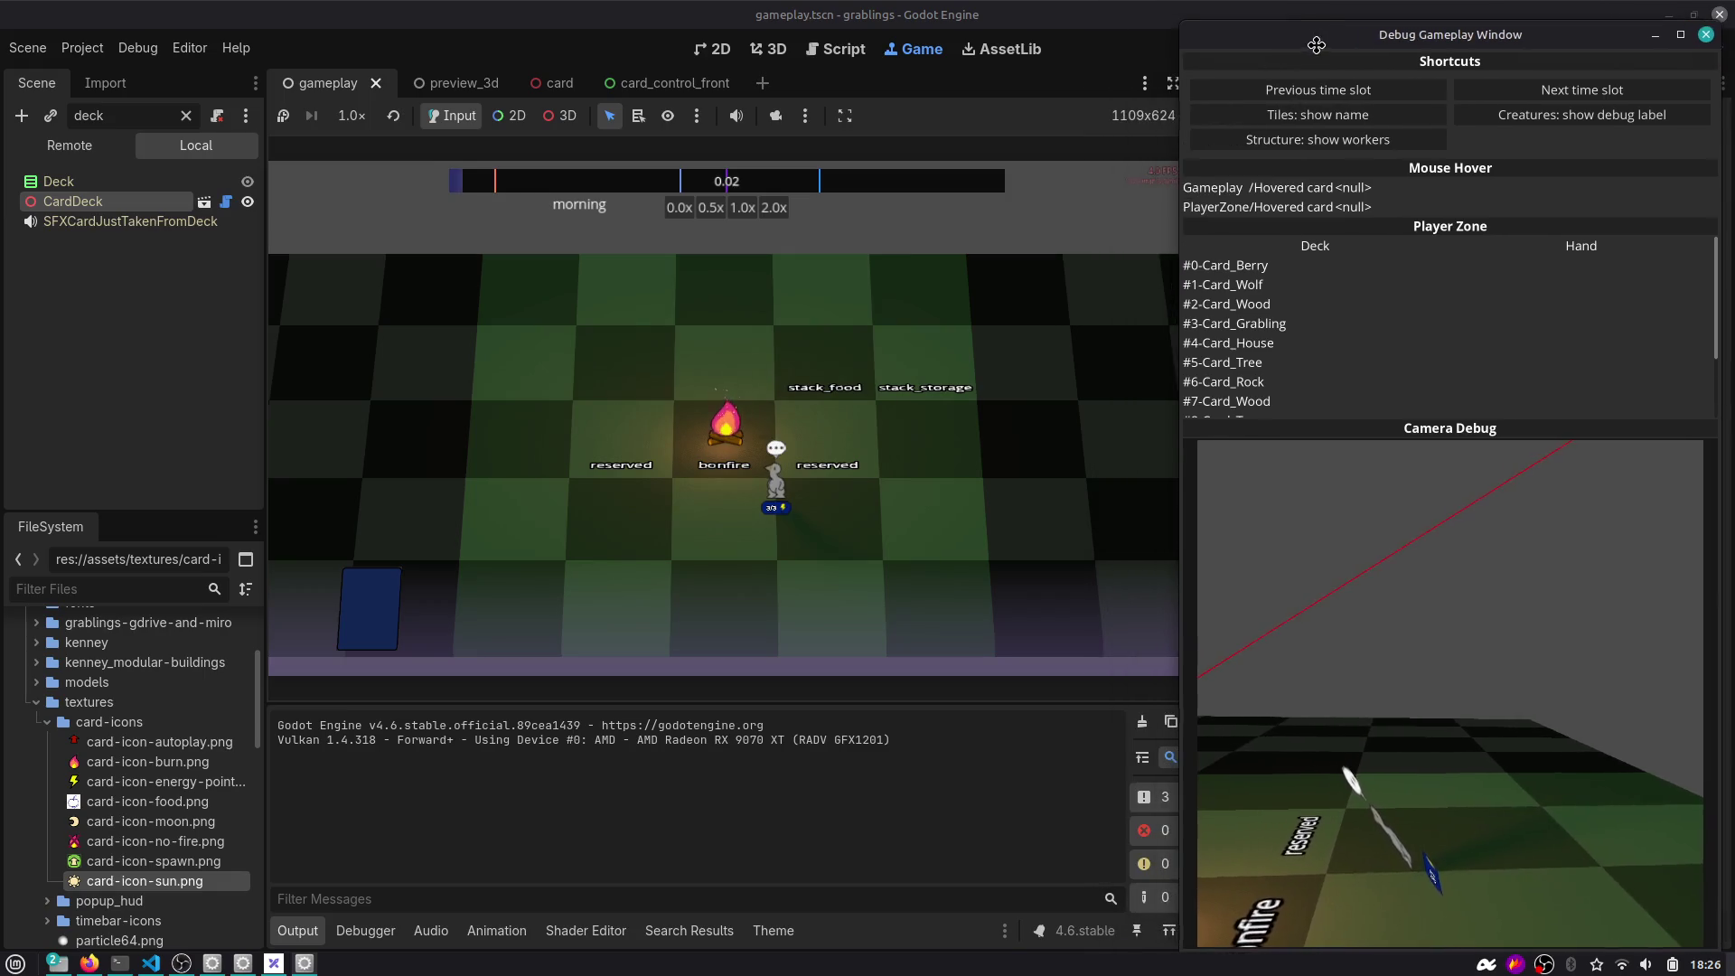
{"action": "left_click", "coordinate": [898, 446]}
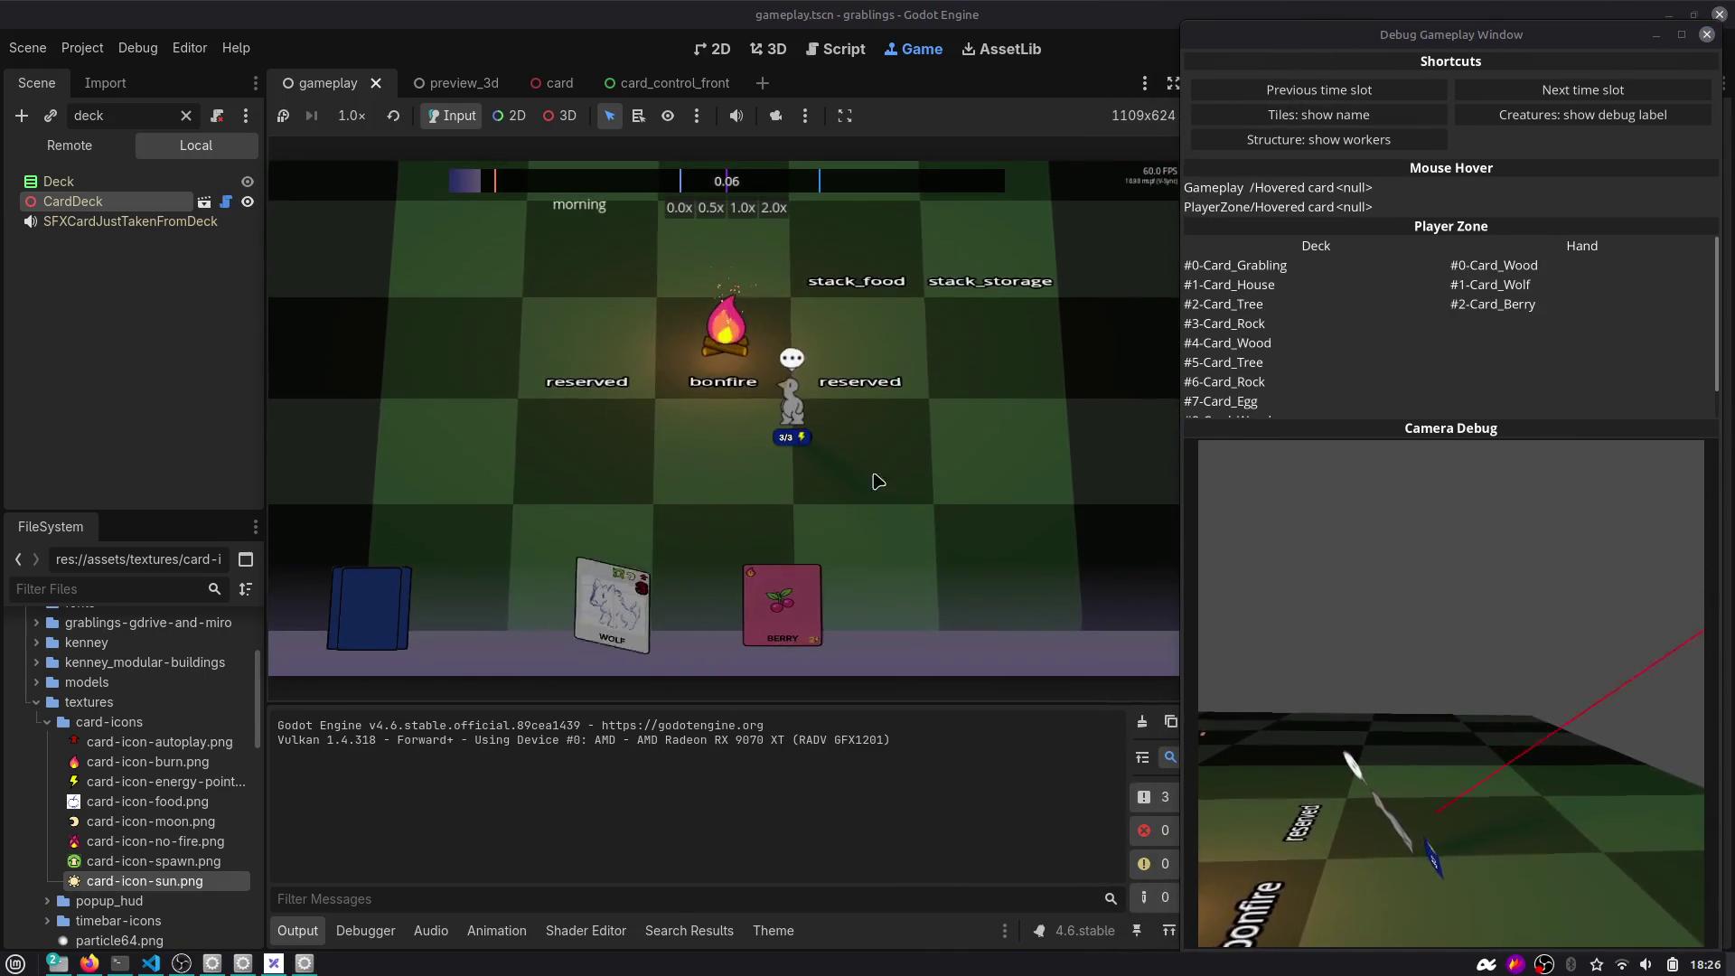
{"action": "mouse_move", "coordinate": [800, 596]}
{"action": "left_mouse_down"}
{"action": "mouse_move", "coordinate": [841, 523]}
{"action": "mouse_move", "coordinate": [852, 244]}
{"action": "mouse_move", "coordinate": [865, 255]}
{"action": "left_mouse_up"}
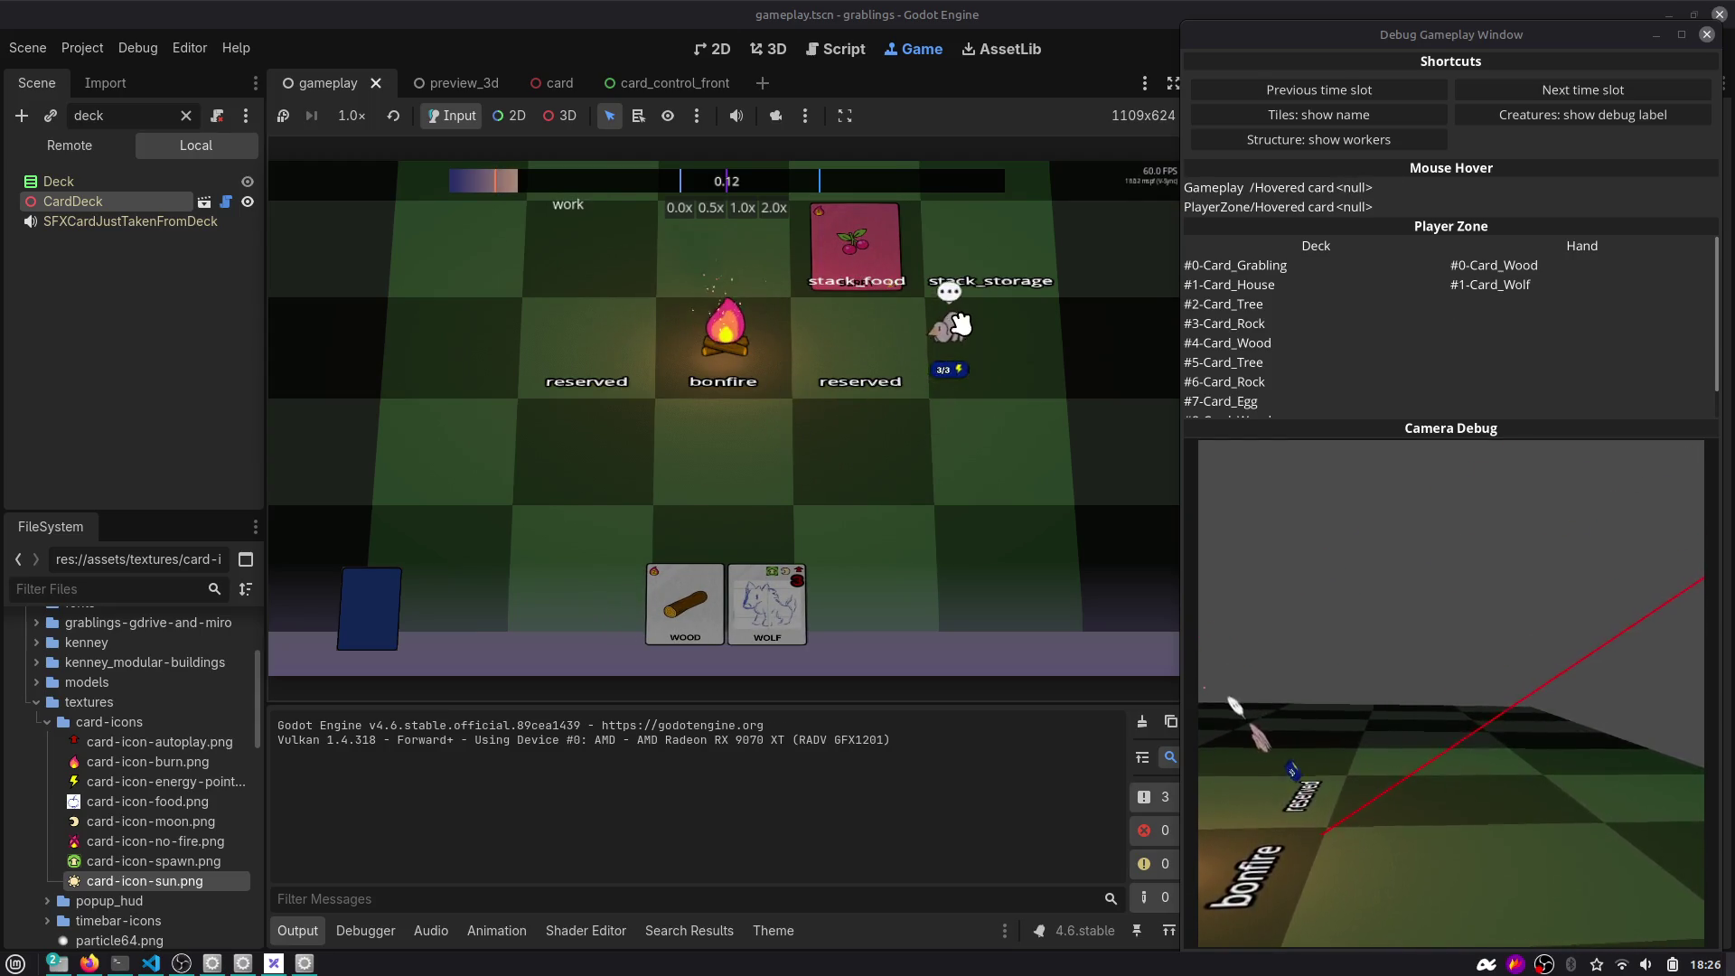
{"action": "left_click", "coordinate": [764, 598]}
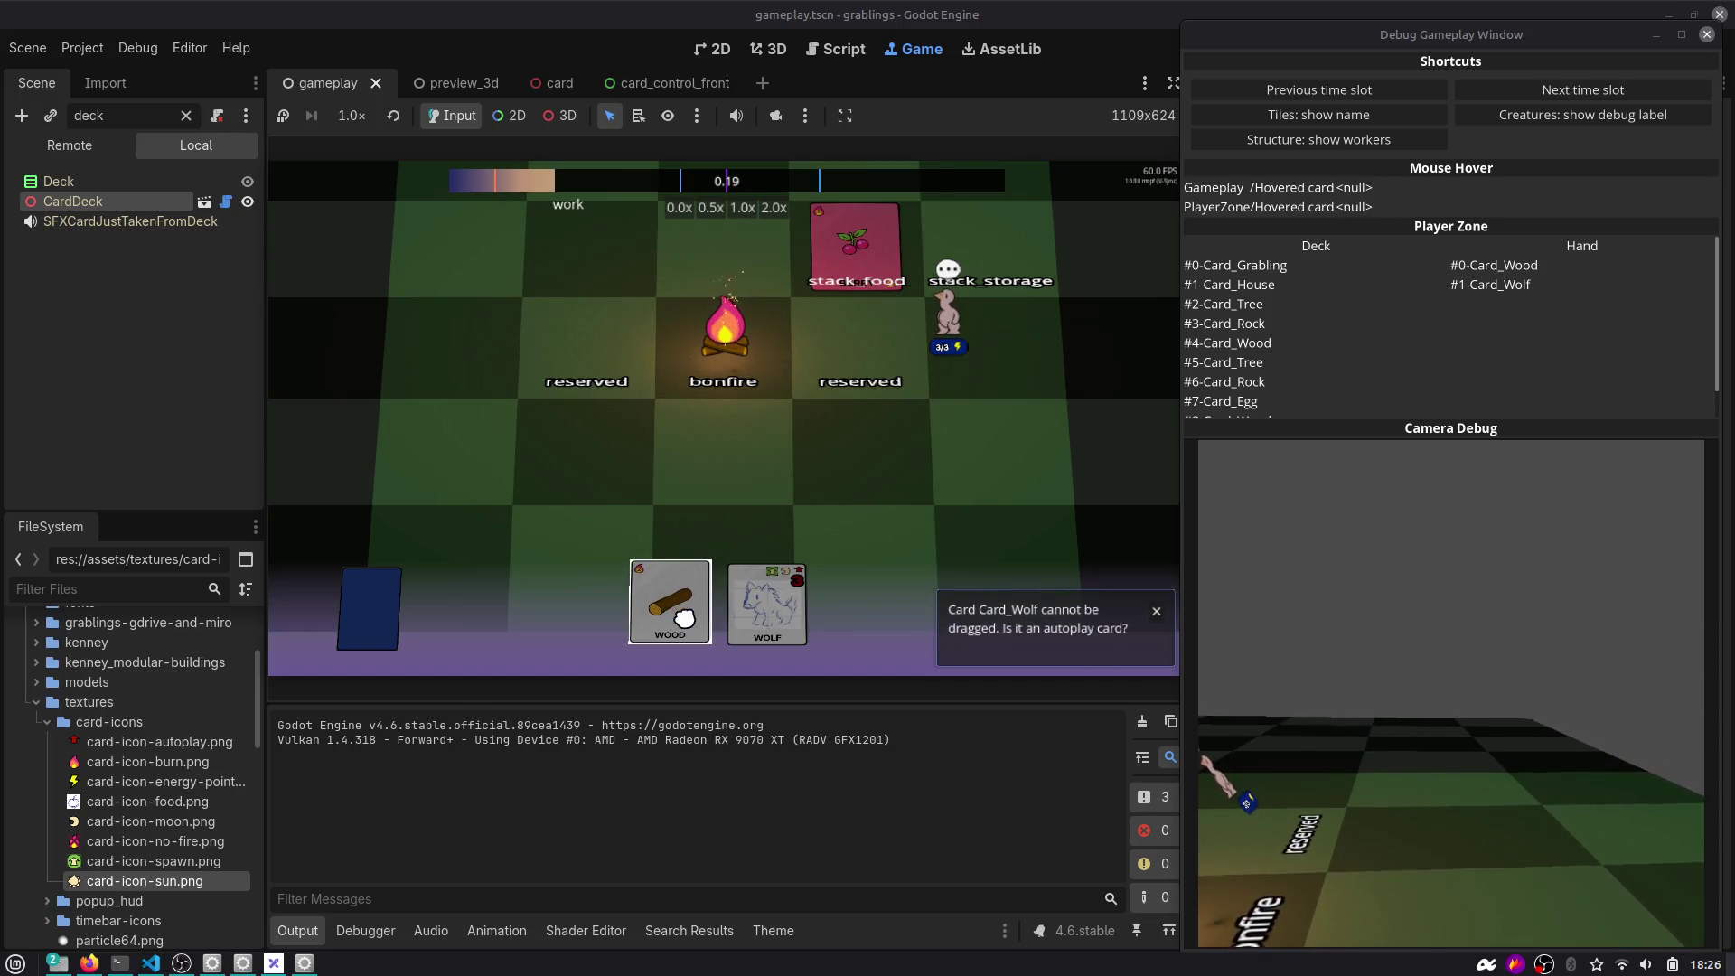
{"action": "mouse_move", "coordinate": [727, 612]}
{"action": "left_mouse_down"}
{"action": "mouse_move", "coordinate": [951, 450]}
{"action": "mouse_move", "coordinate": [725, 618]}
{"action": "left_mouse_up"}
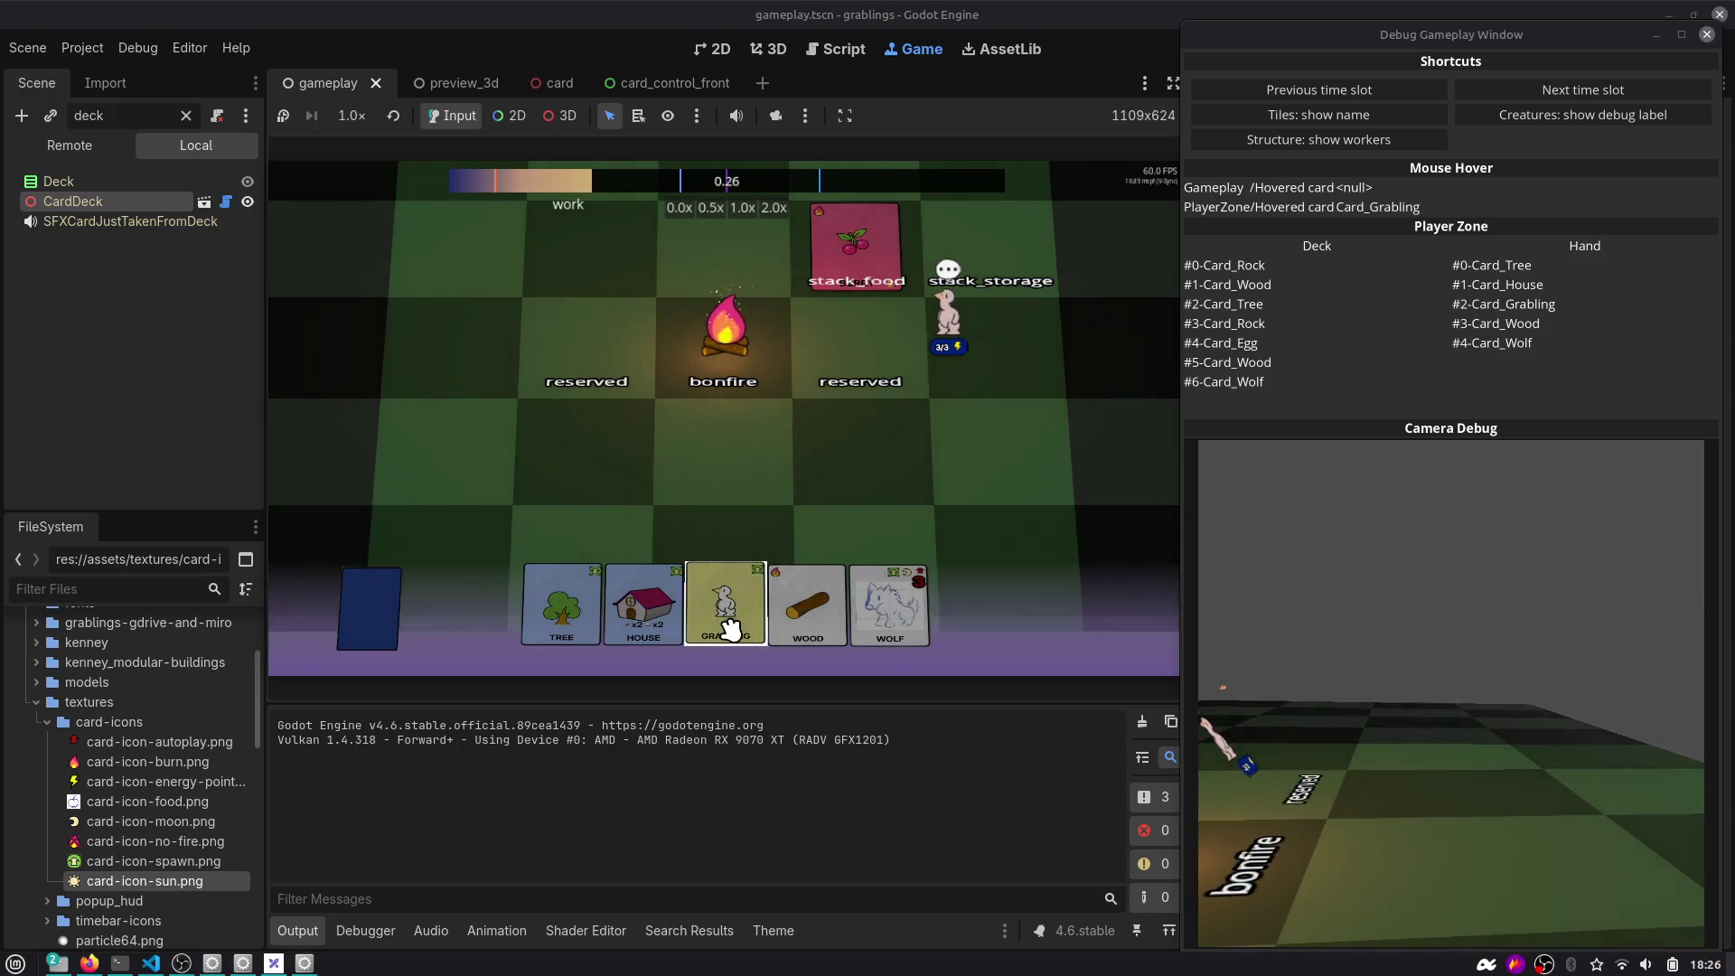
Place the House and Wood cards on the board, advance a time slot and check the autoplay counter log.
{"action": "mouse_move", "coordinate": [644, 605]}
{"action": "left_mouse_down"}
{"action": "mouse_move", "coordinate": [506, 342]}
{"action": "mouse_move", "coordinate": [462, 322]}
{"action": "left_mouse_up"}
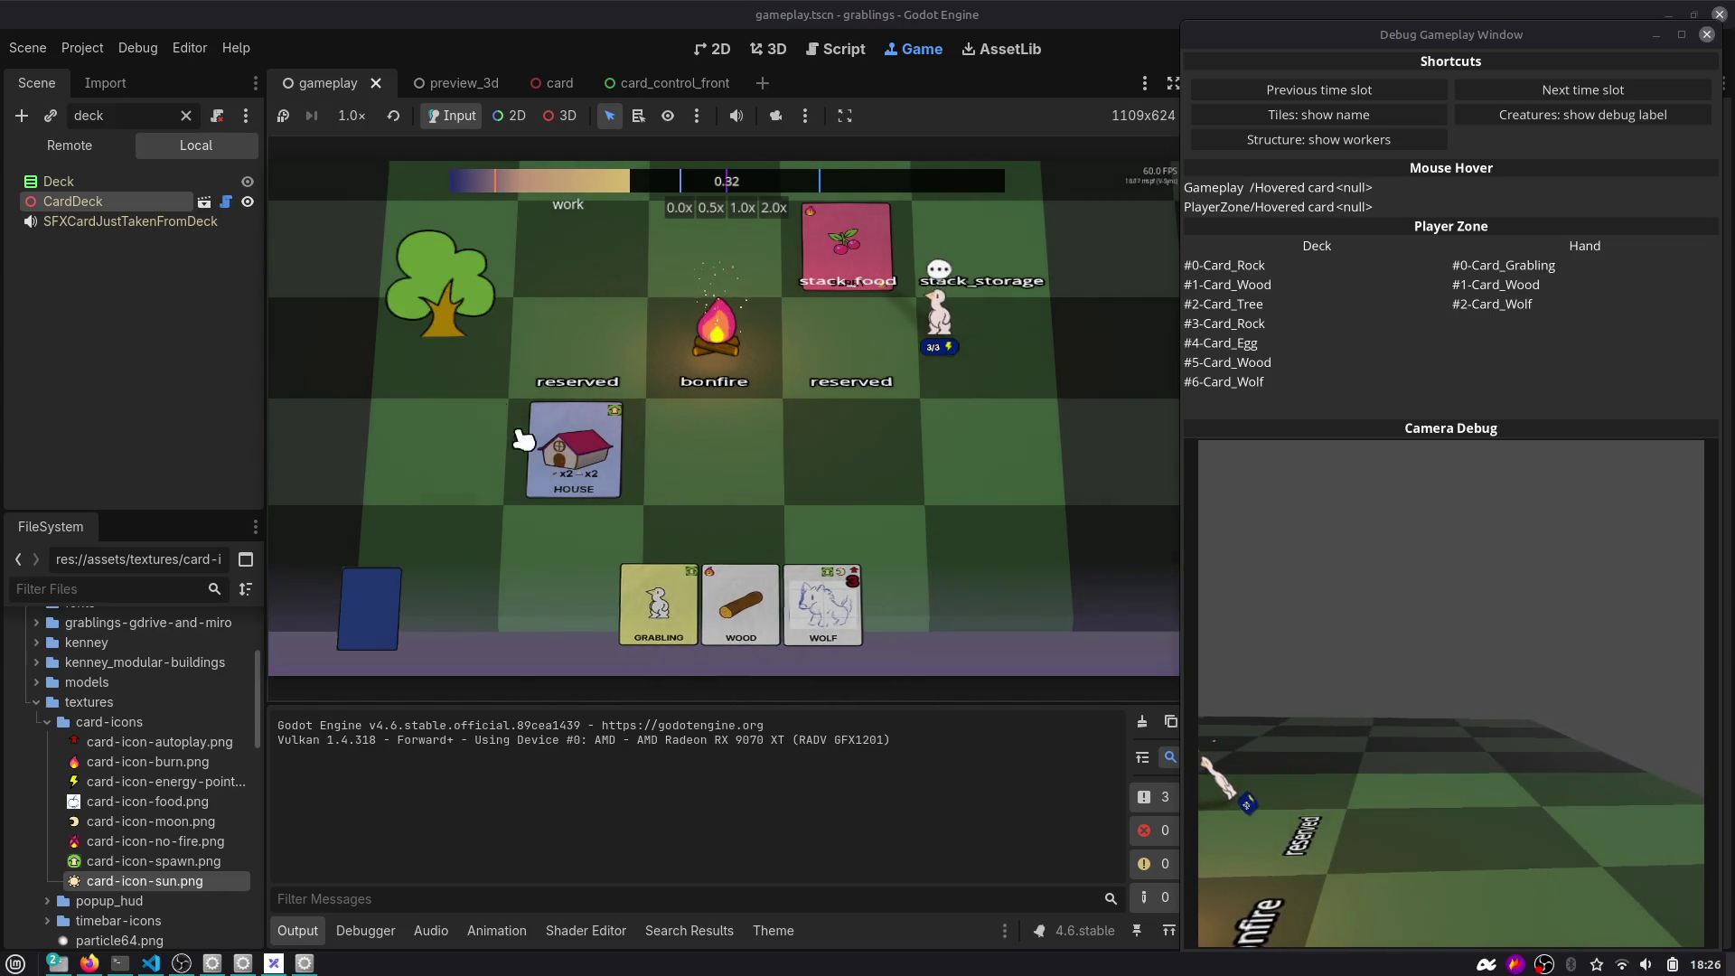
{"action": "left_click_drag", "start_coordinate": [730, 596], "coordinate": [579, 446]}
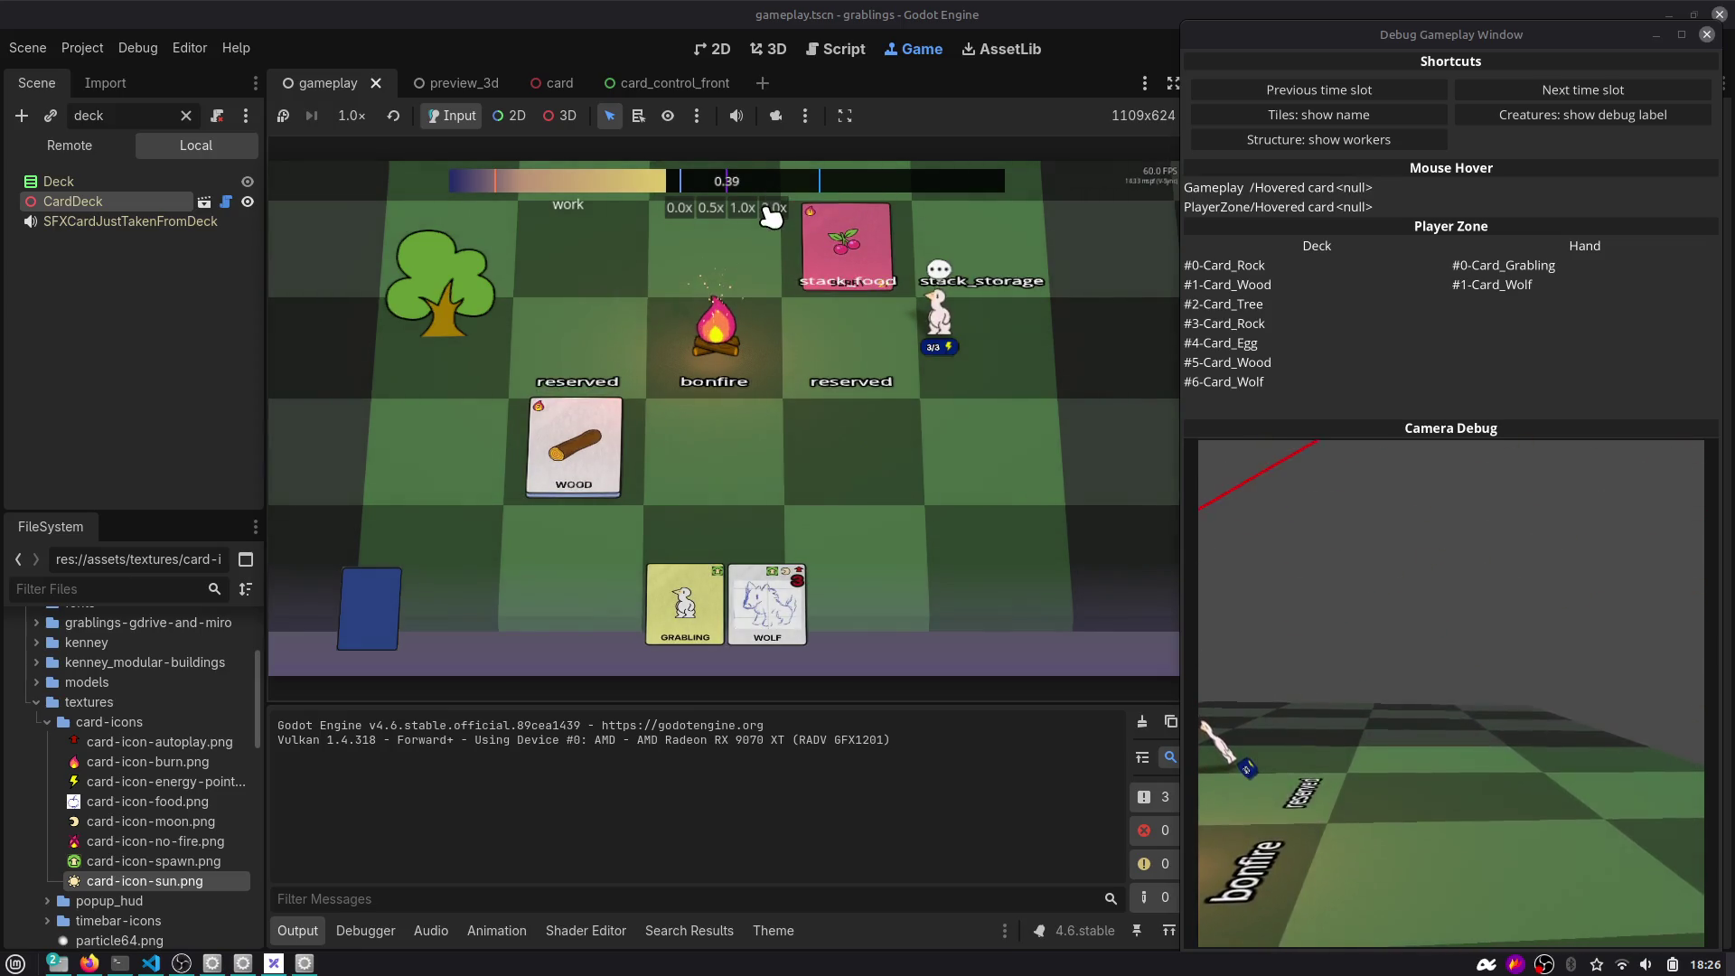
{"action": "left_click", "coordinate": [1581, 91]}
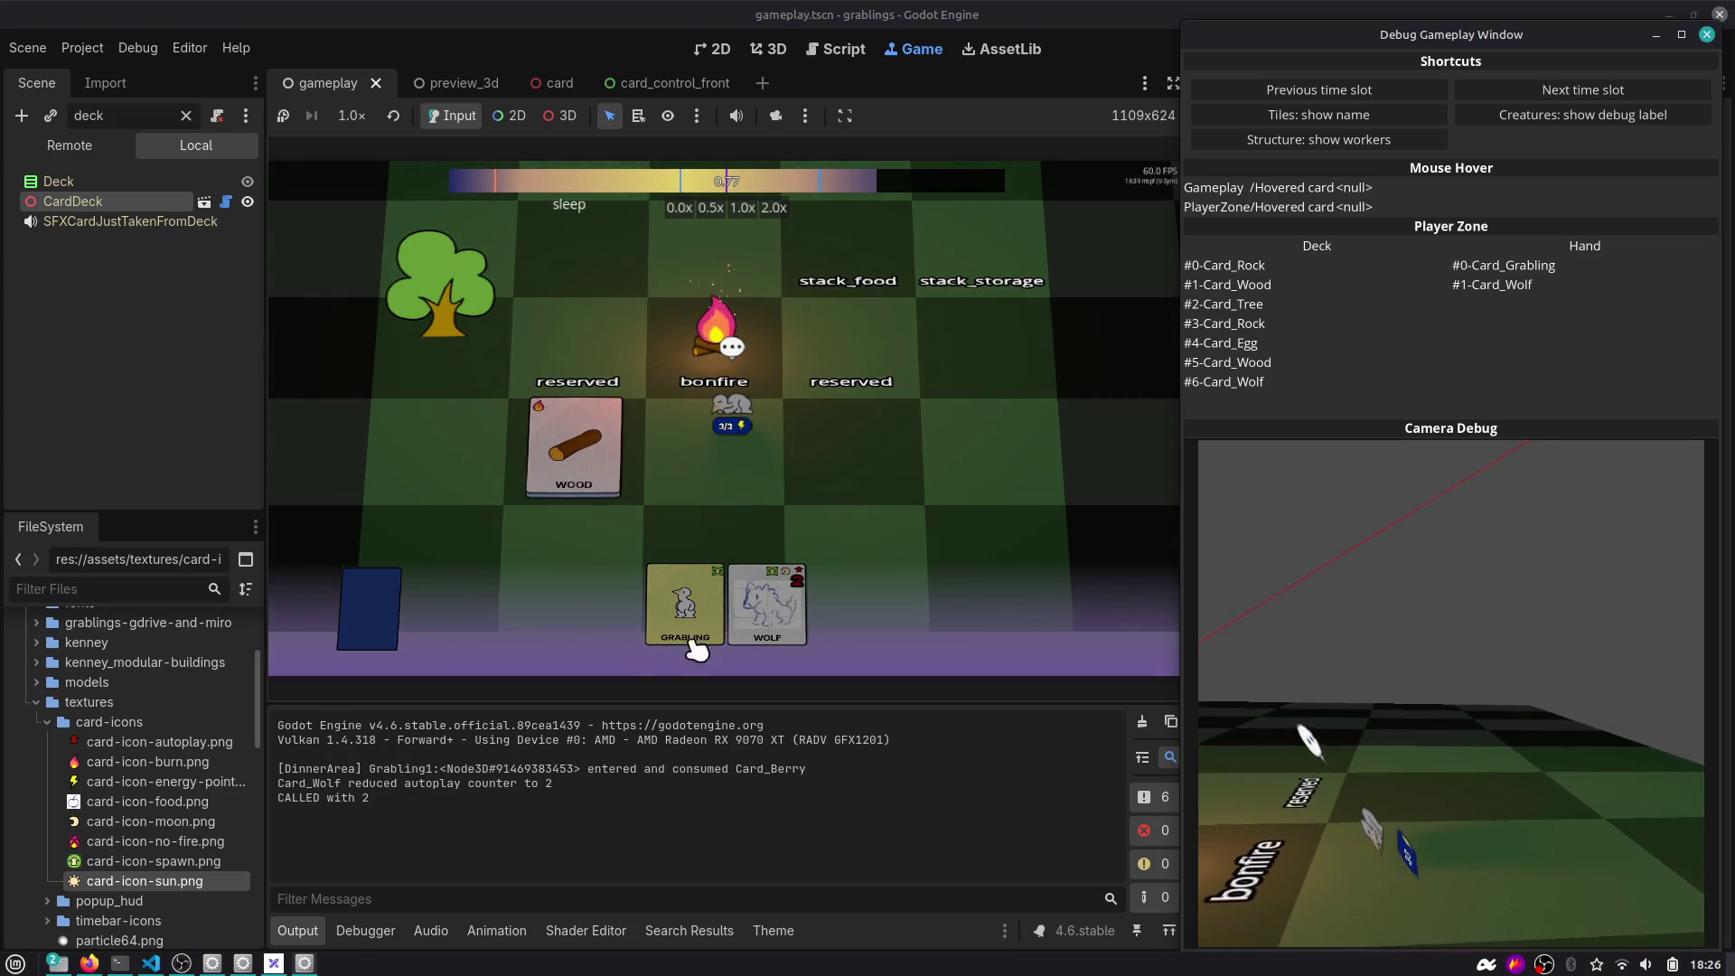
{"action": "mouse_move", "coordinate": [300, 800]}
{"action": "left_mouse_down"}
{"action": "mouse_move", "coordinate": [418, 801]}
{"action": "mouse_move", "coordinate": [275, 784]}
{"action": "left_mouse_up"}
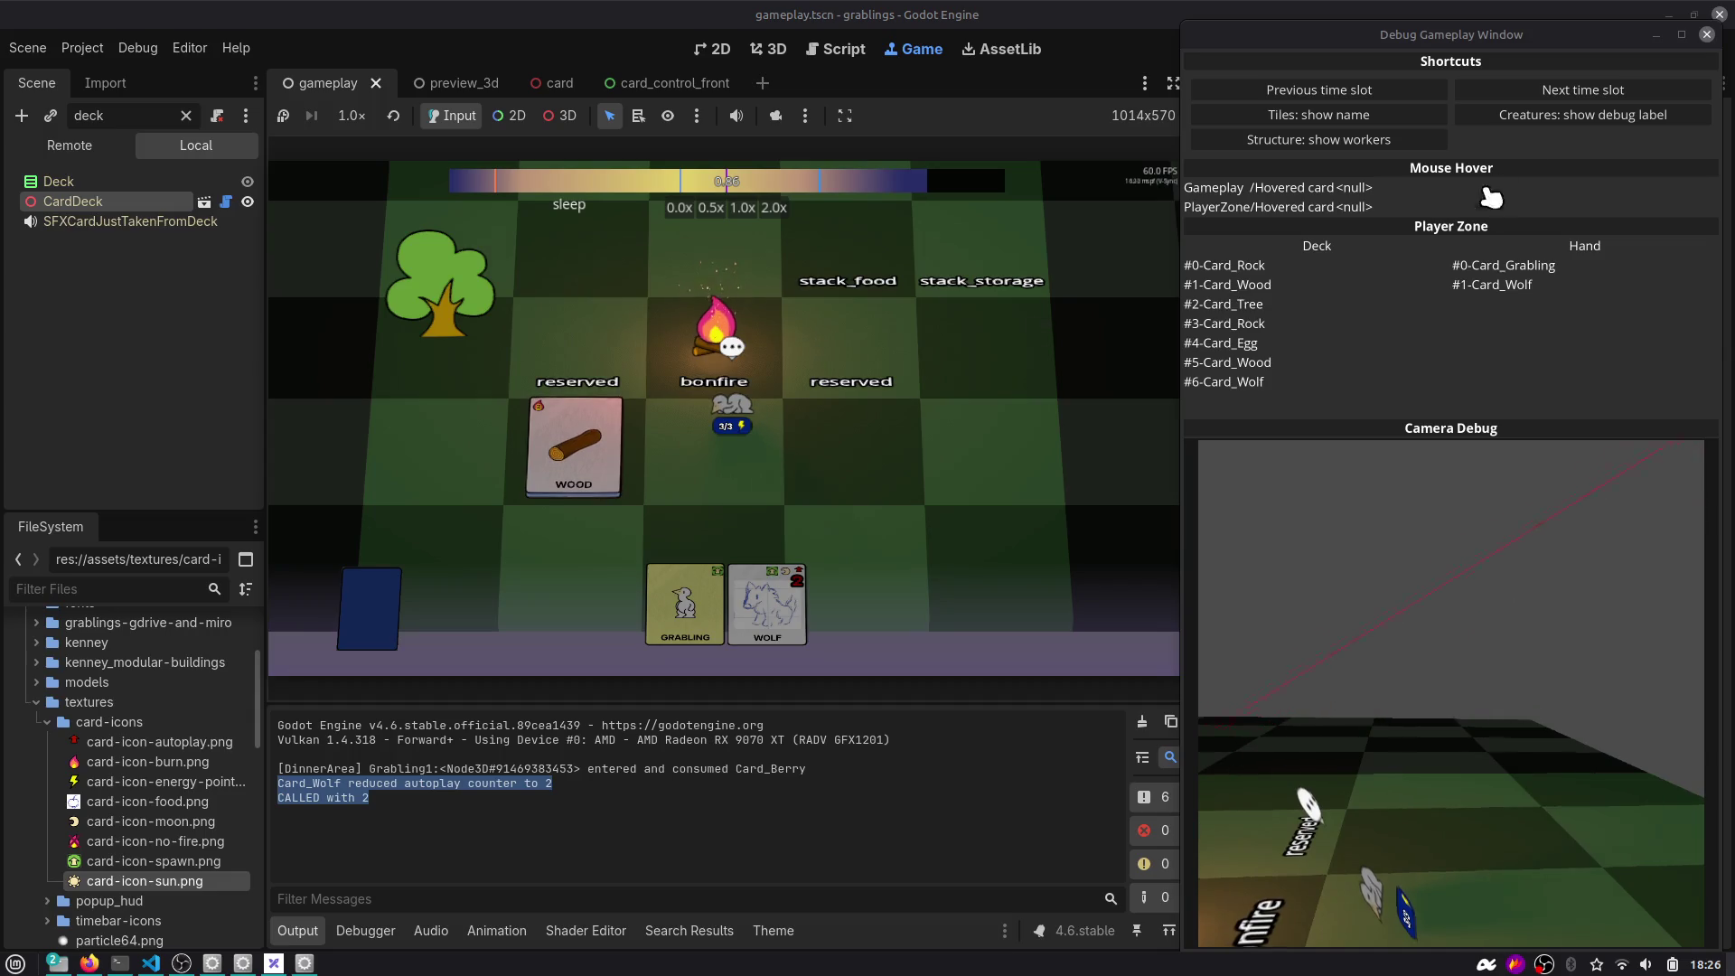
Advance to the hobby slot and place the Grabling, Tree and Rock cards, stacking rock and wood.
{"action": "left_click", "coordinate": [1535, 91]}
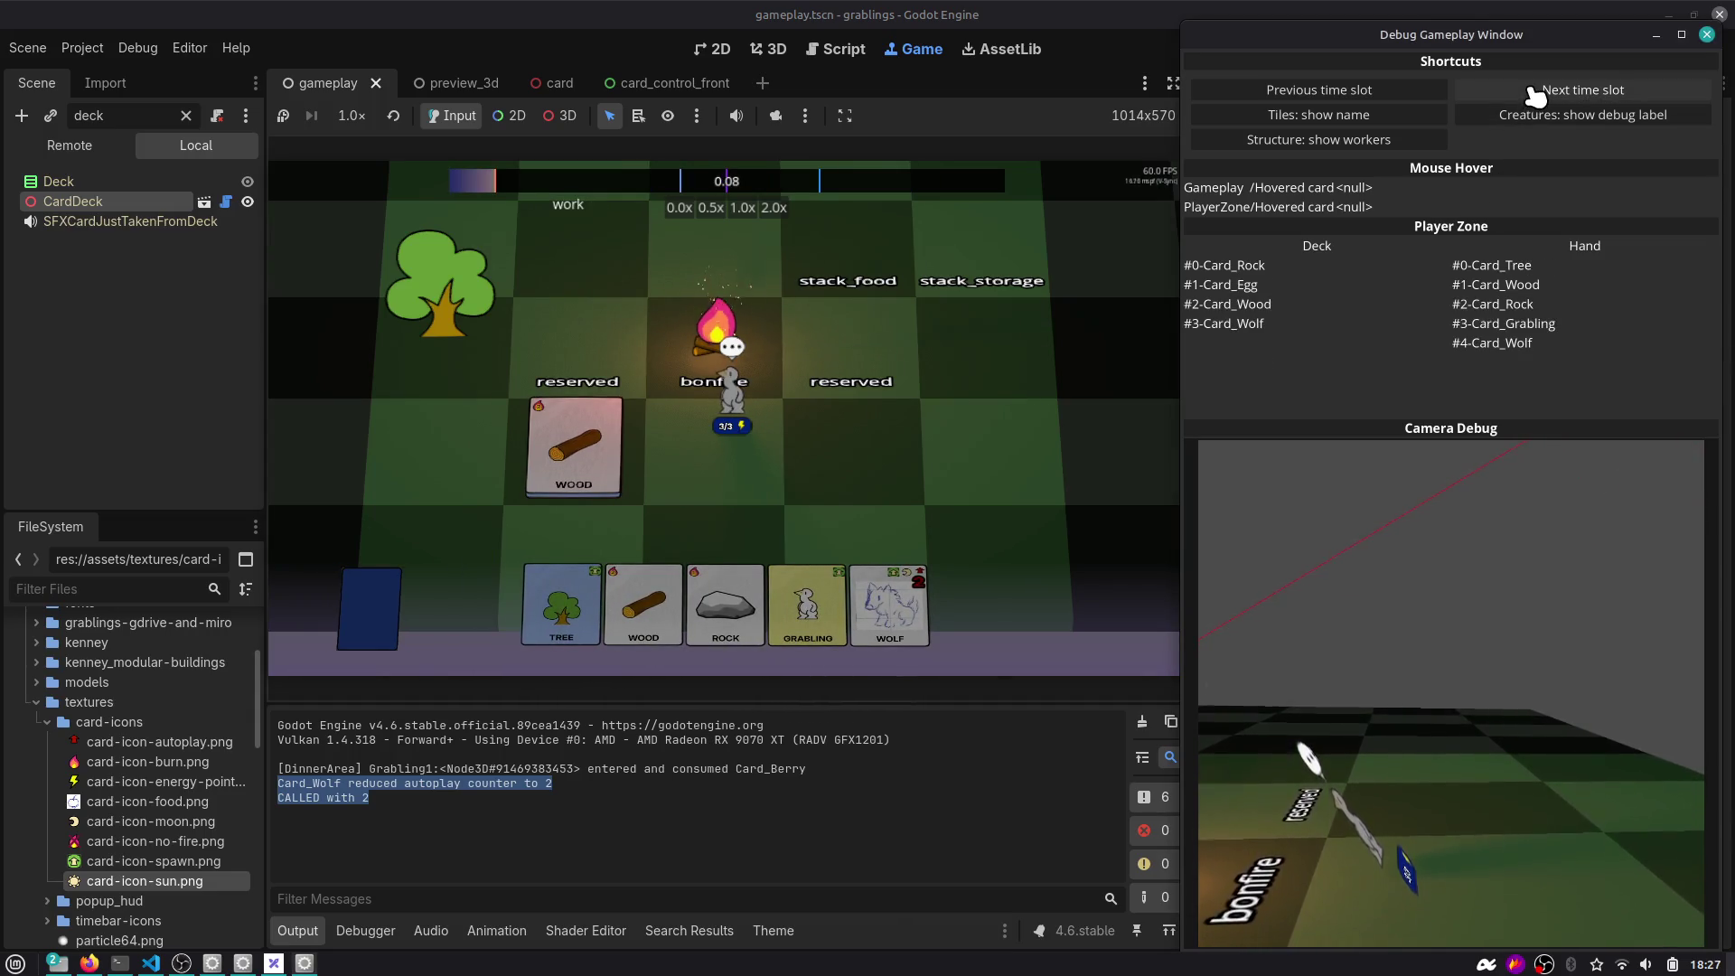
{"action": "left_click", "coordinate": [1535, 91]}
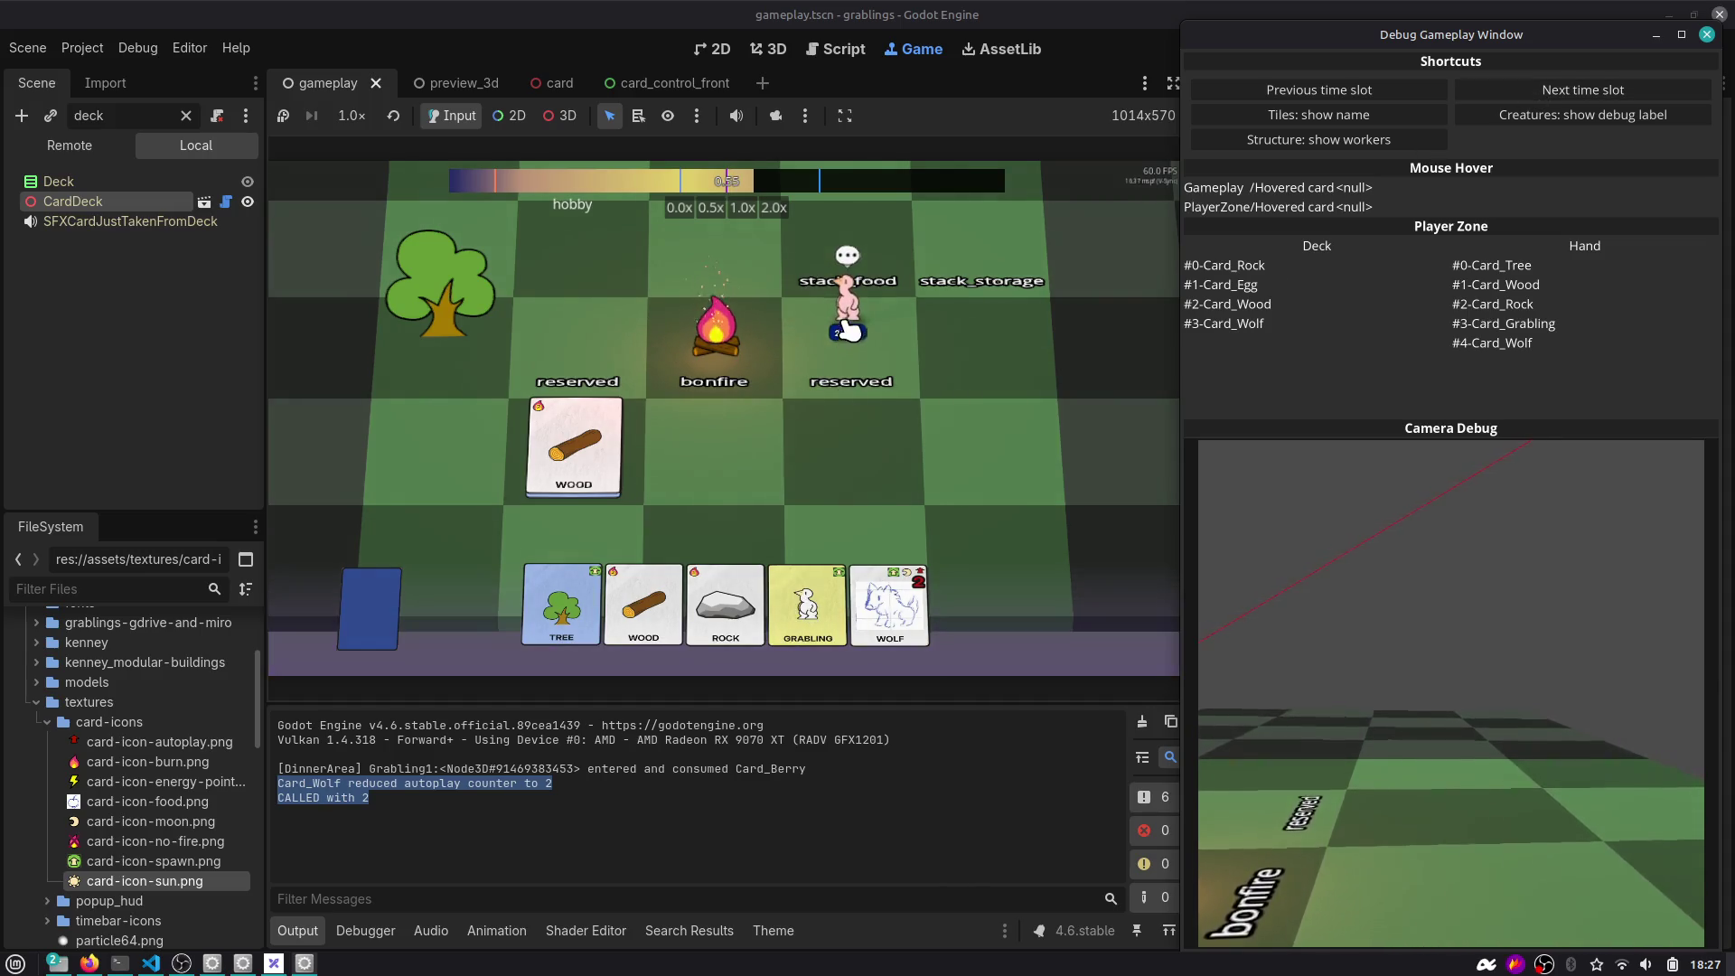
{"action": "left_click_drag", "start_coordinate": [797, 544], "coordinate": [998, 461]}
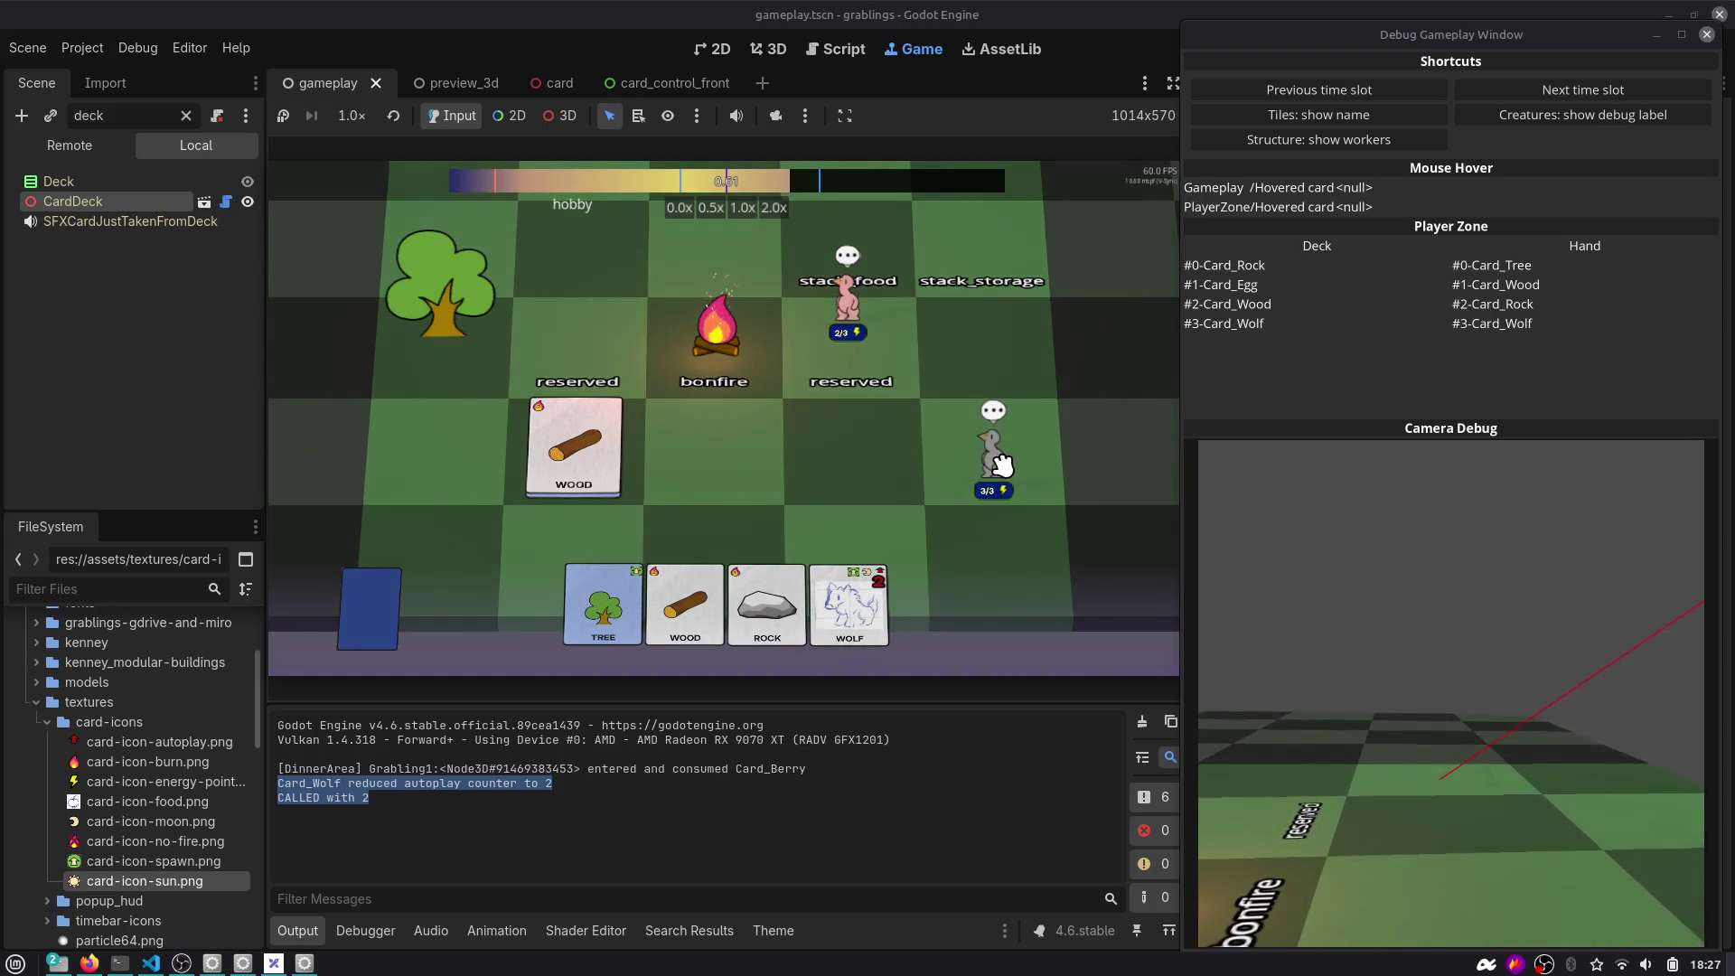
{"action": "left_click_drag", "start_coordinate": [601, 592], "coordinate": [573, 268]}
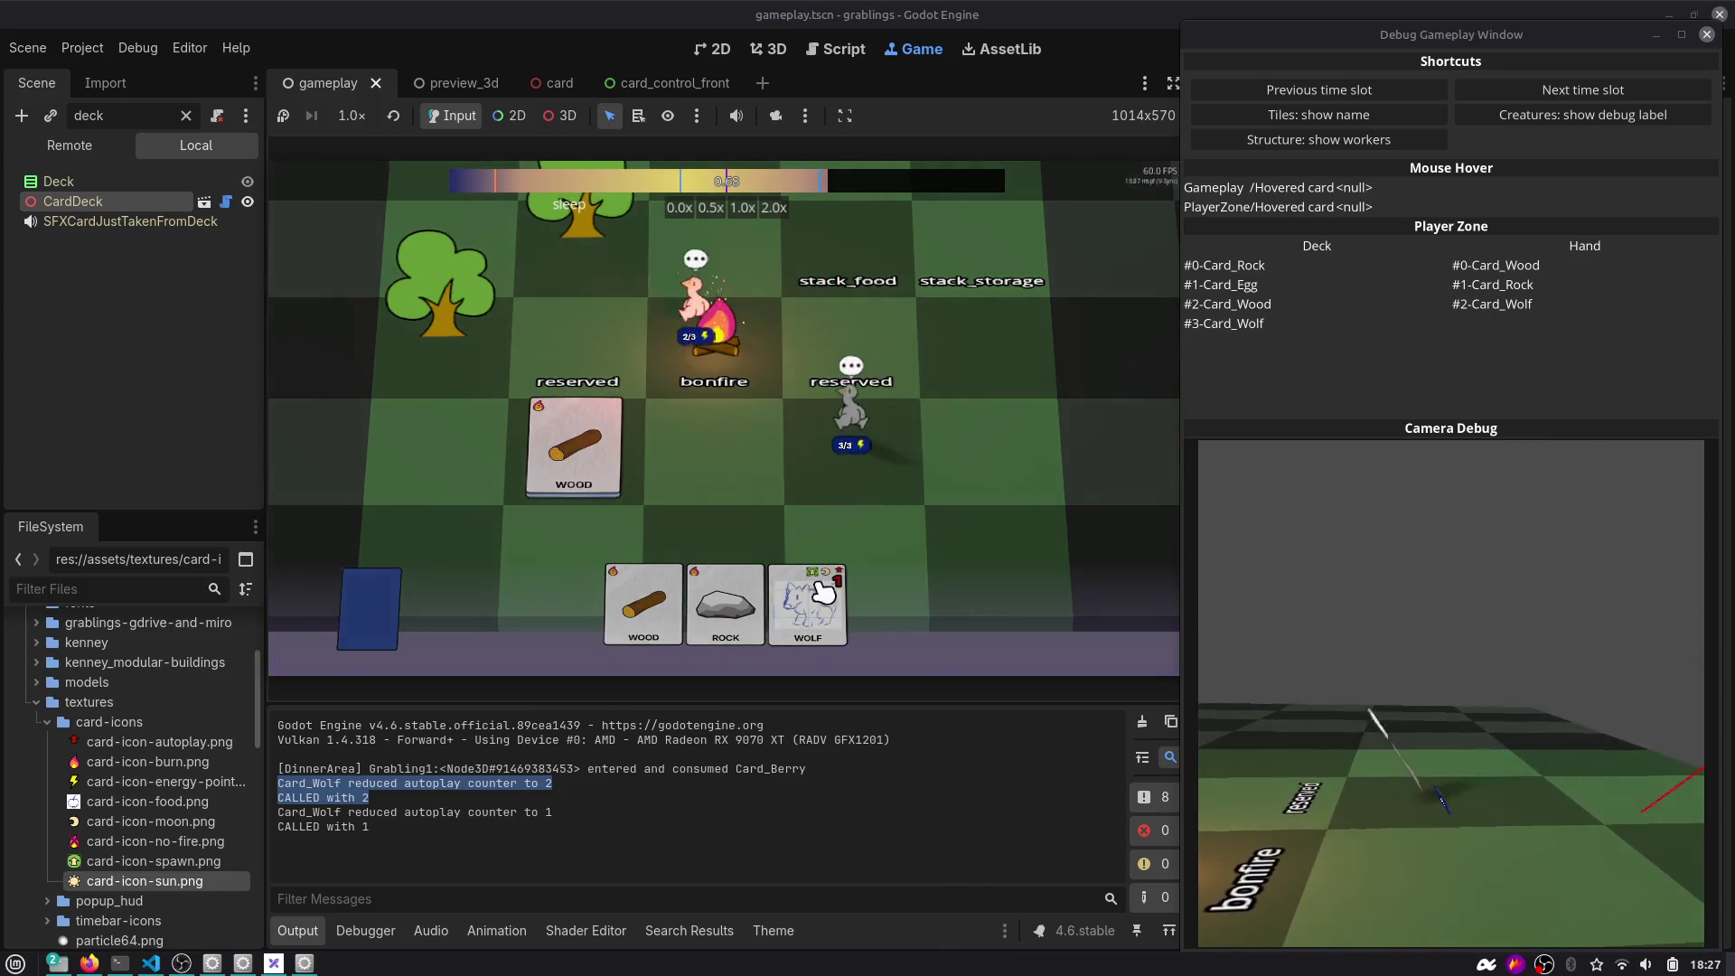
{"action": "mouse_move", "coordinate": [723, 604]}
{"action": "left_mouse_down"}
{"action": "mouse_move", "coordinate": [854, 384]}
{"action": "mouse_move", "coordinate": [1005, 260]}
{"action": "mouse_move", "coordinate": [574, 445]}
{"action": "left_mouse_up"}
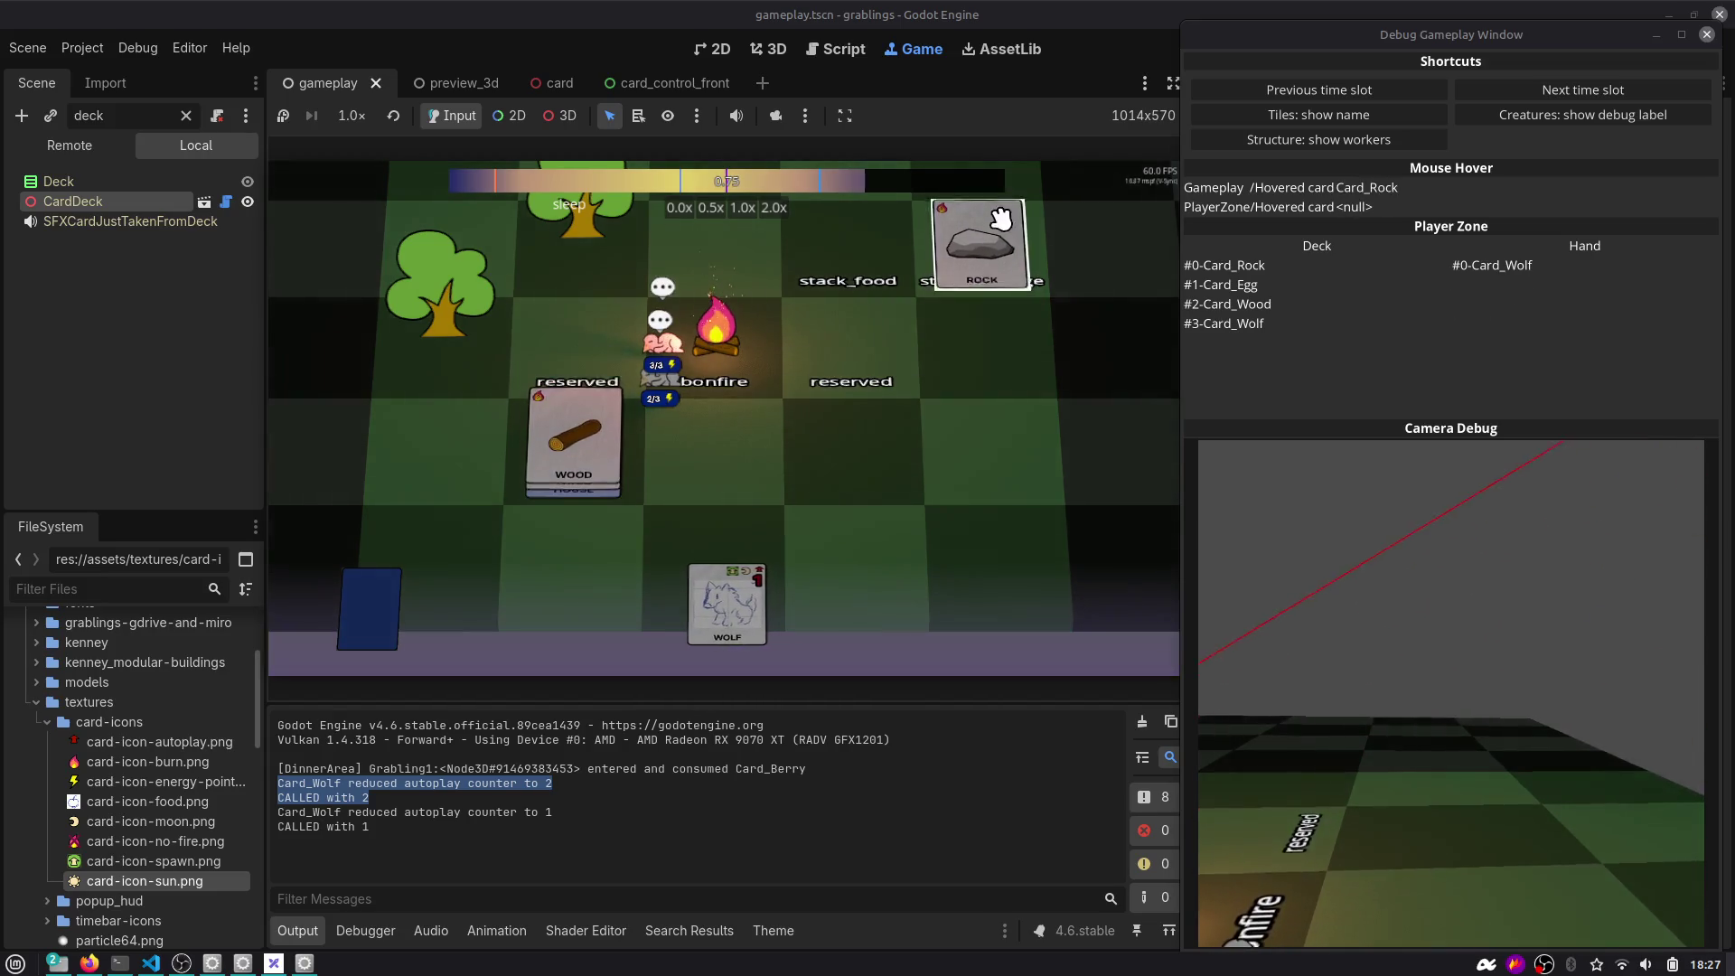
{"action": "left_click_drag", "start_coordinate": [989, 248], "coordinate": [590, 451]}
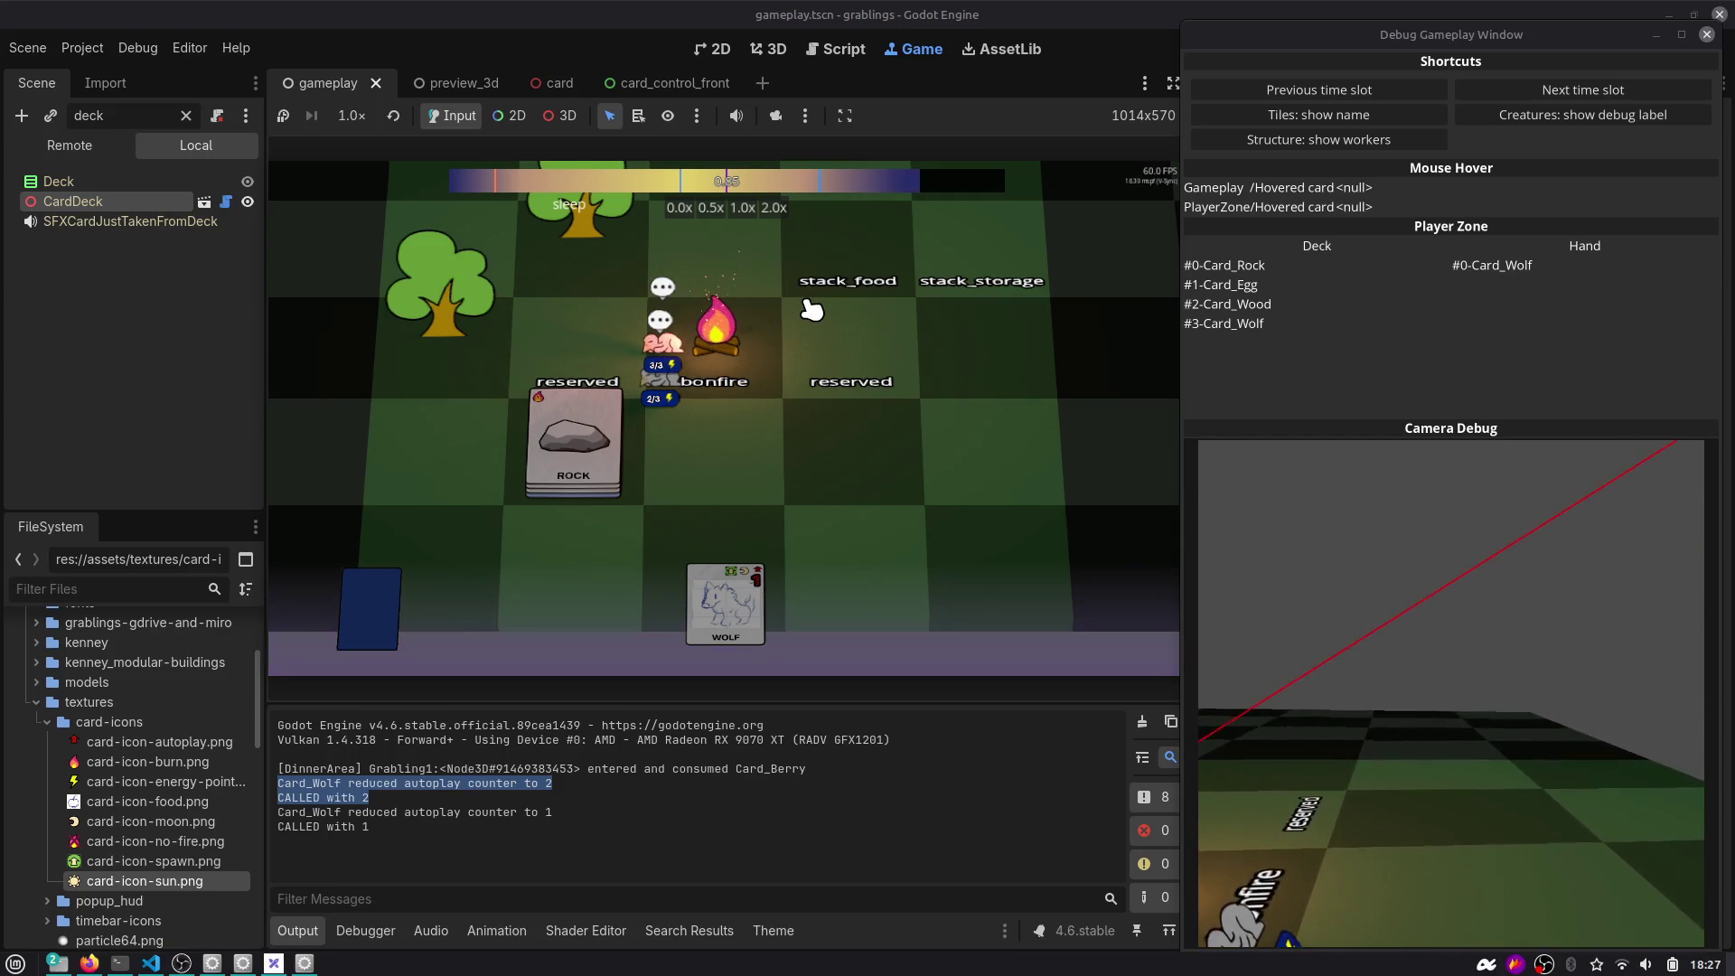
On the next day, put the Egg on the food stack and Rock on the house stack, then advance.
{"action": "left_click", "coordinate": [1575, 94]}
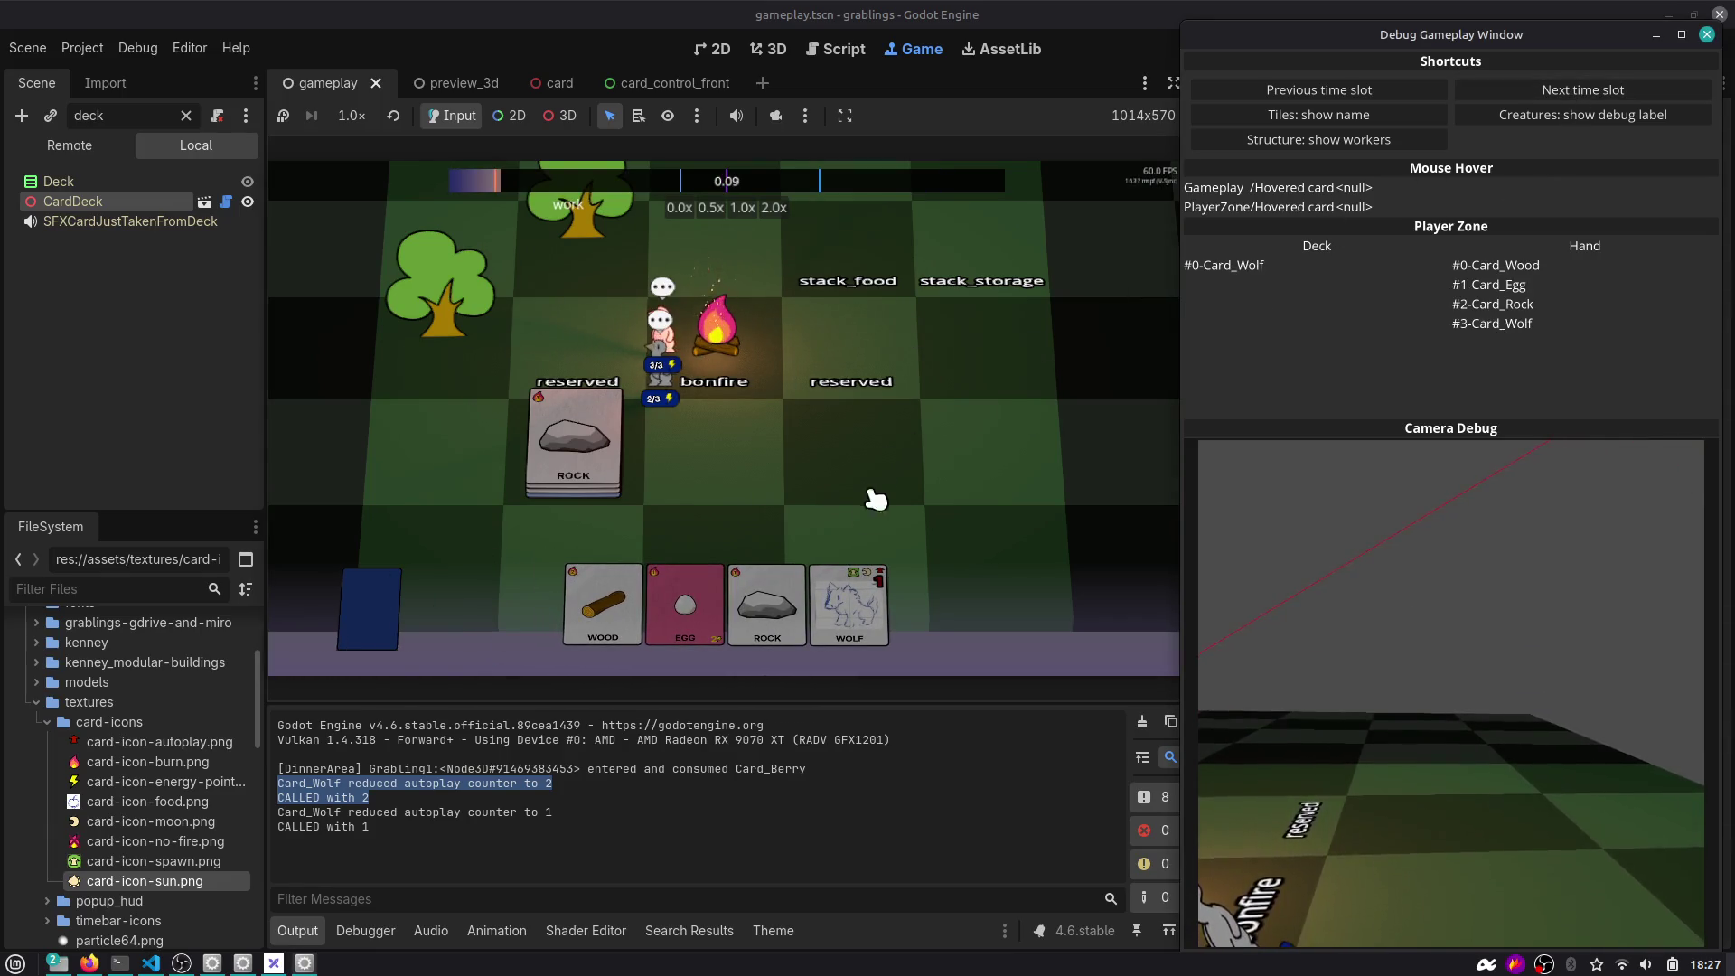
{"action": "left_click_drag", "start_coordinate": [687, 605], "coordinate": [845, 262]}
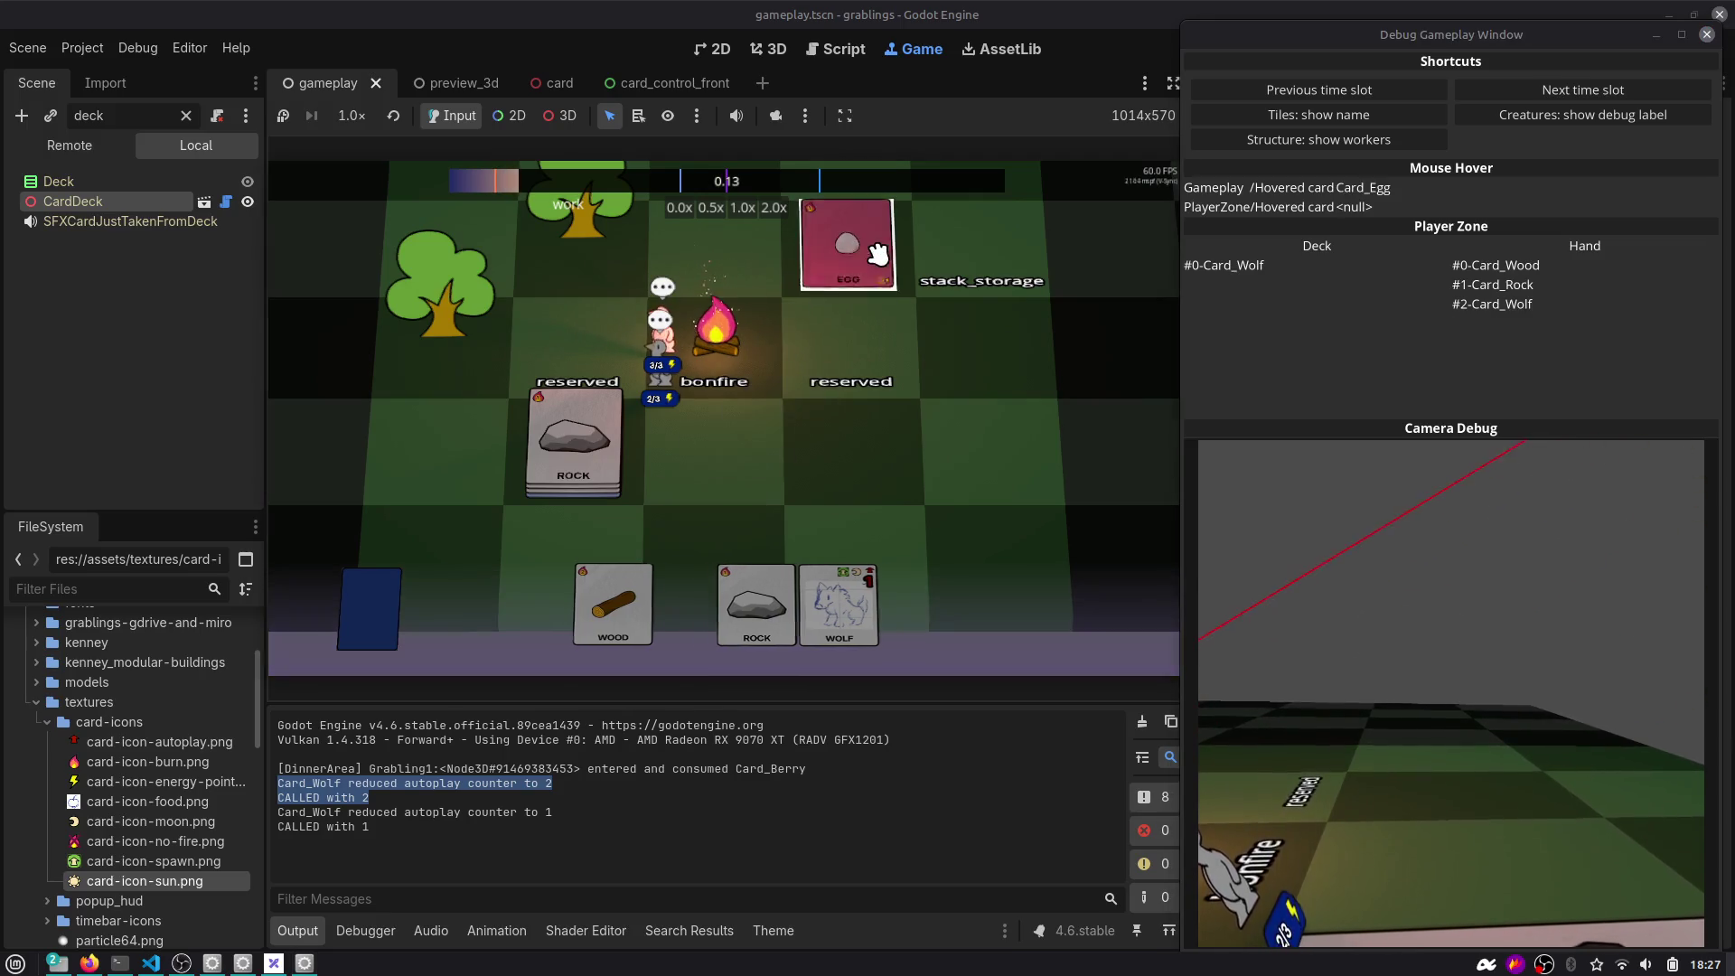
{"action": "left_click_drag", "start_coordinate": [632, 604], "coordinate": [597, 438]}
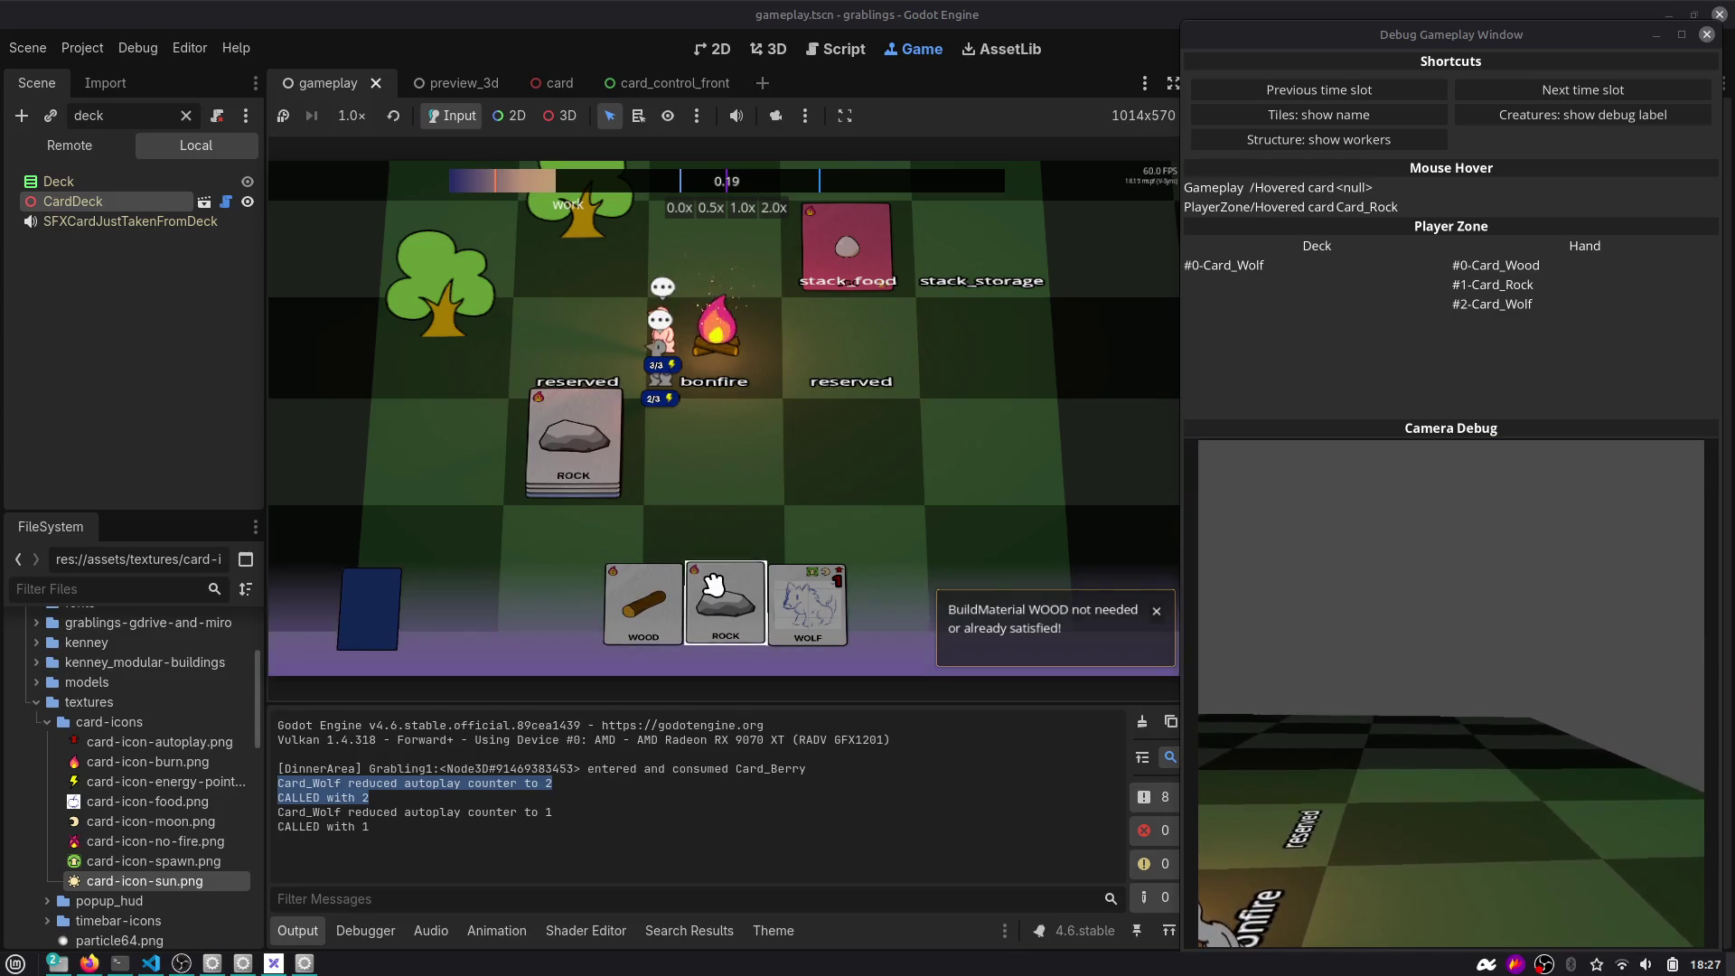
{"action": "left_click_drag", "start_coordinate": [725, 603], "coordinate": [597, 451]}
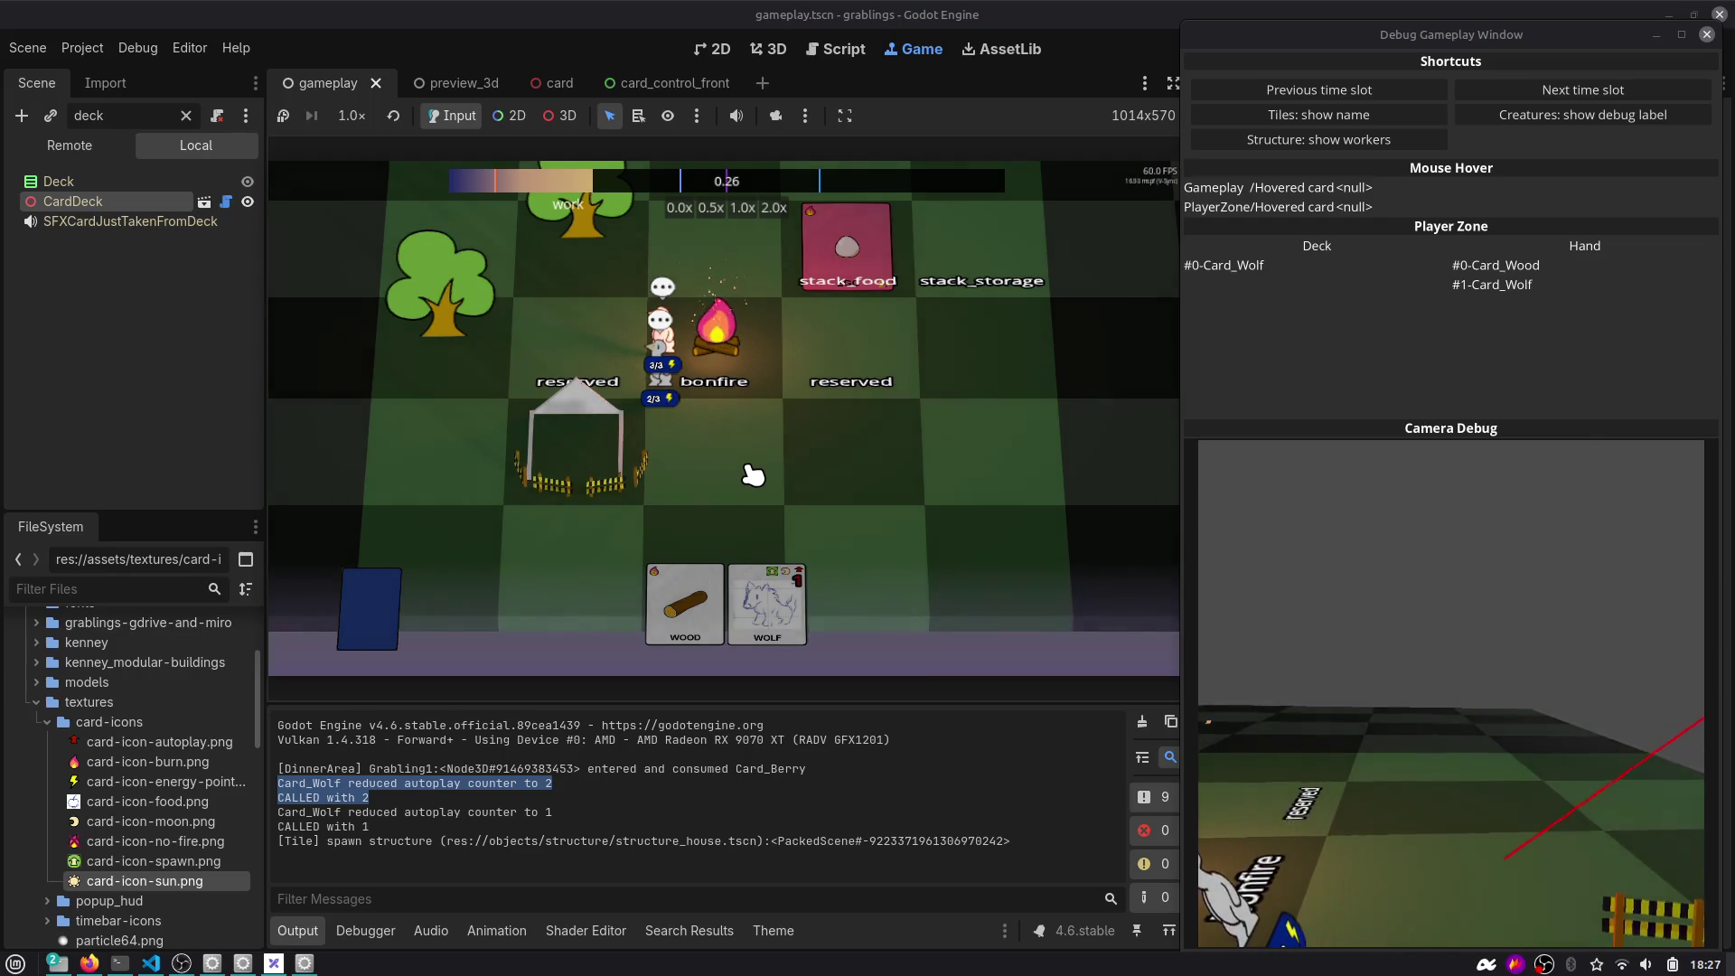
{"action": "left_click", "coordinate": [1585, 98]}
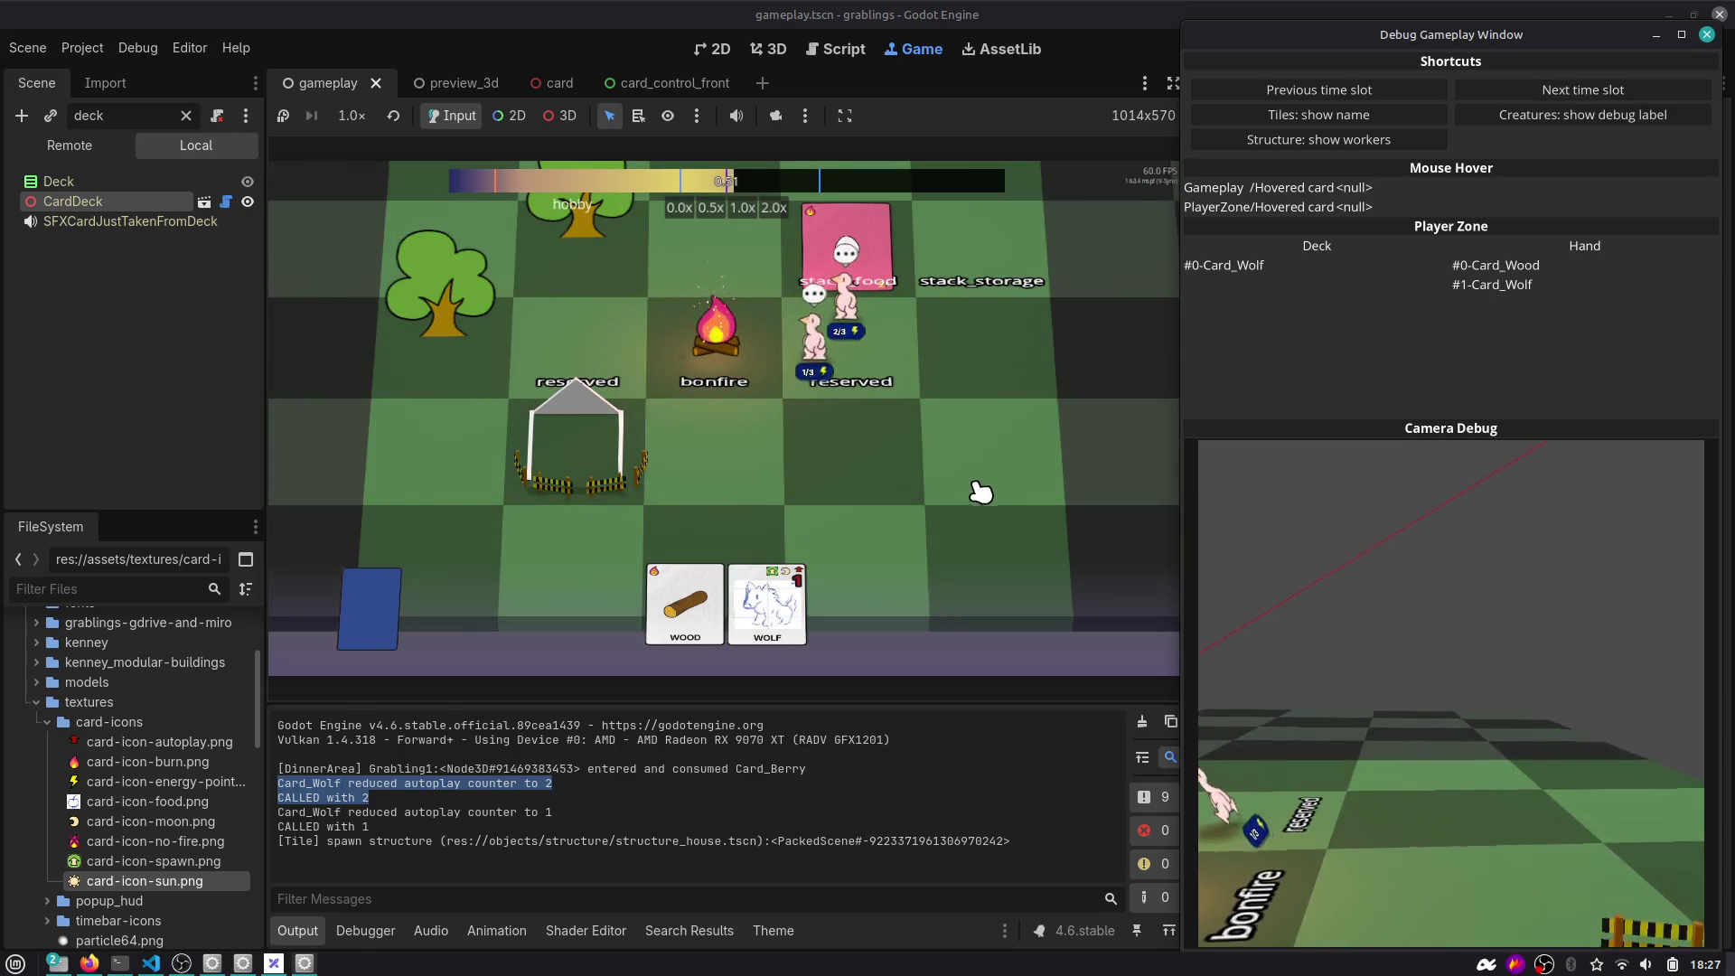
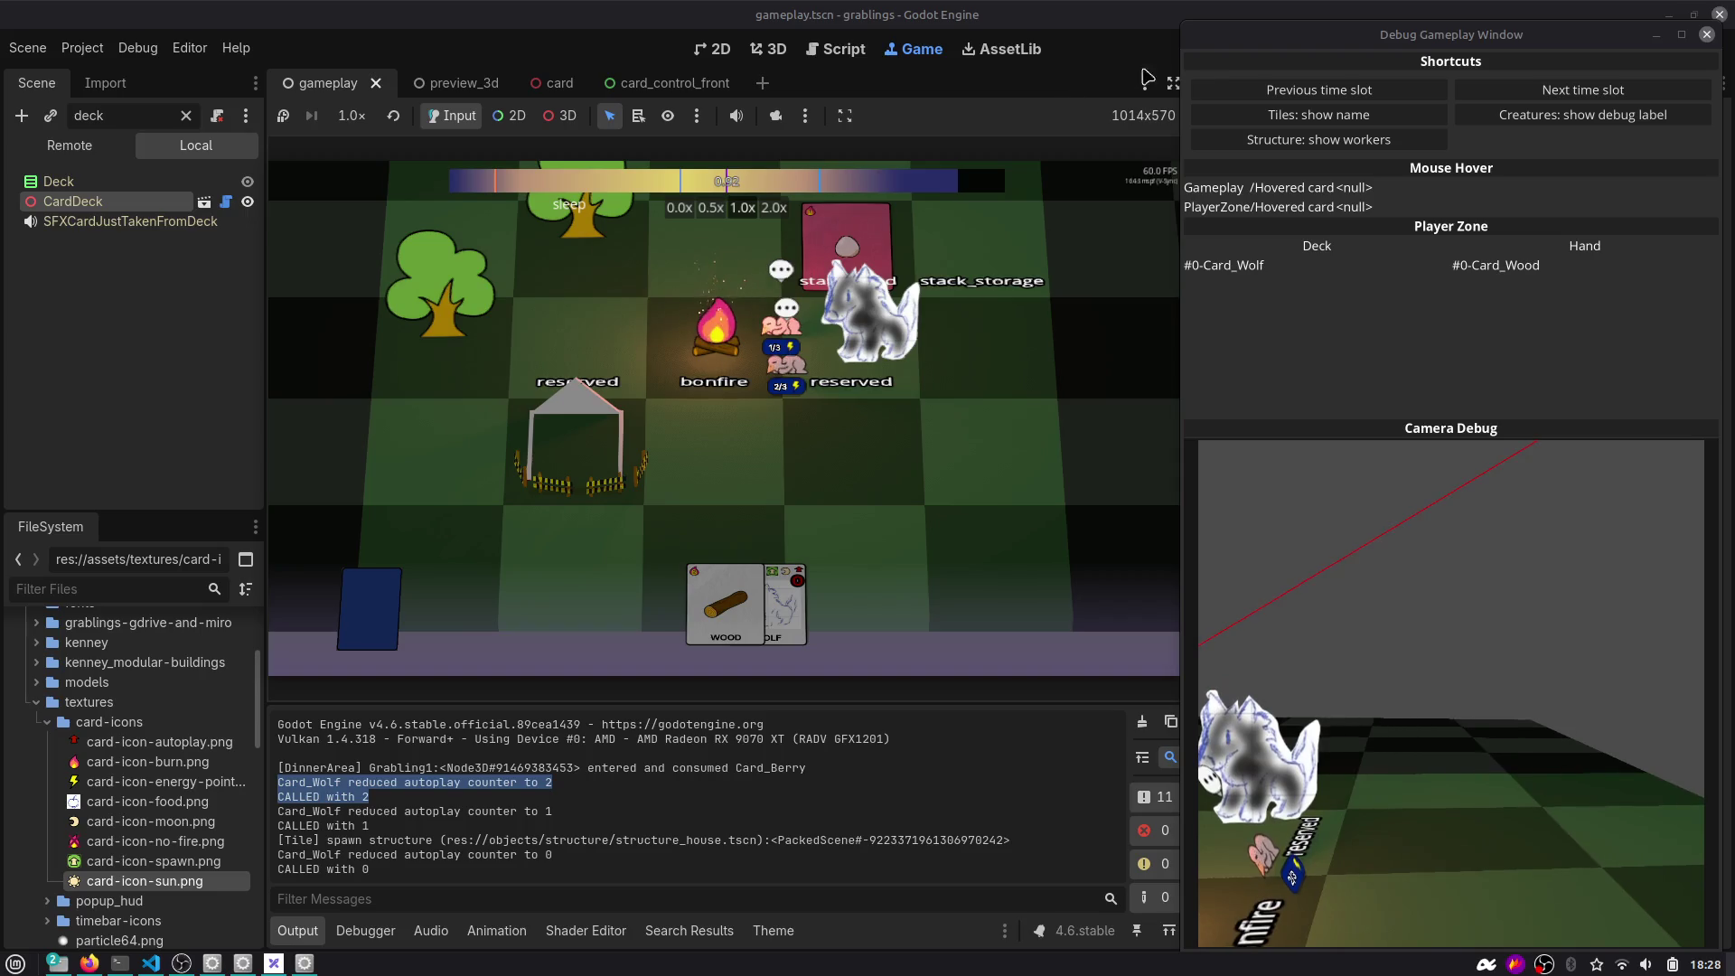
Pause the game and expand the live Remote scene tree down to the Hand node.
{"action": "left_click", "coordinate": [1478, 51]}
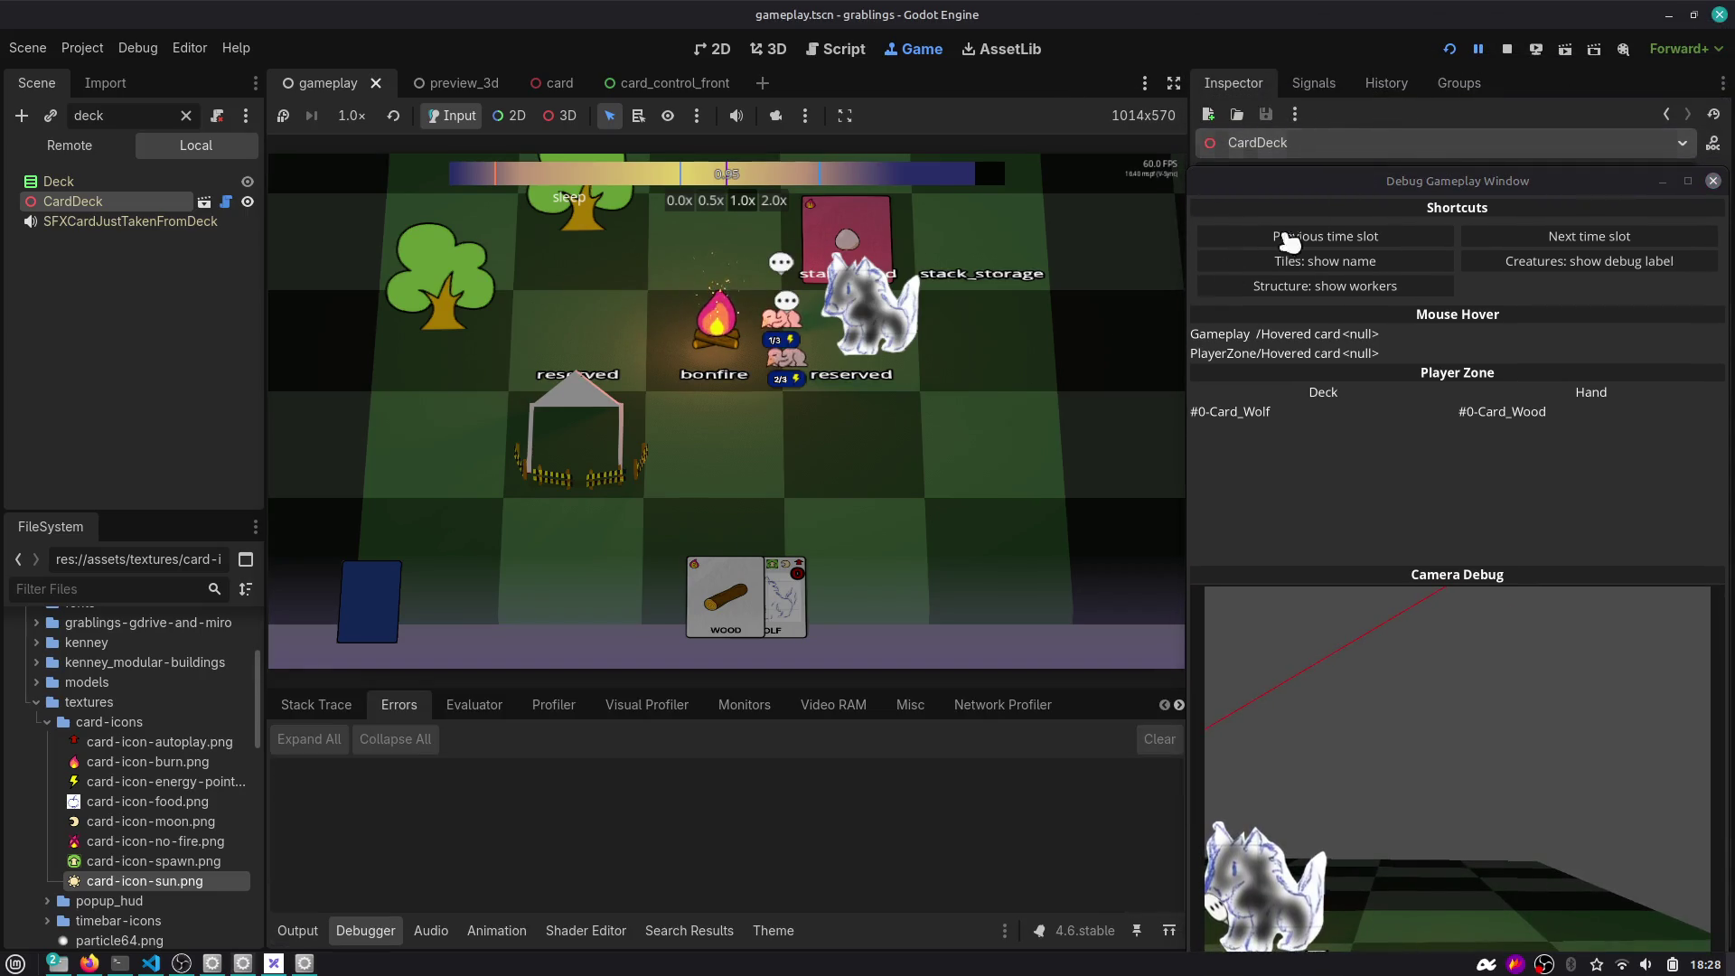
{"action": "left_click", "coordinate": [59, 143]}
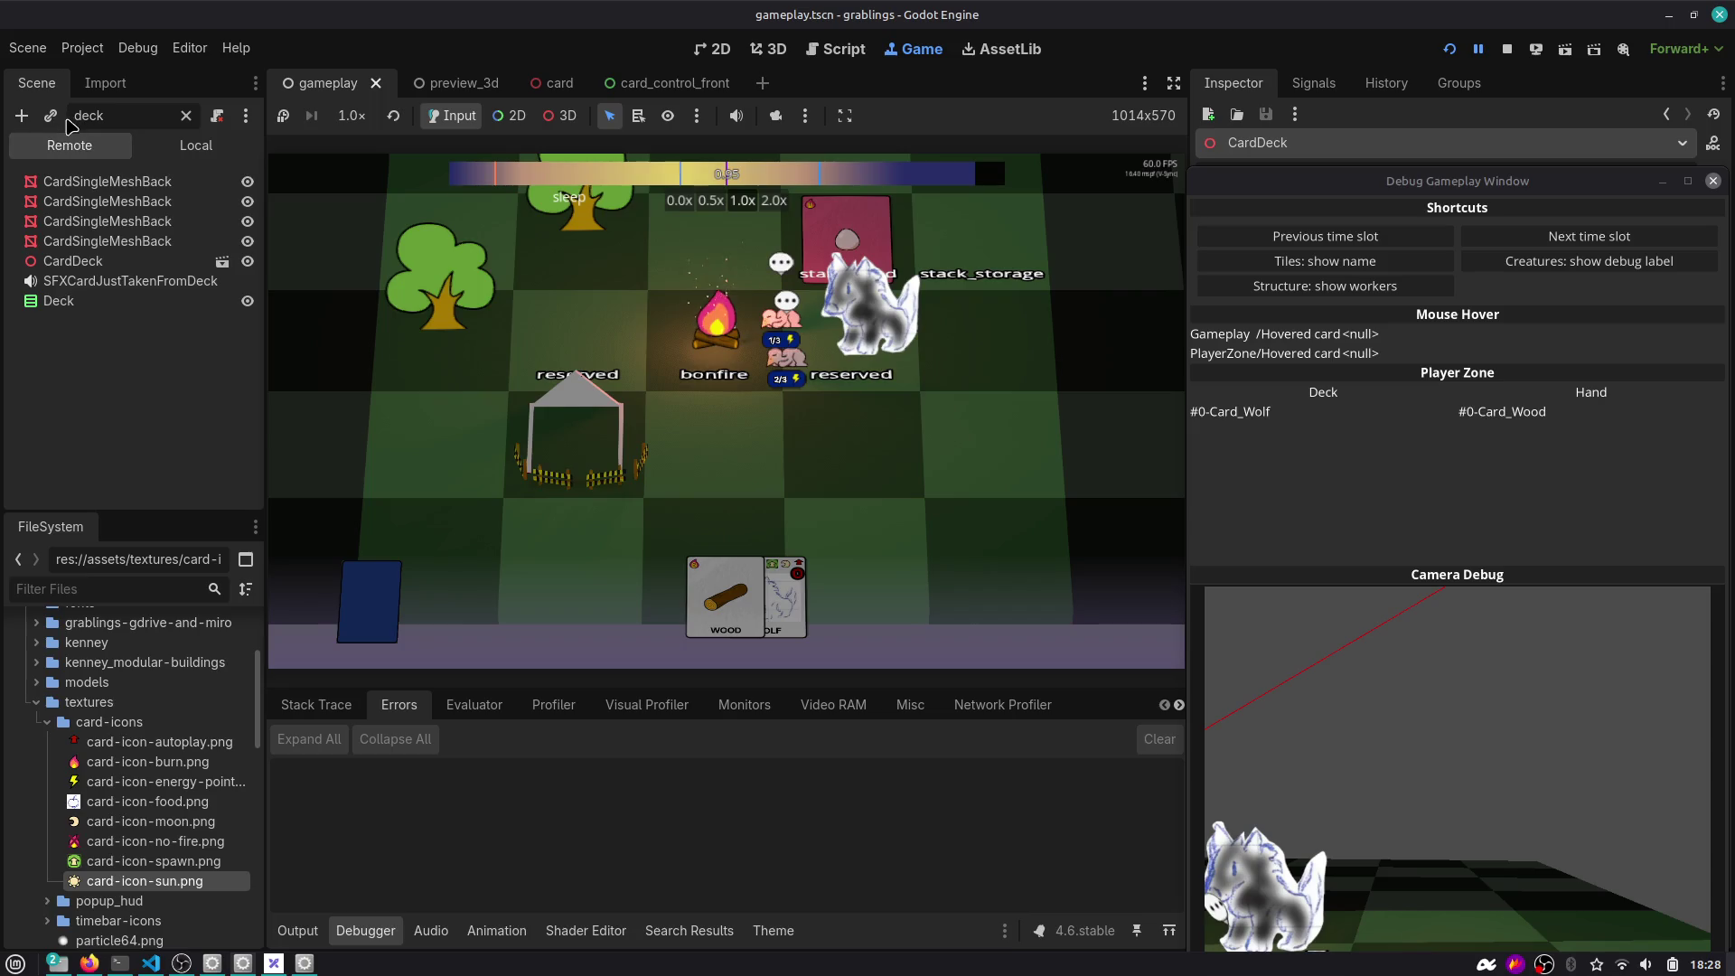
{"action": "left_click", "coordinate": [187, 115]}
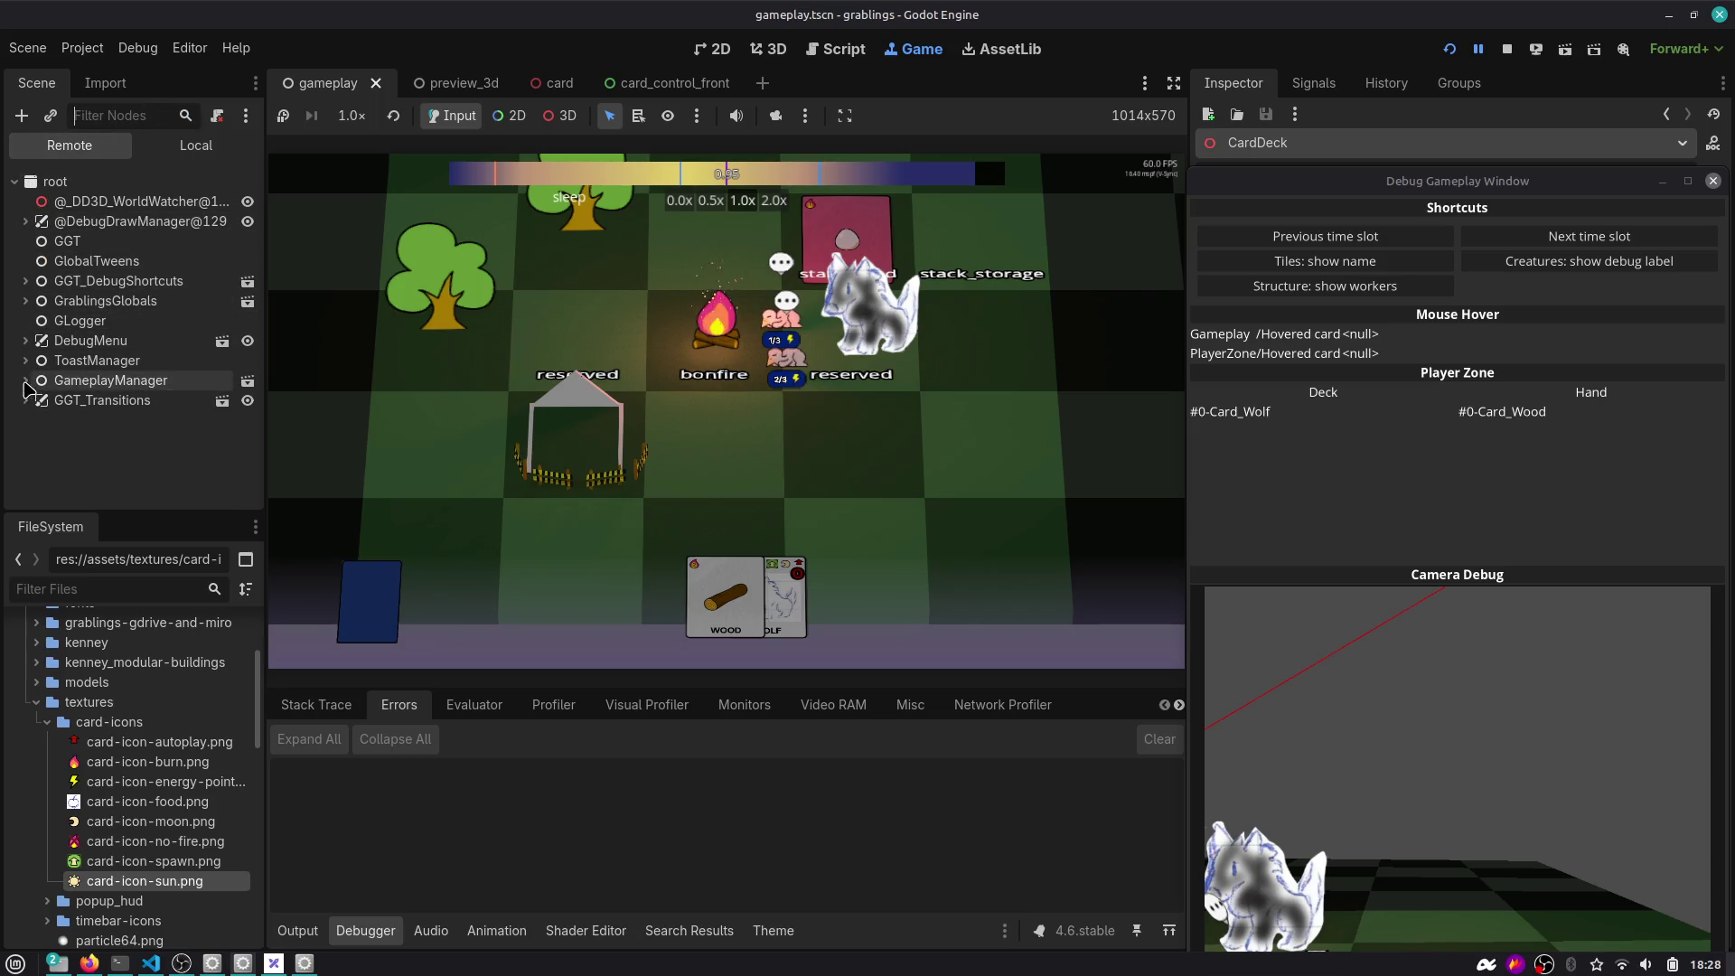
{"action": "left_click", "coordinate": [25, 381]}
{"action": "scroll", "coordinate": [28, 396], "scroll_direction": "down", "scroll_amount": 3}
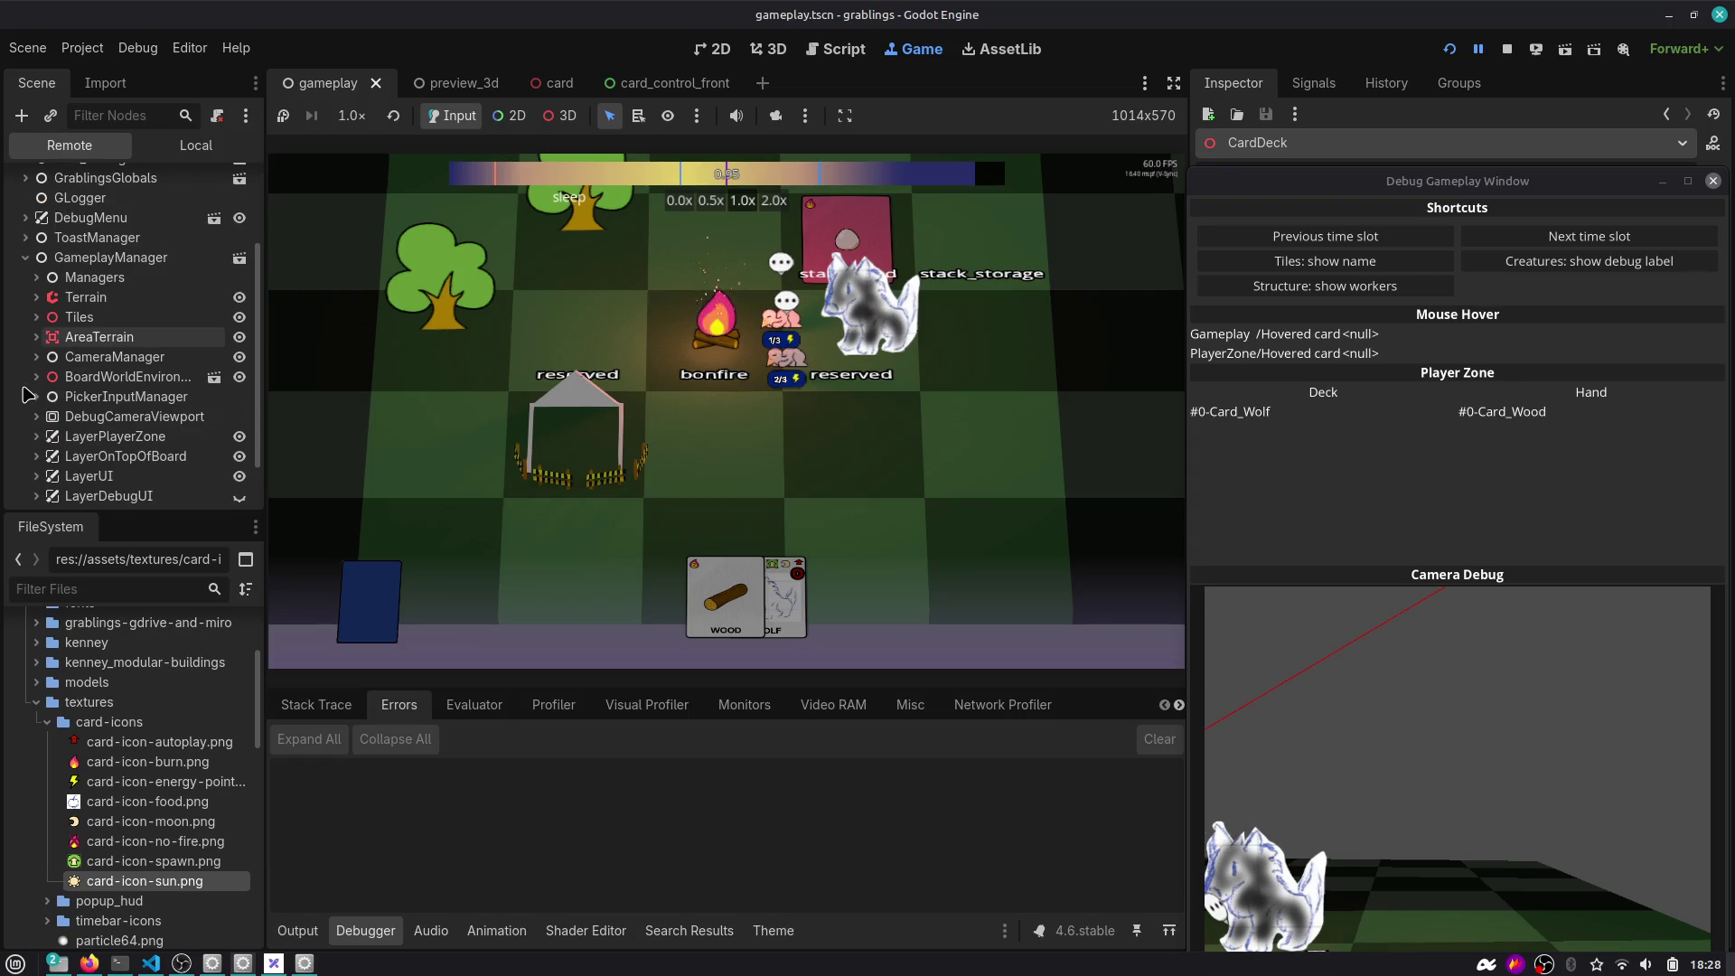
{"action": "left_click", "coordinate": [36, 435]}
{"action": "scroll", "coordinate": [46, 416], "scroll_direction": "down", "scroll_amount": 2}
{"action": "left_click", "coordinate": [47, 371]}
{"action": "left_click", "coordinate": [58, 390]}
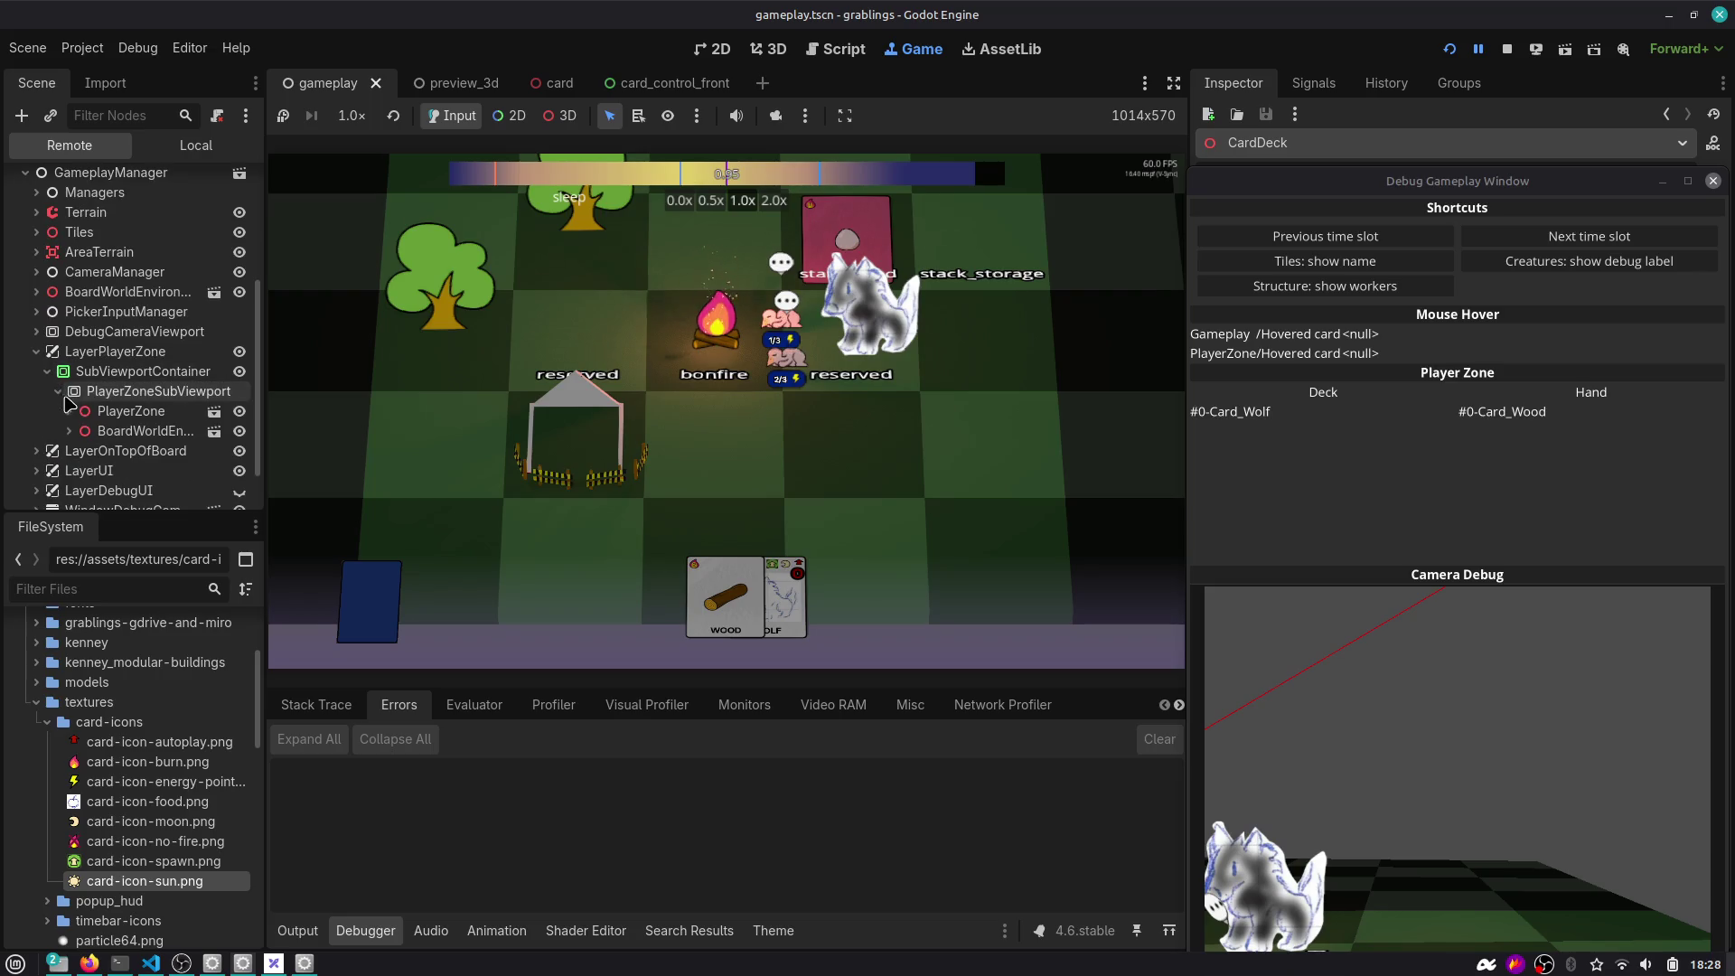
{"action": "left_click", "coordinate": [69, 410]}
{"action": "scroll", "coordinate": [80, 433], "scroll_direction": "down", "scroll_amount": 1}
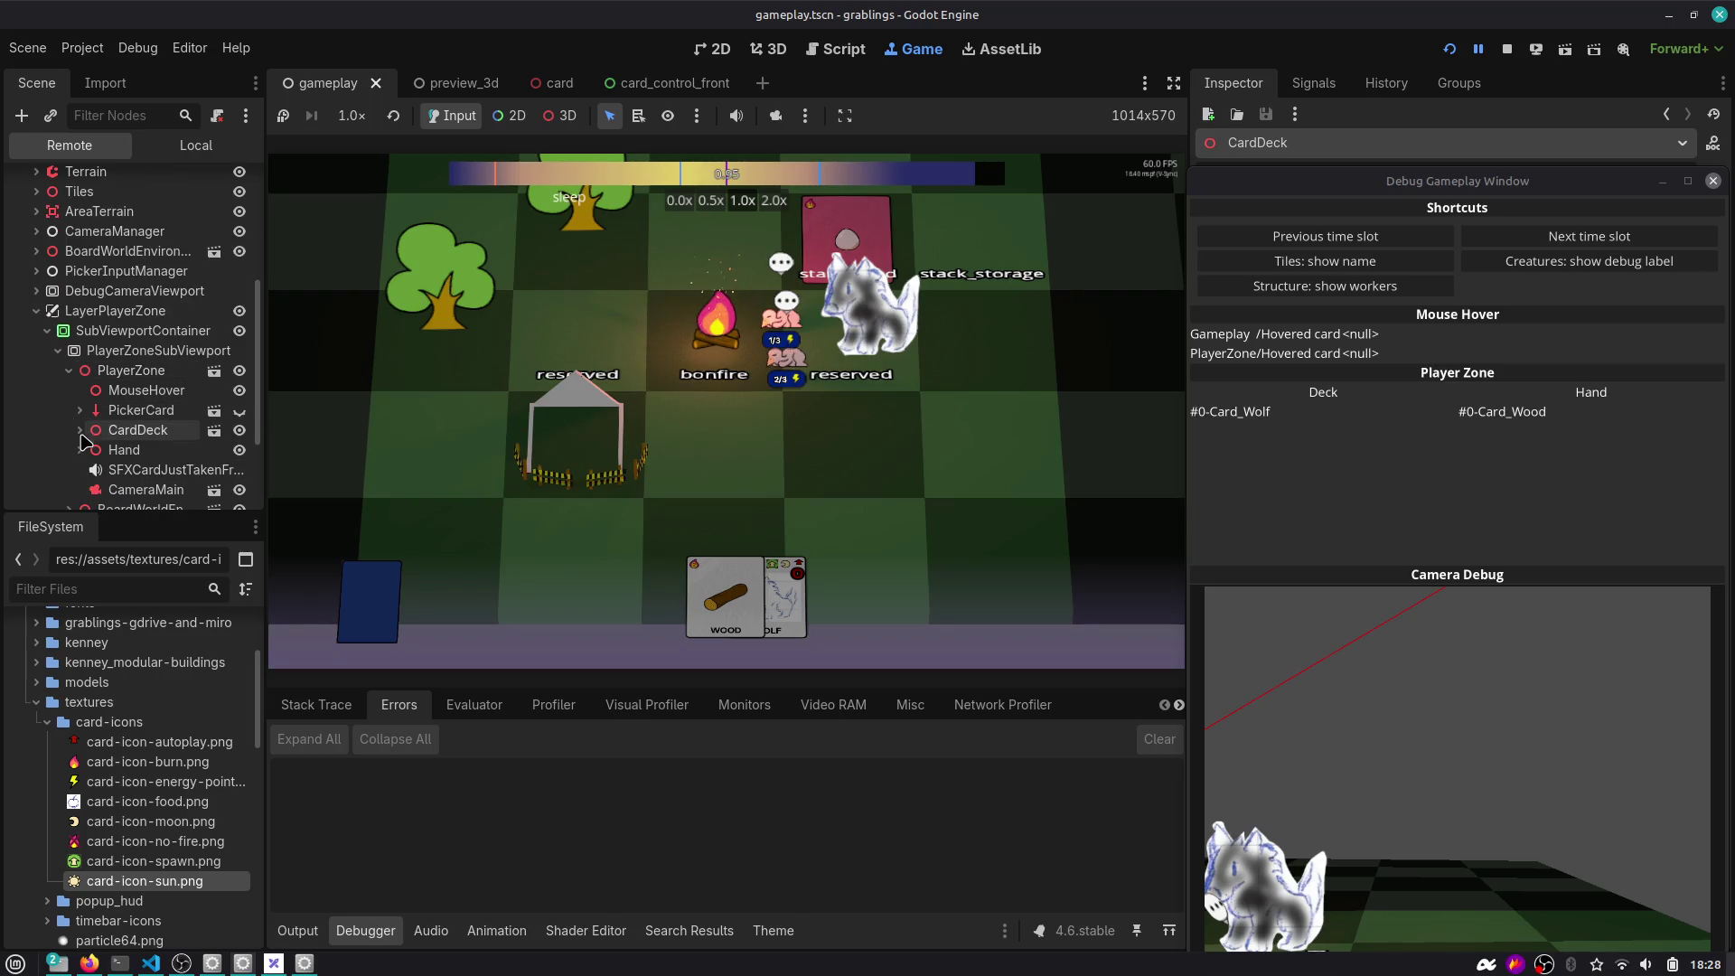
{"action": "left_click", "coordinate": [80, 450]}
{"action": "scroll", "coordinate": [82, 433], "scroll_direction": "down", "scroll_amount": 3}
Inspect the live Card_Wolf and Card_Wood3 nodes, then close the Debug Gameplay Window.
{"action": "left_click", "coordinate": [91, 365]}
{"action": "left_click", "coordinate": [149, 365]}
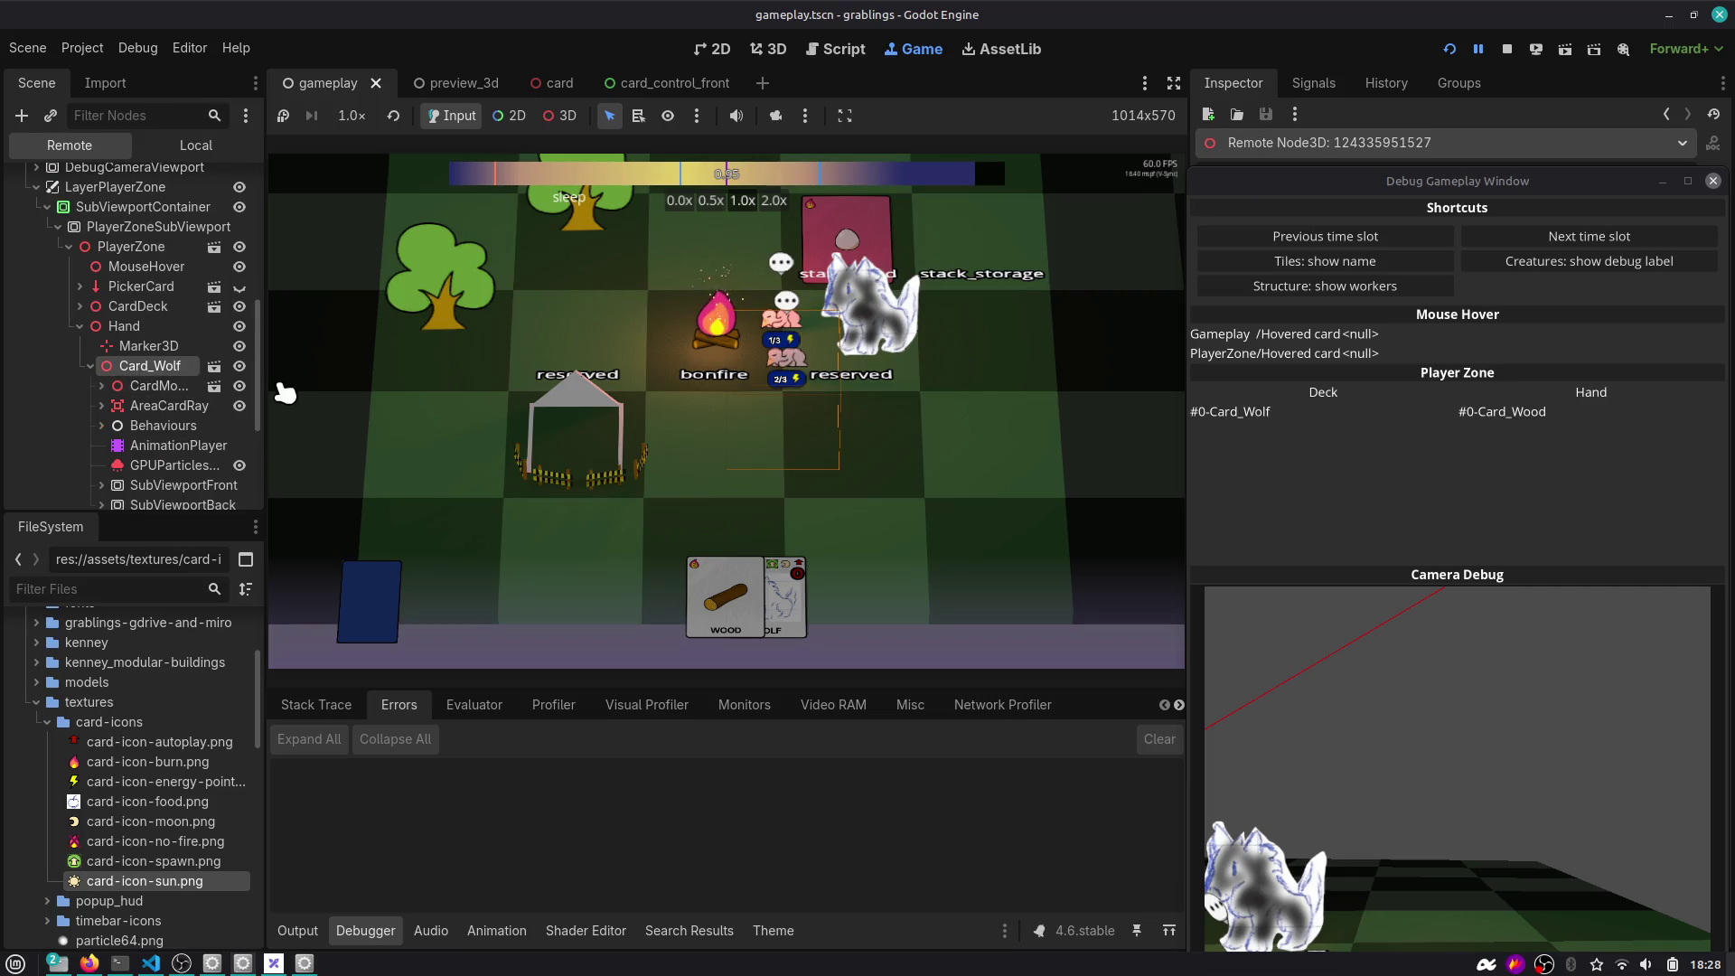
{"action": "mouse_move", "coordinate": [263, 374]}
{"action": "left_mouse_down"}
{"action": "mouse_move", "coordinate": [568, 370]}
{"action": "mouse_move", "coordinate": [437, 368]}
{"action": "left_mouse_up"}
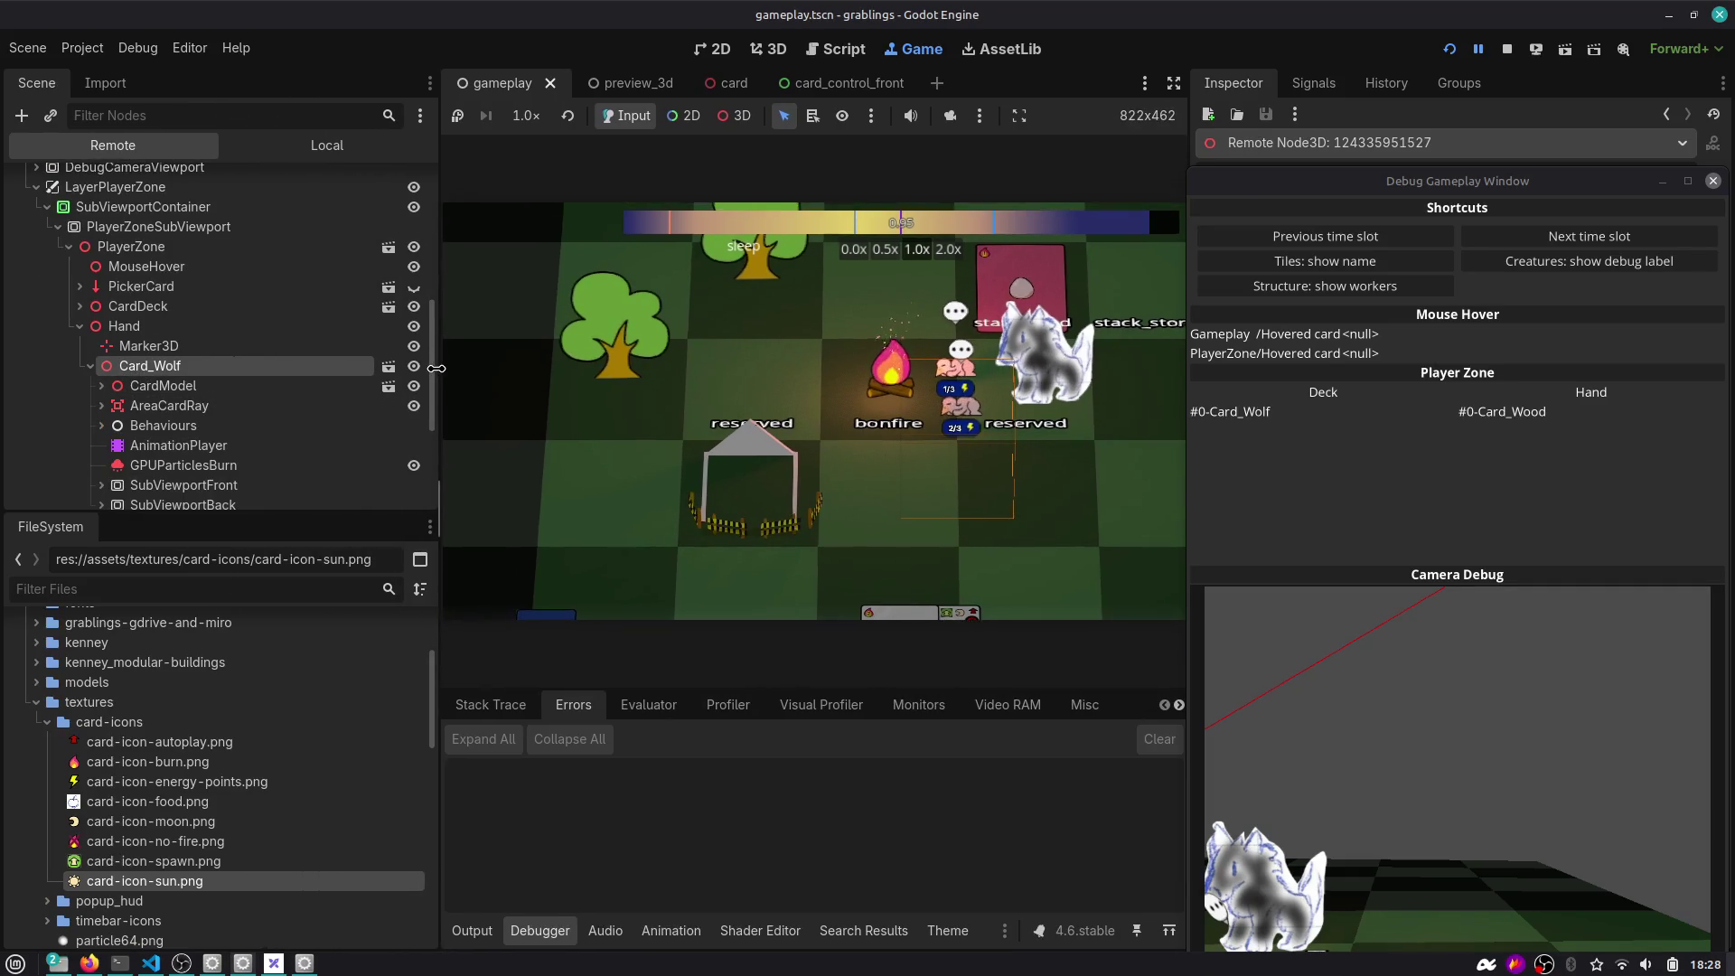
{"action": "left_click", "coordinate": [92, 366]}
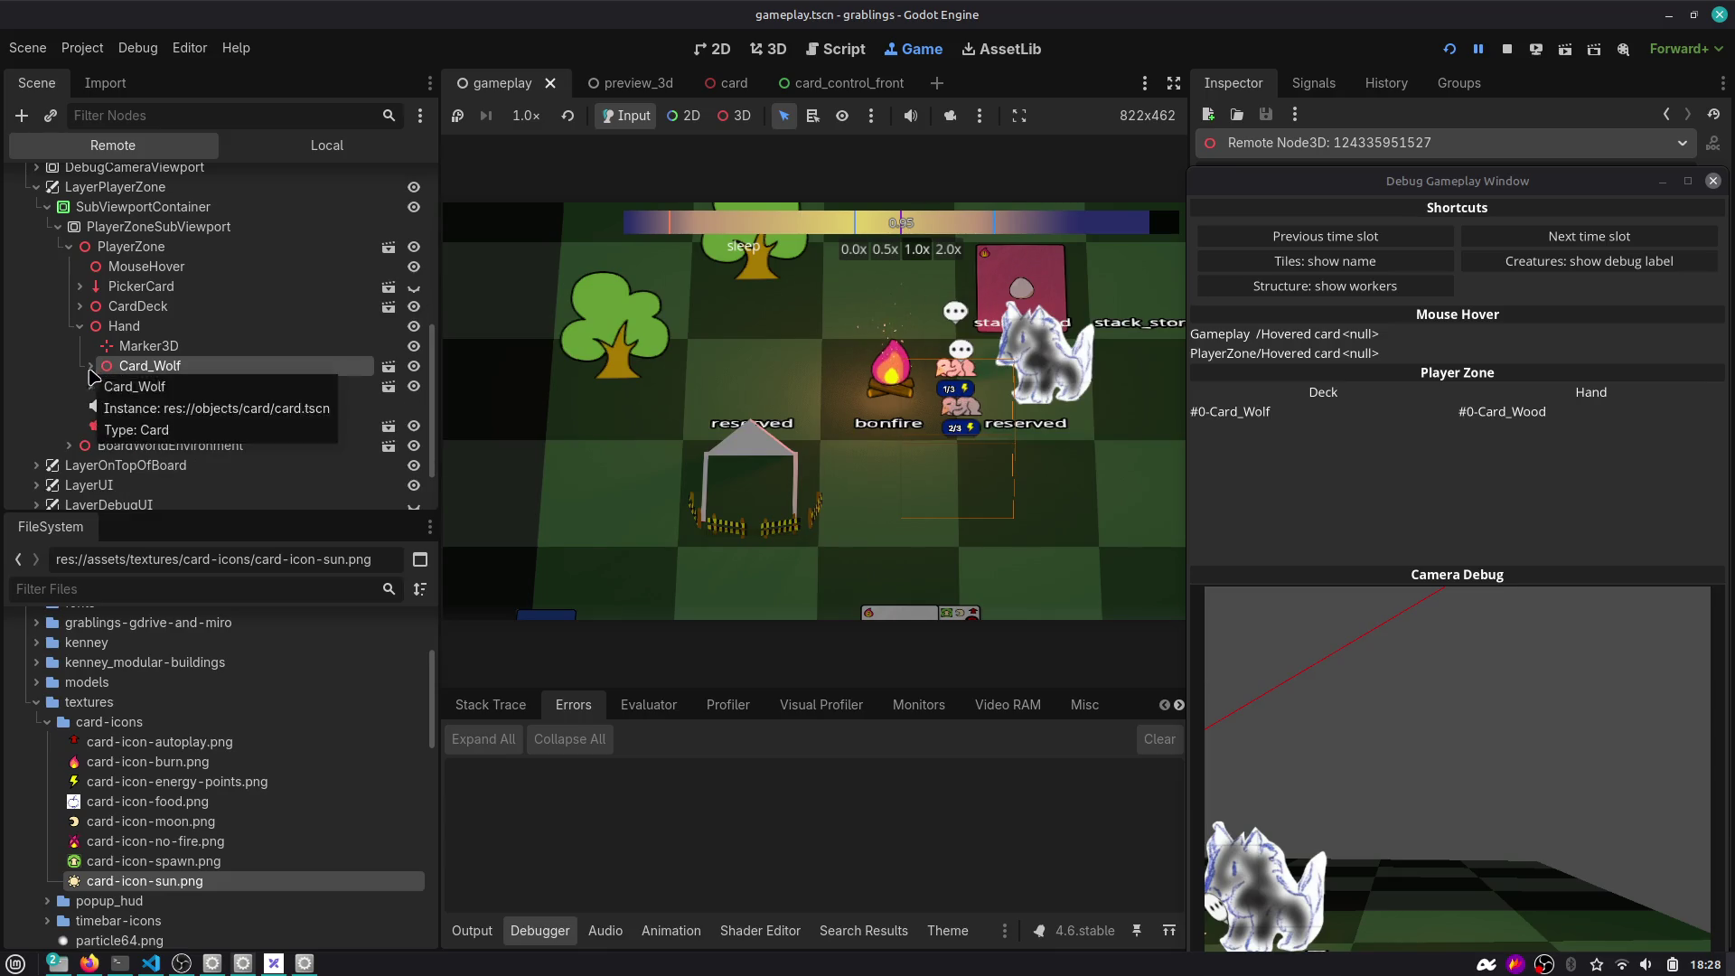
{"action": "double_click", "coordinate": [163, 385]}
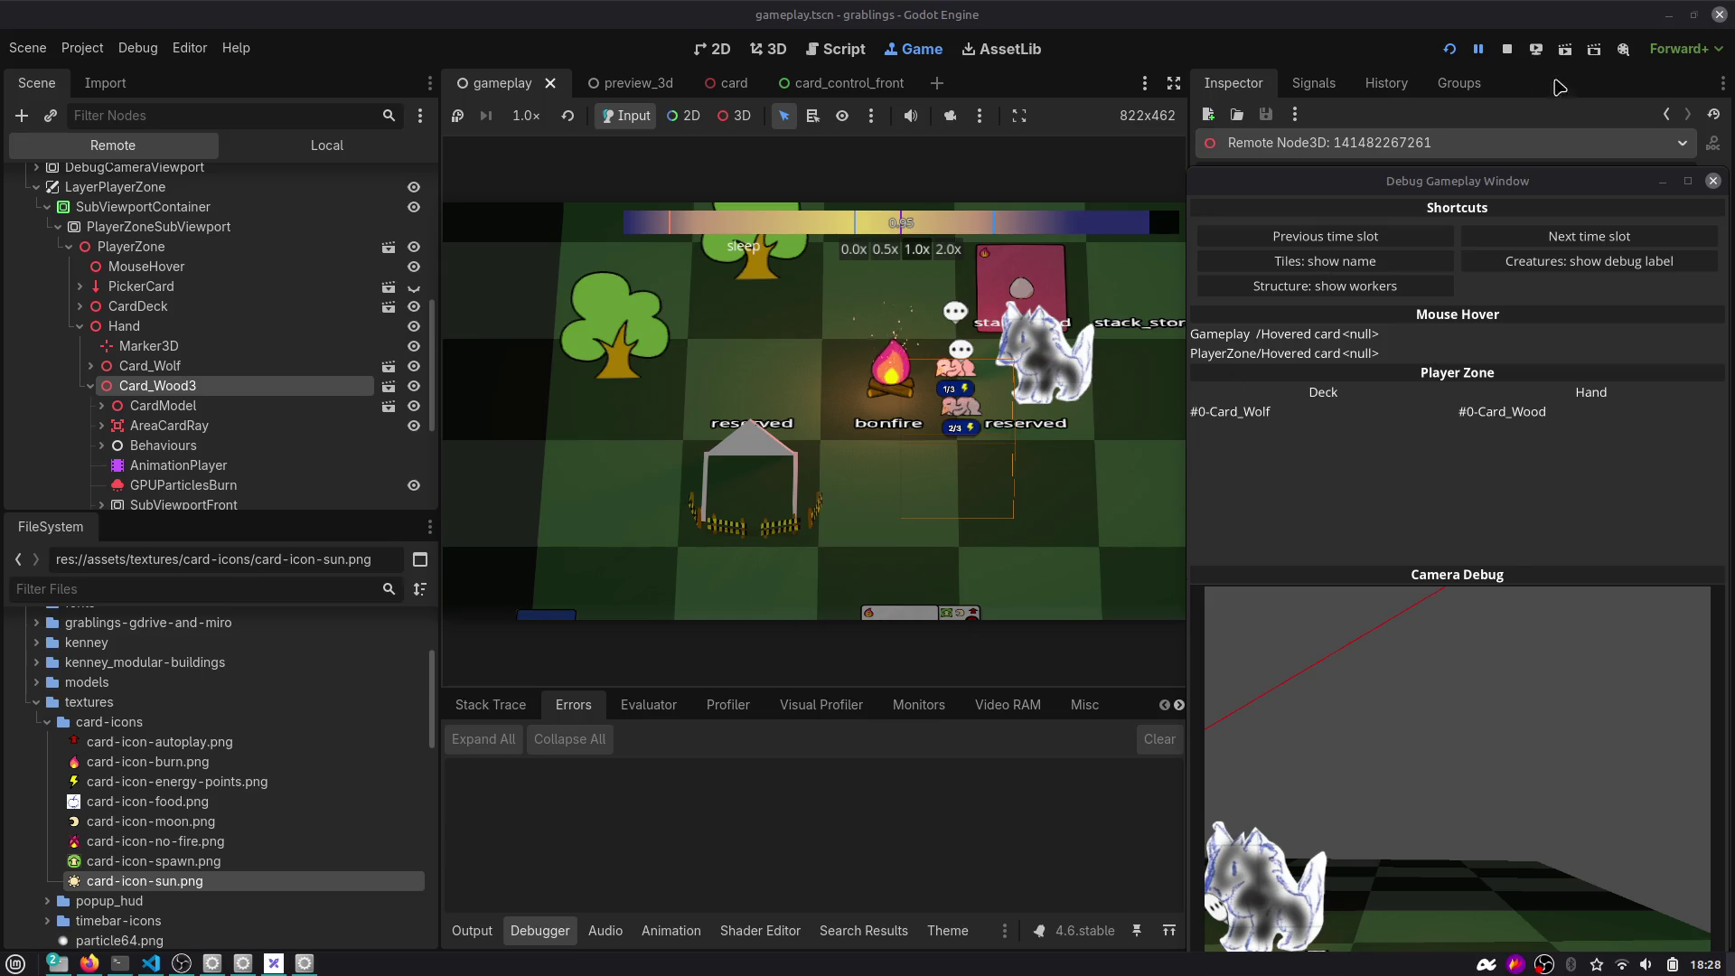
{"action": "left_click_drag", "start_coordinate": [1189, 136], "coordinate": [1451, 136]}
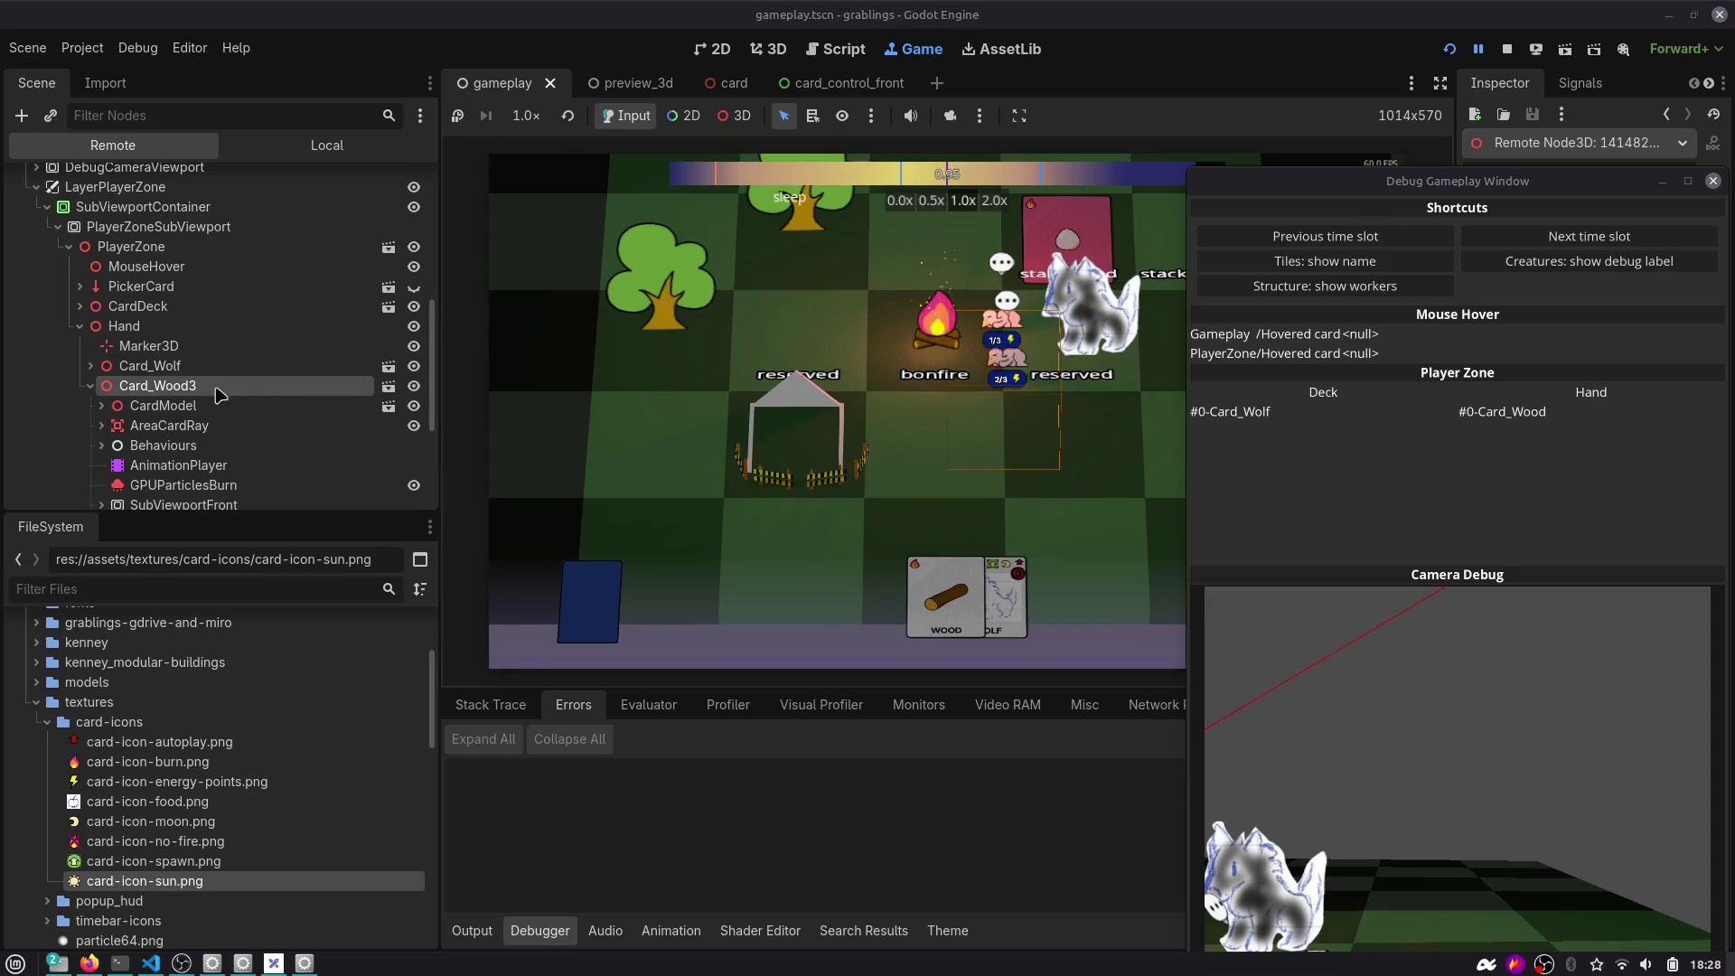
{"action": "left_click", "coordinate": [91, 386]}
{"action": "left_click", "coordinate": [108, 366]}
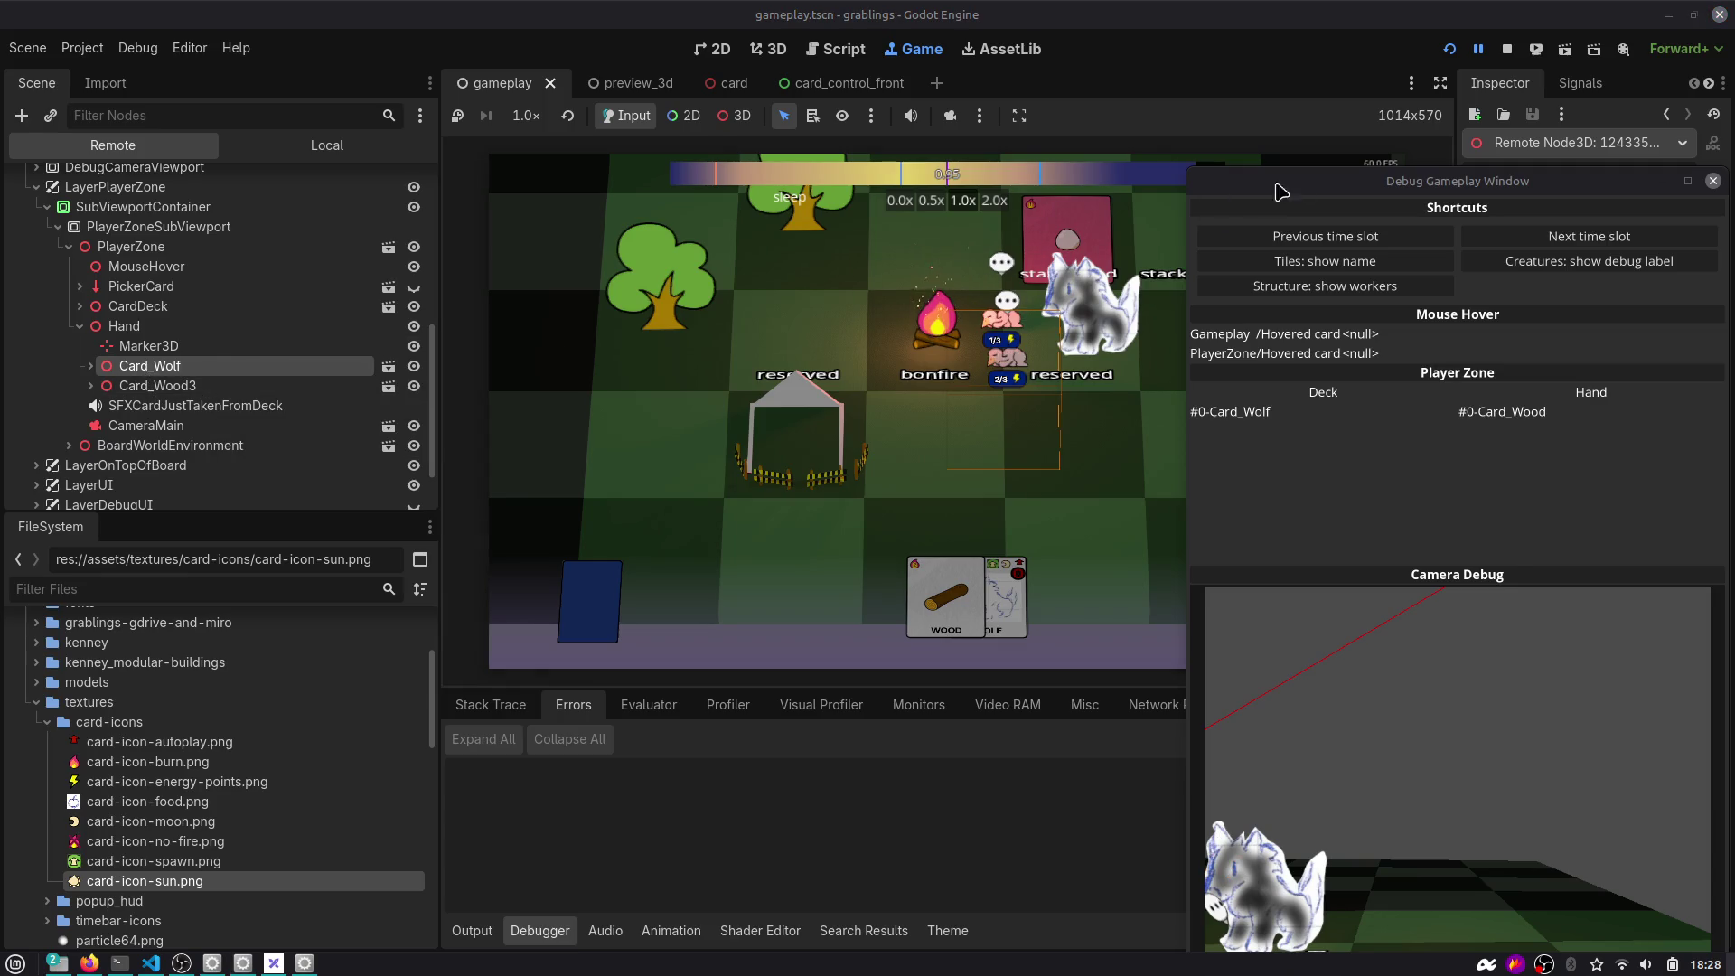
{"action": "left_click_drag", "start_coordinate": [1445, 187], "coordinate": [1446, 235]}
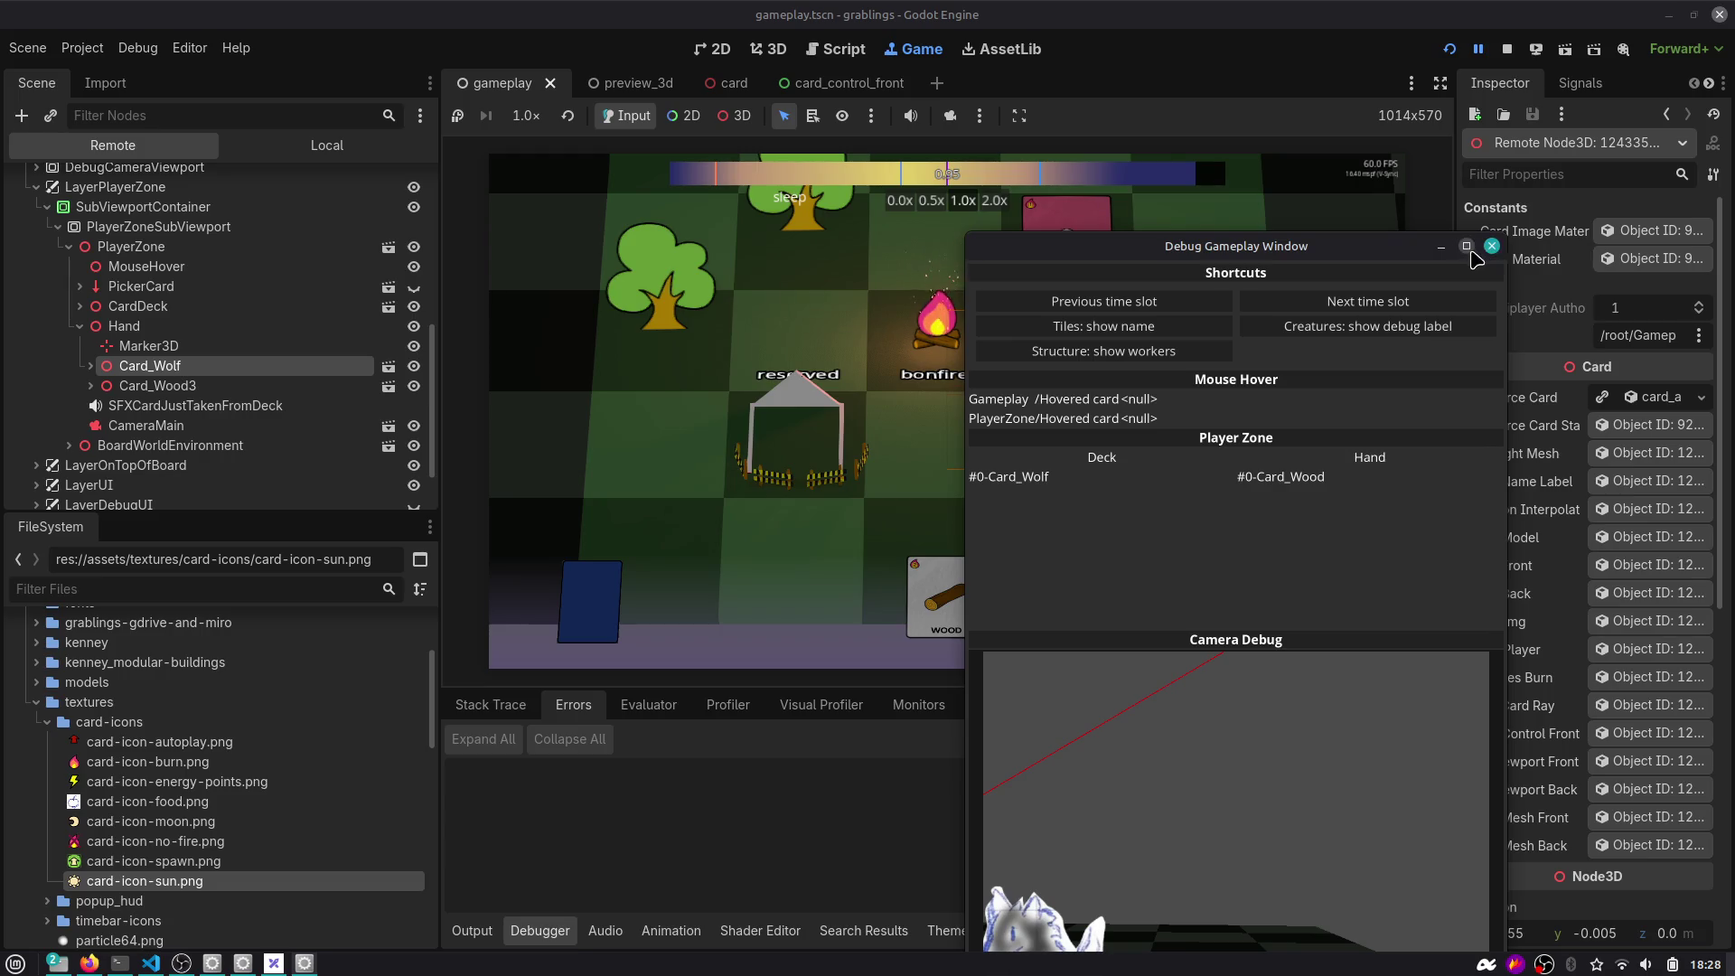
{"action": "left_click", "coordinate": [1491, 246]}
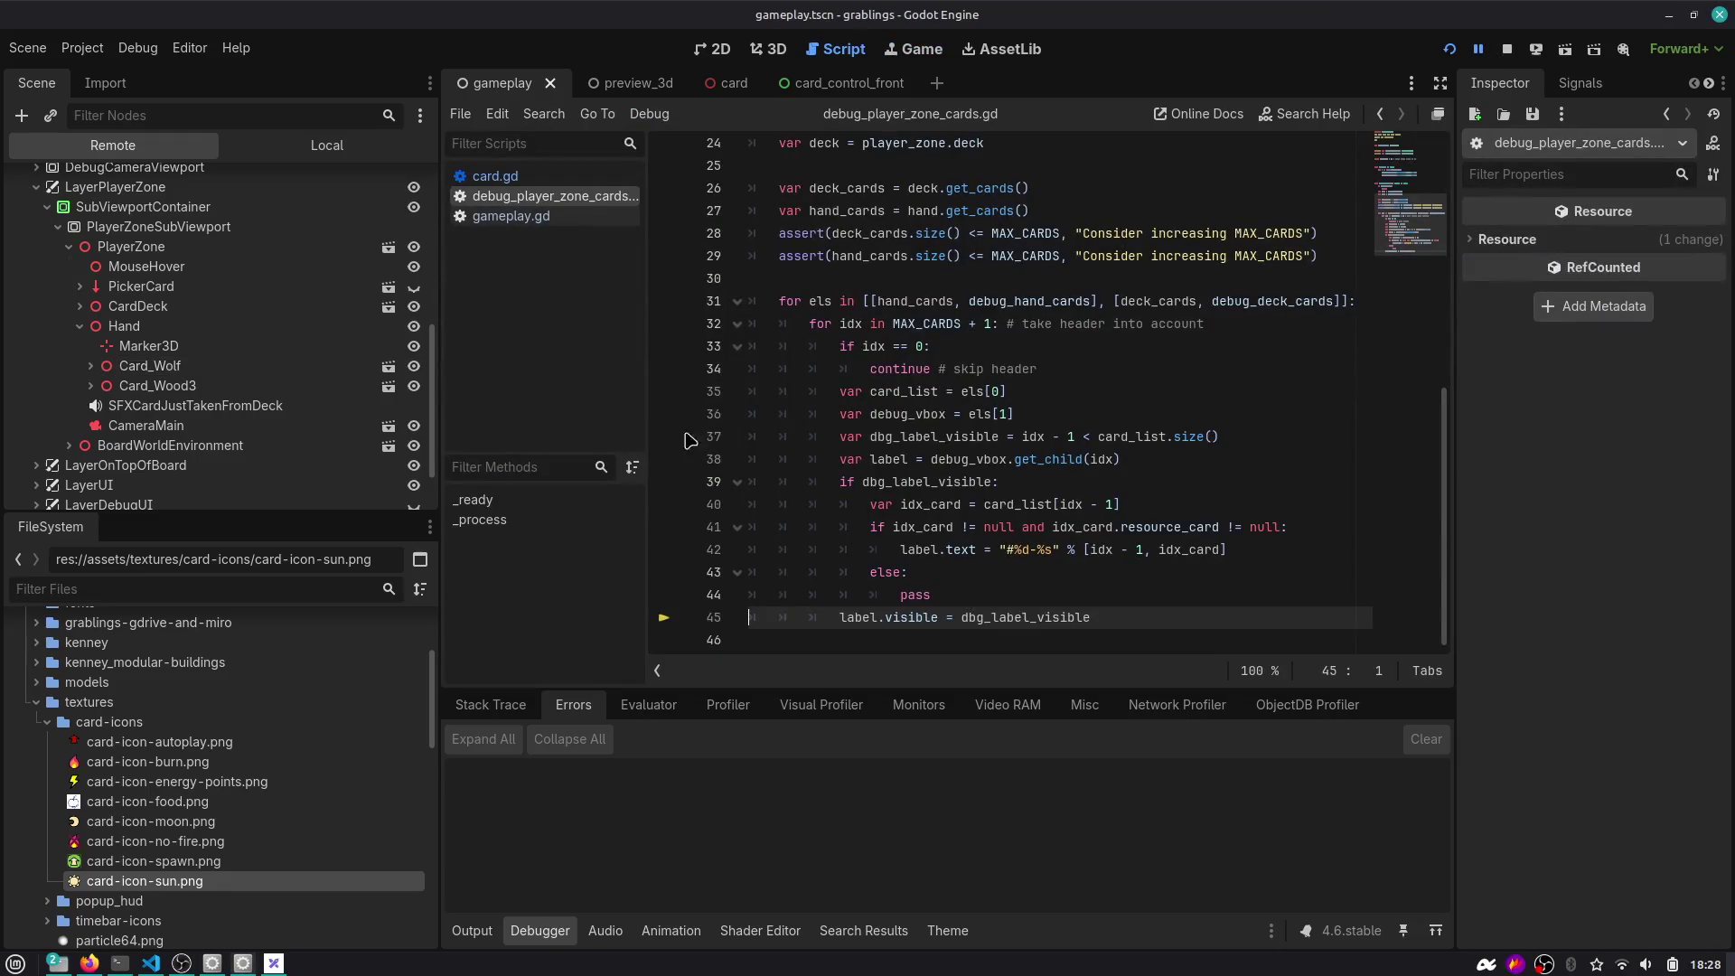
Stop the game and open gameplay.gd at the spawn_autoplay_animal_card function.
{"action": "left_click", "coordinate": [153, 385]}
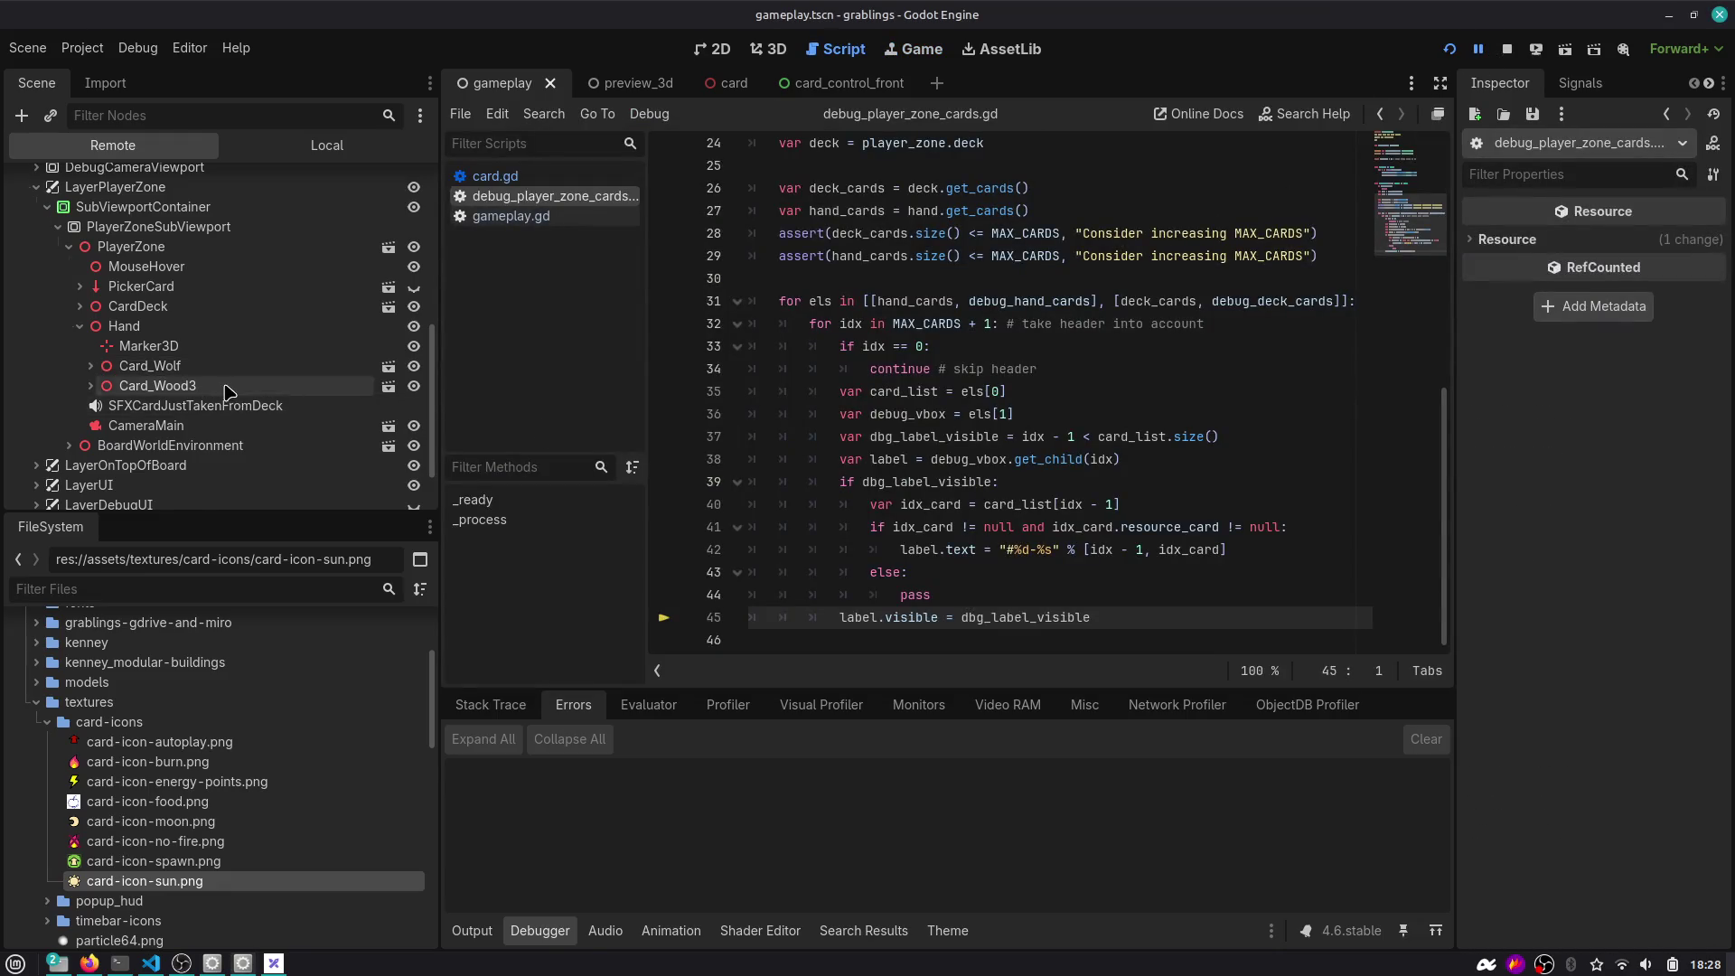
{"action": "left_click", "coordinate": [1507, 49]}
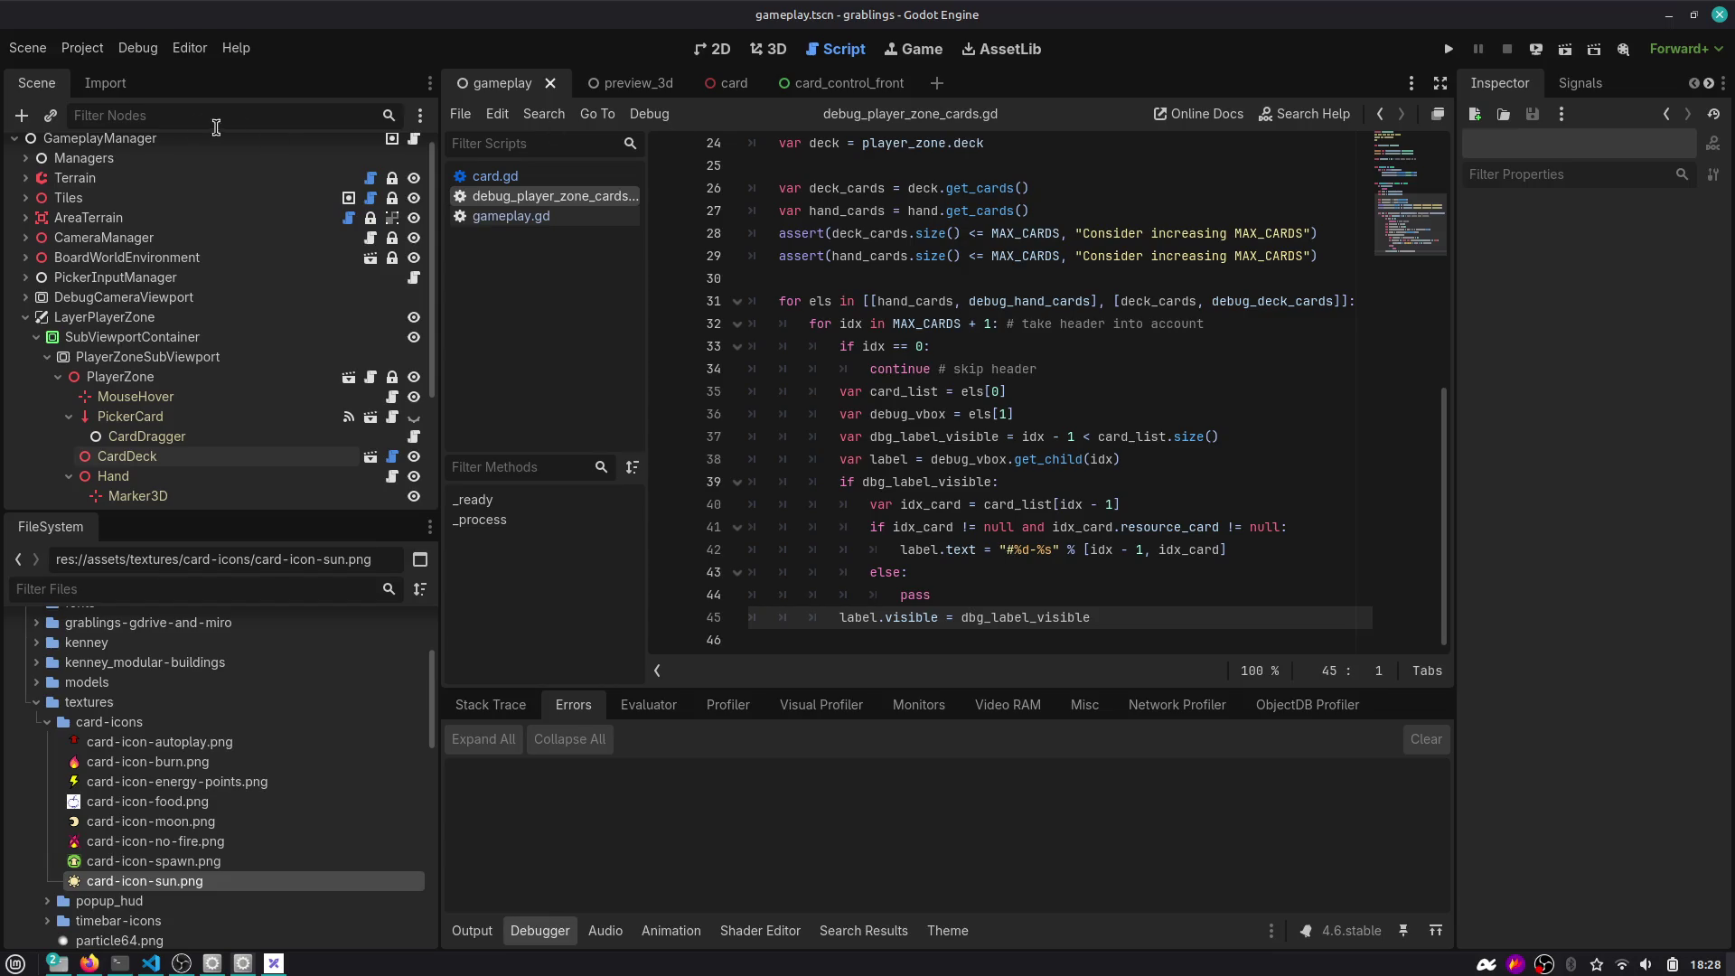
{"action": "left_click", "coordinate": [510, 216]}
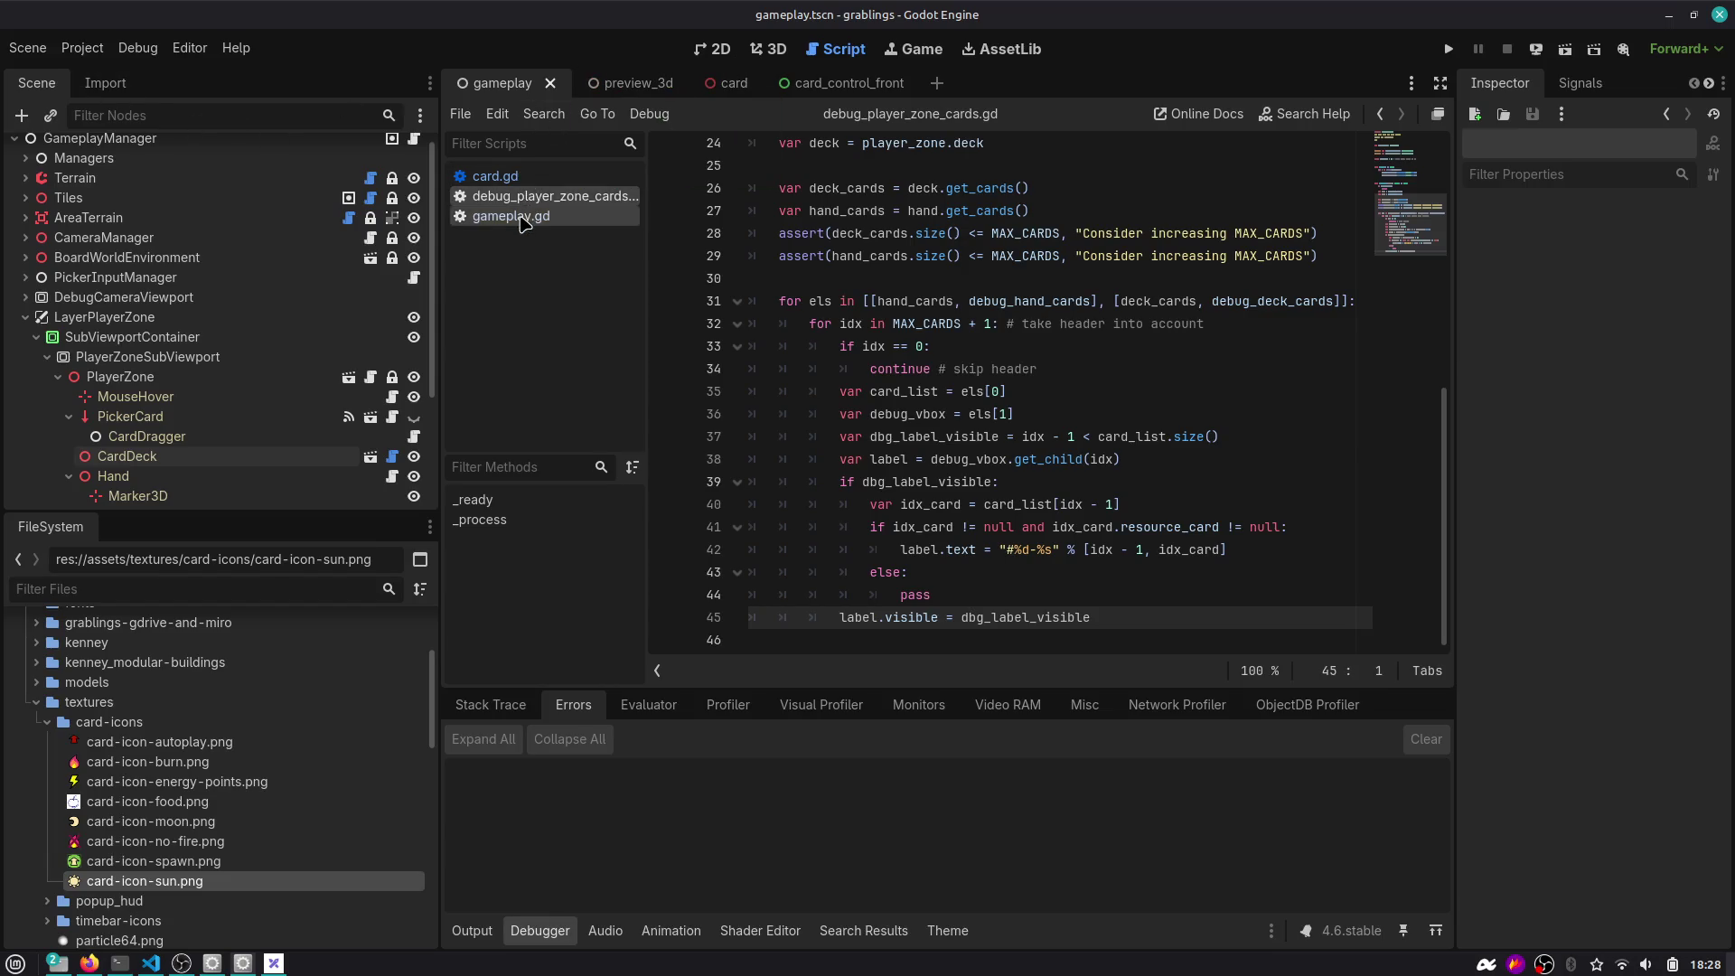
{"action": "scroll", "coordinate": [874, 480], "scroll_direction": "up", "scroll_amount": 3}
{"action": "scroll", "coordinate": [874, 481], "scroll_direction": "down", "scroll_amount": 3}
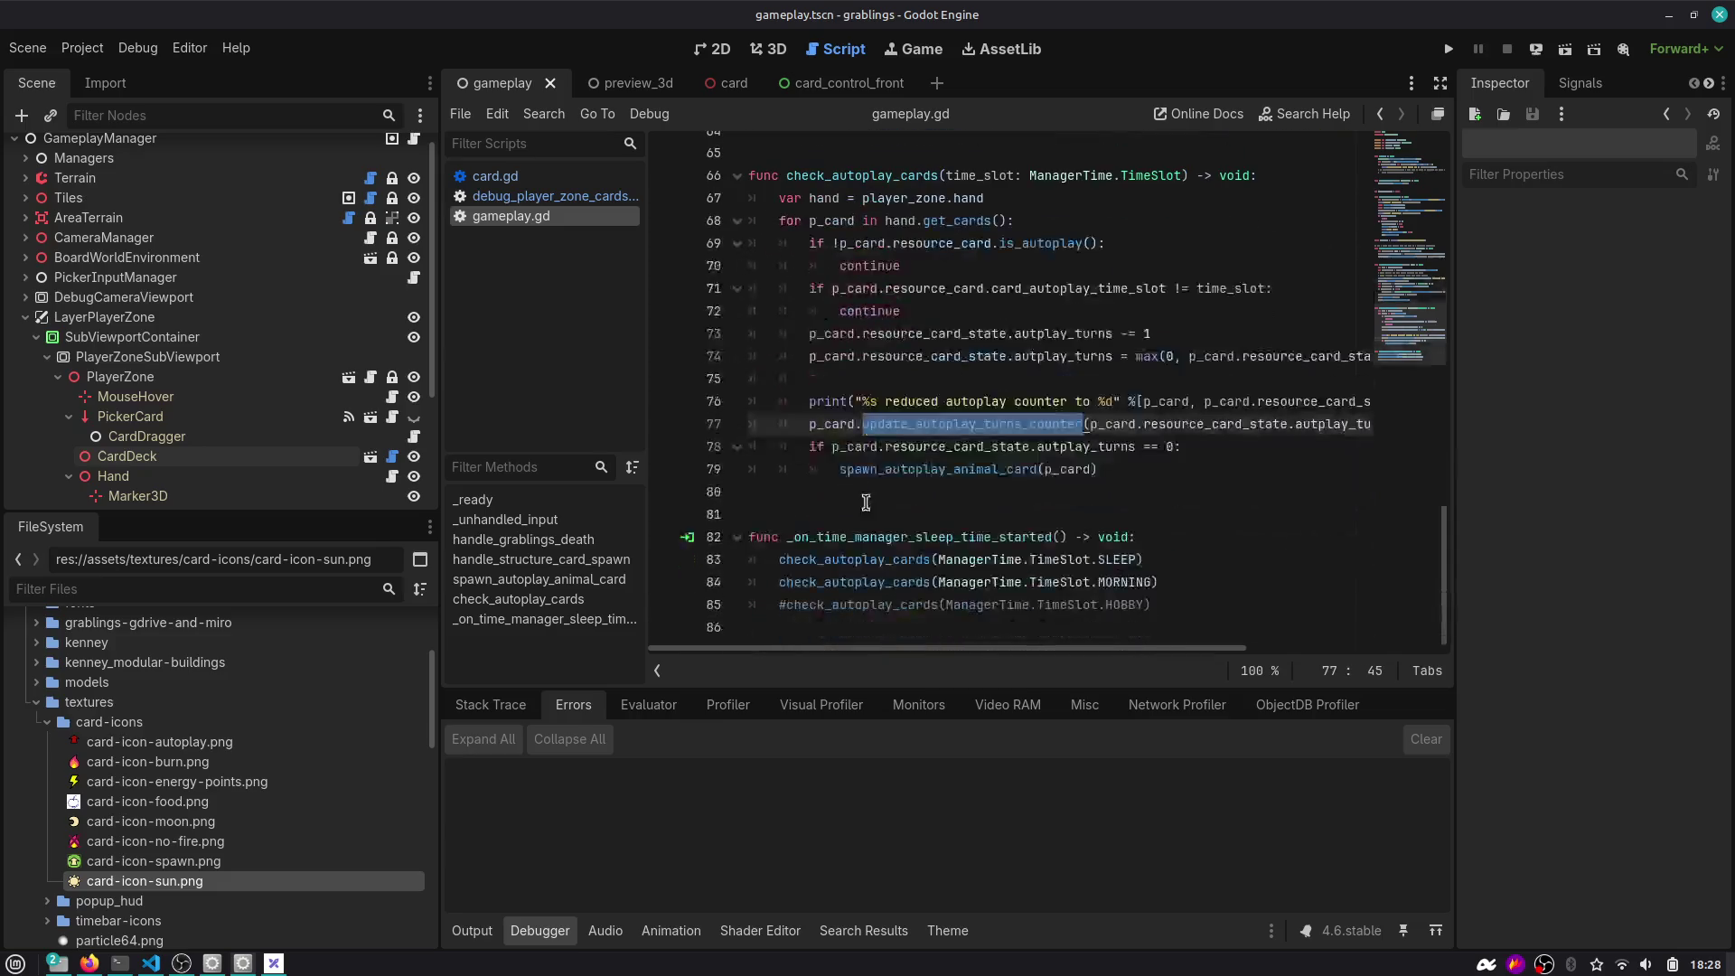
{"action": "left_click", "coordinate": [881, 487]}
{"action": "left_click", "coordinate": [947, 477], "text": "ctrl"}
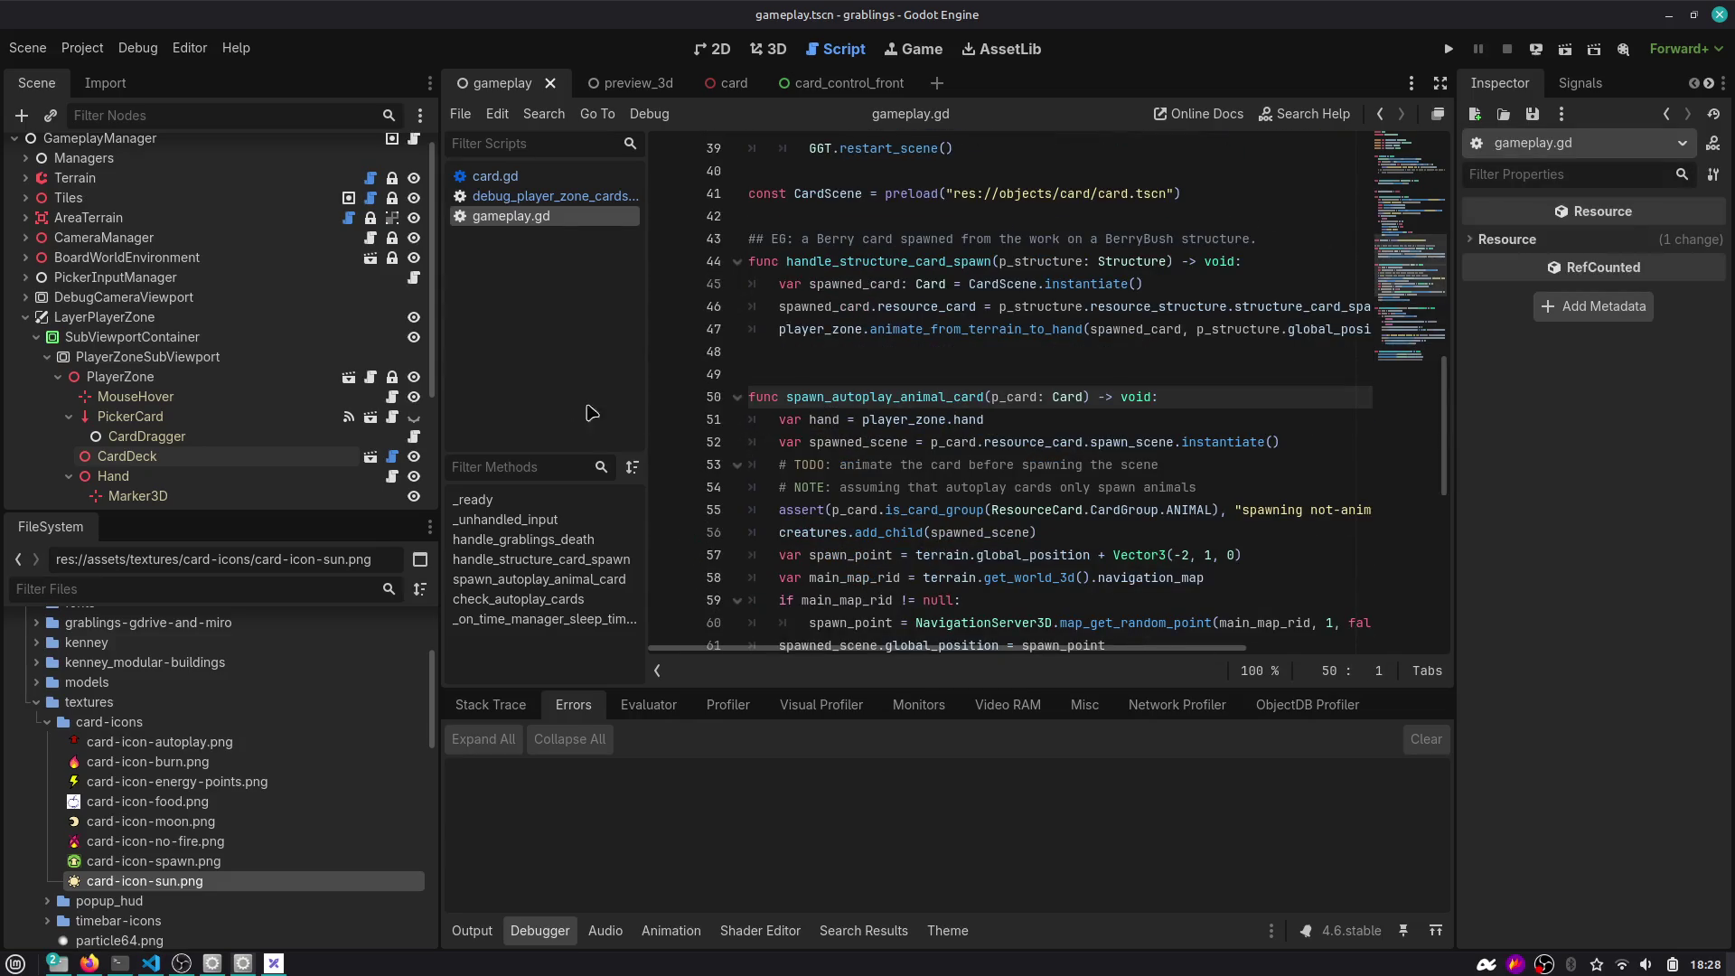
{"action": "left_click_drag", "start_coordinate": [440, 354], "coordinate": [258, 344]}
{"action": "scroll", "coordinate": [659, 411], "scroll_direction": "down", "scroll_amount": 3}
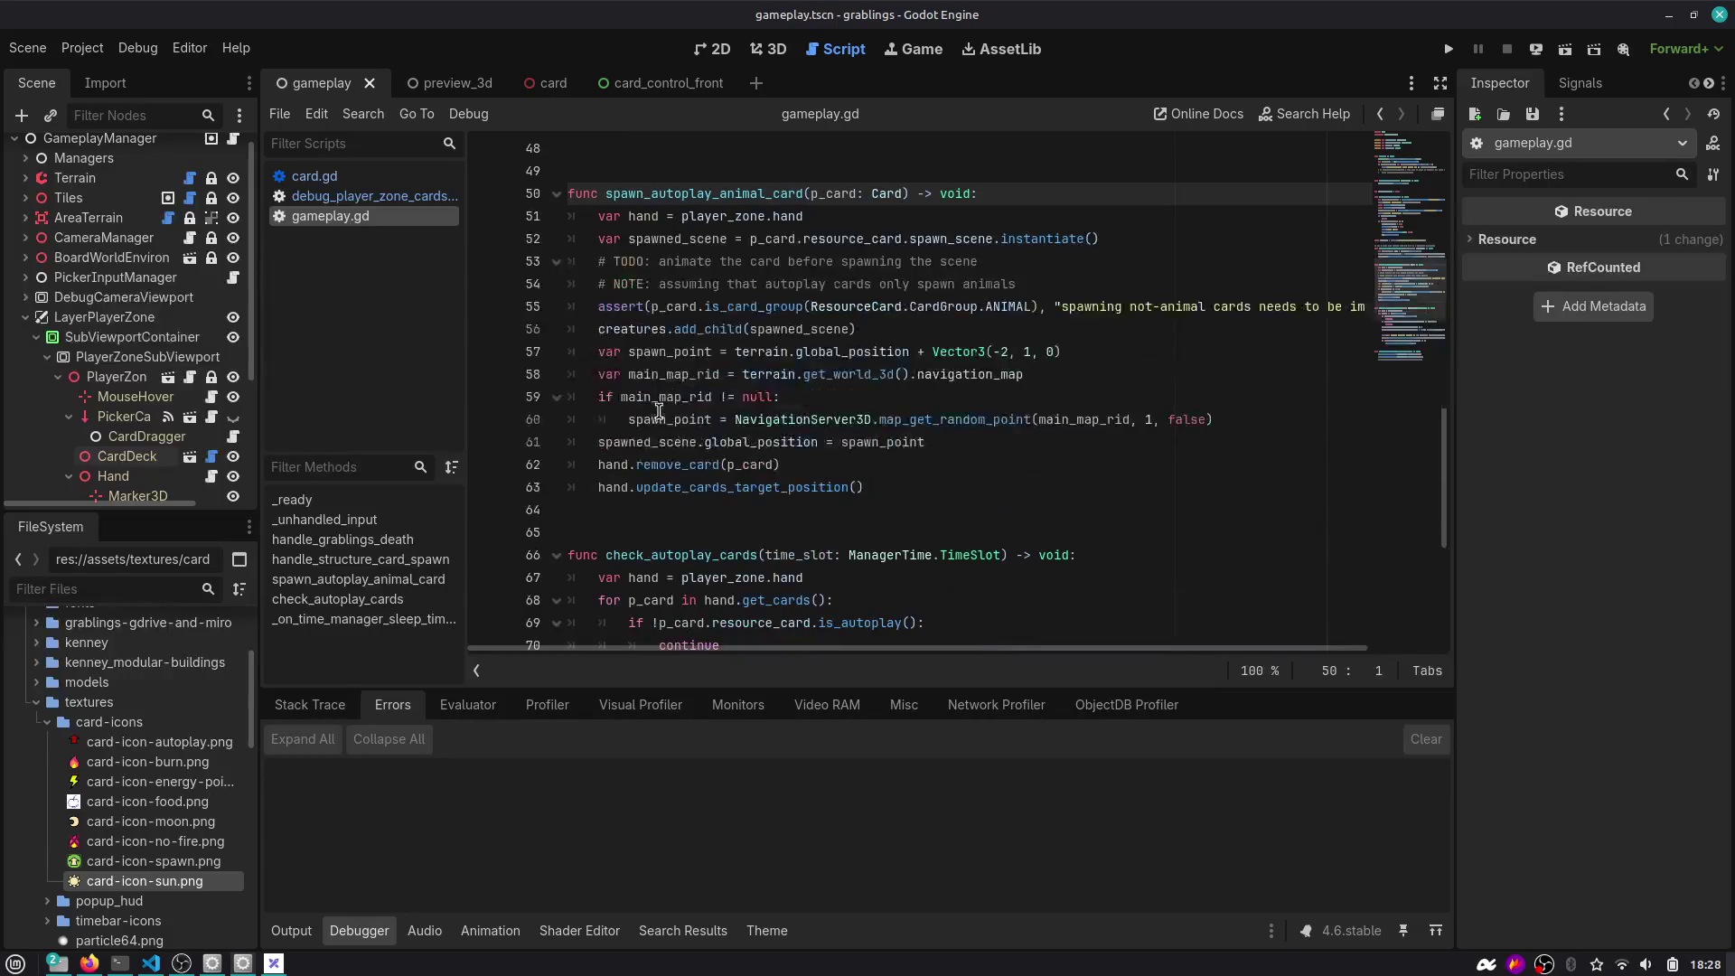
Add p_card.queue_free() after hand.remove_card(p_card) on line 62 and open remove_card's definition.
{"action": "double_click", "coordinate": [620, 465]}
{"action": "left_click", "coordinate": [621, 466]}
{"action": "double_click", "coordinate": [750, 466]}
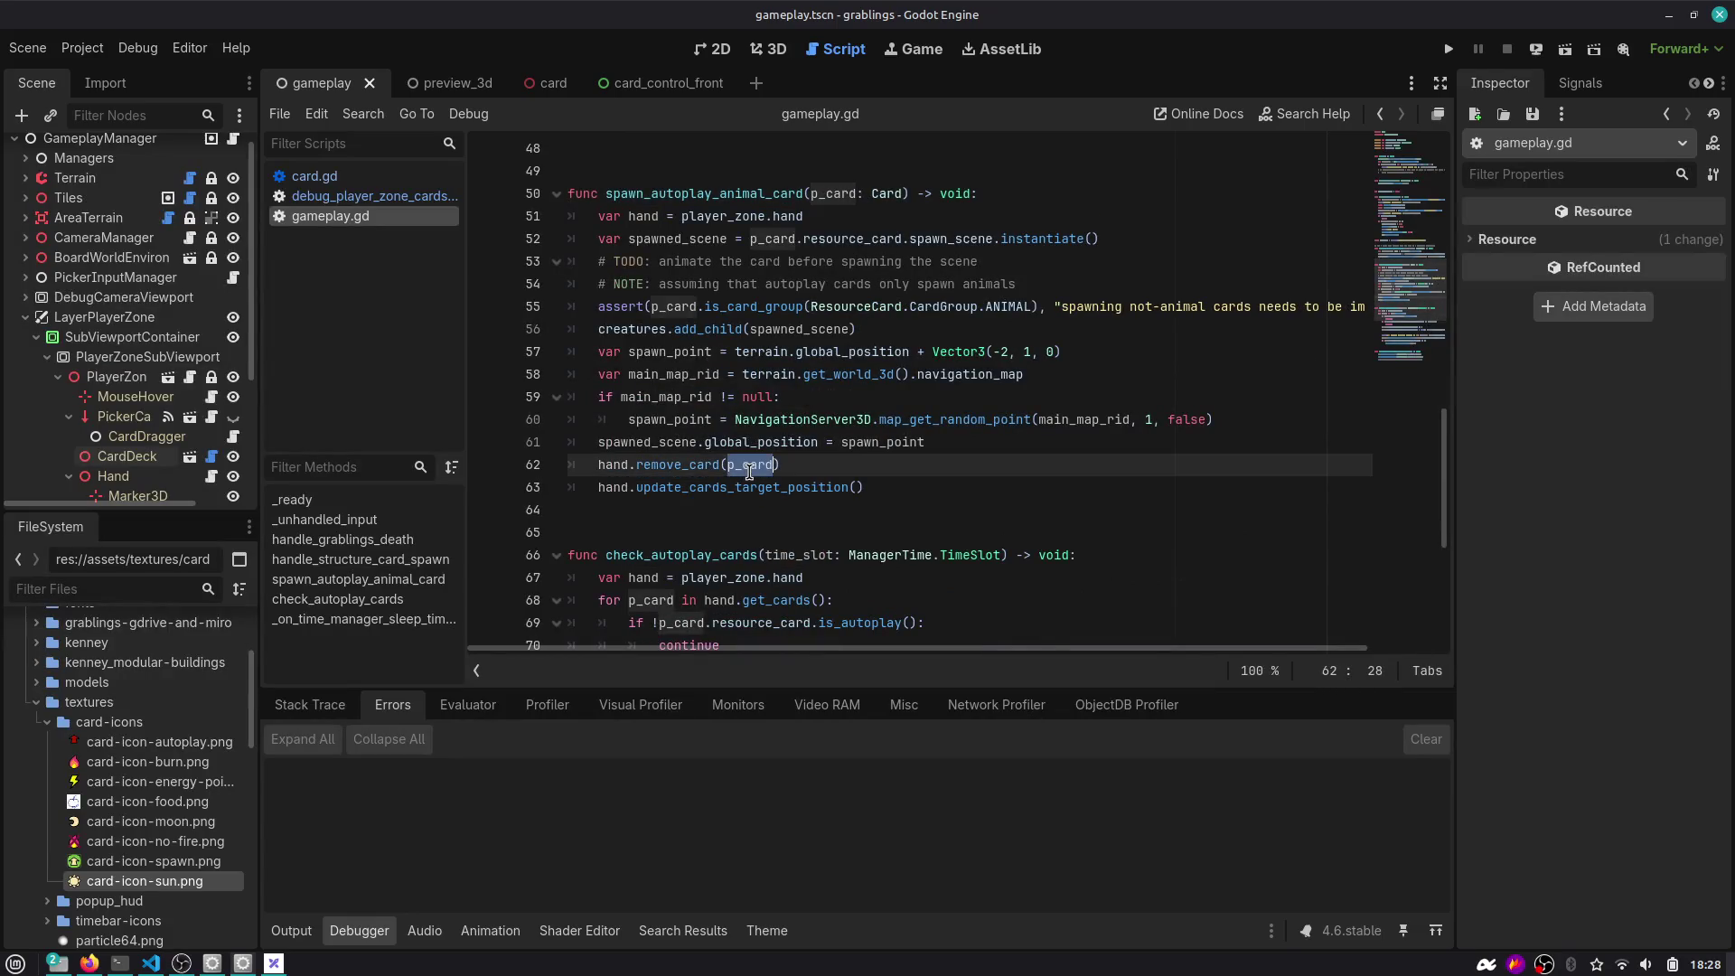
{"action": "left_click", "coordinate": [873, 463]}
{"action": "key", "text": "Return"}
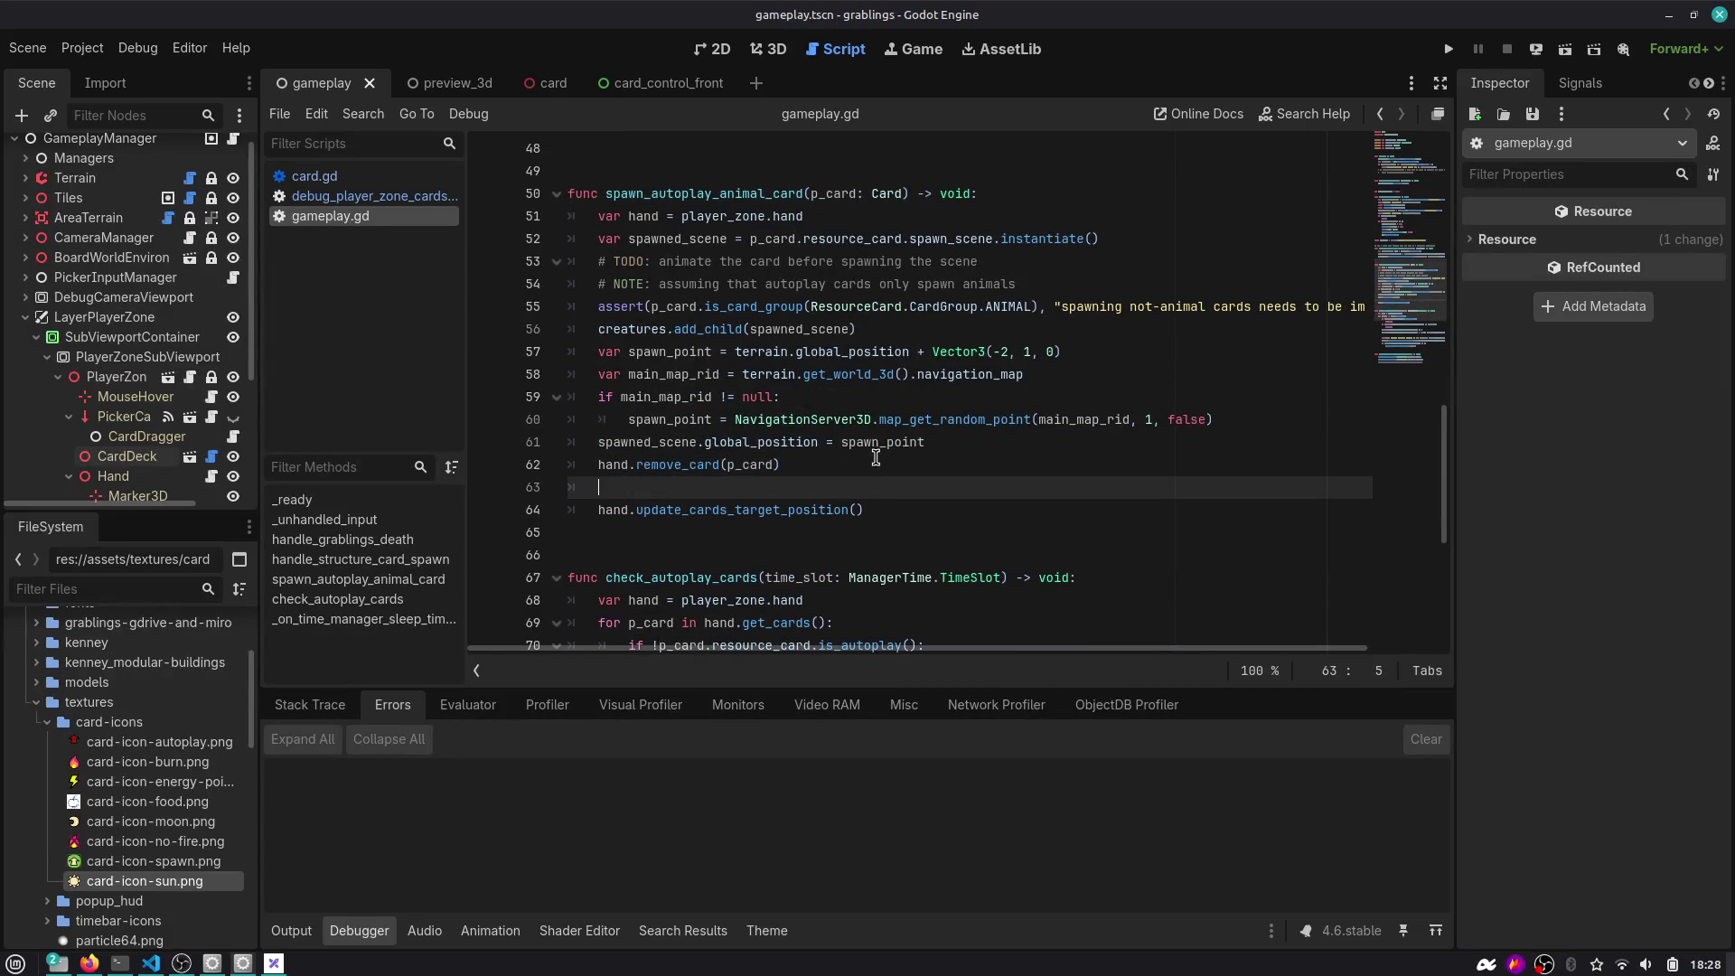
{"action": "type", "text": "p_card.que"}
{"action": "key", "text": "Down"}
{"action": "key", "text": "Return"}
{"action": "left_click", "coordinate": [674, 465]}
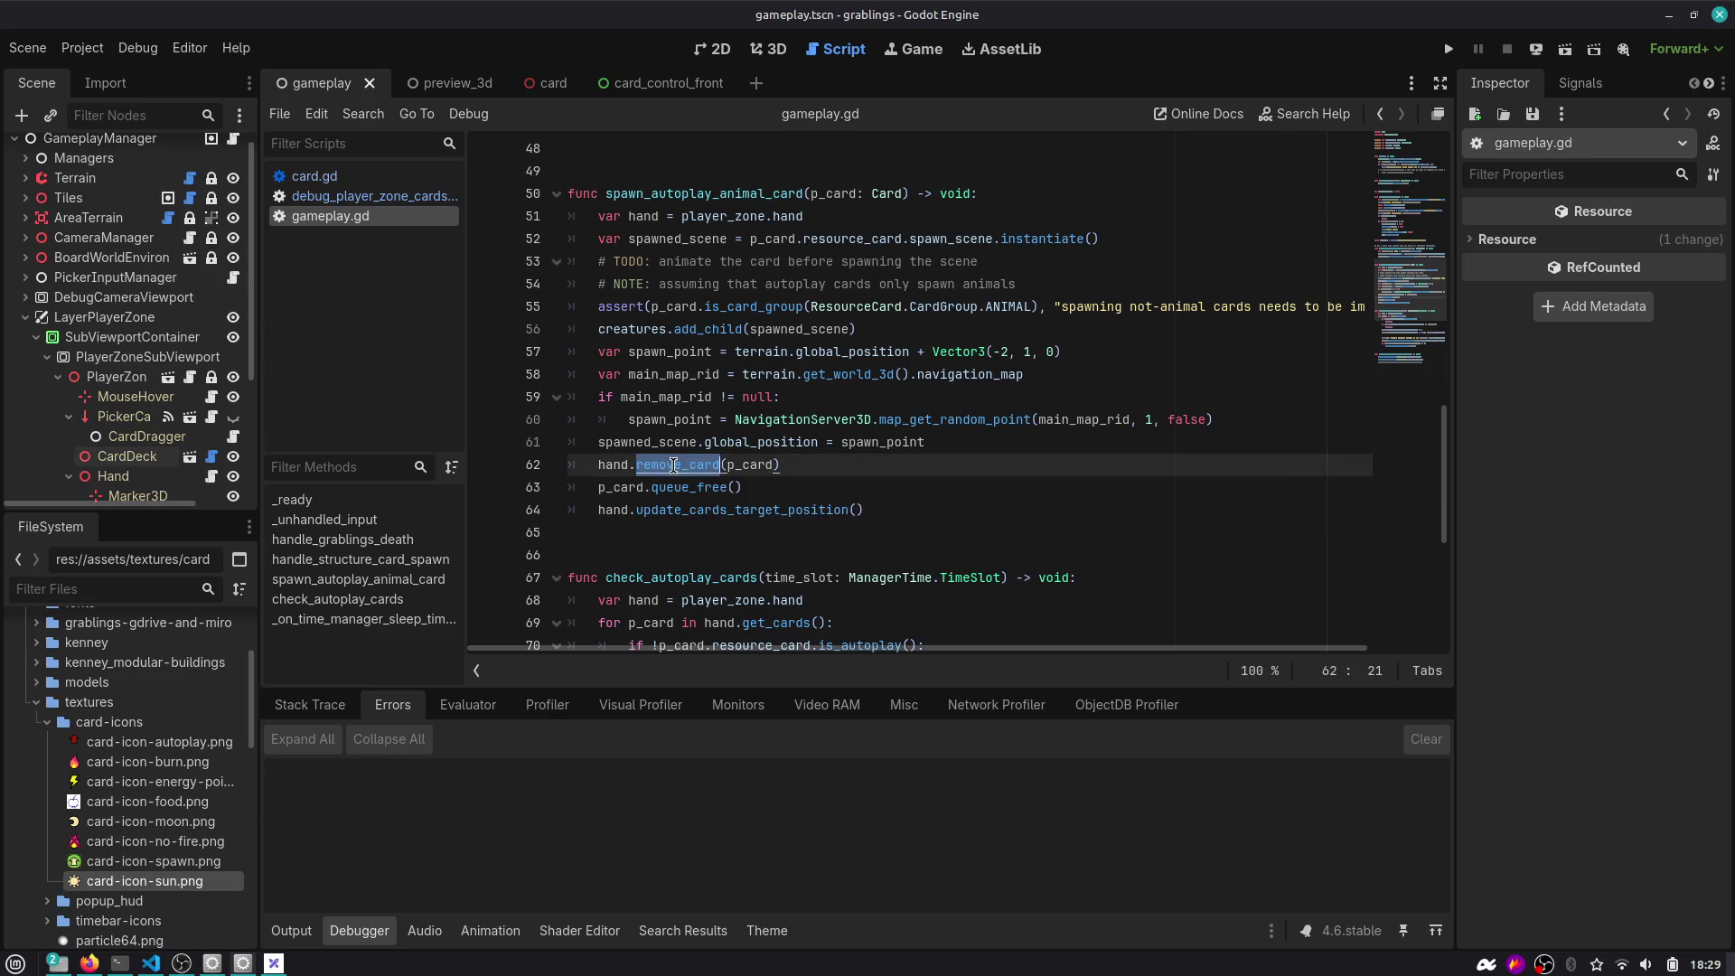
{"action": "left_click", "coordinate": [674, 464], "text": "ctrl"}
Review remove_card and remove_card_at in hand.gd, then go back to gameplay.gd.
{"action": "double_click", "coordinate": [653, 605]}
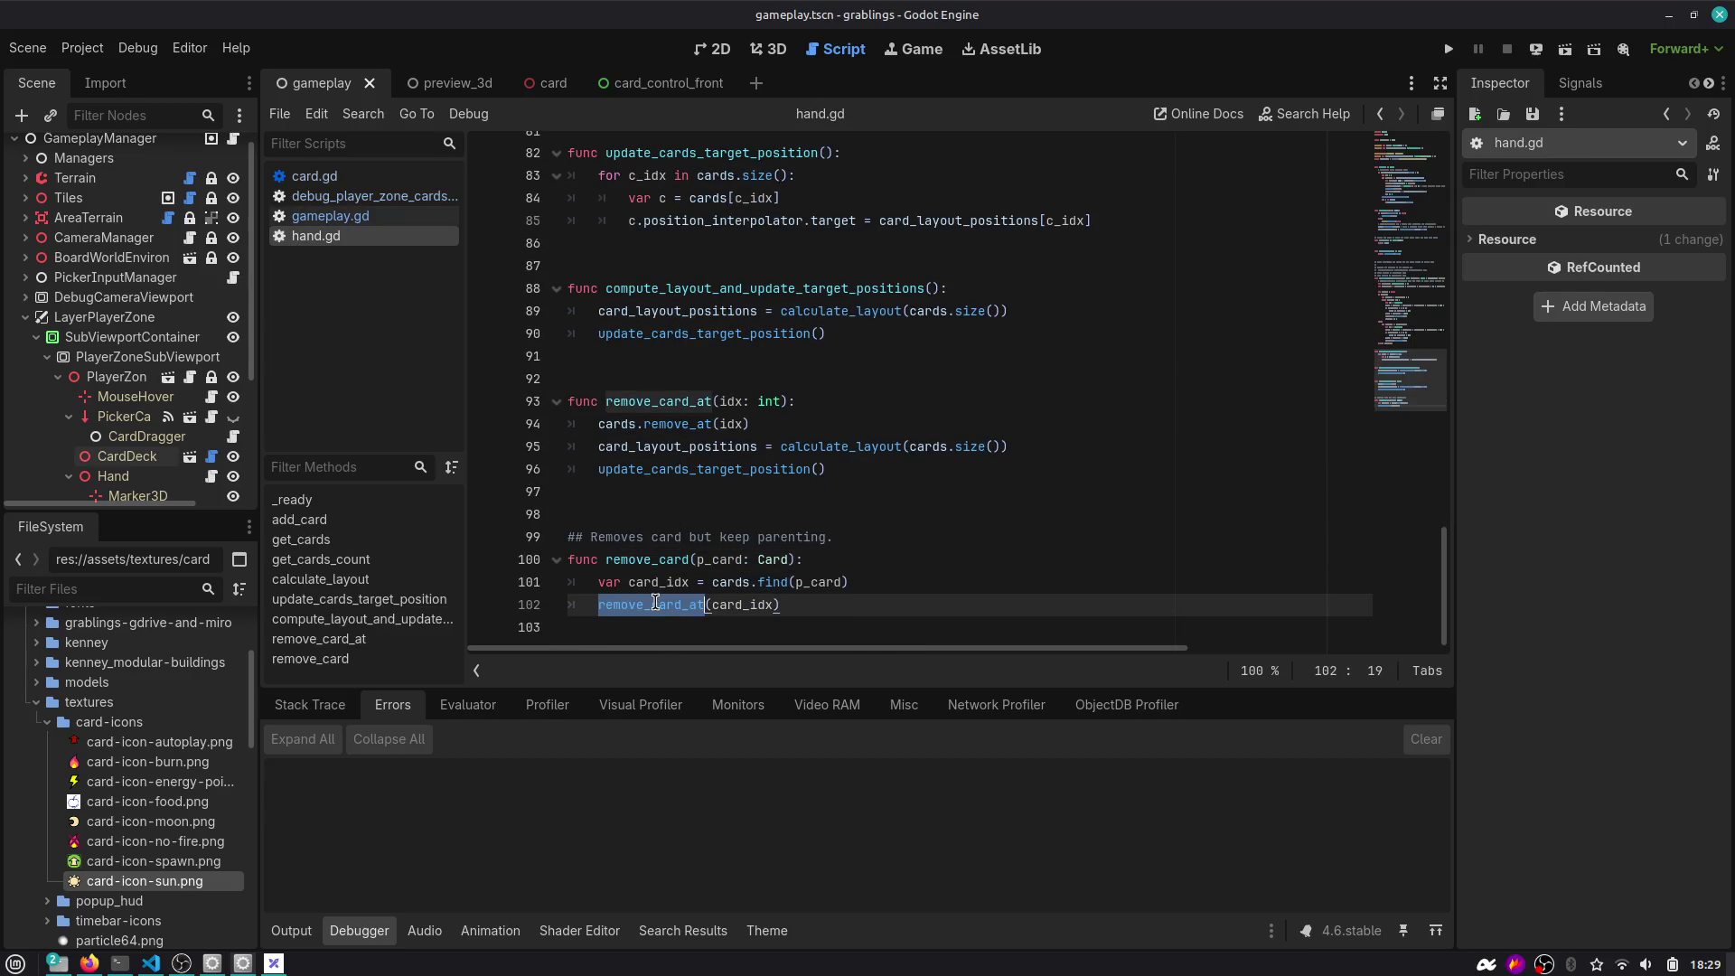
{"action": "left_click", "coordinate": [683, 537]}
{"action": "left_click_drag", "start_coordinate": [694, 536], "coordinate": [859, 535]}
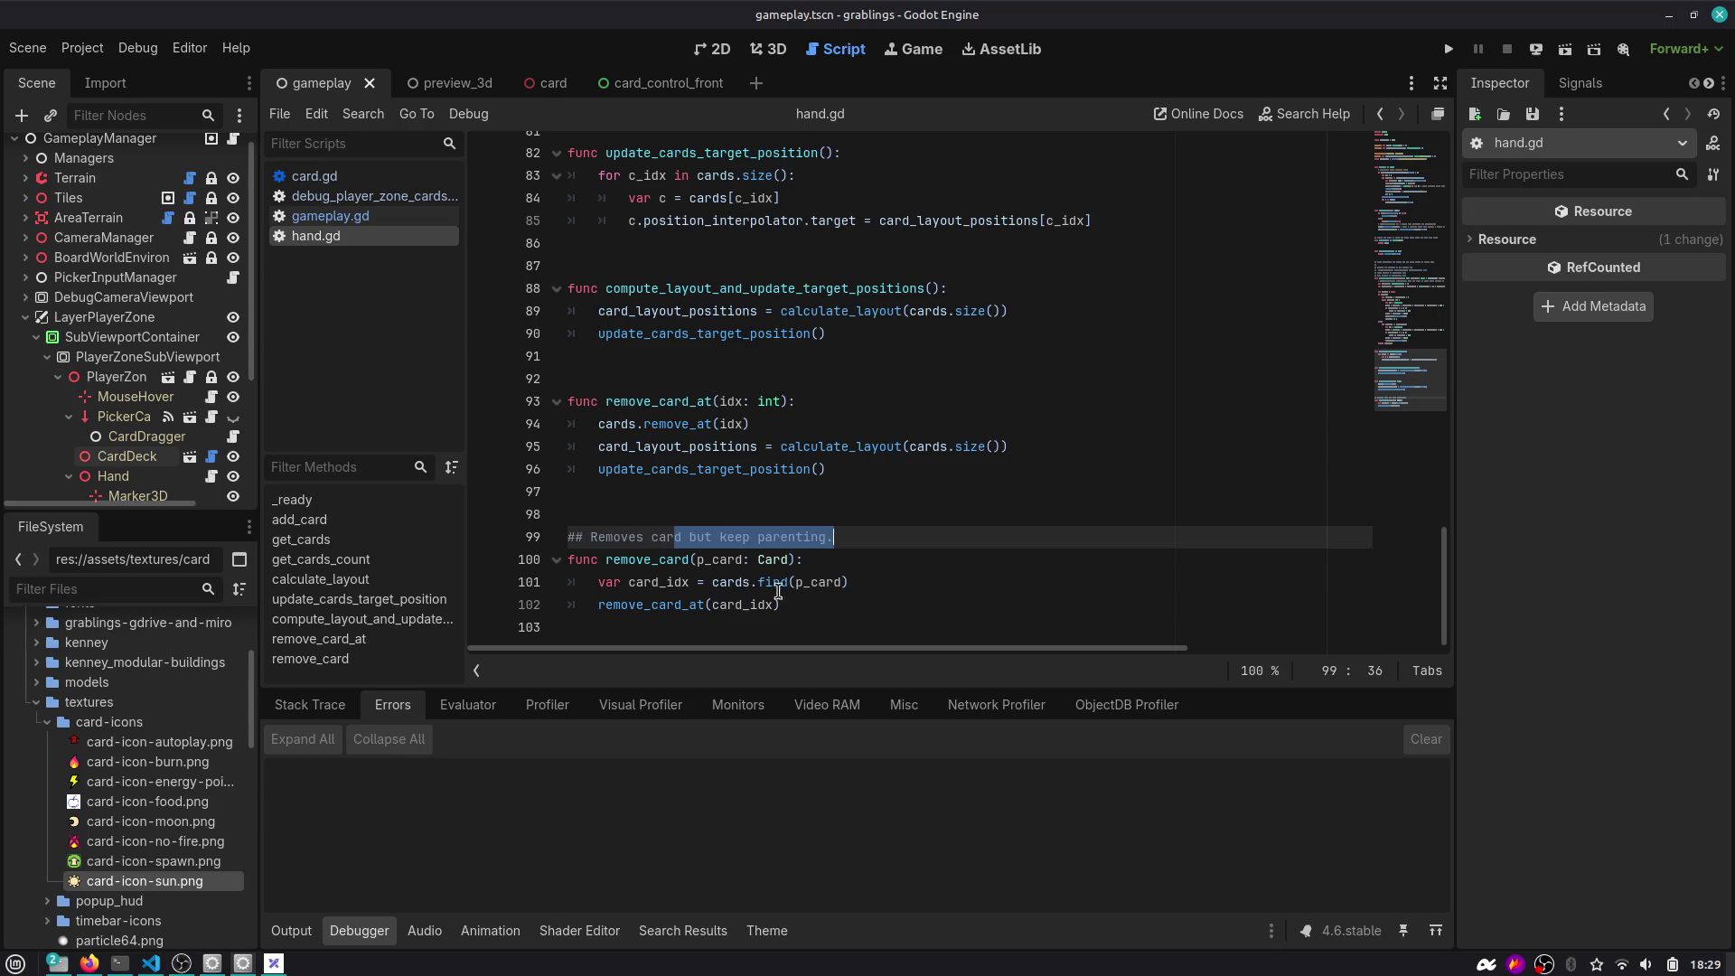
{"action": "double_click", "coordinate": [665, 603]}
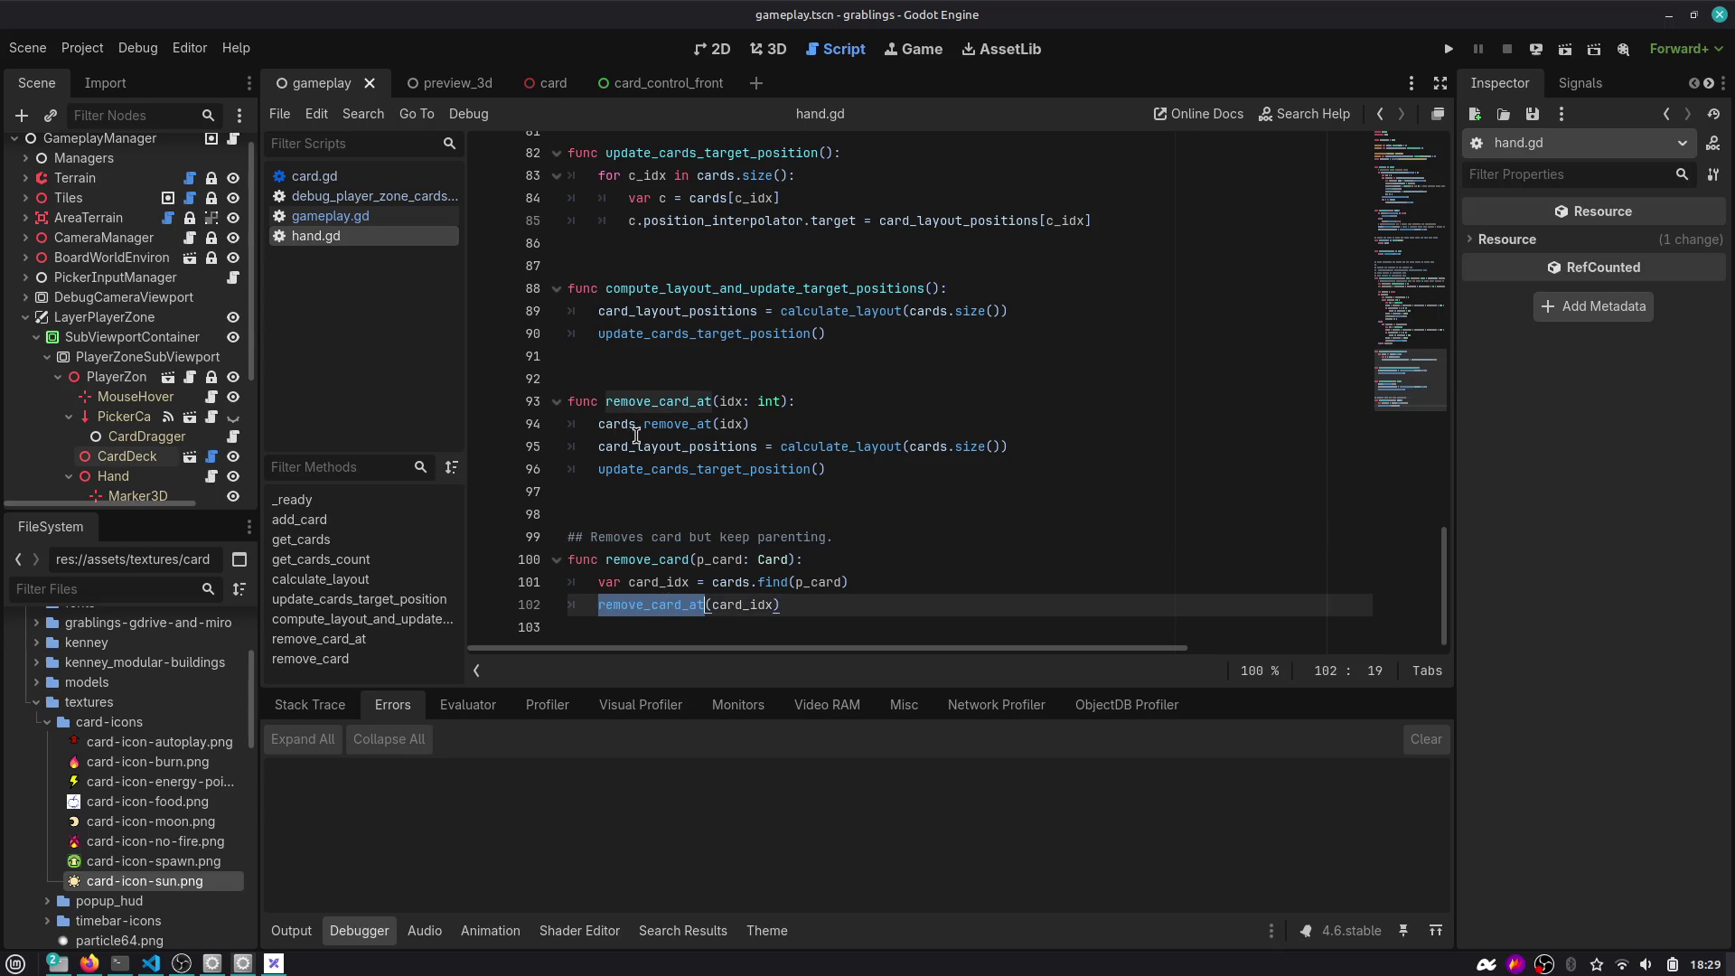
{"action": "scroll", "coordinate": [636, 435], "scroll_direction": "up", "scroll_amount": 20}
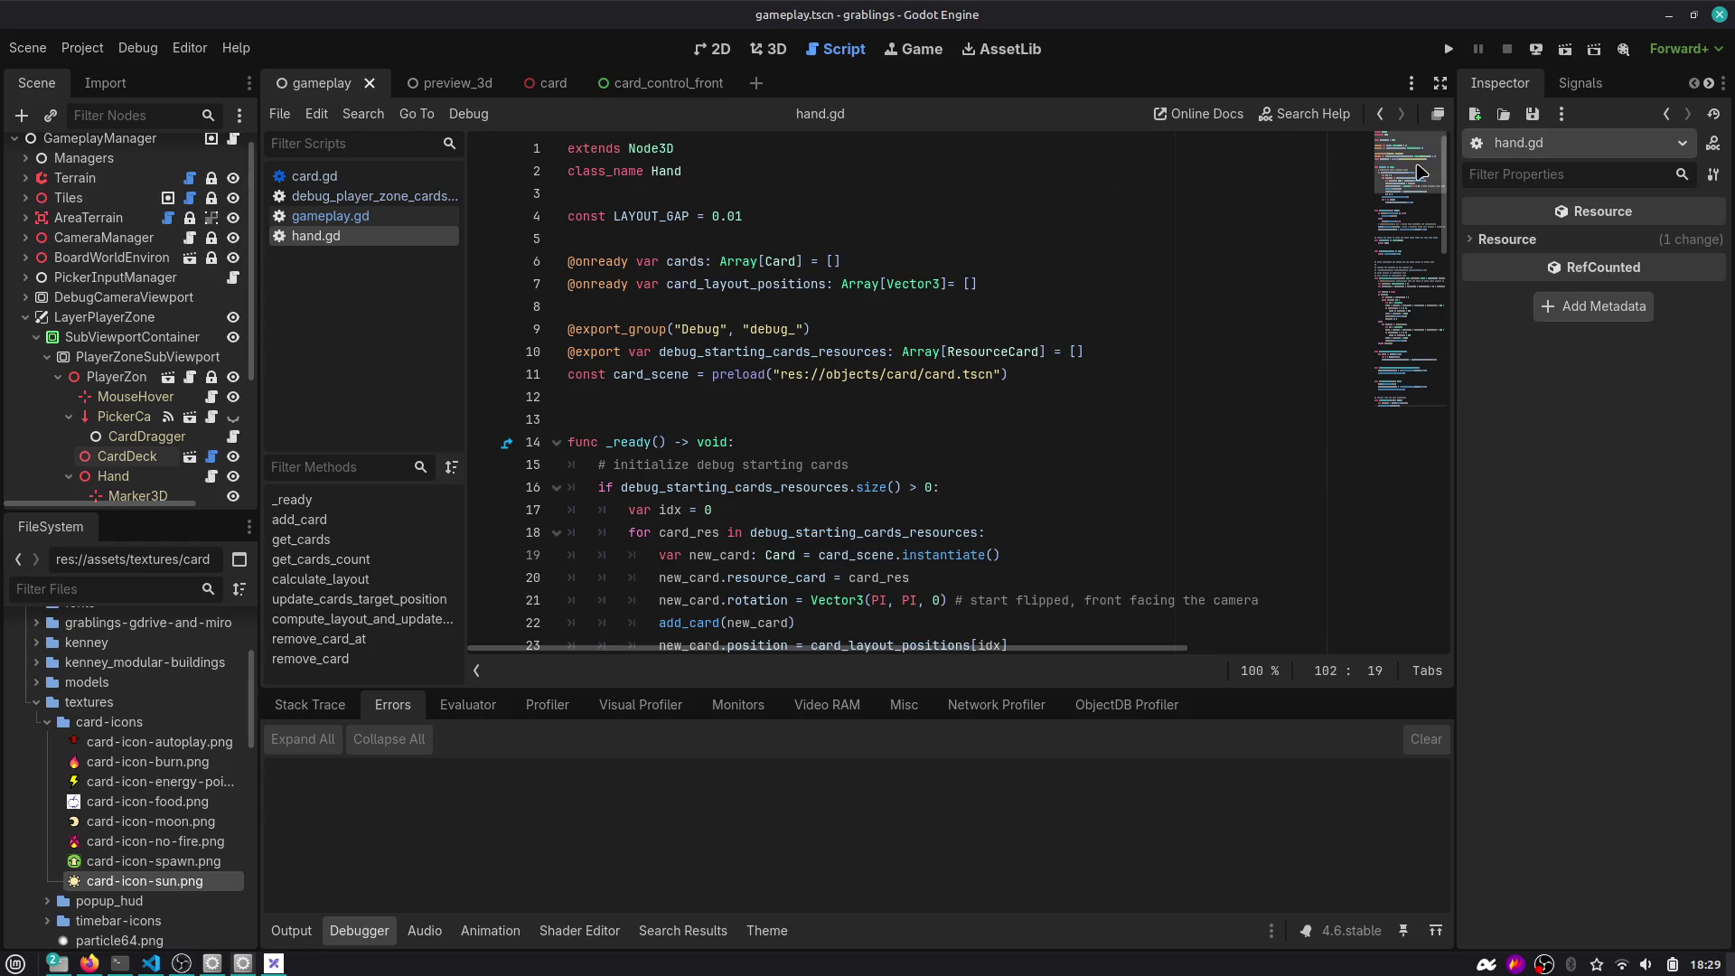
{"action": "scroll", "coordinate": [1391, 271], "scroll_direction": "down", "scroll_amount": 20}
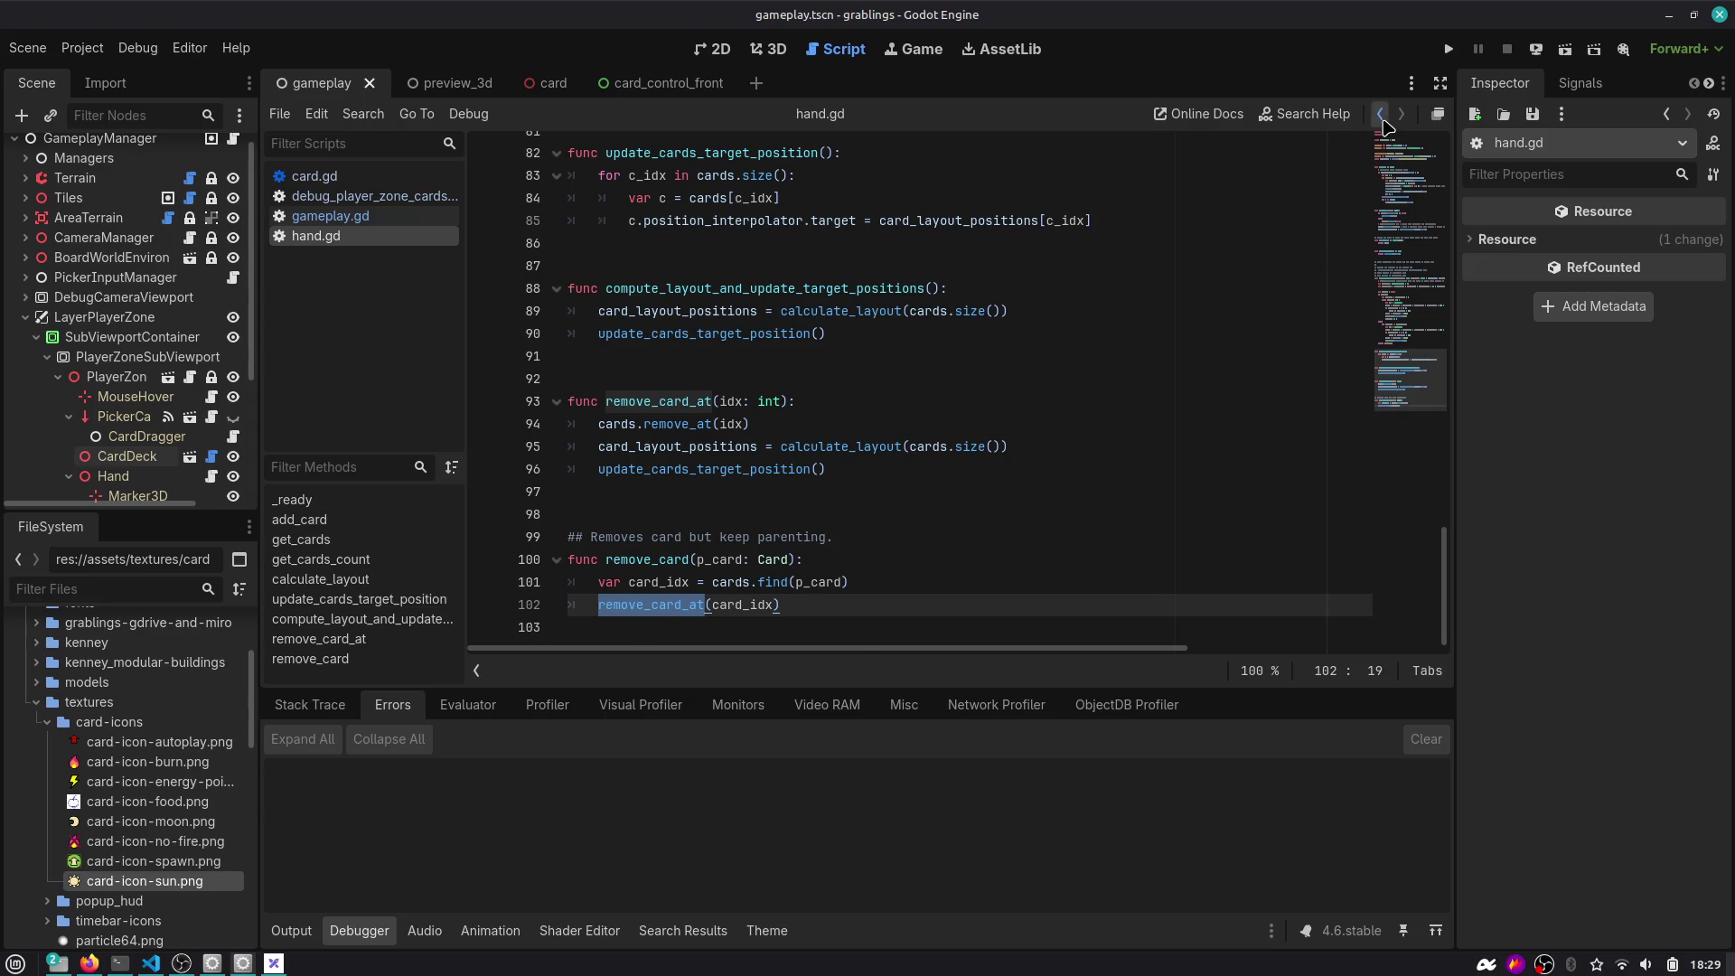
{"action": "left_click", "coordinate": [1380, 114]}
Move the TODO comment from line 53 to just above p_card.queue_free().
{"action": "left_click", "coordinate": [1381, 114]}
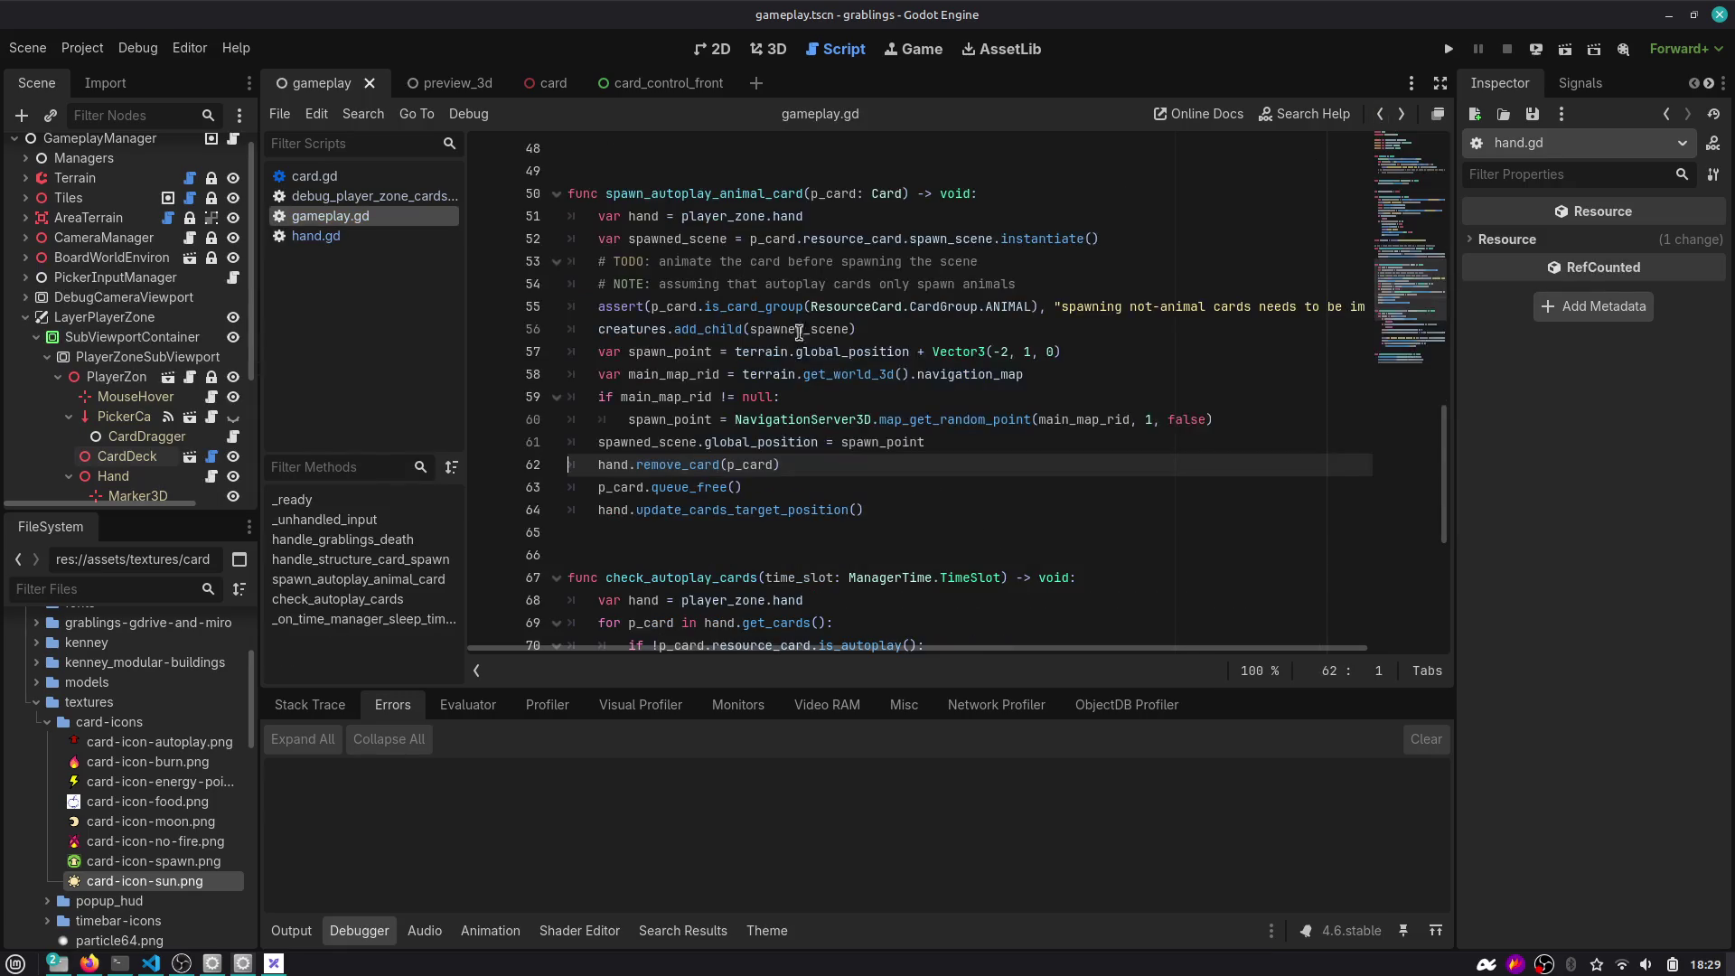
{"action": "left_click", "coordinate": [618, 493]}
{"action": "key", "text": "End"}
{"action": "key", "text": "shift+Home"}
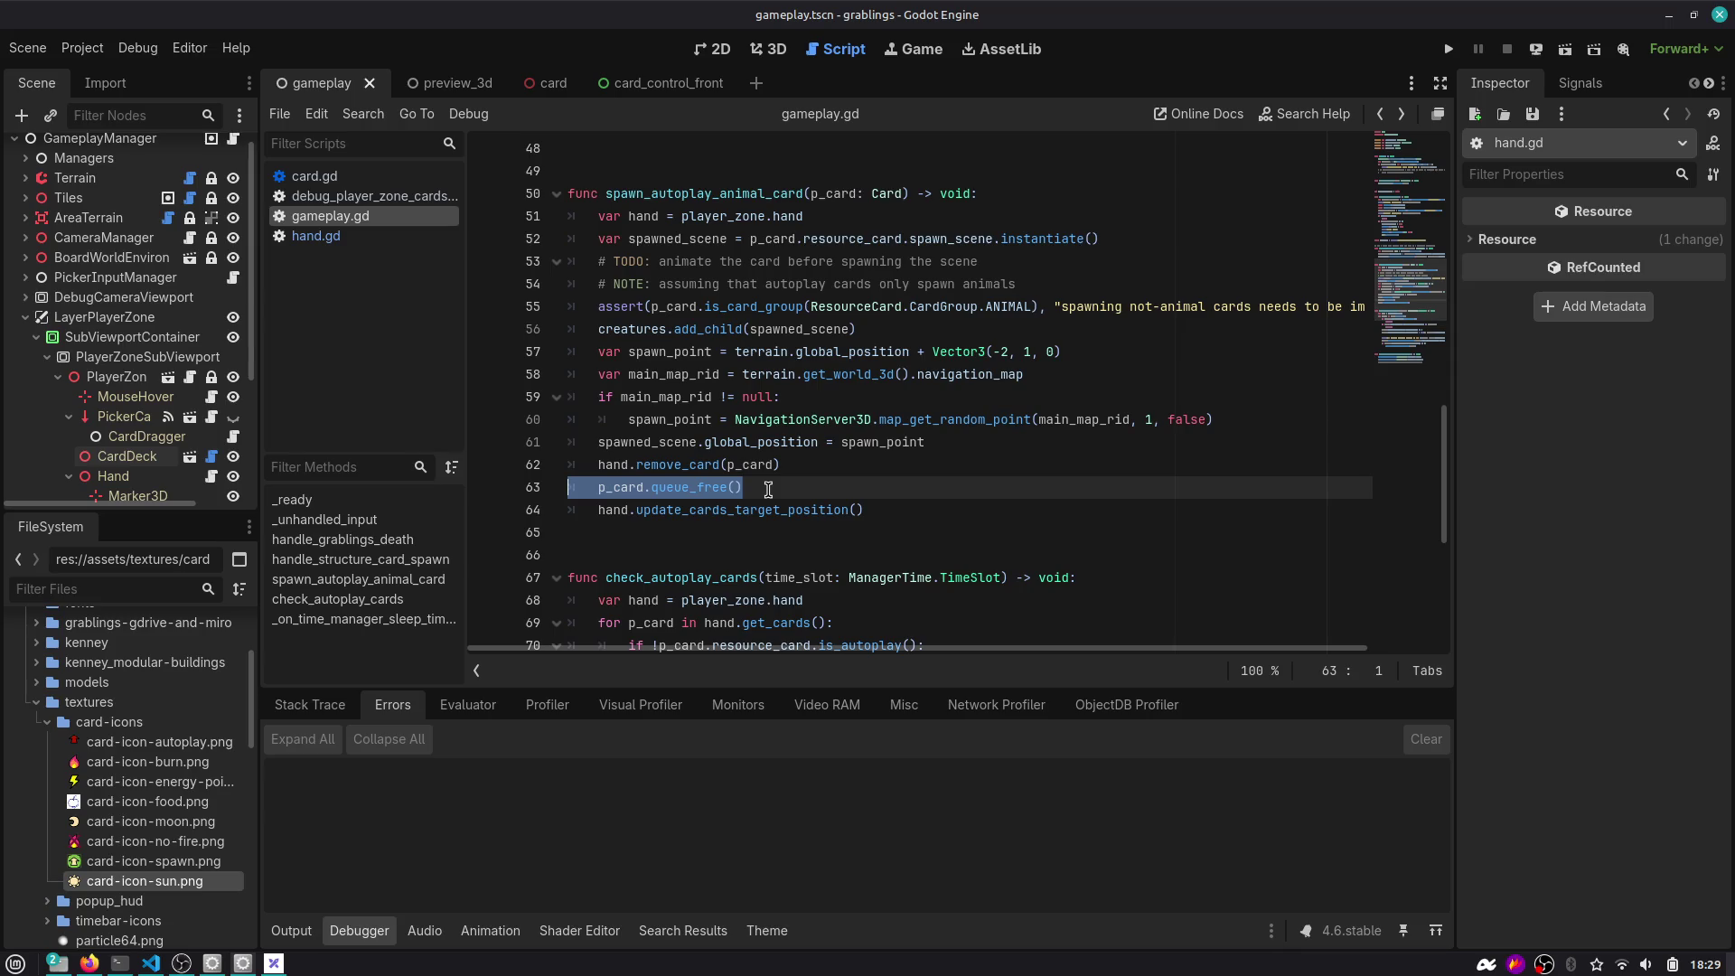
{"action": "left_click", "coordinate": [824, 462]}
{"action": "key", "text": "Up"}
{"action": "key", "text": "Up"}
{"action": "key", "text": "Up"}
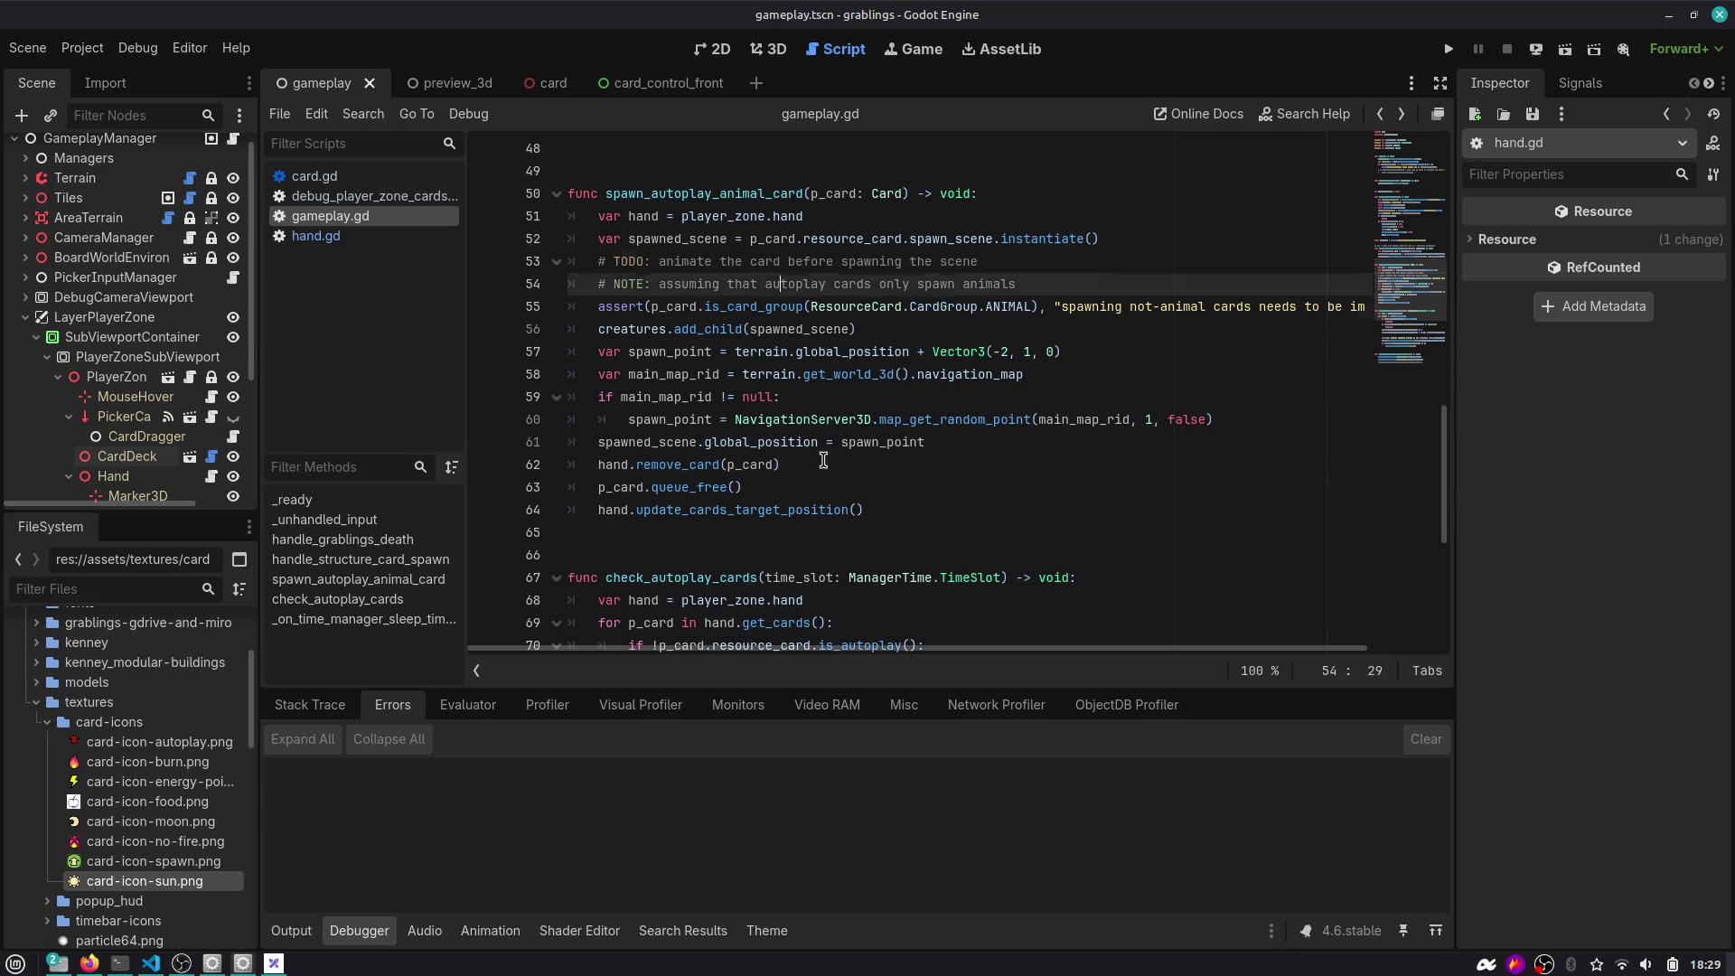
{"action": "key", "text": "Home"}
{"action": "key", "text": "shift+End"}
{"action": "key", "text": "BackSpace"}
{"action": "key", "text": "Down"}
{"action": "key", "text": "Down"}
{"action": "key", "text": "Down"}
{"action": "key", "text": "Return"}
{"action": "key", "text": "Up"}
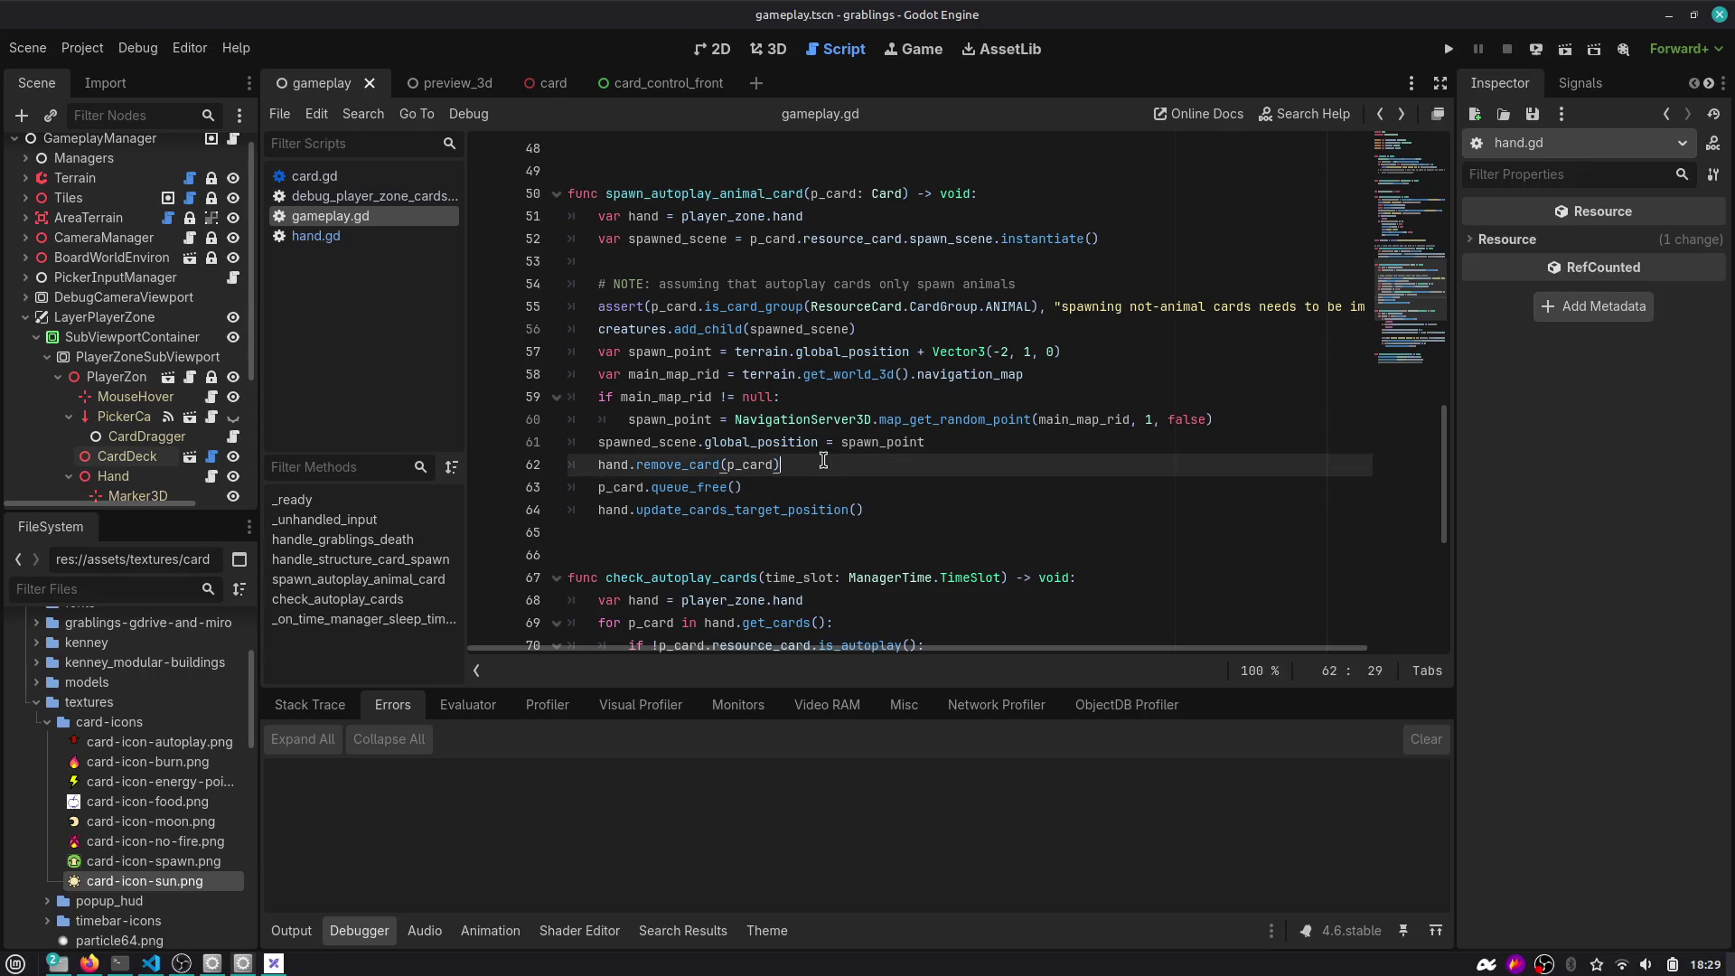
{"action": "type", "text": "# TODO: animate the card before spawning the scene"}
{"action": "key", "text": "Up"}
{"action": "key", "text": "Up"}
{"action": "key", "text": "Up"}
{"action": "key", "text": "ctrl+shift+k"}
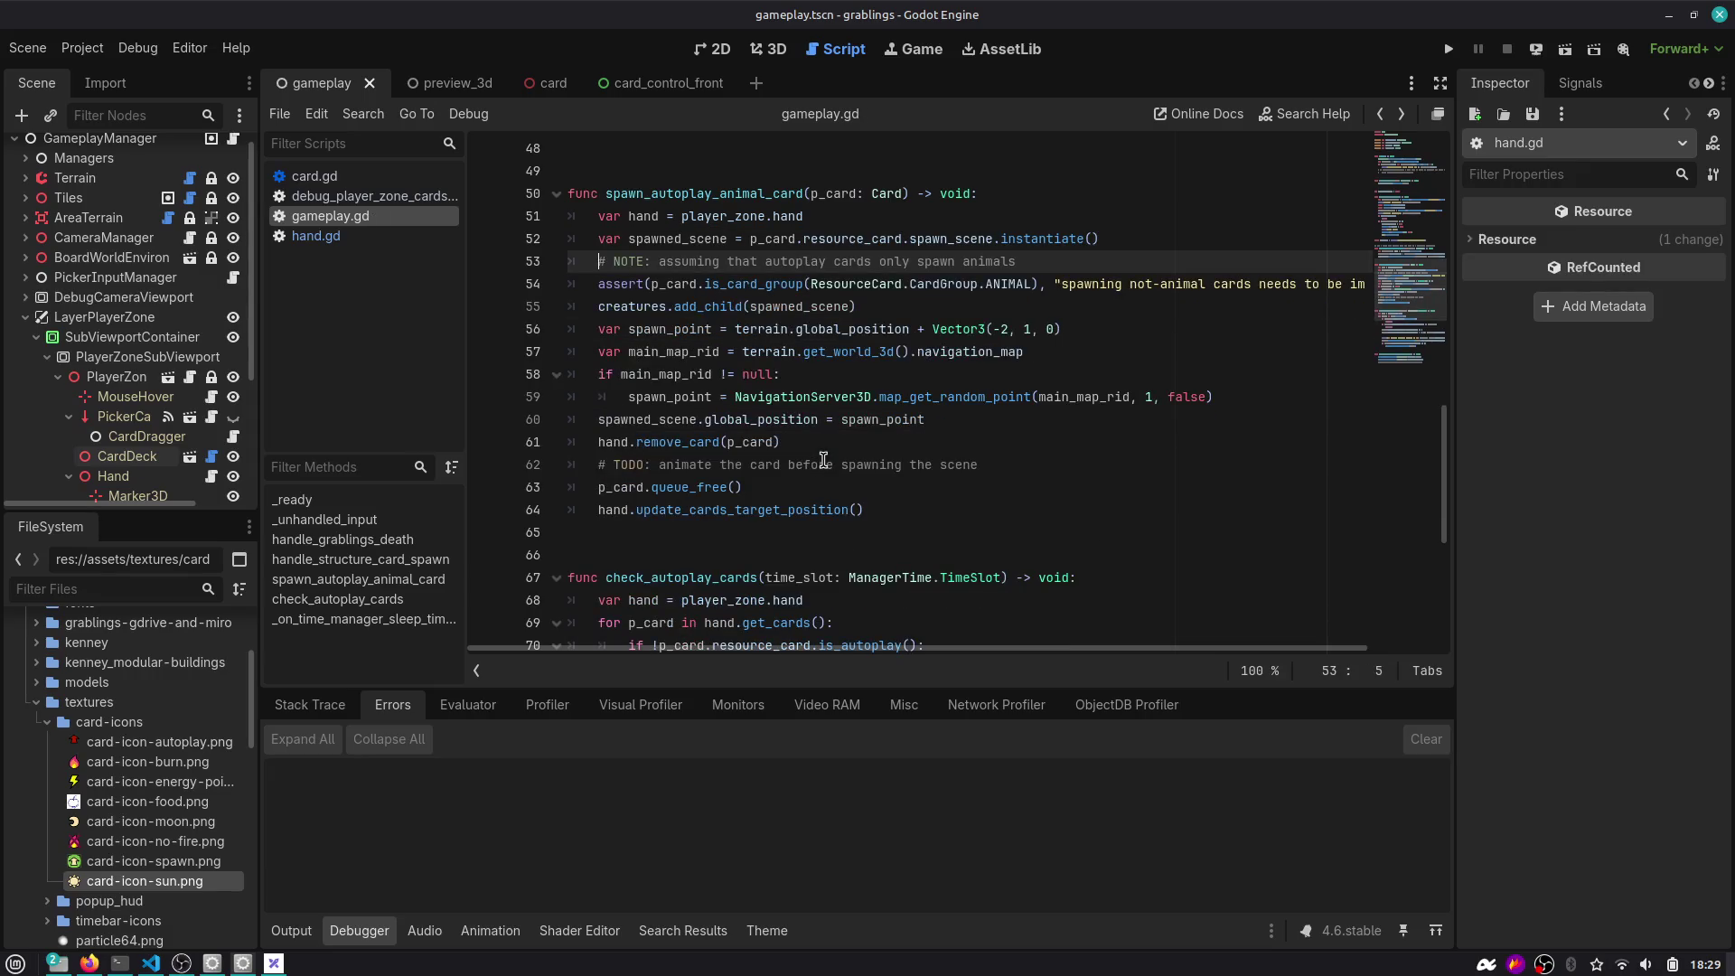
Put hand.update_cards_target_position() before the TODO and queue_free, then run the project.
{"action": "left_click_drag", "start_coordinate": [630, 511], "coordinate": [861, 513]}
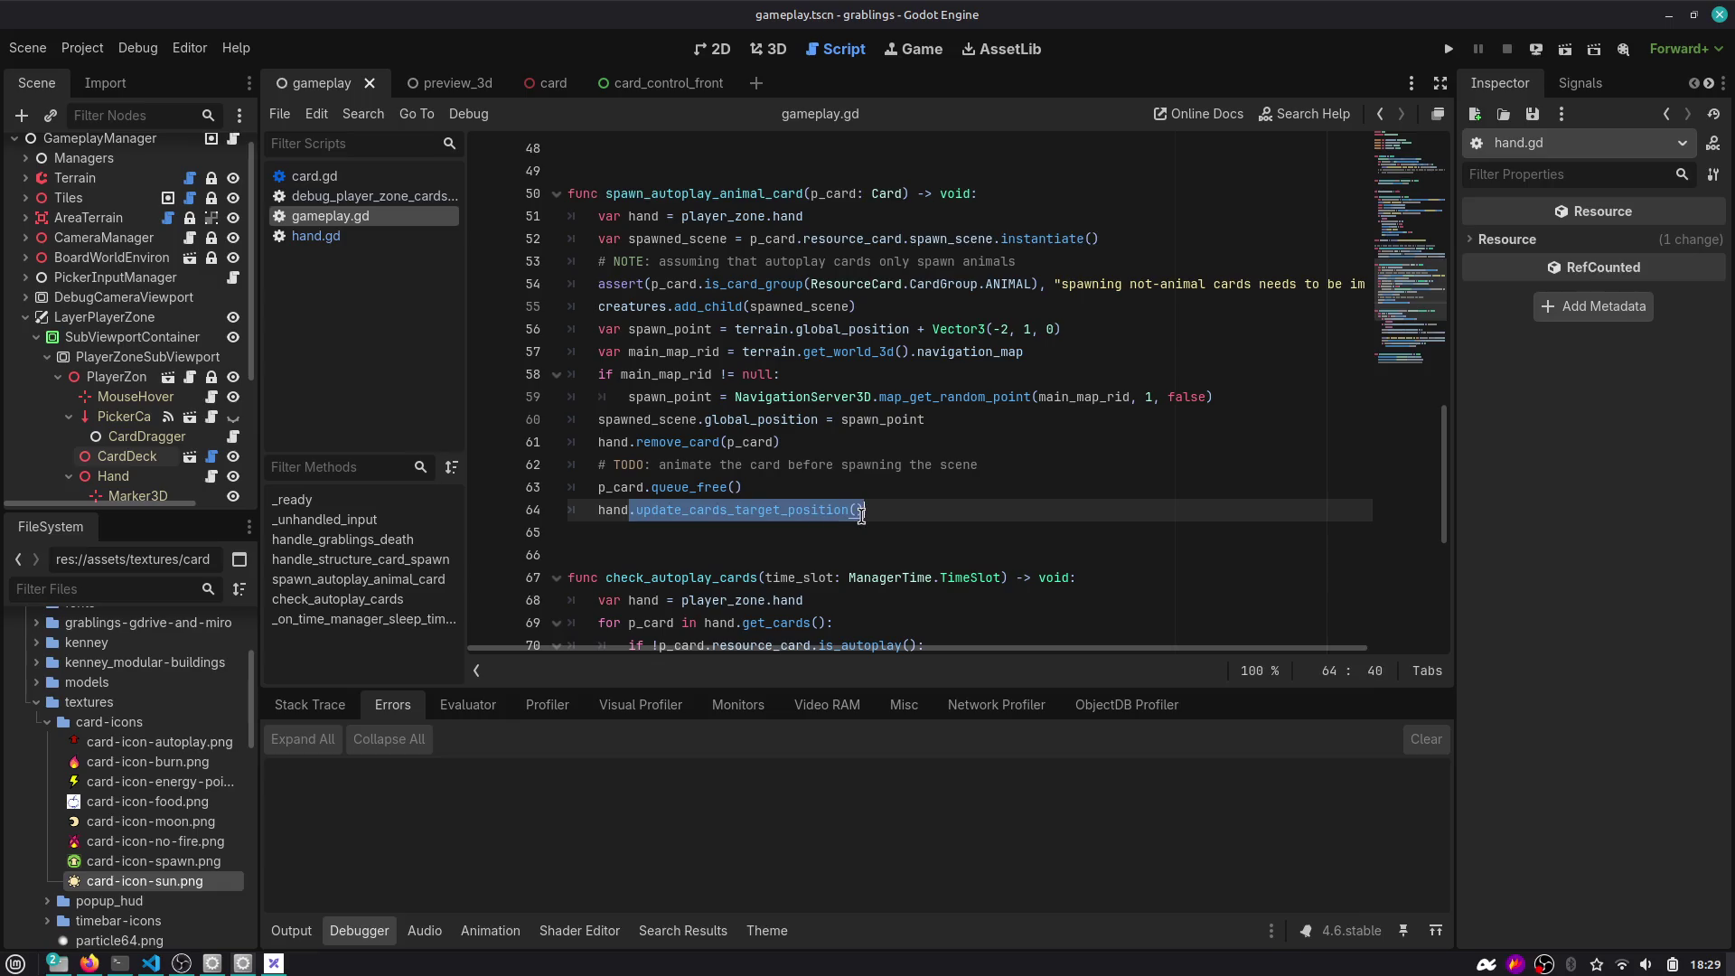
{"action": "left_click", "coordinate": [909, 510]}
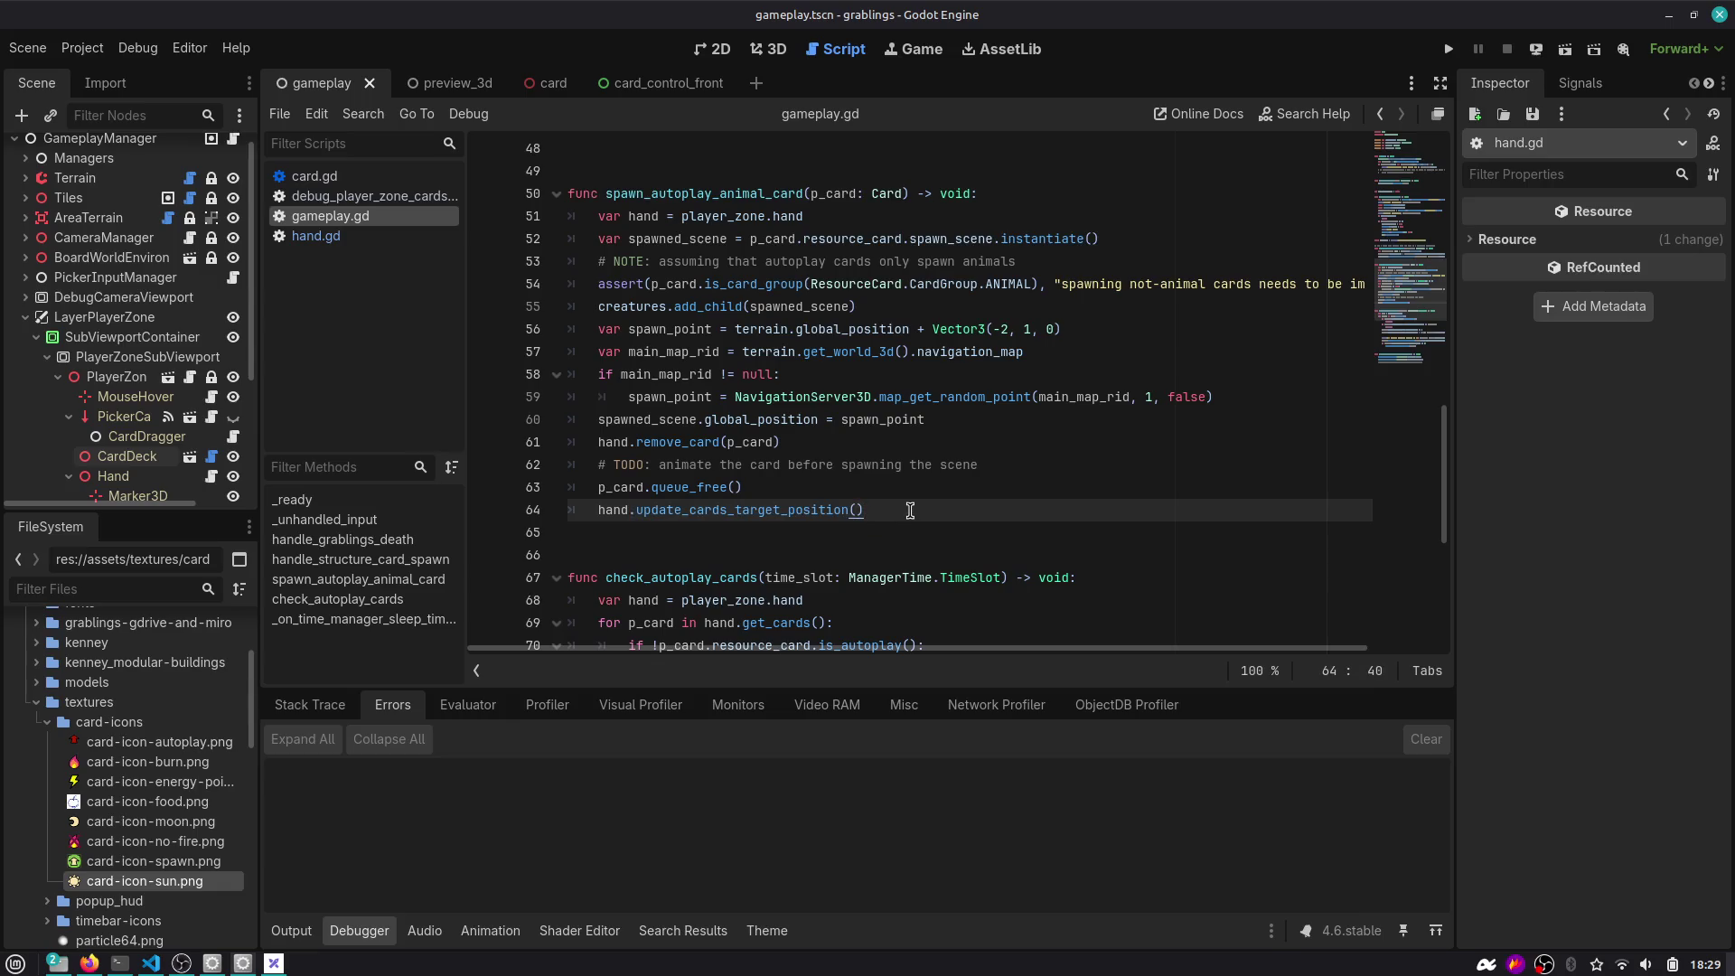
{"action": "double_click", "coordinate": [790, 511]}
{"action": "left_click", "coordinate": [958, 493]}
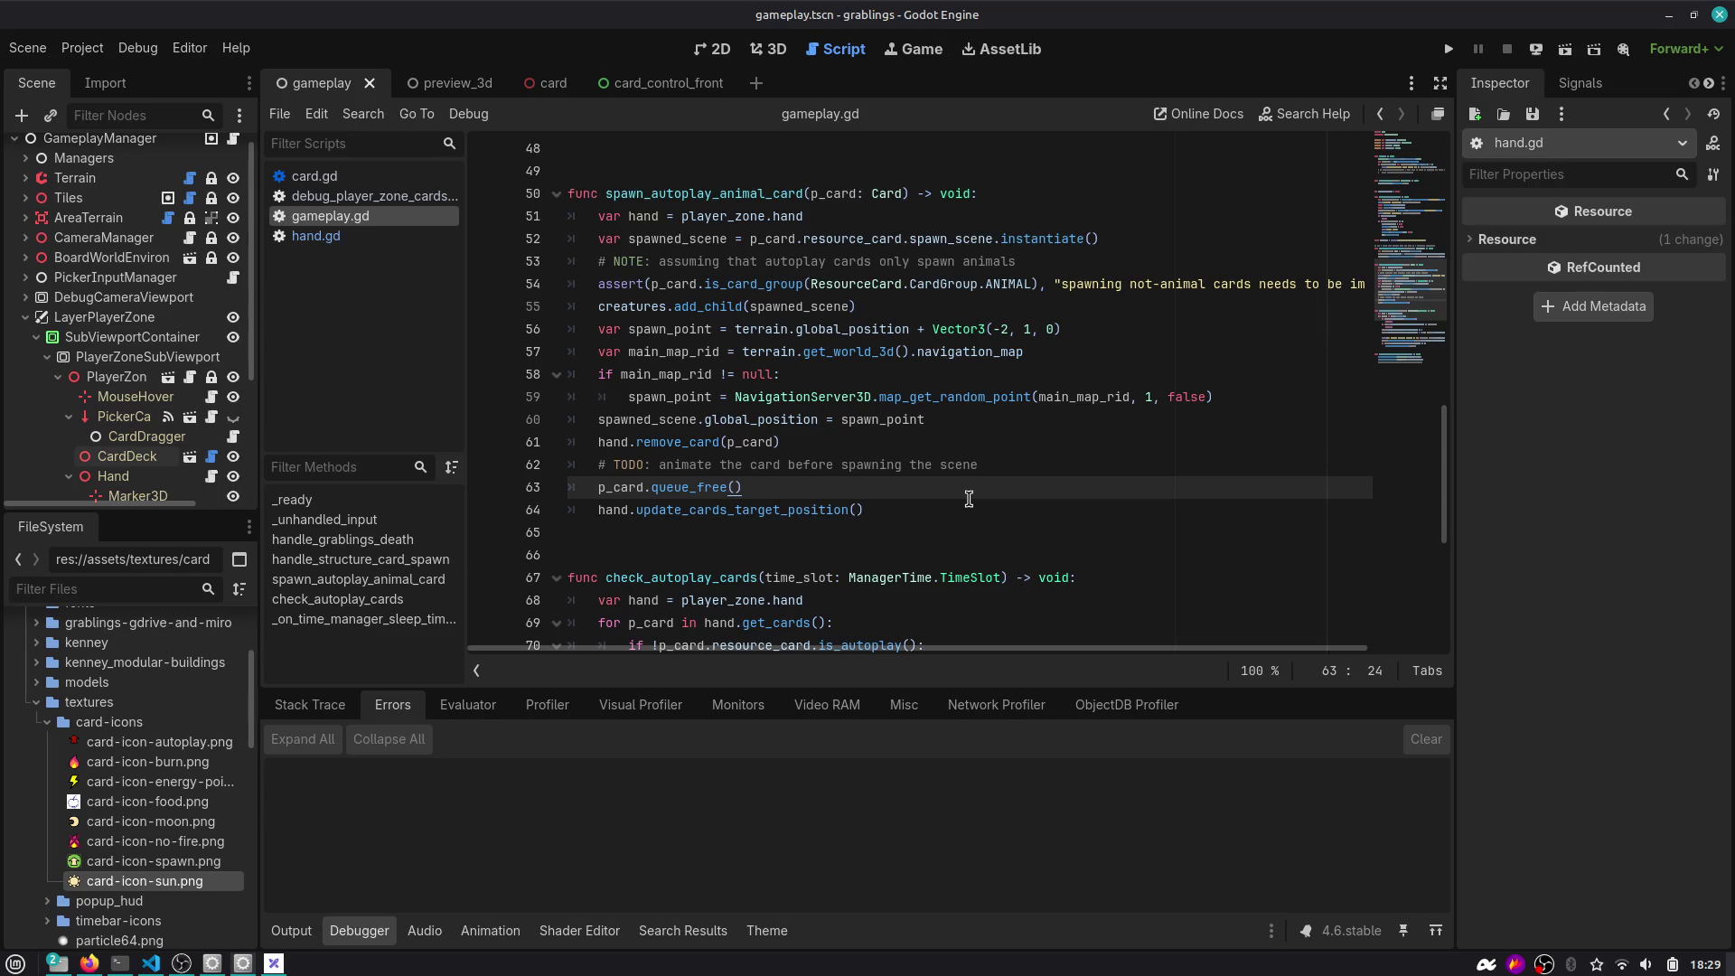
{"action": "key", "text": "alt+Down"}
{"action": "key", "text": "Up"}
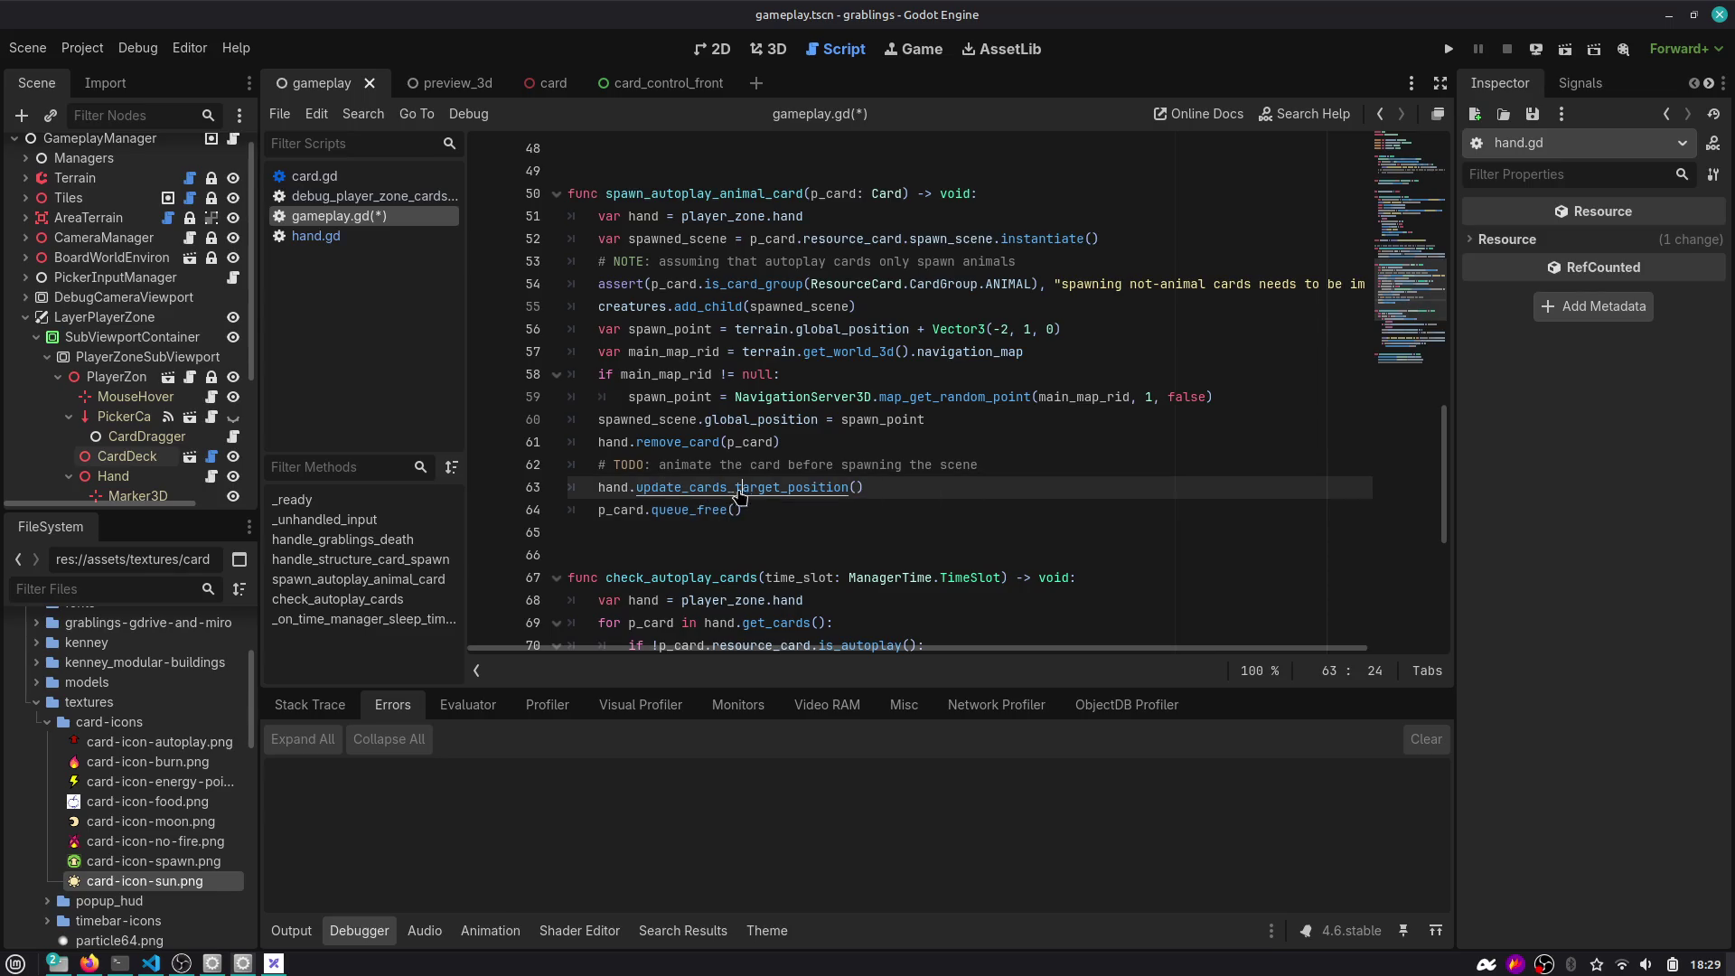
{"action": "left_click", "coordinate": [996, 465]}
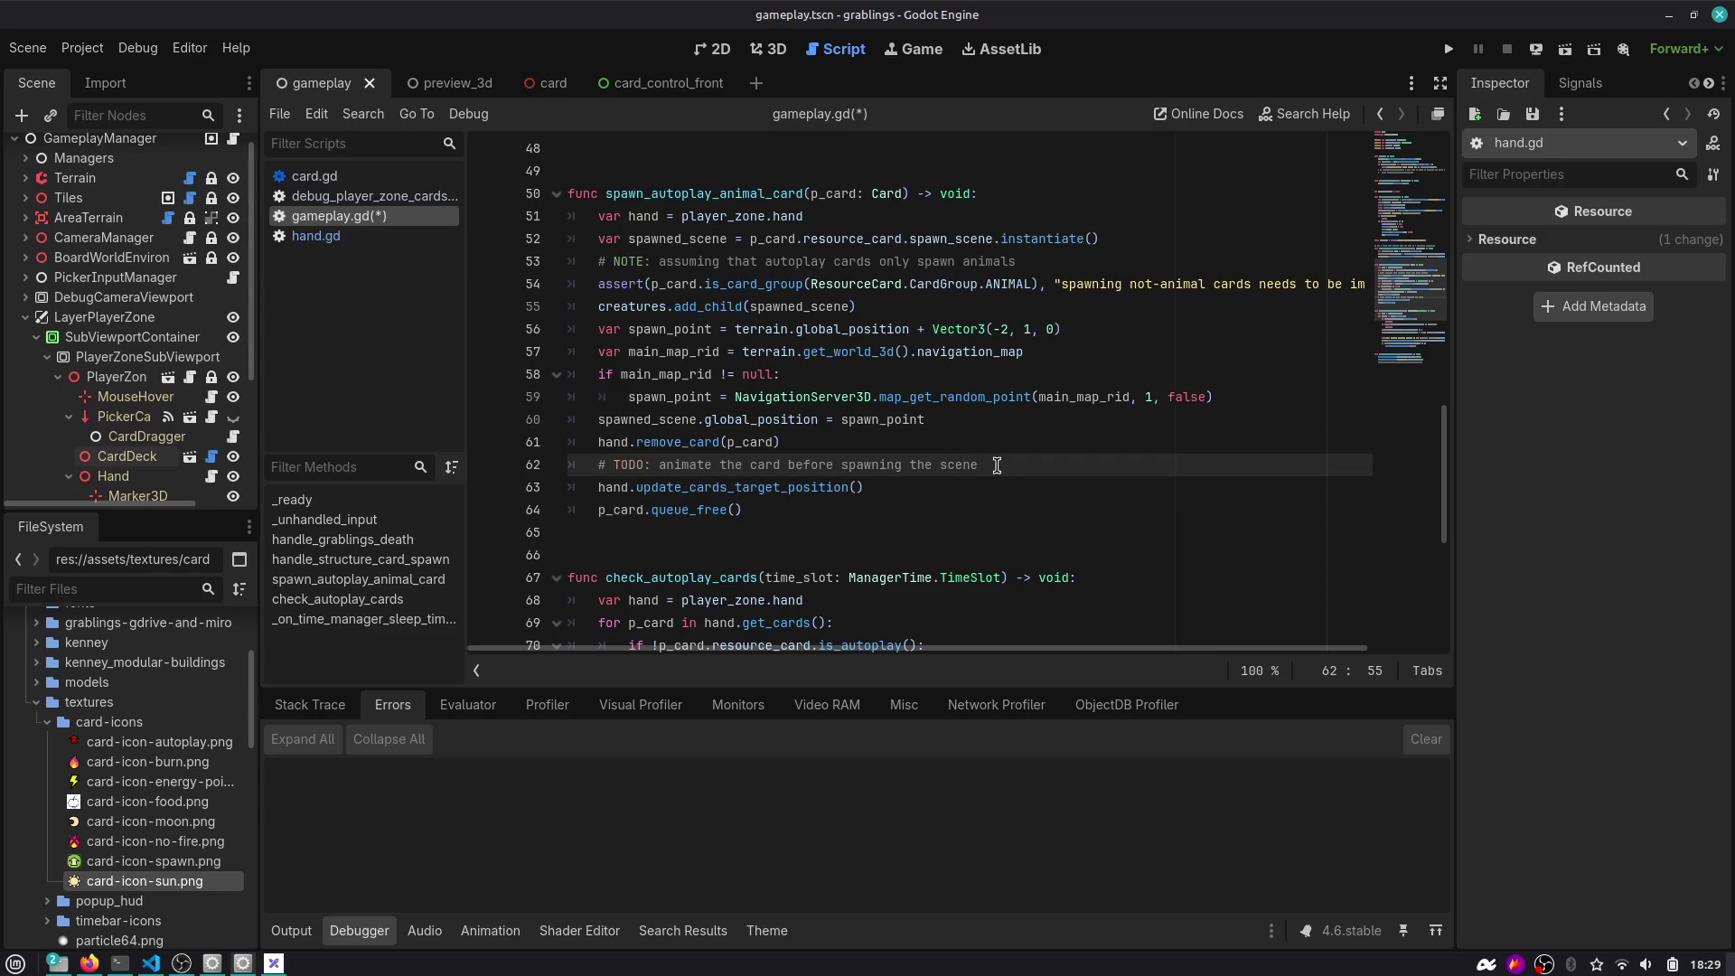
{"action": "key", "text": "alt+Down"}
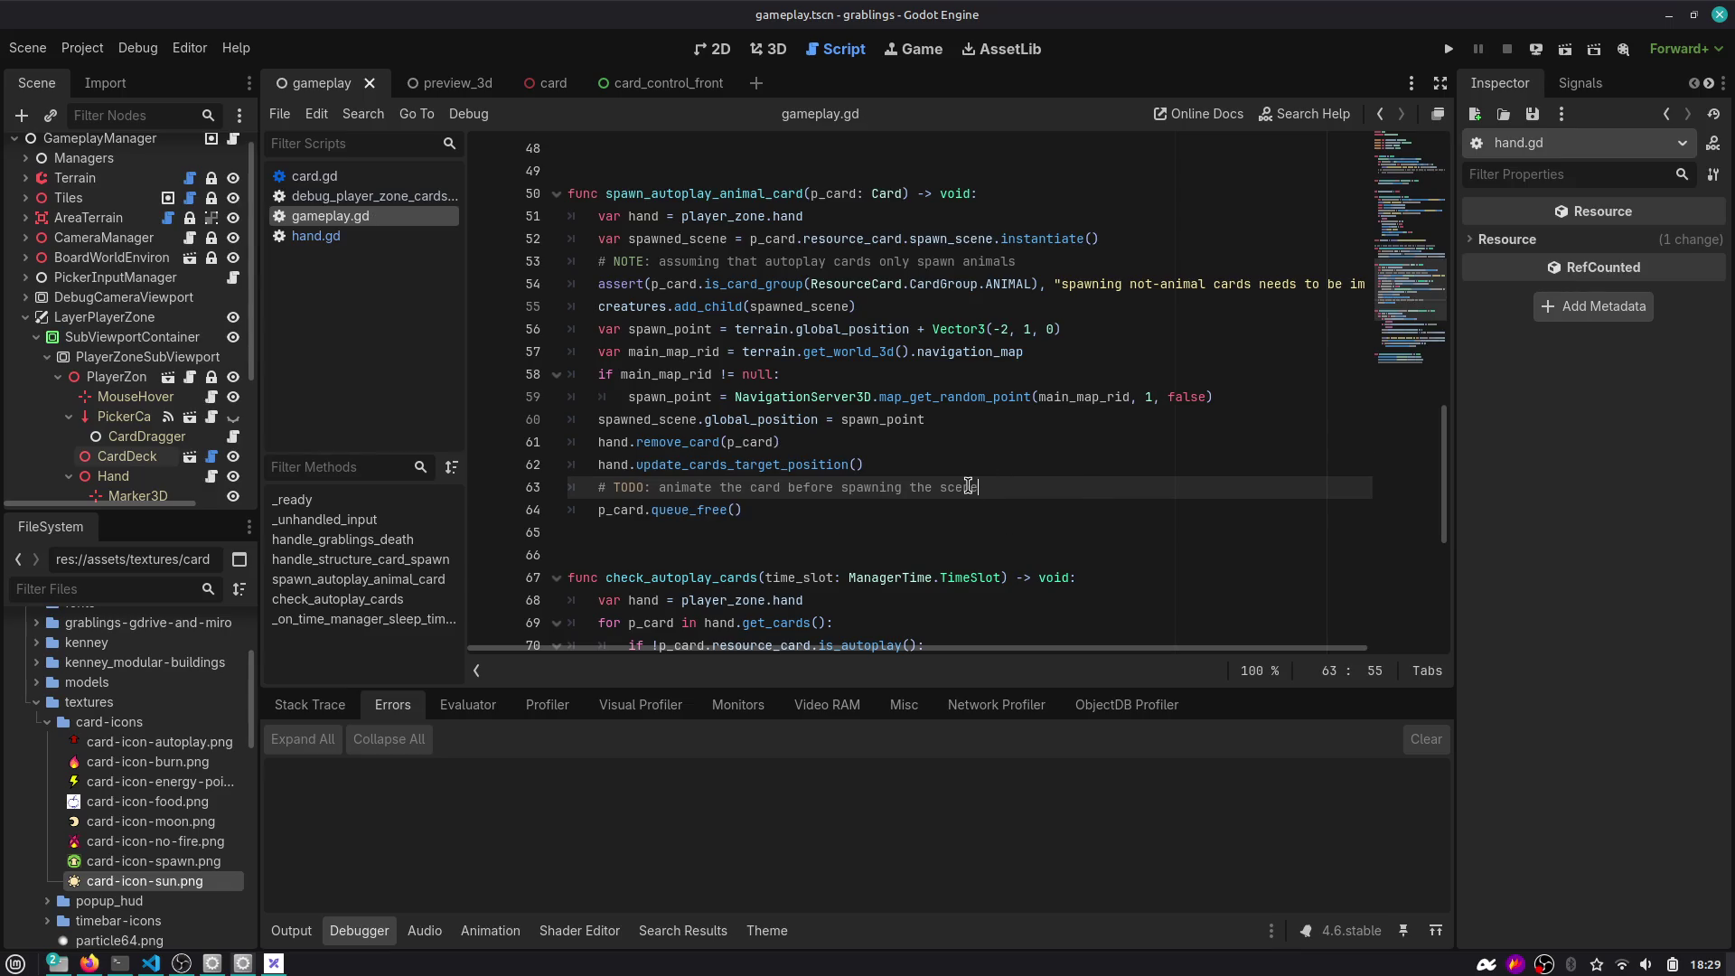
{"action": "scroll", "coordinate": [968, 486], "scroll_direction": "down", "scroll_amount": 2}
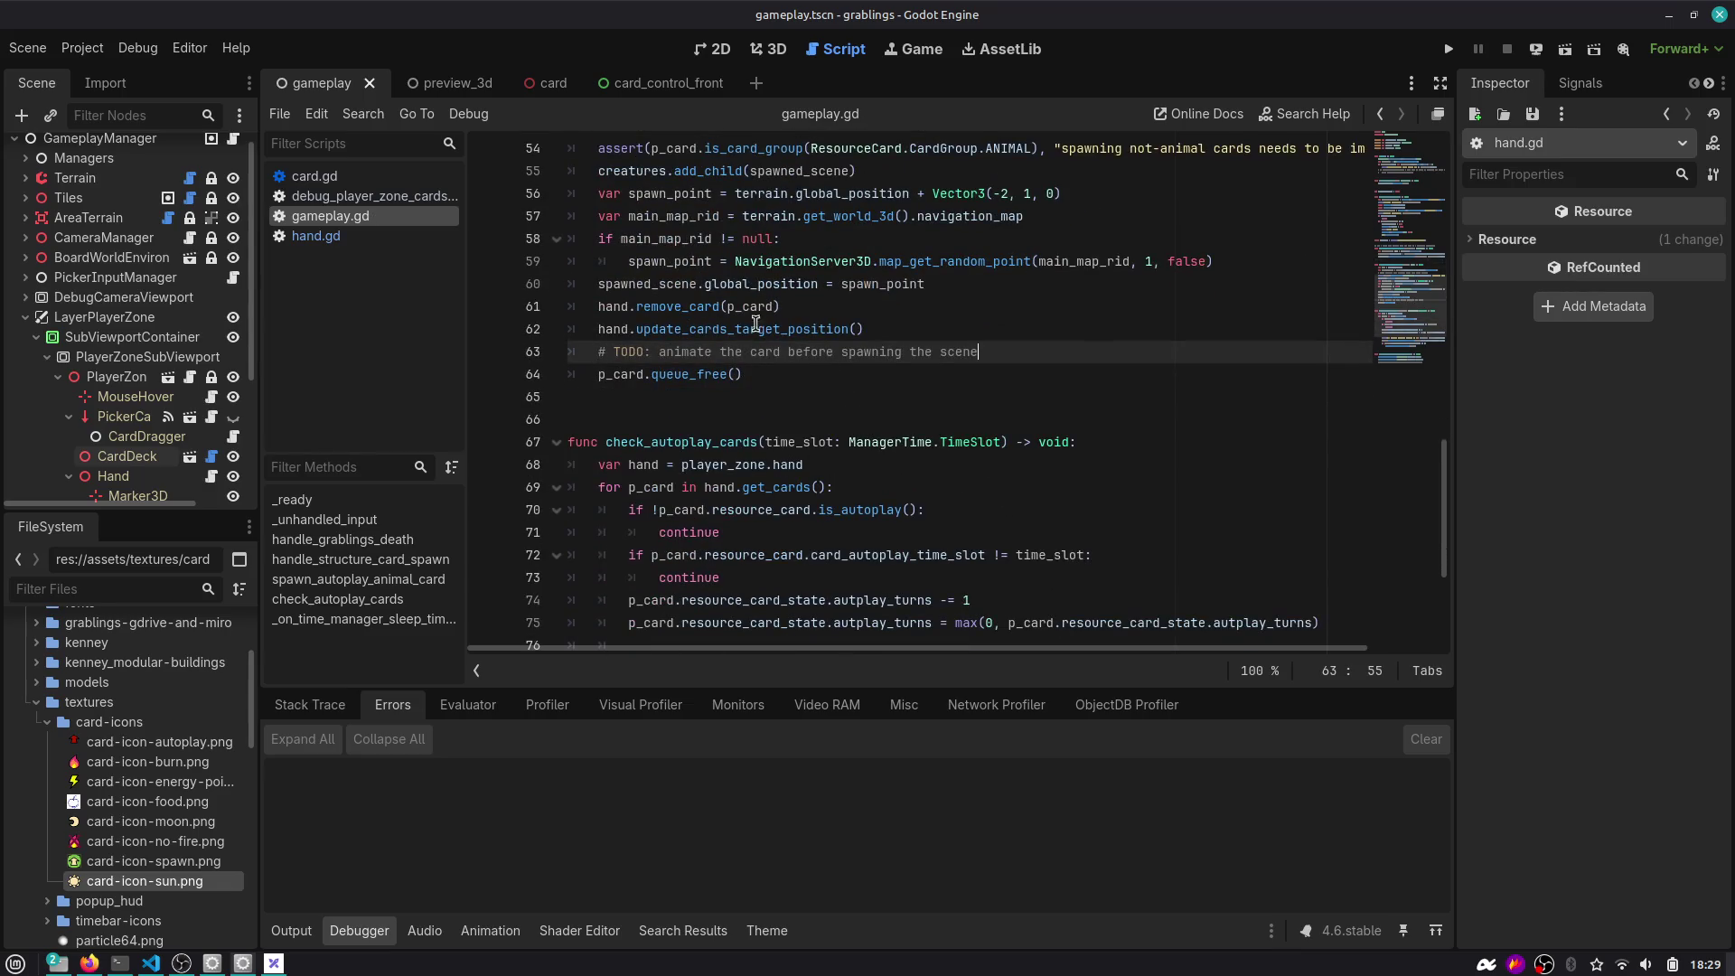
{"action": "scroll", "coordinate": [963, 290], "scroll_direction": "down", "scroll_amount": 4}
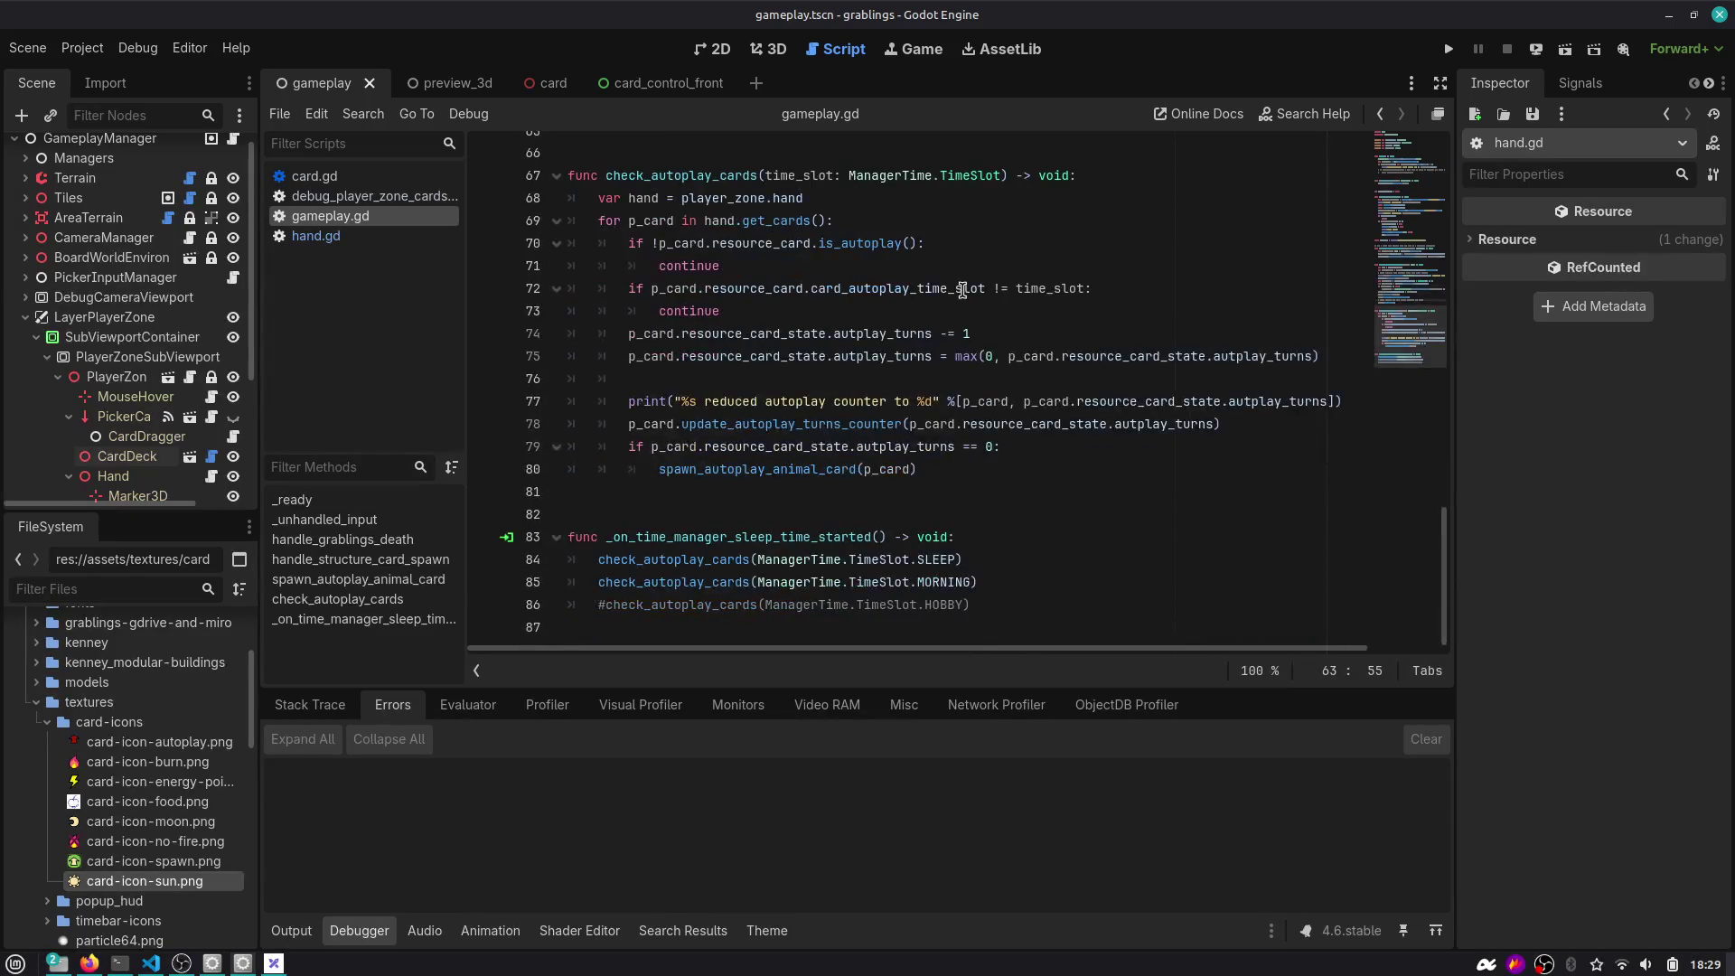
{"action": "left_click", "coordinate": [1448, 49]}
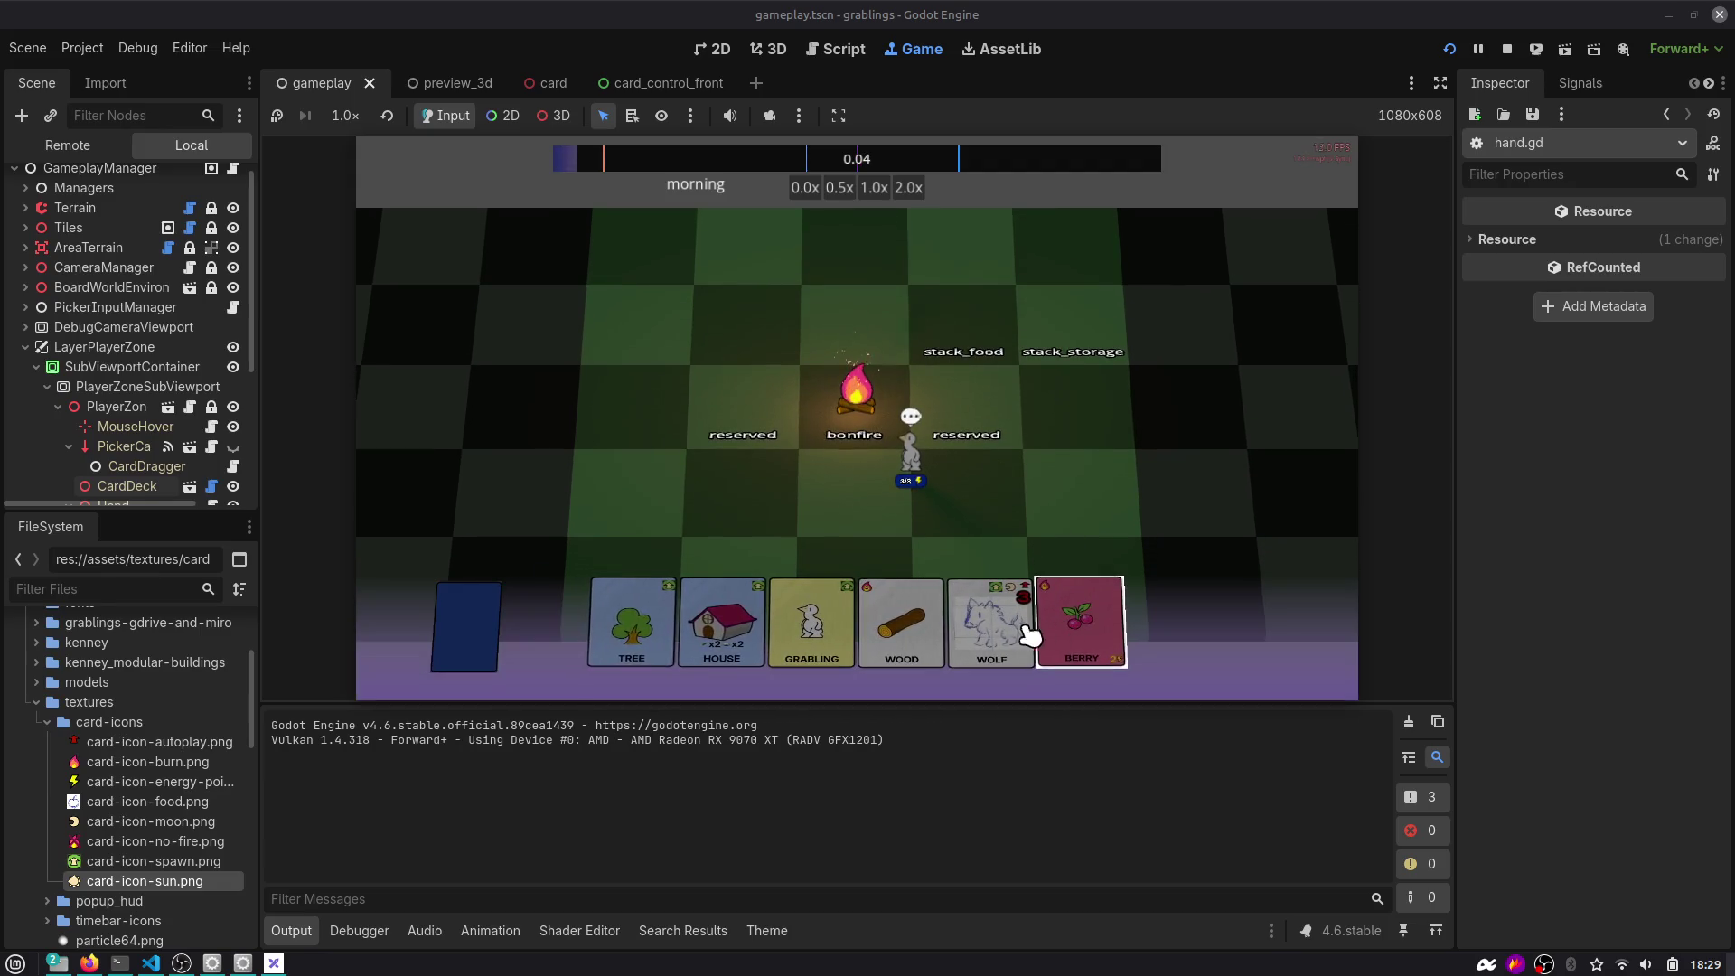
Put Berry and Egg on the food stack, Rock in storage, plant Tree, and build the House with Wood.
{"action": "mouse_move", "coordinate": [1080, 624]}
{"action": "left_mouse_down"}
{"action": "mouse_move", "coordinate": [1044, 371]}
{"action": "mouse_move", "coordinate": [961, 324]}
{"action": "left_mouse_up"}
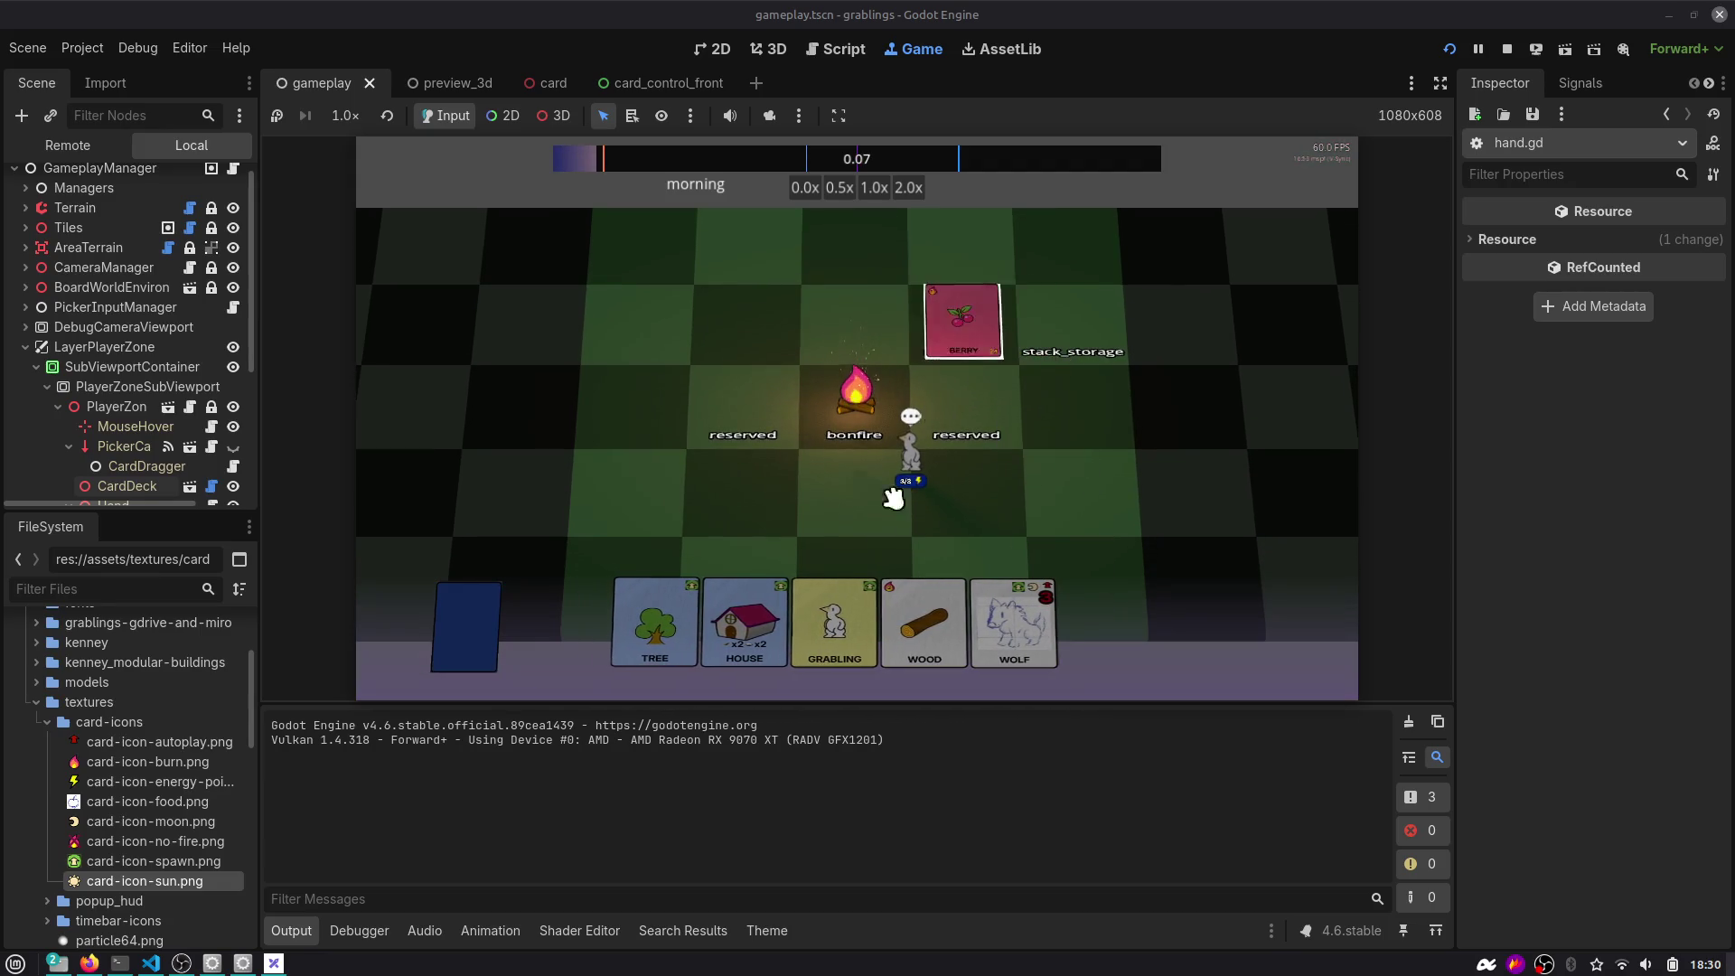
{"action": "left_click_drag", "start_coordinate": [767, 624], "coordinate": [632, 404]}
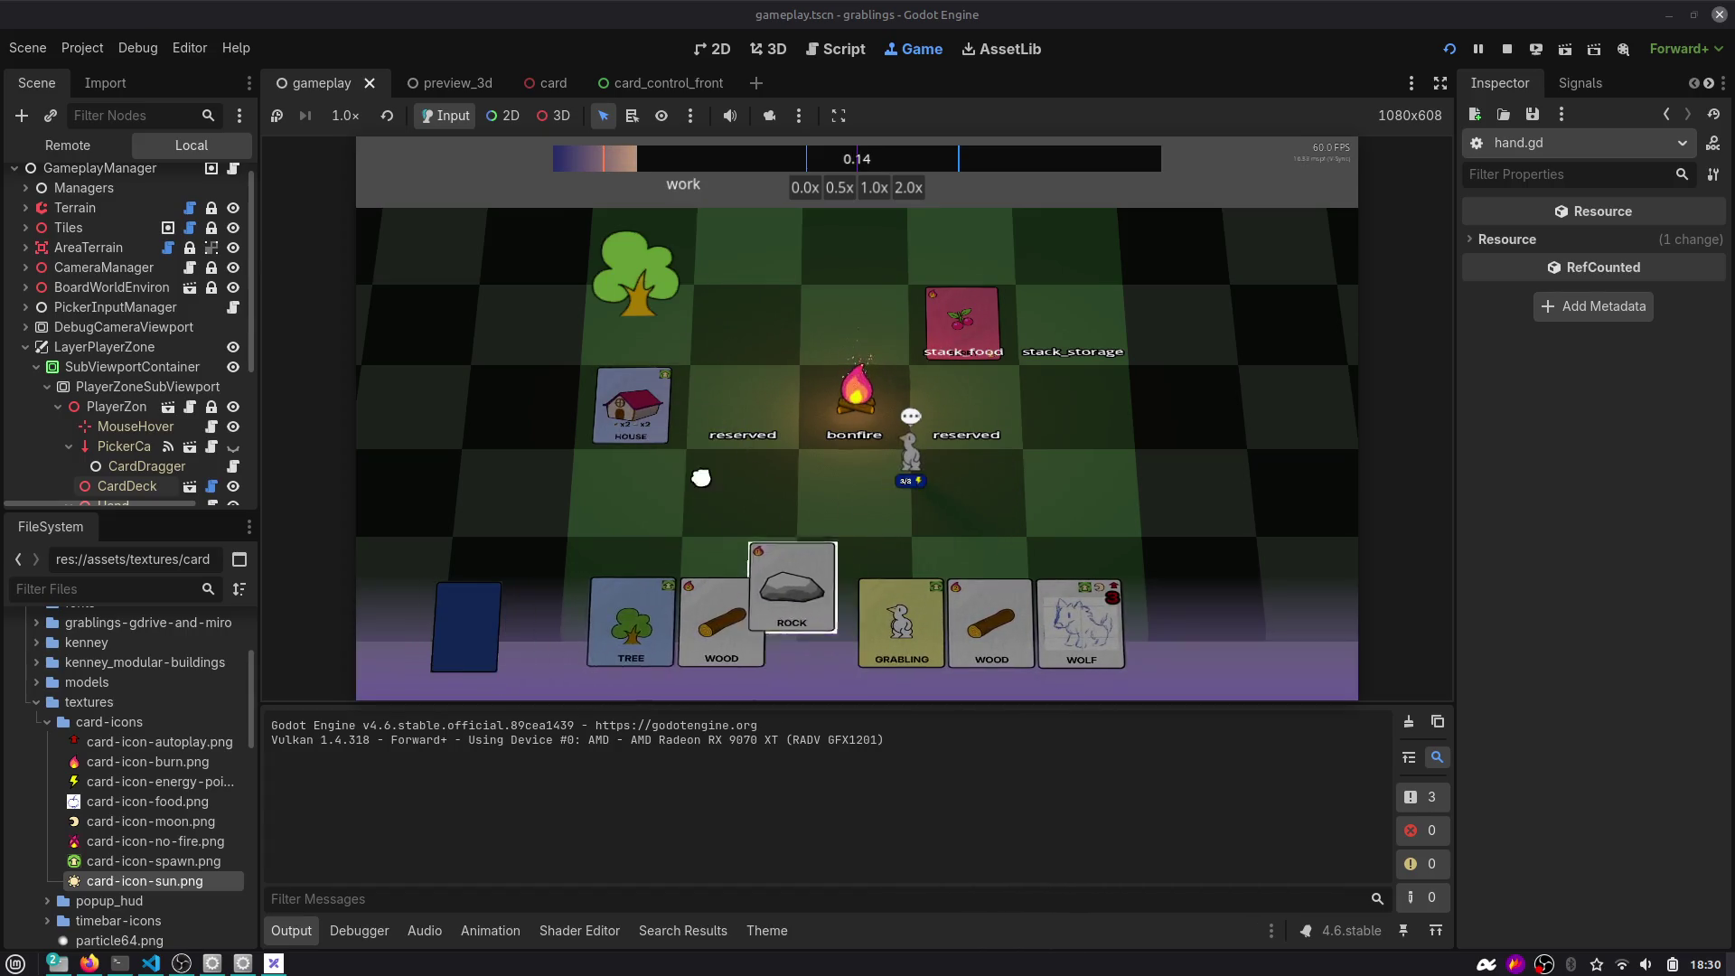
{"action": "left_click_drag", "start_coordinate": [728, 584], "coordinate": [662, 407]}
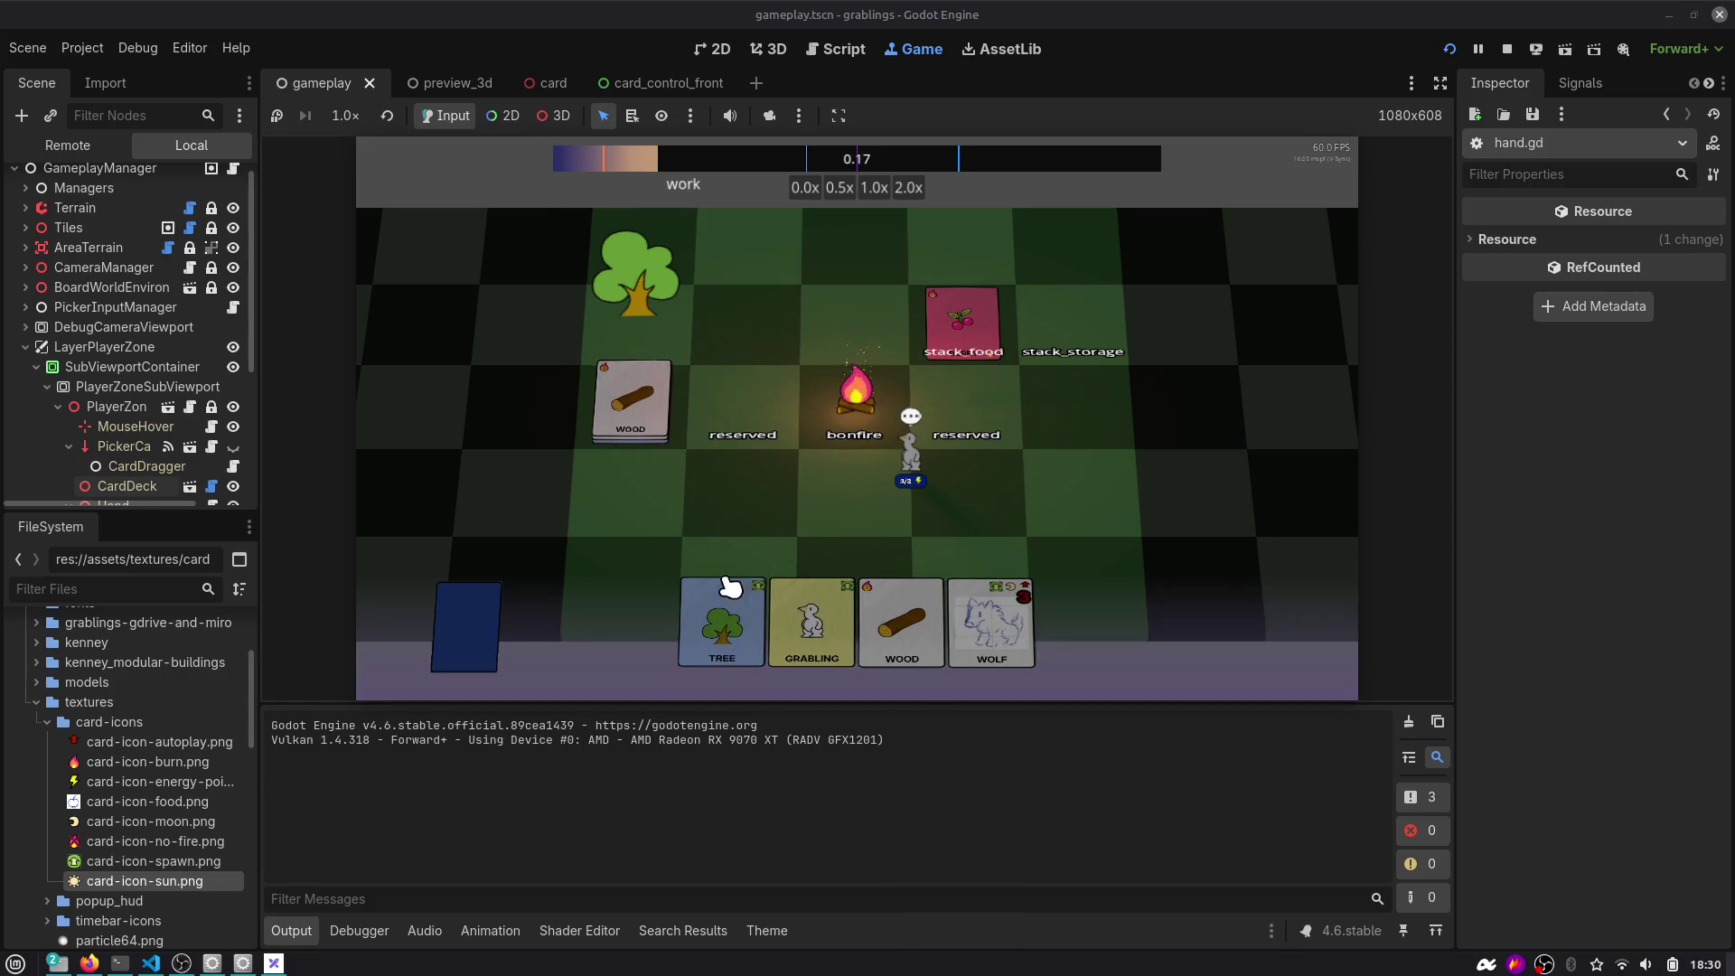
{"action": "left_click_drag", "start_coordinate": [717, 588], "coordinate": [737, 299]}
{"action": "mouse_move", "coordinate": [807, 644]}
{"action": "left_mouse_down"}
{"action": "mouse_move", "coordinate": [1024, 371]}
{"action": "mouse_move", "coordinate": [1093, 362]}
{"action": "left_mouse_up"}
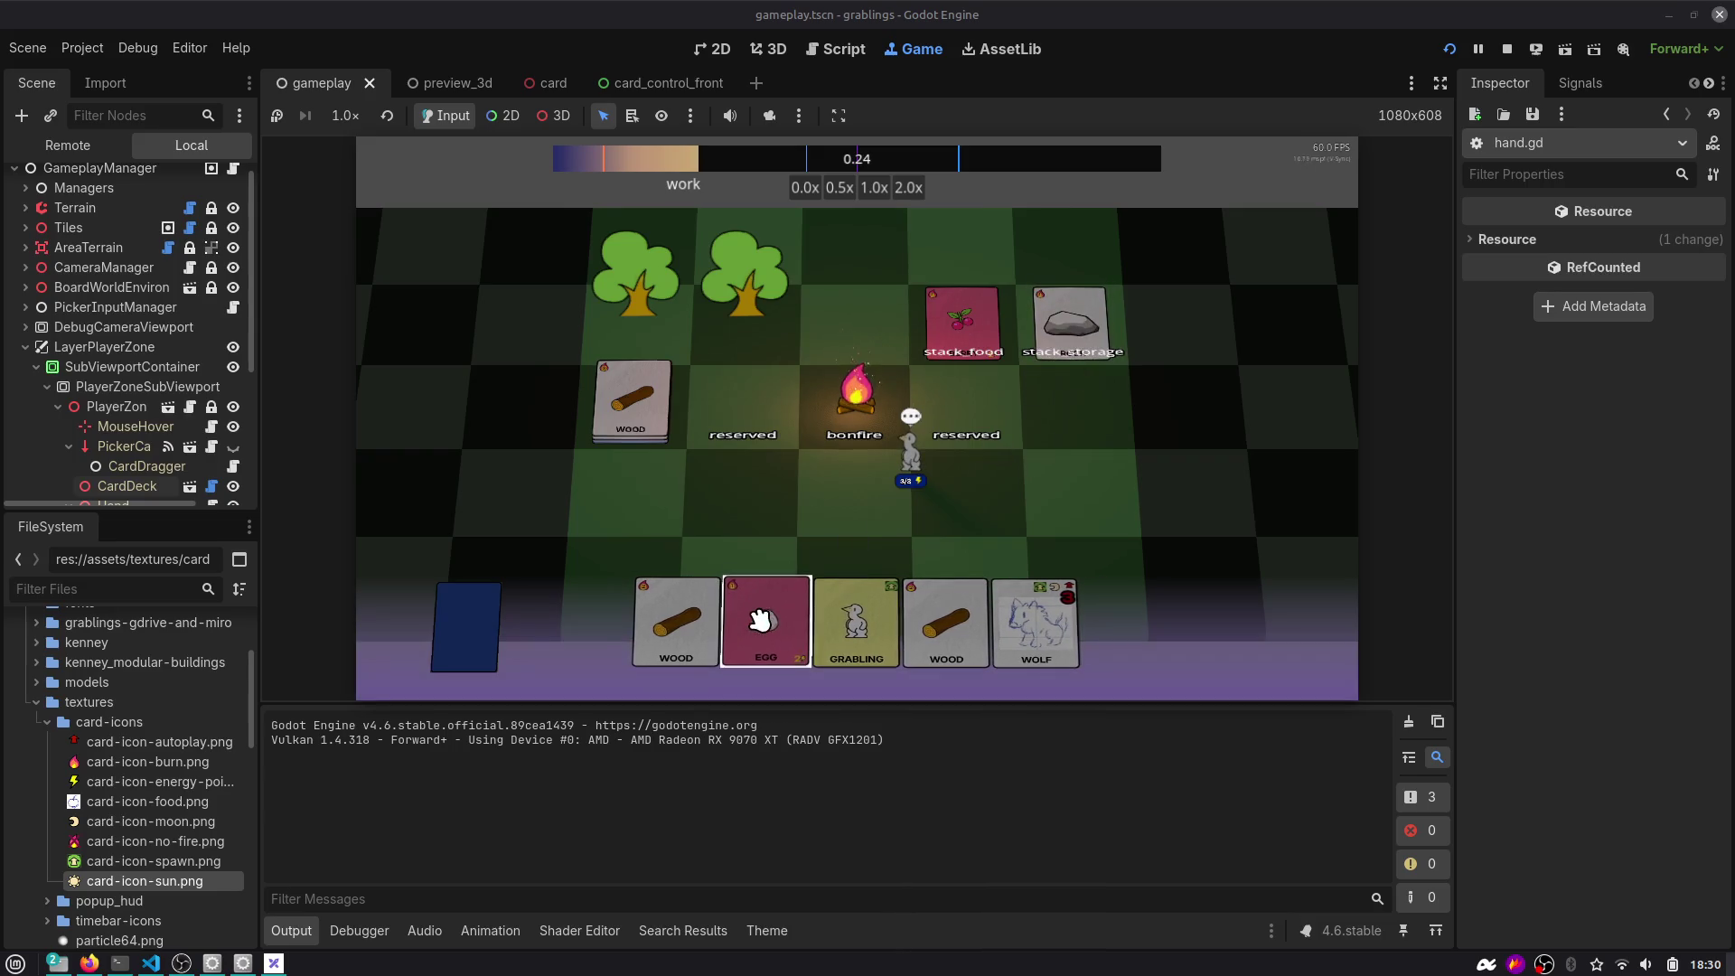
{"action": "mouse_move", "coordinate": [763, 624]}
{"action": "left_mouse_down"}
{"action": "mouse_move", "coordinate": [826, 470]}
{"action": "mouse_move", "coordinate": [1000, 332]}
{"action": "mouse_move", "coordinate": [1066, 333]}
{"action": "mouse_move", "coordinate": [633, 357]}
{"action": "mouse_move", "coordinate": [633, 398]}
{"action": "left_mouse_up"}
{"action": "left_click_drag", "start_coordinate": [662, 496], "coordinate": [619, 395]}
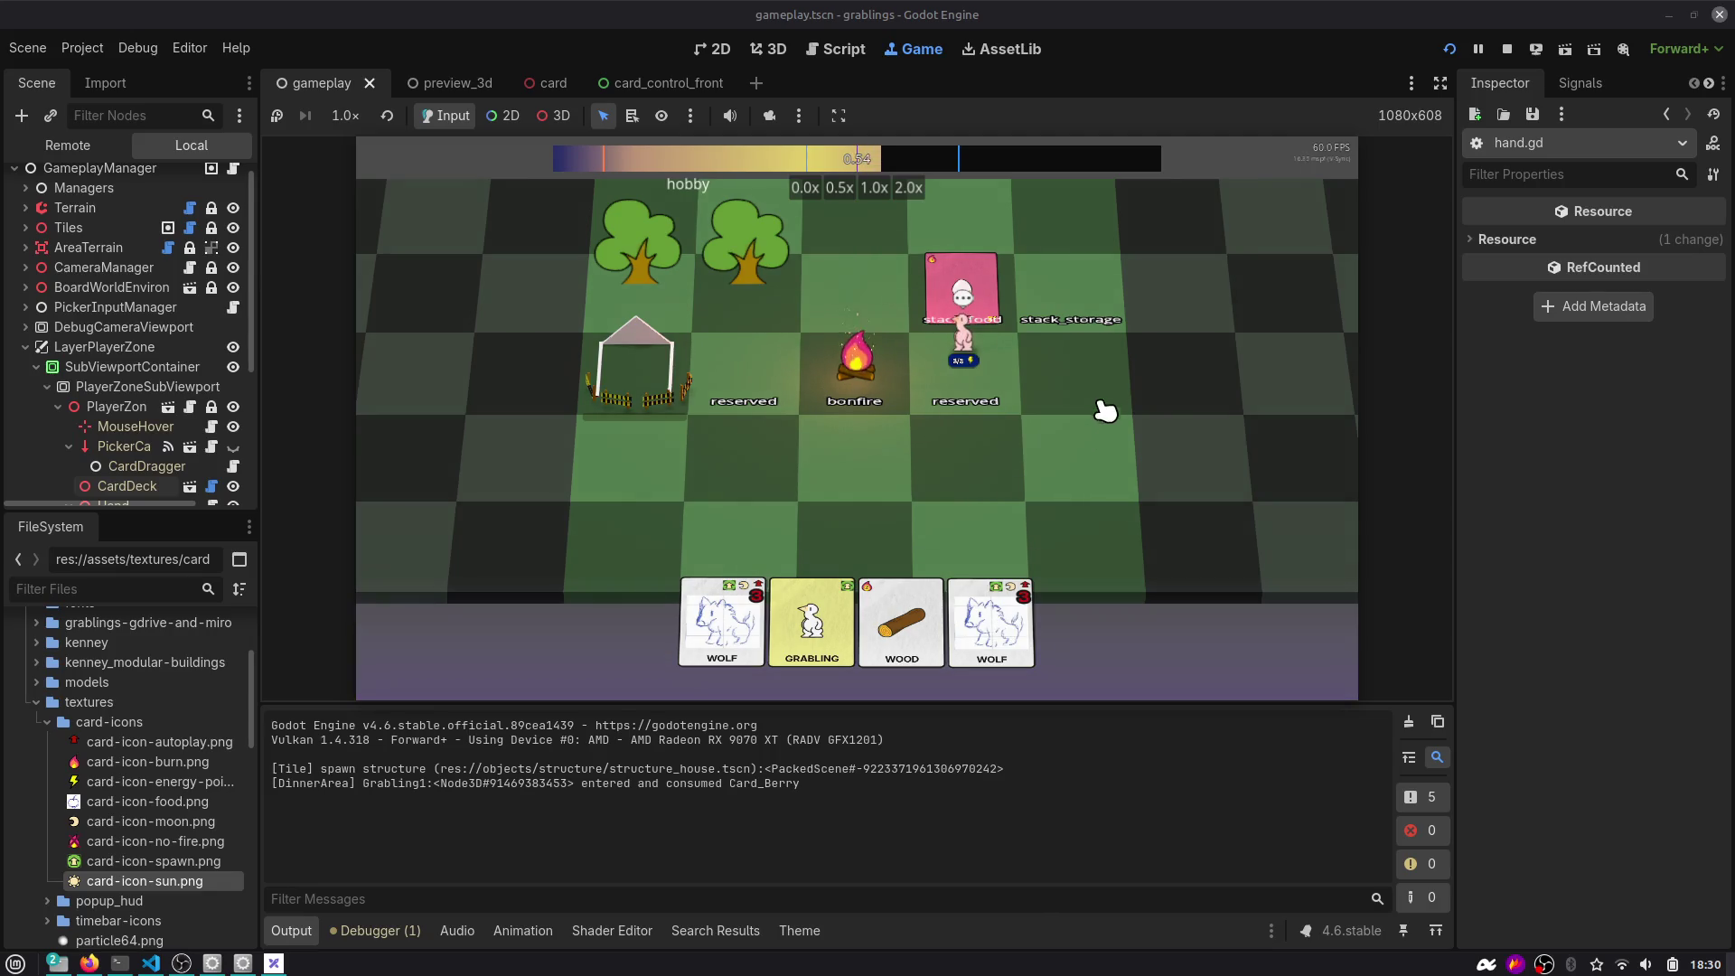
Advance three time slots and place the Grabling card below the bonfire.
{"action": "left_click", "coordinate": [1529, 70]}
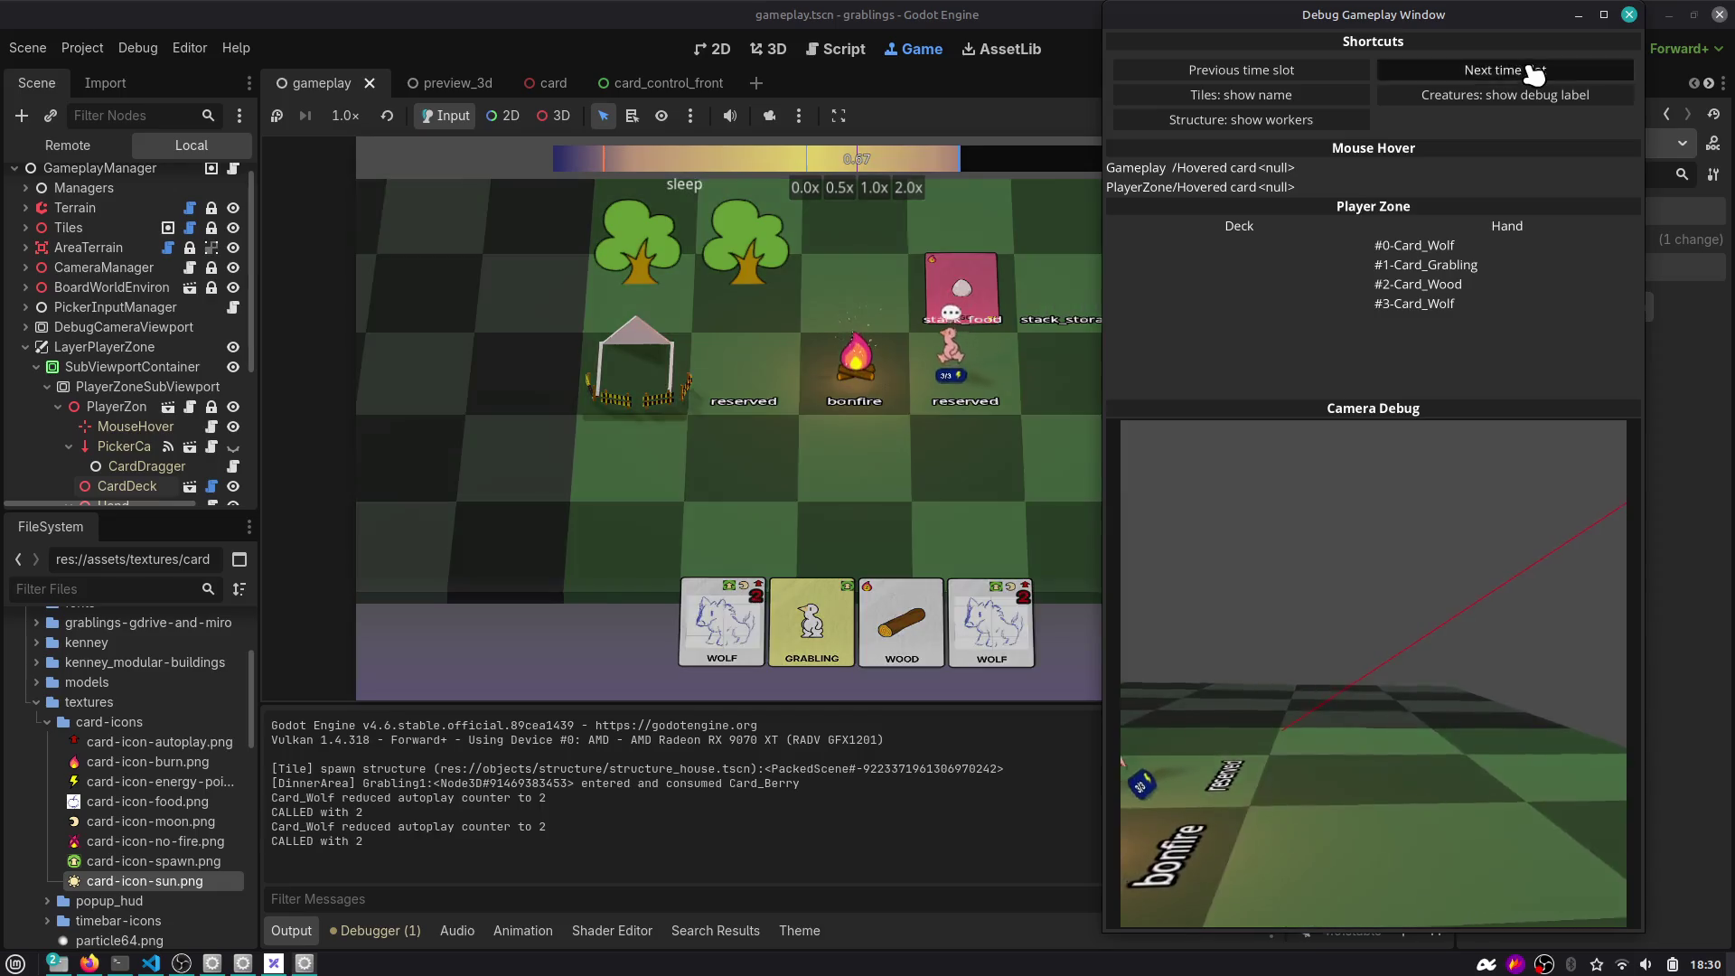
{"action": "left_click", "coordinate": [1533, 72]}
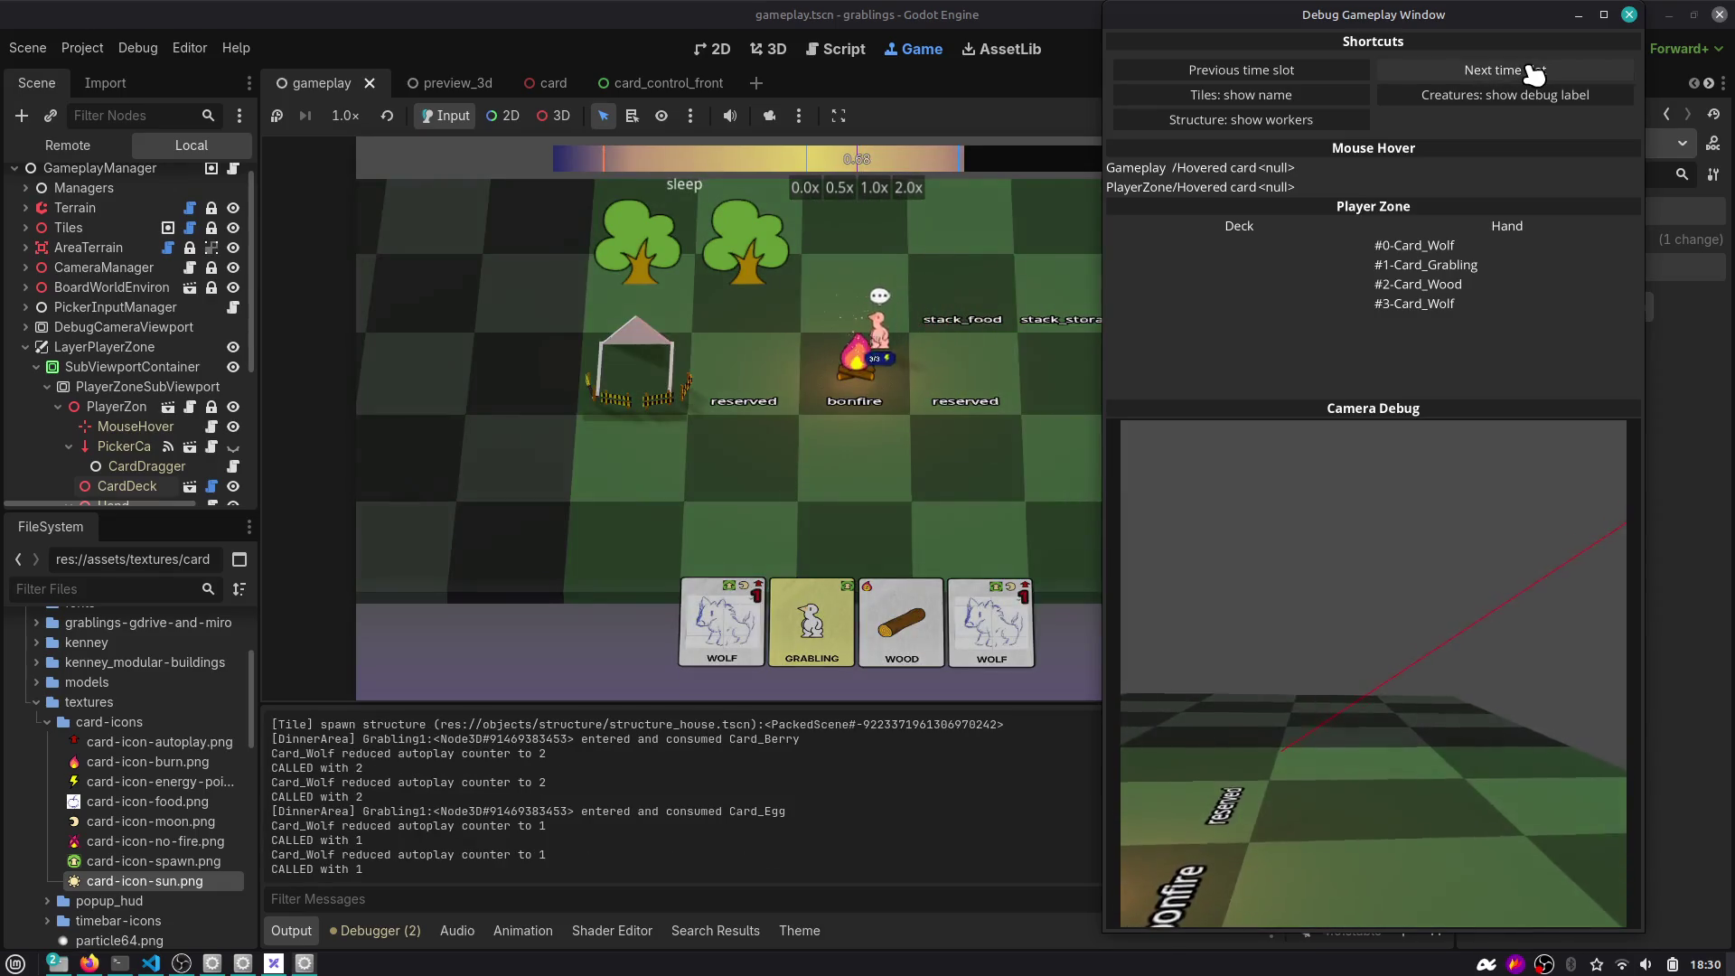
{"action": "left_click", "coordinate": [1531, 71]}
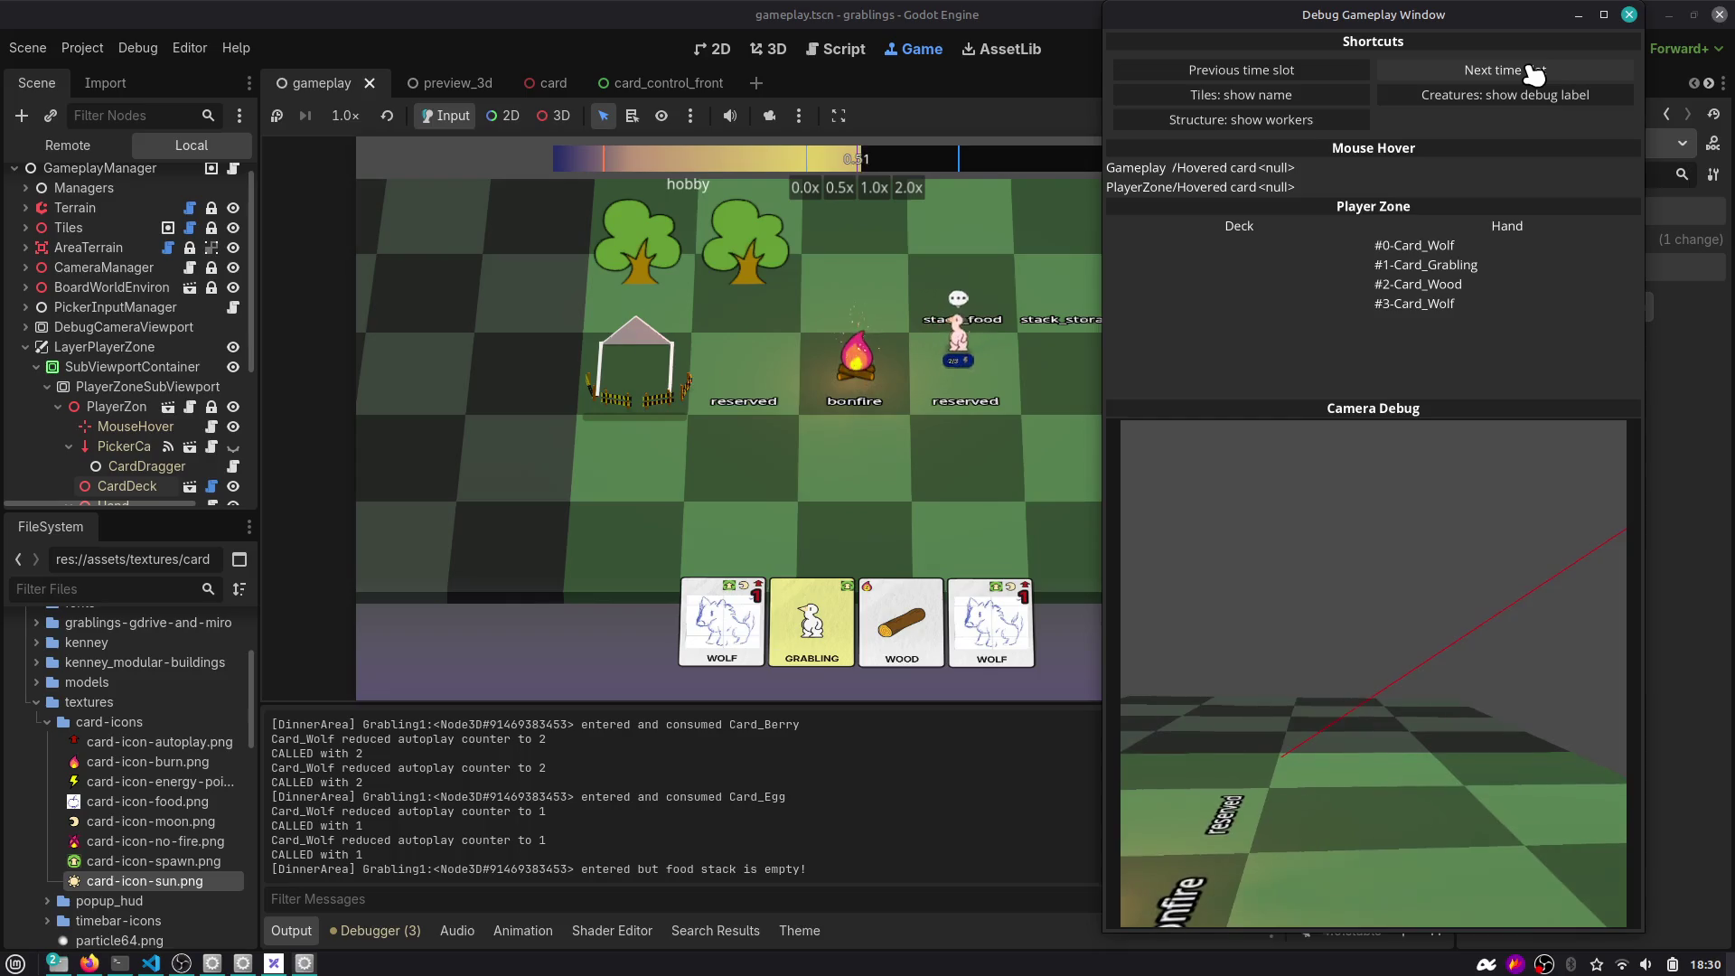
{"action": "left_click_drag", "start_coordinate": [1350, 35], "coordinate": [1477, 230]}
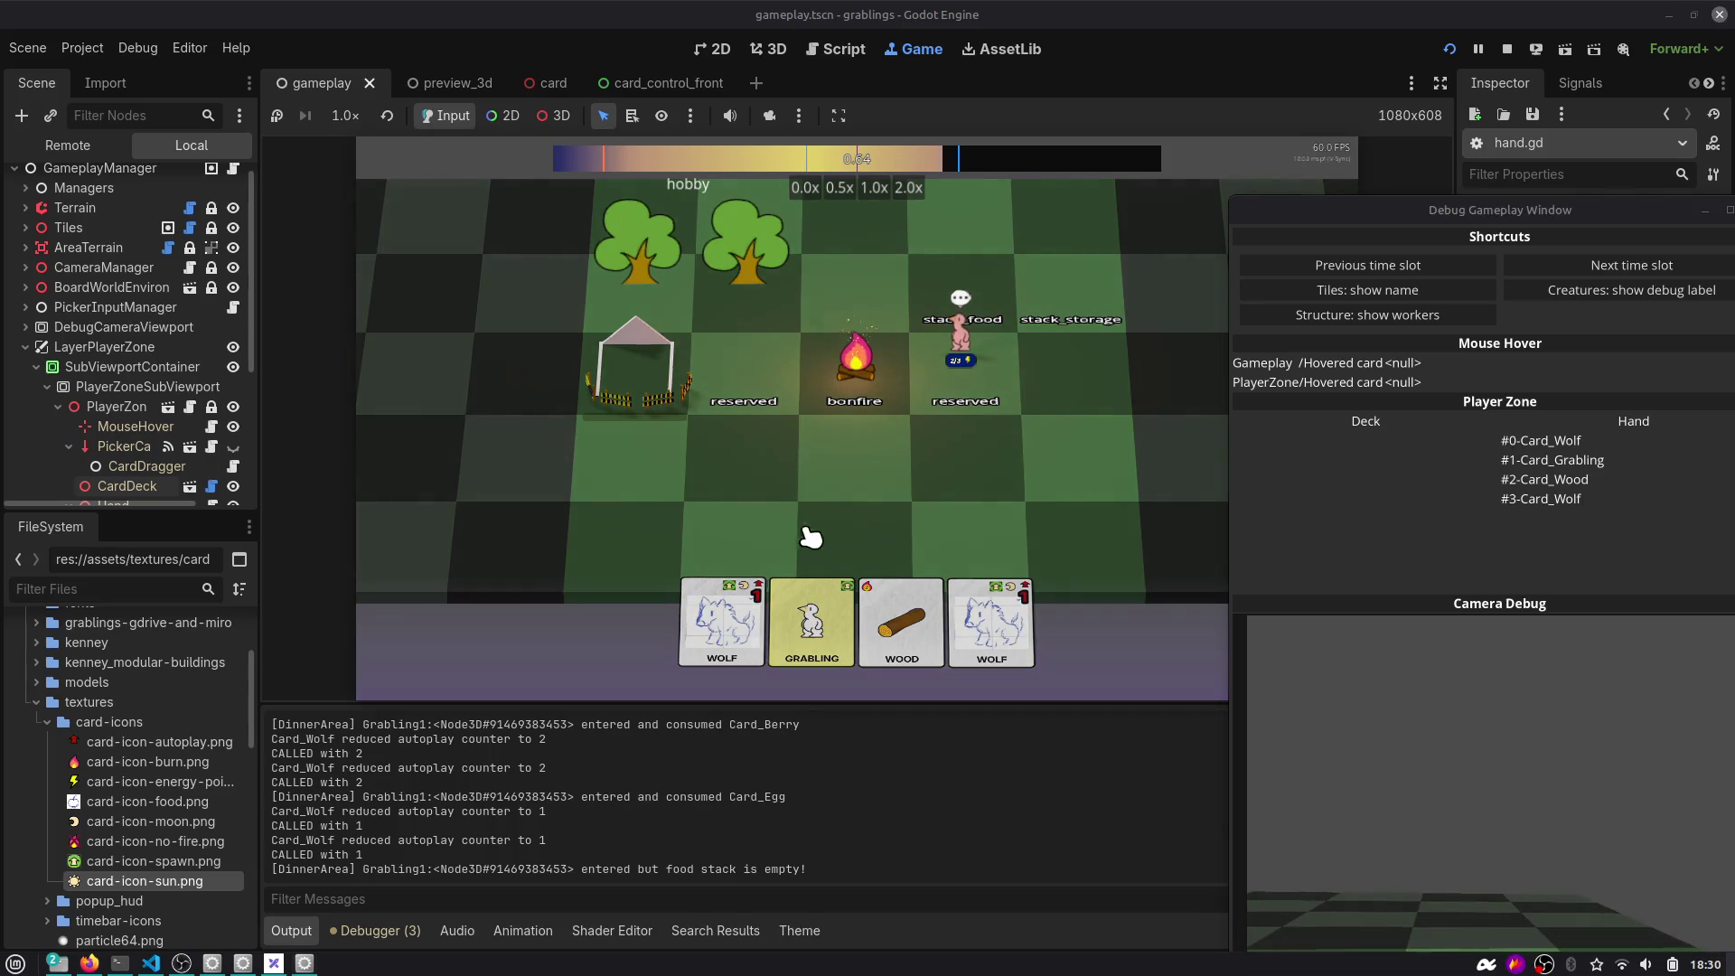
{"action": "mouse_move", "coordinate": [811, 614]}
{"action": "left_mouse_down"}
{"action": "mouse_move", "coordinate": [813, 520]}
{"action": "mouse_move", "coordinate": [855, 515]}
{"action": "left_mouse_up"}
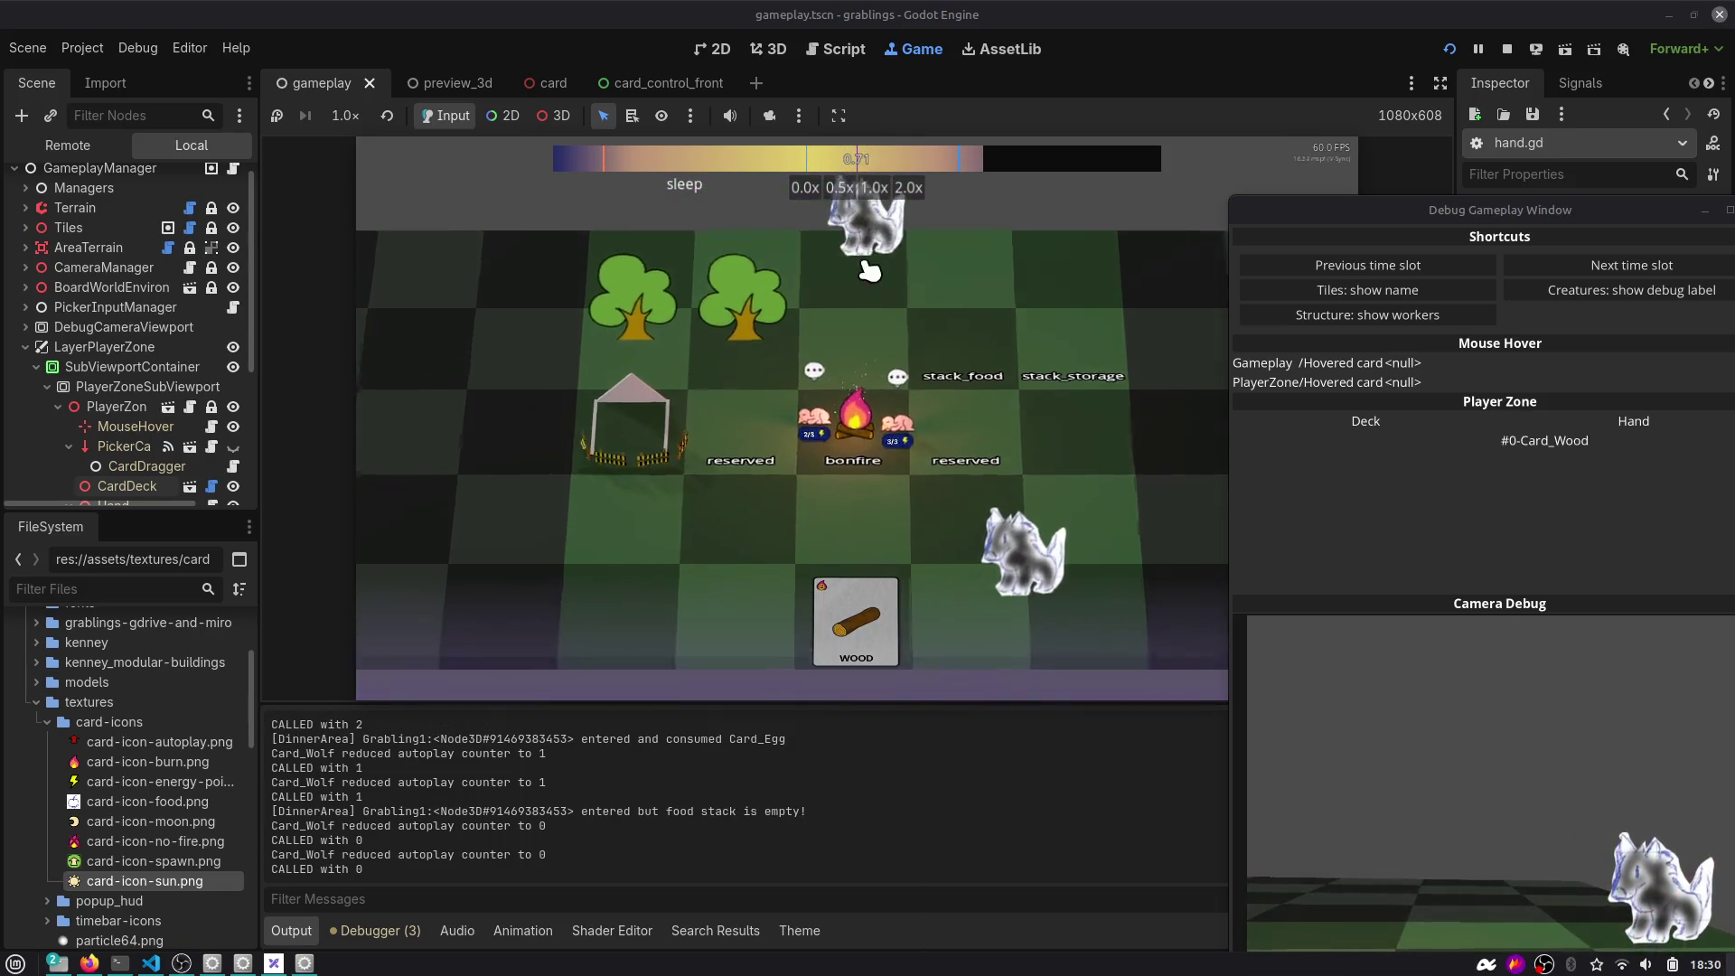
Check the debugger's Errors list, then stop the game with F8.
{"action": "left_click", "coordinate": [375, 930]}
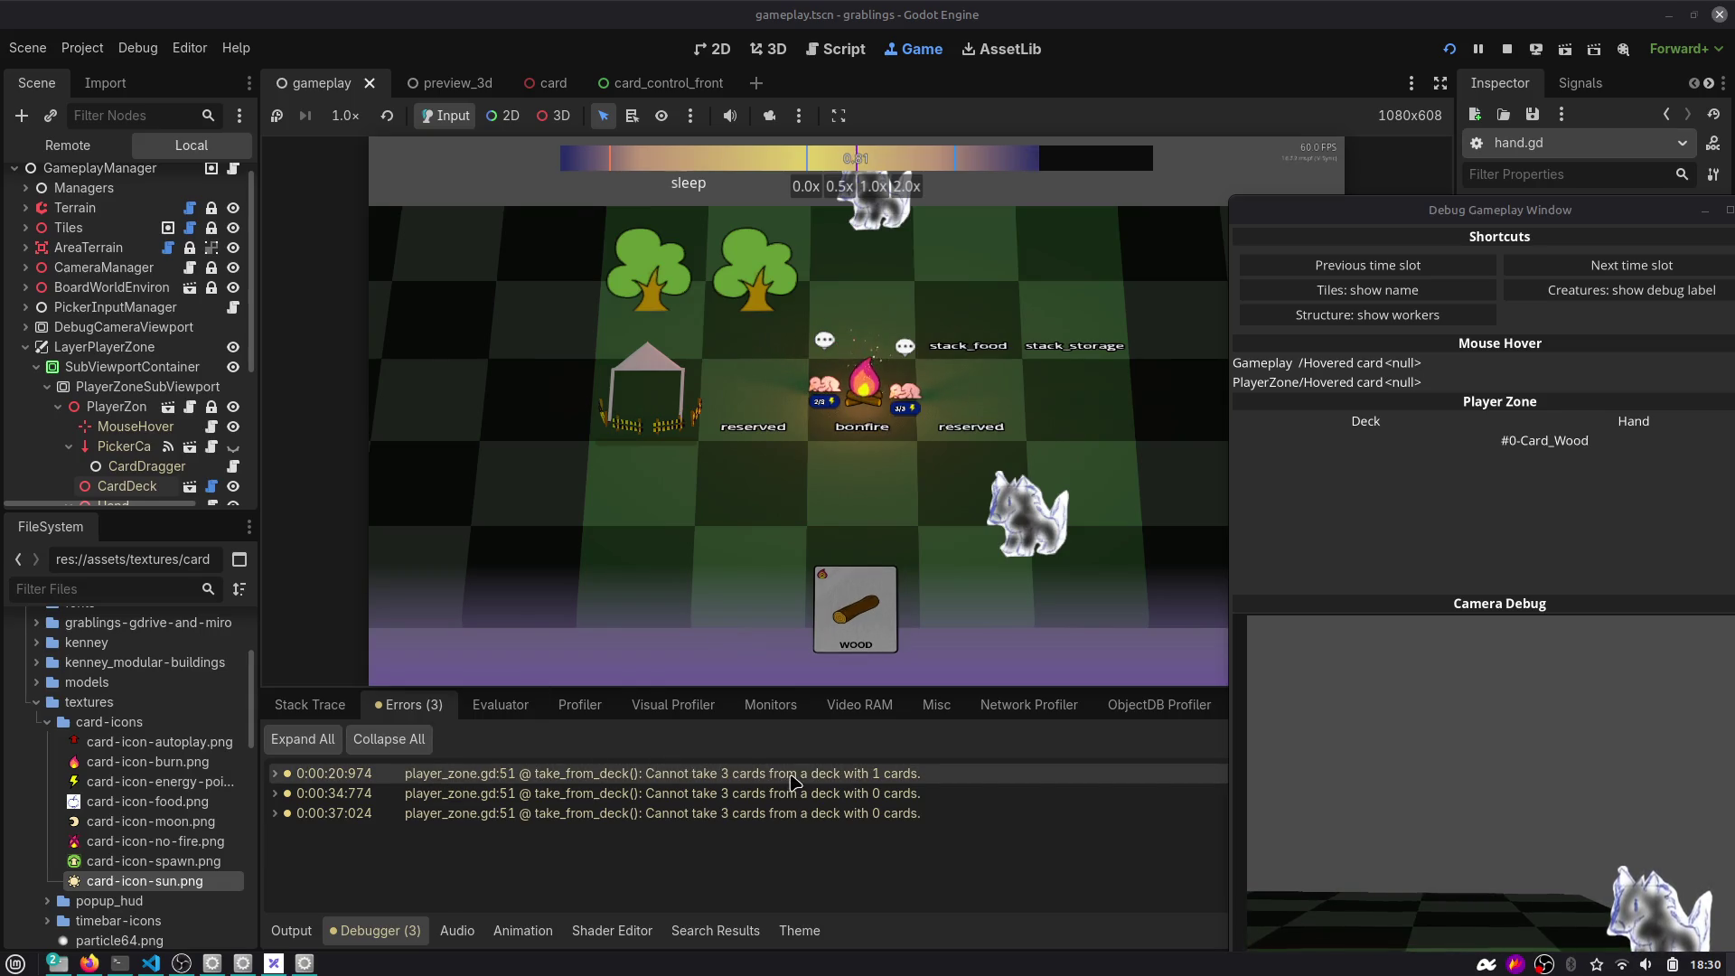
{"action": "mouse_move", "coordinate": [796, 783]}
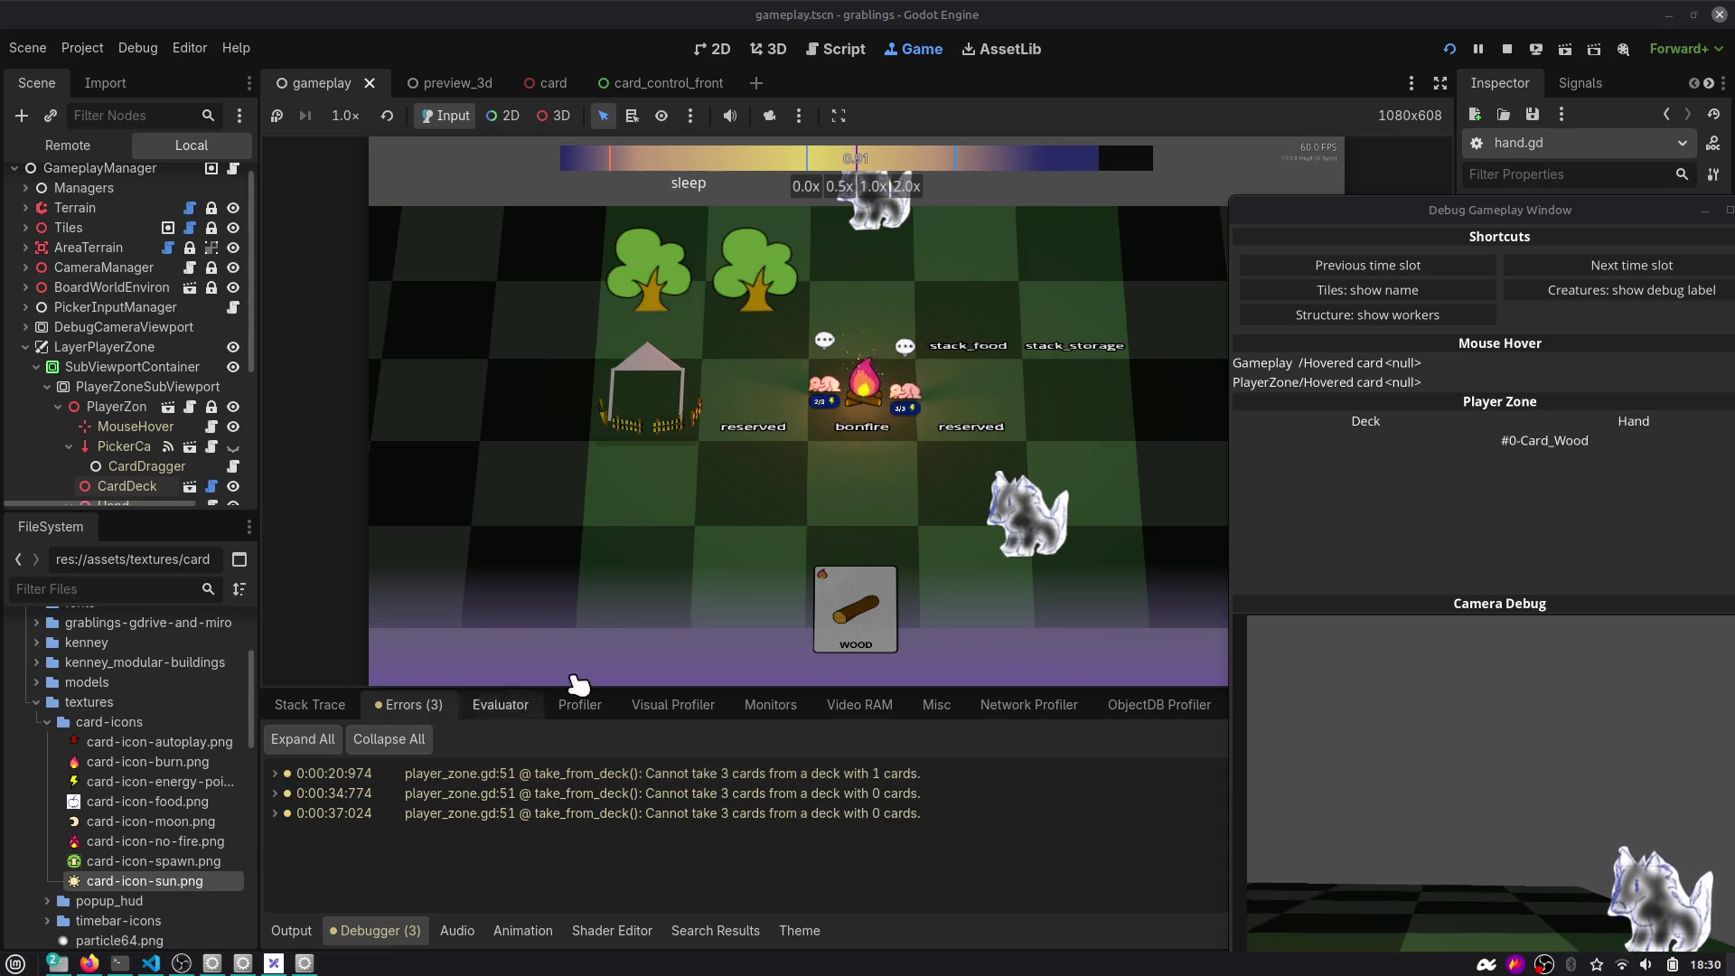
{"action": "left_click_drag", "start_coordinate": [1564, 205], "coordinate": [1364, 192]}
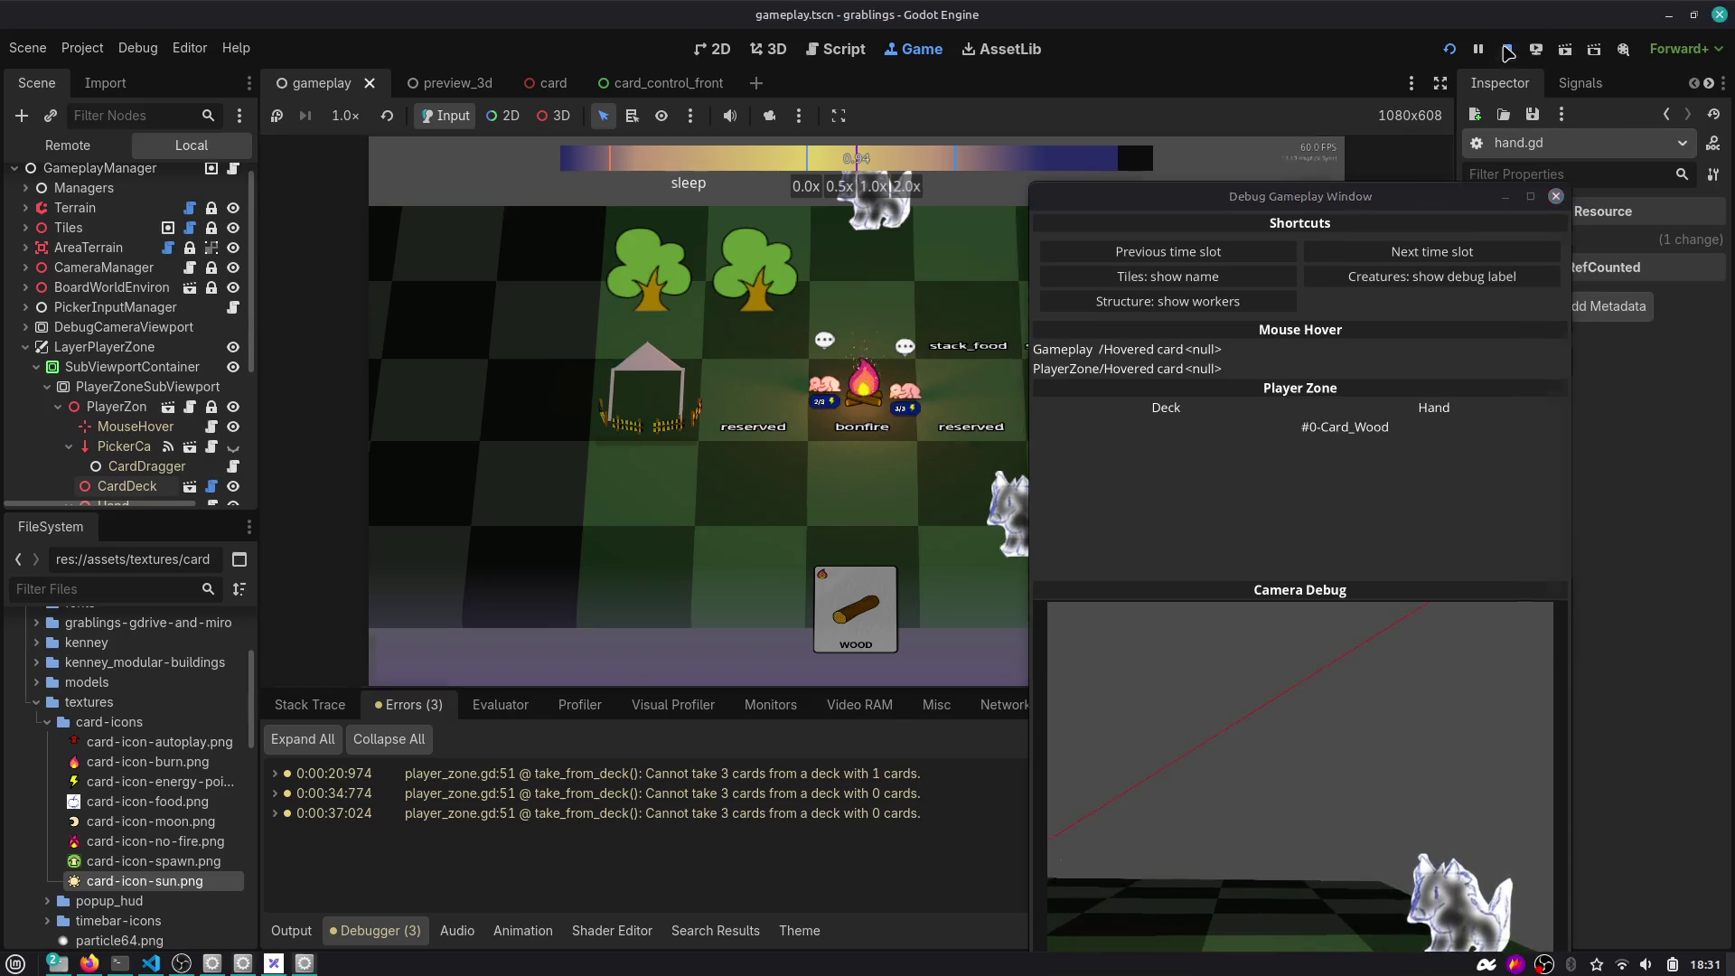
{"action": "key", "text": "F8"}
{"action": "scroll", "coordinate": [872, 351], "scroll_direction": "down", "scroll_amount": 1}
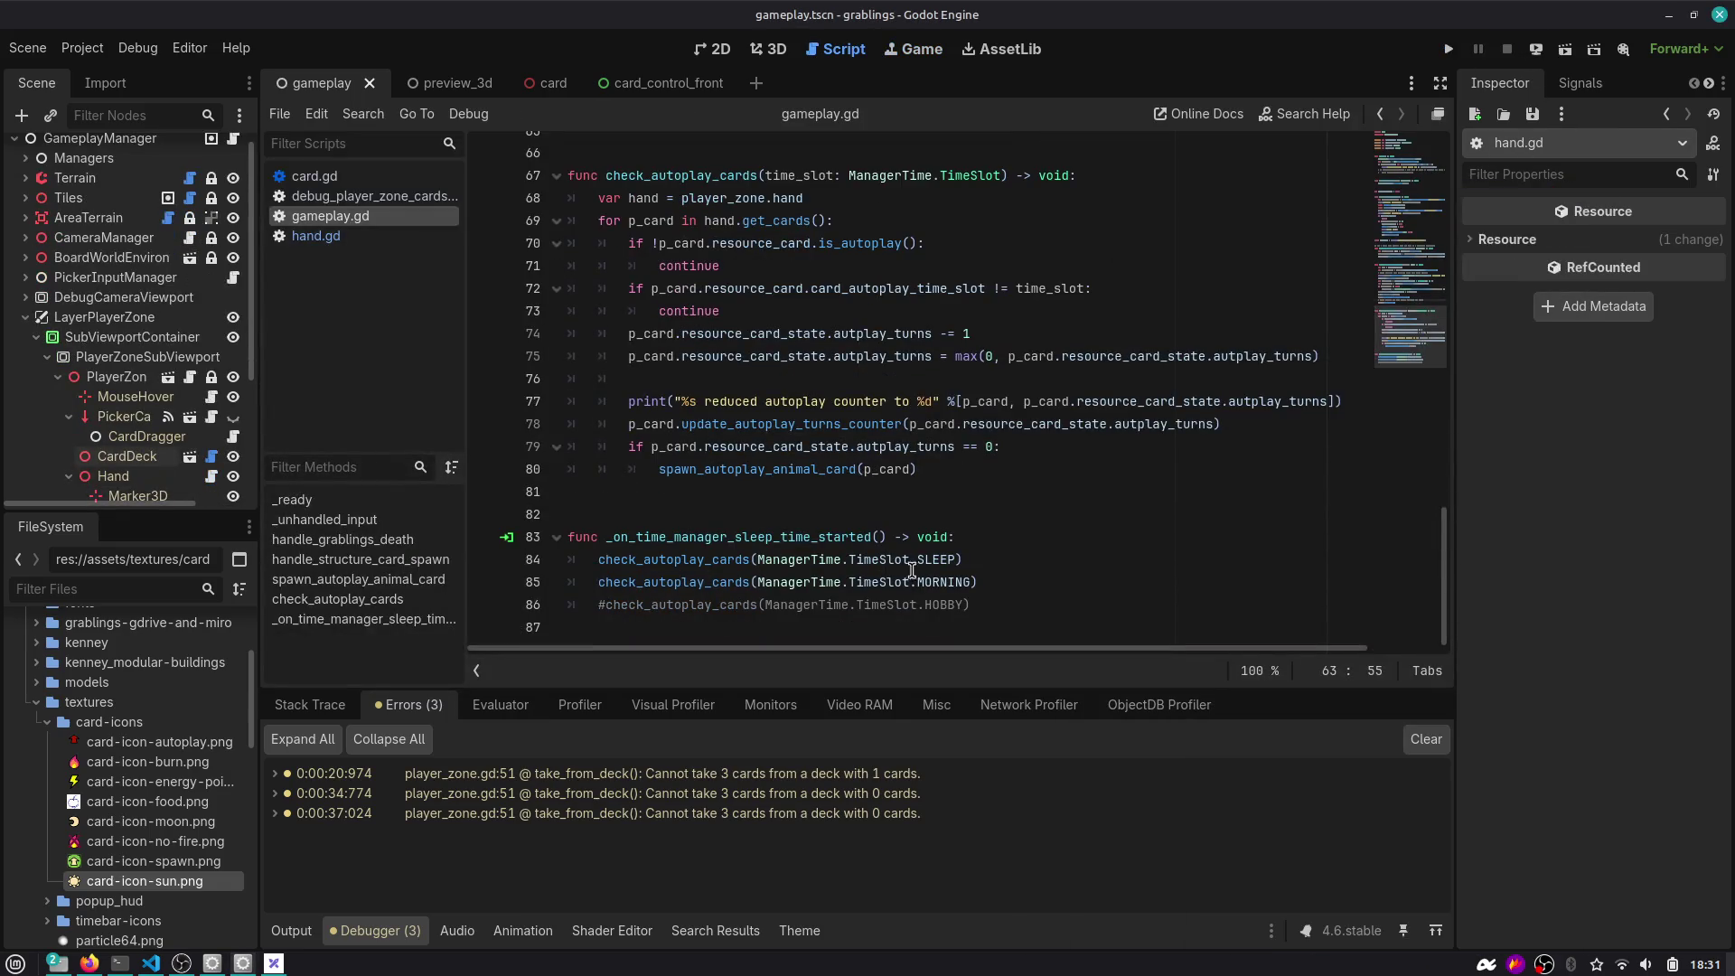
Review the MORNING check on line 85 and collapse the card-icons, textures and assets folders.
{"action": "left_click", "coordinate": [917, 578]}
{"action": "key", "text": "Home"}
{"action": "key", "text": "ctrl+shift+Right"}
{"action": "left_click_drag", "start_coordinate": [977, 584], "coordinate": [535, 590]}
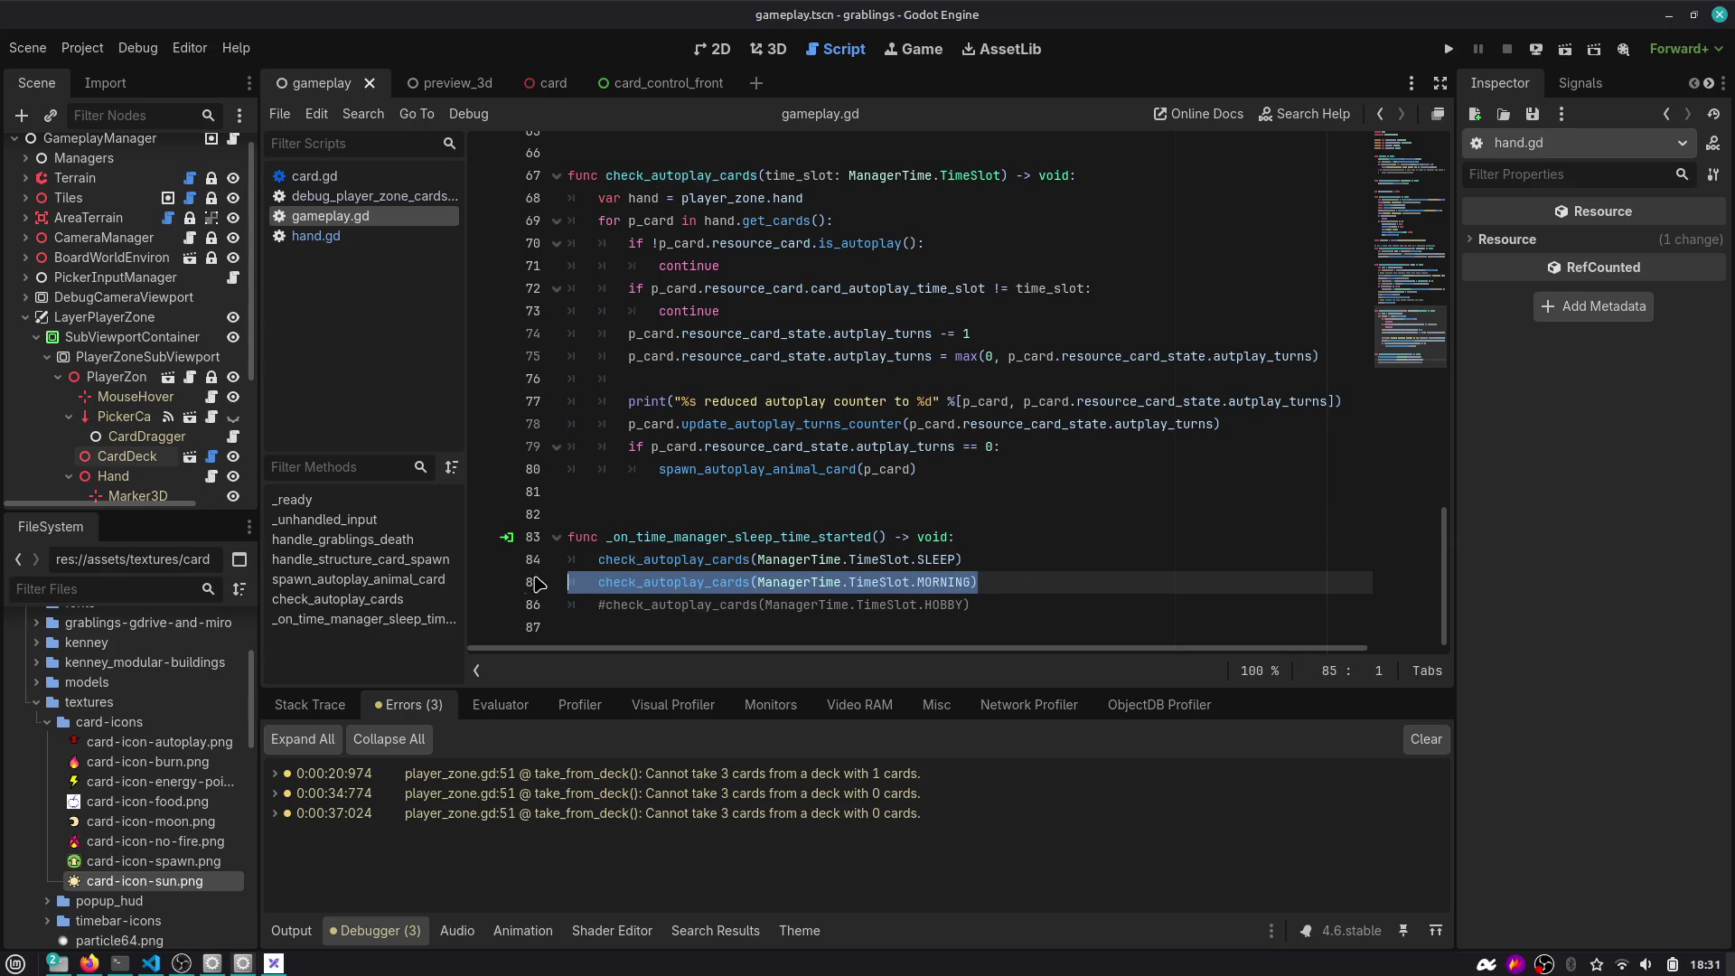
{"action": "left_click", "coordinate": [47, 722]}
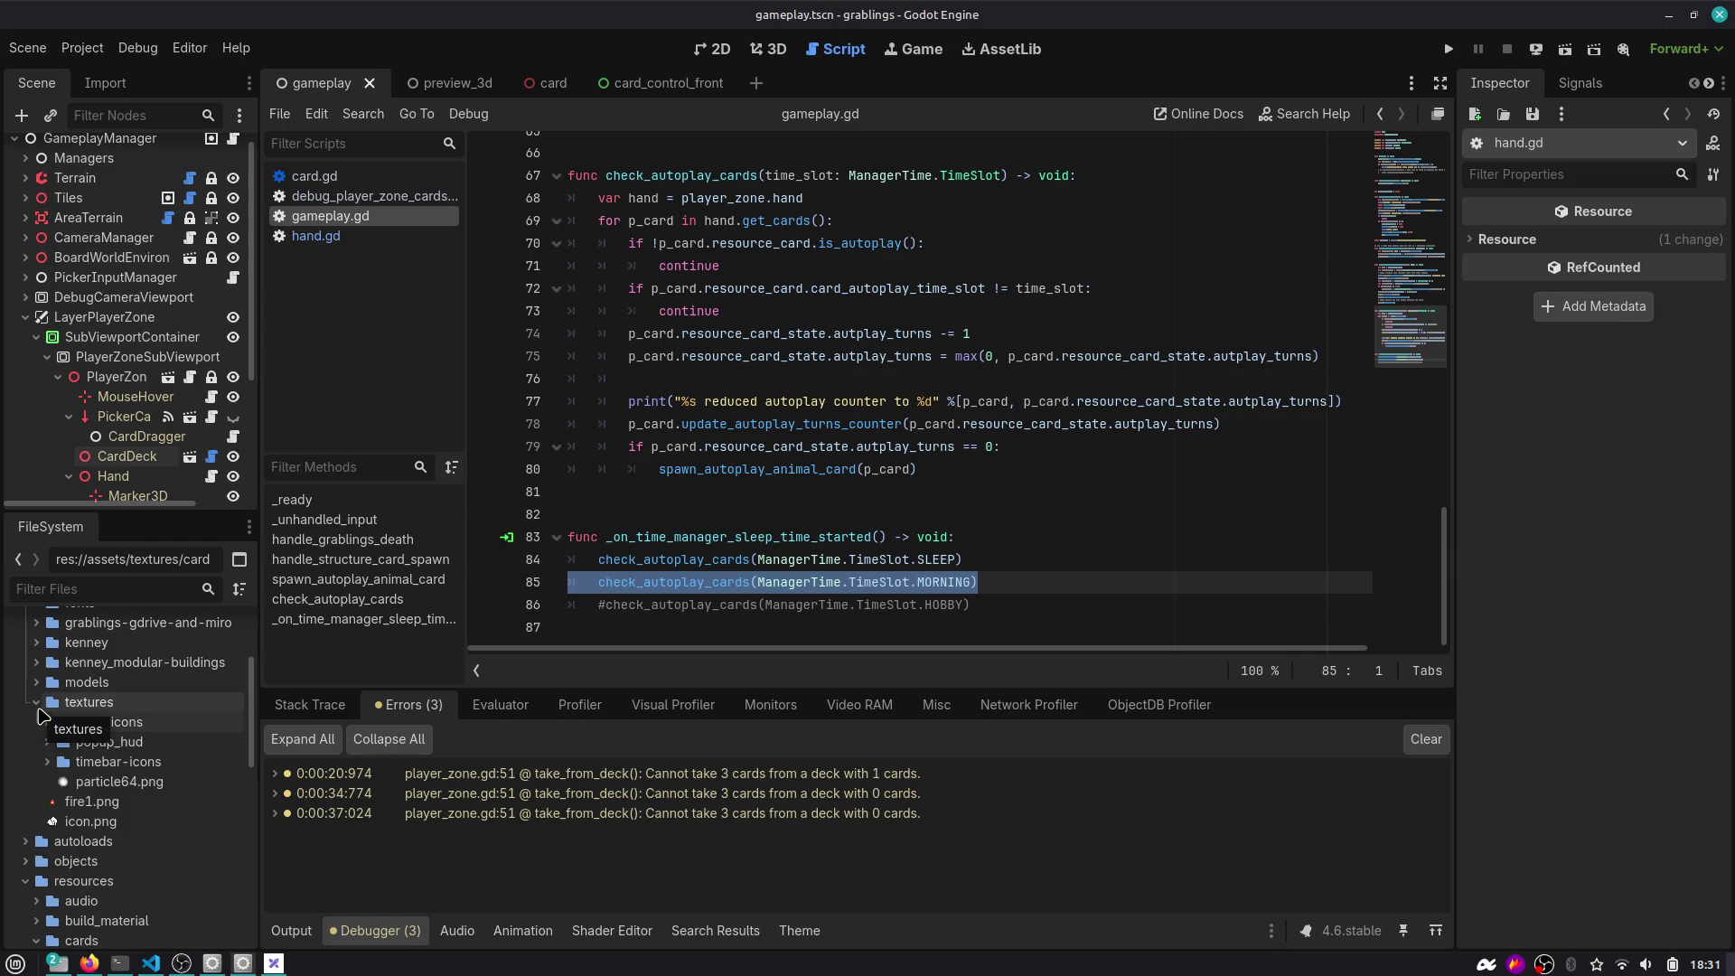
{"action": "double_click", "coordinate": [98, 701]}
{"action": "scroll", "coordinate": [99, 696], "scroll_direction": "up", "scroll_amount": 2}
{"action": "double_click", "coordinate": [100, 688]}
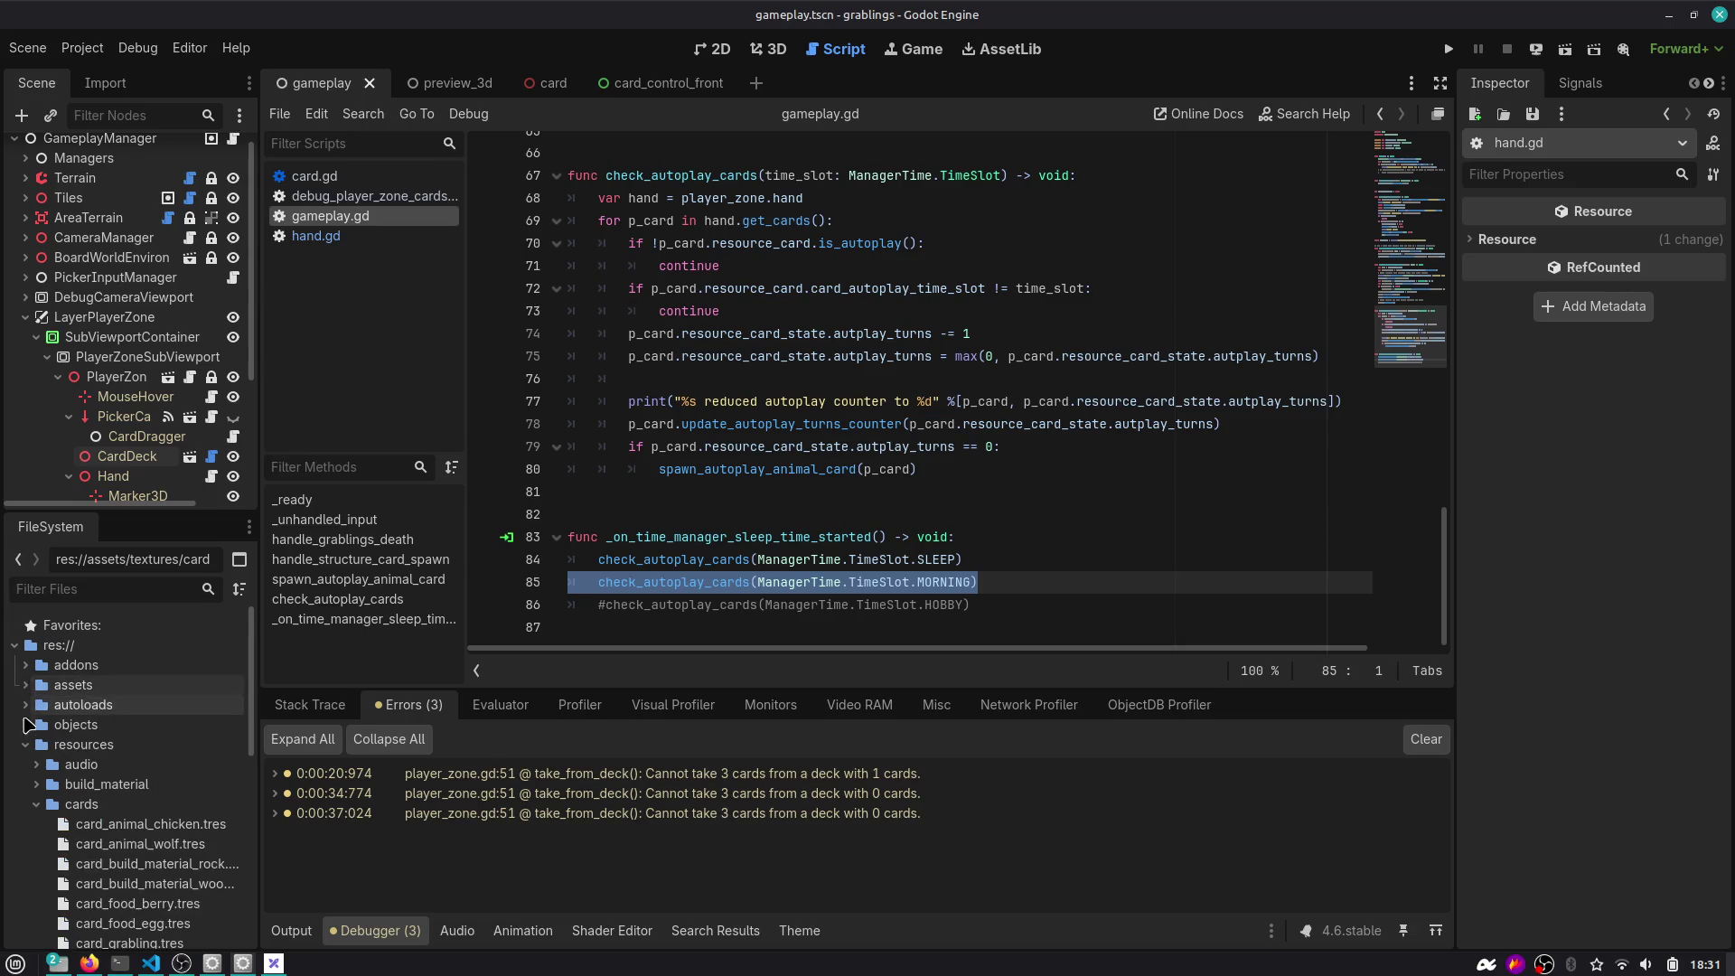
{"action": "scroll", "coordinate": [39, 822], "scroll_direction": "down", "scroll_amount": 3}
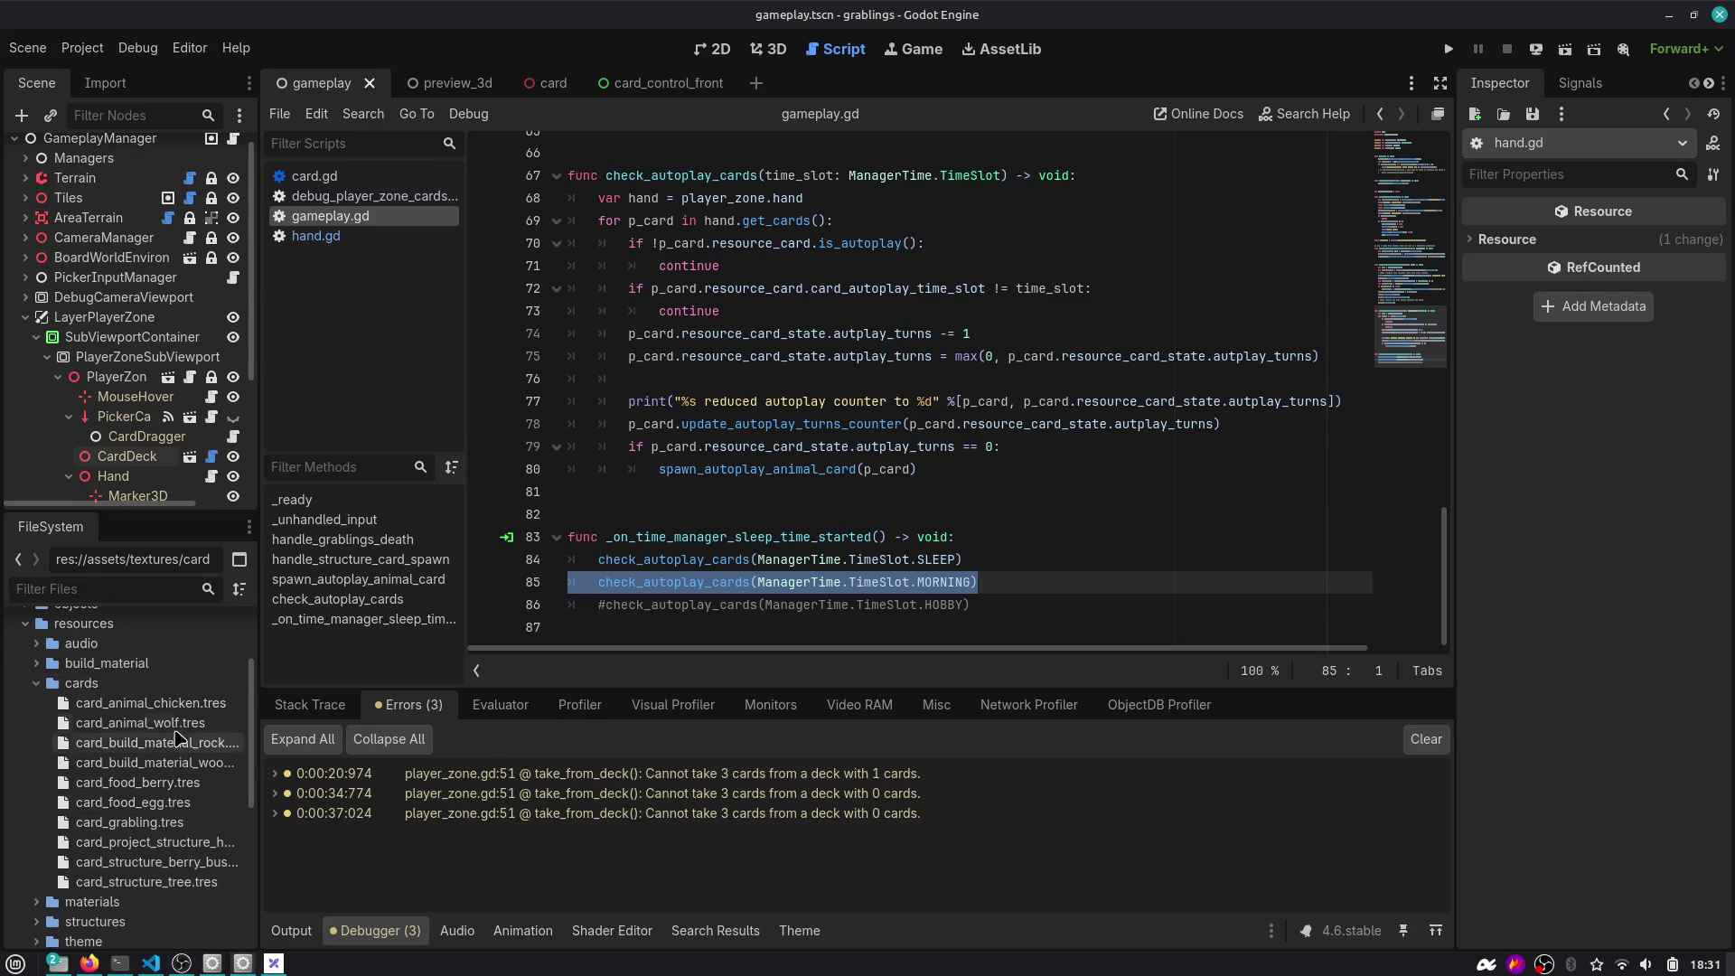
Duplicate card_animal_wolf.tres as card_animal_morning_wolf.tres.
{"action": "right_click", "coordinate": [178, 722]}
{"action": "left_click", "coordinate": [276, 793]}
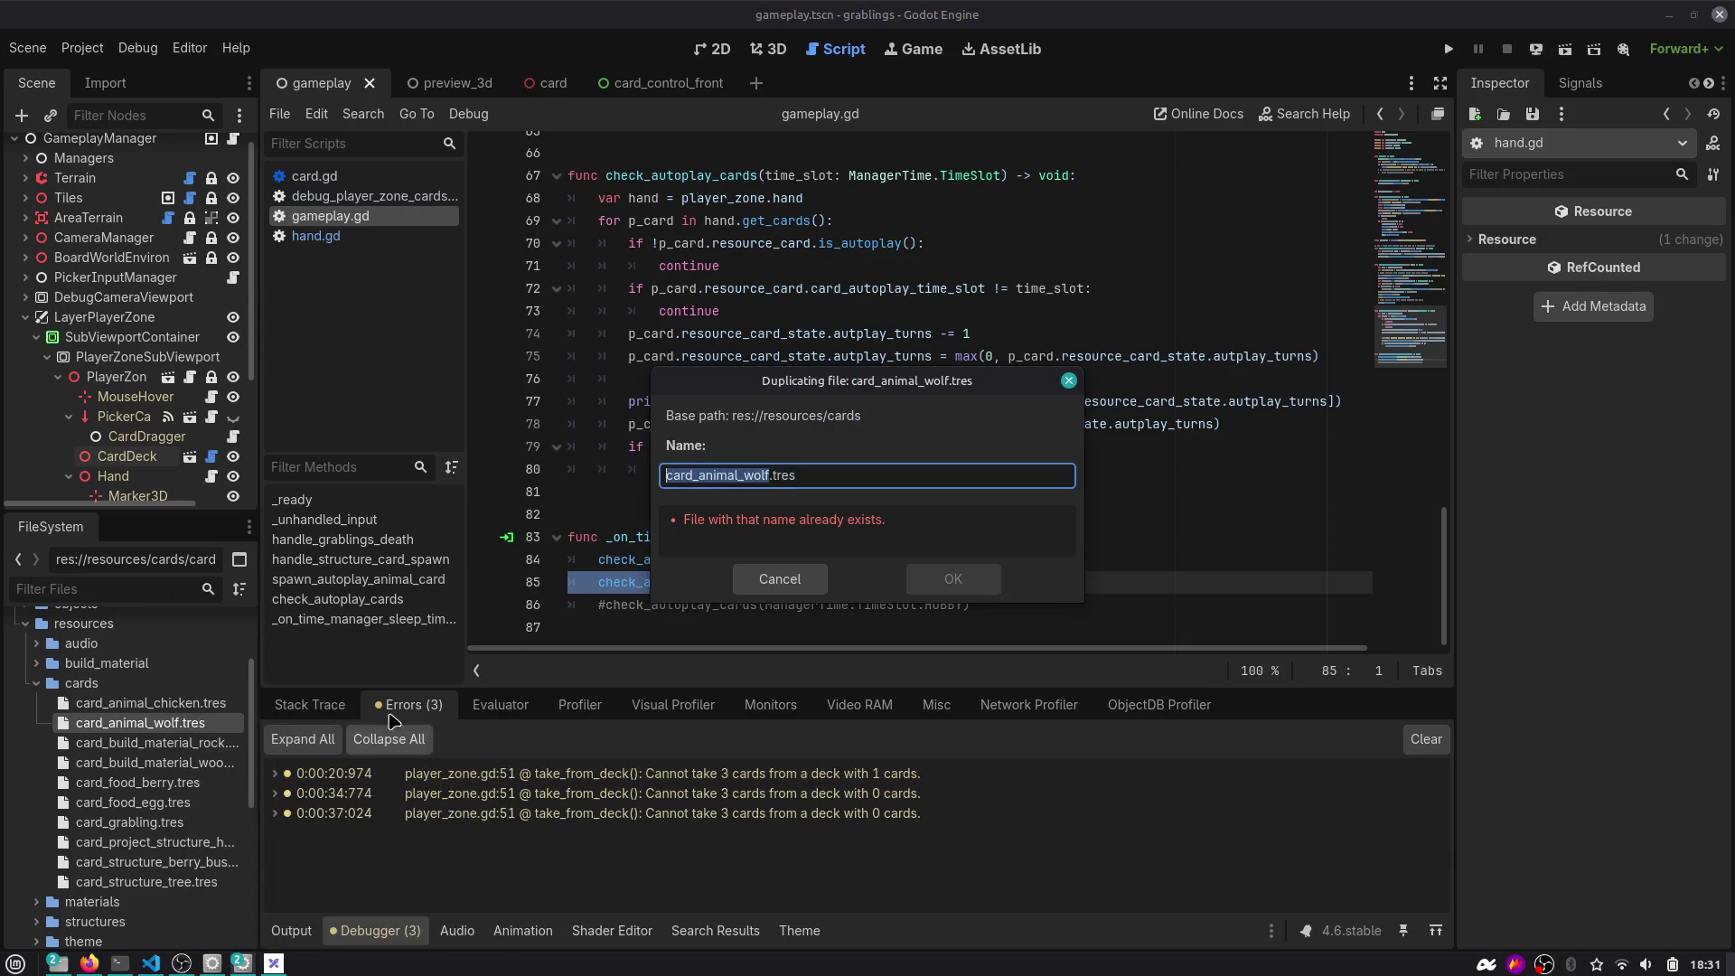
{"action": "key", "text": "Right"}
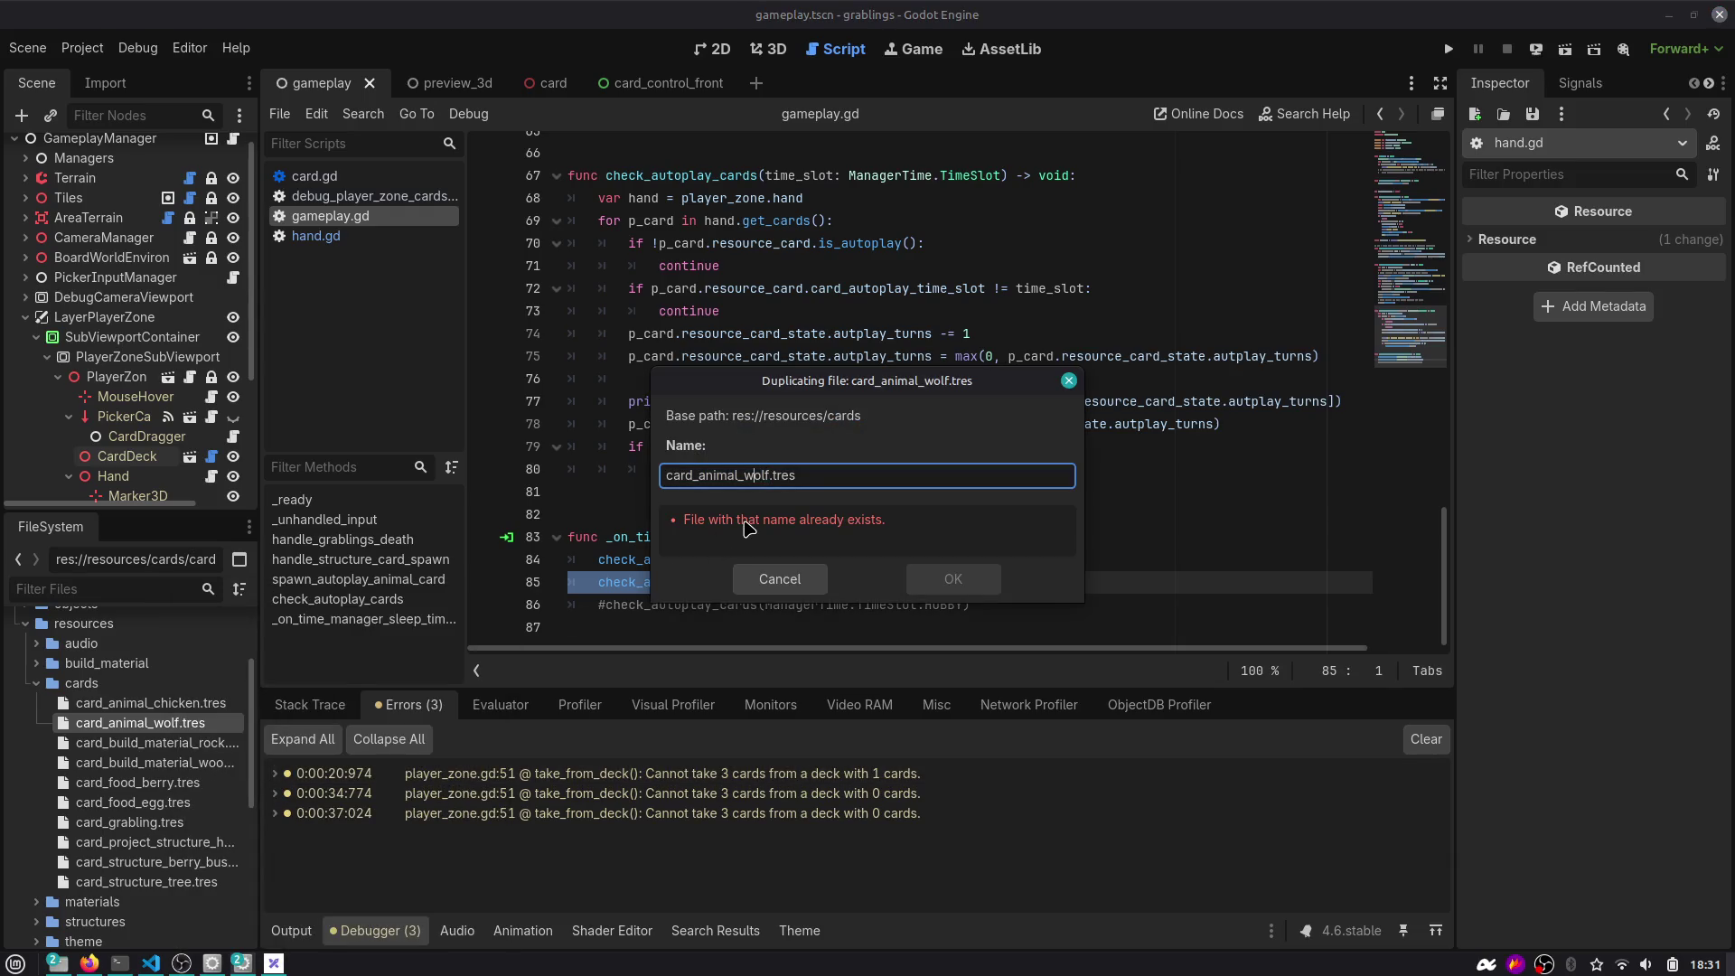
{"action": "type", "text": "morning_"}
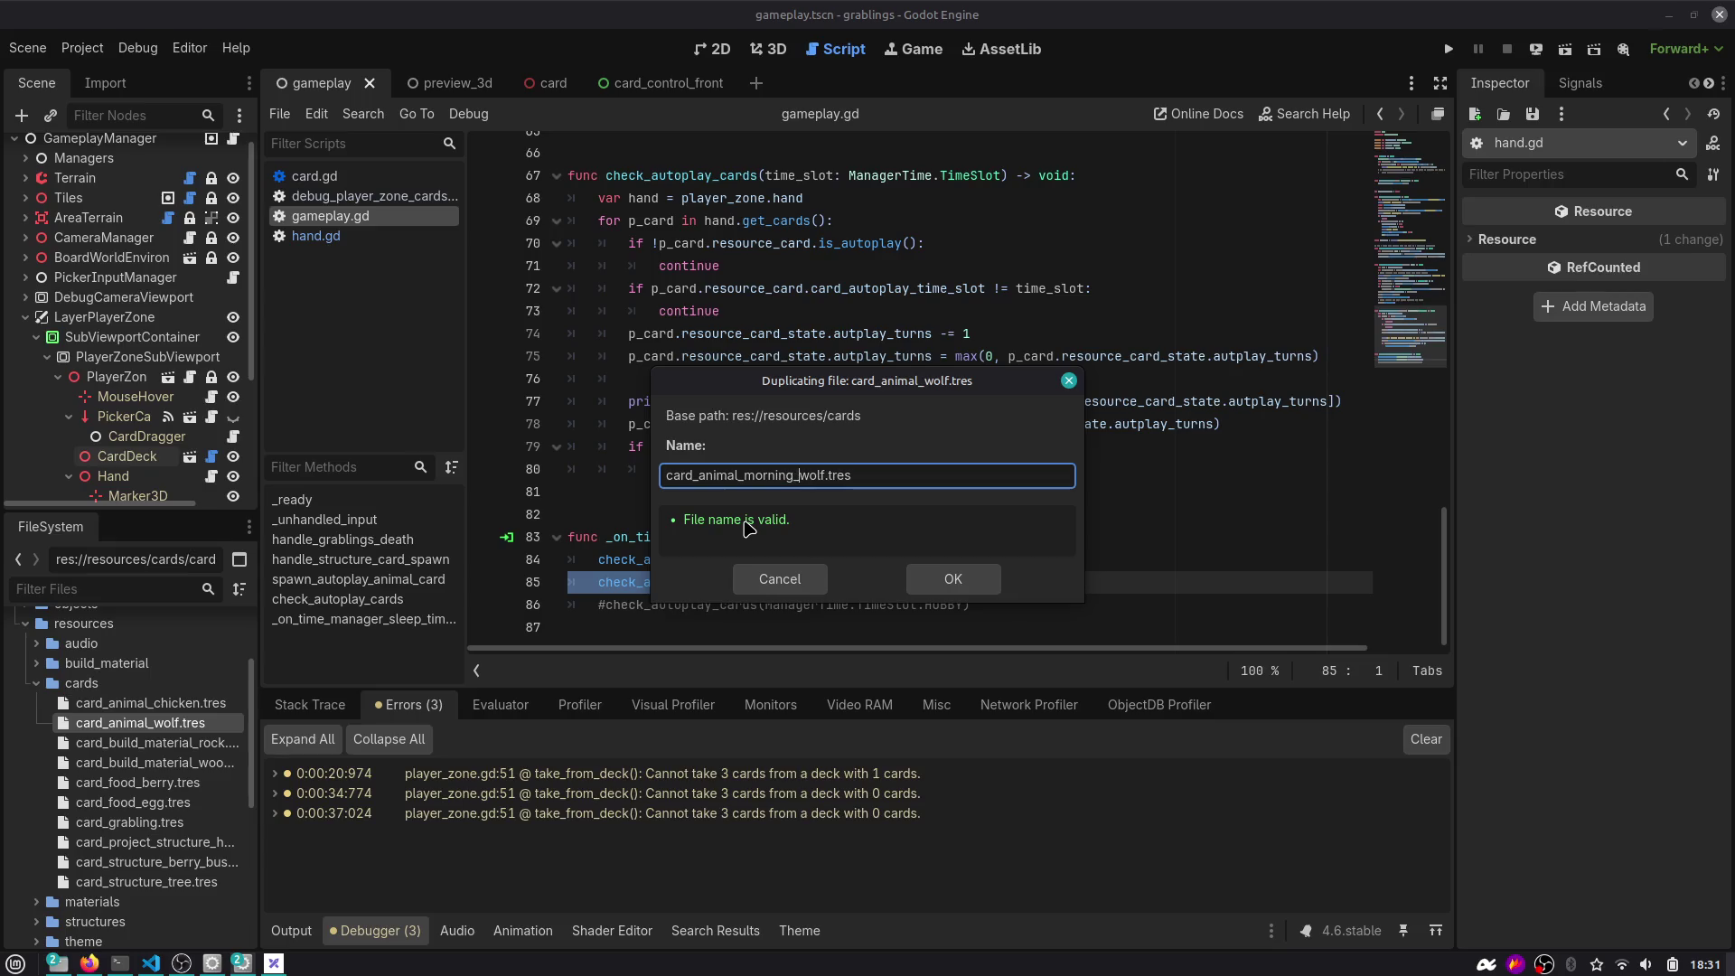
{"action": "left_click", "coordinate": [942, 575]}
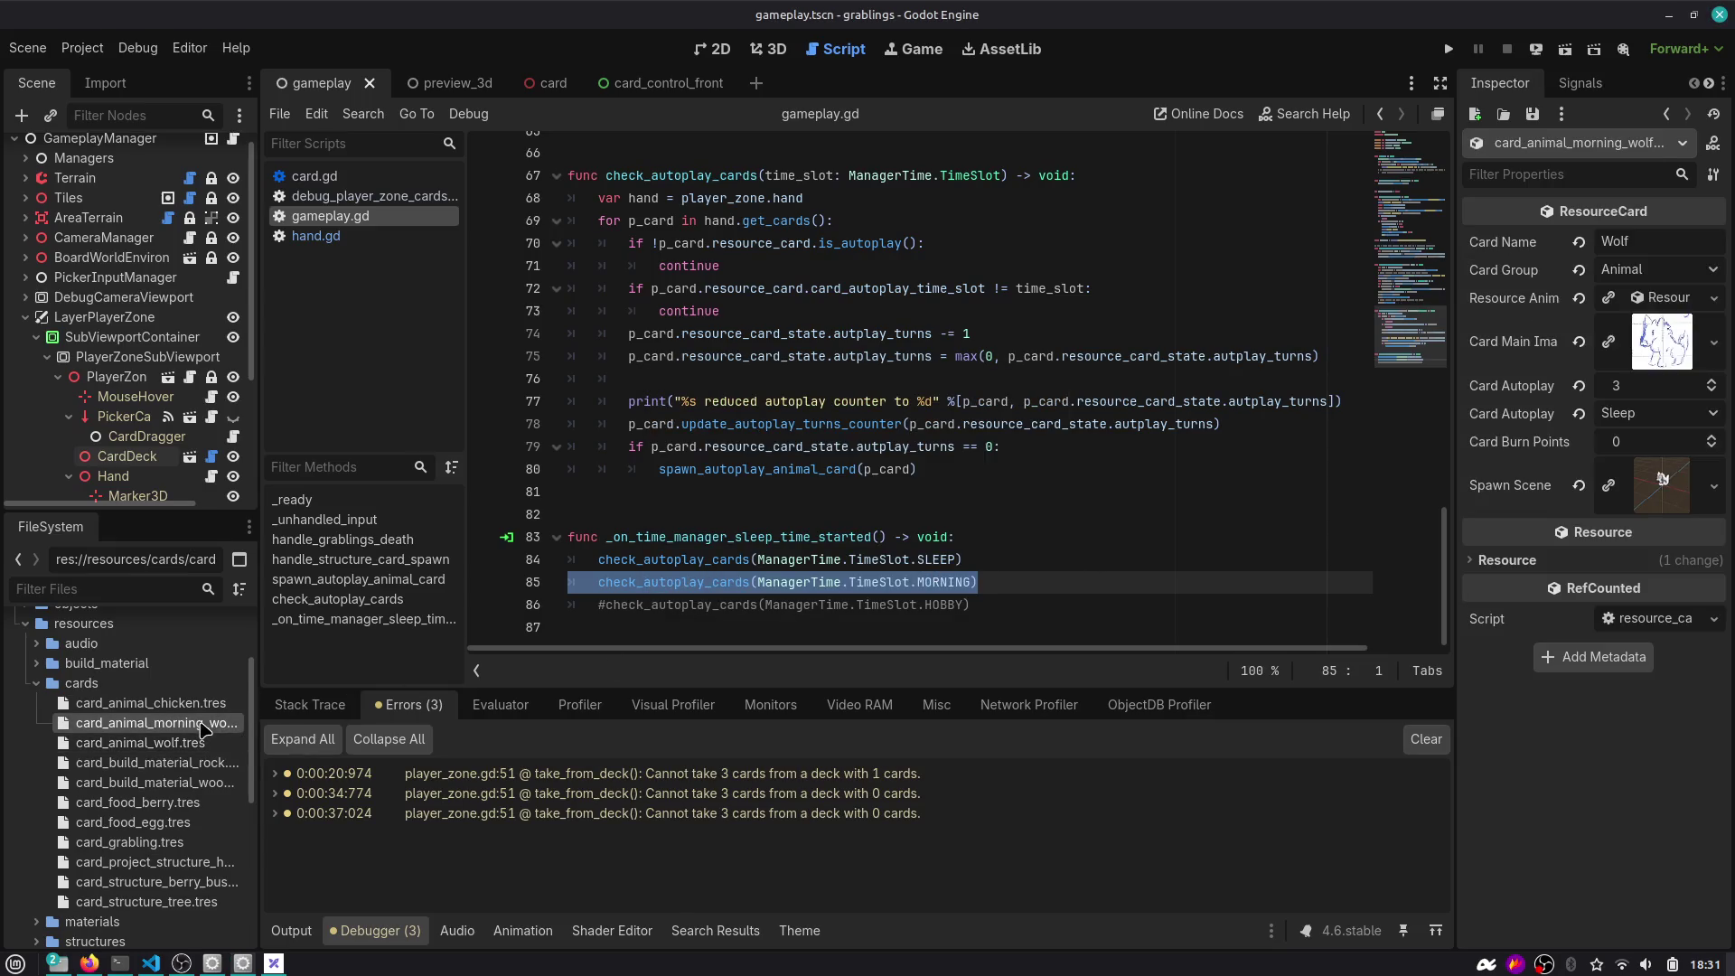
Set the morning wolf's Autoplay Time Slot to Morning and Card Autoplay to 2, and save.
{"action": "left_click_drag", "start_coordinate": [1452, 307], "coordinate": [1307, 339]}
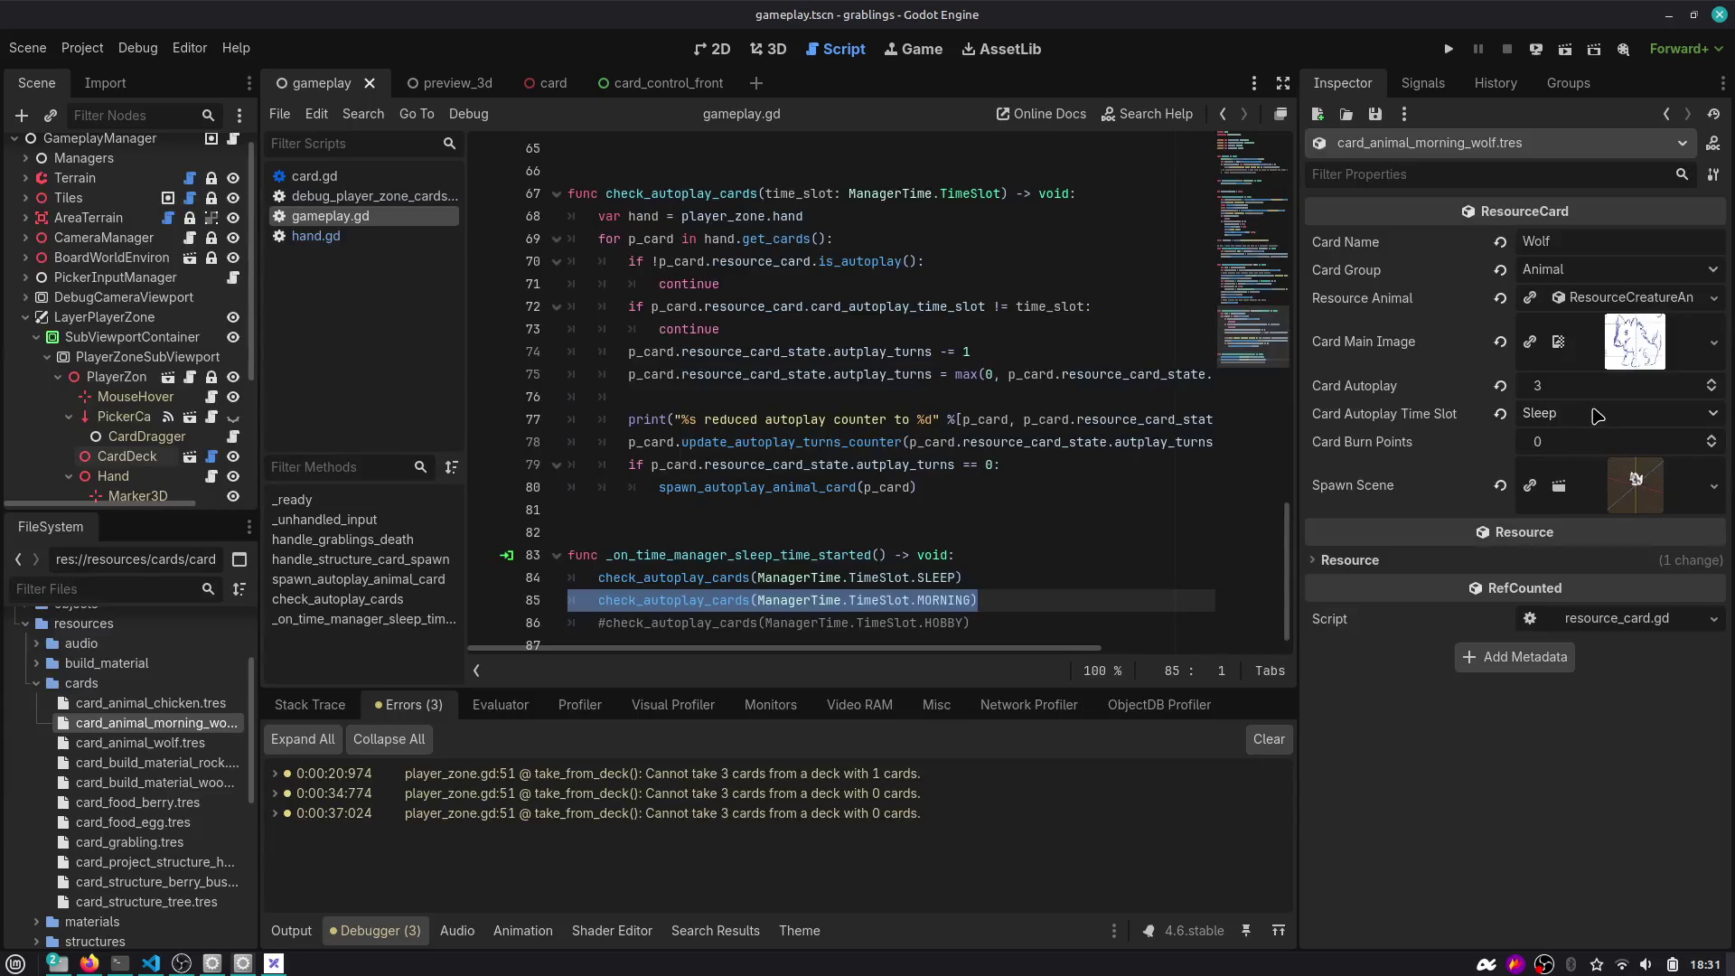
{"action": "left_click", "coordinate": [1598, 415]}
{"action": "left_click", "coordinate": [1597, 467]}
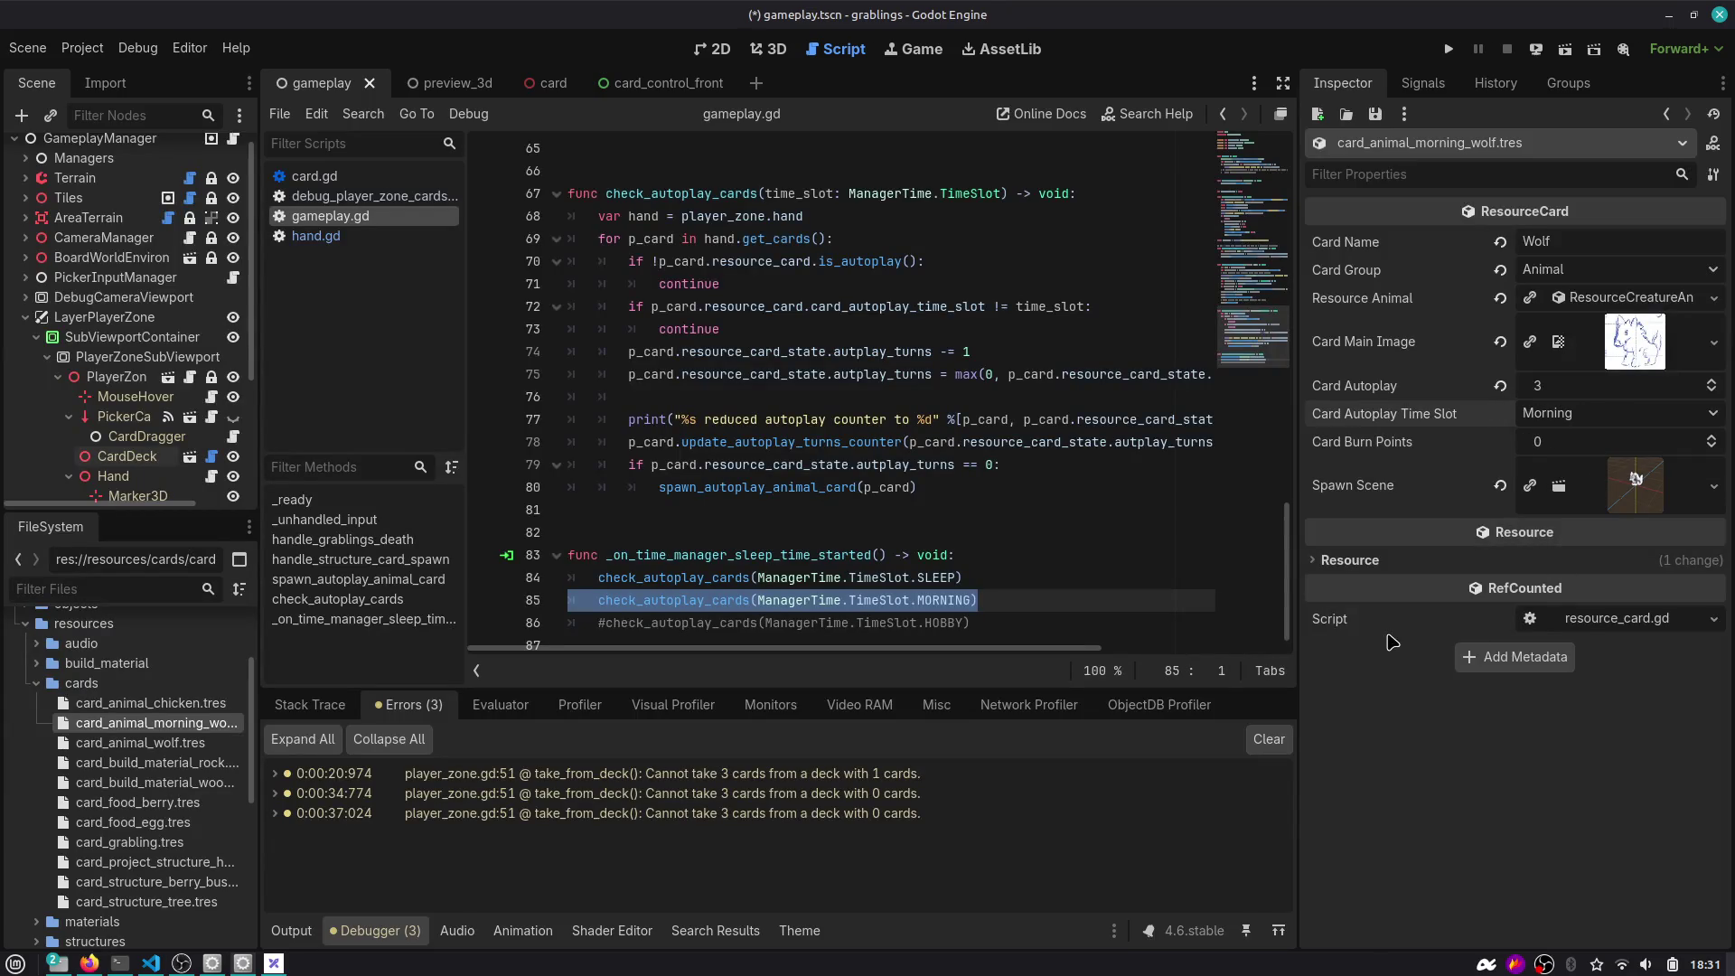
{"action": "key", "text": "ctrl+s"}
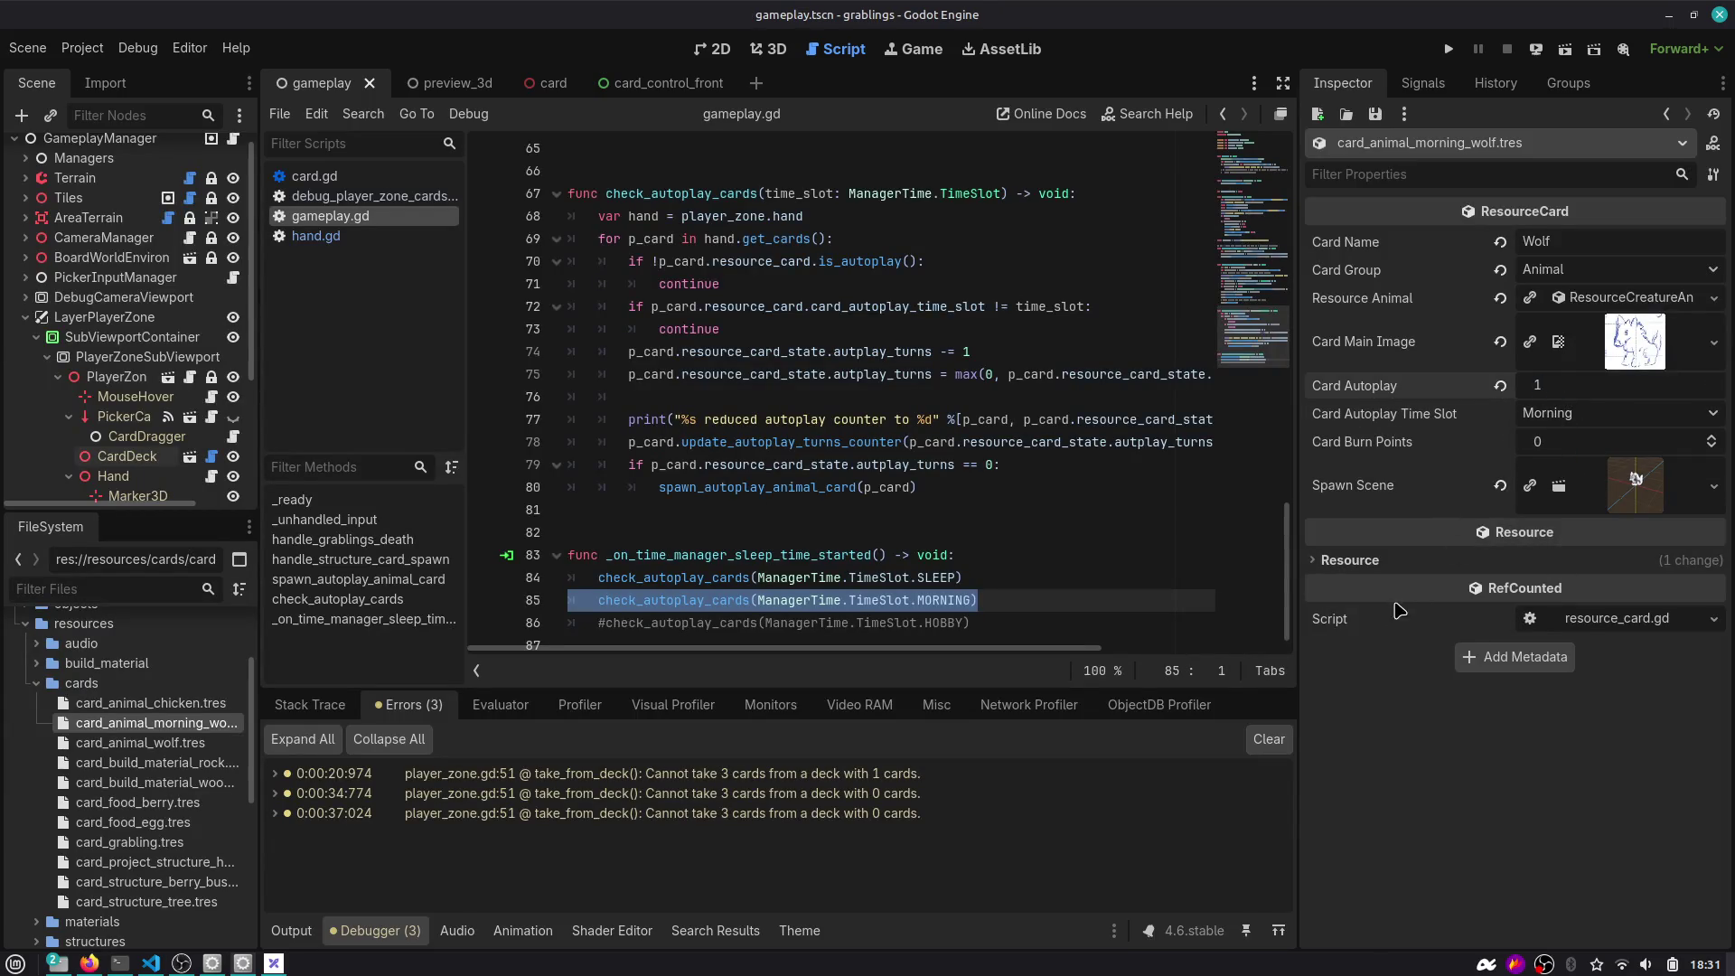
{"action": "key", "text": "Return"}
{"action": "type", "text": "wolf"}
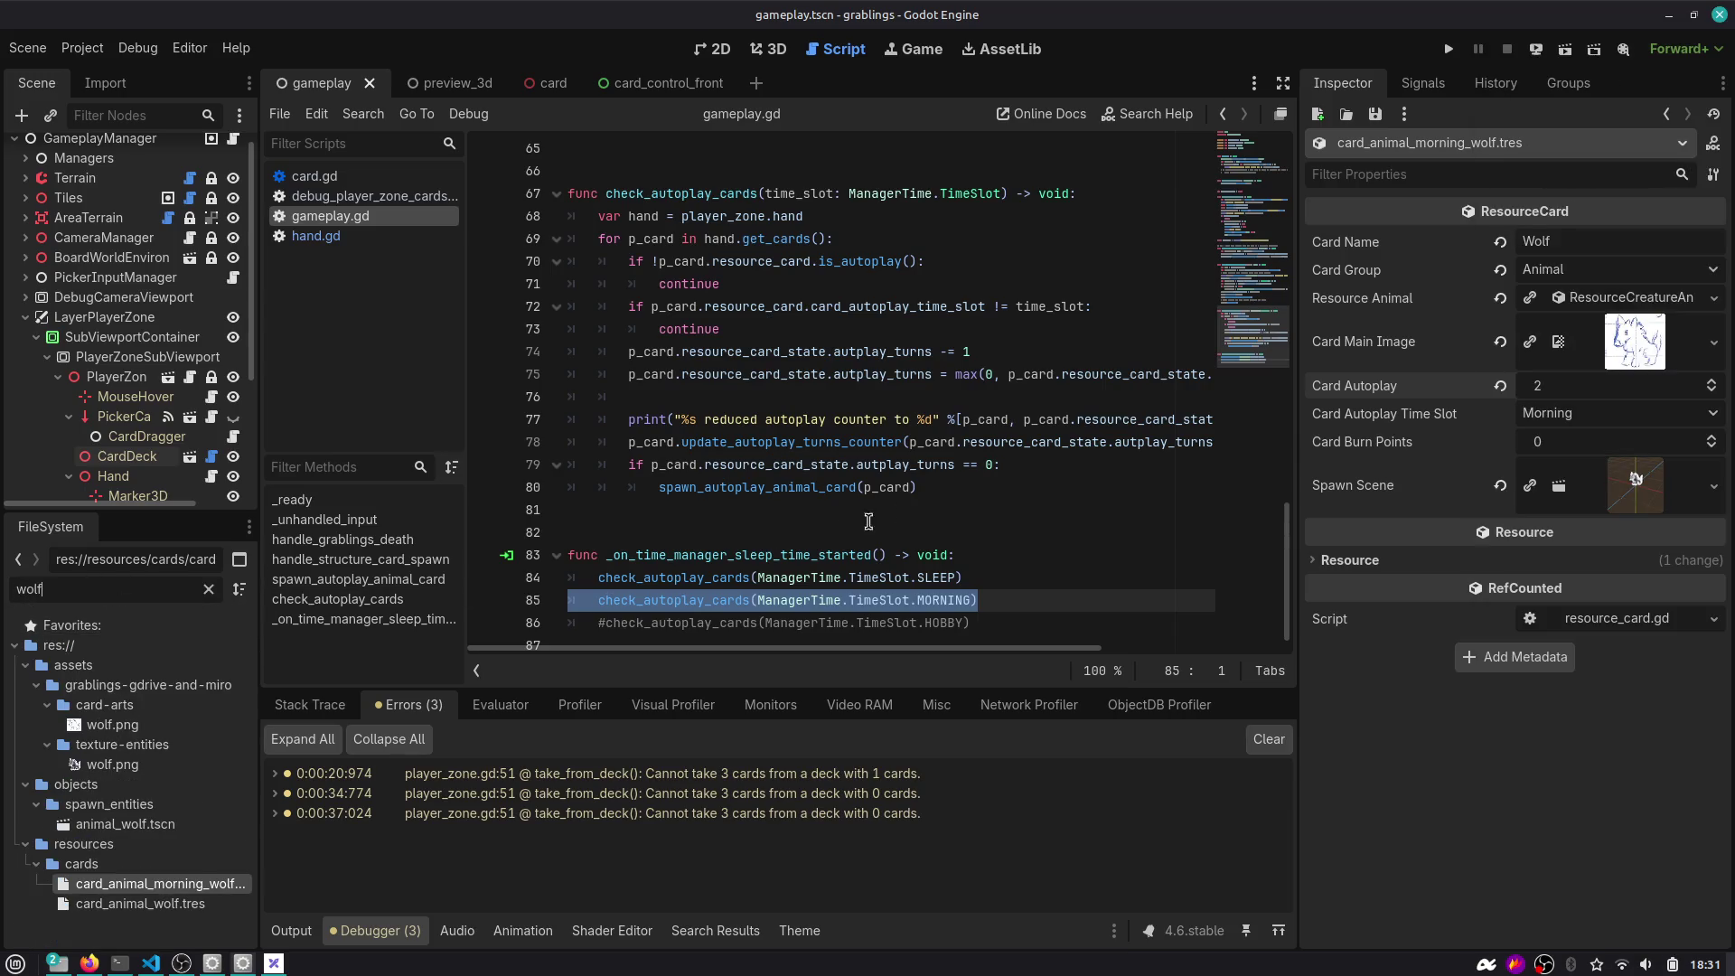
Assign wolf.png as the Card Main Image and locate it in the FileSystem dock.
{"action": "mouse_move", "coordinate": [113, 764]}
{"action": "left_mouse_down"}
{"action": "mouse_move", "coordinate": [1301, 461]}
{"action": "mouse_move", "coordinate": [1618, 347]}
{"action": "left_mouse_up"}
{"action": "right_click", "coordinate": [1618, 348]}
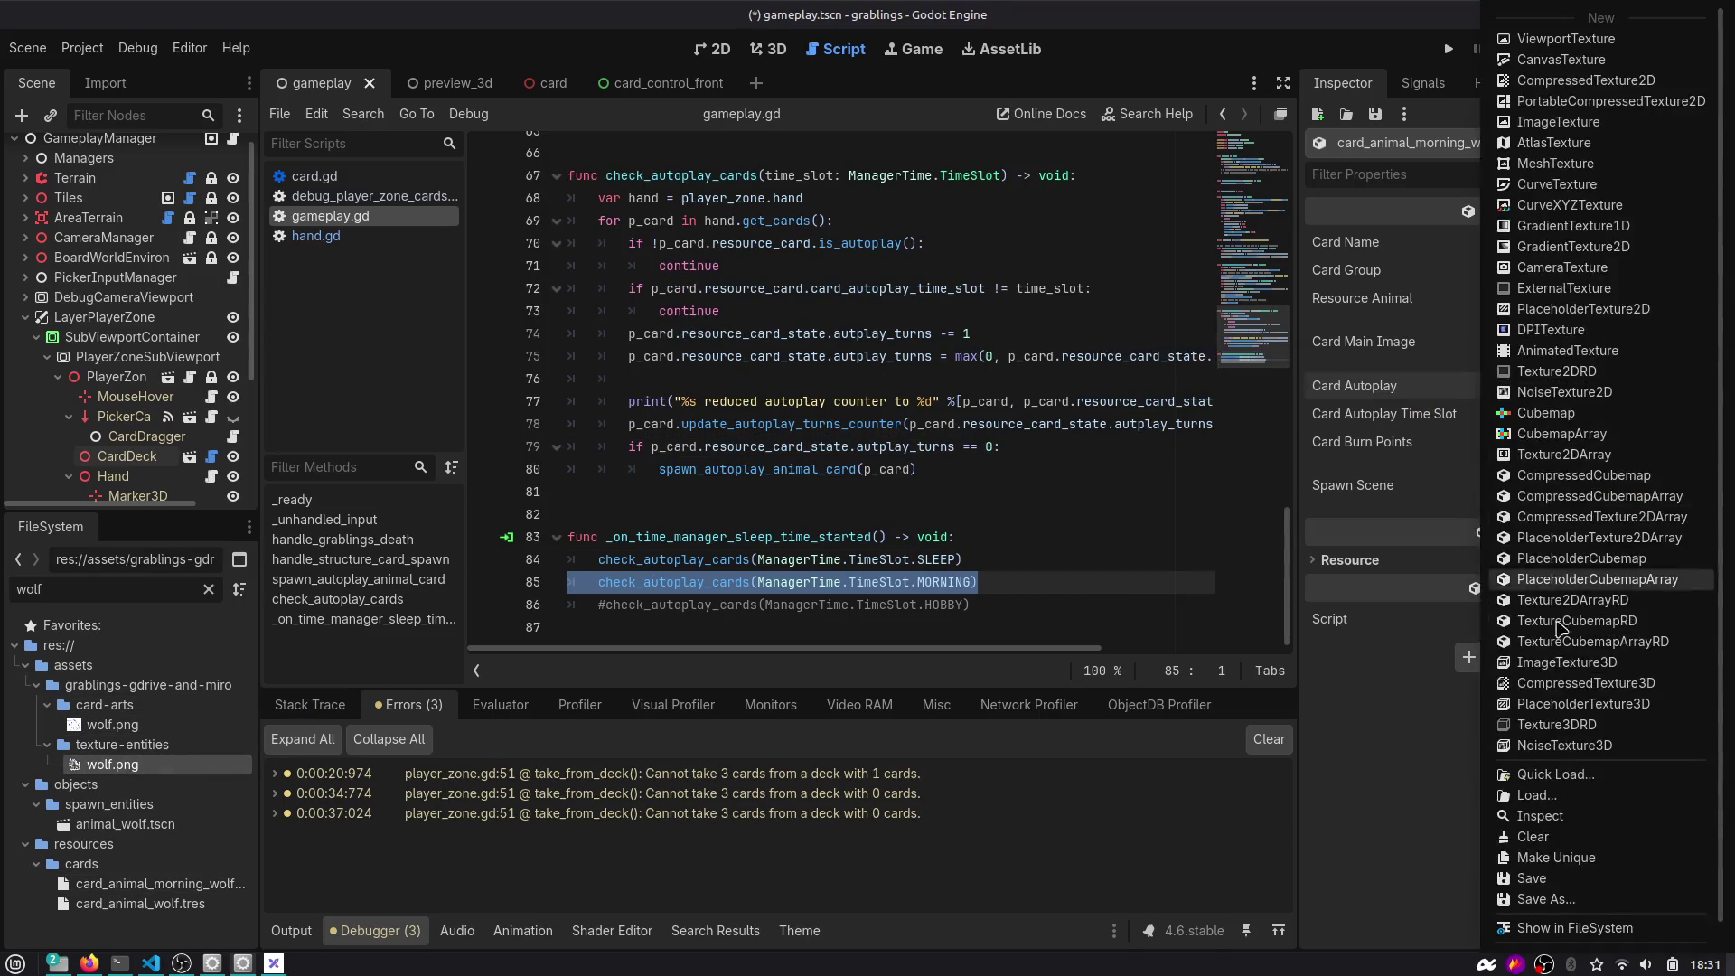
{"action": "left_click", "coordinate": [1577, 928]}
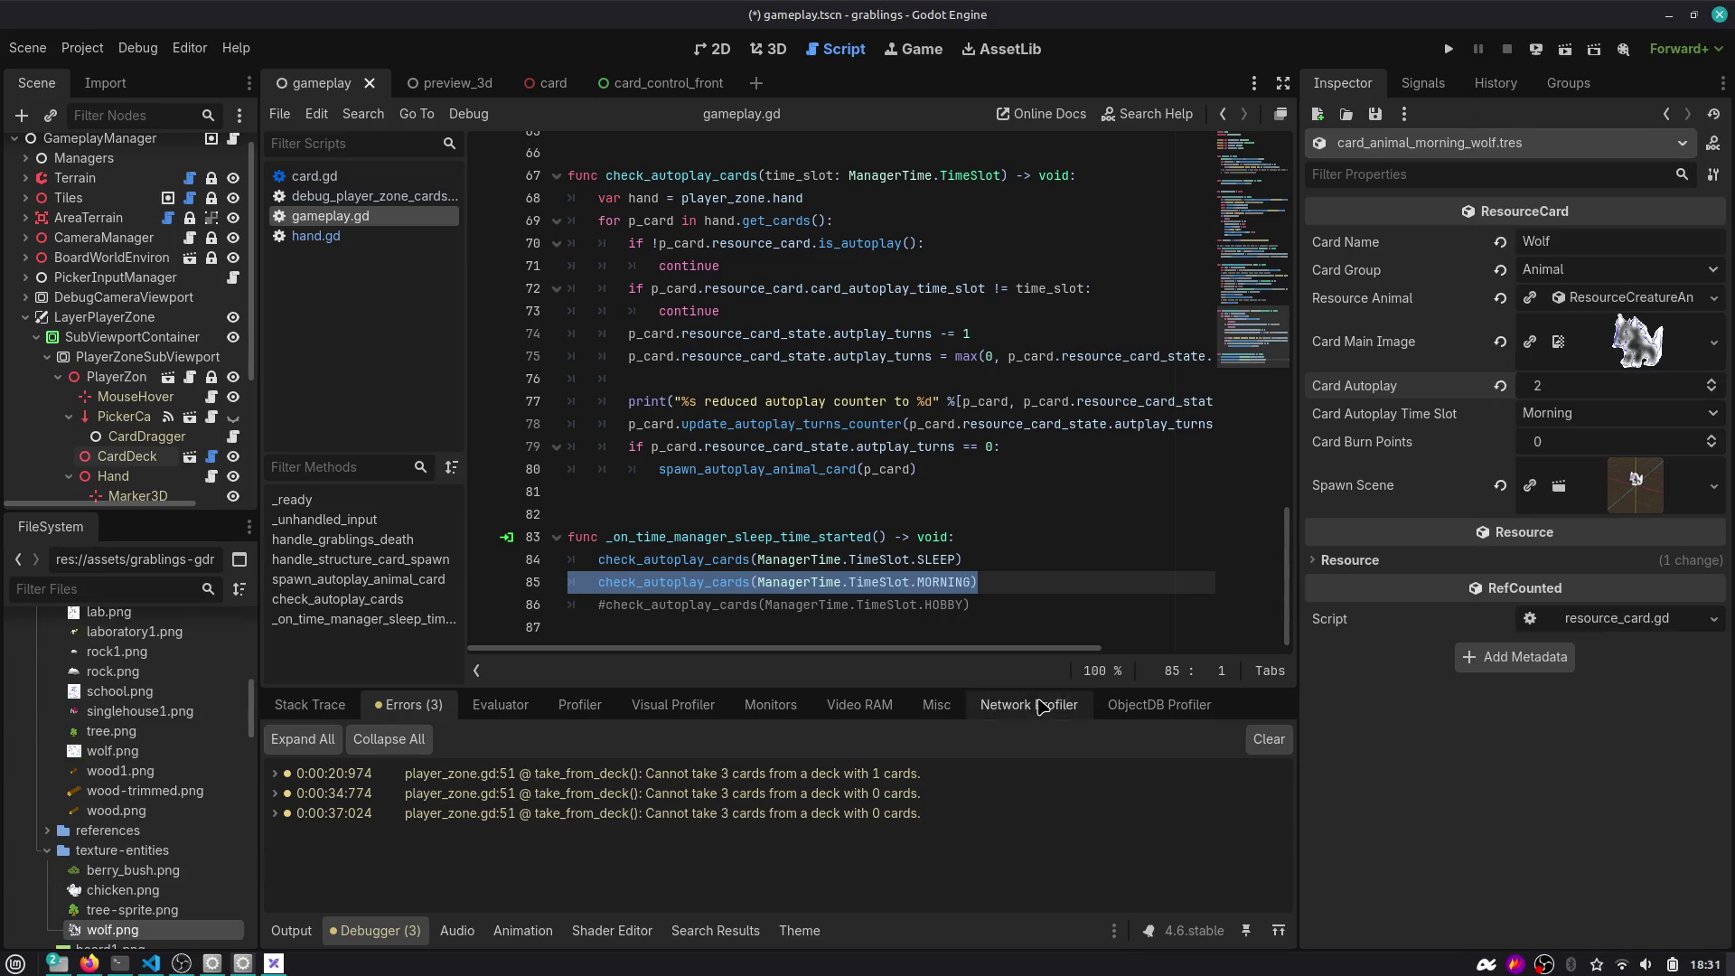
Open wolf.png in GIMP from the system file manager.
{"action": "right_click", "coordinate": [161, 931]}
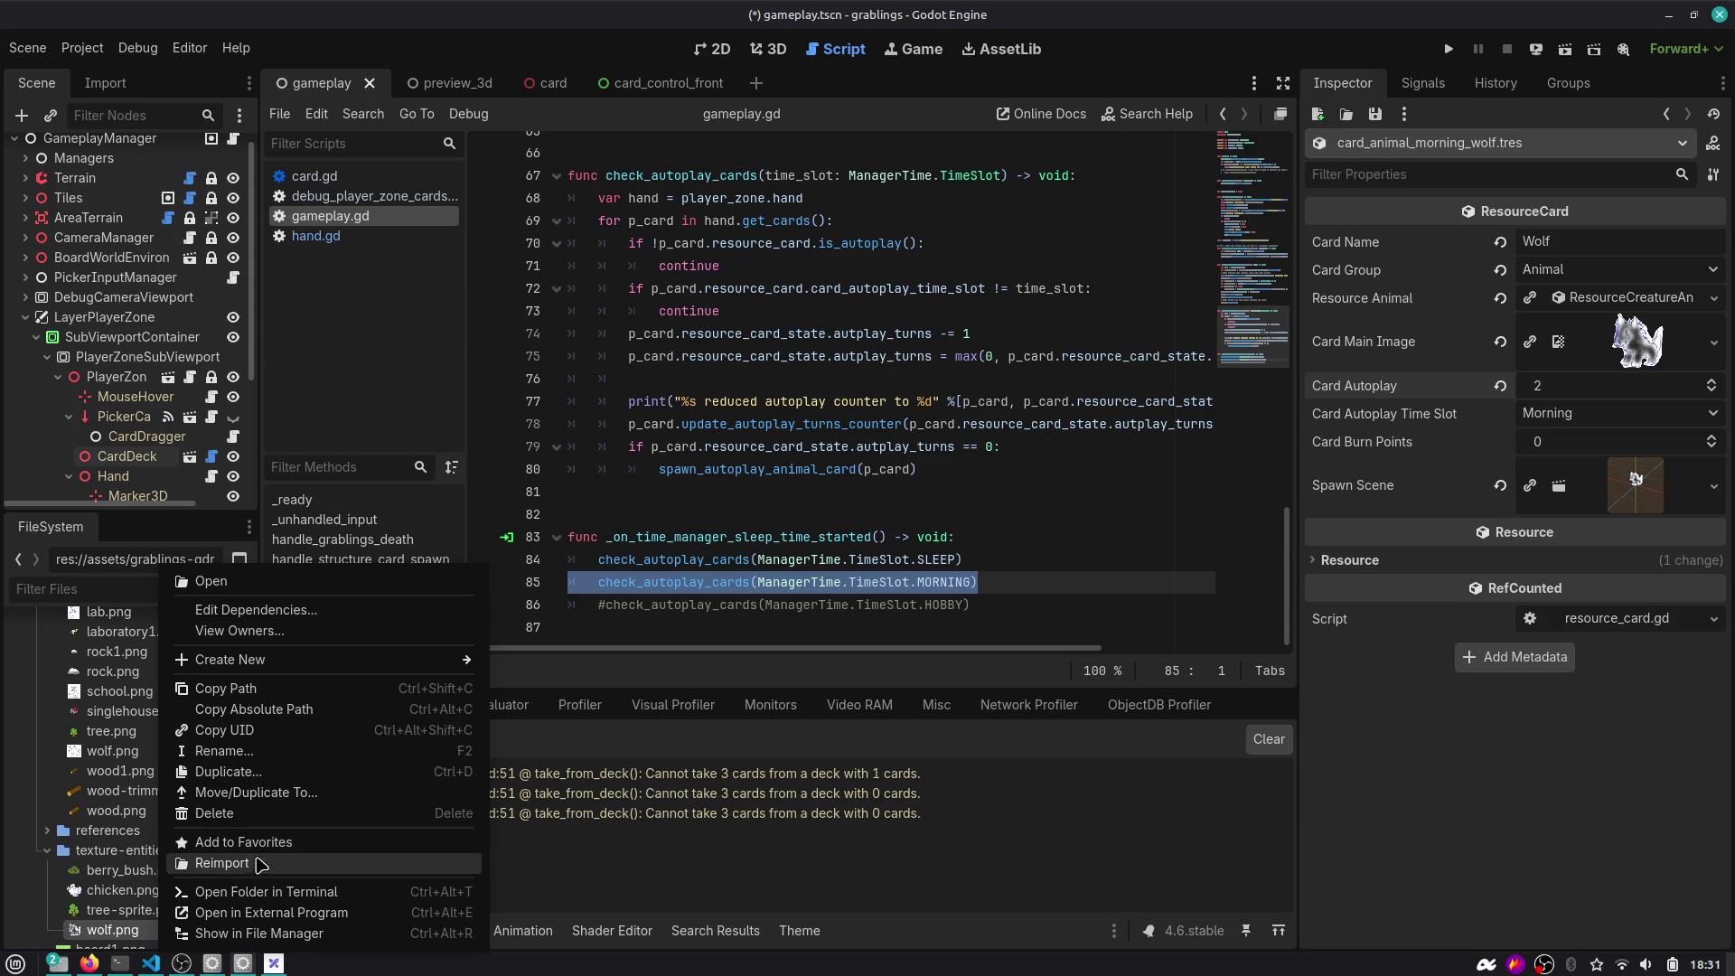
{"action": "left_click", "coordinate": [265, 933]}
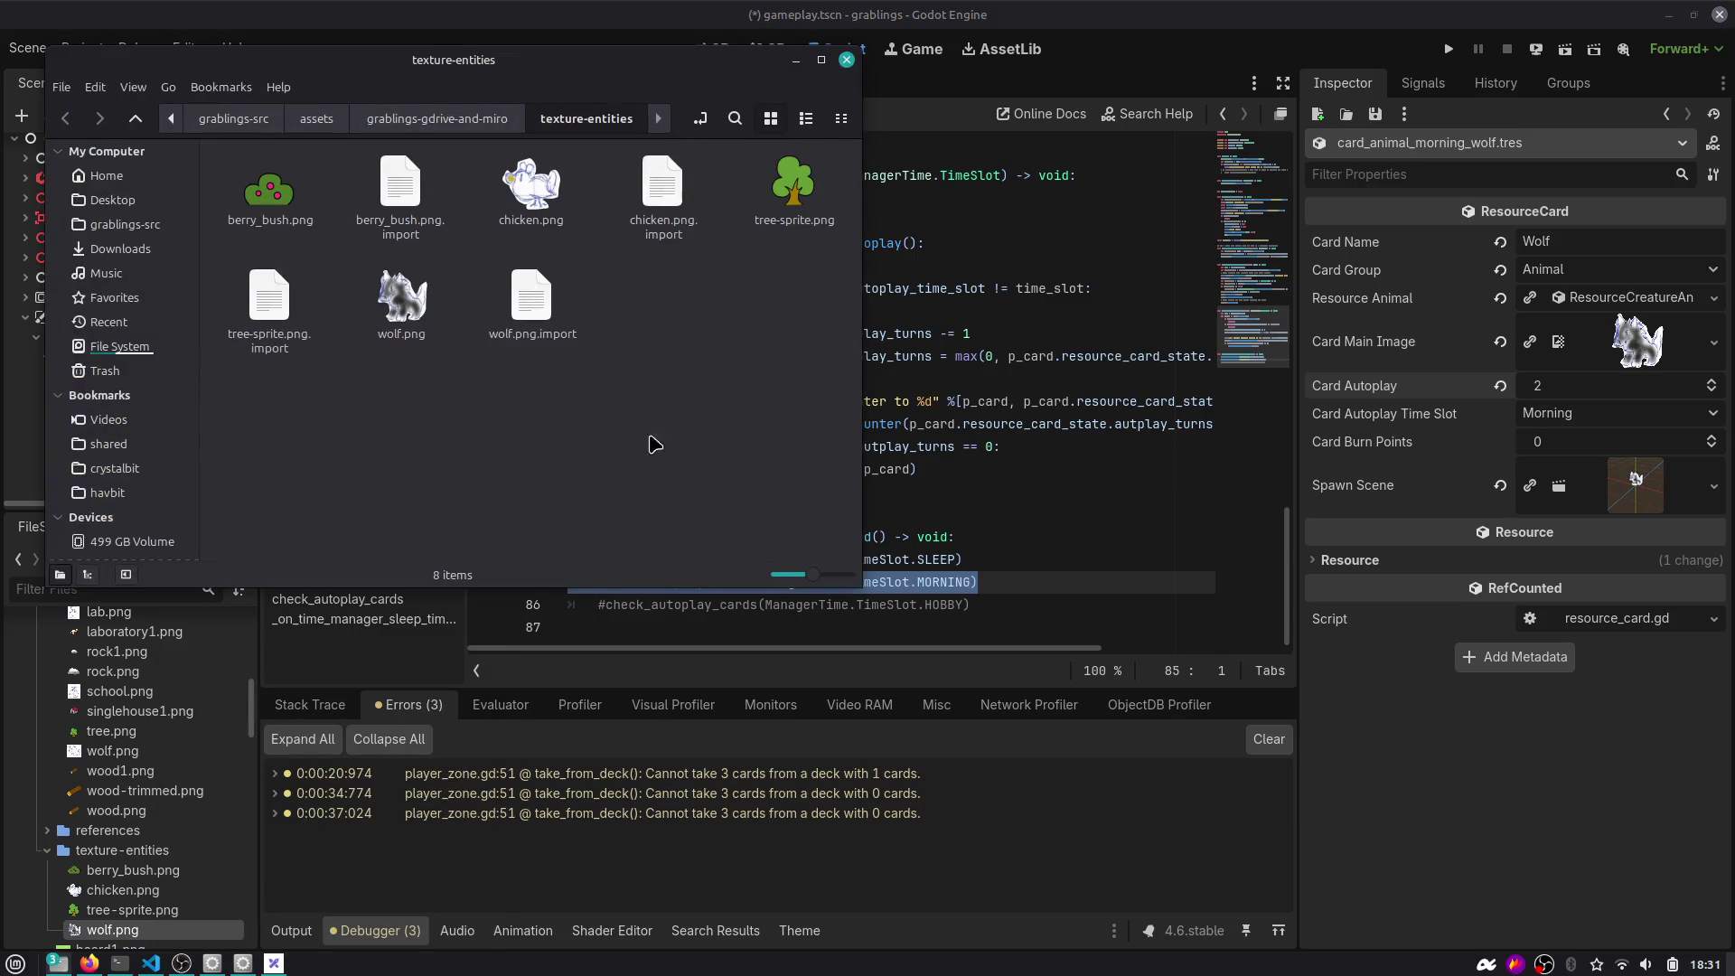
{"action": "right_click", "coordinate": [391, 297]}
{"action": "mouse_move", "coordinate": [488, 337]}
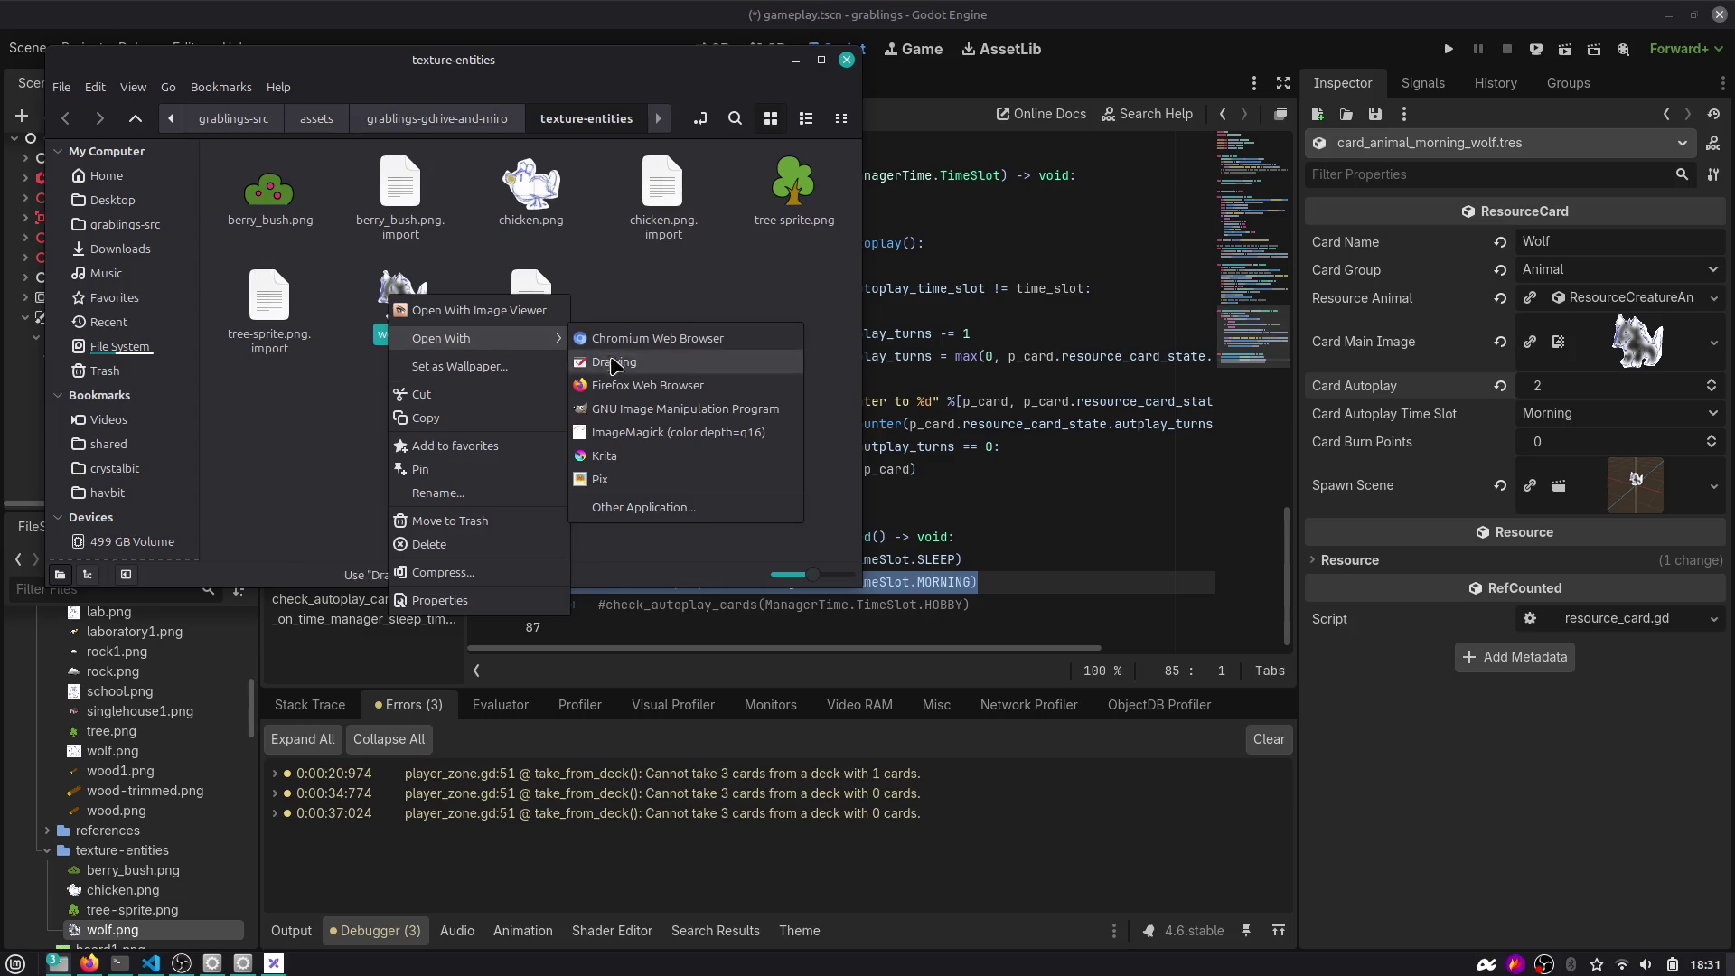
{"action": "left_click", "coordinate": [637, 409]}
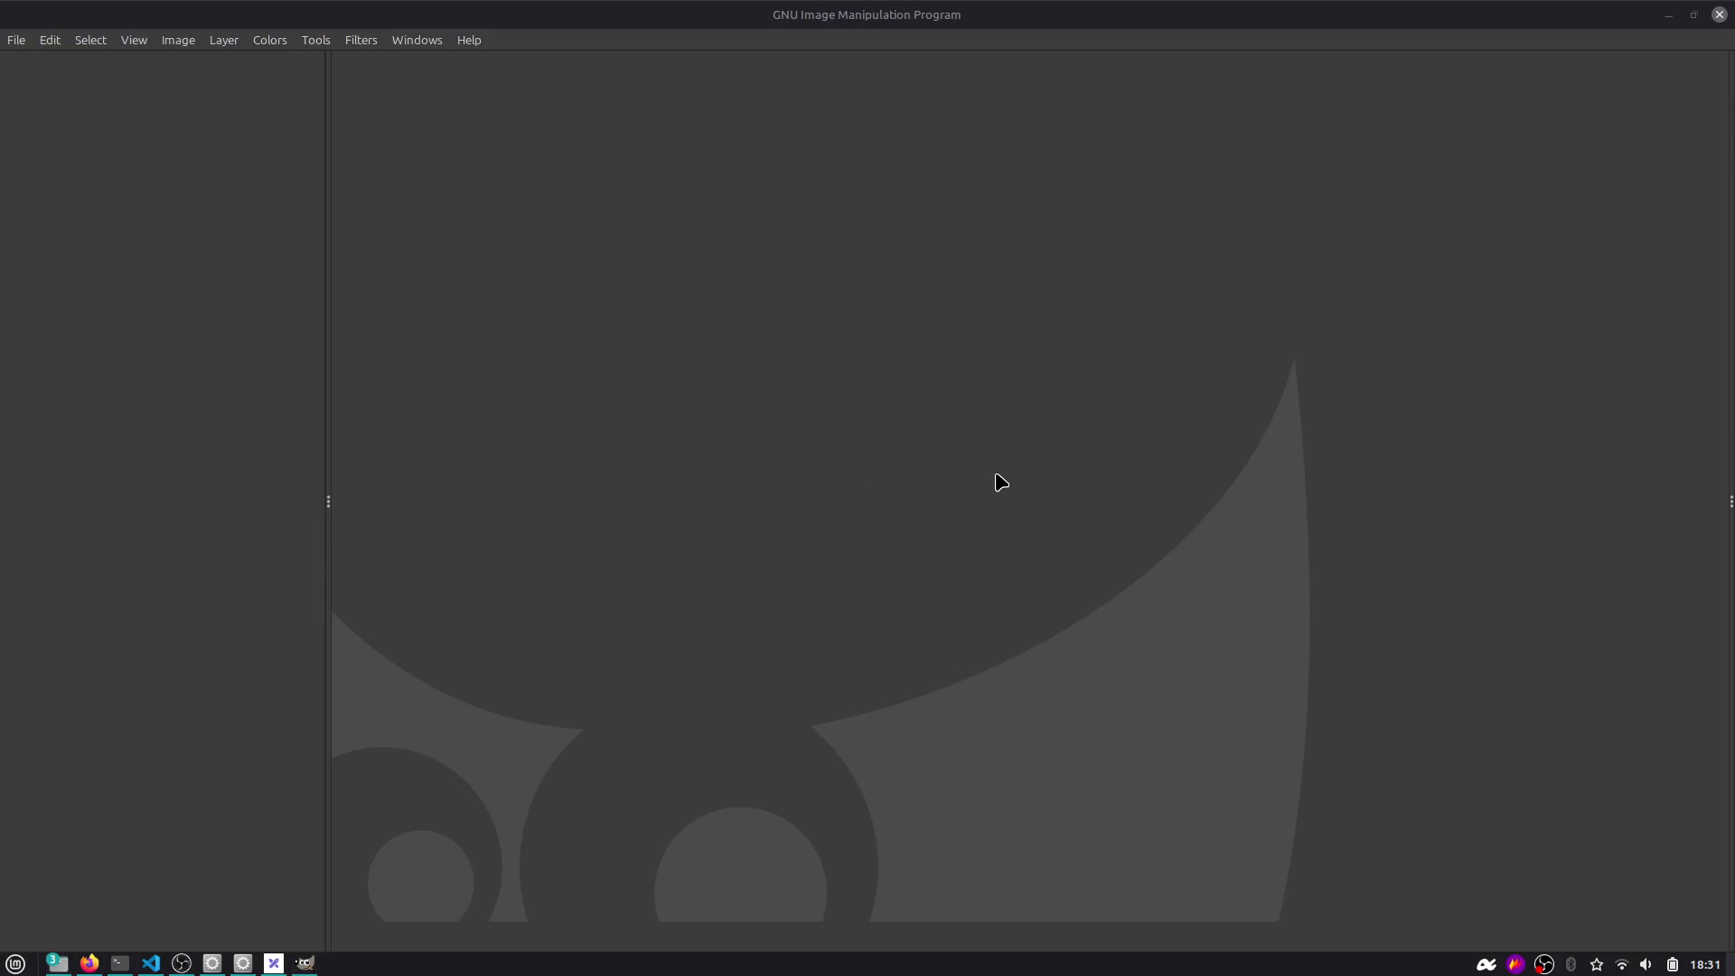
Add a new transparent layer over the wolf image.
{"action": "left_click", "coordinate": [1043, 767]}
{"action": "left_click_drag", "start_coordinate": [757, 597], "coordinate": [1028, 434]}
{"action": "key", "text": "Escape"}
{"action": "left_click", "coordinate": [1406, 939]}
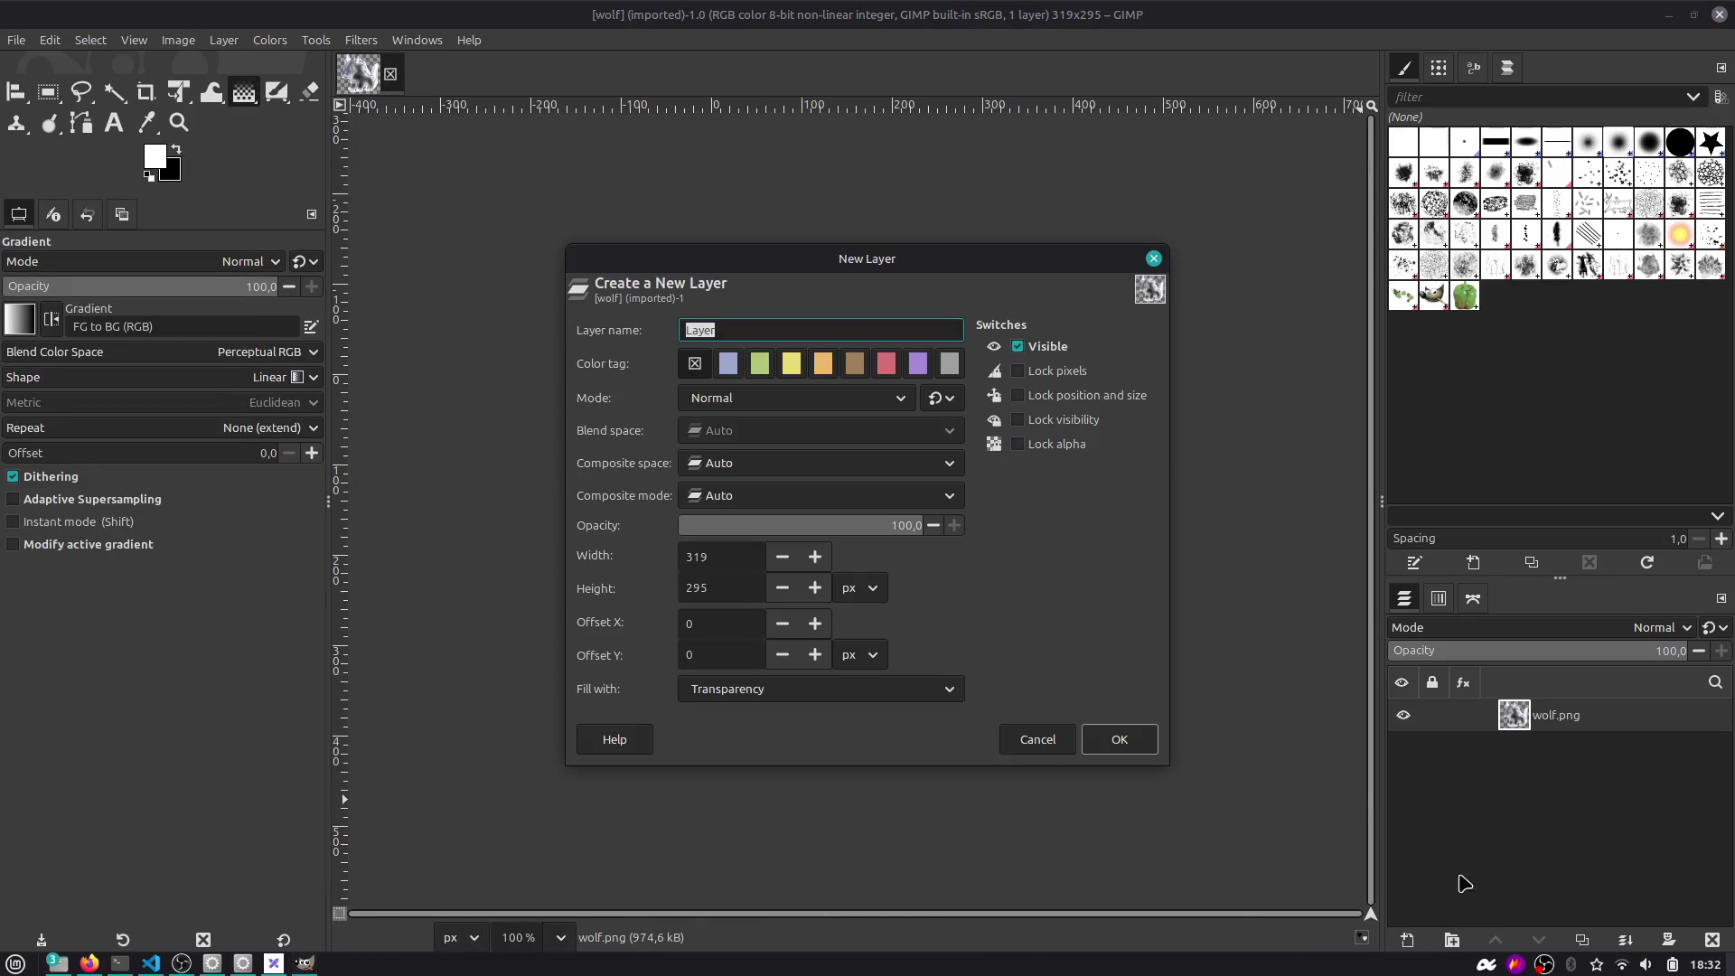
{"action": "left_click", "coordinate": [1118, 735]}
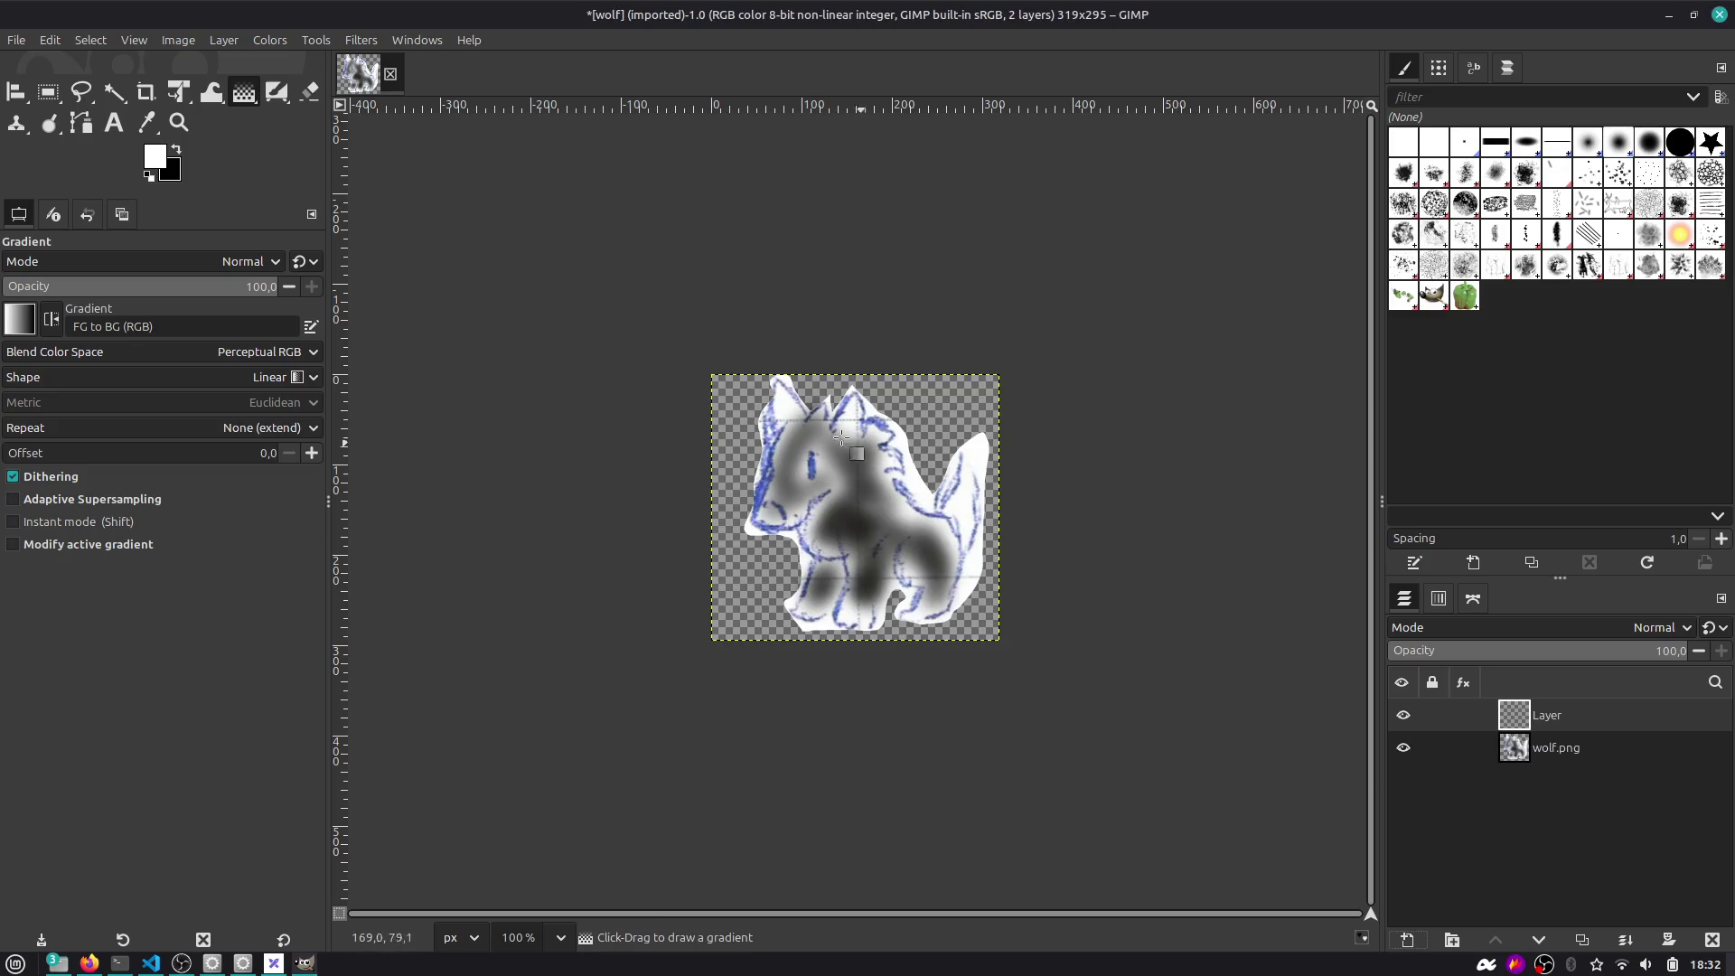
Set the foreground colour to bright yellow and the background colour to dusty rose.
{"action": "left_click", "coordinate": [159, 166]}
{"action": "left_click", "coordinate": [213, 136]}
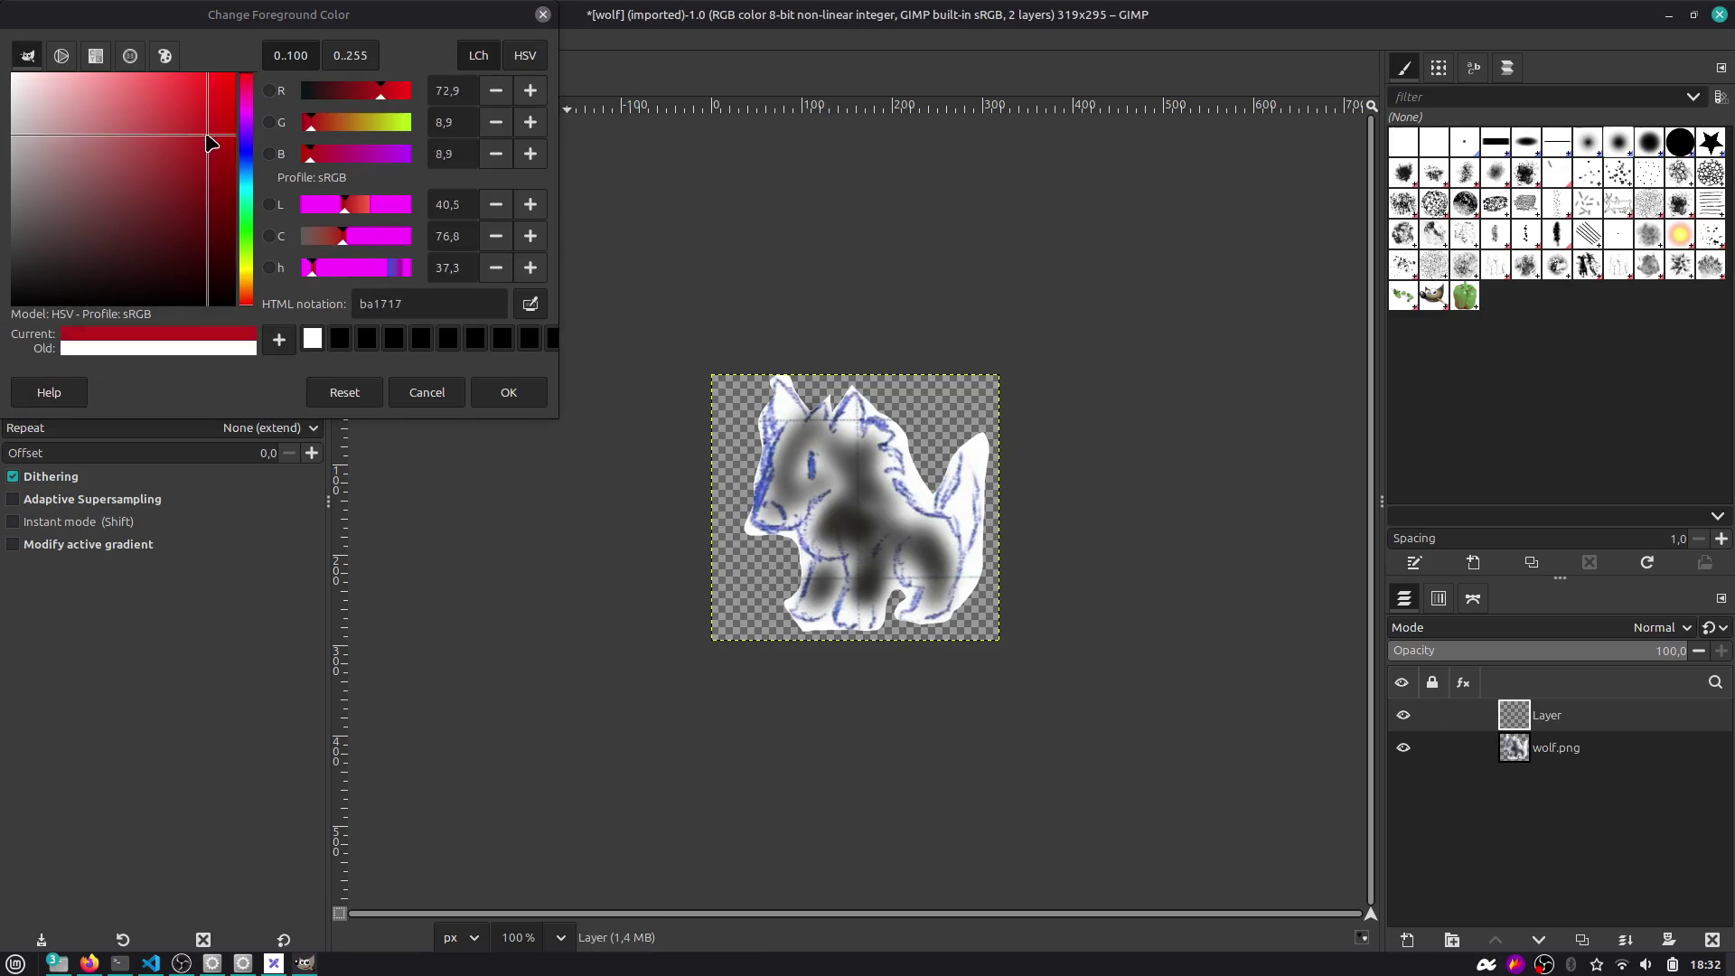
{"action": "left_click", "coordinate": [175, 124]}
{"action": "left_click", "coordinate": [250, 263]}
{"action": "left_click", "coordinate": [247, 274]}
{"action": "left_click", "coordinate": [194, 85]}
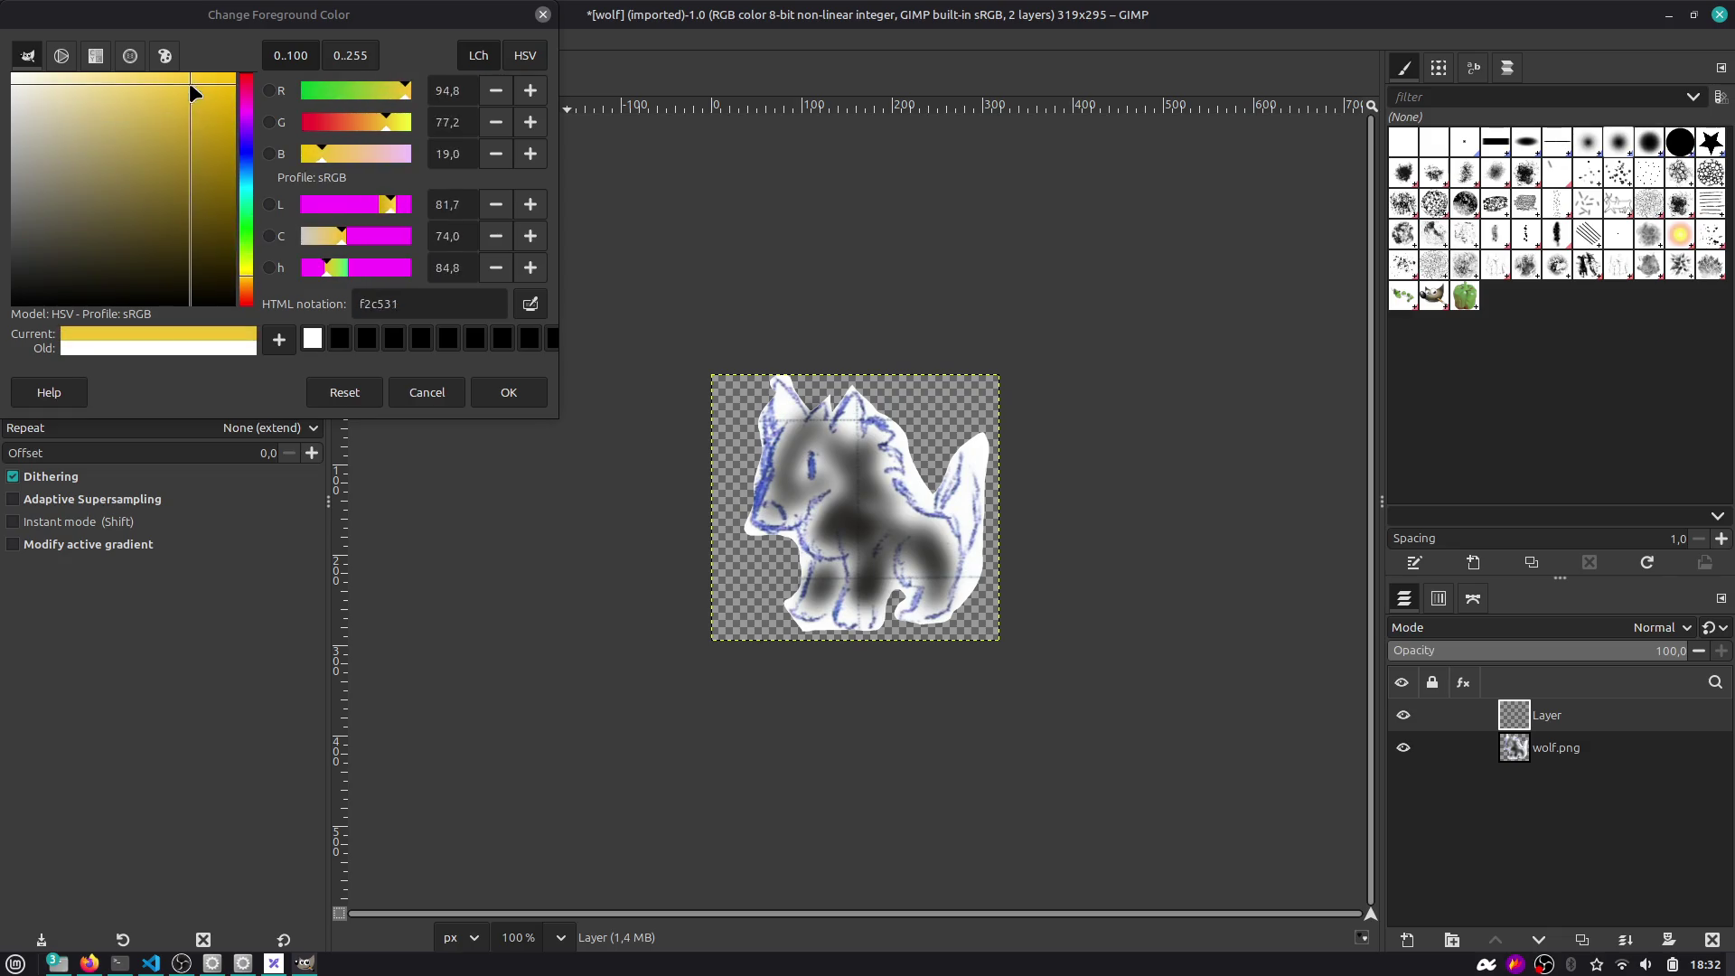
{"action": "left_click", "coordinate": [492, 388]}
{"action": "left_click", "coordinate": [175, 172]}
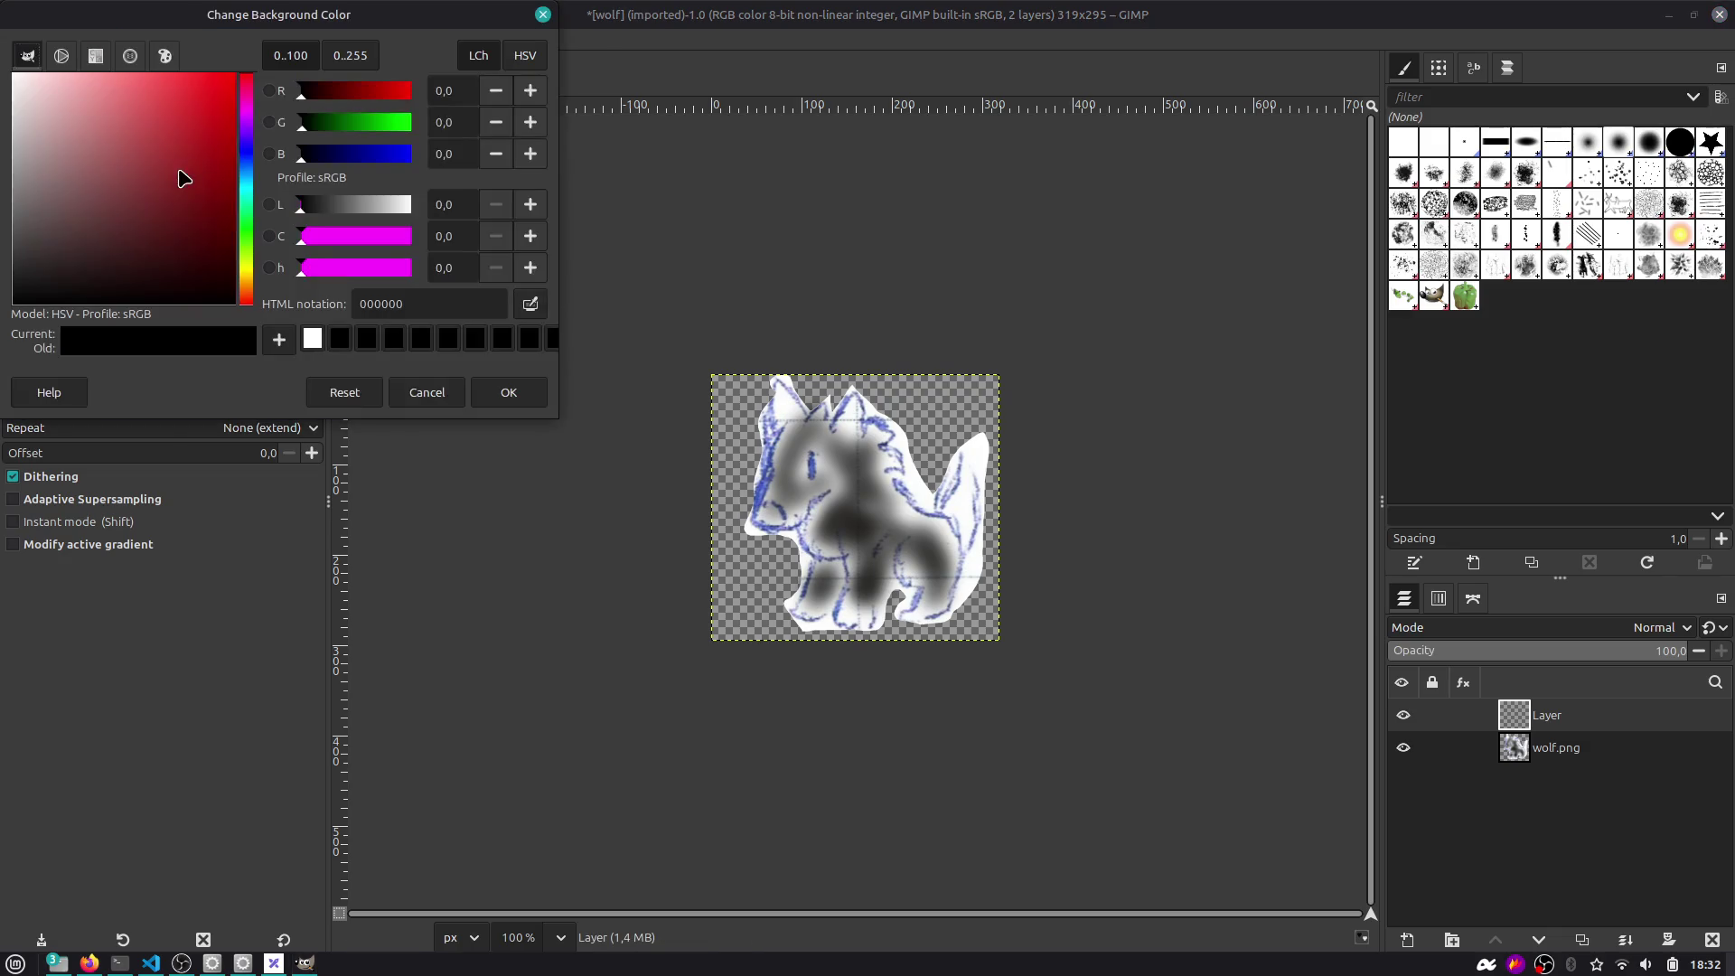
{"action": "left_click_drag", "start_coordinate": [171, 174], "coordinate": [111, 163]}
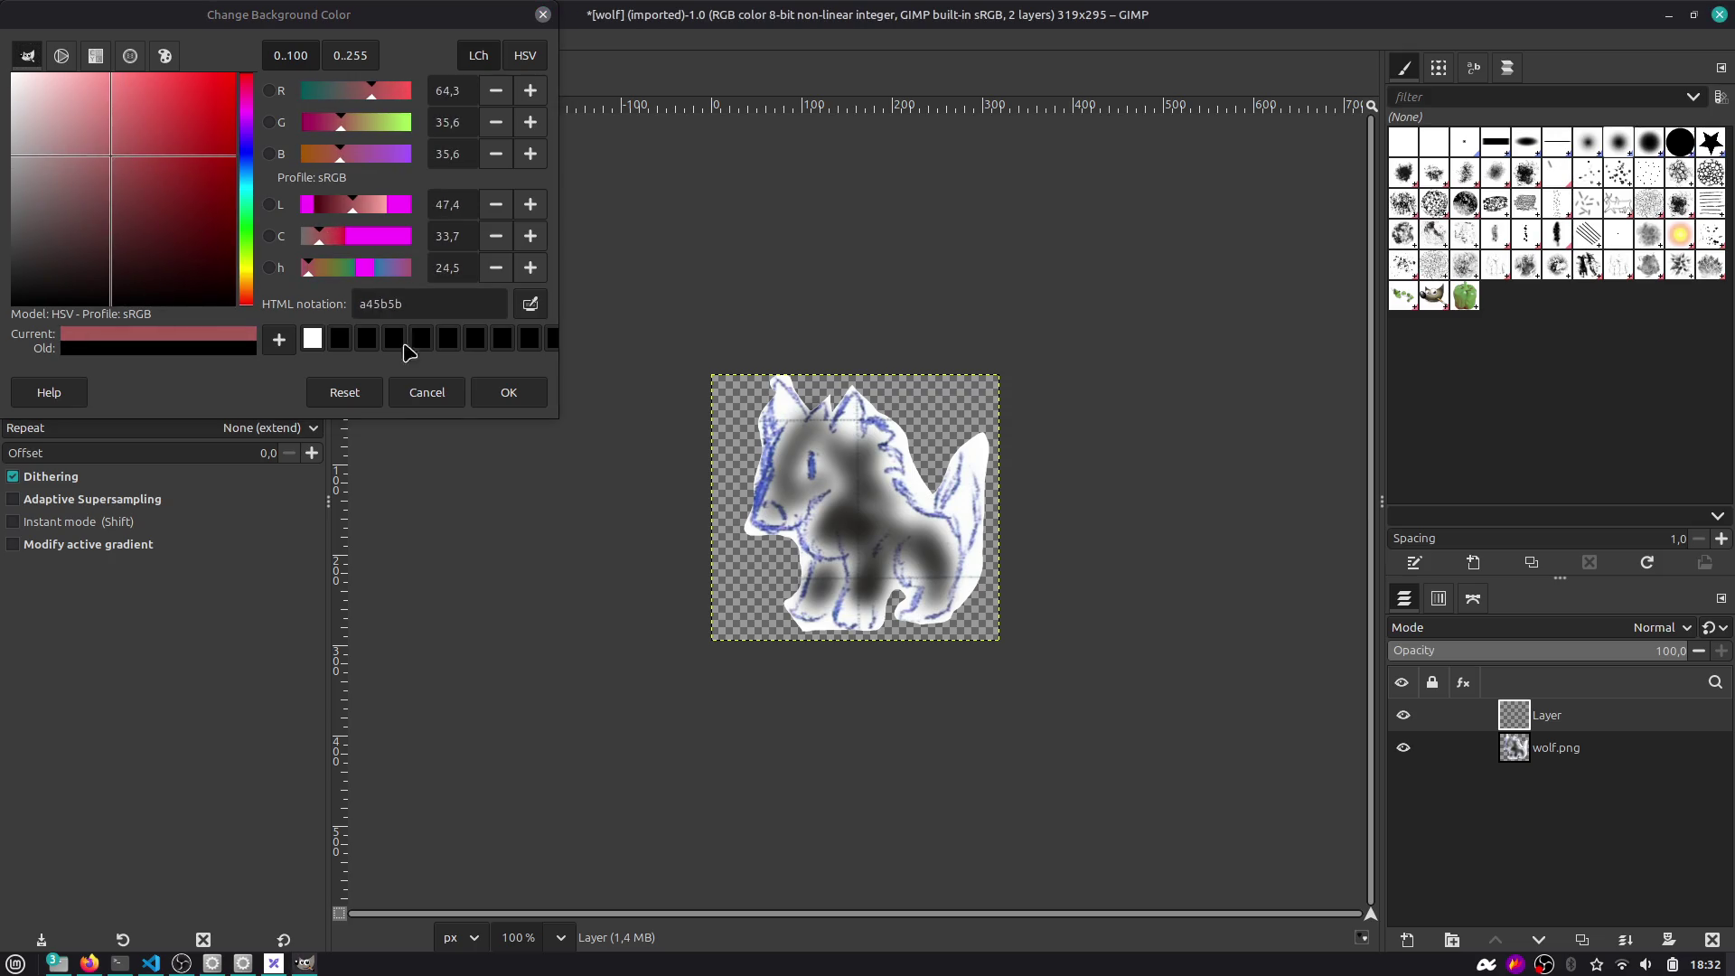
{"action": "left_click", "coordinate": [508, 392]}
Draw a yellow-to-rose linear gradient on the new layer and set its mode to Linear light.
{"action": "mouse_move", "coordinate": [658, 632]}
{"action": "left_mouse_down"}
{"action": "mouse_move", "coordinate": [1053, 376]}
{"action": "mouse_move", "coordinate": [950, 422]}
{"action": "mouse_move", "coordinate": [860, 431]}
{"action": "left_mouse_up"}
{"action": "key", "text": "Return"}
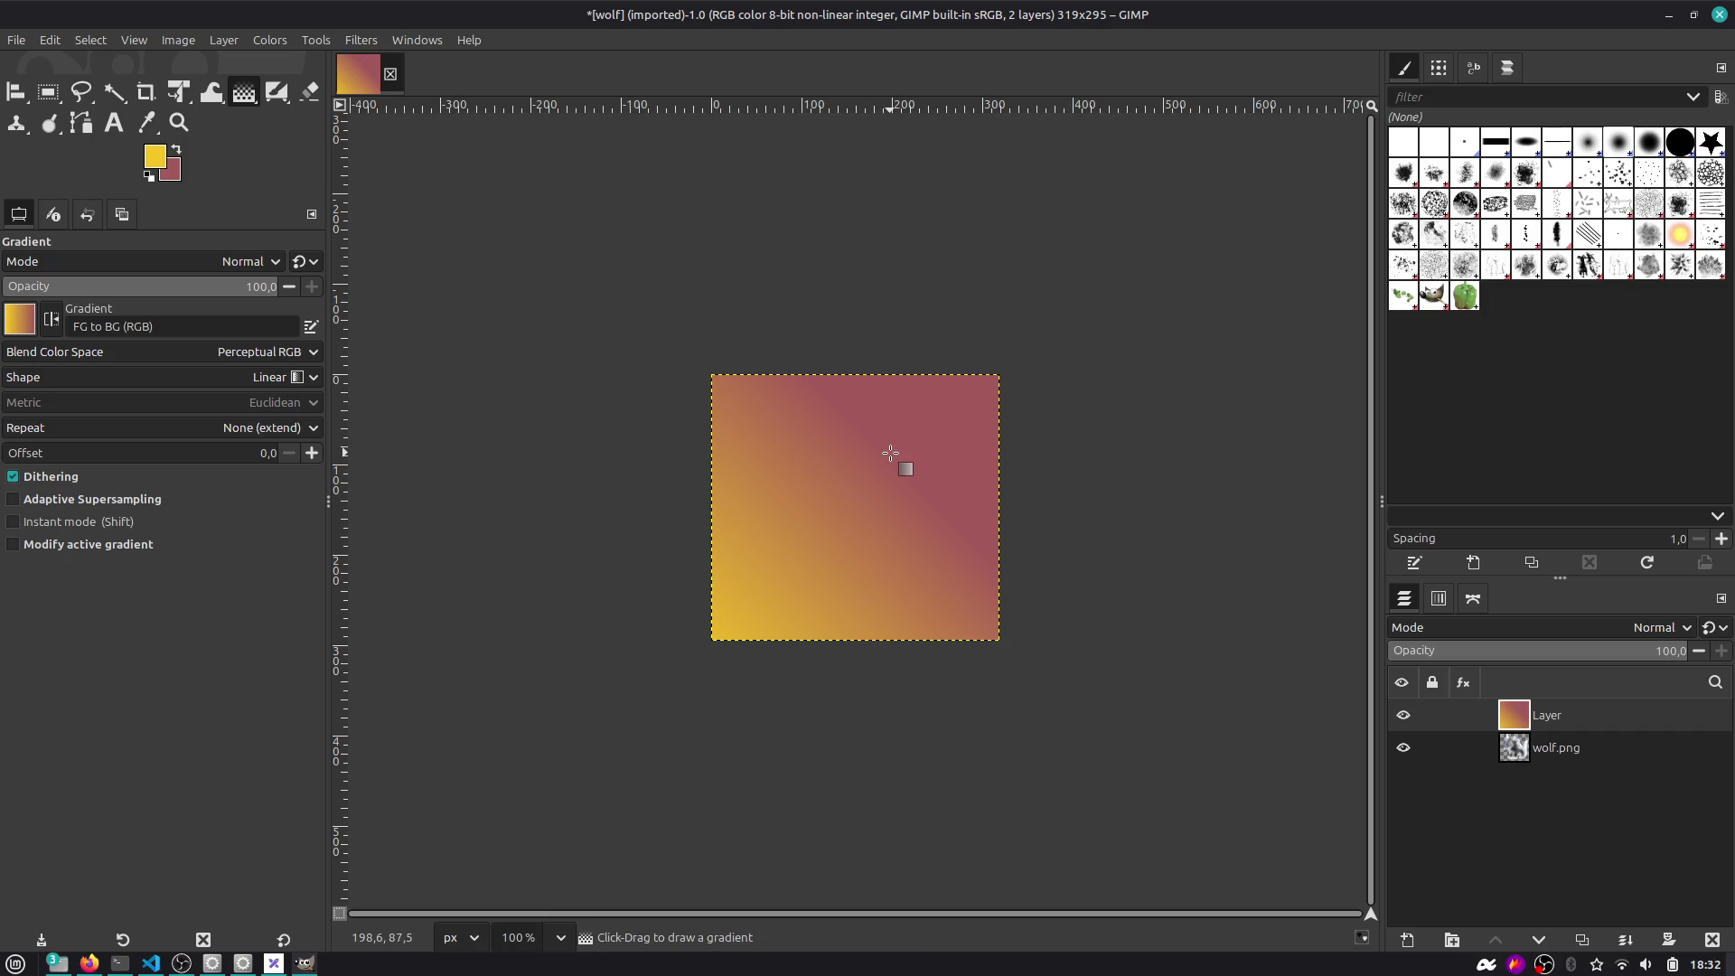
{"action": "scroll", "coordinate": [1518, 630], "scroll_direction": "down", "scroll_amount": 2}
{"action": "scroll", "coordinate": [1518, 630], "scroll_direction": "down", "scroll_amount": 5}
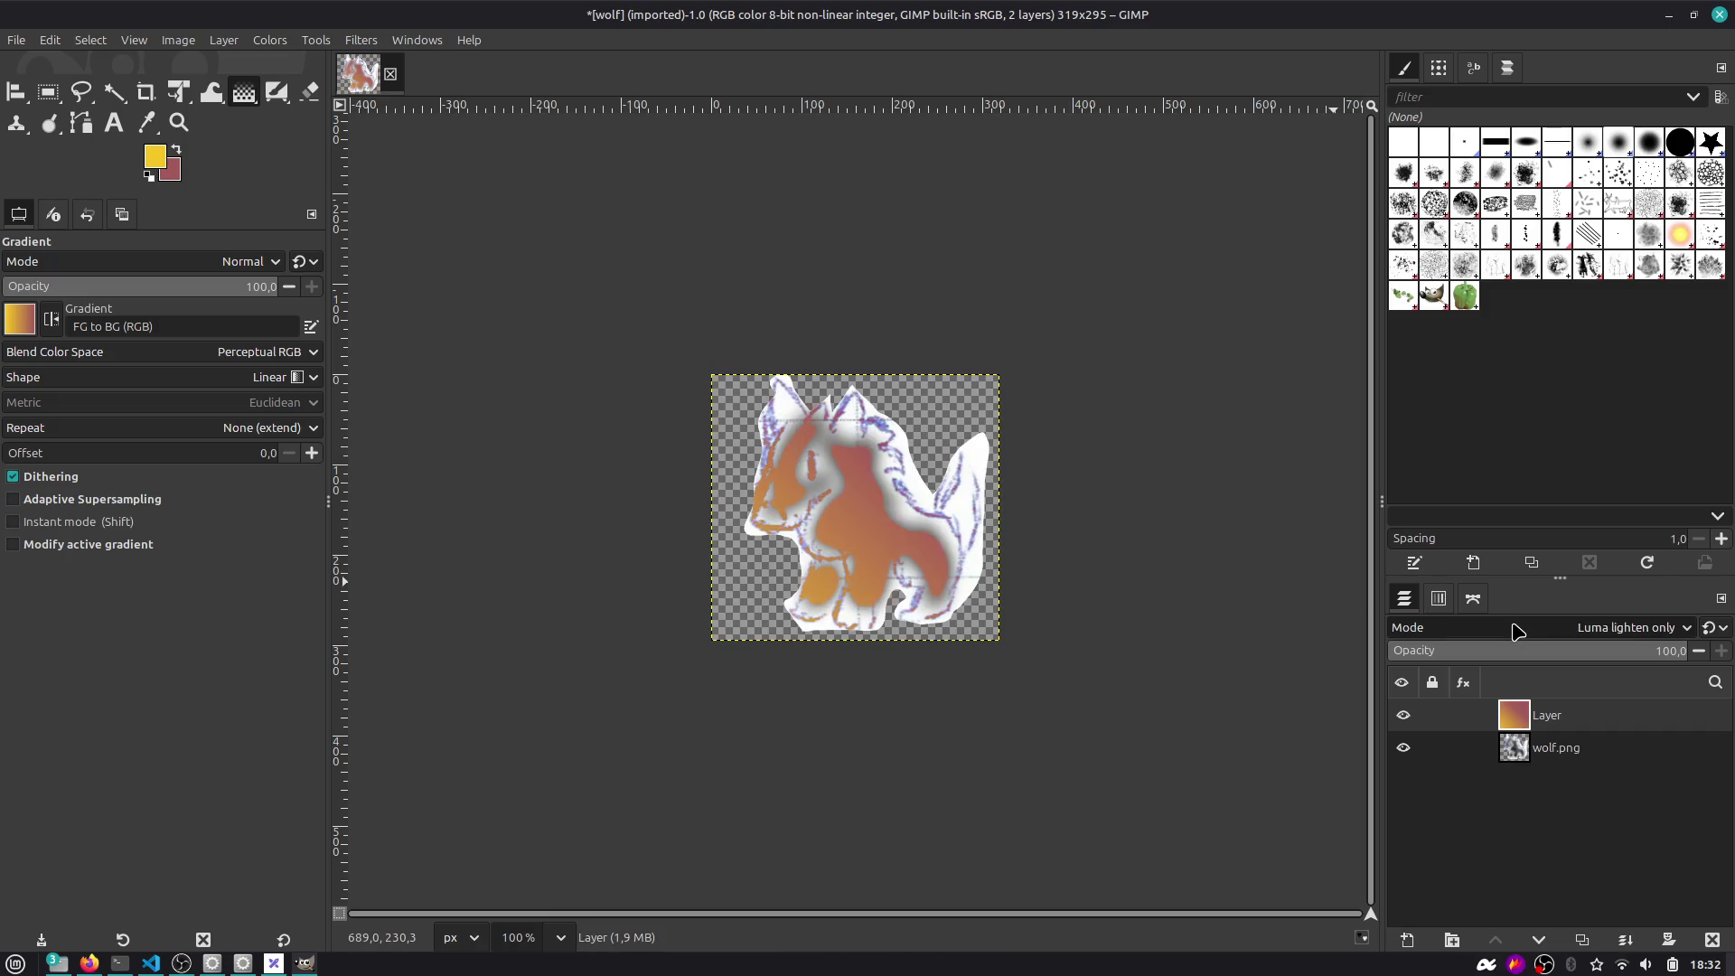
{"action": "scroll", "coordinate": [1518, 630], "scroll_direction": "down", "scroll_amount": 8}
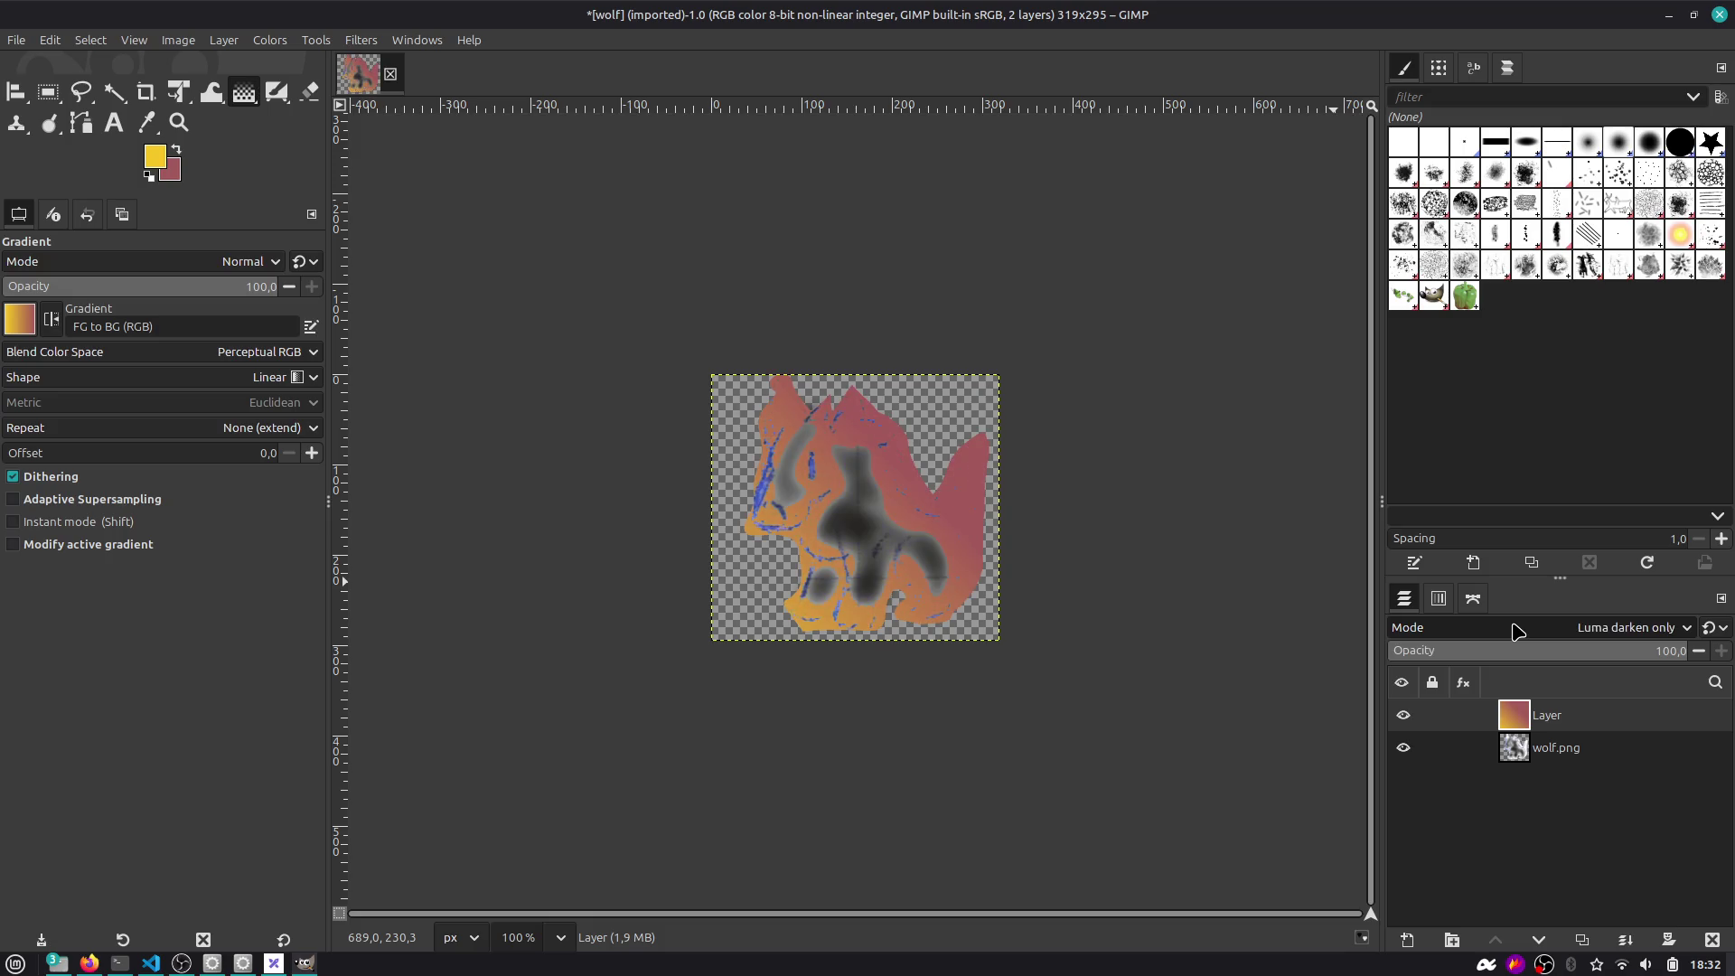
{"action": "scroll", "coordinate": [1518, 630], "scroll_direction": "down", "scroll_amount": 5}
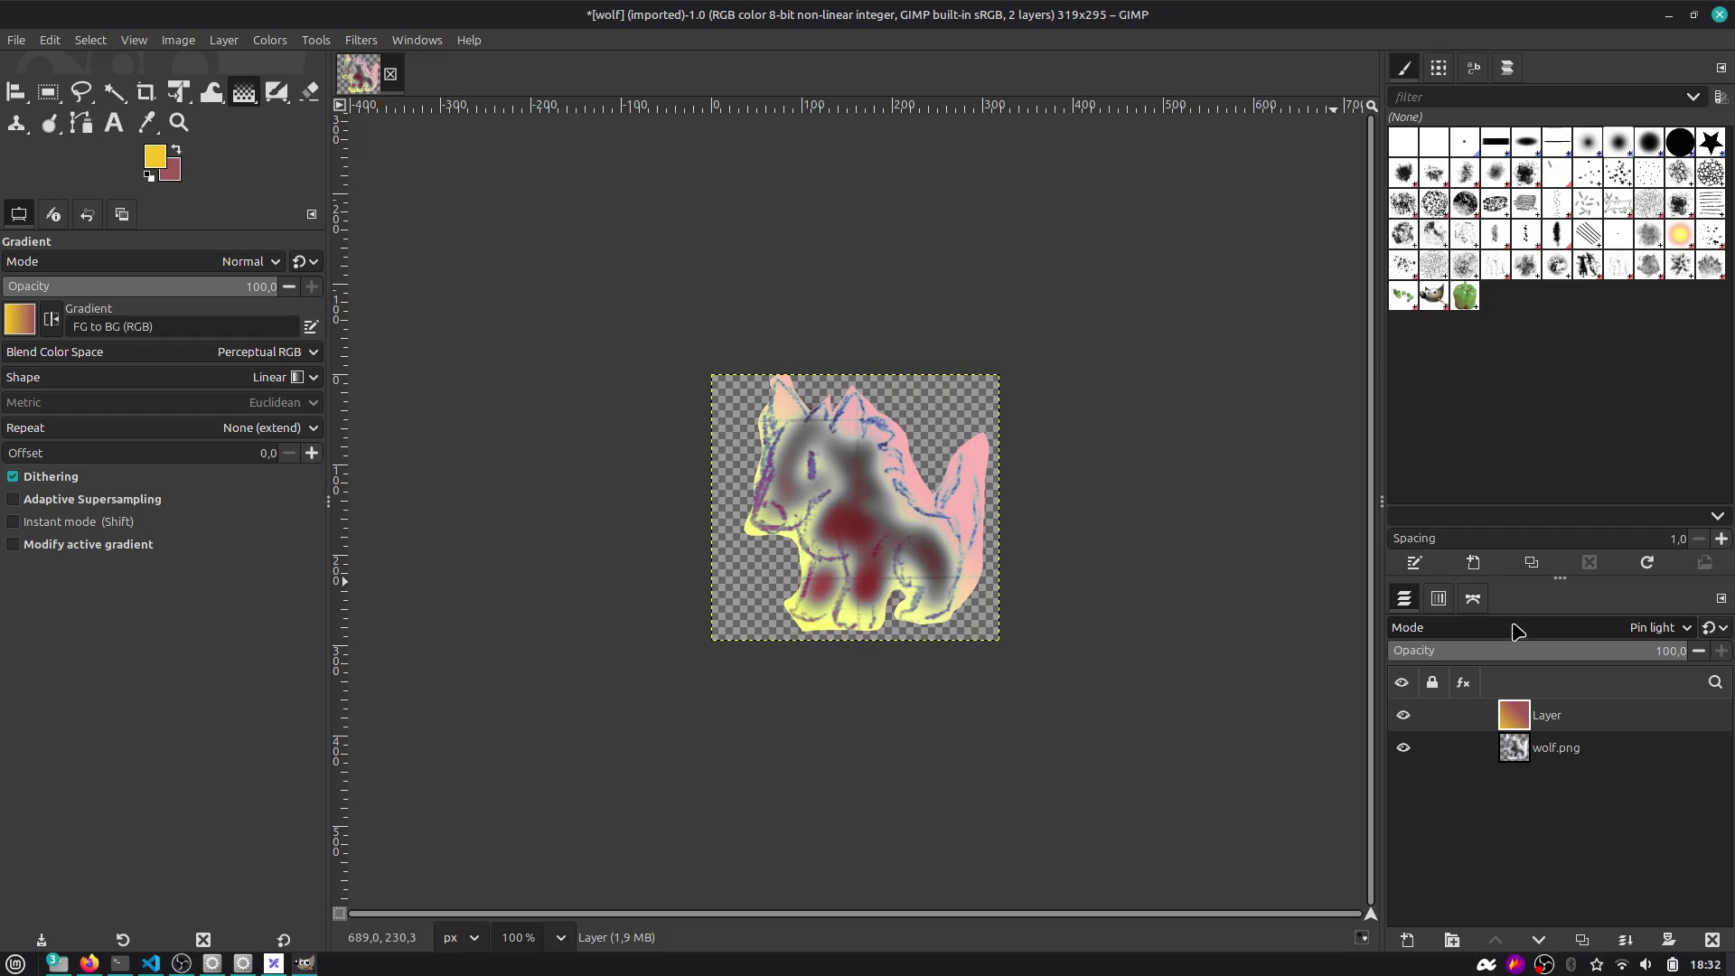
{"action": "scroll", "coordinate": [1518, 629], "scroll_direction": "down", "scroll_amount": 1}
{"action": "scroll", "coordinate": [1518, 629], "scroll_direction": "up", "scroll_amount": 1}
{"action": "scroll", "coordinate": [1518, 630], "scroll_direction": "down", "scroll_amount": 1}
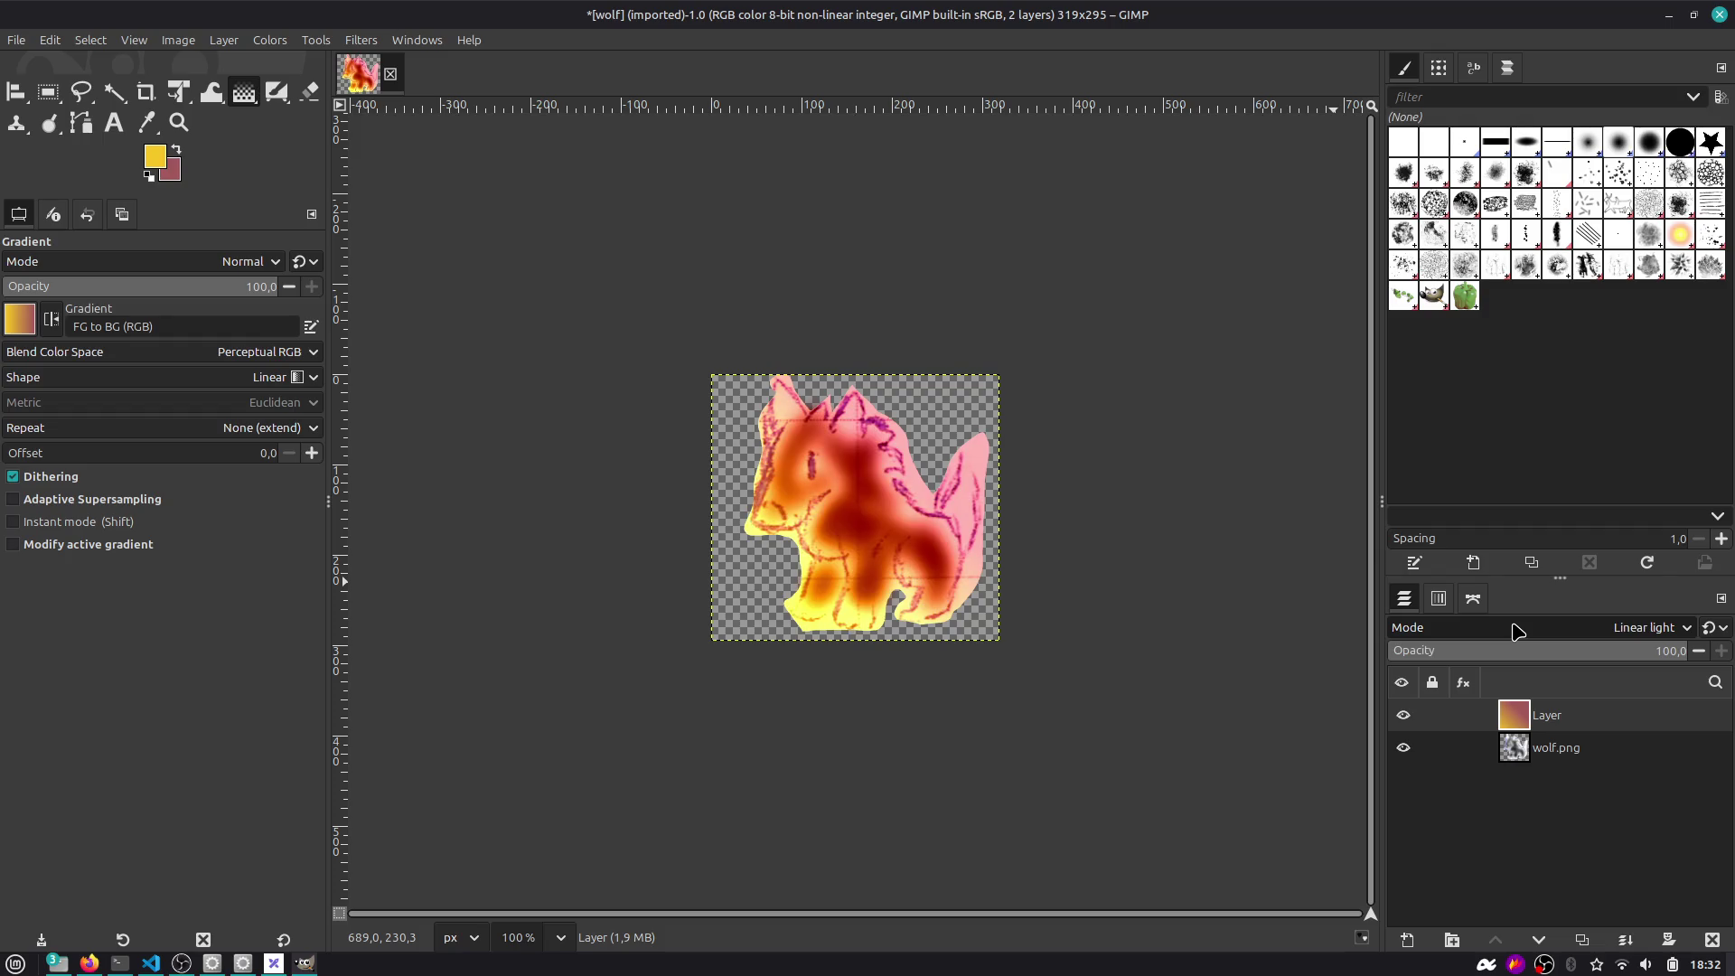
{"action": "left_click", "coordinate": [16, 40]}
Export the tinted wolf image as wolf-morning.png in PNG format.
{"action": "left_click", "coordinate": [56, 305]}
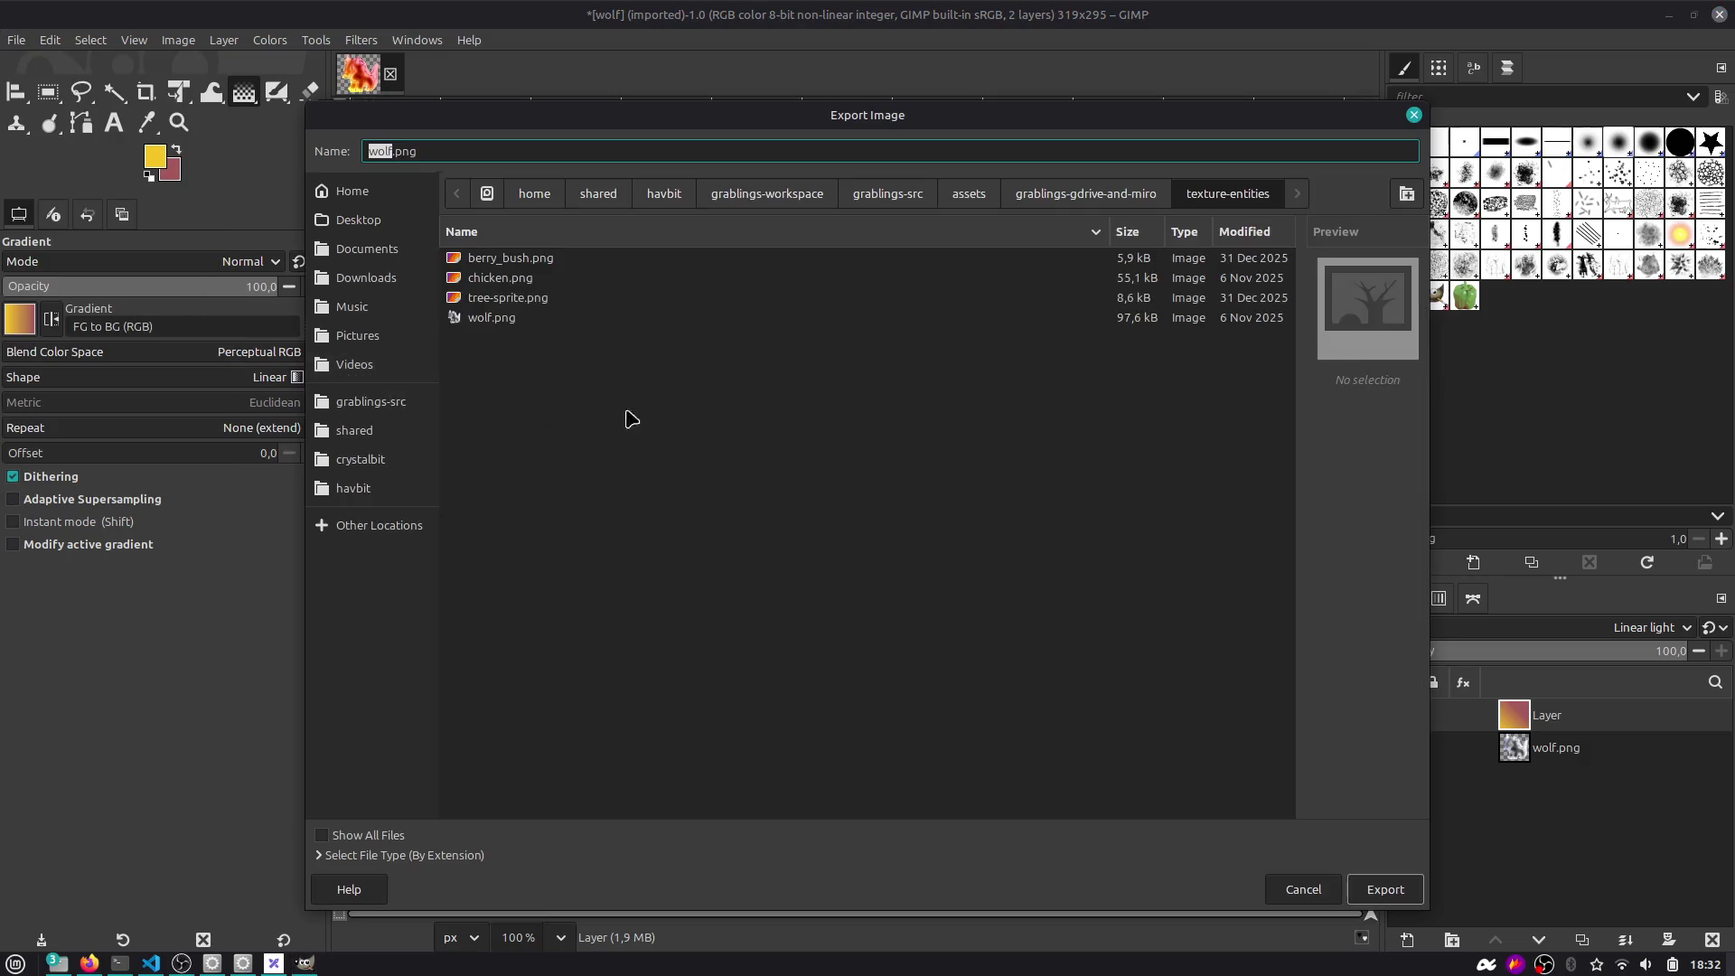
{"action": "left_click", "coordinate": [503, 315]}
{"action": "key", "text": "Tab"}
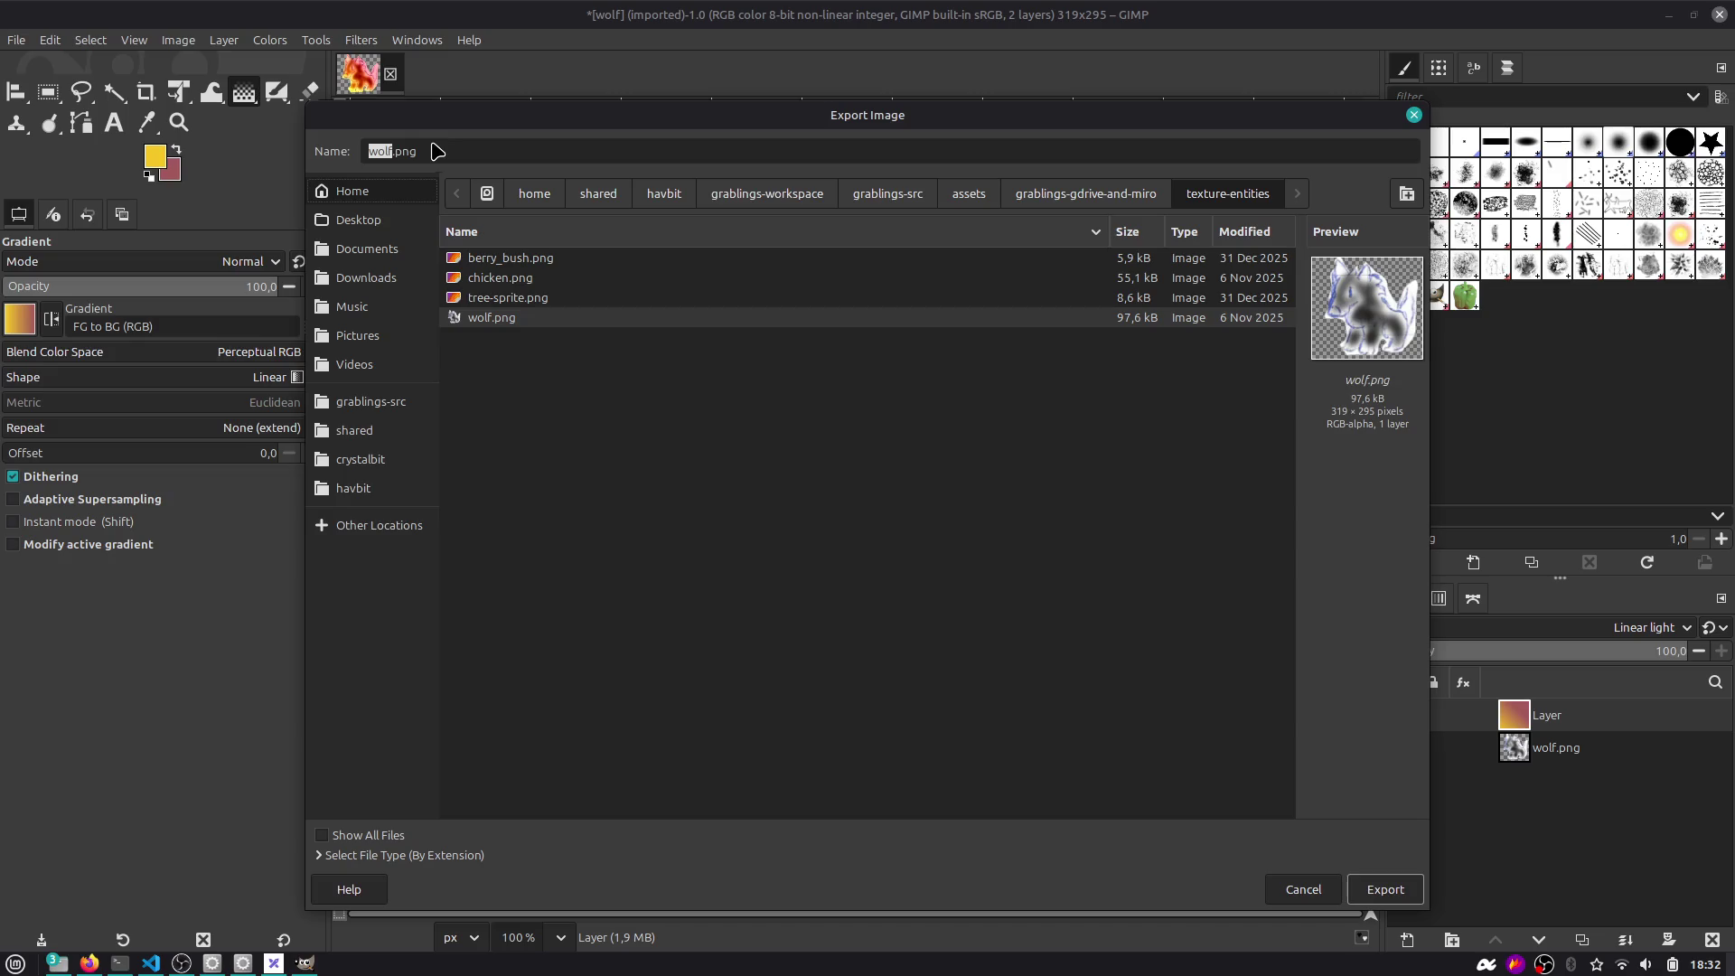
{"action": "left_click", "coordinate": [429, 152]}
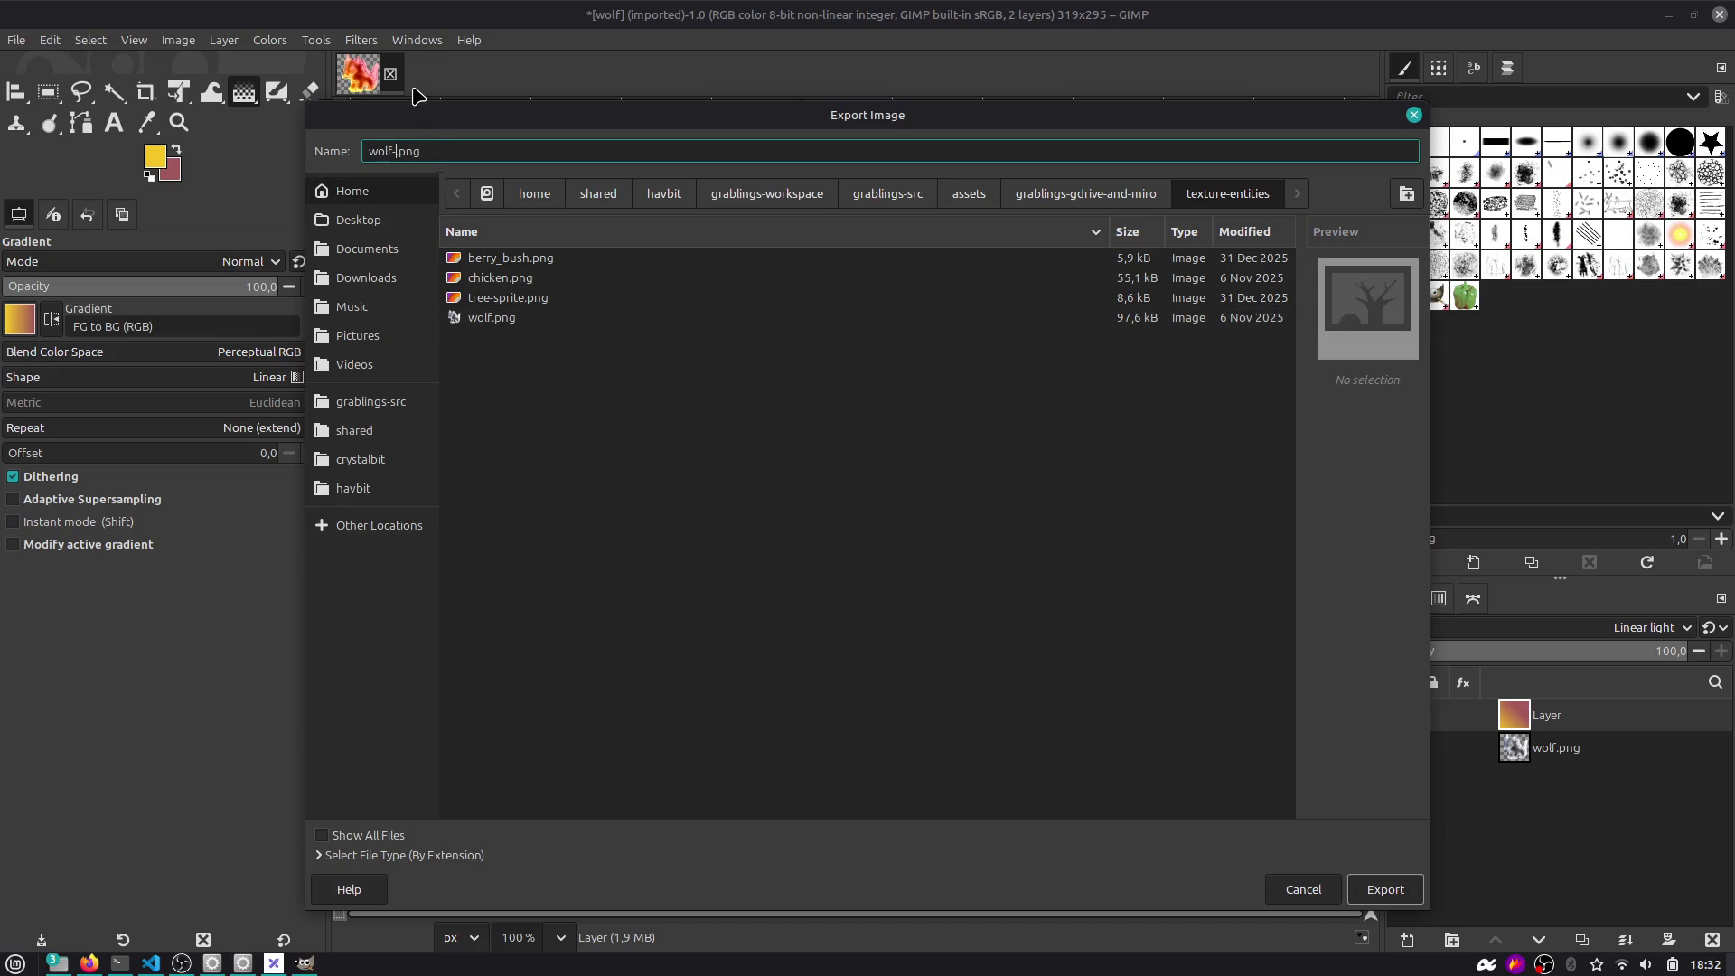
{"action": "key", "text": "Return"}
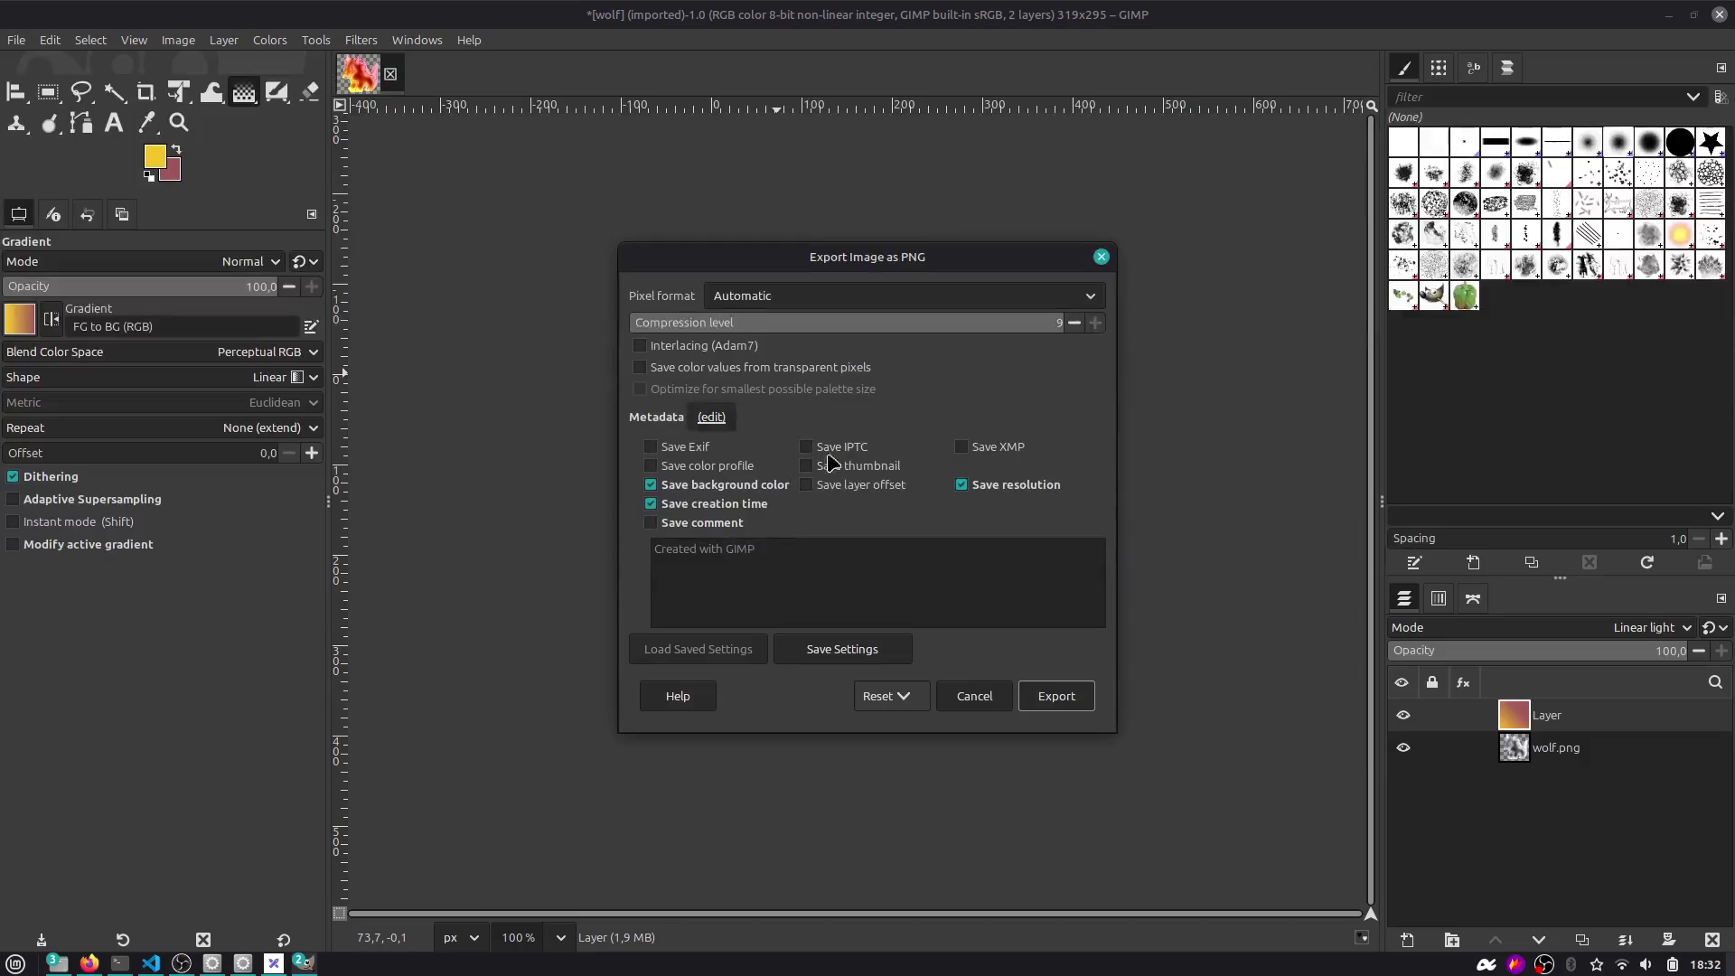
{"action": "left_click", "coordinate": [1051, 695]}
Minimize GIMP and bring the Godot editor back to the front.
{"action": "left_click", "coordinate": [1667, 18]}
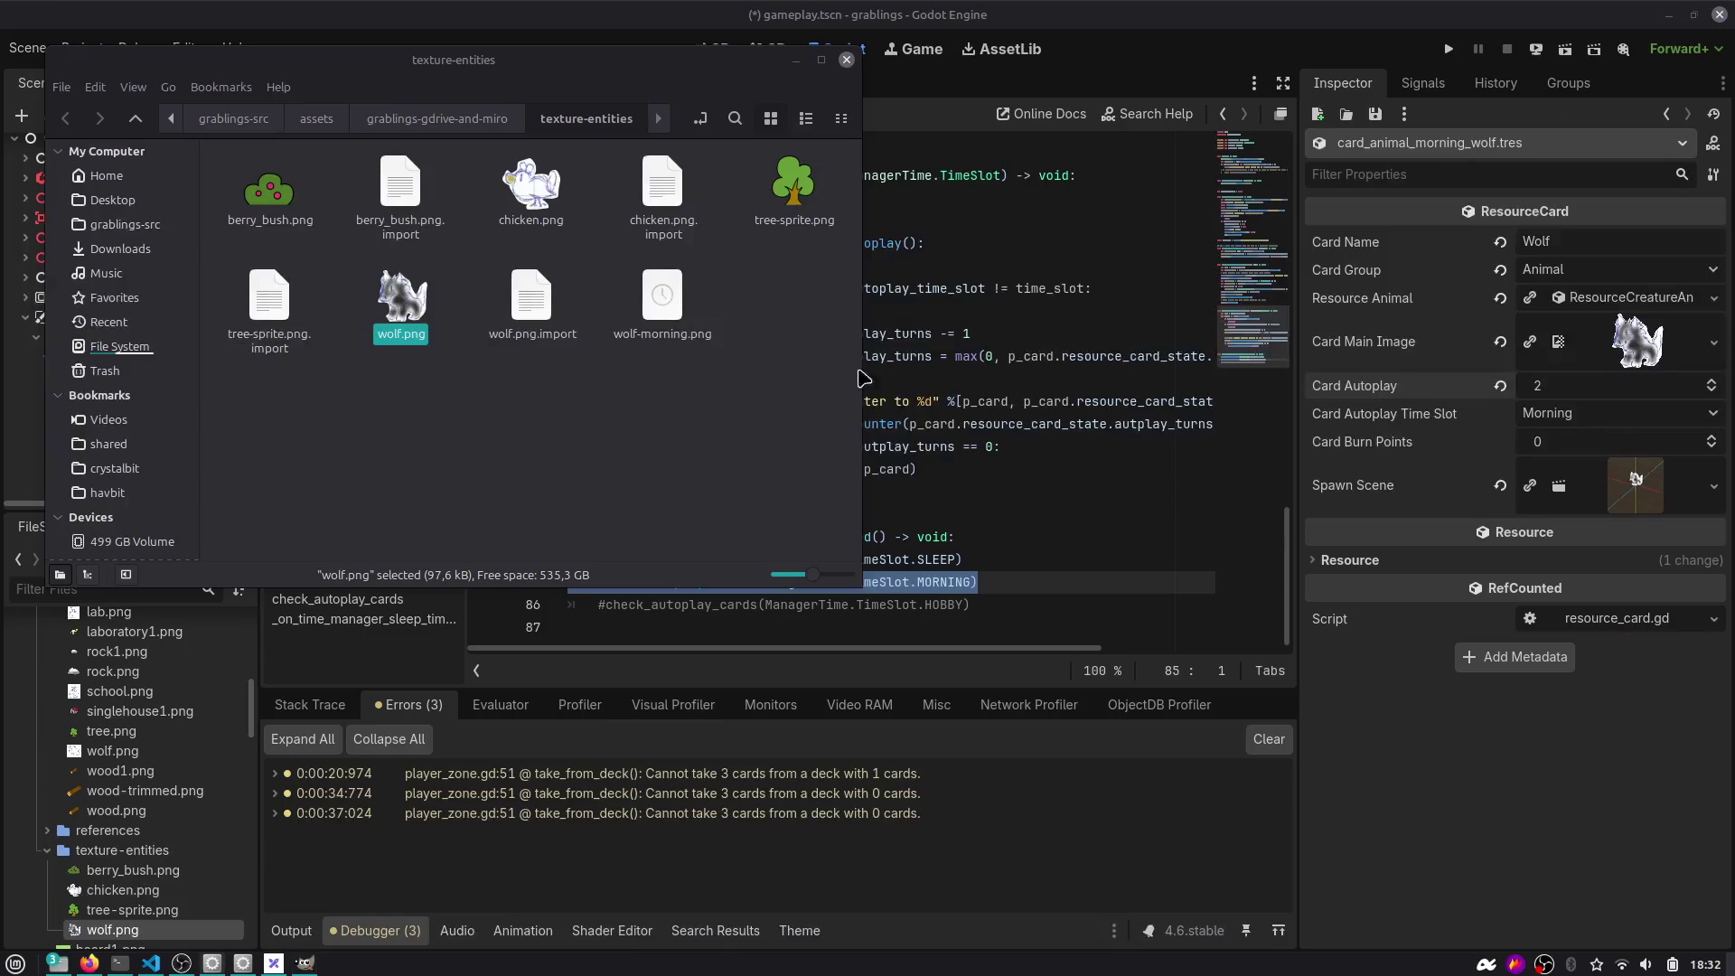
{"action": "key", "text": "alt+Tab"}
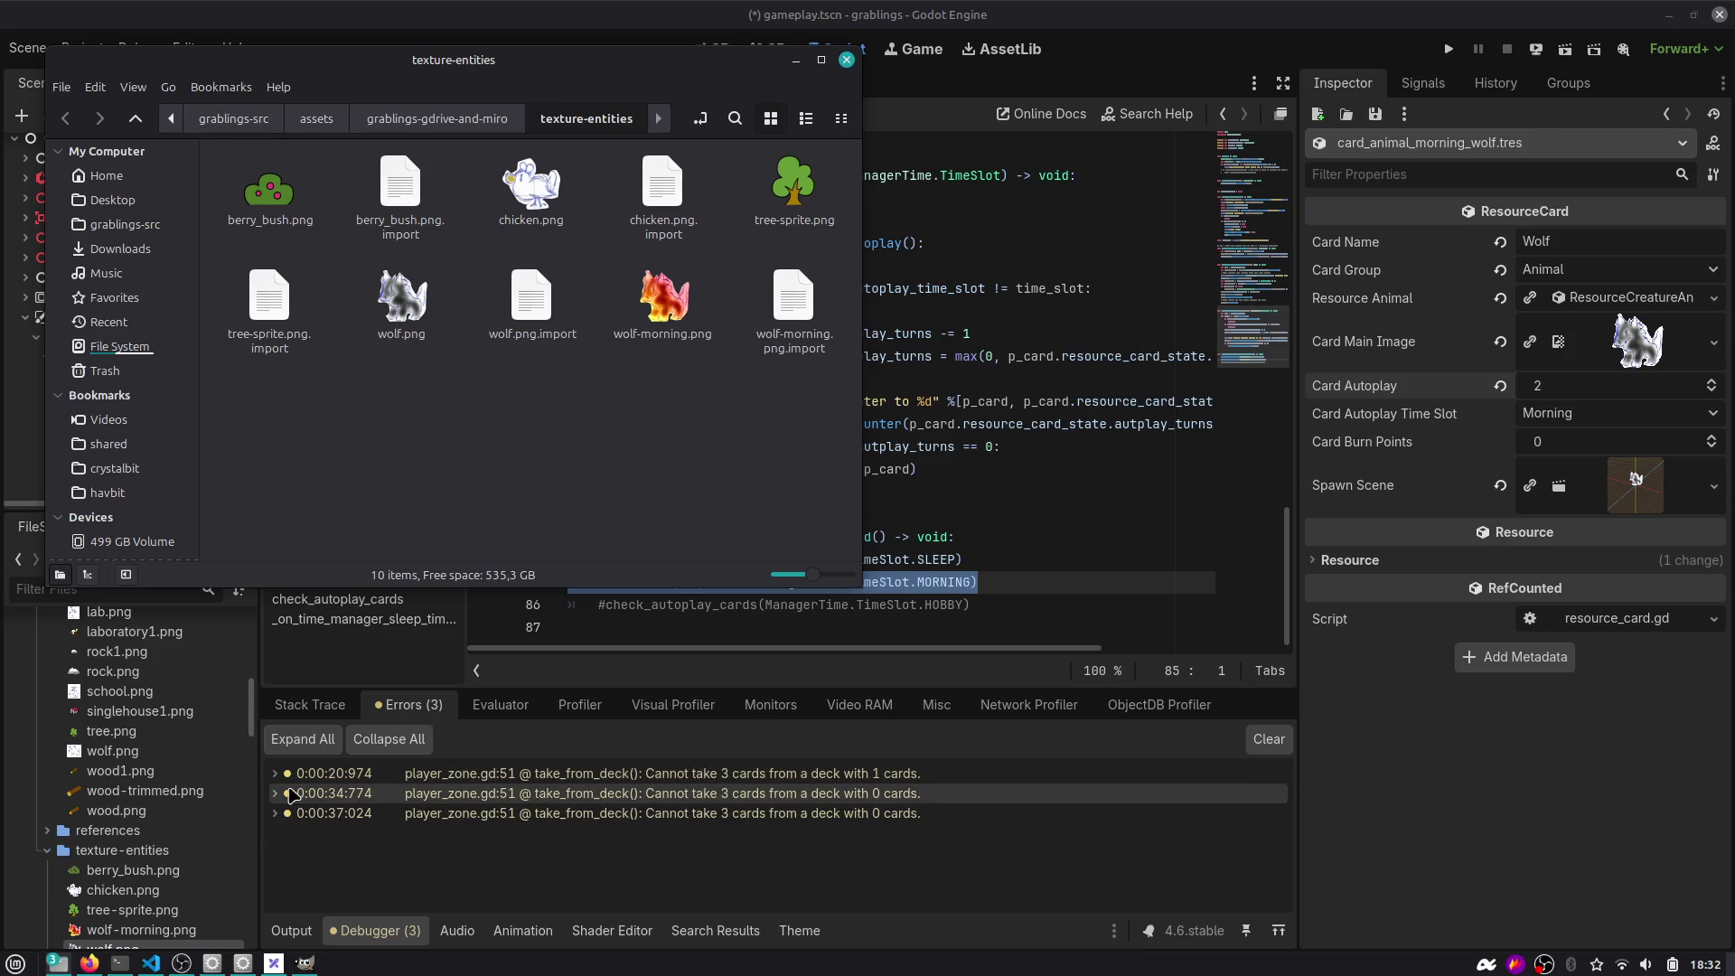
{"action": "double_click", "coordinate": [632, 813]}
{"action": "scroll", "coordinate": [158, 813], "scroll_direction": "down", "scroll_amount": 2}
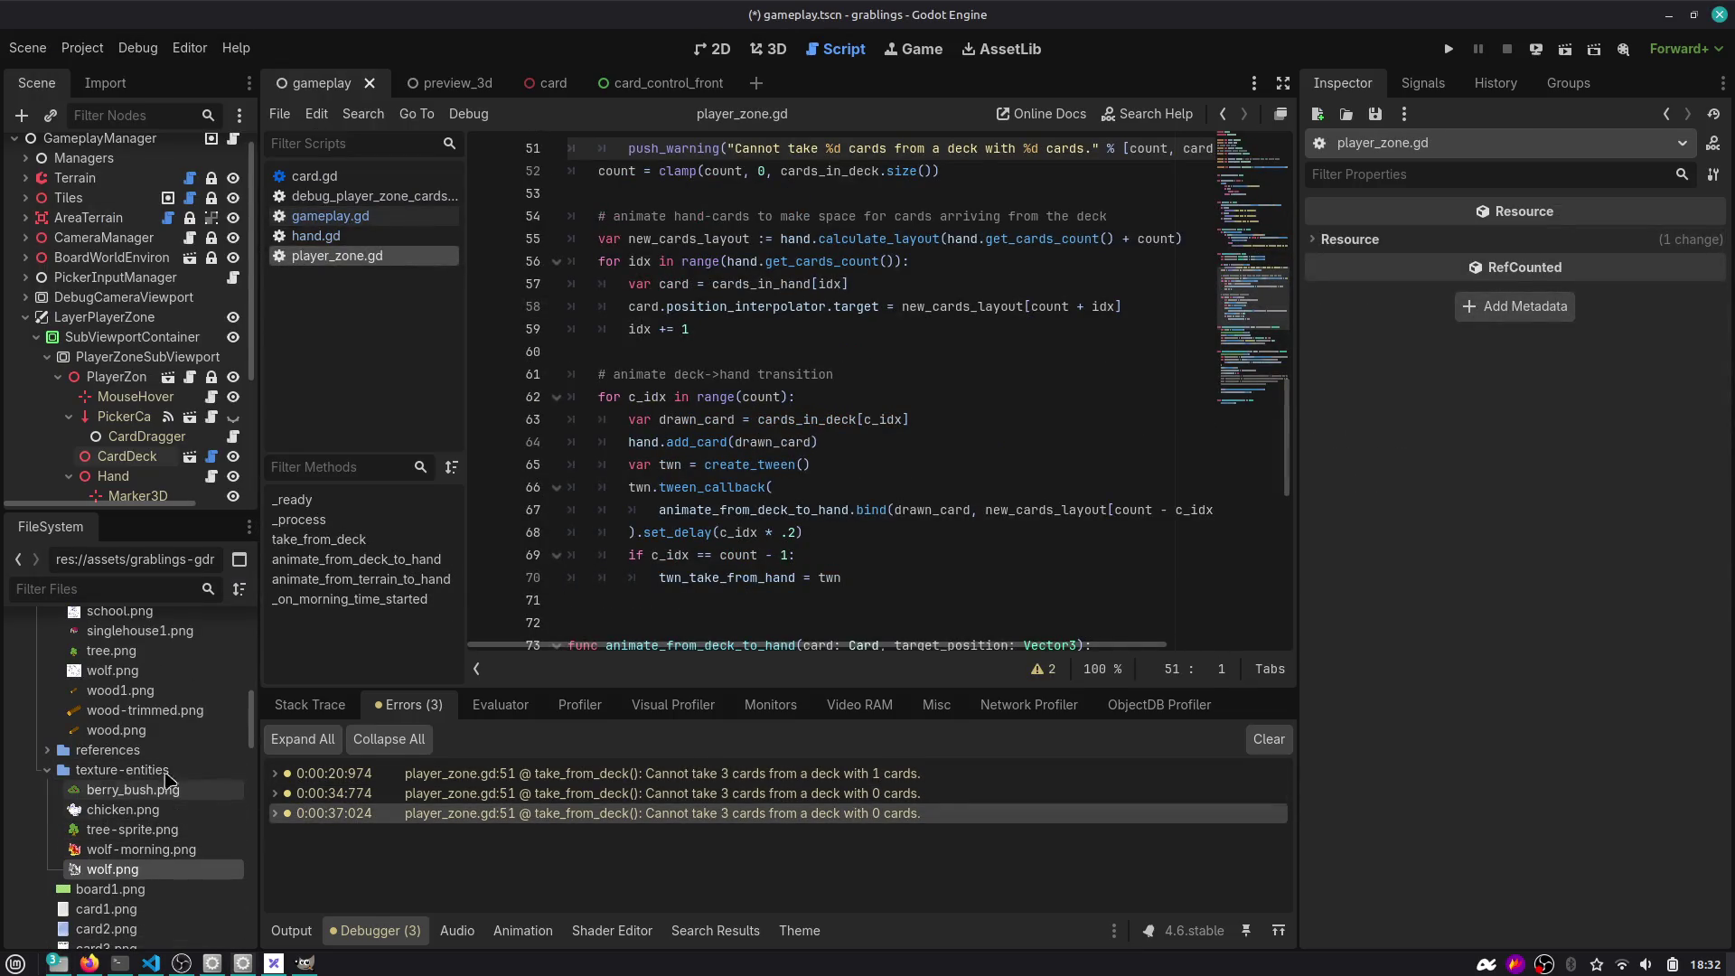
Filter the FileSystem for 'wolf' and open card_animal_morning_wolf.tres.
{"action": "left_click", "coordinate": [114, 589]}
{"action": "type", "text": "wolf"}
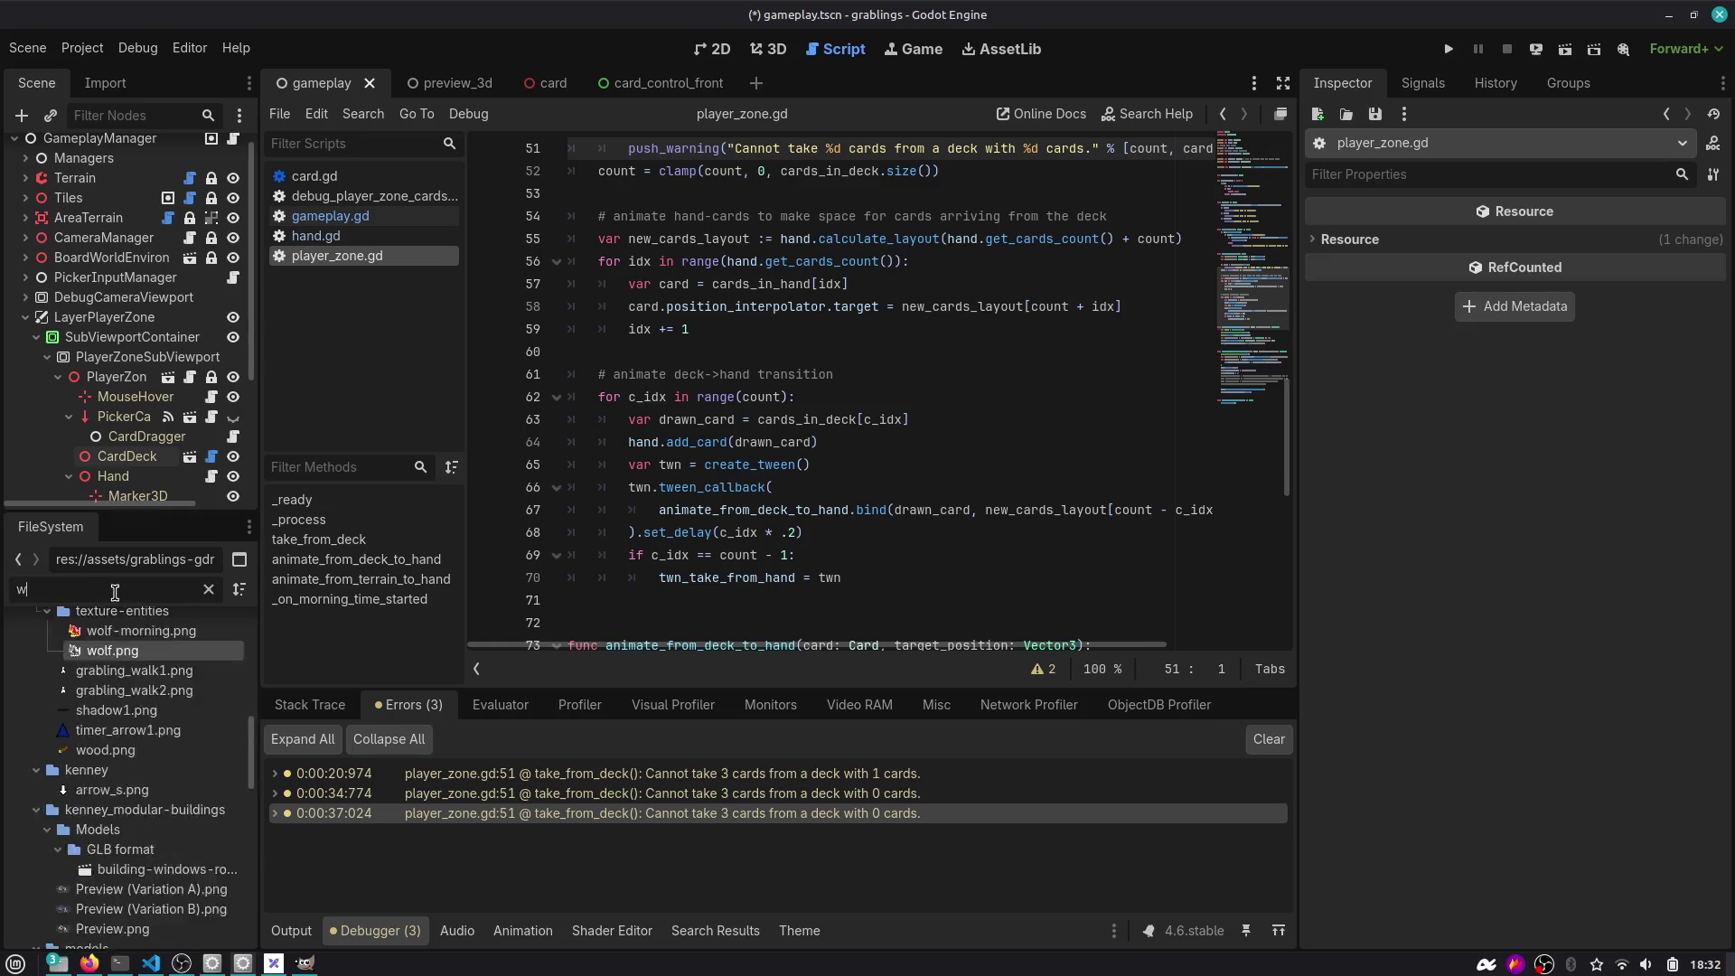
{"action": "left_click", "coordinate": [156, 904]}
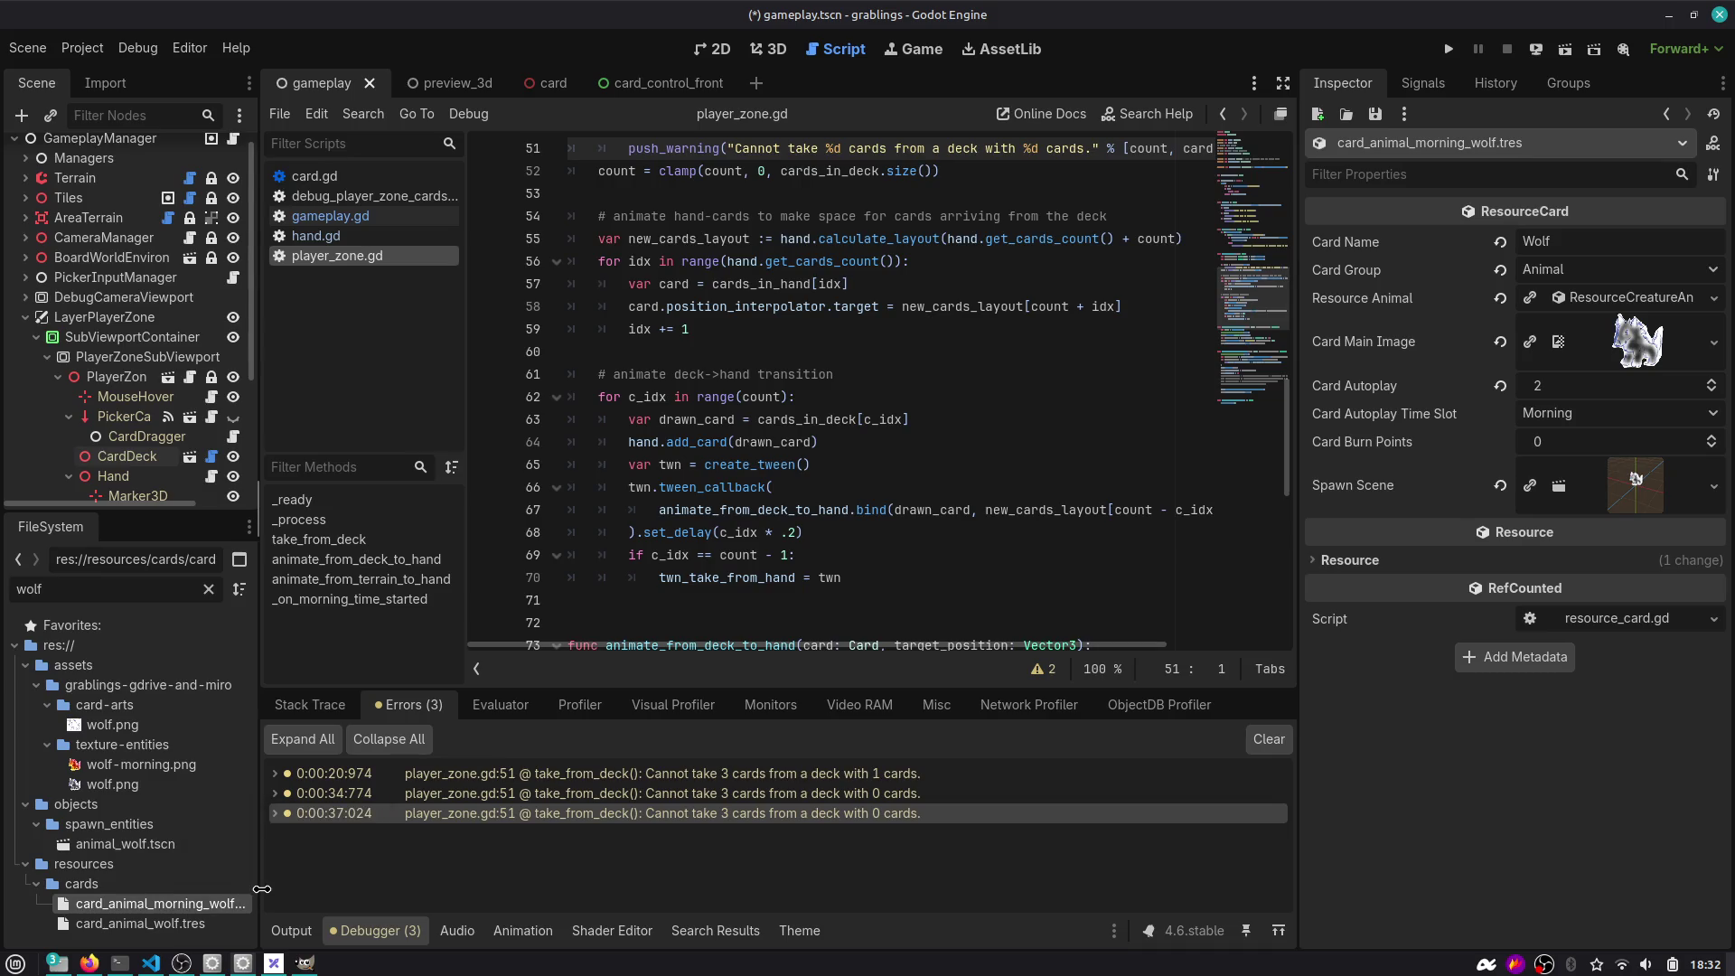
{"action": "left_click_drag", "start_coordinate": [261, 889], "coordinate": [325, 889]}
Quick Load wolf-morning.png as the card's Card Main Image and save.
{"action": "left_click", "coordinate": [1714, 342]}
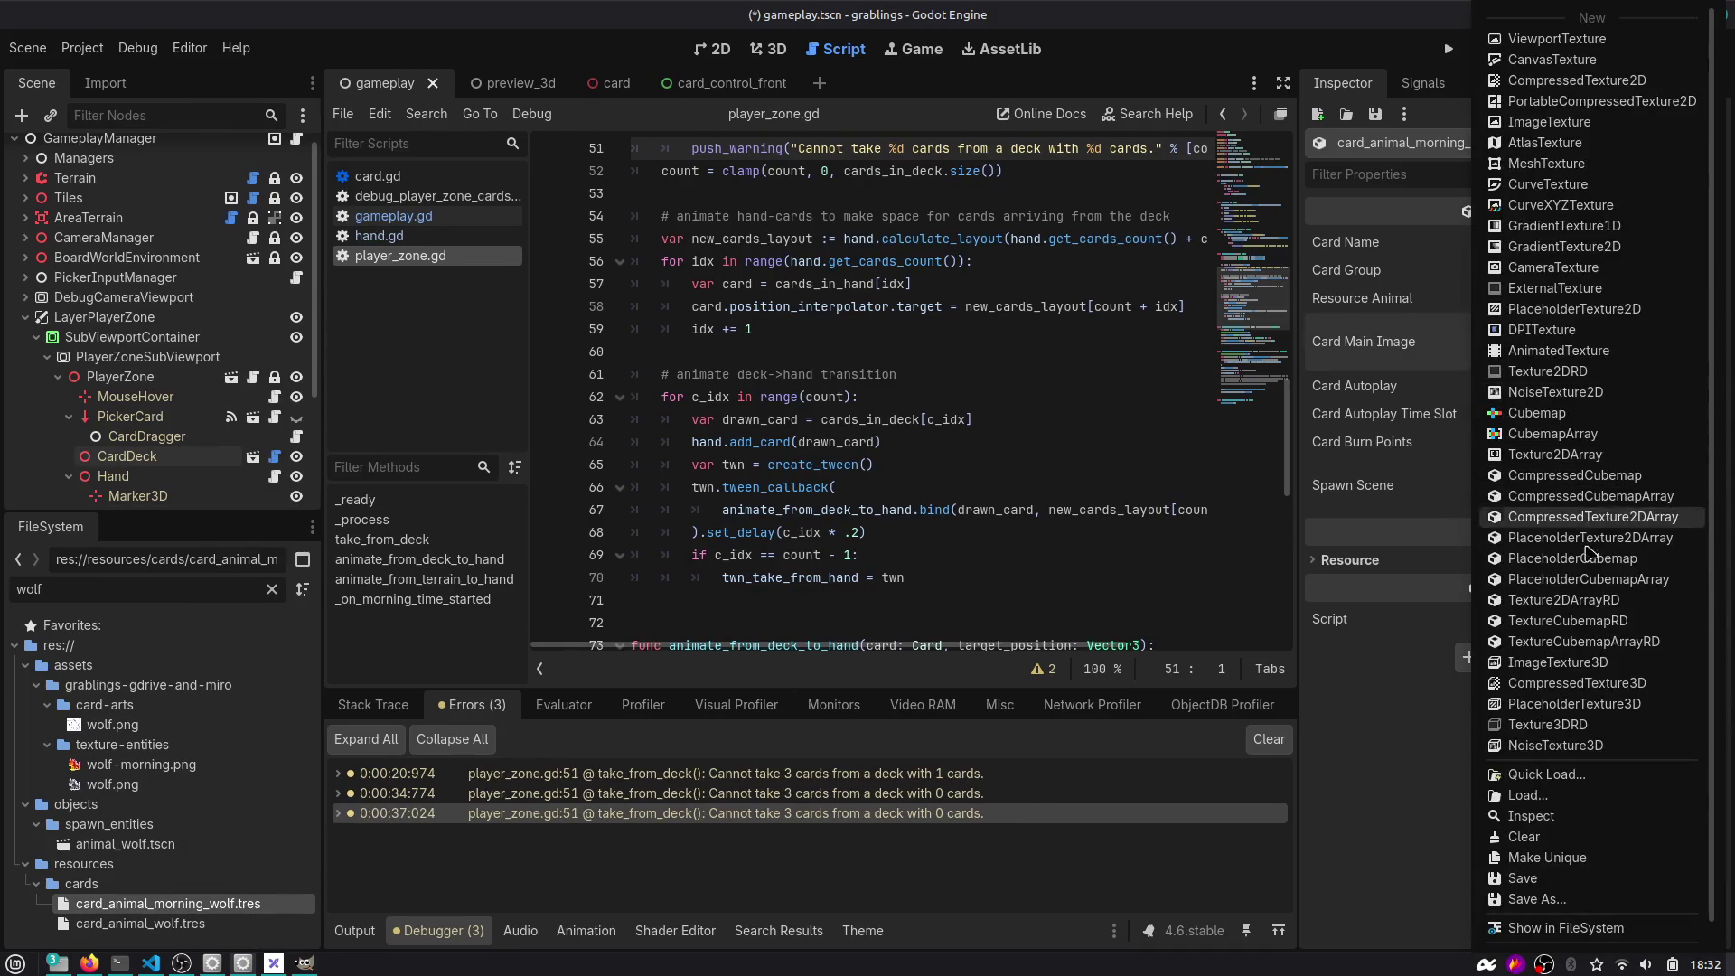
{"action": "left_click", "coordinate": [1577, 767]}
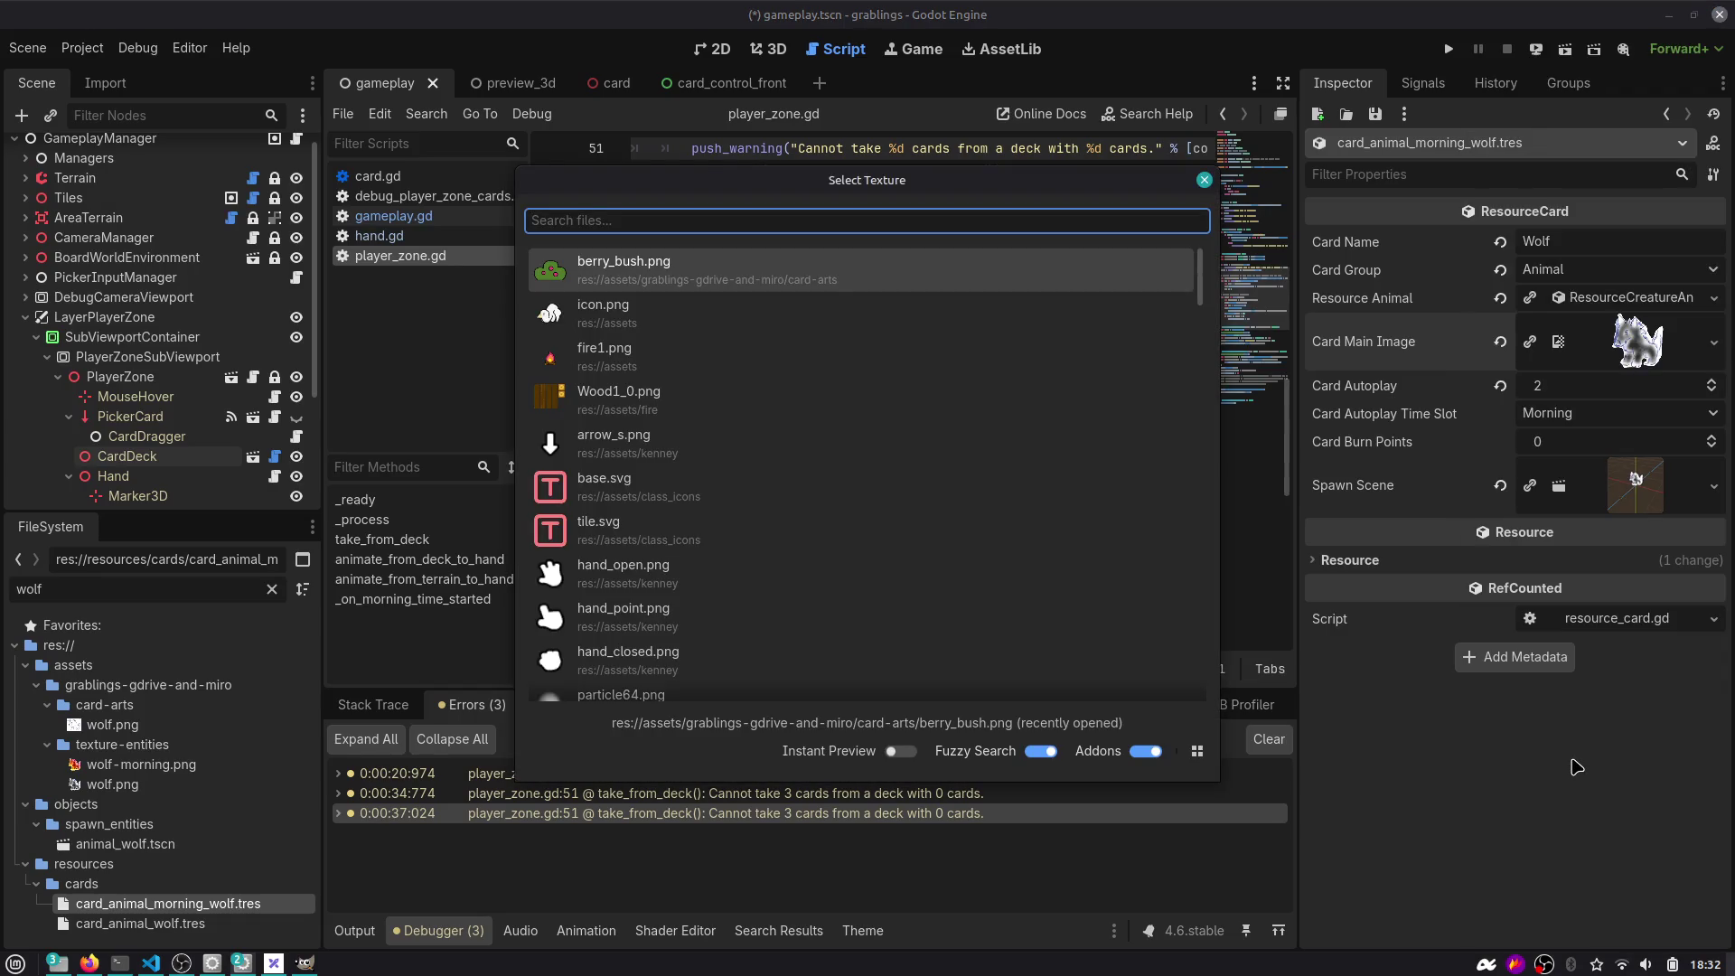
{"action": "type", "text": "wolf"}
{"action": "key", "text": "Down"}
{"action": "key", "text": "Return"}
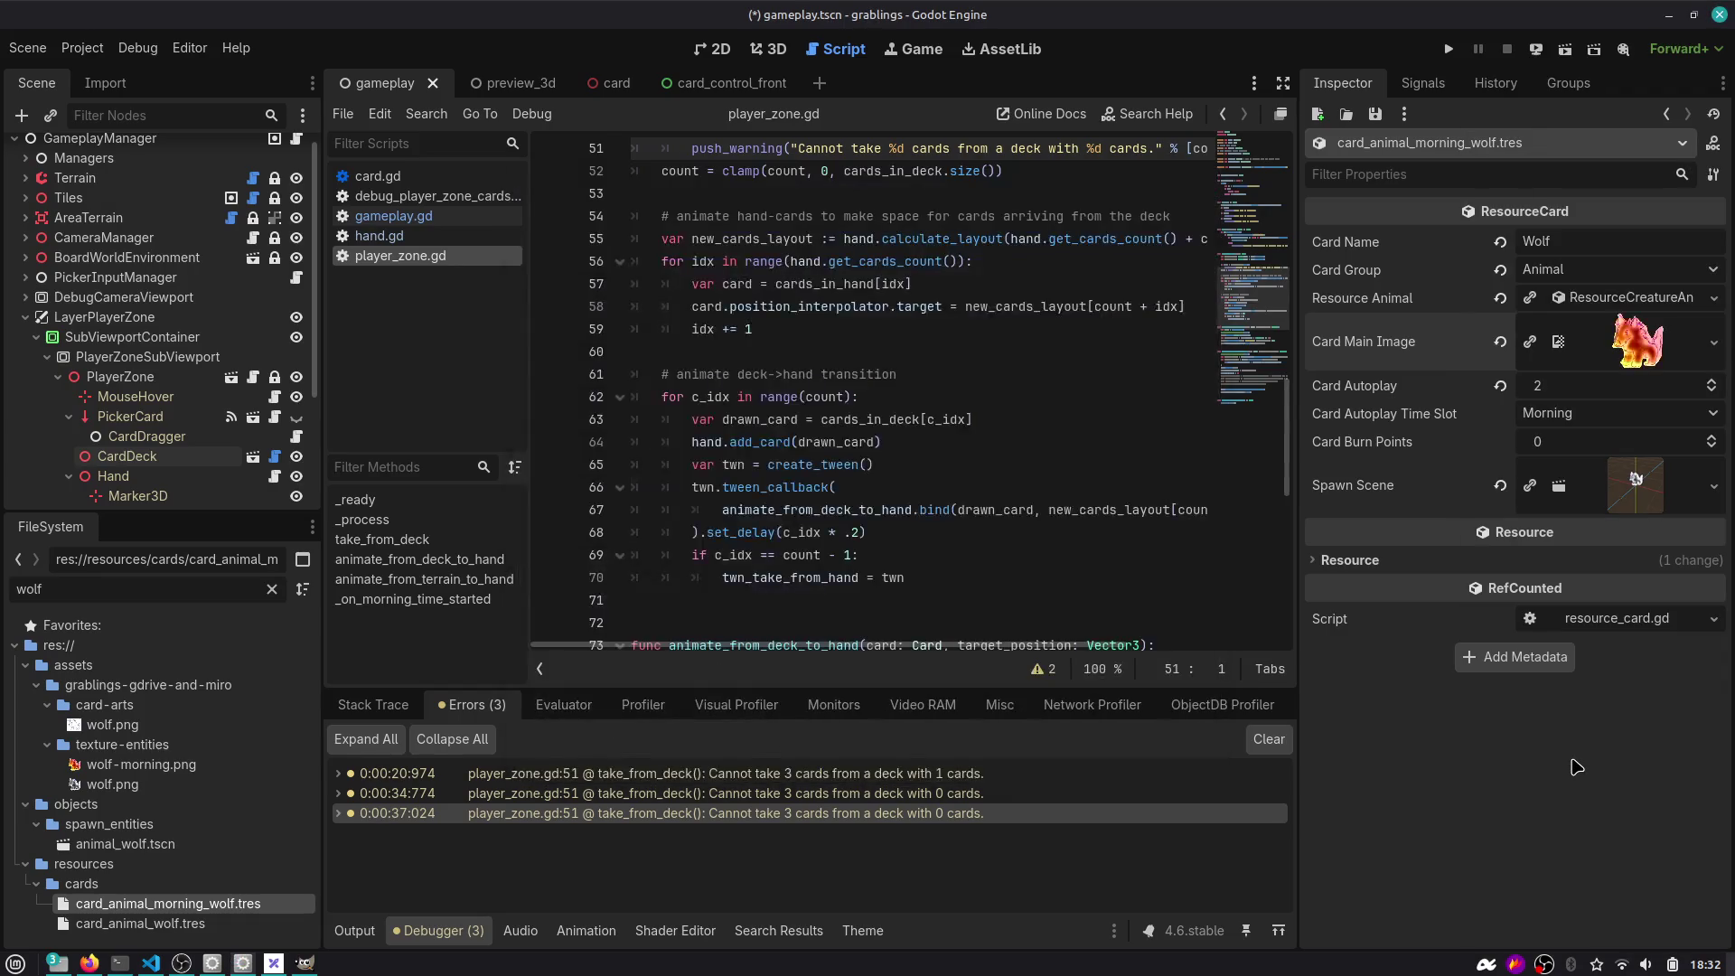
{"action": "key", "text": "ctrl+s"}
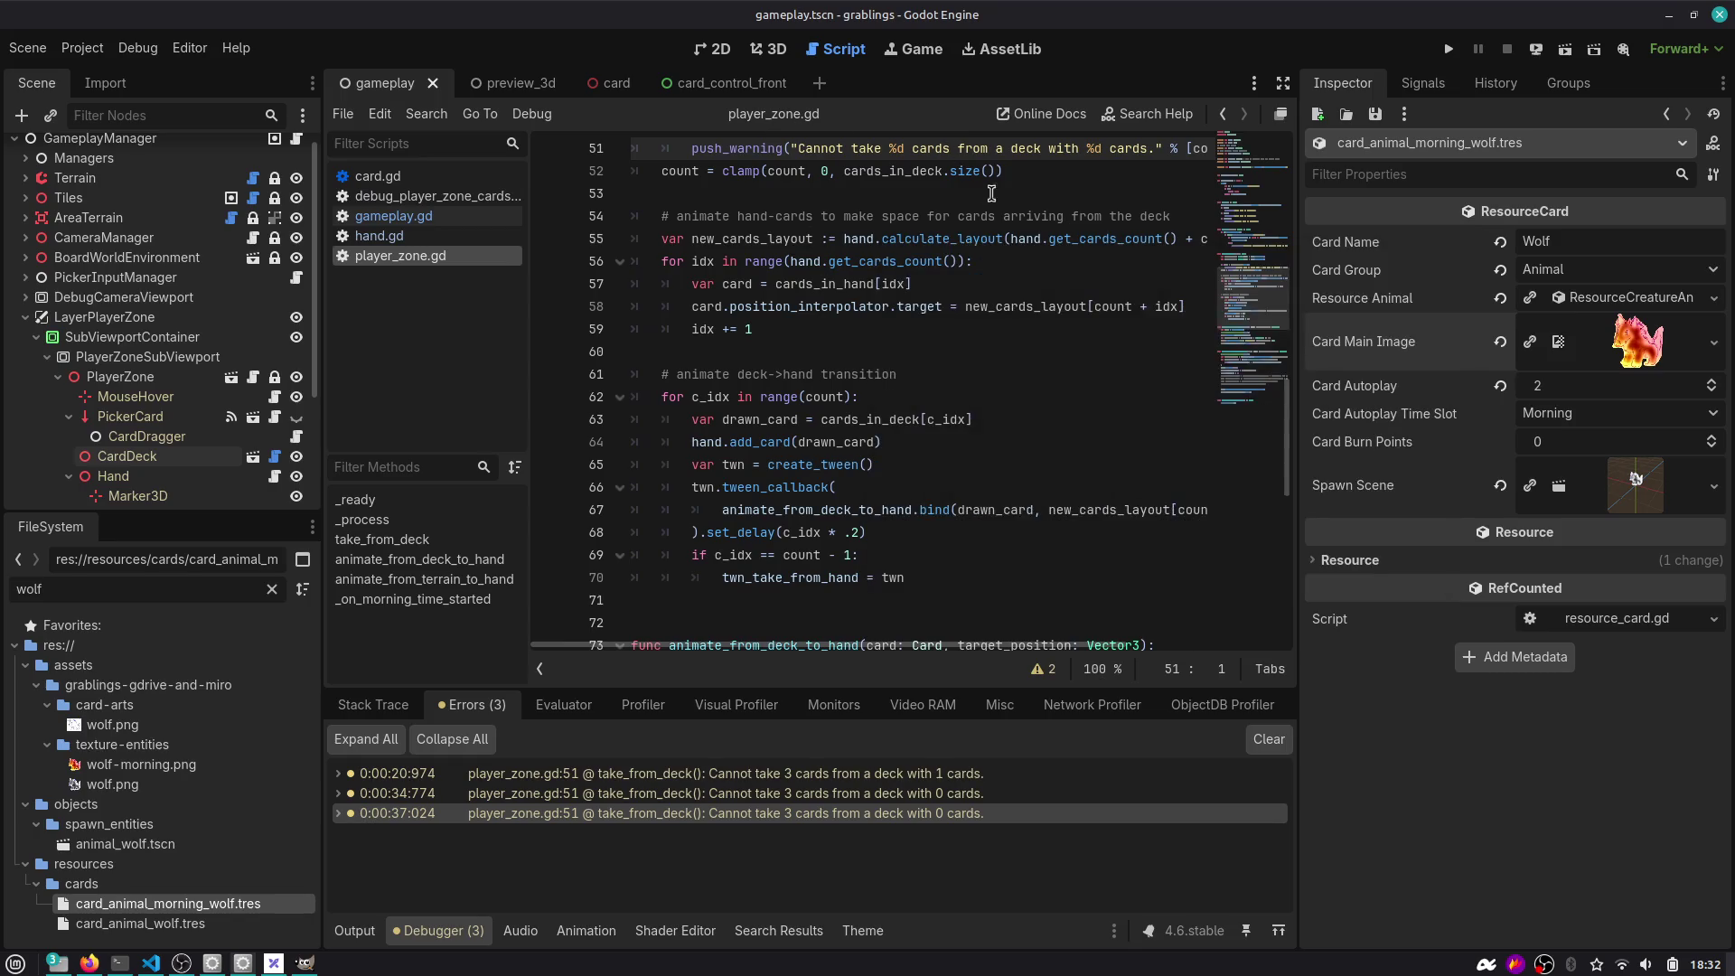
Filter the scene tree for 'deck', select CardDeck and expand its 13 Starting Cards.
{"action": "left_click", "coordinate": [783, 53]}
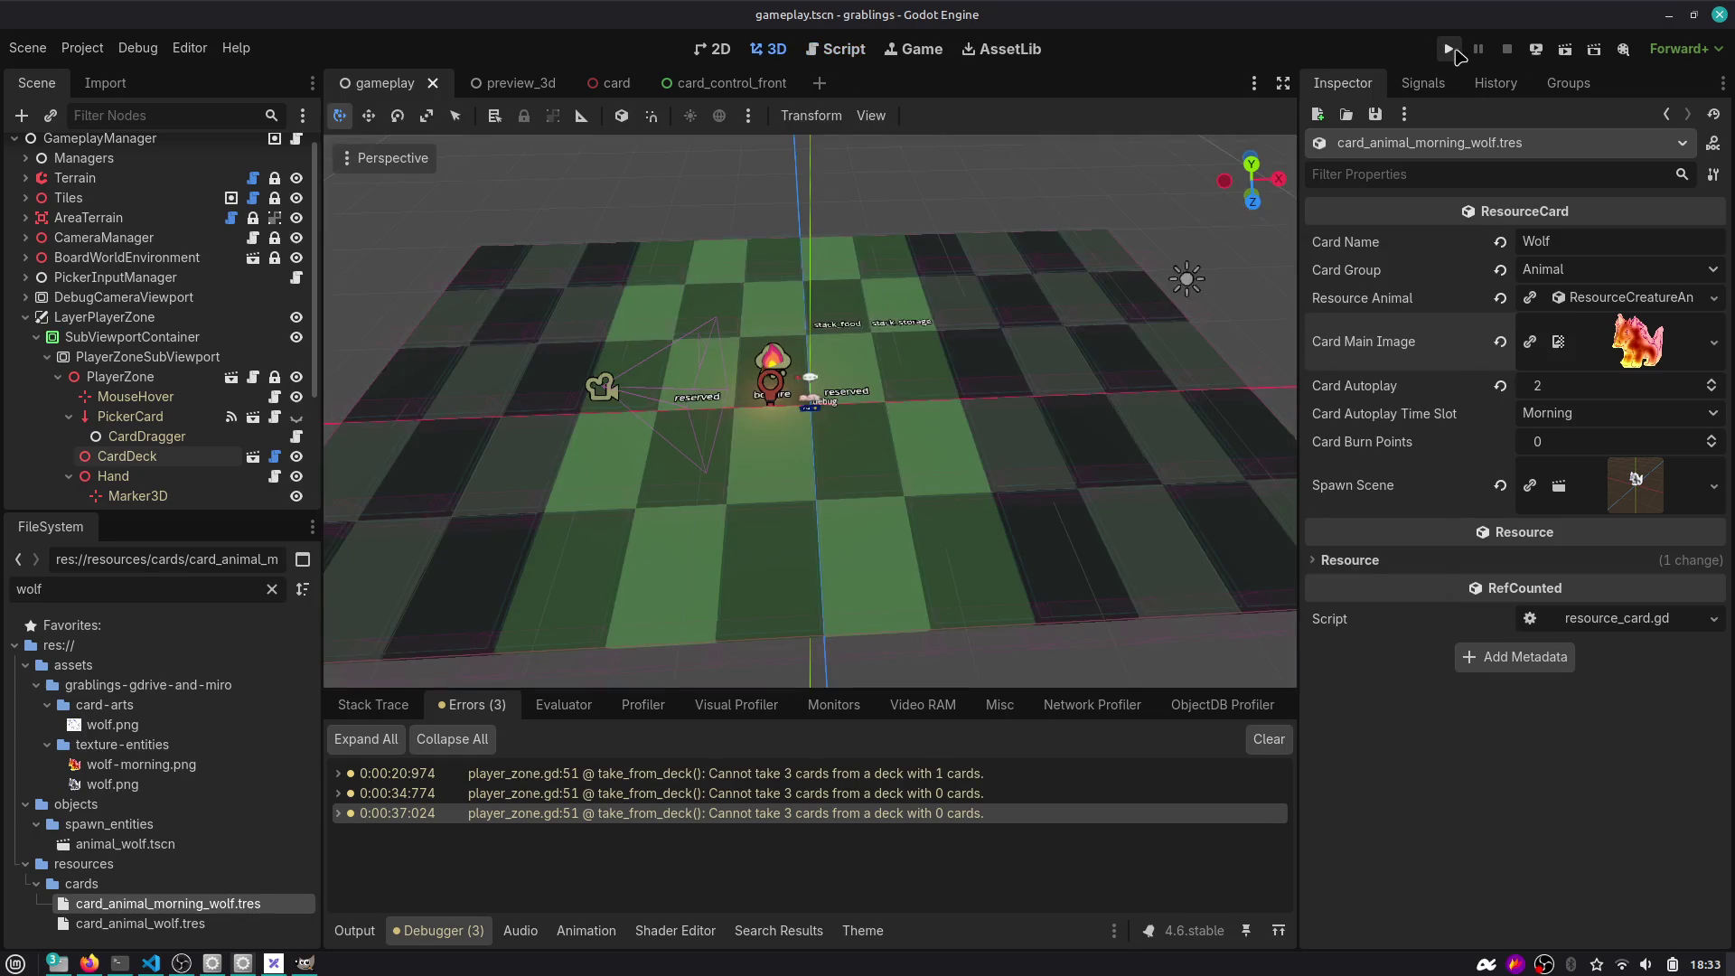
{"action": "scroll", "coordinate": [960, 262], "scroll_direction": "up", "scroll_amount": 3}
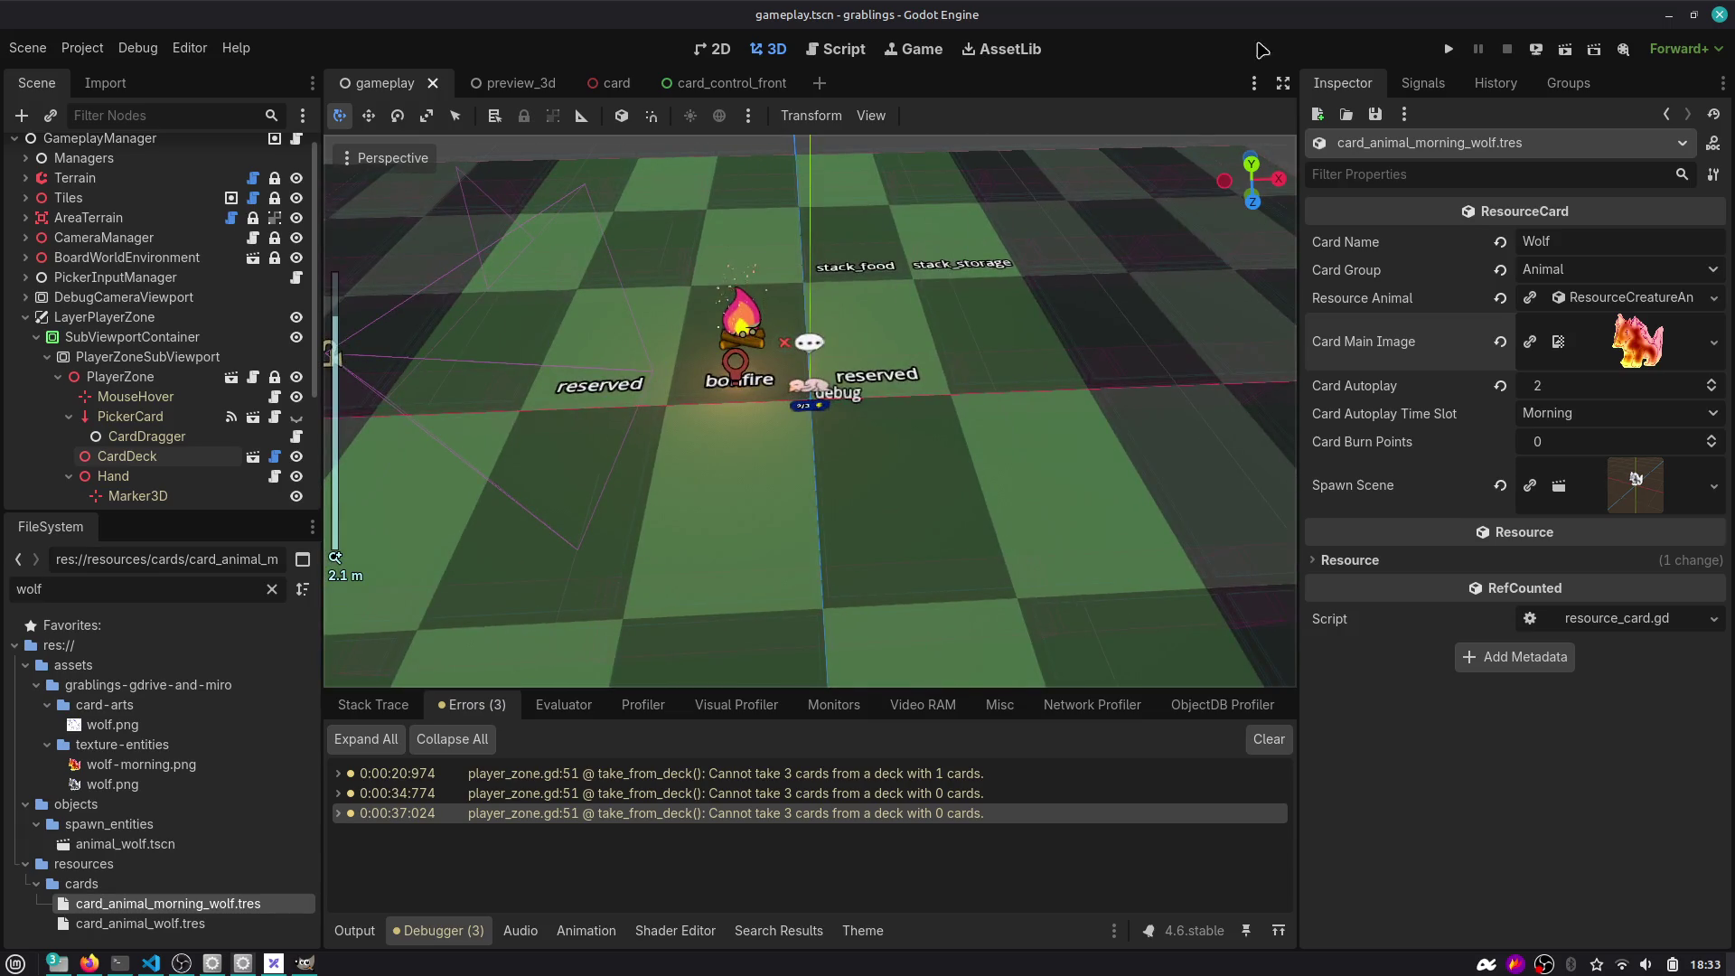
{"action": "left_click", "coordinate": [137, 112]}
{"action": "type", "text": "deck"}
{"action": "left_click", "coordinate": [155, 193]}
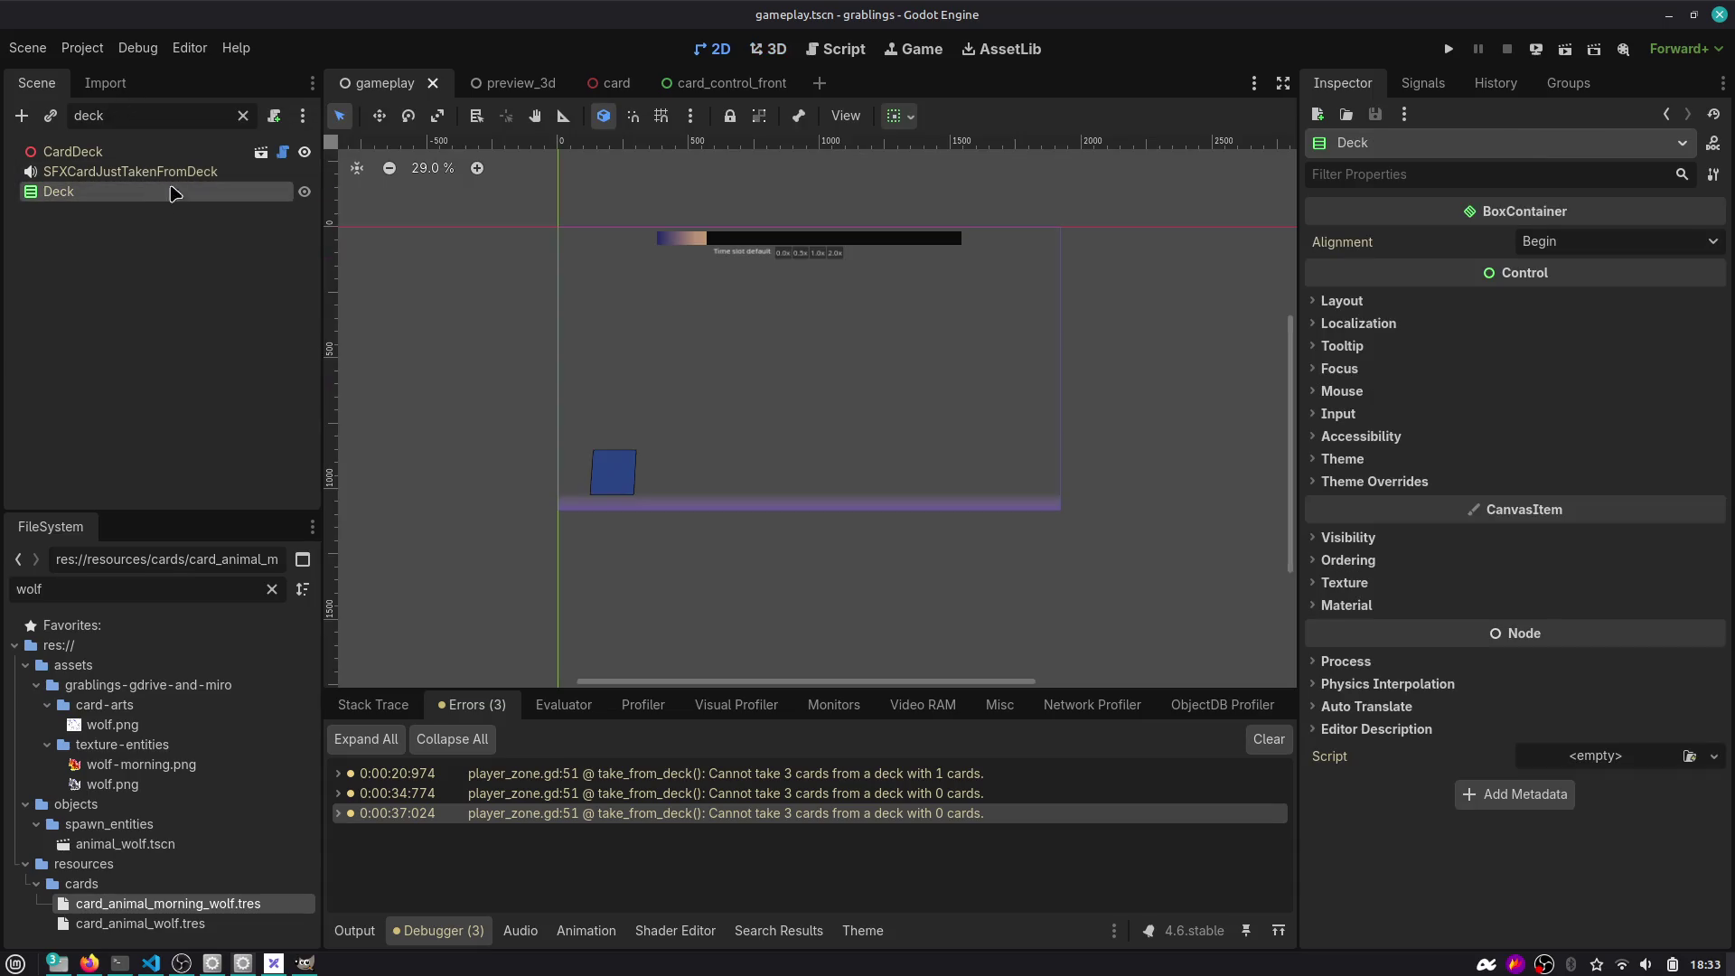
{"action": "left_click", "coordinate": [147, 152]}
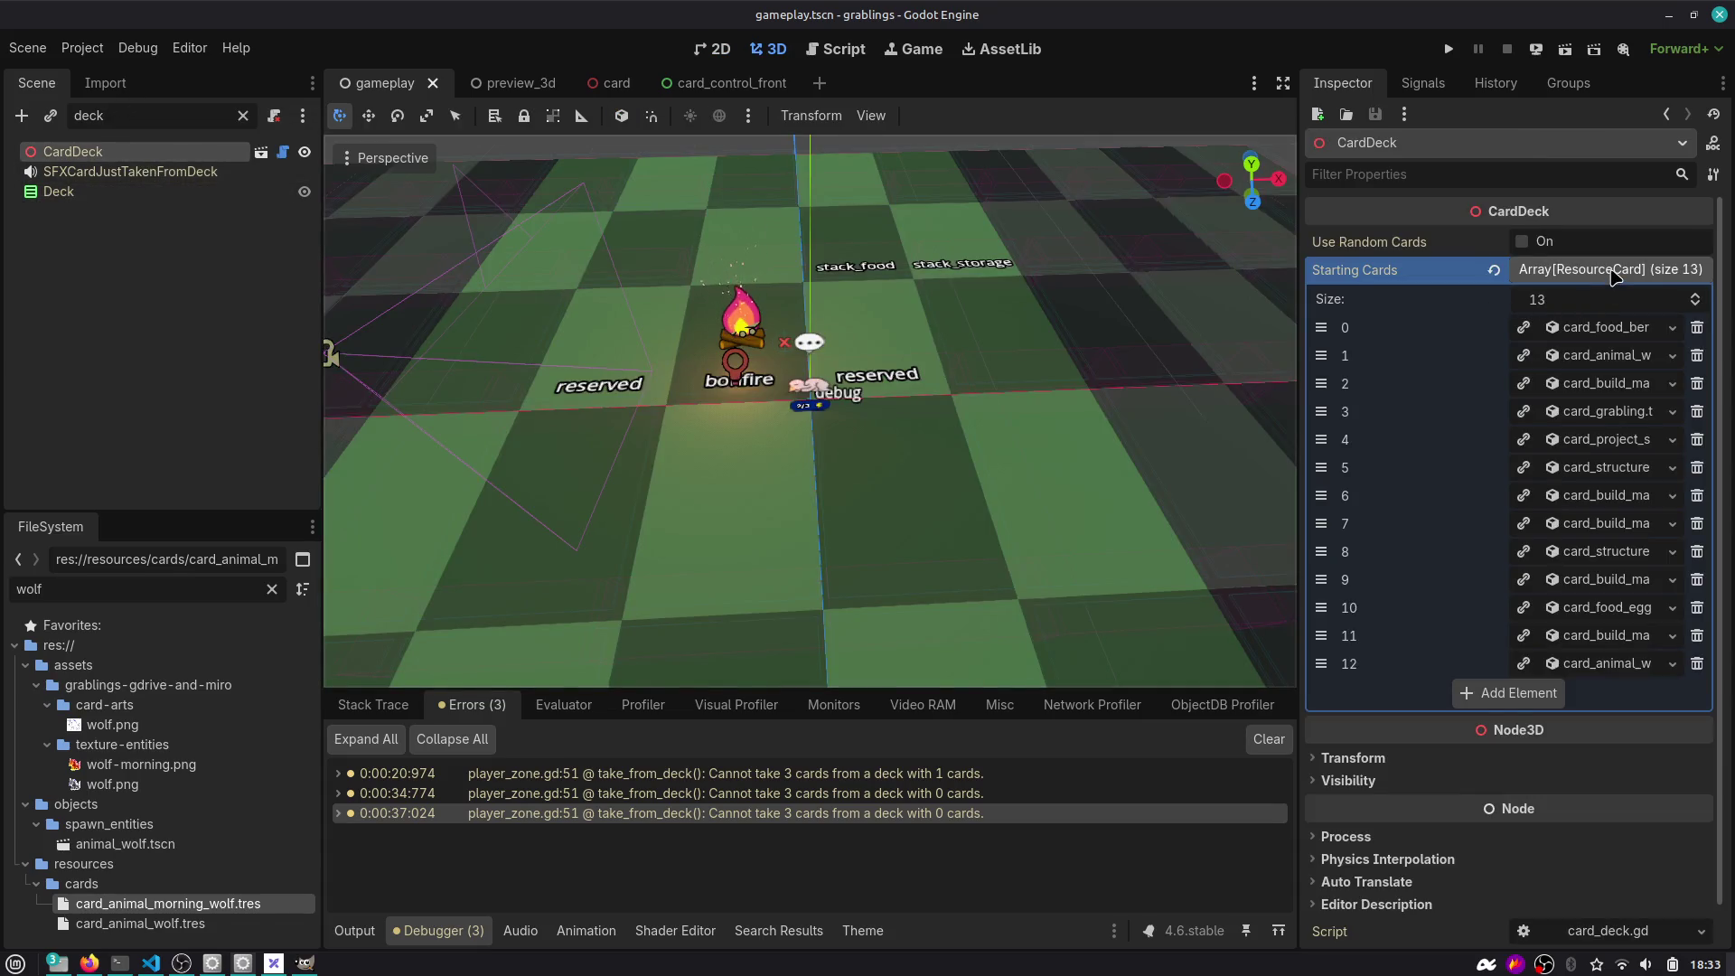
{"action": "left_click", "coordinate": [1587, 273]}
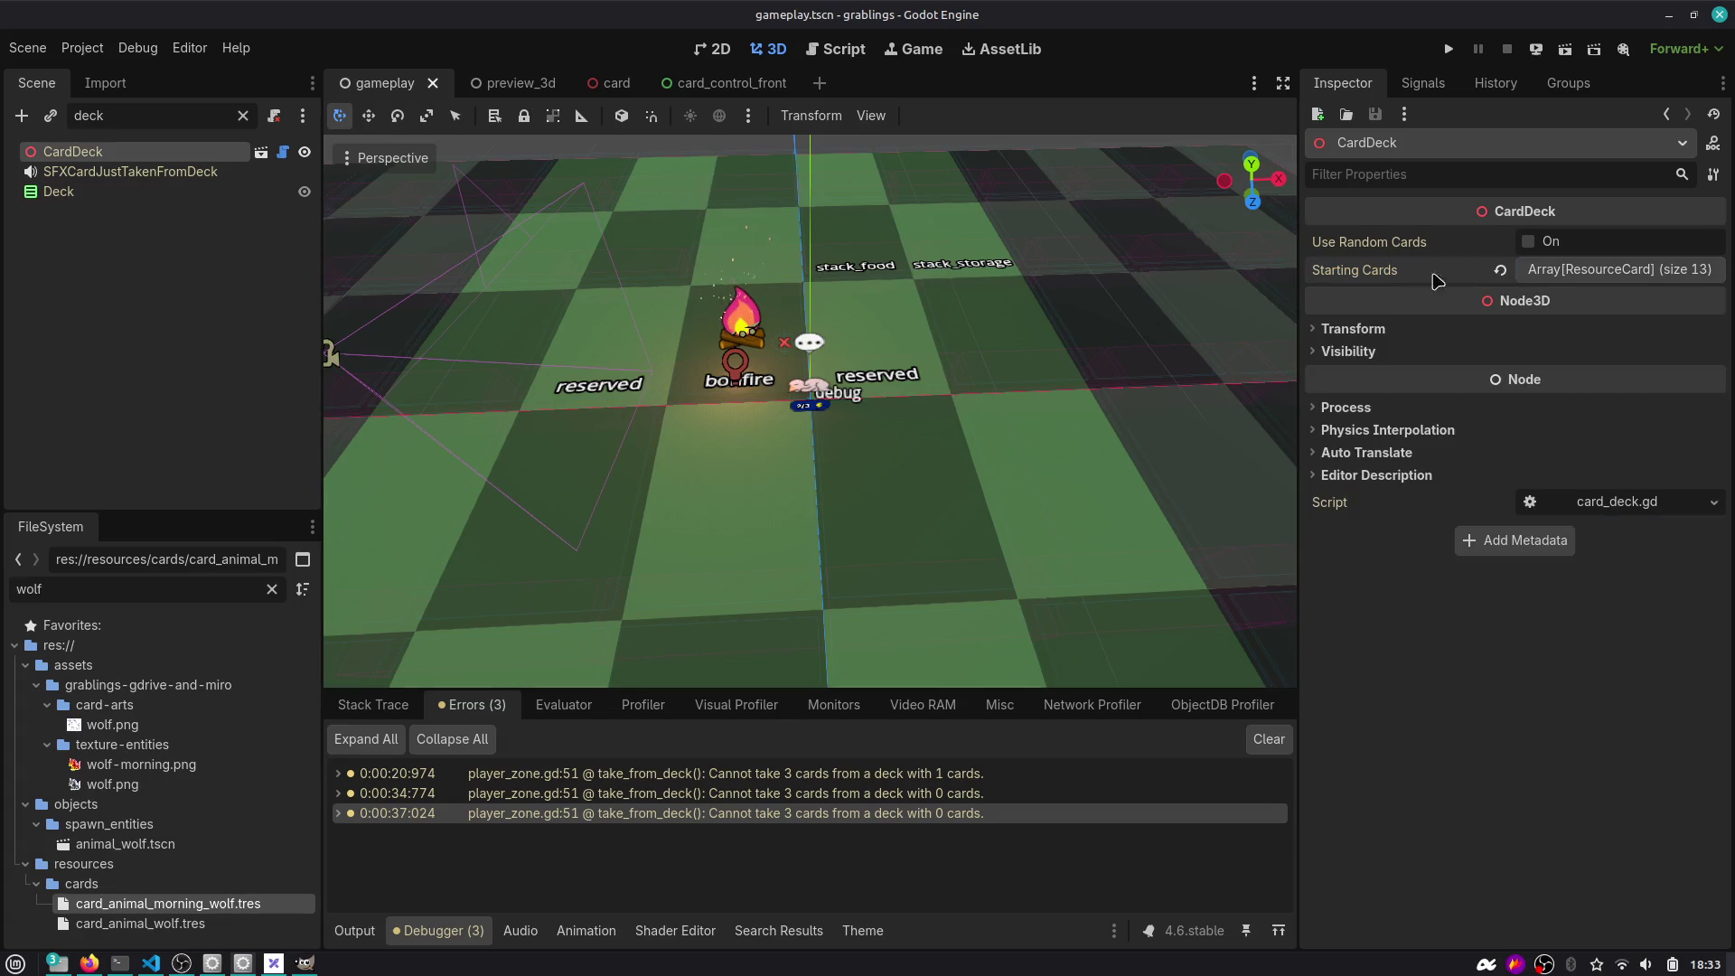
{"action": "left_click", "coordinate": [1590, 273]}
{"action": "left_click", "coordinate": [1592, 273]}
{"action": "left_click", "coordinate": [1592, 273]}
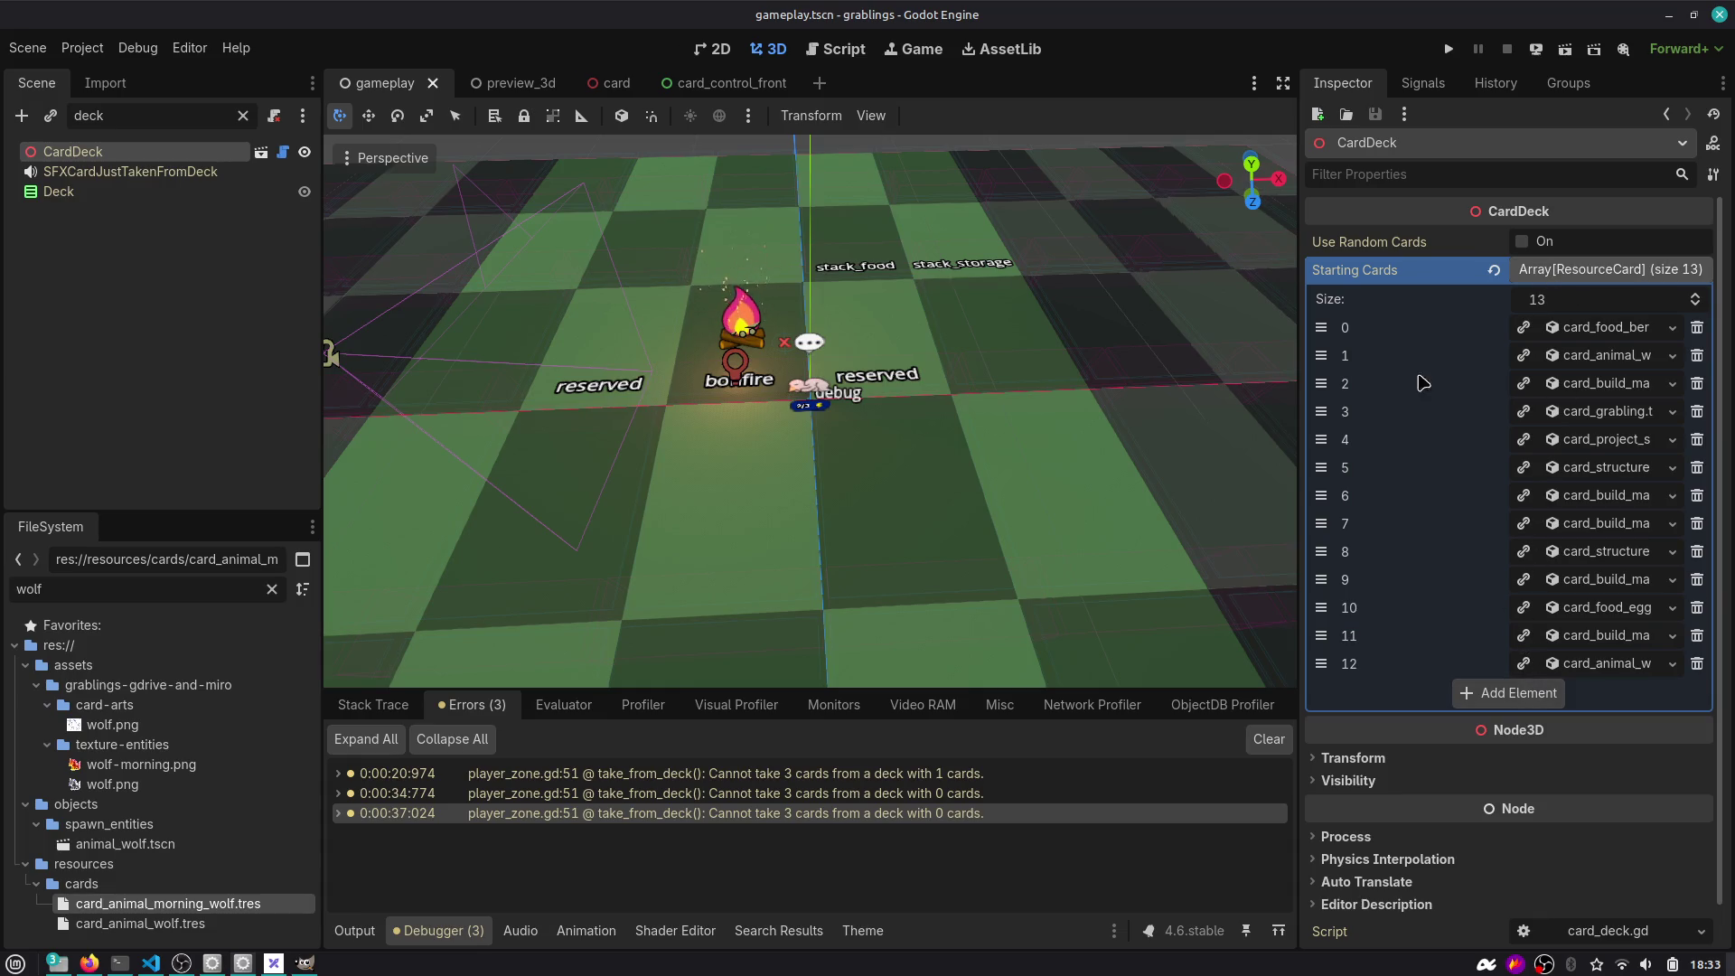
Add card_animal_morning_wolf as a new starting card, move it to index 0, and run the game.
{"action": "right_click", "coordinate": [1396, 269]}
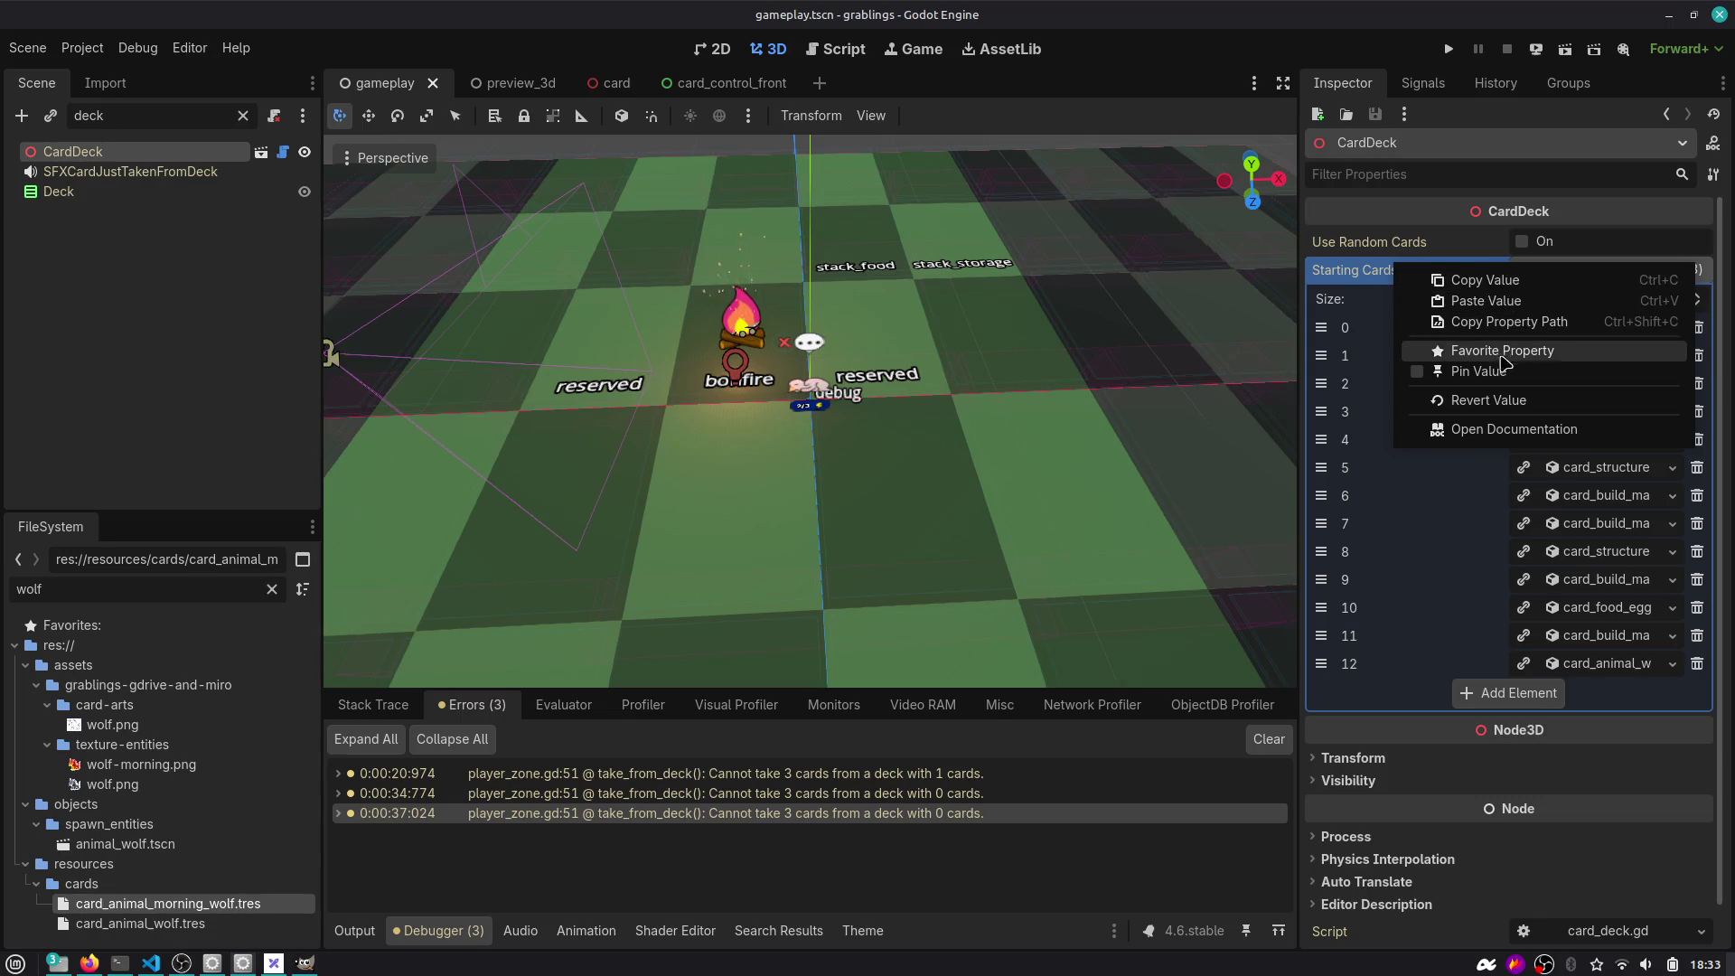
{"action": "left_click", "coordinate": [1378, 678]}
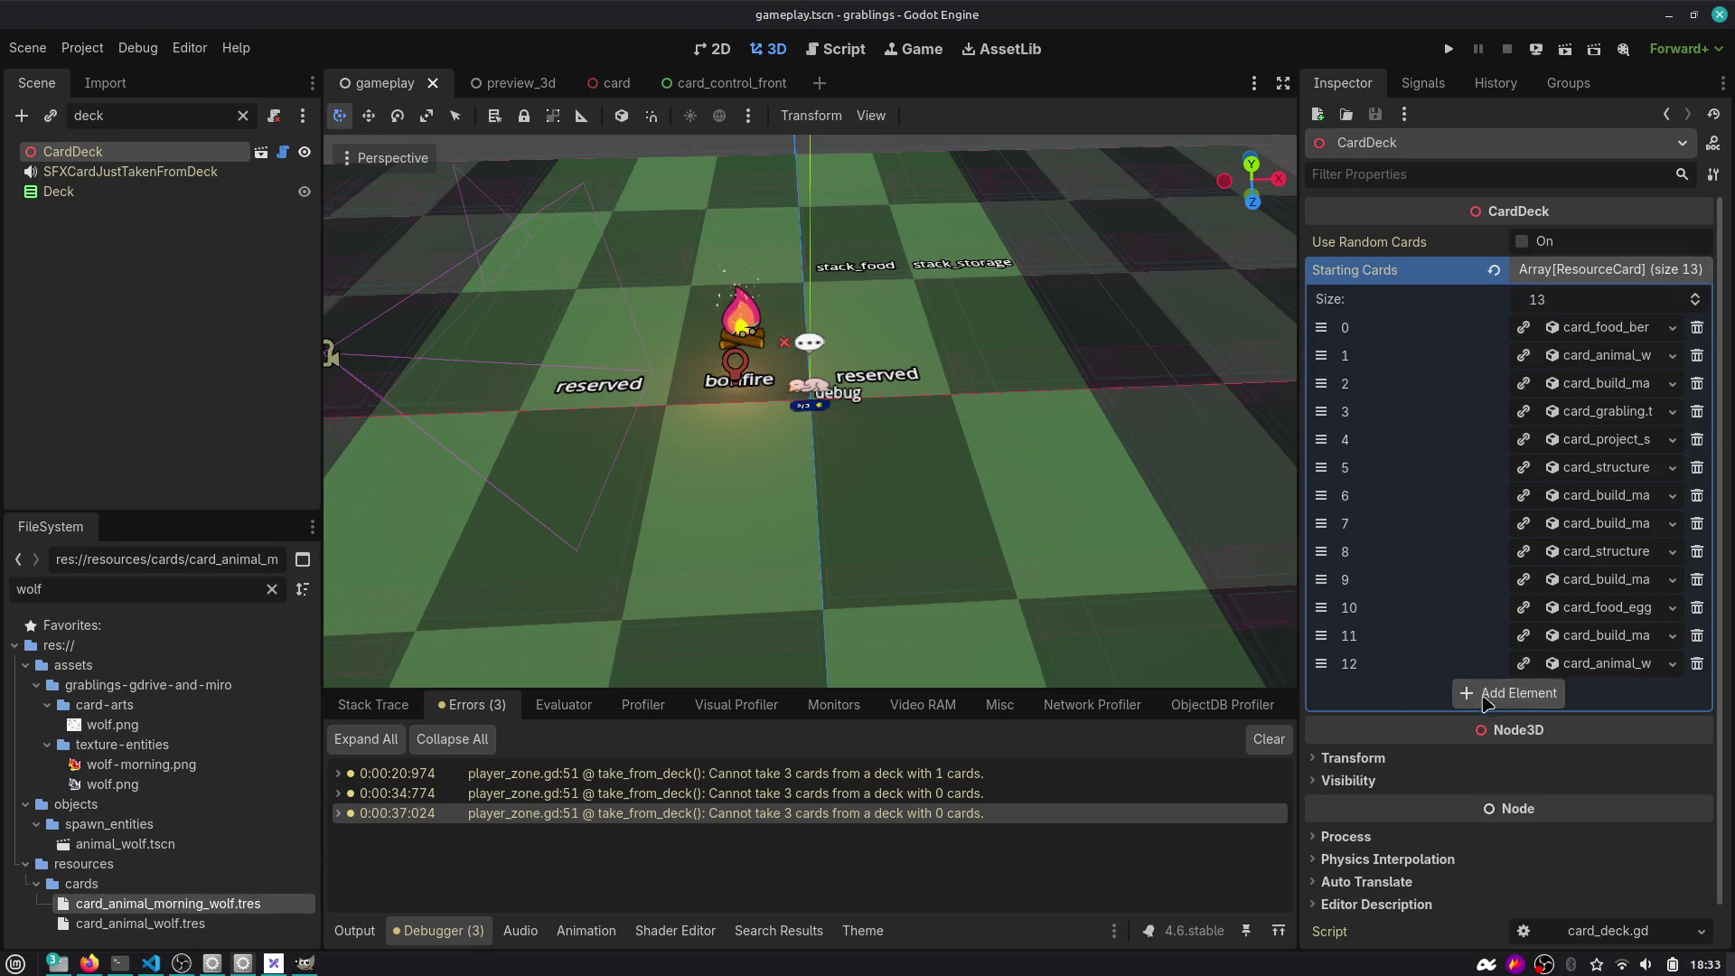
{"action": "left_click", "coordinate": [1533, 694]}
{"action": "left_click", "coordinate": [1672, 693]}
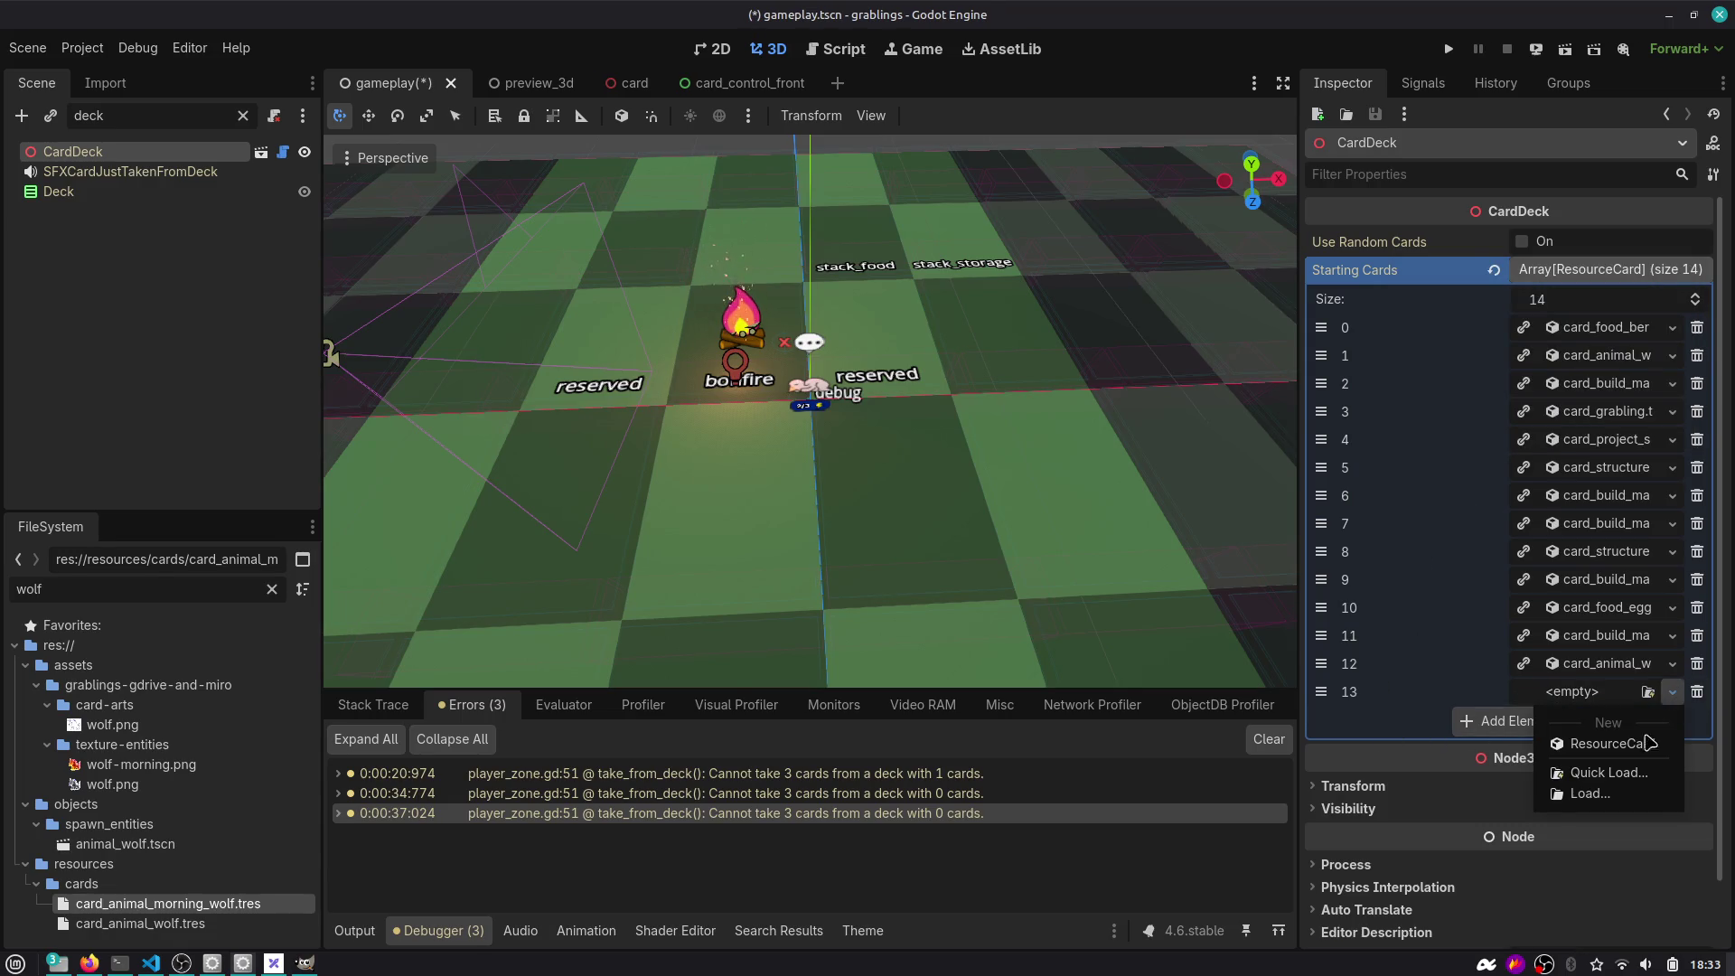
{"action": "left_click", "coordinate": [1603, 773]}
{"action": "type", "text": "wolf"}
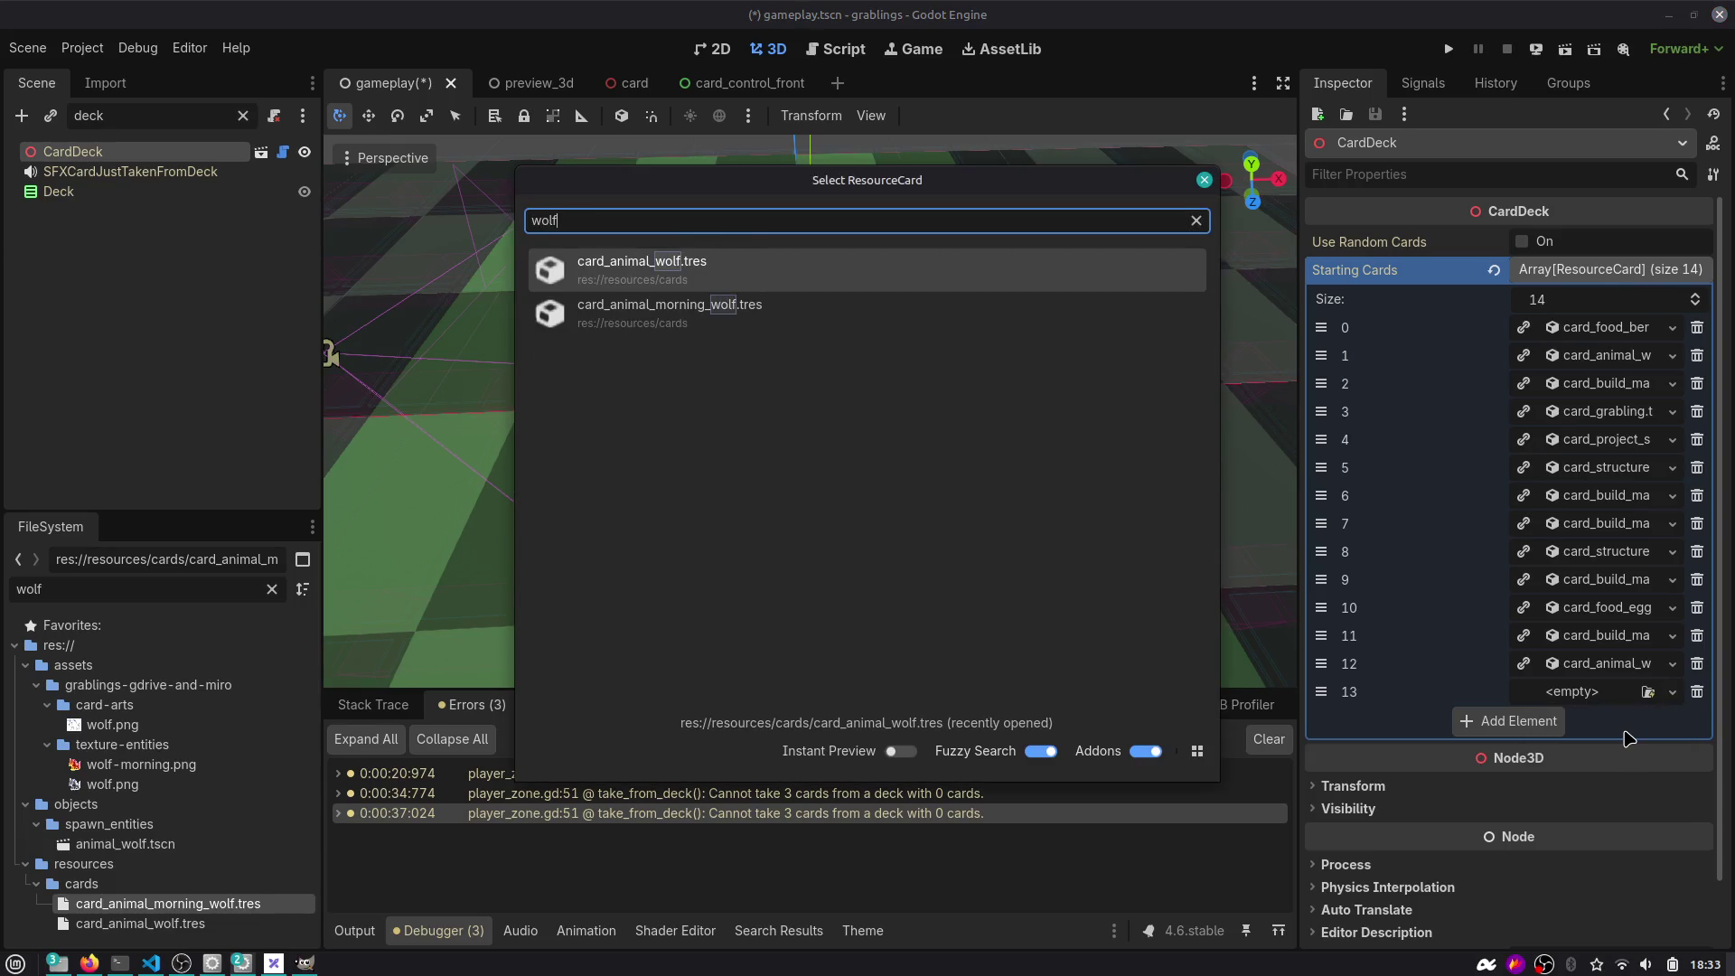
{"action": "key", "text": "Down"}
{"action": "key", "text": "Return"}
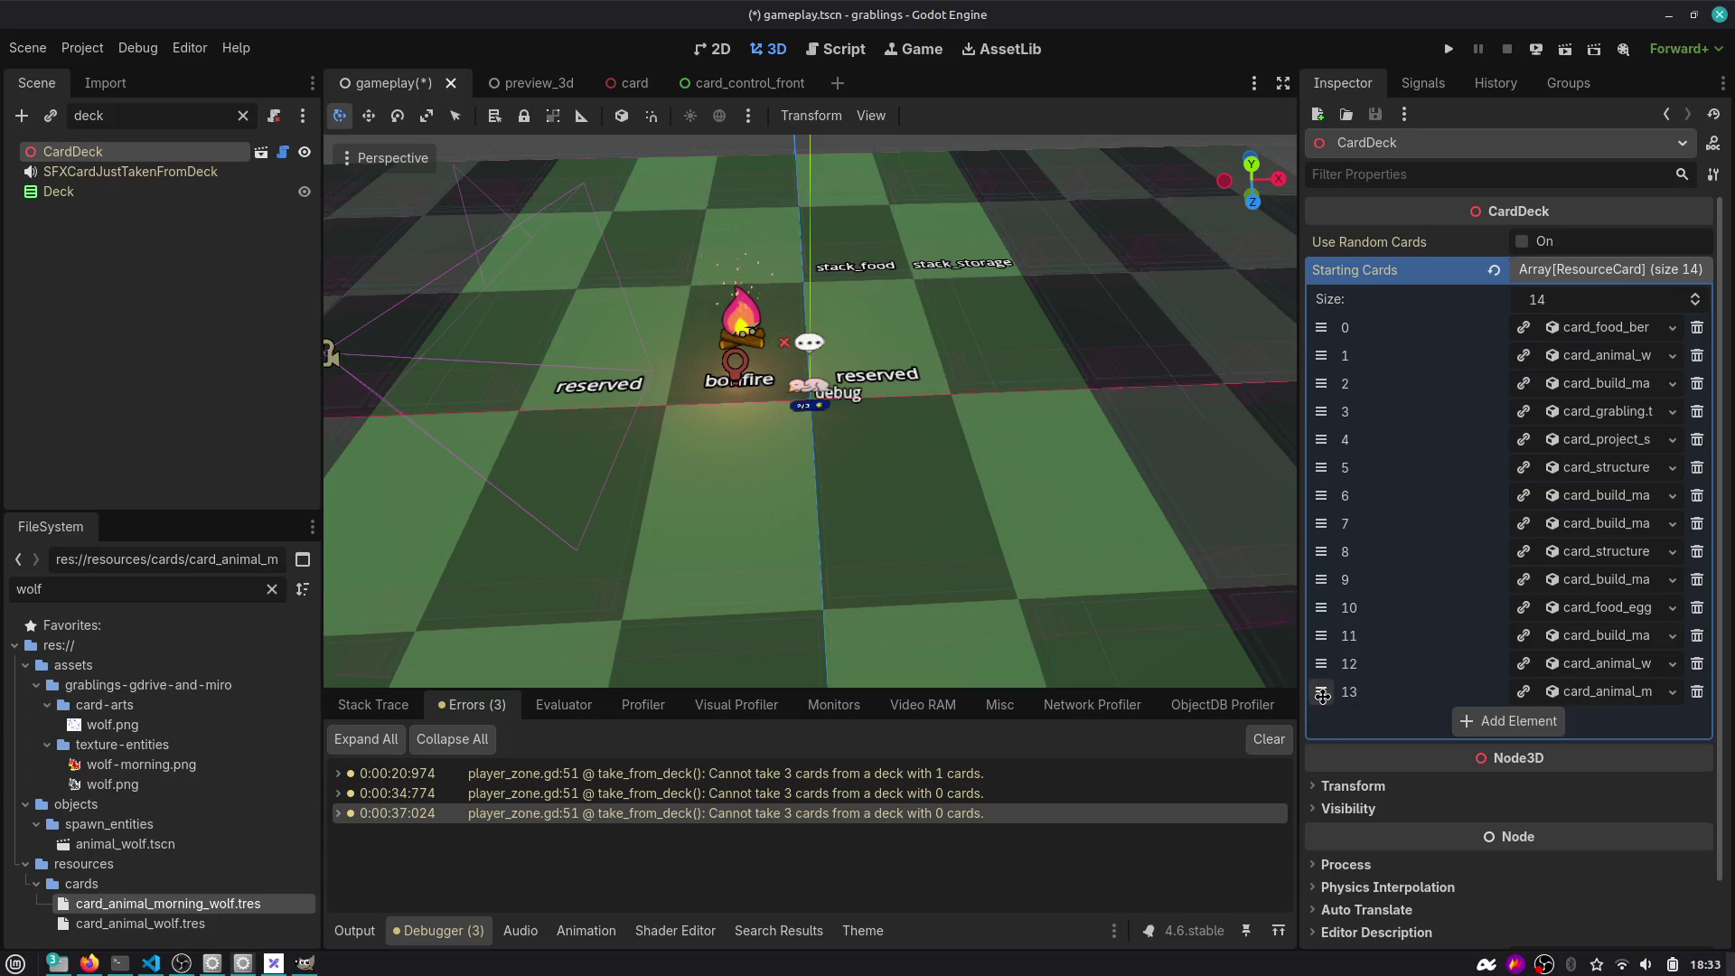
{"action": "left_click_drag", "start_coordinate": [1322, 694], "coordinate": [1321, 324]}
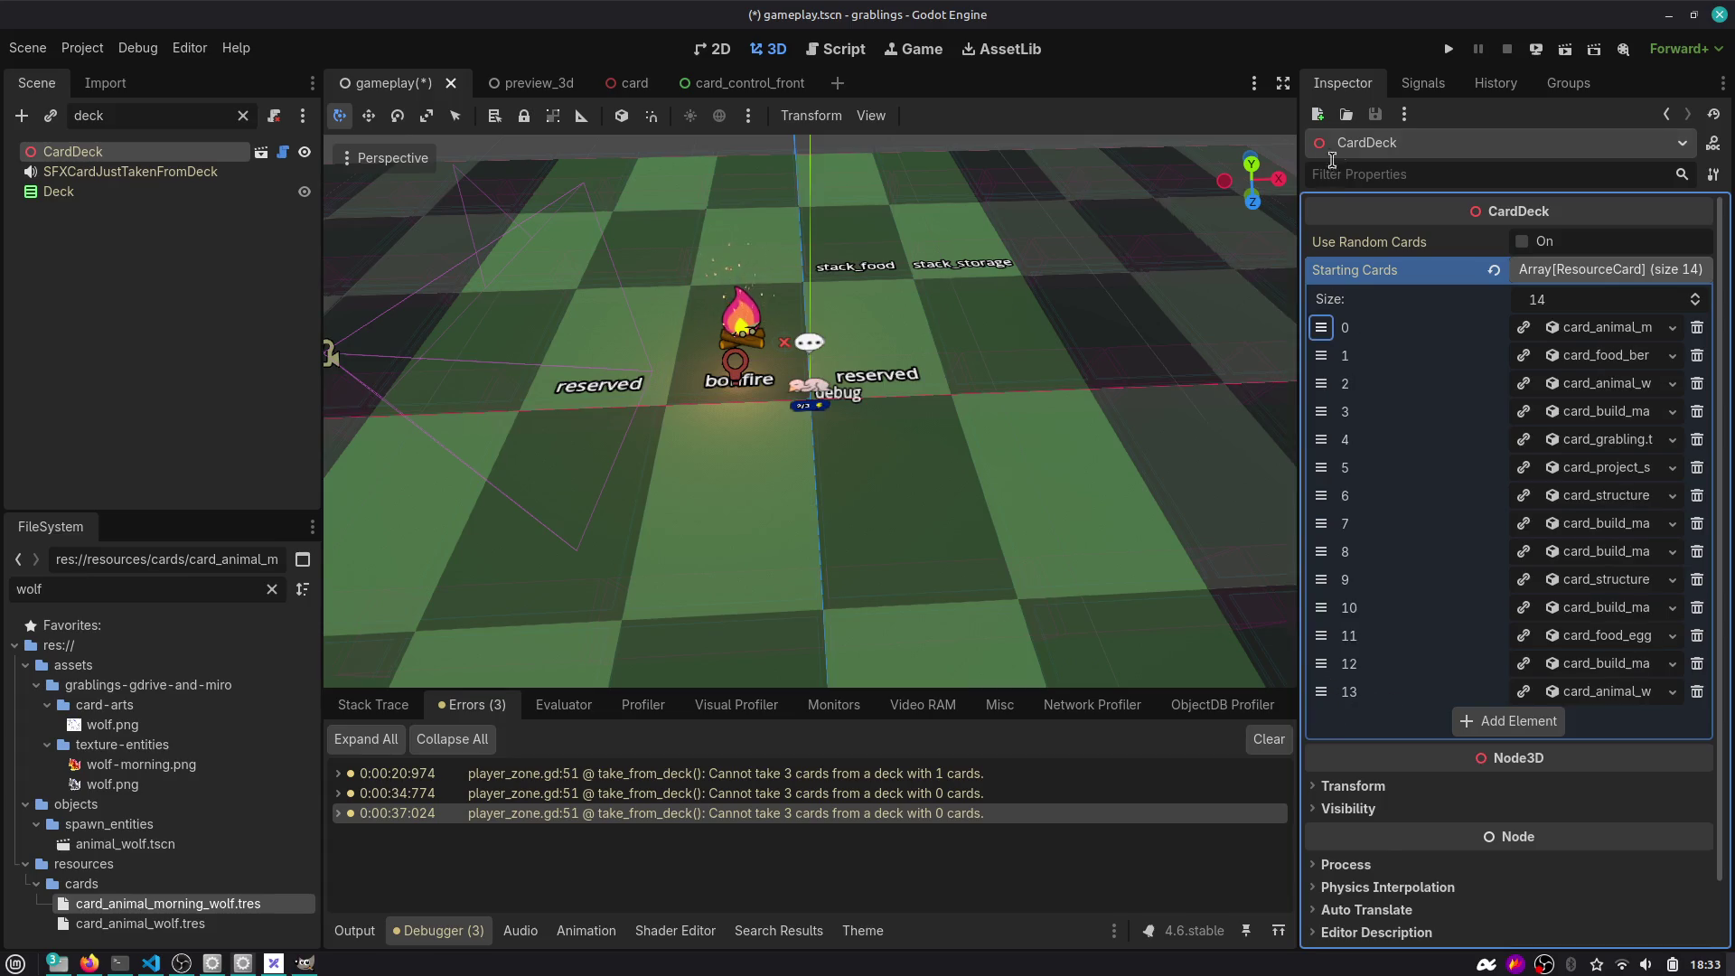
{"action": "left_click", "coordinate": [1448, 48]}
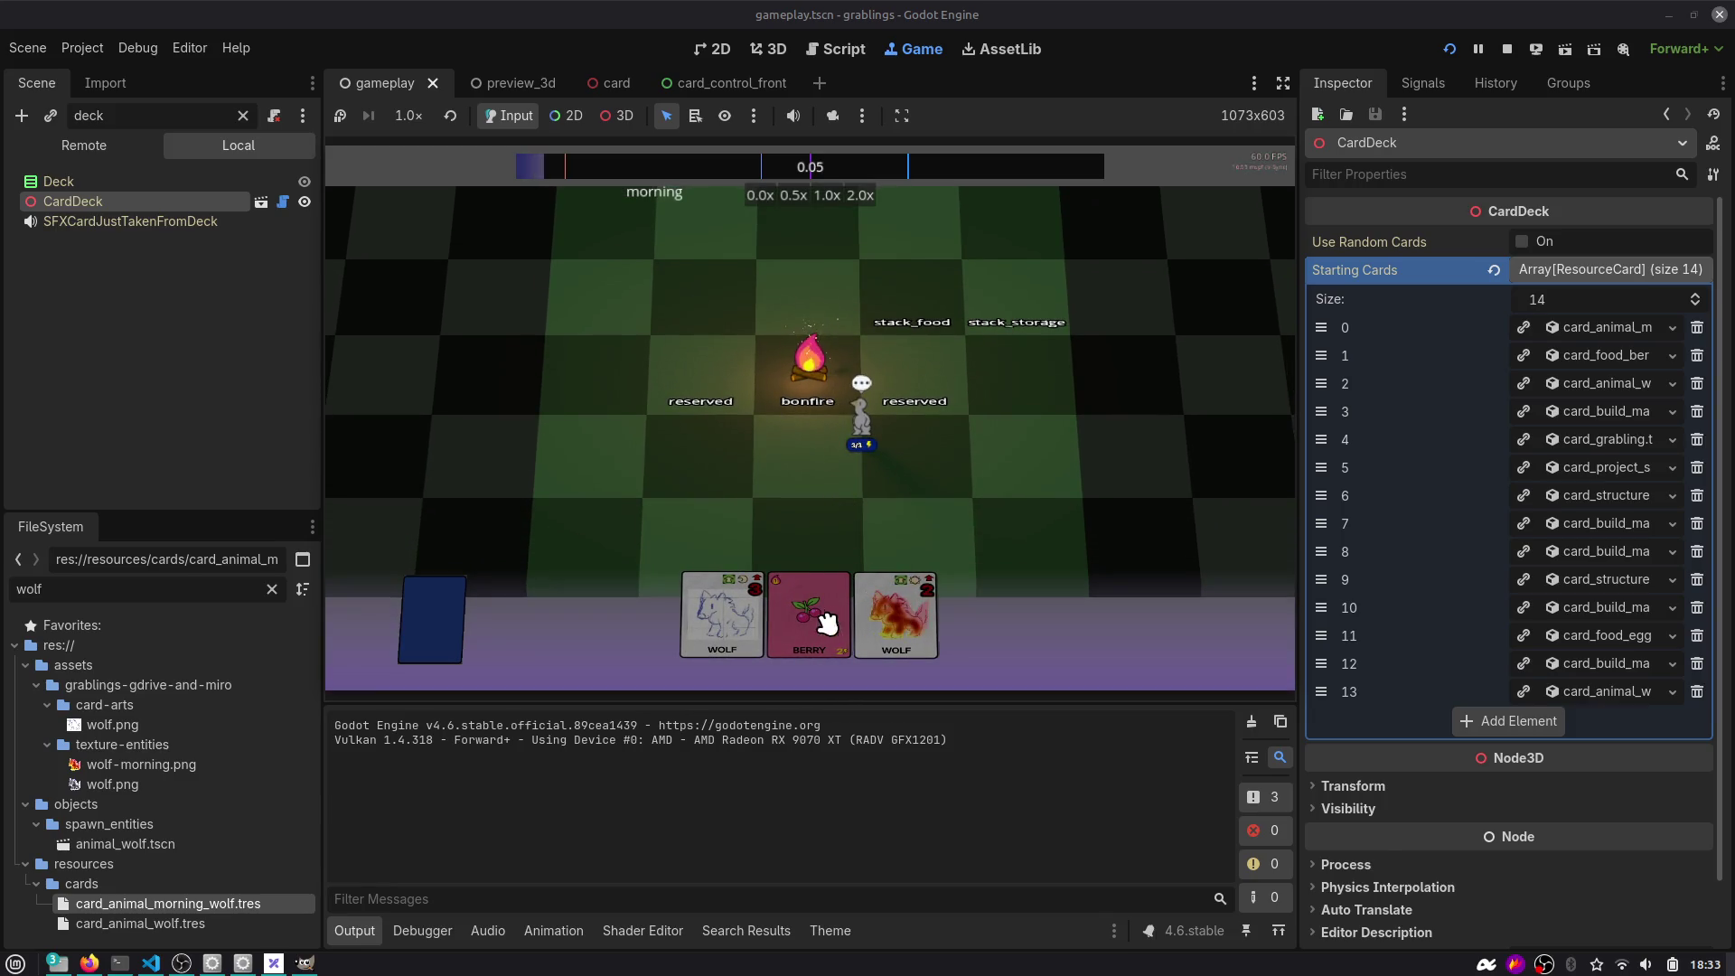
Play the Berry card to food, Wood to storage, and place the House below the bonfire.
{"action": "left_click", "coordinate": [824, 621]}
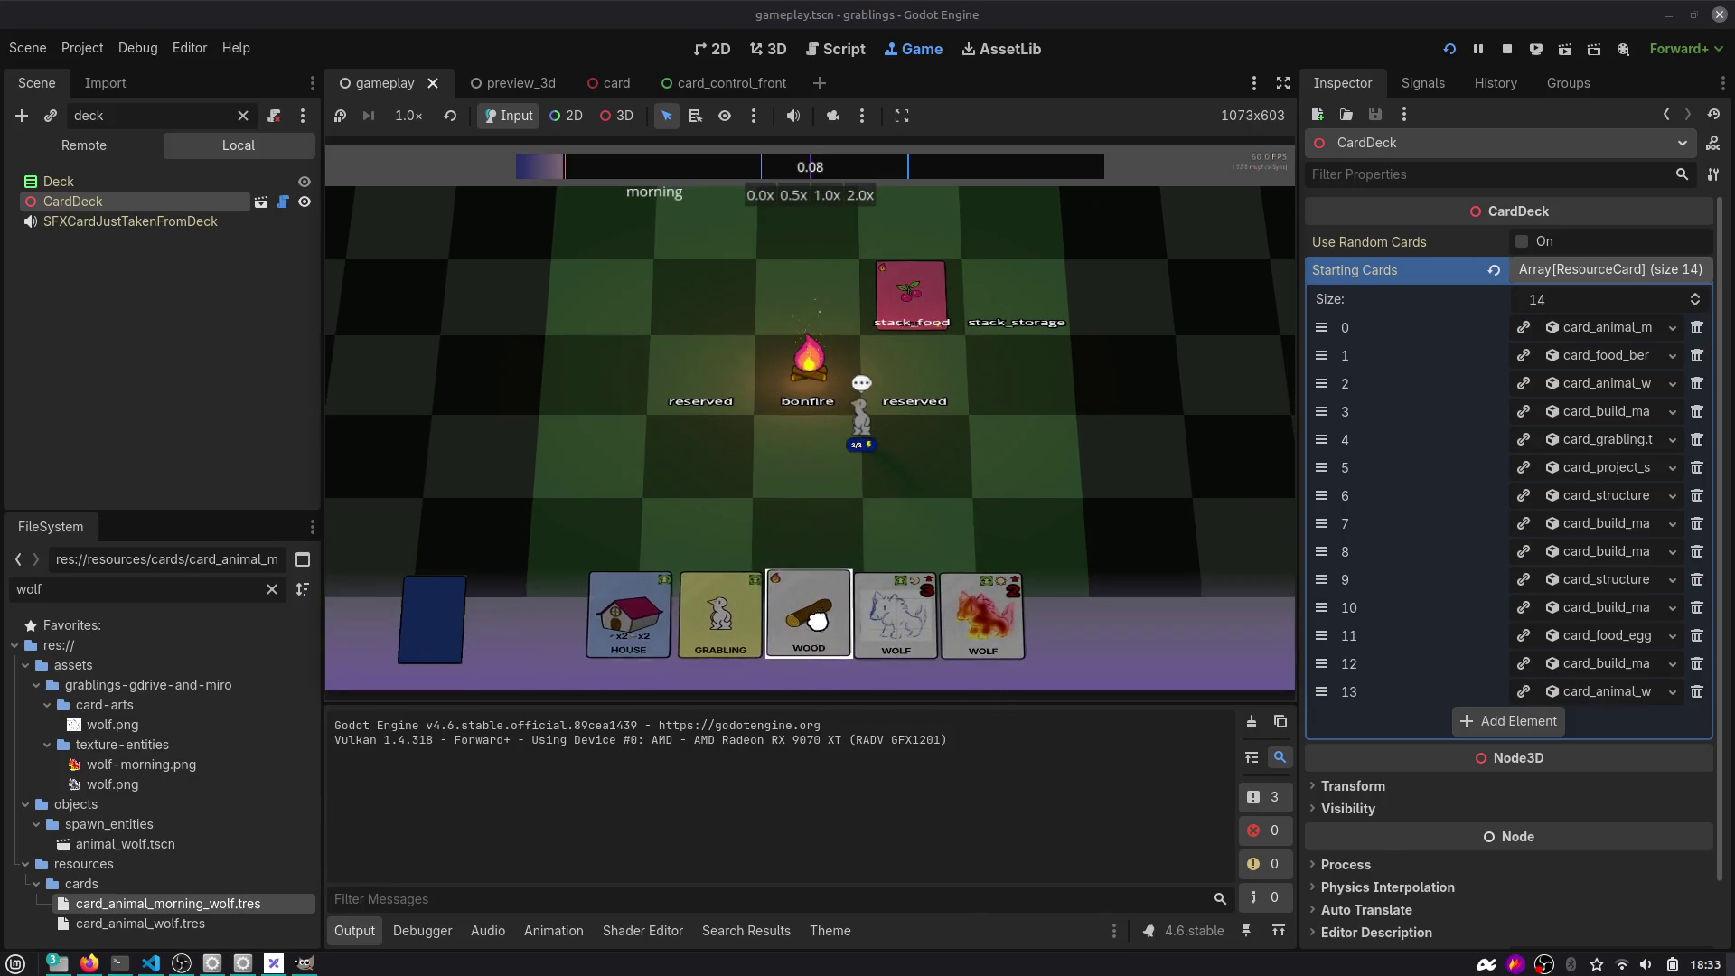
{"action": "mouse_move", "coordinate": [813, 588]}
{"action": "left_mouse_down"}
{"action": "mouse_move", "coordinate": [762, 496]}
{"action": "mouse_move", "coordinate": [794, 612]}
{"action": "mouse_move", "coordinate": [800, 499]}
{"action": "left_mouse_up"}
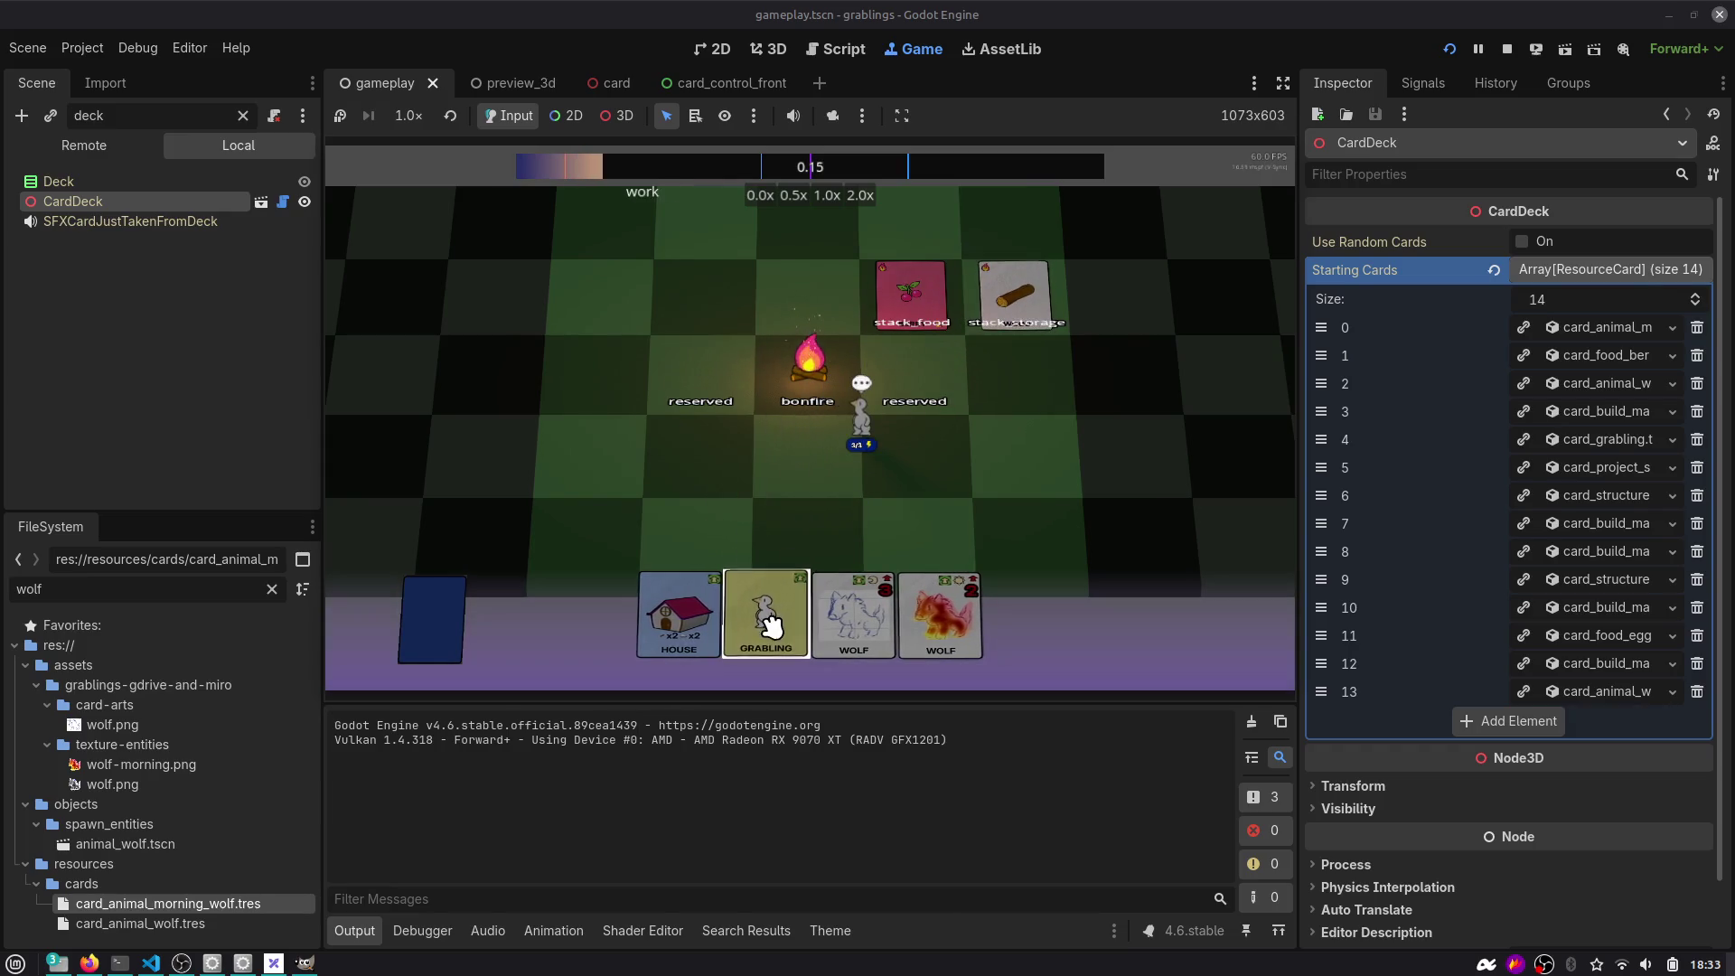
{"action": "left_click_drag", "start_coordinate": [662, 610], "coordinate": [698, 451]}
Advance two time slots to sleep from the F1 debug window, then close it.
{"action": "key", "text": "F1"}
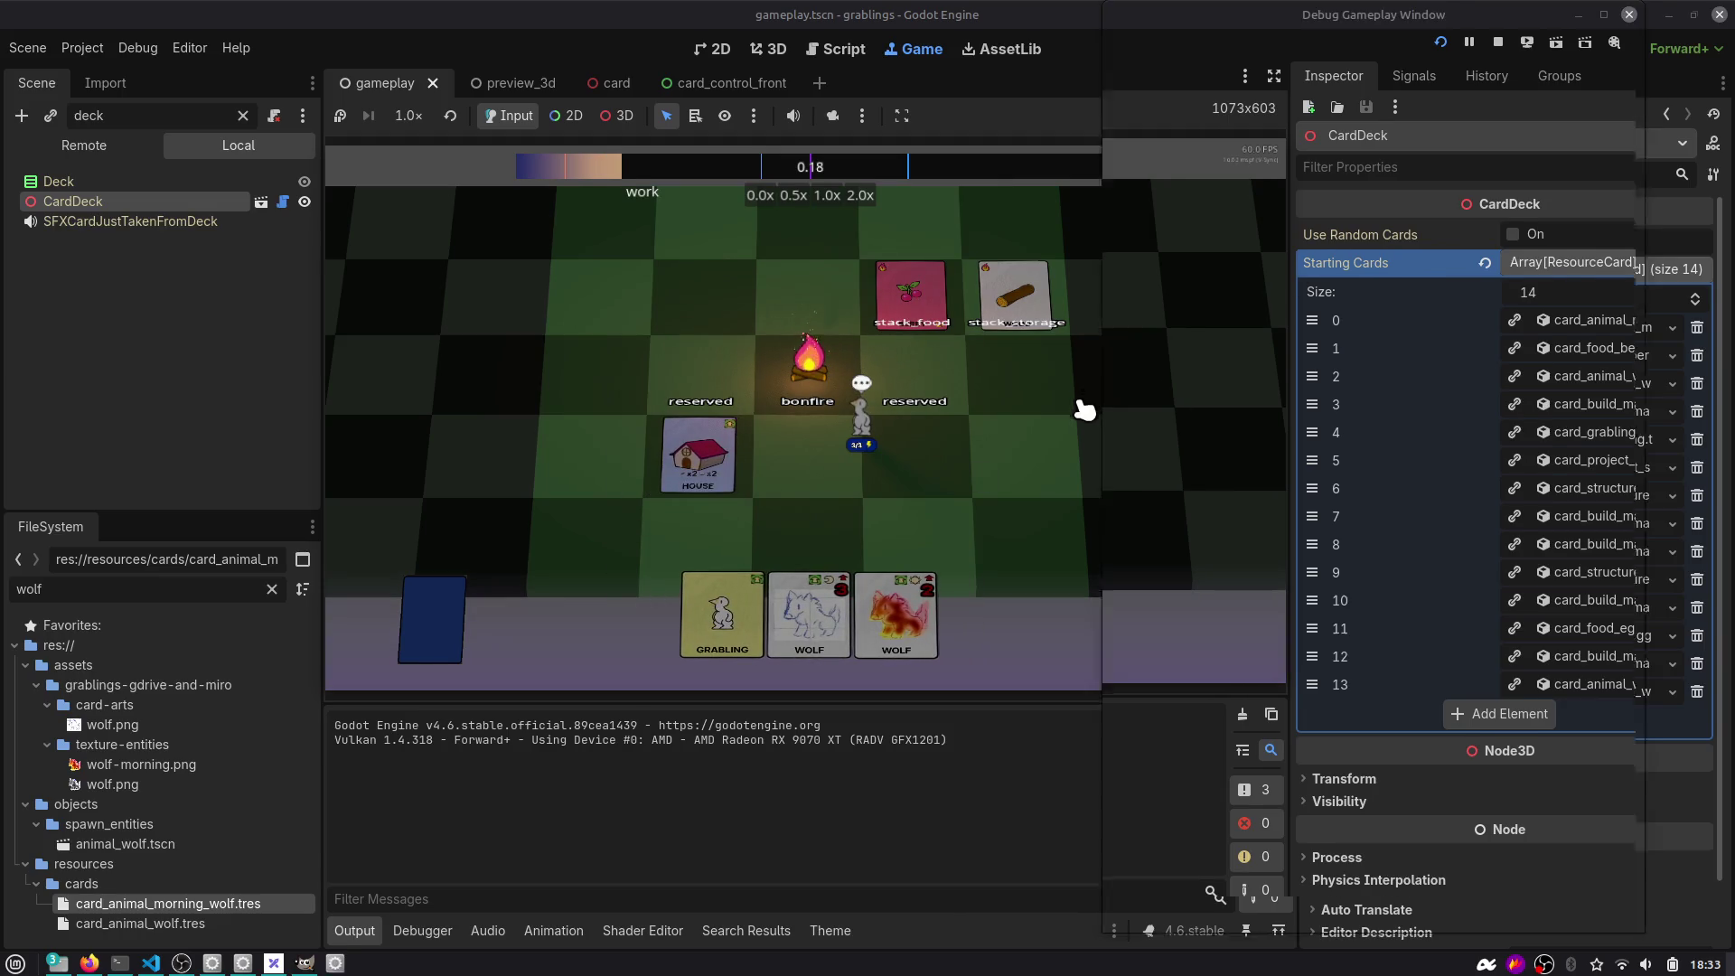
{"action": "left_click", "coordinate": [1467, 72]}
{"action": "left_click", "coordinate": [1468, 73]}
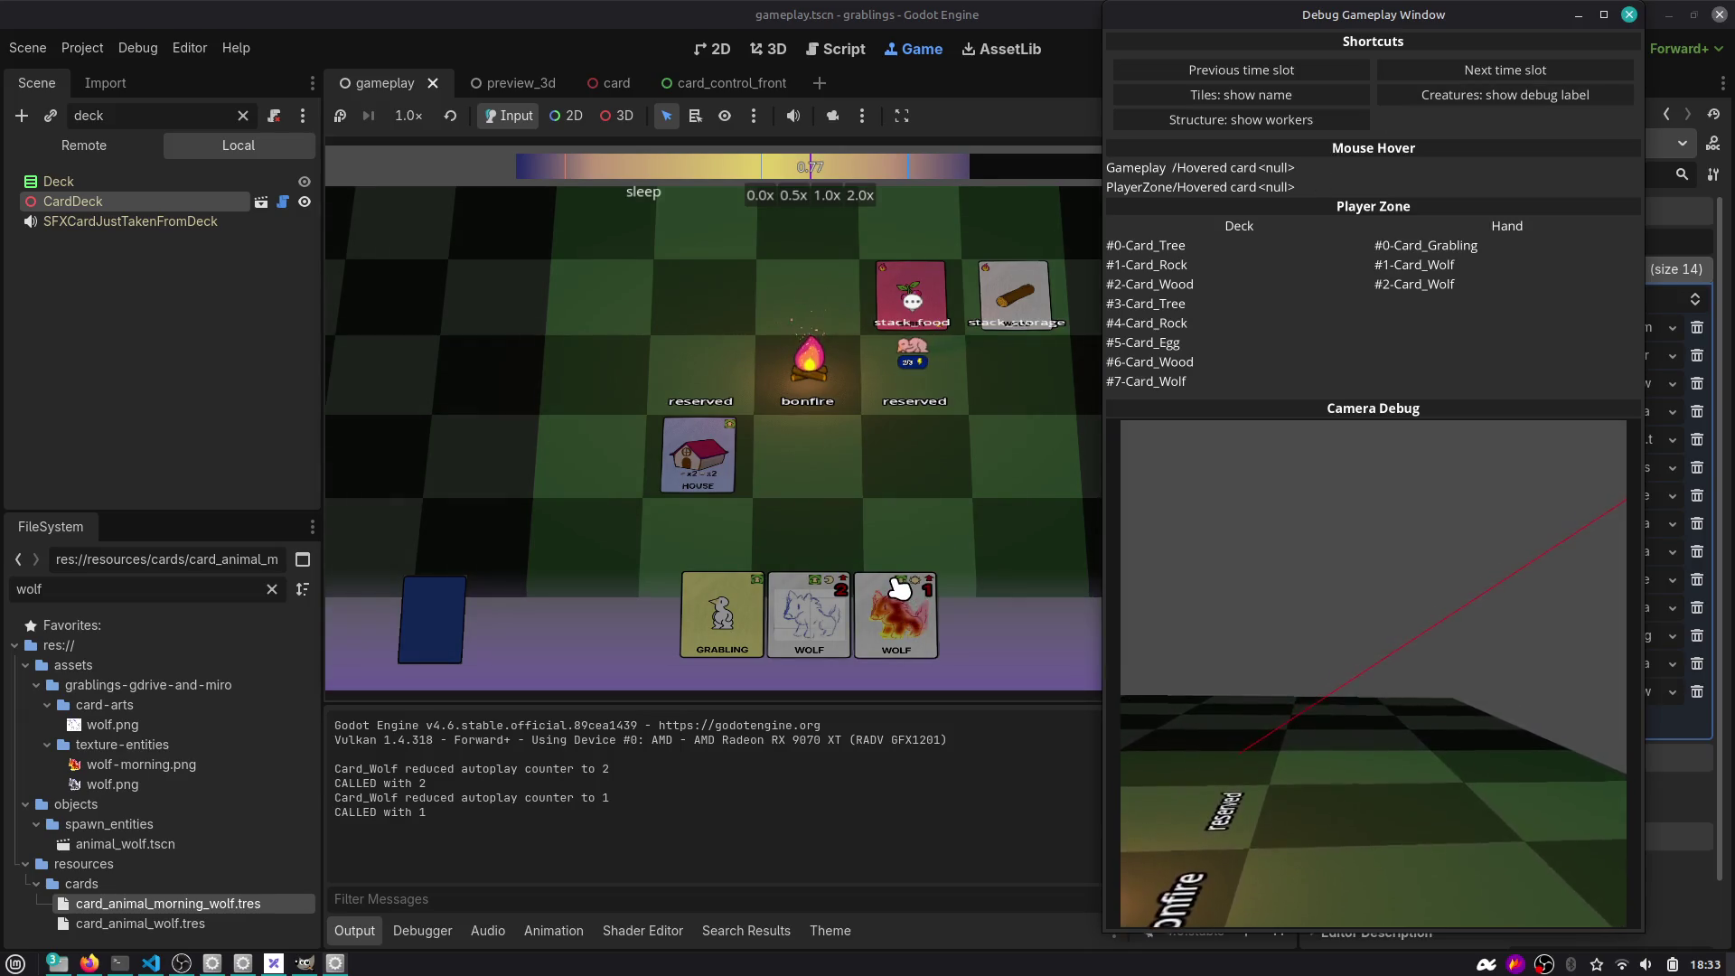
{"action": "left_click", "coordinate": [940, 595]}
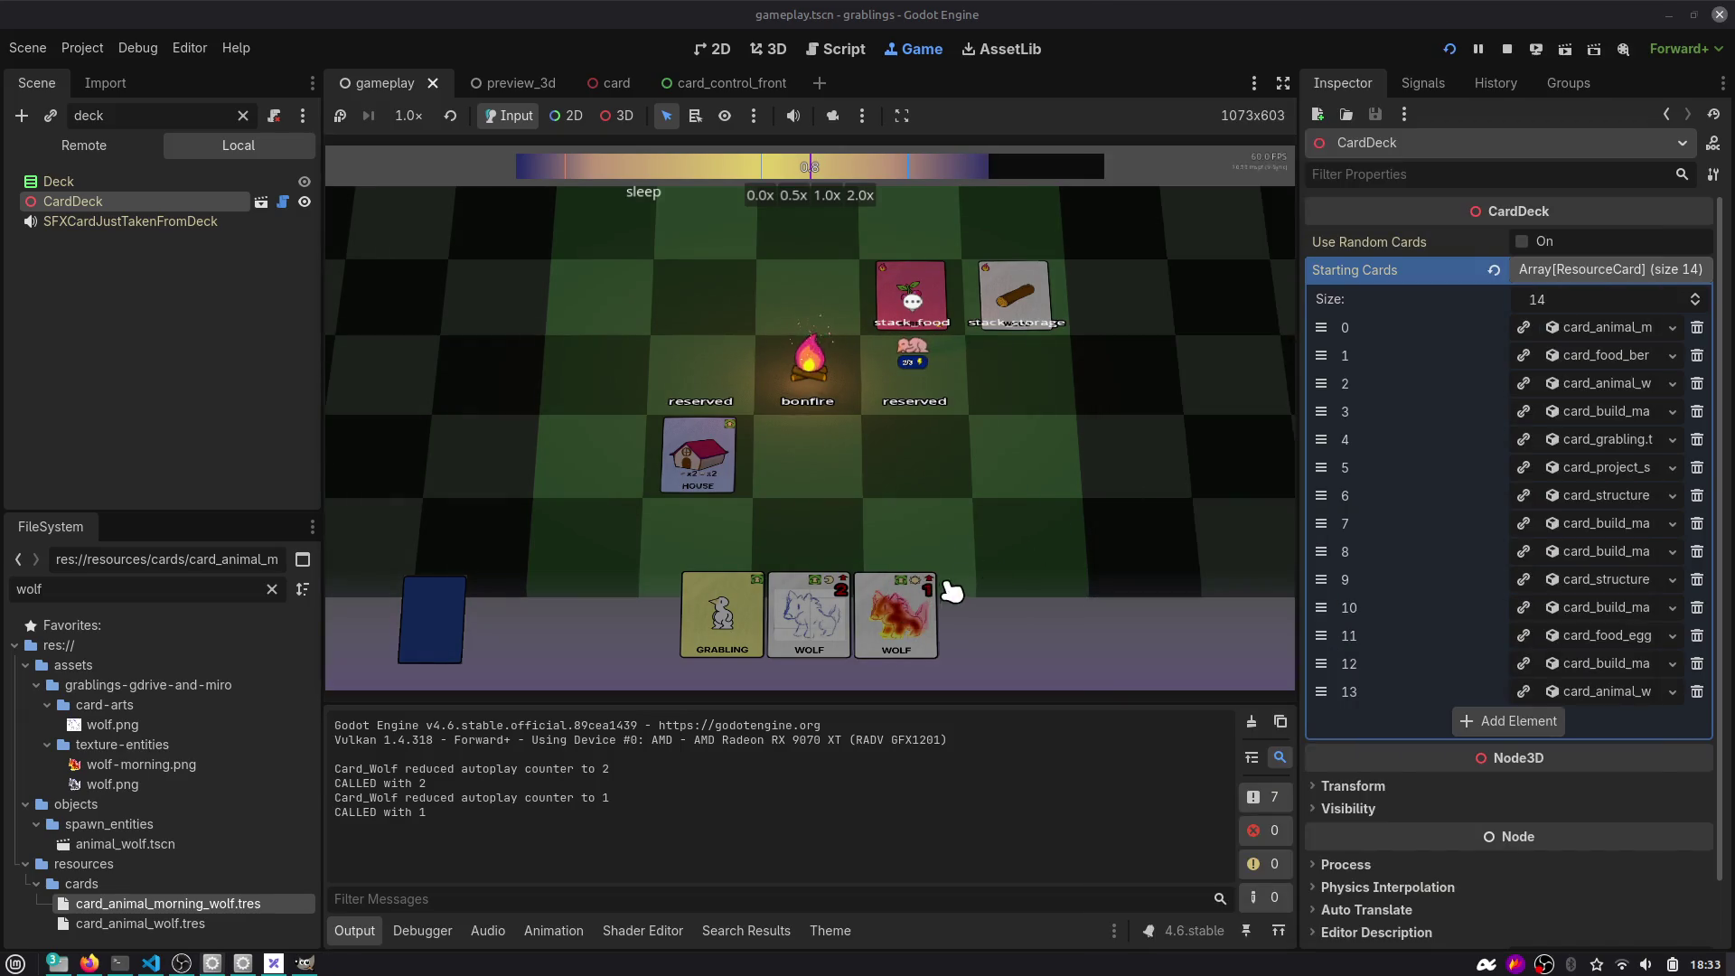
Stop the game and delete the CALLED debug print from card_control_front.gd, then save.
{"action": "left_click", "coordinate": [1506, 49]}
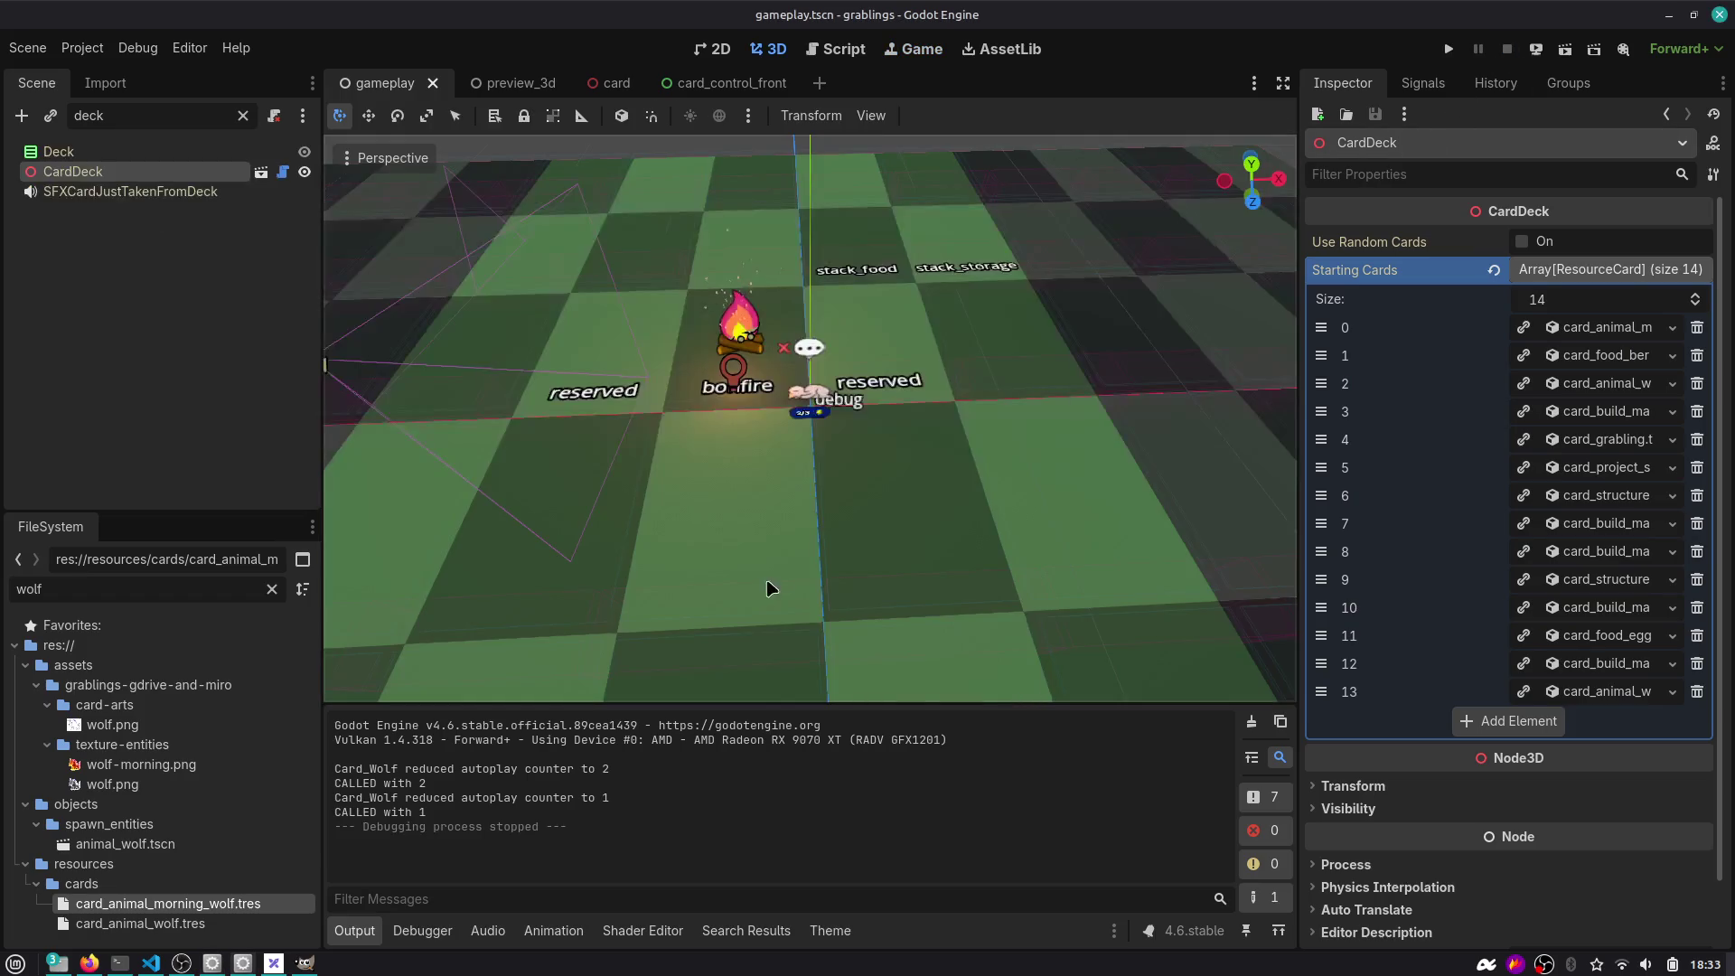
{"action": "key", "text": "ctrl+shift+f"}
{"action": "type", "text": "CALLE"}
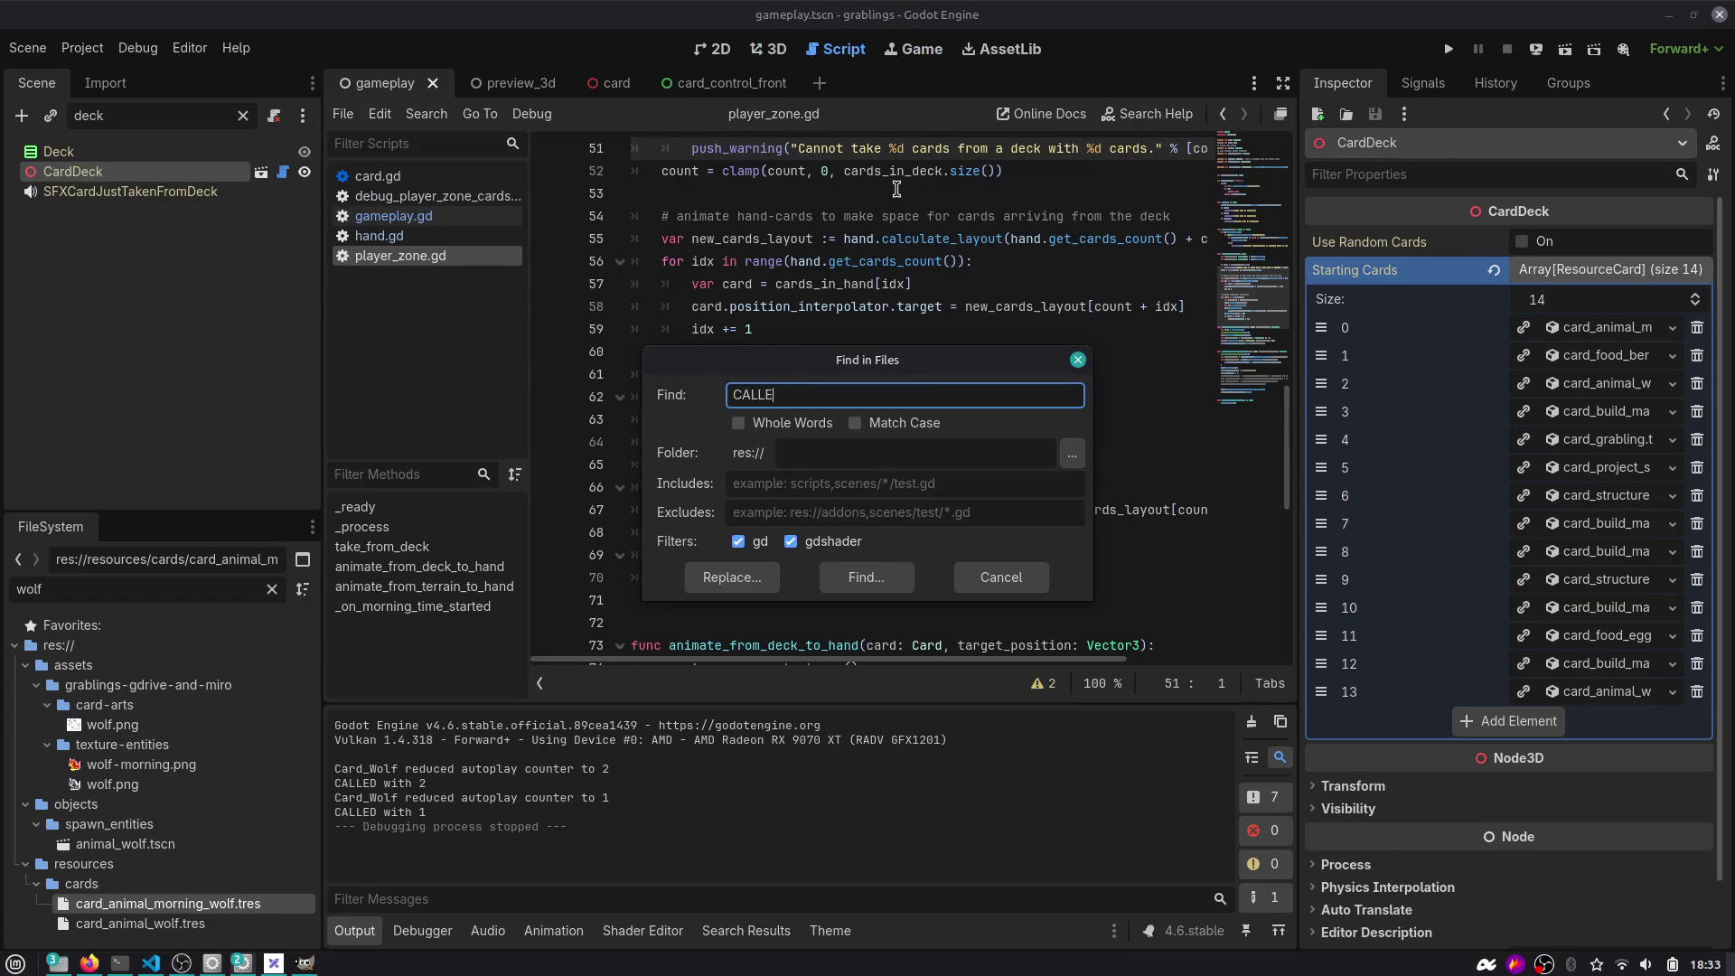
{"action": "type", "text": "D"}
{"action": "key", "text": "Return"}
{"action": "scroll", "coordinate": [527, 813], "scroll_direction": "down", "scroll_amount": 2}
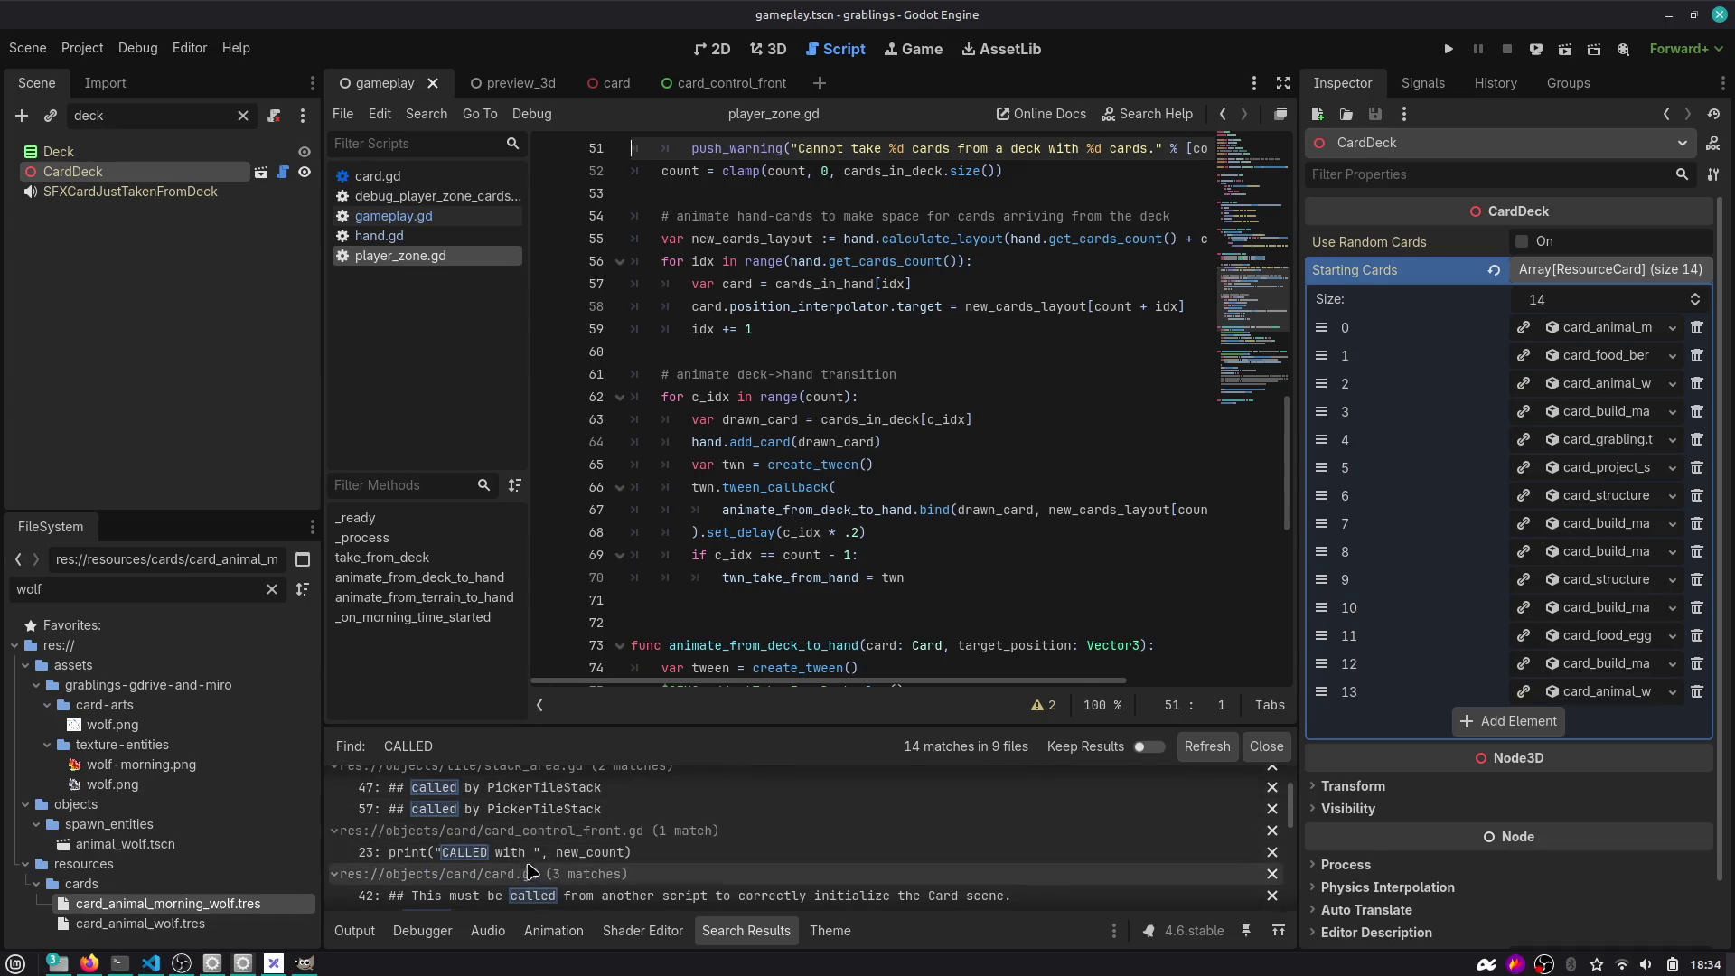
{"action": "left_click", "coordinate": [506, 852]}
{"action": "key", "text": "ctrl+shift+k"}
{"action": "key", "text": "ctrl+s"}
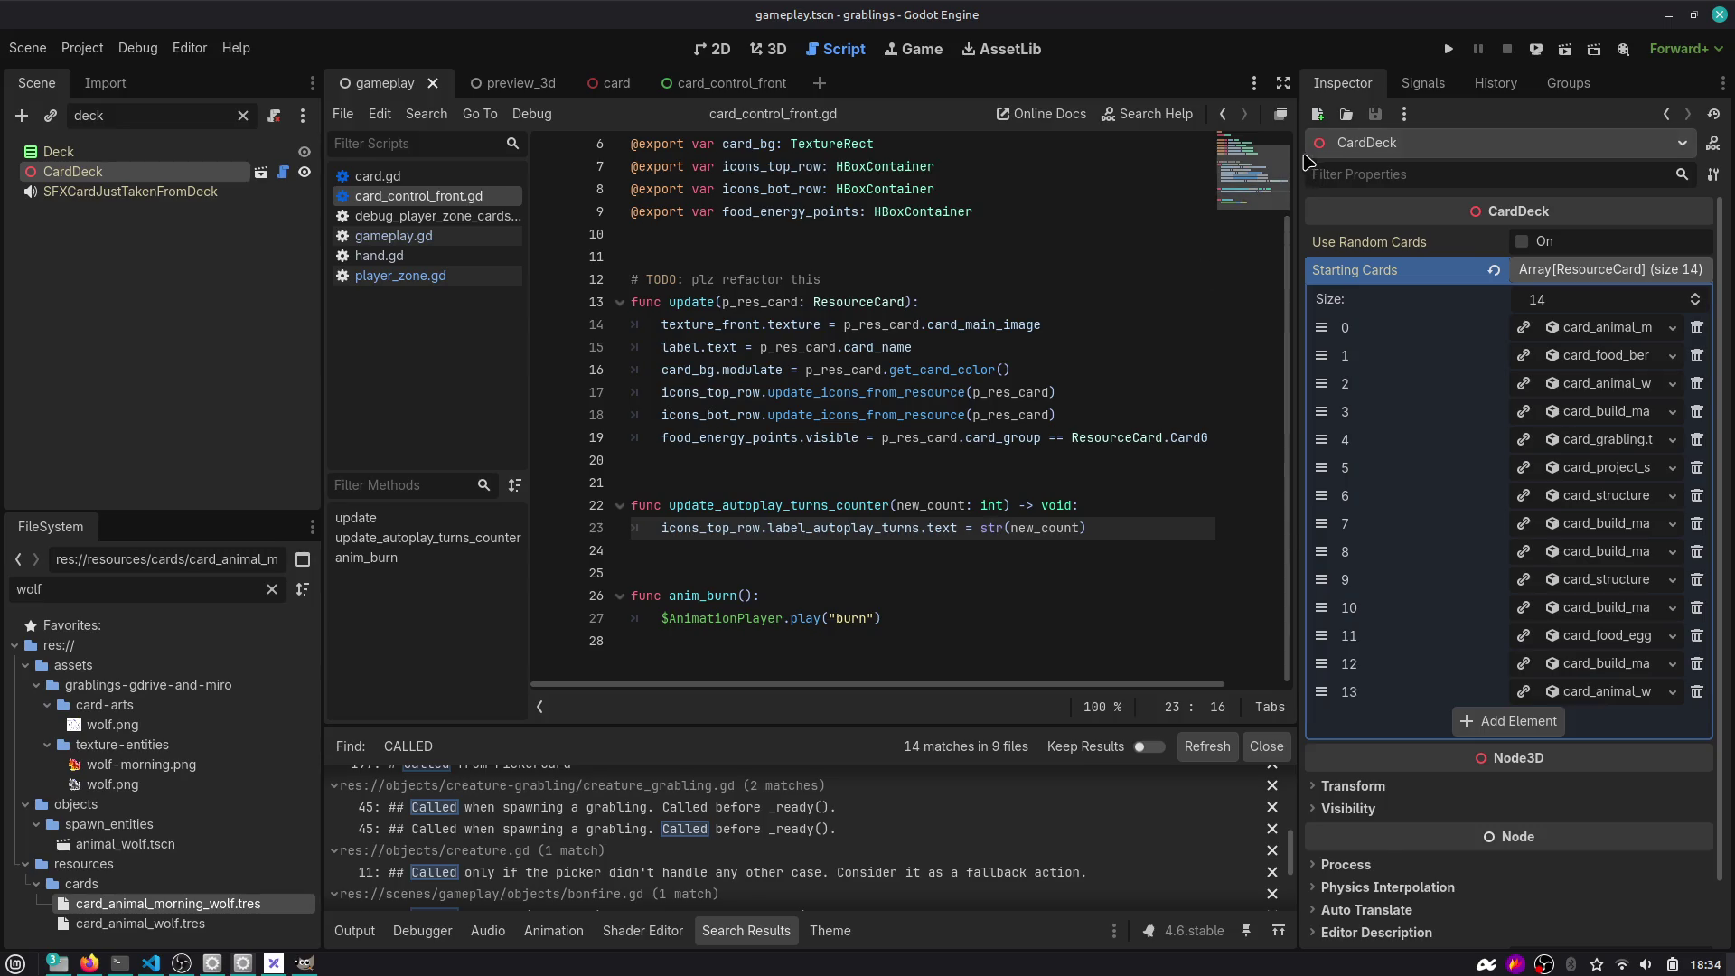
{"action": "left_click_drag", "start_coordinate": [1305, 163], "coordinate": [1355, 162]}
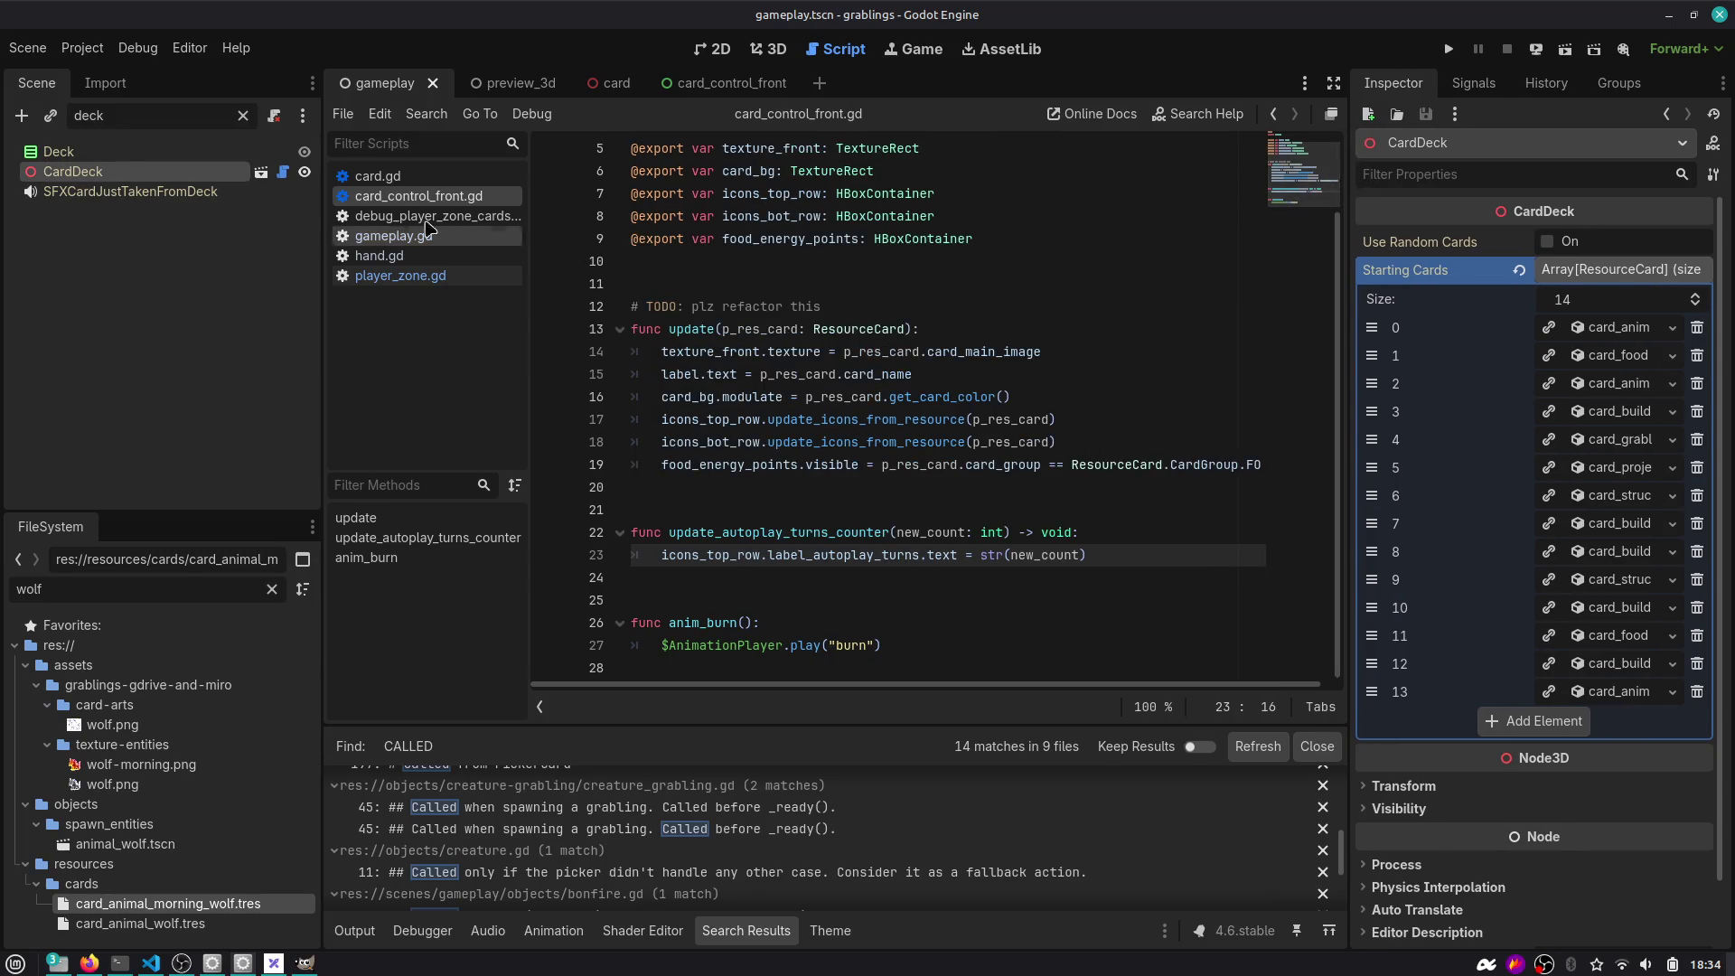
Clear the scene filter and compare the starting deck's Wolf at index 2 with the morning Wolf at index 0.
{"action": "left_click", "coordinate": [242, 115]}
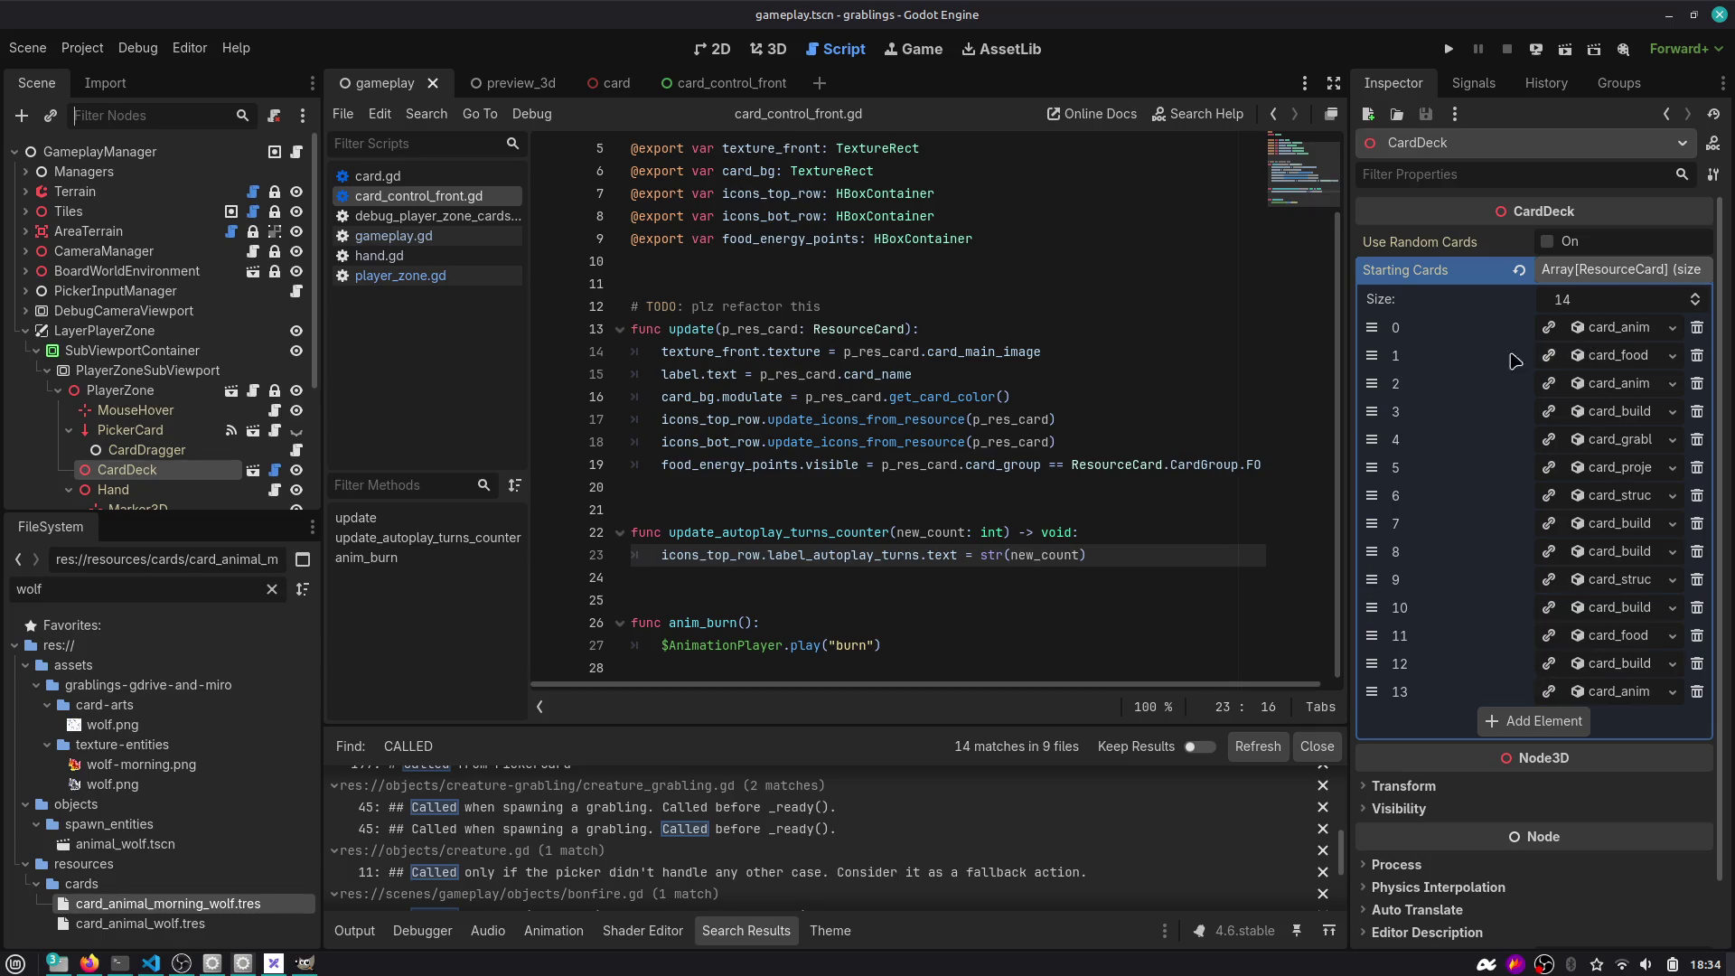
{"action": "left_click", "coordinate": [1604, 384]}
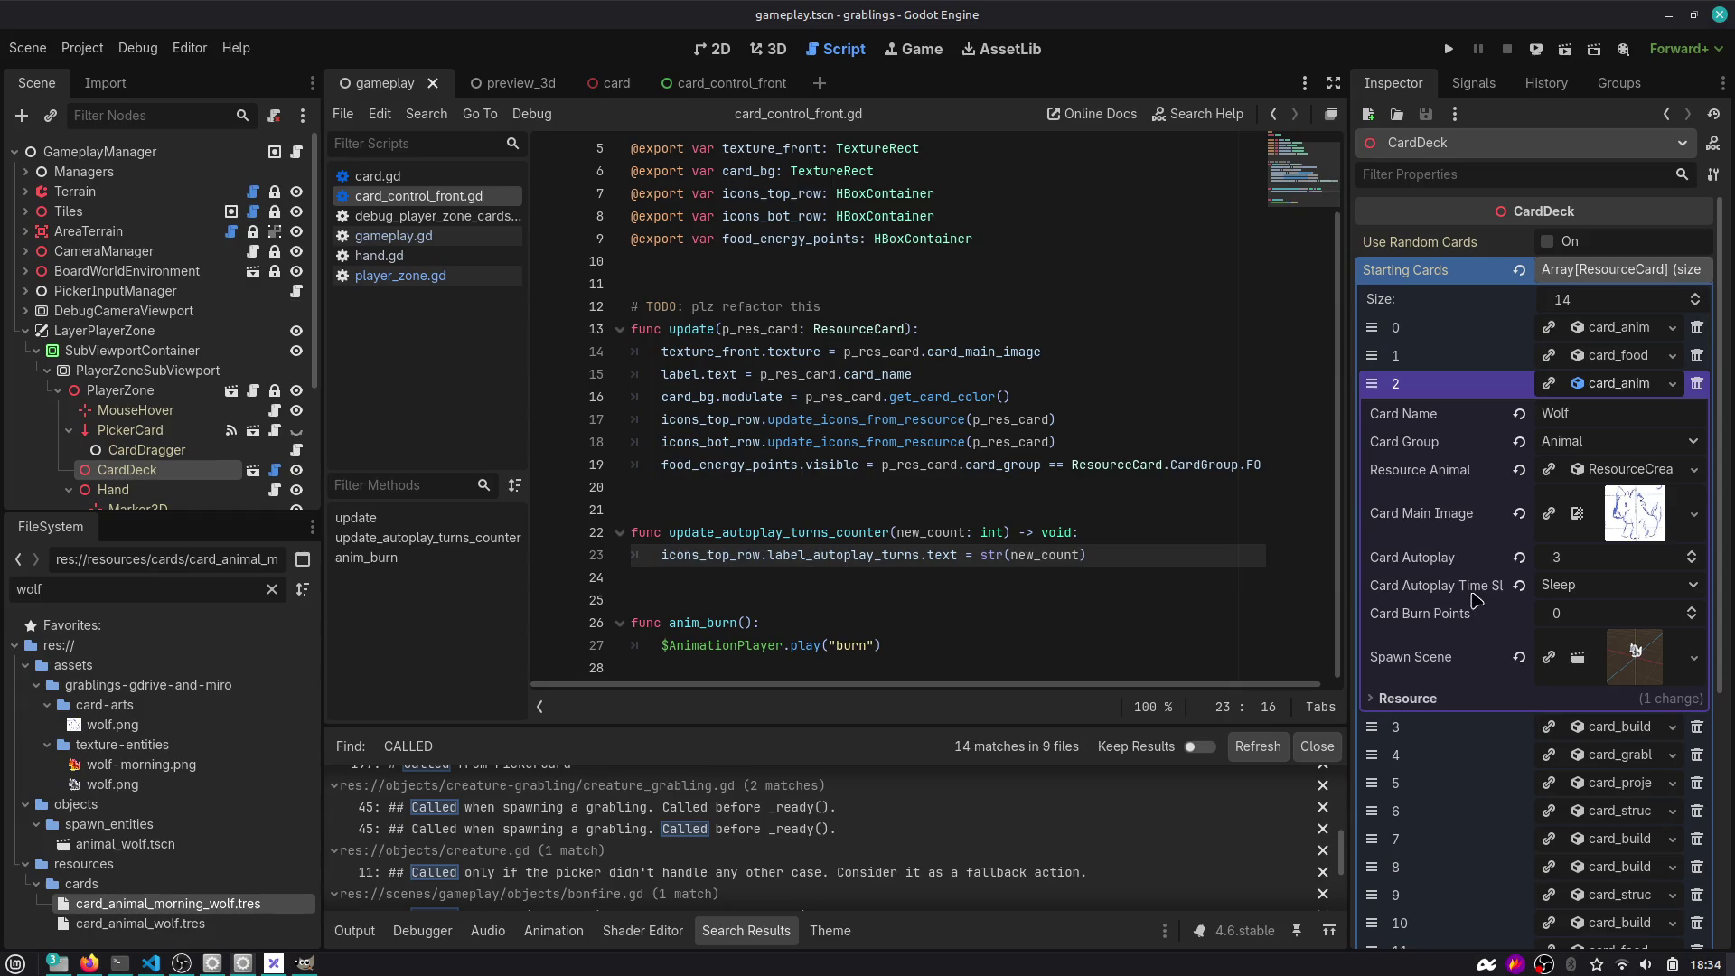
{"action": "left_click", "coordinate": [1618, 329]}
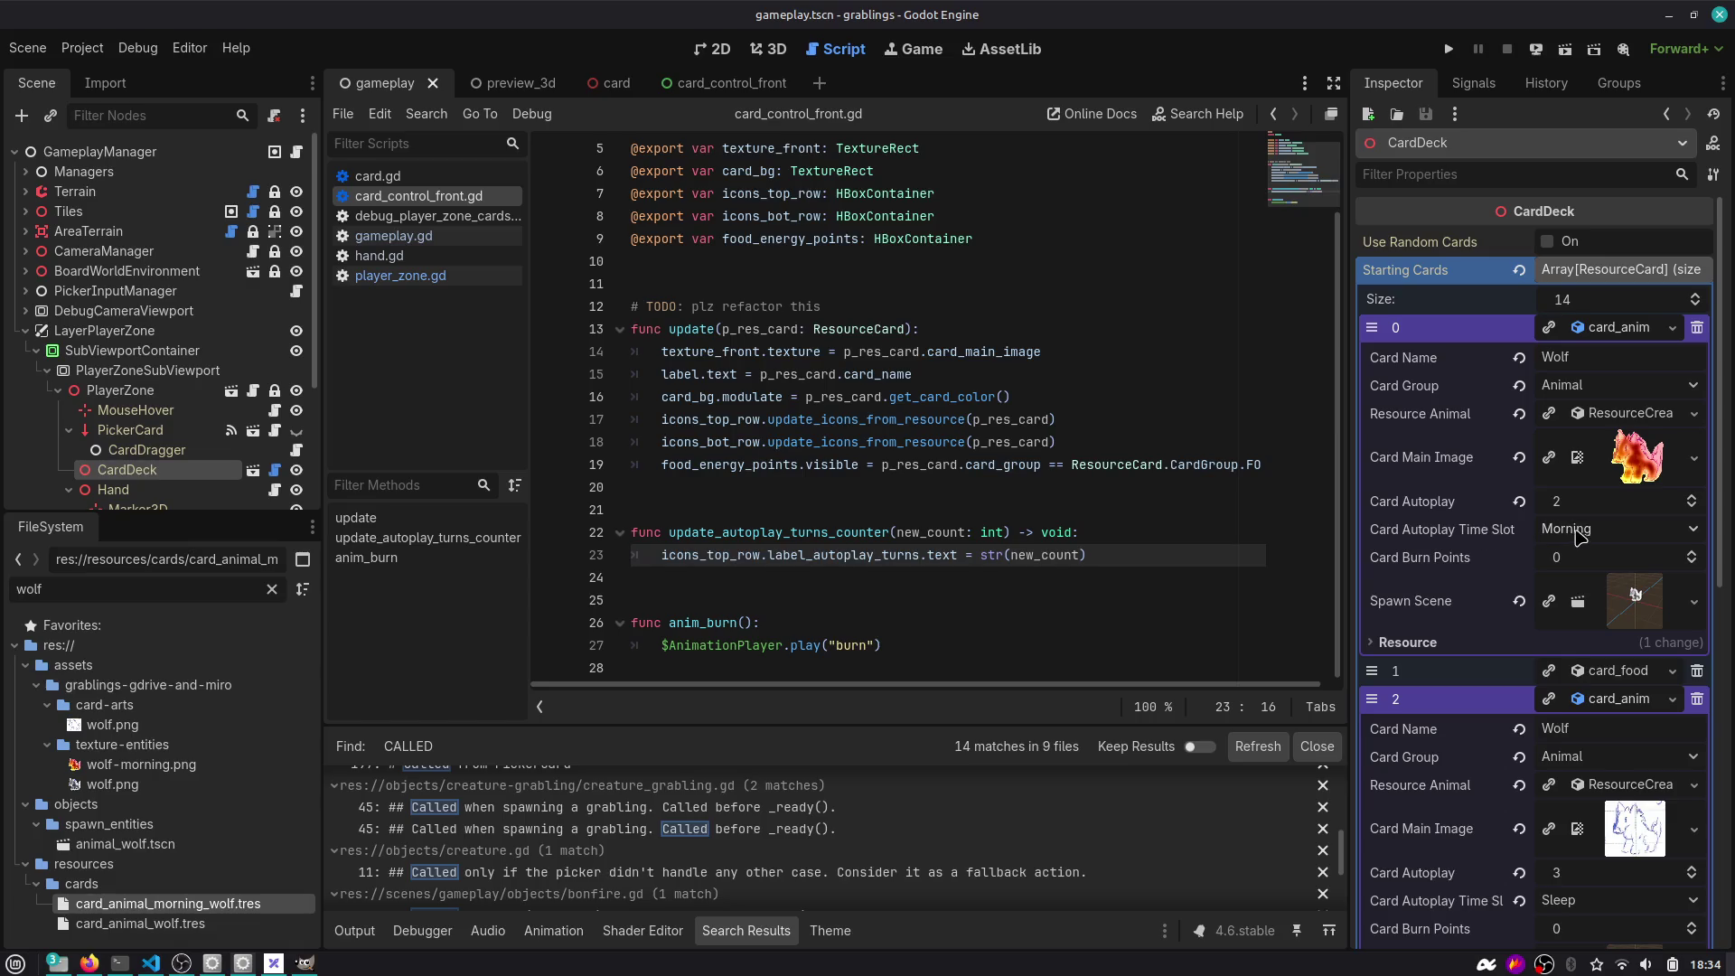
{"action": "left_click_drag", "start_coordinate": [319, 375], "coordinate": [291, 373]}
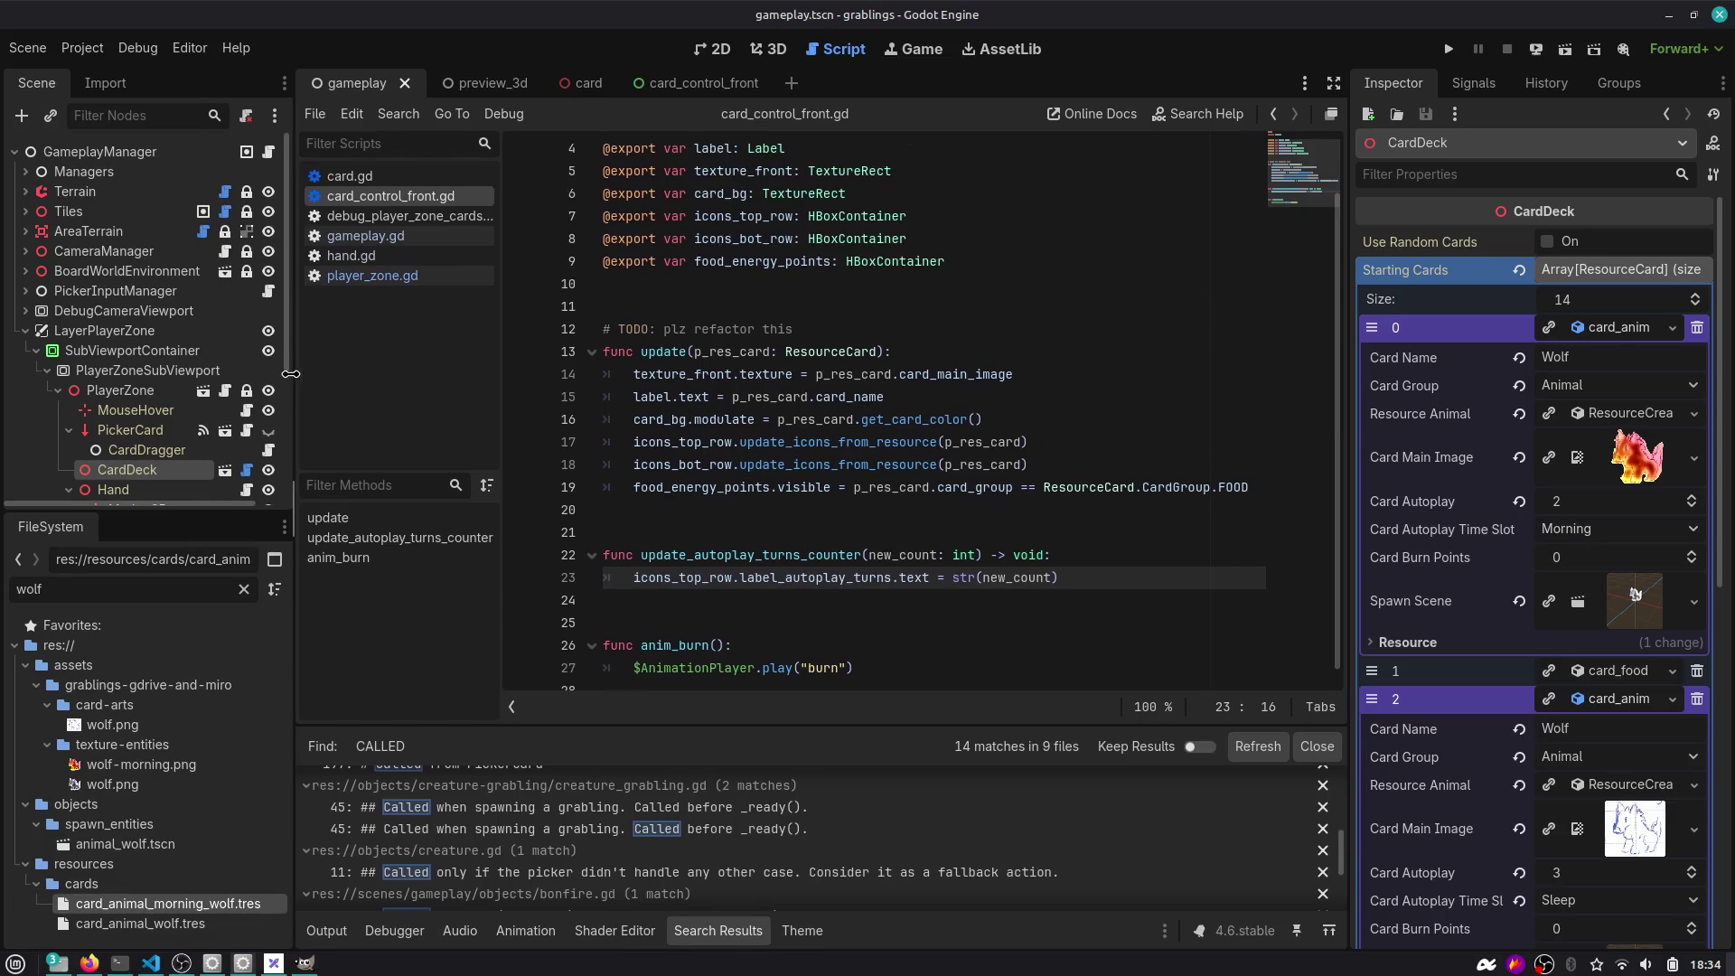
Open gameplay.gd and review the sleep-time handler calling check_autoplay_cards.
{"action": "left_click", "coordinate": [365, 236]}
{"action": "right_click", "coordinate": [365, 236]}
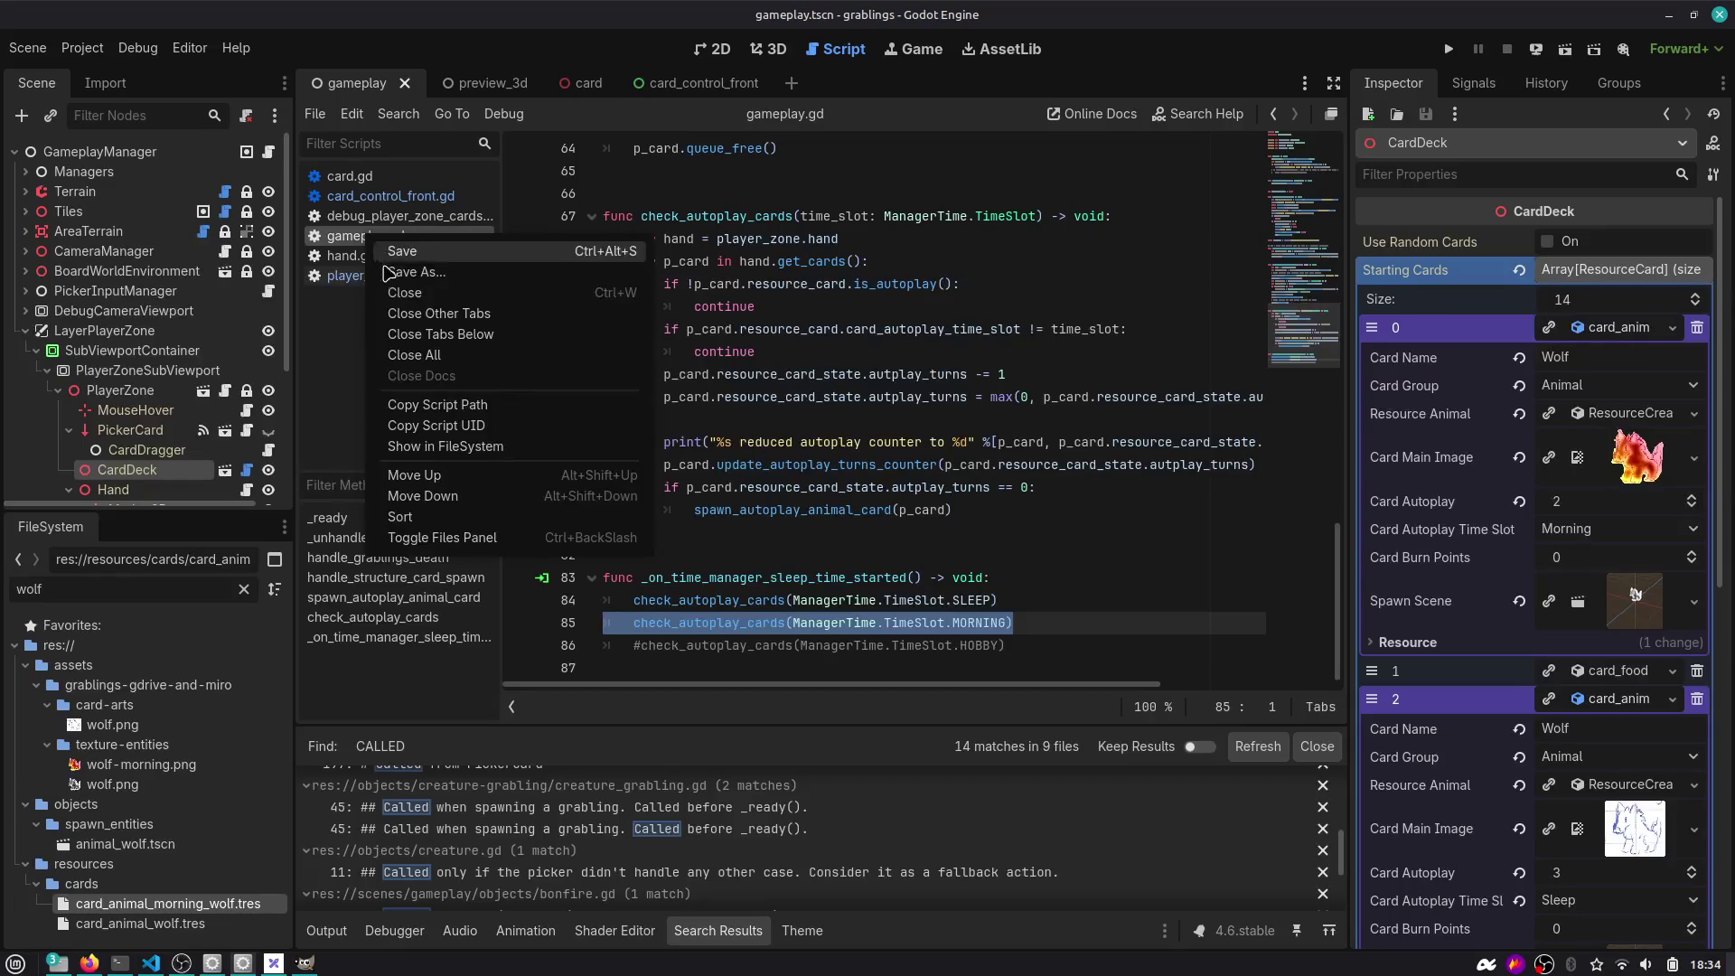
{"action": "left_click", "coordinate": [830, 323]}
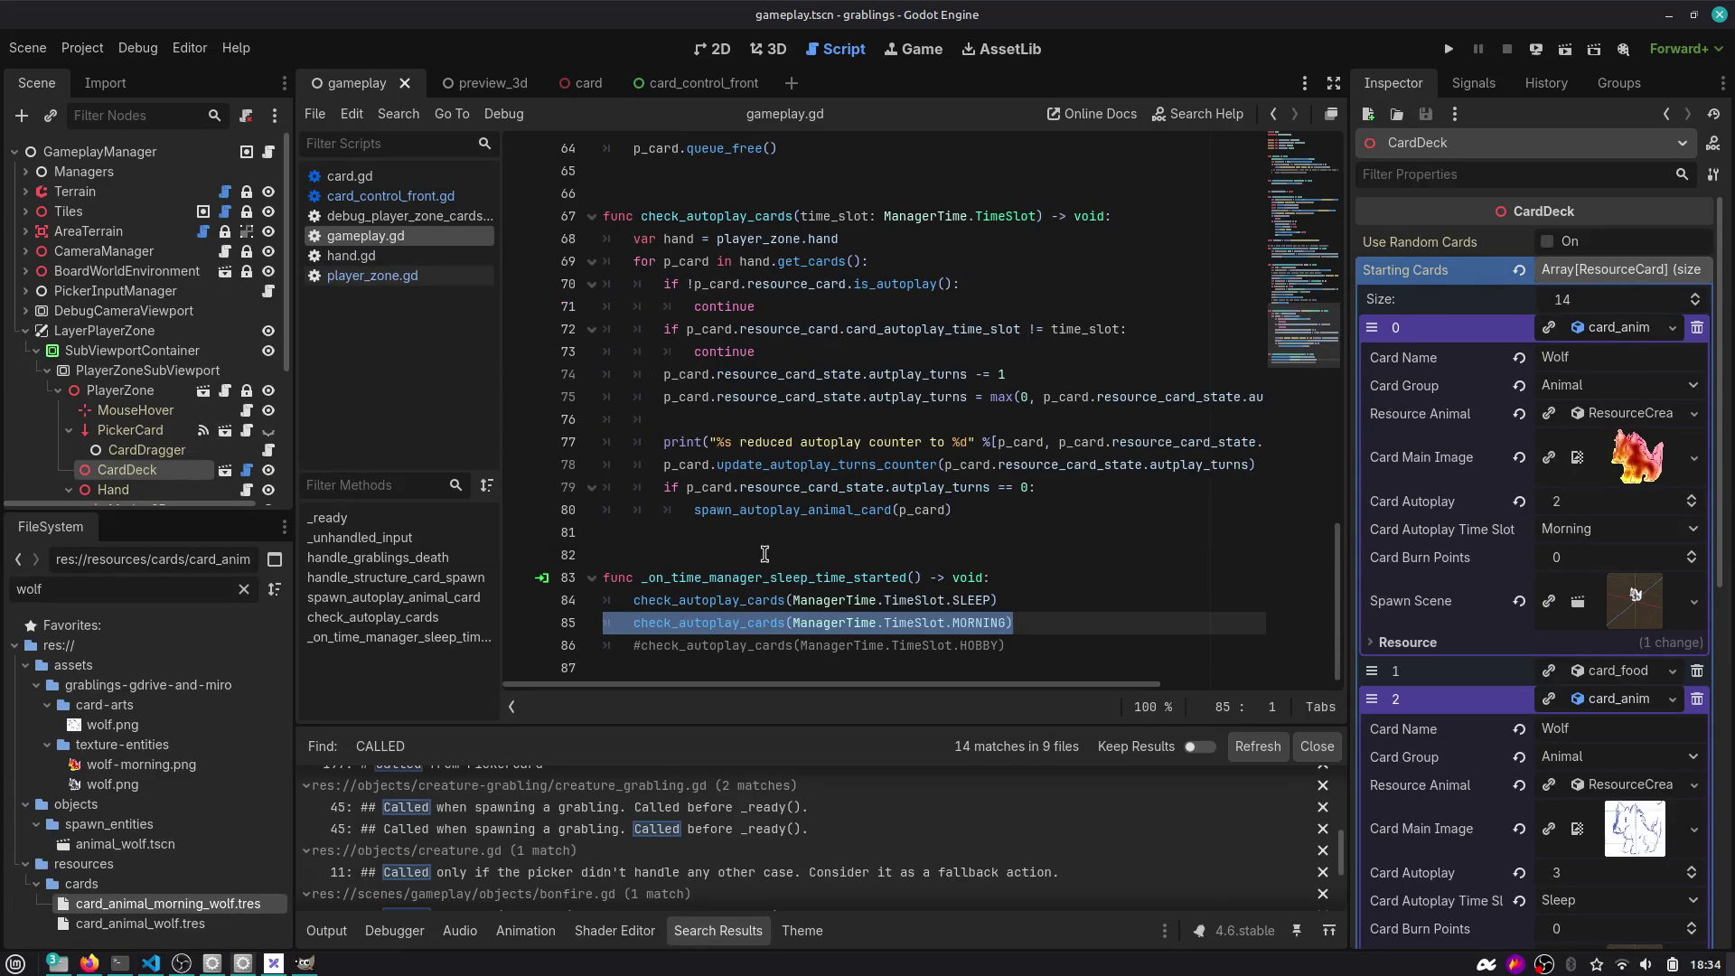
{"action": "double_click", "coordinate": [754, 622]}
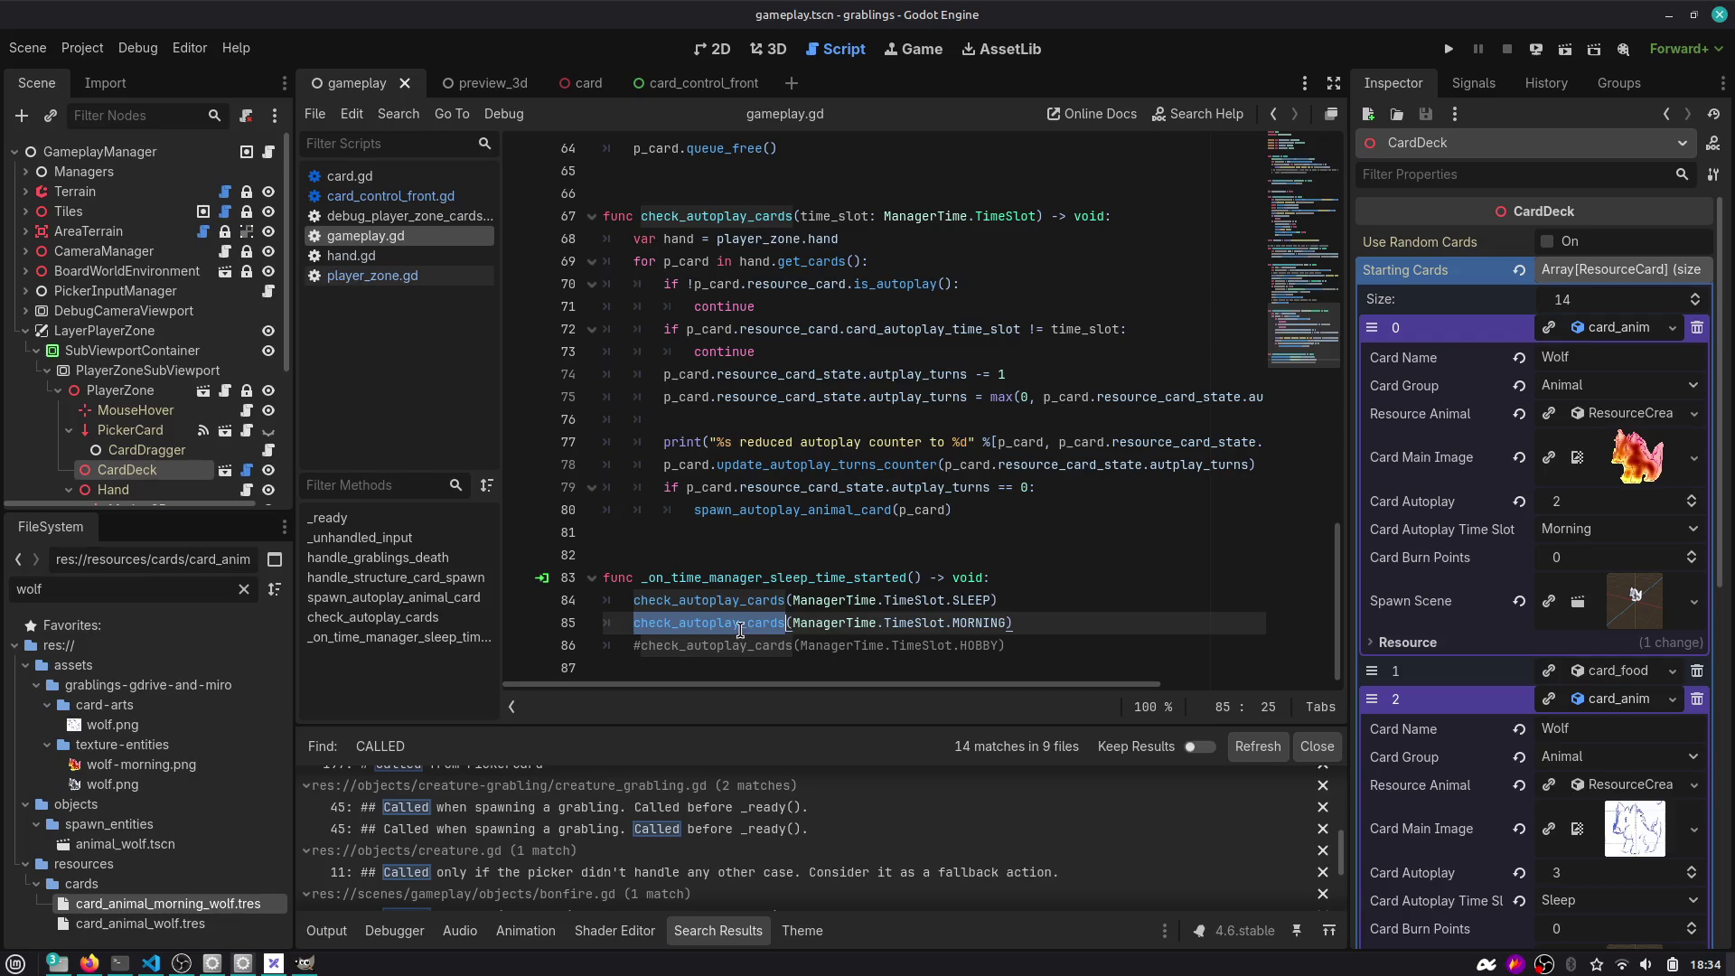
{"action": "left_click", "coordinate": [1030, 615]}
{"action": "key", "text": "Up"}
{"action": "key", "text": "Up"}
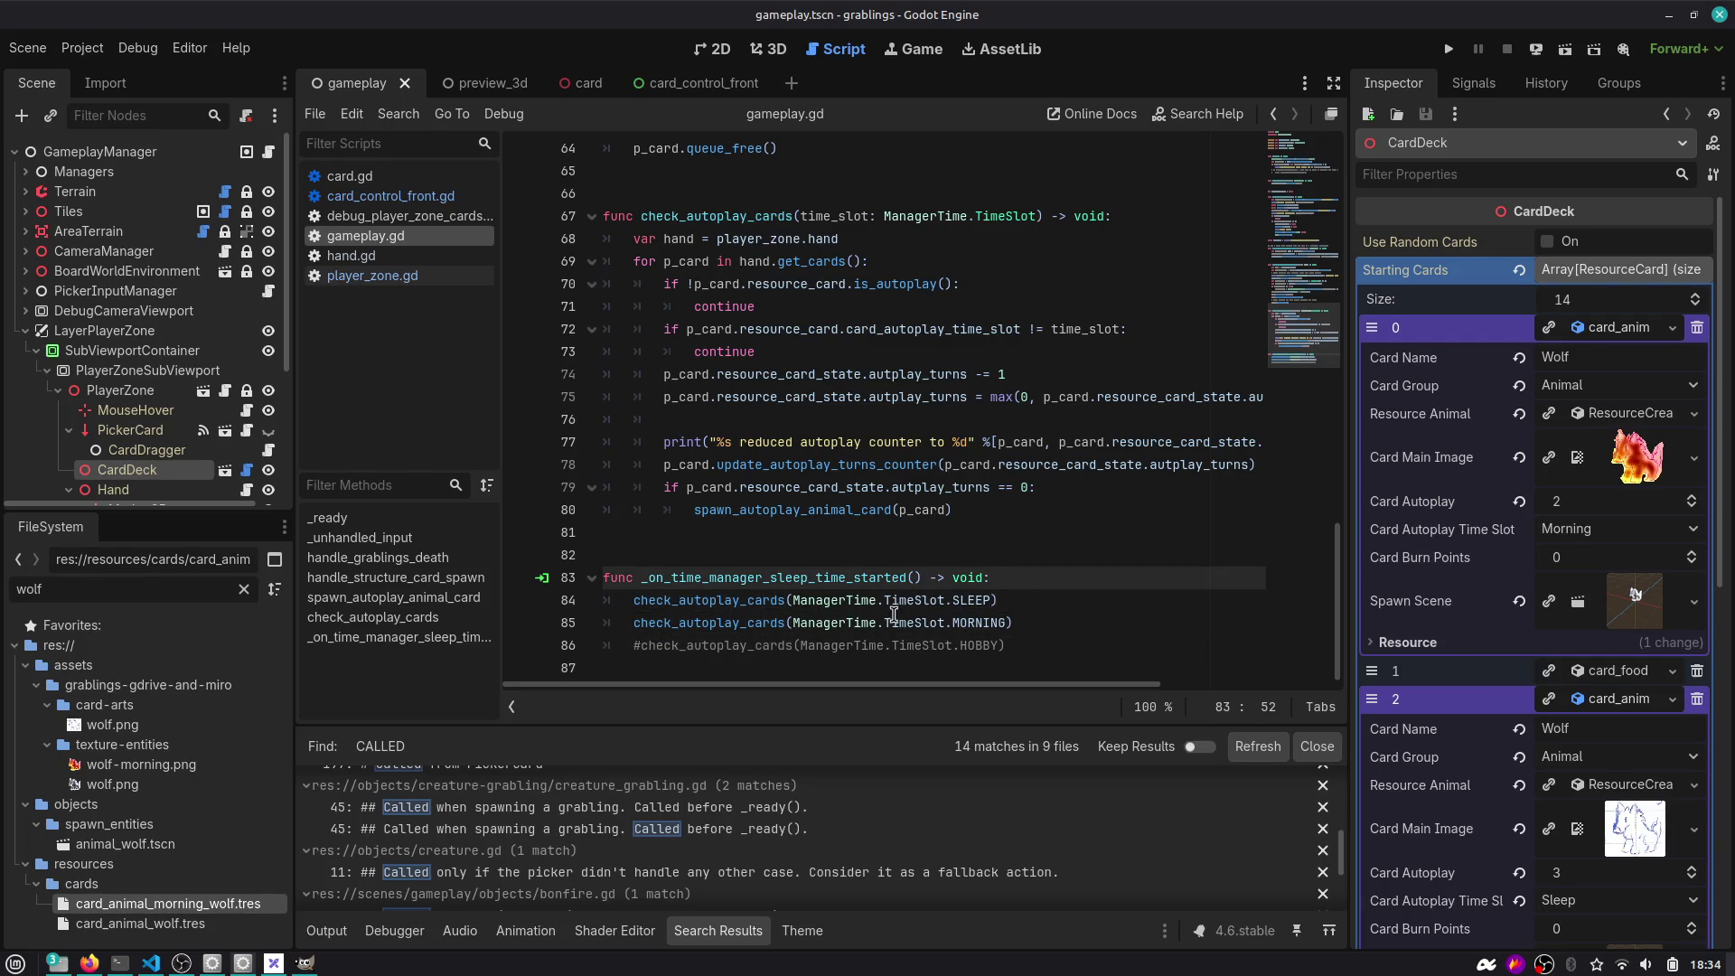
{"action": "double_click", "coordinate": [851, 583]}
{"action": "key", "text": "ctrl+f"}
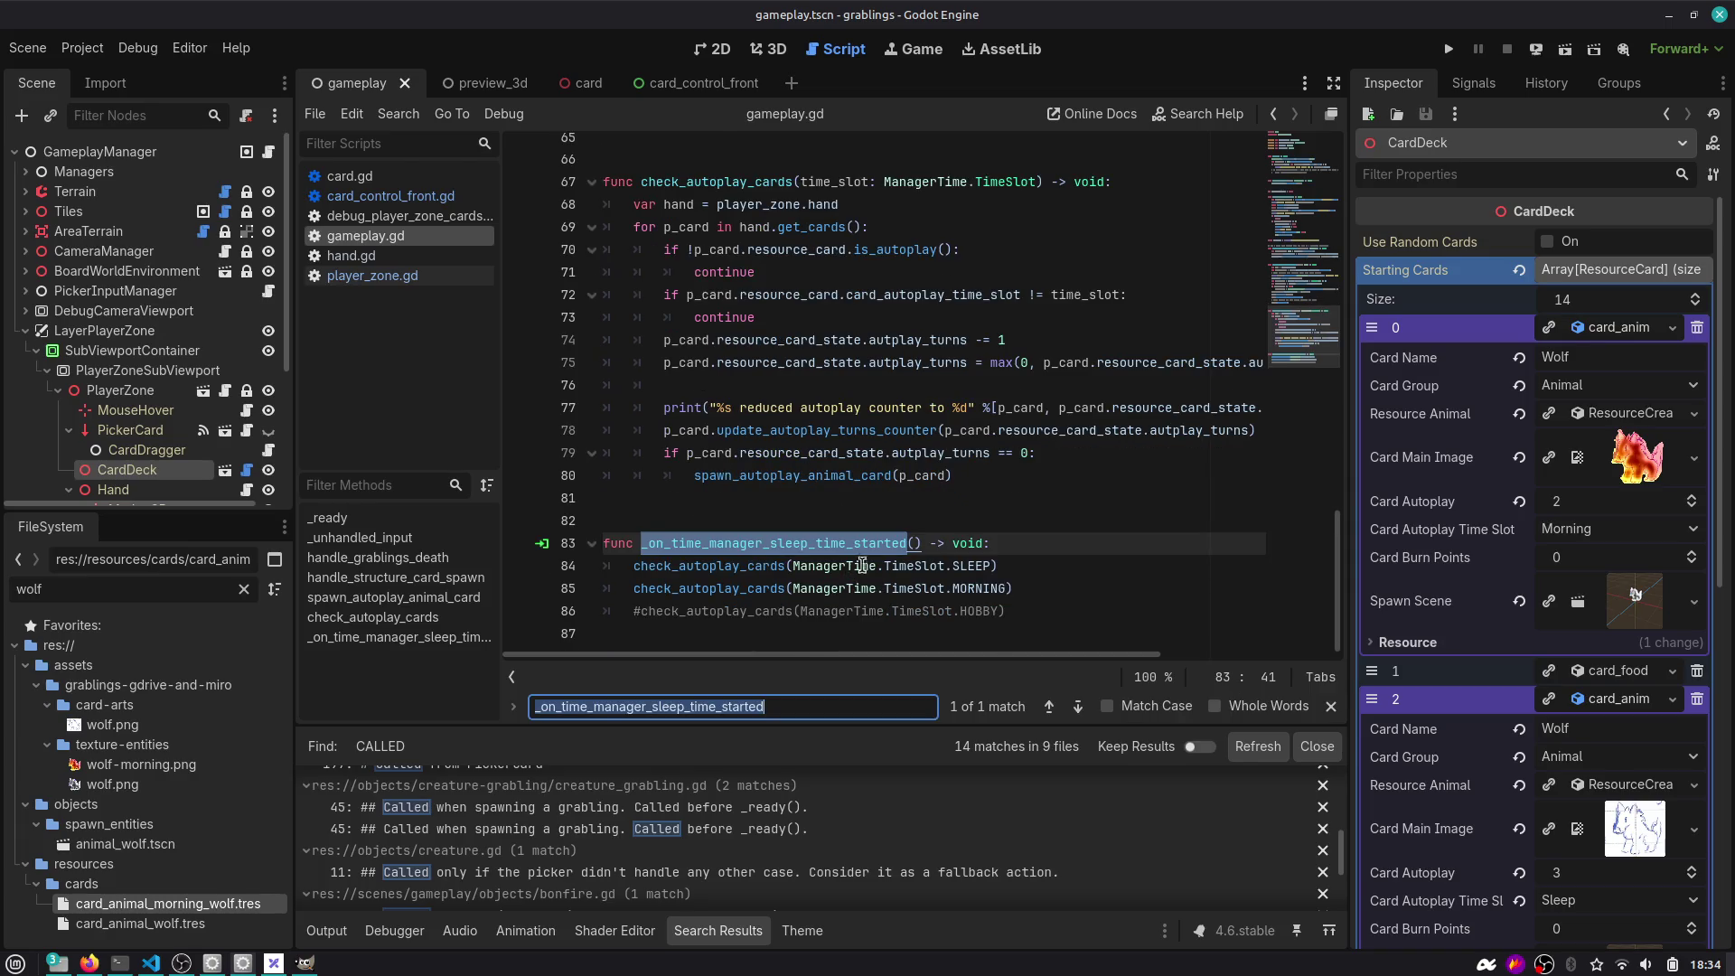
{"action": "key", "text": "Escape"}
{"action": "scroll", "coordinate": [863, 565], "scroll_direction": "up", "scroll_amount": 15}
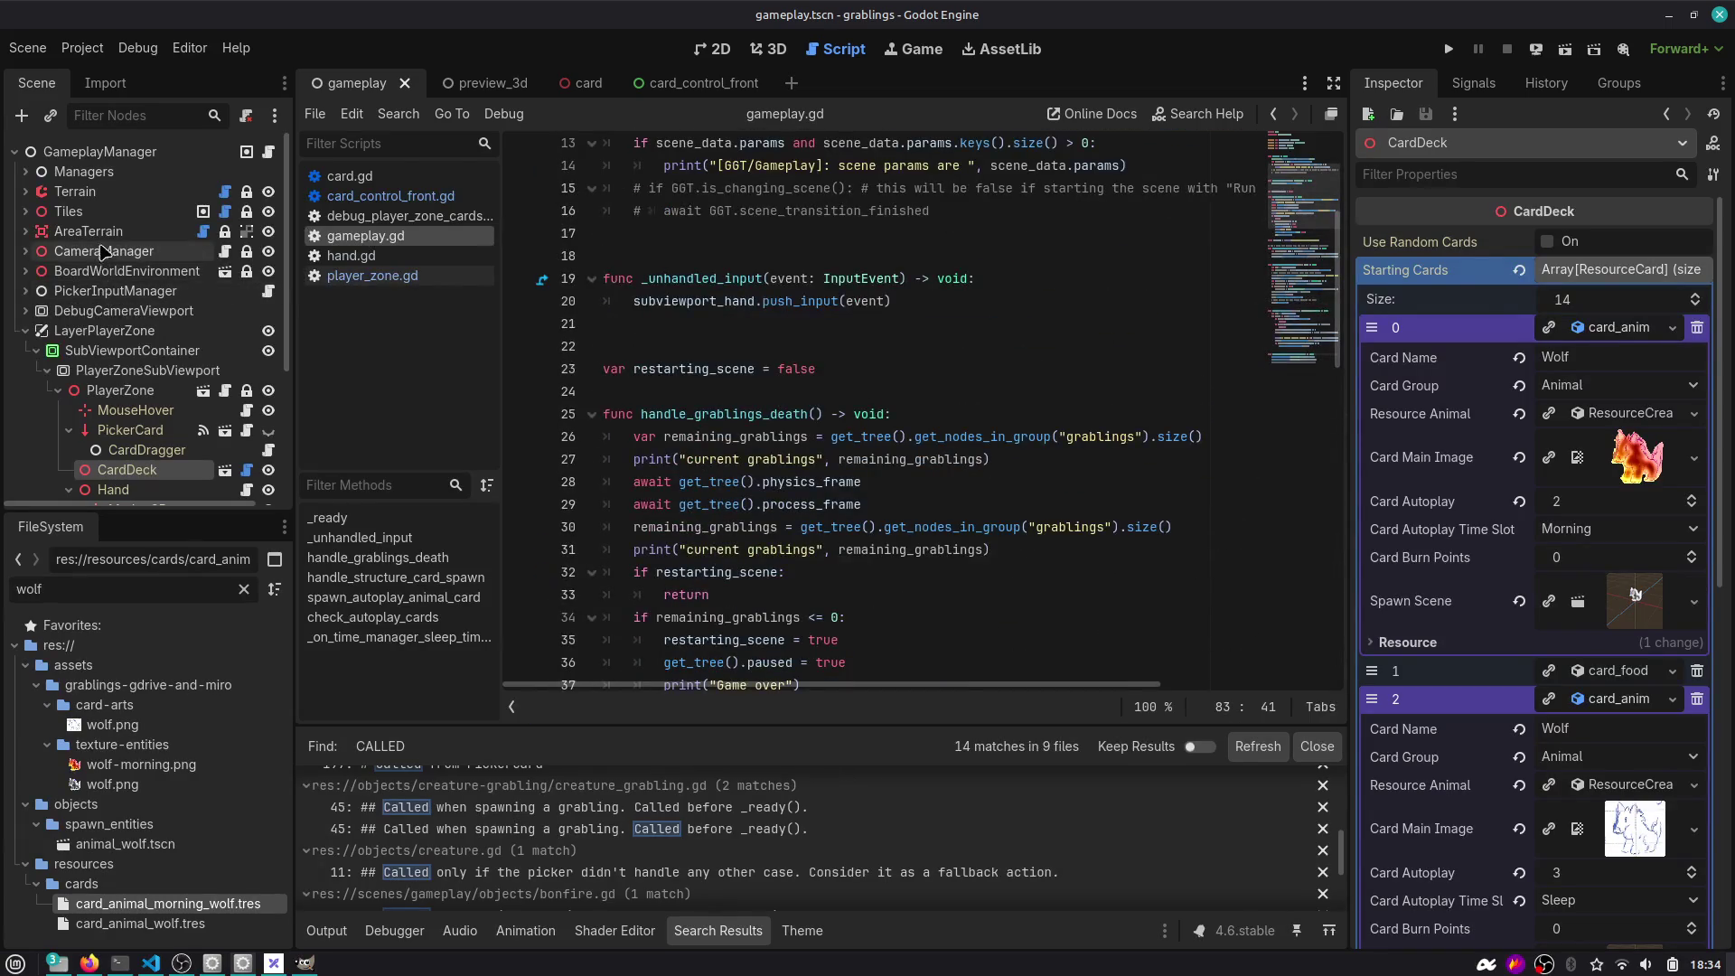
Connect TimeManager's time_slot_changed signal to a new handler in gameplay.gd.
{"action": "left_click", "coordinate": [25, 171]}
{"action": "left_click", "coordinate": [105, 191]}
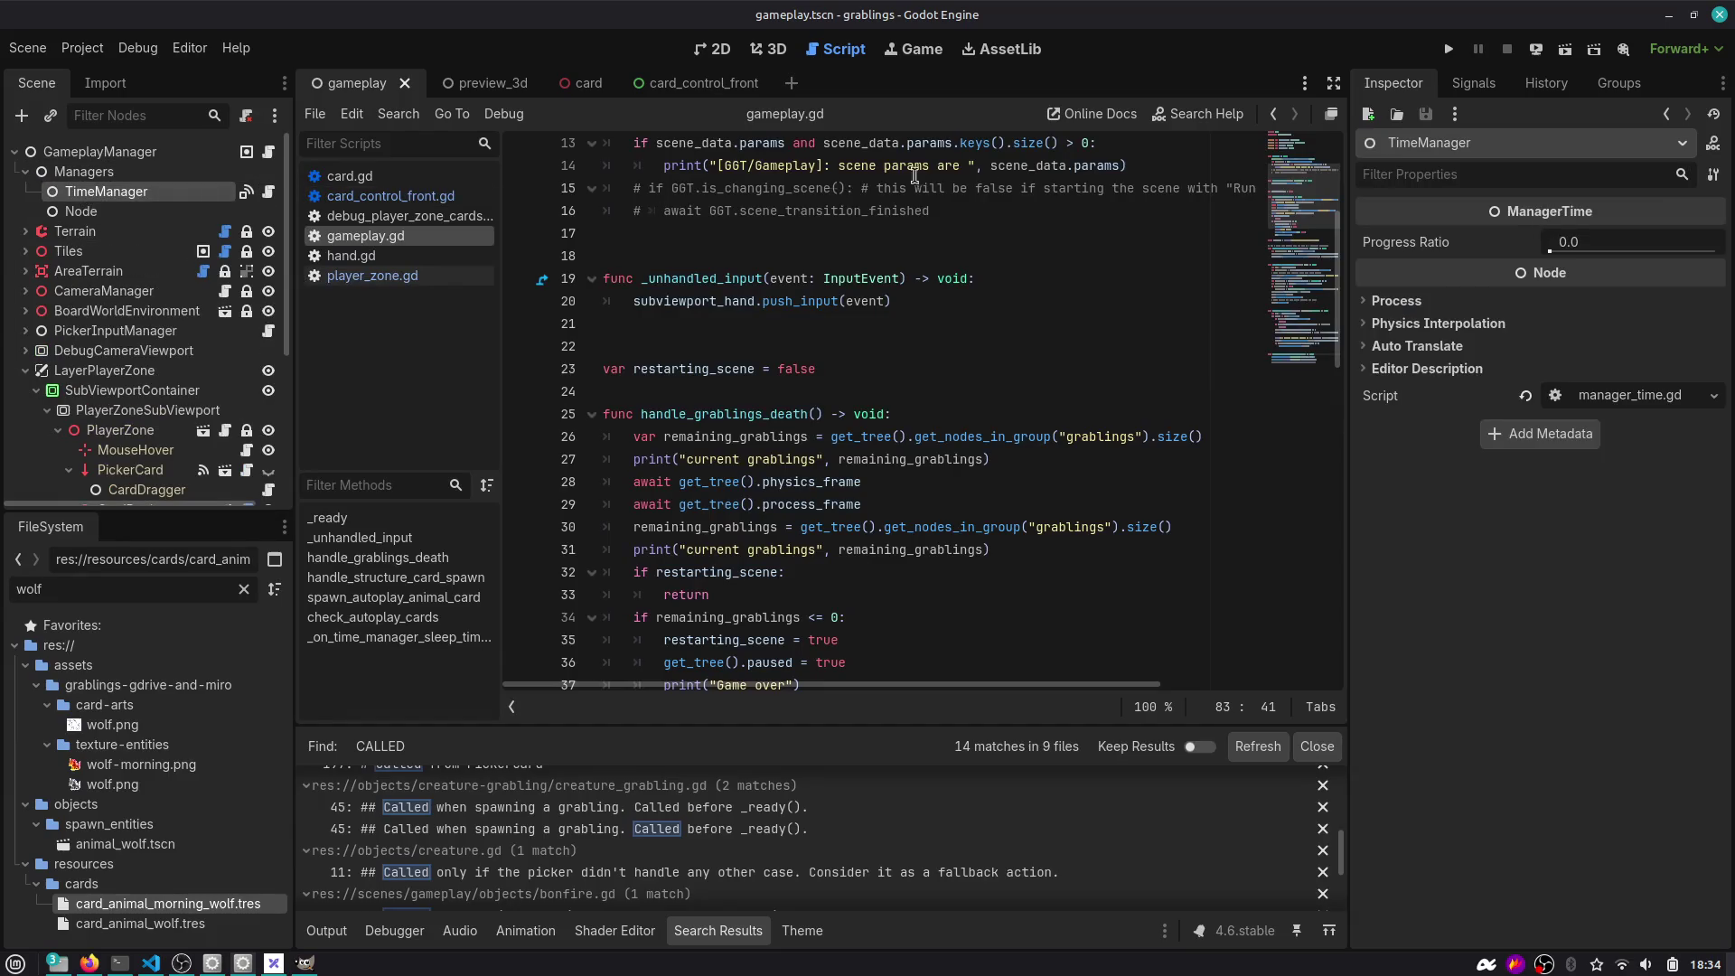
{"action": "left_click", "coordinate": [1470, 91]}
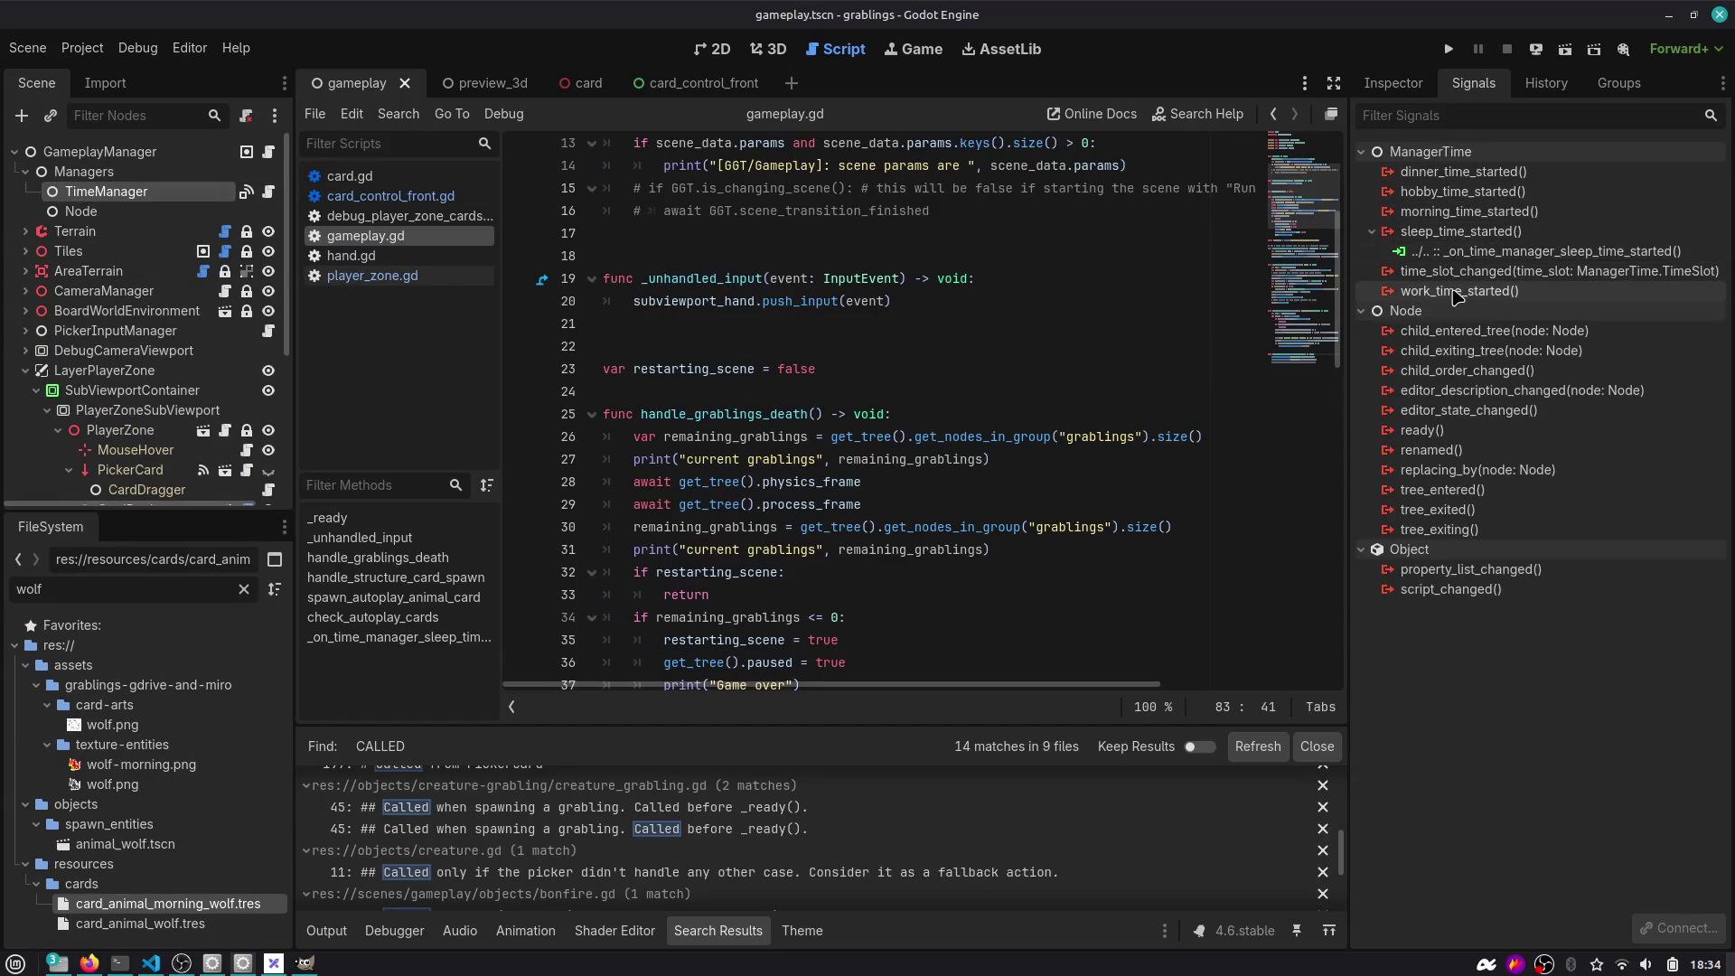
{"action": "double_click", "coordinate": [1474, 272]}
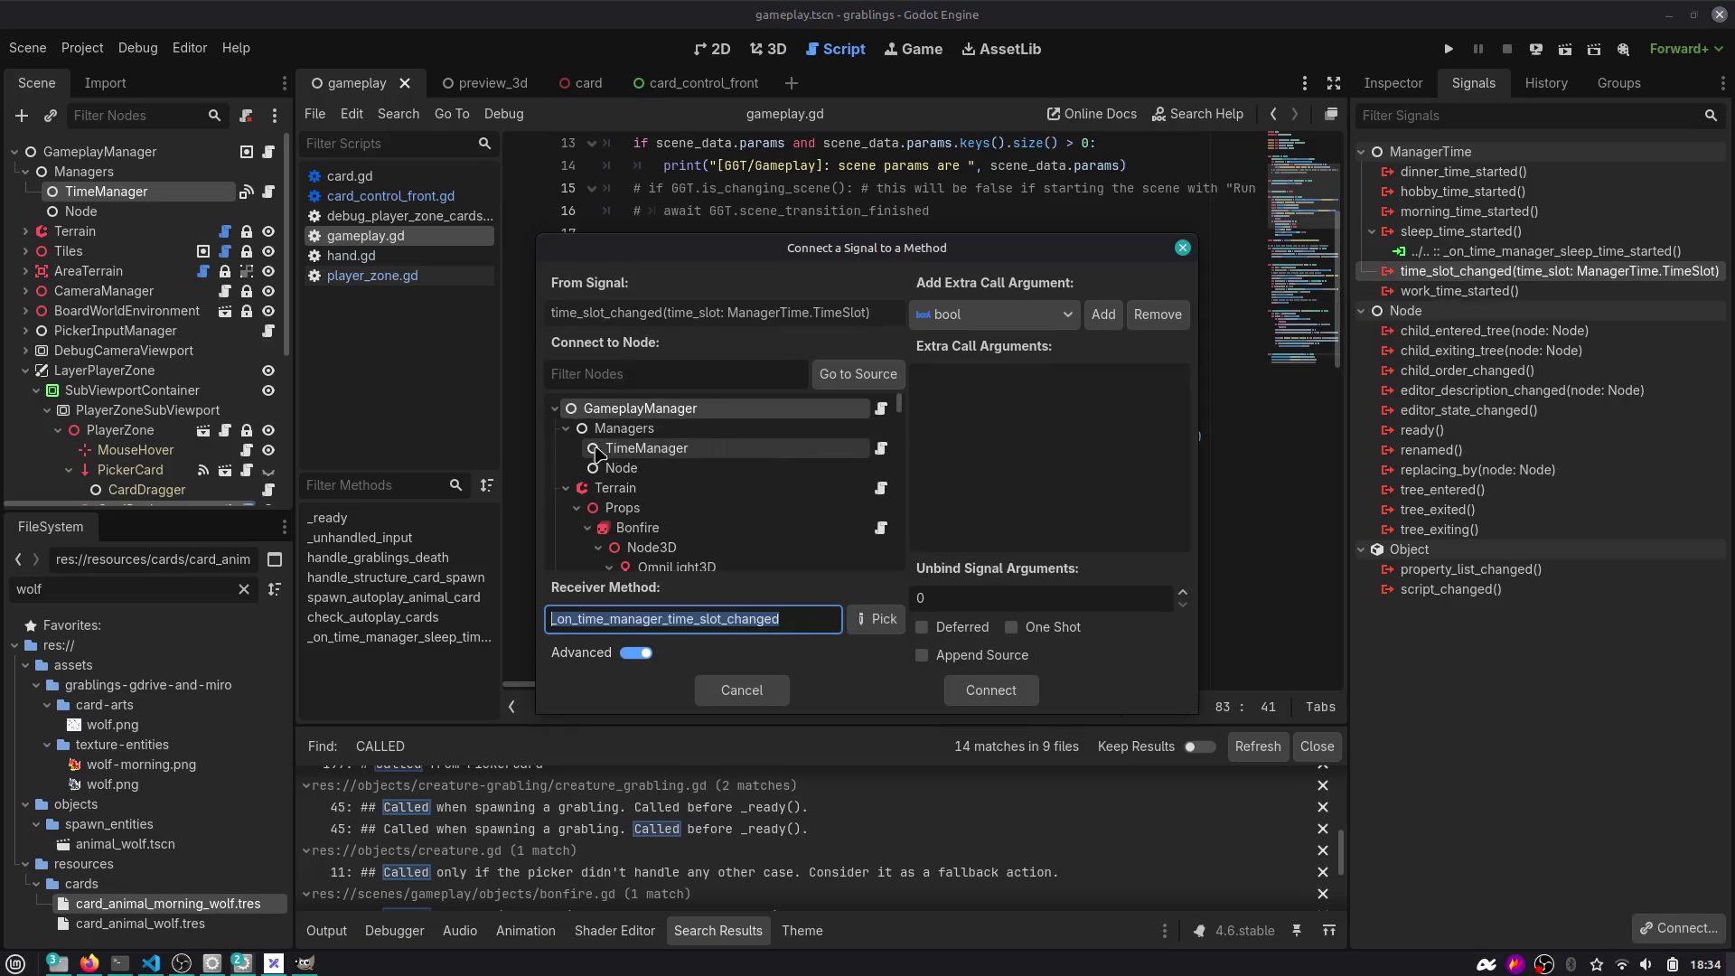
{"action": "key", "text": "Return"}
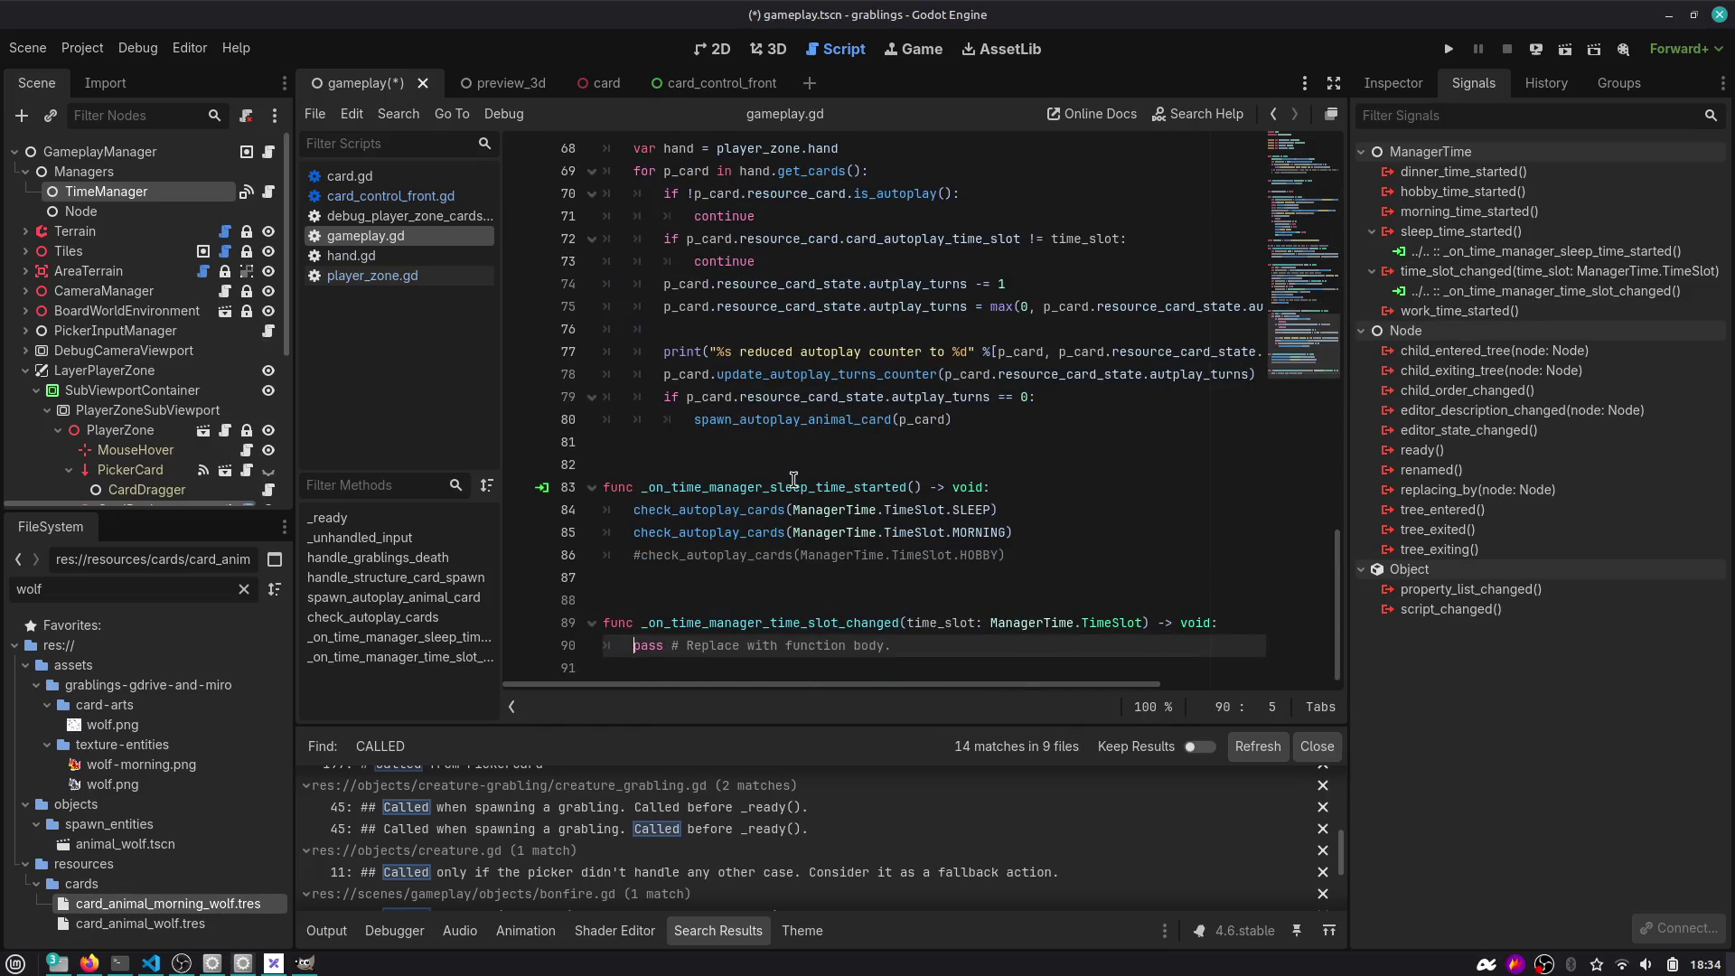
Replace the new handler's placeholder body with check_autoplay_cards(time_slot).
{"action": "left_click", "coordinate": [1021, 536]}
{"action": "double_click", "coordinate": [953, 624]}
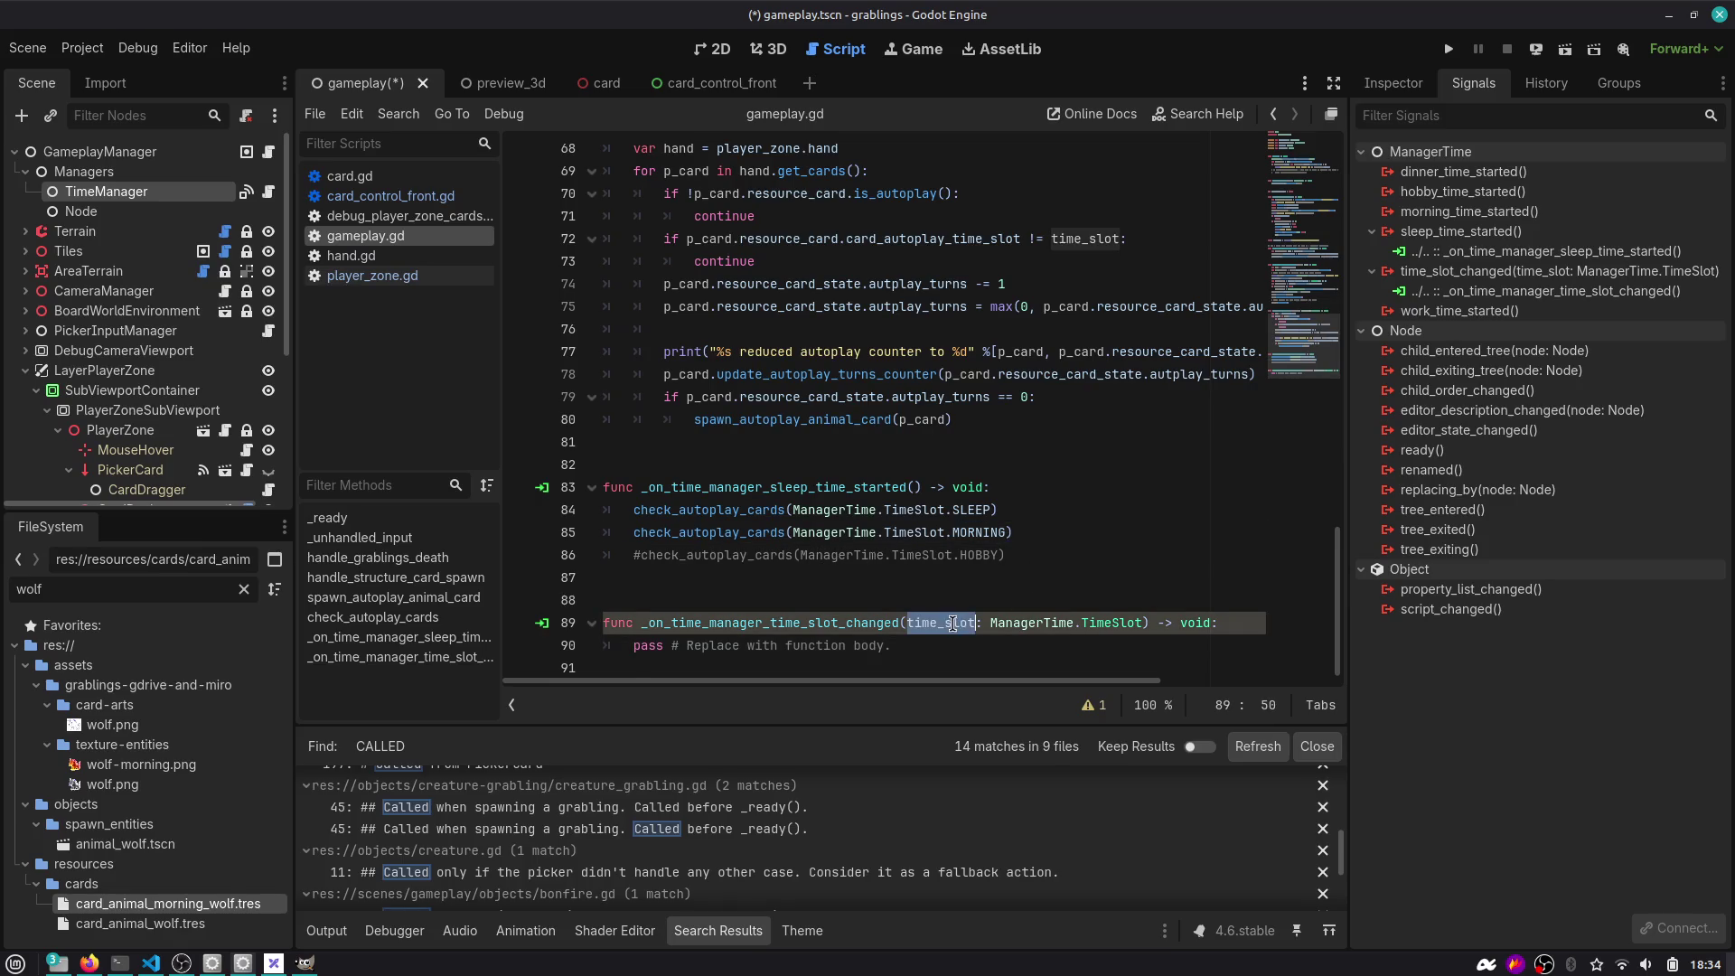
{"action": "key", "text": "Up"}
{"action": "key", "text": "Up"}
{"action": "key", "text": "Up"}
{"action": "key", "text": "Up"}
{"action": "key", "text": "ctrl+shift+Right"}
{"action": "key", "text": "ctrl+c"}
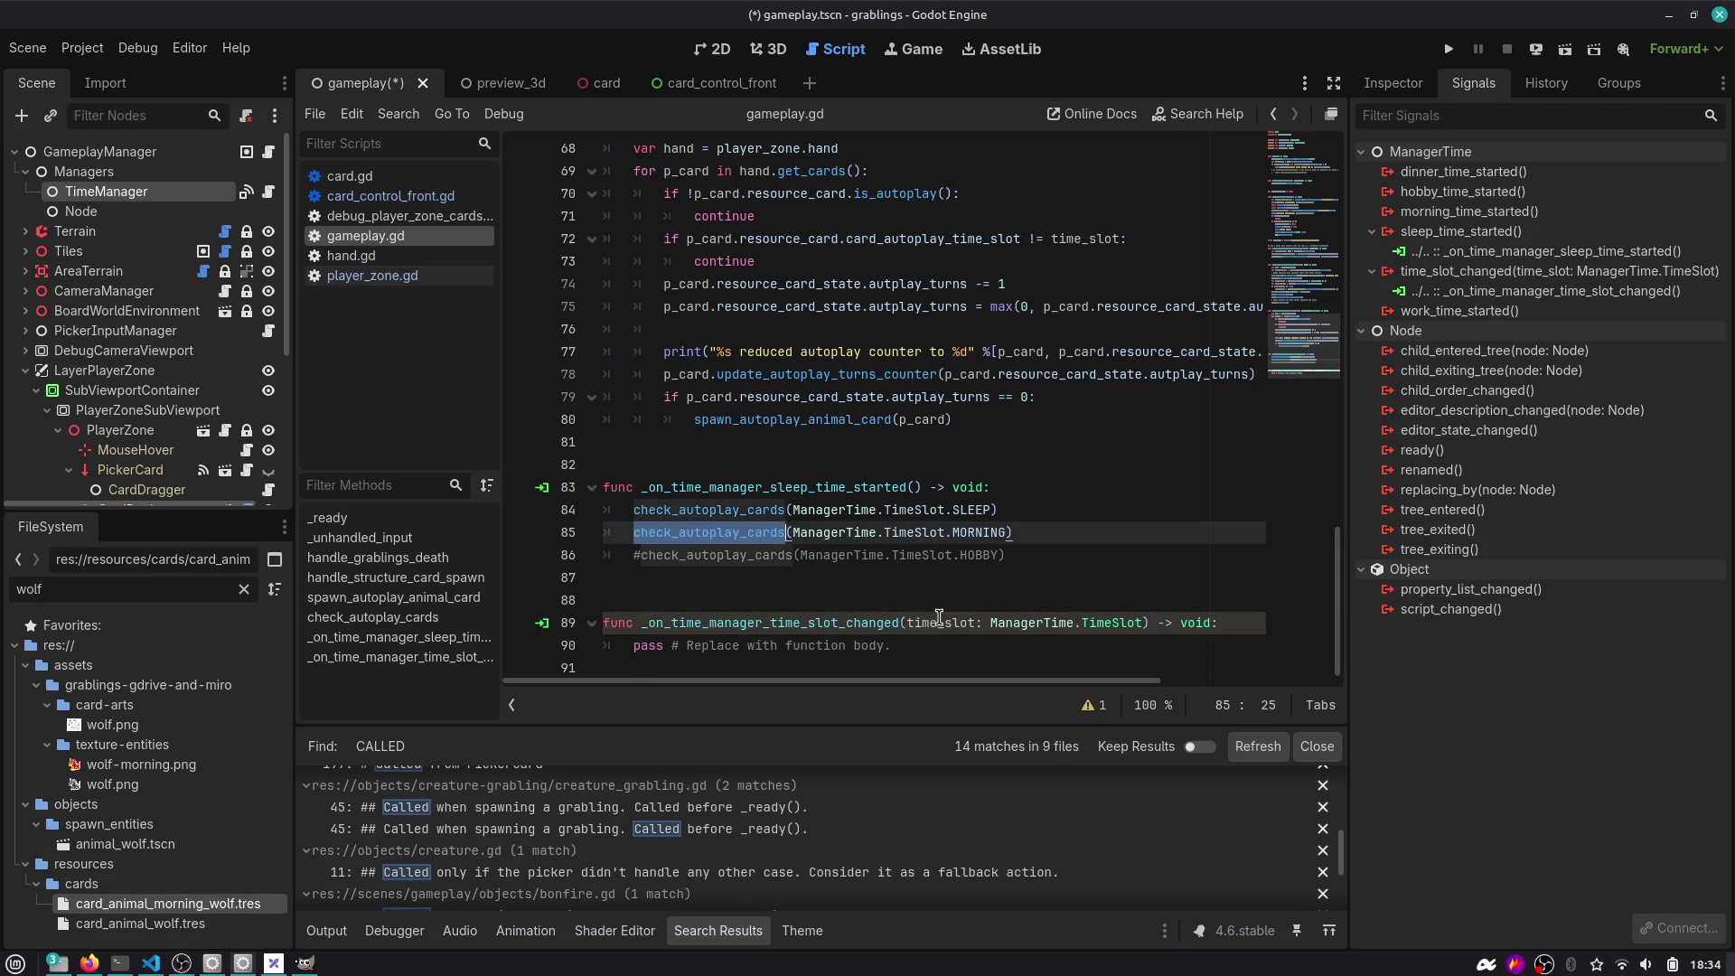
{"action": "key", "text": "Down"}
{"action": "key", "text": "Down"}
{"action": "key", "text": "Down"}
{"action": "key", "text": "Down"}
{"action": "key", "text": "Down"}
{"action": "key", "text": "End"}
{"action": "key", "text": "ctrl+shift+Left"}
{"action": "key", "text": "ctrl+shift+Left"}
{"action": "key", "text": "ctrl+shift+Left"}
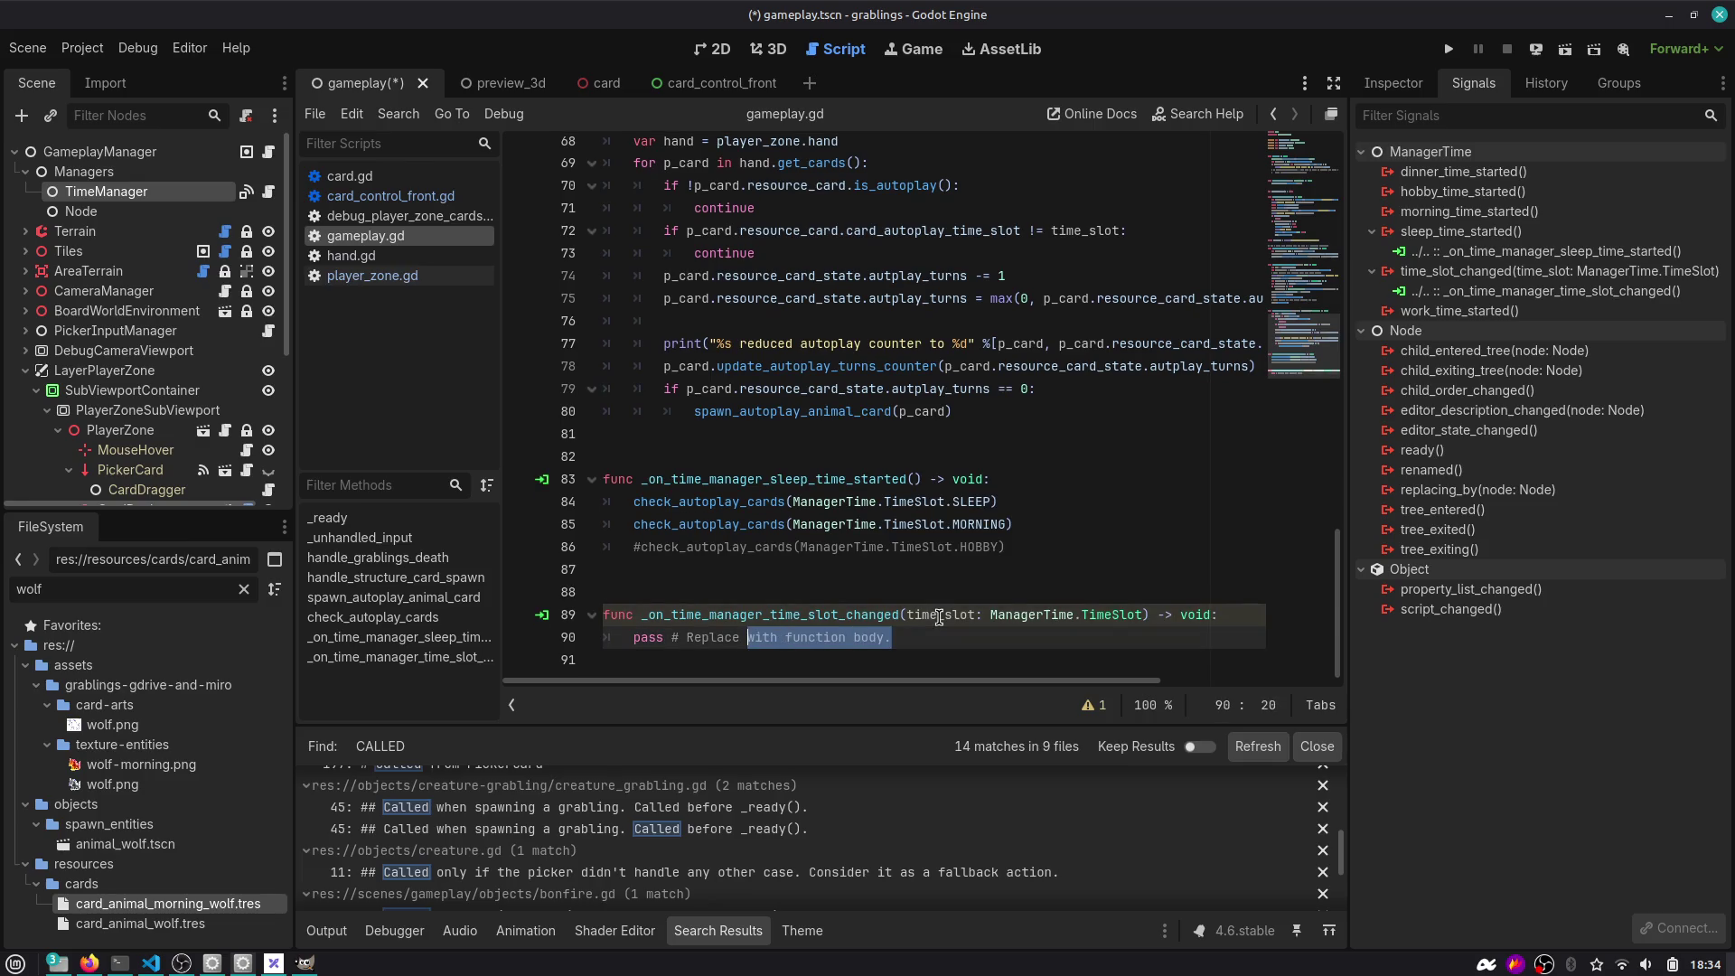
{"action": "key", "text": "ctrl+v"}
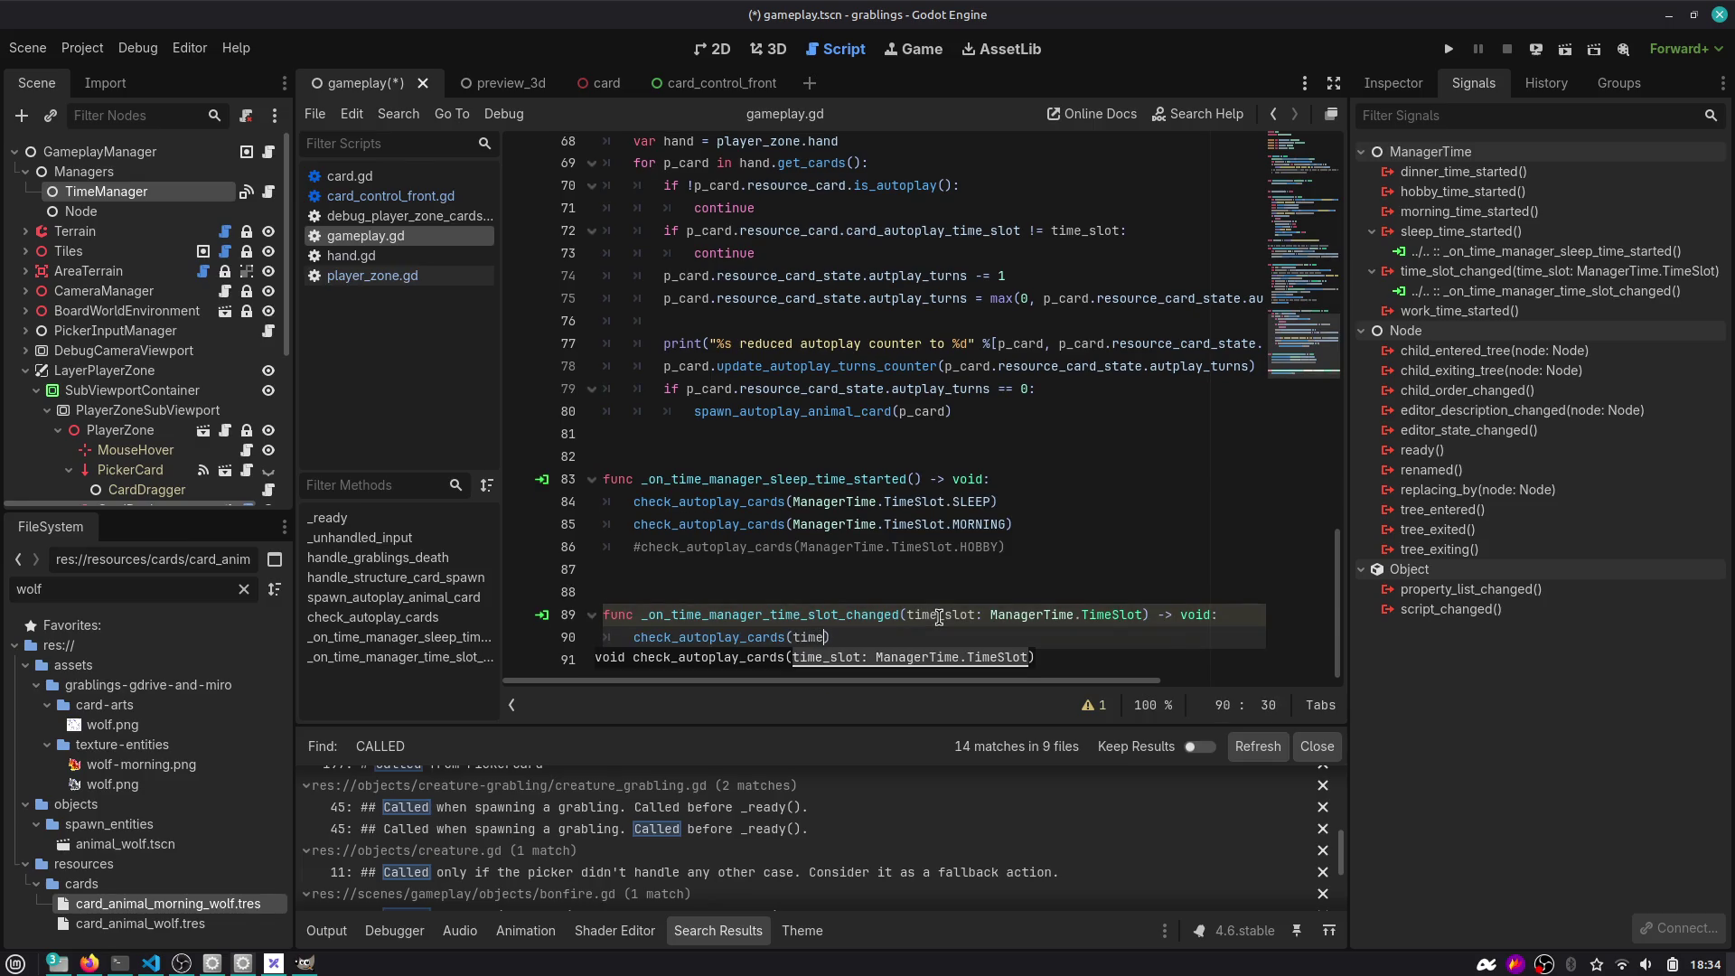
{"action": "type", "text": "time_slot"}
Delete the old sleep-time handler and leftover blank lines, then save the script.
{"action": "key", "text": "Up"}
{"action": "key", "text": "Up"}
{"action": "key", "text": "Up"}
{"action": "key", "text": "End"}
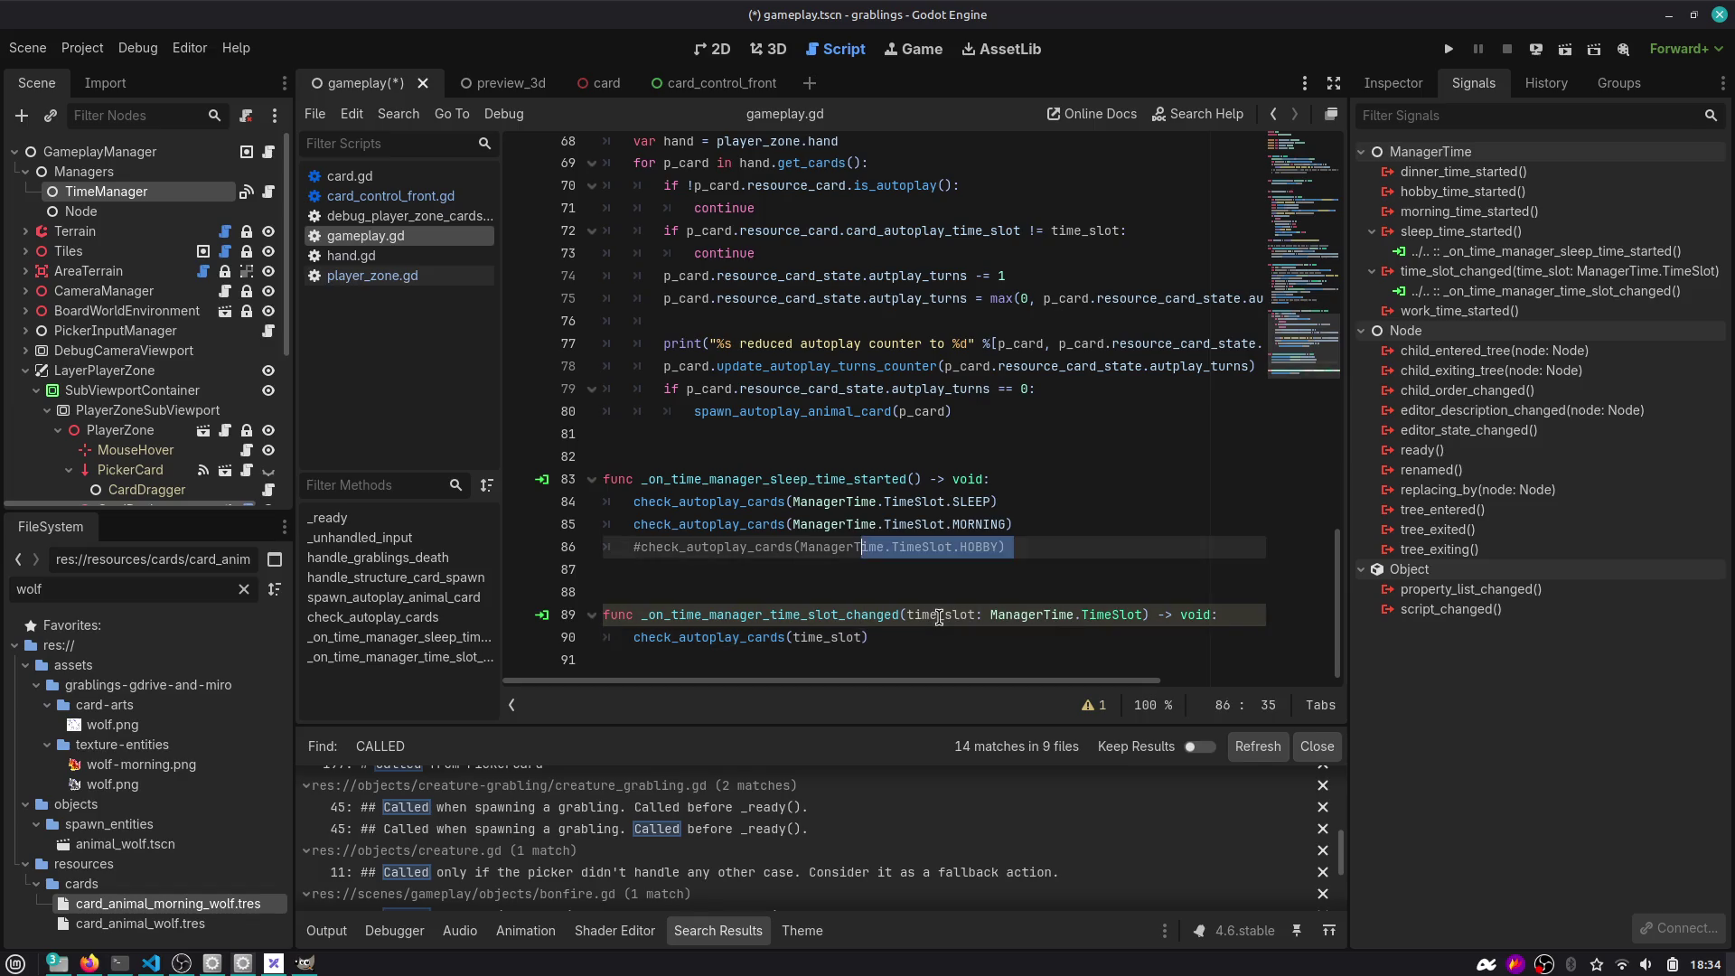
{"action": "key", "text": "shift+Up"}
{"action": "key", "text": "shift+Up"}
{"action": "key", "text": "shift+Up"}
{"action": "key", "text": "shift+Home"}
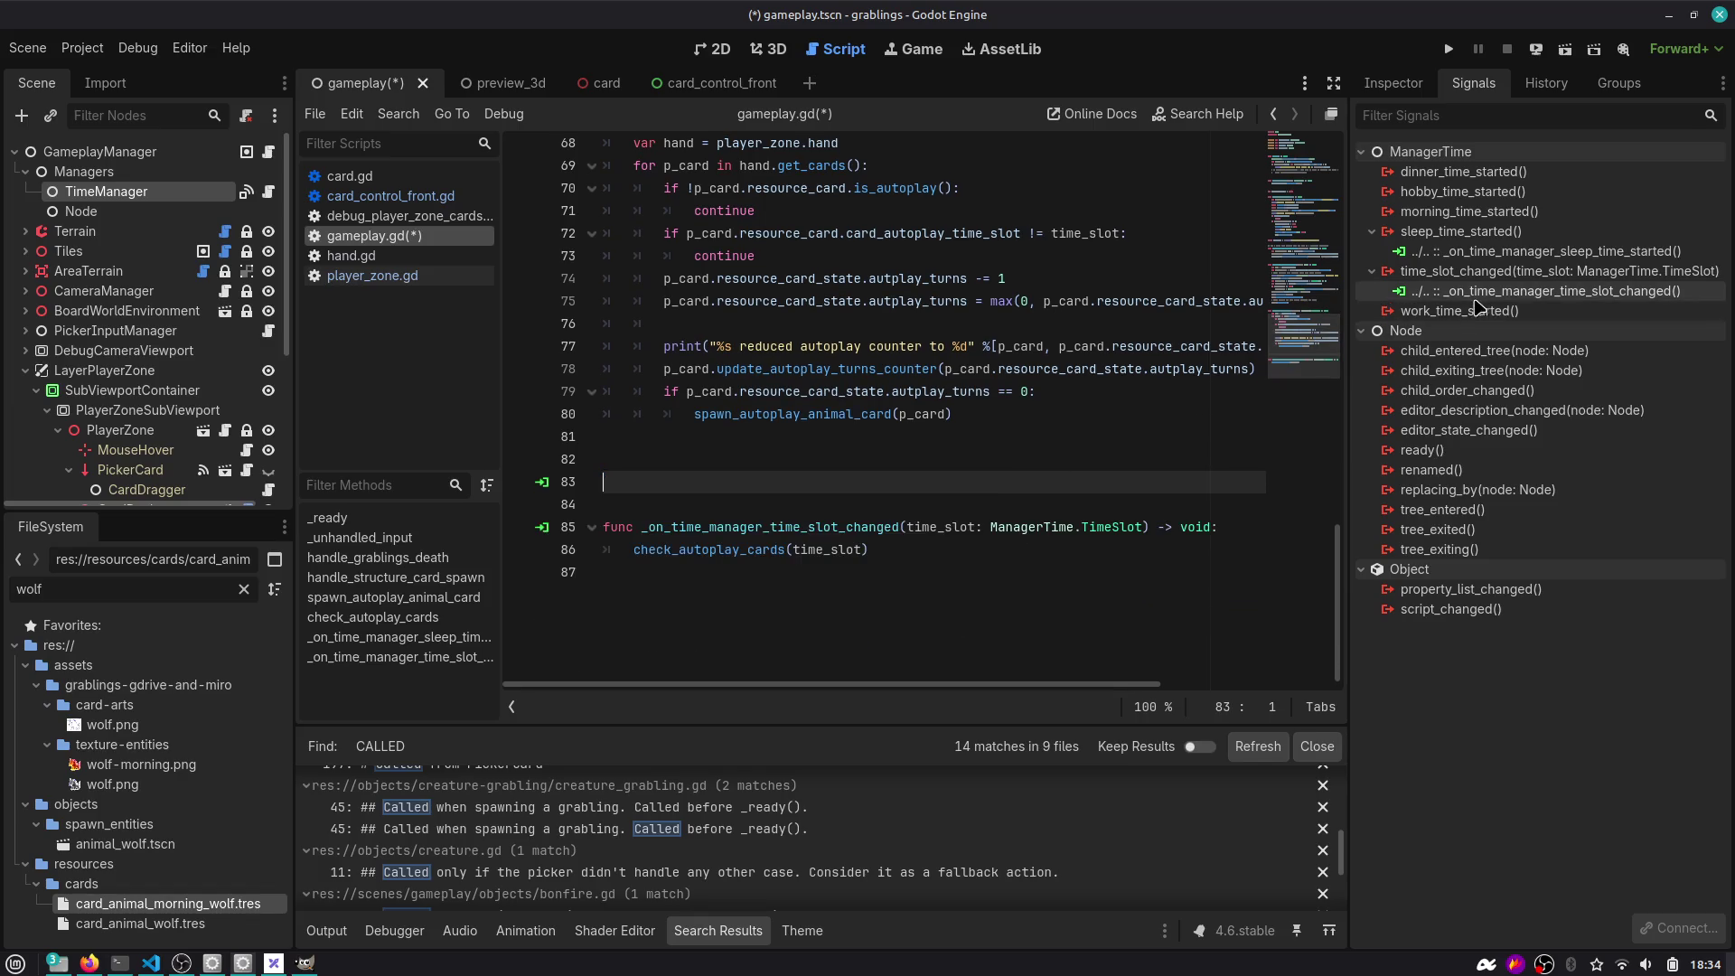
{"action": "key", "text": "Delete"}
{"action": "key", "text": "Delete"}
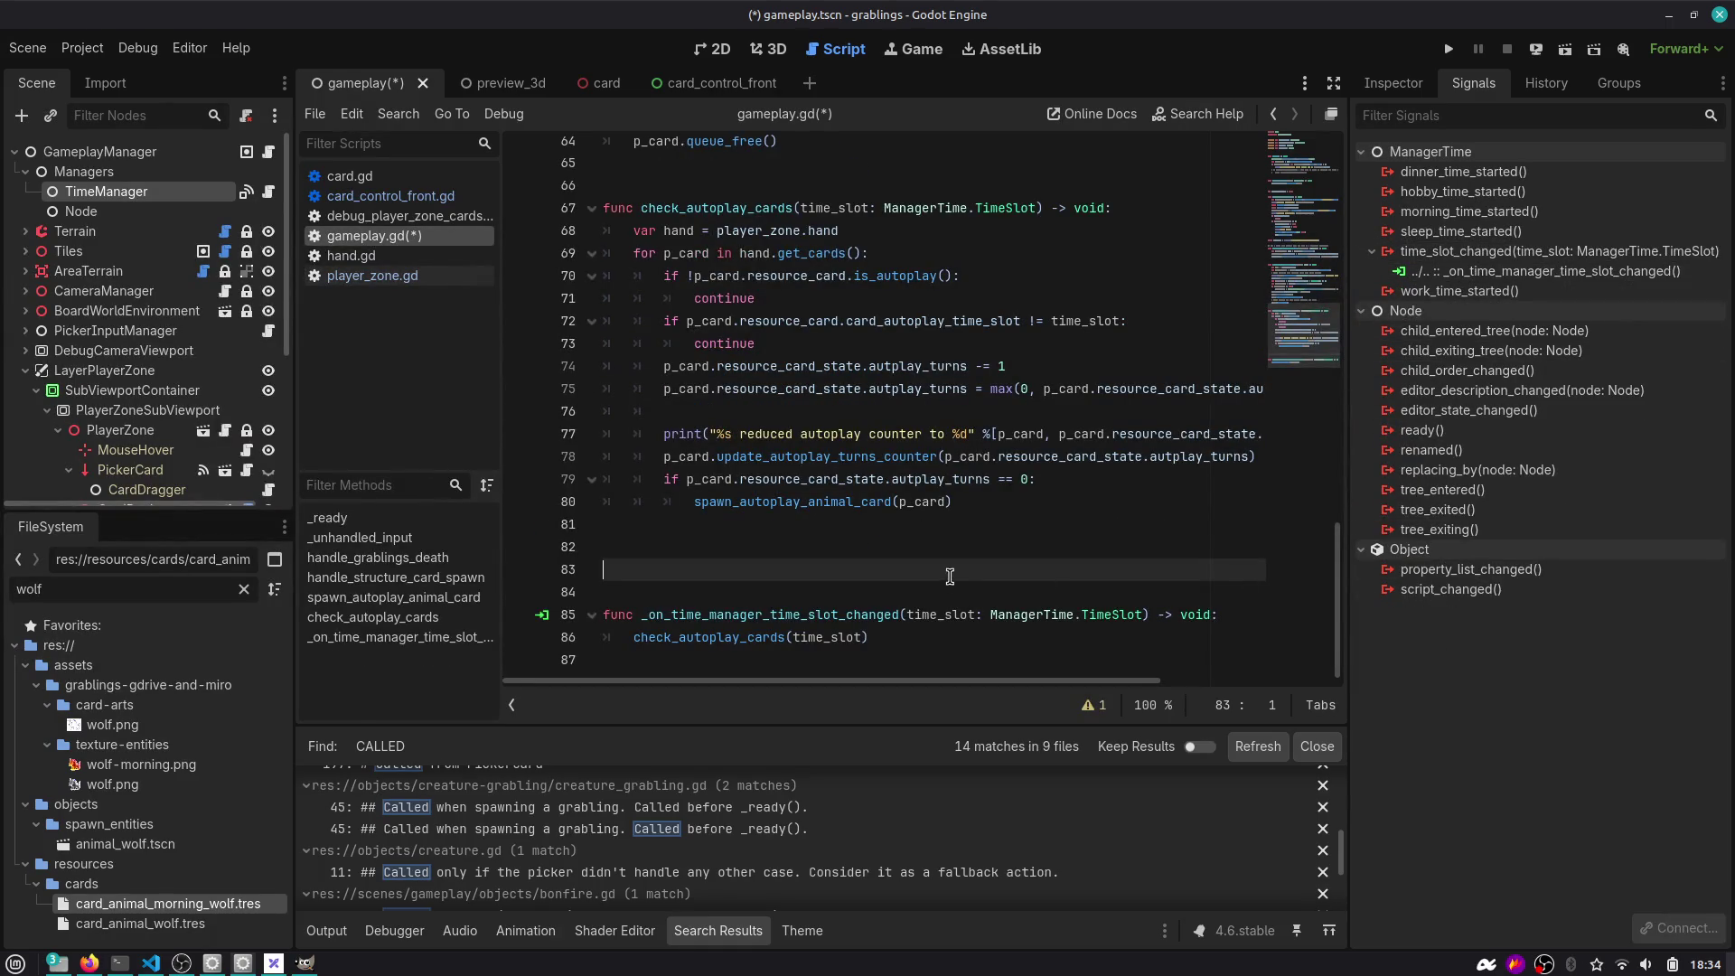
{"action": "key", "text": "Delete"}
{"action": "key", "text": "BackSpace"}
{"action": "key", "text": "ctrl+s"}
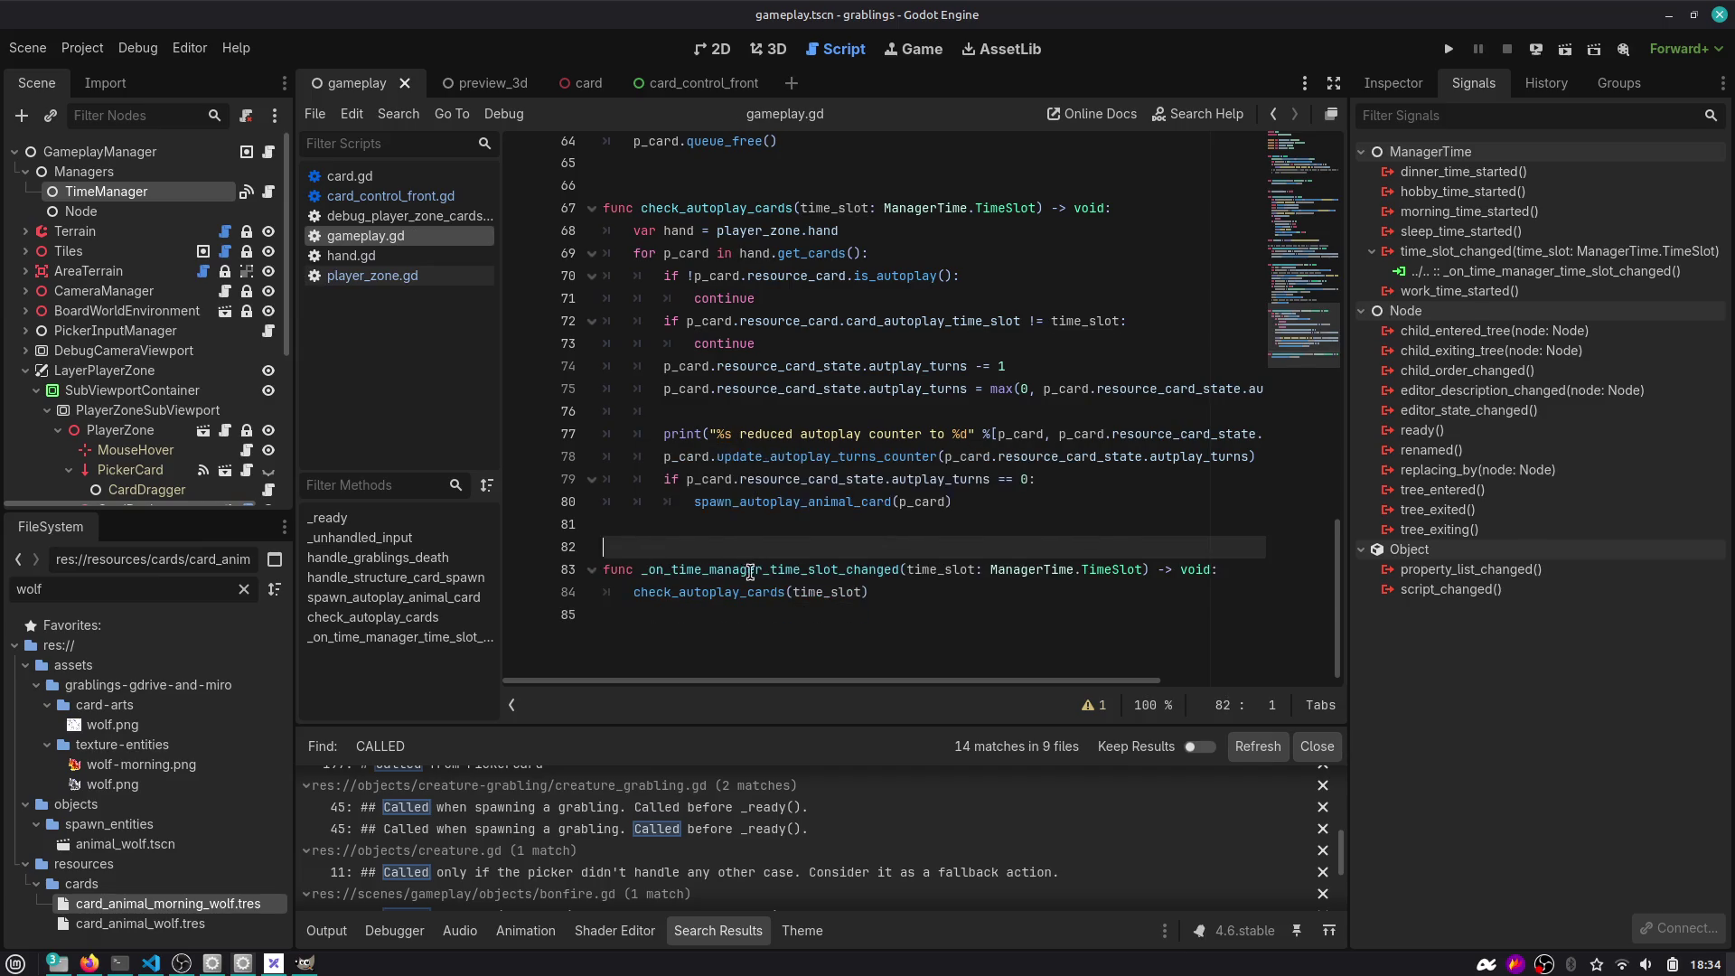
Start a new line inside the handler for a NOTE comment above the call.
{"action": "double_click", "coordinate": [759, 571]}
{"action": "scroll", "coordinate": [894, 574], "scroll_direction": "up", "scroll_amount": 1}
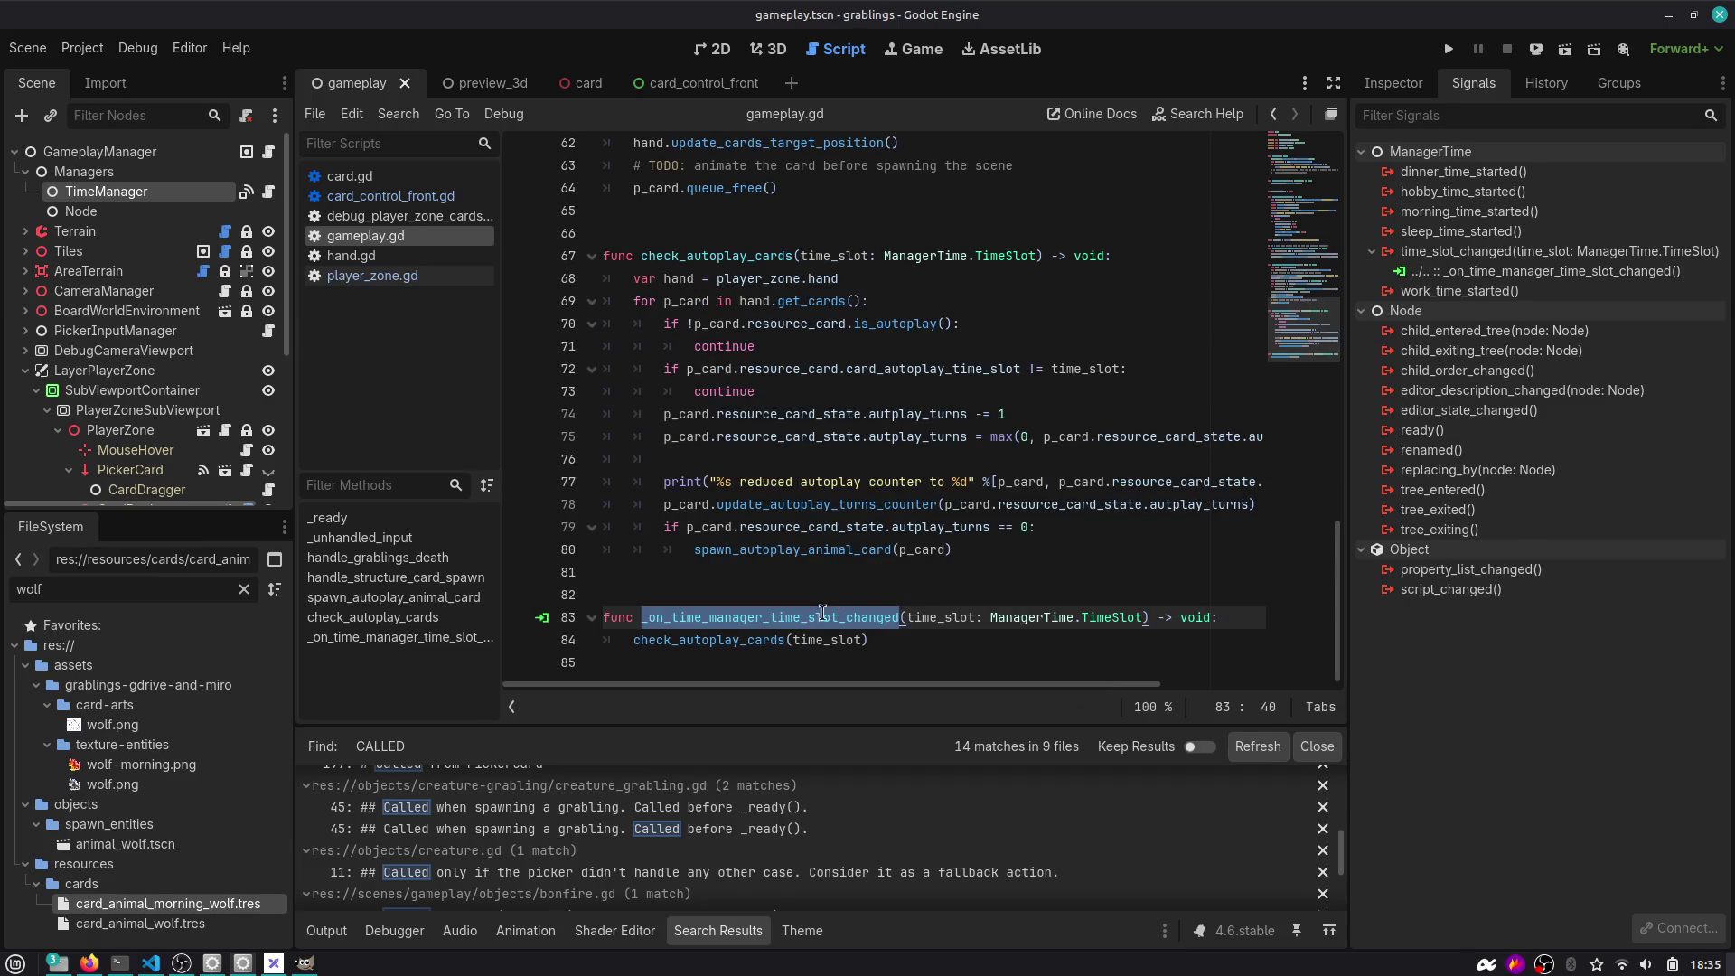
{"action": "left_click", "coordinate": [751, 639]}
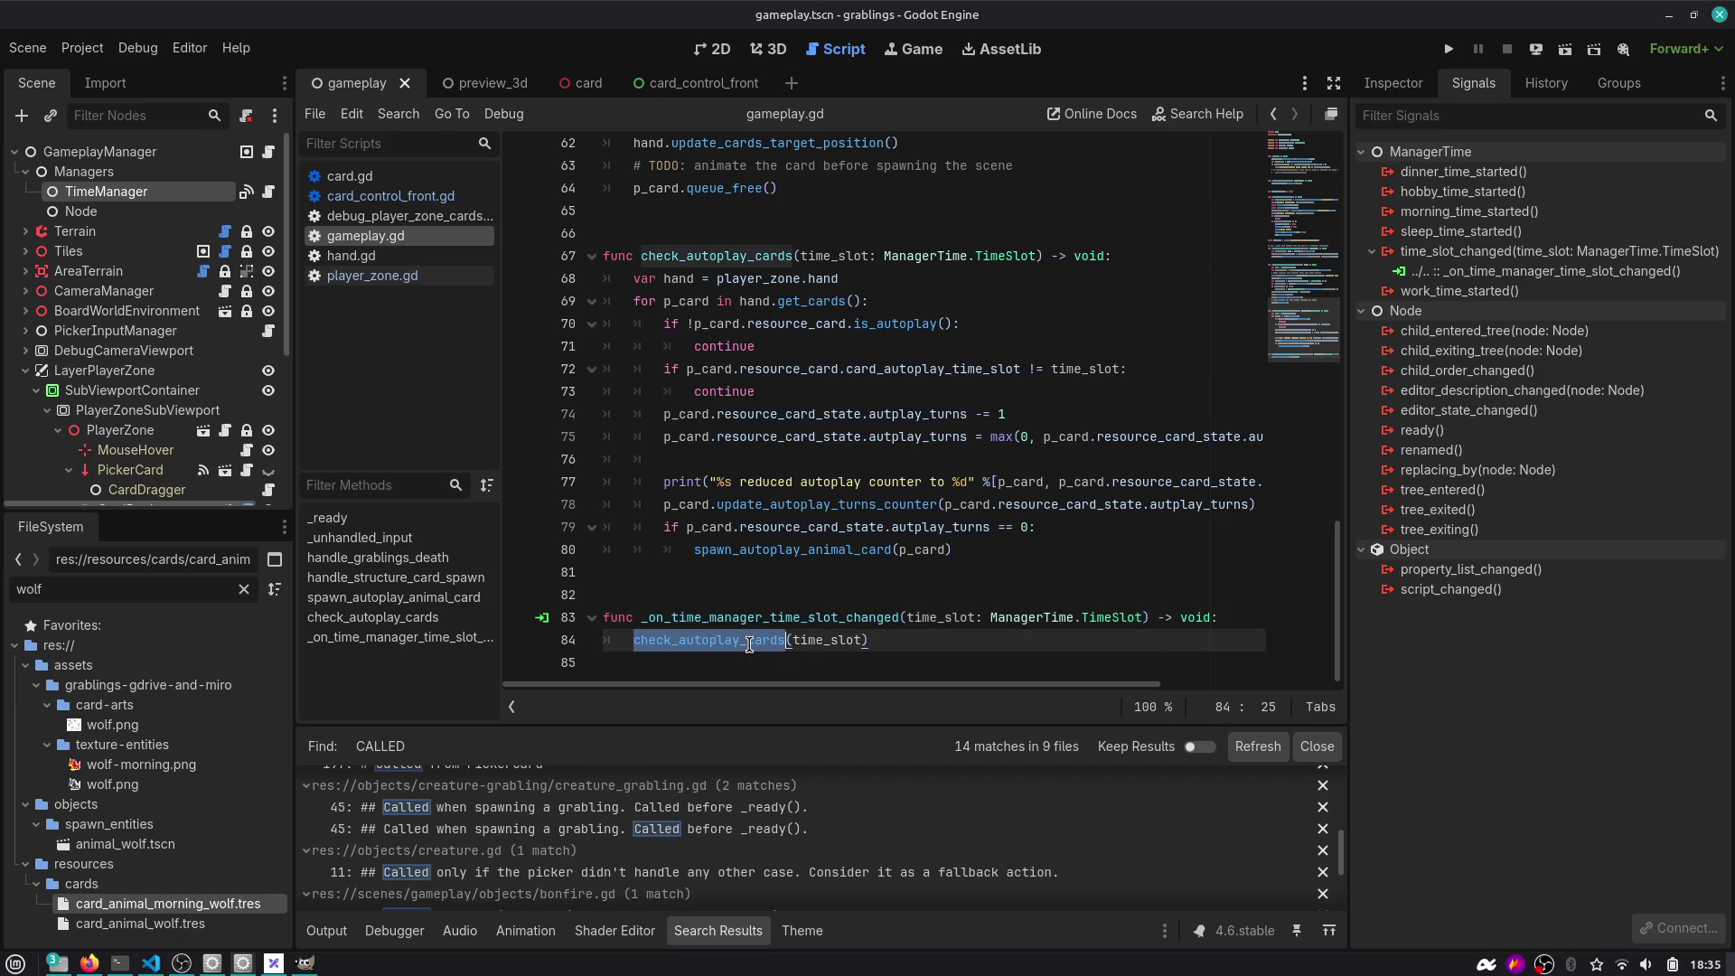
{"action": "double_click", "coordinate": [850, 251]}
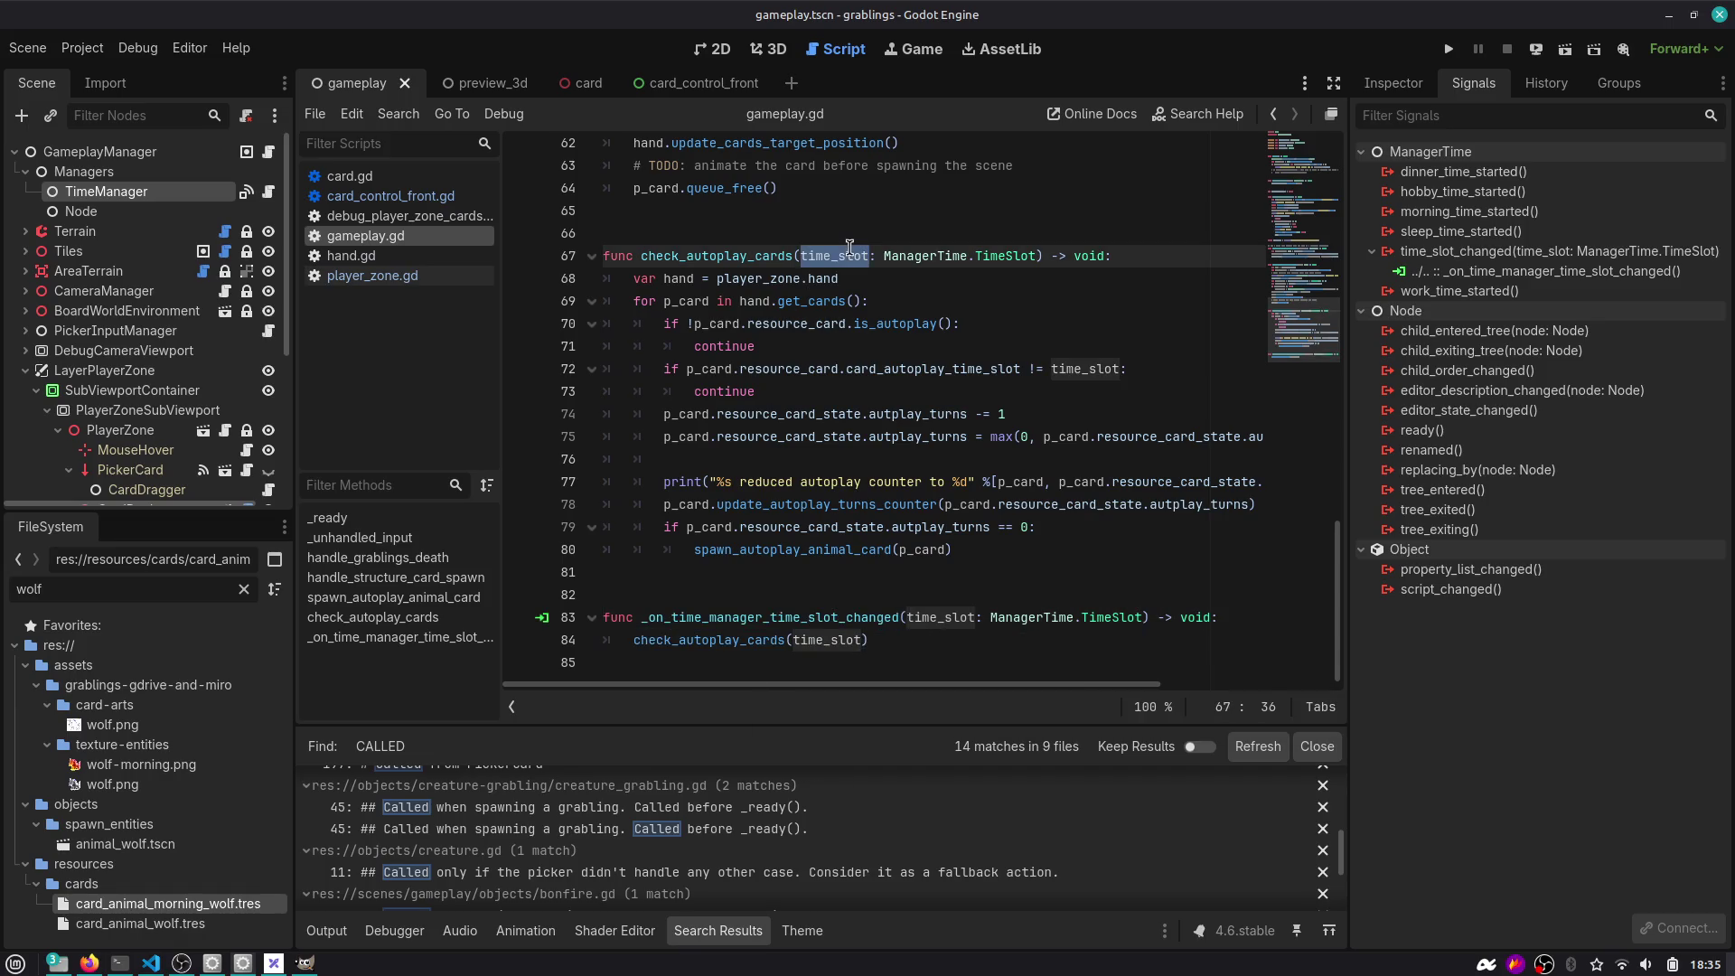
{"action": "left_click", "coordinate": [1241, 615]}
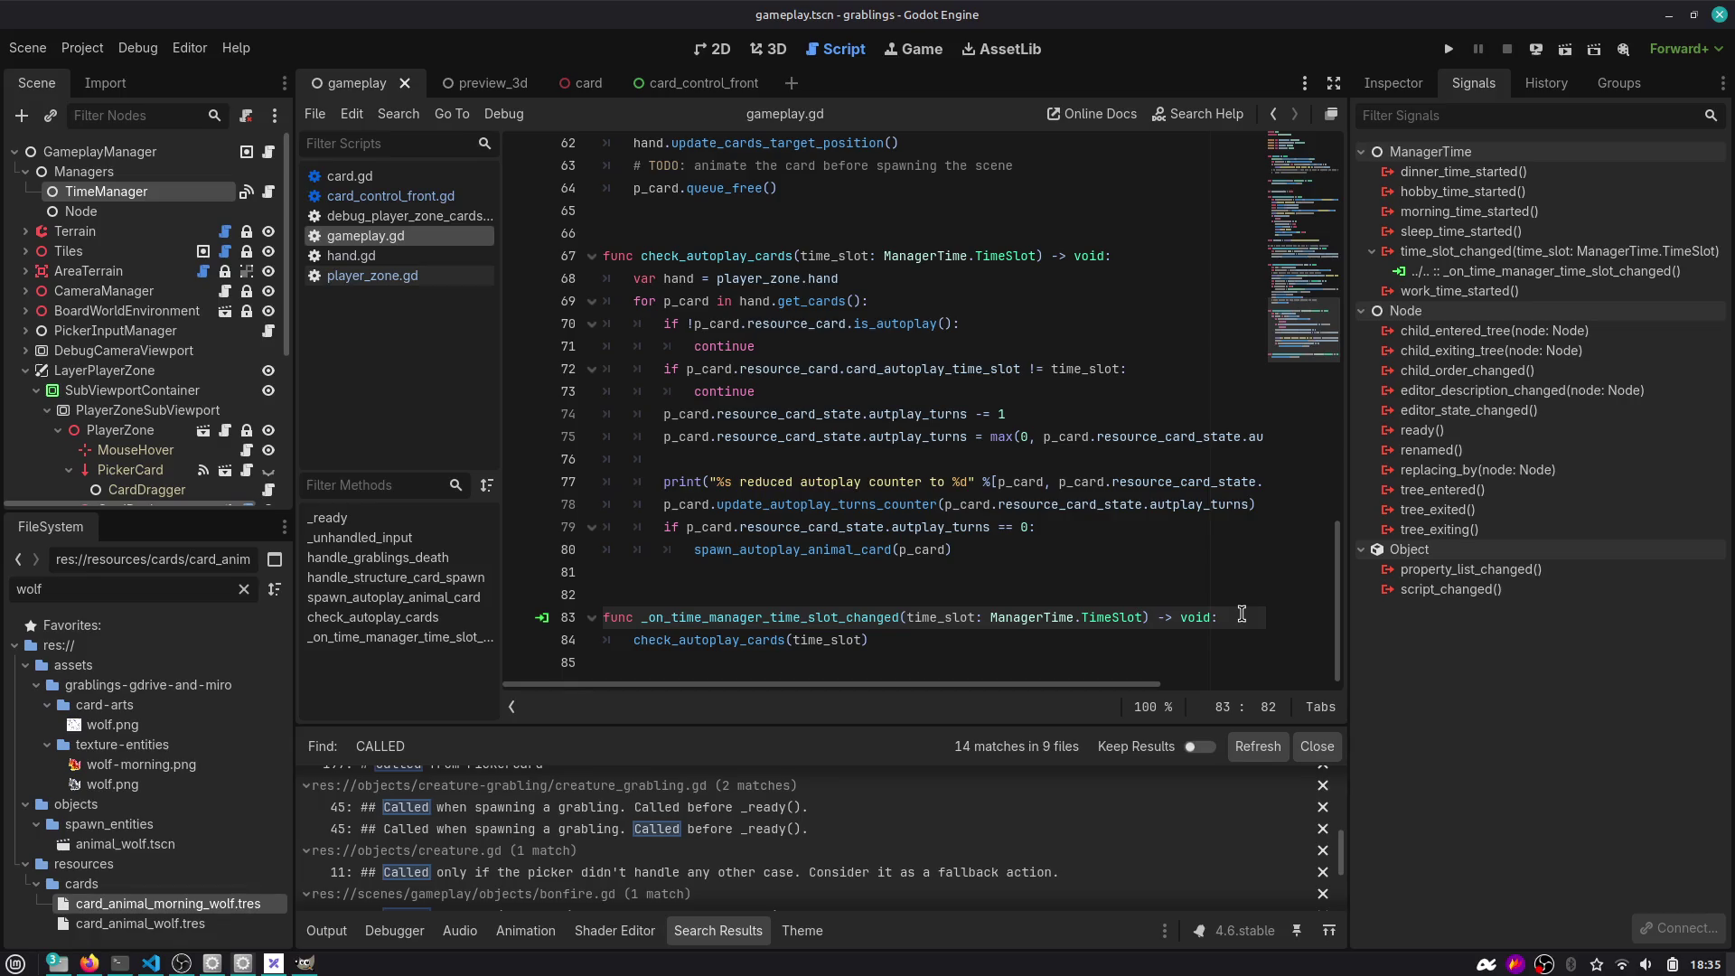
{"action": "key", "text": "Return"}
{"action": "type", "text": "# TODO:"}
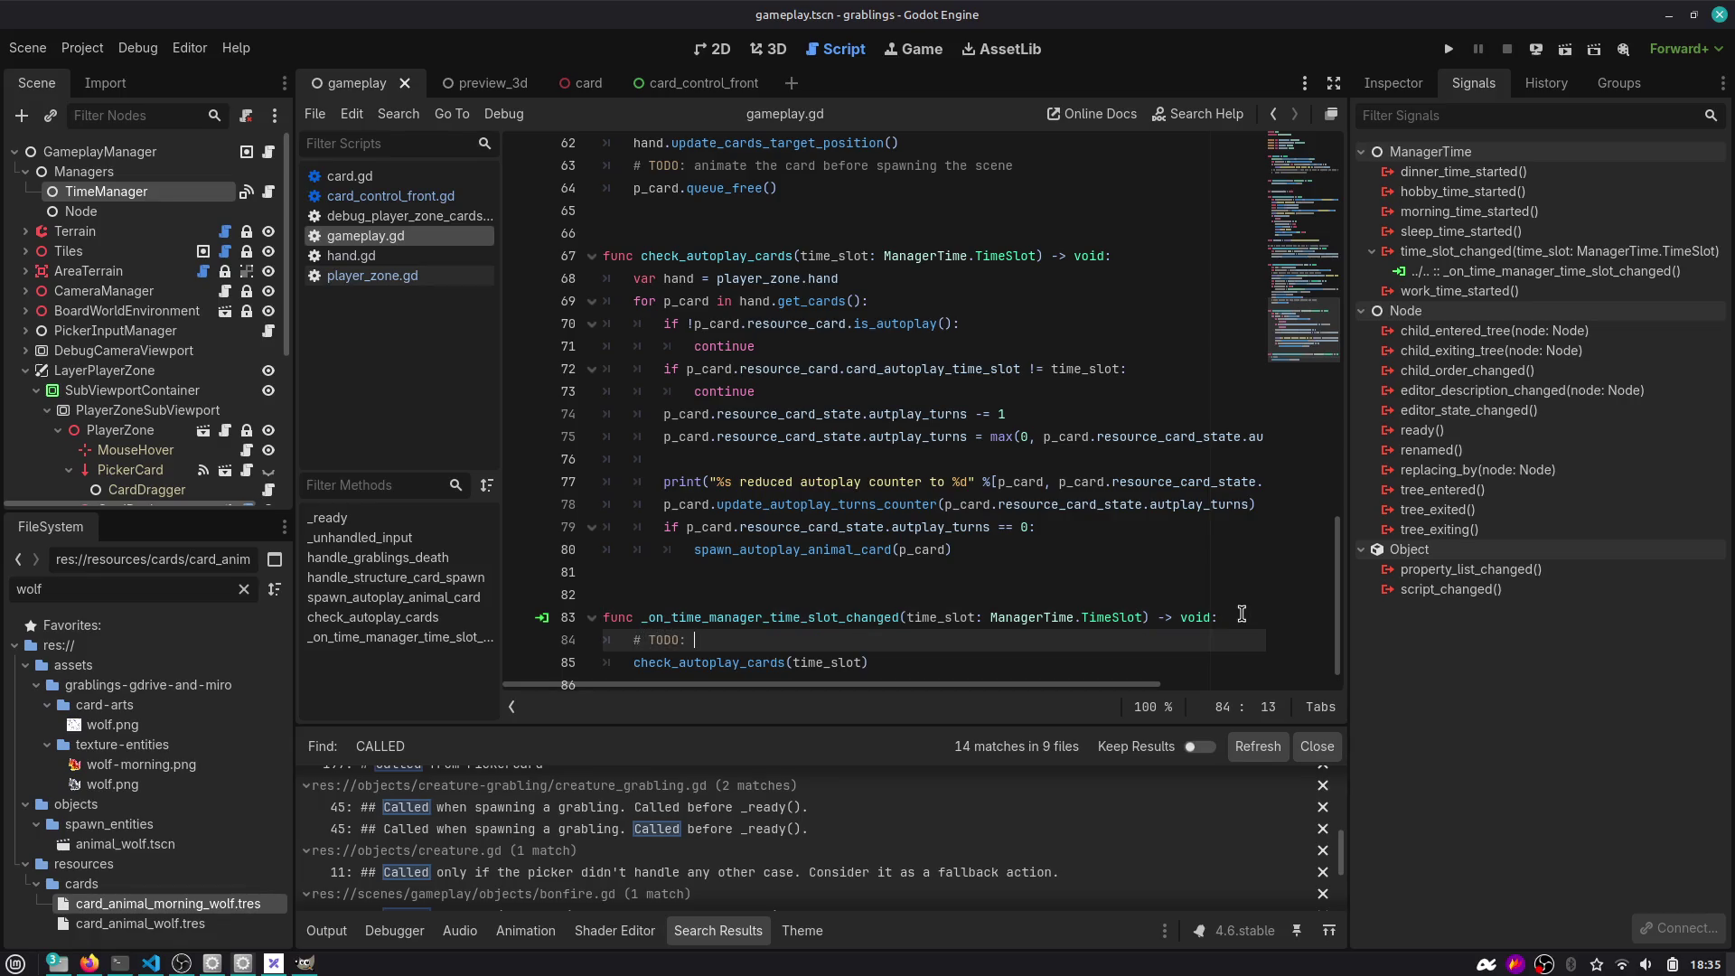
{"action": "key", "text": "ctrl+z"}
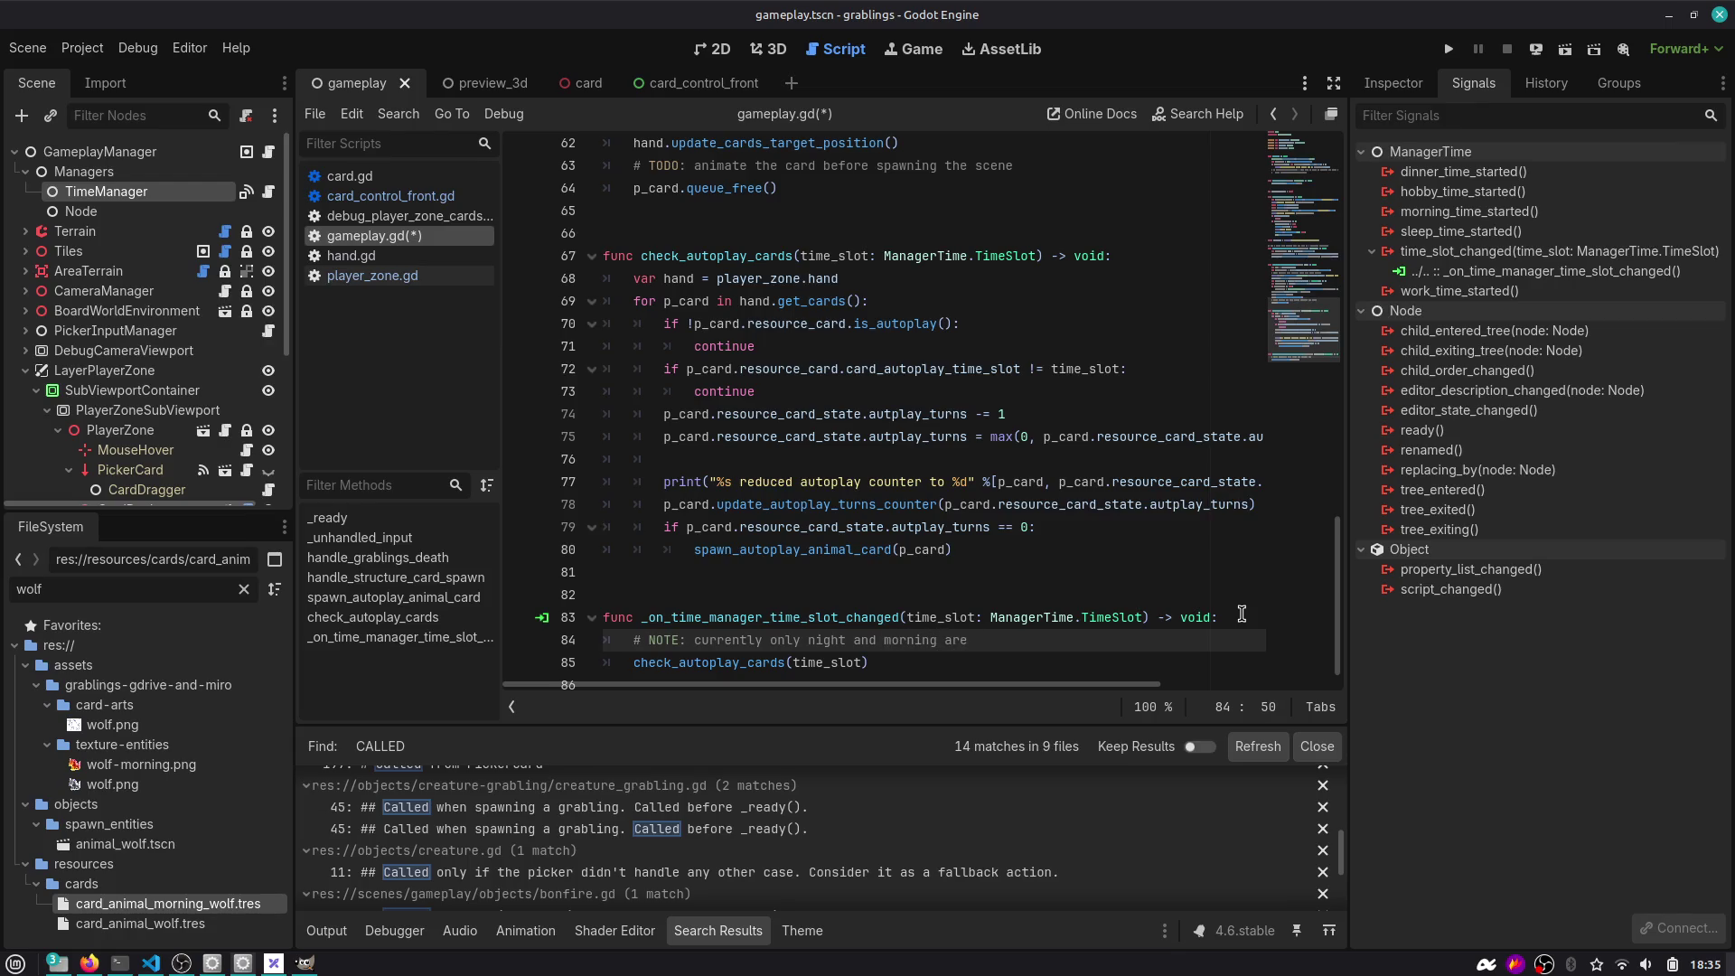
On line 85, begin the condition 'if time_slot == ManagerTime.TimeSlot.MORNING'.
{"action": "type", "text": "d"}
{"action": "key", "text": "Return"}
{"action": "type", "text": "if time"}
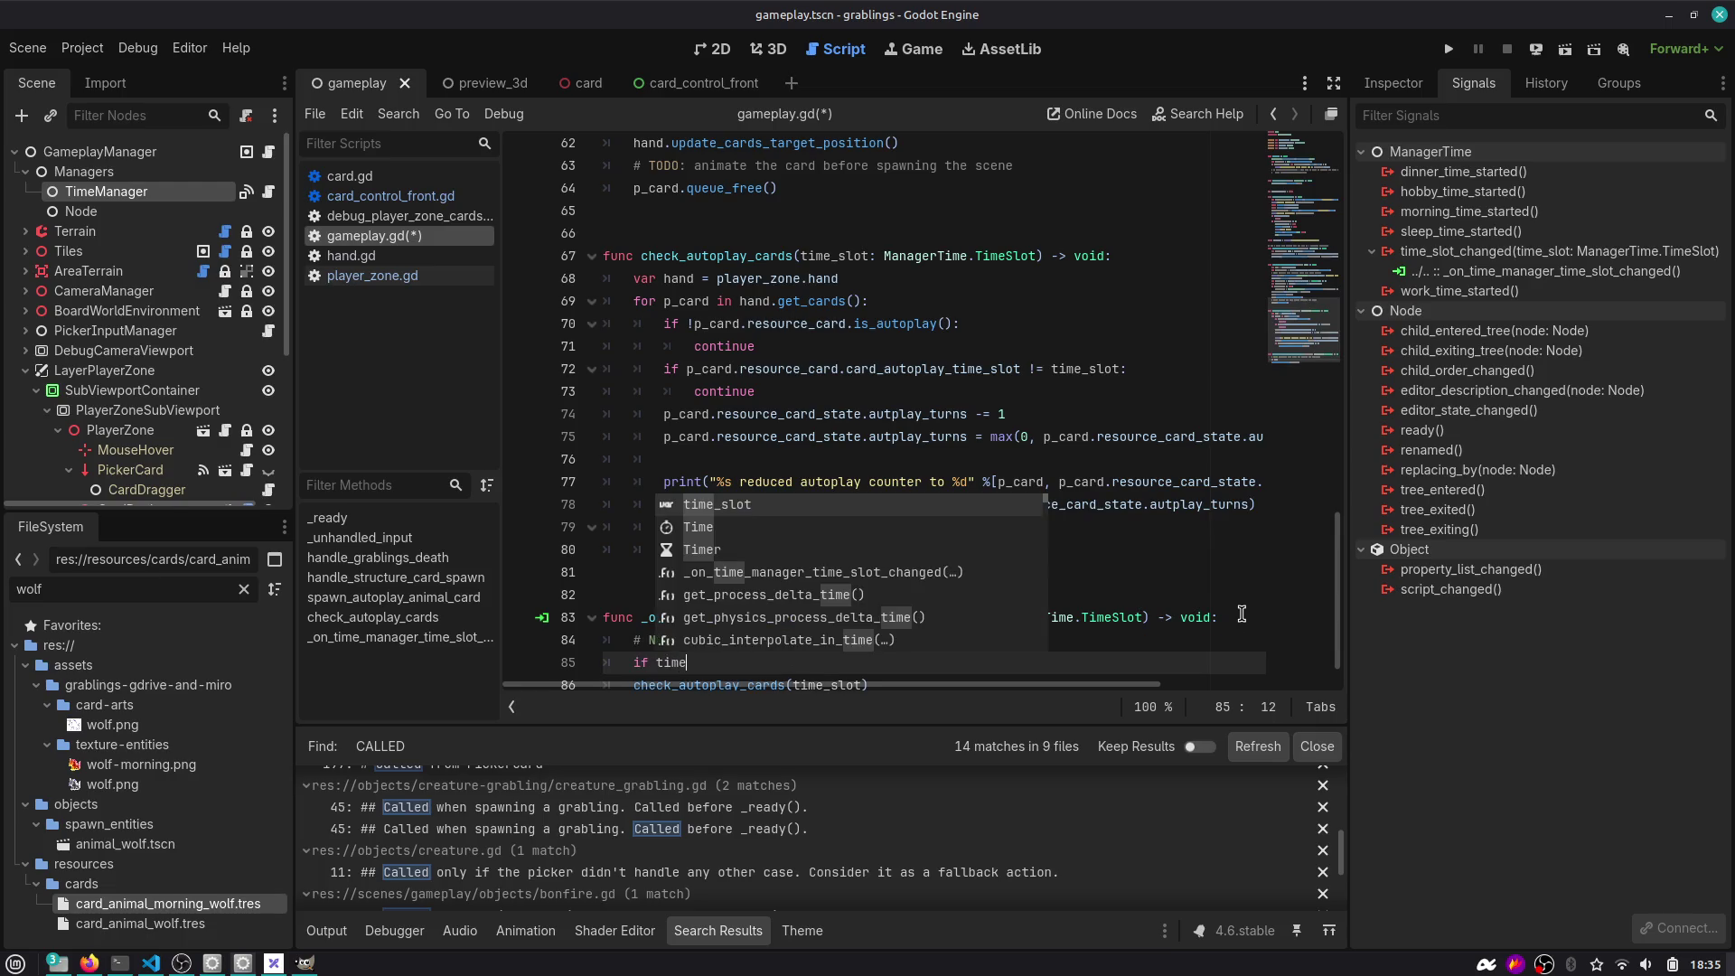
{"action": "key", "text": "Return"}
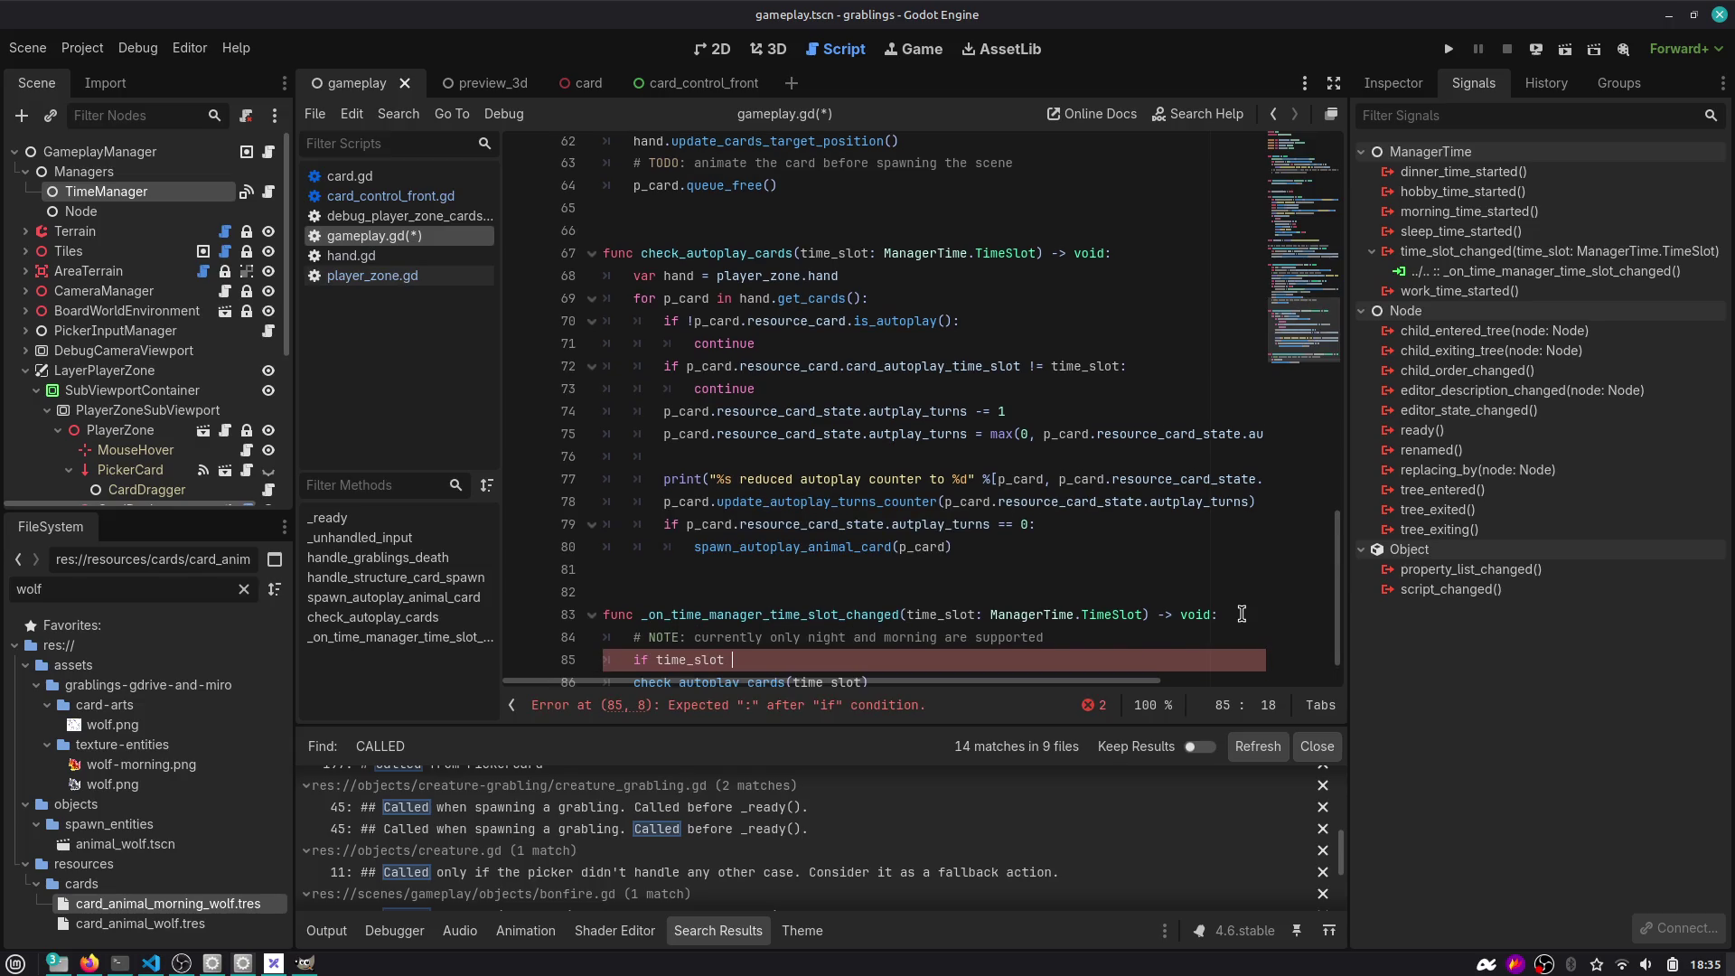
{"action": "type", "text": "== Mana"}
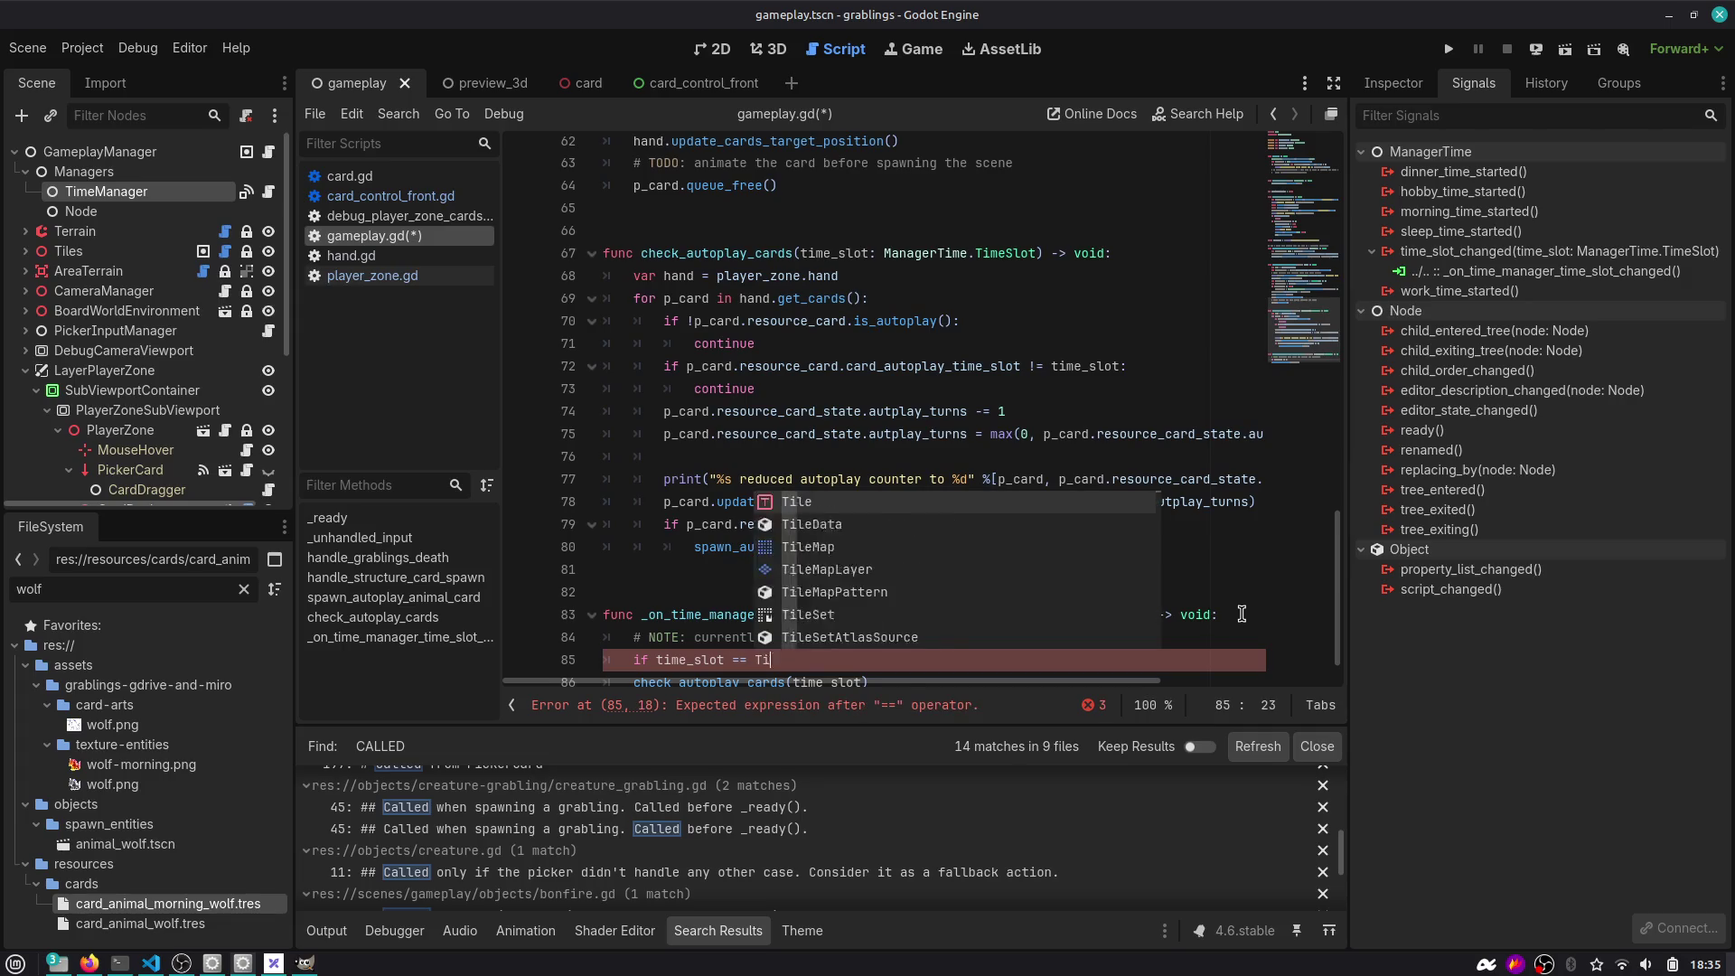
{"action": "key", "text": "Down"}
{"action": "key", "text": "Return"}
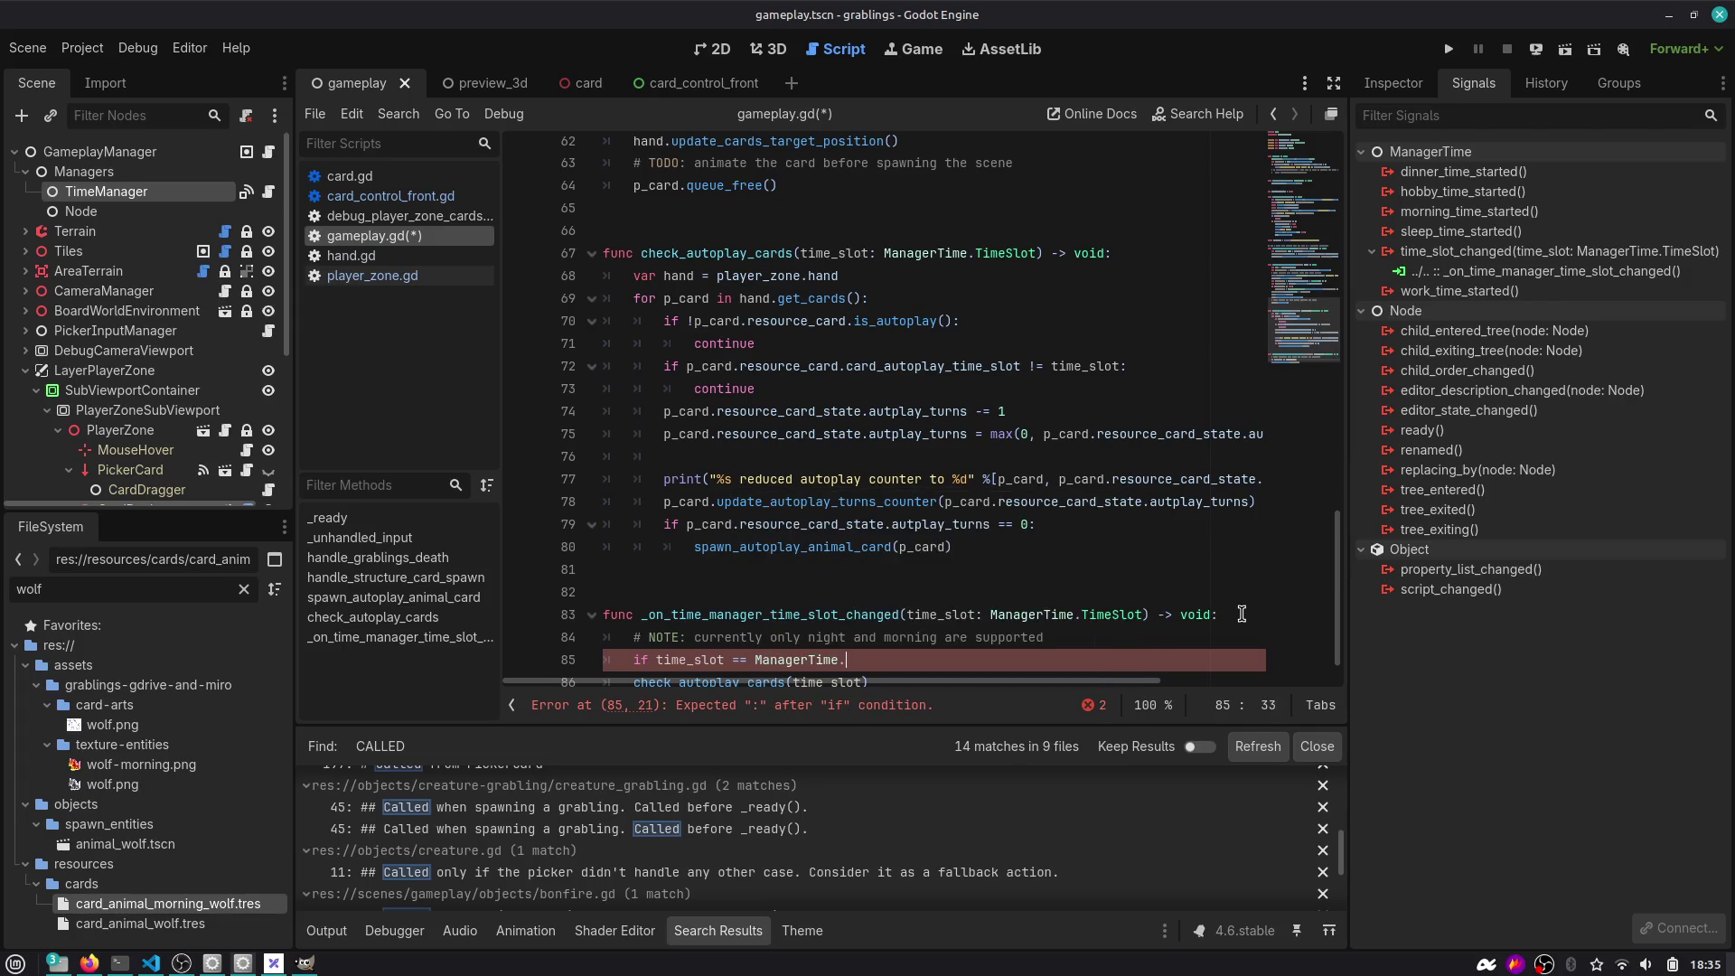
{"action": "type", "text": ".TimeSlot."}
{"action": "key", "text": "Return"}
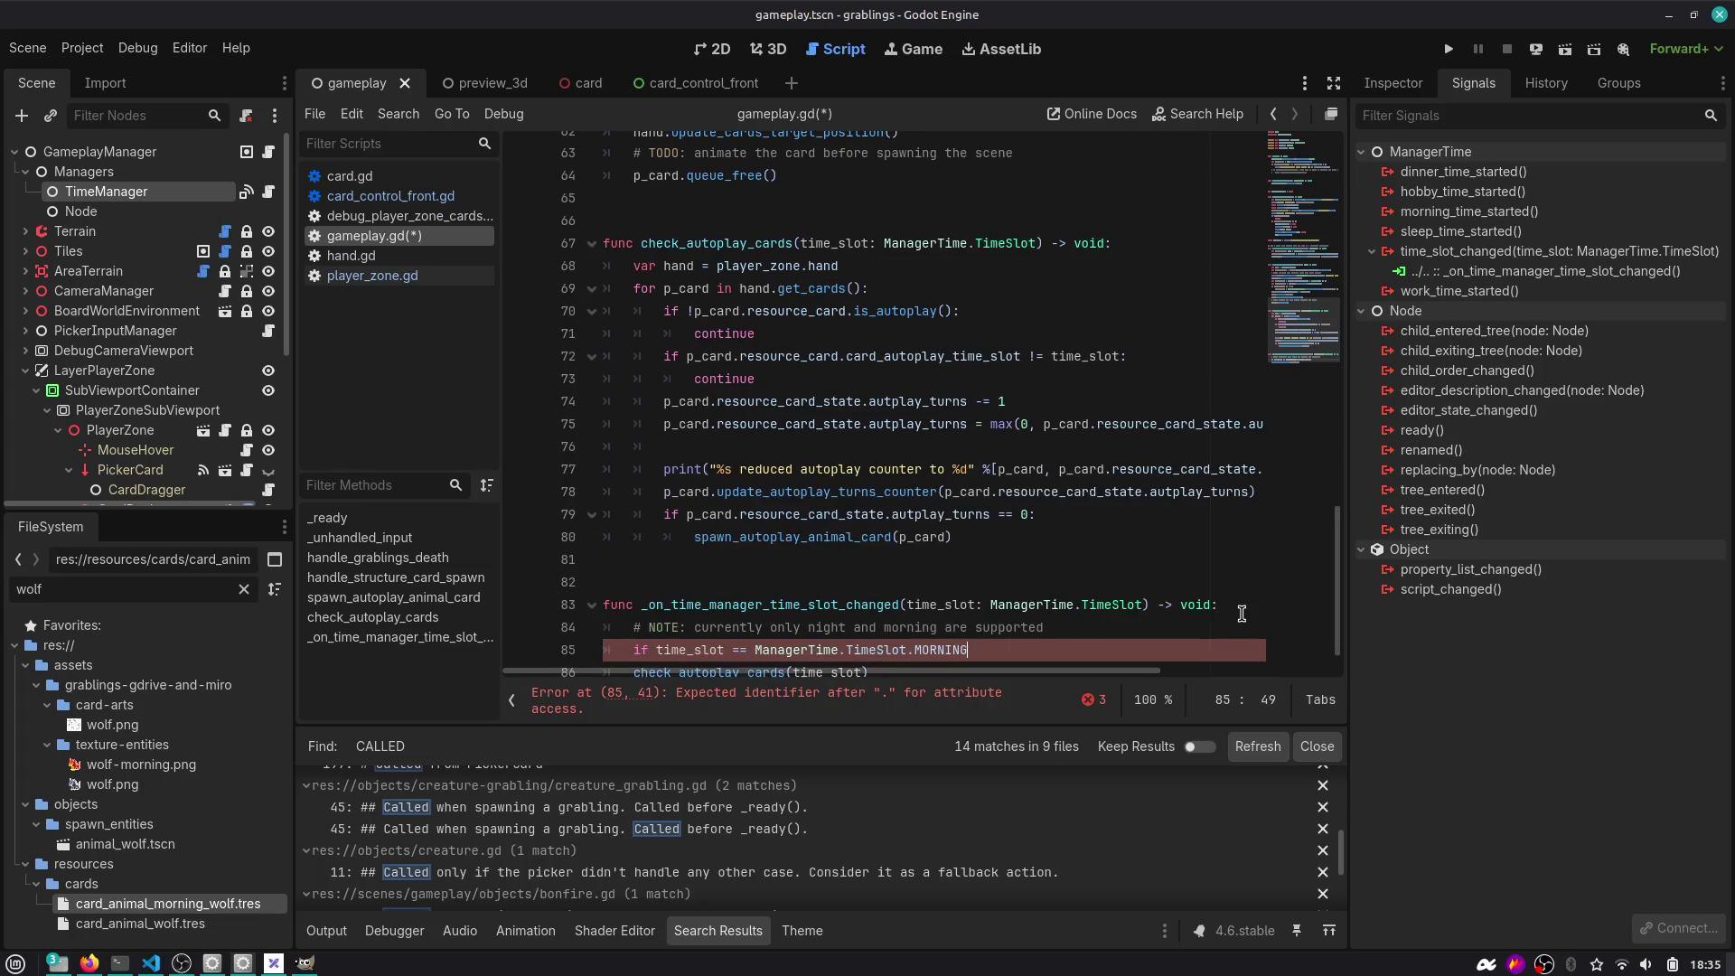
Extend the condition with 'or time_slot == ManagerTime.TimeSlot.SLEEP:'.
{"action": "type", "text": " or time"}
{"action": "key", "text": "Return"}
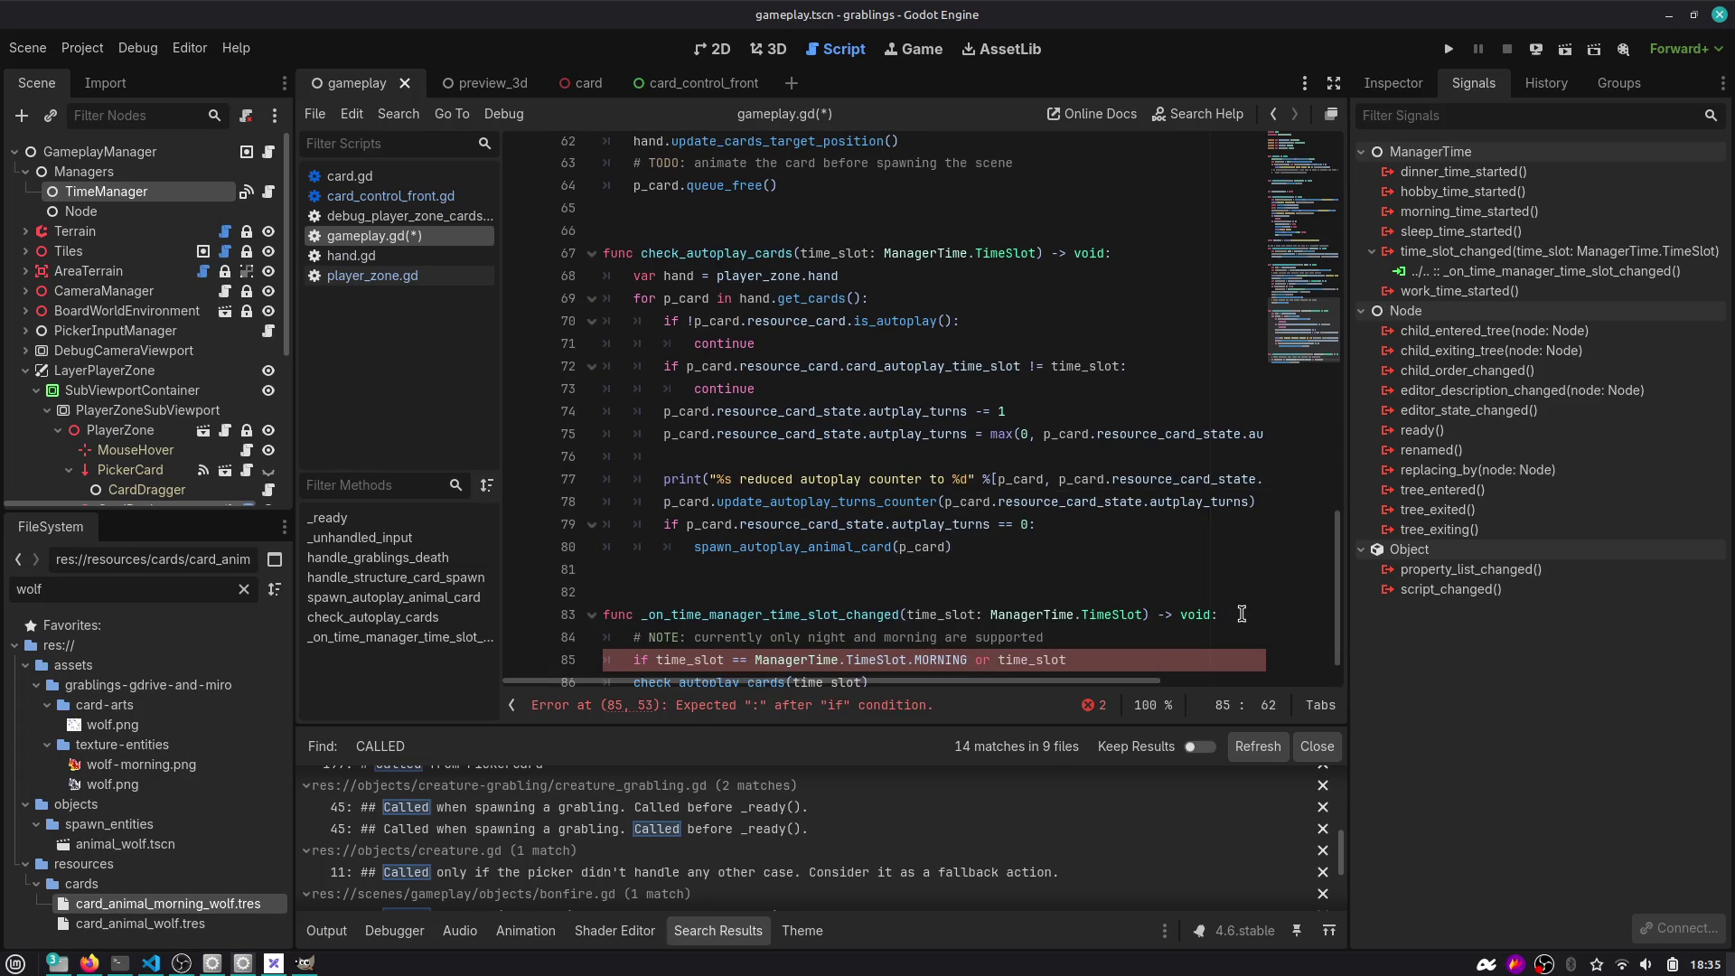
{"action": "key", "text": "BackSpace"}
{"action": "type", "text": "== Ma"}
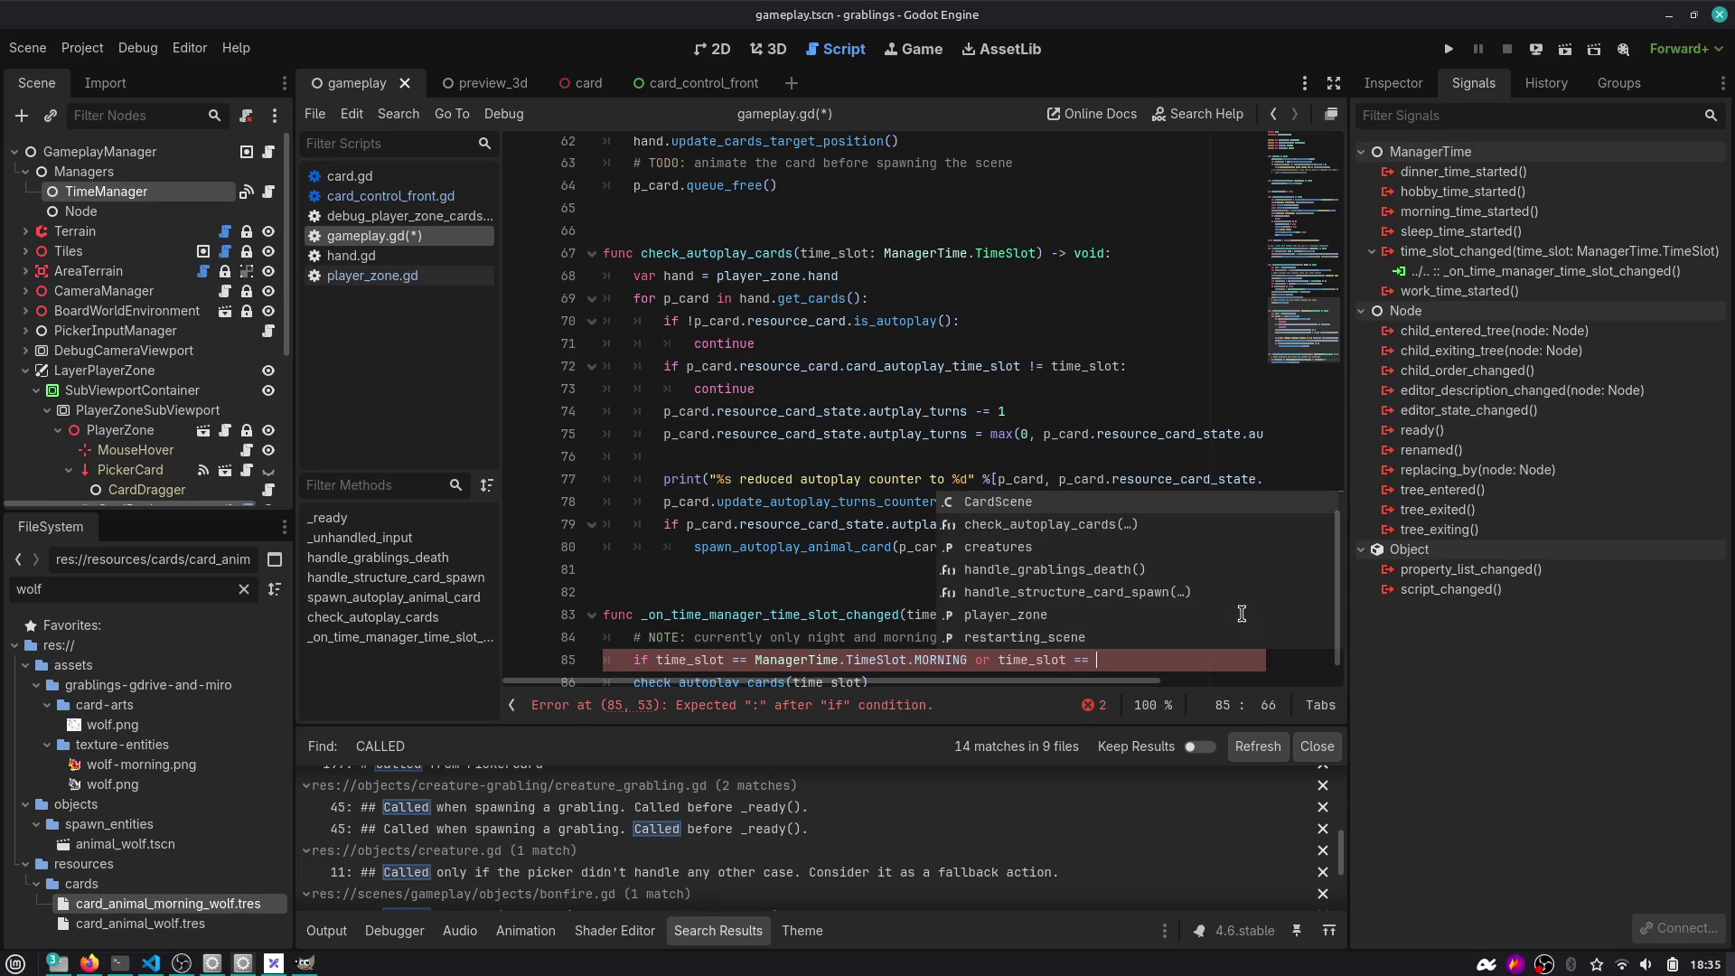
{"action": "key", "text": "Return"}
{"action": "type", "text": "n"}
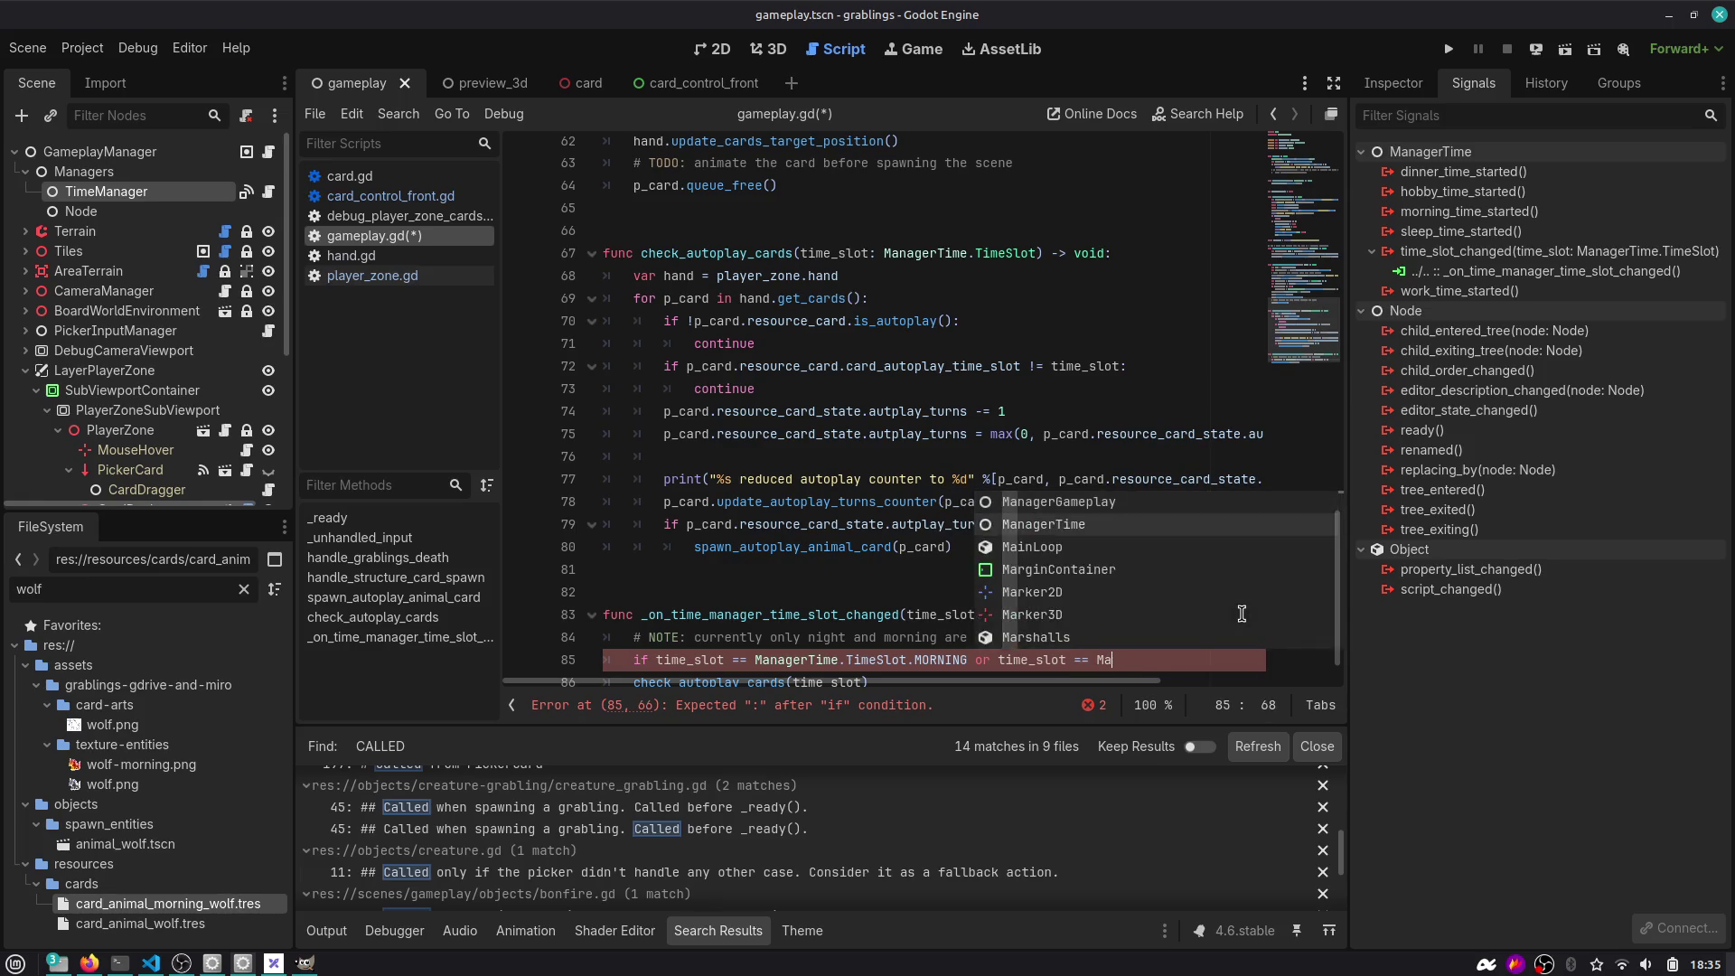
{"action": "key", "text": "Return"}
{"action": "type", "text": ".ti"}
{"action": "key", "text": "Return"}
{"action": "type", "text": ".TimeSlot."}
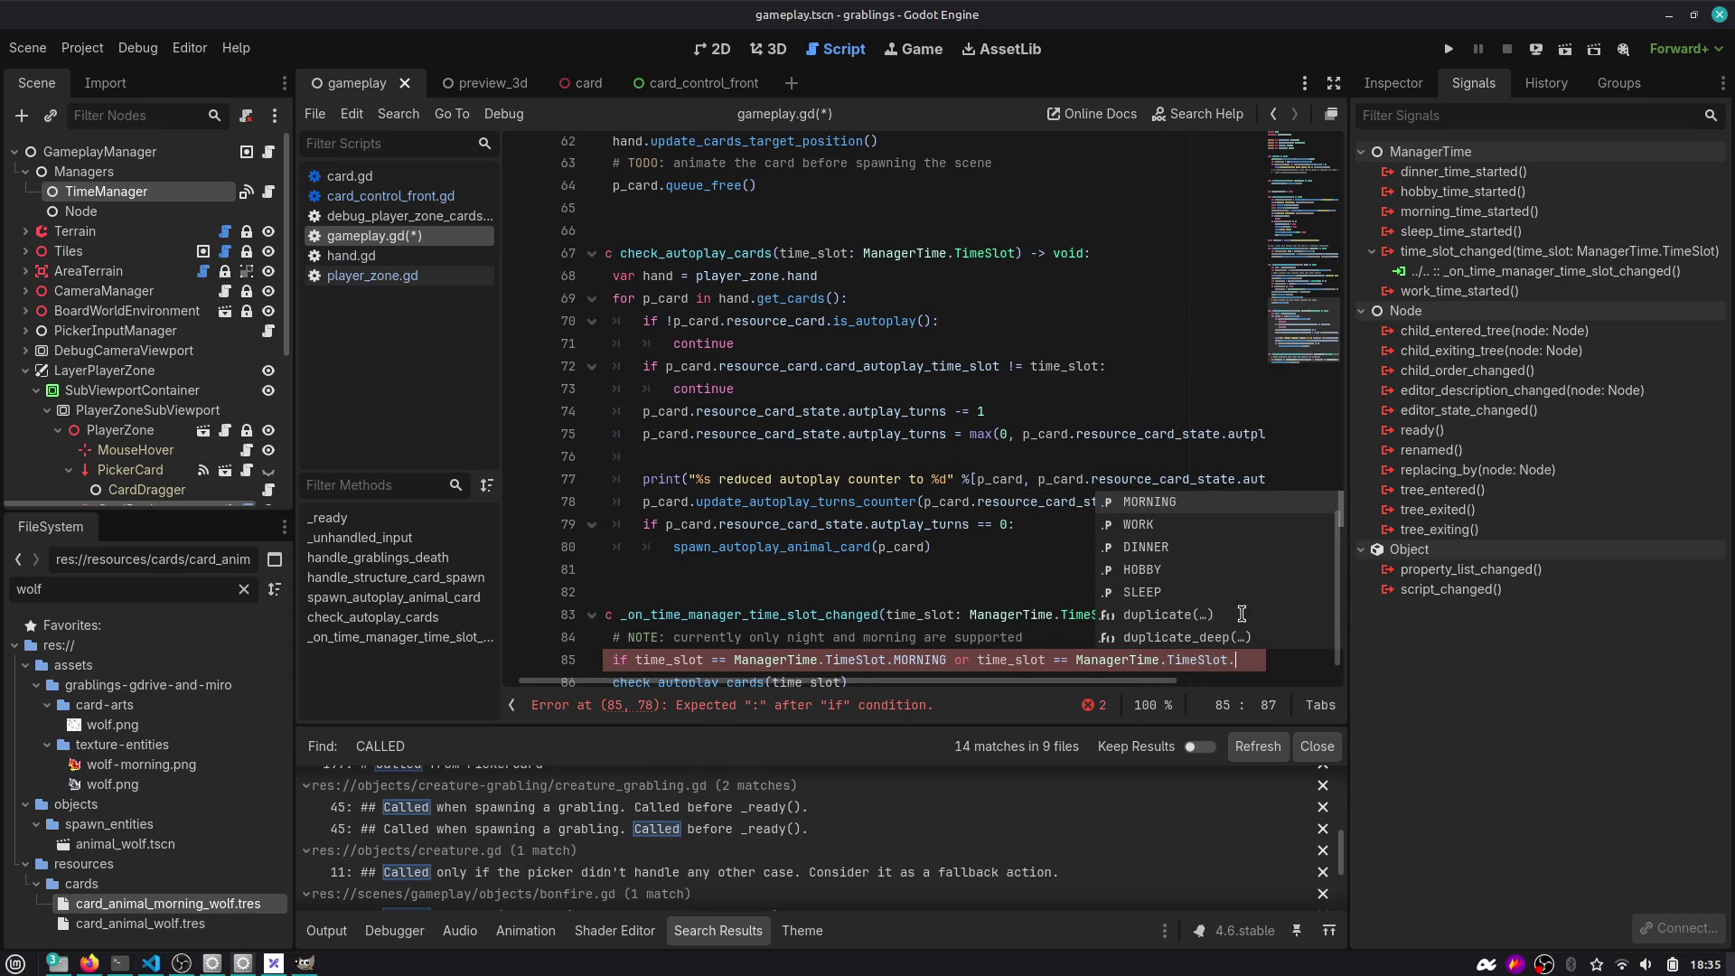
{"action": "key", "text": "Down"}
{"action": "key", "text": "Down"}
{"action": "key", "text": "Down"}
{"action": "key", "text": "Return"}
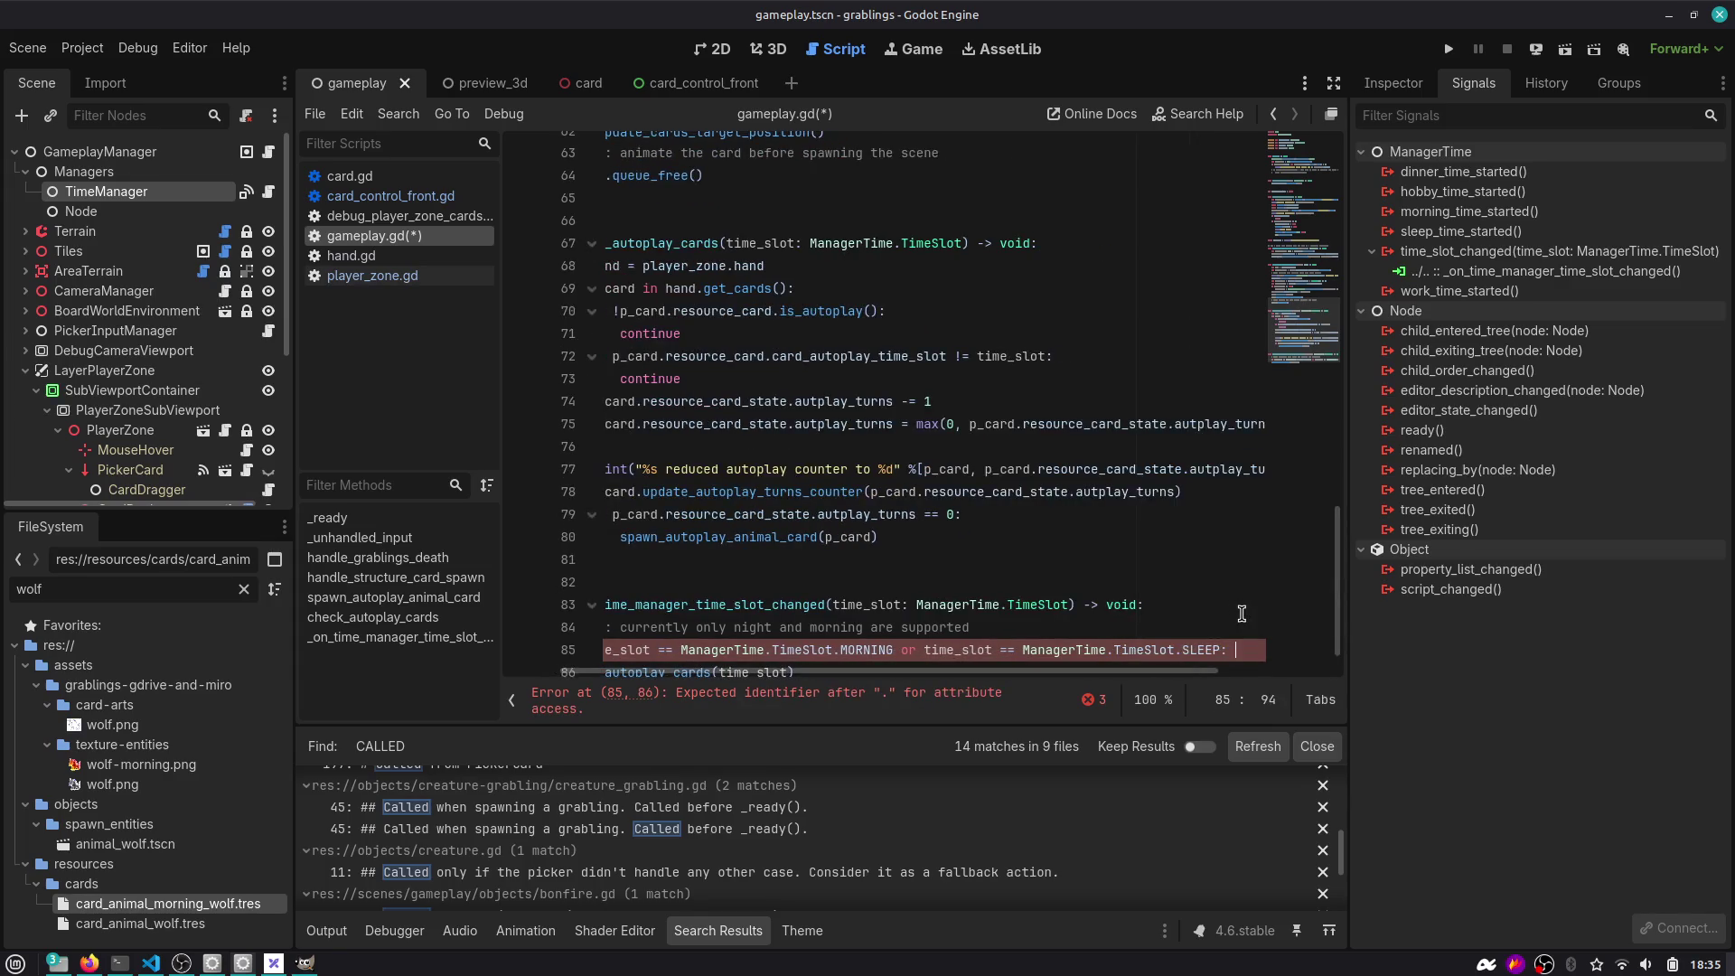
{"action": "type", "text": ":"}
Indent the check_autoplay_cards call into the if block and save gameplay.gd.
{"action": "key", "text": "Down"}
{"action": "key", "text": "Home"}
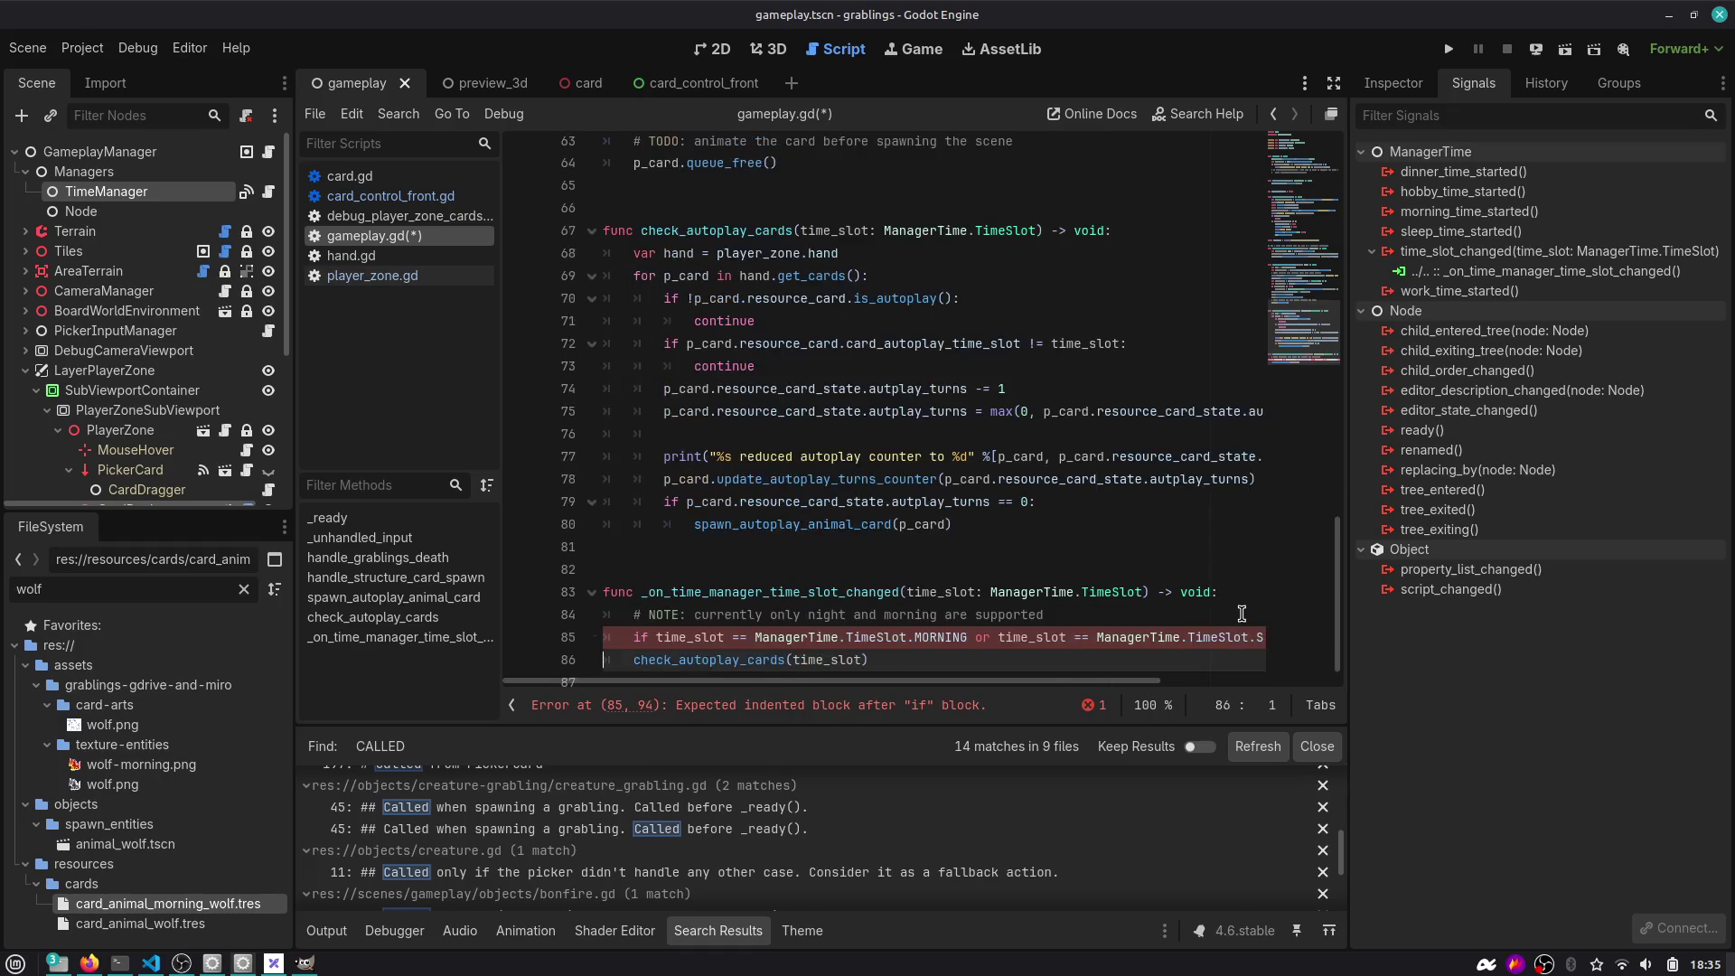
{"action": "key", "text": "Tab"}
{"action": "key", "text": "ctrl+s"}
{"action": "key", "text": "Down"}
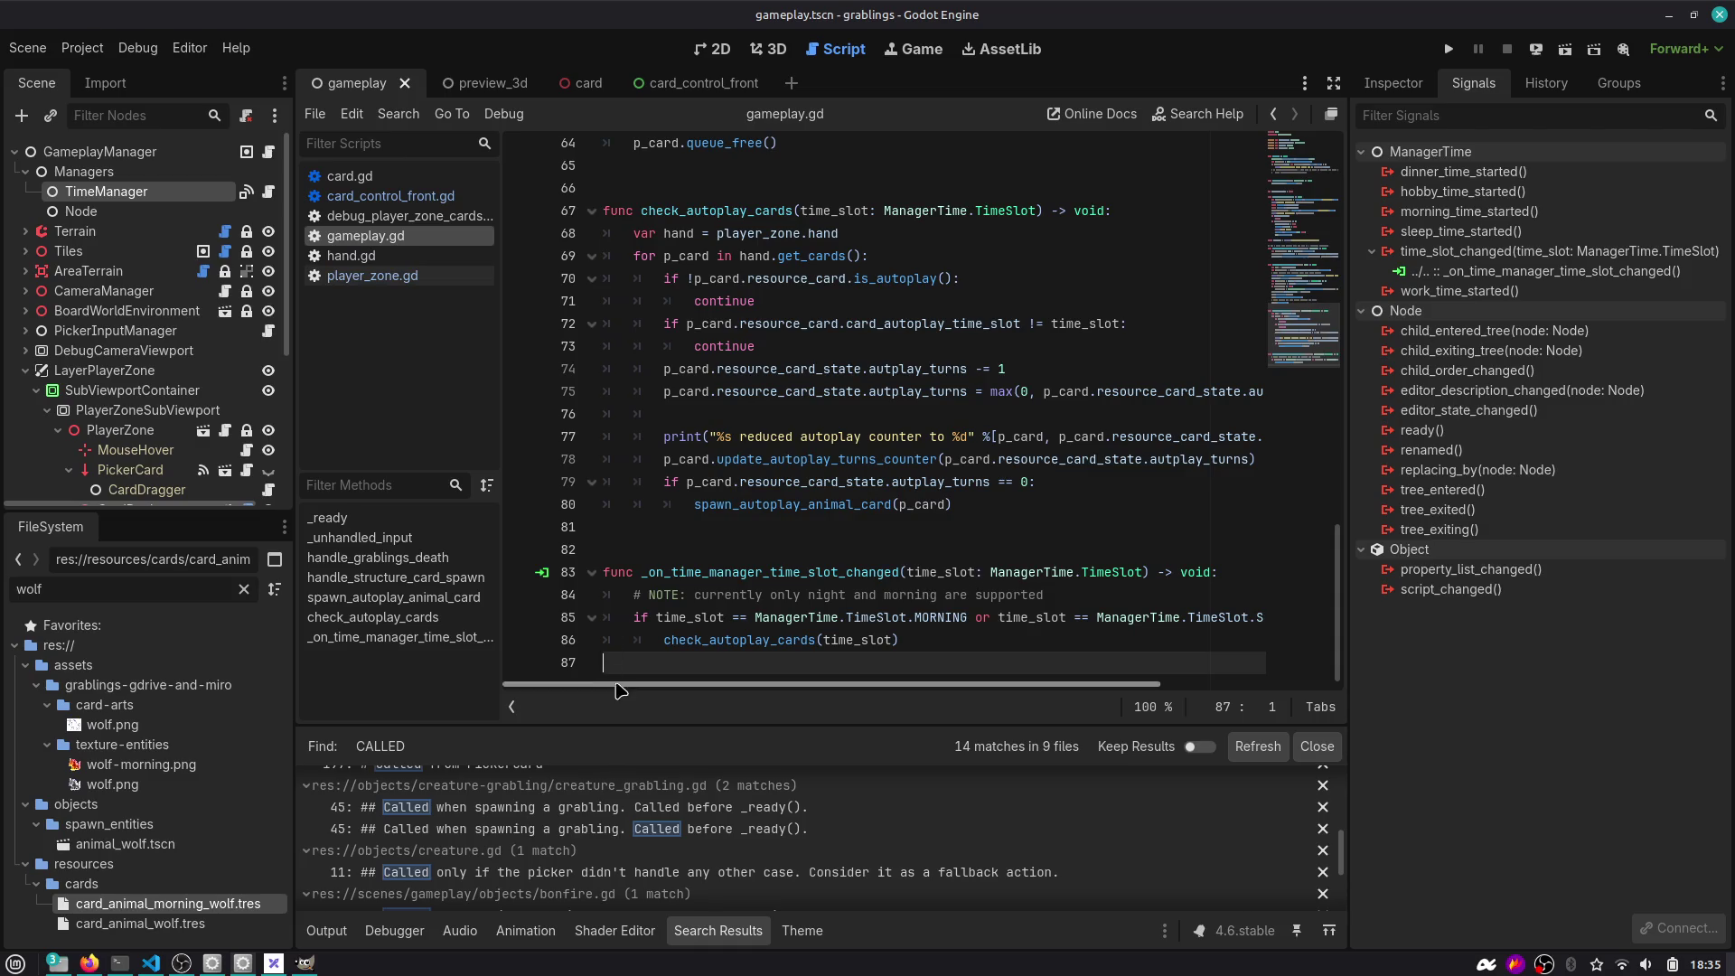
Hide the script list and review MORNING, SLEEP and the check_autoplay_cards definition.
{"action": "key", "text": "ctrl+backslash"}
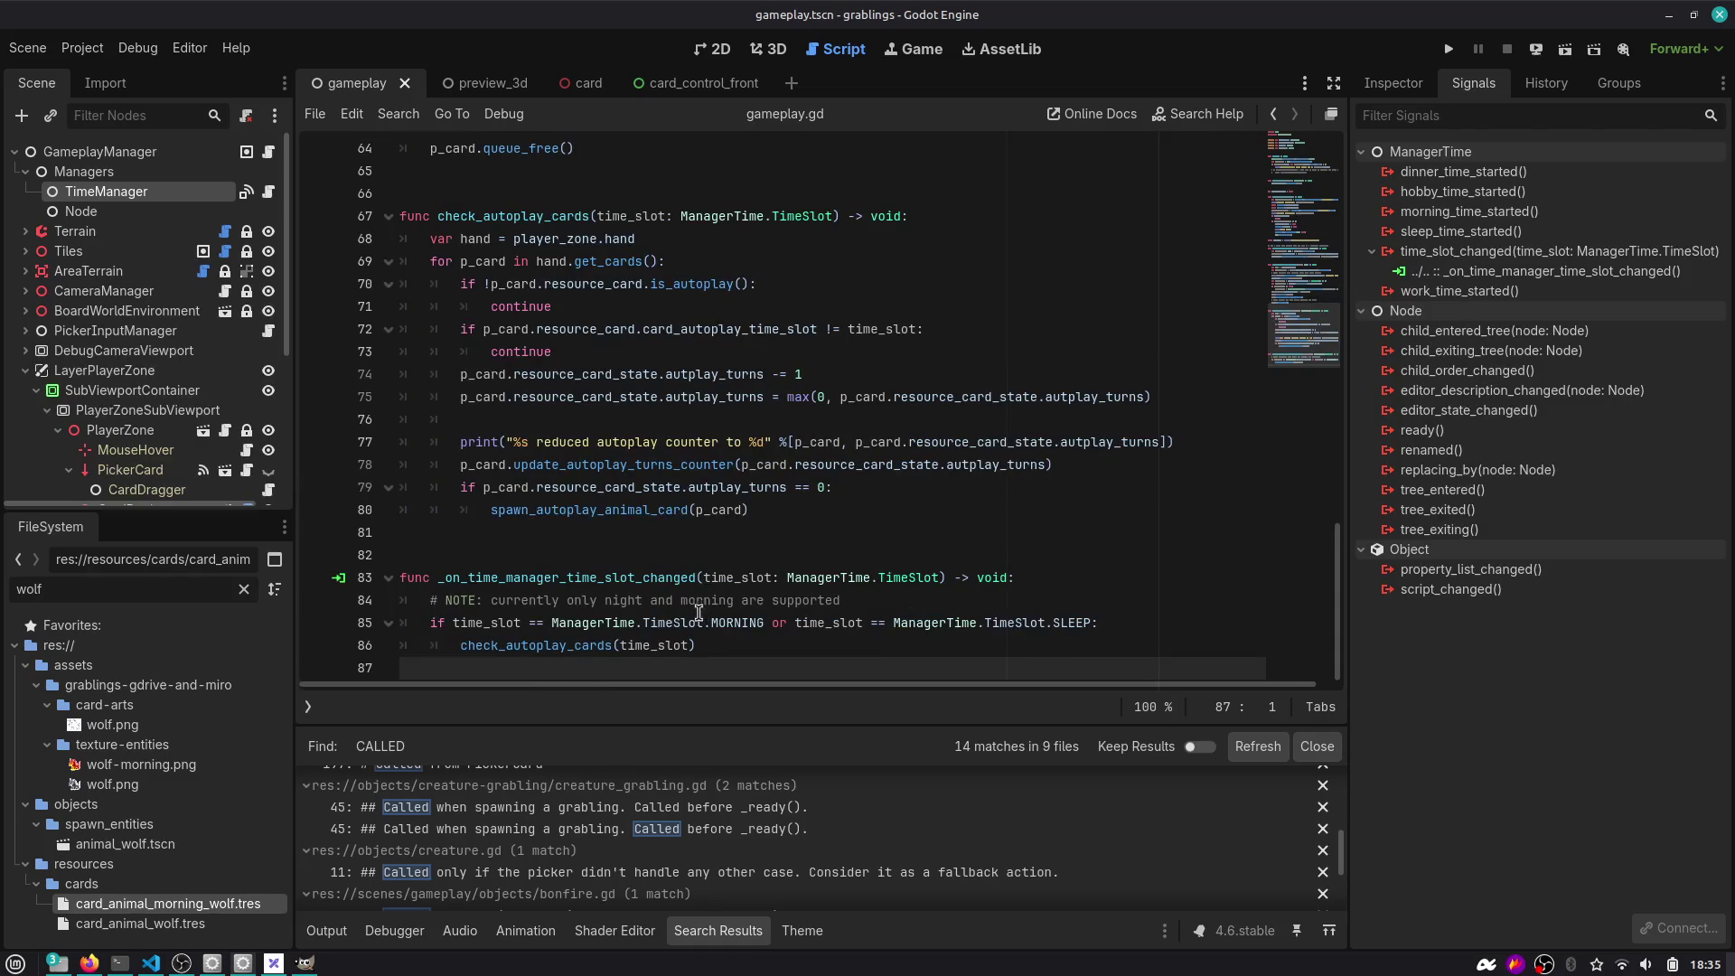
{"action": "double_click", "coordinate": [736, 621]}
{"action": "double_click", "coordinate": [1082, 622]}
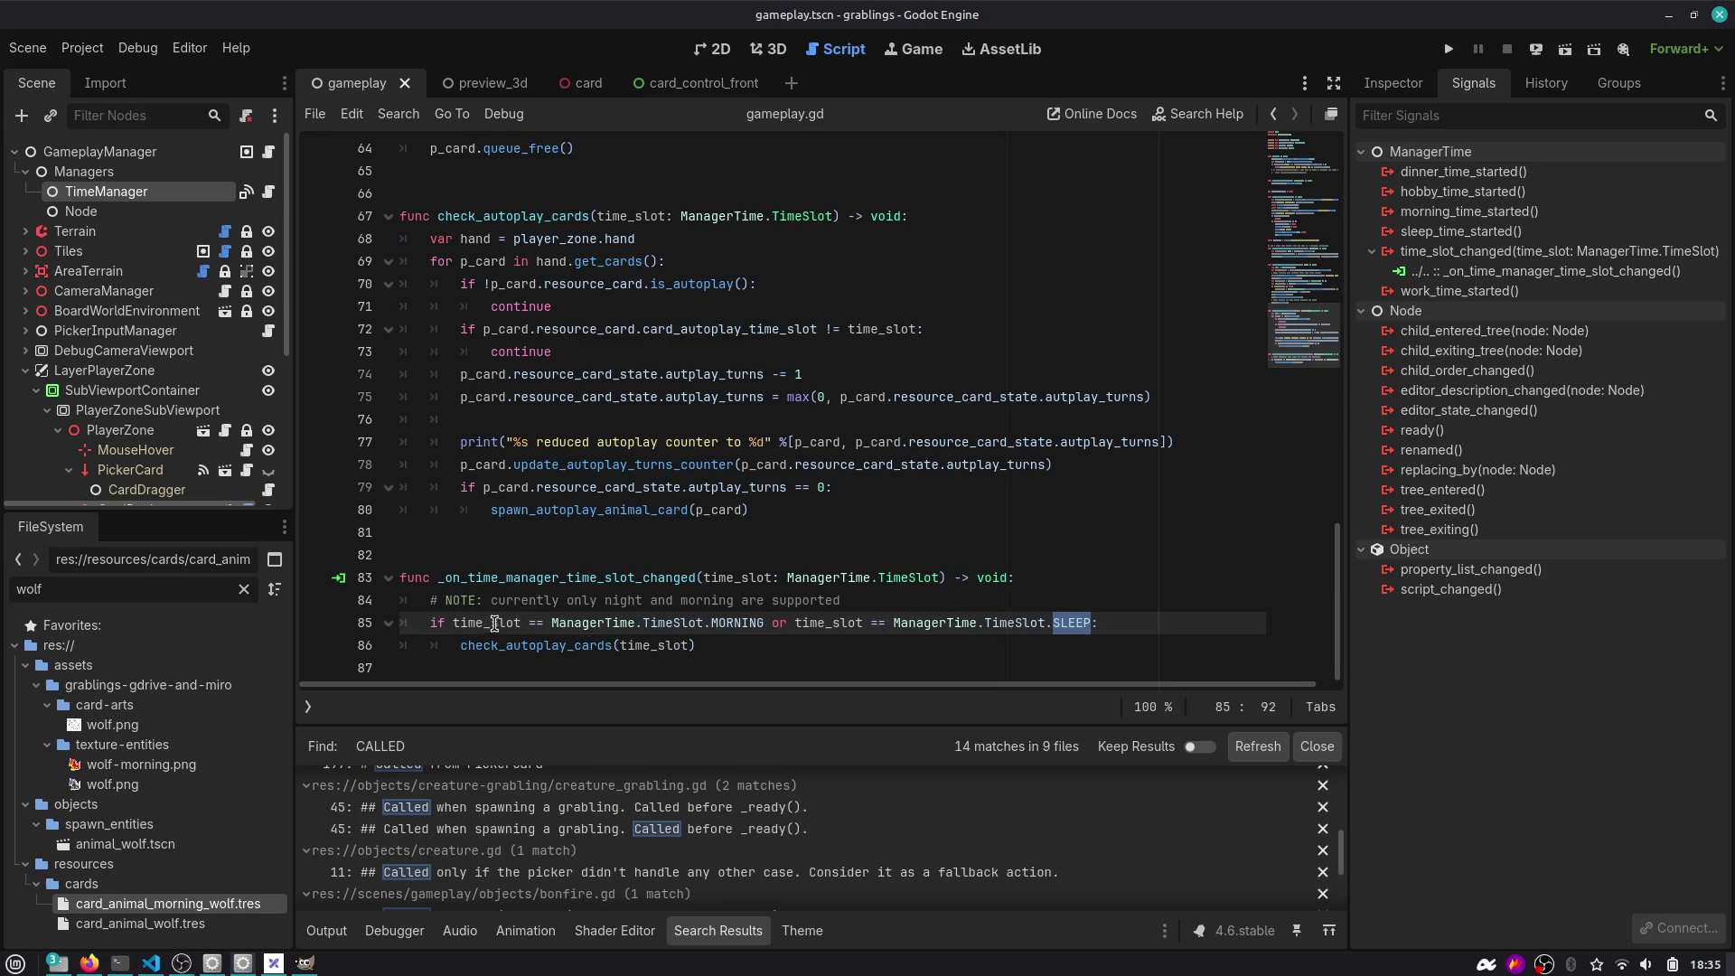
{"action": "double_click", "coordinate": [490, 623]}
{"action": "double_click", "coordinate": [538, 645]}
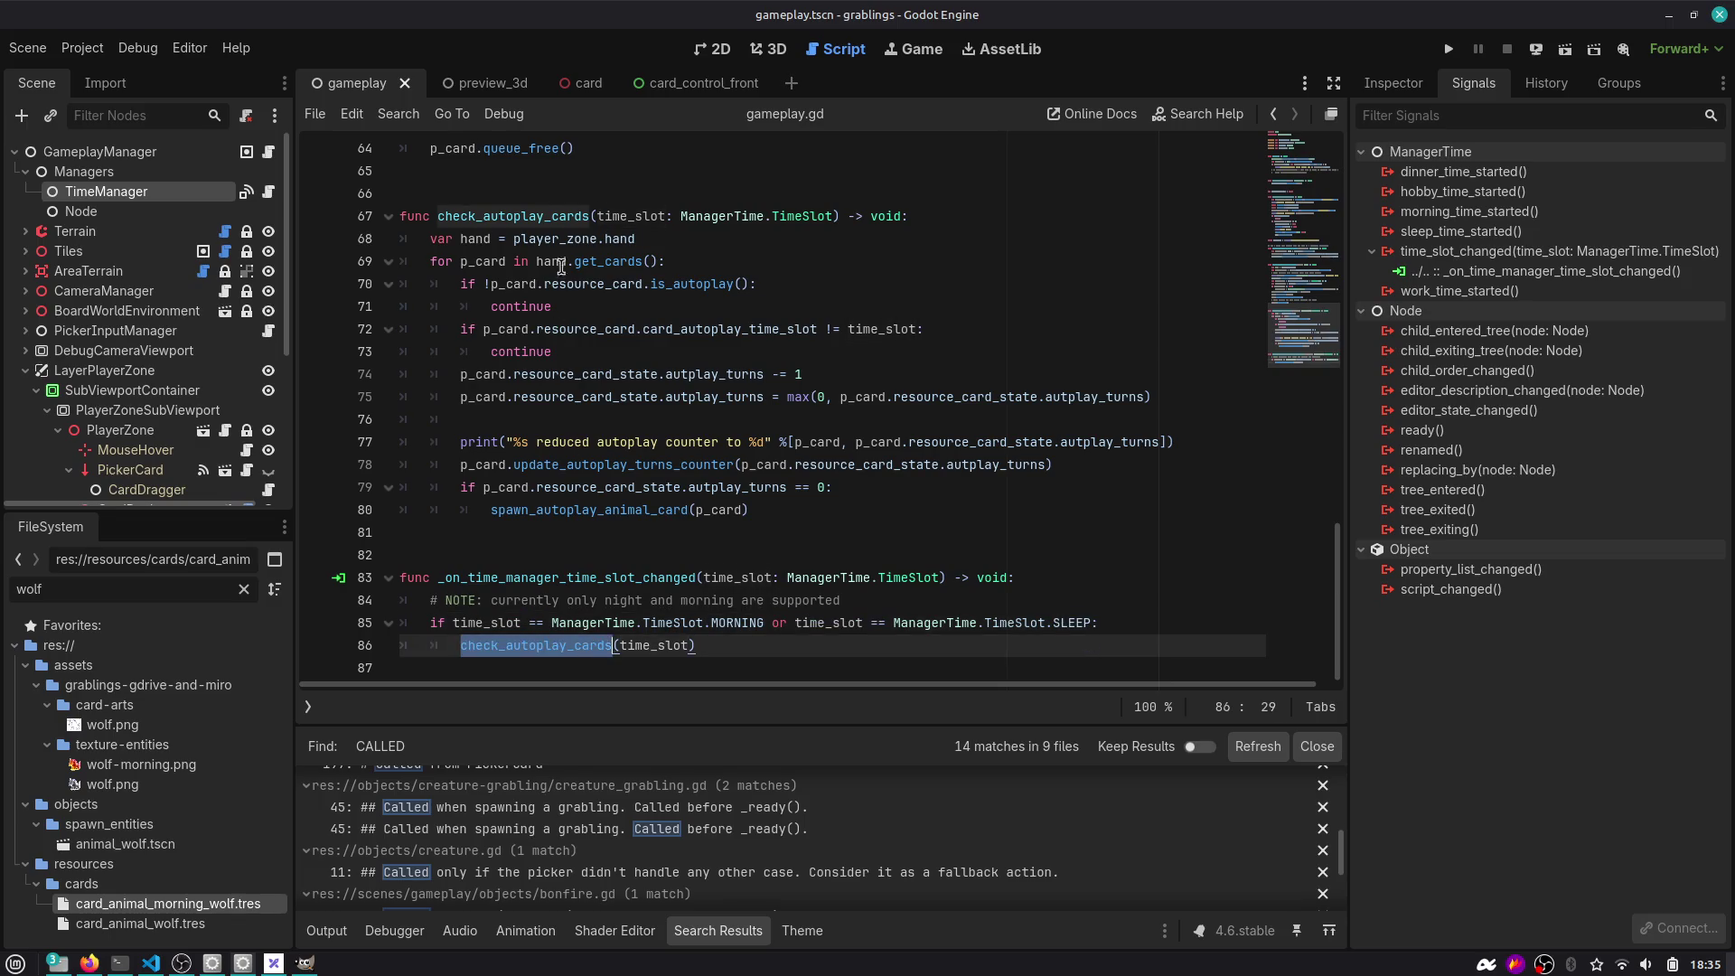
{"action": "left_click", "coordinate": [537, 645], "text": "ctrl"}
{"action": "left_click", "coordinate": [800, 216]}
{"action": "left_click_drag", "start_coordinate": [801, 212], "coordinate": [575, 215]}
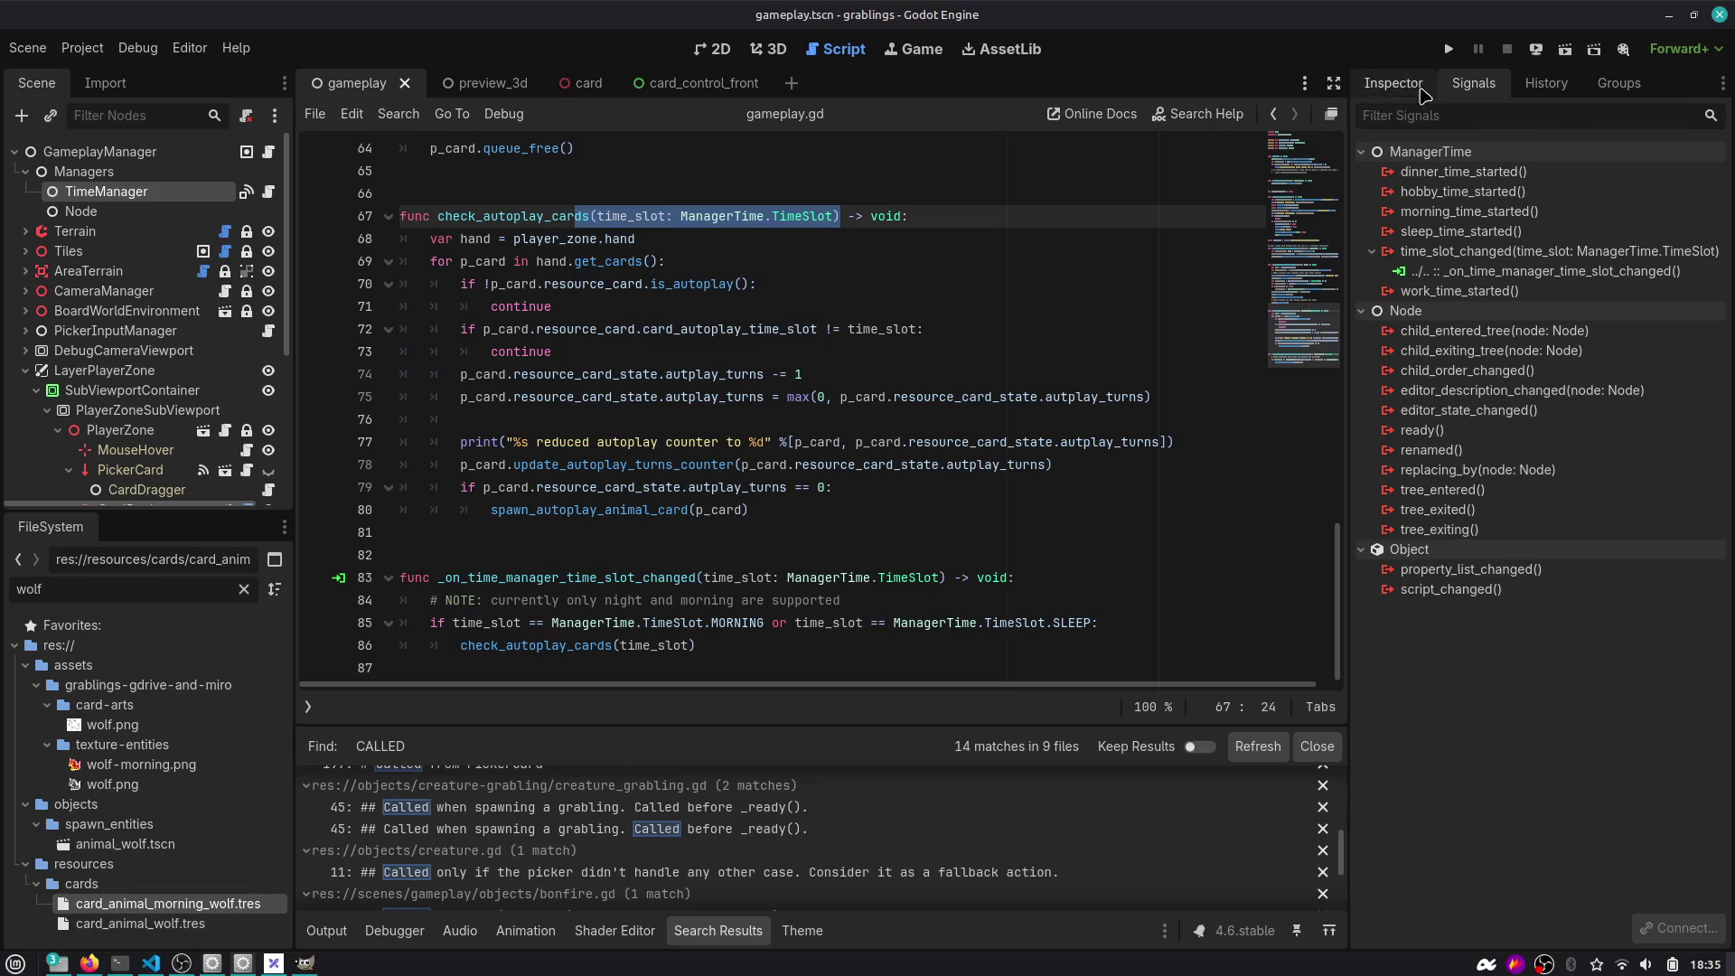
Run the project and select WorldEnvironment under BoardWorldEnvironment in the Scene dock.
{"action": "left_click", "coordinate": [1448, 49]}
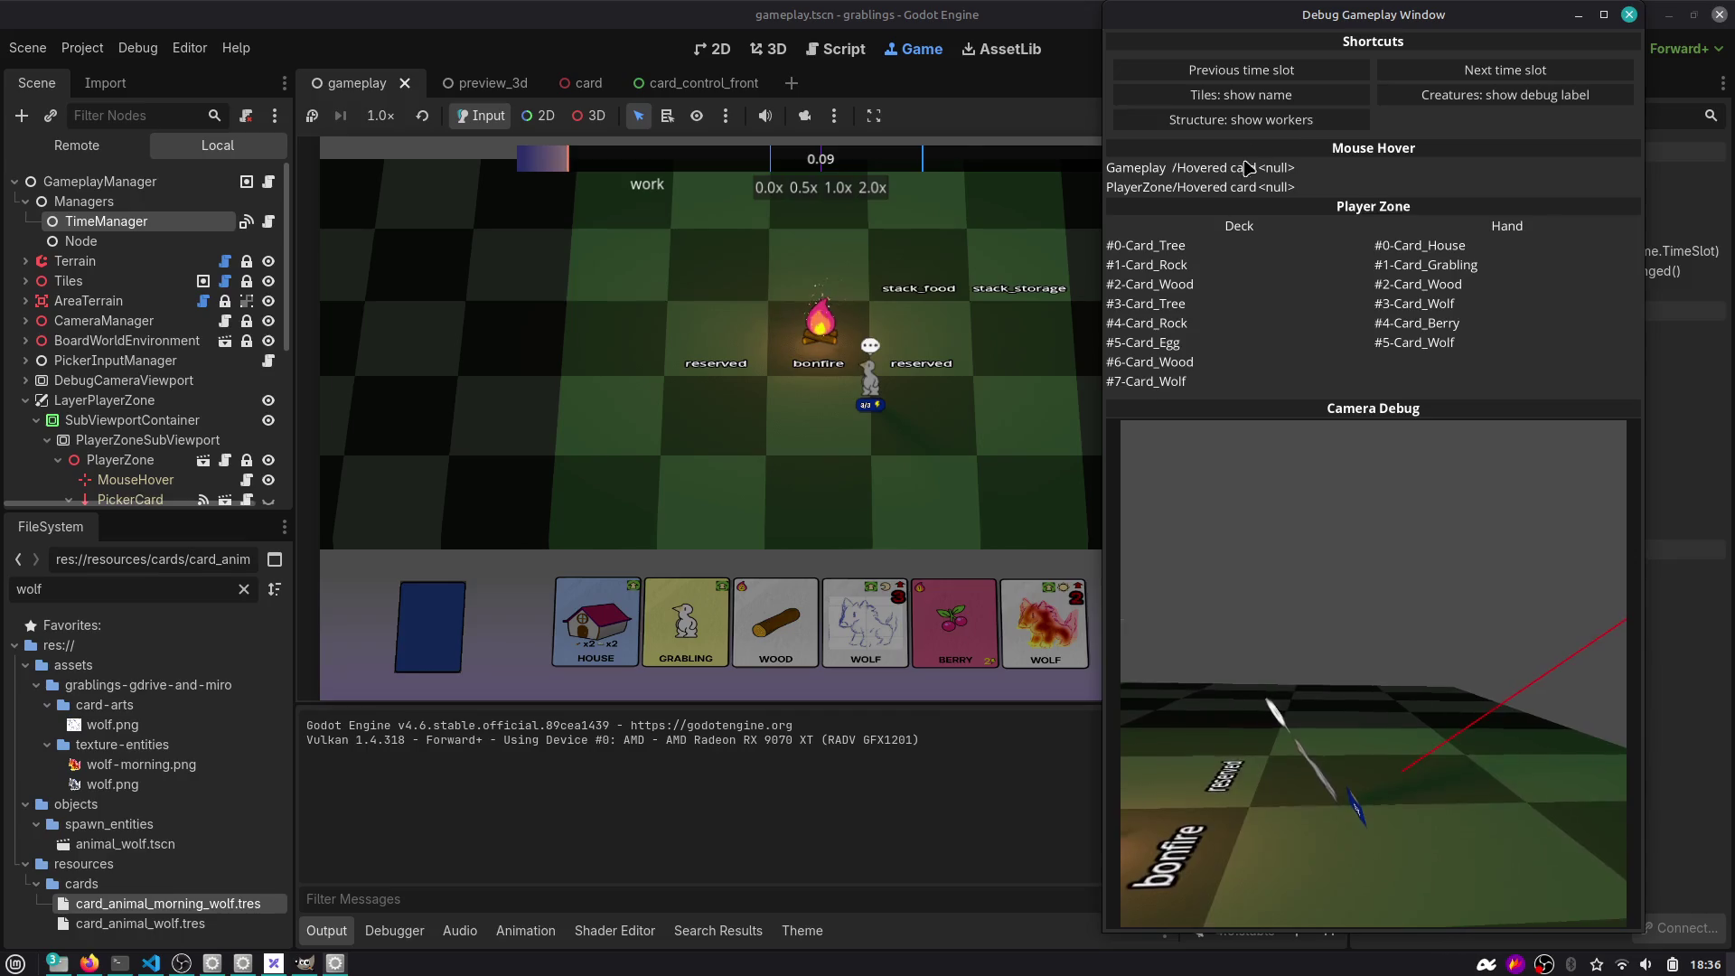
{"action": "left_click_drag", "start_coordinate": [1395, 17], "coordinate": [1480, 145]}
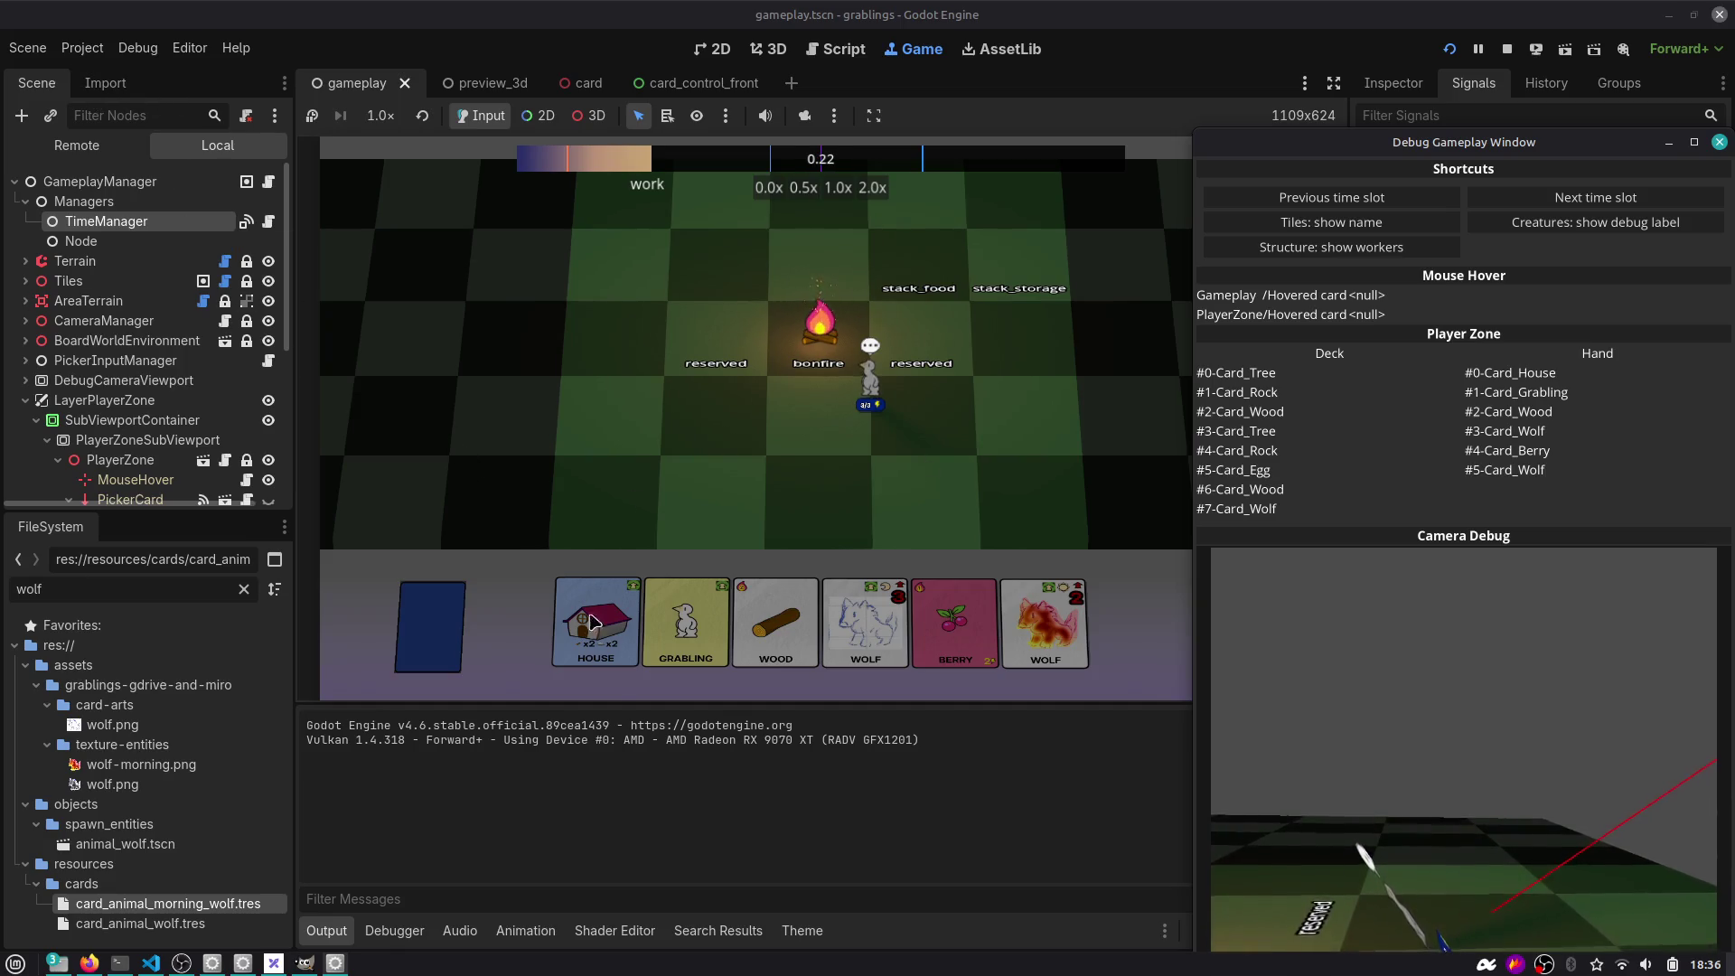
{"action": "left_click", "coordinate": [104, 83]}
{"action": "left_click", "coordinate": [36, 84]}
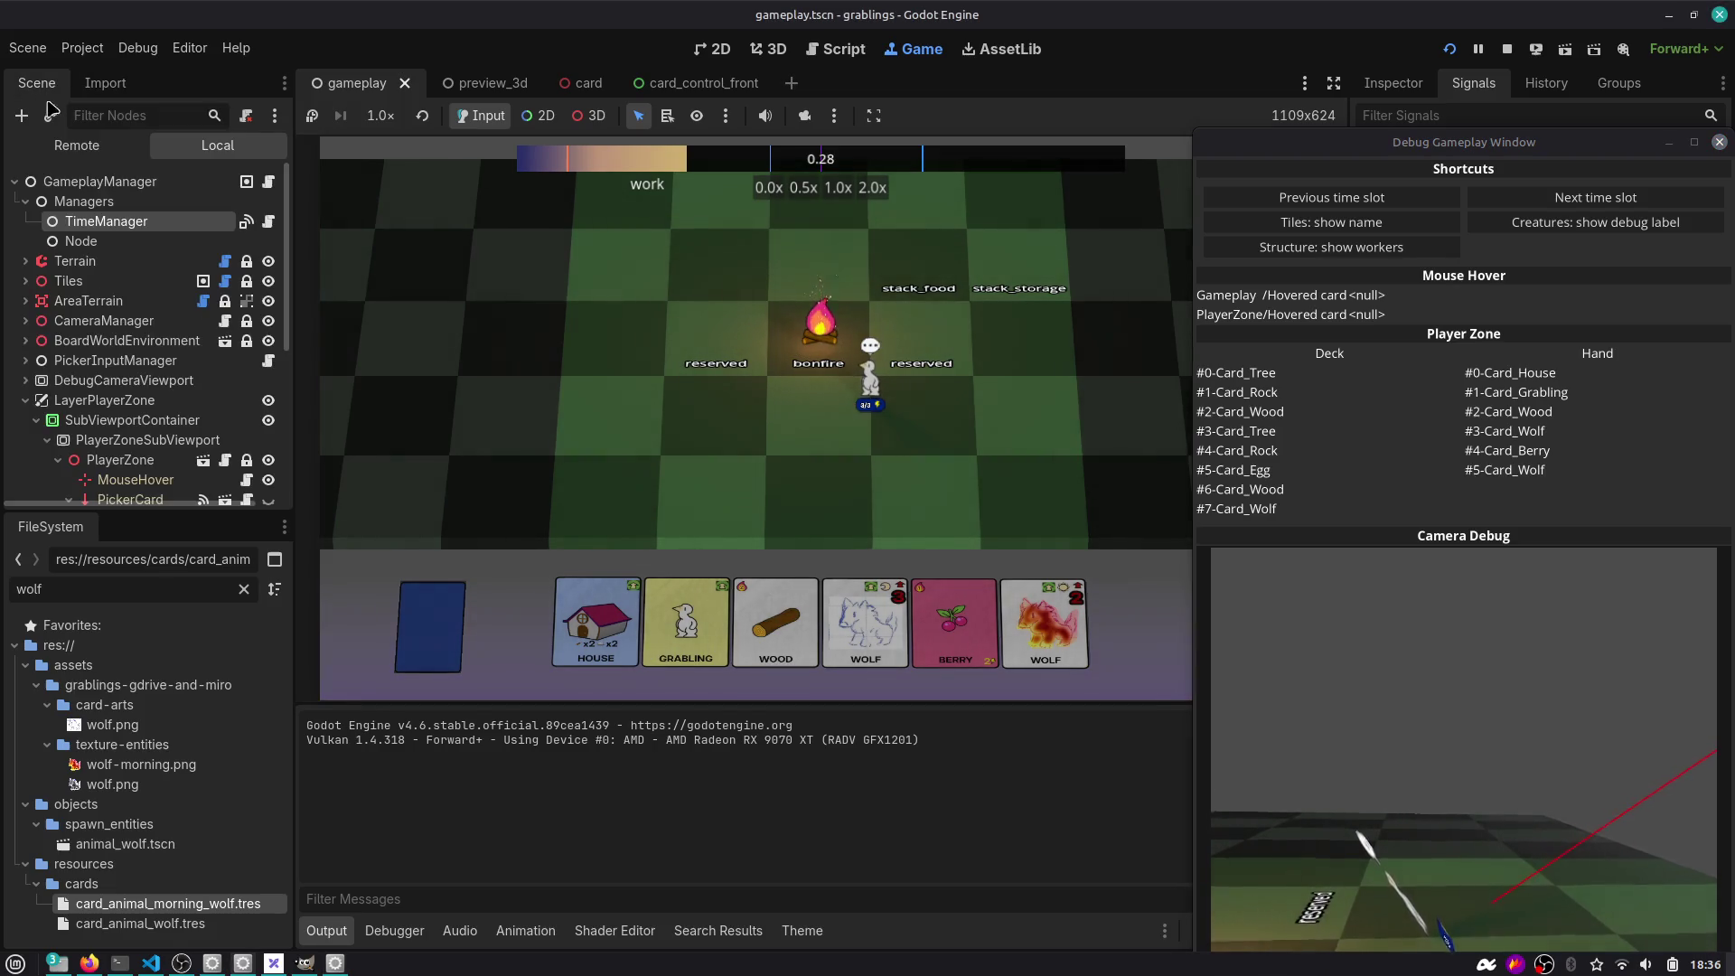
{"action": "left_click", "coordinate": [24, 202]}
{"action": "left_click", "coordinate": [25, 301]}
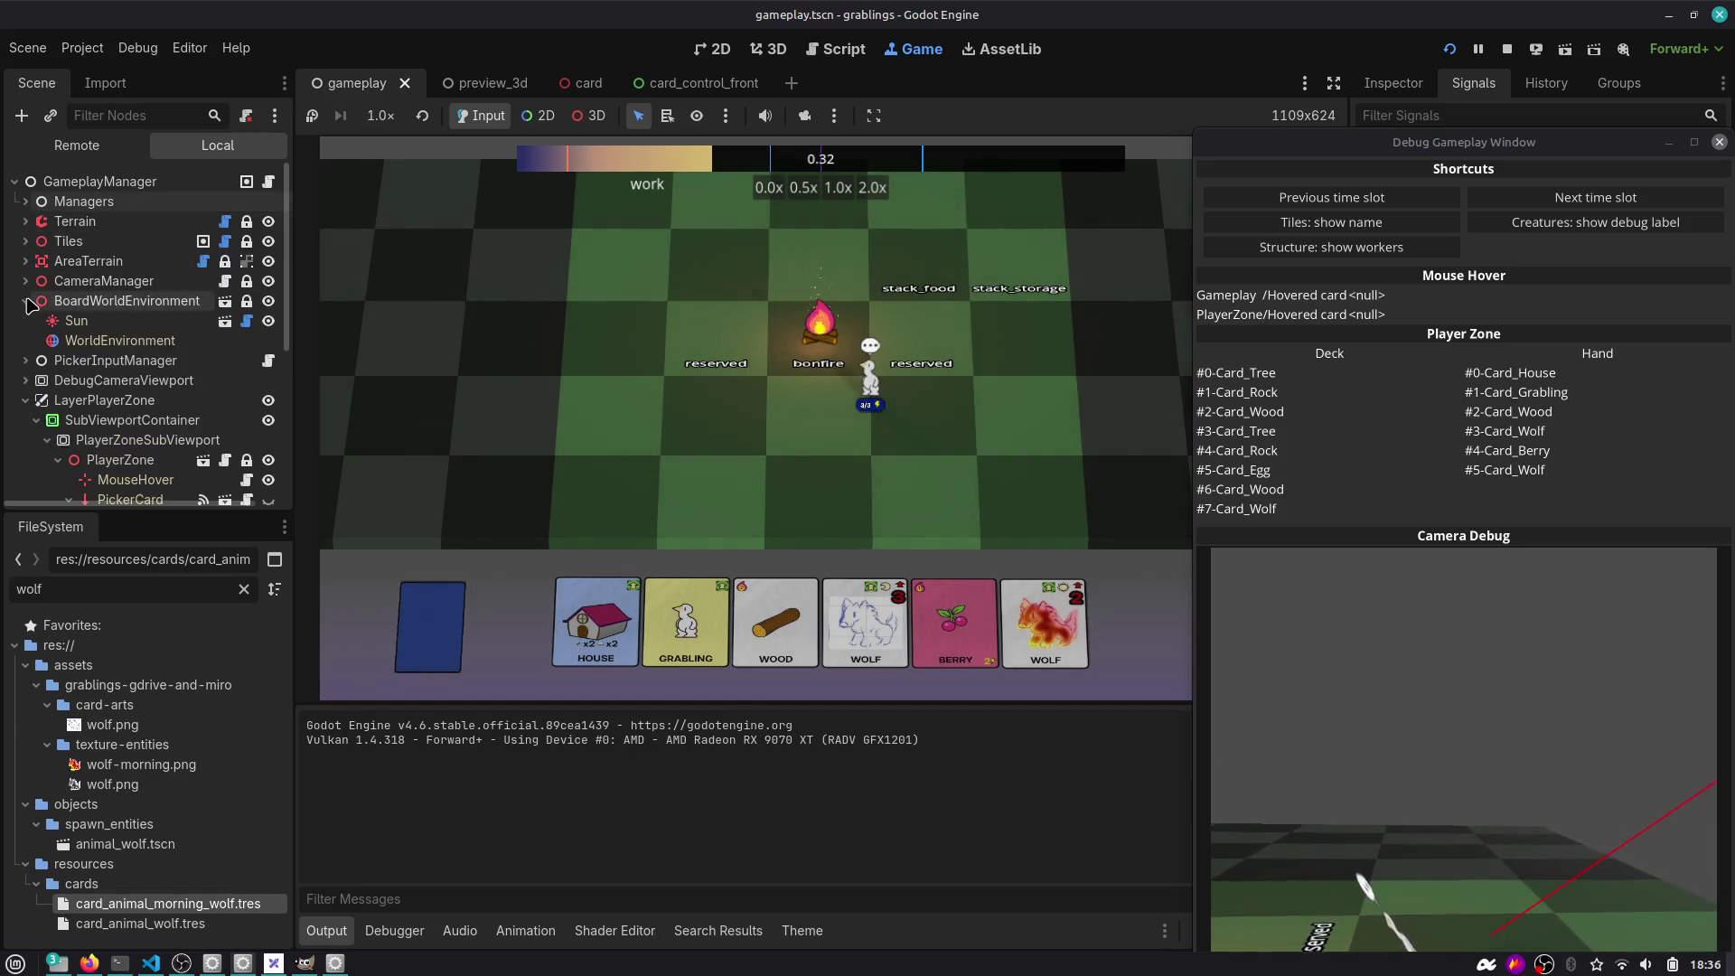
{"action": "left_click", "coordinate": [99, 339]}
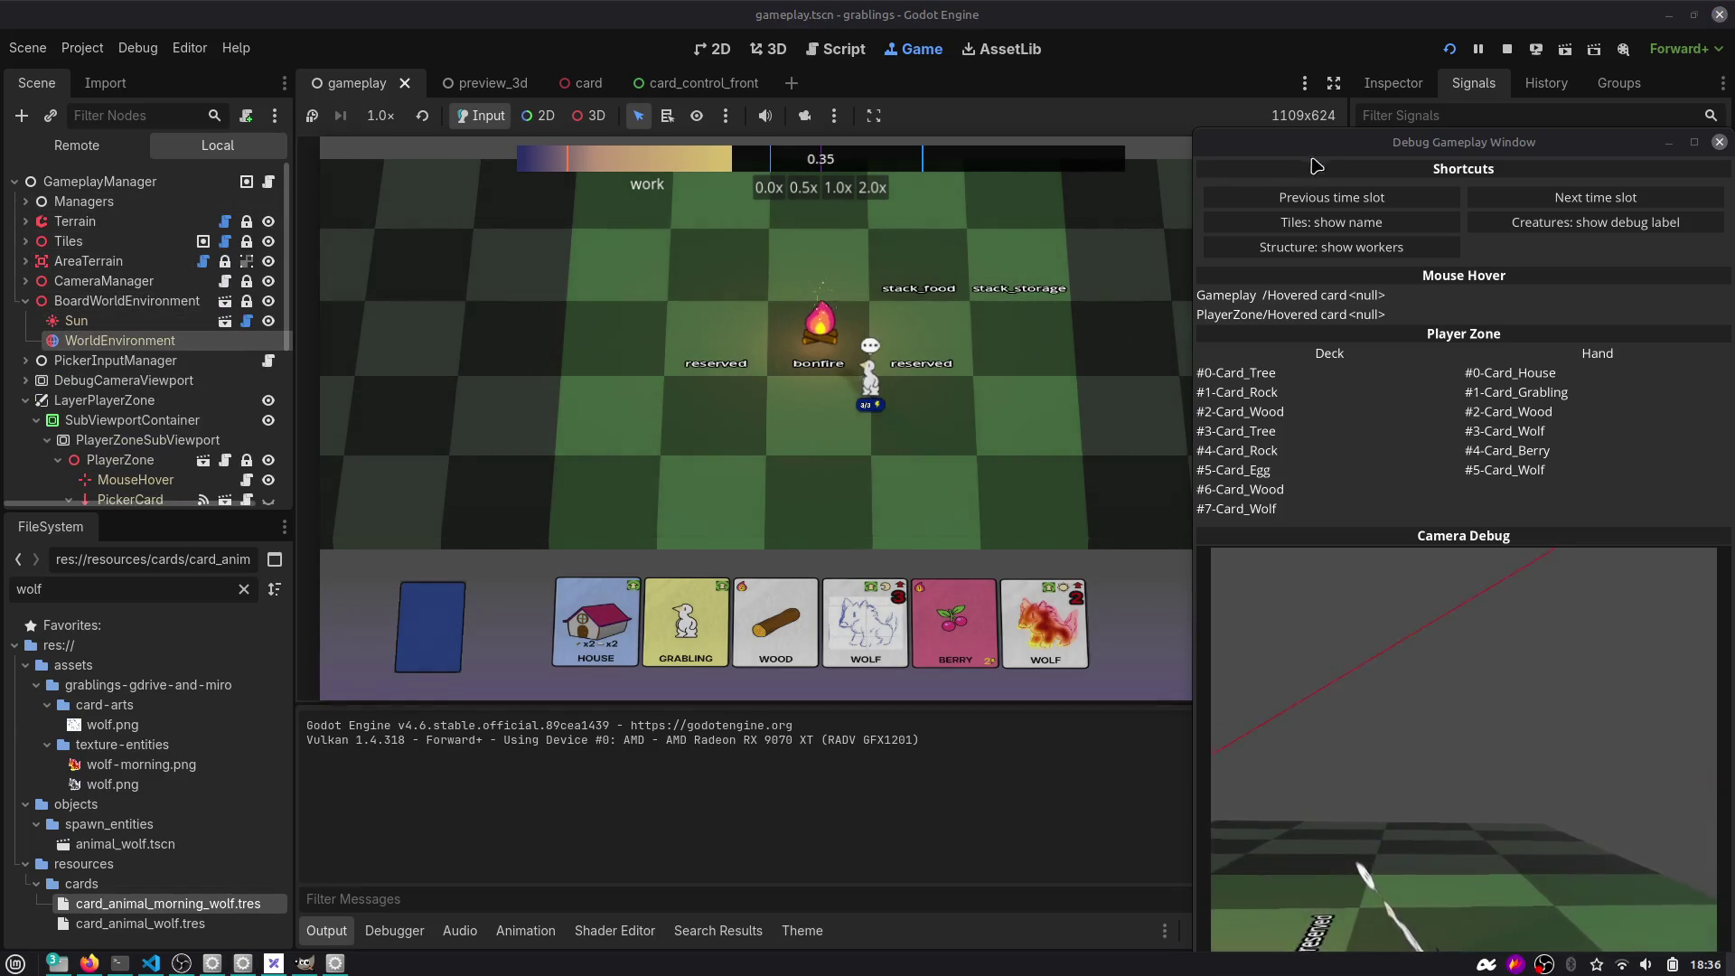
{"action": "left_click_drag", "start_coordinate": [1325, 142], "coordinate": [1284, 560]}
Raise WorldEnvironment's Ambient Light energy in the Inspector to brighten the board.
{"action": "left_click", "coordinate": [1393, 83]}
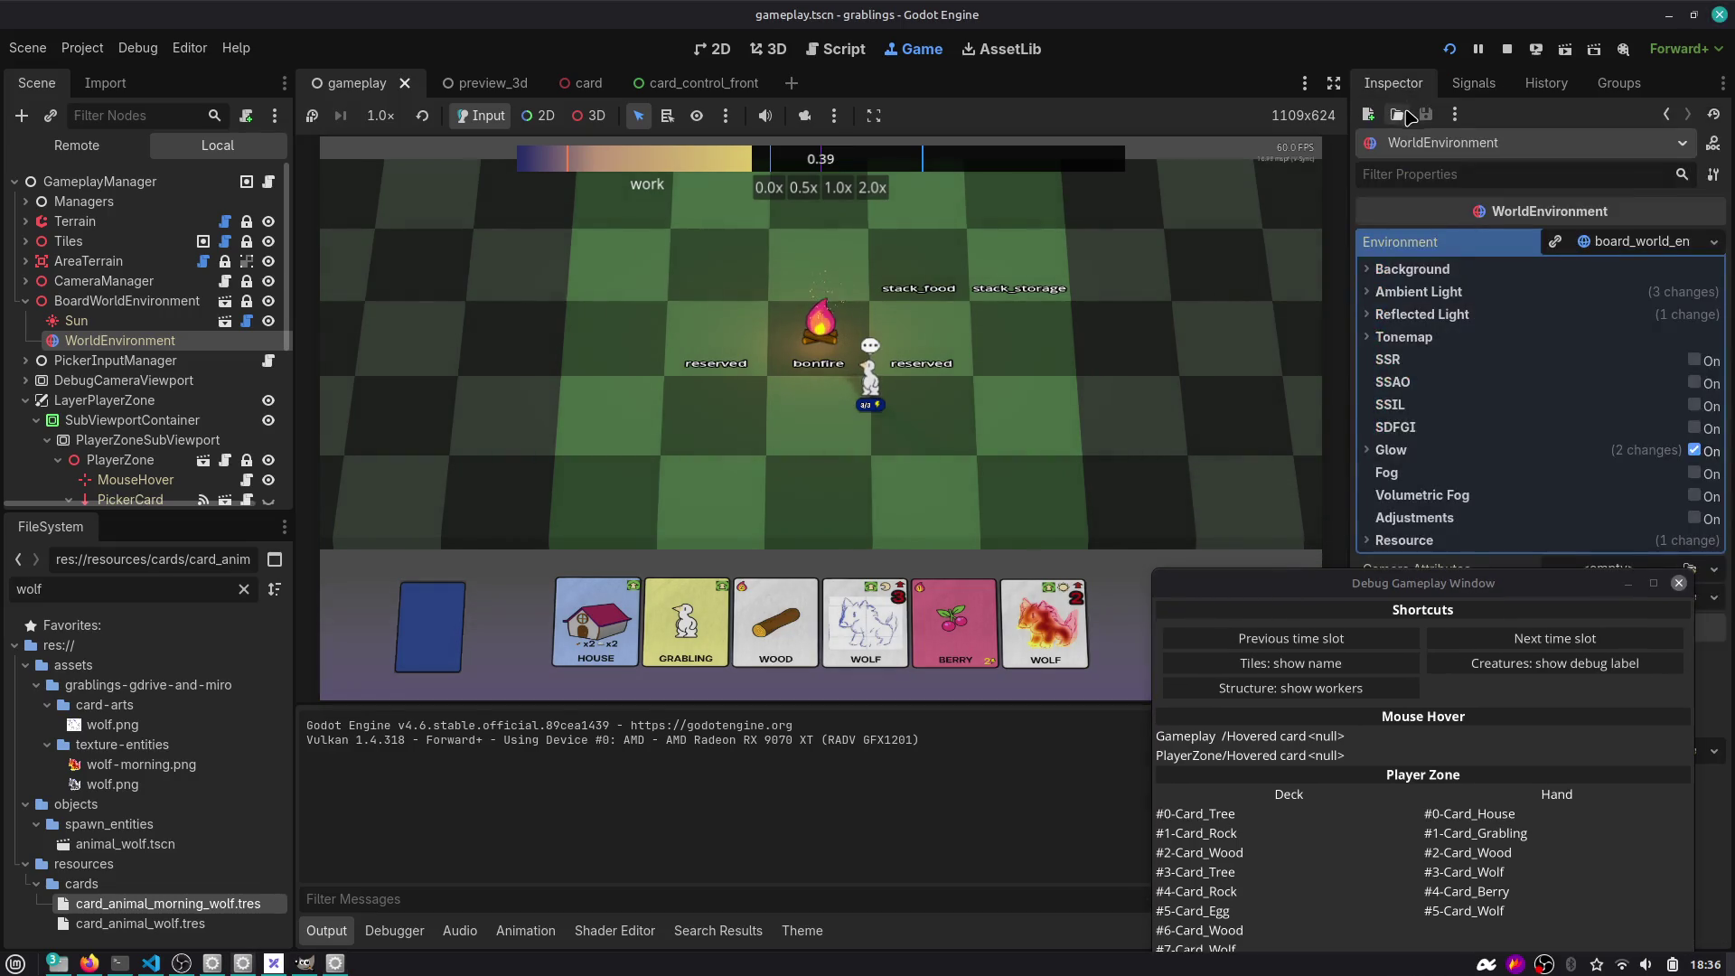
{"action": "left_click", "coordinate": [1475, 287]}
{"action": "mouse_move", "coordinate": [1586, 372]}
{"action": "left_mouse_down"}
{"action": "mouse_move", "coordinate": [1597, 380]}
{"action": "mouse_move", "coordinate": [1568, 379]}
{"action": "left_mouse_up"}
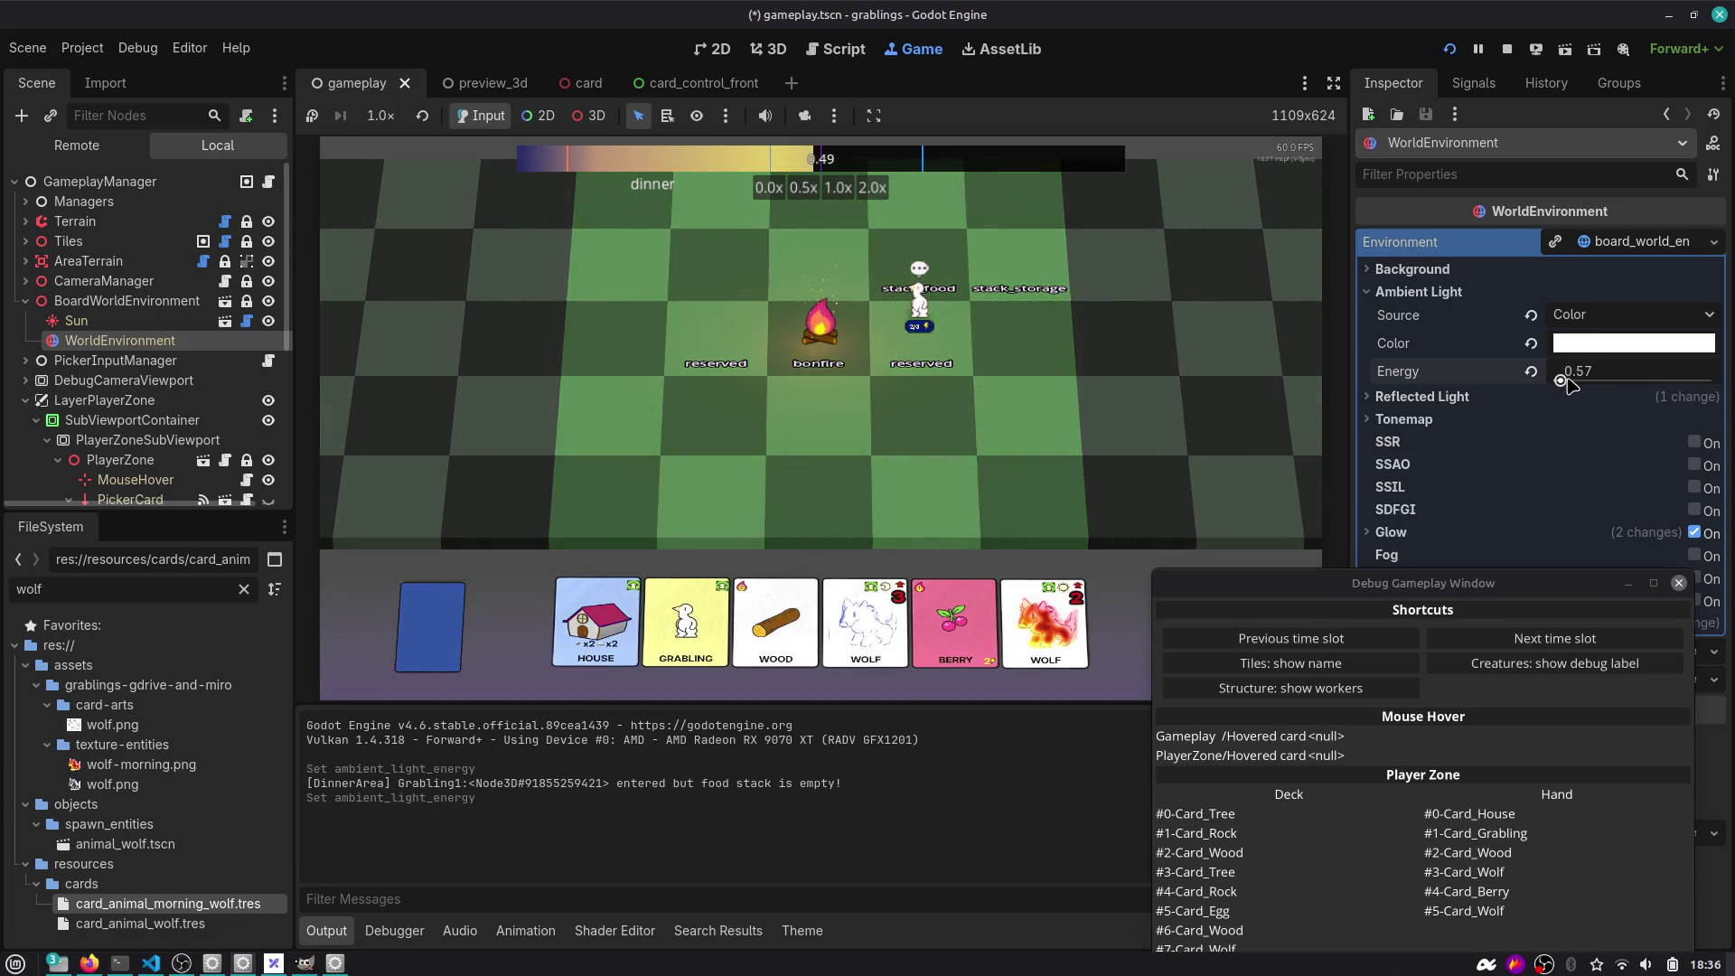
Advance two time slots so Card_Wolf's autoplay counter drops to 1.
{"action": "mouse_move", "coordinate": [1364, 588]}
{"action": "left_mouse_down"}
{"action": "mouse_move", "coordinate": [1366, 74]}
{"action": "mouse_move", "coordinate": [1388, 78]}
{"action": "left_mouse_up"}
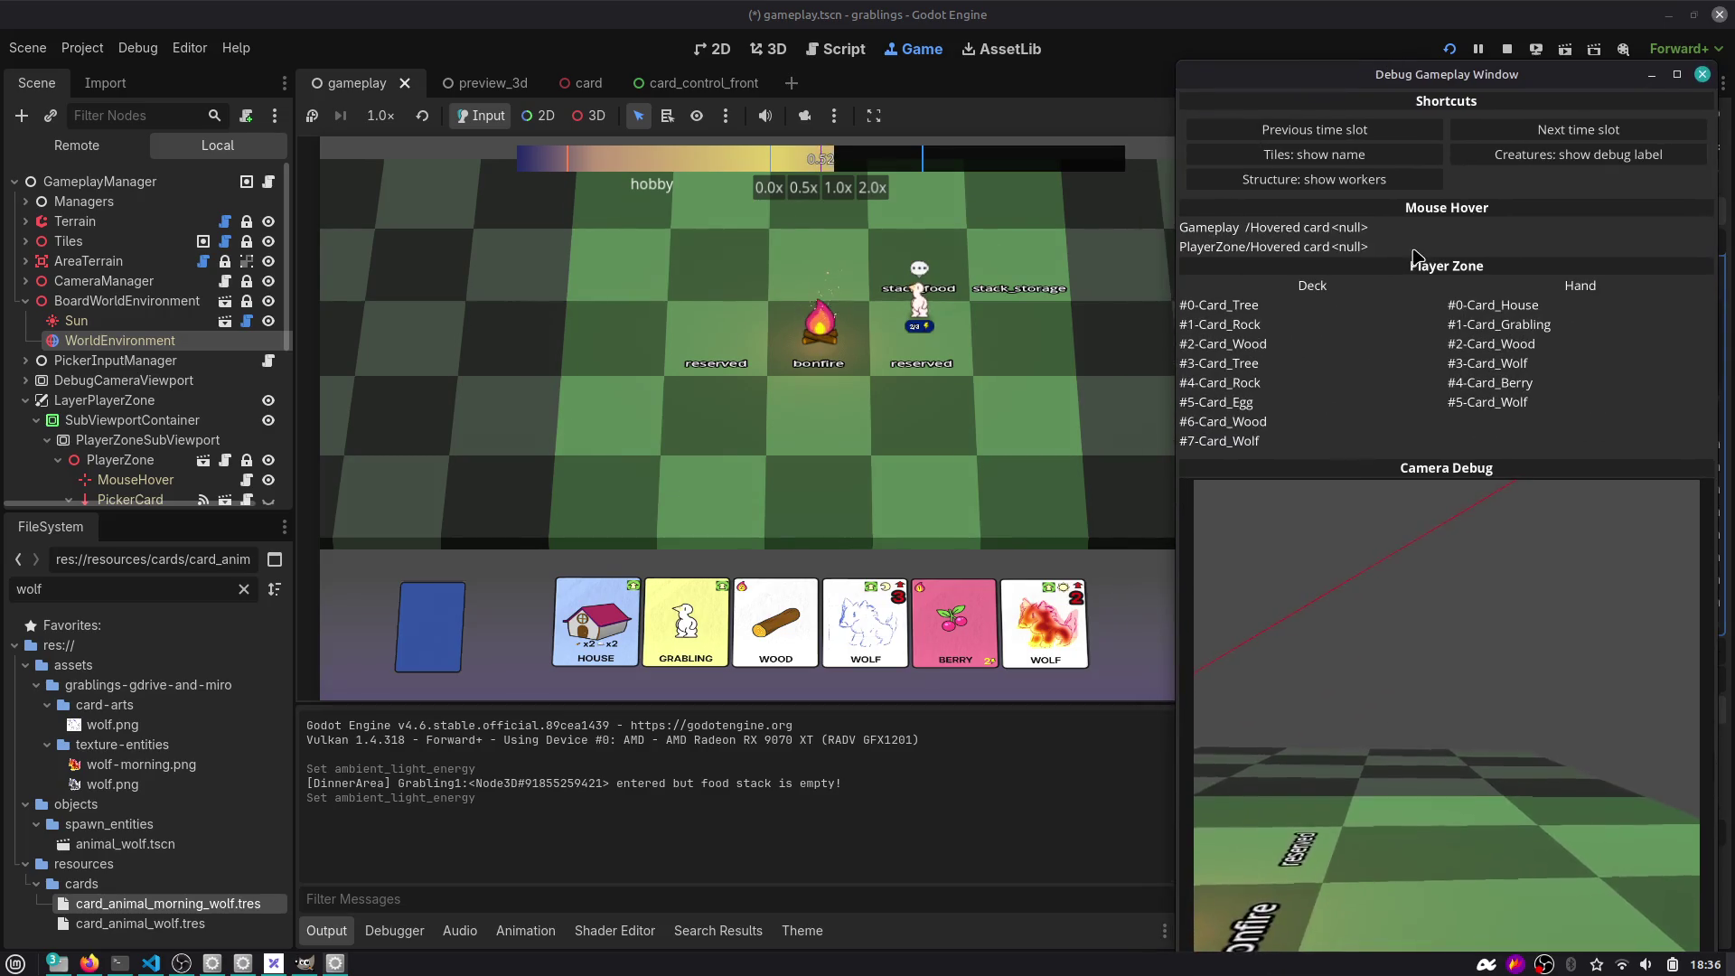
{"action": "left_click", "coordinate": [1547, 137]}
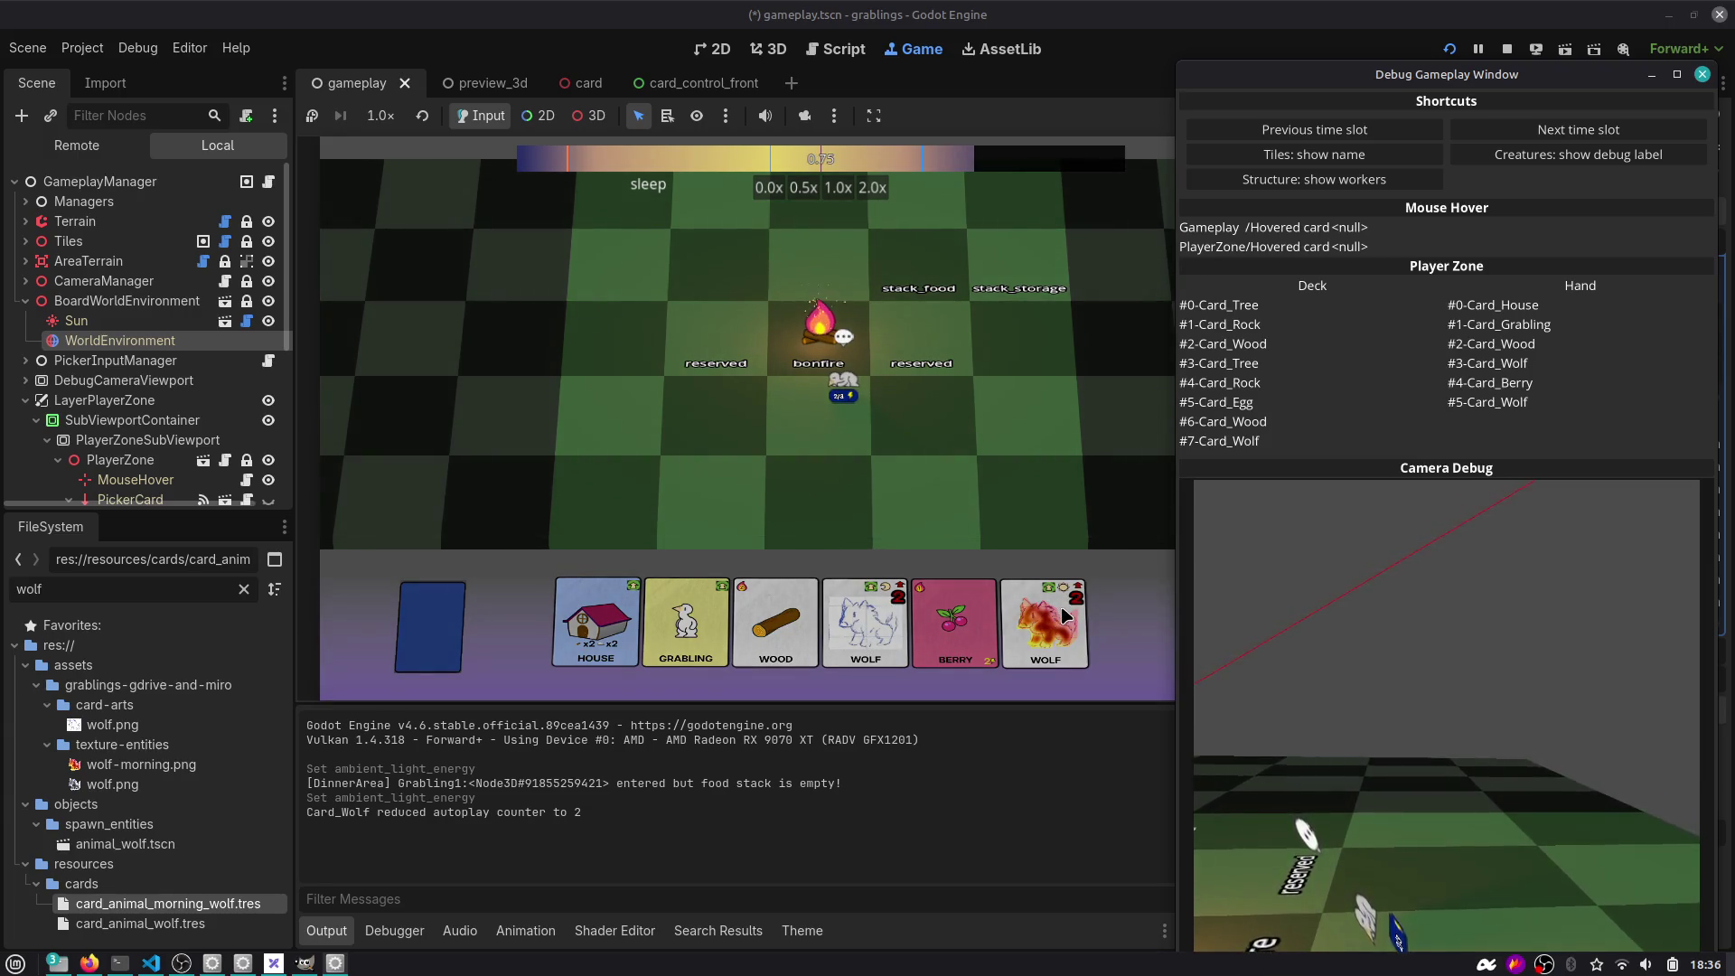
{"action": "left_click", "coordinate": [1519, 132]}
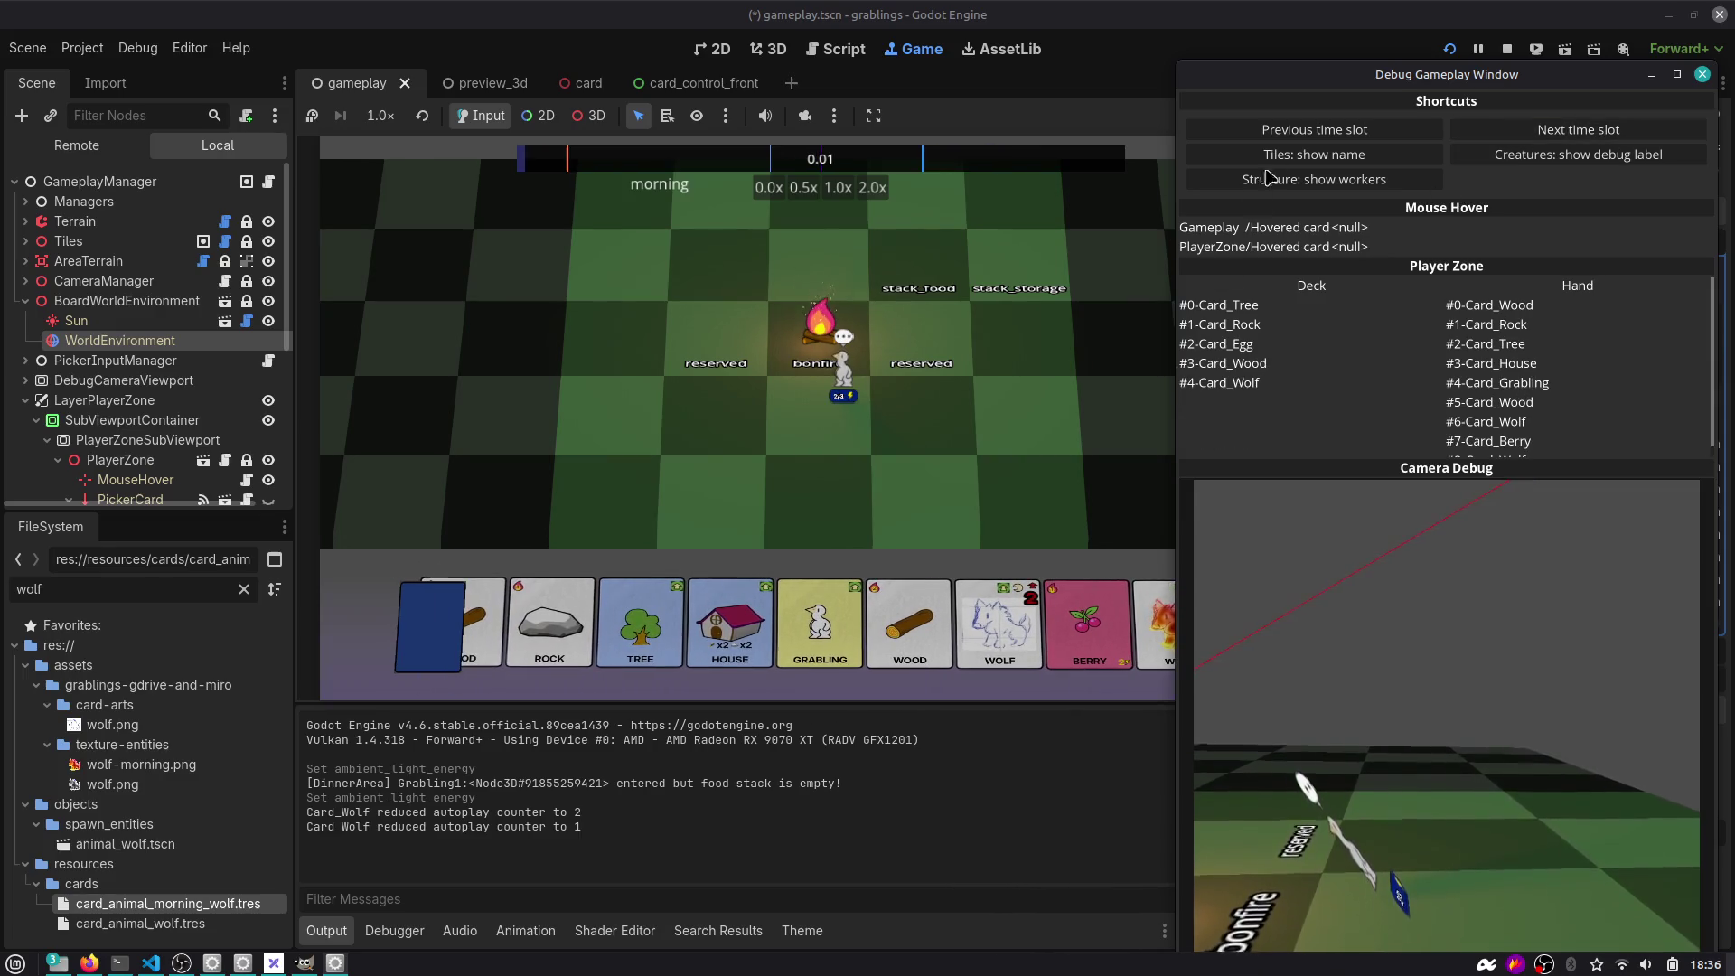
{"action": "mouse_move", "coordinate": [1415, 87]}
{"action": "left_mouse_down"}
{"action": "mouse_move", "coordinate": [1415, 488]}
{"action": "mouse_move", "coordinate": [1552, 554]}
{"action": "left_mouse_up"}
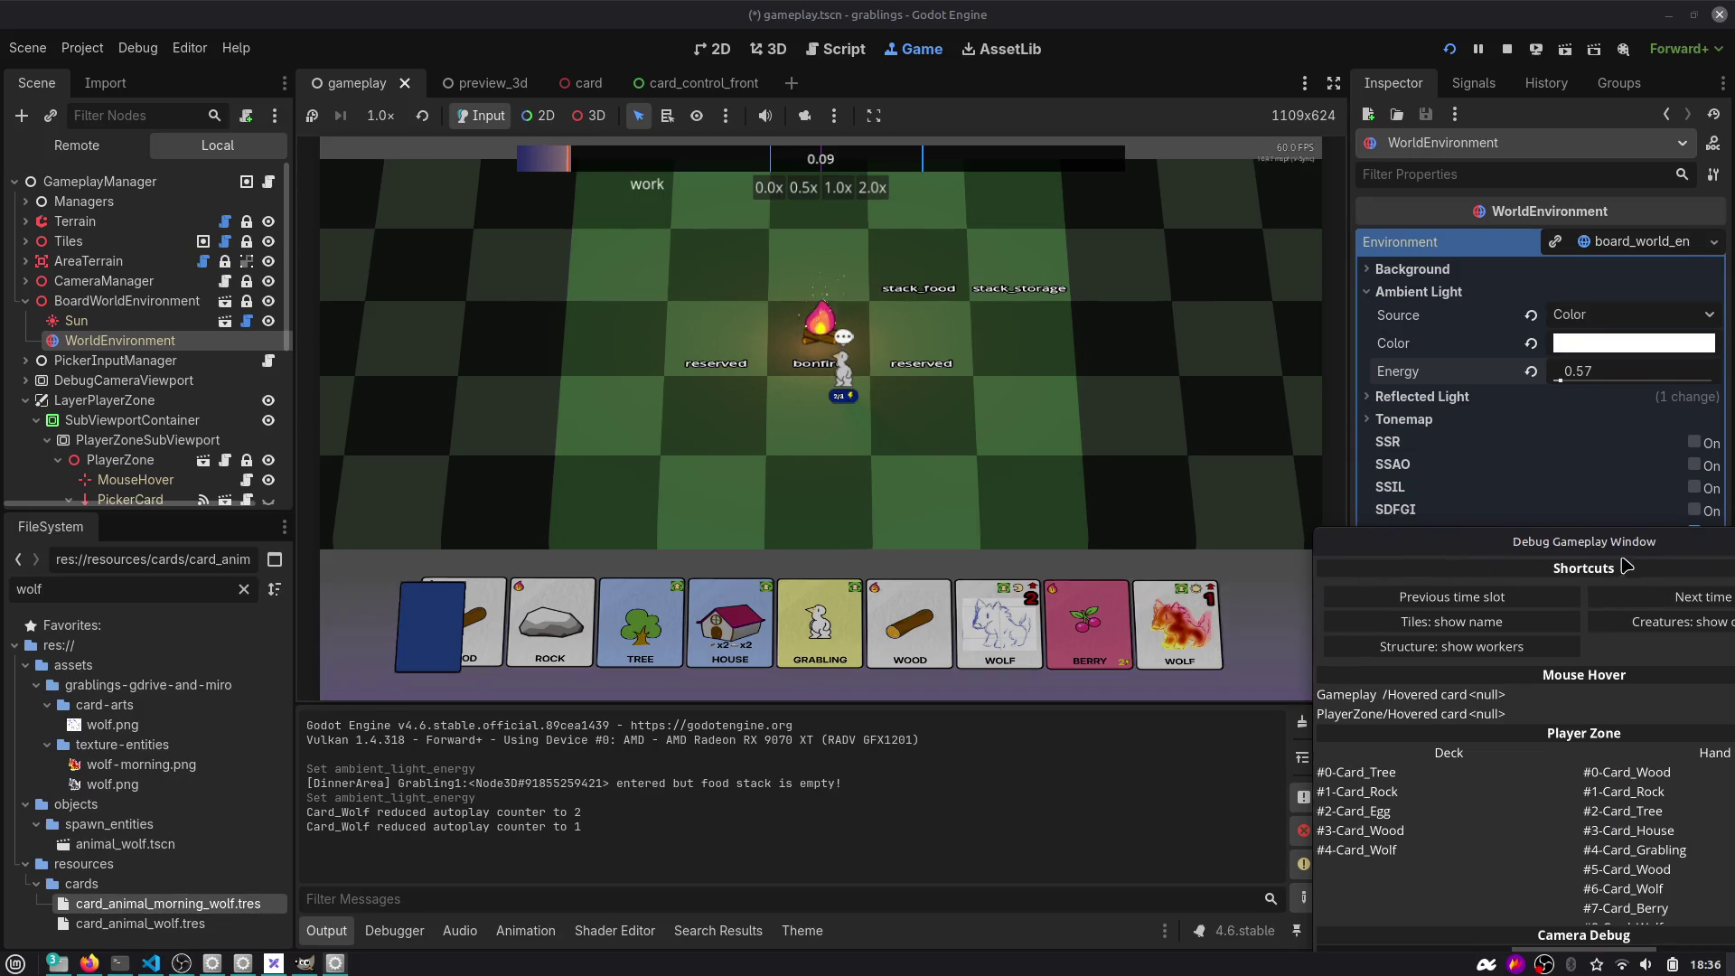
Advance five time slots and play a Grabling card onto the board.
{"action": "left_click", "coordinate": [1644, 599]}
{"action": "left_click", "coordinate": [1644, 604]}
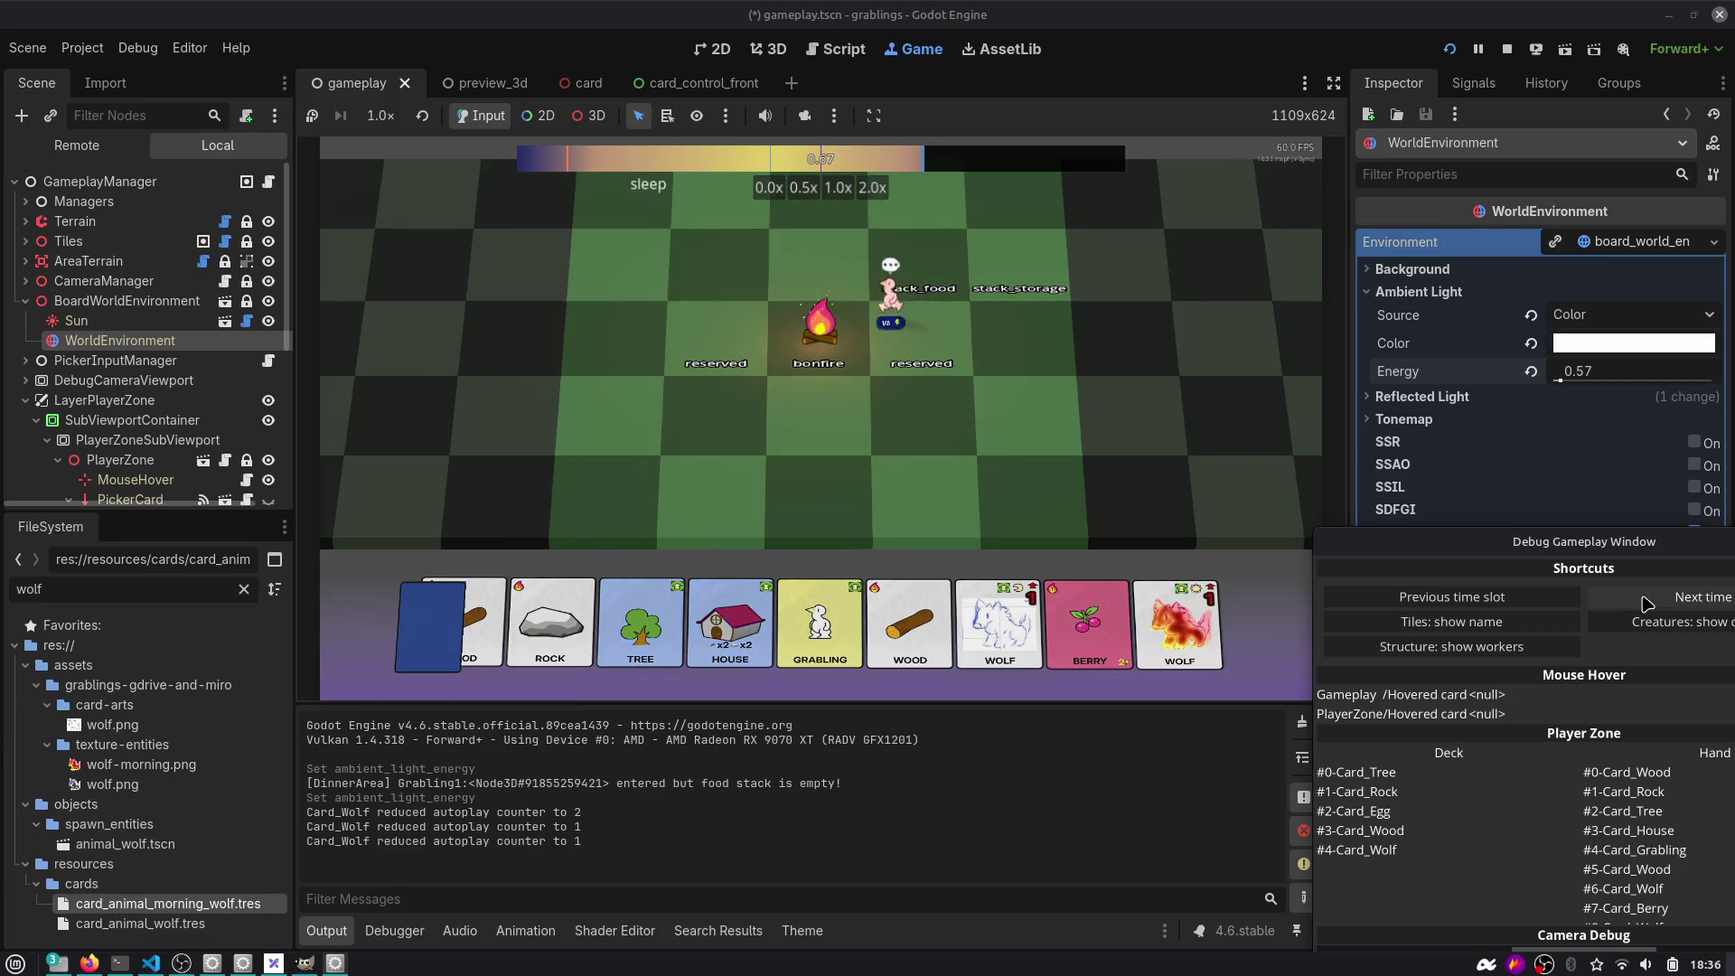
{"action": "left_click", "coordinate": [1644, 604]}
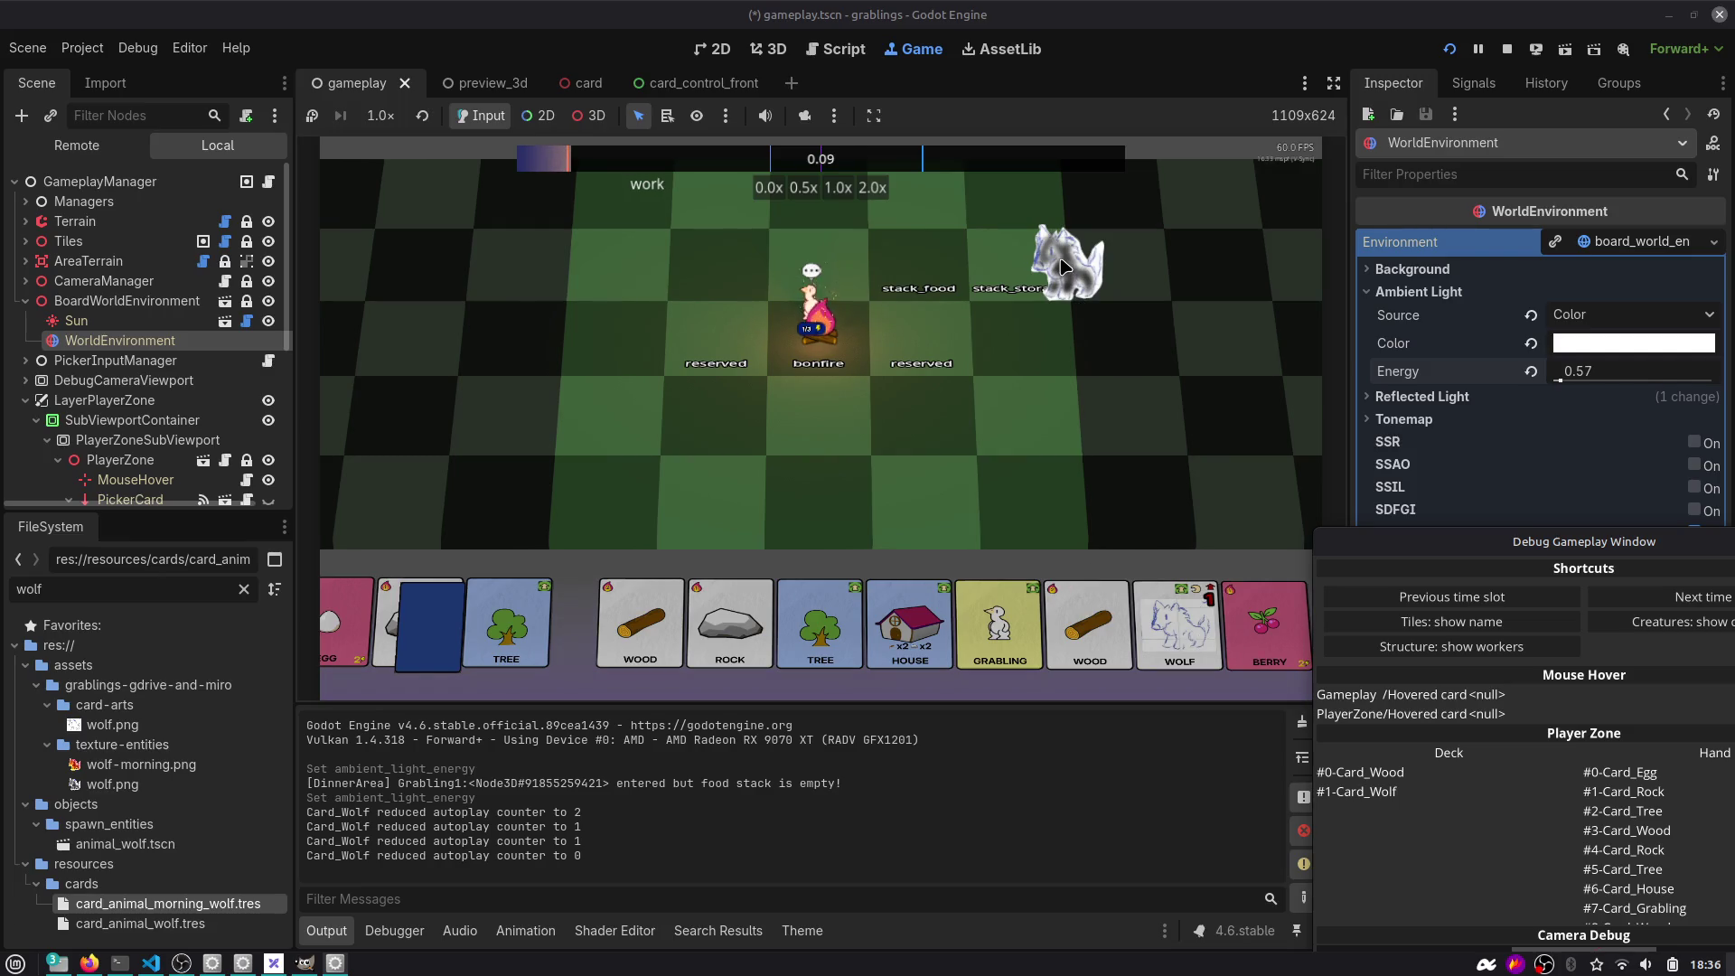
{"action": "left_click", "coordinate": [1667, 600]}
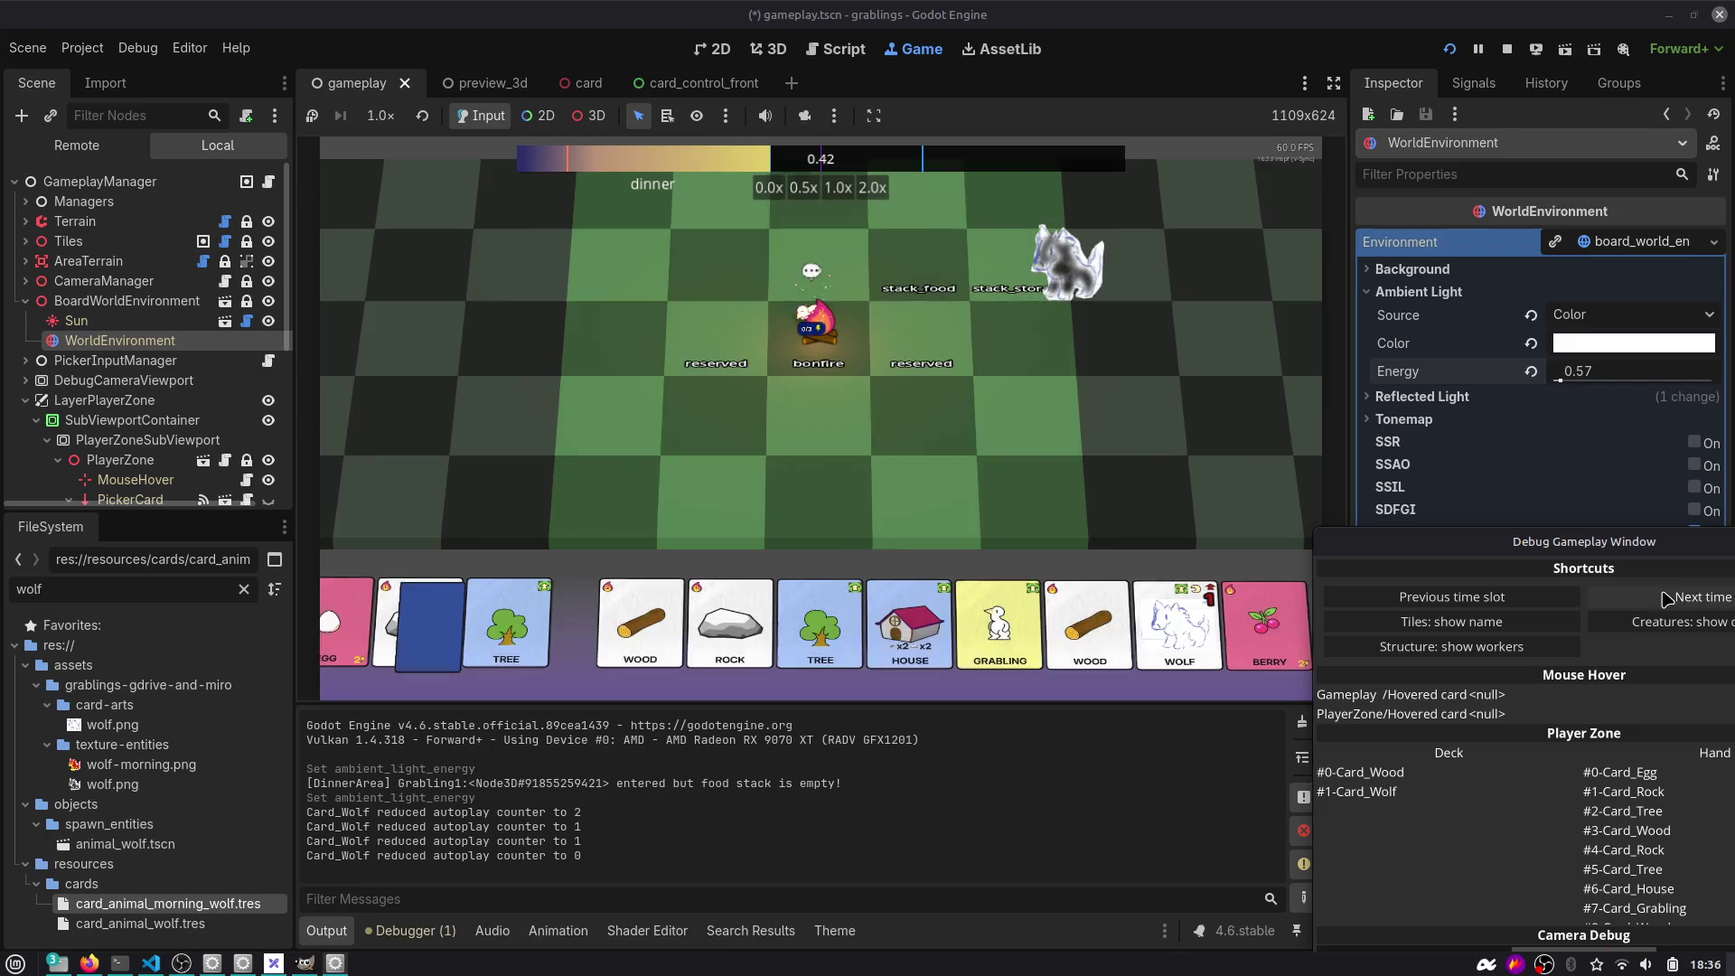
{"action": "left_click", "coordinate": [1666, 600]}
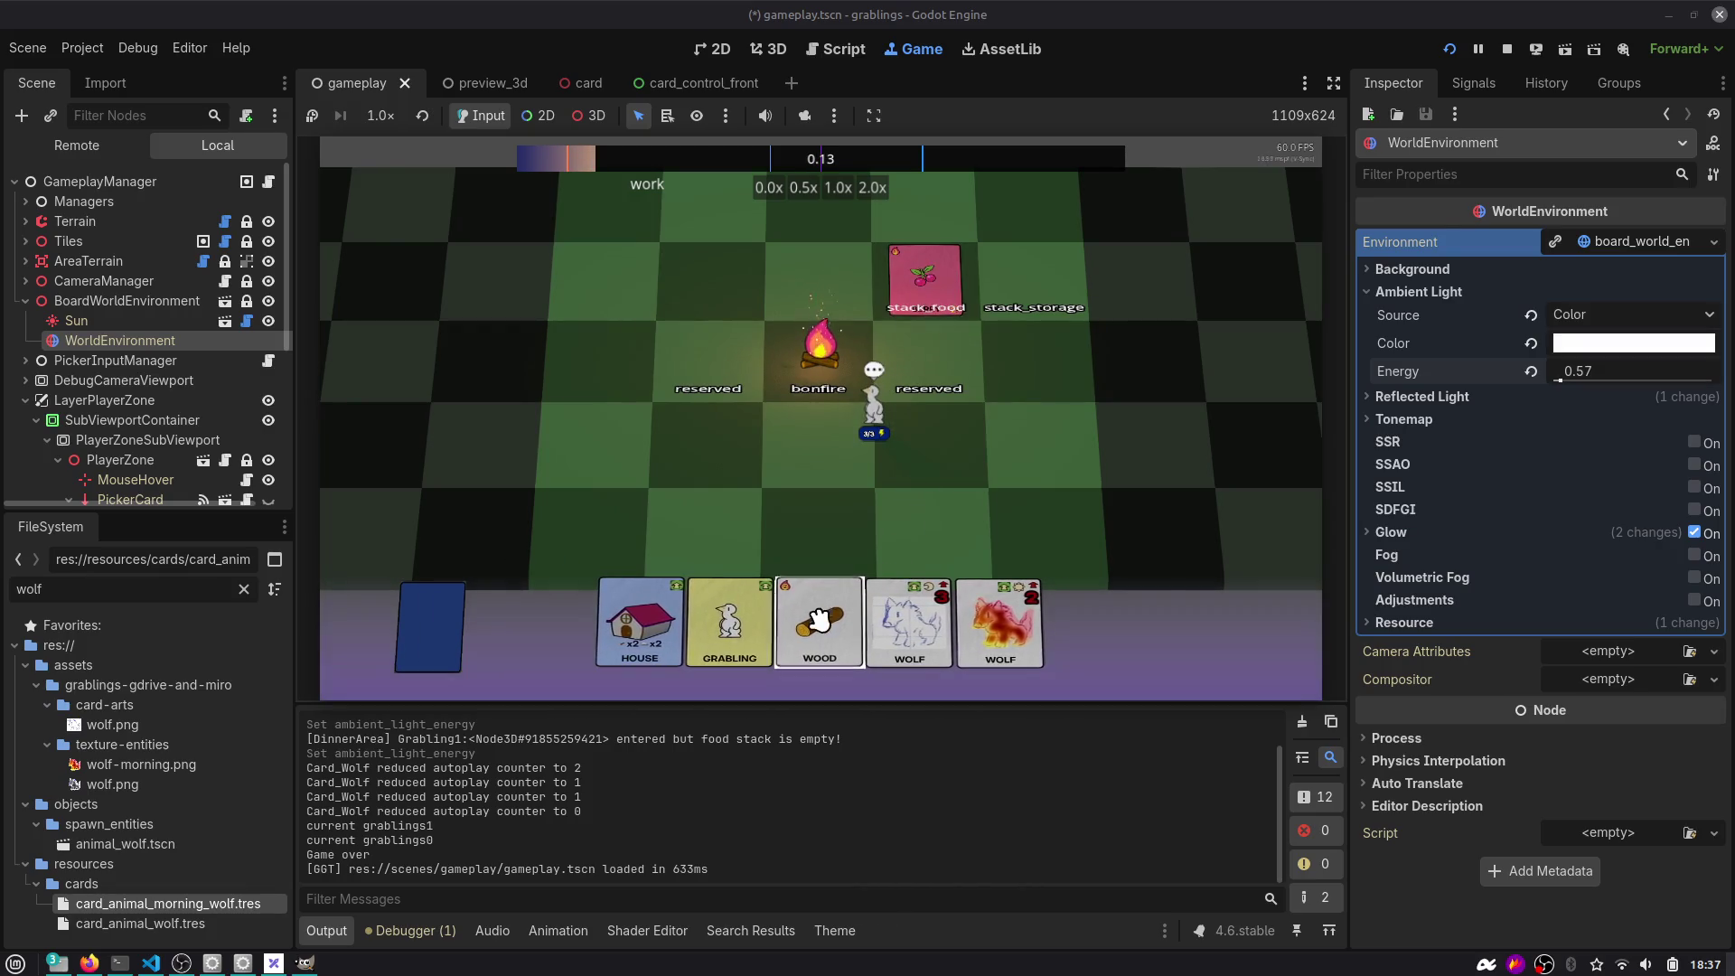
{"action": "left_click_drag", "start_coordinate": [696, 619], "coordinate": [932, 533]}
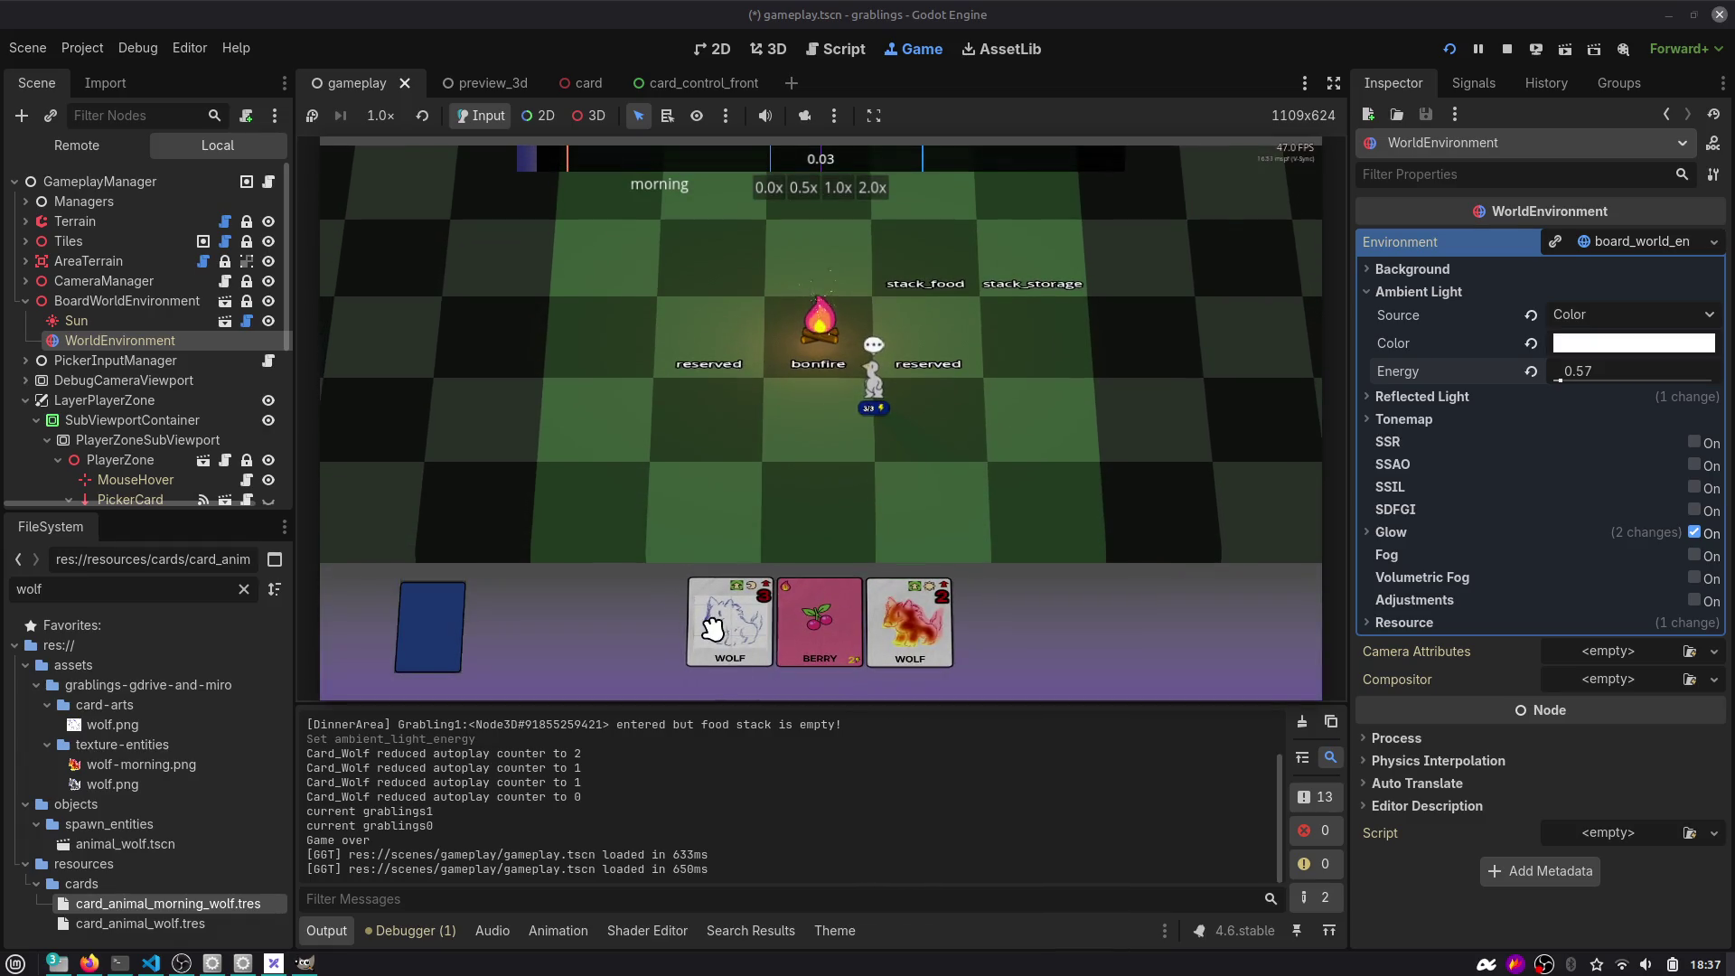
Reopen the debug window with F3 and step through the slots into the next morning.
{"action": "key", "text": "F3"}
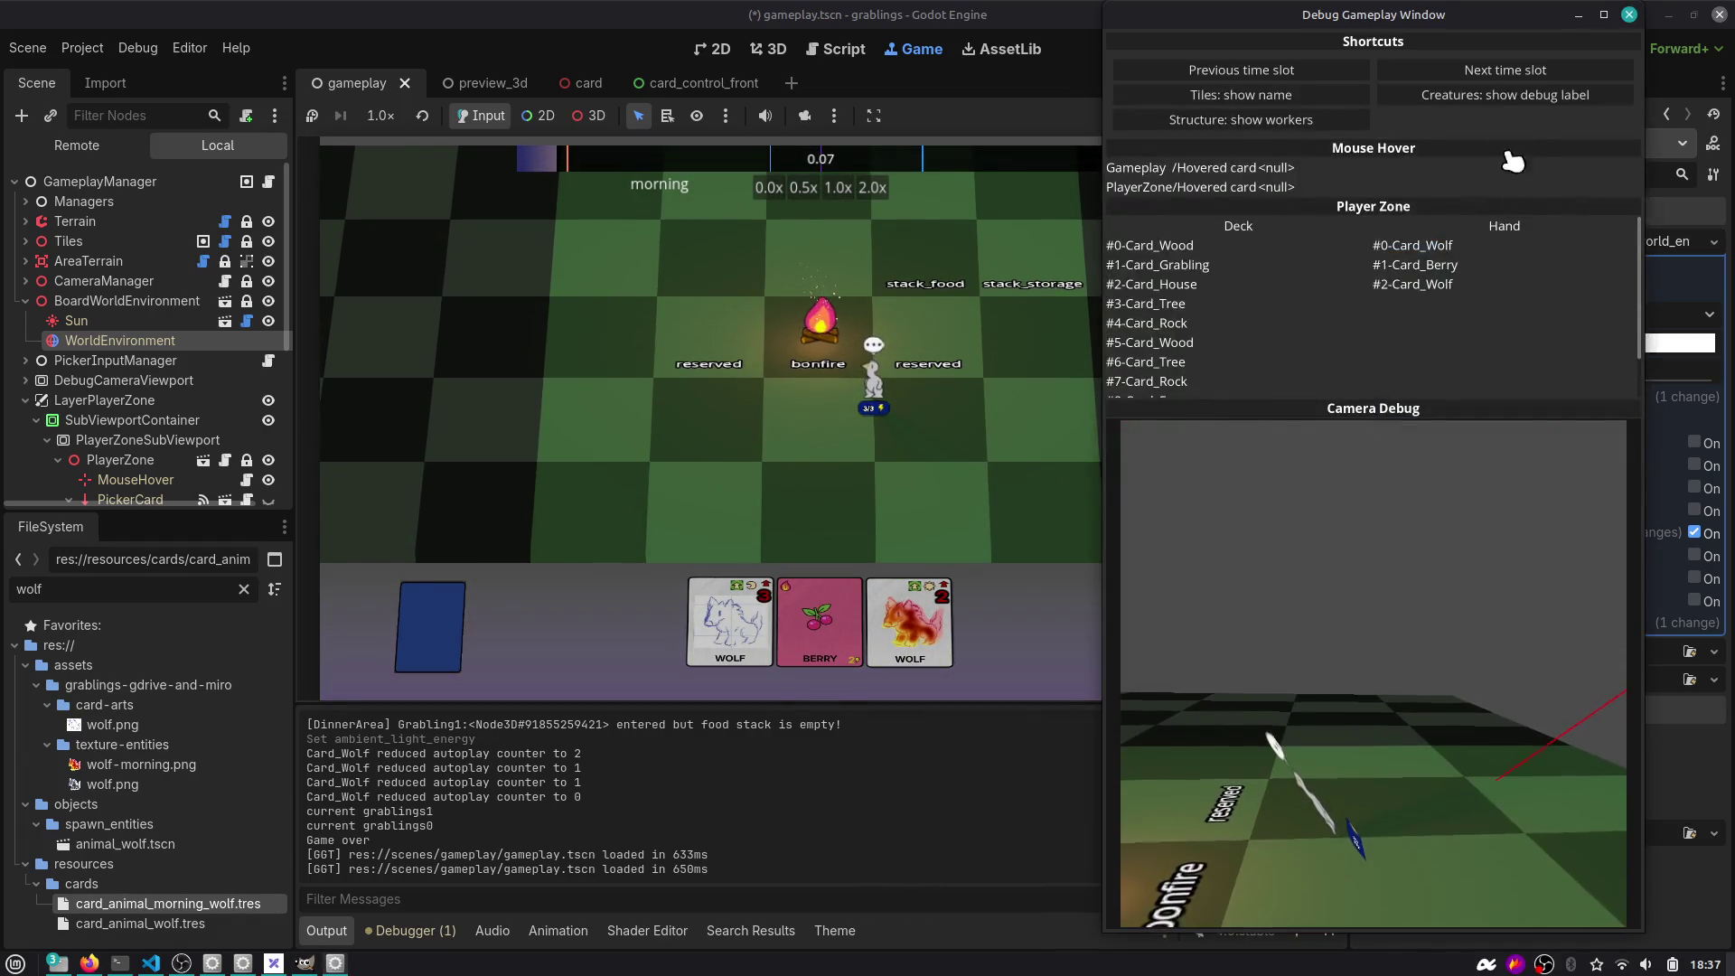
{"action": "left_click", "coordinate": [1505, 69]}
{"action": "left_click", "coordinate": [1504, 70]}
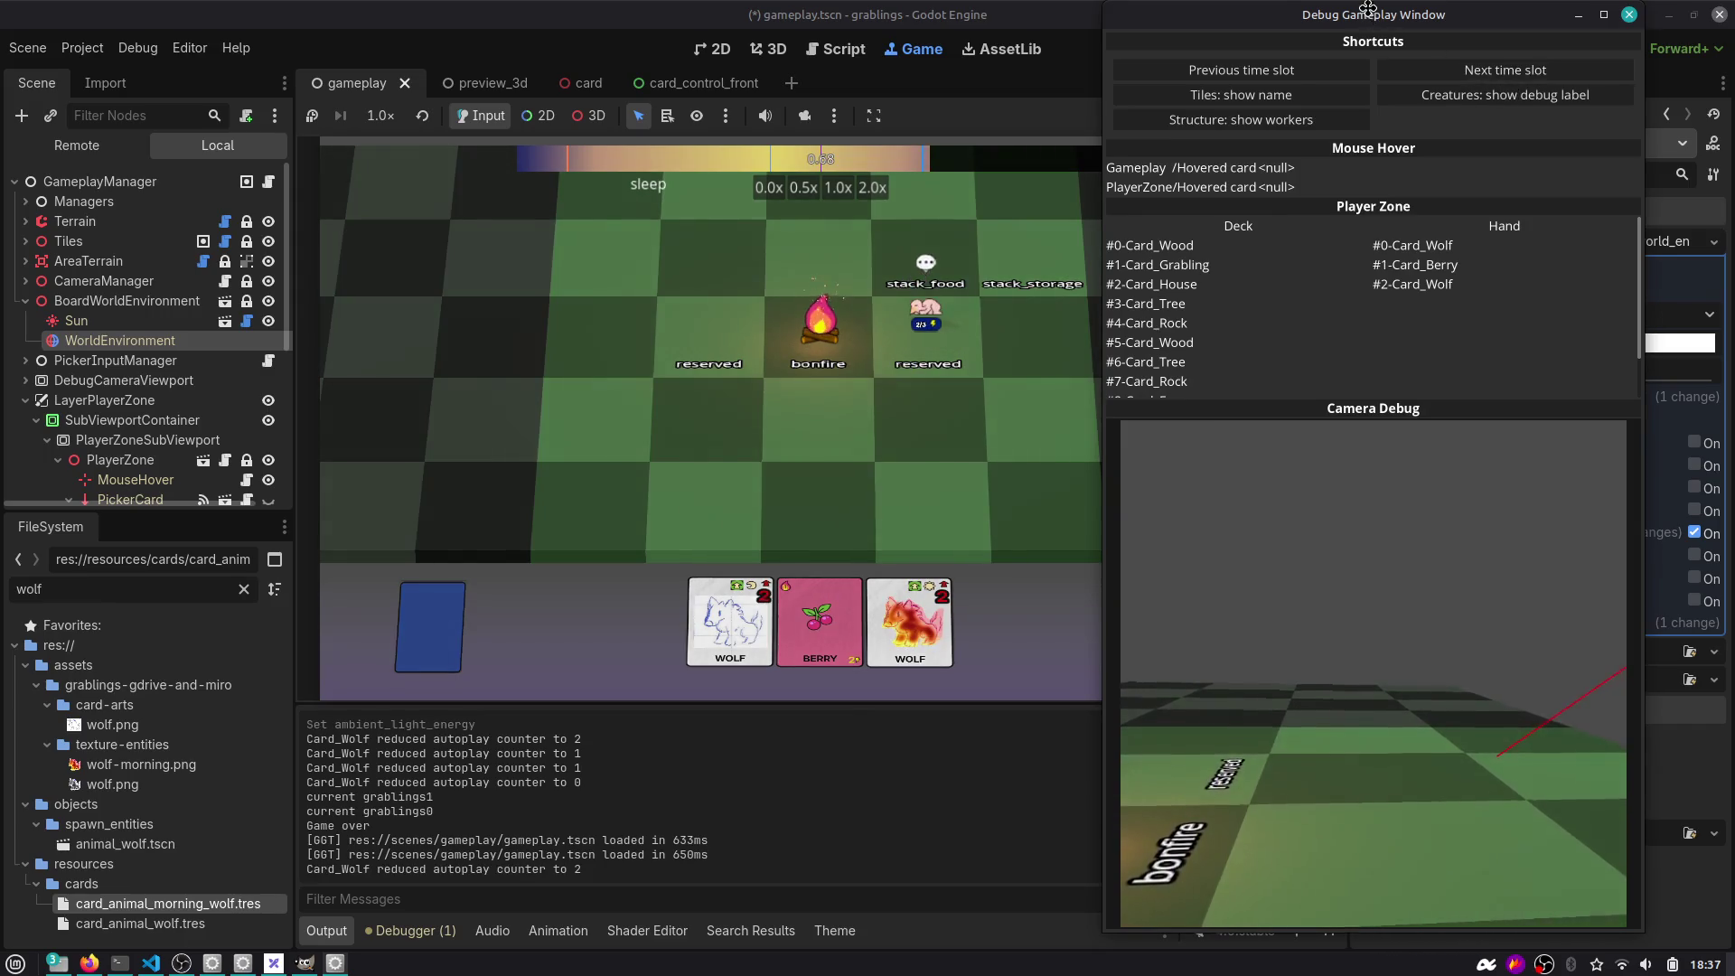
{"action": "mouse_move", "coordinate": [1346, 28]}
{"action": "left_mouse_down"}
{"action": "mouse_move", "coordinate": [1183, 571]}
{"action": "mouse_move", "coordinate": [921, 768]}
{"action": "mouse_move", "coordinate": [862, 746]}
{"action": "left_mouse_up"}
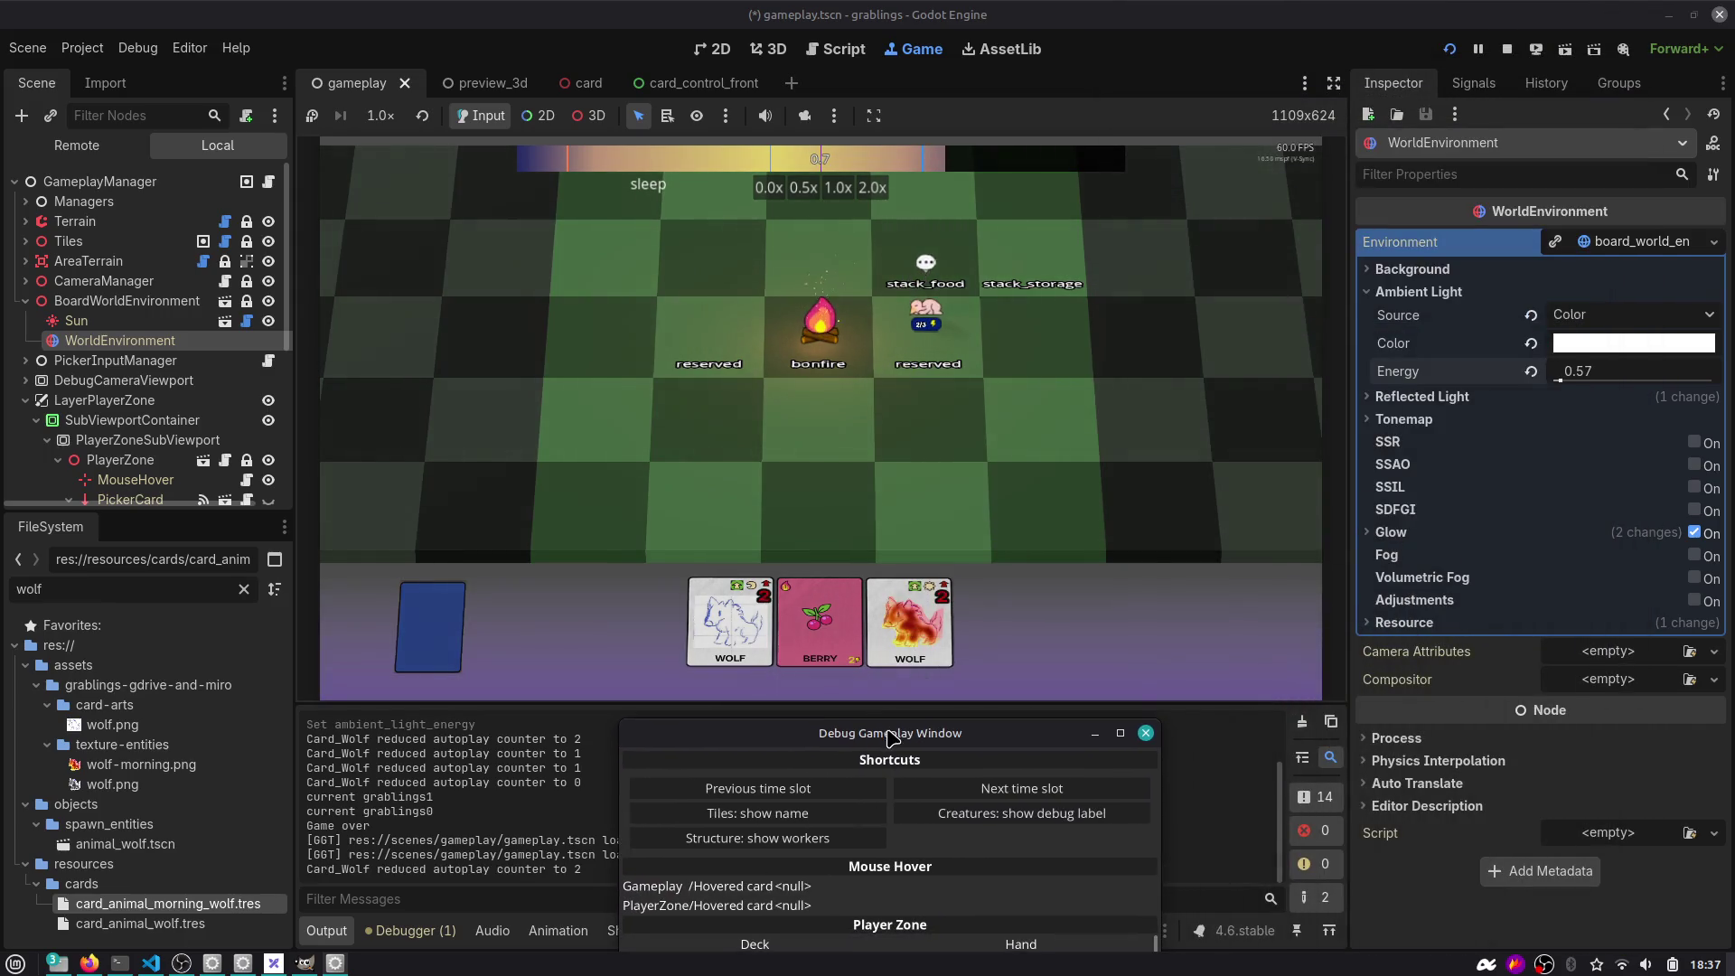
{"action": "left_click", "coordinate": [1036, 792]}
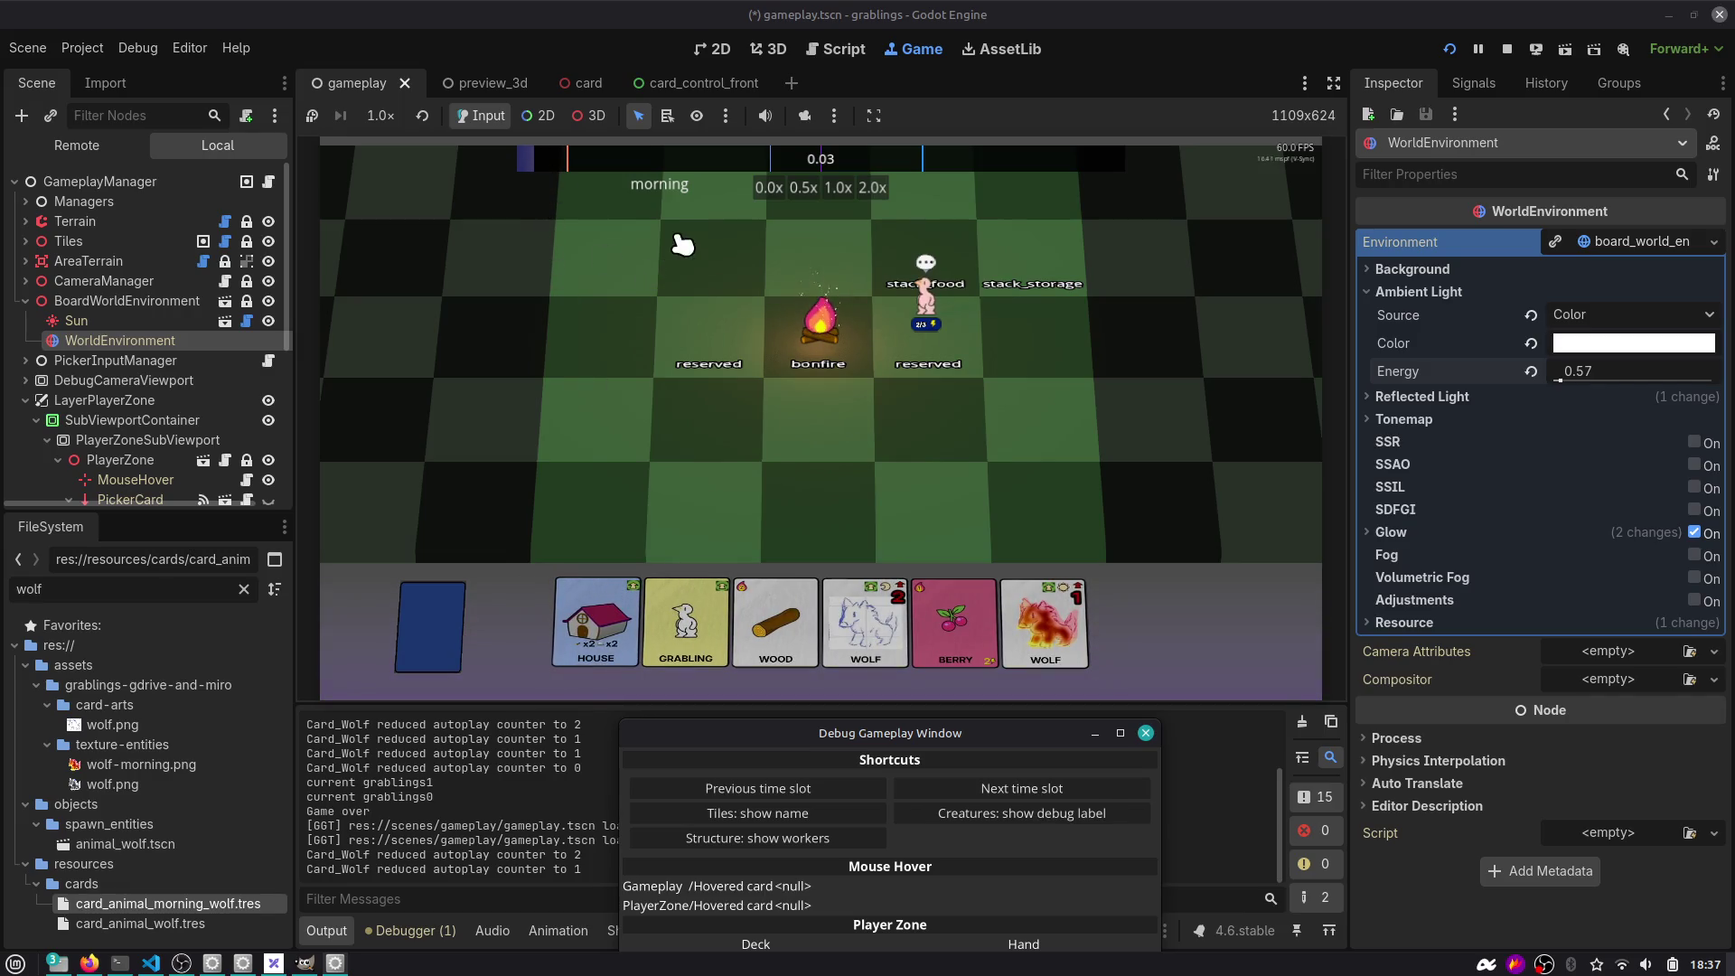
{"action": "left_click", "coordinate": [1059, 792]}
{"action": "left_click", "coordinate": [1059, 792]}
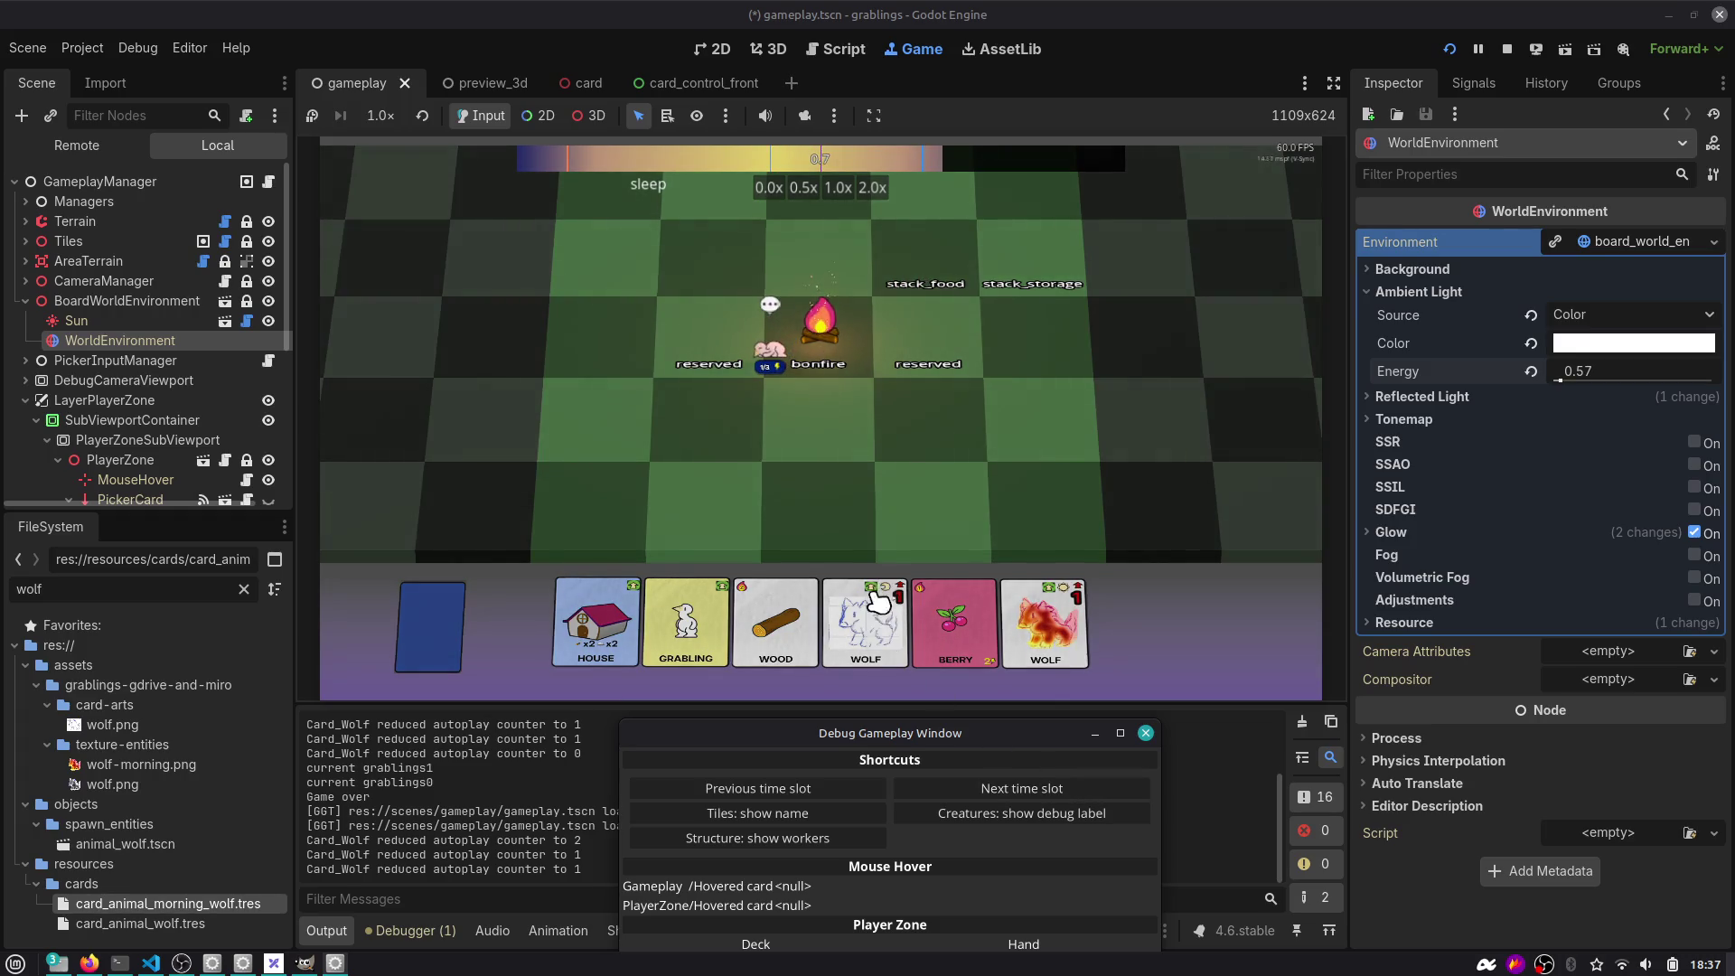
{"action": "left_click", "coordinate": [1044, 777]}
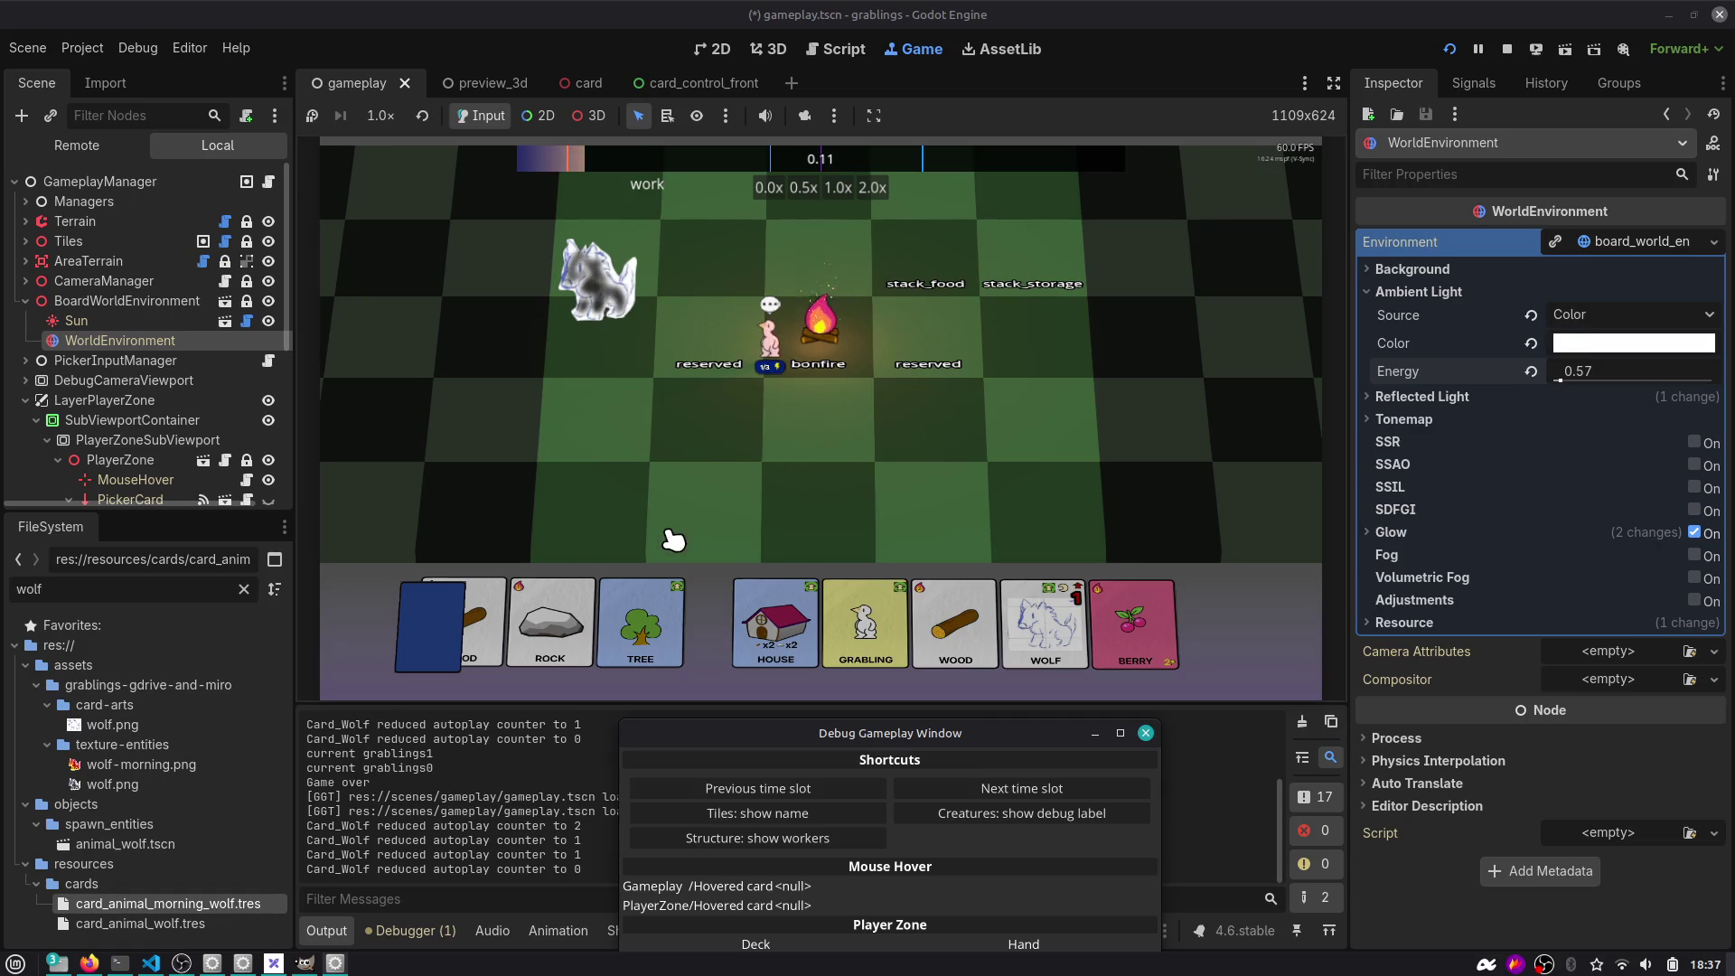
Play a Wood card onto the board and restart the game round.
{"action": "left_click_drag", "start_coordinate": [892, 730], "coordinate": [756, 714]}
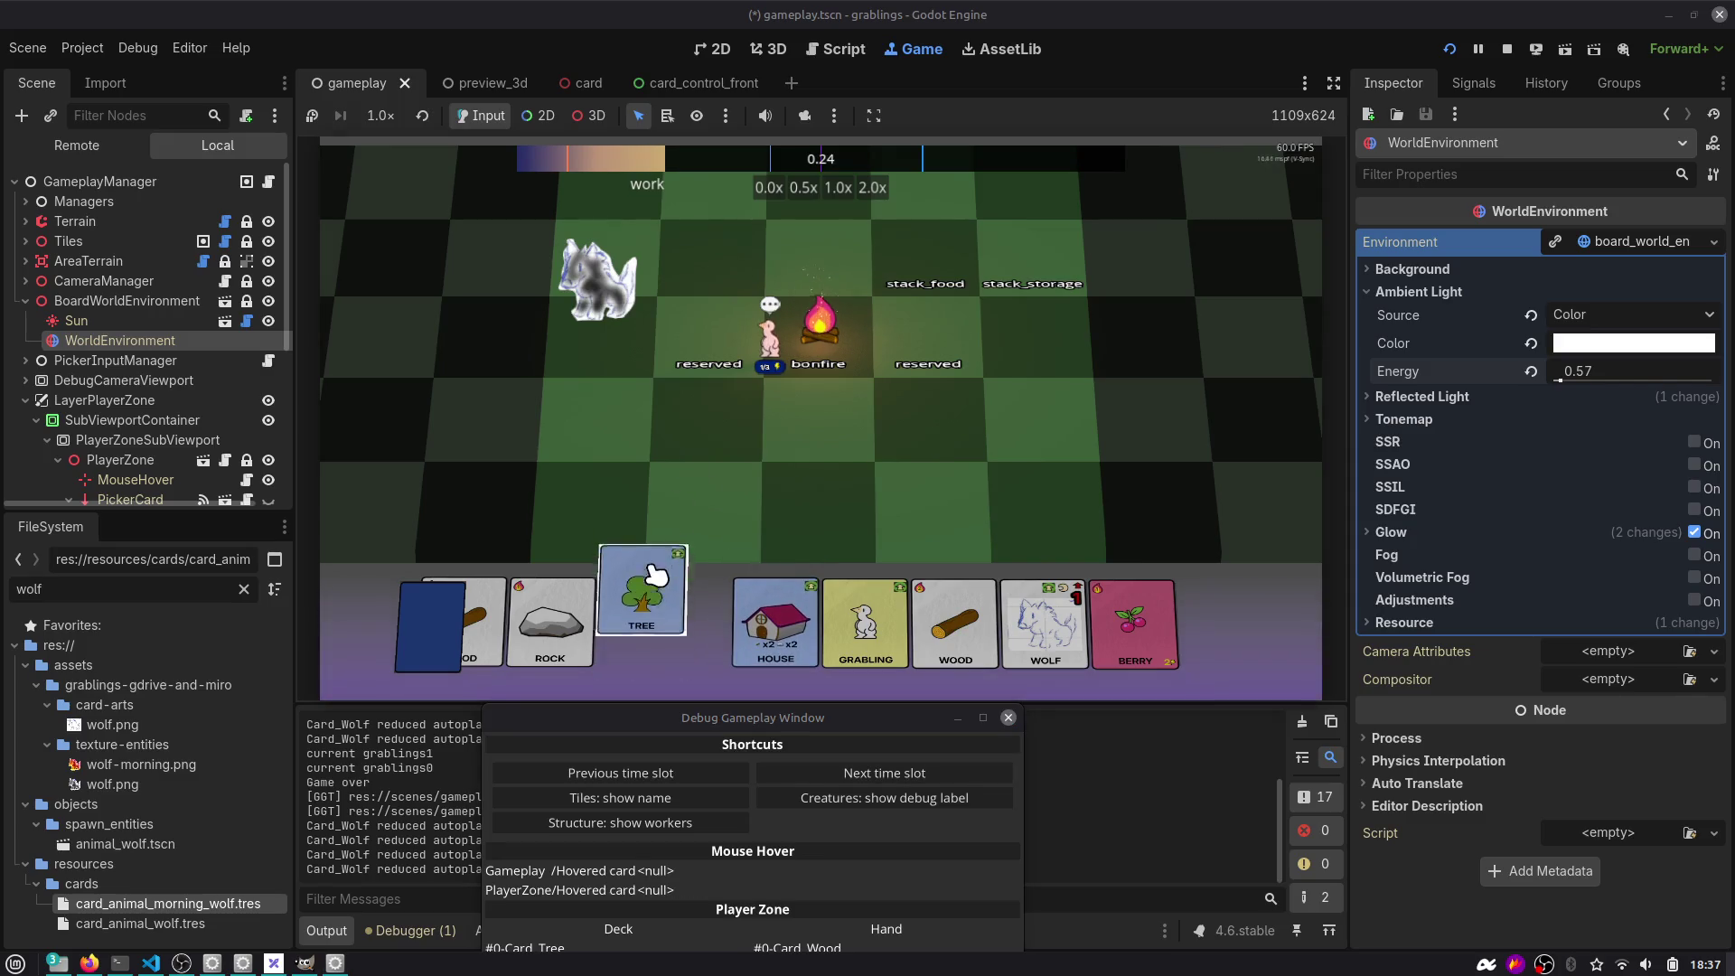
{"action": "left_click_drag", "start_coordinate": [954, 622], "coordinate": [1023, 318]}
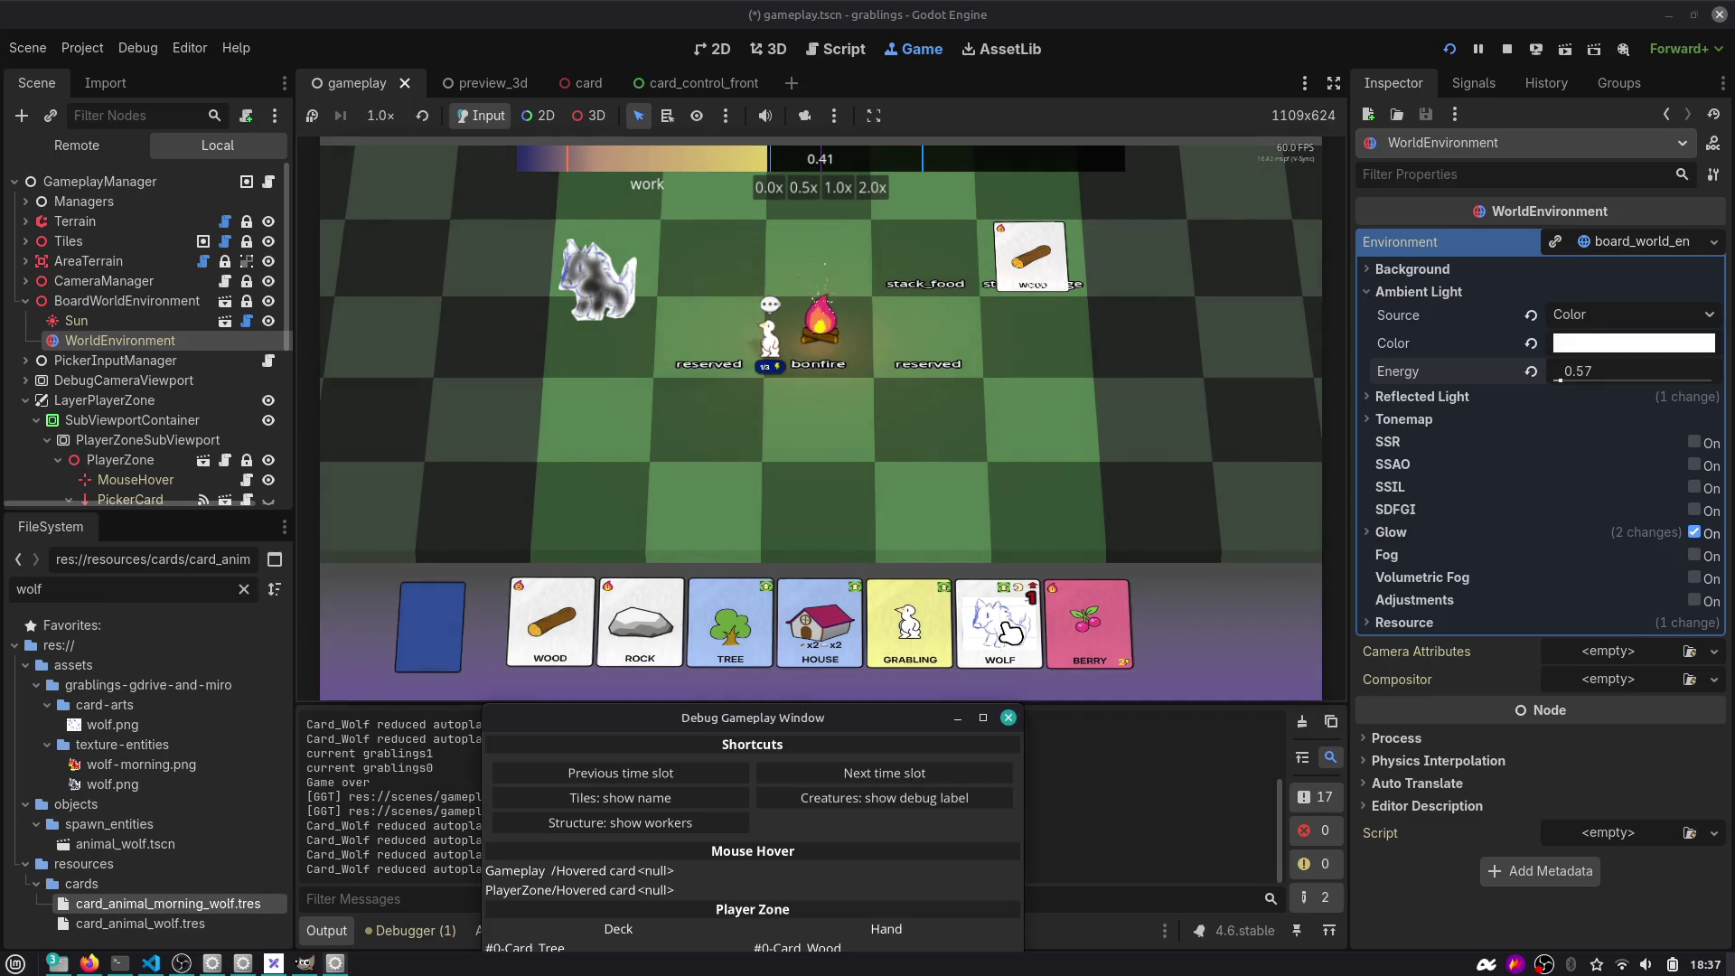
{"action": "left_click", "coordinate": [930, 769]}
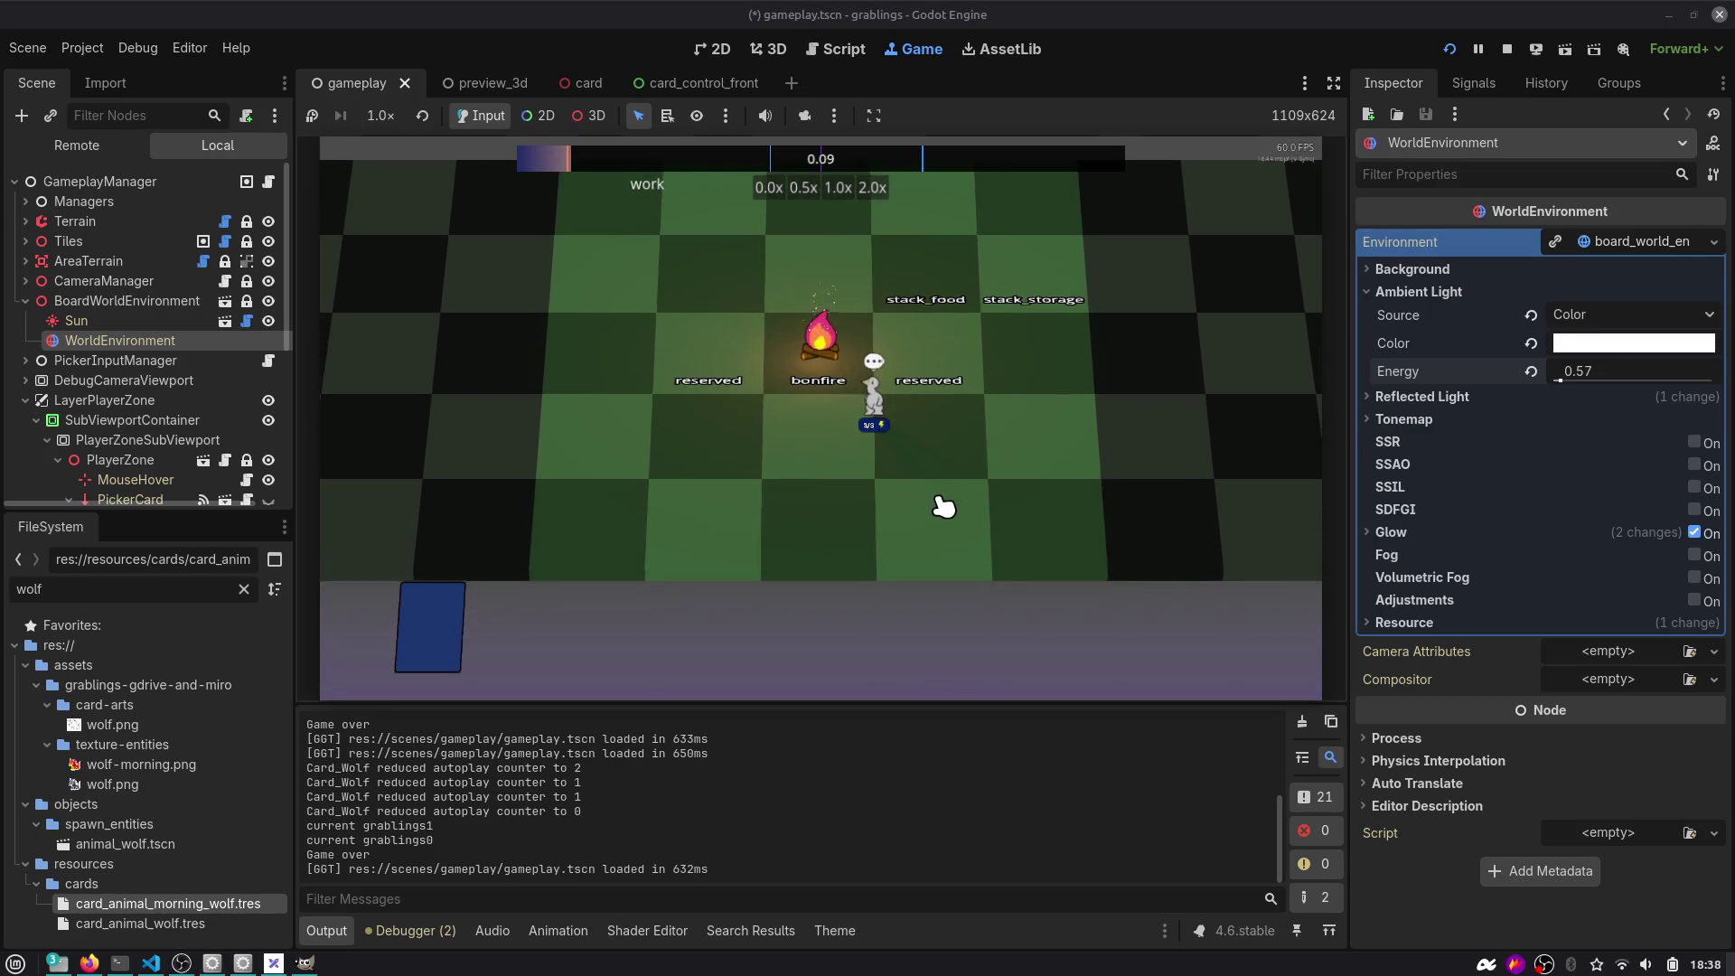
Reopen the debug window, play Berry onto stack_food and advance through dinner to hobby.
{"action": "key", "text": "F1"}
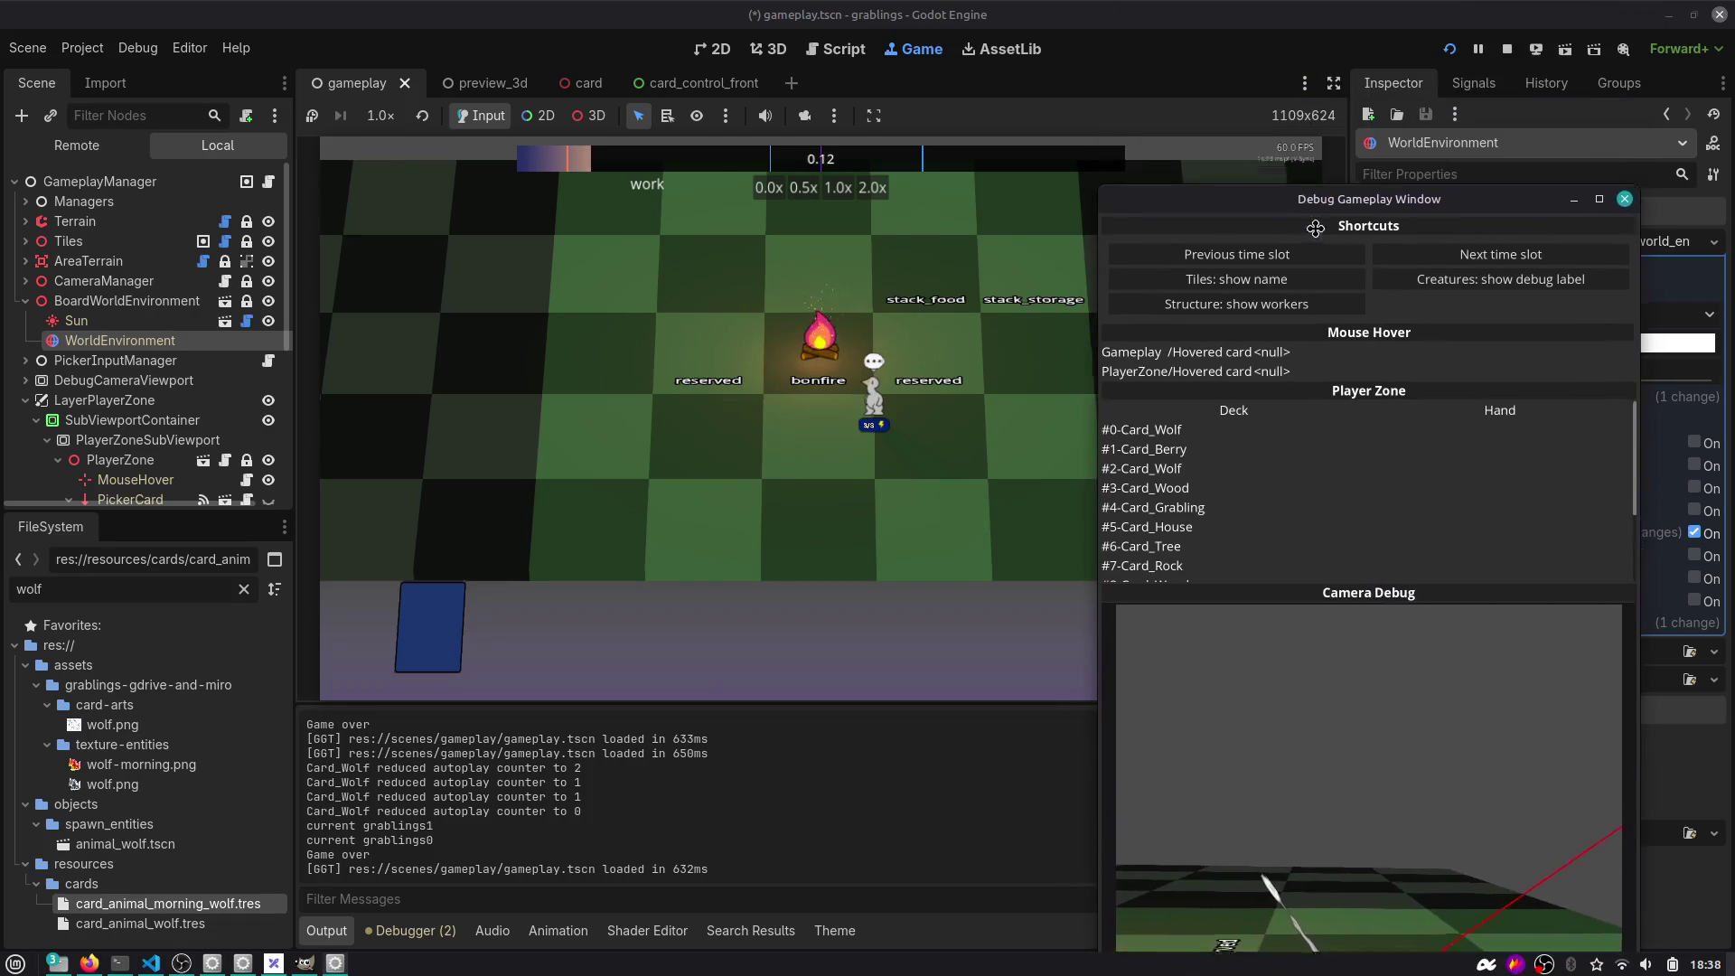
{"action": "mouse_move", "coordinate": [1315, 228]}
{"action": "left_mouse_down"}
{"action": "mouse_move", "coordinate": [1302, 362]}
{"action": "mouse_move", "coordinate": [1239, 318]}
{"action": "mouse_move", "coordinate": [735, 708]}
{"action": "mouse_move", "coordinate": [661, 706]}
{"action": "left_mouse_up"}
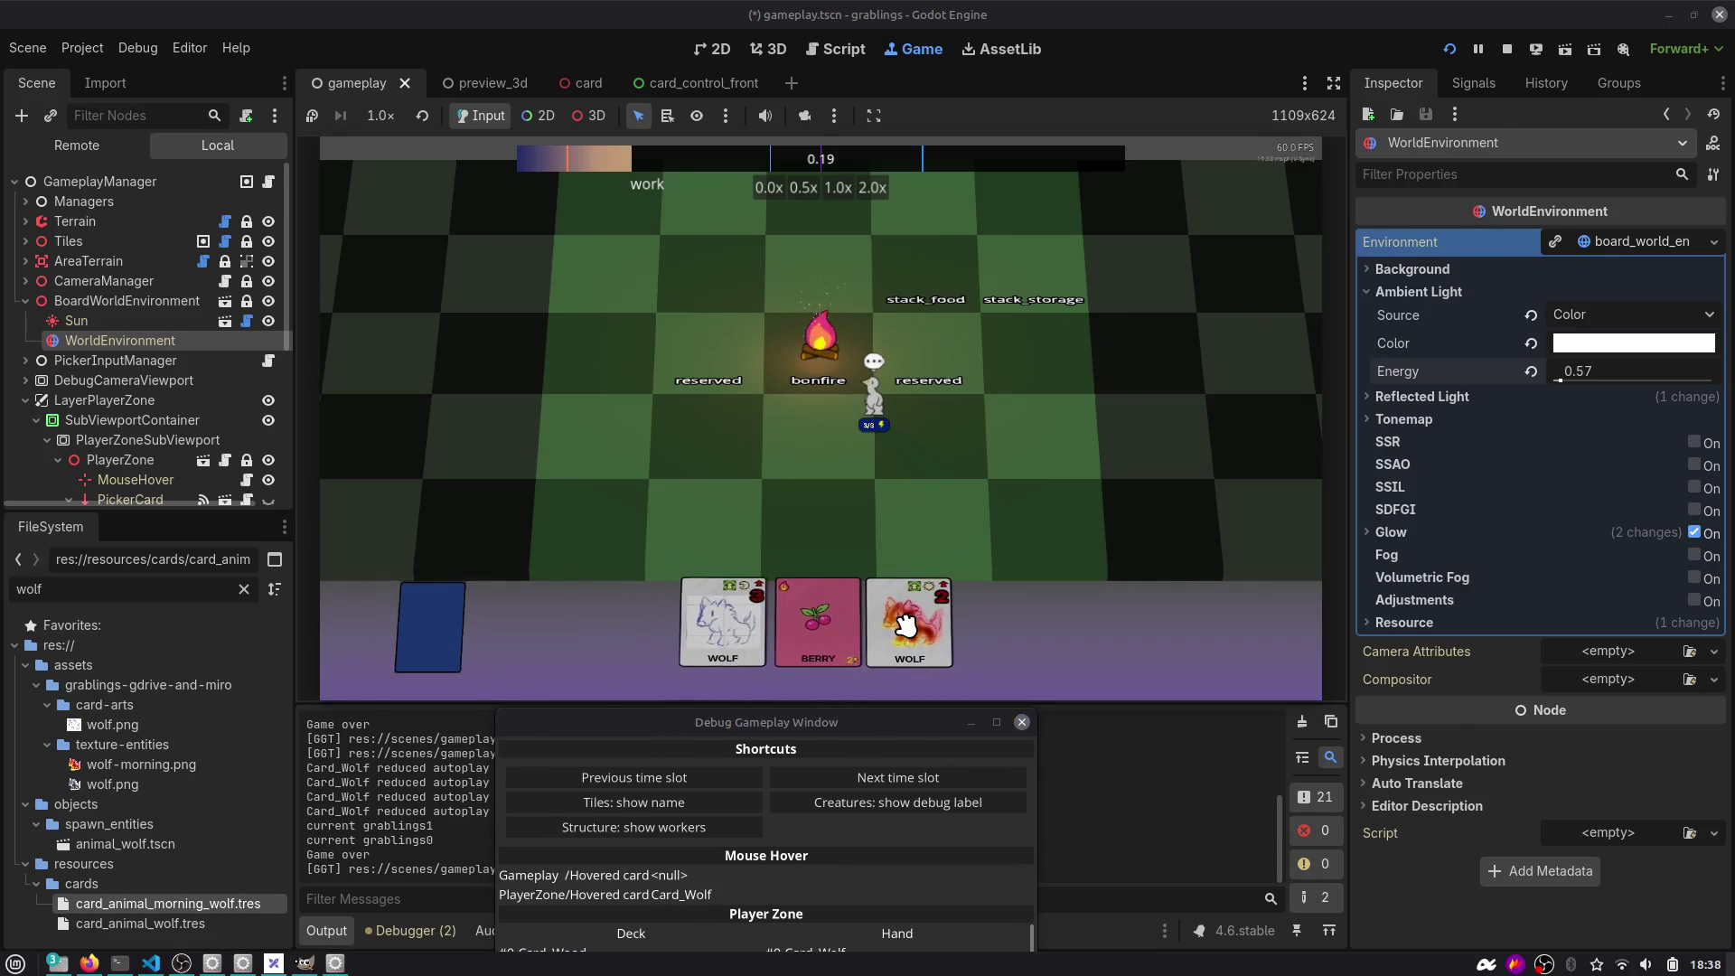
{"action": "left_click_drag", "start_coordinate": [825, 622], "coordinate": [940, 277]}
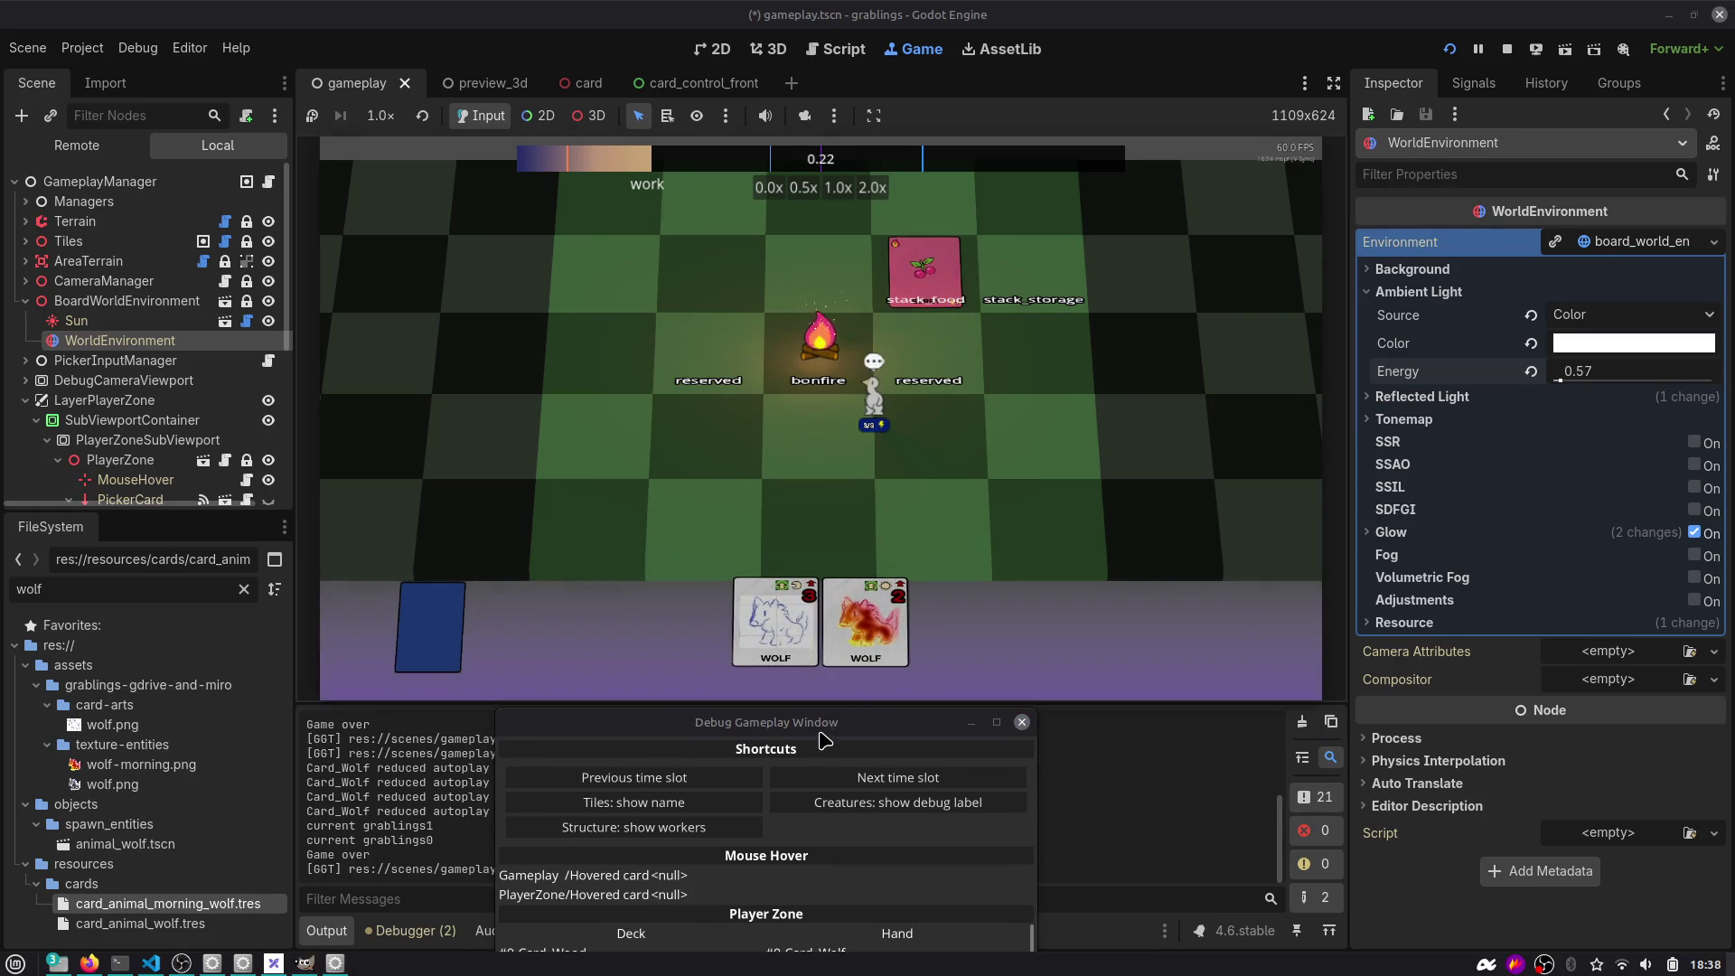
{"action": "left_click", "coordinate": [858, 778]}
{"action": "left_click", "coordinate": [858, 778]}
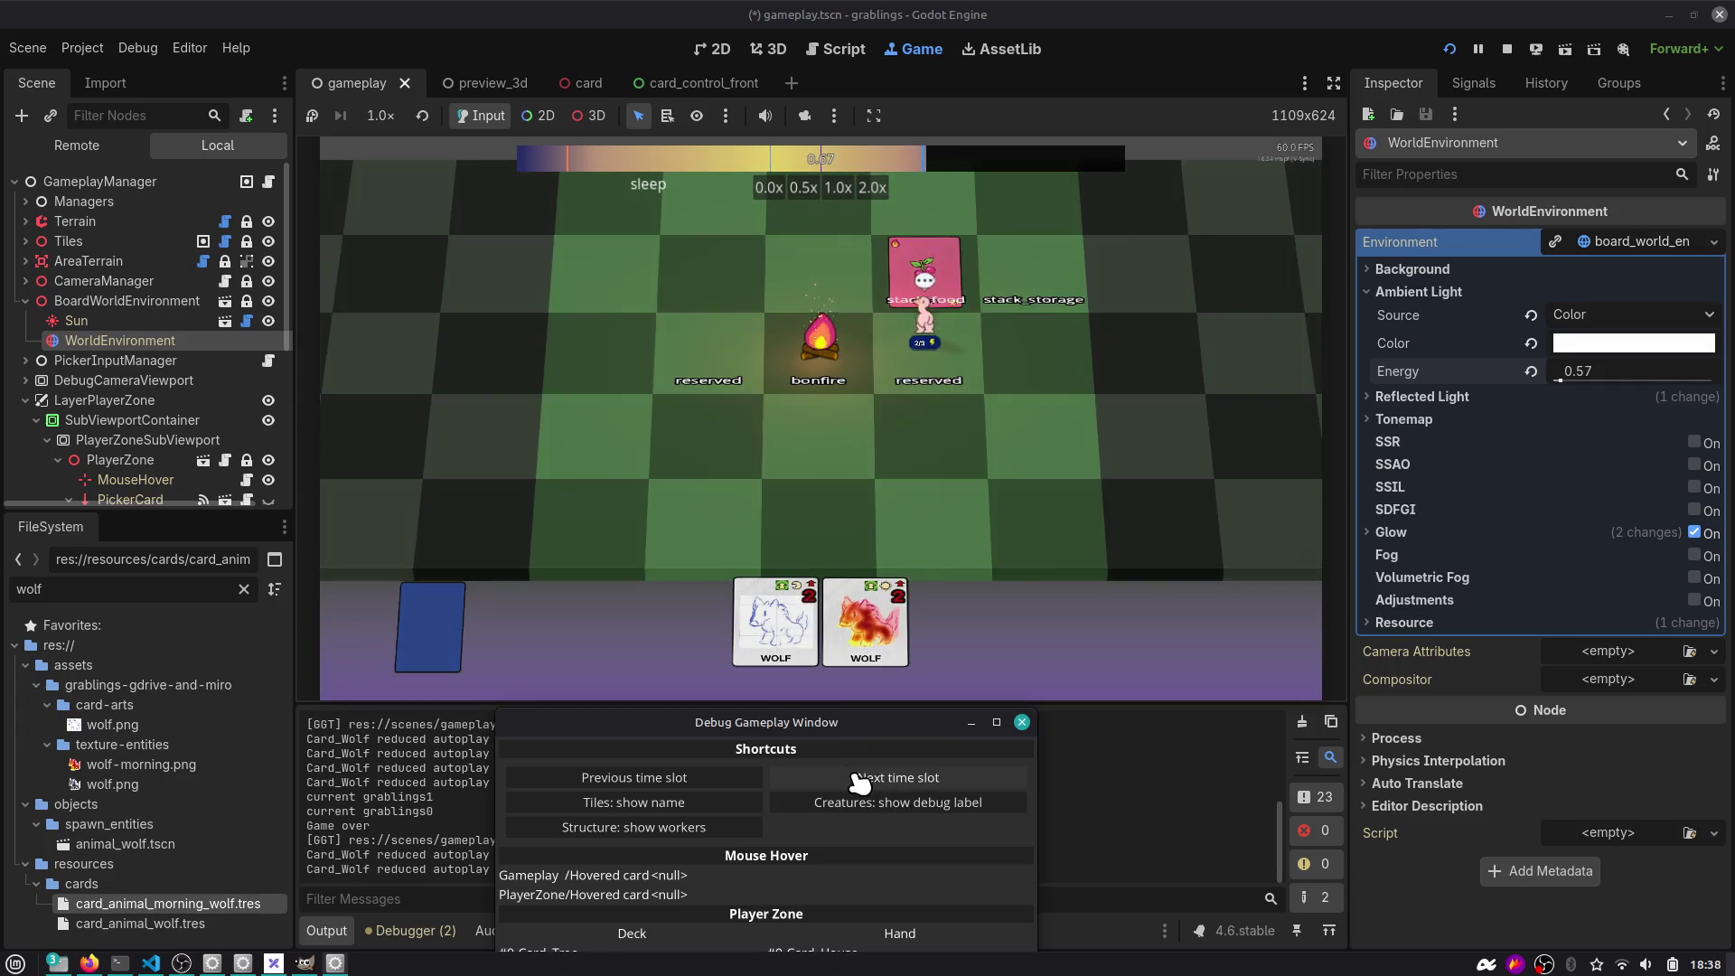
{"action": "left_click", "coordinate": [858, 779]}
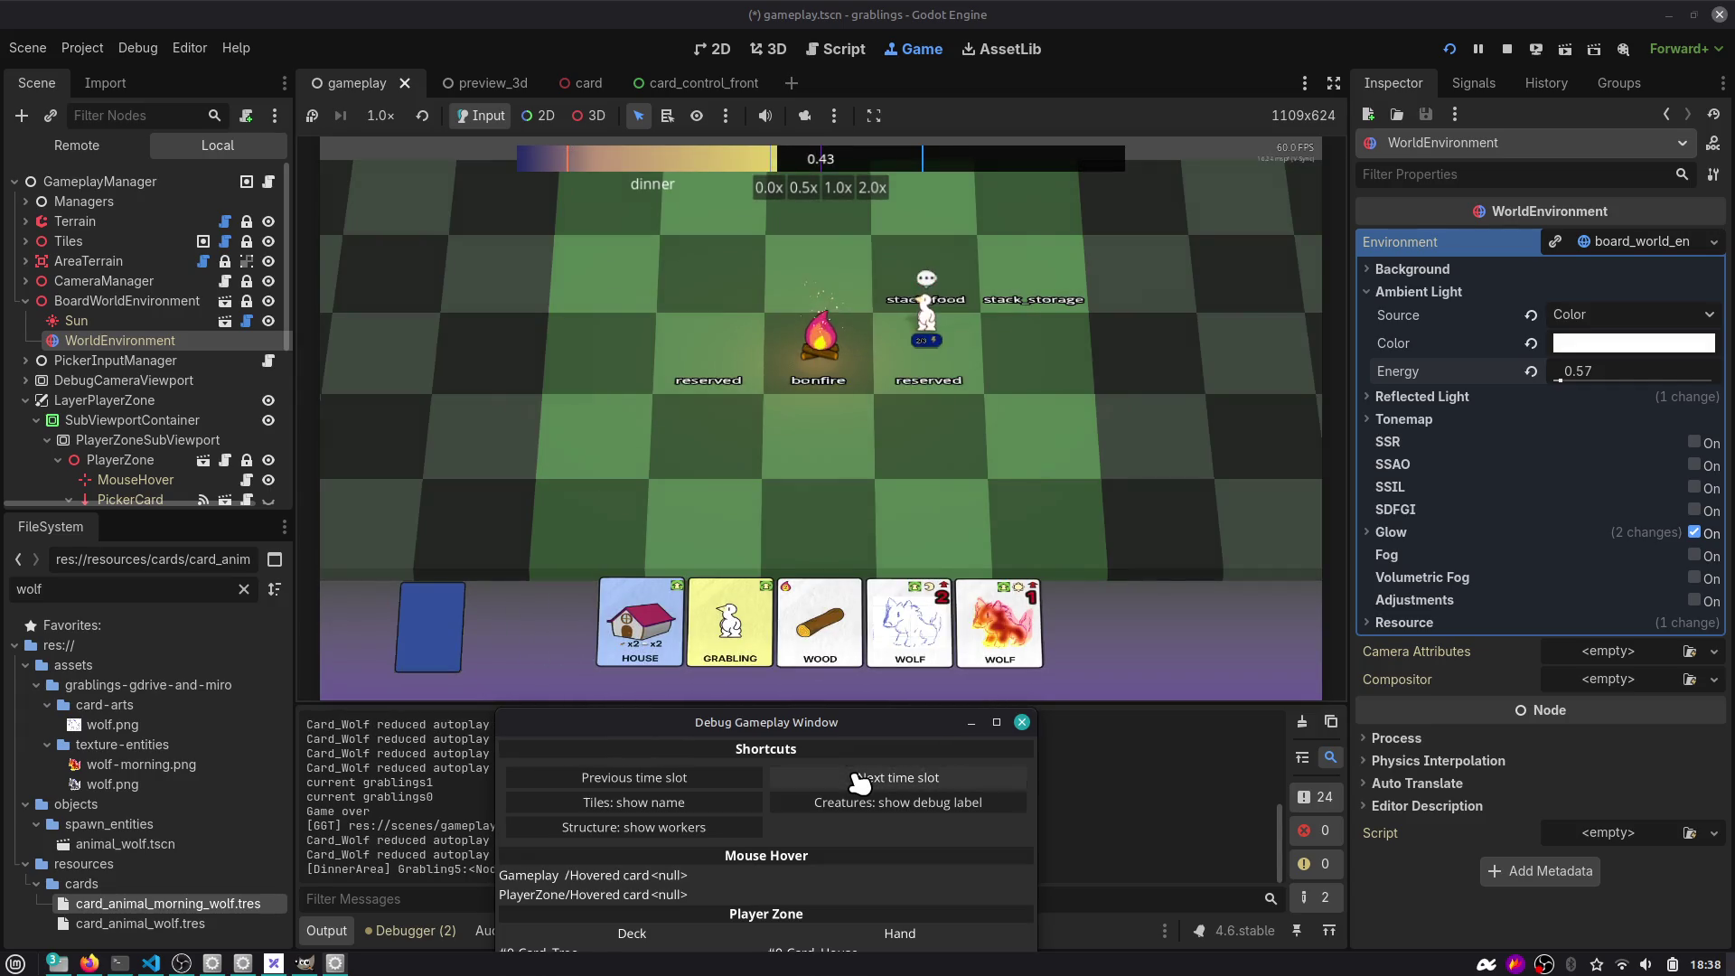
{"action": "left_click", "coordinate": [859, 779]}
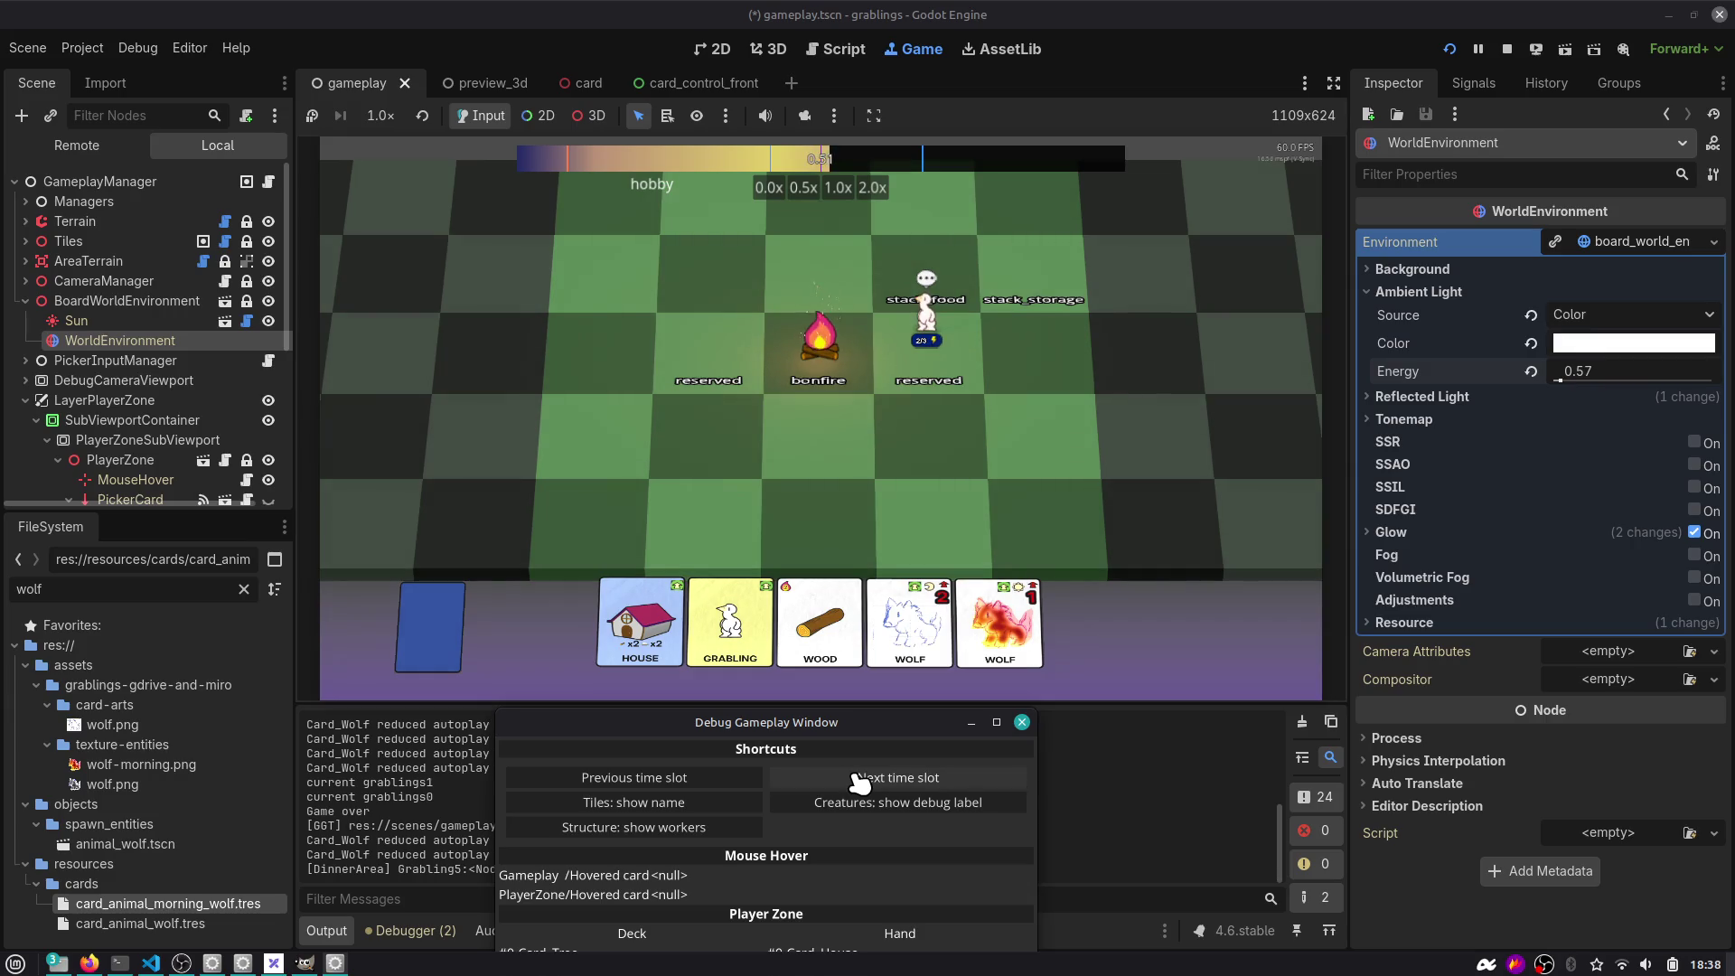
Place a Grabling on a board tile, step through the next day to hobby, then play Tree.
{"action": "mouse_move", "coordinate": [742, 632]}
{"action": "left_mouse_down"}
{"action": "mouse_move", "coordinate": [867, 507]}
{"action": "mouse_move", "coordinate": [794, 530]}
{"action": "mouse_move", "coordinate": [1030, 488]}
{"action": "left_mouse_up"}
{"action": "left_click", "coordinate": [858, 779]}
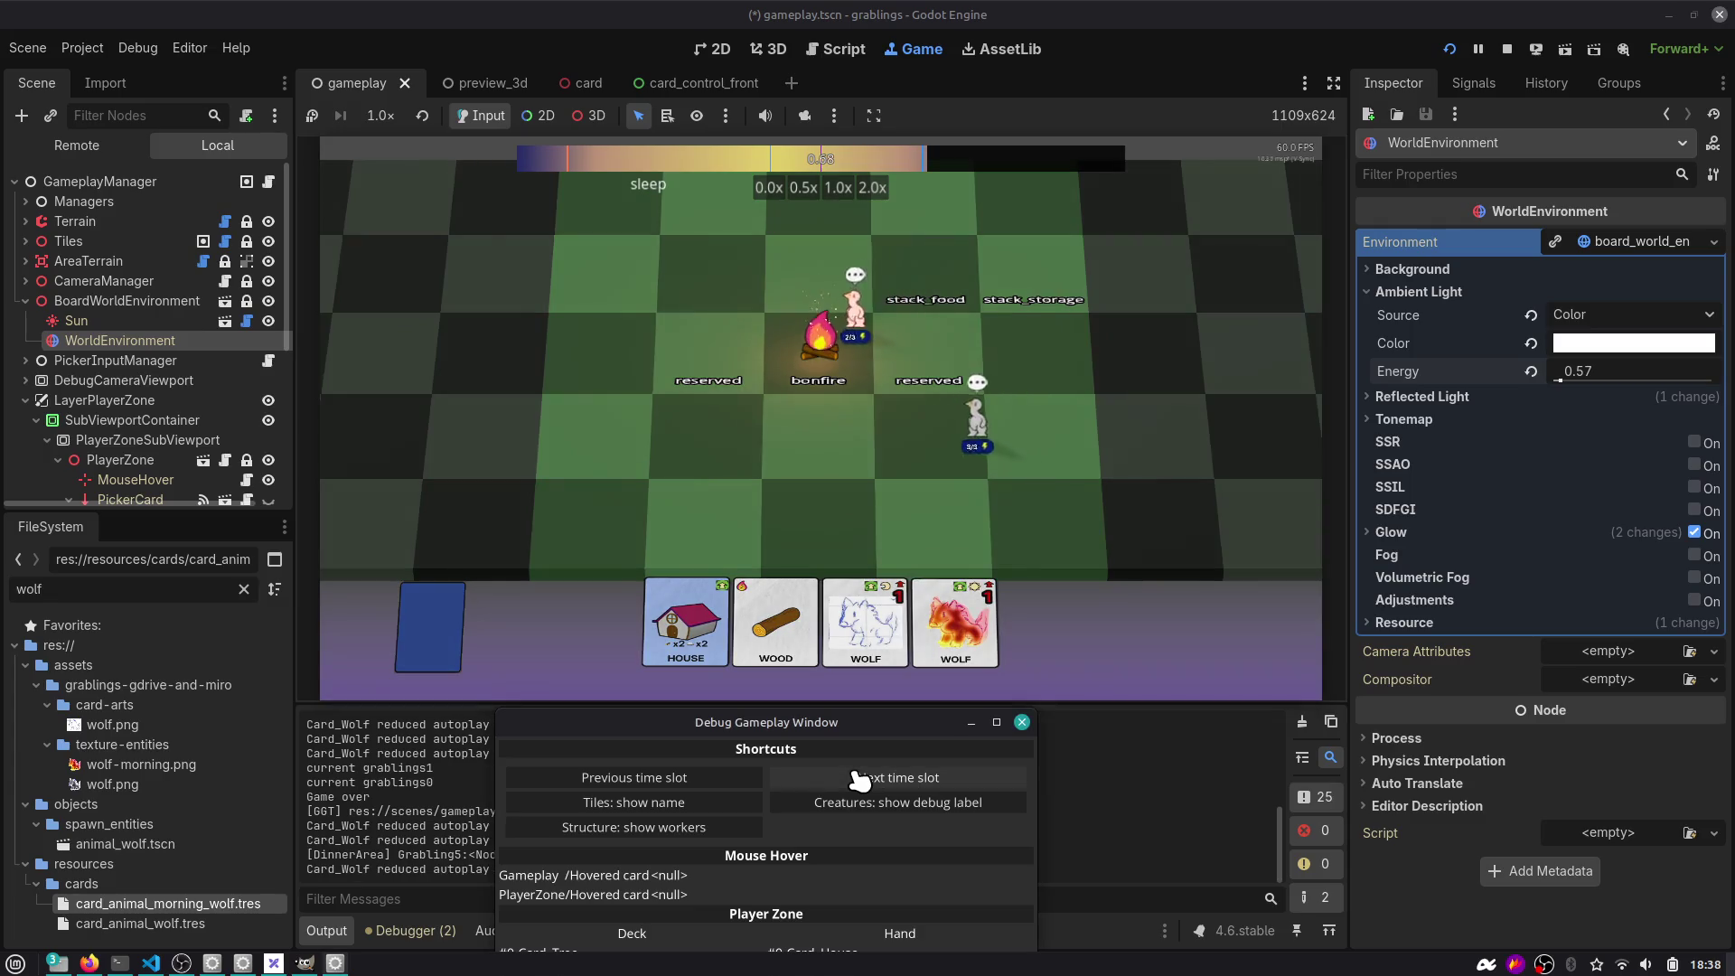
{"action": "left_click", "coordinate": [859, 779]}
{"action": "left_click", "coordinate": [858, 779]}
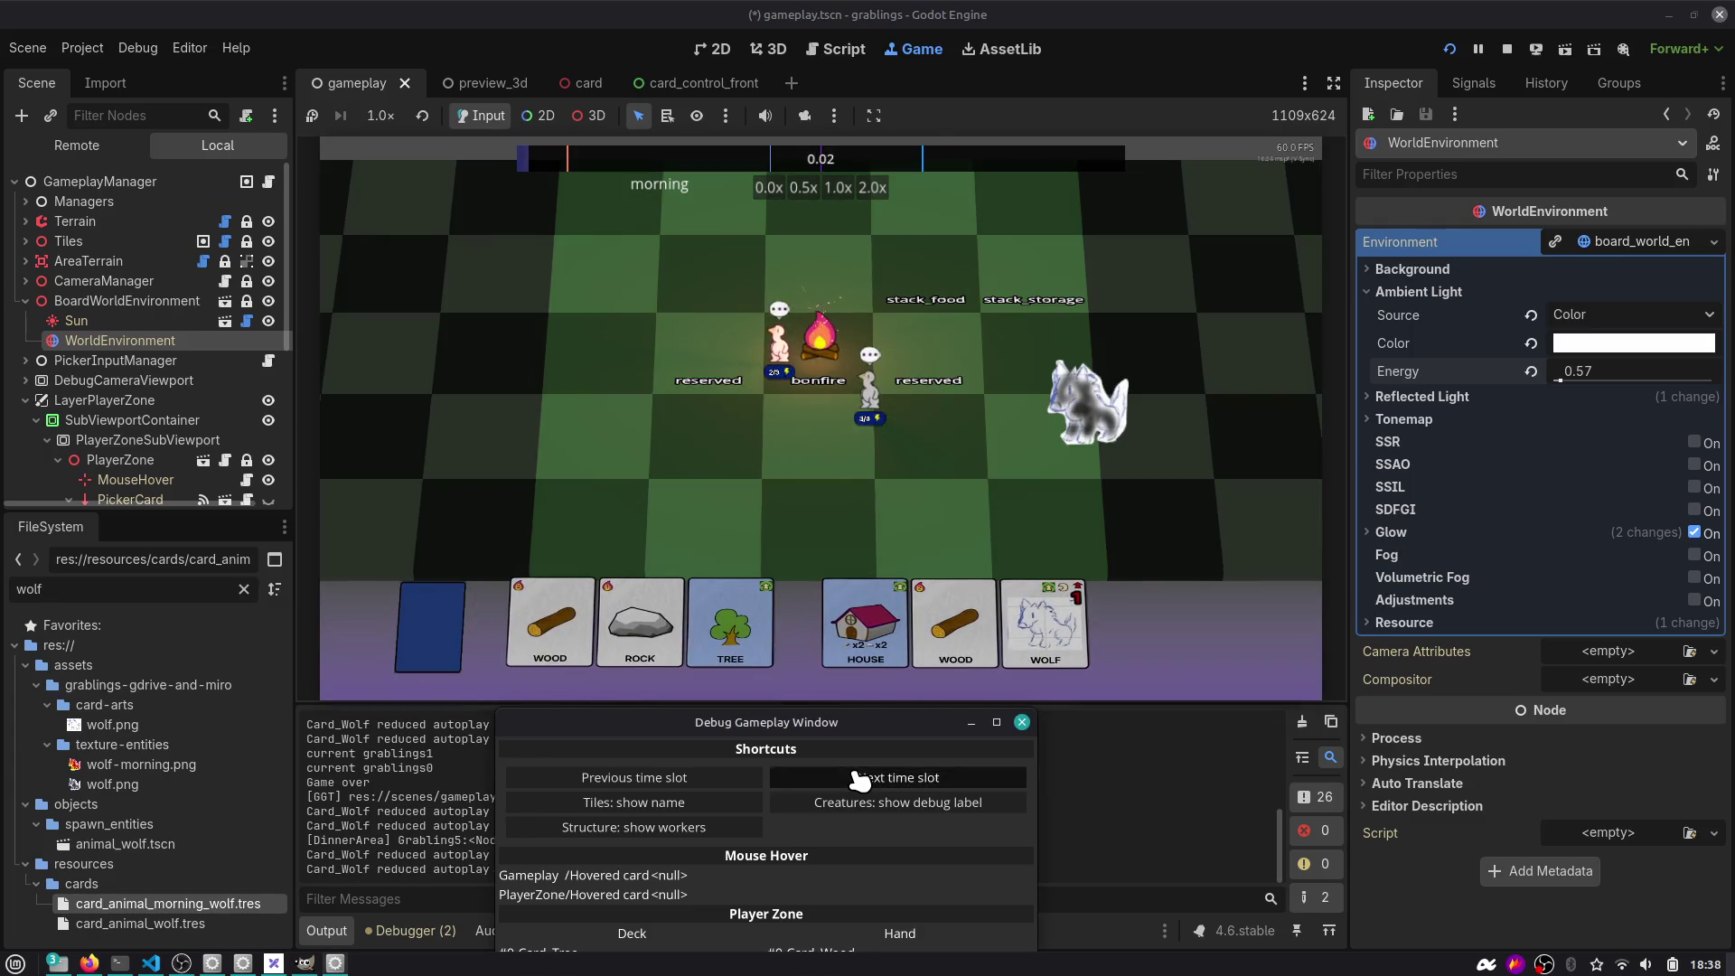
{"action": "left_click", "coordinate": [859, 778]}
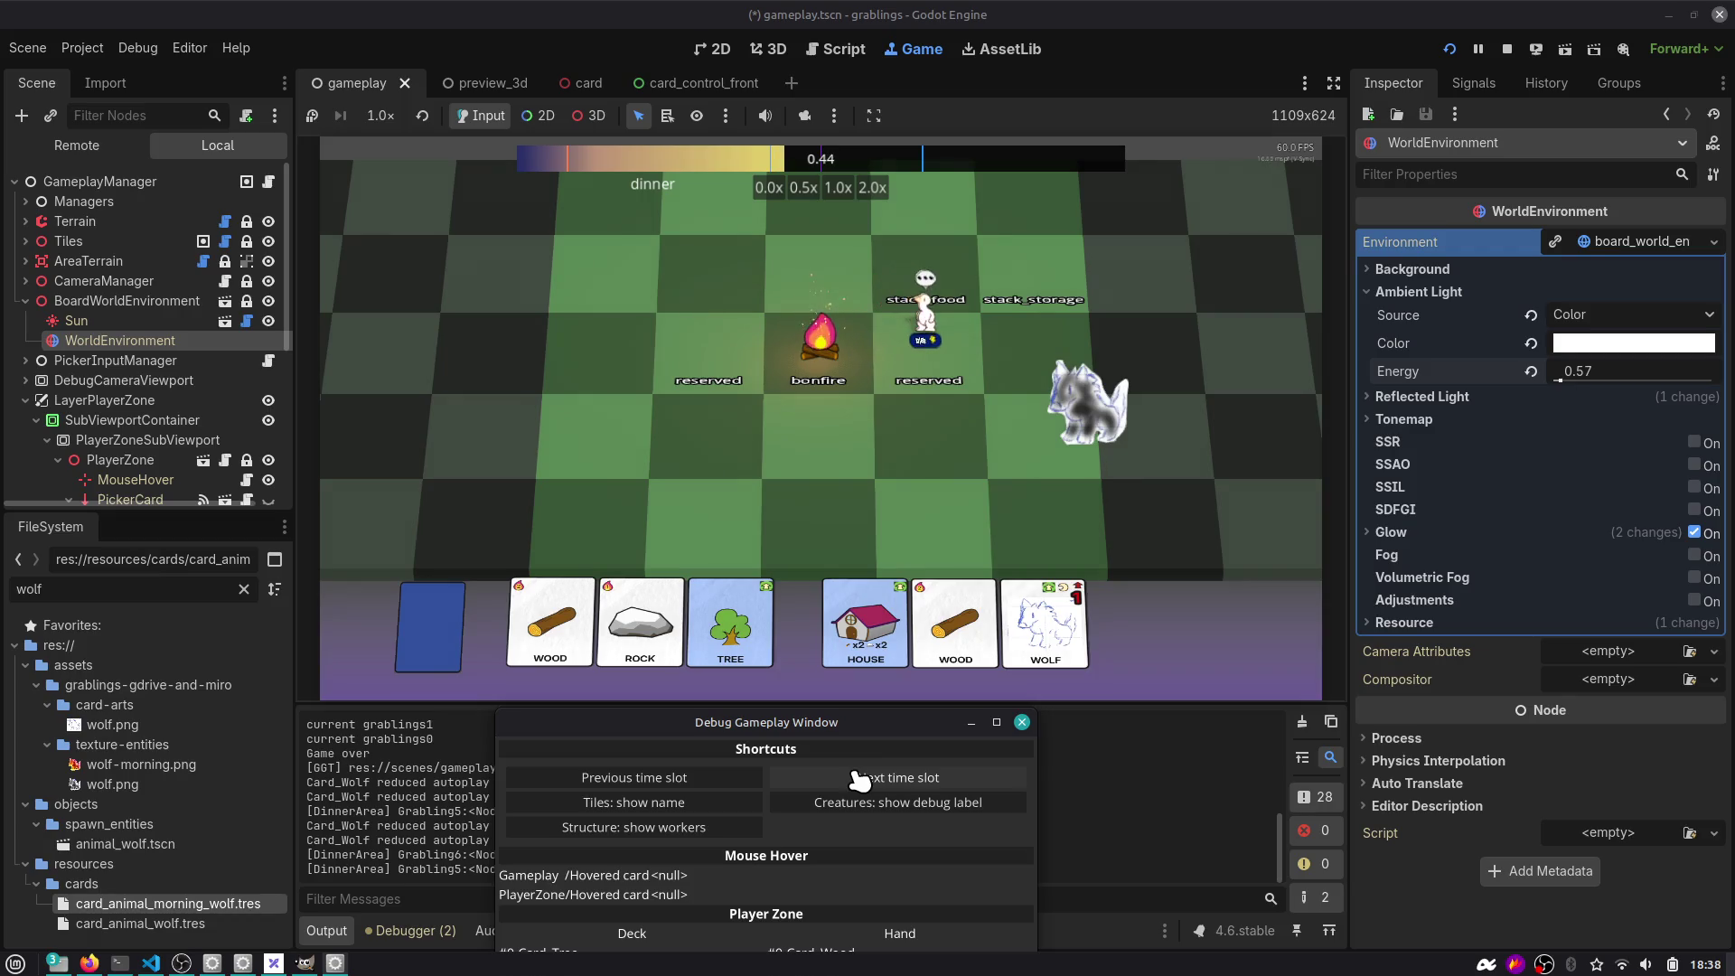
{"action": "left_click", "coordinate": [859, 778]}
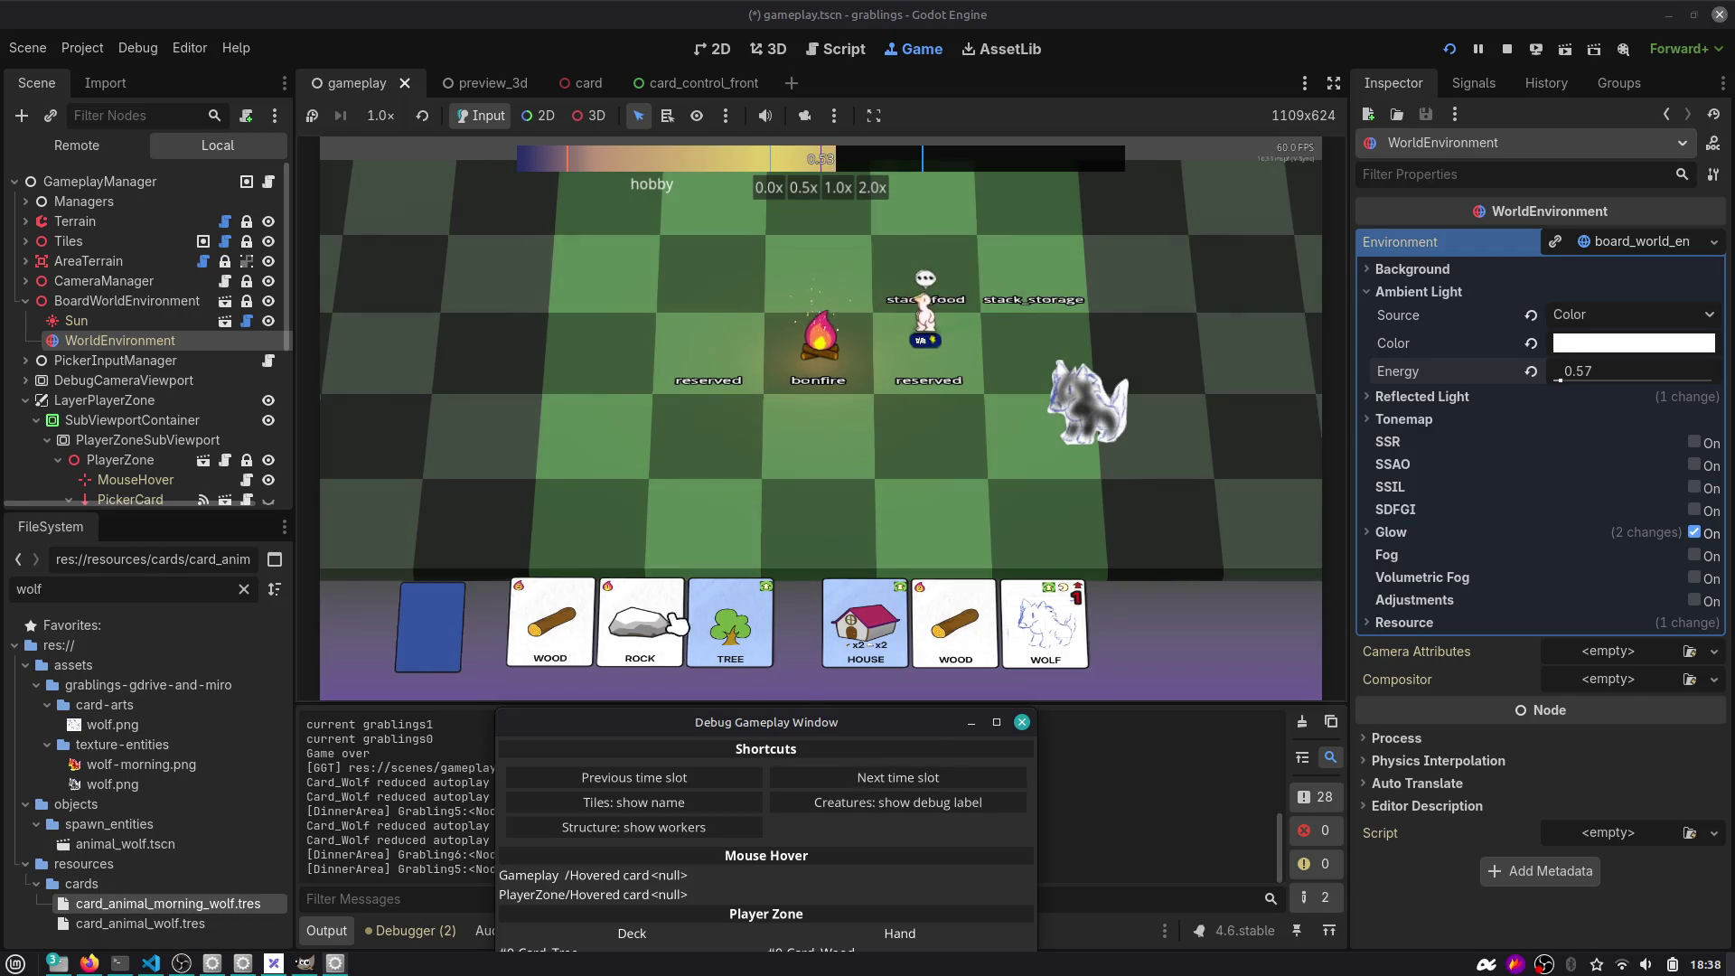
{"action": "left_click", "coordinate": [732, 623]}
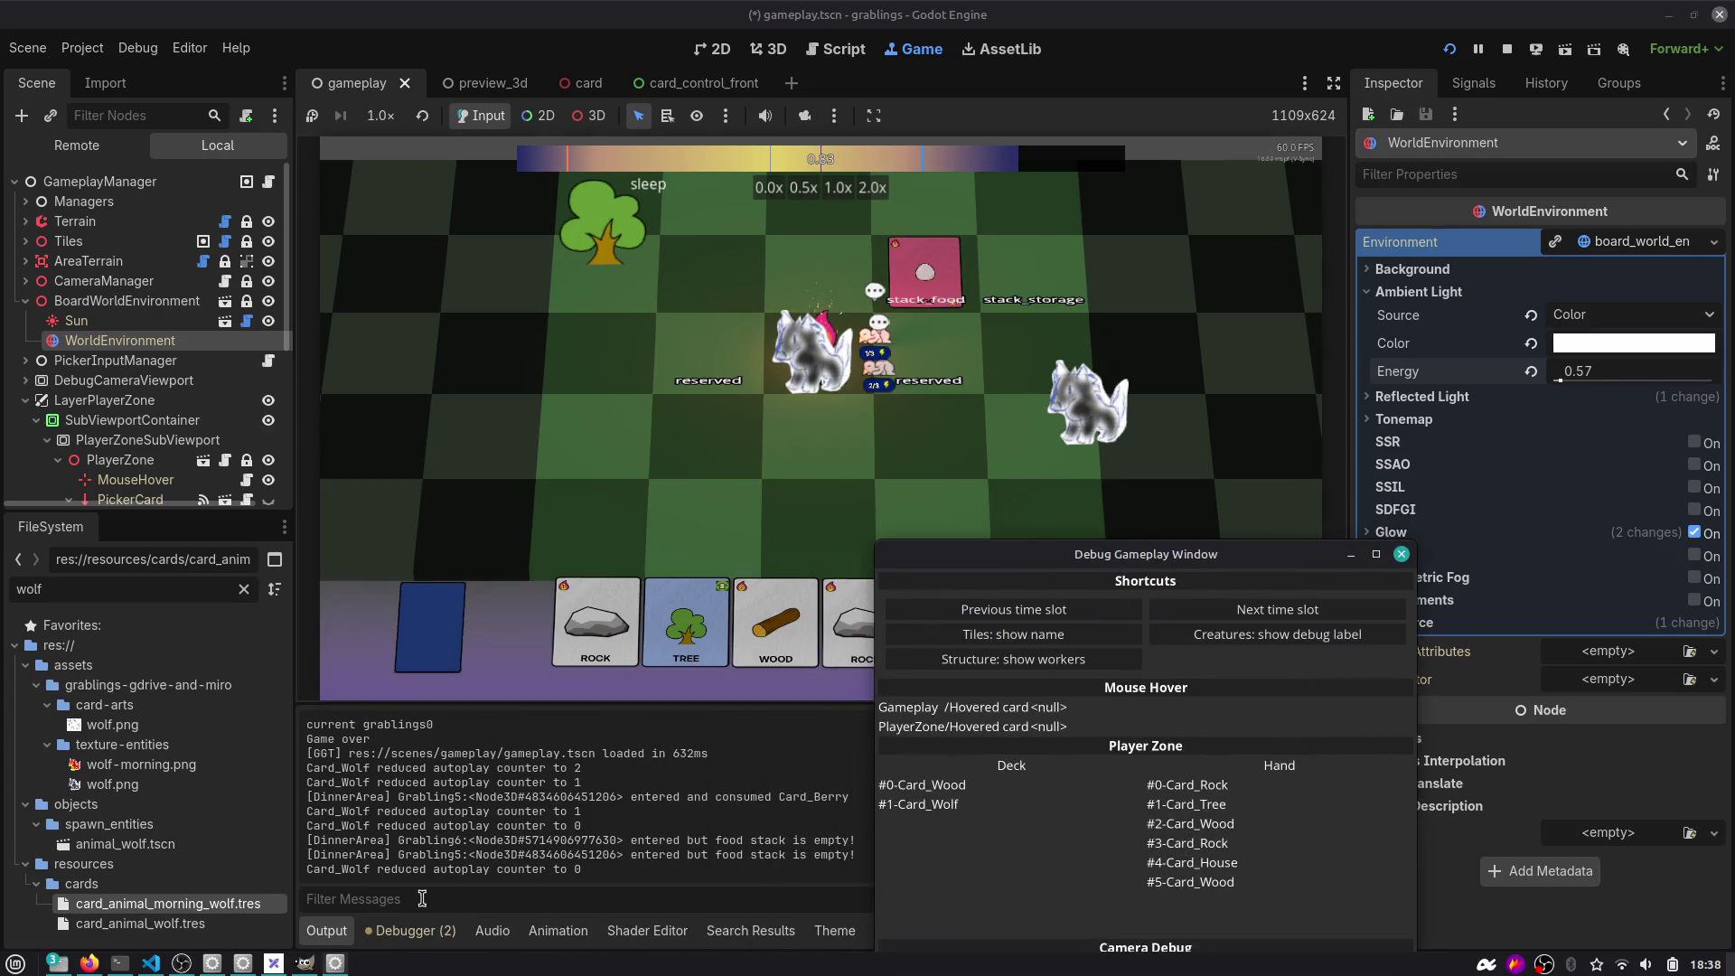
Open the Debugger errors and jump to the warning at creature_grabling.gd line 259.
{"action": "left_click", "coordinate": [412, 930]}
{"action": "double_click", "coordinate": [705, 782]}
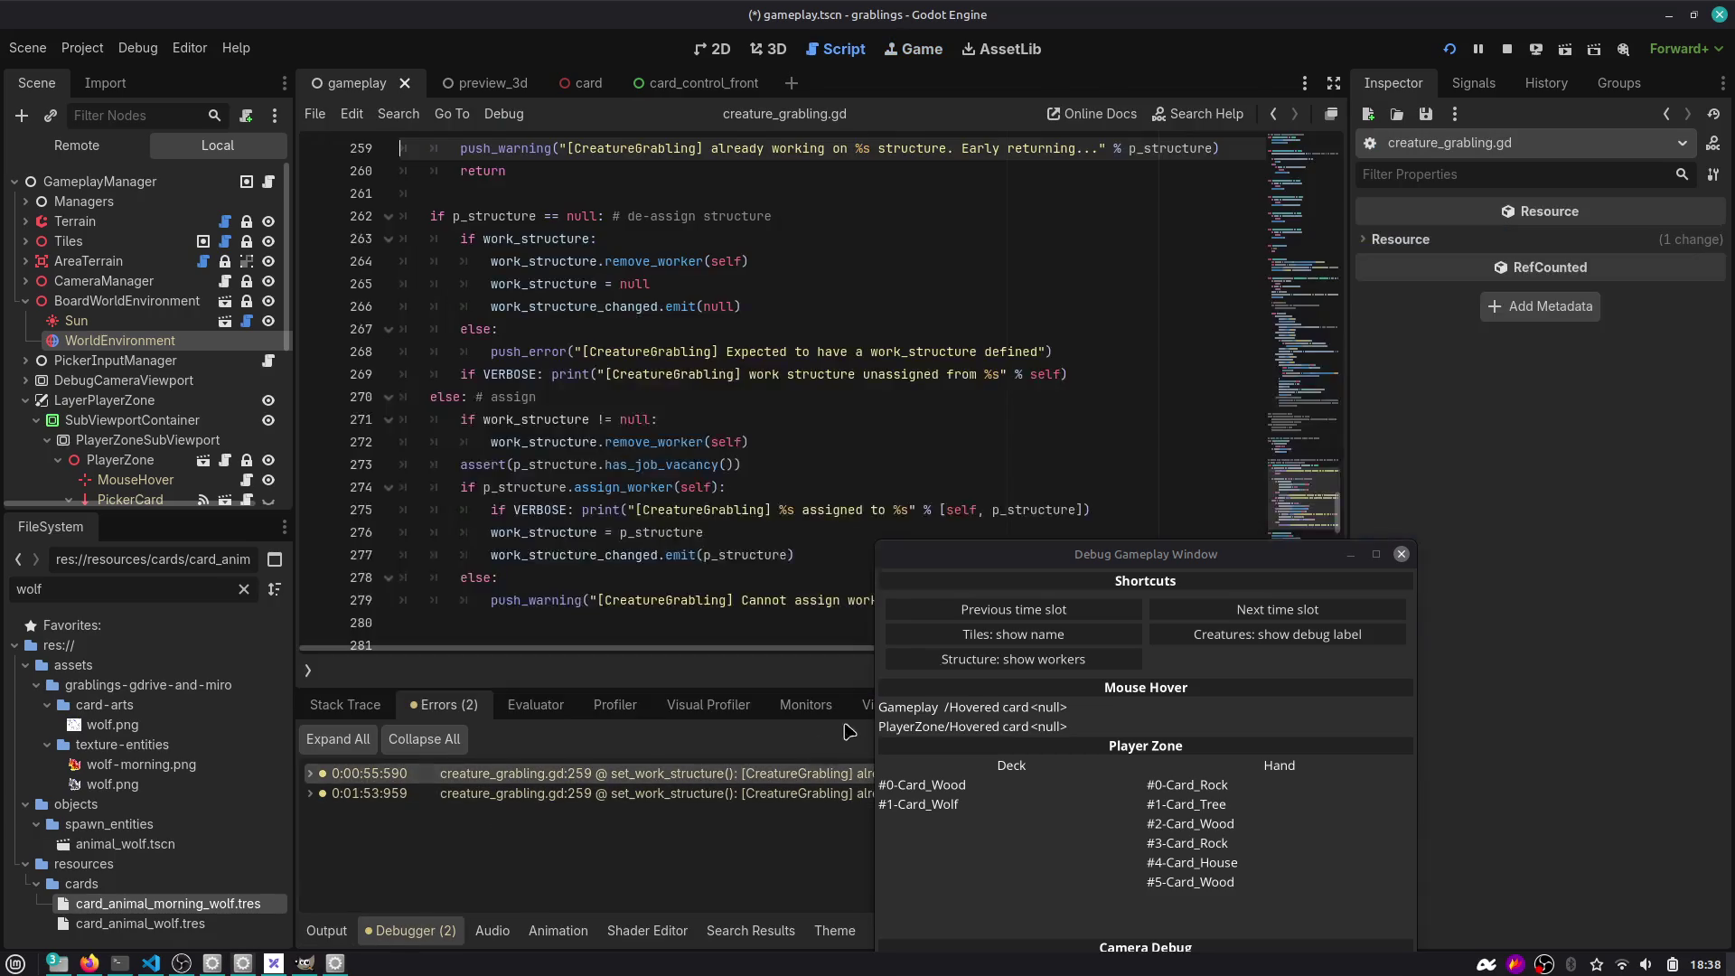
{"action": "mouse_move", "coordinate": [1128, 554]}
{"action": "left_mouse_down"}
{"action": "mouse_move", "coordinate": [1128, 729]}
{"action": "mouse_move", "coordinate": [844, 843]}
{"action": "left_mouse_up"}
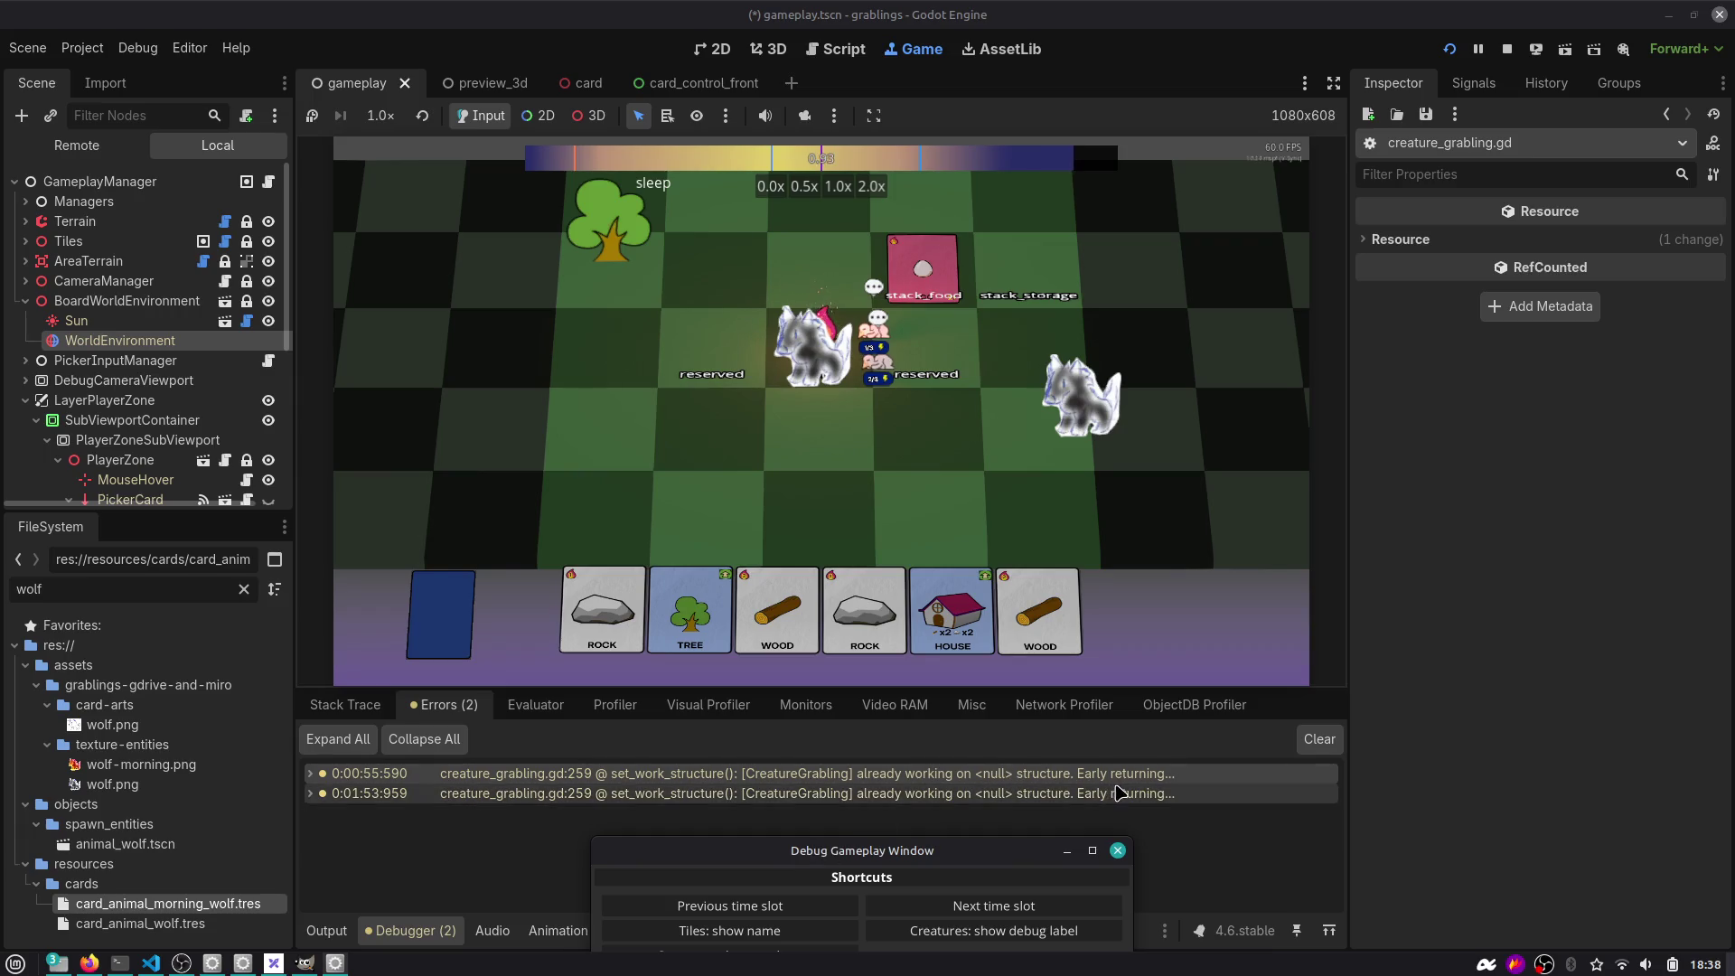
{"action": "left_click", "coordinate": [1067, 850]}
{"action": "double_click", "coordinate": [1048, 772]}
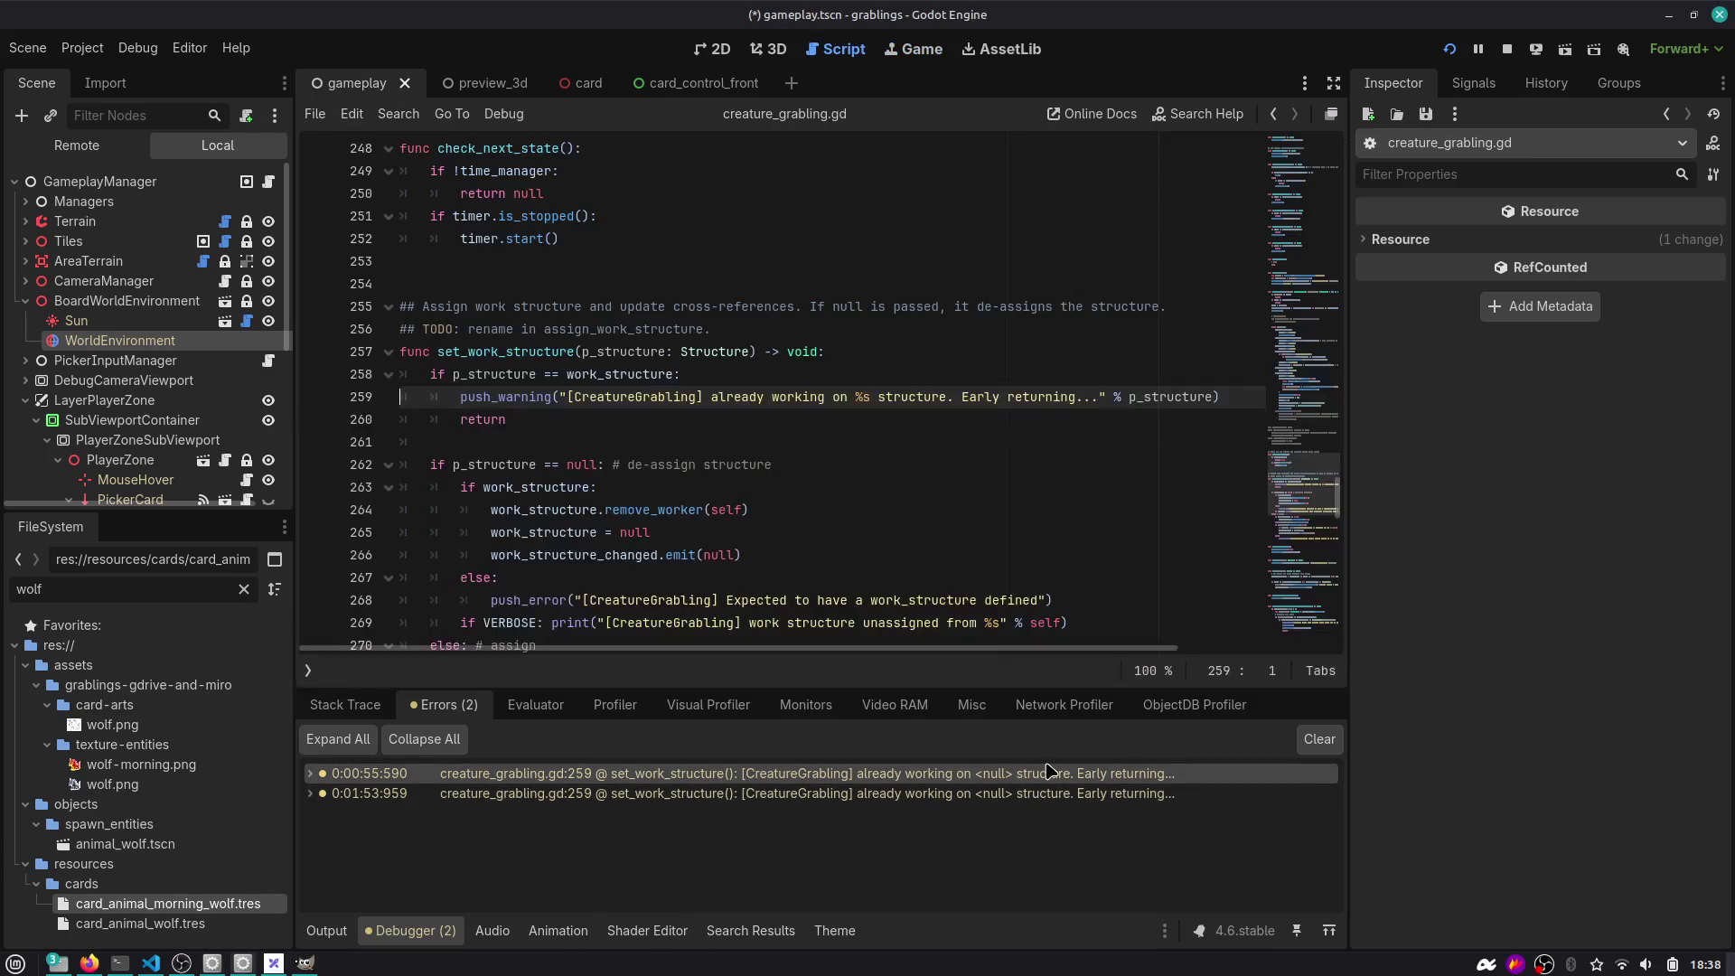
{"action": "double_click", "coordinate": [506, 353]}
{"action": "double_click", "coordinate": [867, 774]}
Stop the running game and switch to Firefox showing GitHub issue #14.
{"action": "key", "text": "ctrl+F2"}
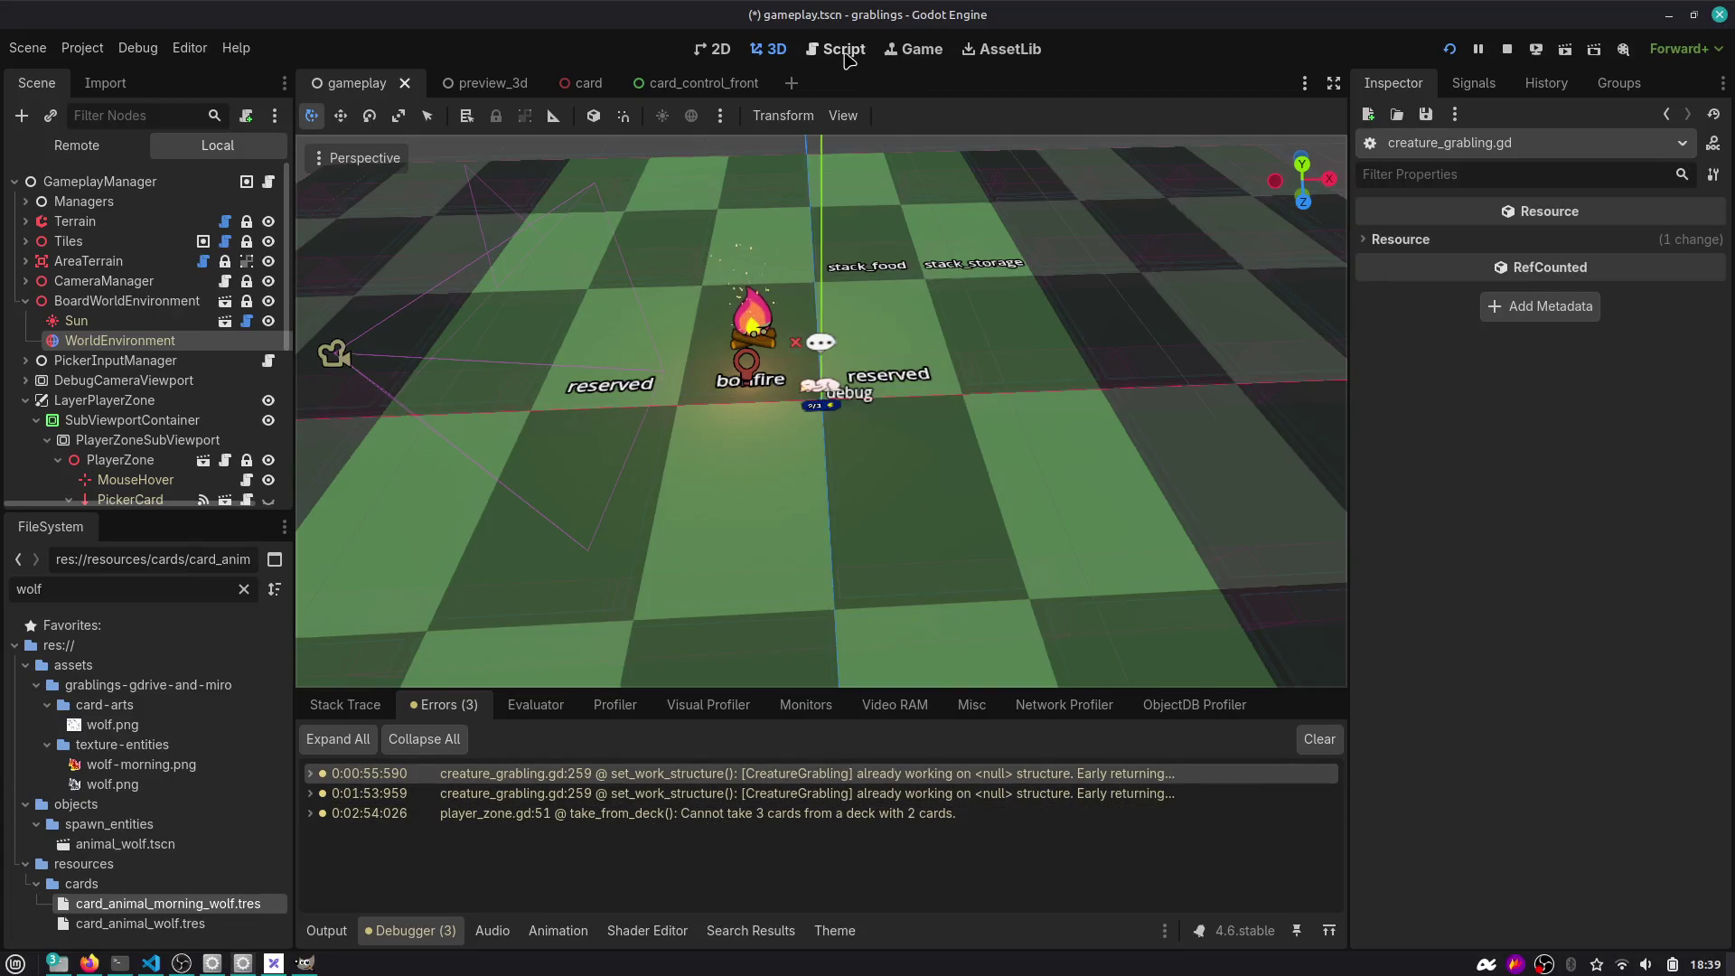
{"action": "left_click", "coordinate": [913, 49]}
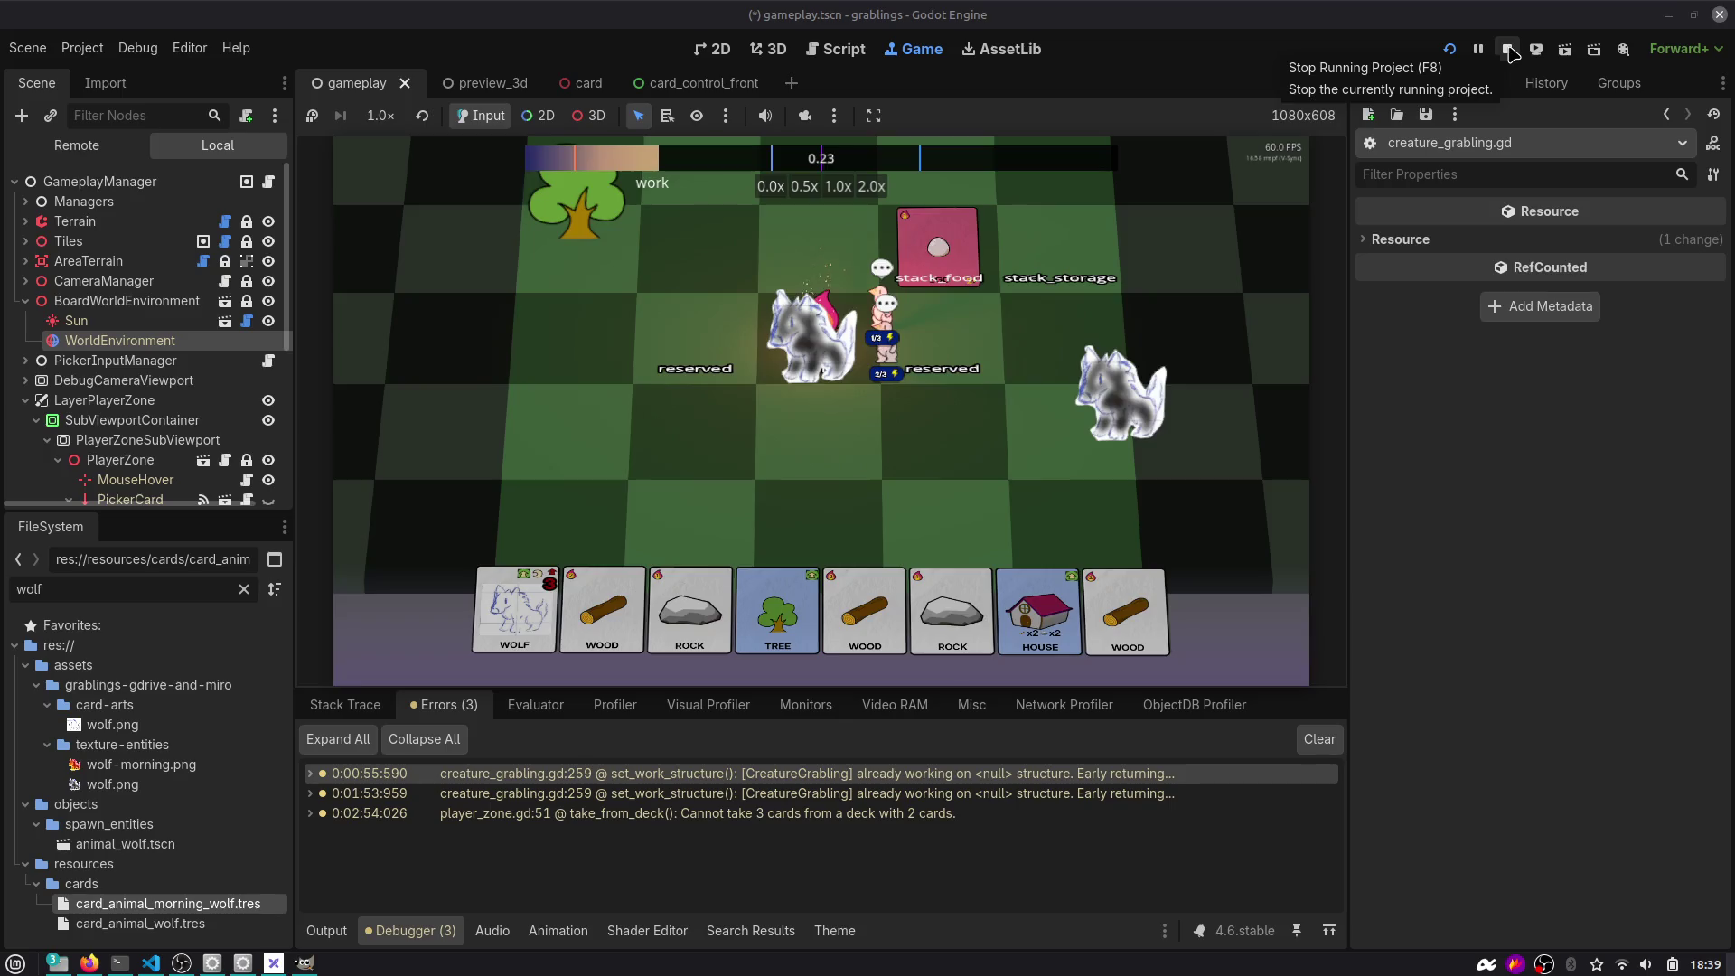
{"action": "left_click", "coordinate": [1508, 55]}
{"action": "scroll", "coordinate": [1030, 313], "scroll_direction": "down", "scroll_amount": 6}
{"action": "key", "text": "alt+Tab"}
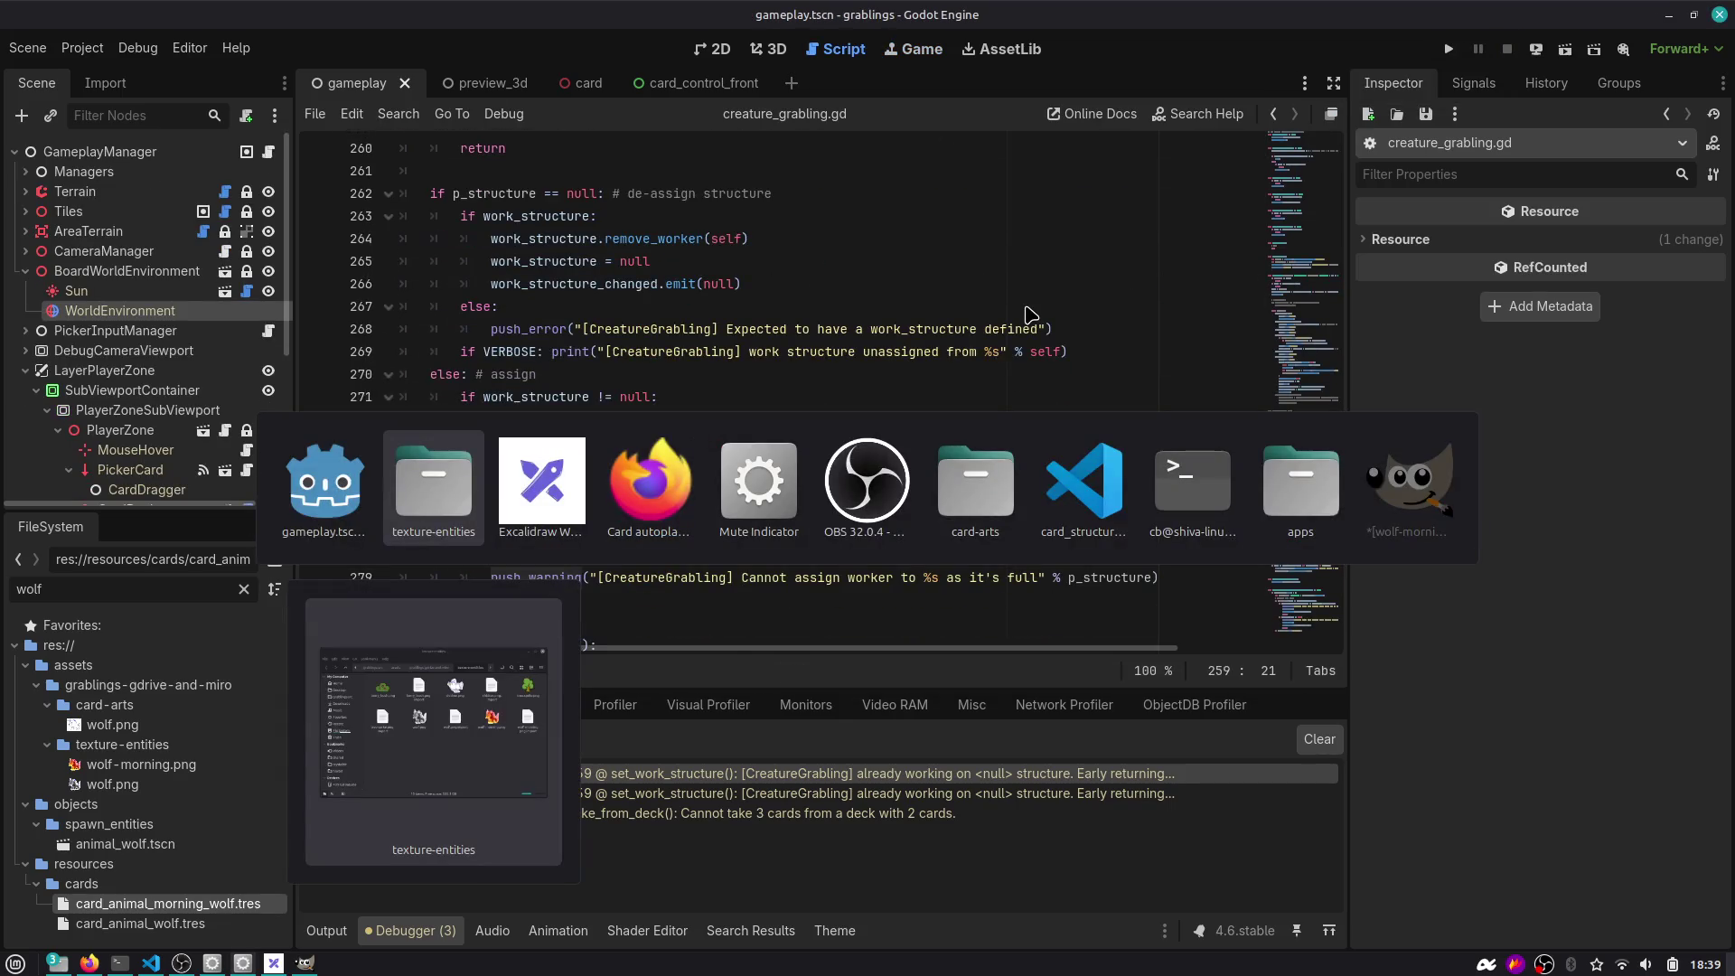
{"action": "key", "text": "alt+Tab"}
{"action": "key", "text": "alt+Tab"}
{"action": "key", "text": "alt+Tab"}
{"action": "key", "text": "alt+shift+Tab"}
{"action": "key", "text": "alt+shift+Tab"}
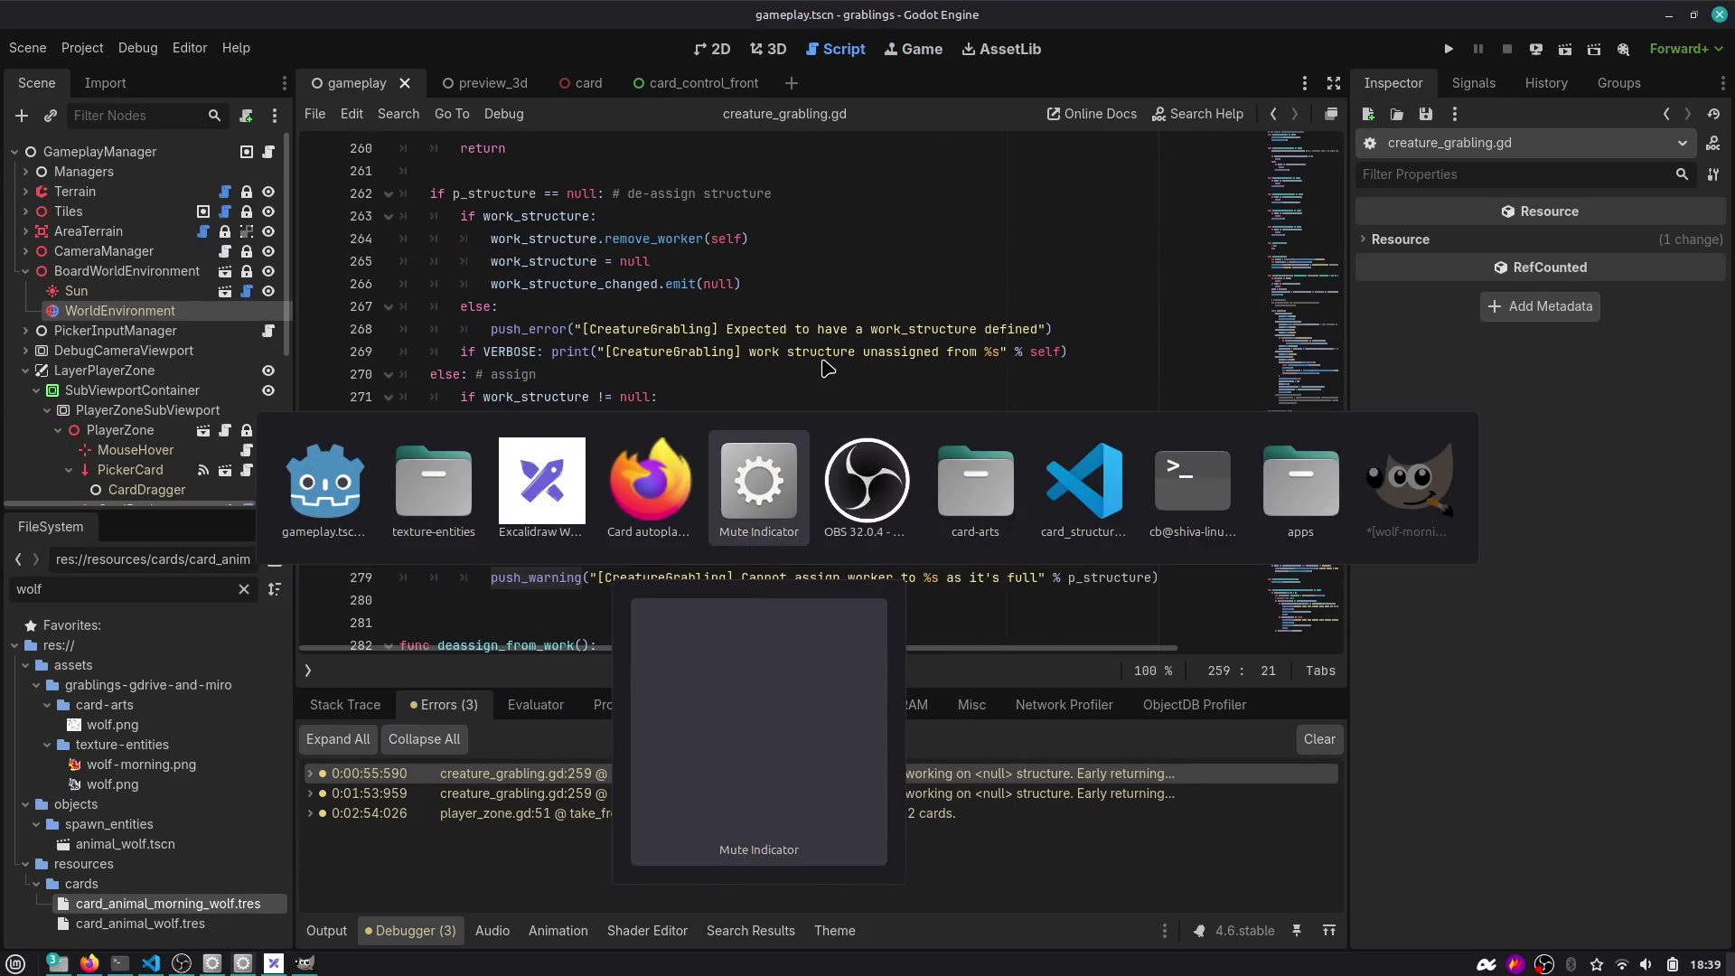
{"action": "scroll", "coordinate": [858, 357], "scroll_direction": "up", "scroll_amount": 10}
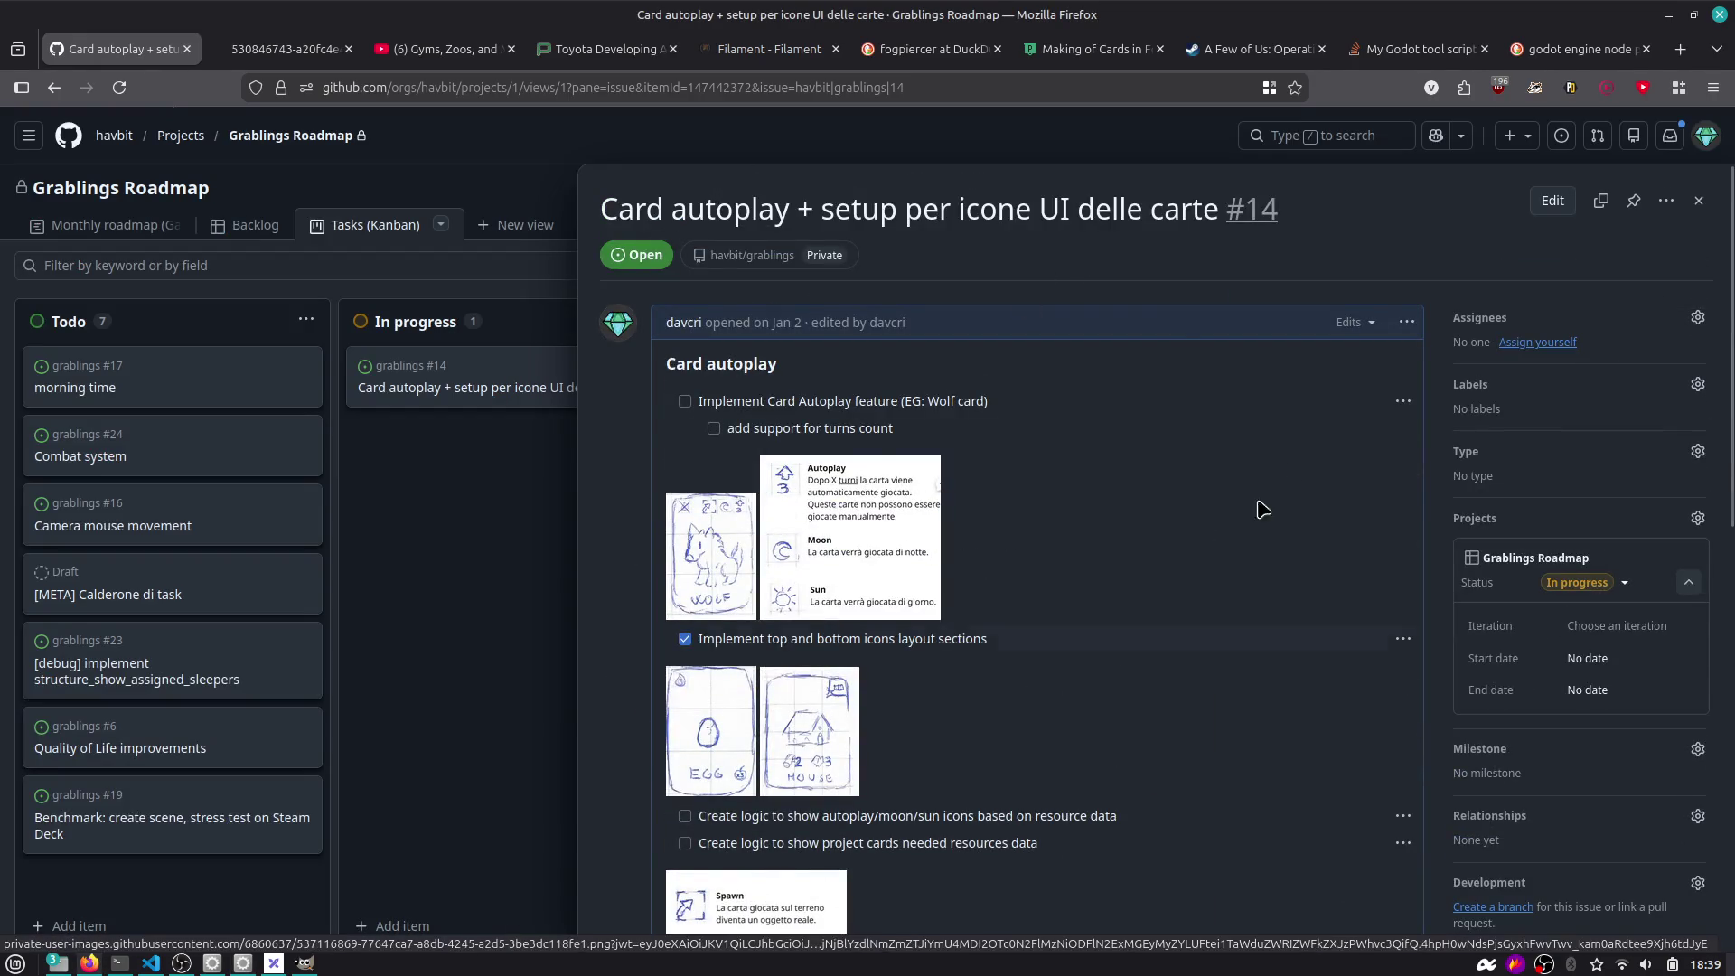
Mark 'Implement Card Autoplay feature' and 'add support for turns count' done, then inspect the 'edited by' text.
{"action": "scroll", "coordinate": [878, 424], "scroll_direction": "down", "scroll_amount": 3}
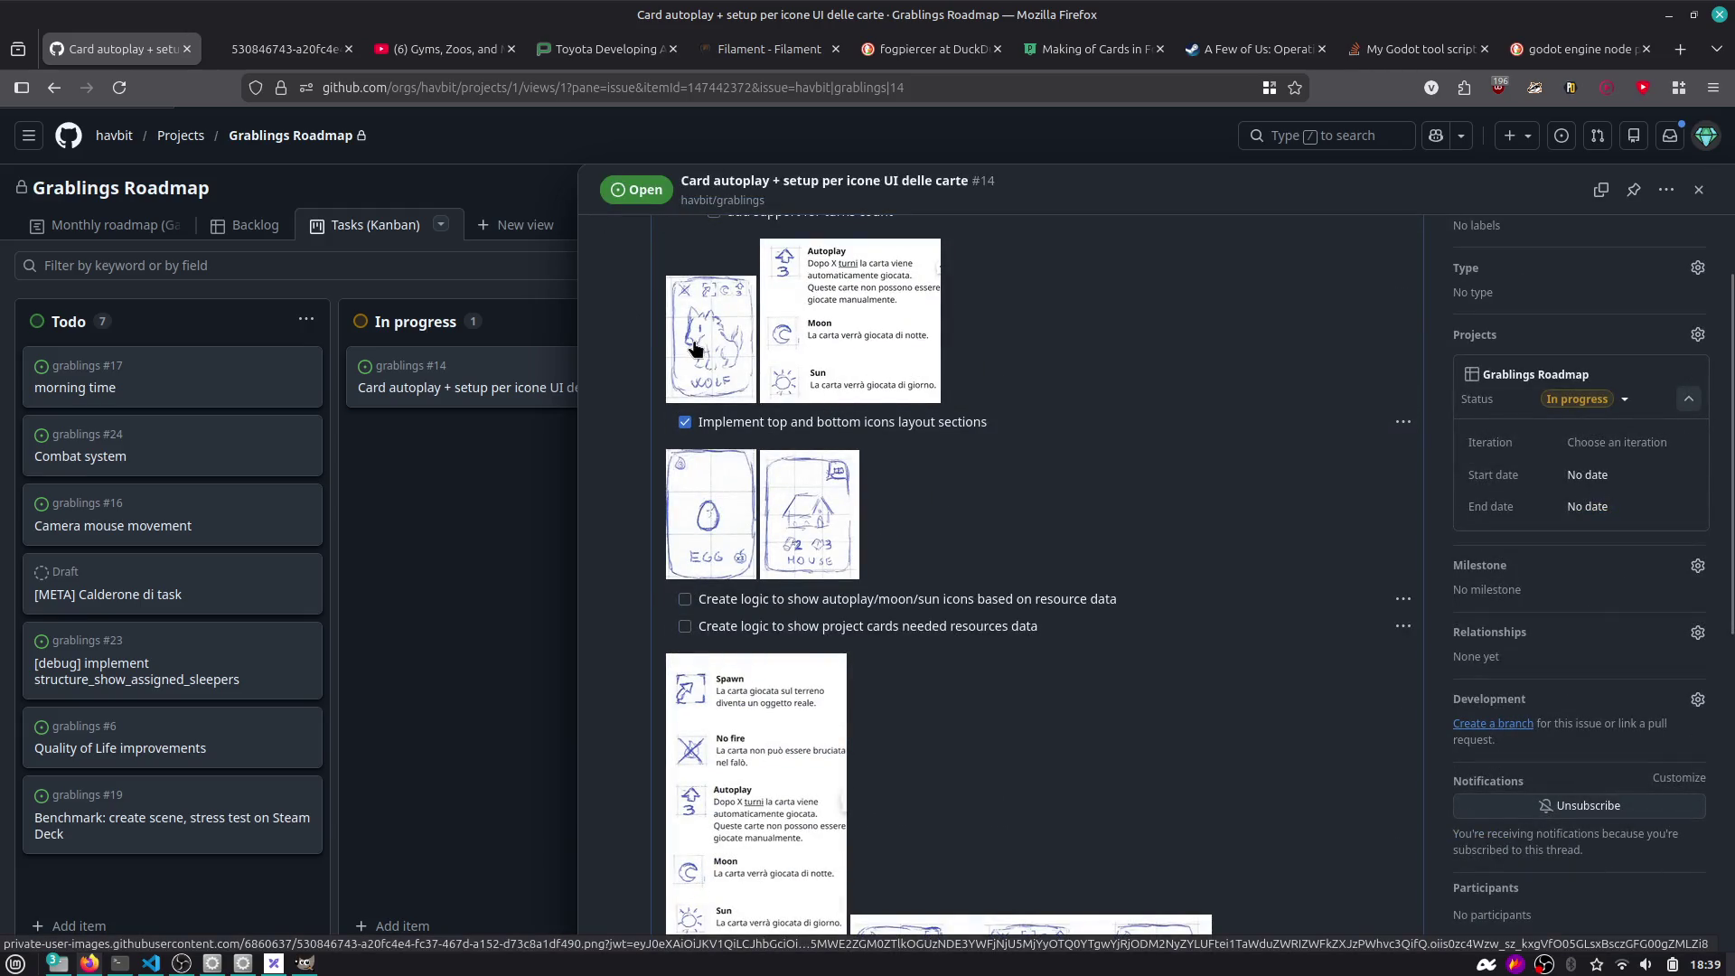
{"action": "scroll", "coordinate": [694, 348], "scroll_direction": "up", "scroll_amount": 2}
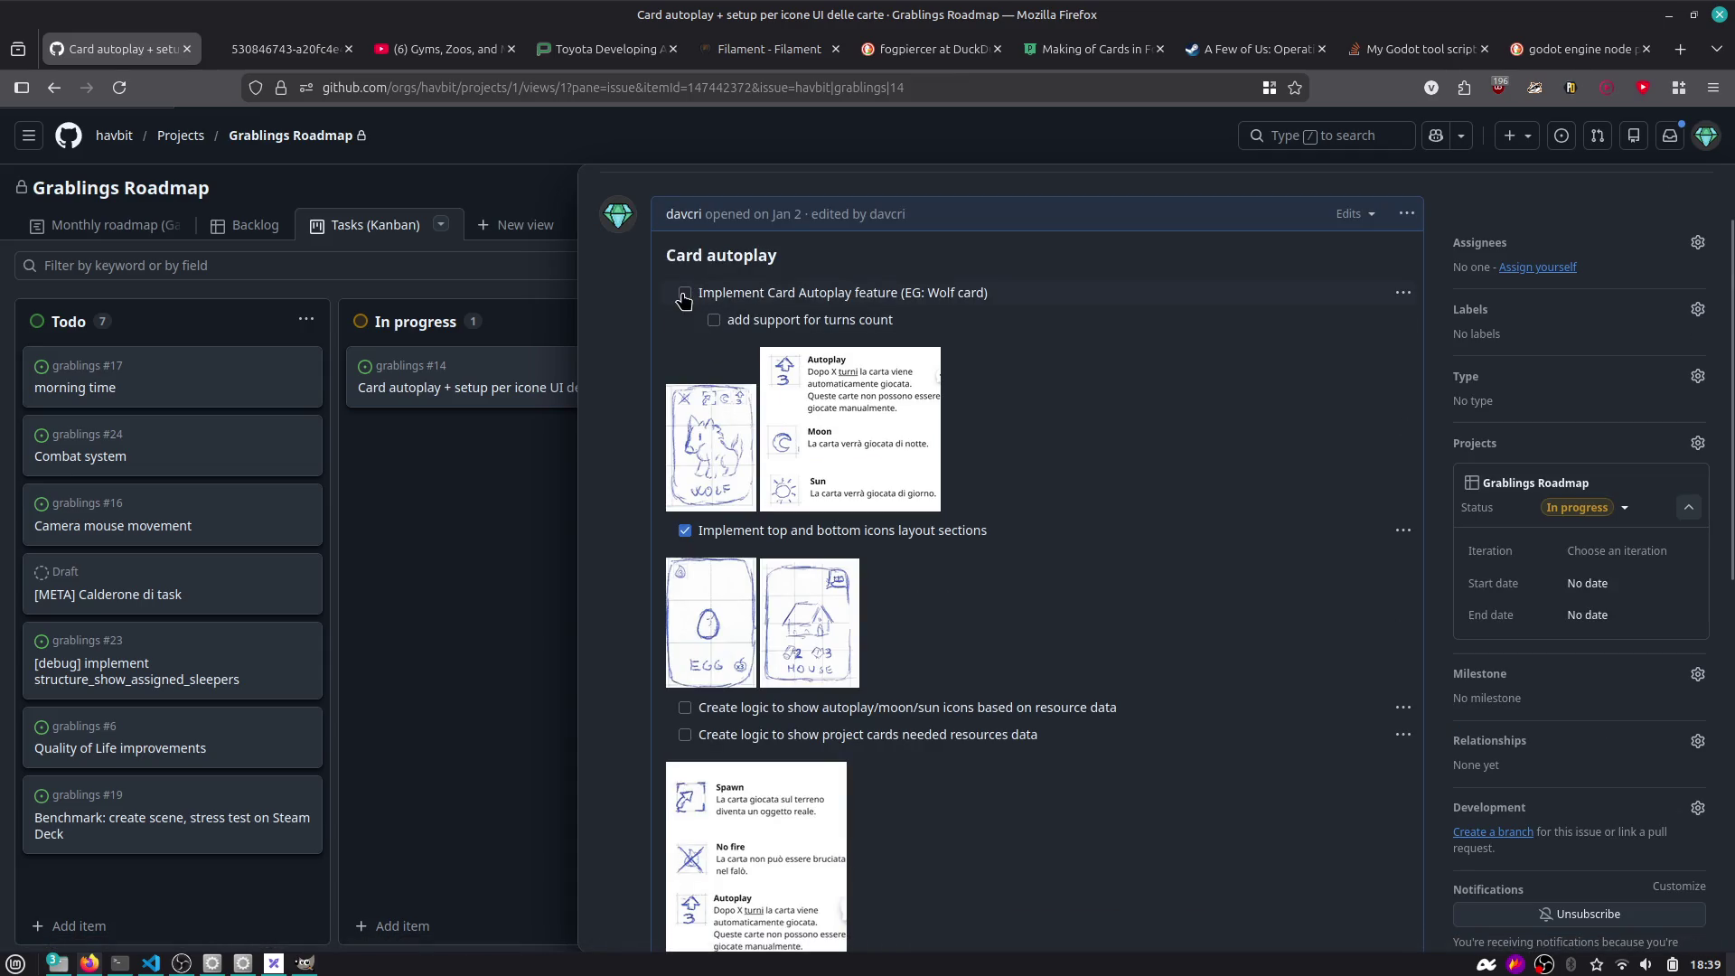
{"action": "left_click_drag", "start_coordinate": [761, 292], "coordinate": [973, 284]}
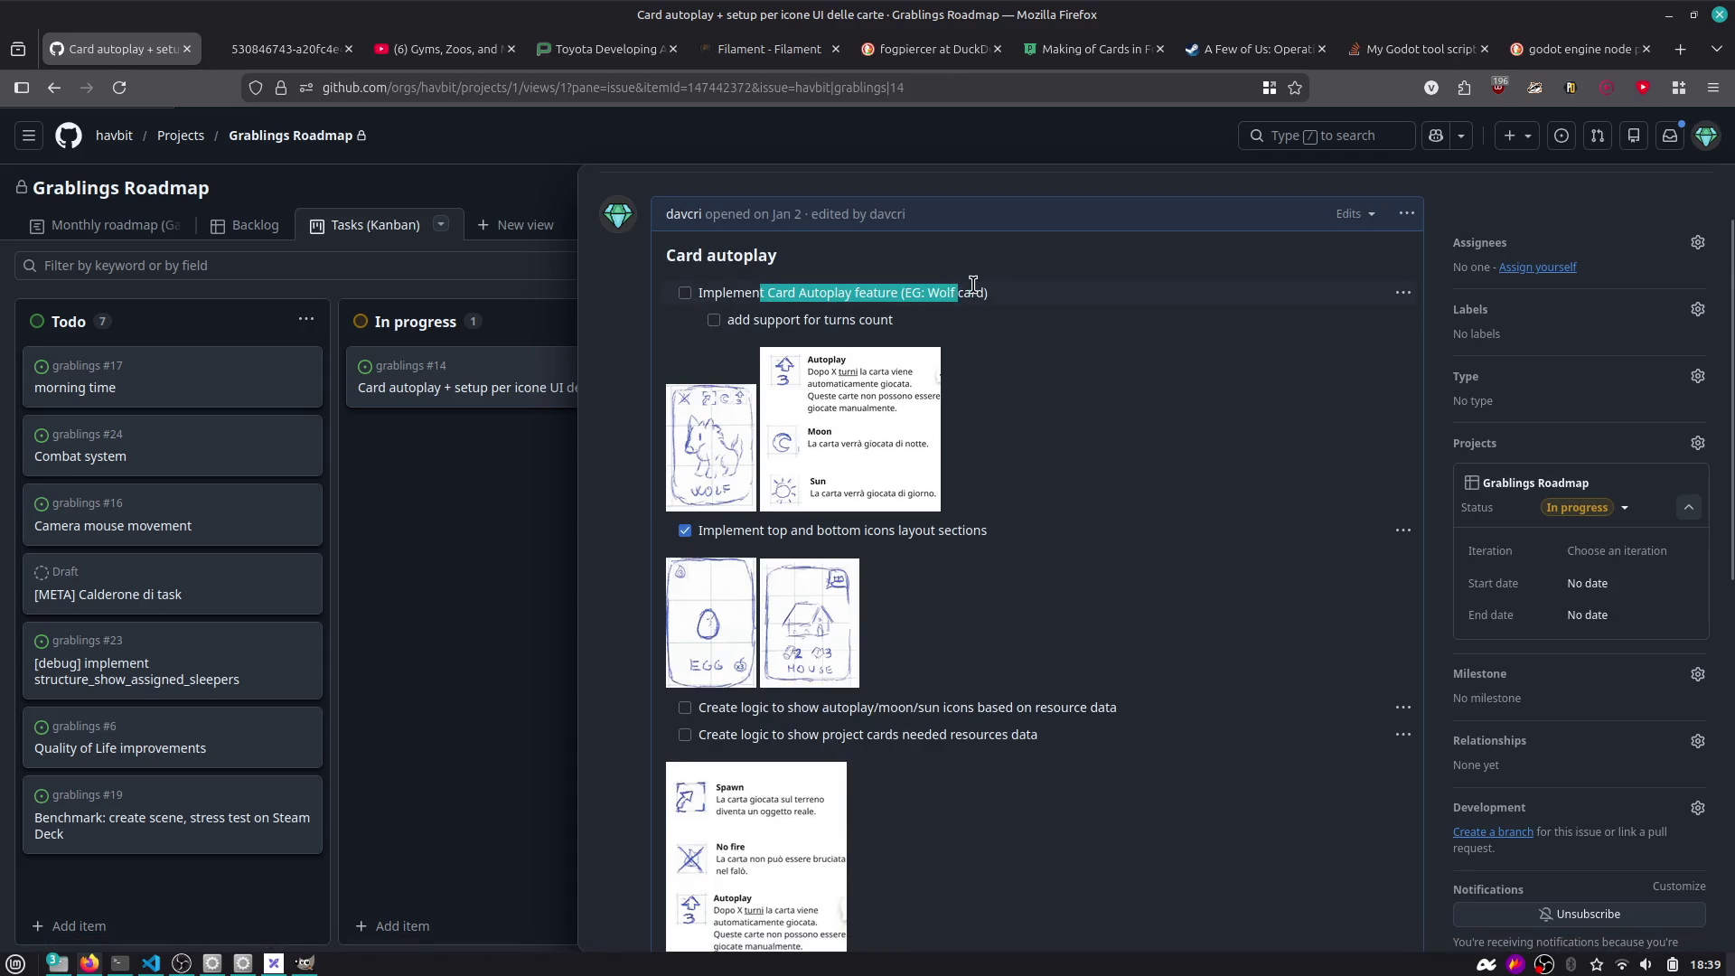
{"action": "left_click", "coordinate": [714, 331]}
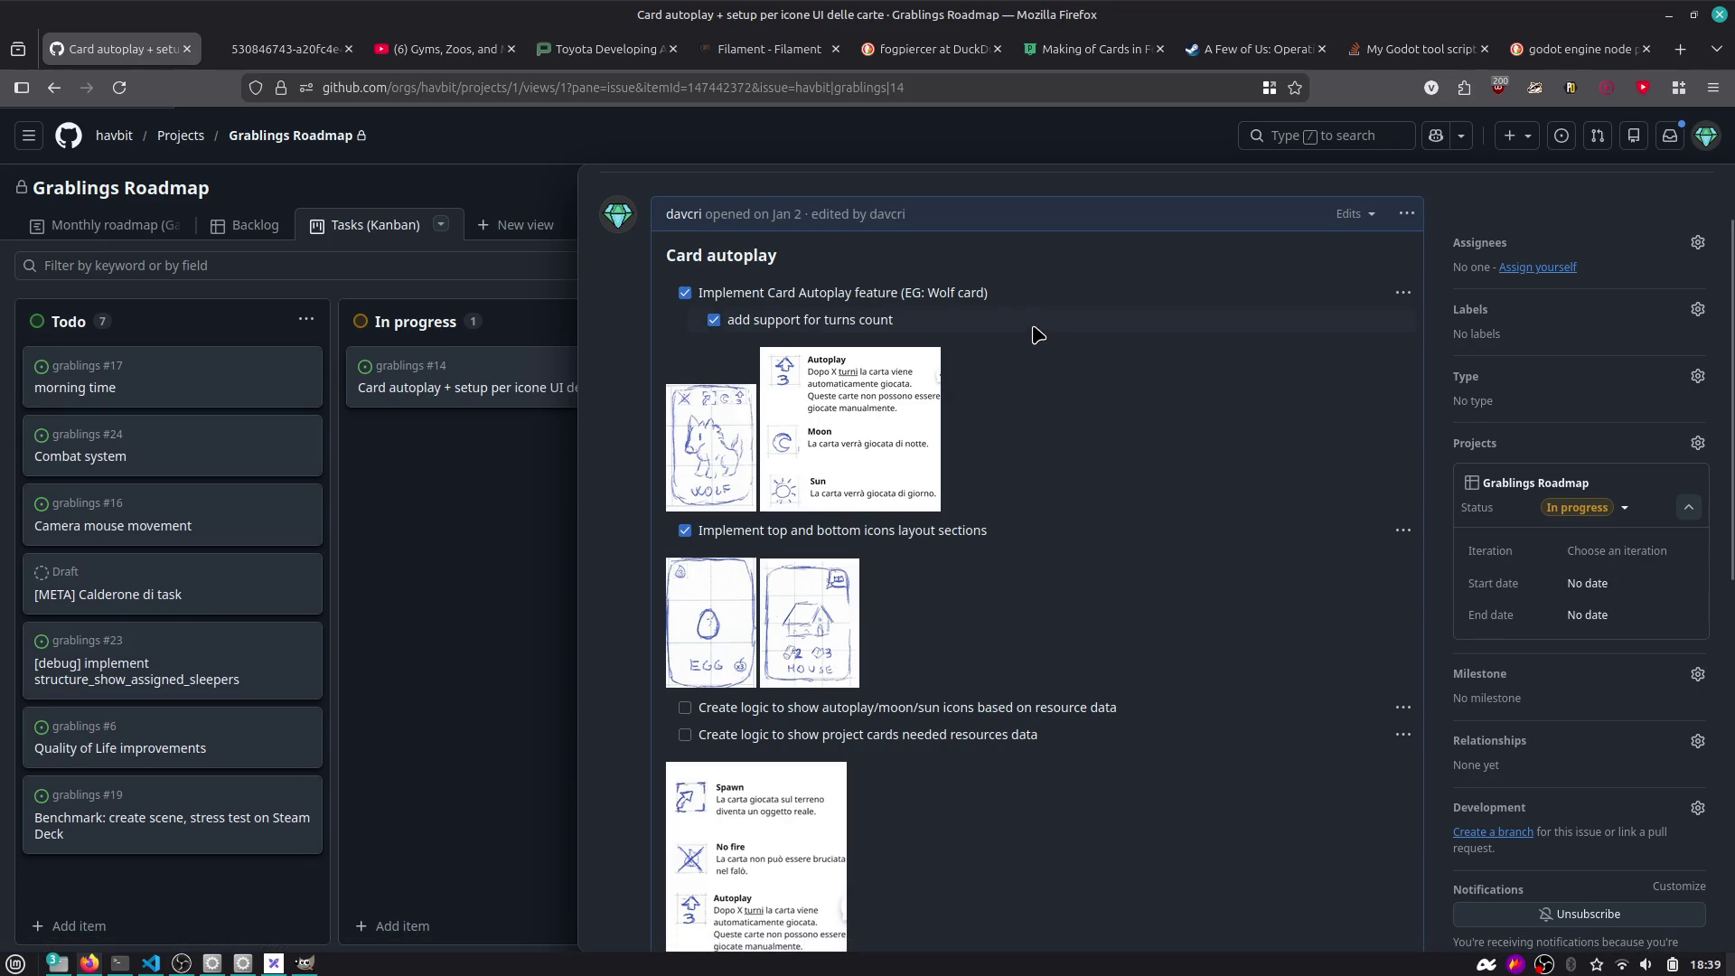
{"action": "key", "text": "ctrl+shift+c"}
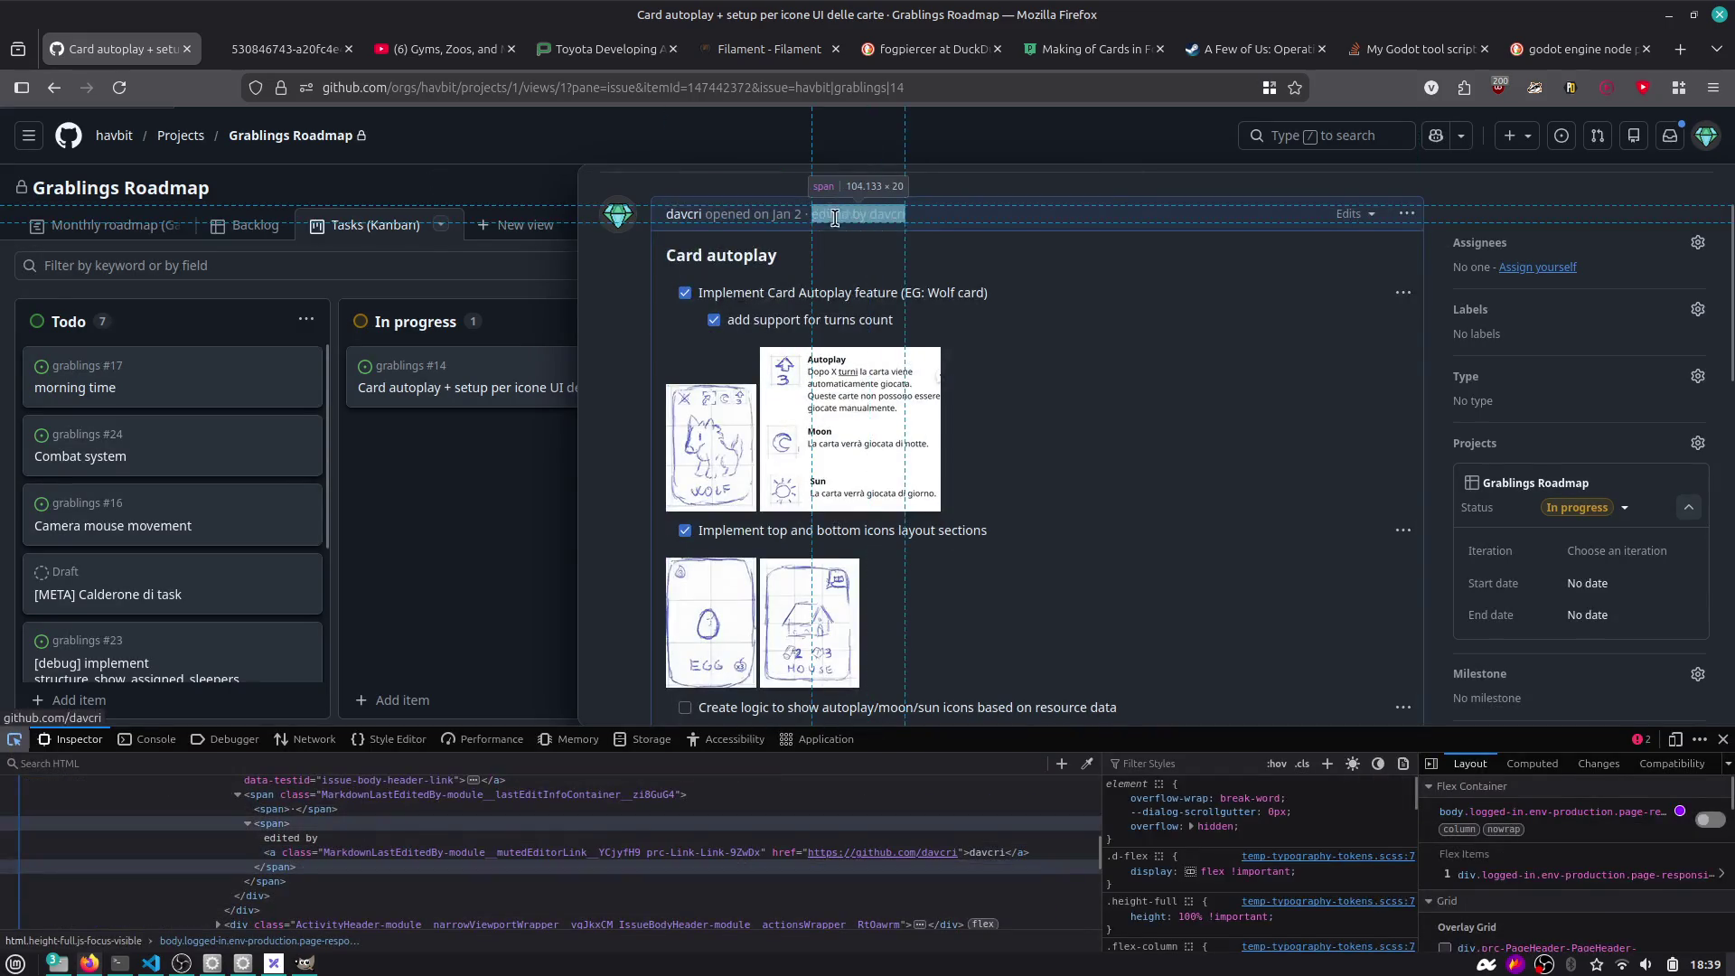
Reload issue #14 with the Network panel's requests filtered by 'react'.
{"action": "left_click", "coordinate": [825, 217]}
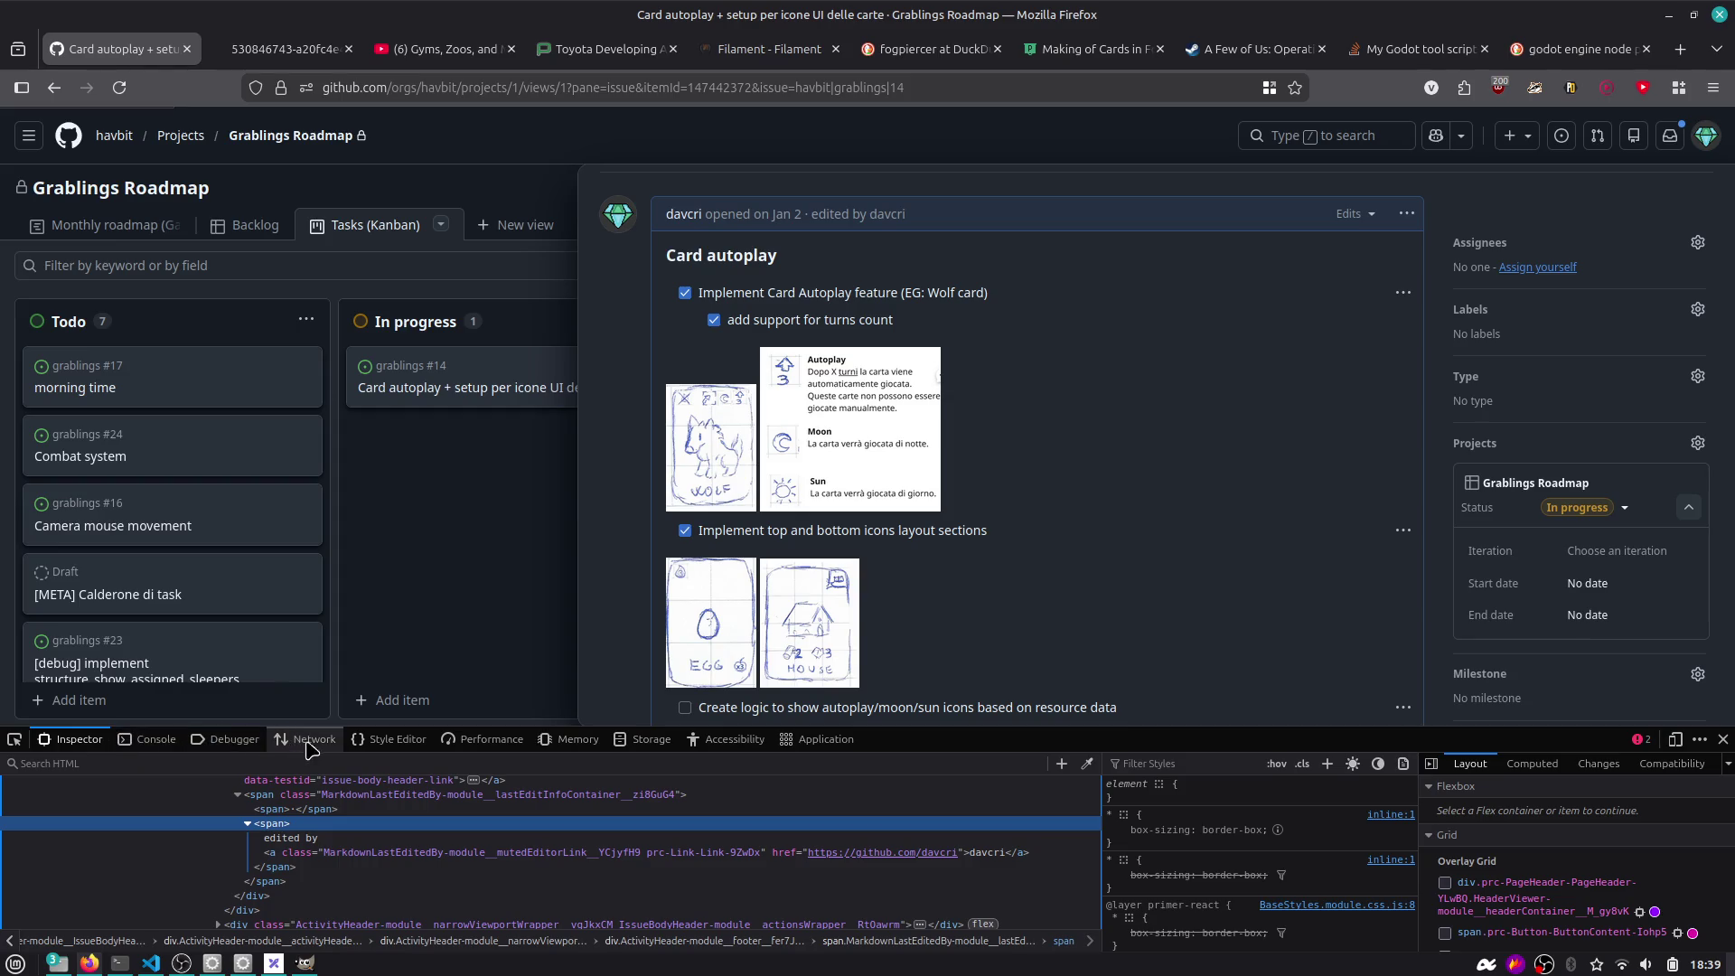
{"action": "scroll", "coordinate": [306, 843], "scroll_direction": "up", "scroll_amount": 5}
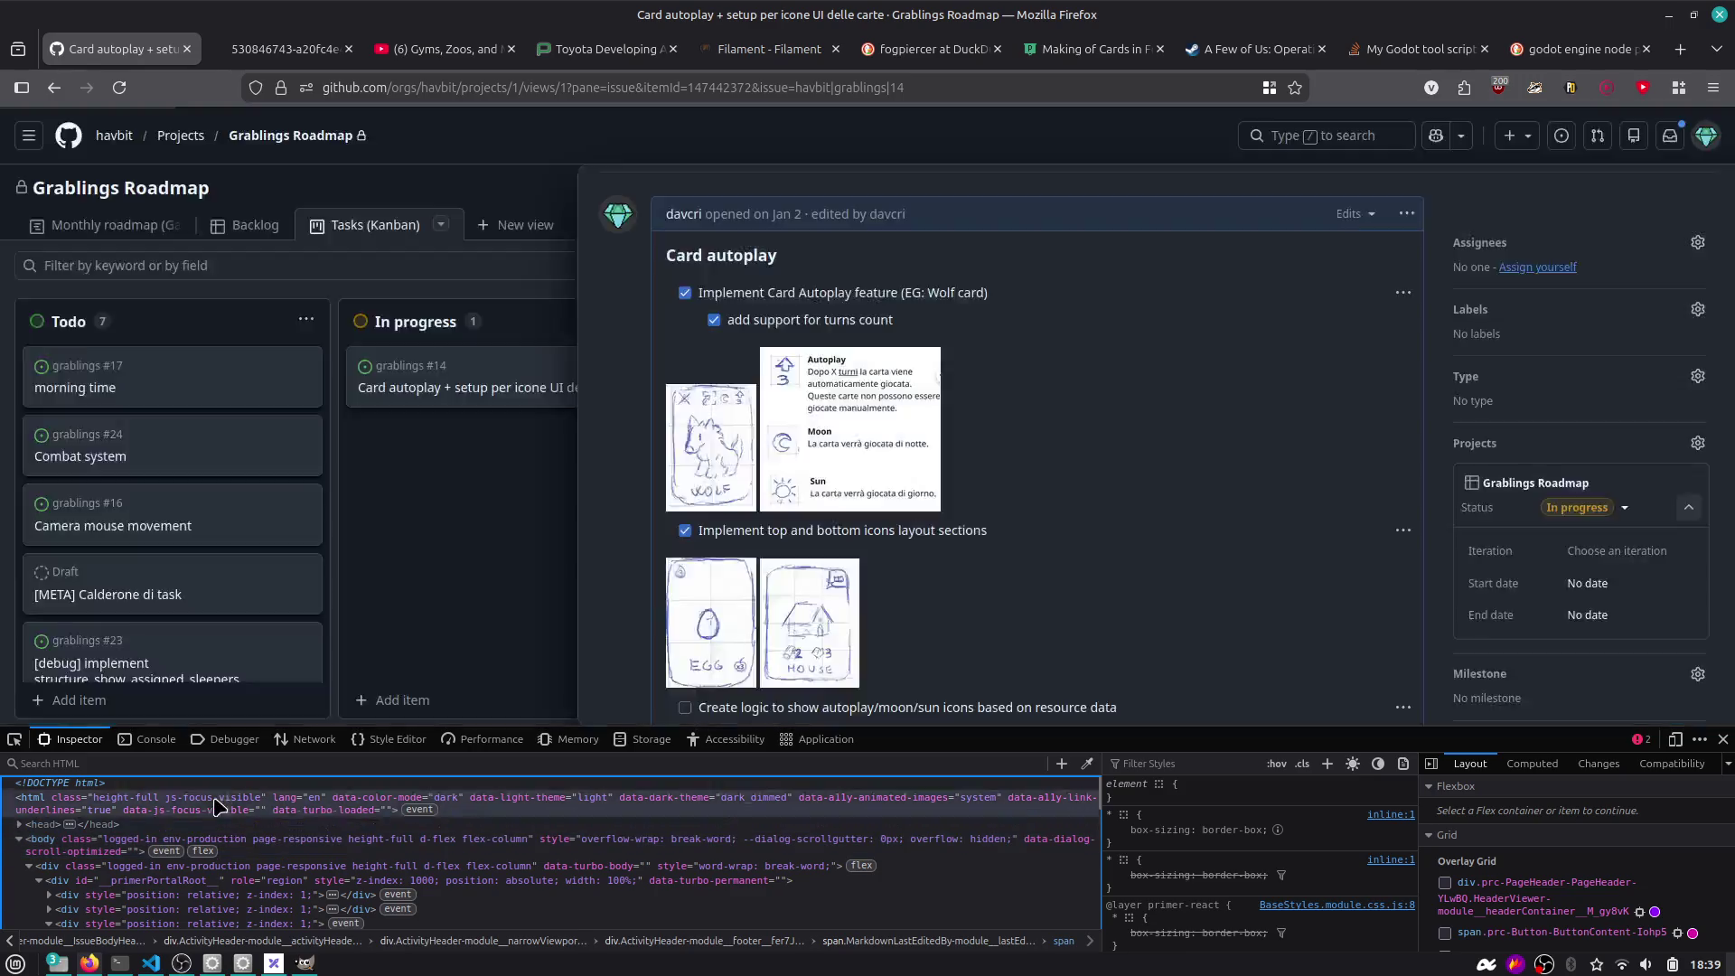
{"action": "left_click", "coordinate": [303, 741]}
{"action": "left_click", "coordinate": [210, 768]}
{"action": "key", "text": "F5"}
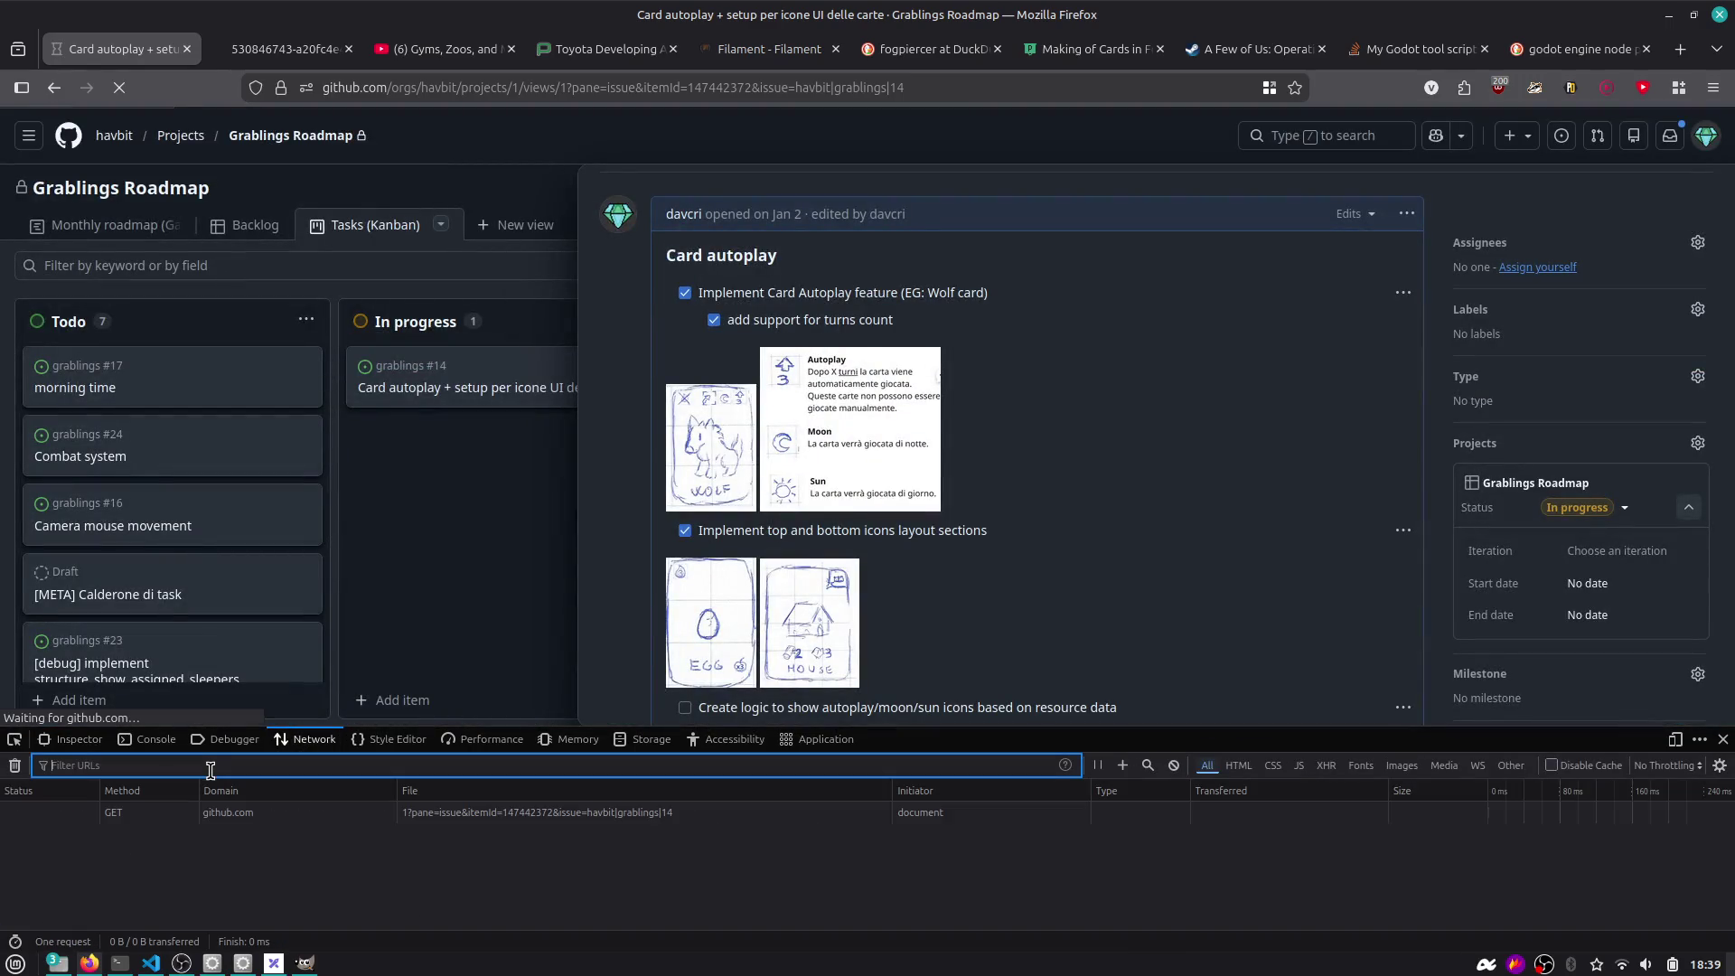
{"action": "type", "text": "react"}
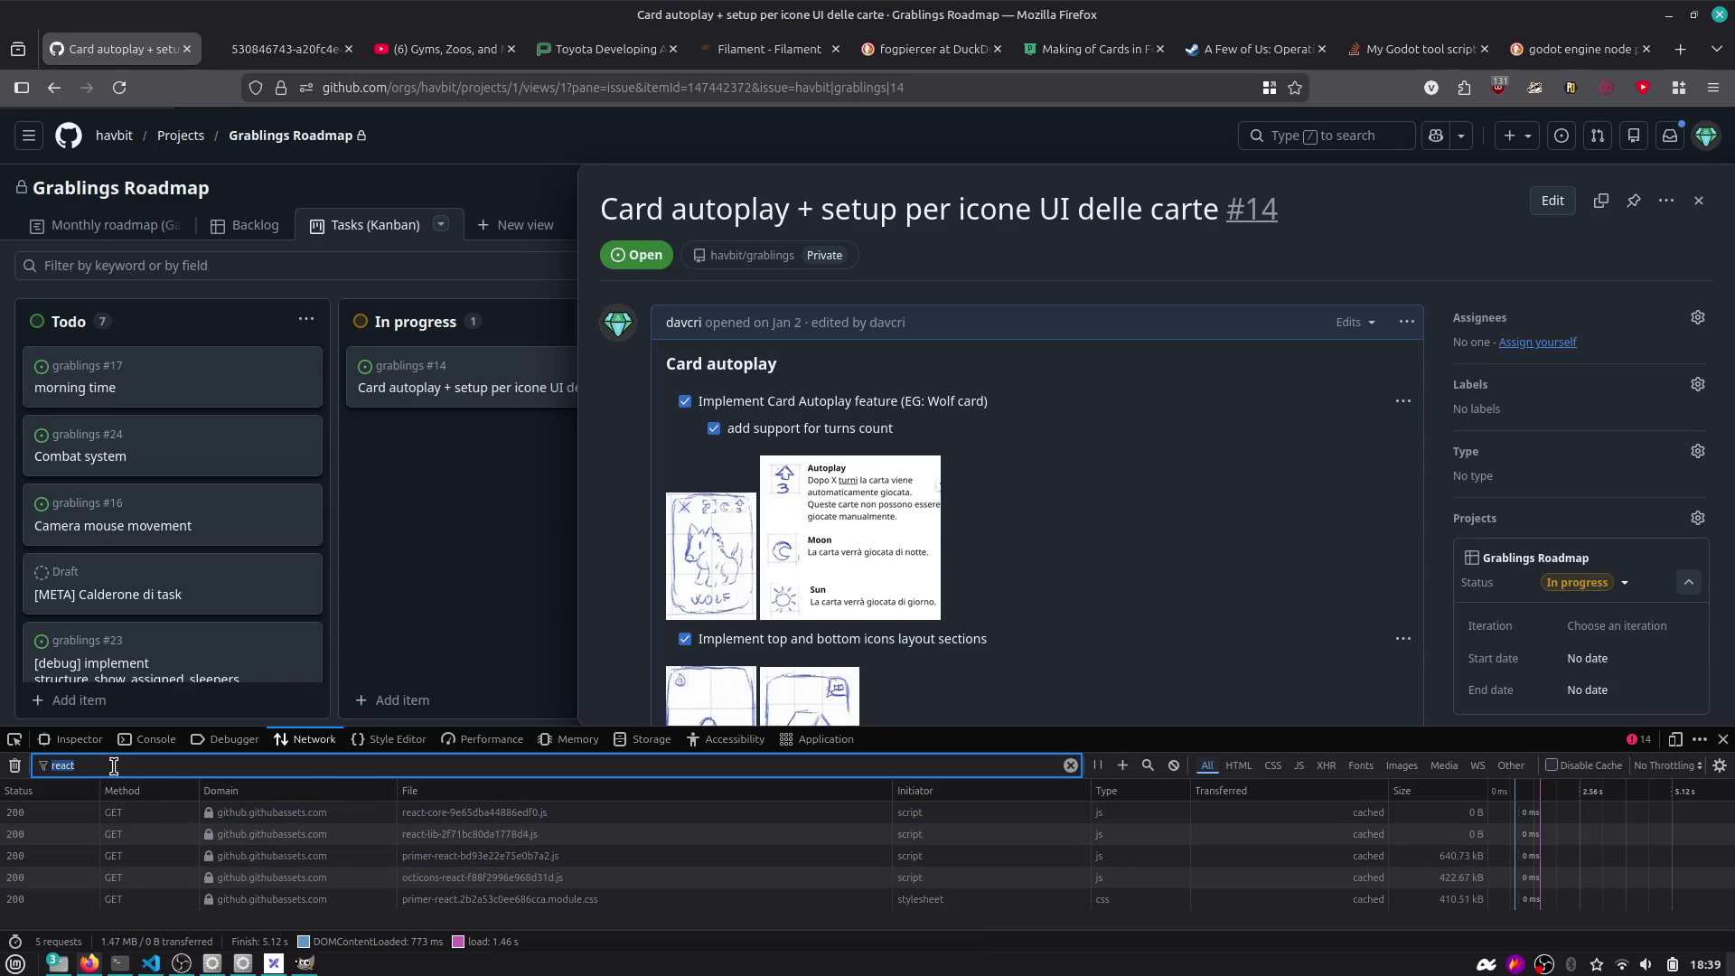
{"action": "left_click", "coordinate": [1676, 91]}
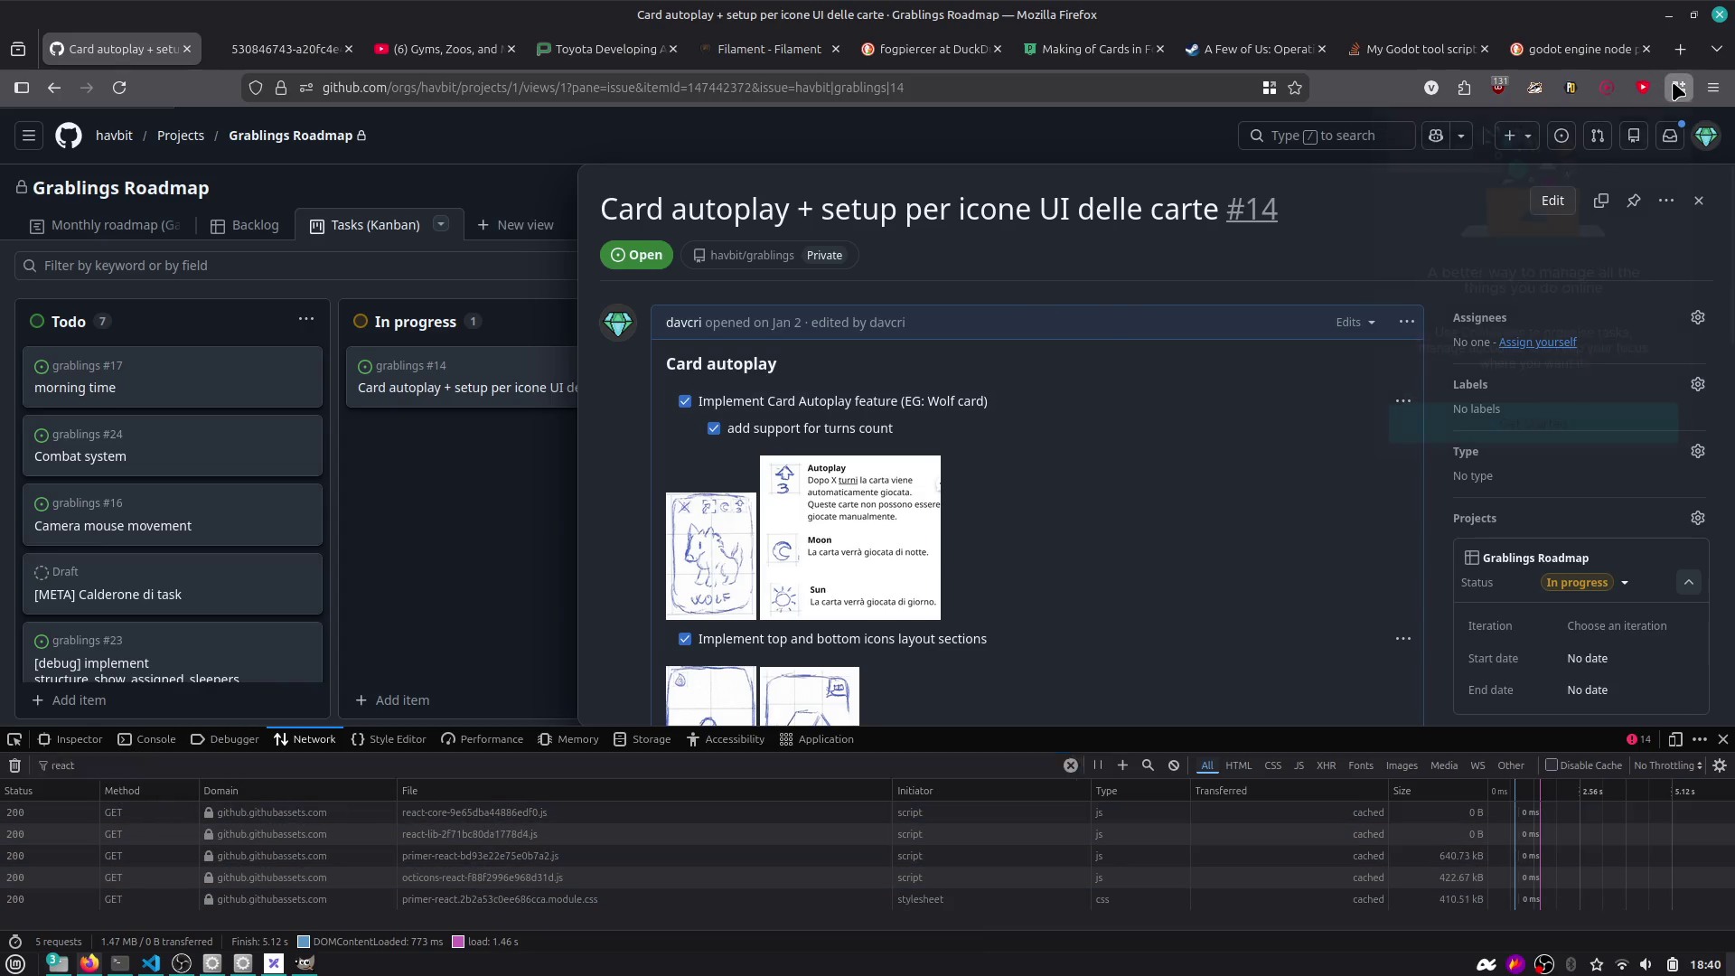
Search add-ons for 'react' and install React Developer Tools in Firefox.
{"action": "left_click", "coordinate": [1464, 88]}
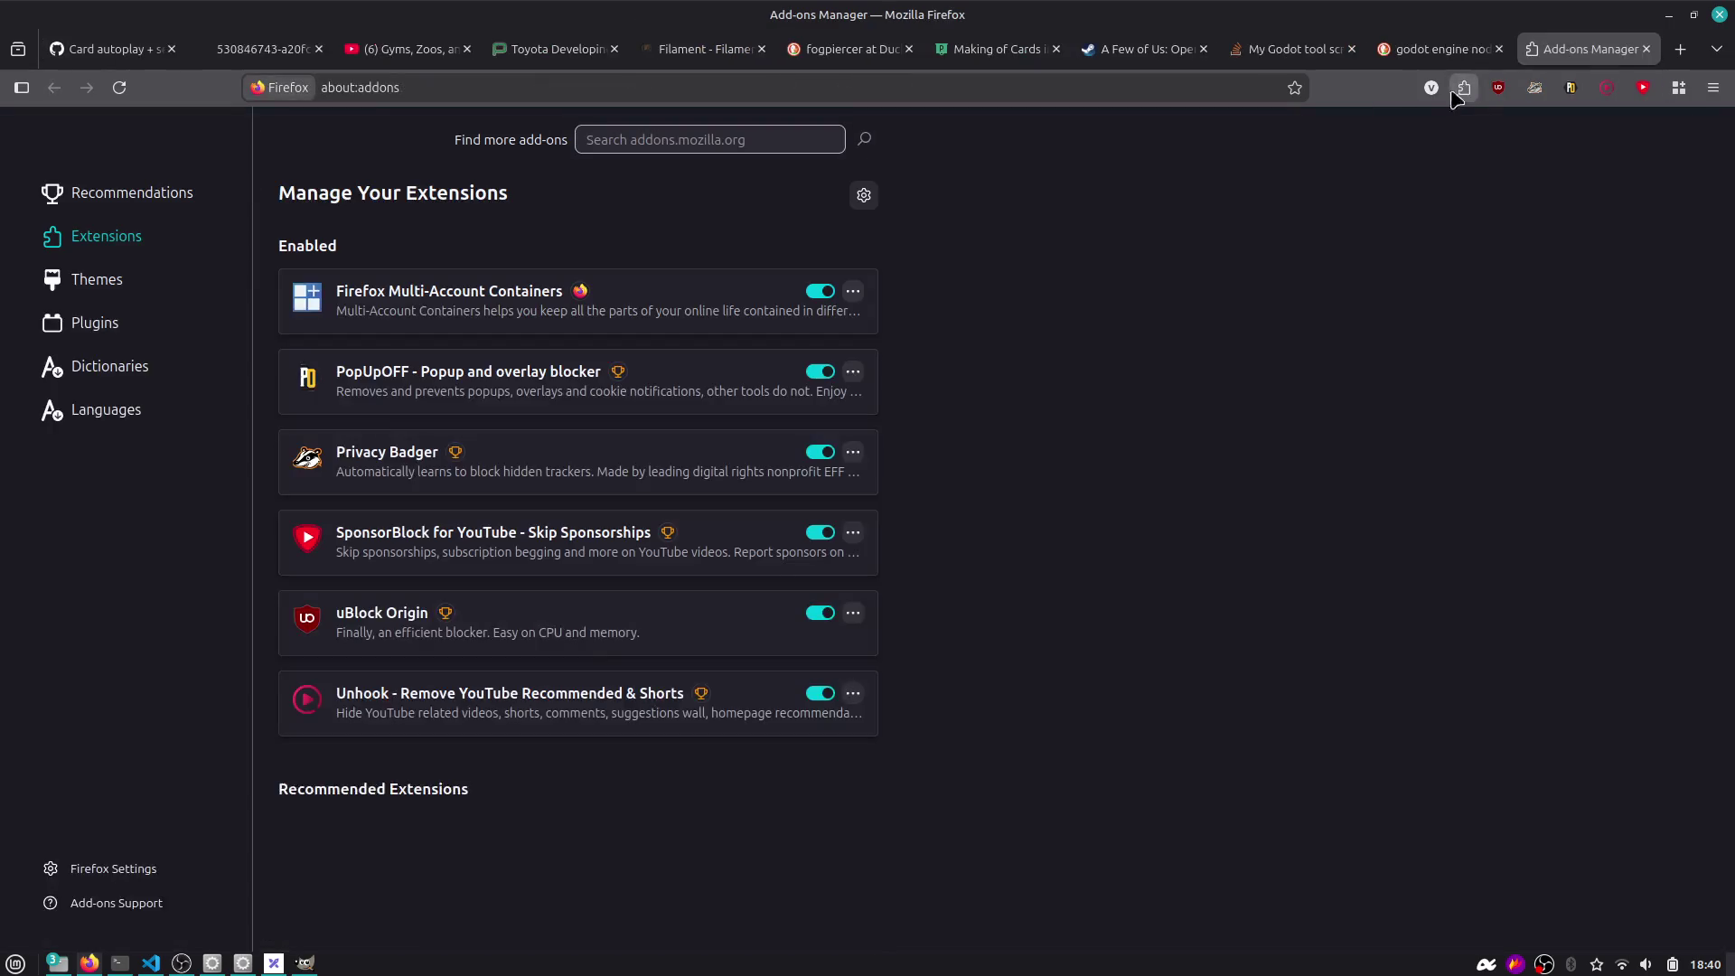
{"action": "scroll", "coordinate": [429, 492], "scroll_direction": "down", "scroll_amount": 5}
{"action": "scroll", "coordinate": [403, 573], "scroll_direction": "up", "scroll_amount": 5}
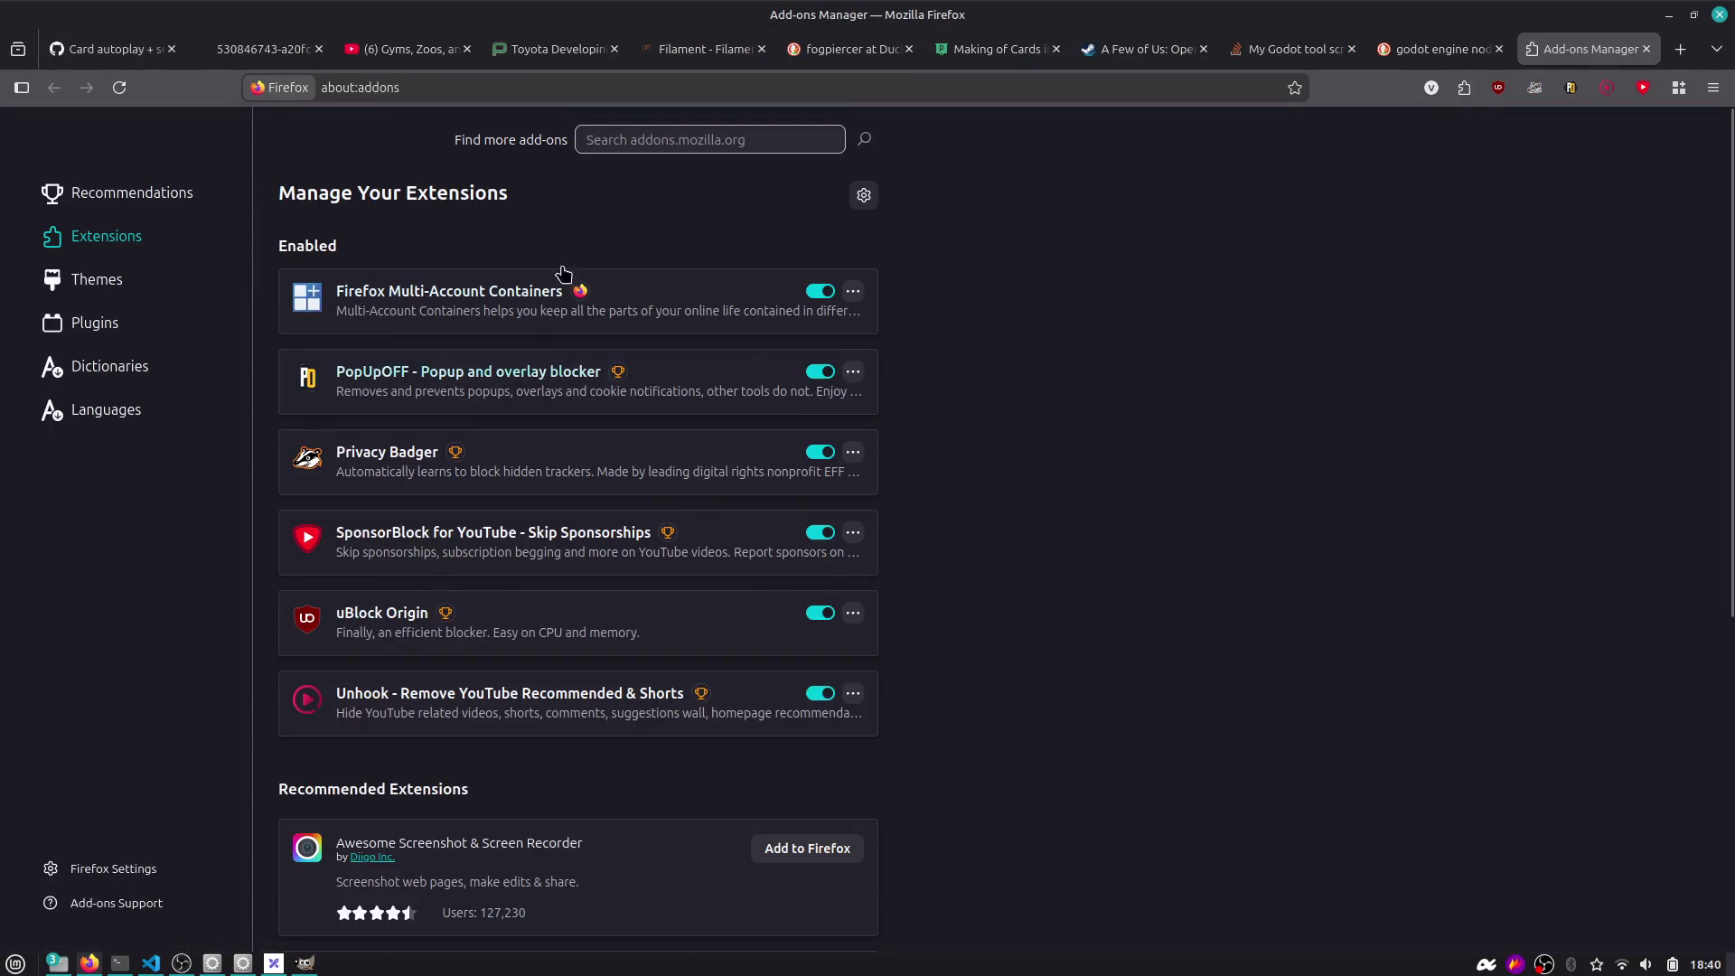
{"action": "left_click", "coordinate": [633, 139]}
{"action": "type", "text": "react"}
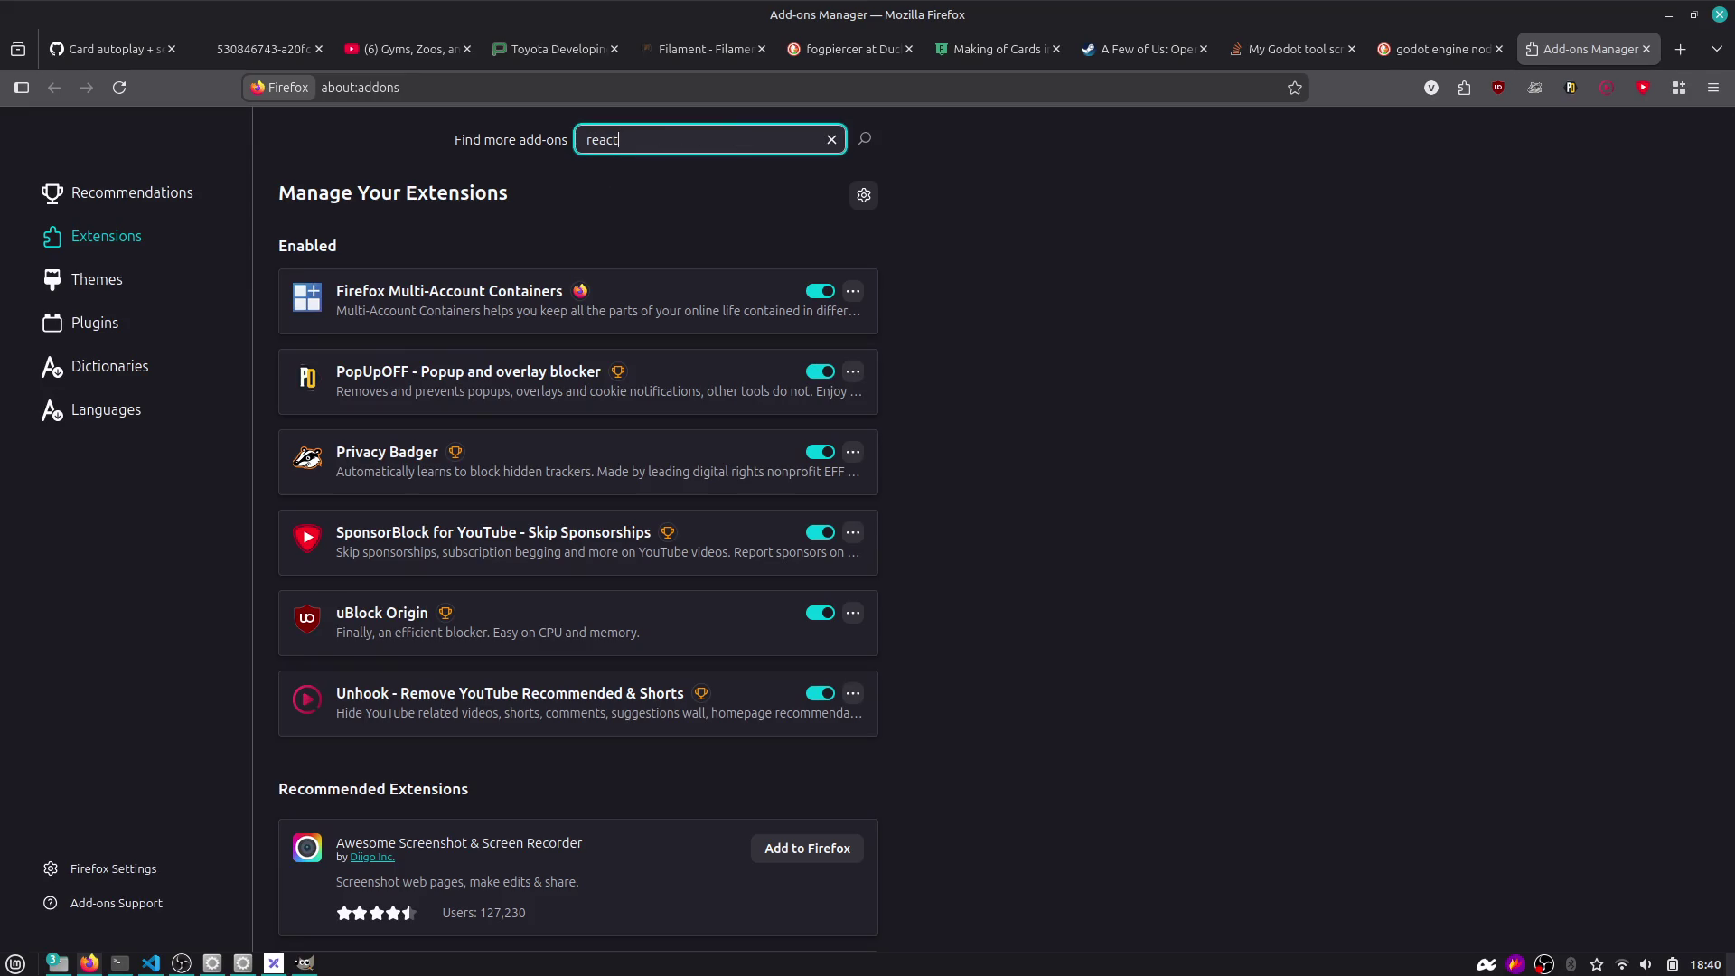
{"action": "key", "text": "Return"}
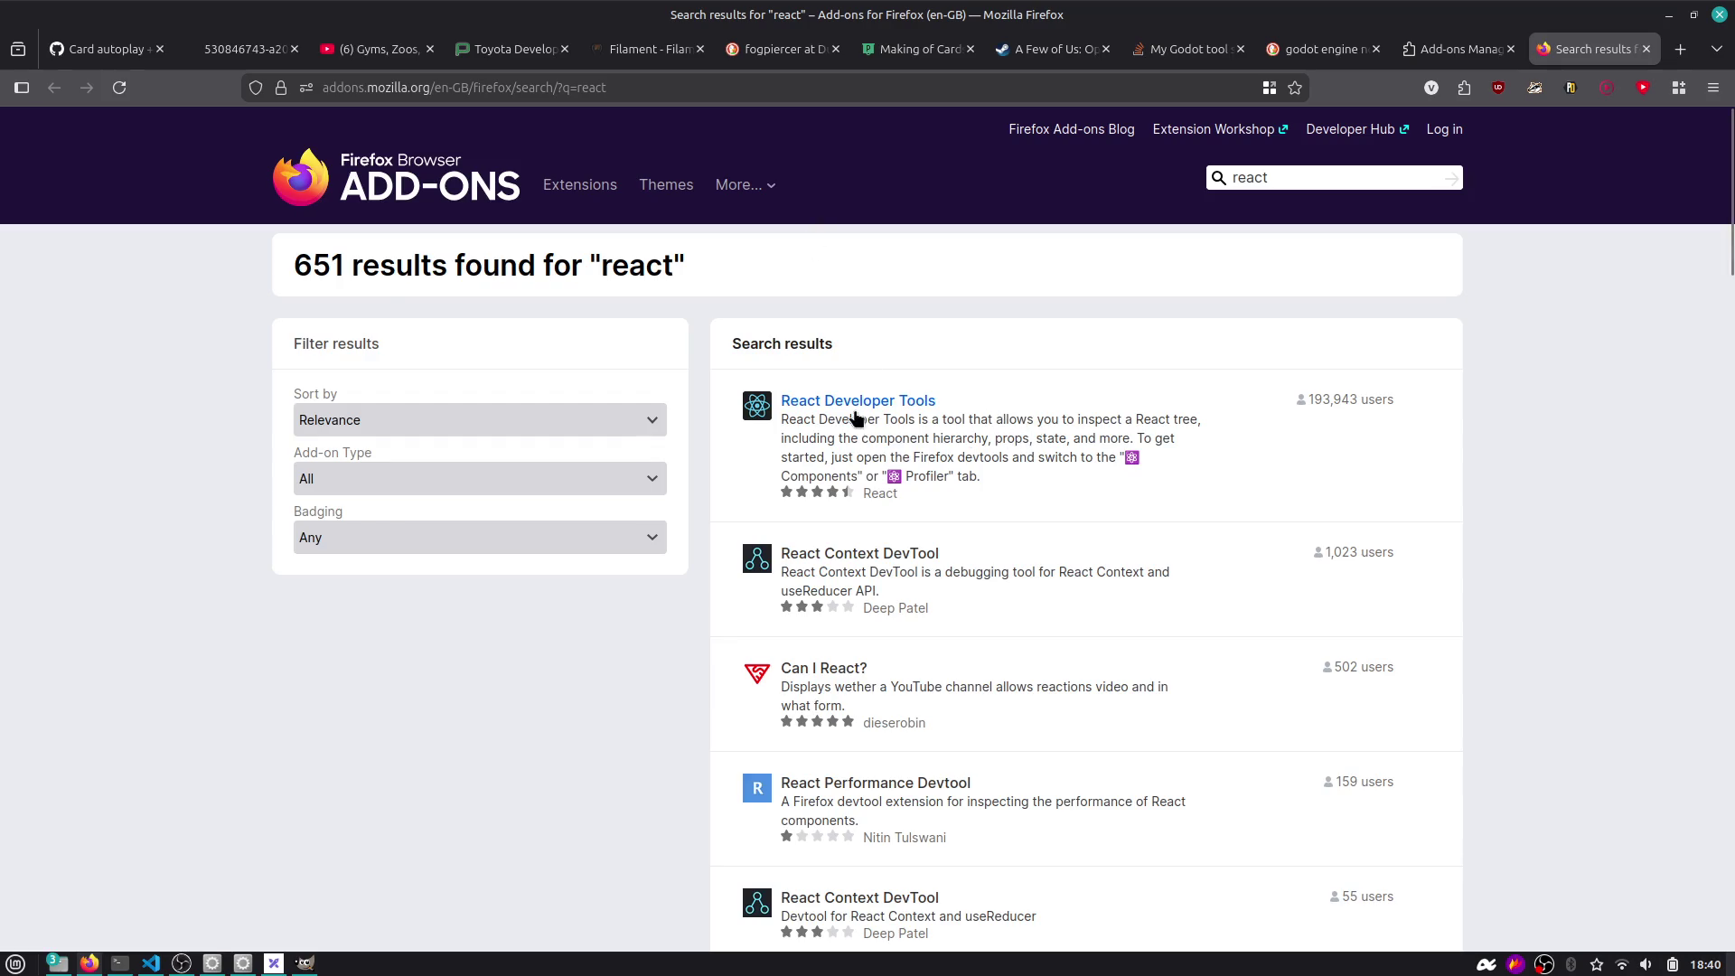
{"action": "left_click", "coordinate": [857, 417]}
{"action": "left_click", "coordinate": [1296, 336]}
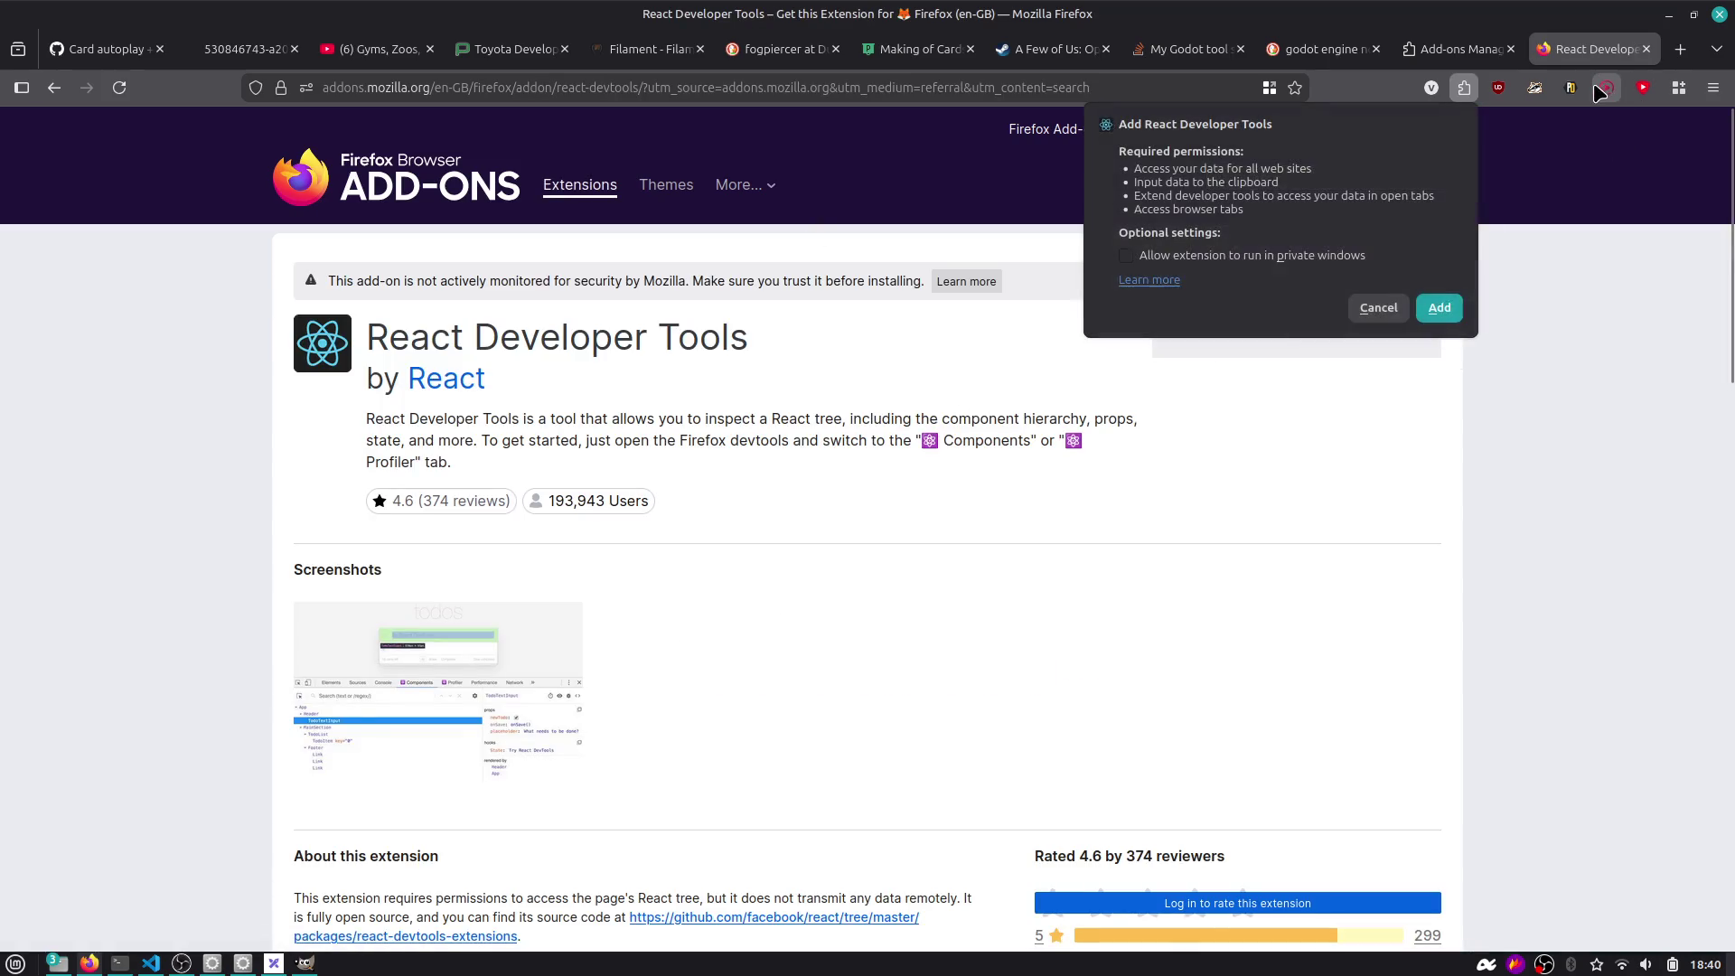
{"action": "left_click", "coordinate": [1439, 307]}
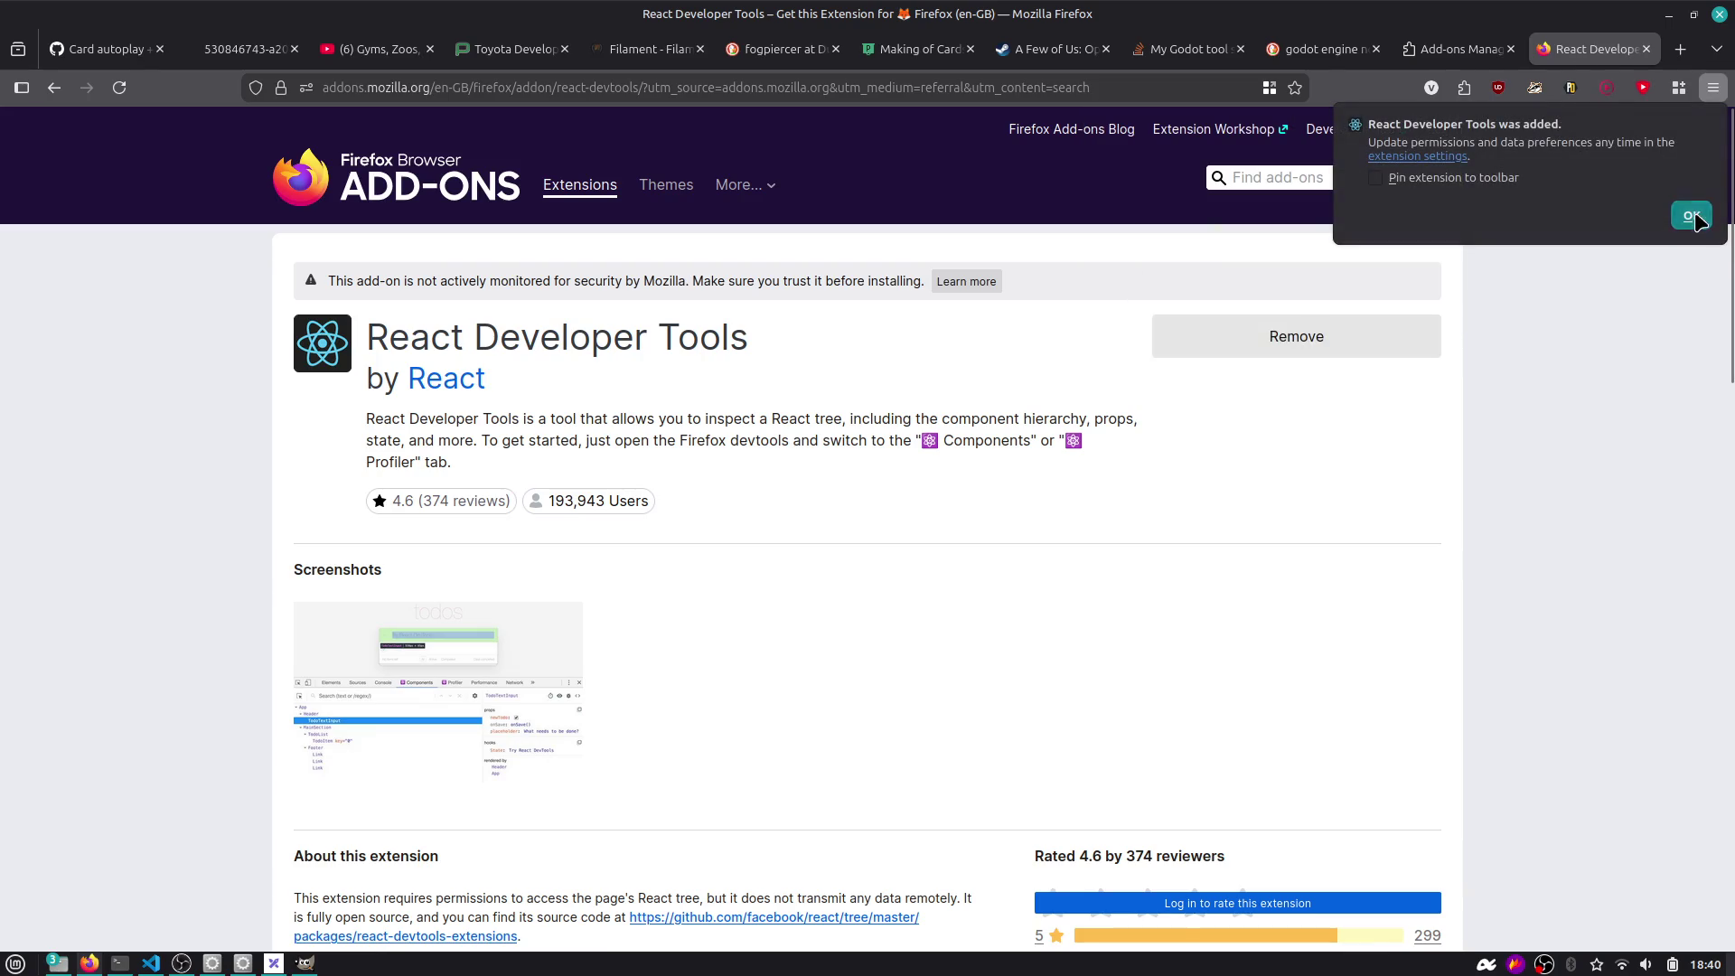
{"action": "left_click", "coordinate": [1694, 217]}
Close the React Developer Tools, add-ons and Godot tabs, then reload the GitHub issue.
{"action": "middle_click", "coordinate": [1602, 58]}
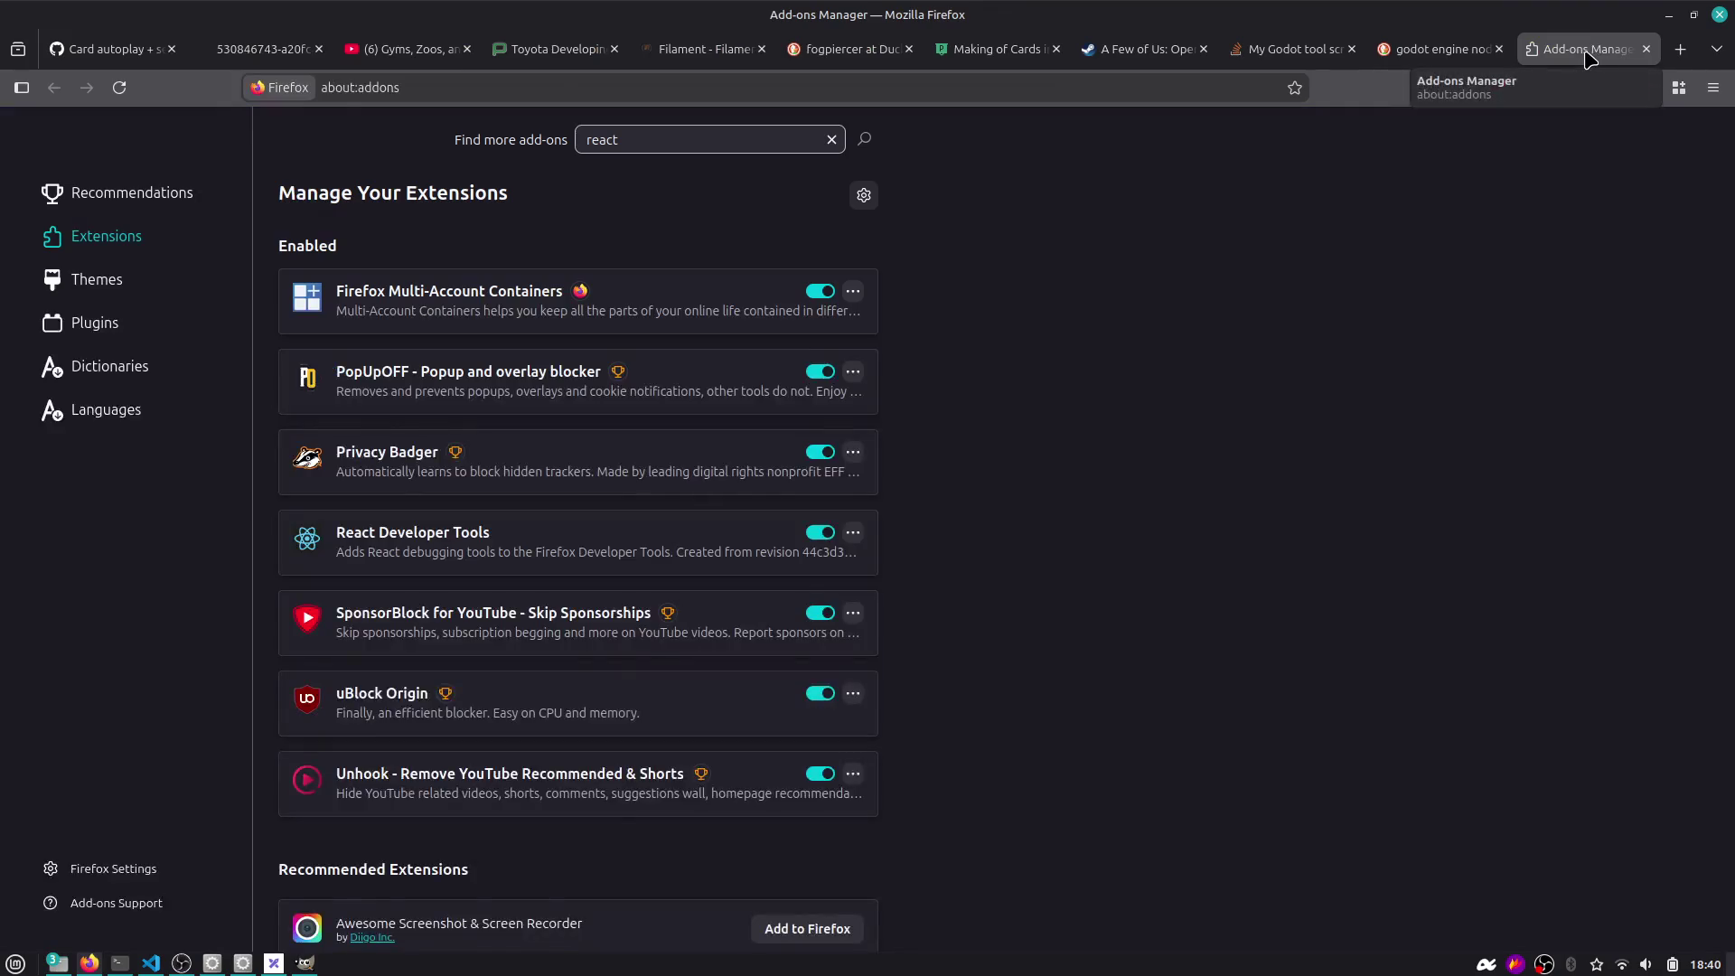
{"action": "middle_click", "coordinate": [1602, 58]}
{"action": "middle_click", "coordinate": [1601, 58]}
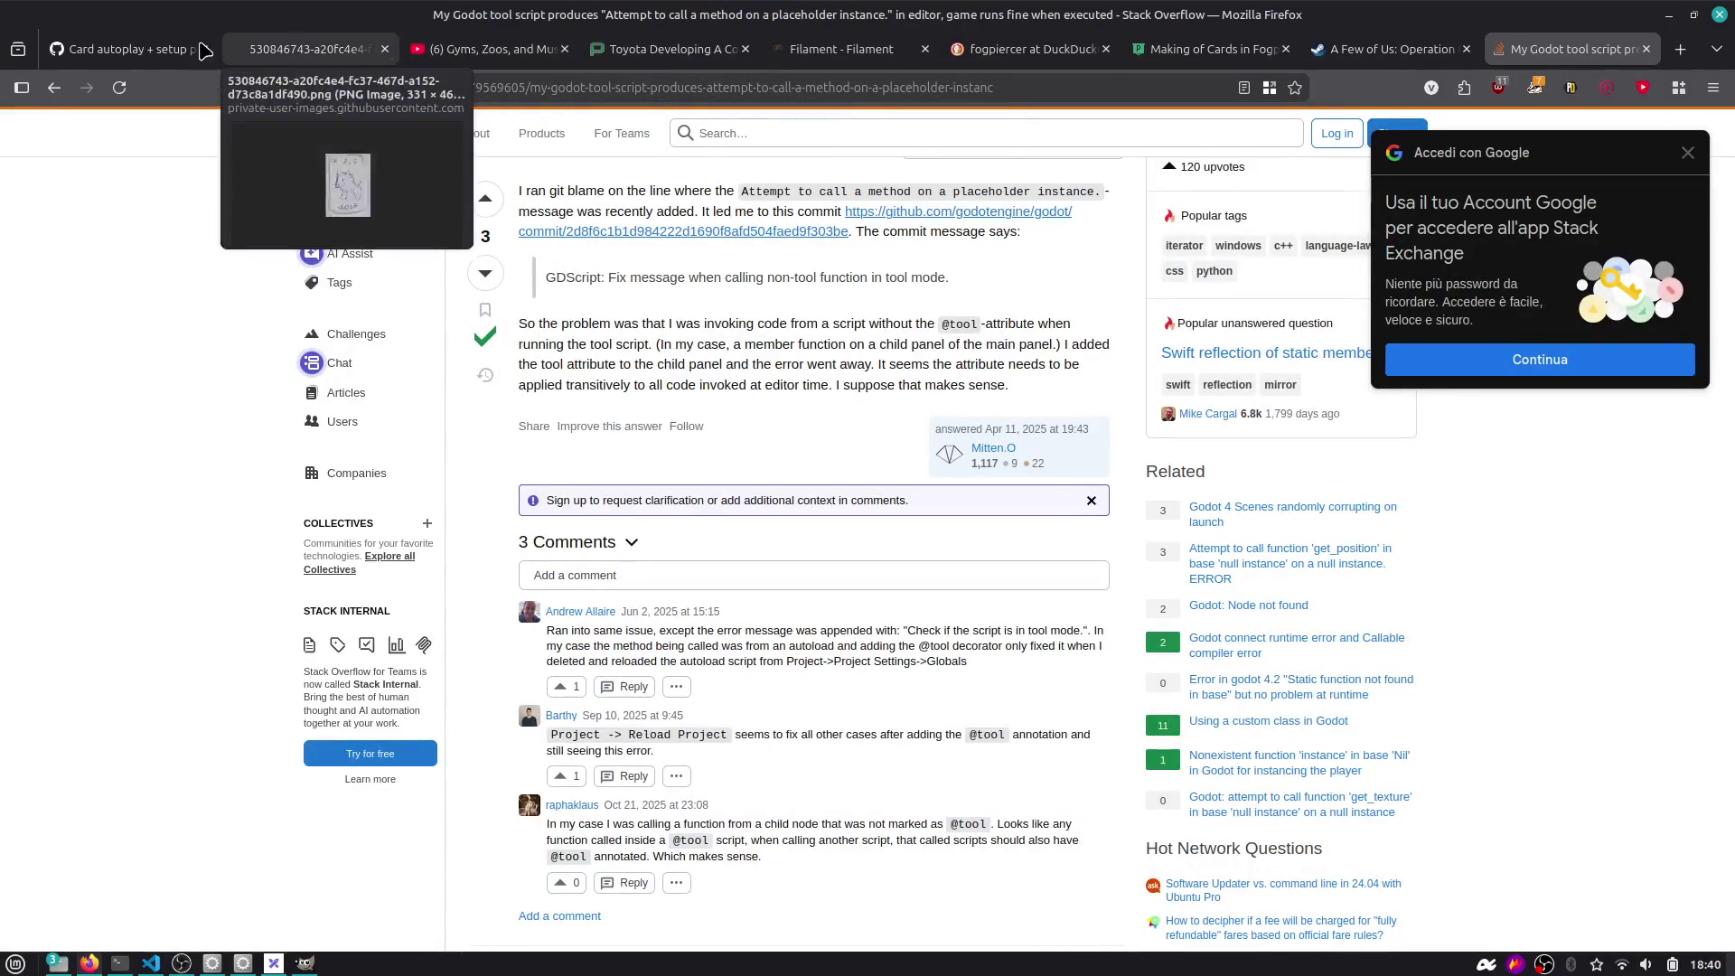
{"action": "left_click", "coordinate": [126, 49]}
{"action": "key", "text": "F5"}
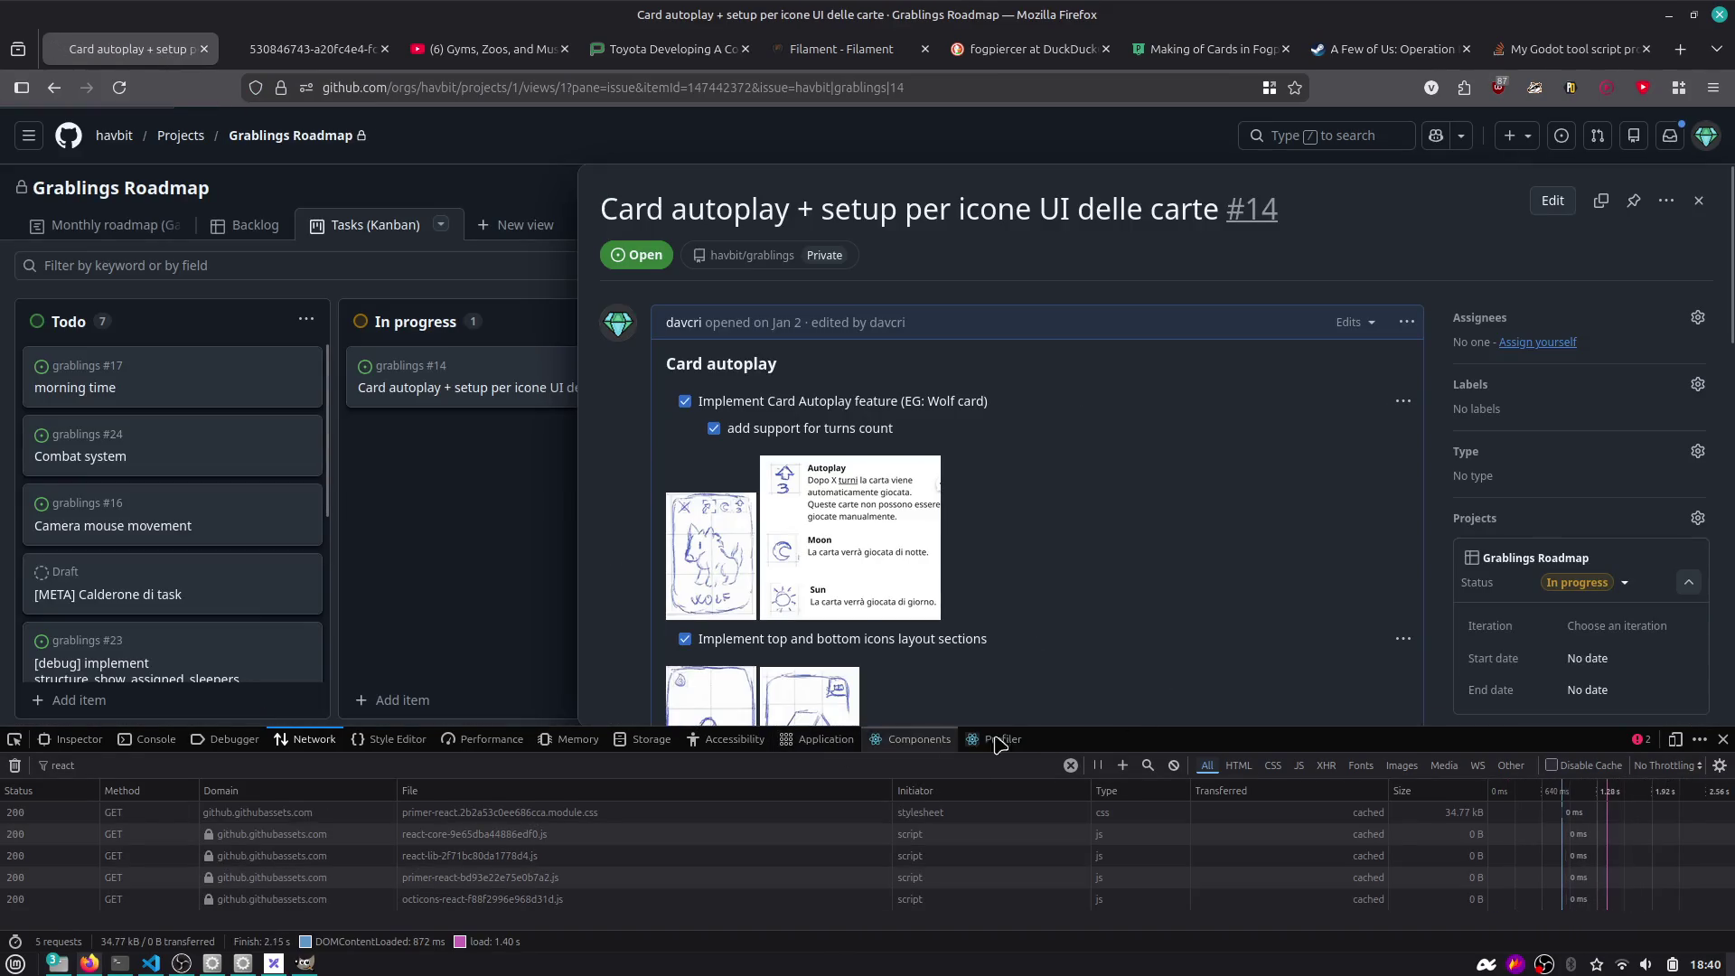
Clear the network log and pick the task list to view NewMarkdownViewer's props in Components.
{"action": "left_click", "coordinate": [1676, 739]}
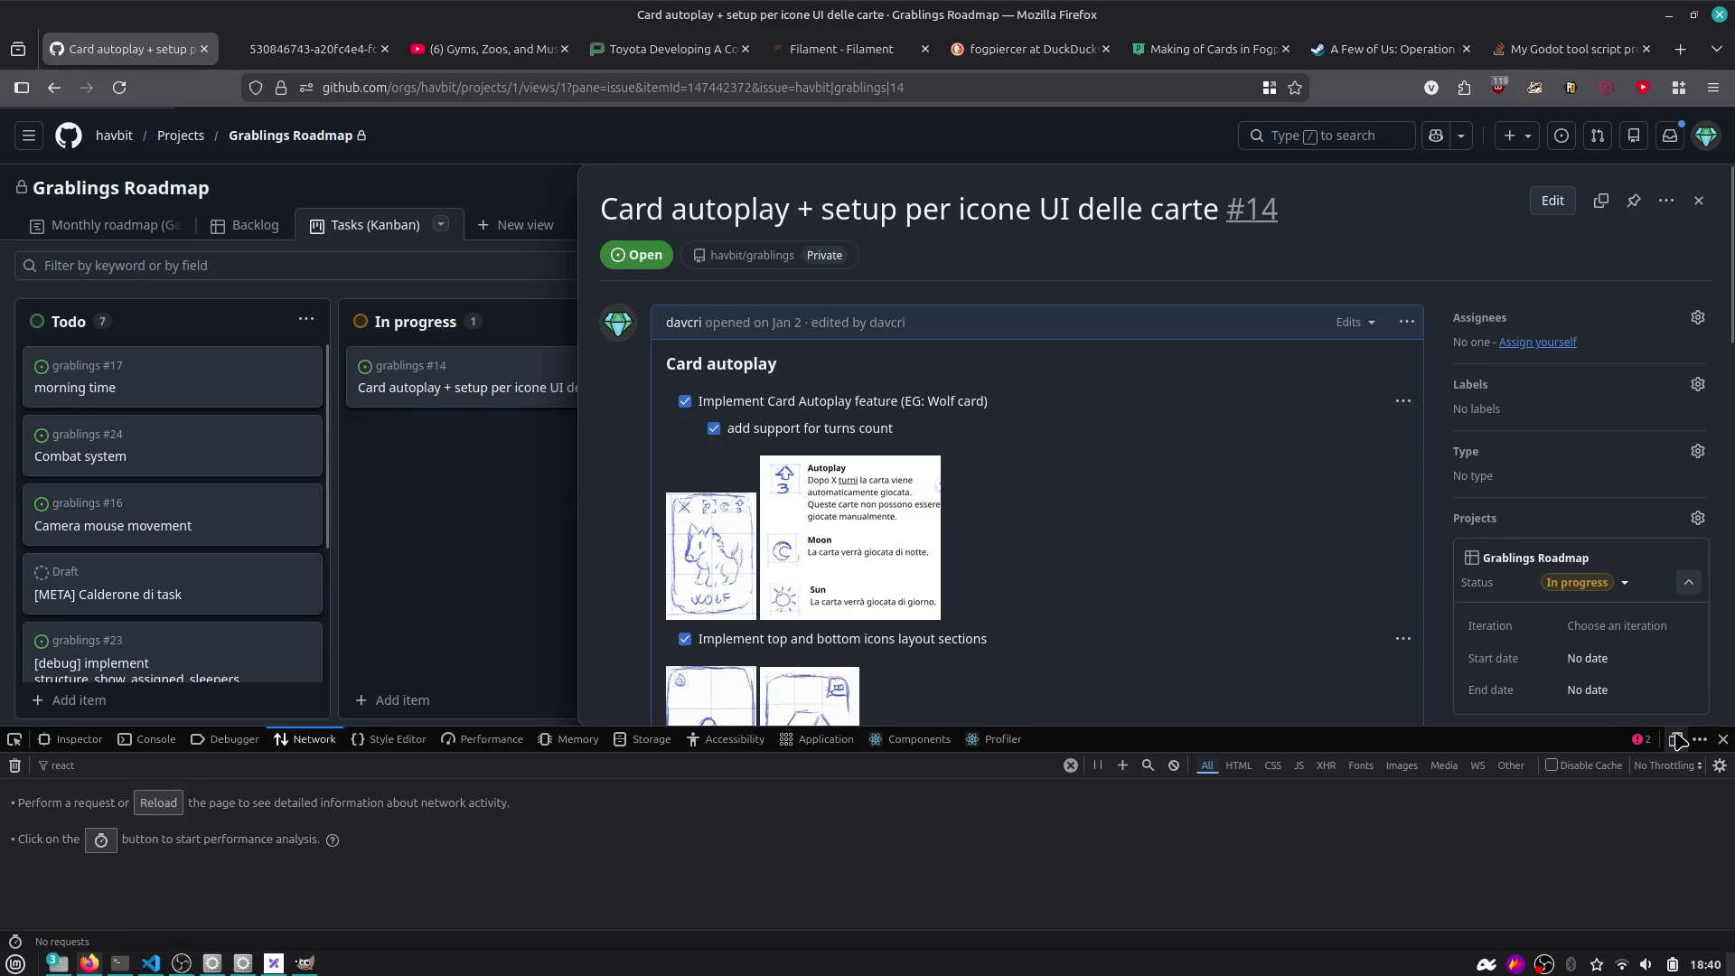
{"action": "left_click", "coordinate": [917, 739]}
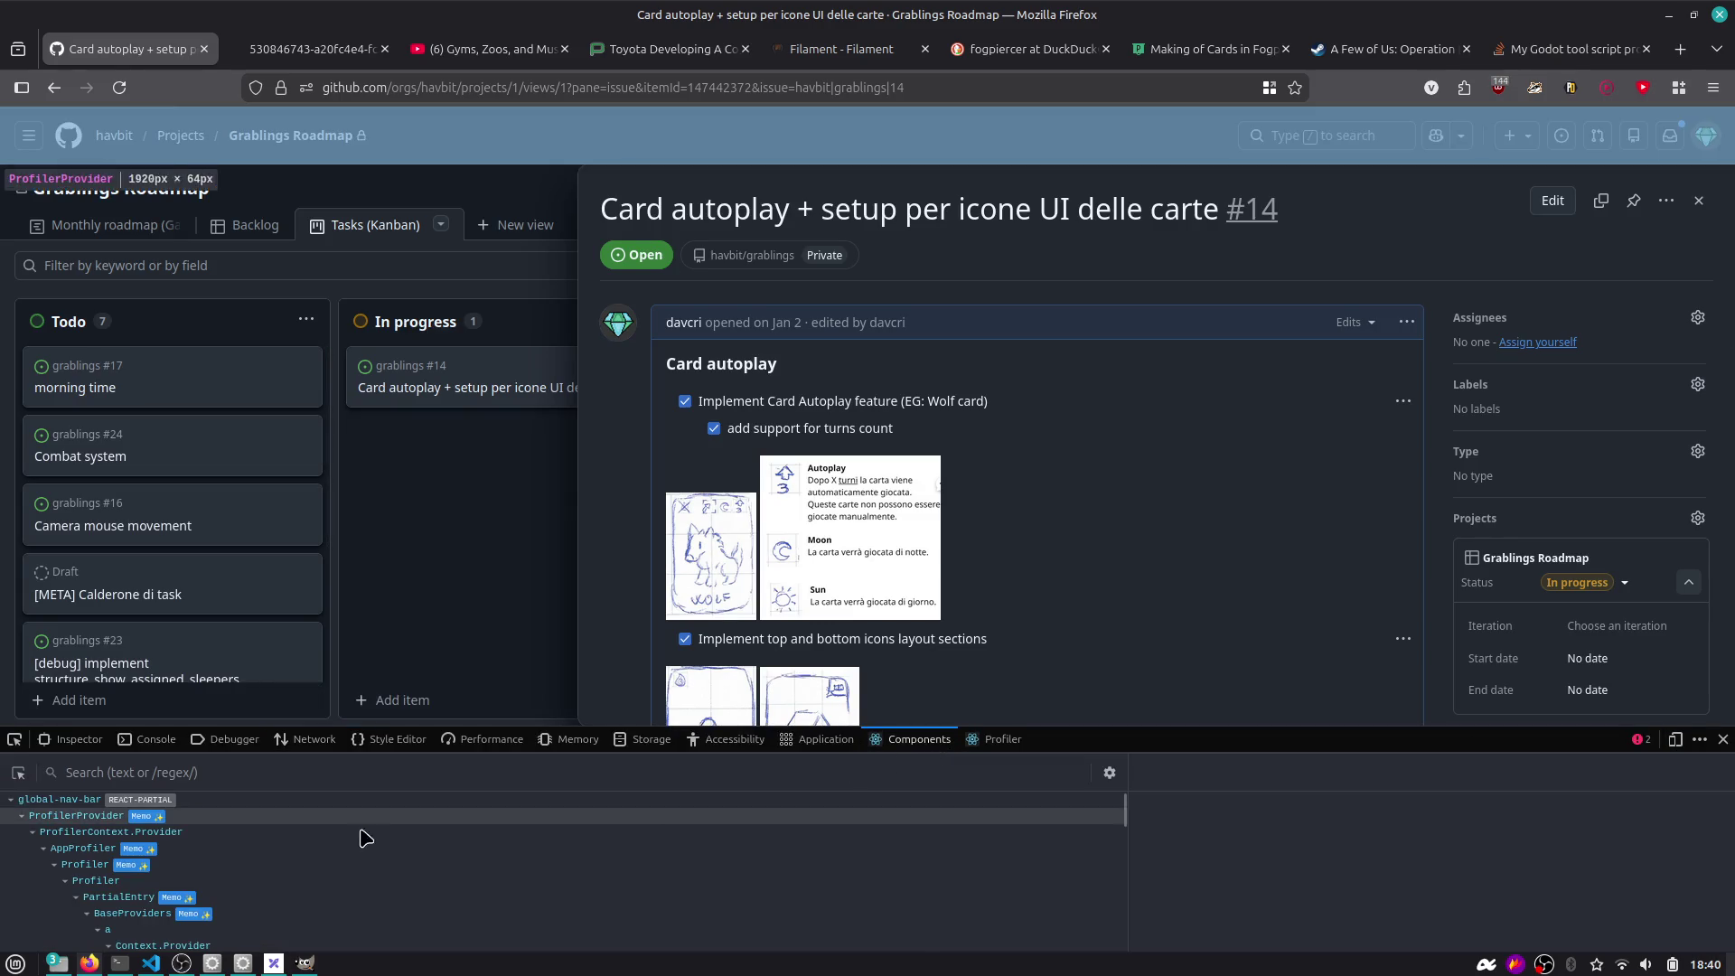
{"action": "scroll", "coordinate": [379, 903], "scroll_direction": "down", "scroll_amount": 5}
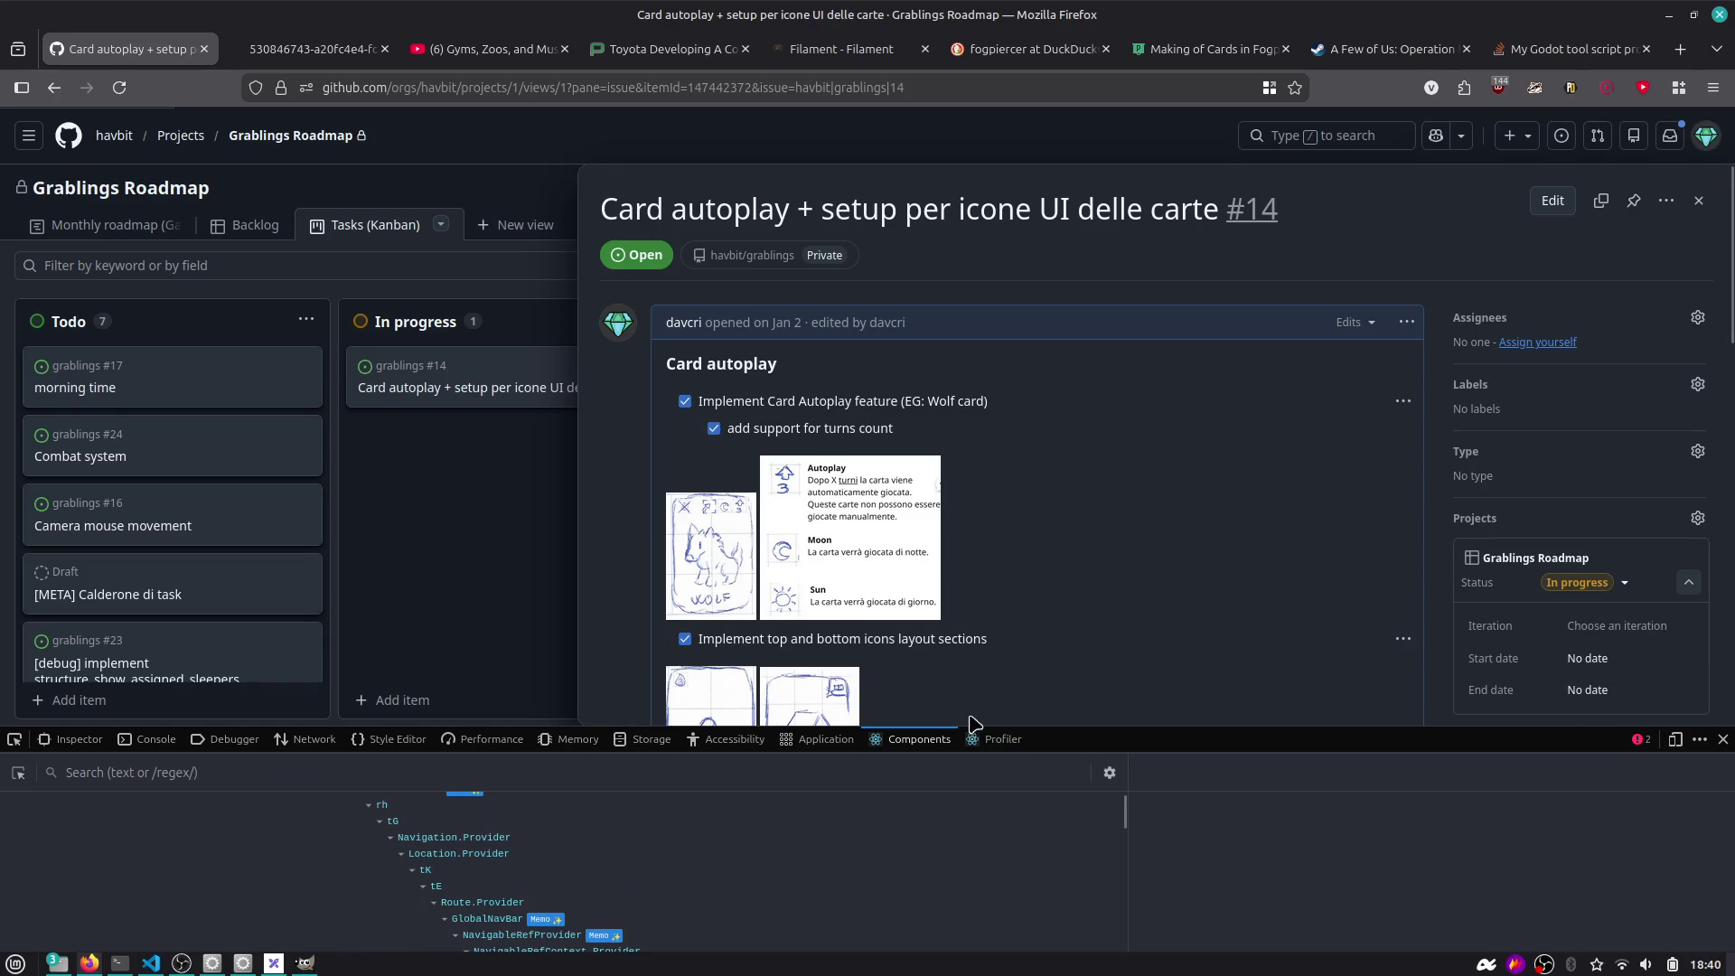
{"action": "left_click", "coordinate": [17, 773]}
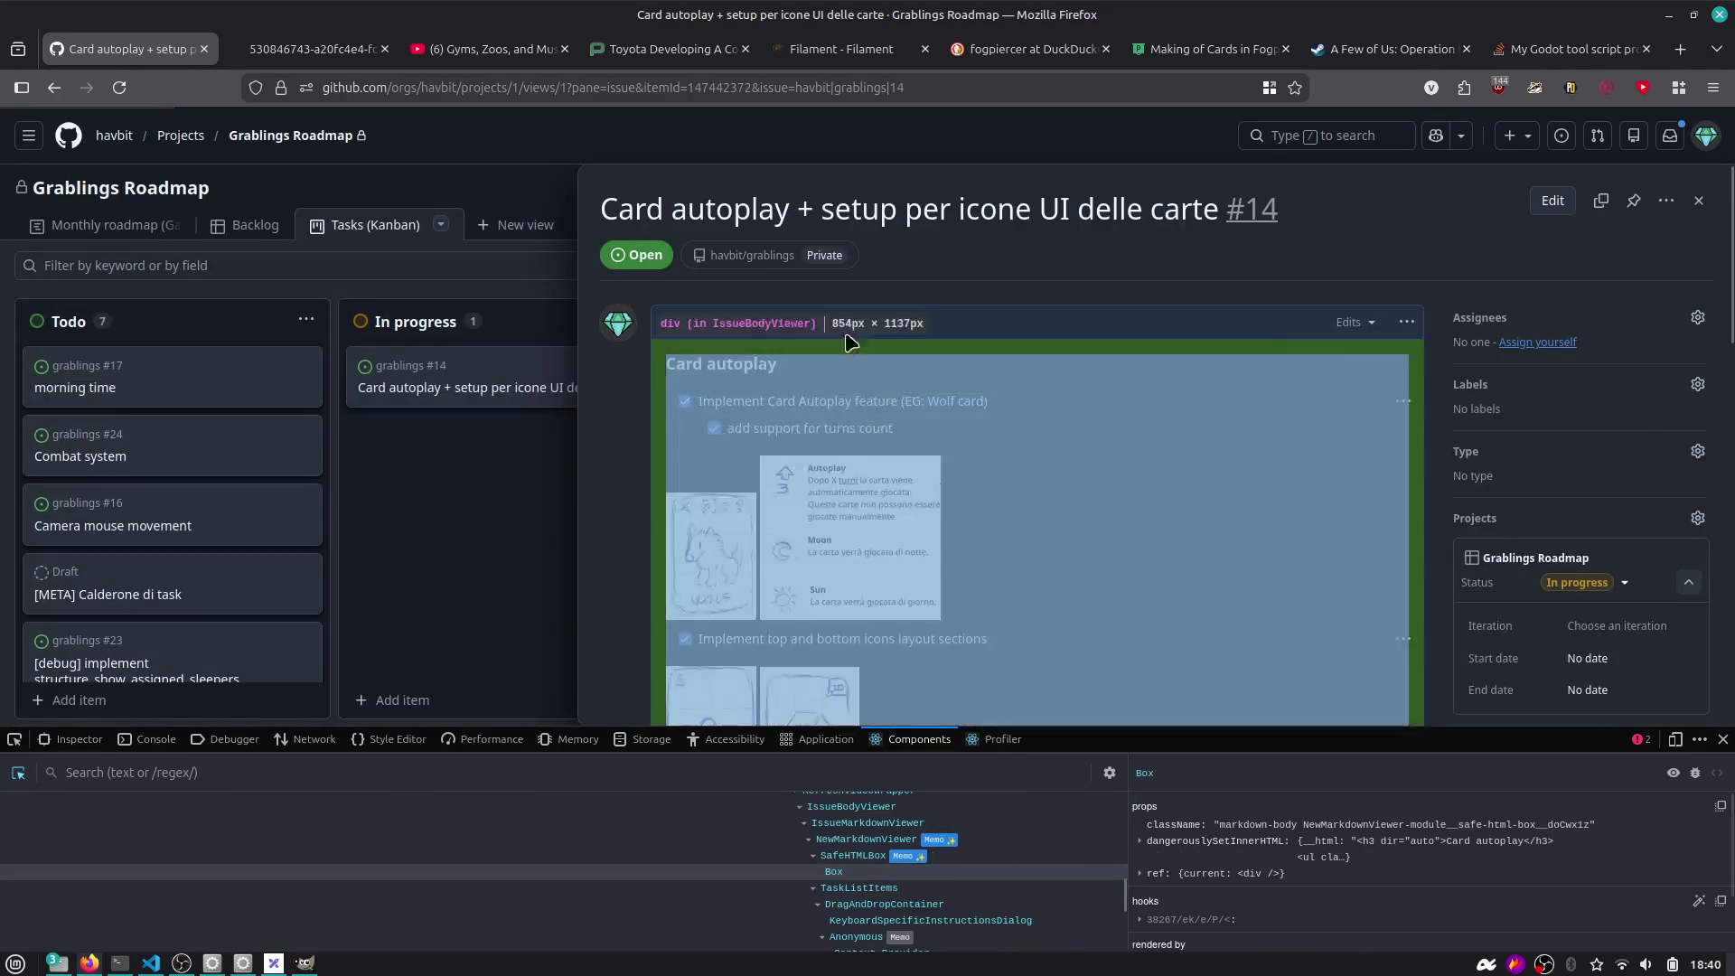
{"action": "scroll", "coordinate": [913, 867], "scroll_direction": "up", "scroll_amount": 5}
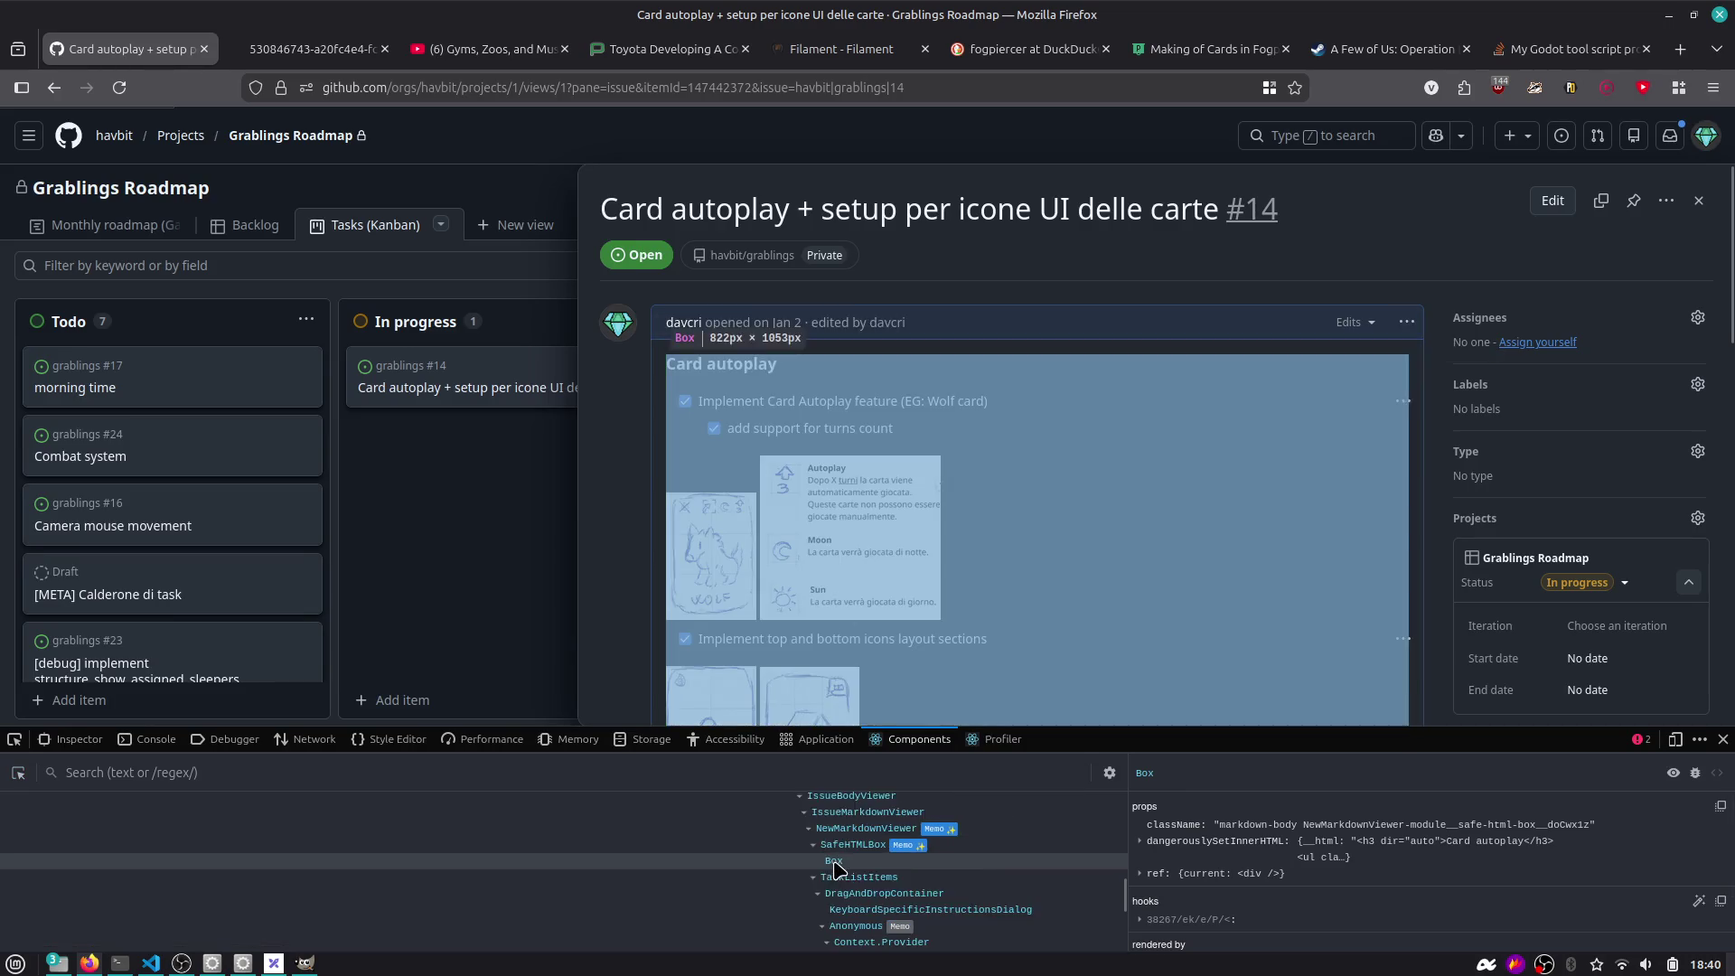
{"action": "scroll", "coordinate": [912, 876], "scroll_direction": "down", "scroll_amount": 3}
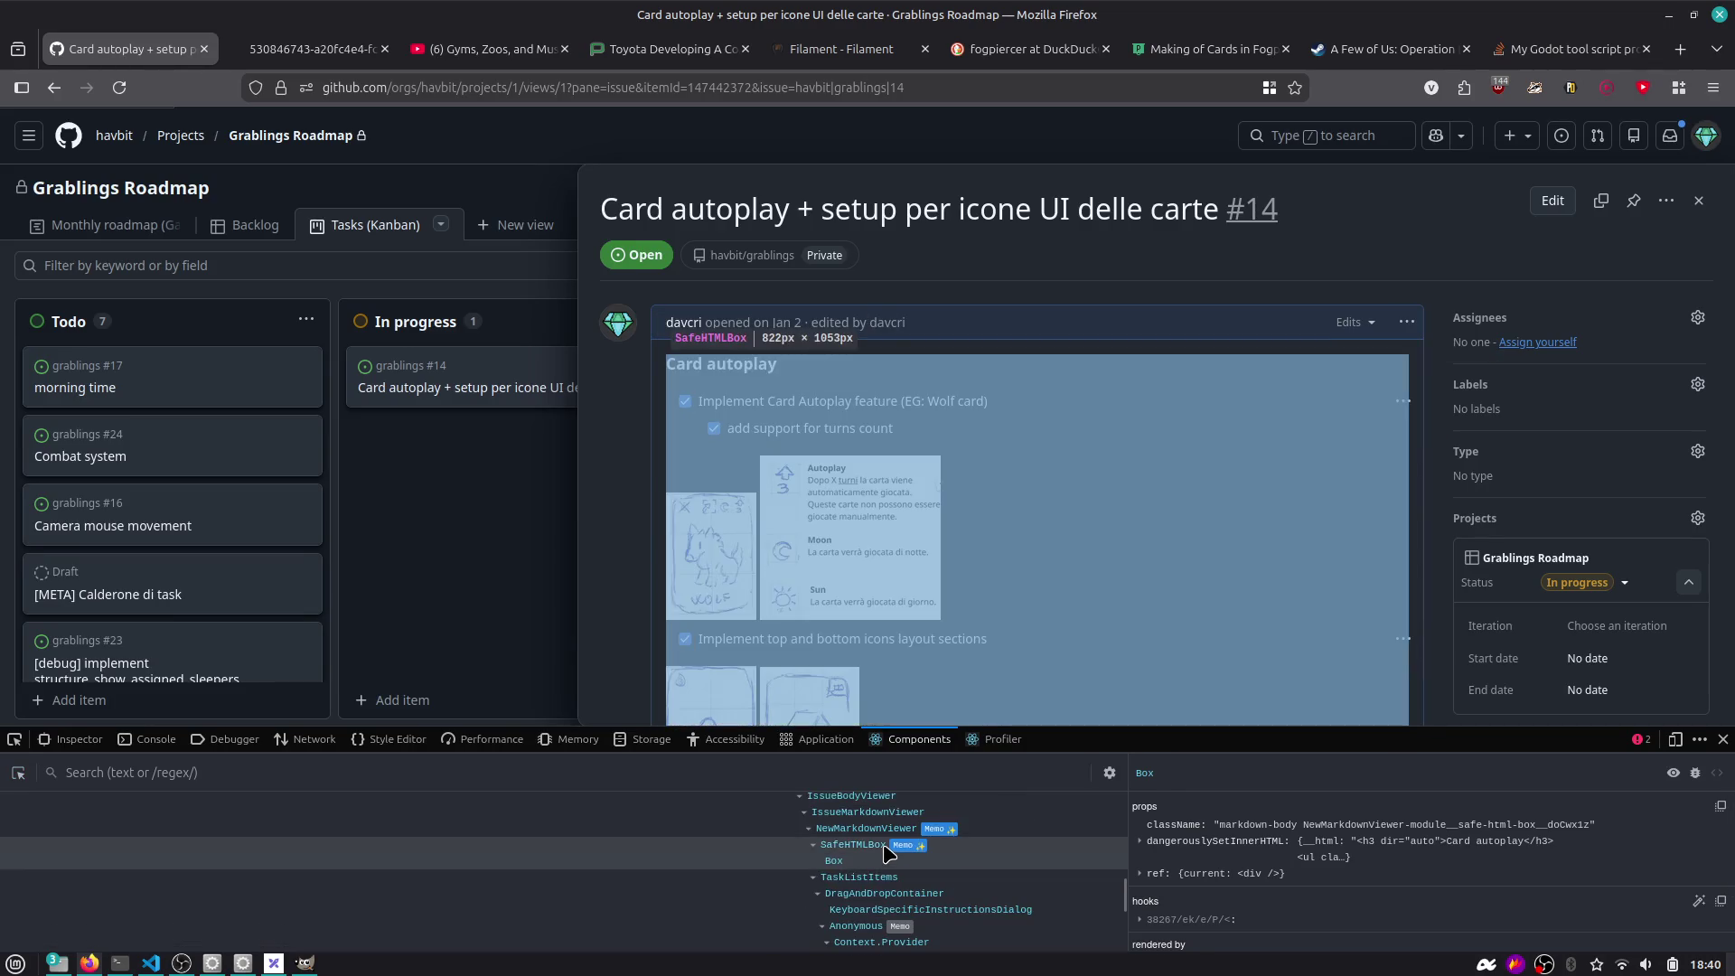
{"action": "left_click", "coordinate": [998, 829]}
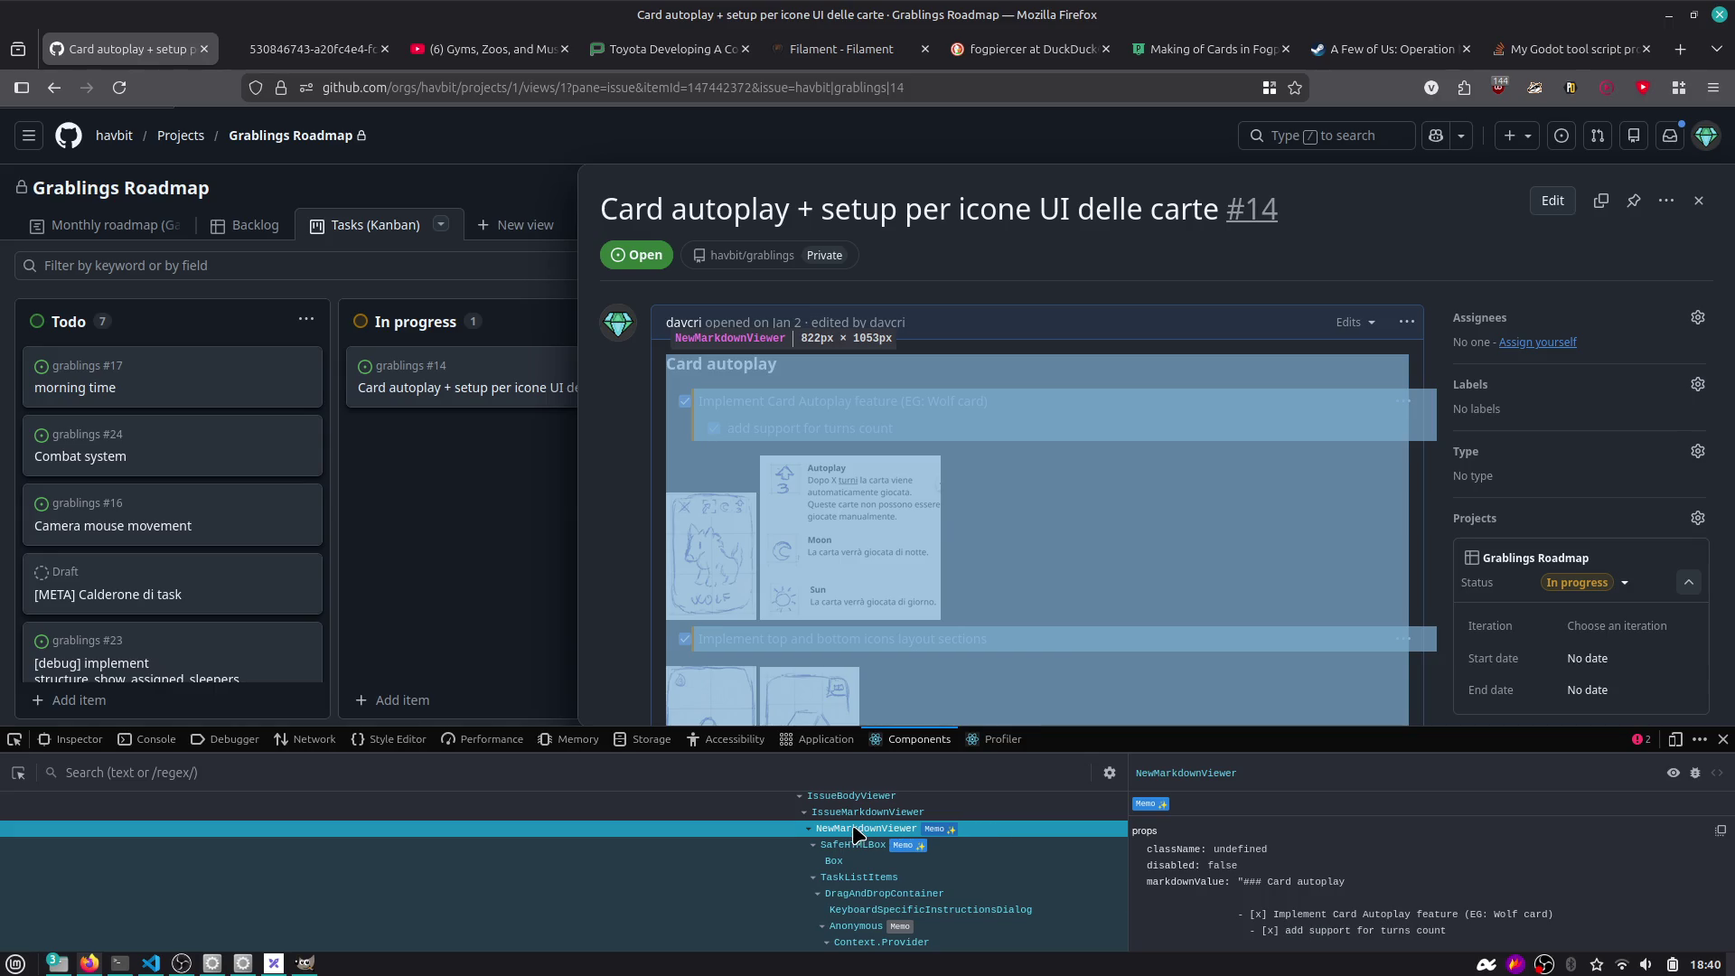
Widen the component tree, inspect the close-panel component's props, then close the developer tools.
{"action": "left_click_drag", "start_coordinate": [1128, 787], "coordinate": [1225, 787]}
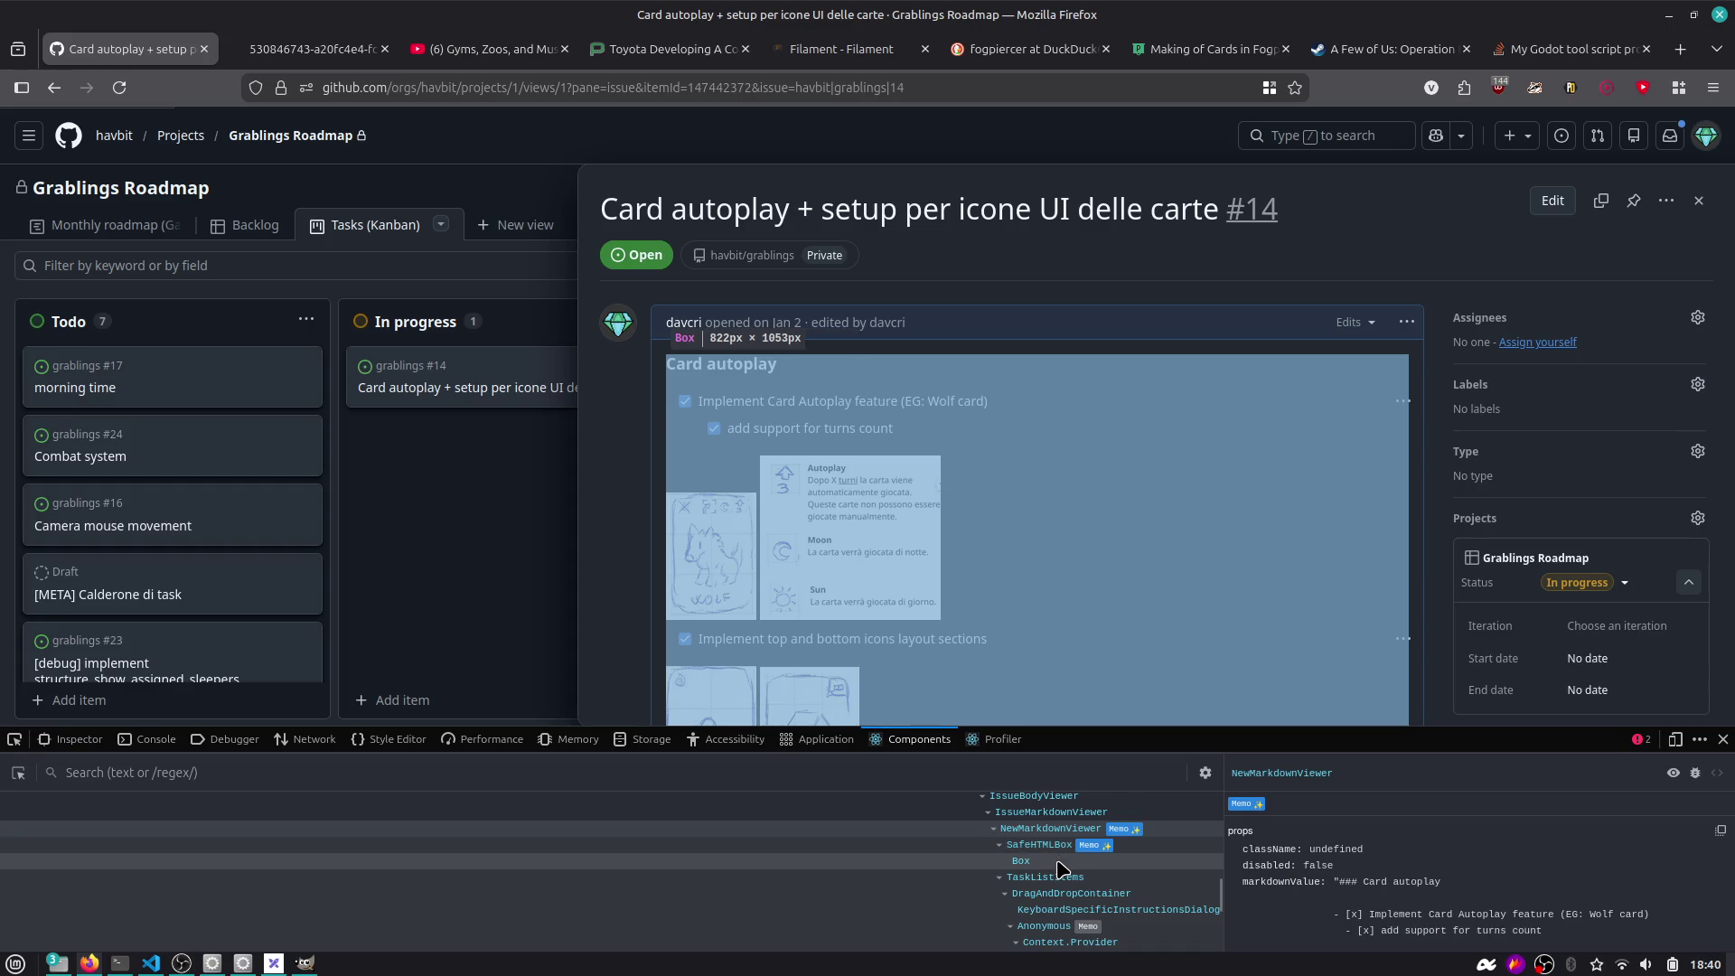
{"action": "scroll", "coordinate": [1073, 888], "scroll_direction": "up", "scroll_amount": 2}
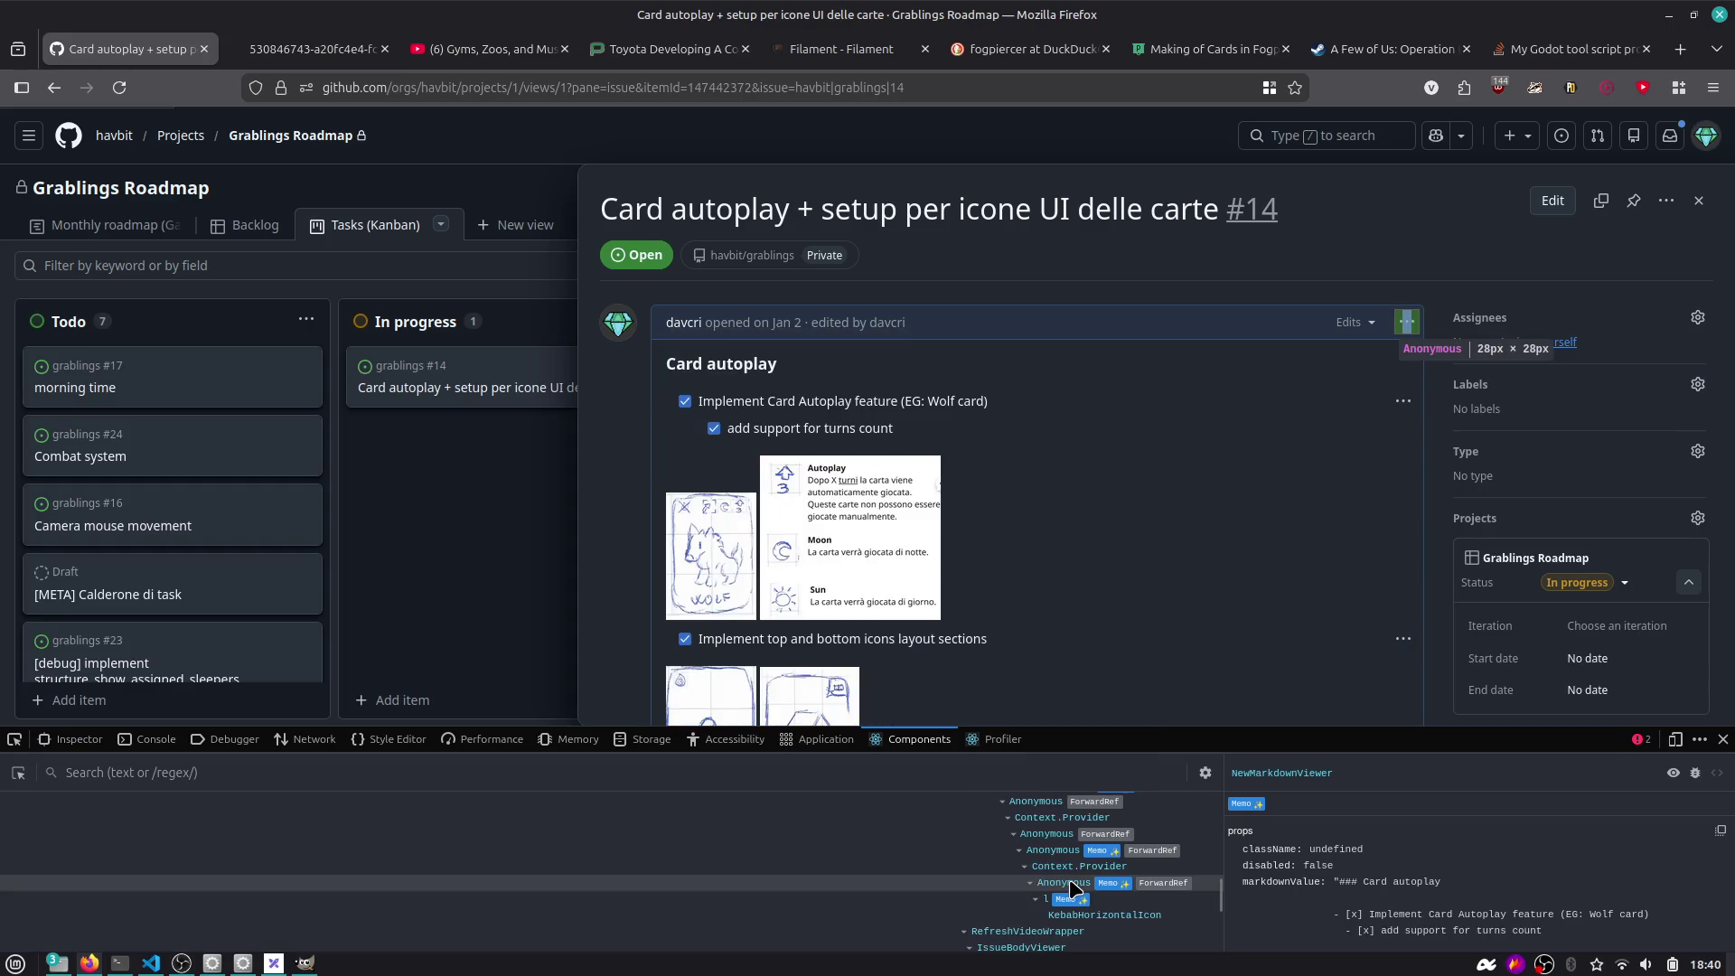
{"action": "scroll", "coordinate": [1070, 878], "scroll_direction": "down", "scroll_amount": 4}
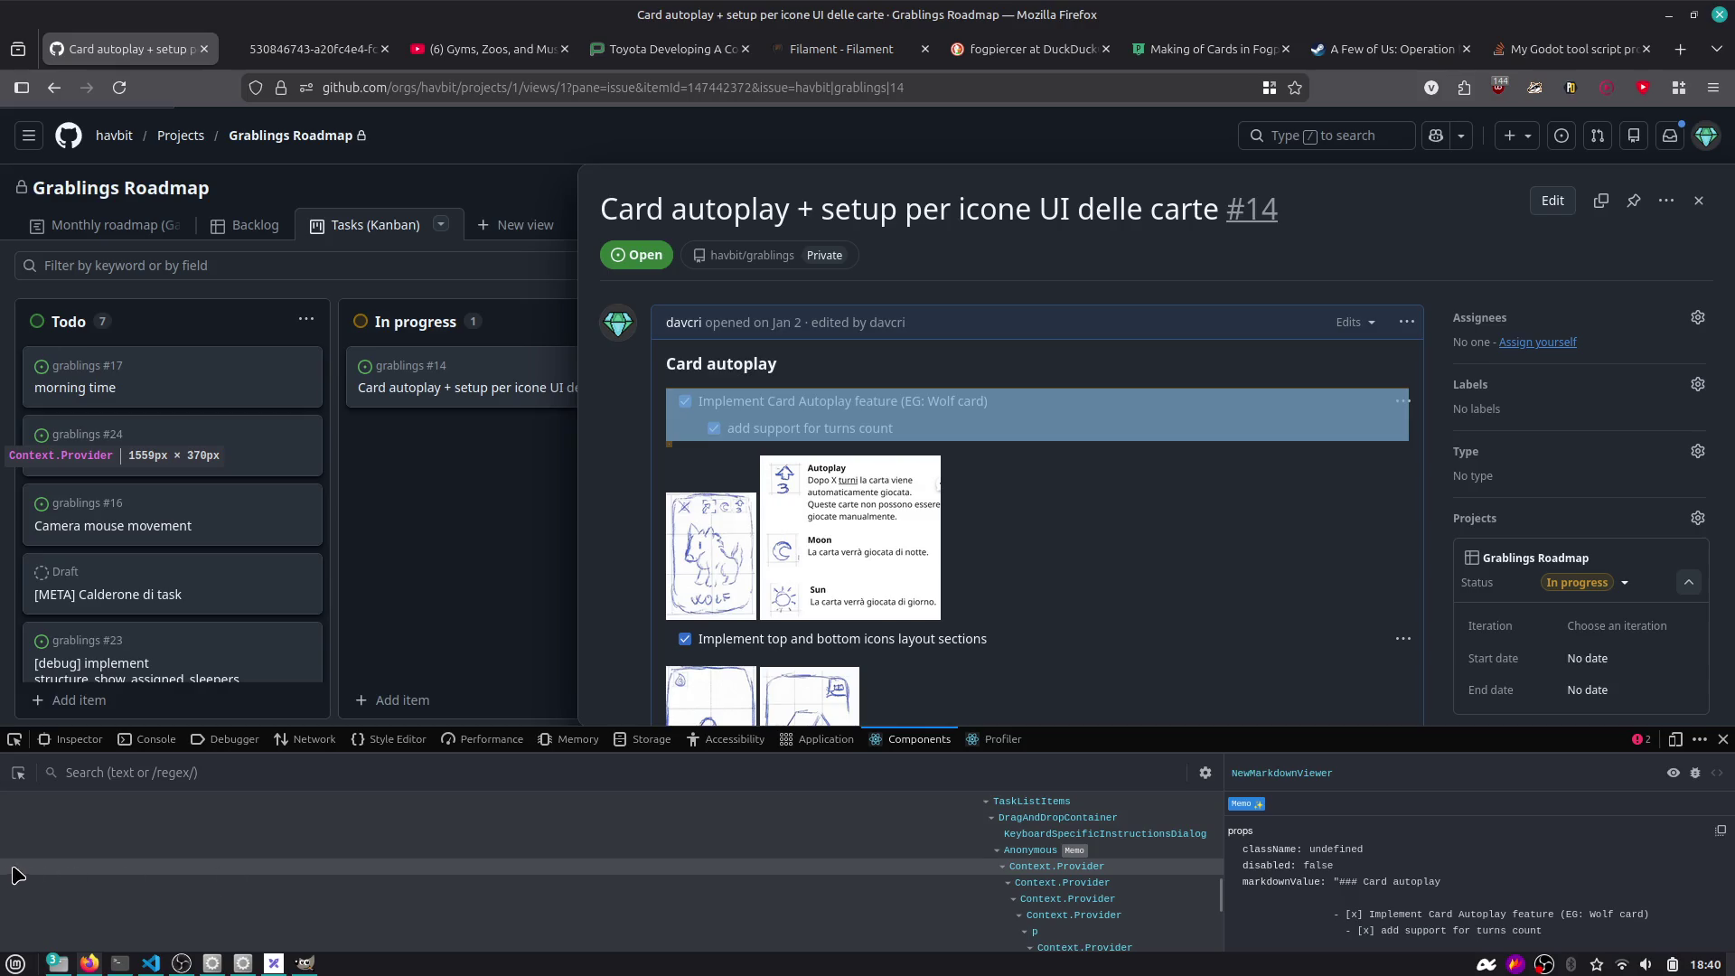
{"action": "scroll", "coordinate": [824, 865], "scroll_direction": "down", "scroll_amount": 5}
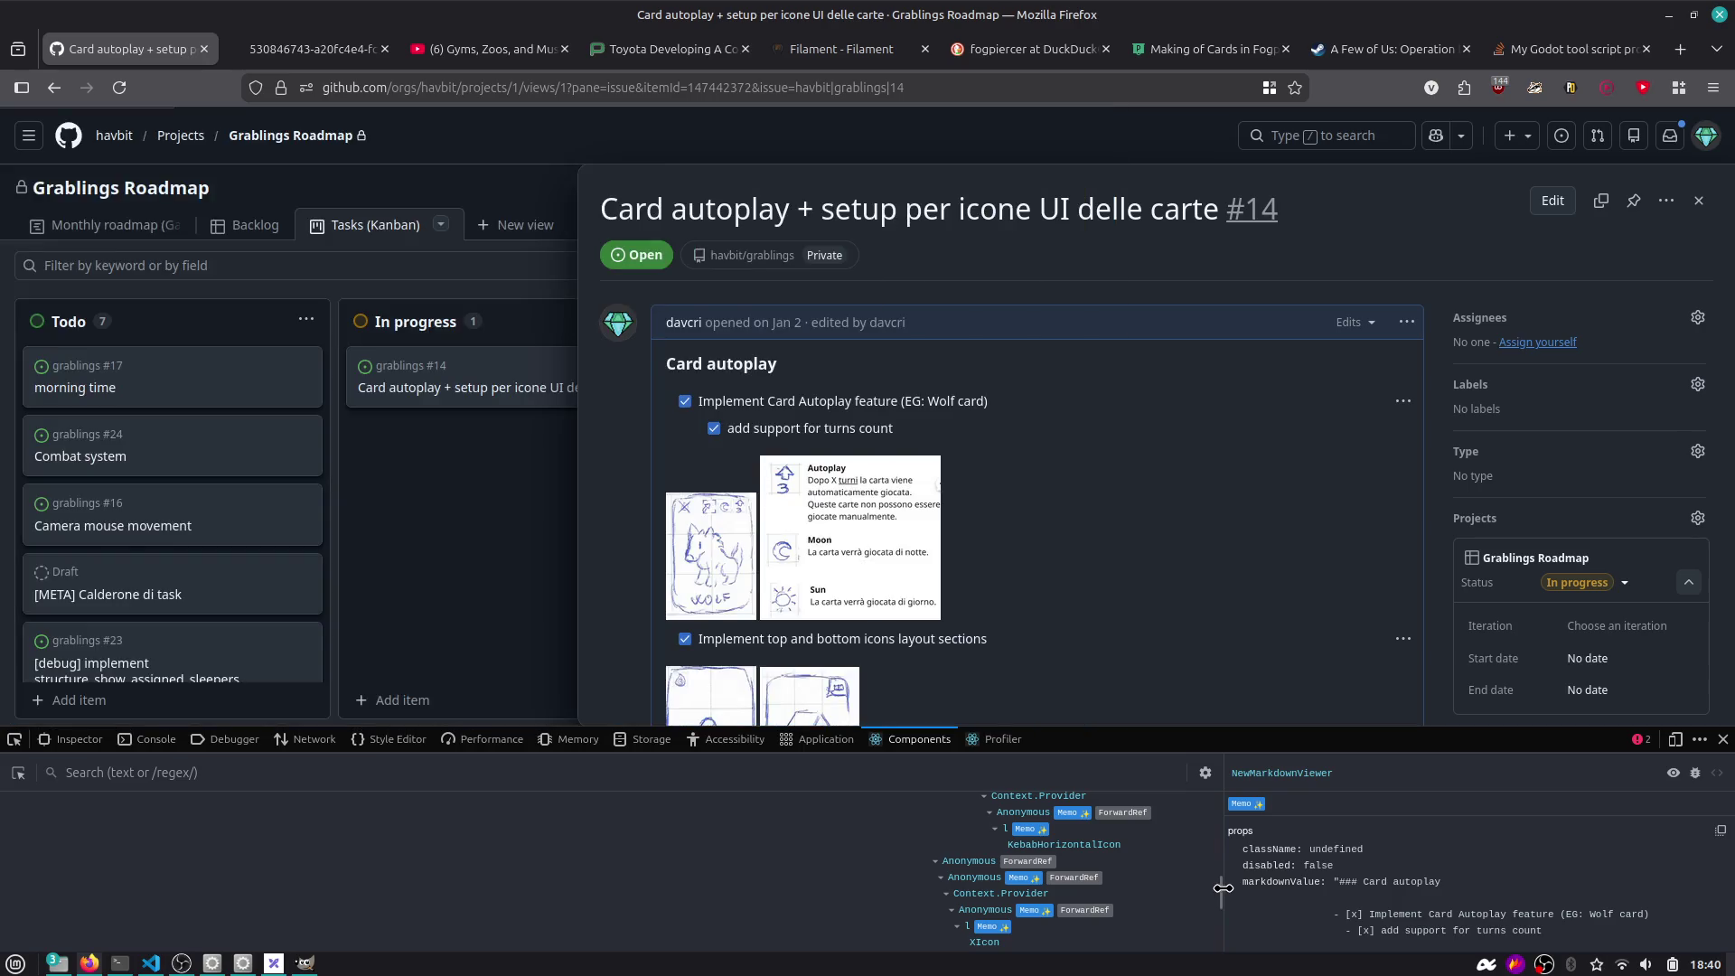
{"action": "left_click", "coordinate": [1210, 883]}
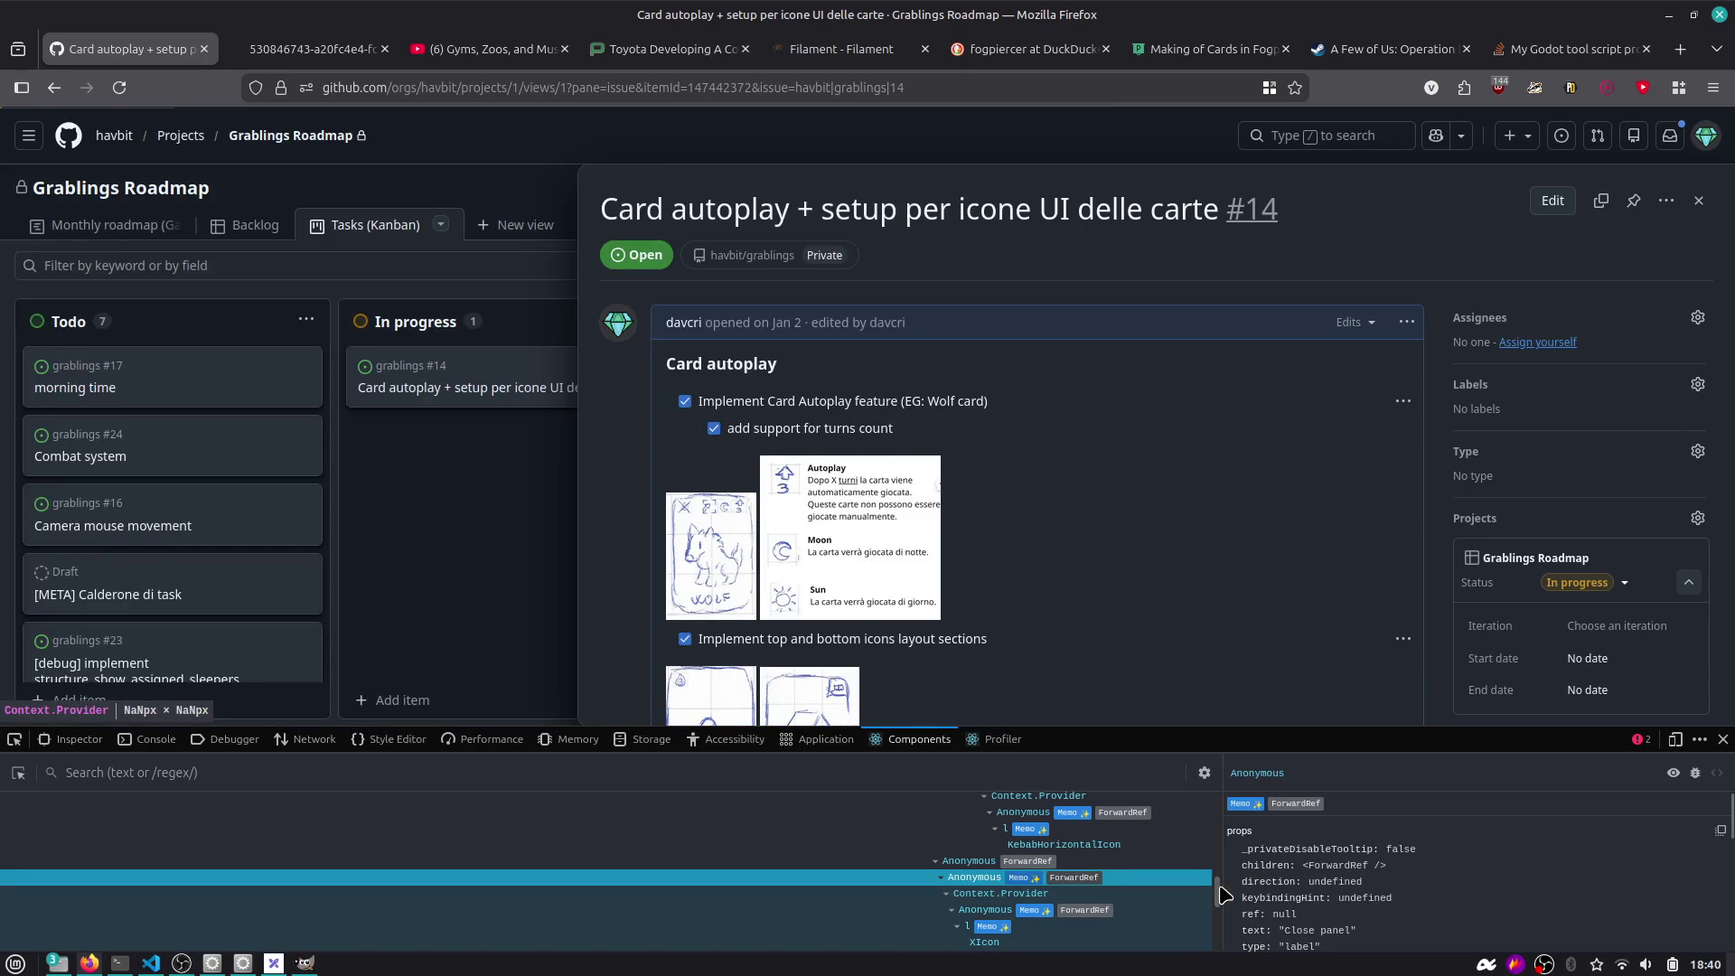
{"action": "left_click_drag", "start_coordinate": [1217, 893], "coordinate": [1217, 802]}
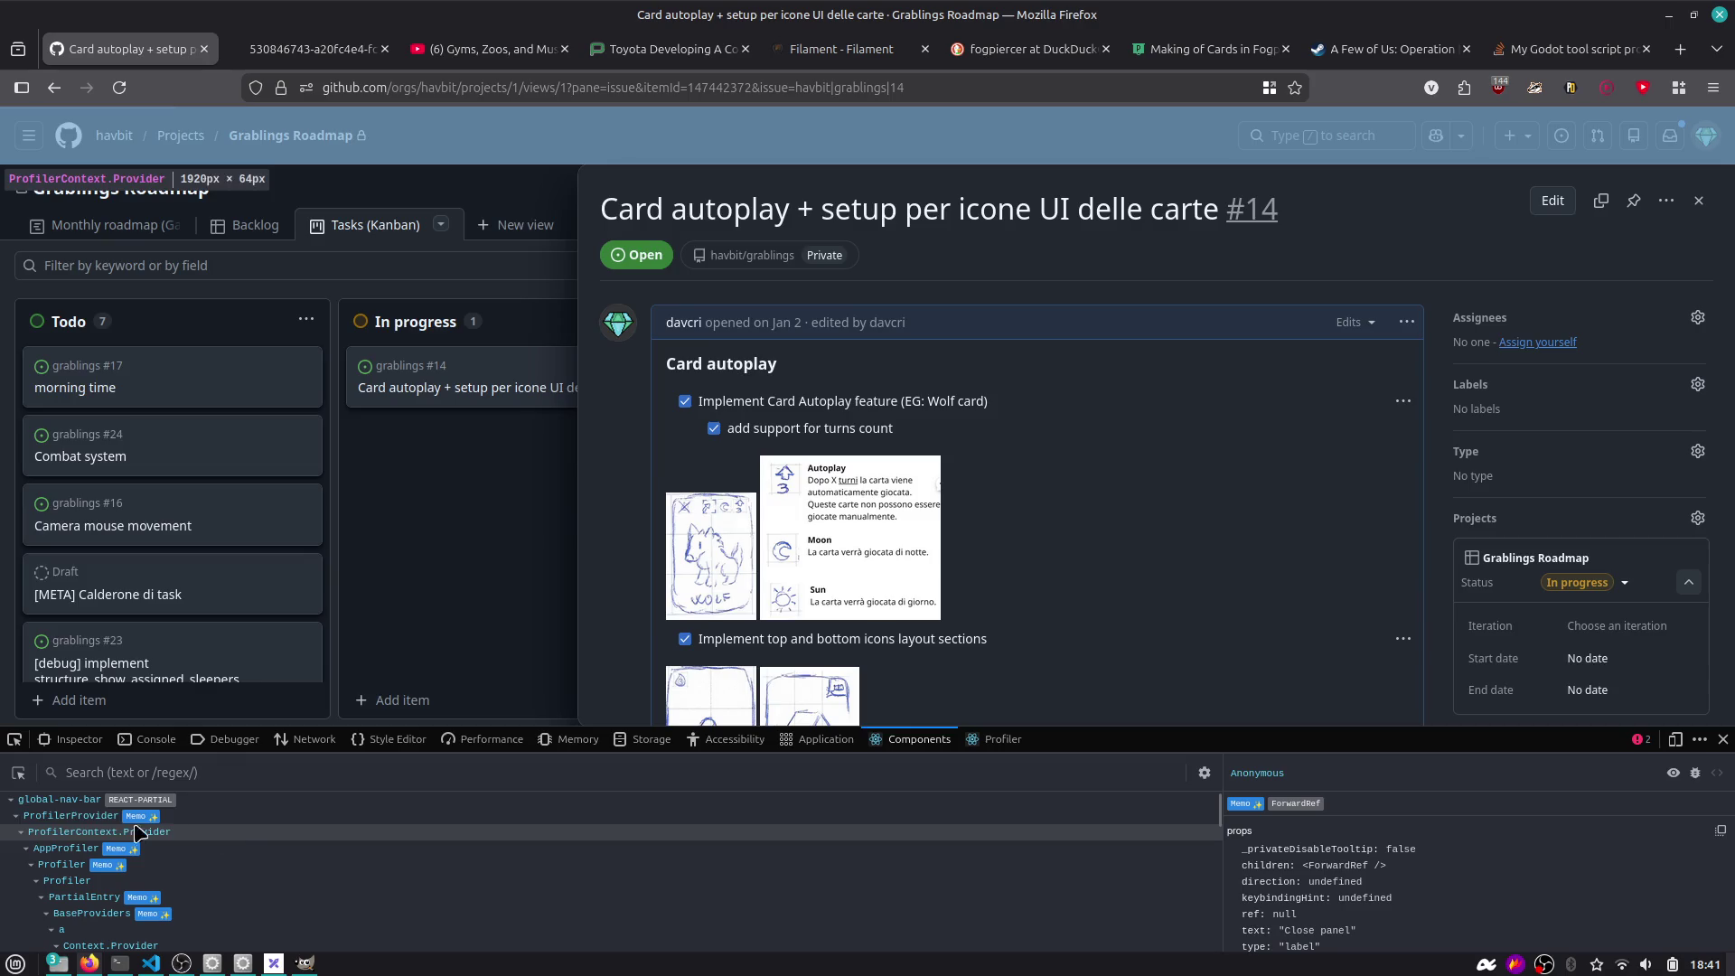
{"action": "scroll", "coordinate": [90, 831], "scroll_direction": "down", "scroll_amount": 5}
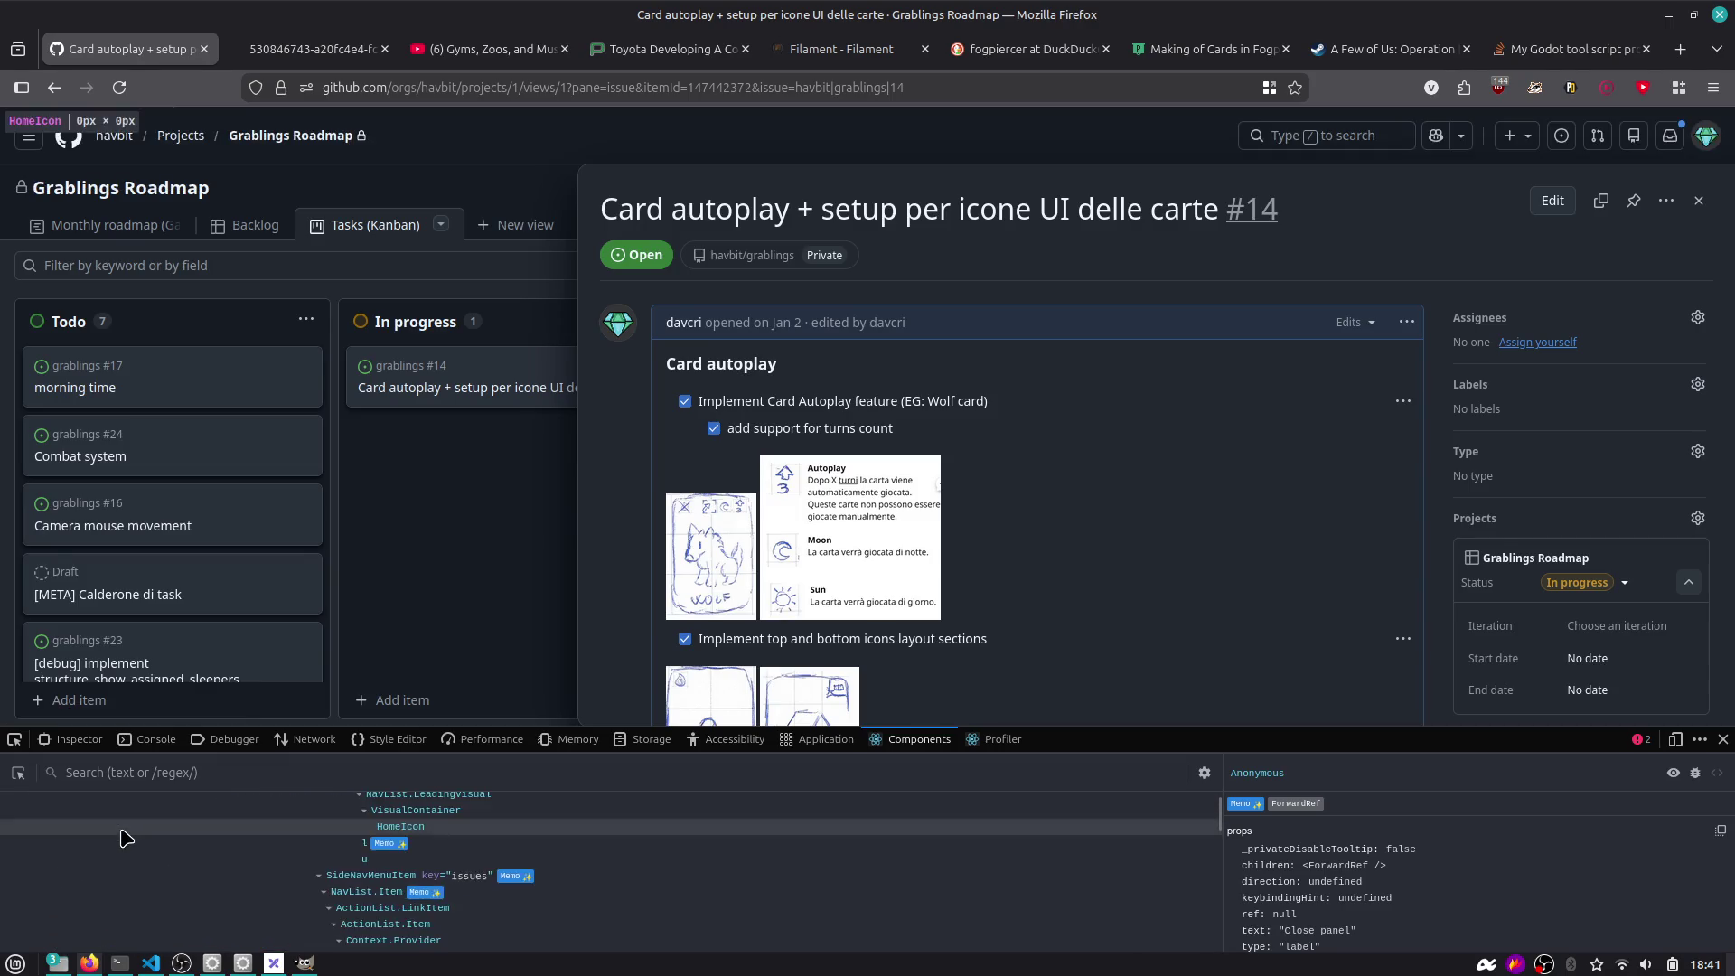
{"action": "scroll", "coordinate": [158, 840], "scroll_direction": "down", "scroll_amount": 5}
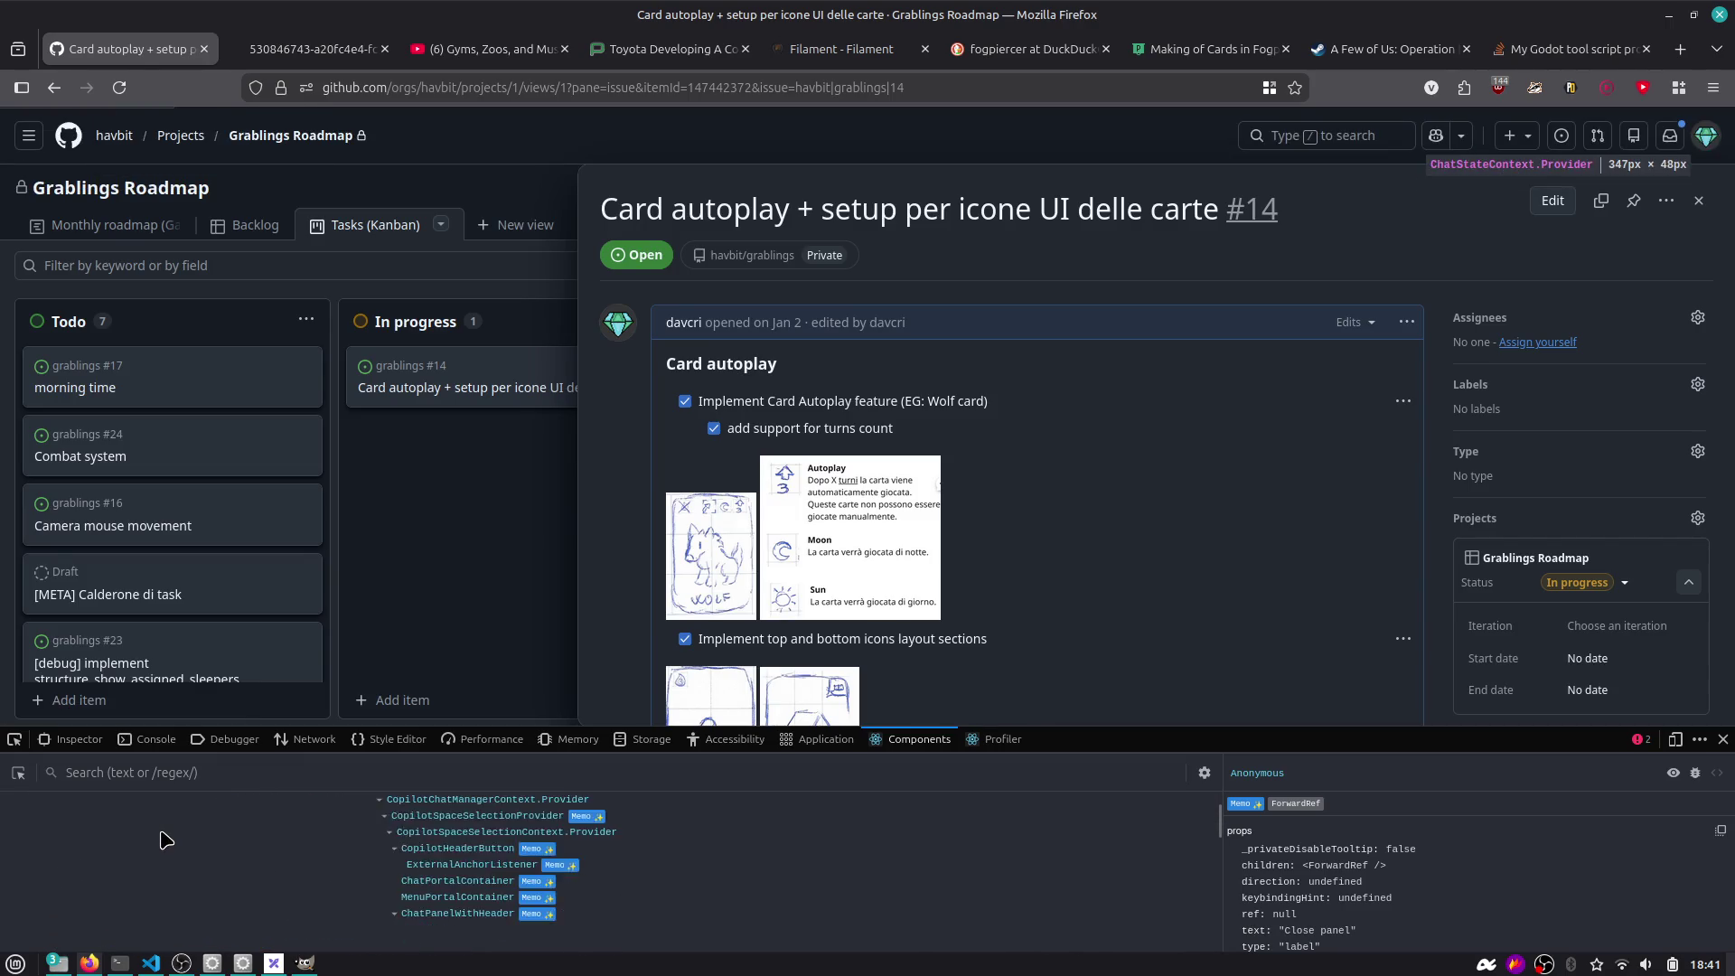
{"action": "scroll", "coordinate": [172, 838], "scroll_direction": "up", "scroll_amount": 10}
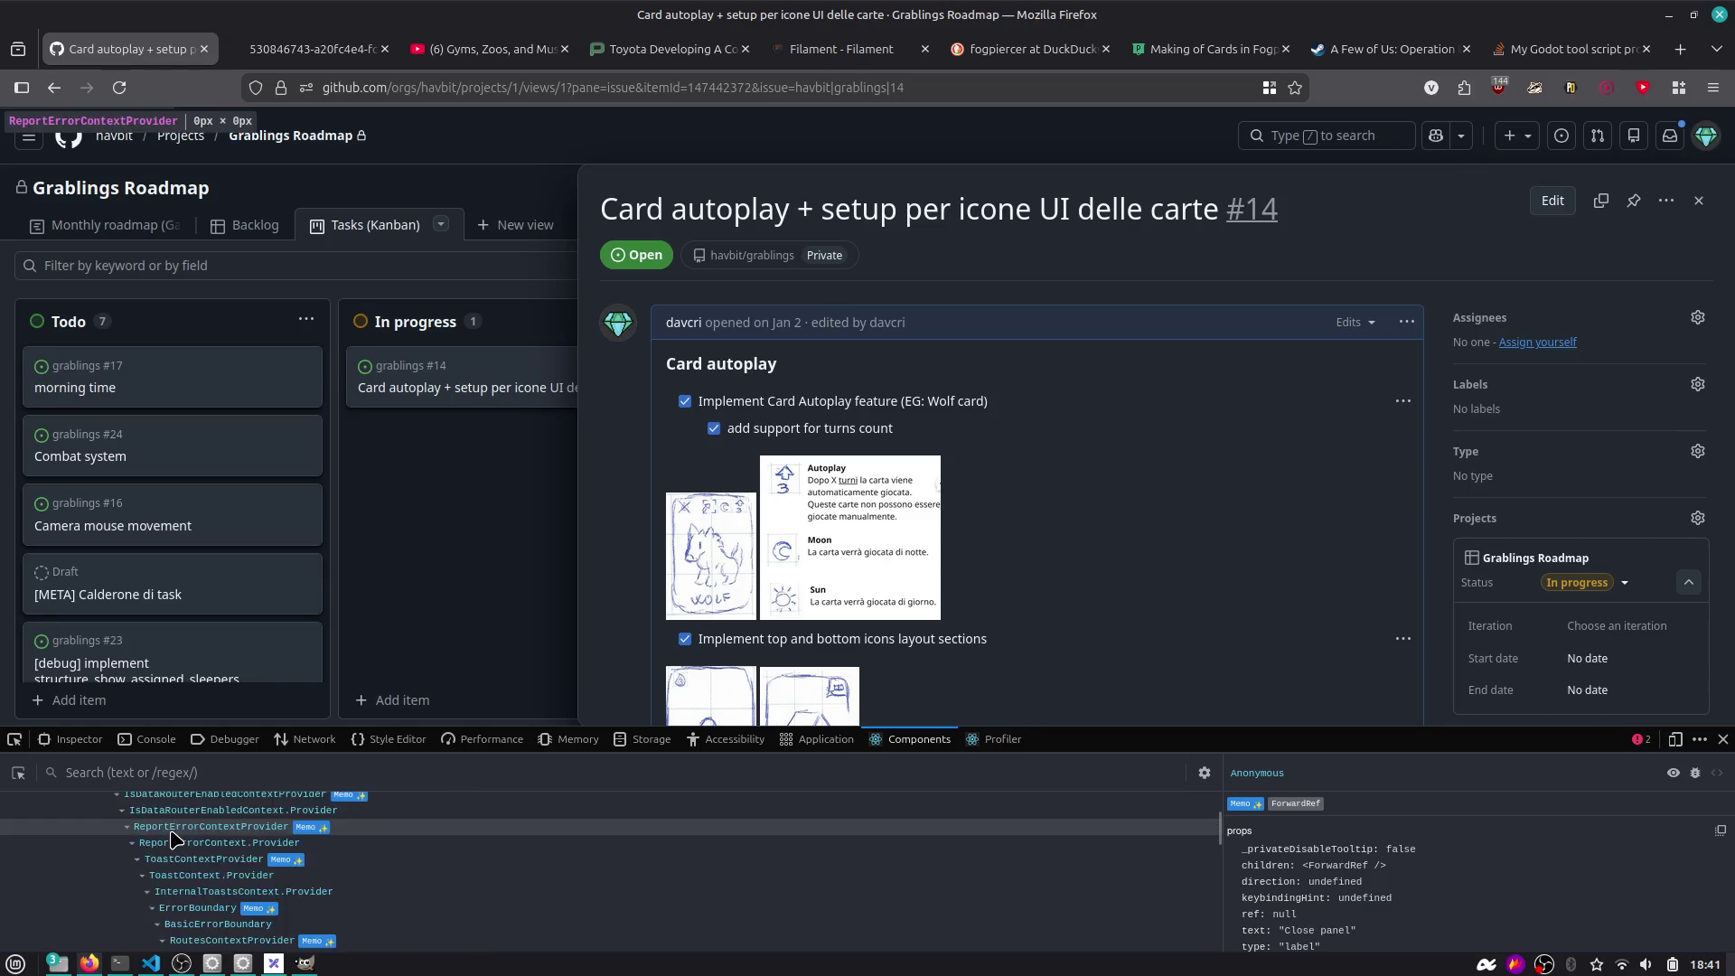
{"action": "left_click", "coordinate": [1722, 739]}
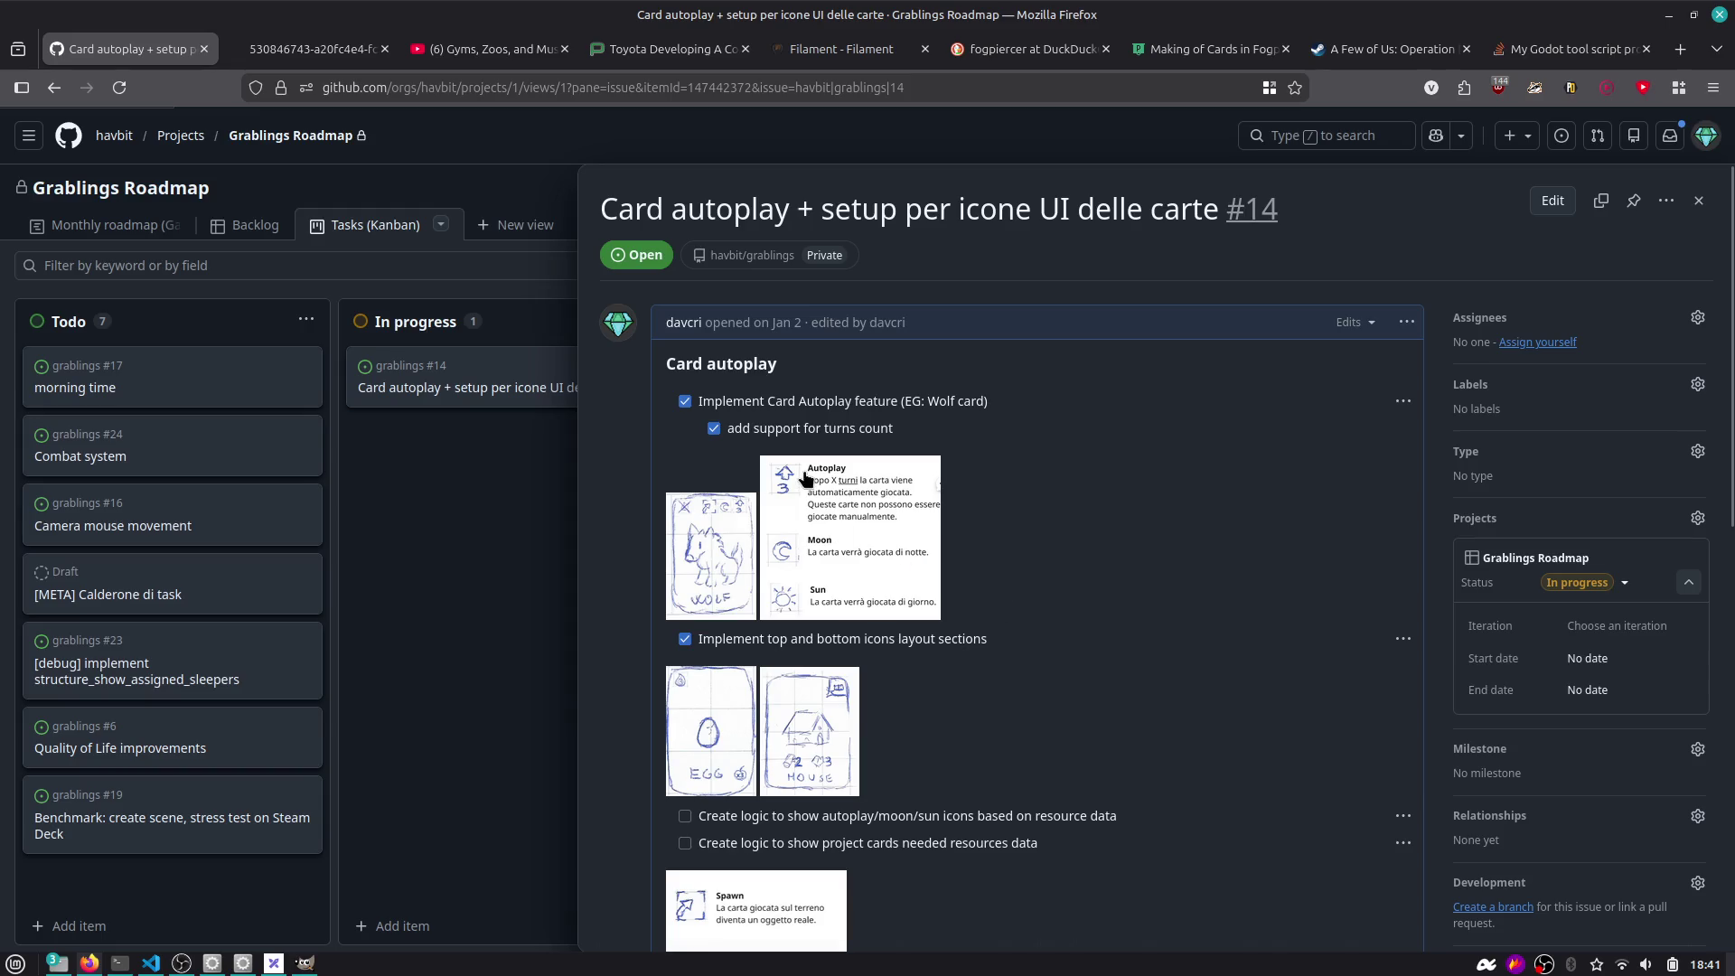
Tick off the autoplay/moon/sun icons task and the project cards resources task in issue #14.
{"action": "scroll", "coordinate": [805, 477], "scroll_direction": "down", "scroll_amount": 3}
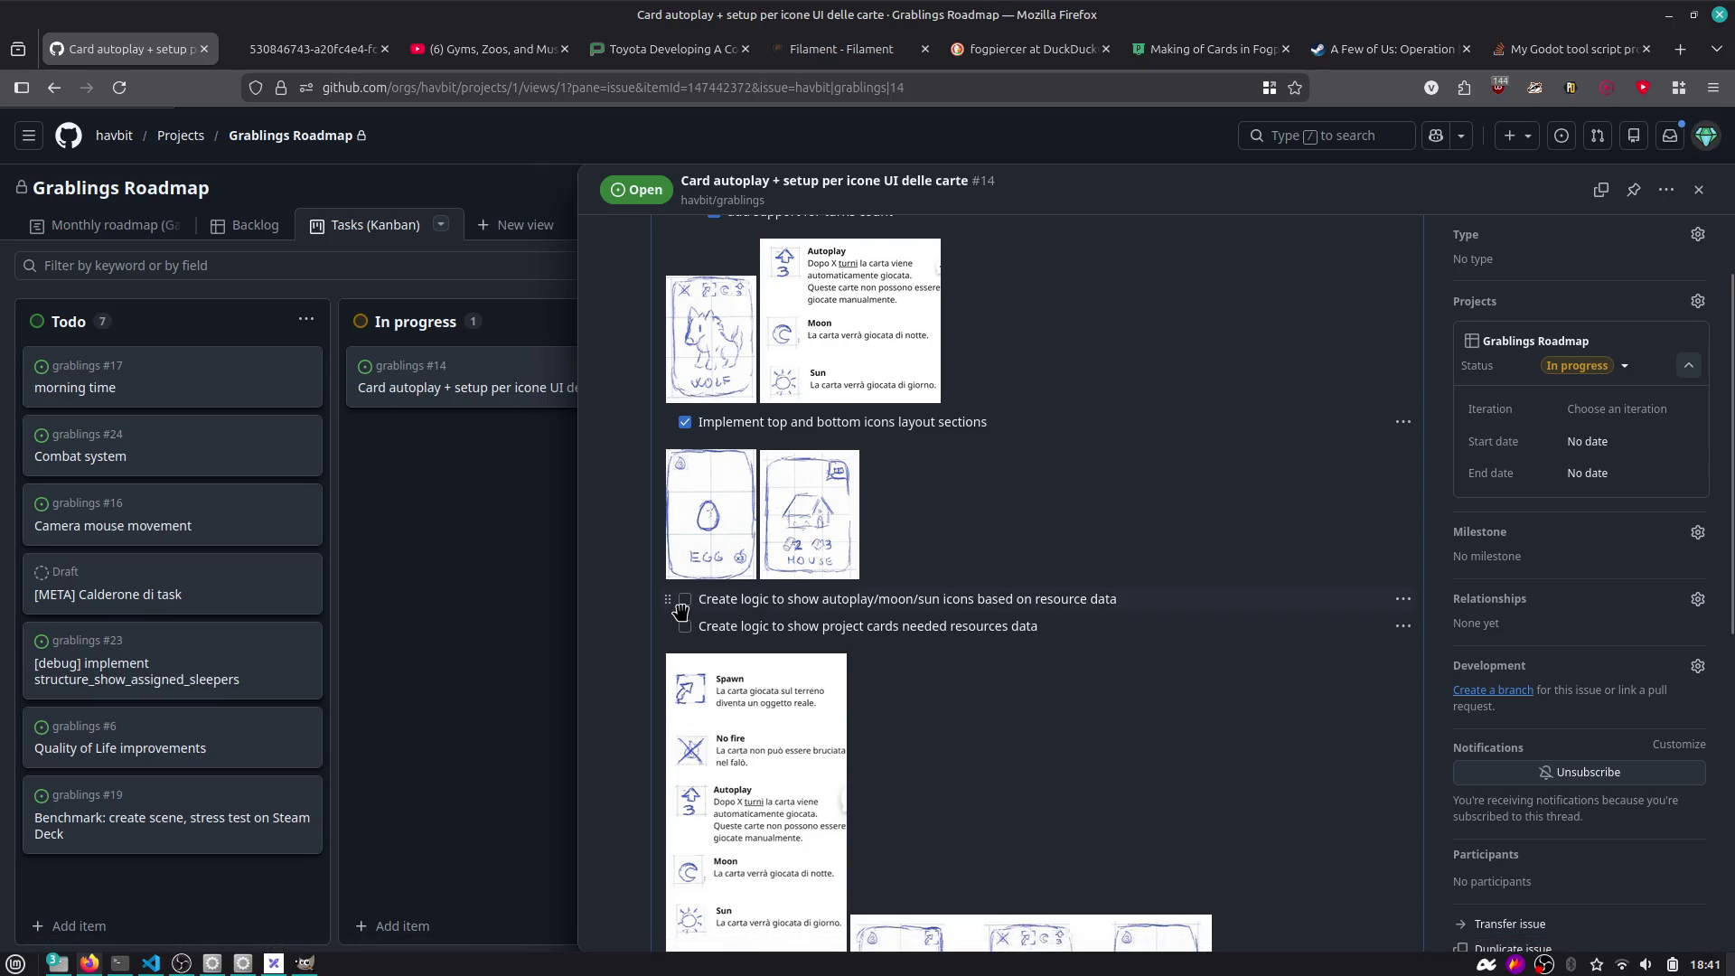
{"action": "left_click_drag", "start_coordinate": [889, 601], "coordinate": [1114, 602]}
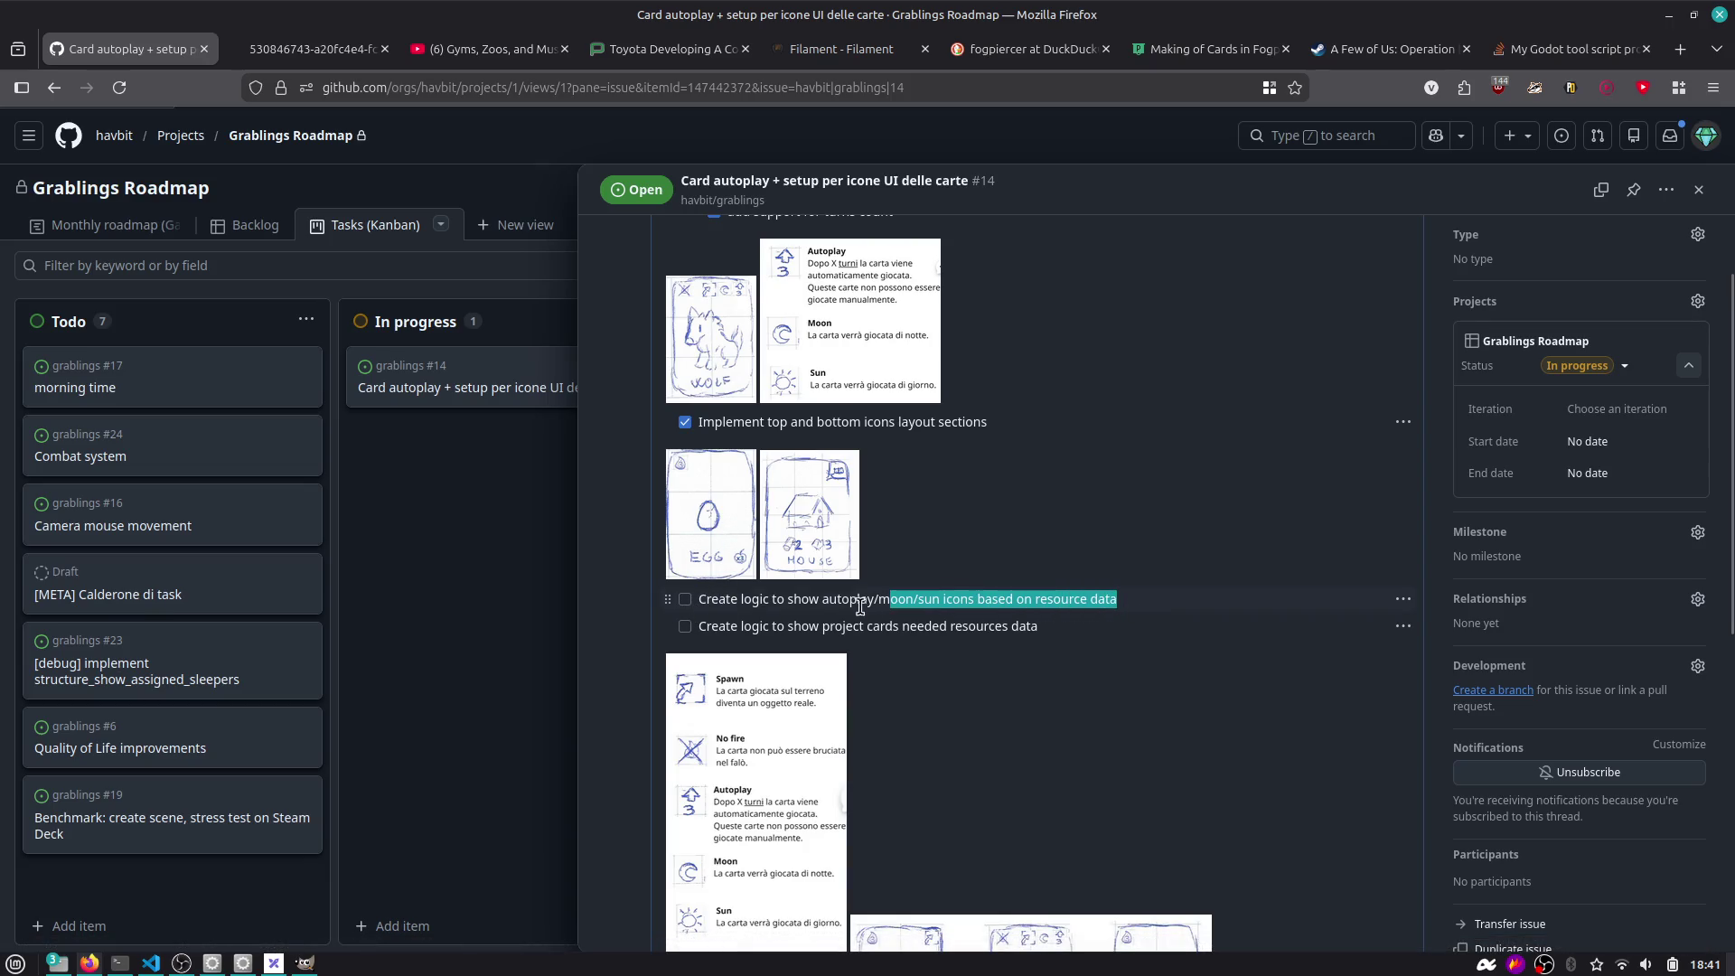
{"action": "left_click", "coordinate": [679, 604]}
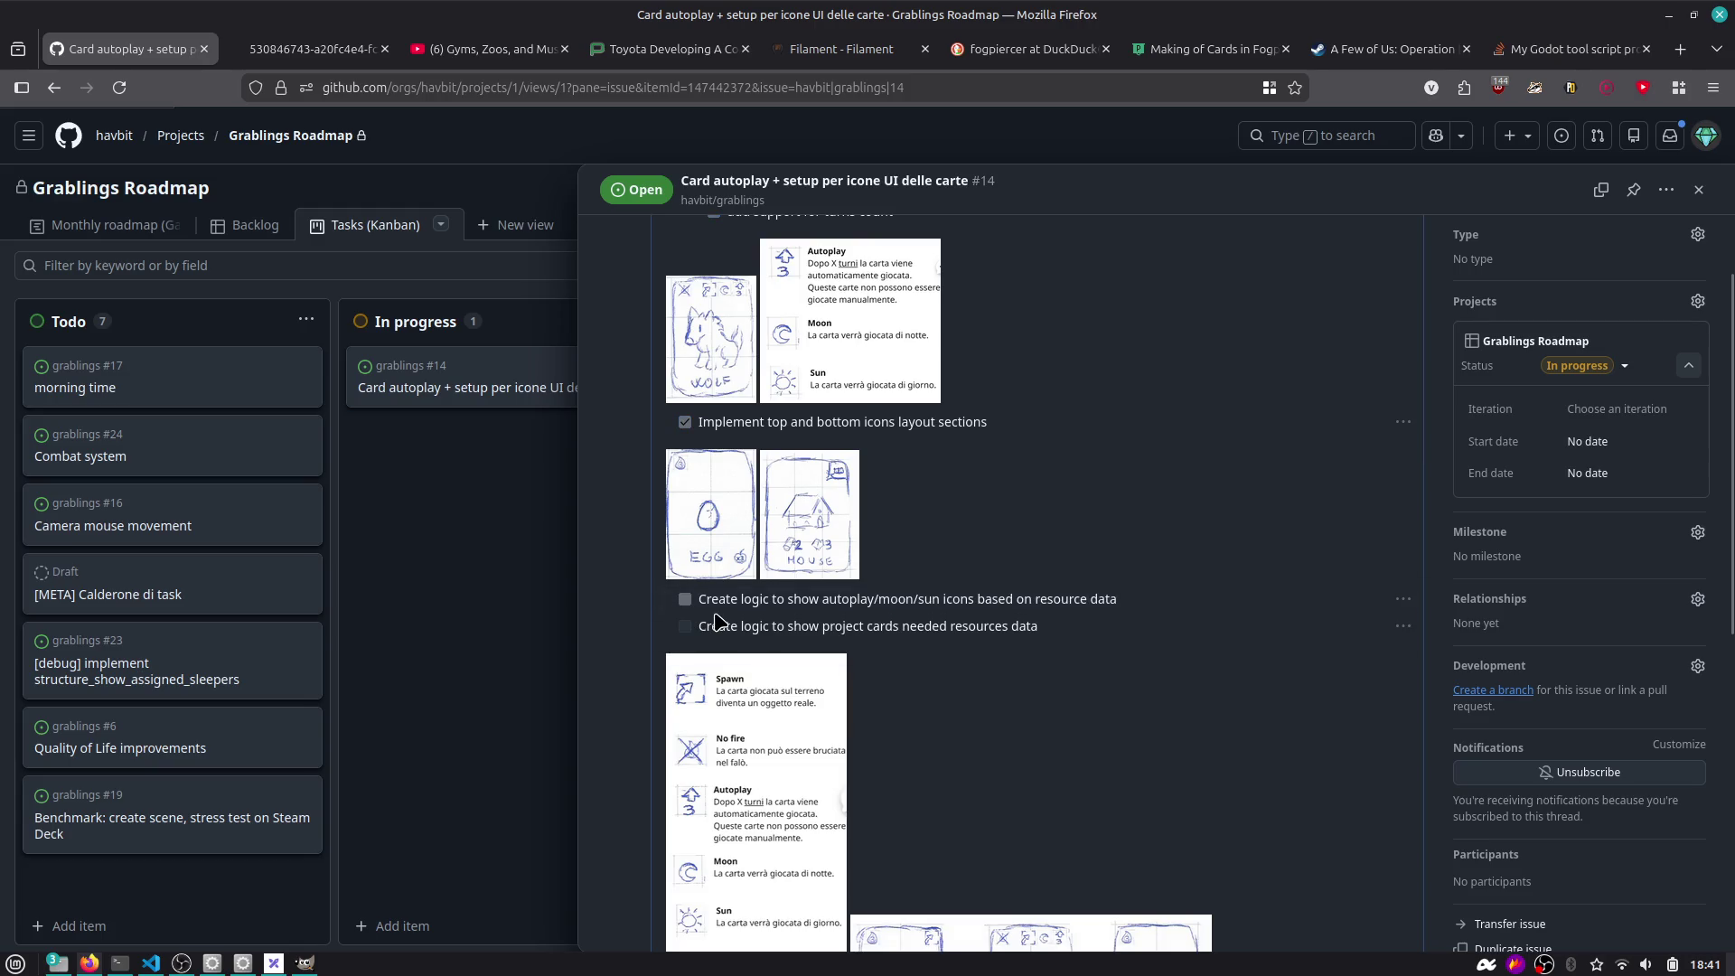
{"action": "left_click_drag", "start_coordinate": [718, 626], "coordinate": [1048, 630]}
{"action": "scroll", "coordinate": [1048, 630], "scroll_direction": "down", "scroll_amount": 2}
{"action": "left_click", "coordinate": [736, 412]}
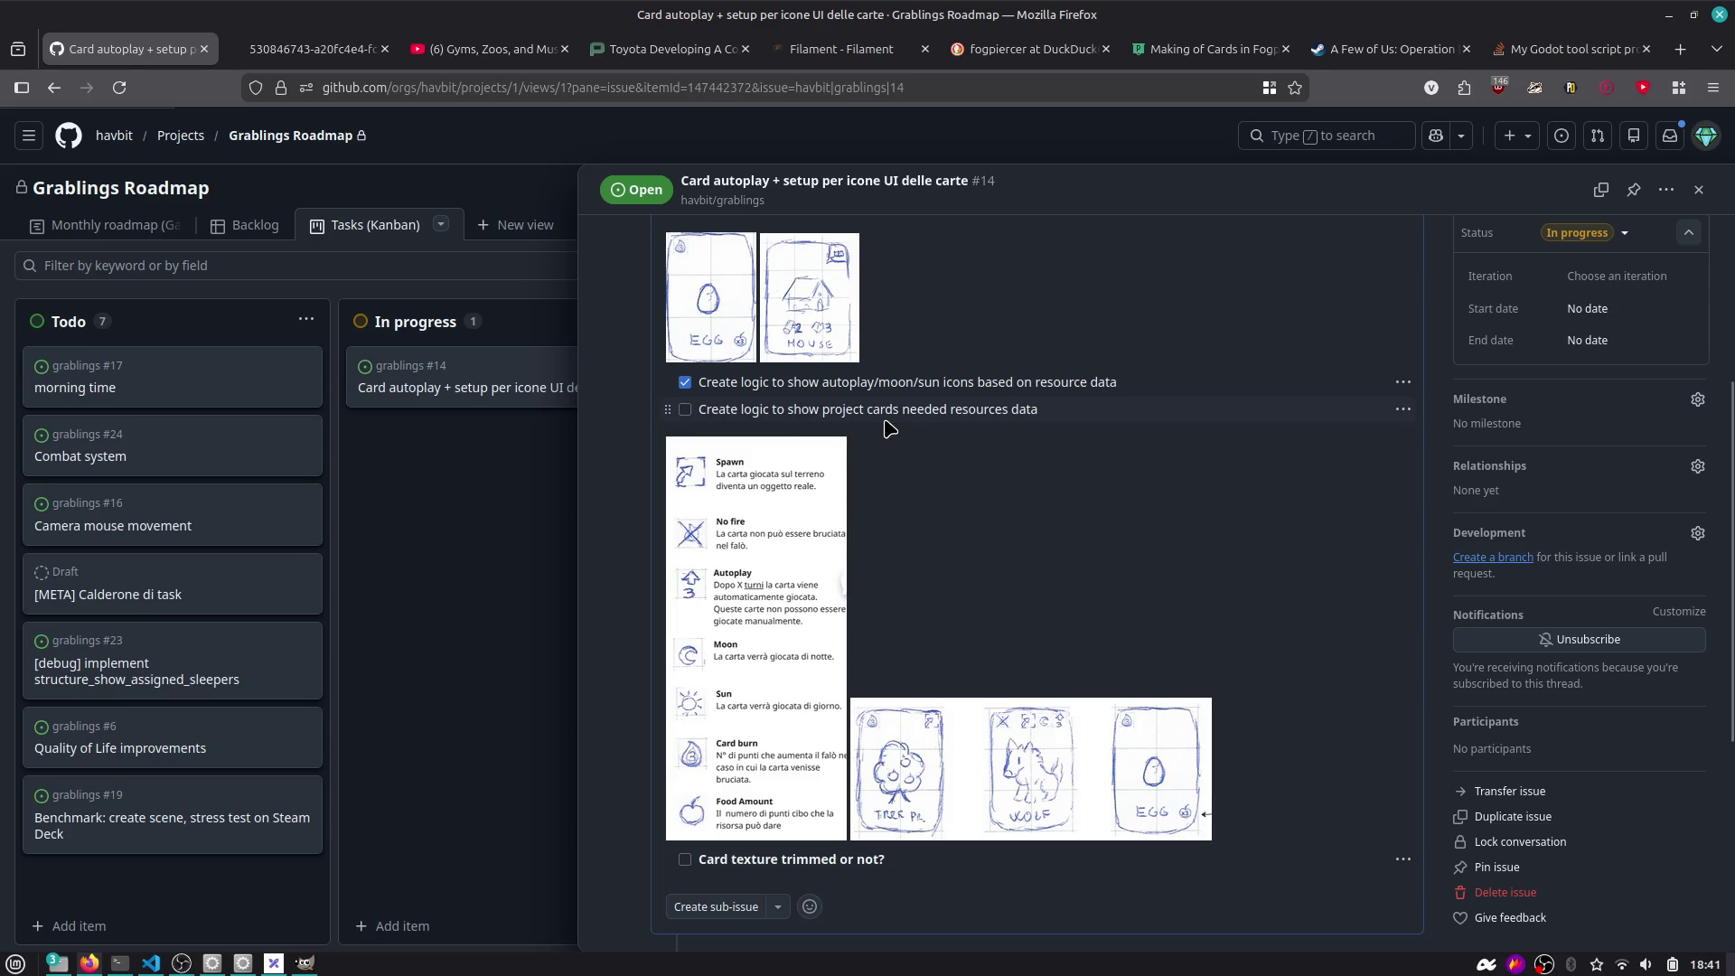
{"action": "left_click", "coordinate": [684, 409]}
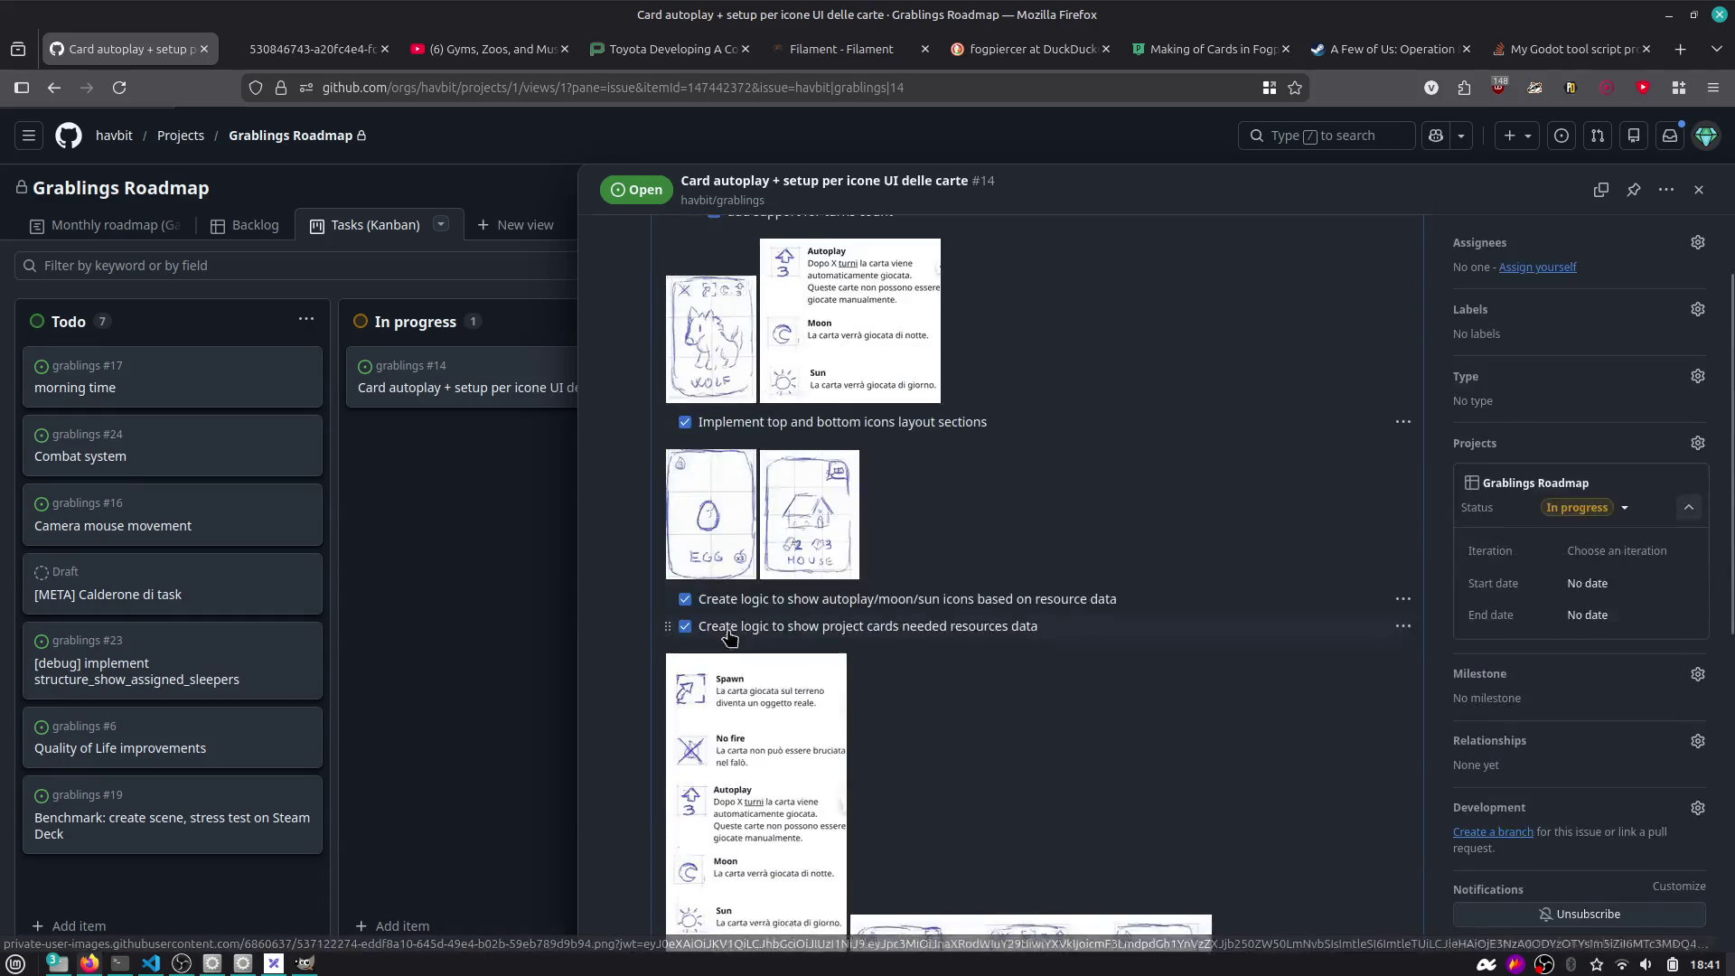
Move card #14 from In progress to To review on the board, then return to Godot.
{"action": "left_click", "coordinate": [530, 542]}
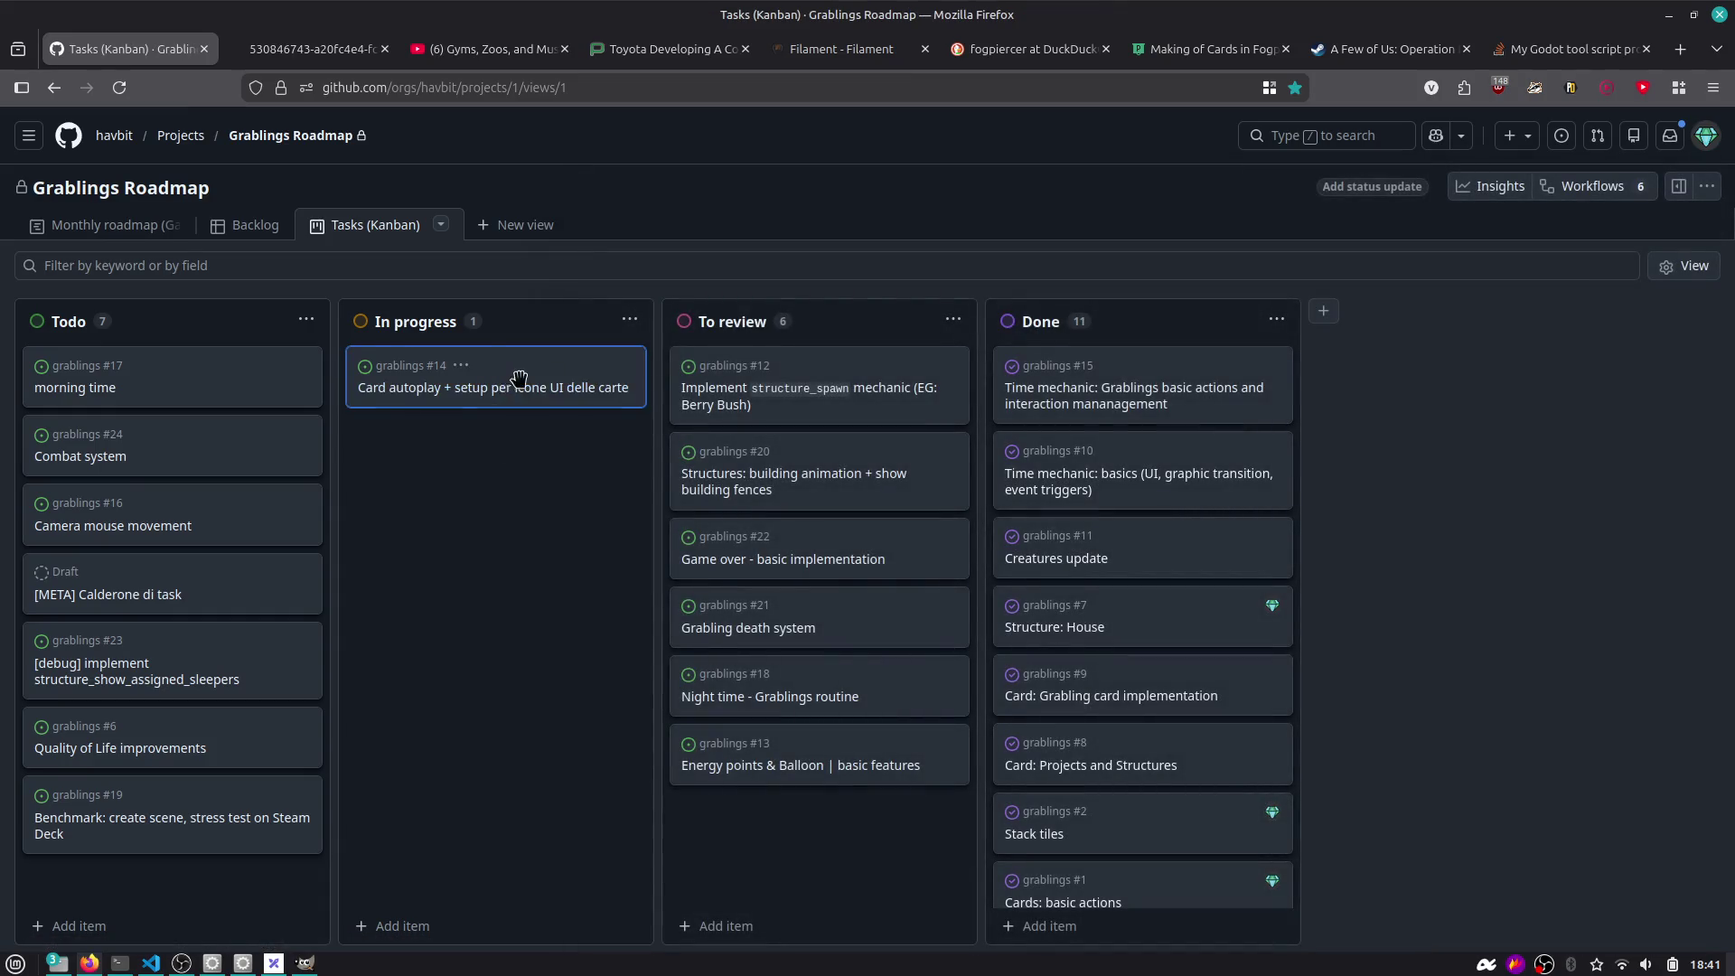
{"action": "left_click_drag", "start_coordinate": [516, 375], "coordinate": [814, 363]}
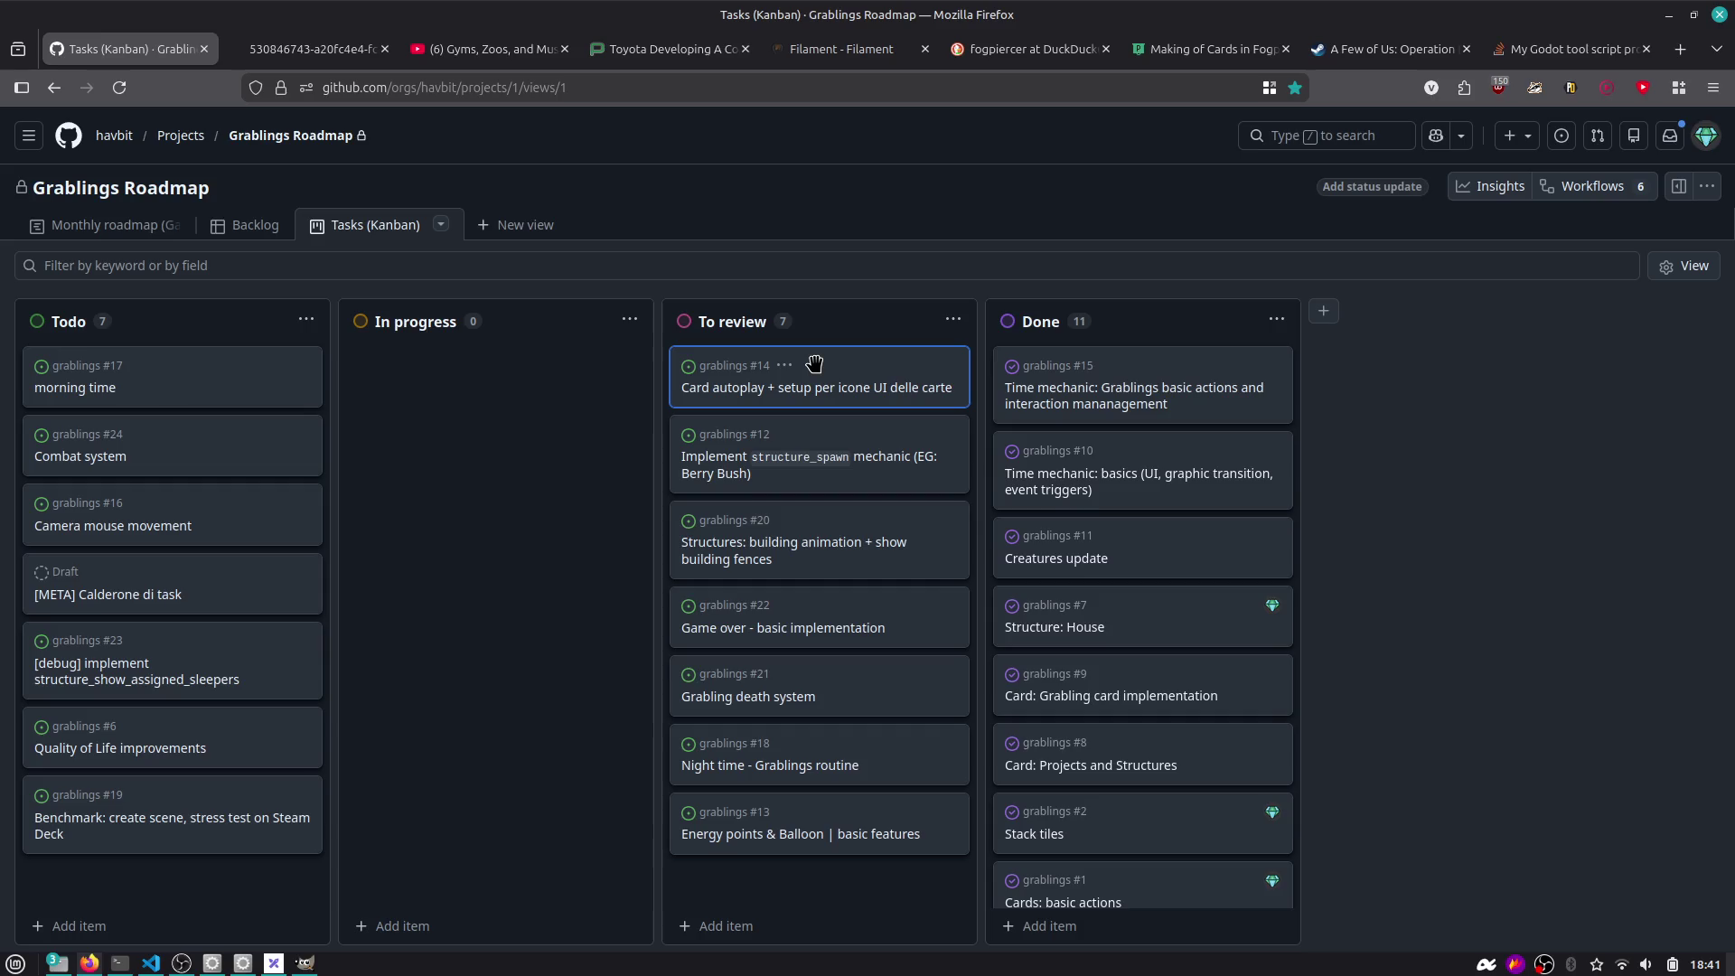
{"action": "key", "text": "alt+Tab"}
{"action": "left_click", "coordinate": [565, 439]}
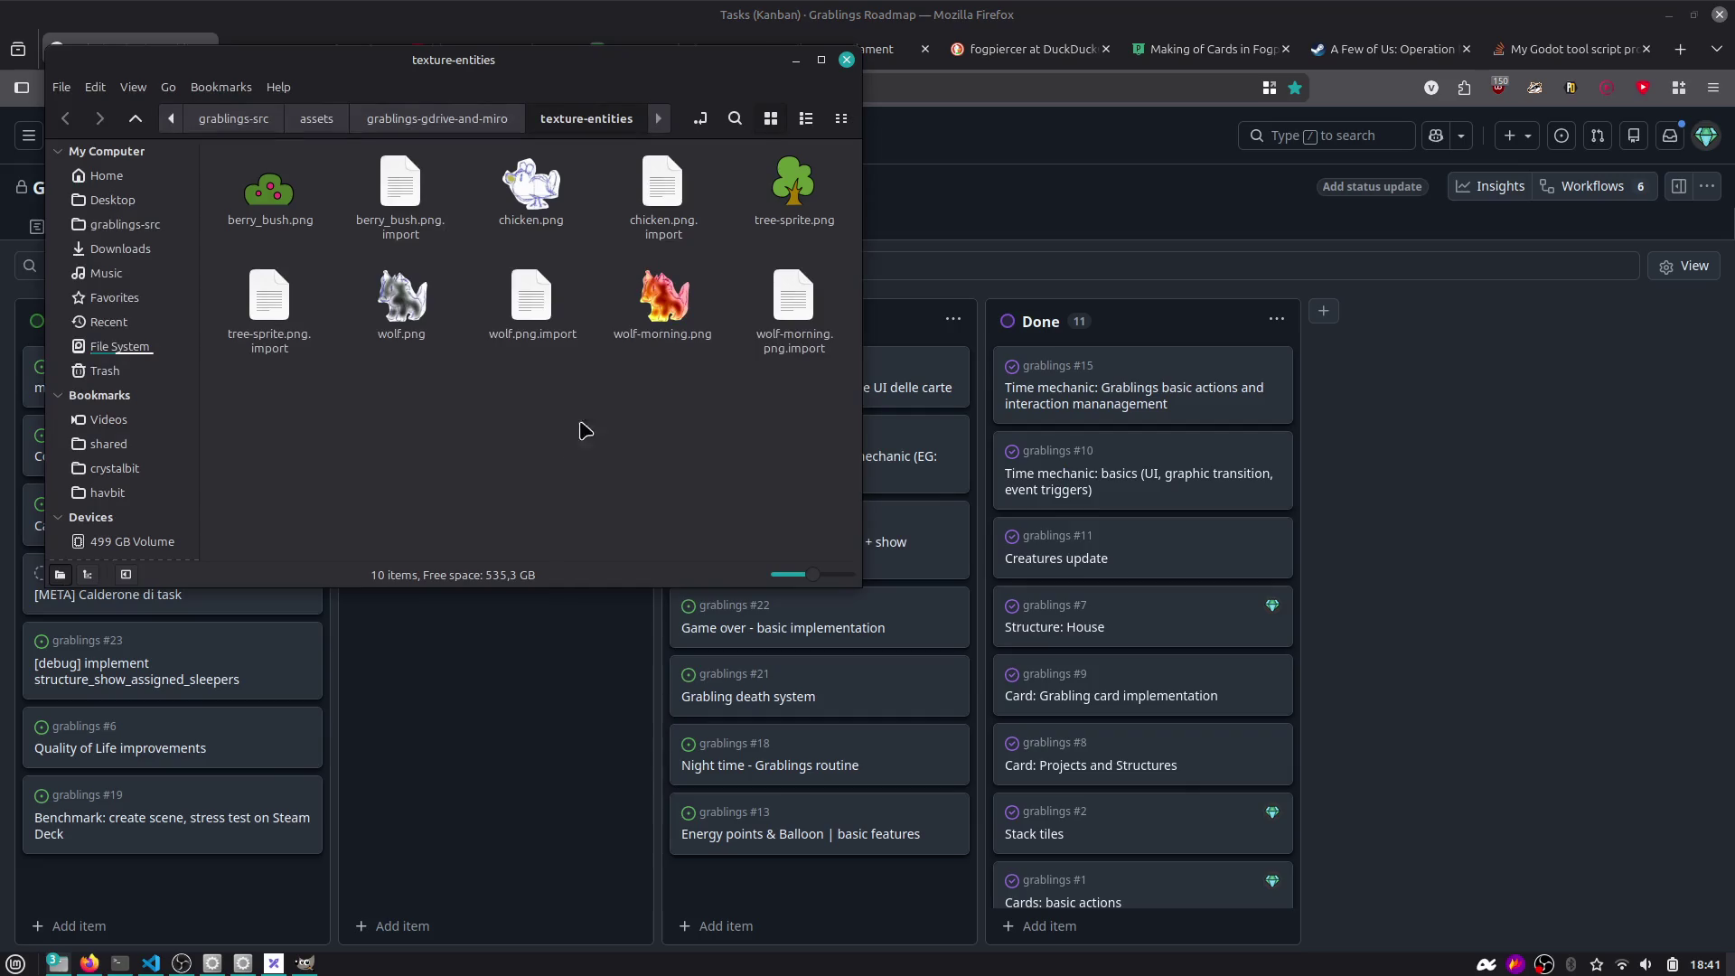
{"action": "key", "text": "alt+Tab"}
{"action": "key", "text": "Tab"}
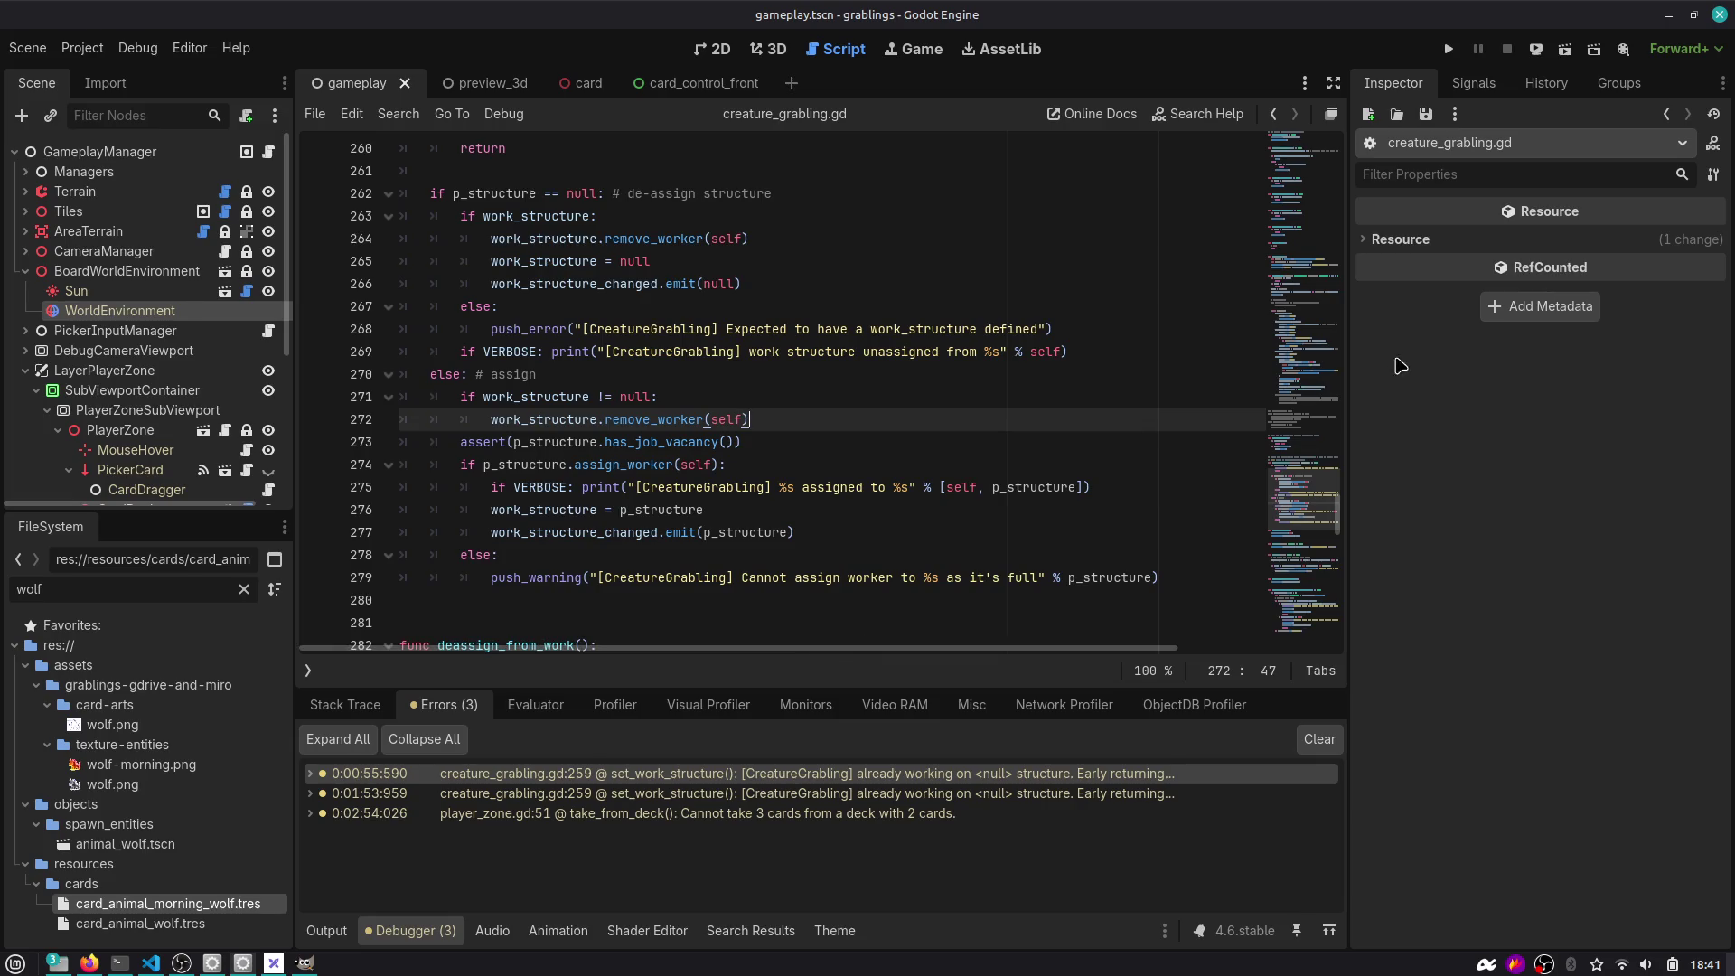
Review lines 264–270 of creature_grabling.gd and collapse BoardWorldEnvironment in the scene tree.
{"action": "left_click_drag", "start_coordinate": [1347, 310], "coordinate": [1362, 310]}
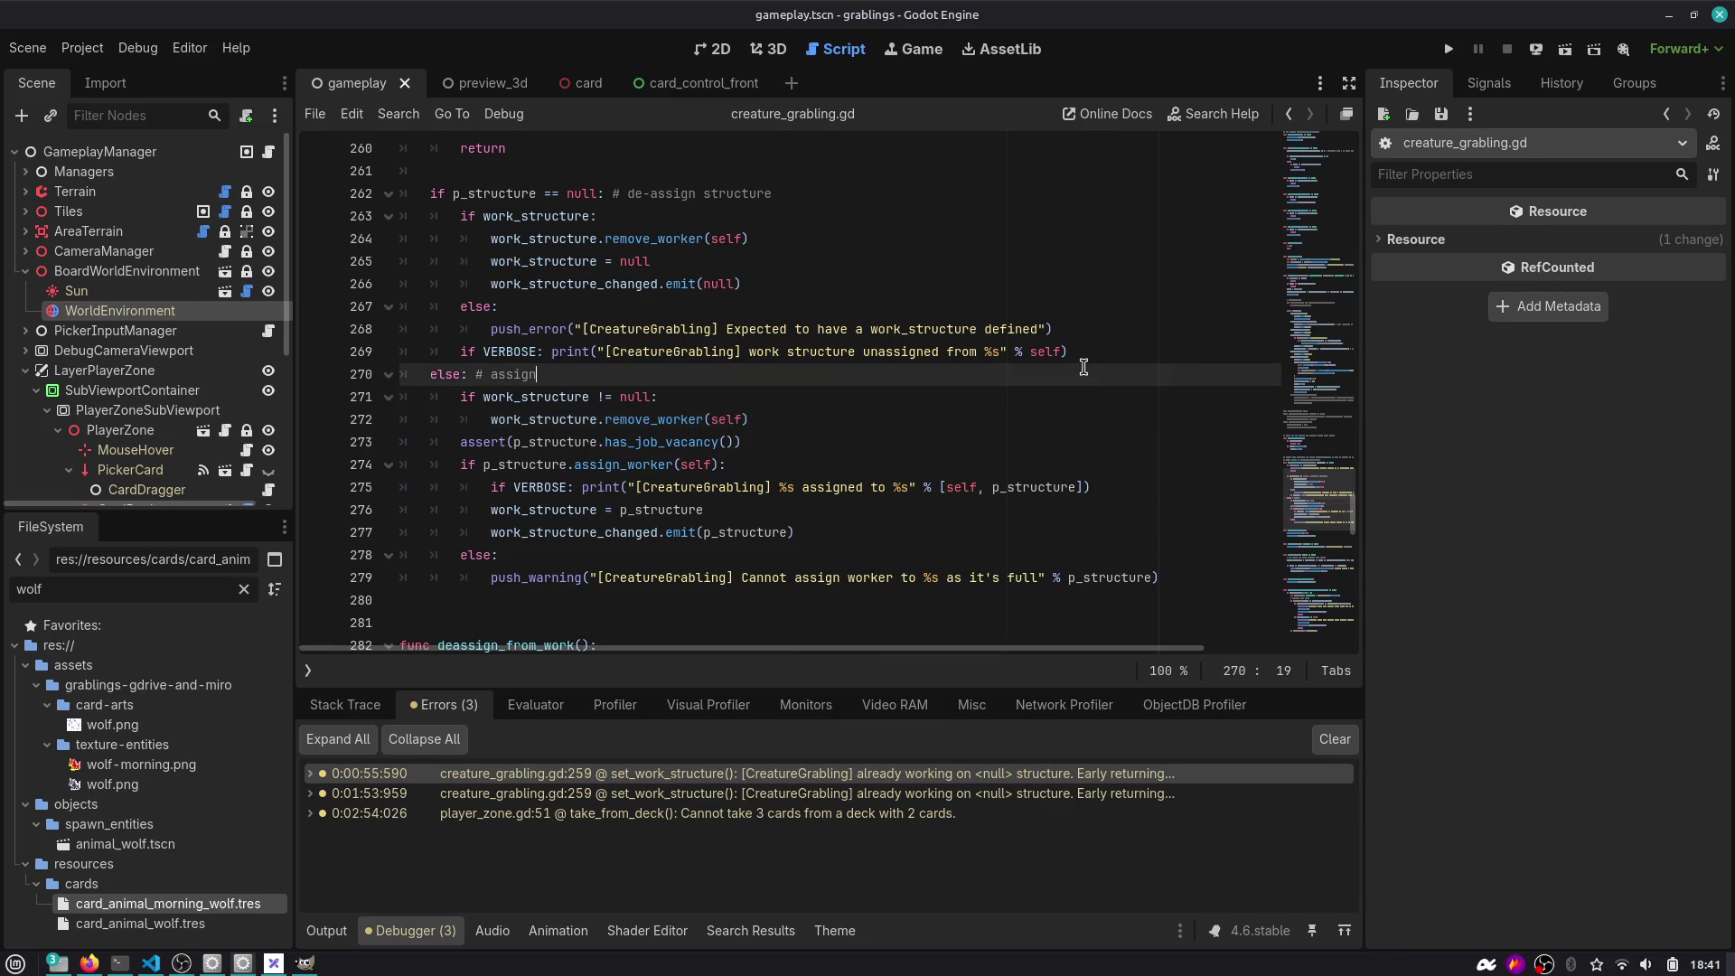
{"action": "left_click", "coordinate": [1084, 374]}
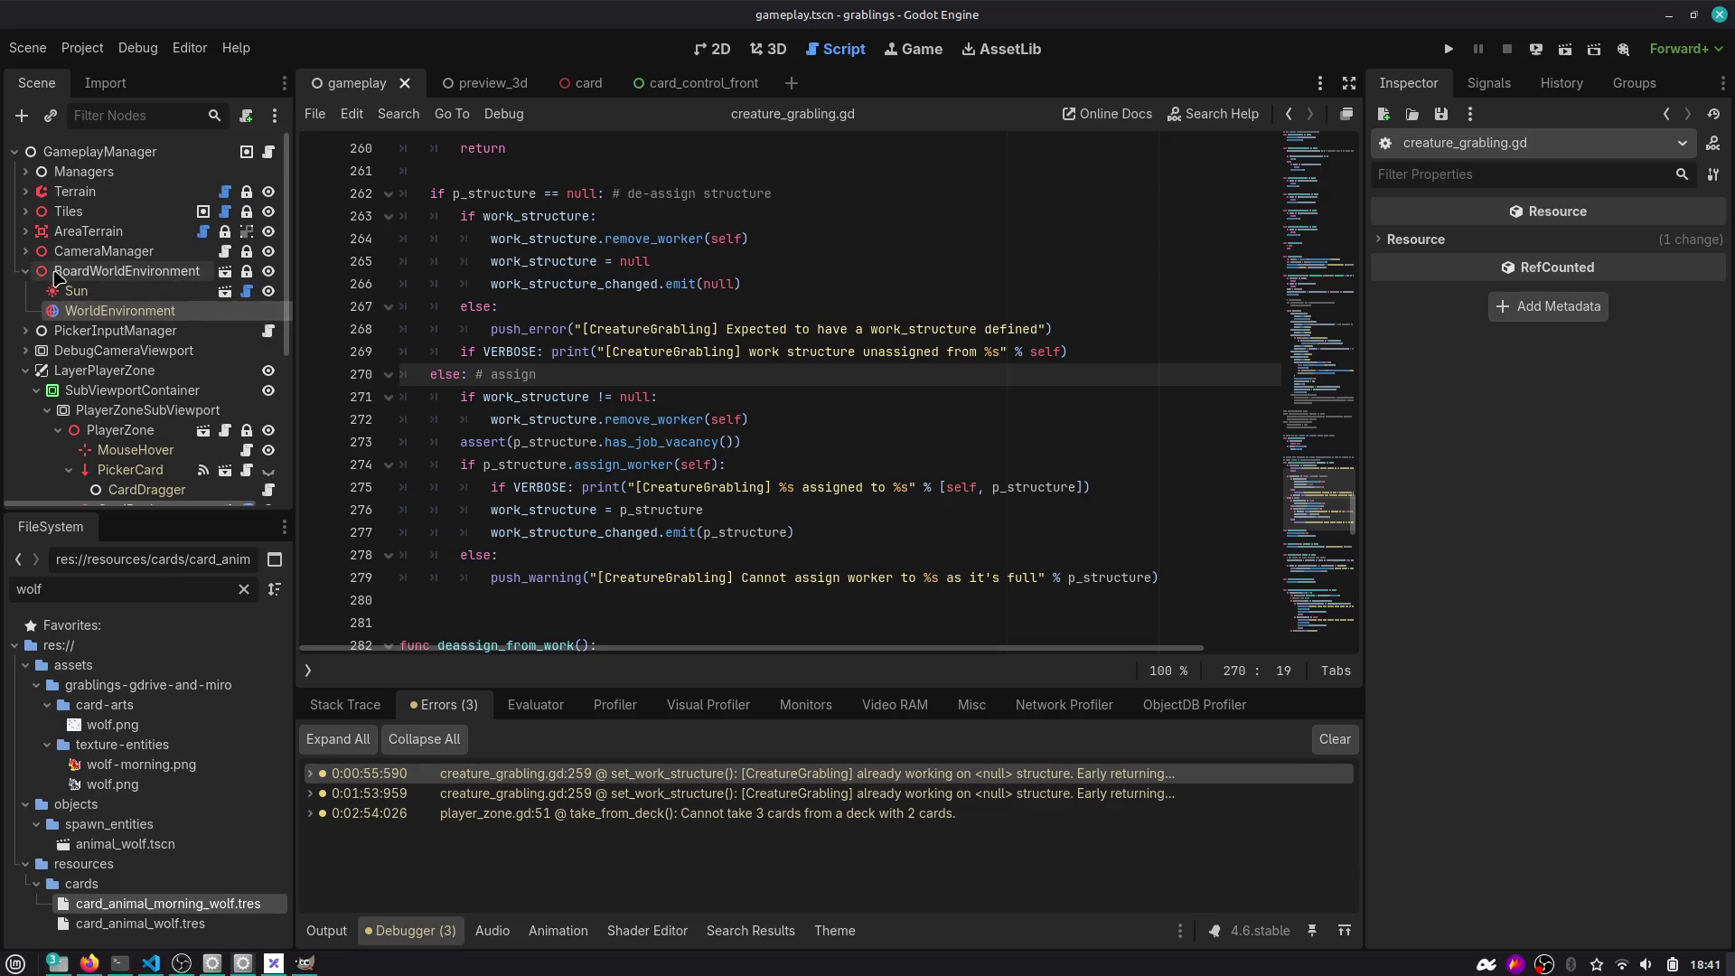
{"action": "left_click", "coordinate": [26, 271]}
{"action": "left_click", "coordinate": [615, 237]}
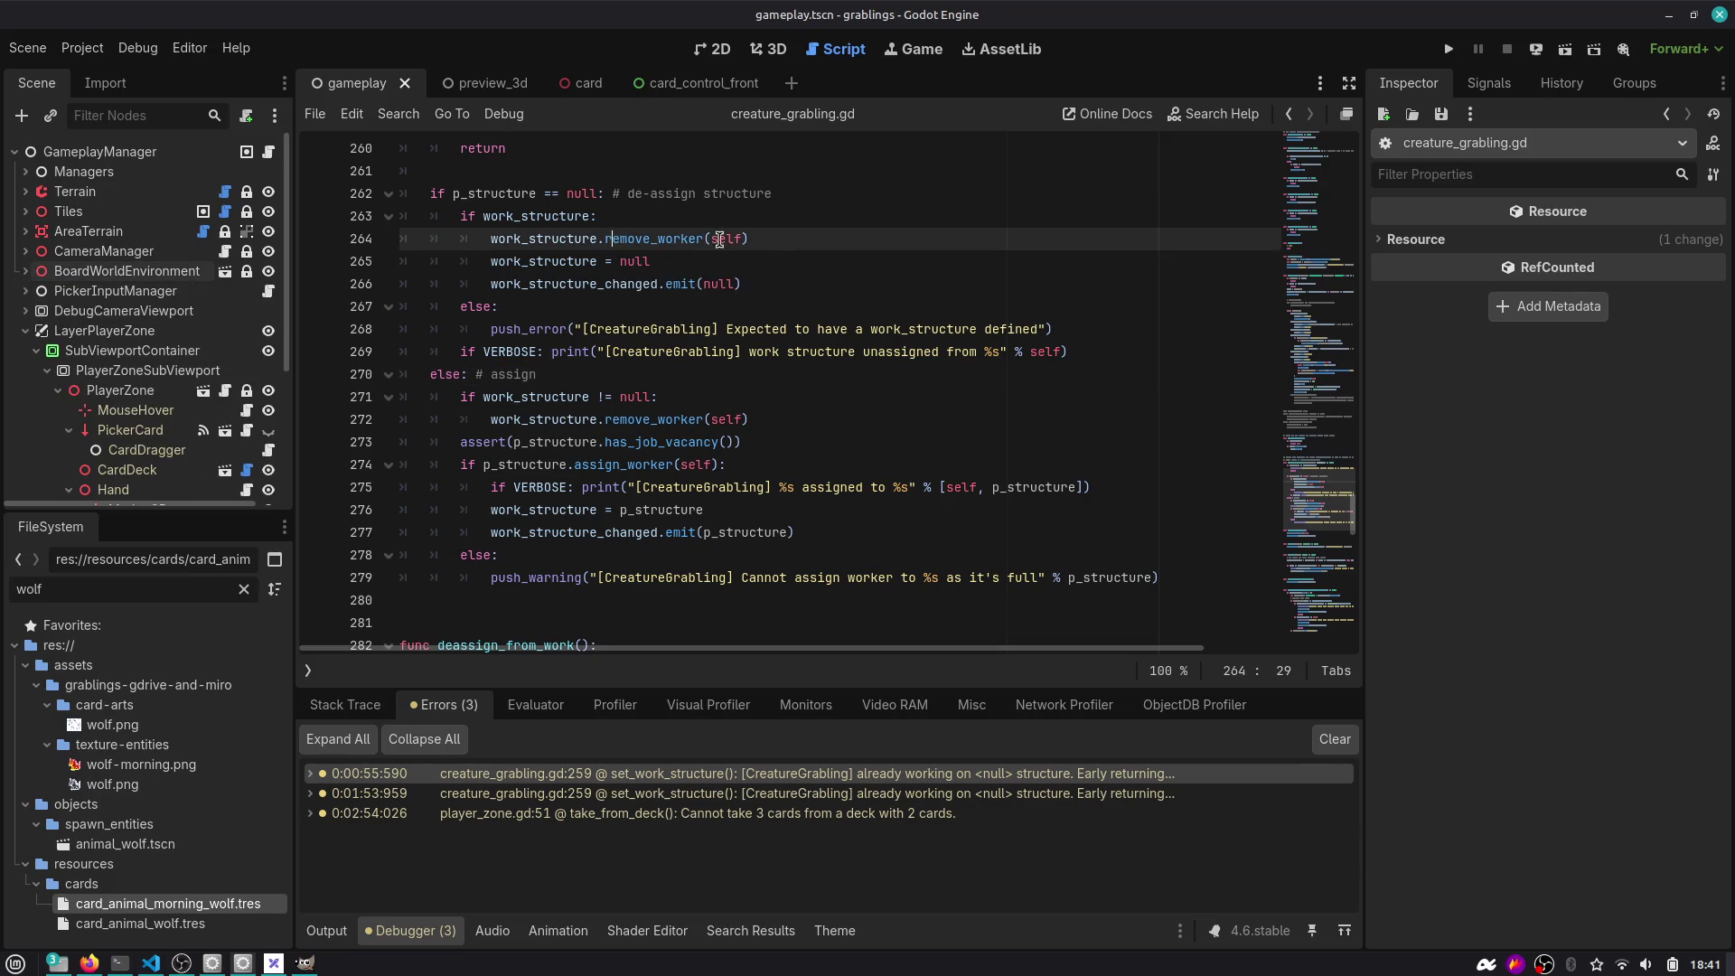
{"action": "scroll", "coordinate": [848, 259], "scroll_direction": "up", "scroll_amount": 20}
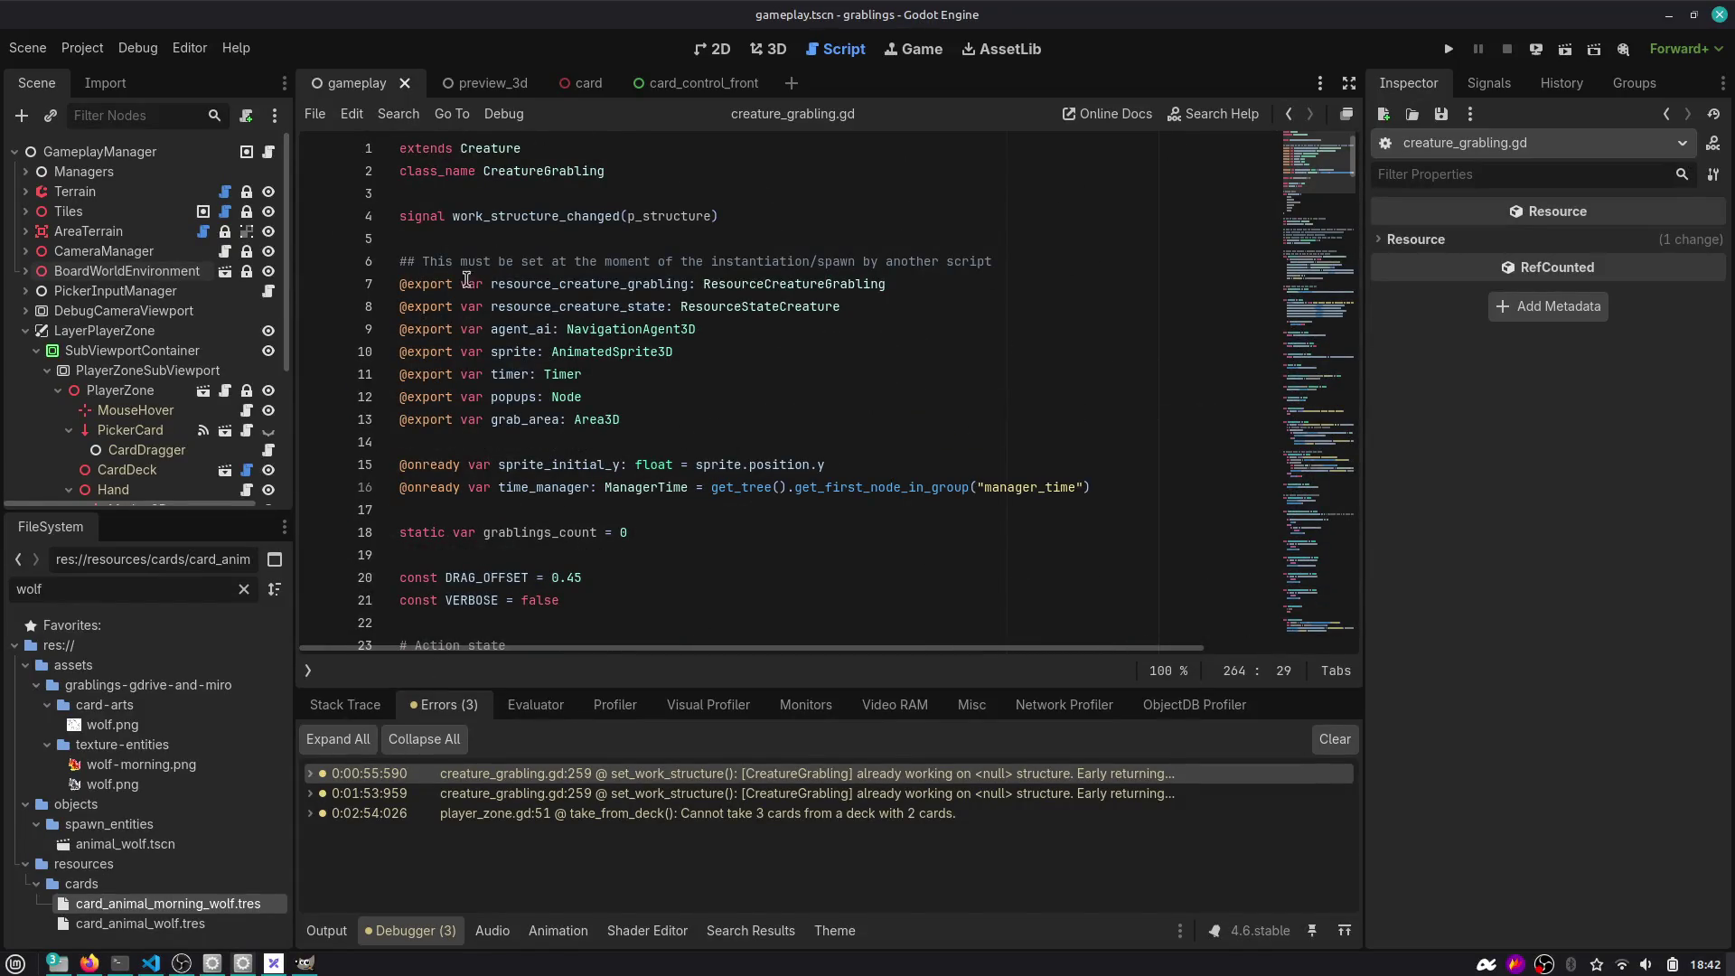
Show the card_control_front scene with VBoxContainer and FoodEnergyPoints collapsed, then go back to Firefox.
{"action": "left_click", "coordinate": [591, 86]}
{"action": "left_click", "coordinate": [691, 84]}
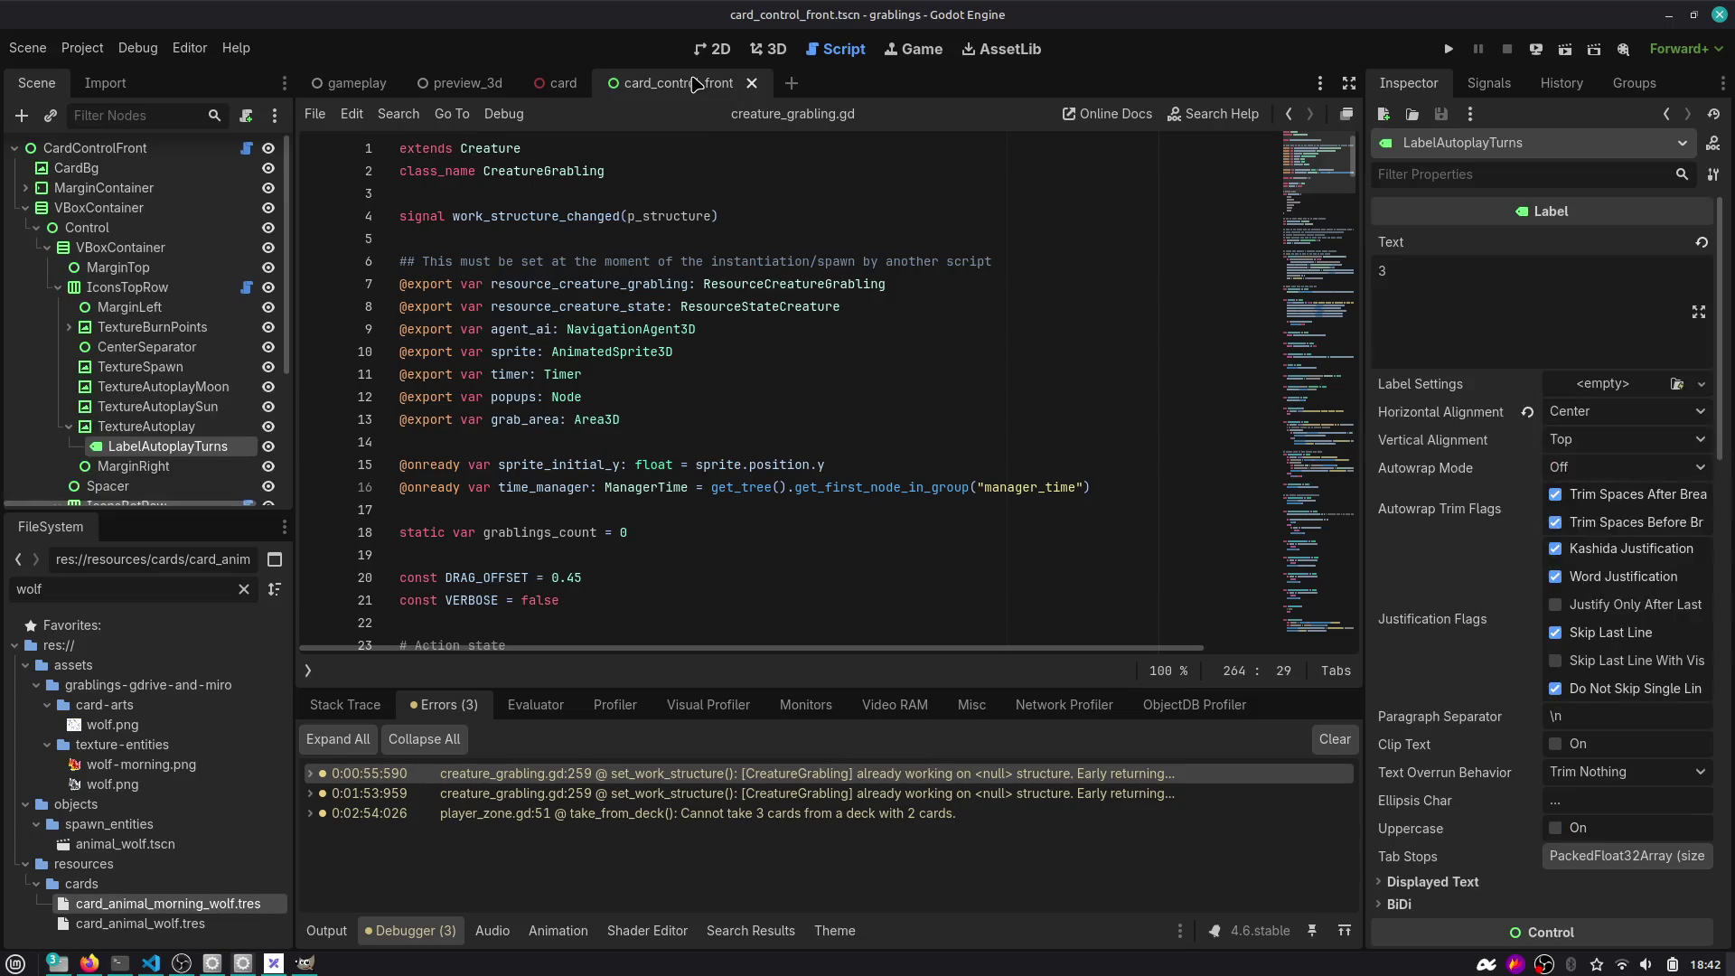
{"action": "left_click", "coordinate": [761, 53]}
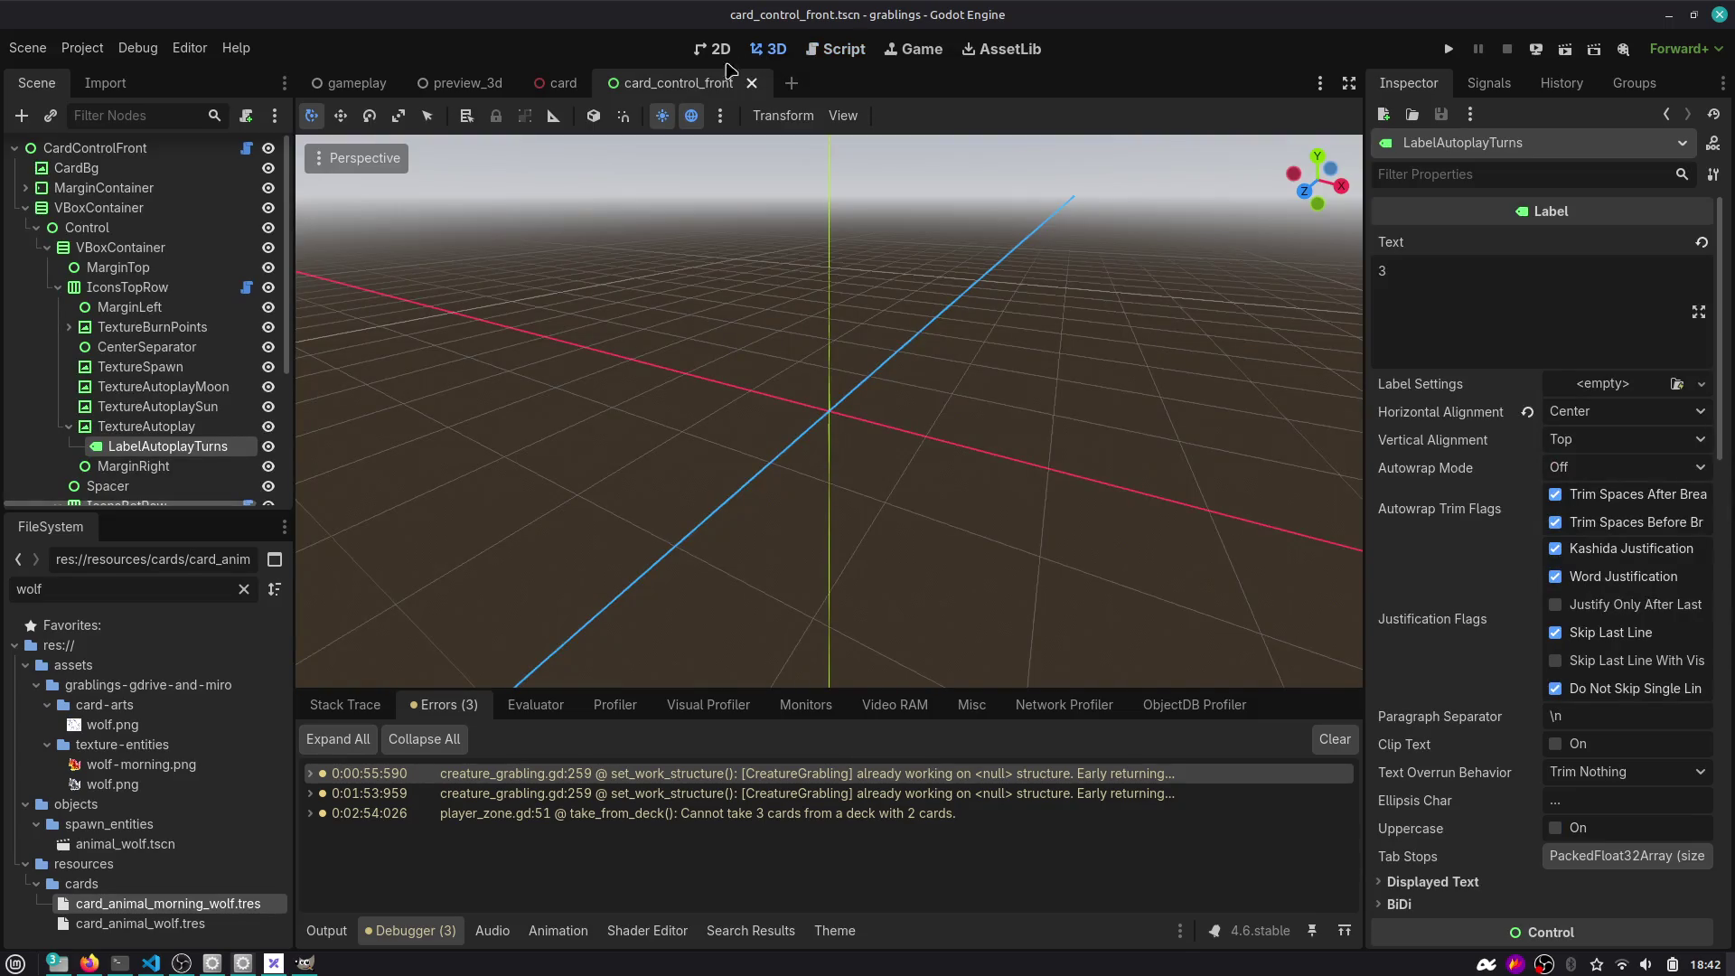
{"action": "left_click", "coordinate": [25, 207]}
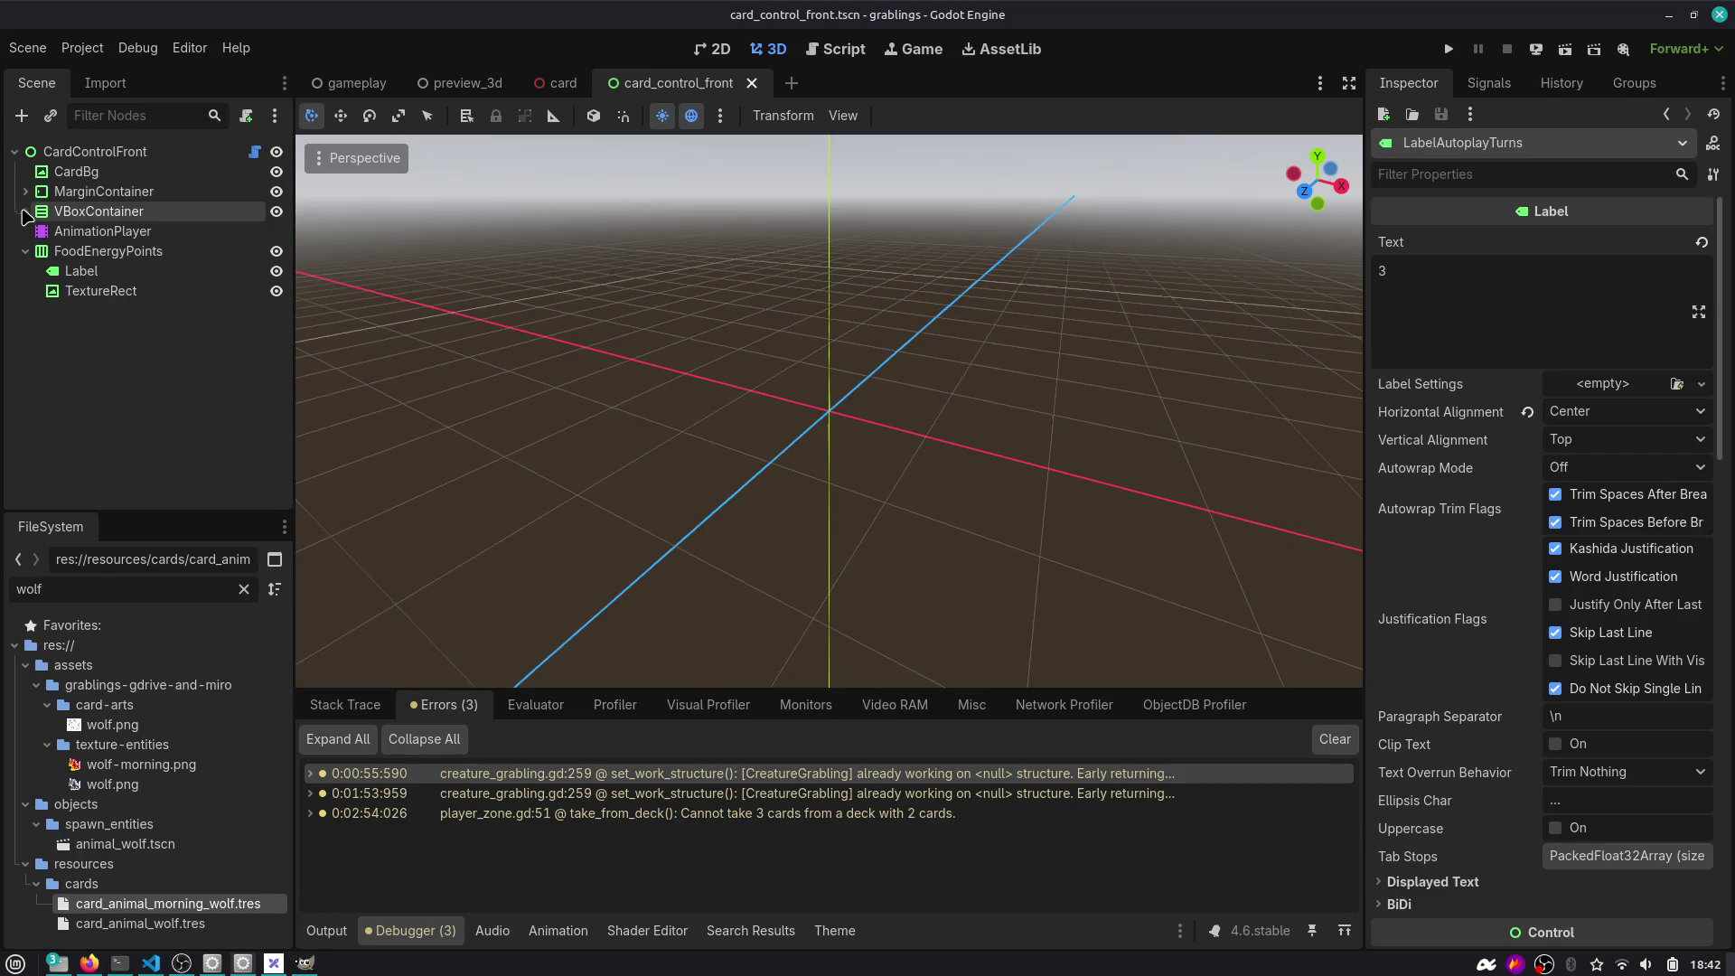
{"action": "left_click", "coordinate": [24, 251]}
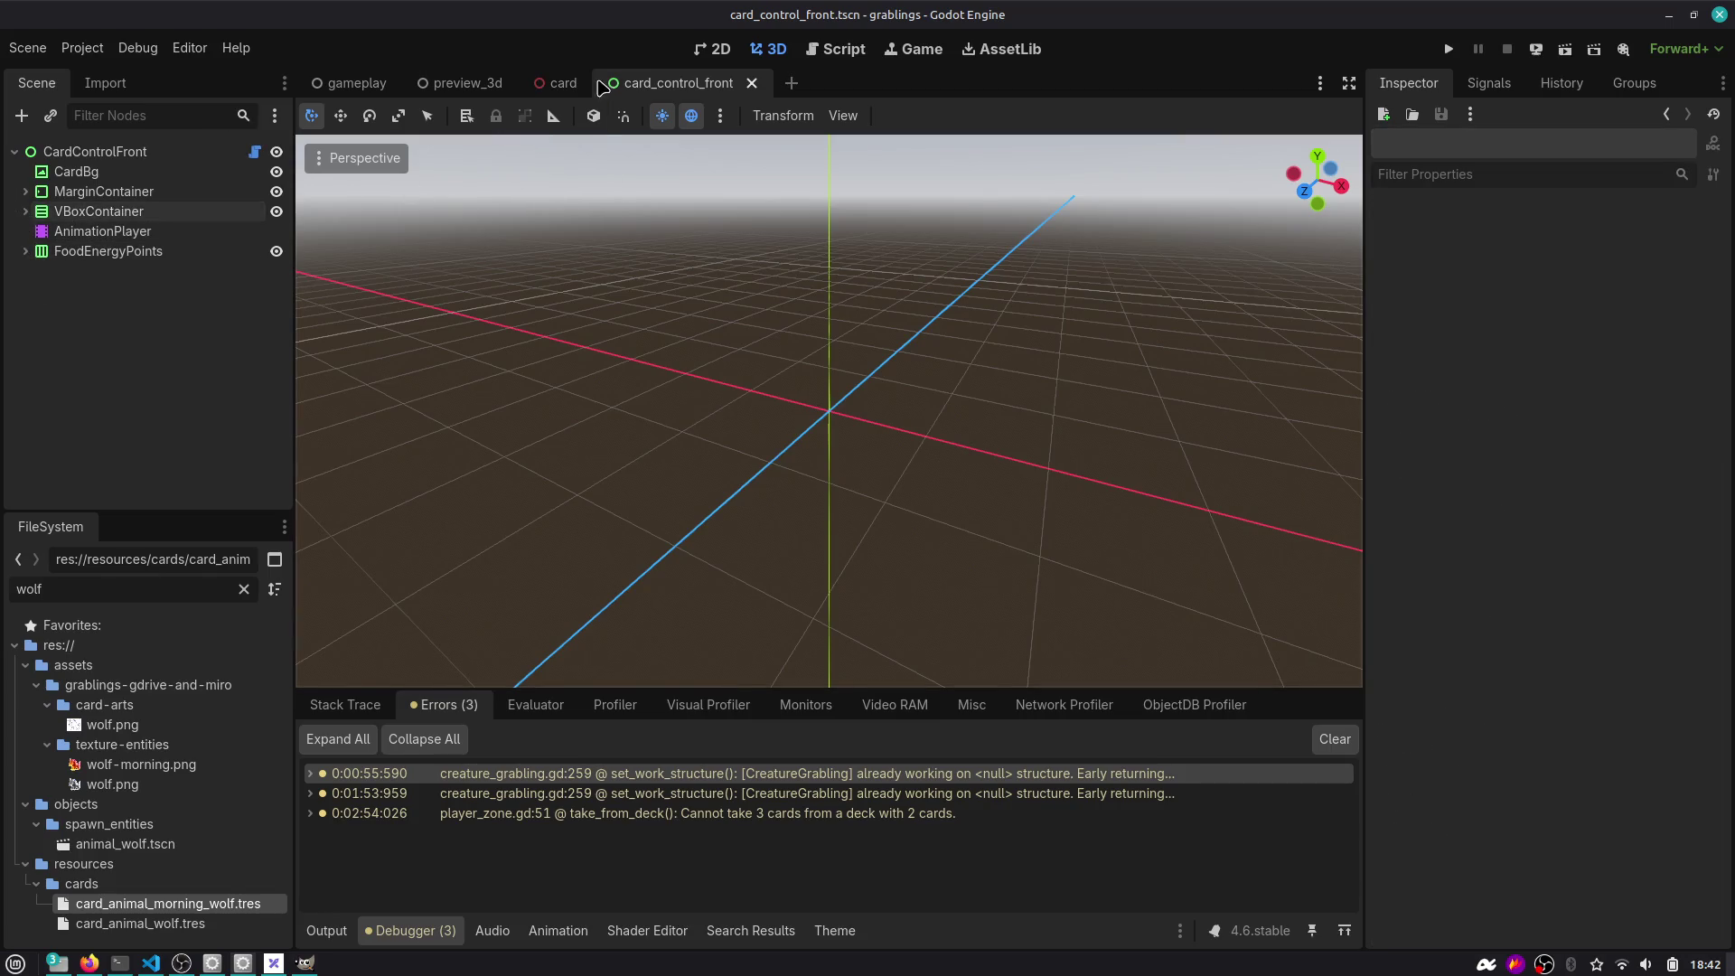
{"action": "mouse_move", "coordinate": [556, 86]}
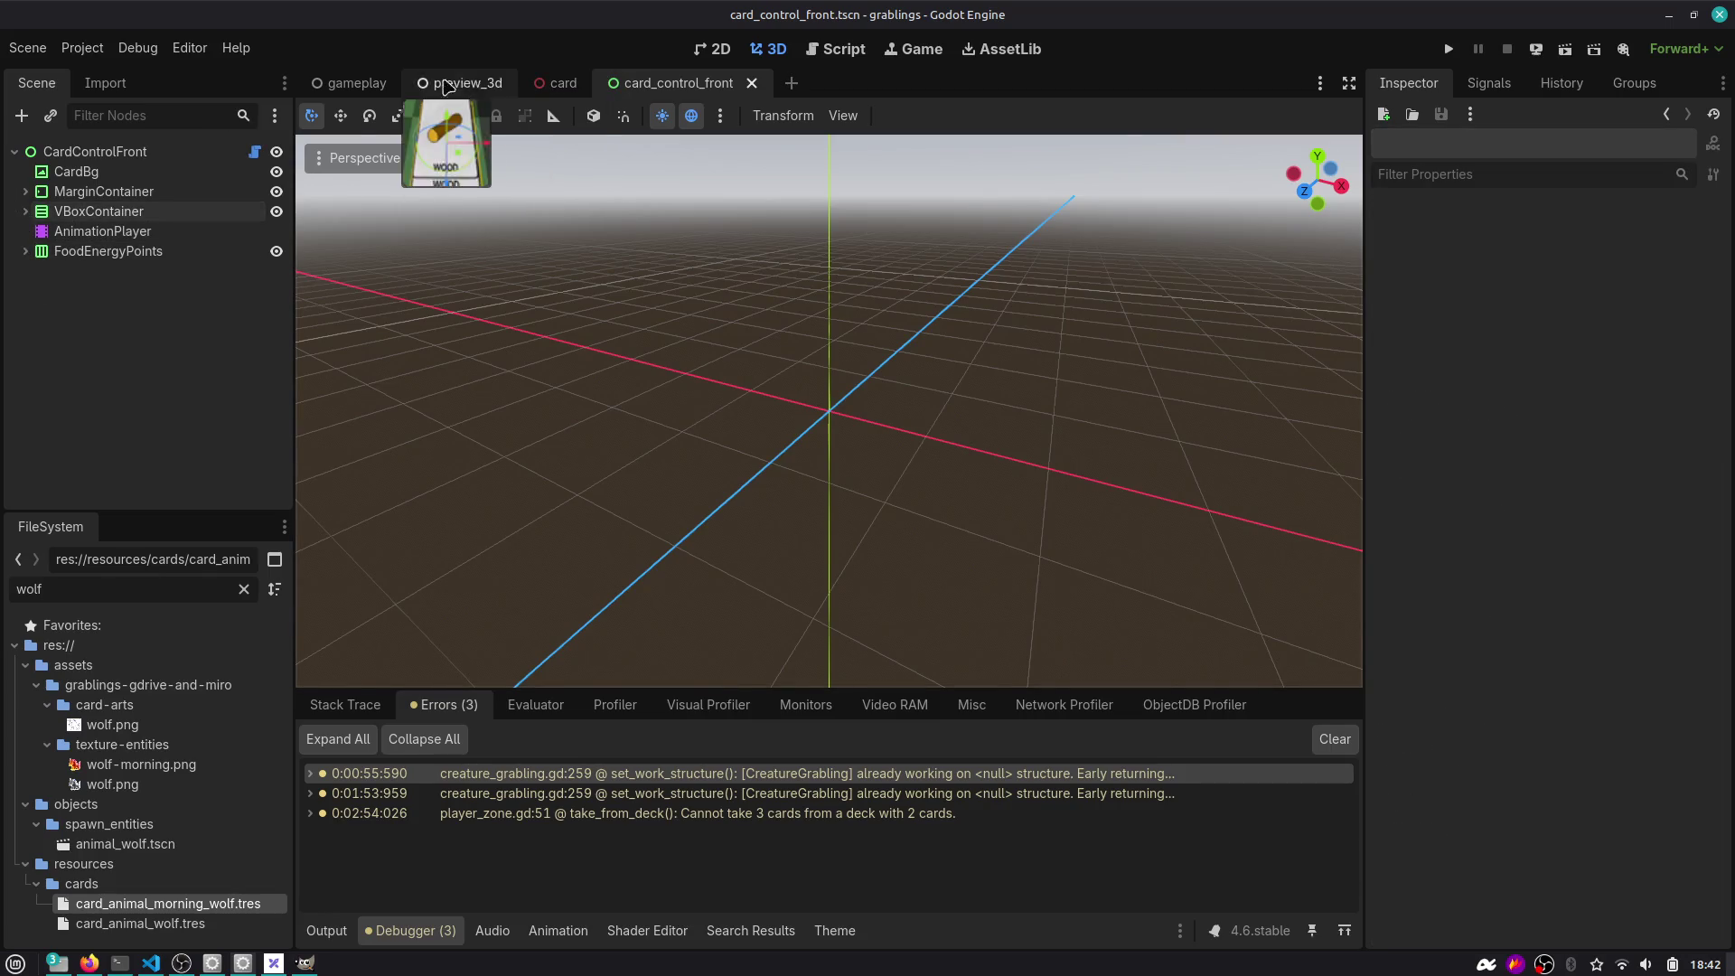
{"action": "mouse_move", "coordinate": [317, 90]}
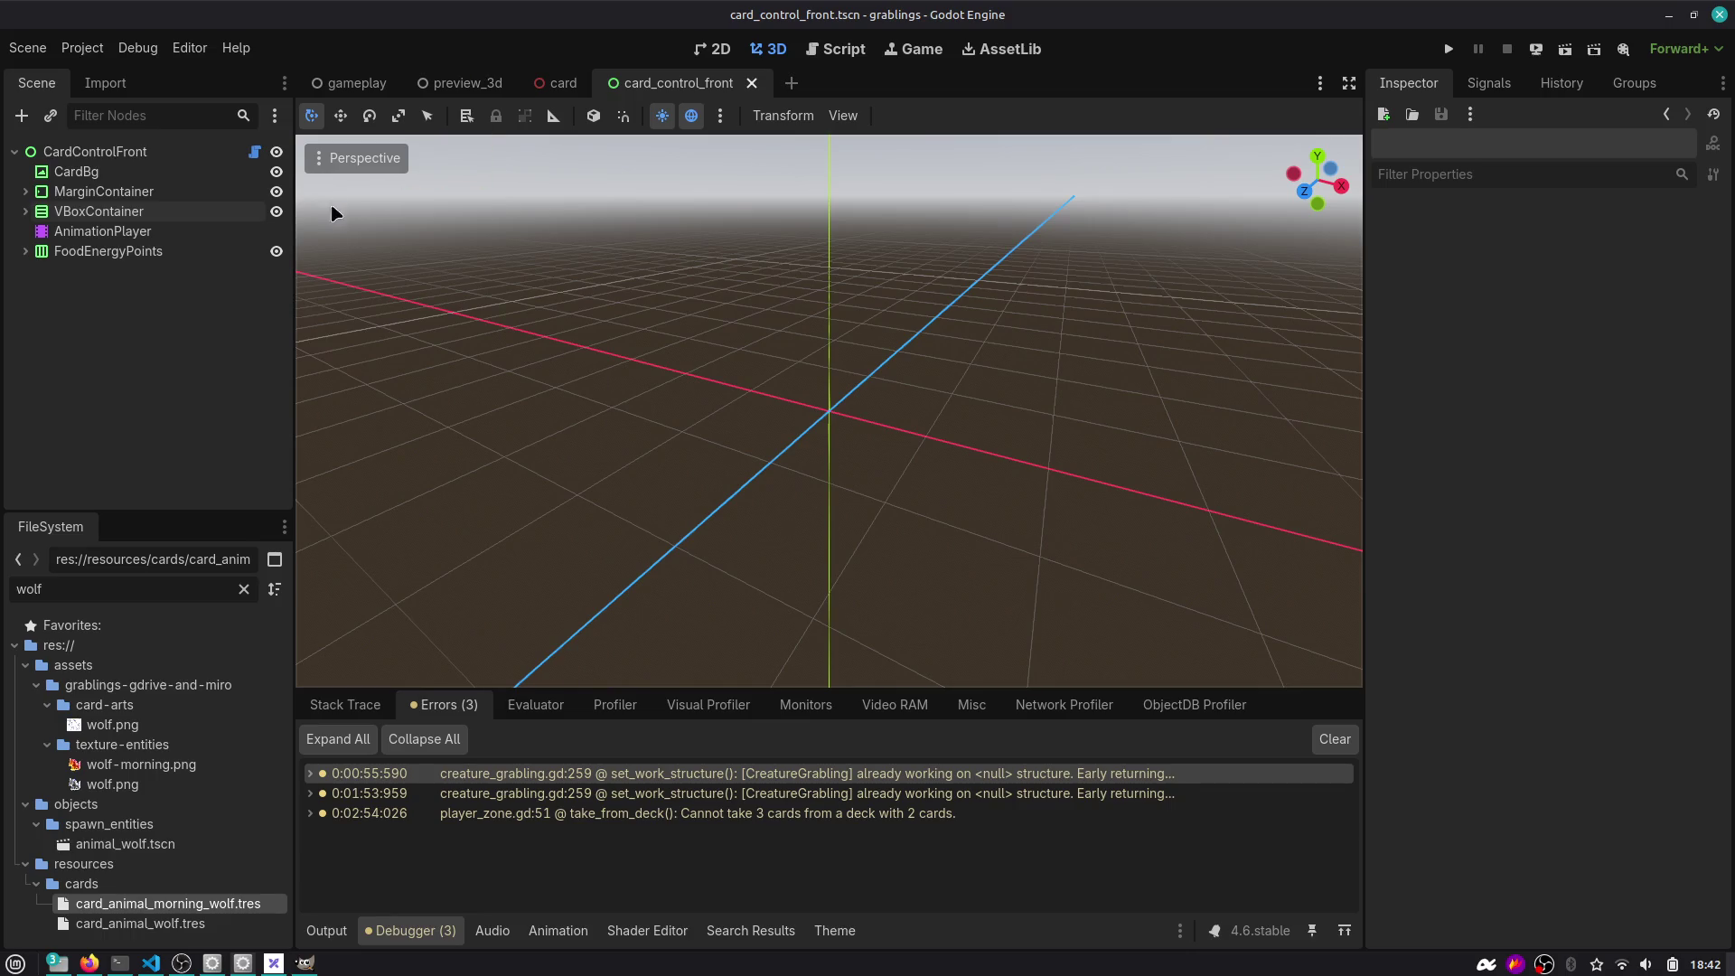
{"action": "key", "text": "alt+Tab"}
{"action": "key", "text": "alt+Tab"}
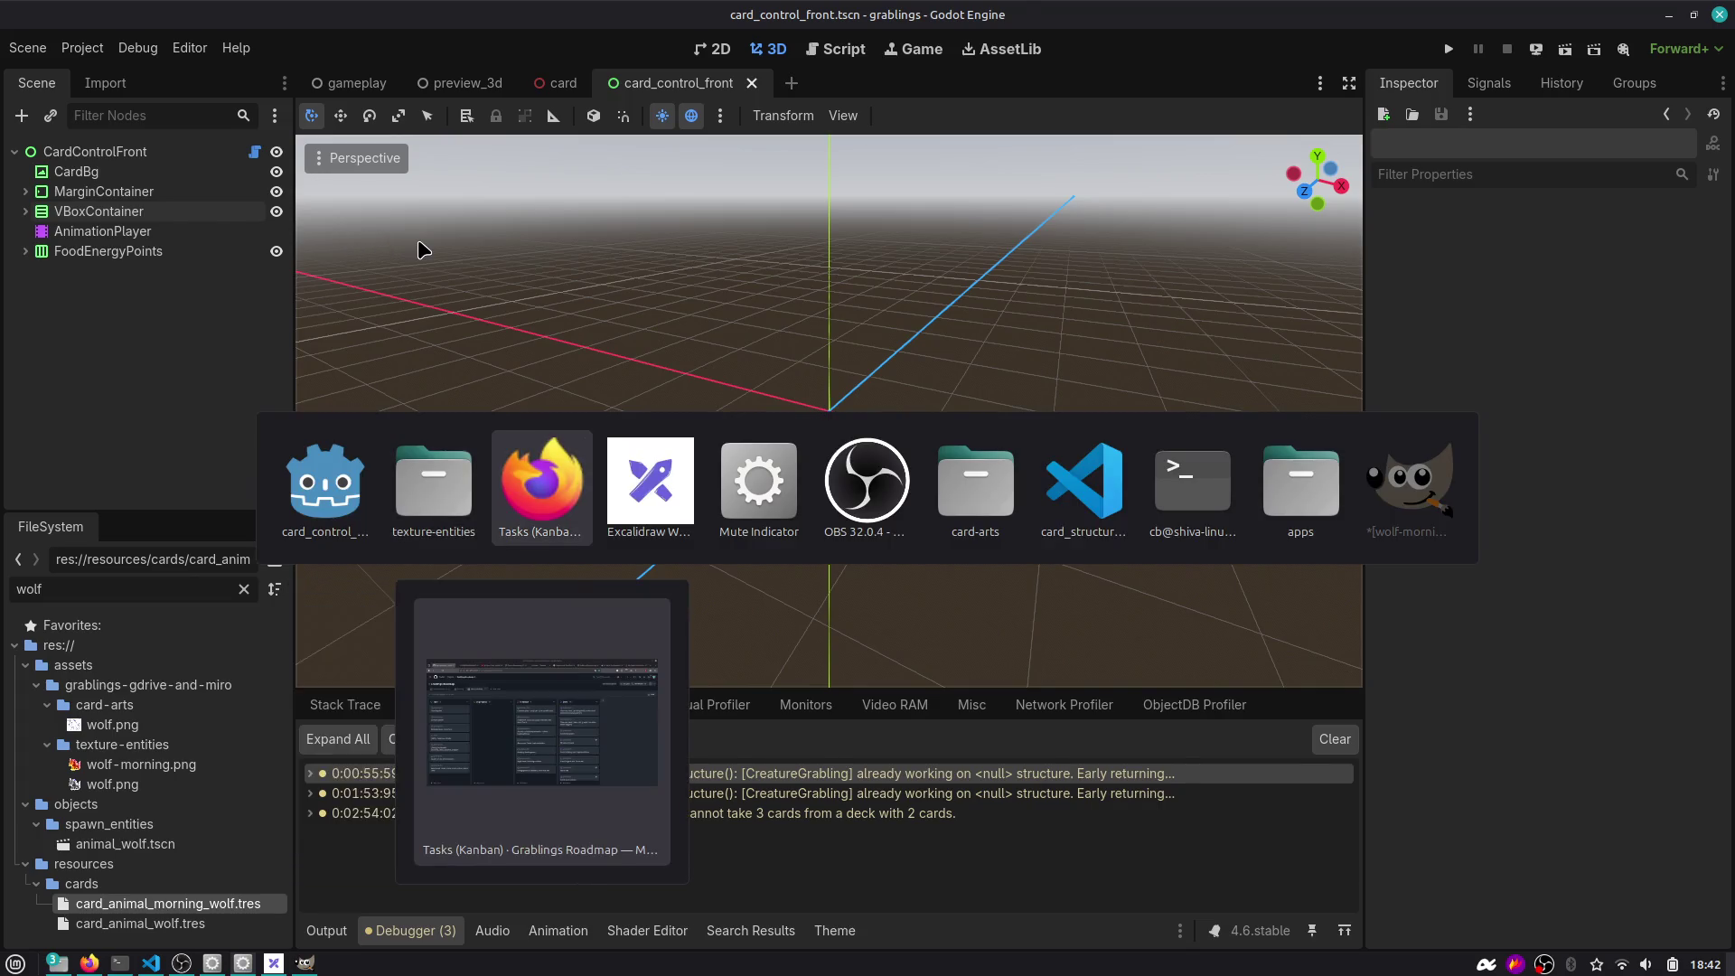